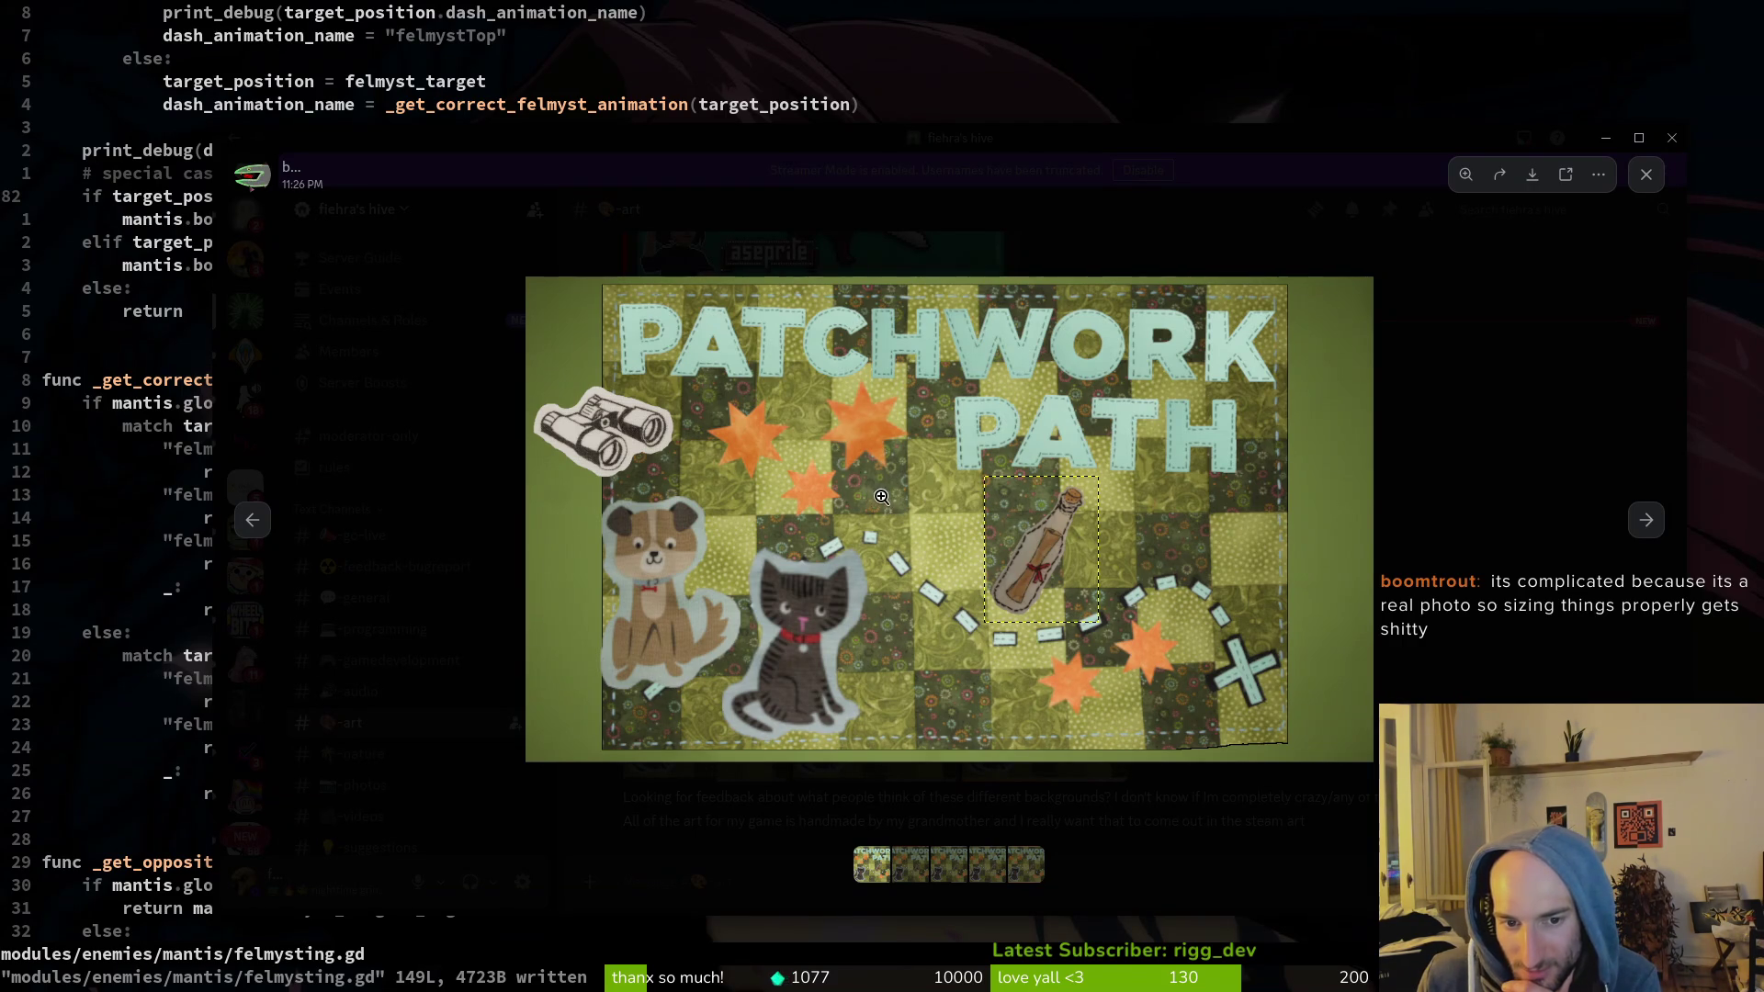
Step: Zoom in and back out on the first Patchwork Path pictures for a closer look
left_click(873, 485)
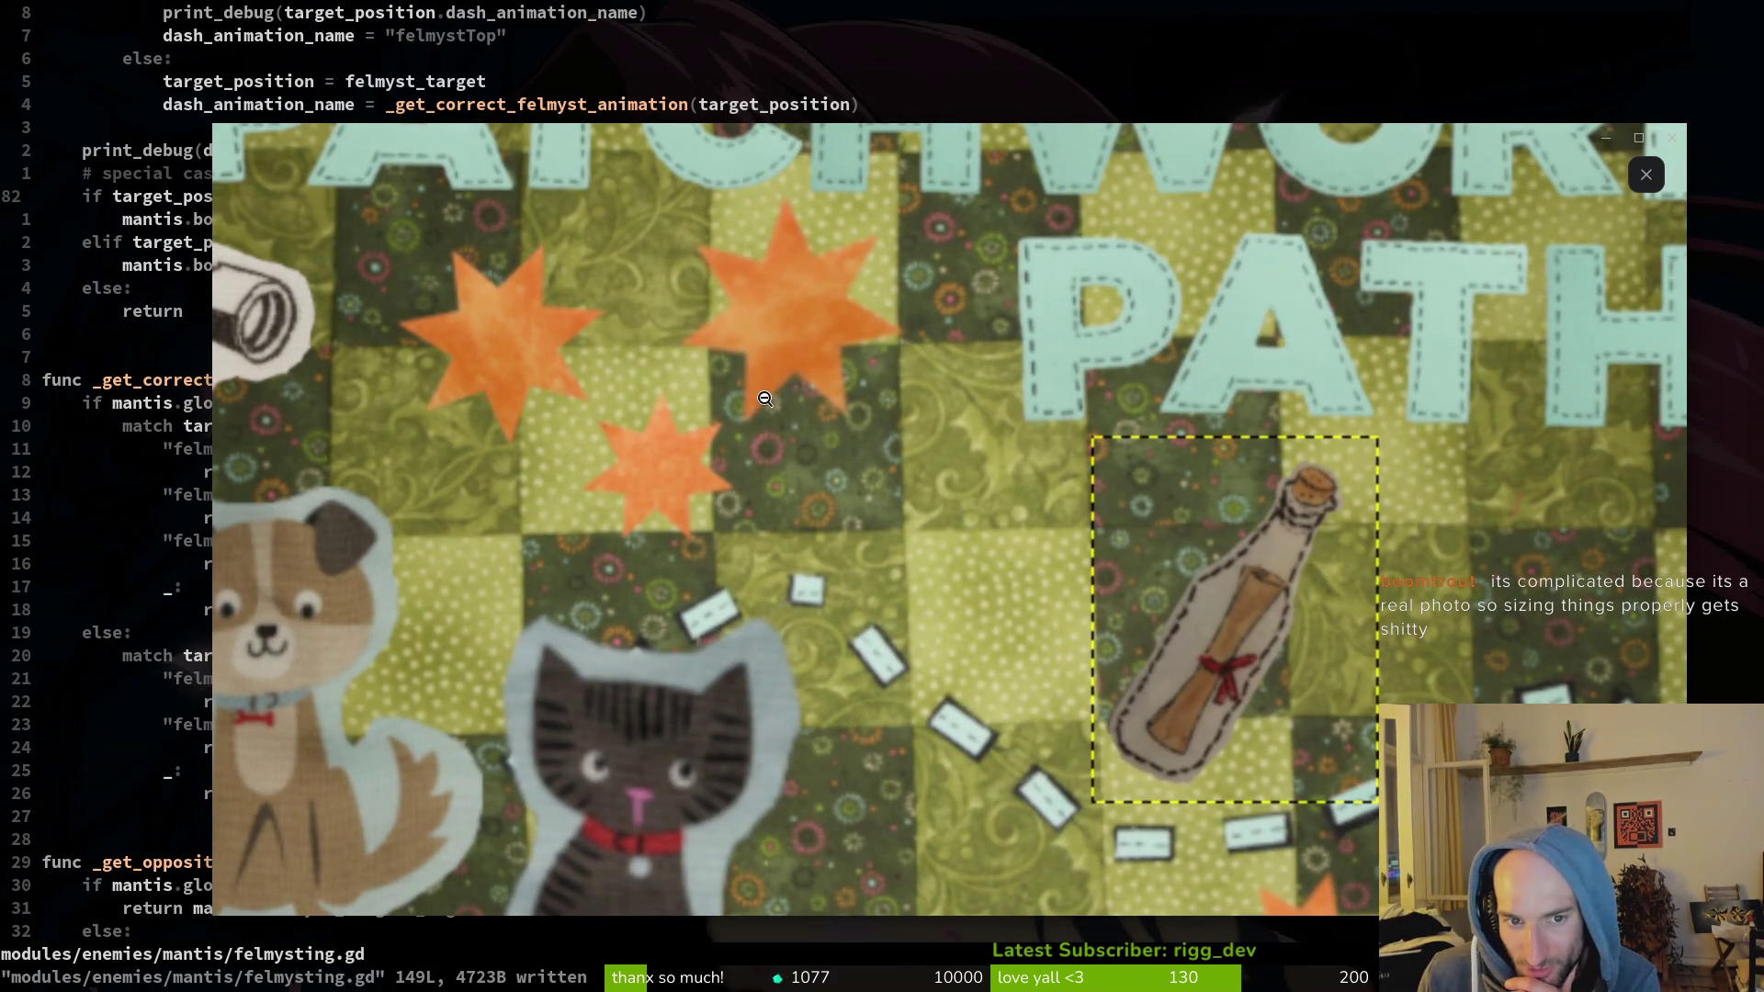
left_click(694, 434)
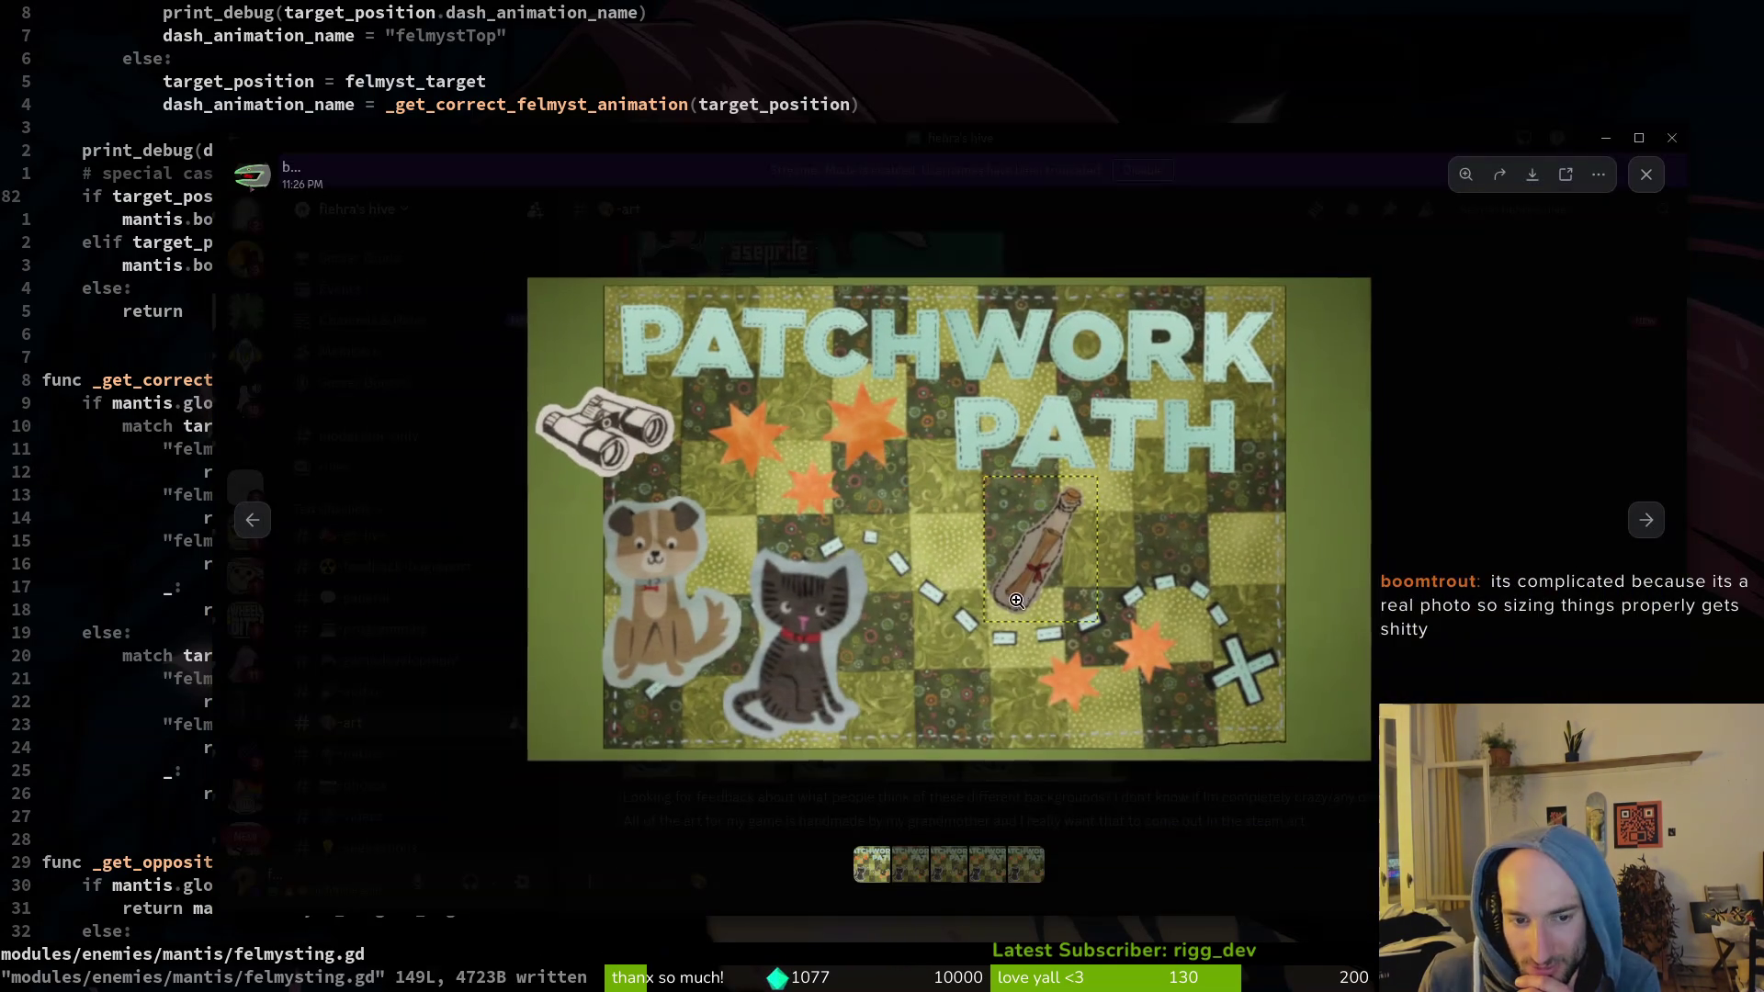
left_click(746, 561)
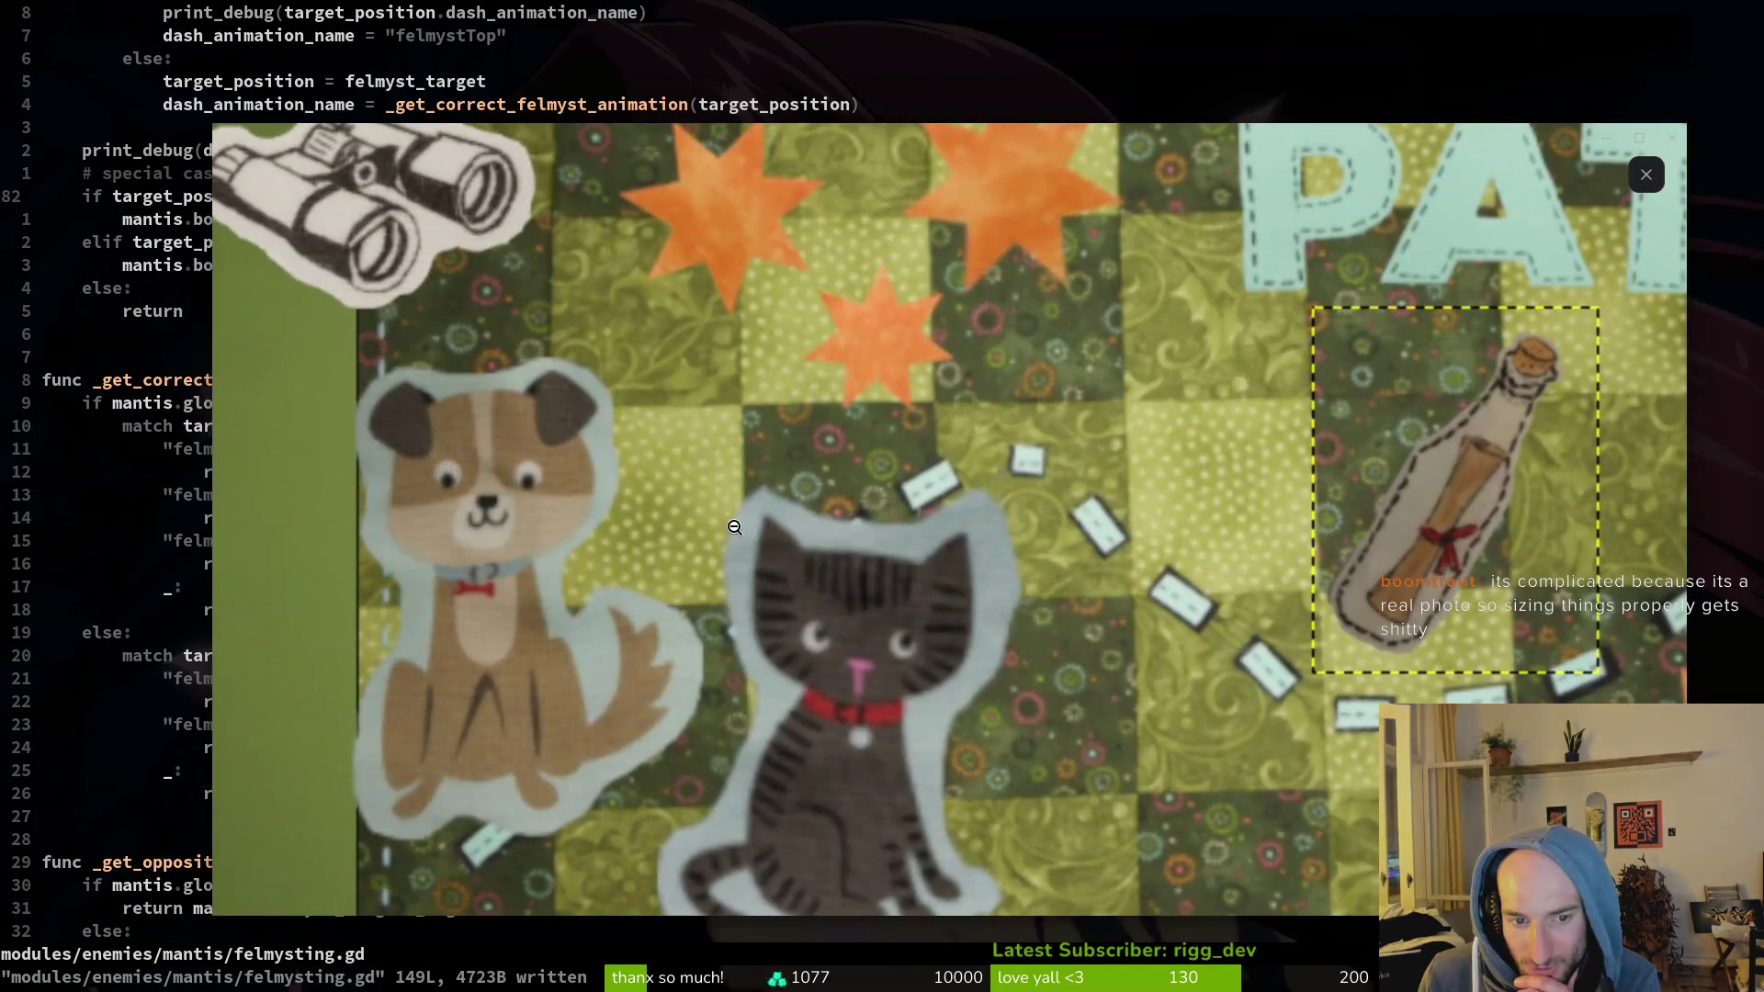
left_click(729, 551)
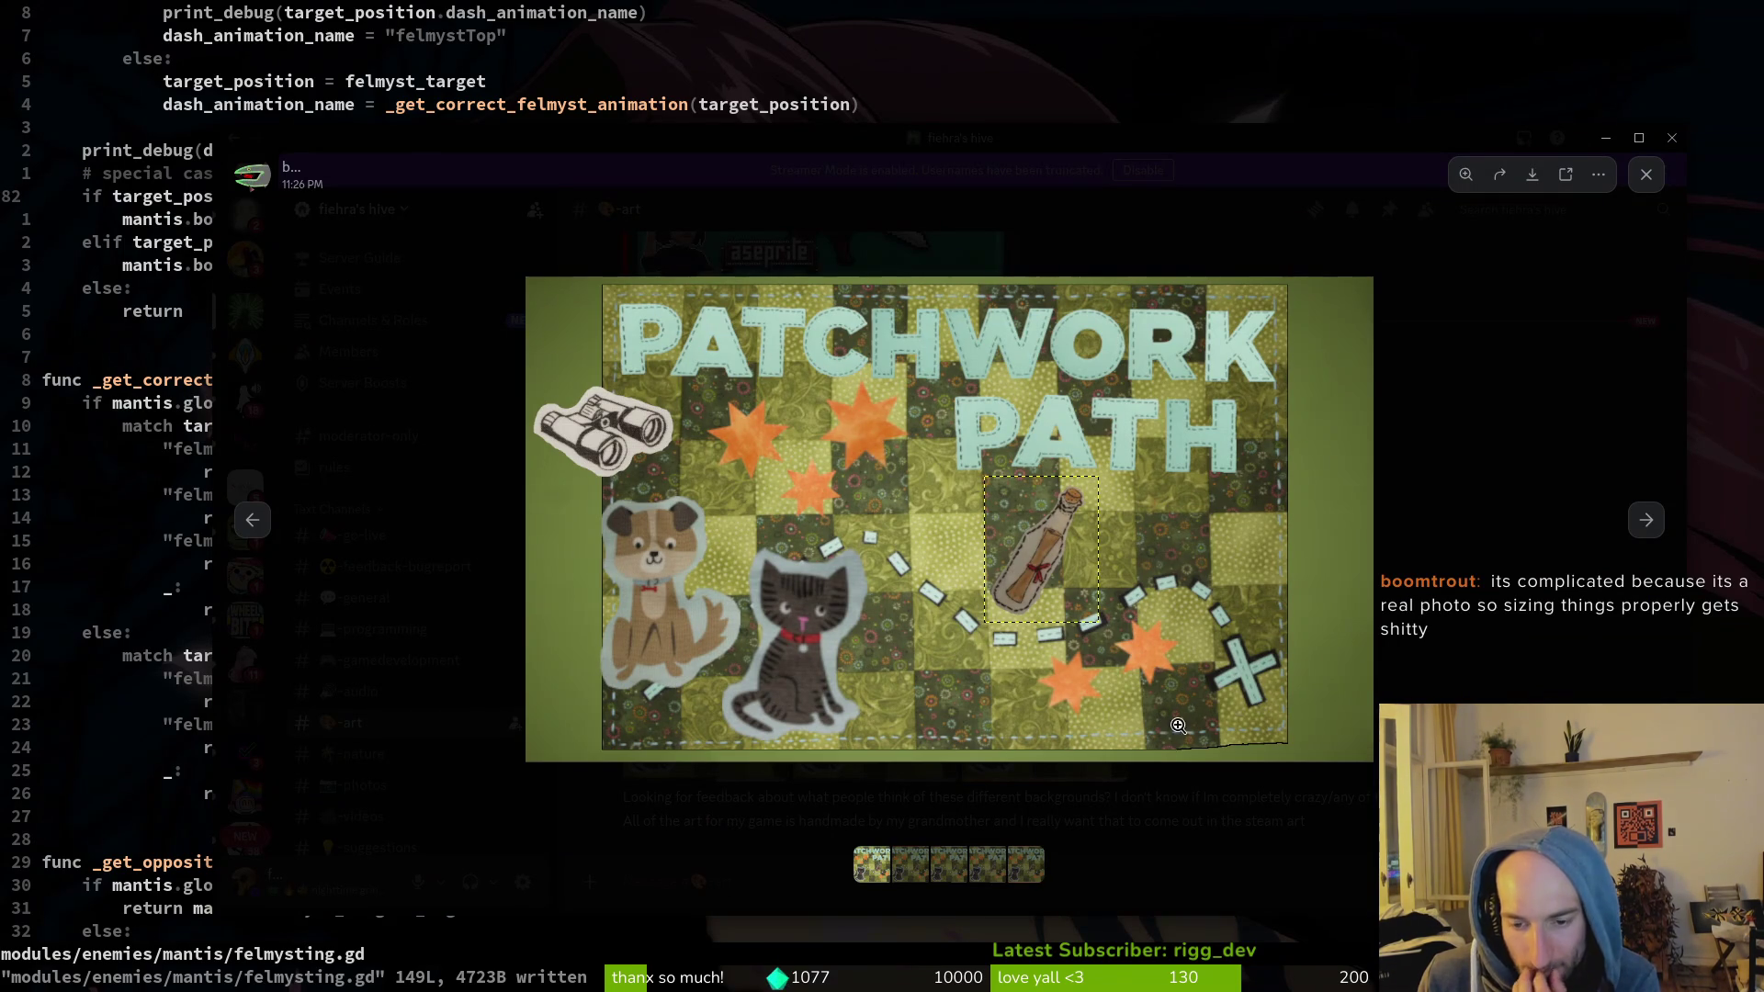
Step: Step through the remaining background images to the fifth orange-bordered one, then close the viewer
left_click(911, 871)
left_click(944, 871)
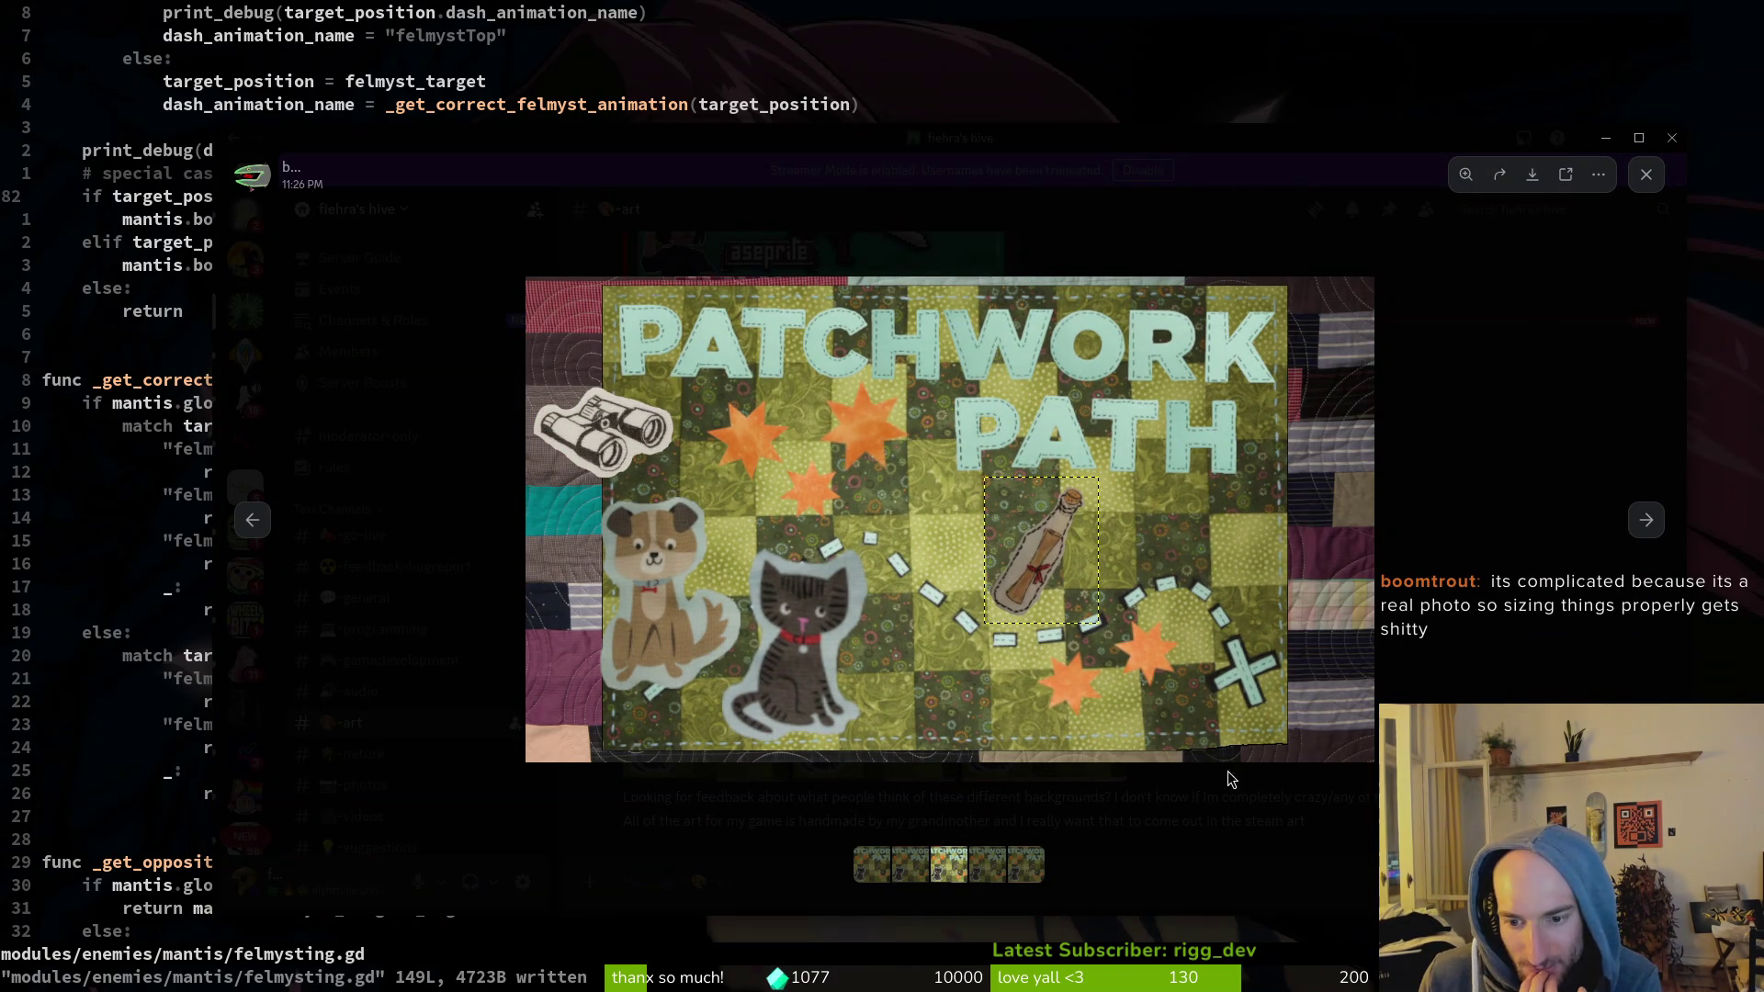
left_click(976, 869)
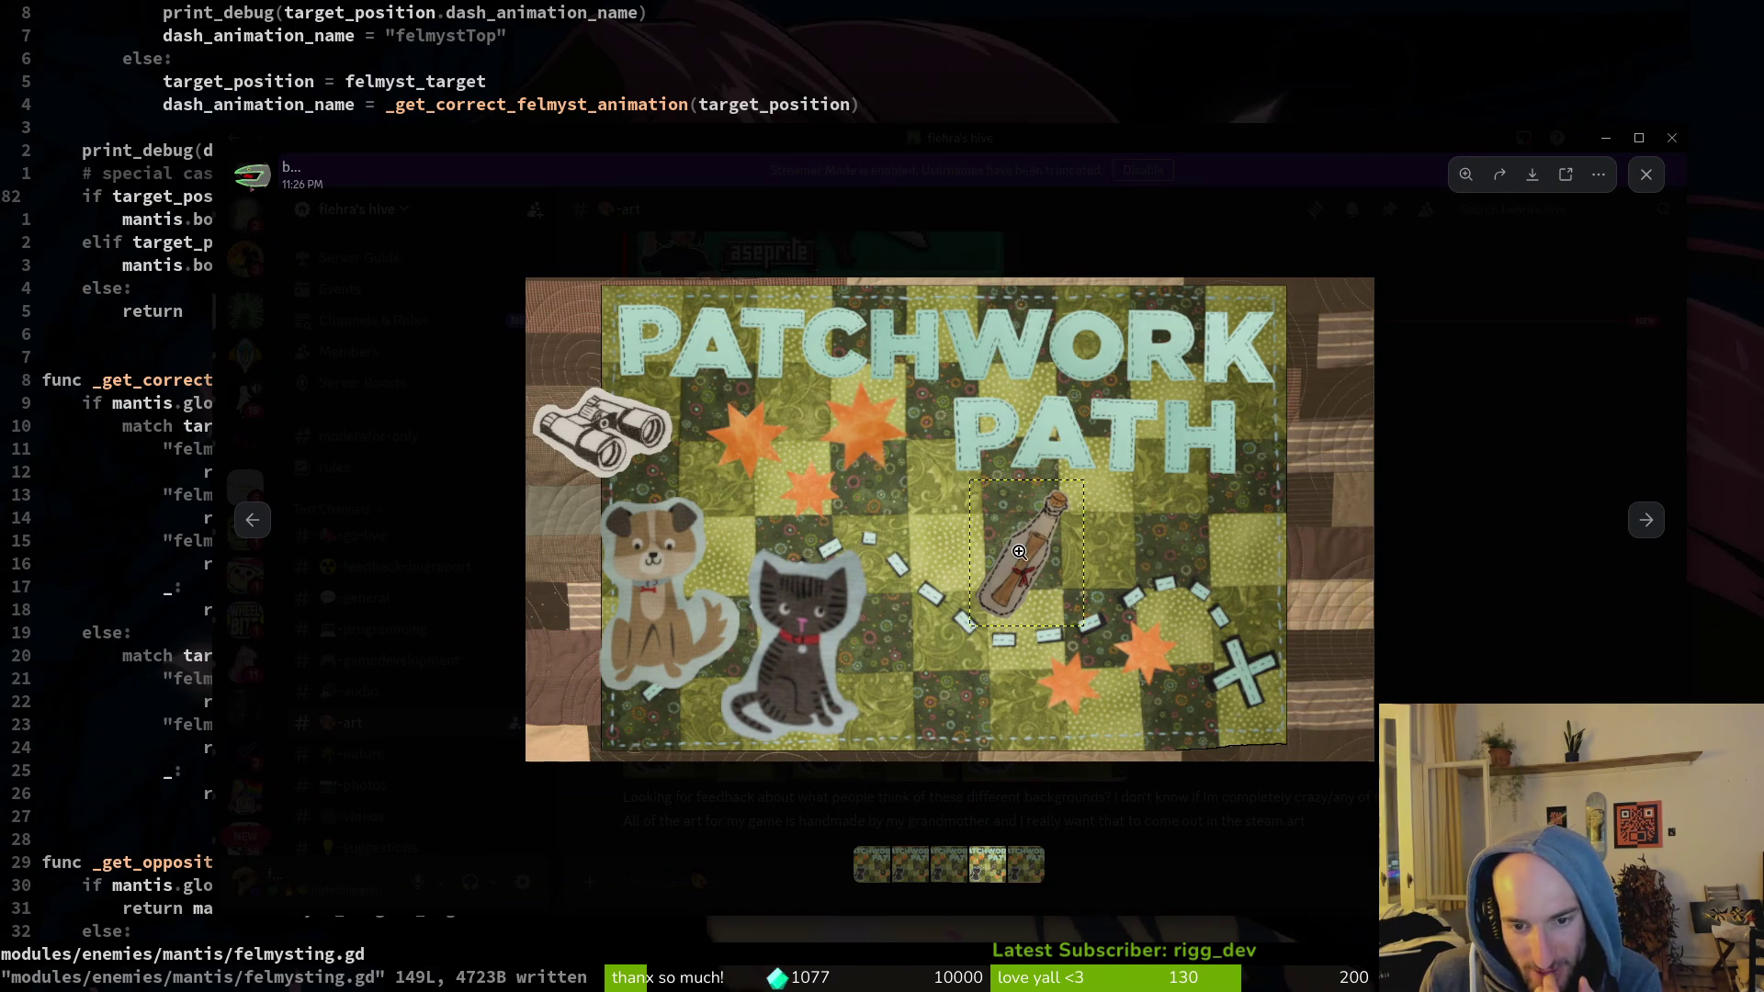
left_click(1023, 869)
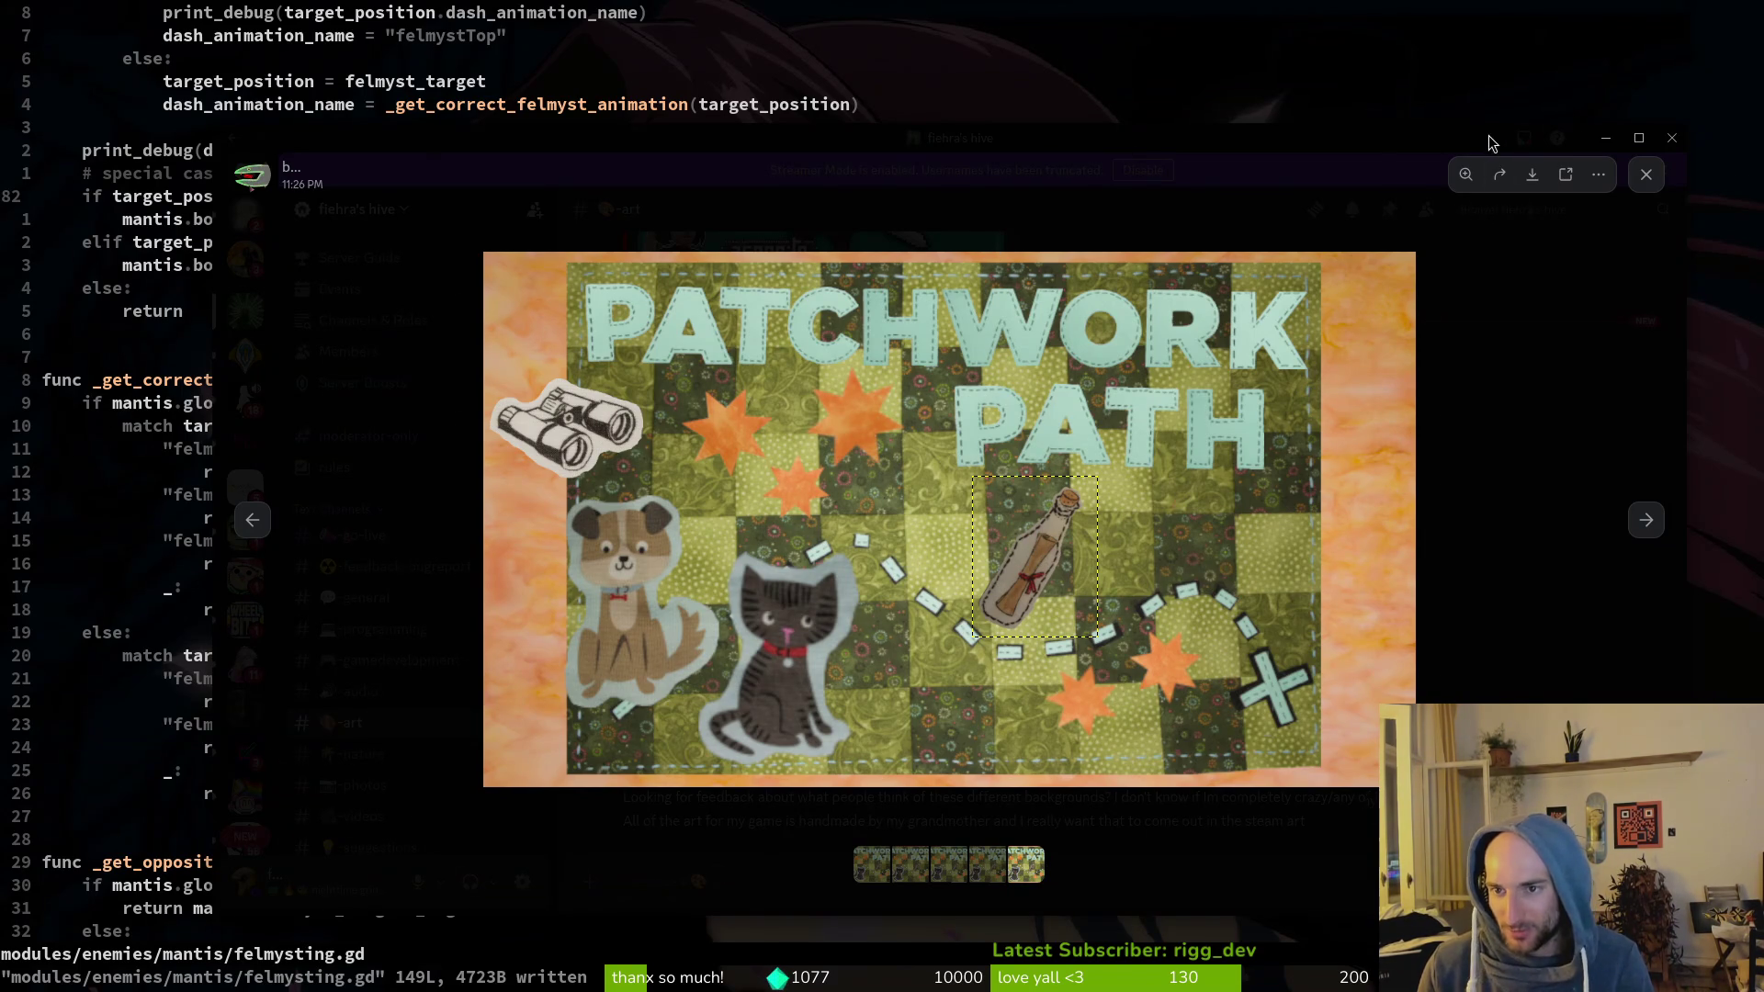
left_click(1605, 137)
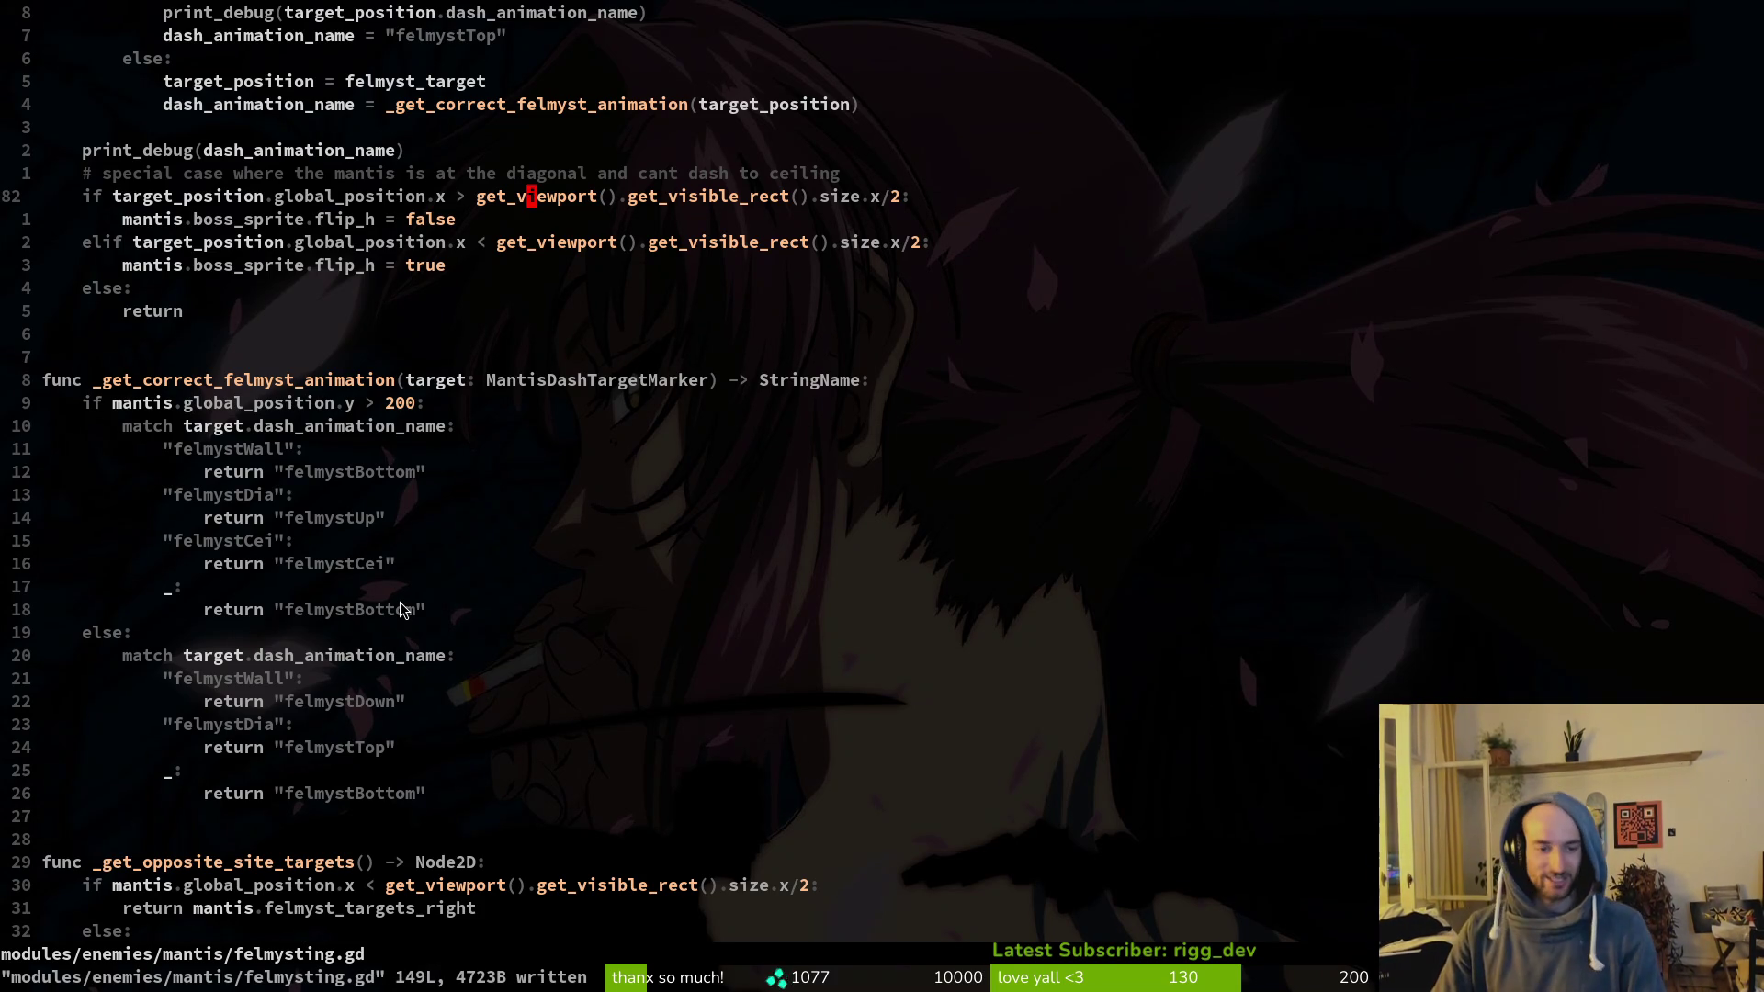
Step: Put the cursor on the felmystCei case in felmysting.gd, then show Godot's mantis scene
left_click(389, 550)
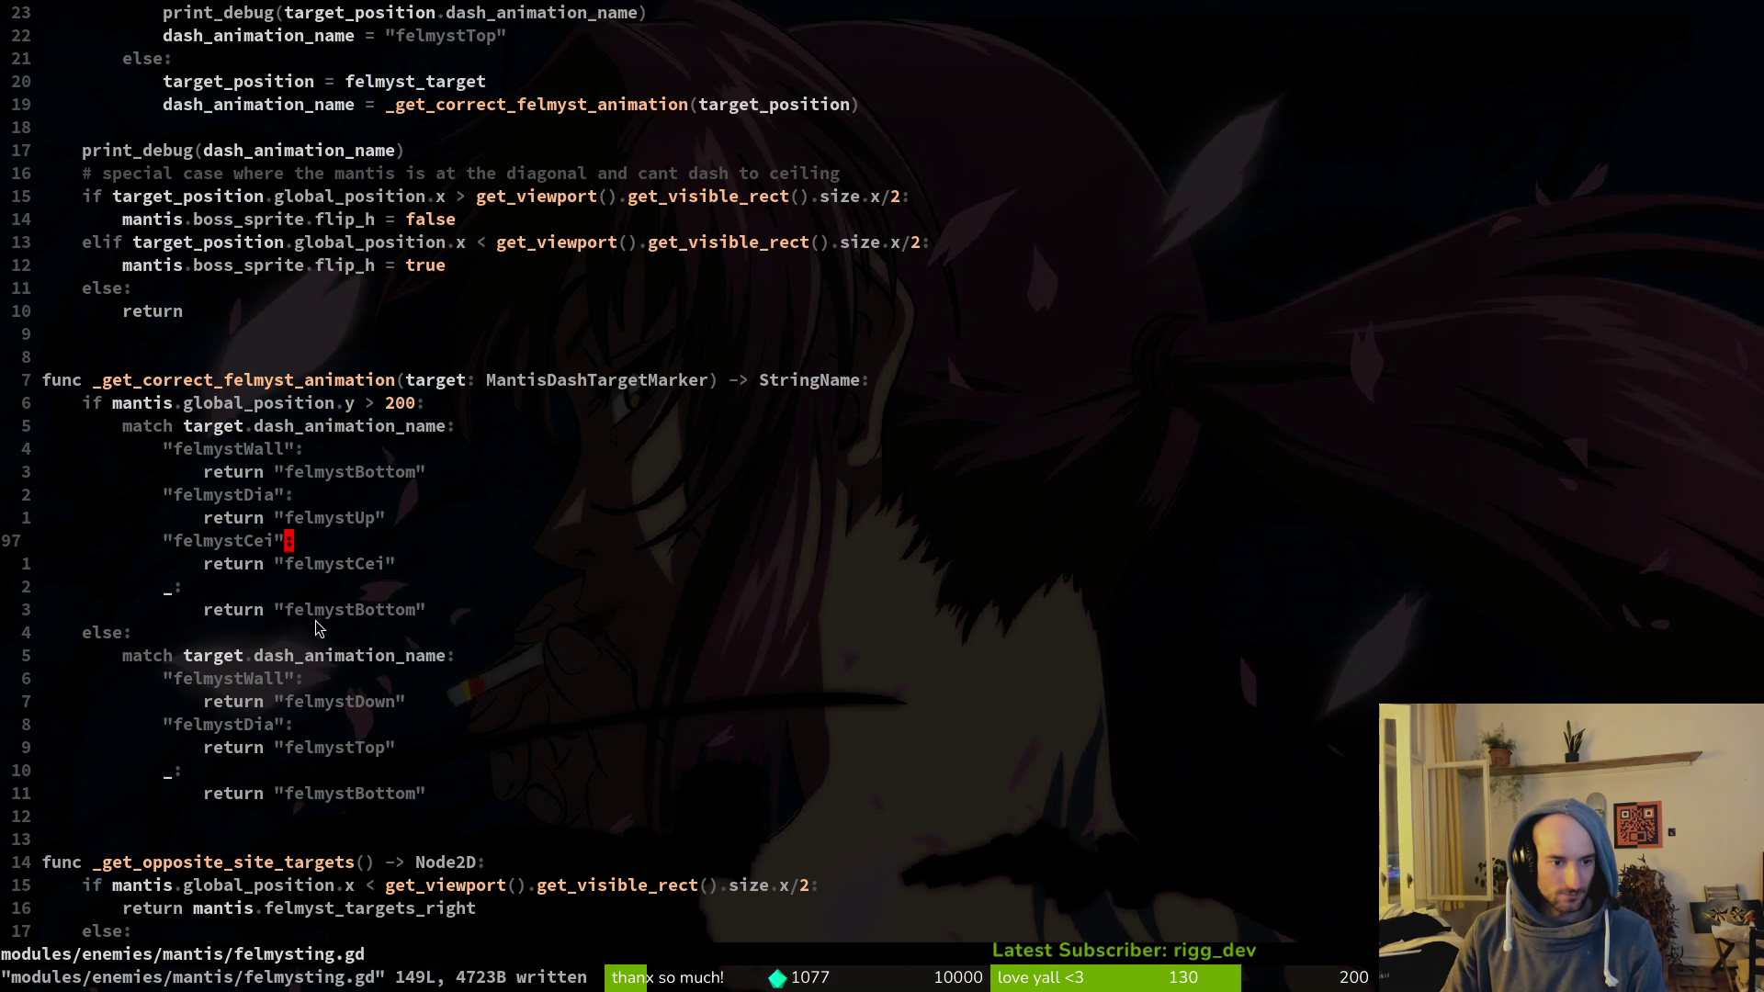
key("alt+Tab")
left_click(357, 89)
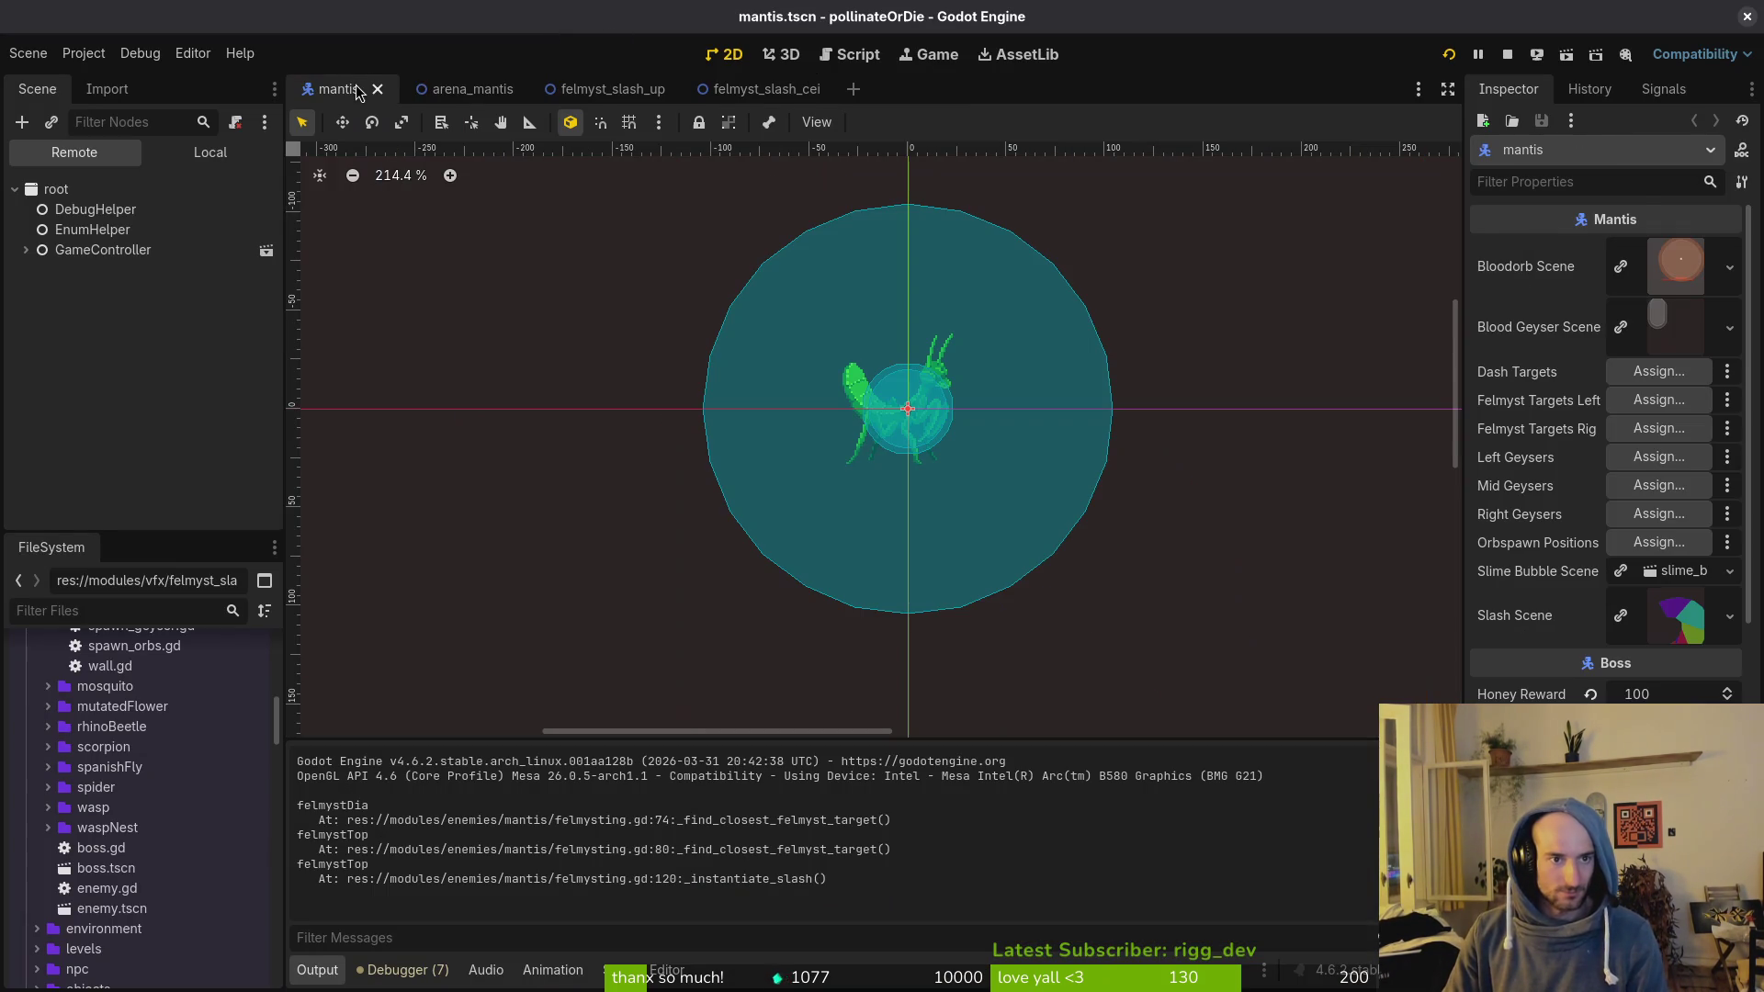
Step: Check the felmystDia and felmystWall dash marker transforms in arena_mantis, then go to the 200 threshold
left_click(467, 89)
left_click(680, 454)
left_click(1518, 372)
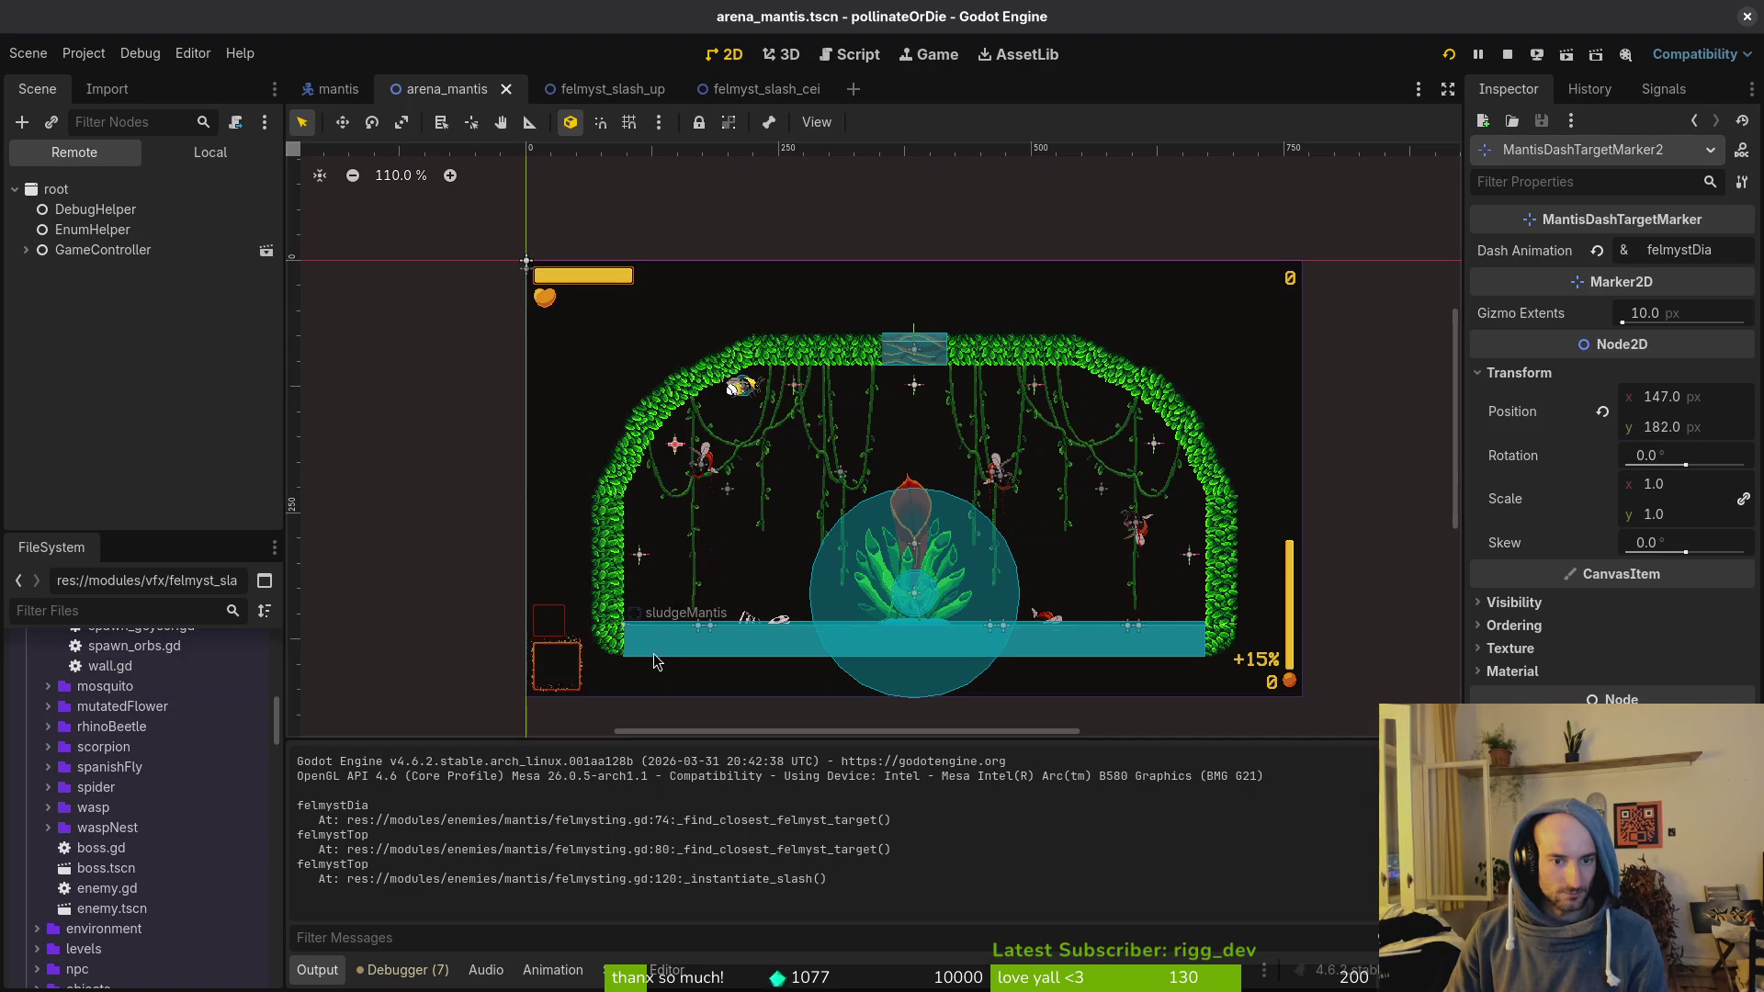
left_click(640, 560)
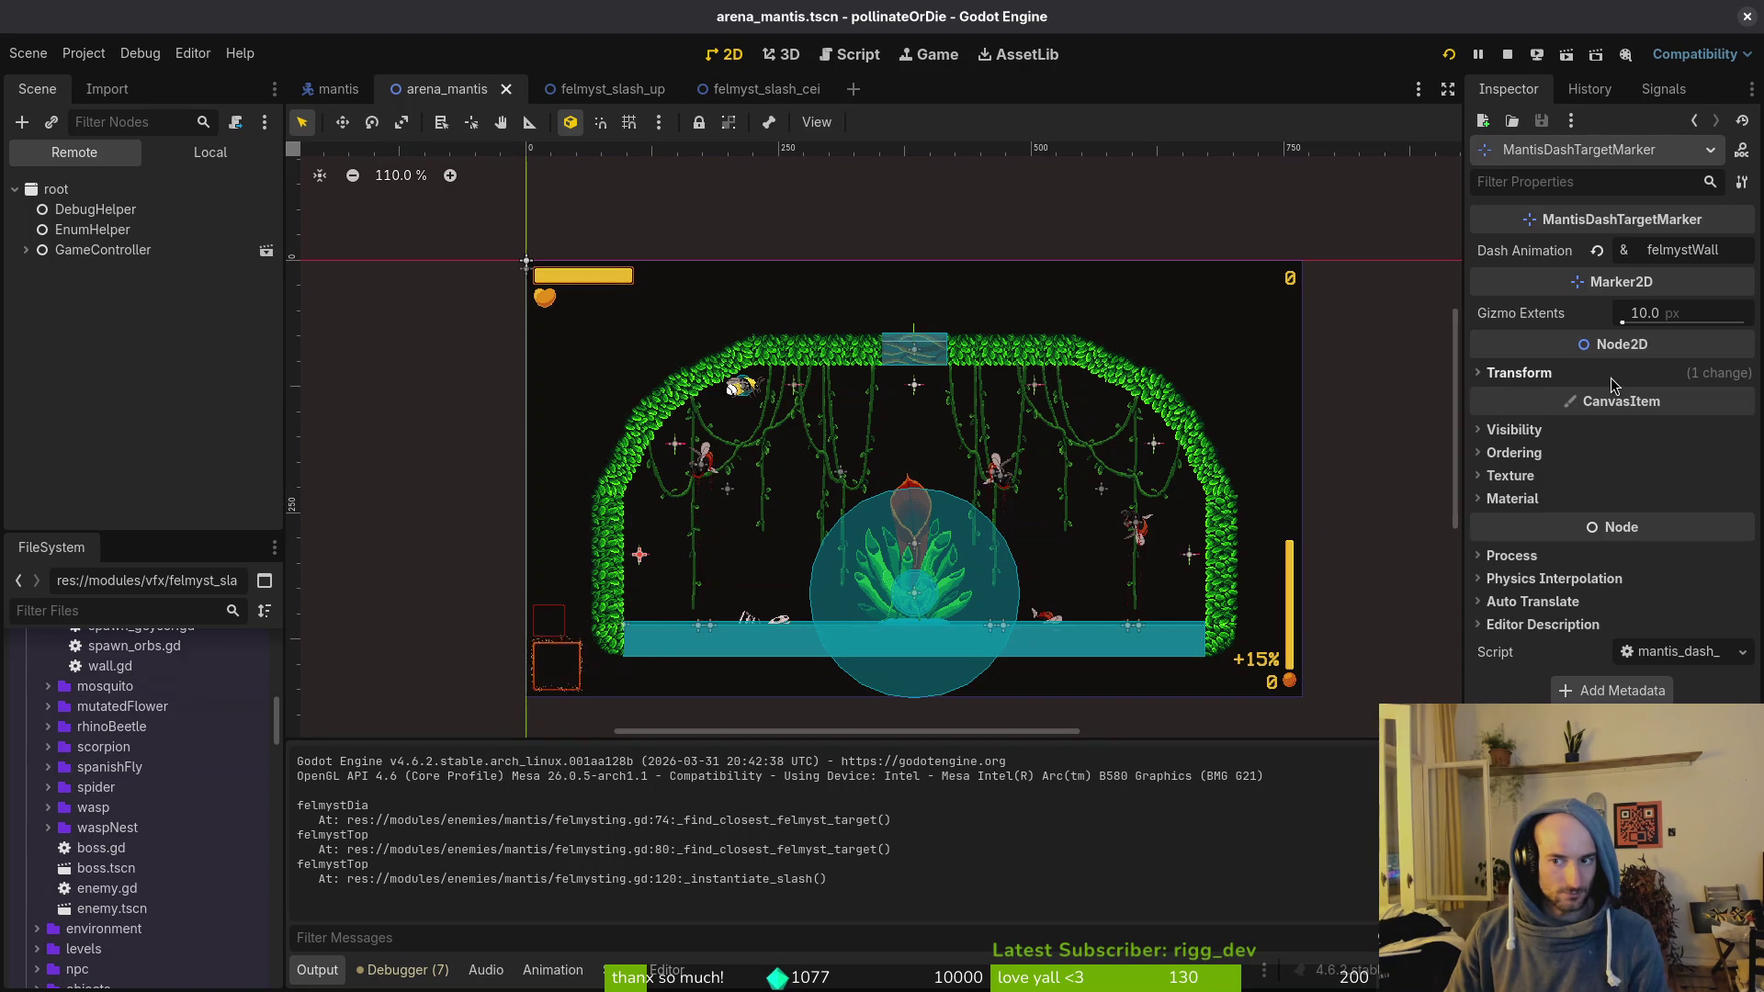
left_click(1519, 372)
key("alt+Tab")
left_click(404, 406)
Step: Change the mantis height threshold from 200 to 250 and save felmysting.gd
type("r5")
type(":w")
key("Return")
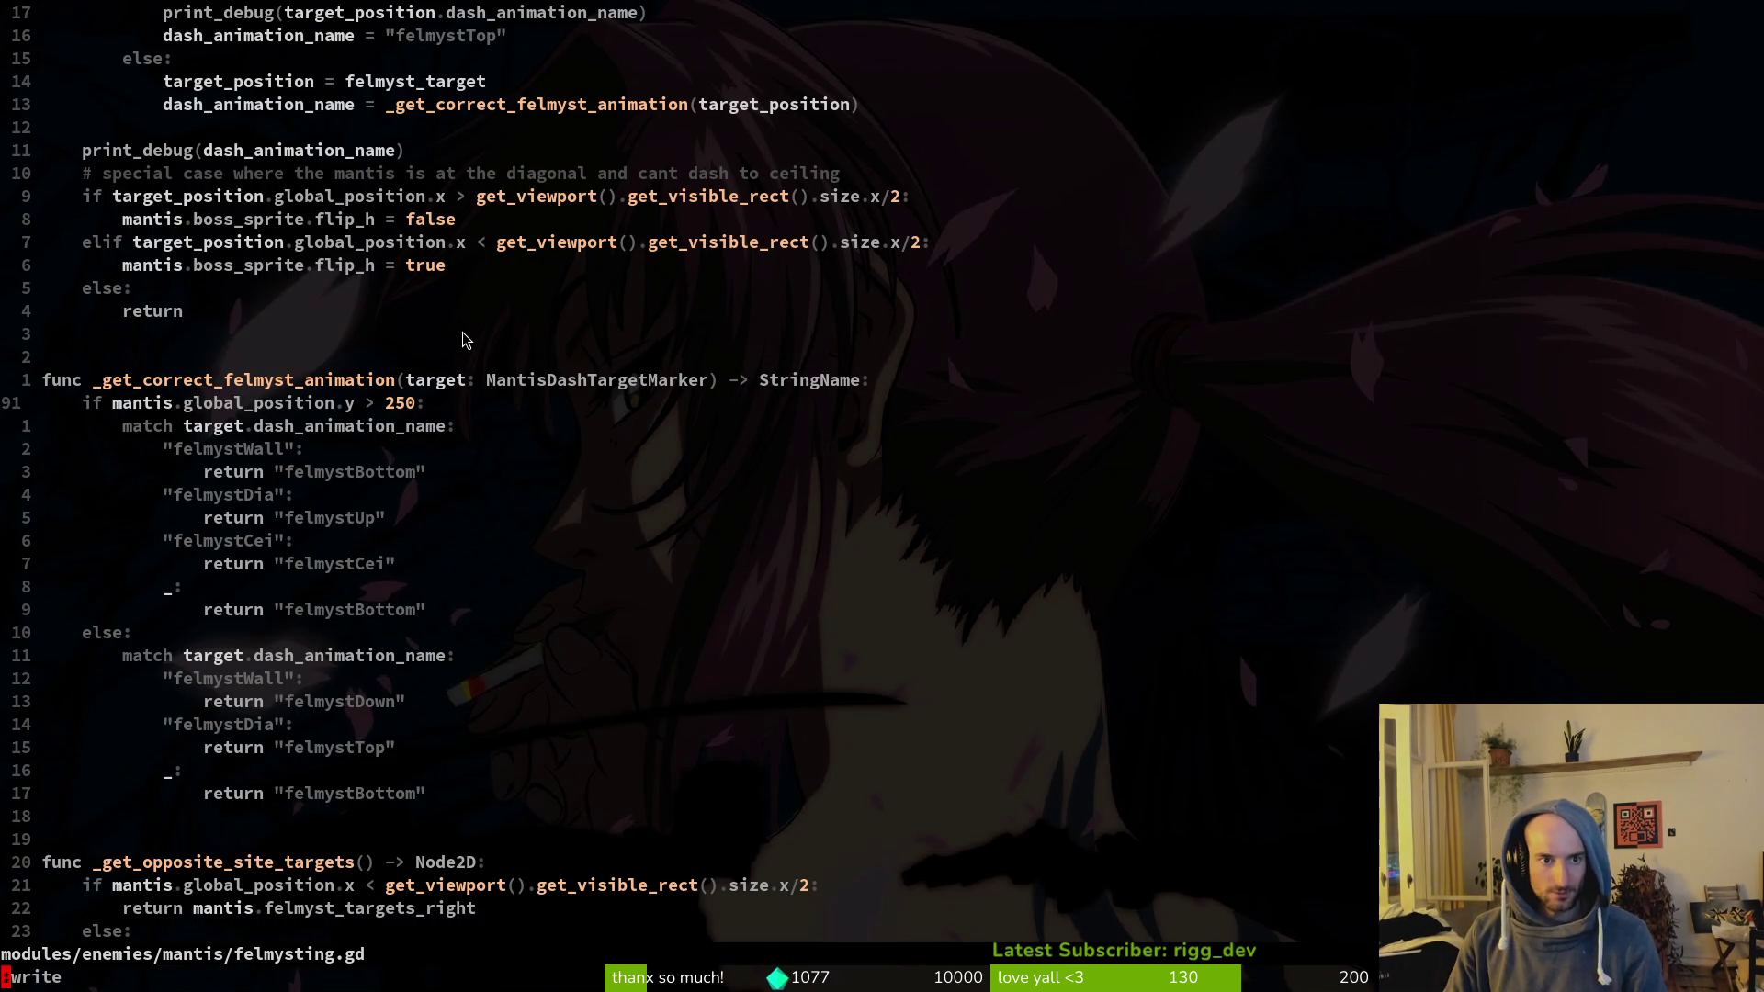
scroll(468, 335, "up", 6)
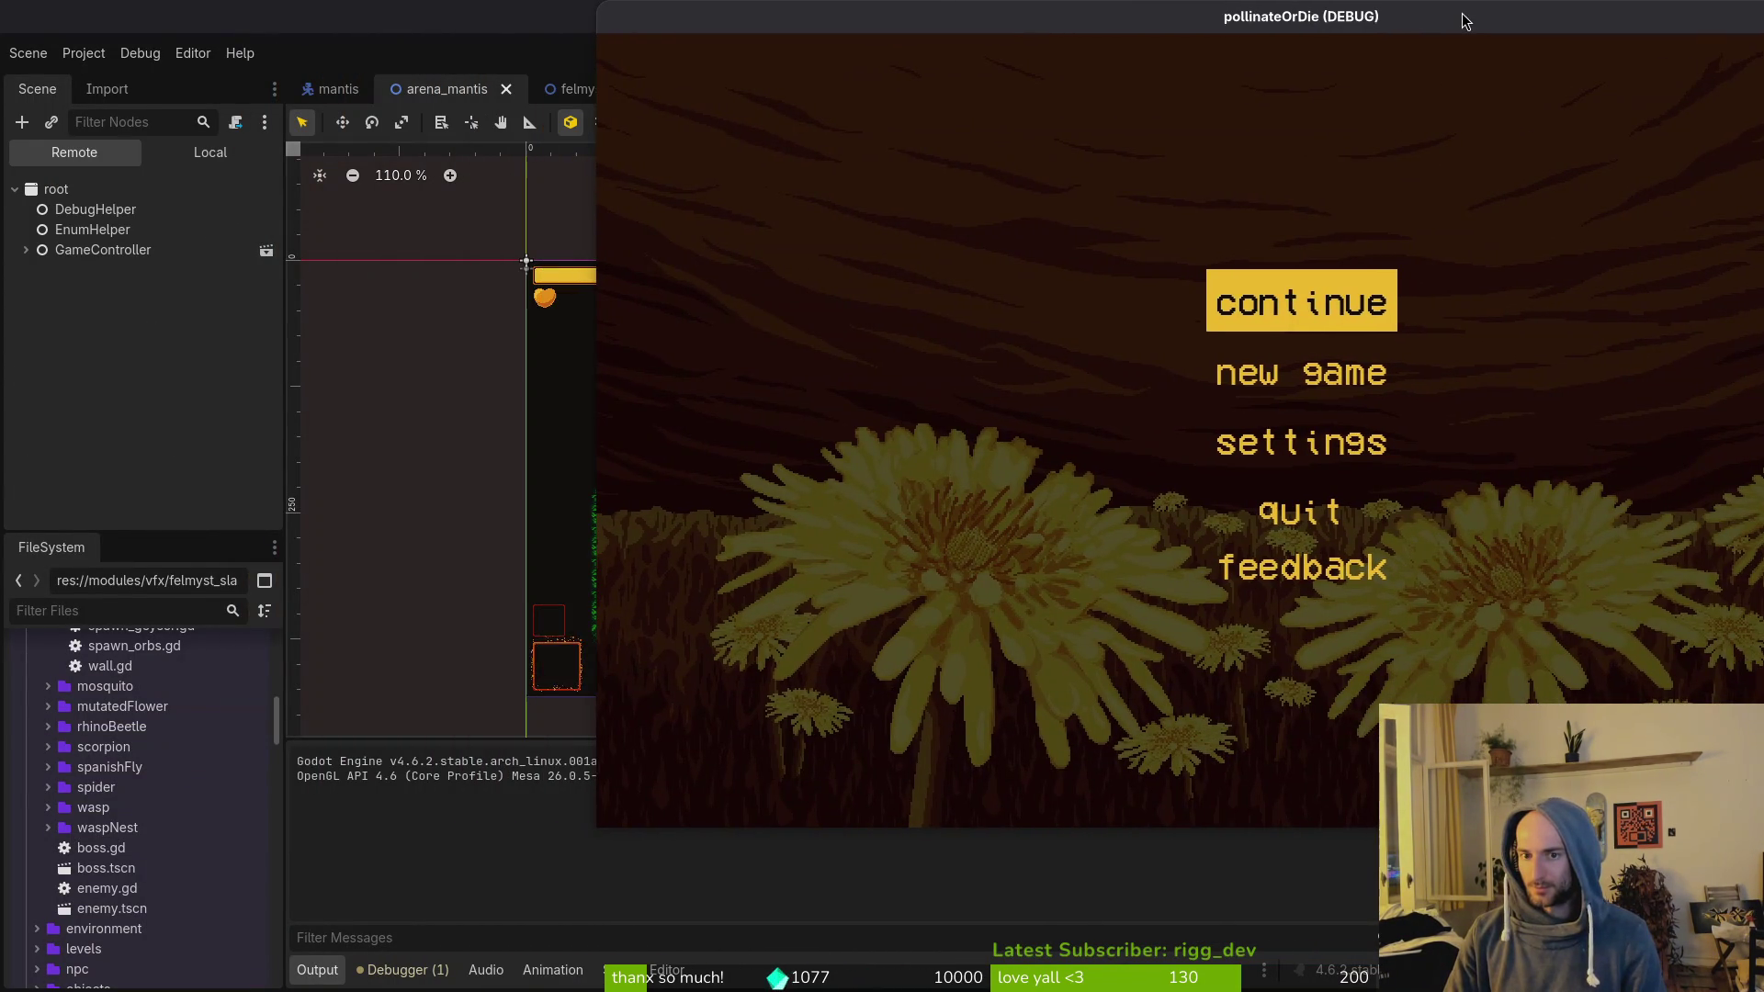
Step: Start the game, load the mantis arena from debug level select, and pause after the slash
key("Return")
left_click(1034, 148)
key("Escape")
key("Down")
key("Return")
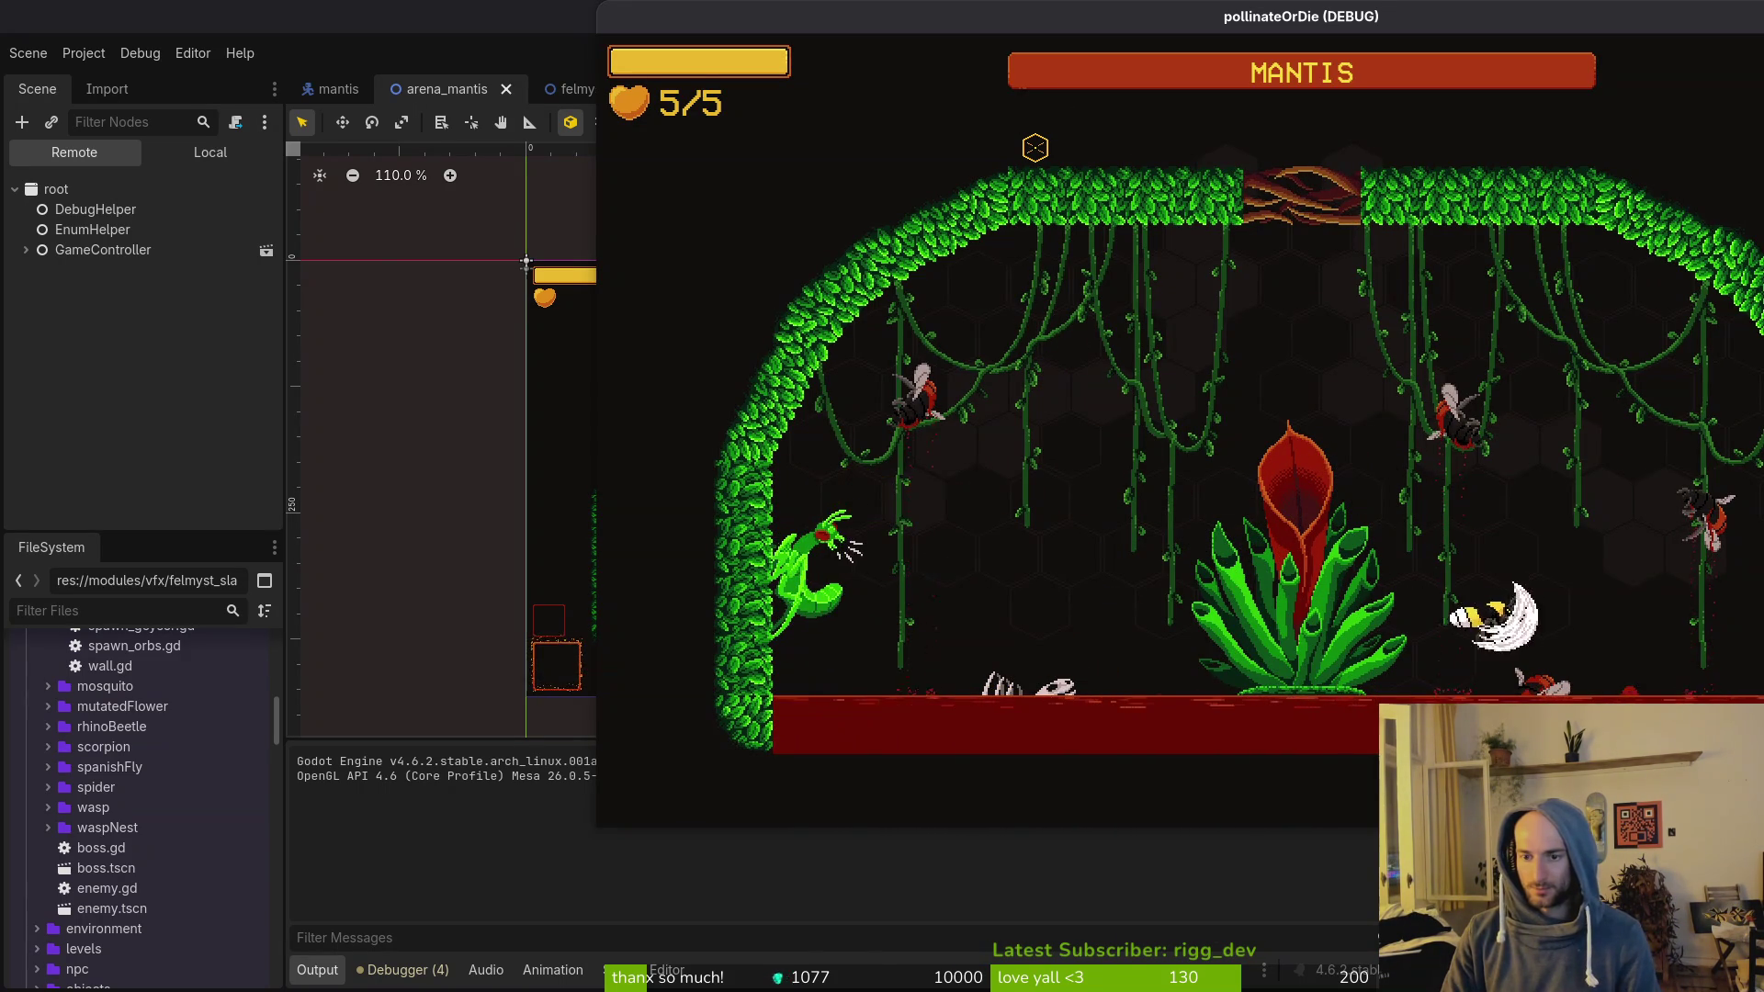
key("Escape")
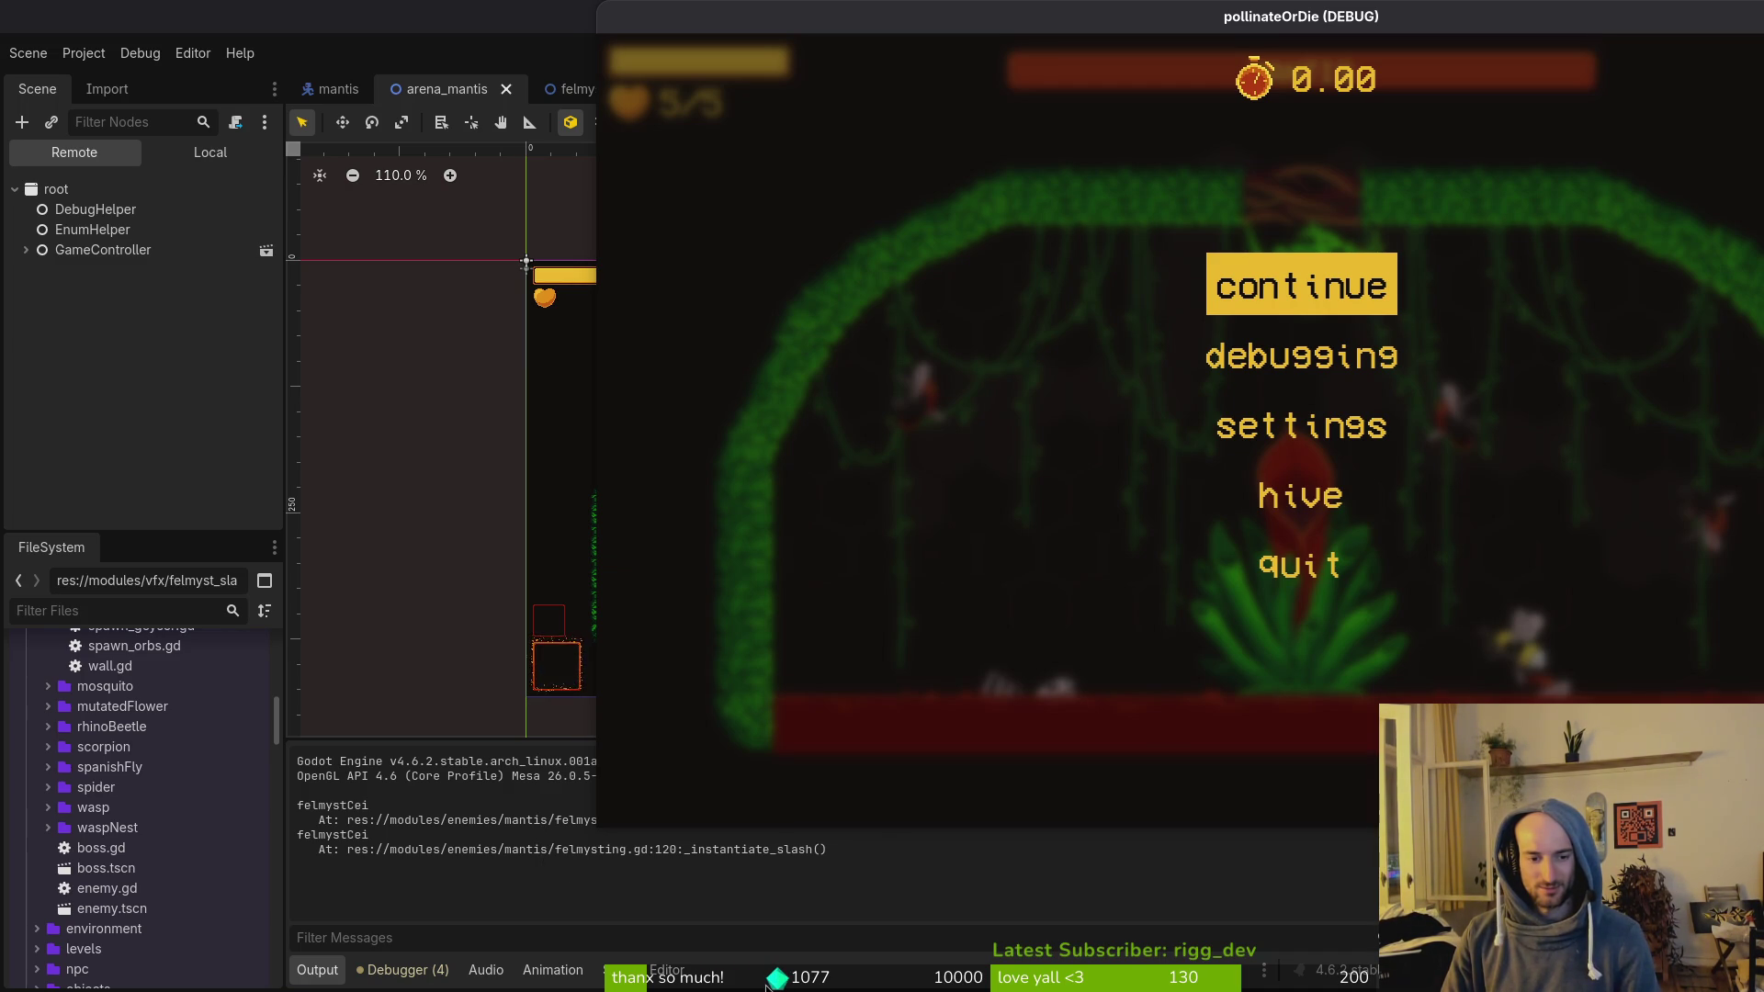
key("super+1")
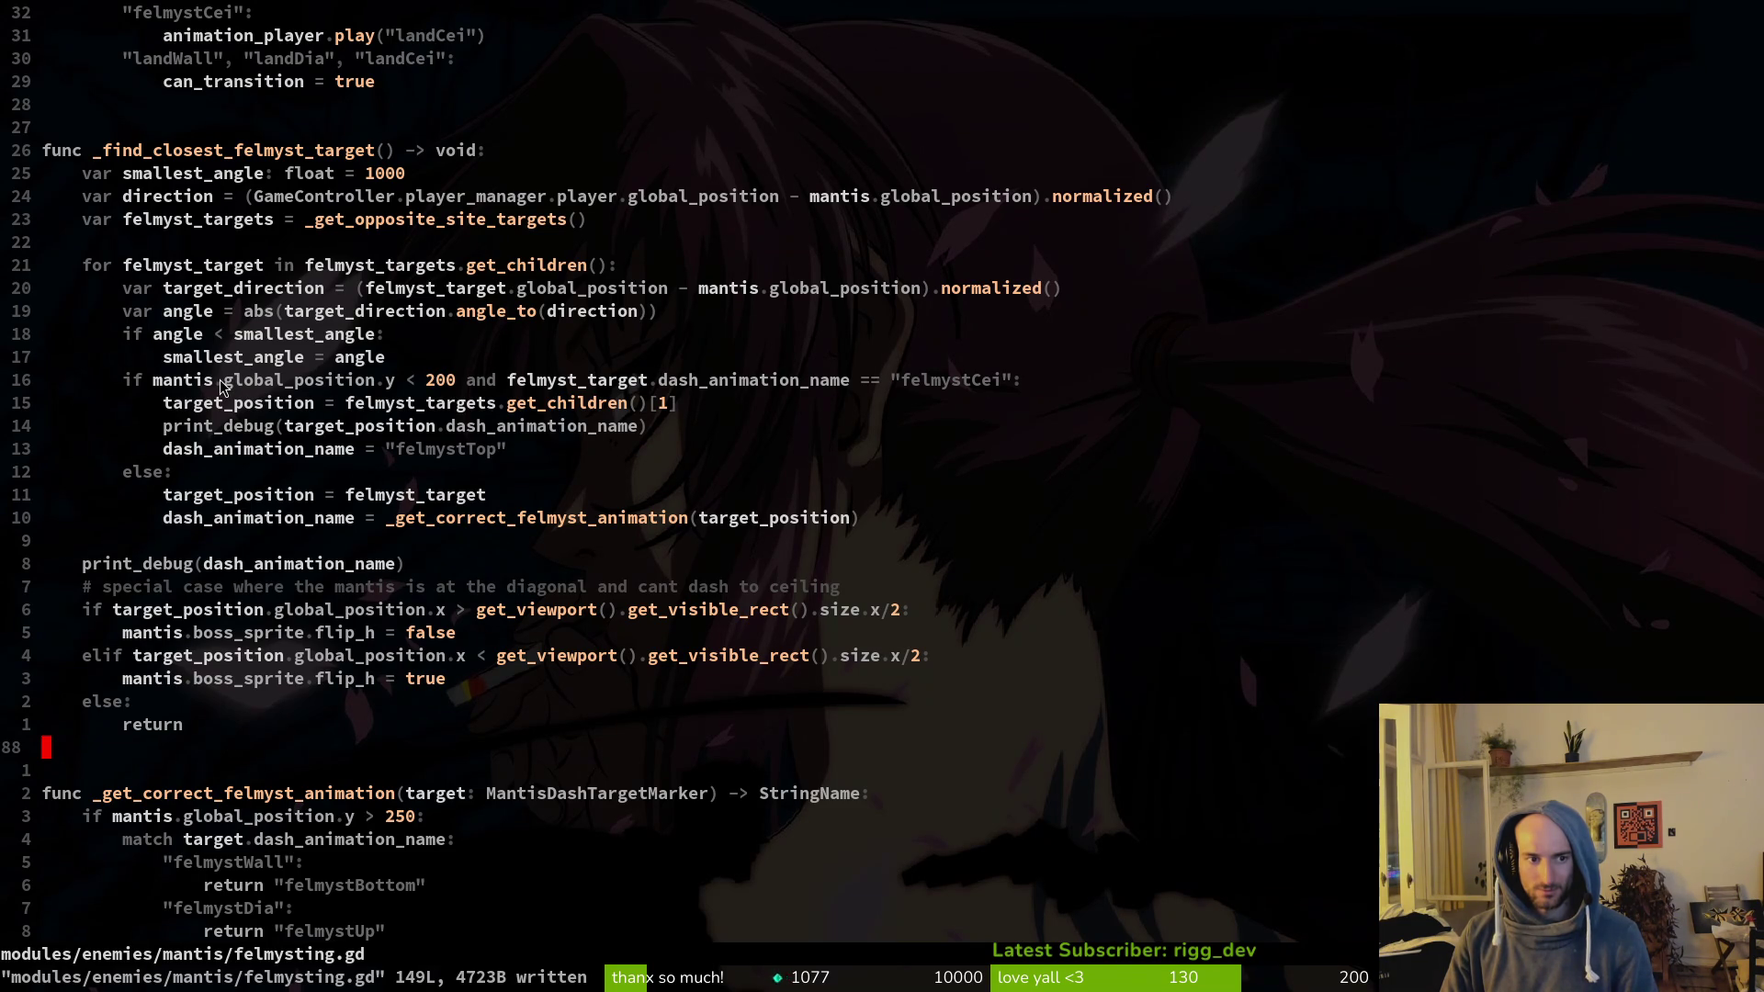
Step: Indent the seven-line felmystCei if/else block one level and save felmysting.gd
left_click(220, 381)
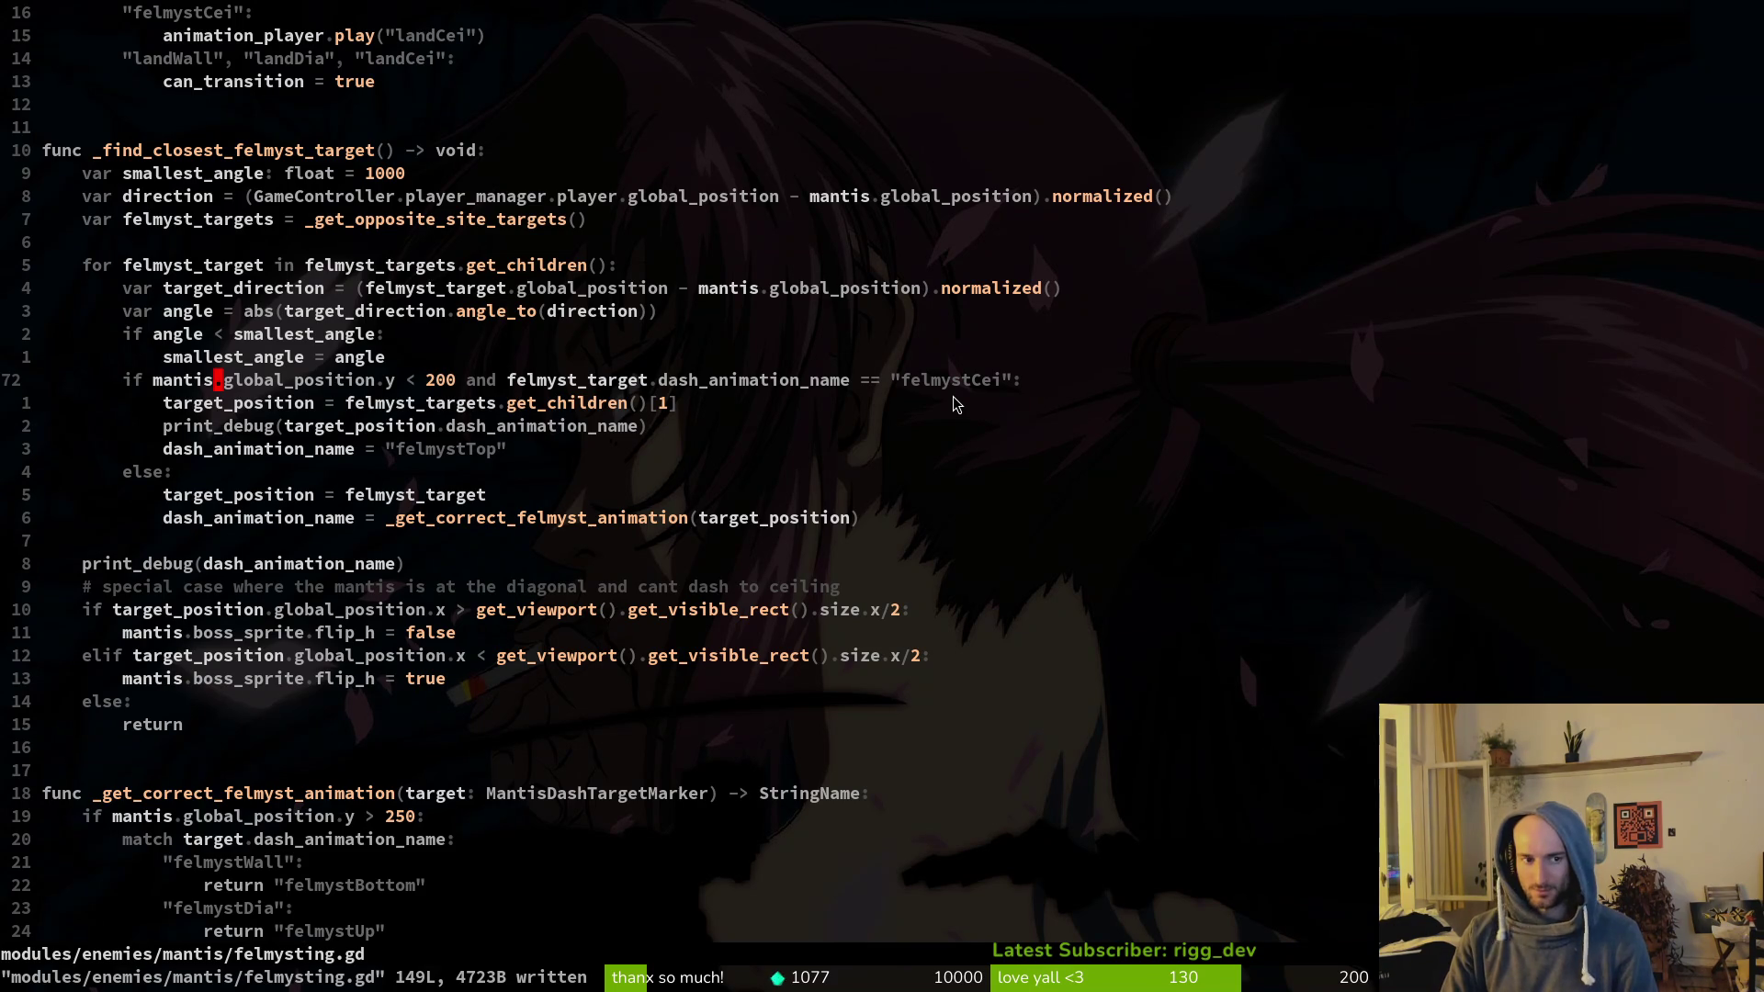
key("shift+v")
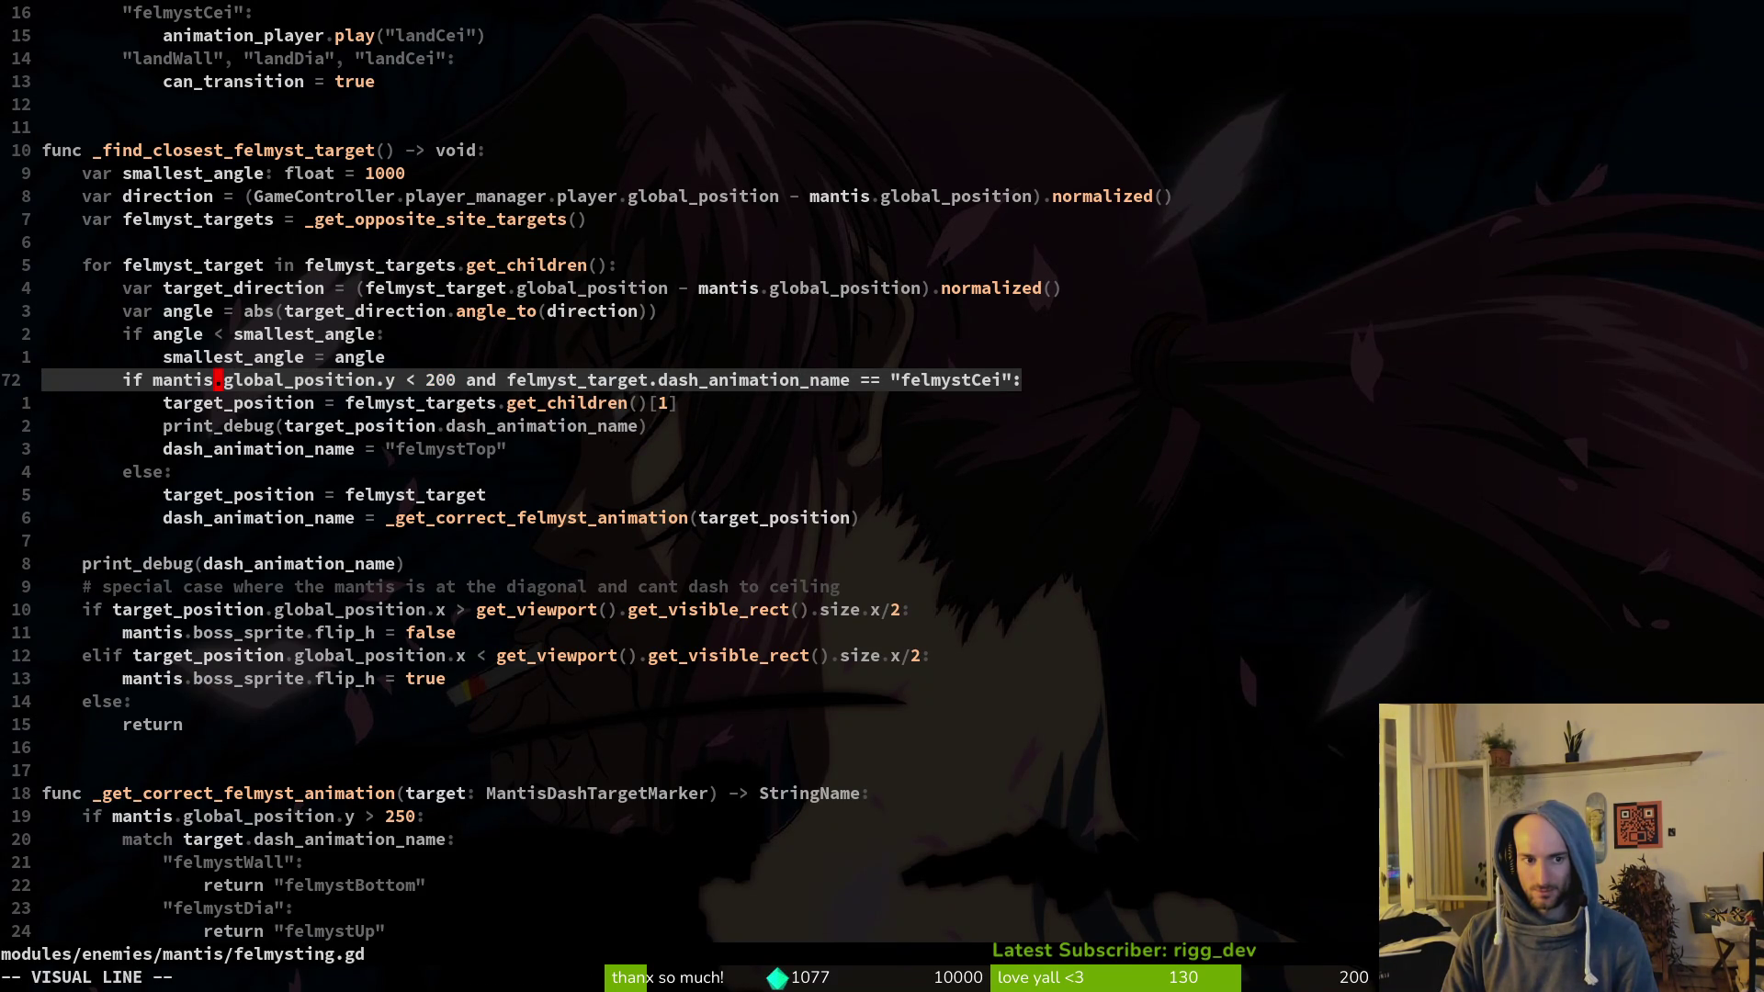
key("j")
key("j")
key("j")
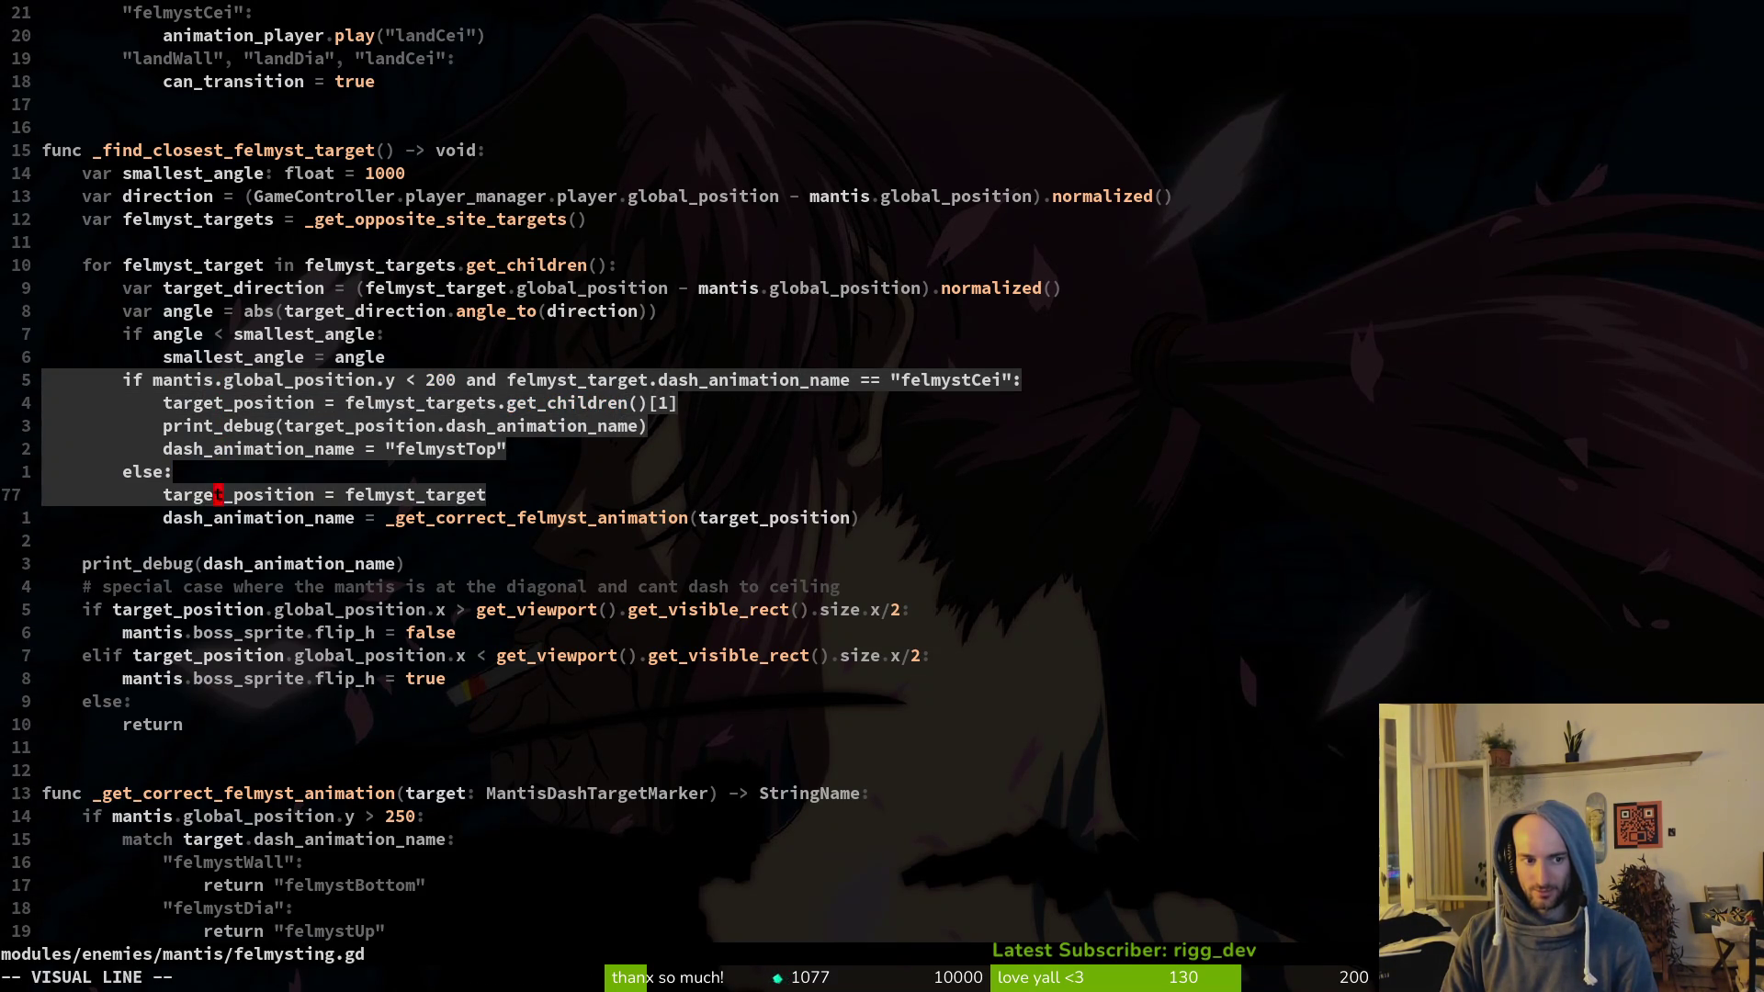
key("greater")
type(":w")
key("Return")
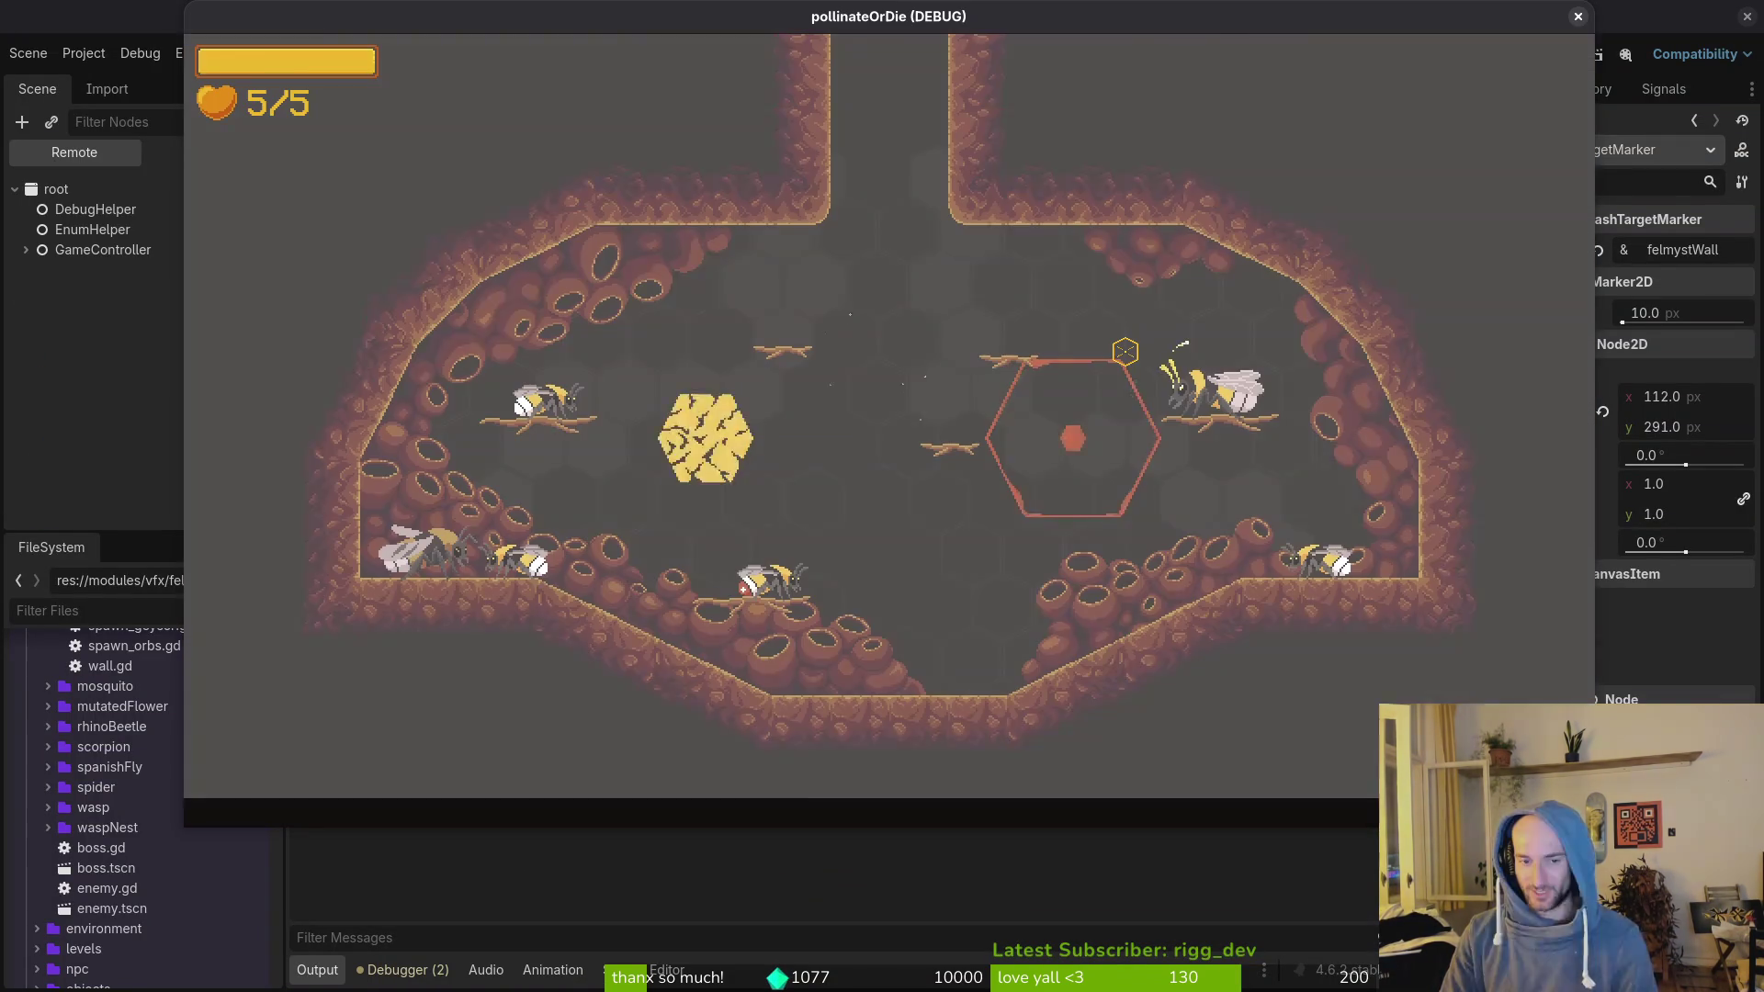
Step: Load the mantis arena from the debug level select and restart the fight several times
key("Escape")
key("Down")
key("Return")
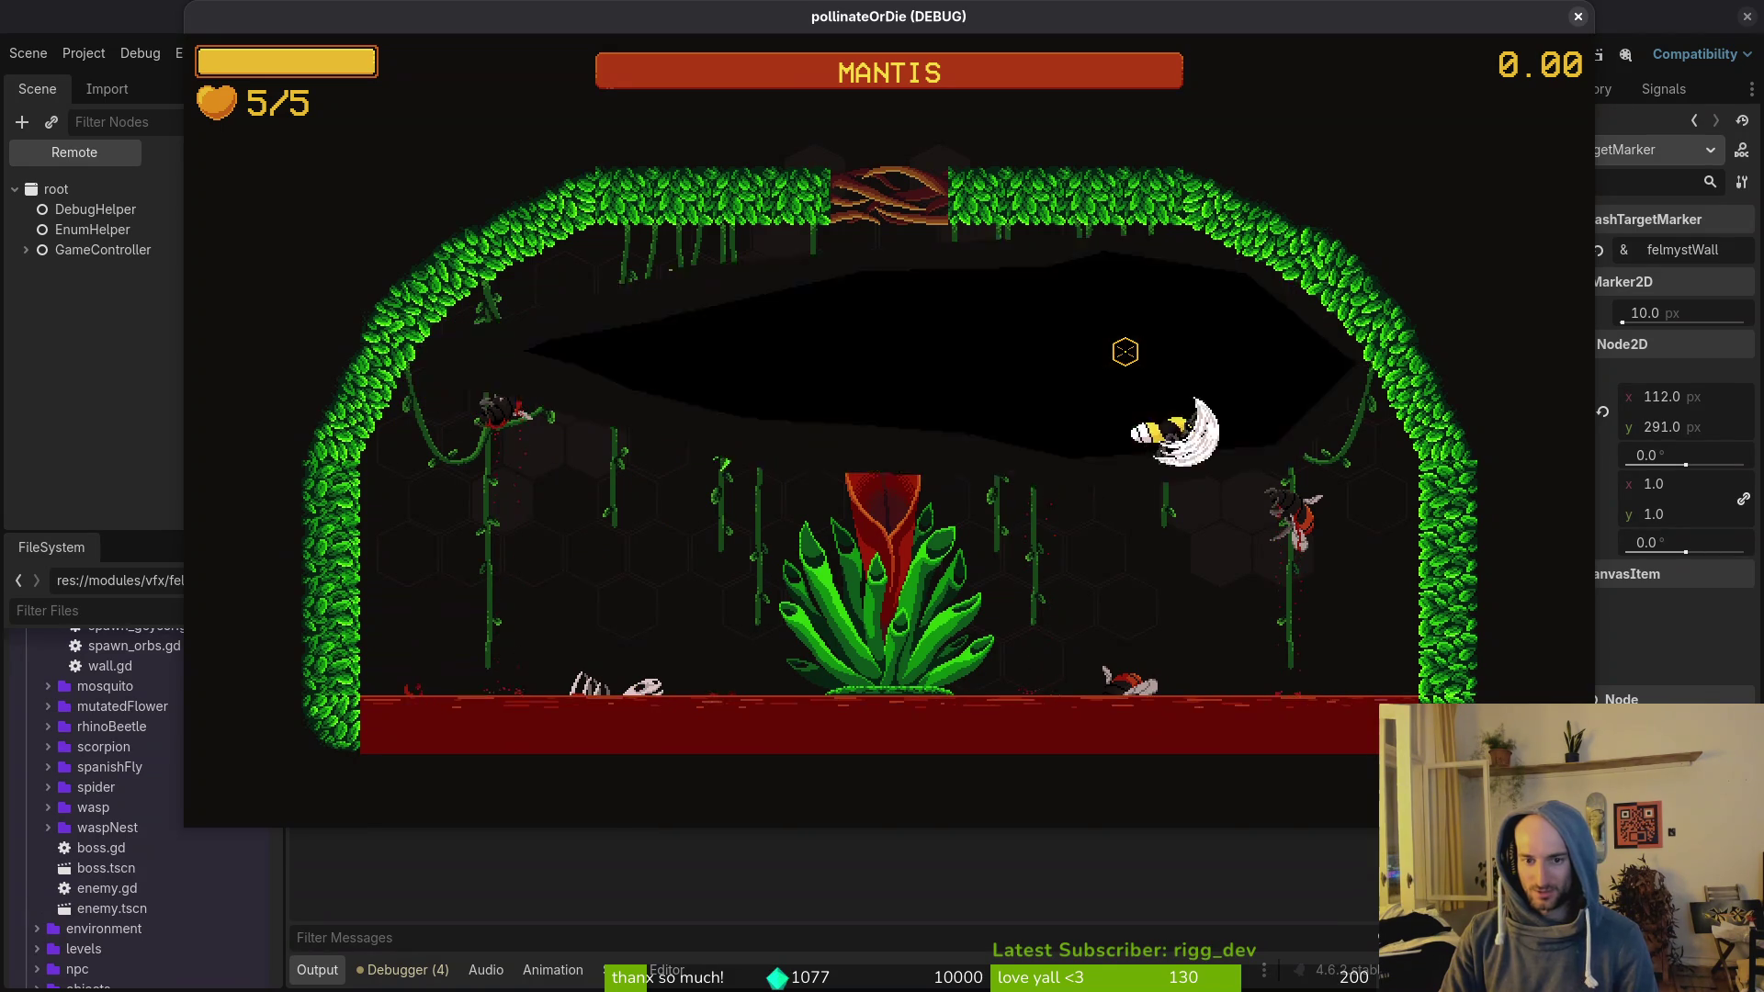
key("r")
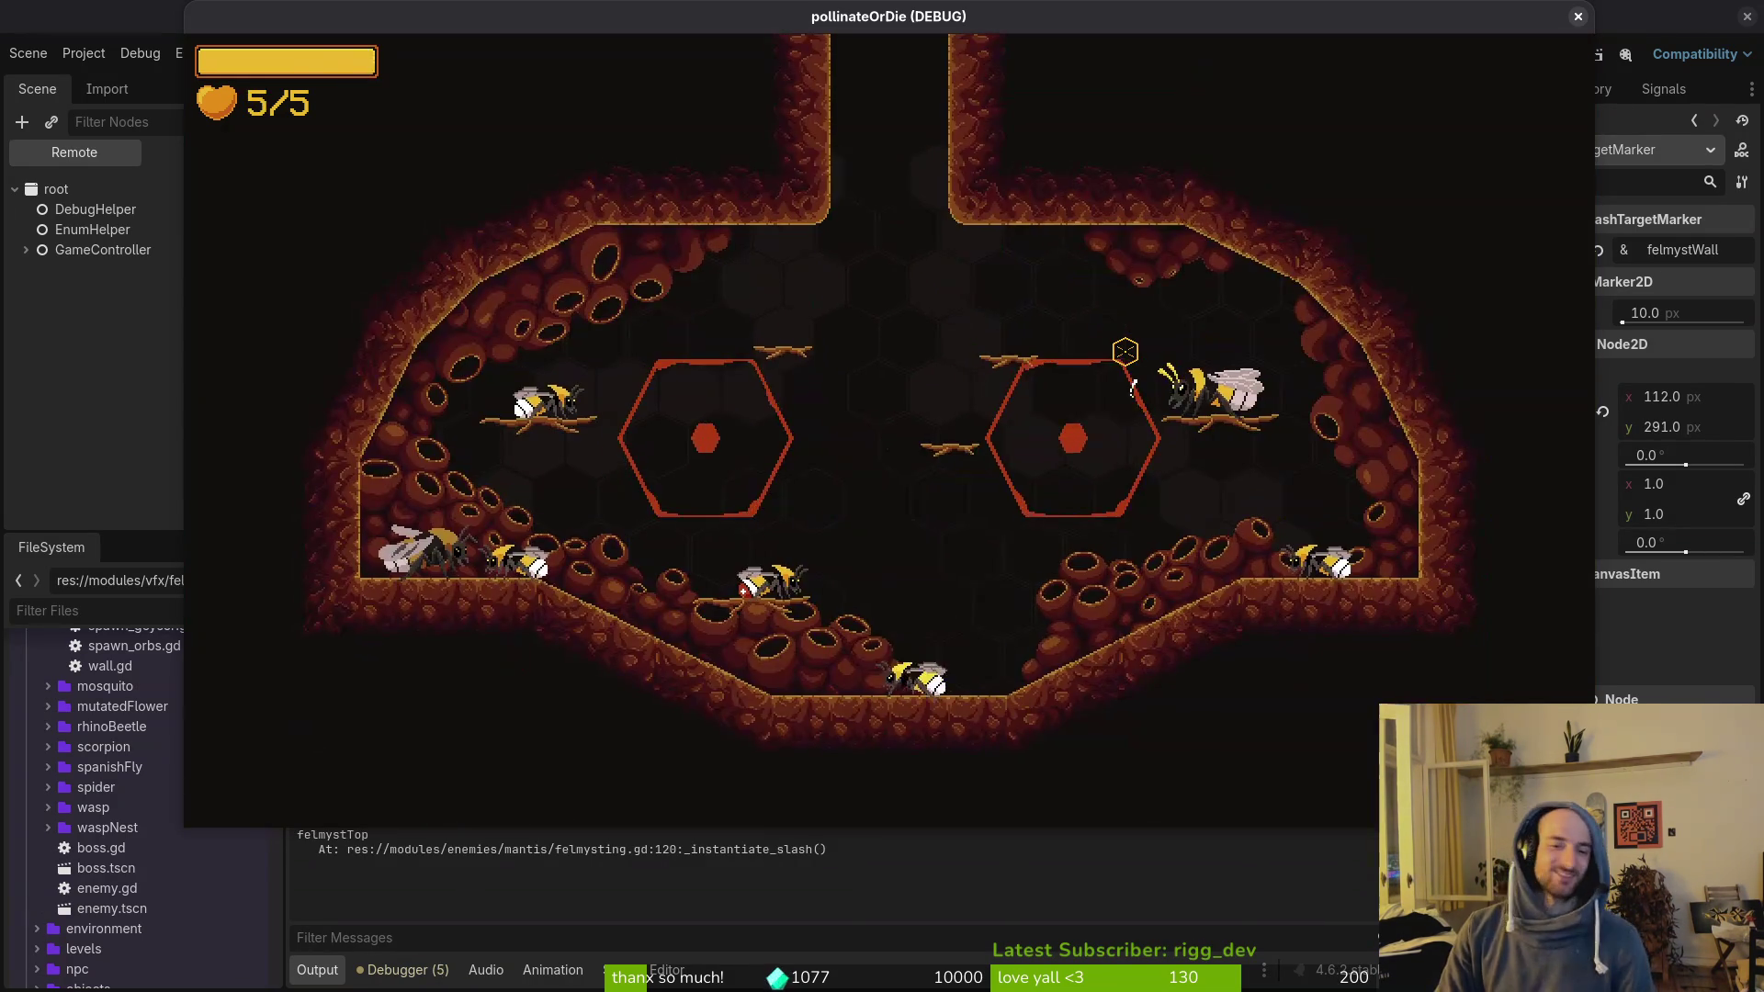
key("Escape")
key("Return")
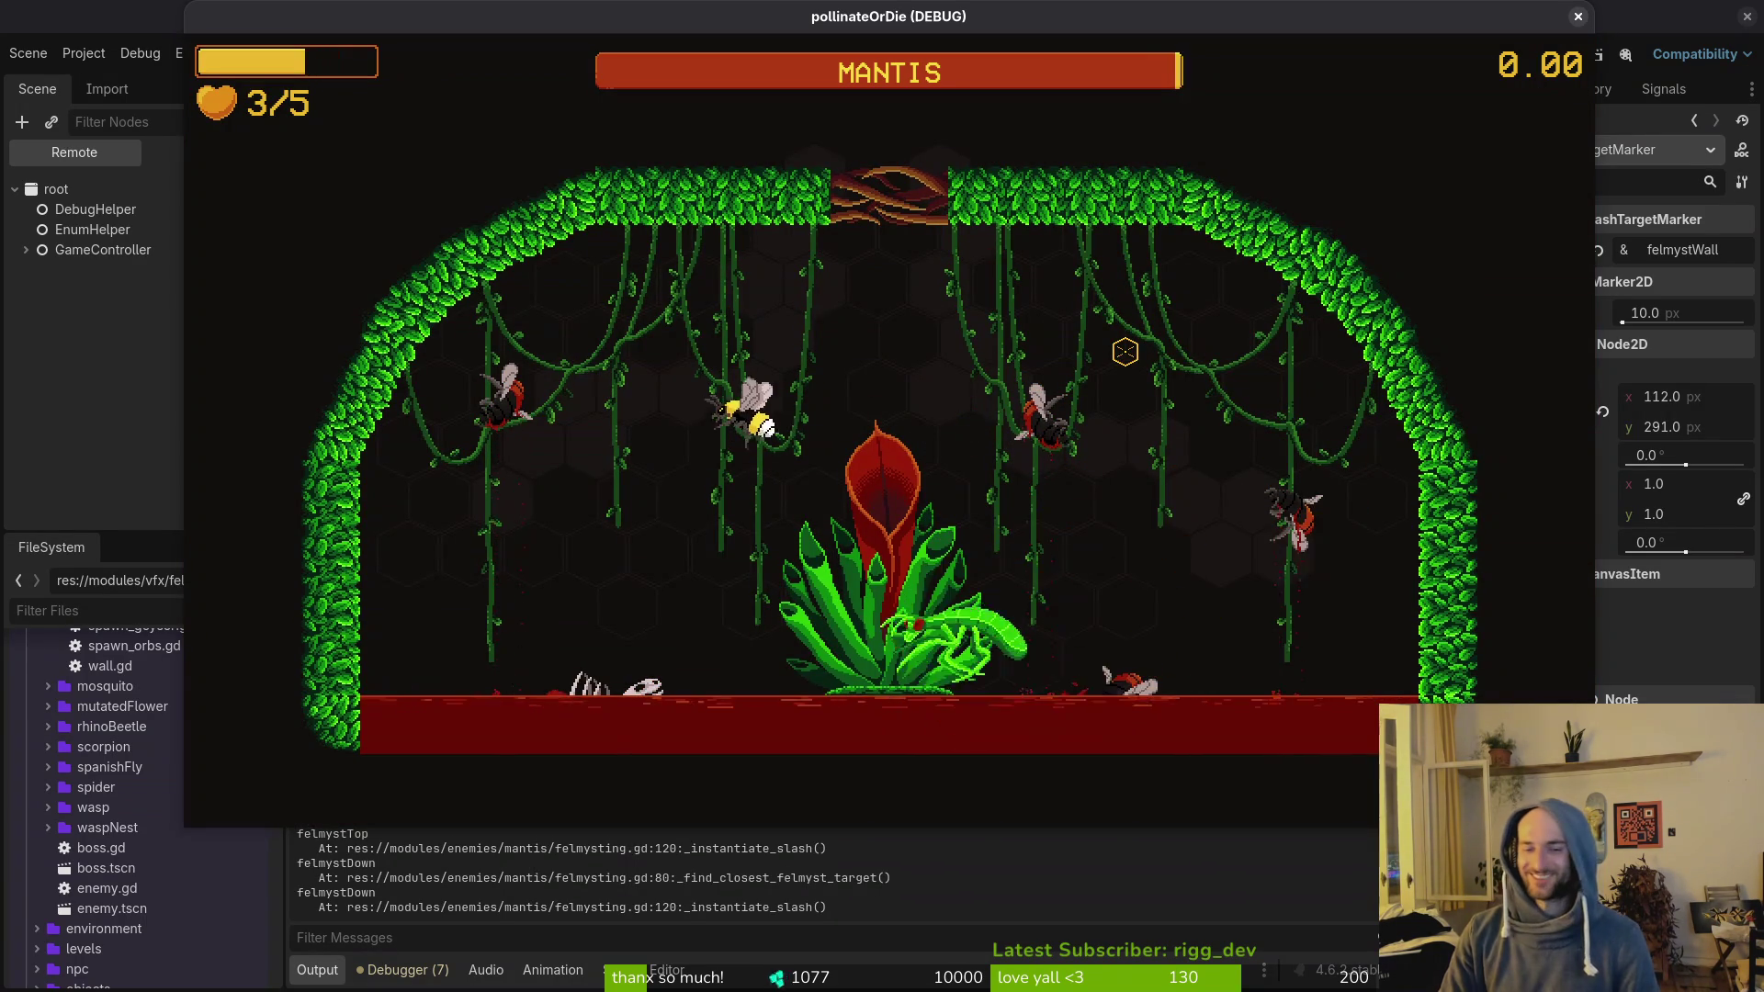
key("F1")
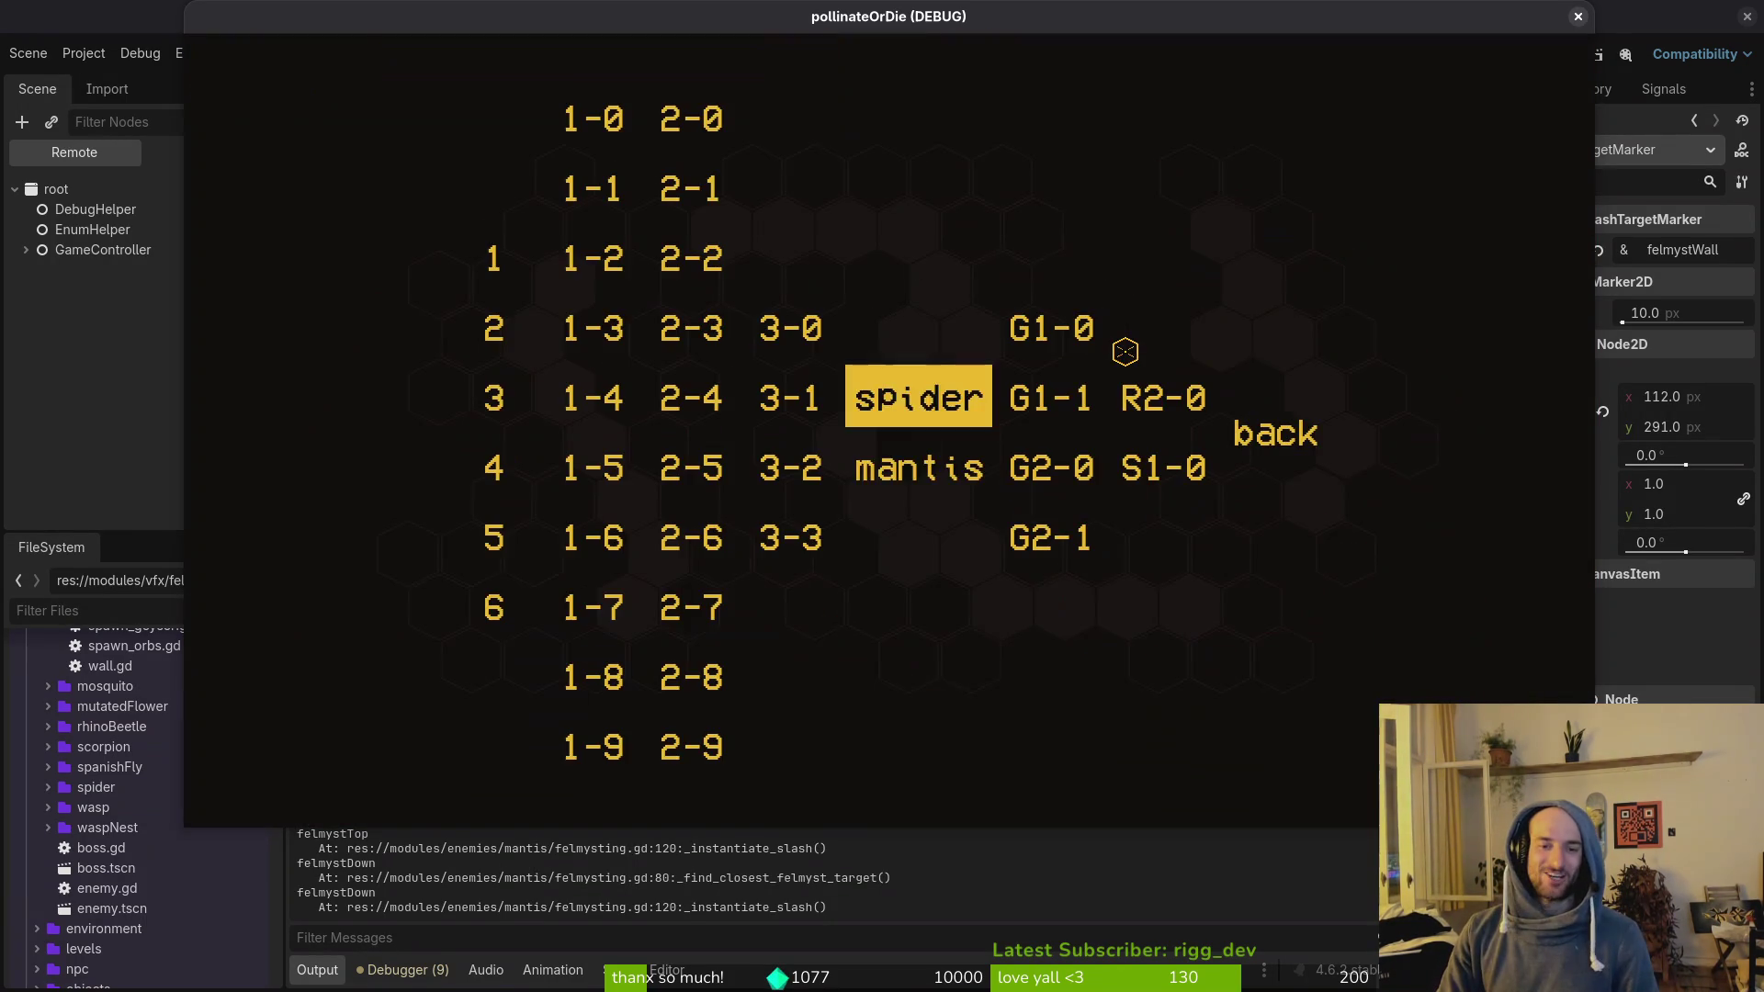
key("Return")
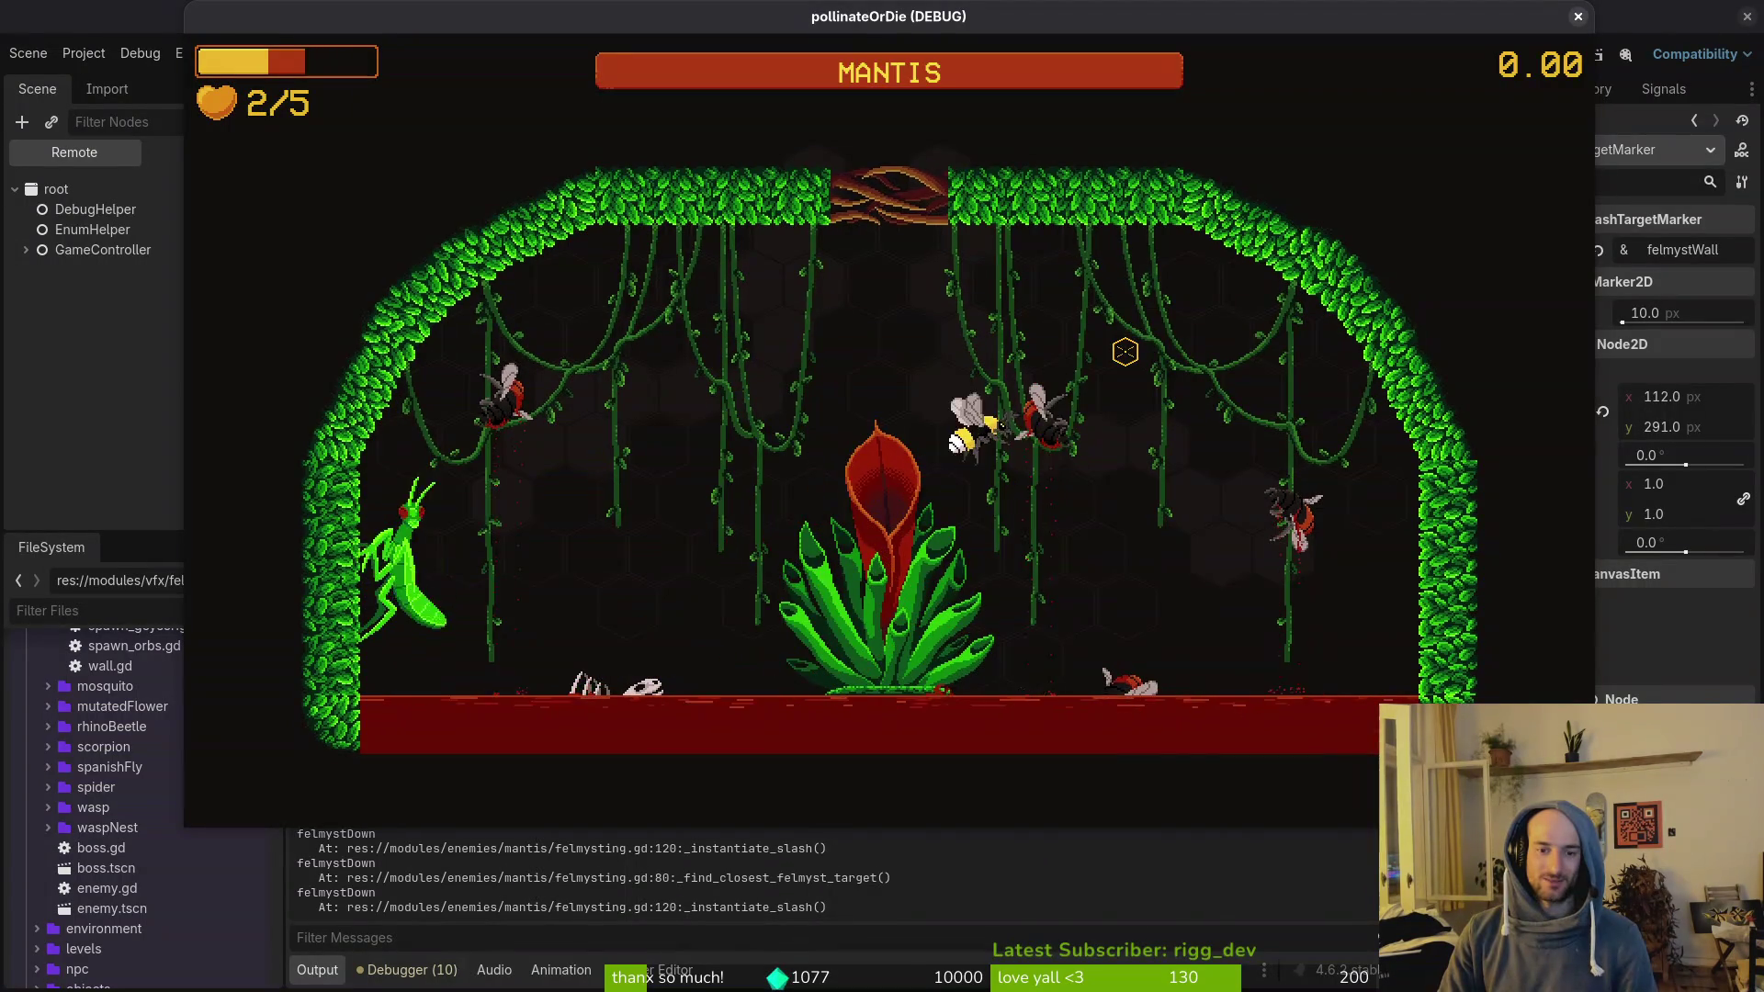
key("Escape")
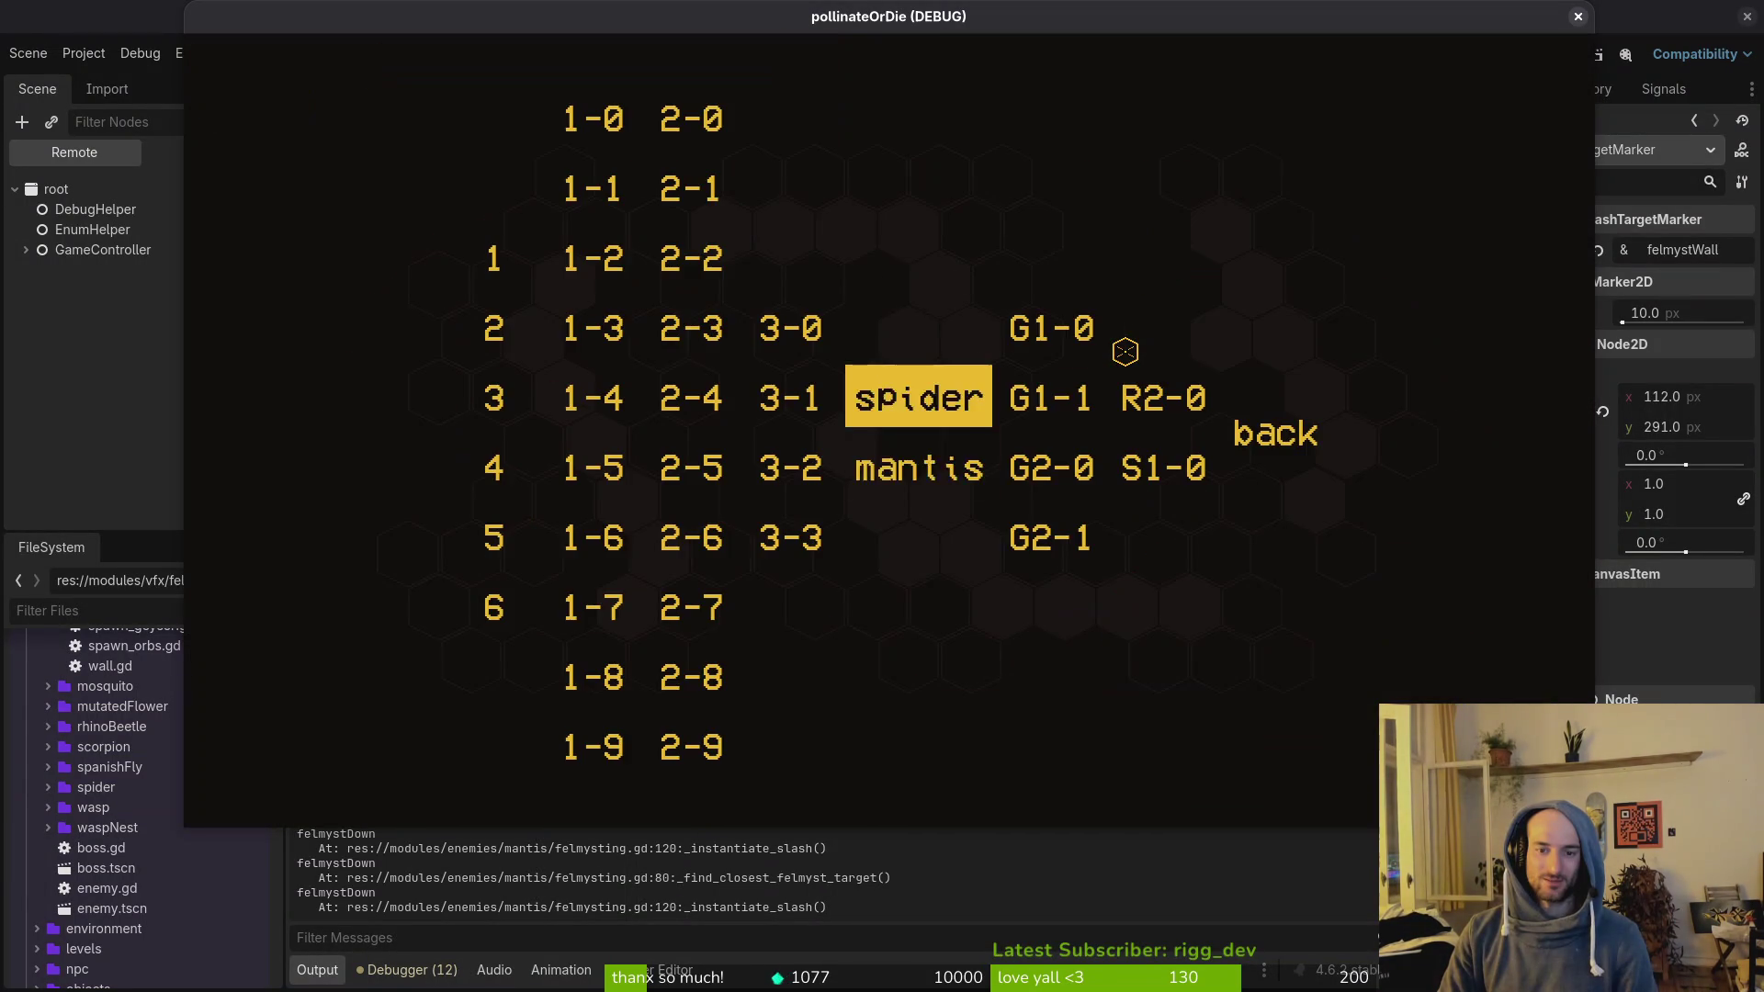
key("Return")
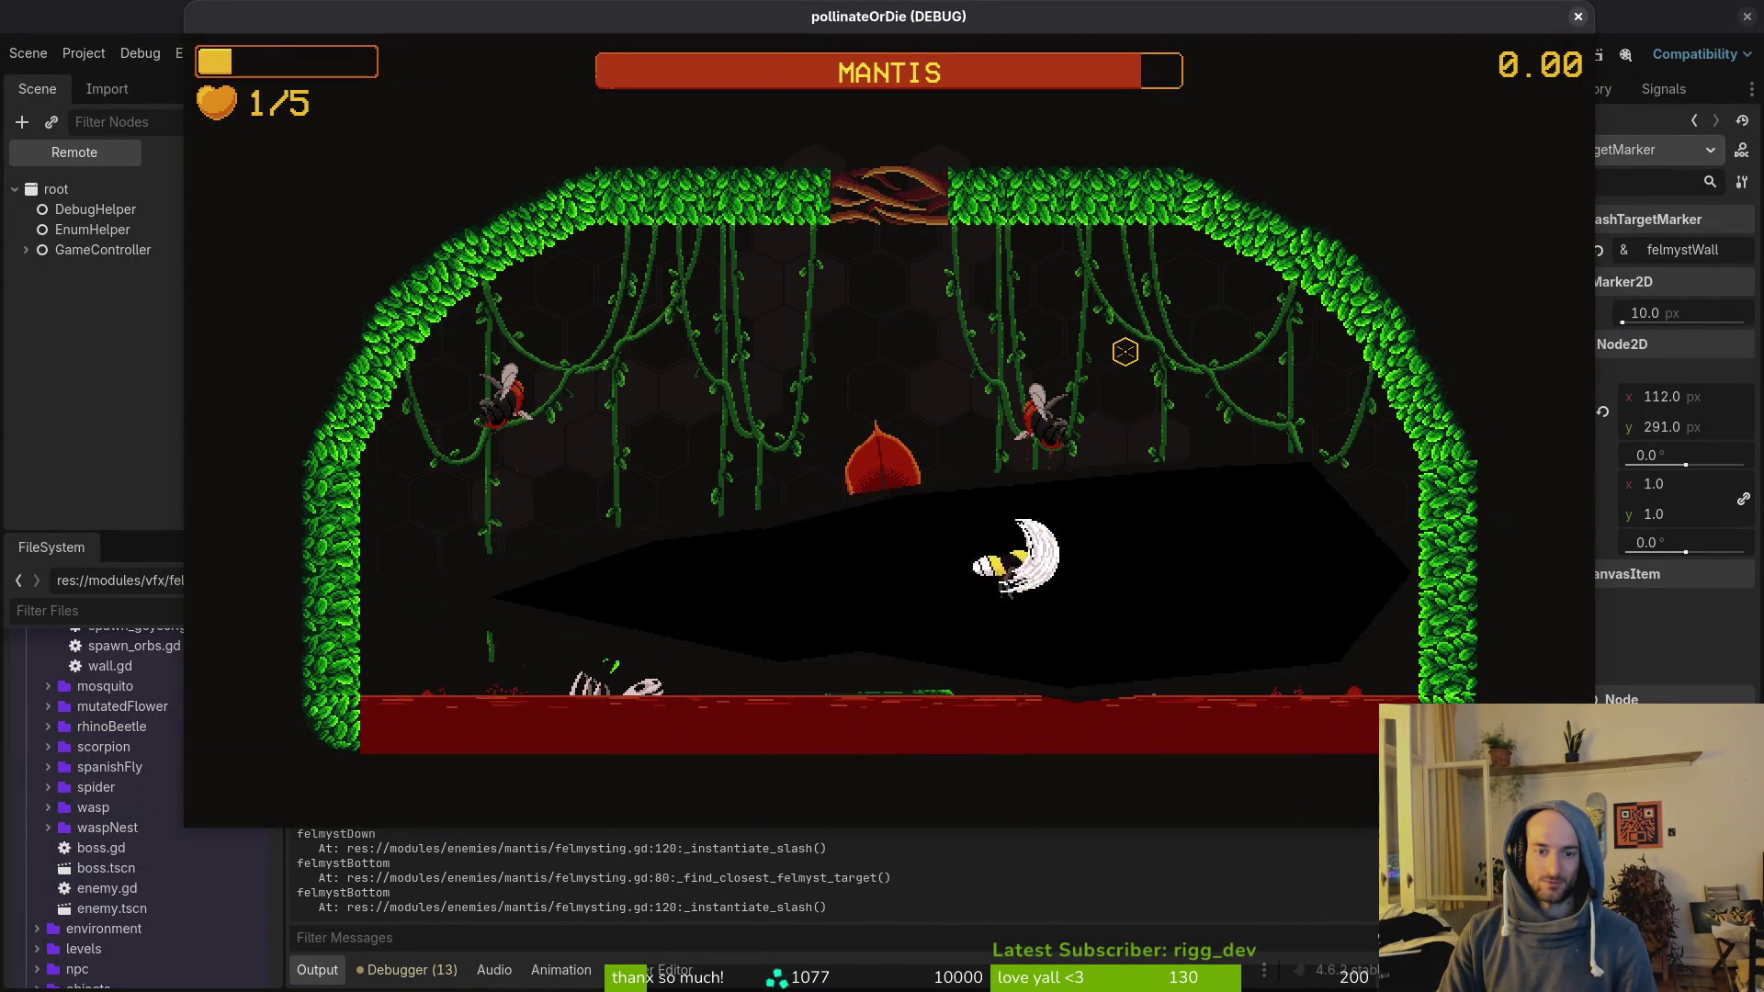
key("Escape")
Step: Load the mantis arena from level select and restart it twice
key("Down")
key("Return")
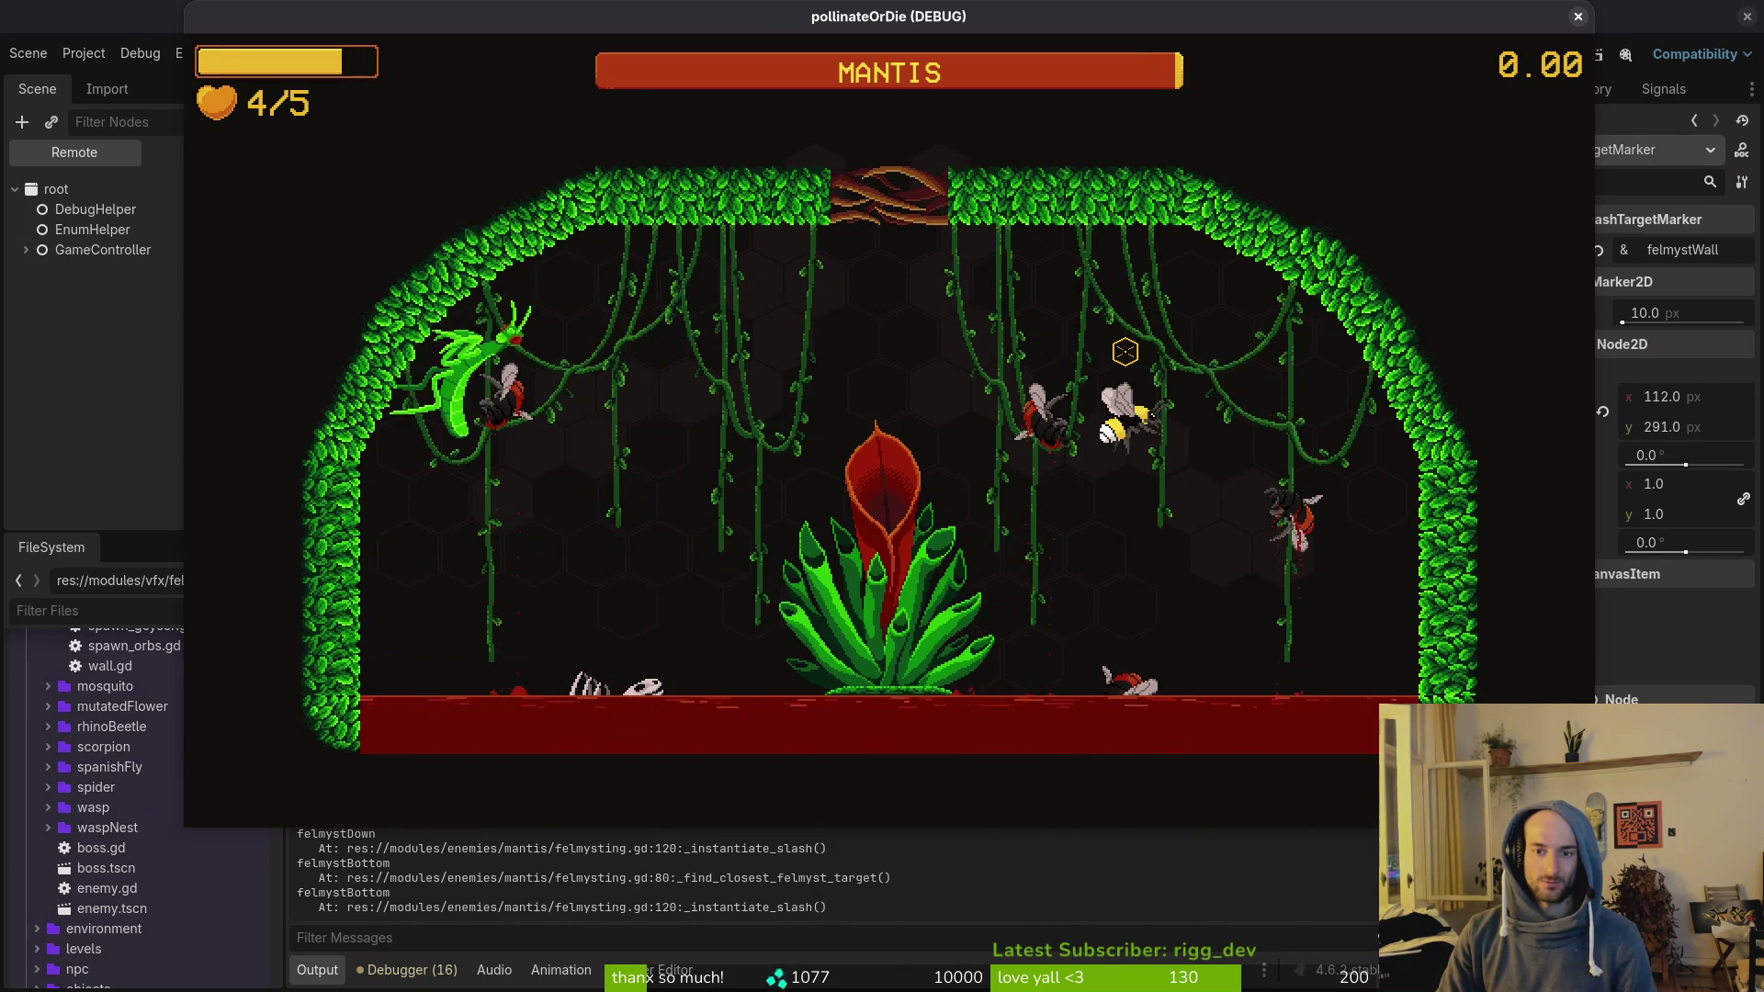
key("Escape")
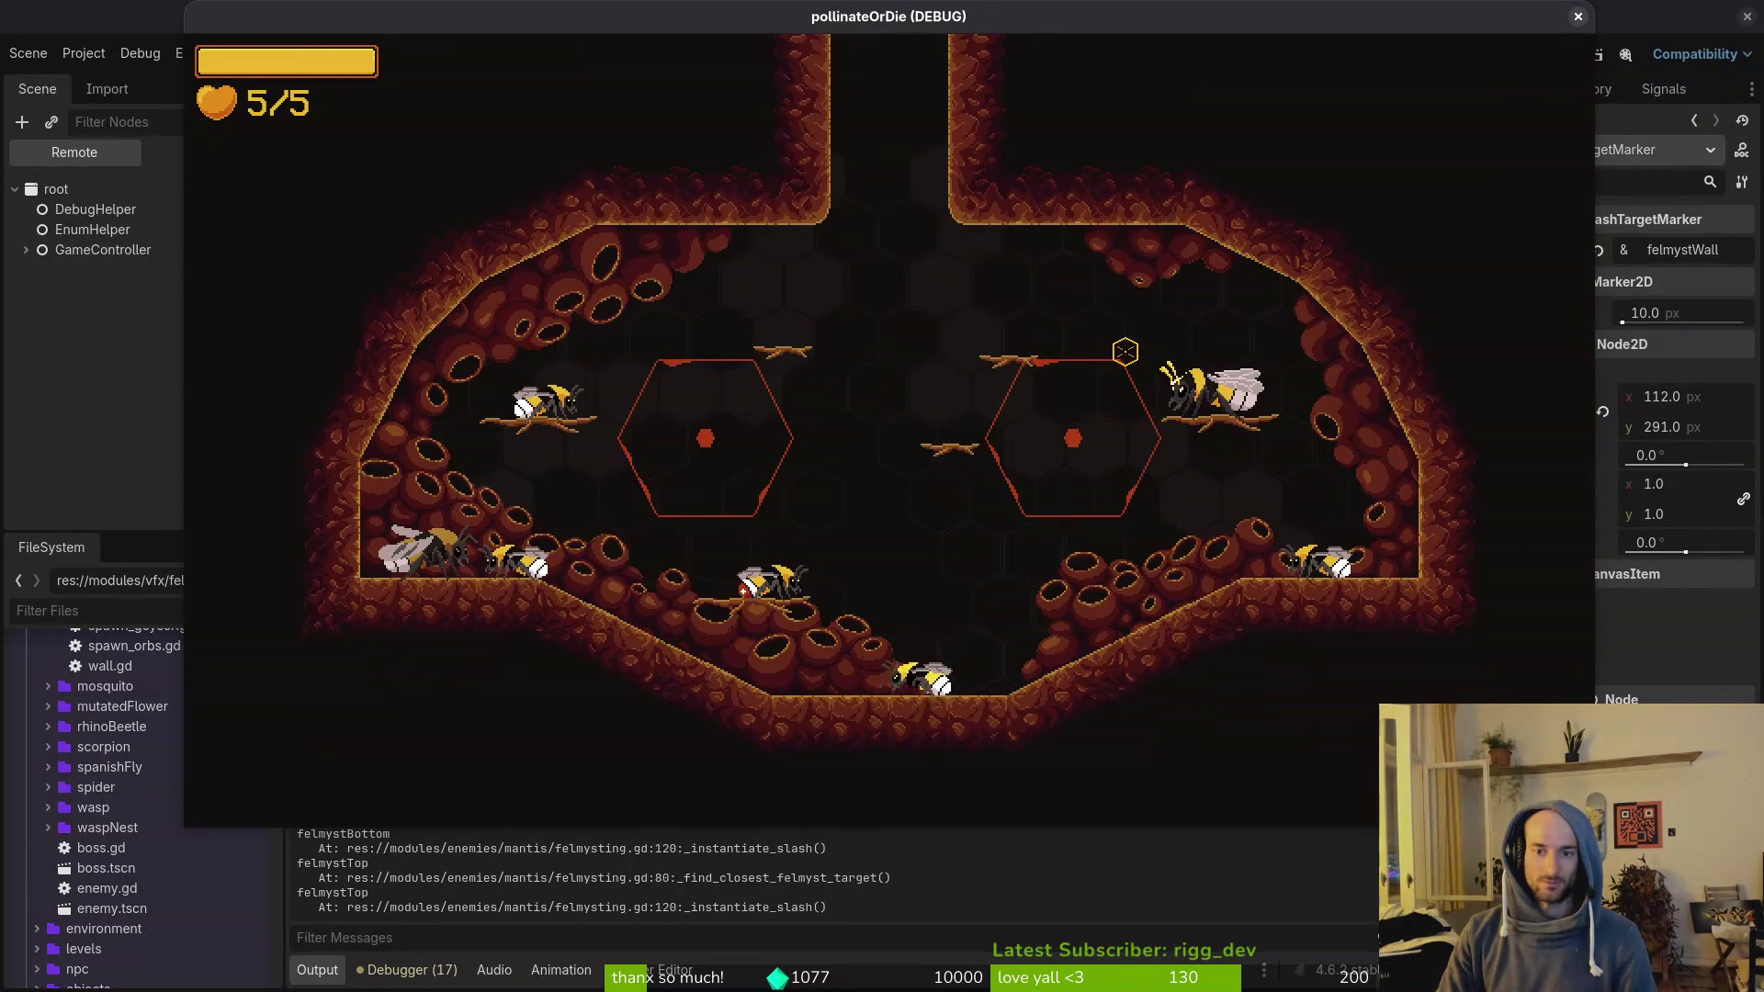
key("Up")
key("Return")
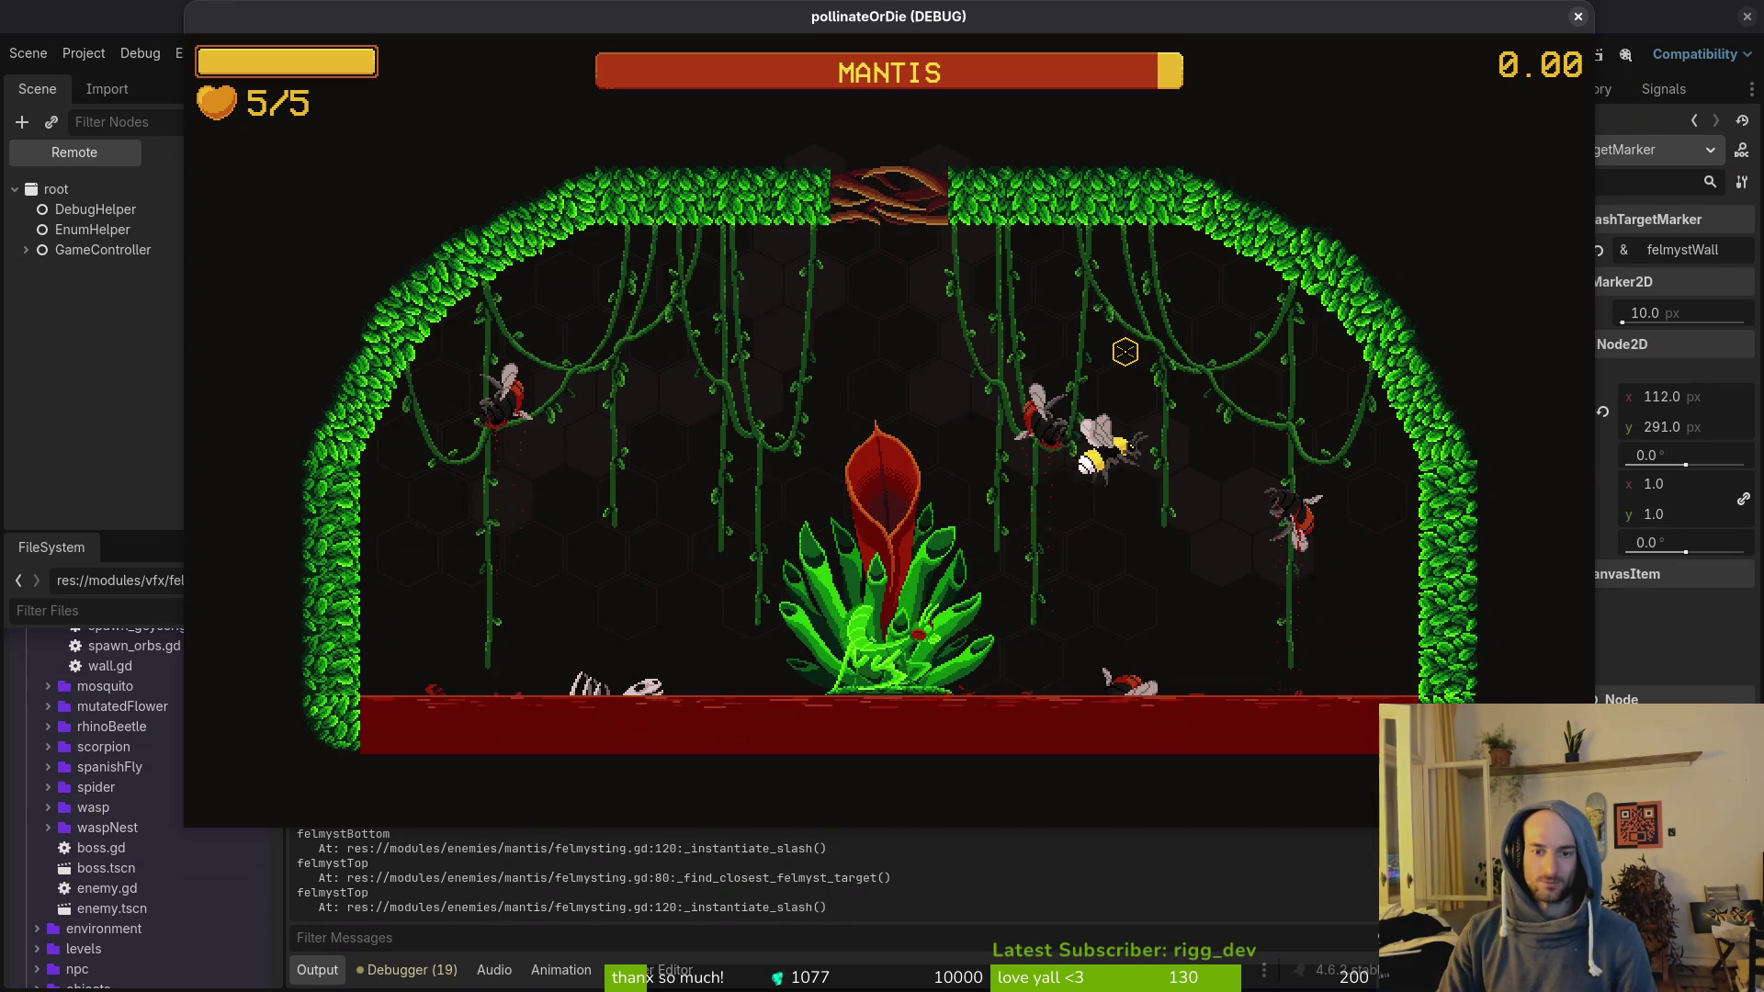
key("Escape")
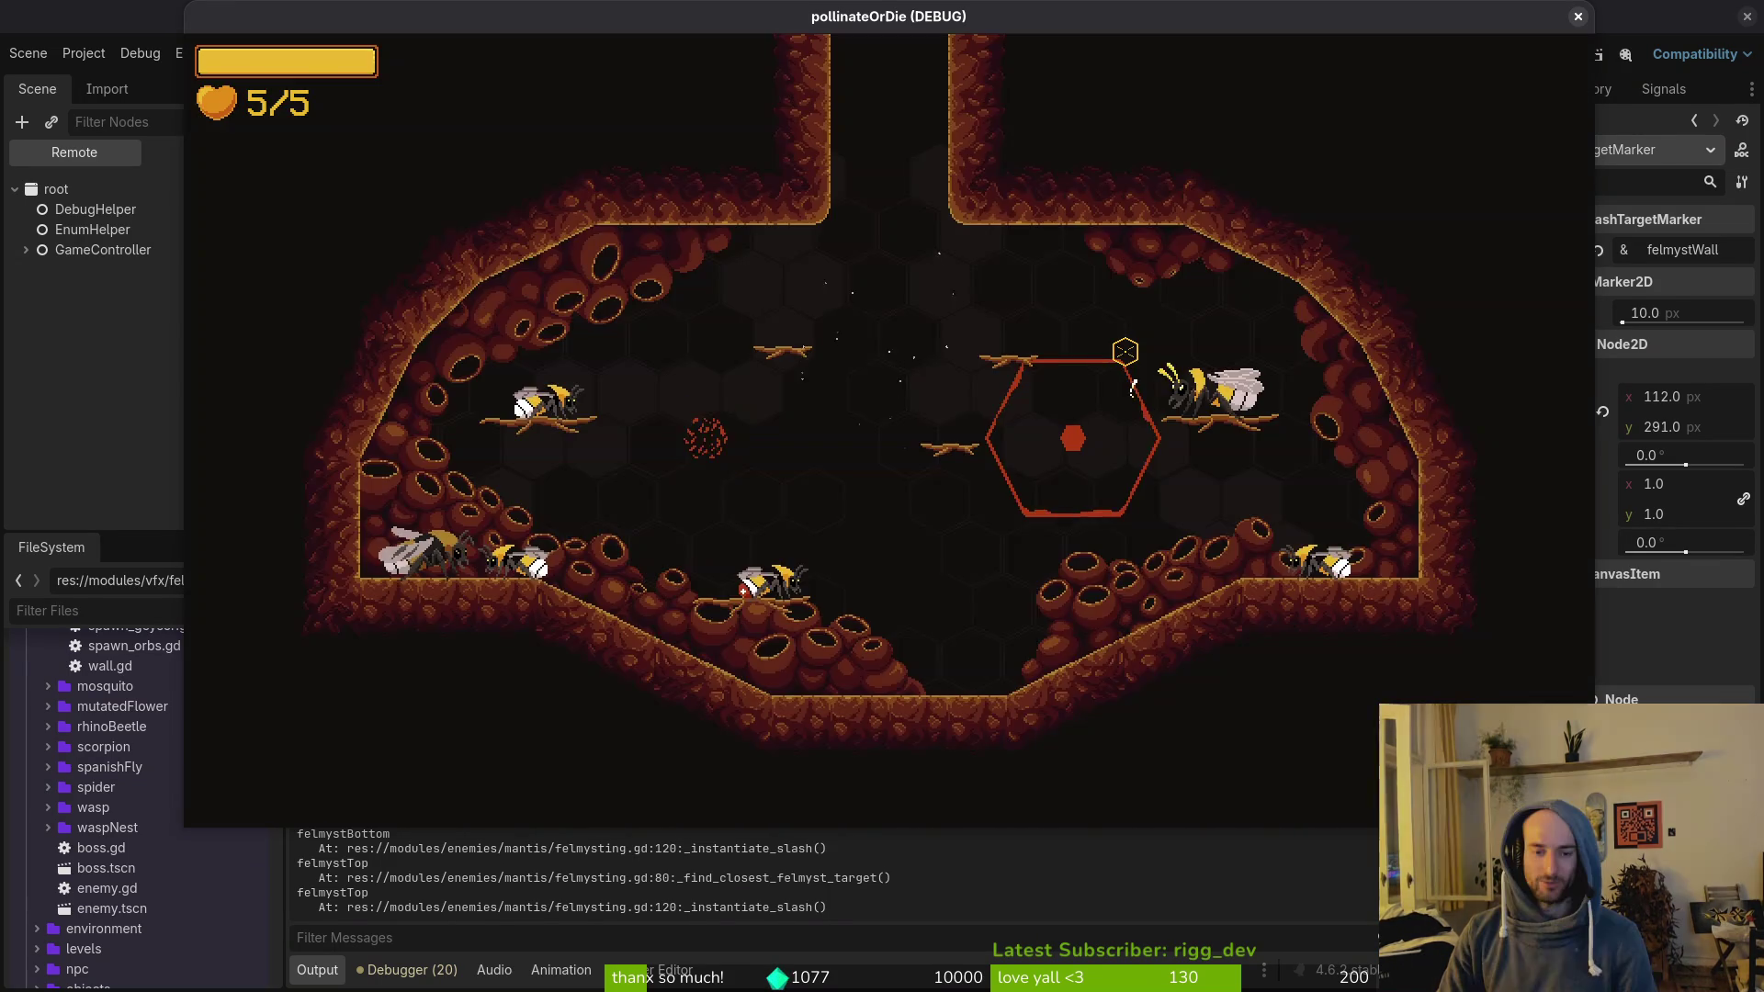
key("Down")
key("Return")
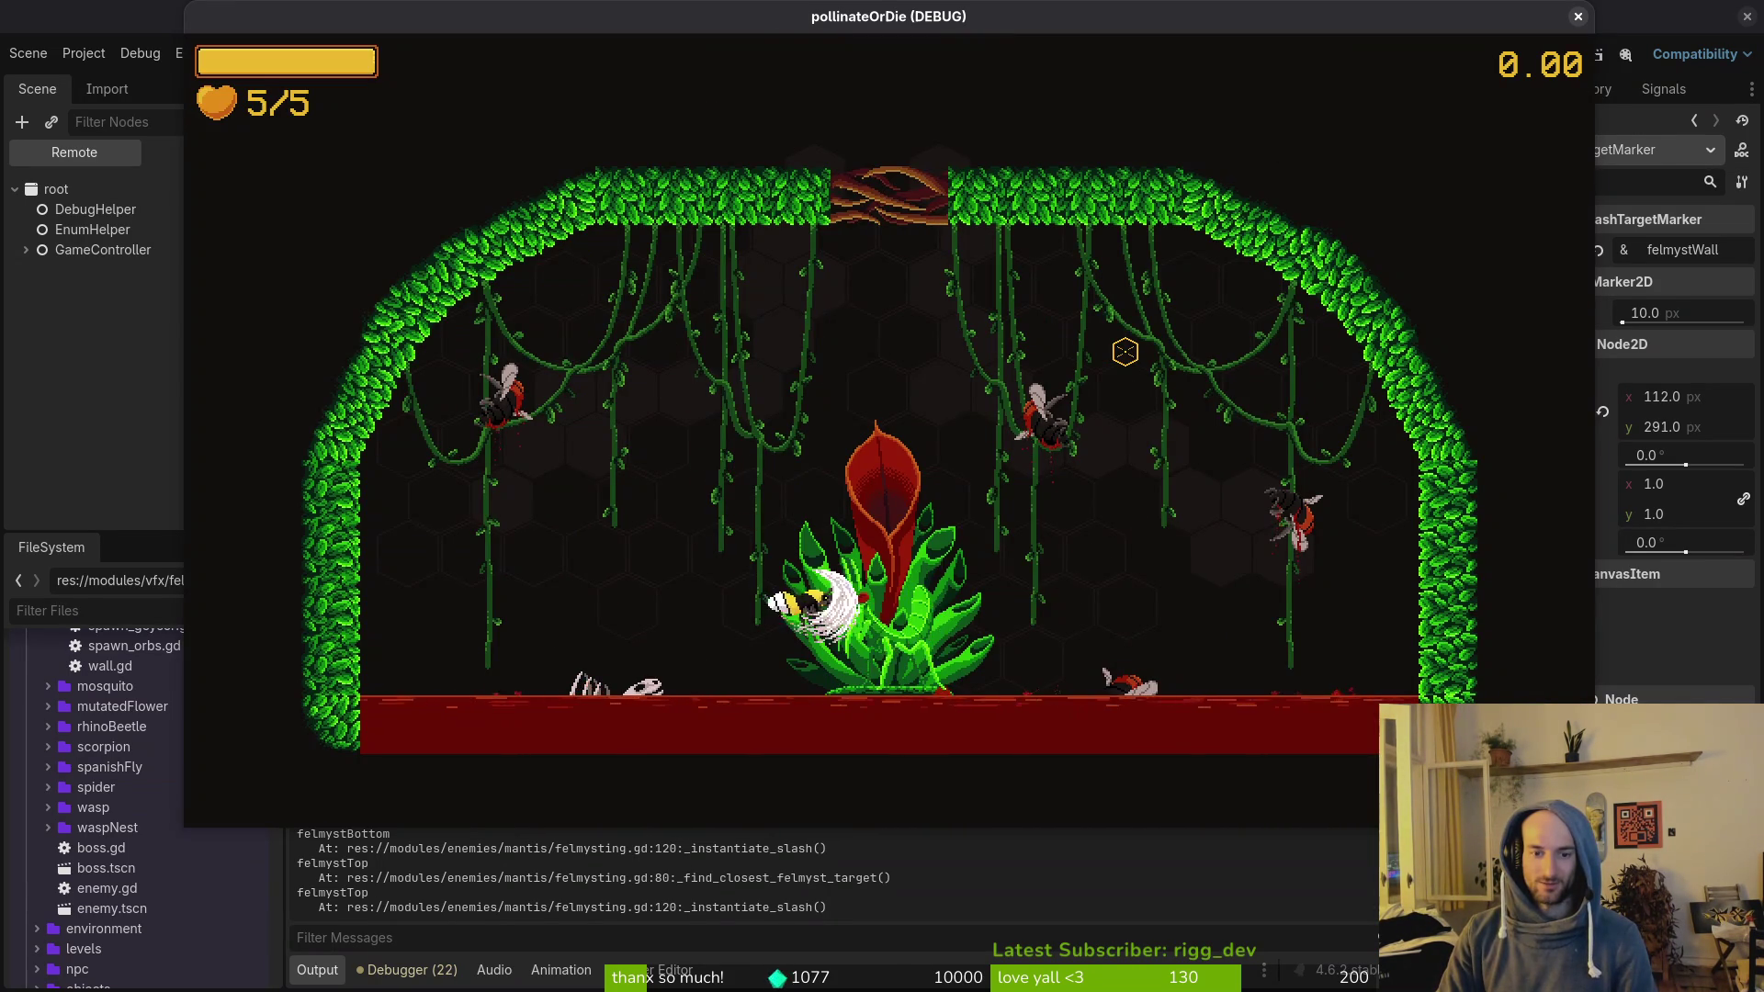
Step: Fly the bee around the arena and up to the ceiling to dodge slashes until it dies
key("Left")
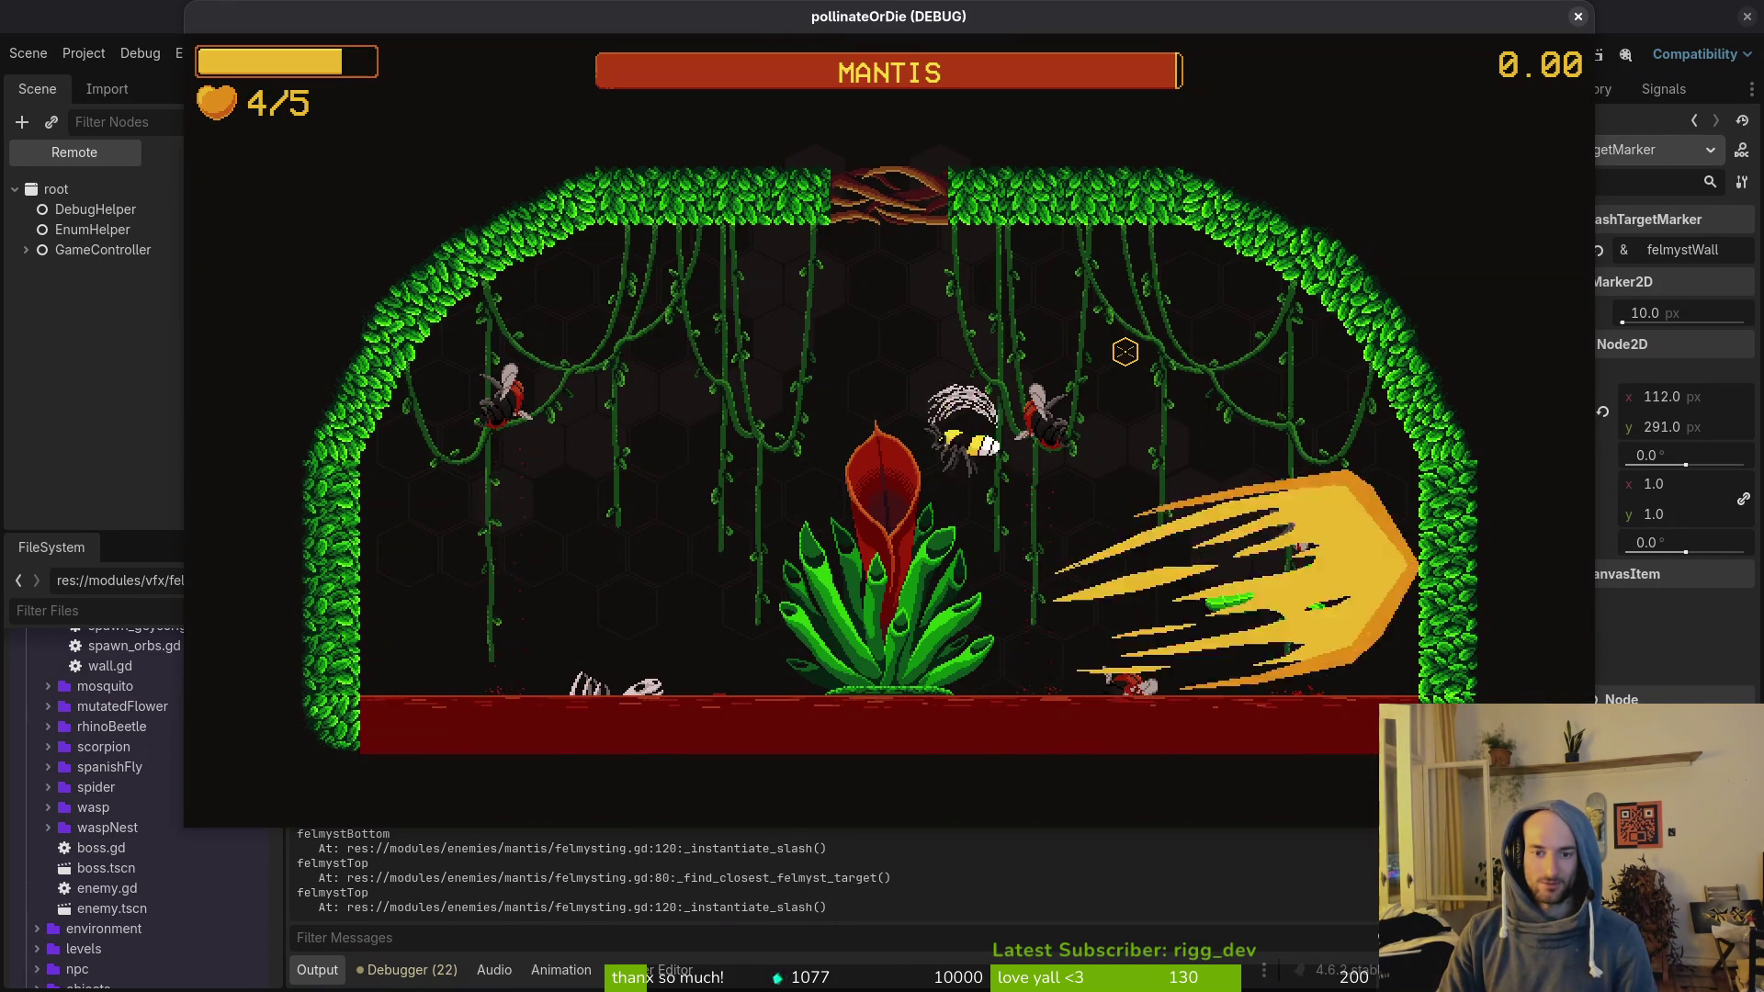
key("Up")
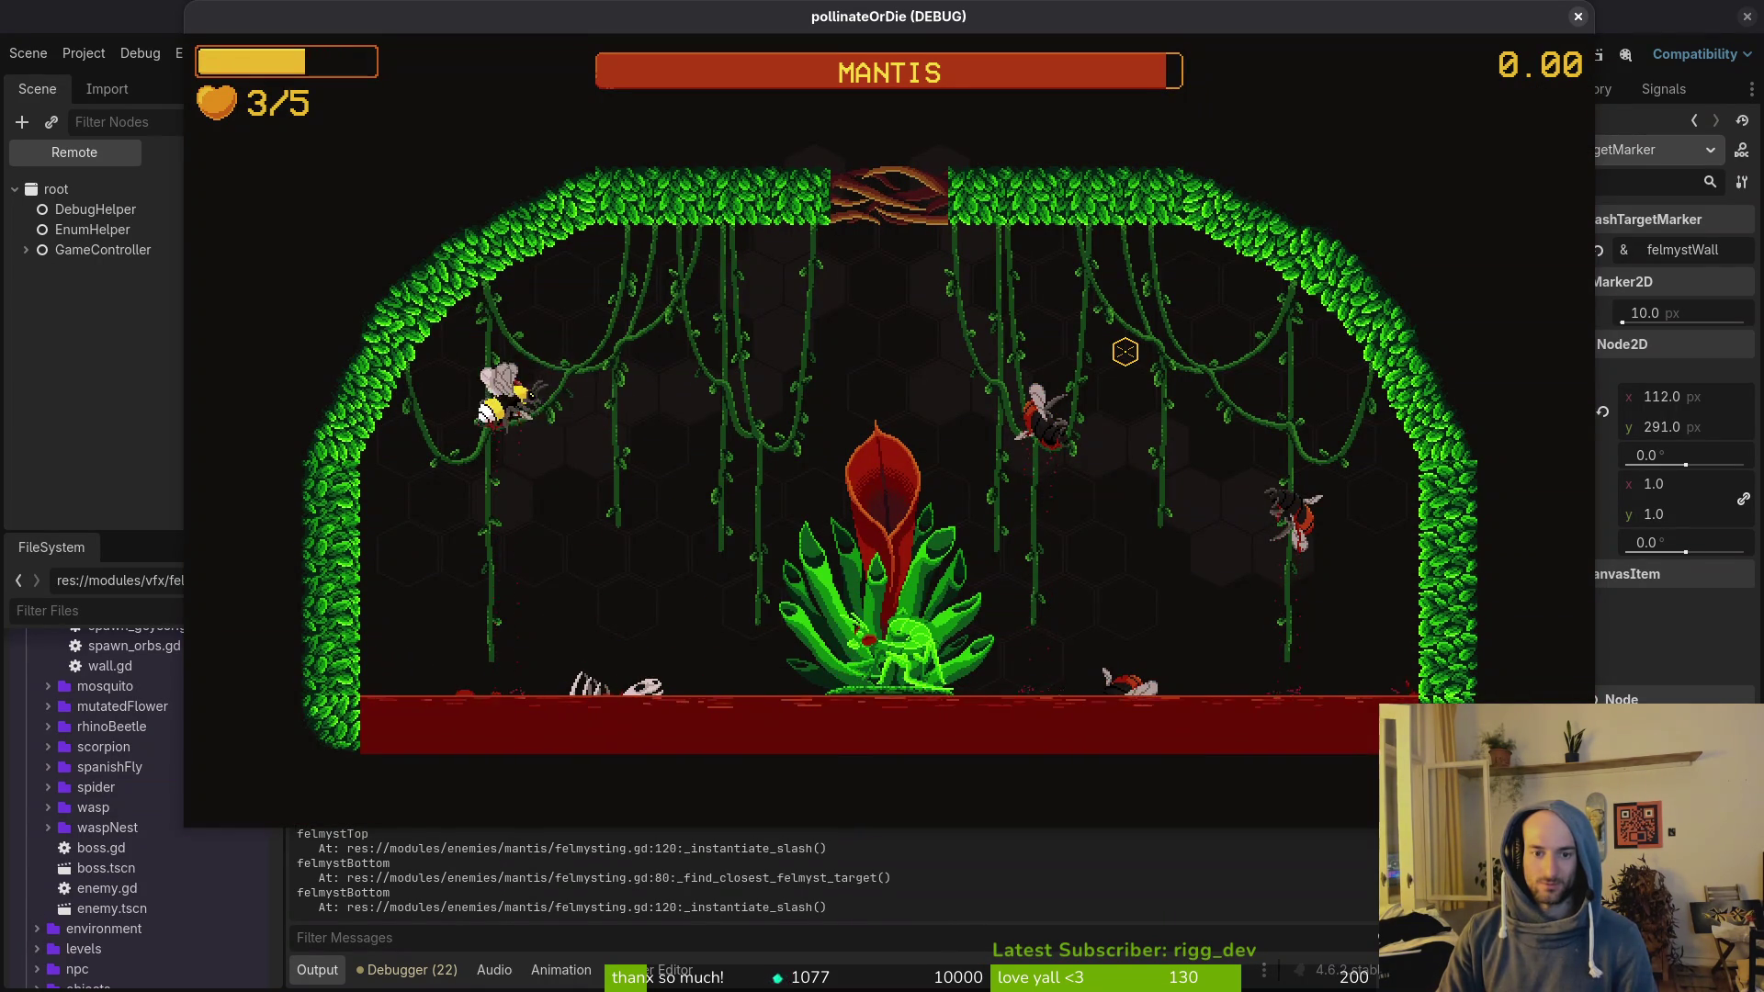
key("Down")
key("Left")
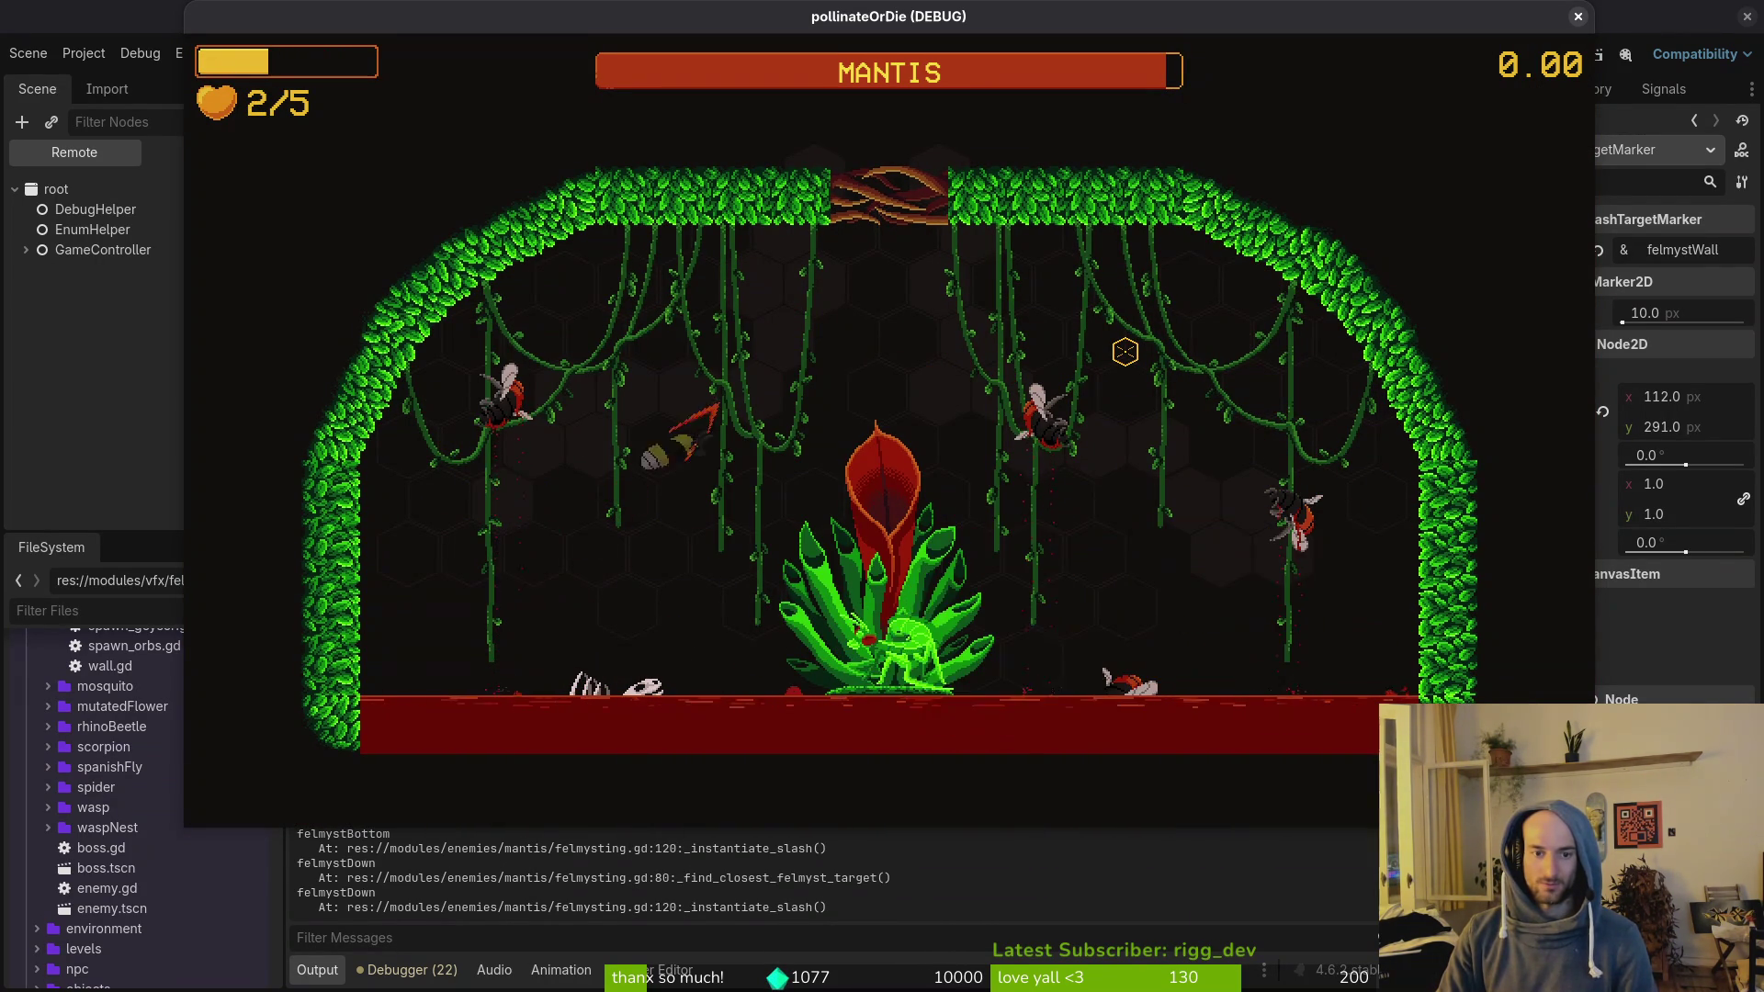
key("Up")
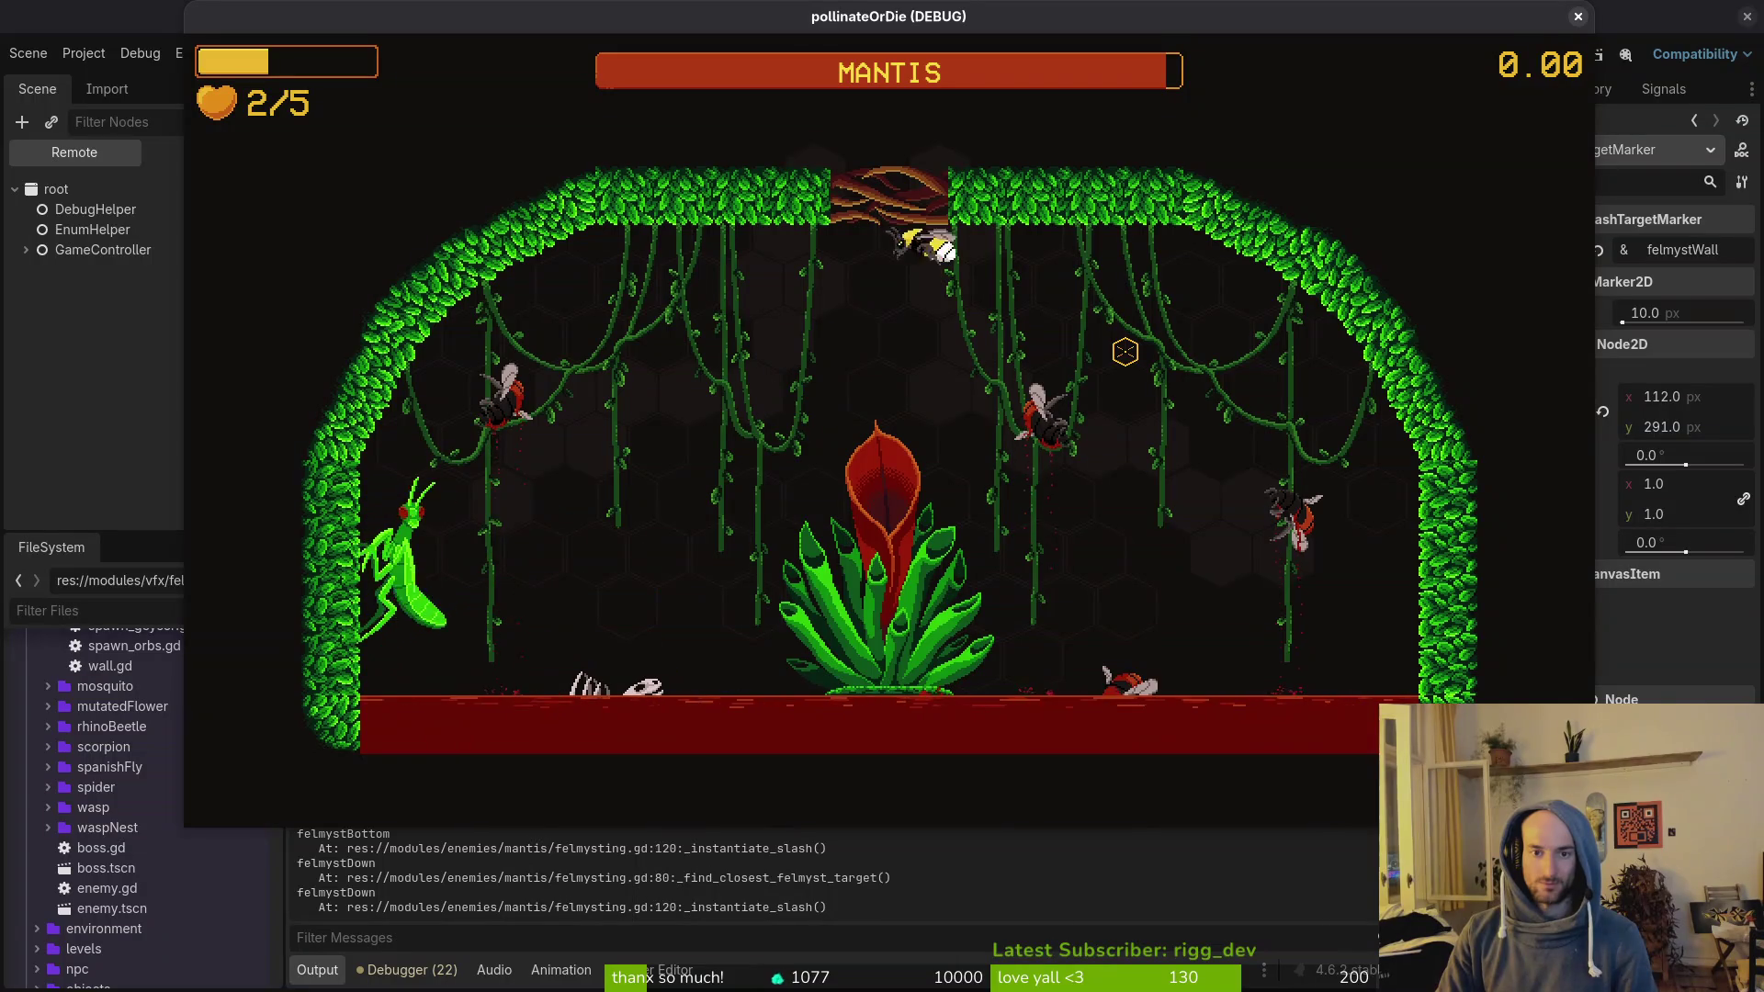
key("Left")
key("Down")
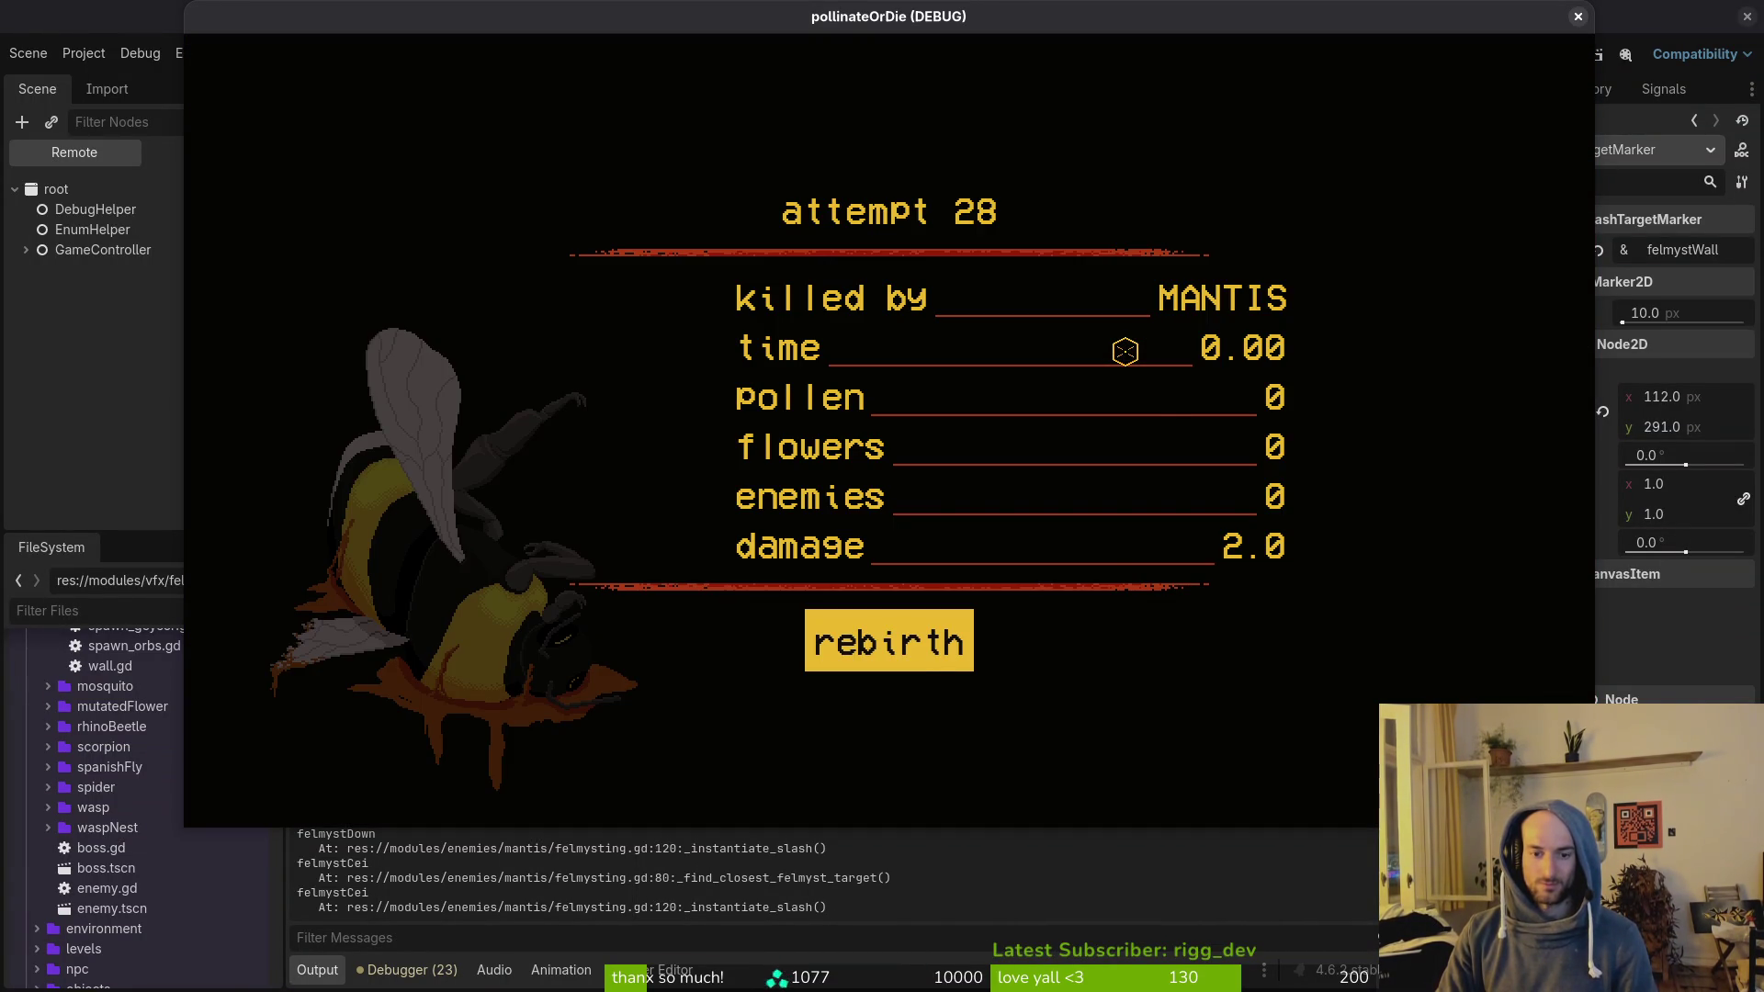
key("Return")
Step: Reload the mantis arena three more times, dodging right and left
key("Escape")
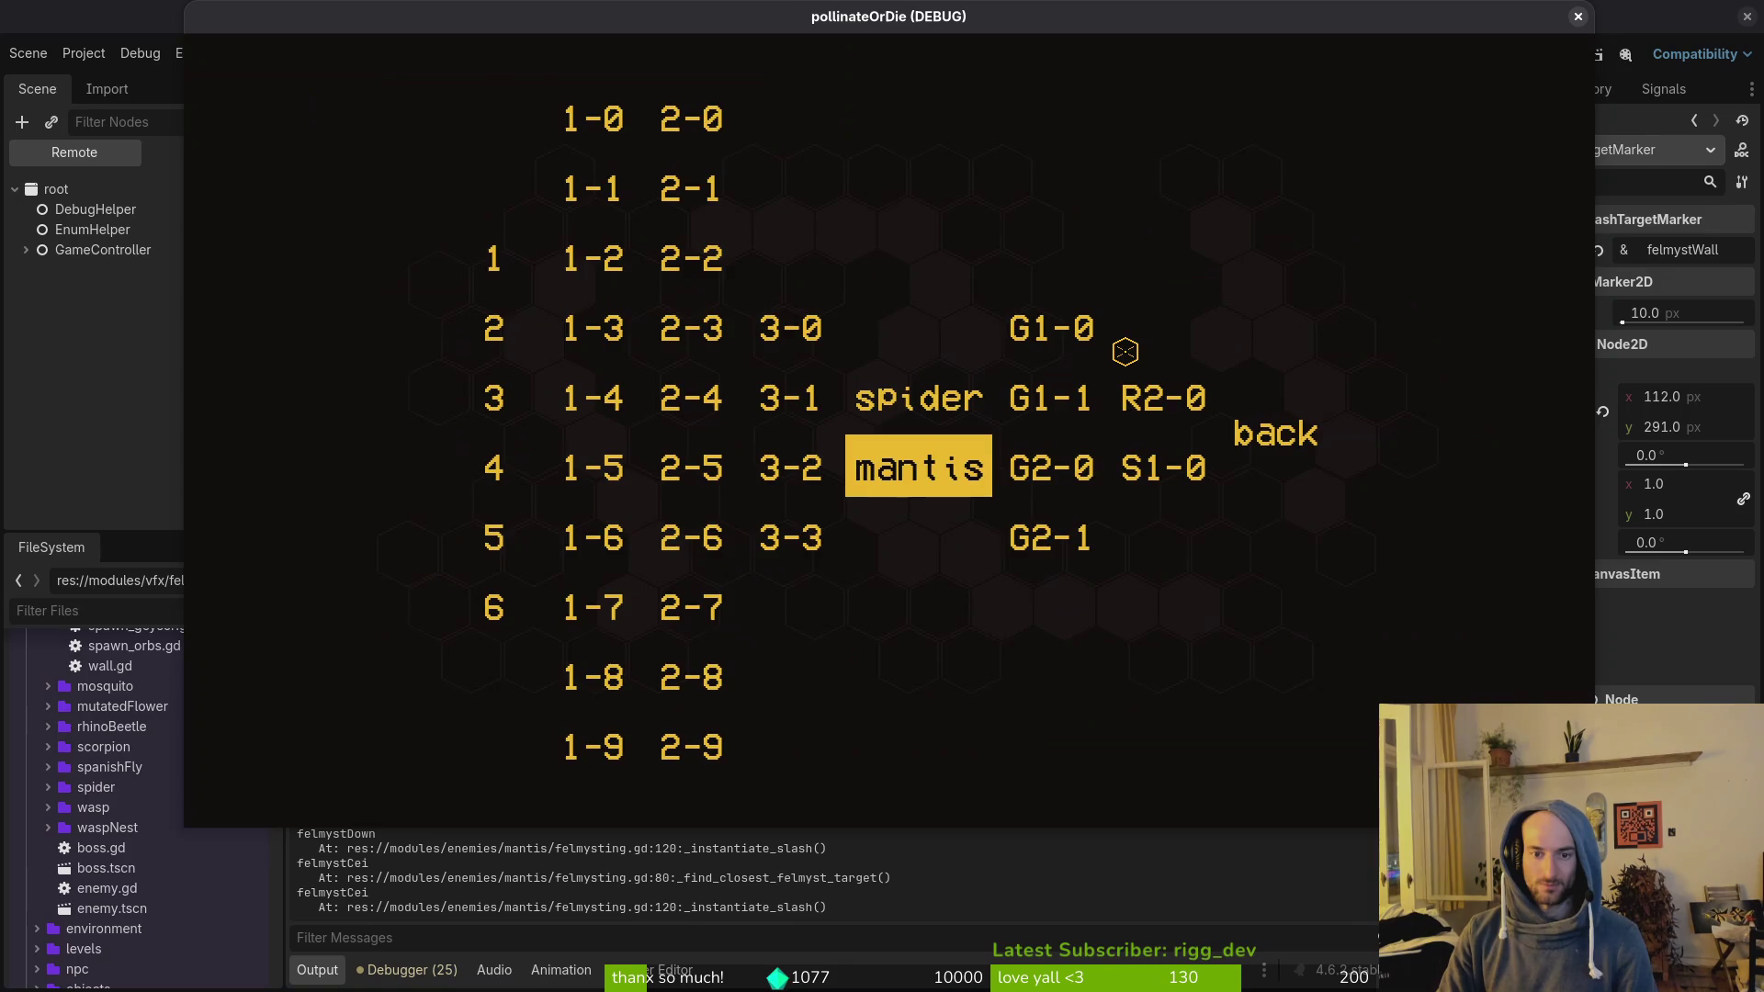
key("Return")
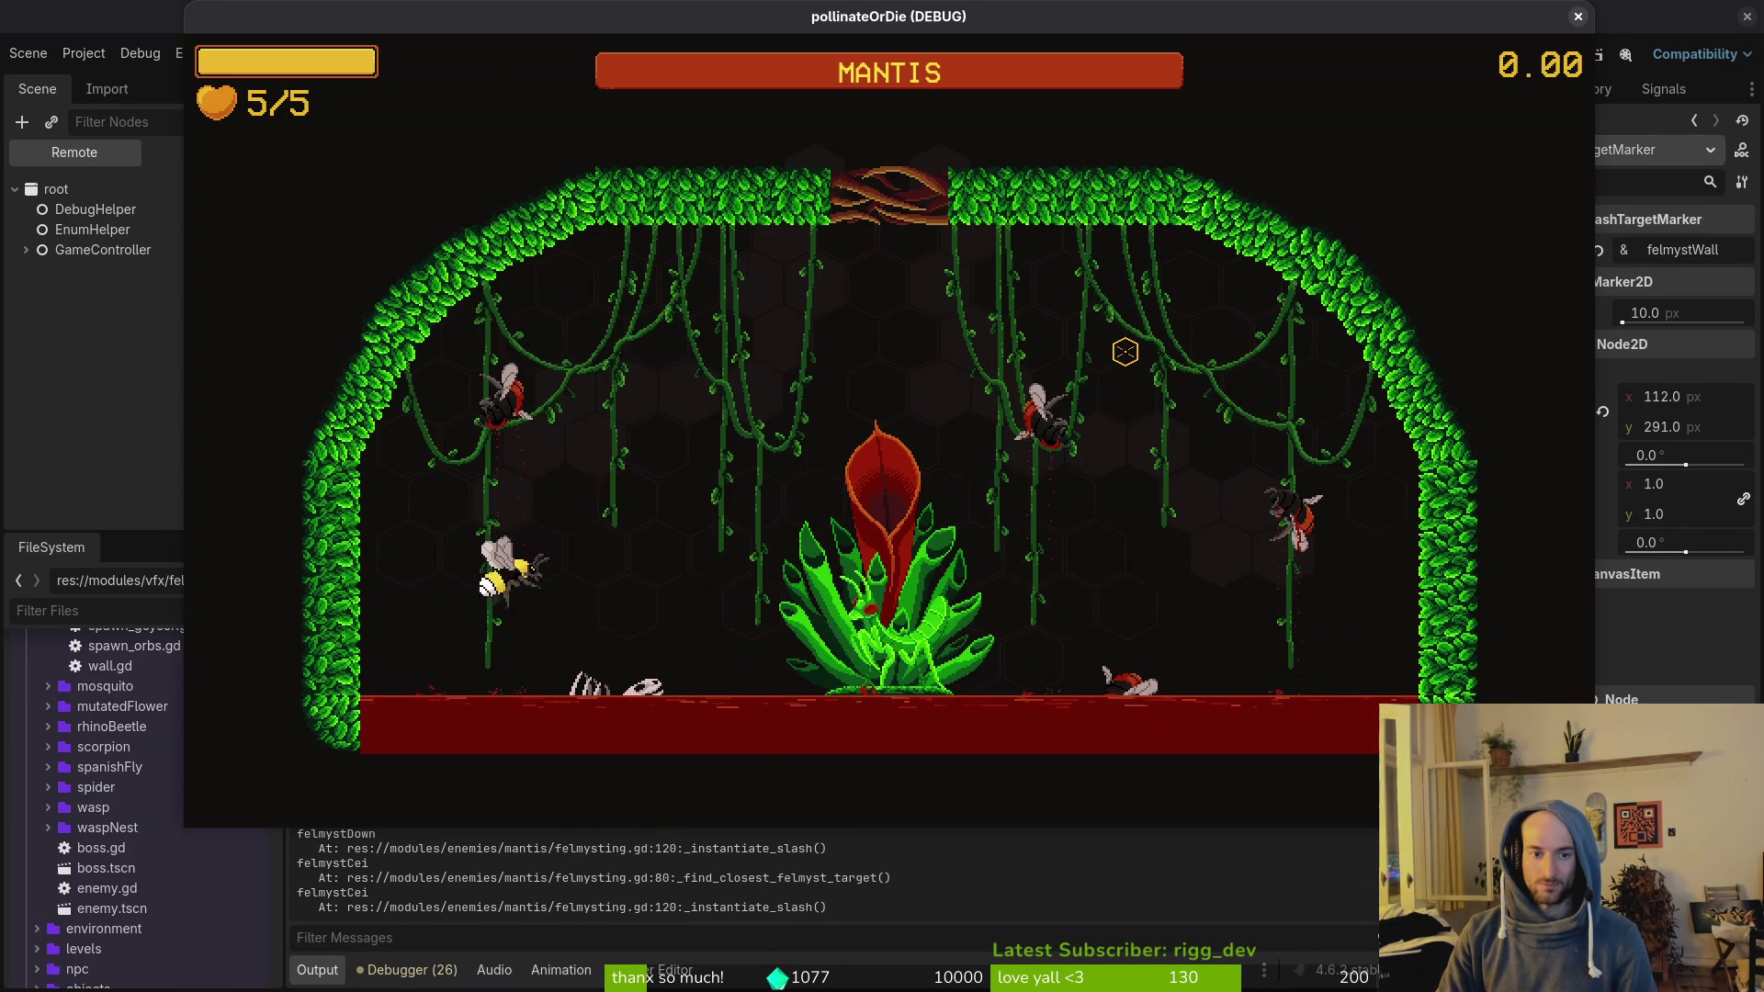
key("d")
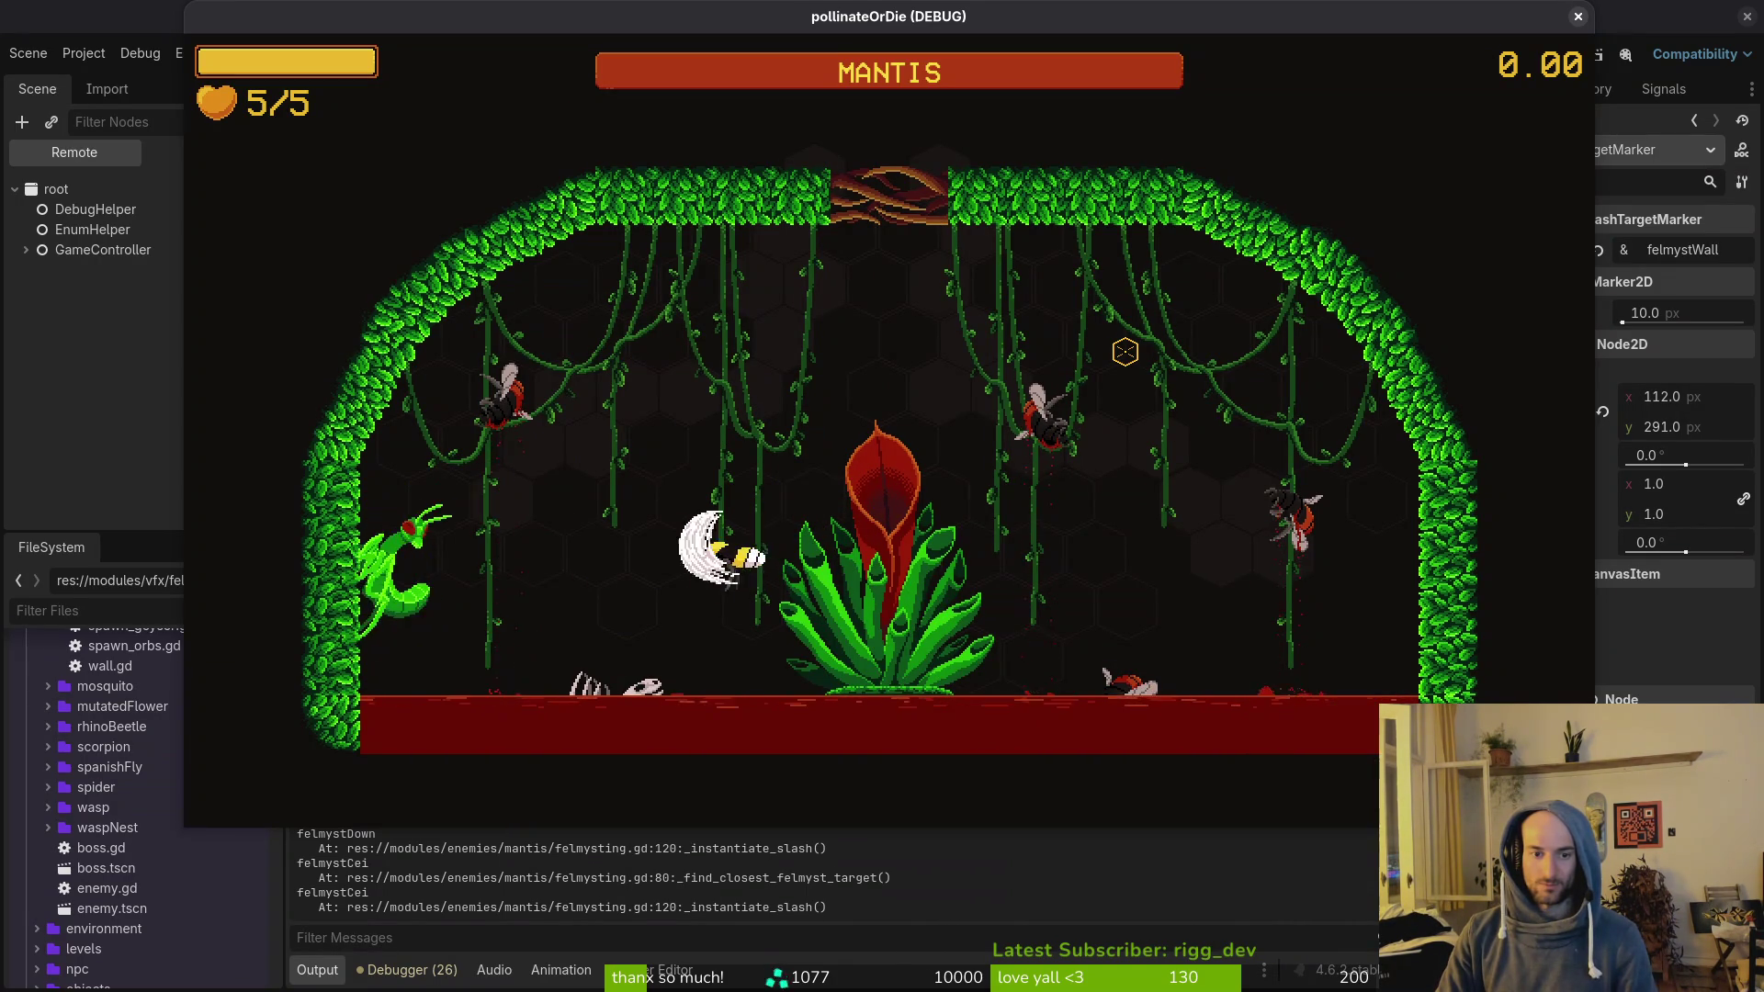
key("a")
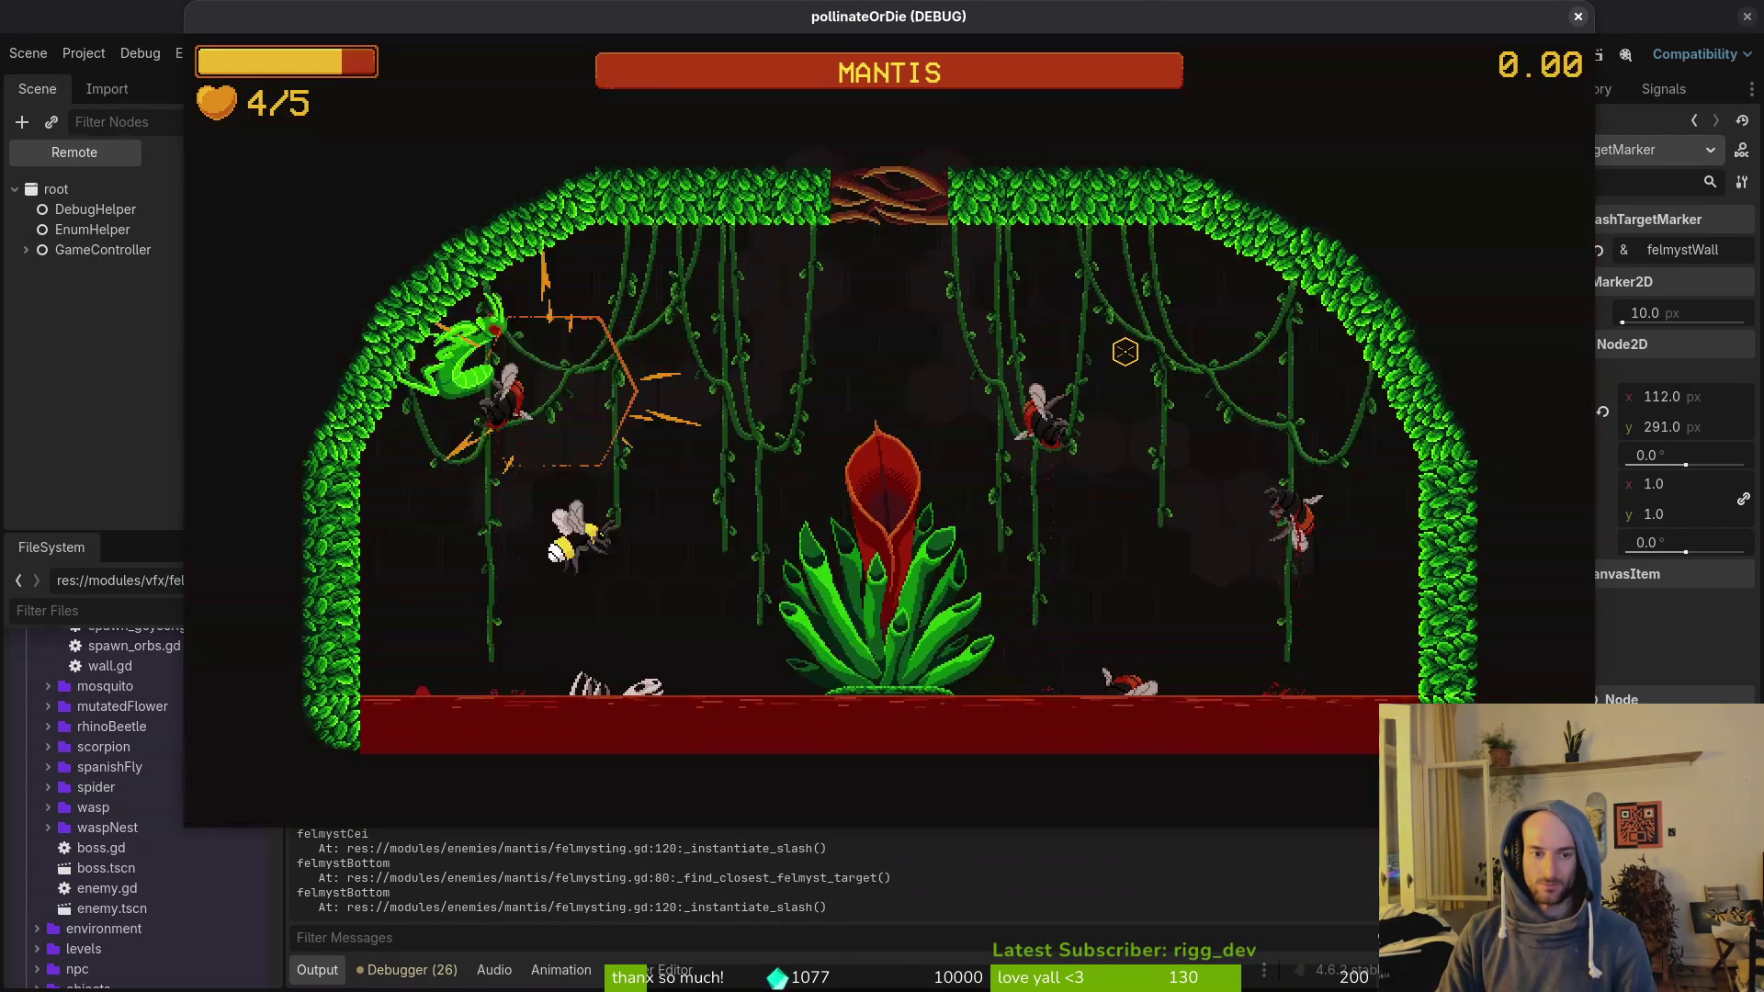
key("Escape")
key("Escape")
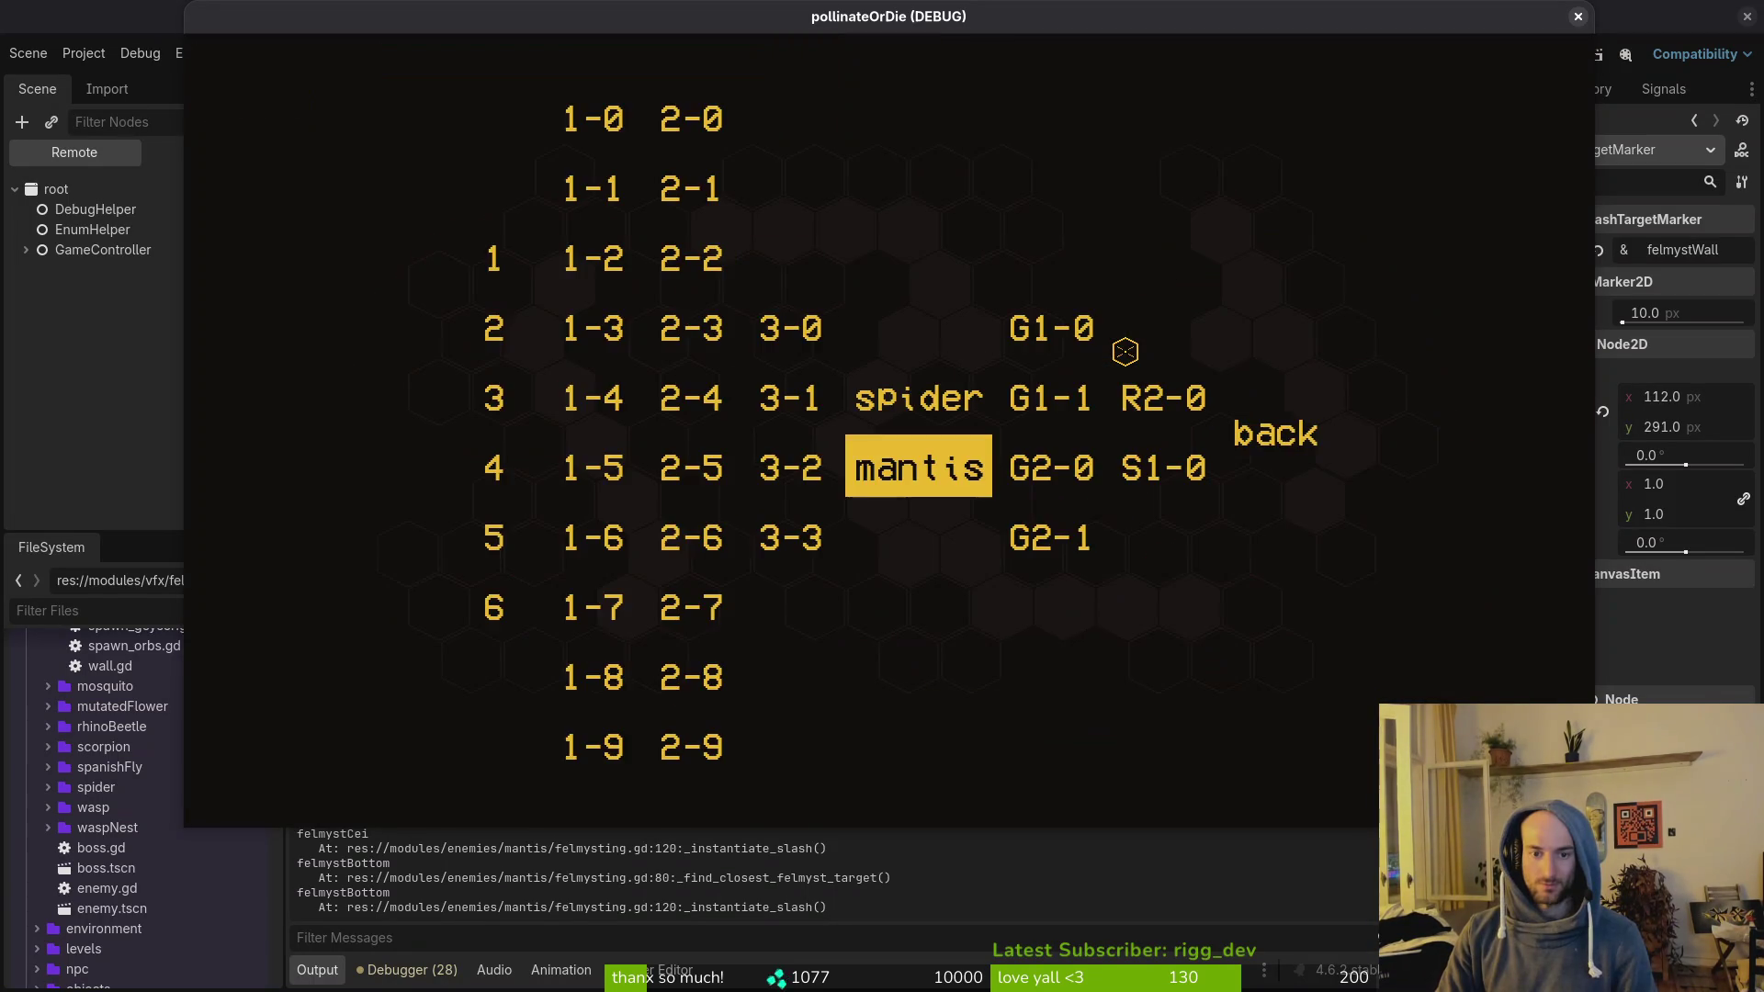
key("Return")
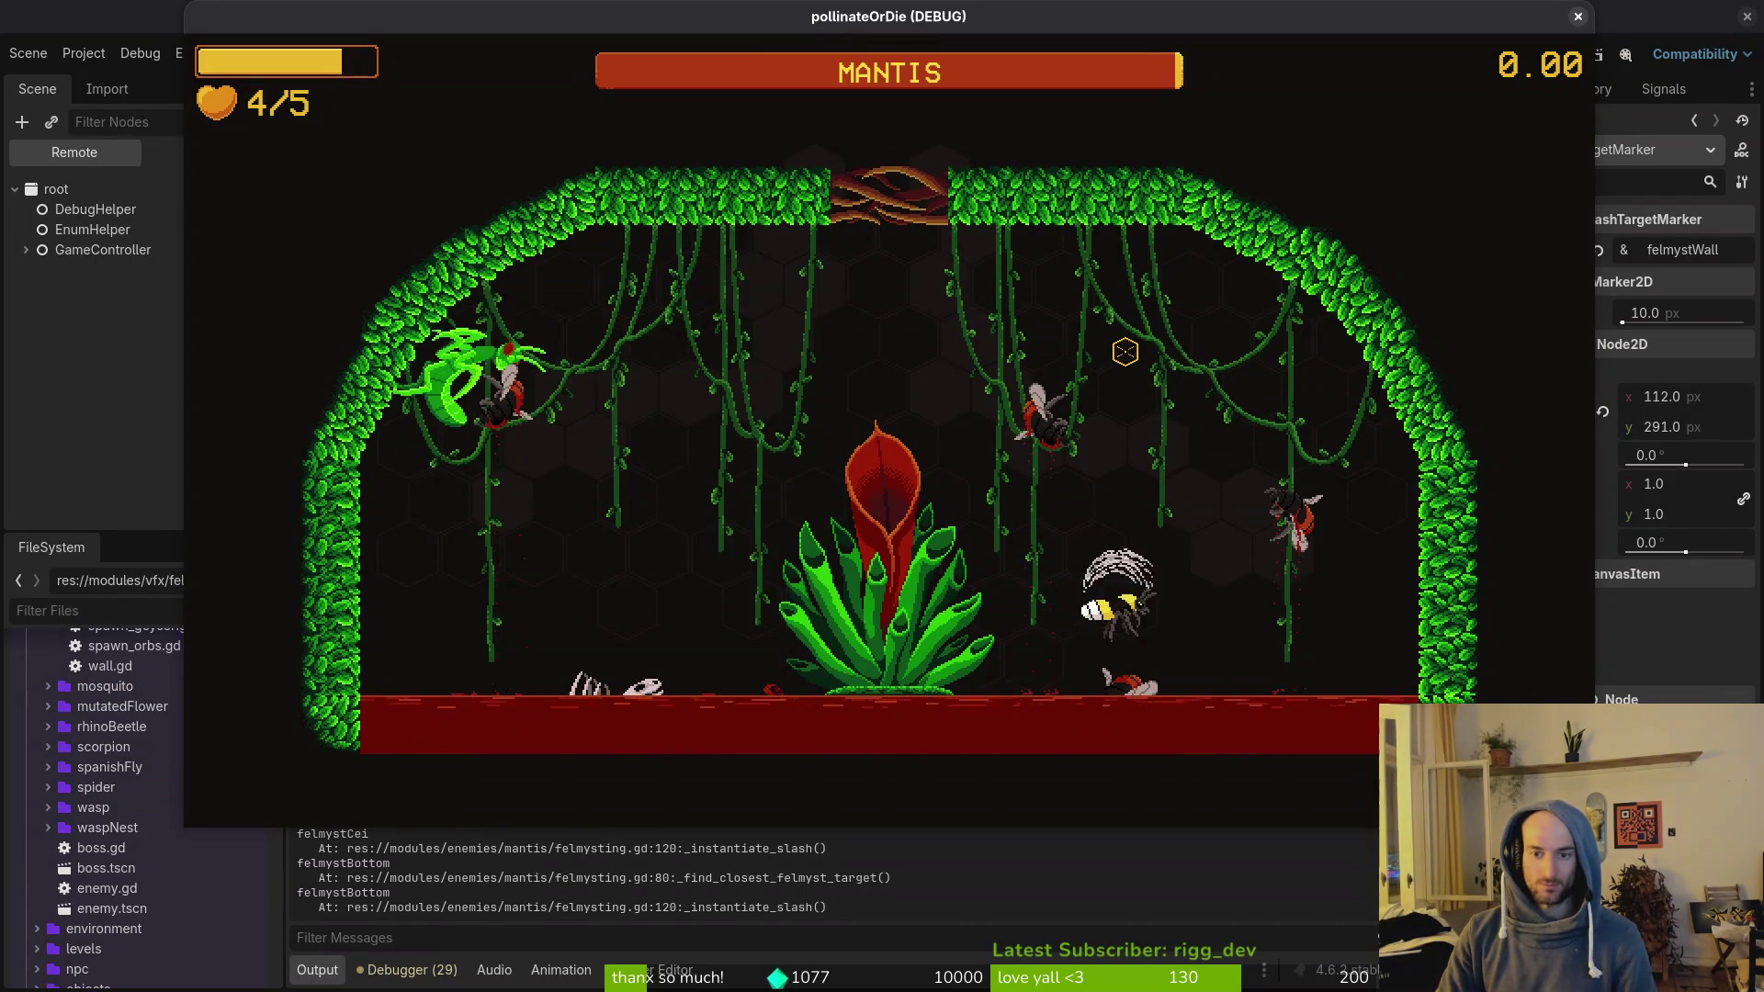
key("Escape")
key("Escape")
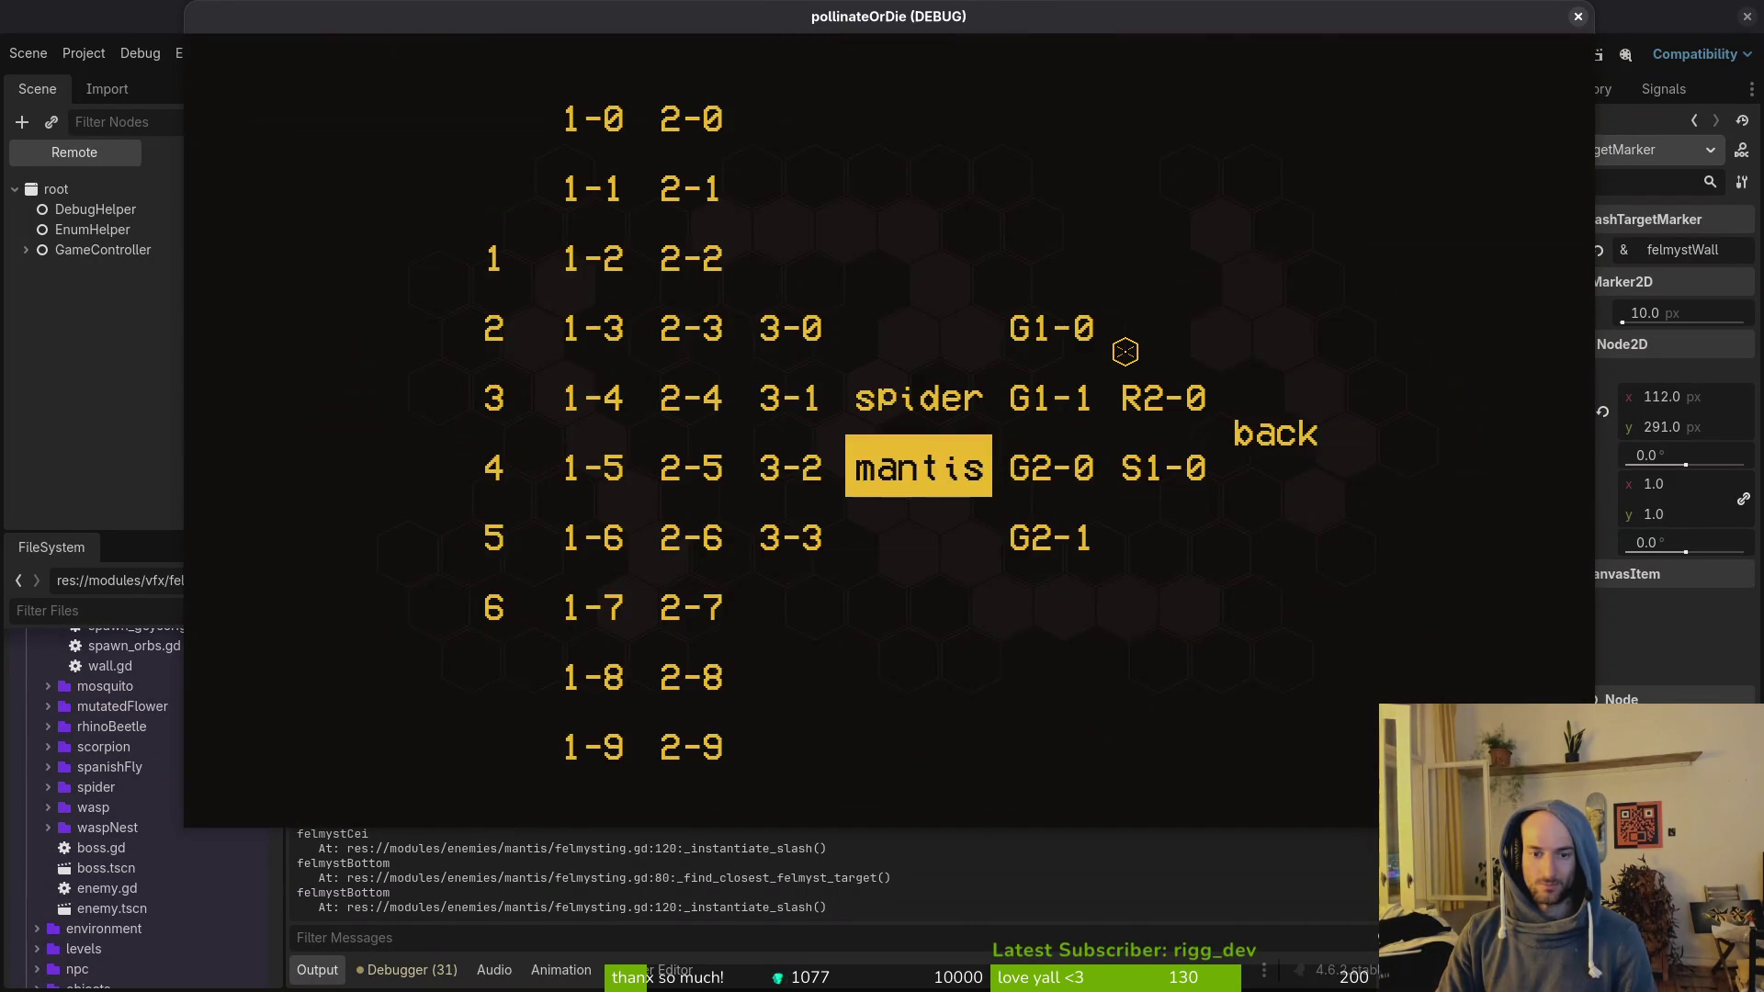
key("Return")
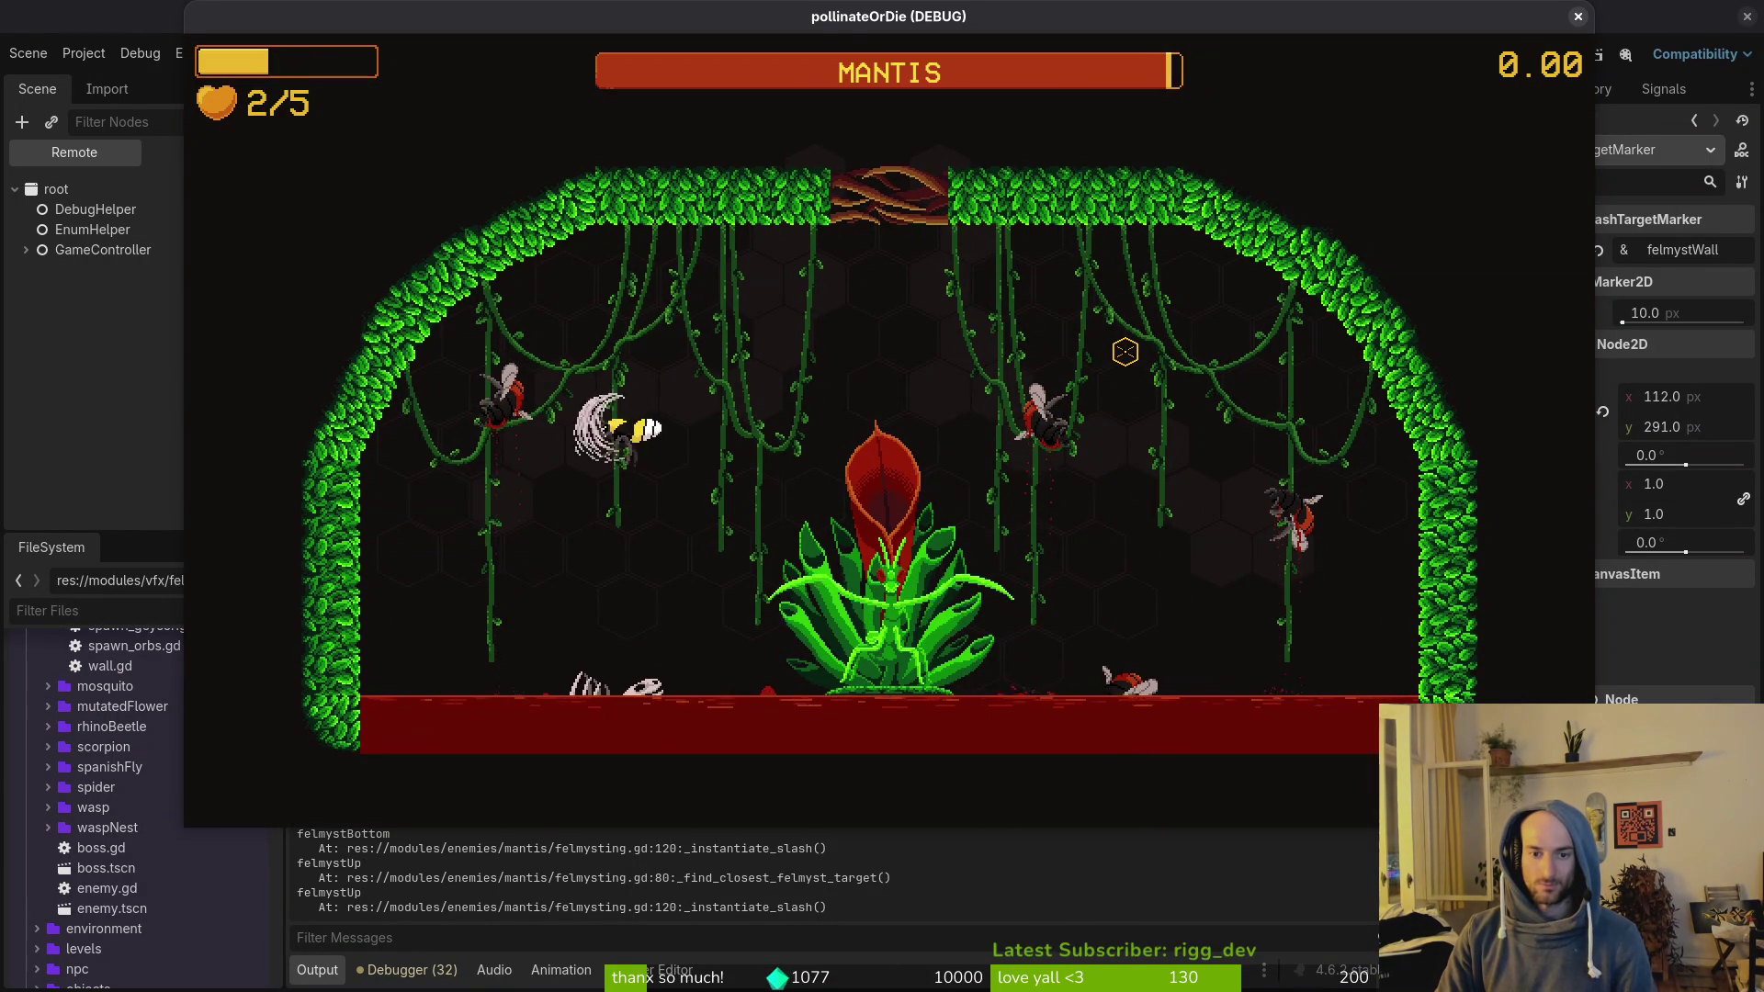
Step: Pause and quit the debug game, dismiss the game speed options, and return to felmysting.gd
key("Escape")
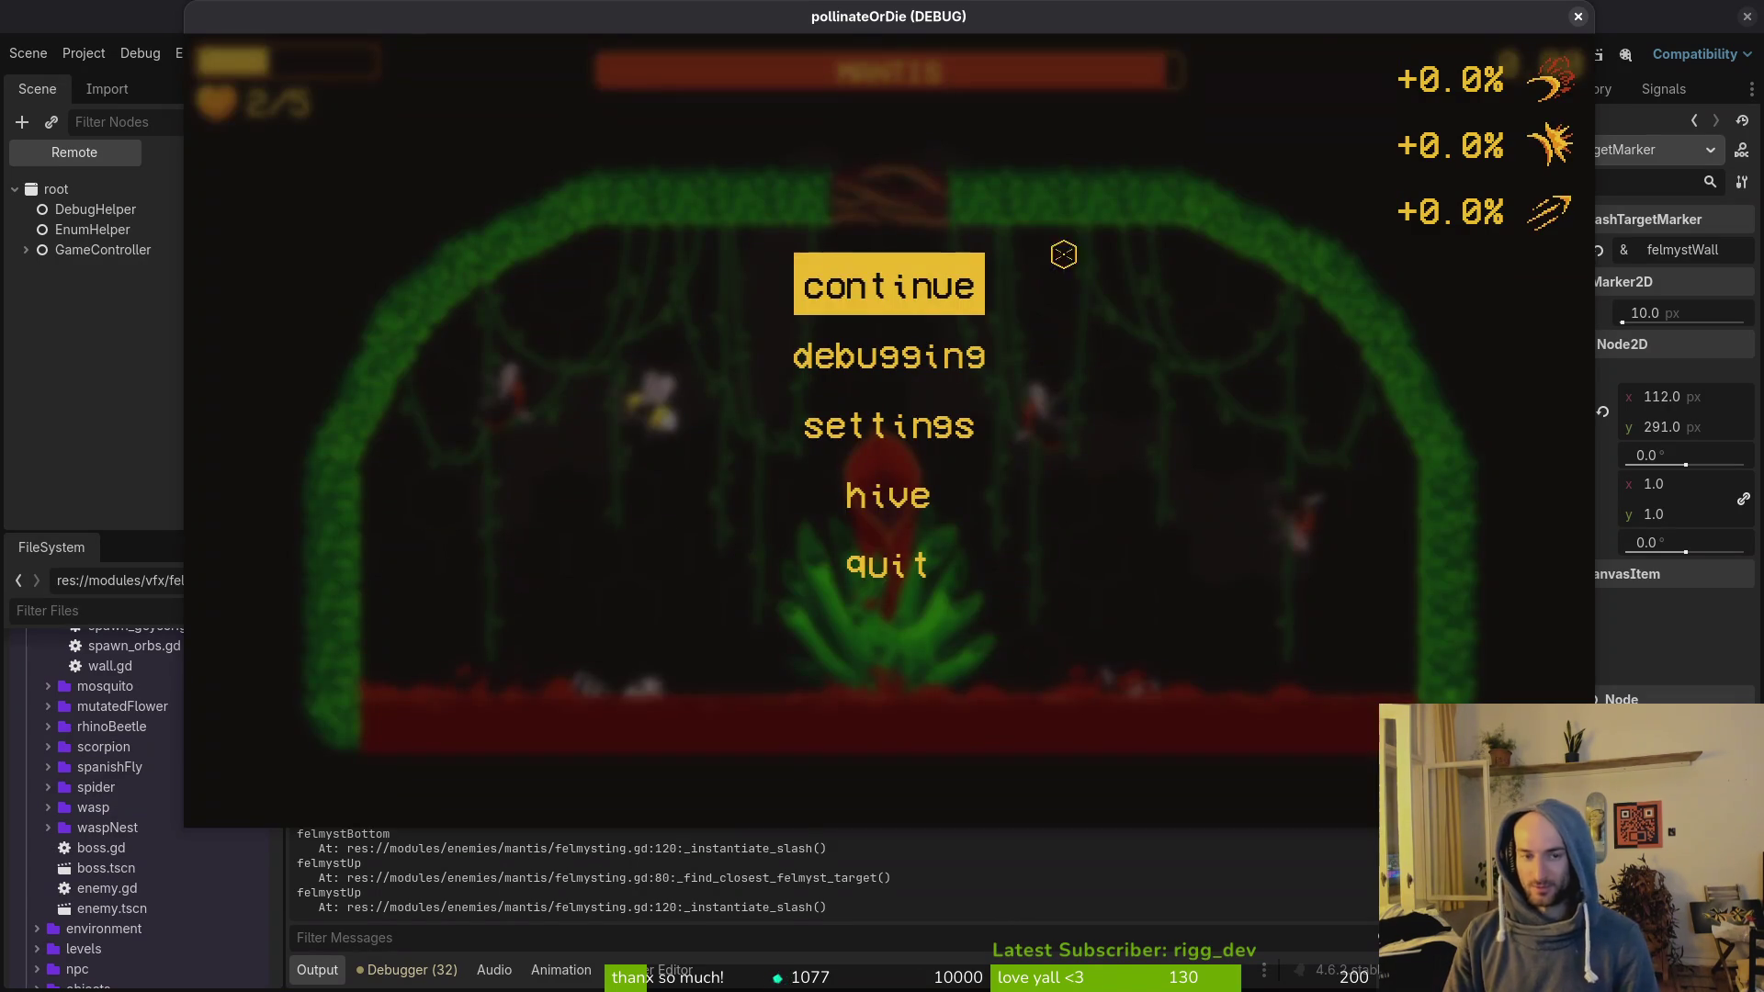
key("F8")
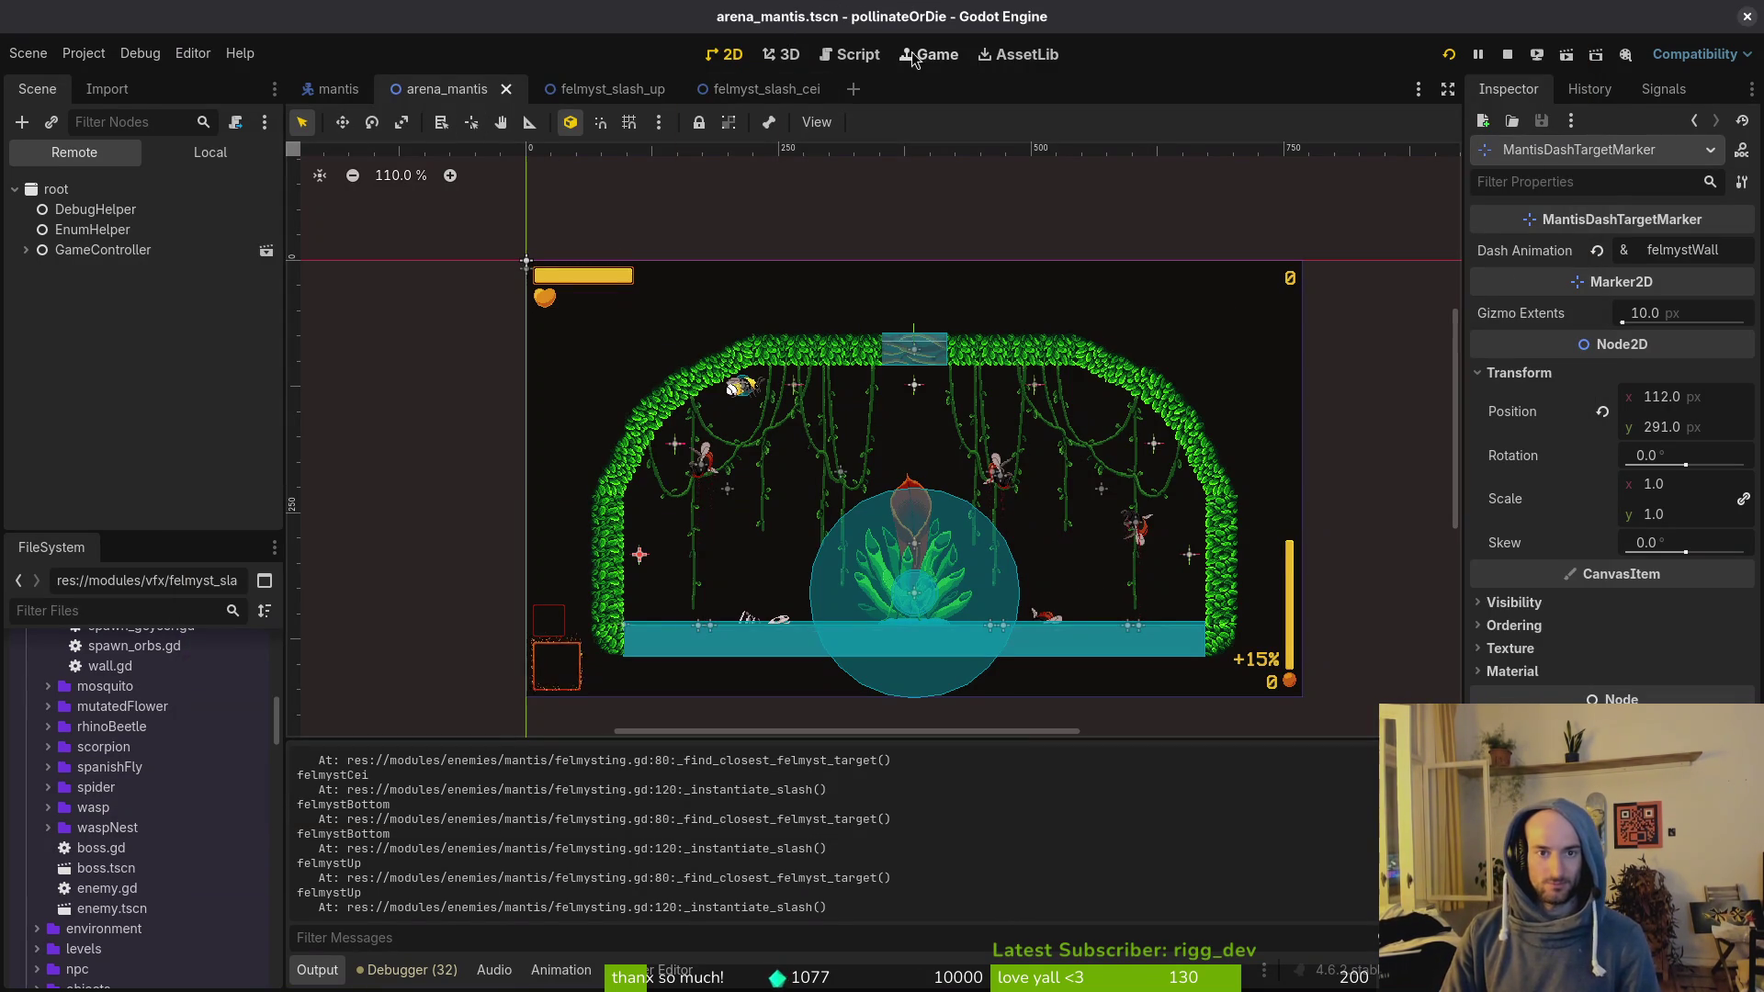
left_click(928, 57)
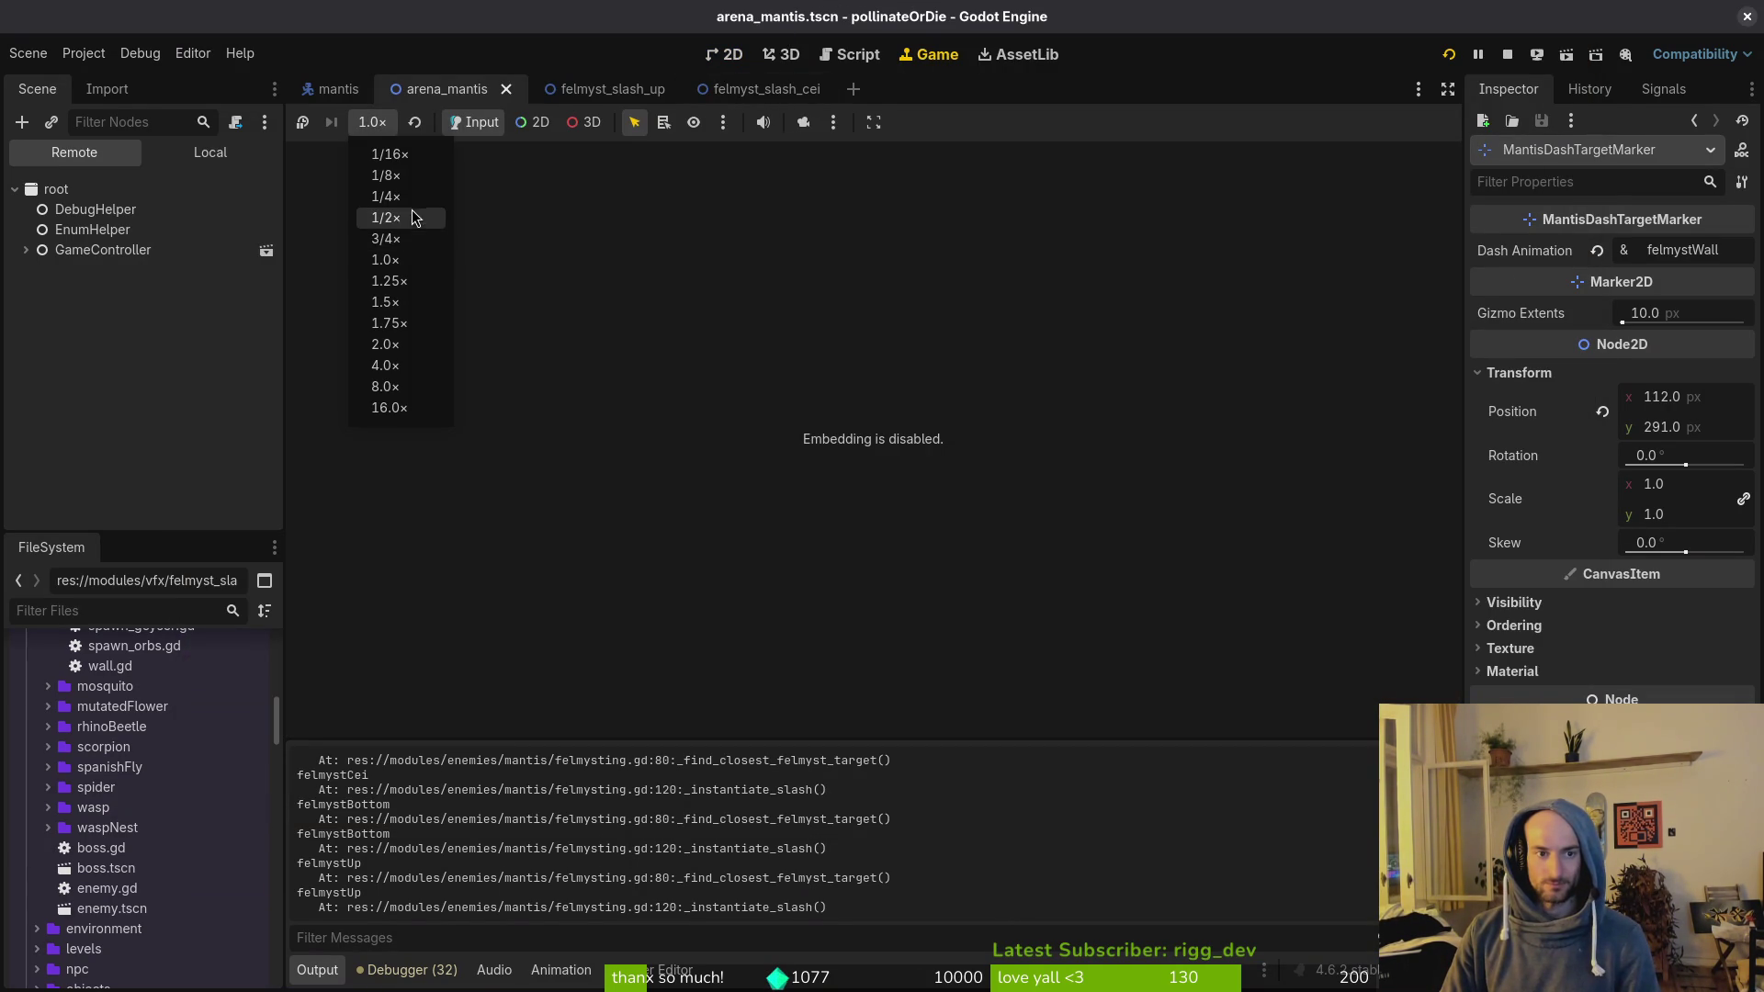
left_click(411, 217)
key("alt+Tab")
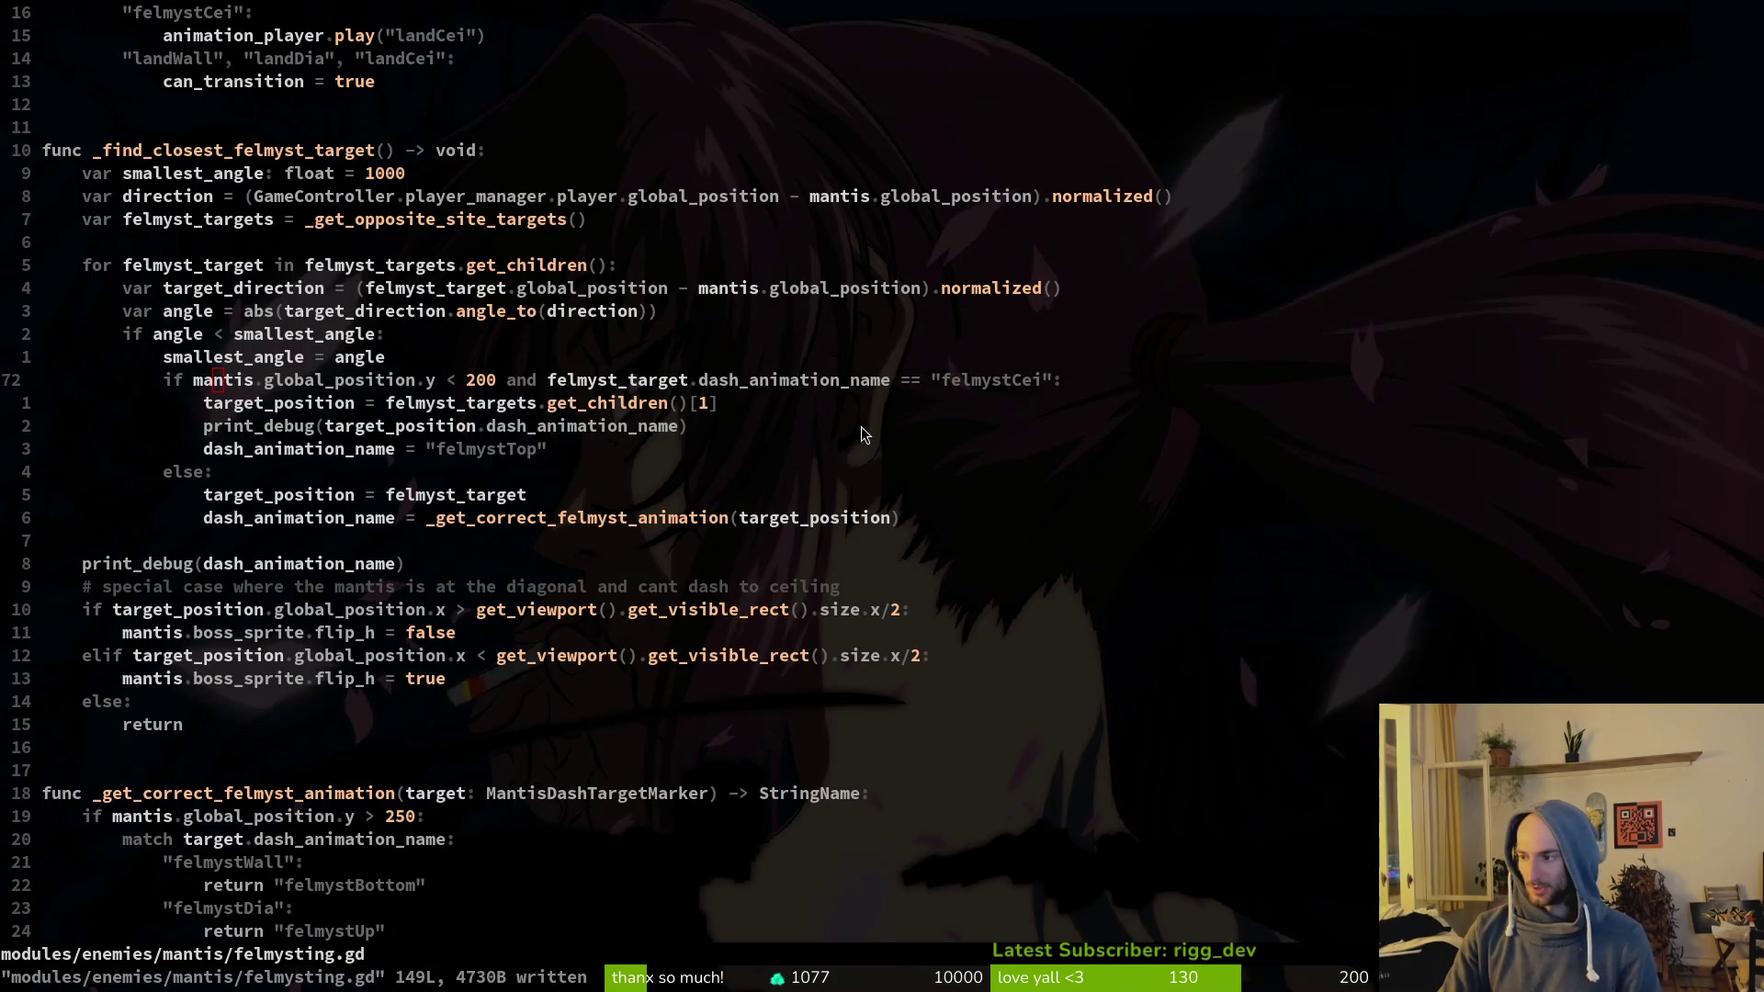
Step: Relaunch the game for another playtest, pause it, and close it
key("F5")
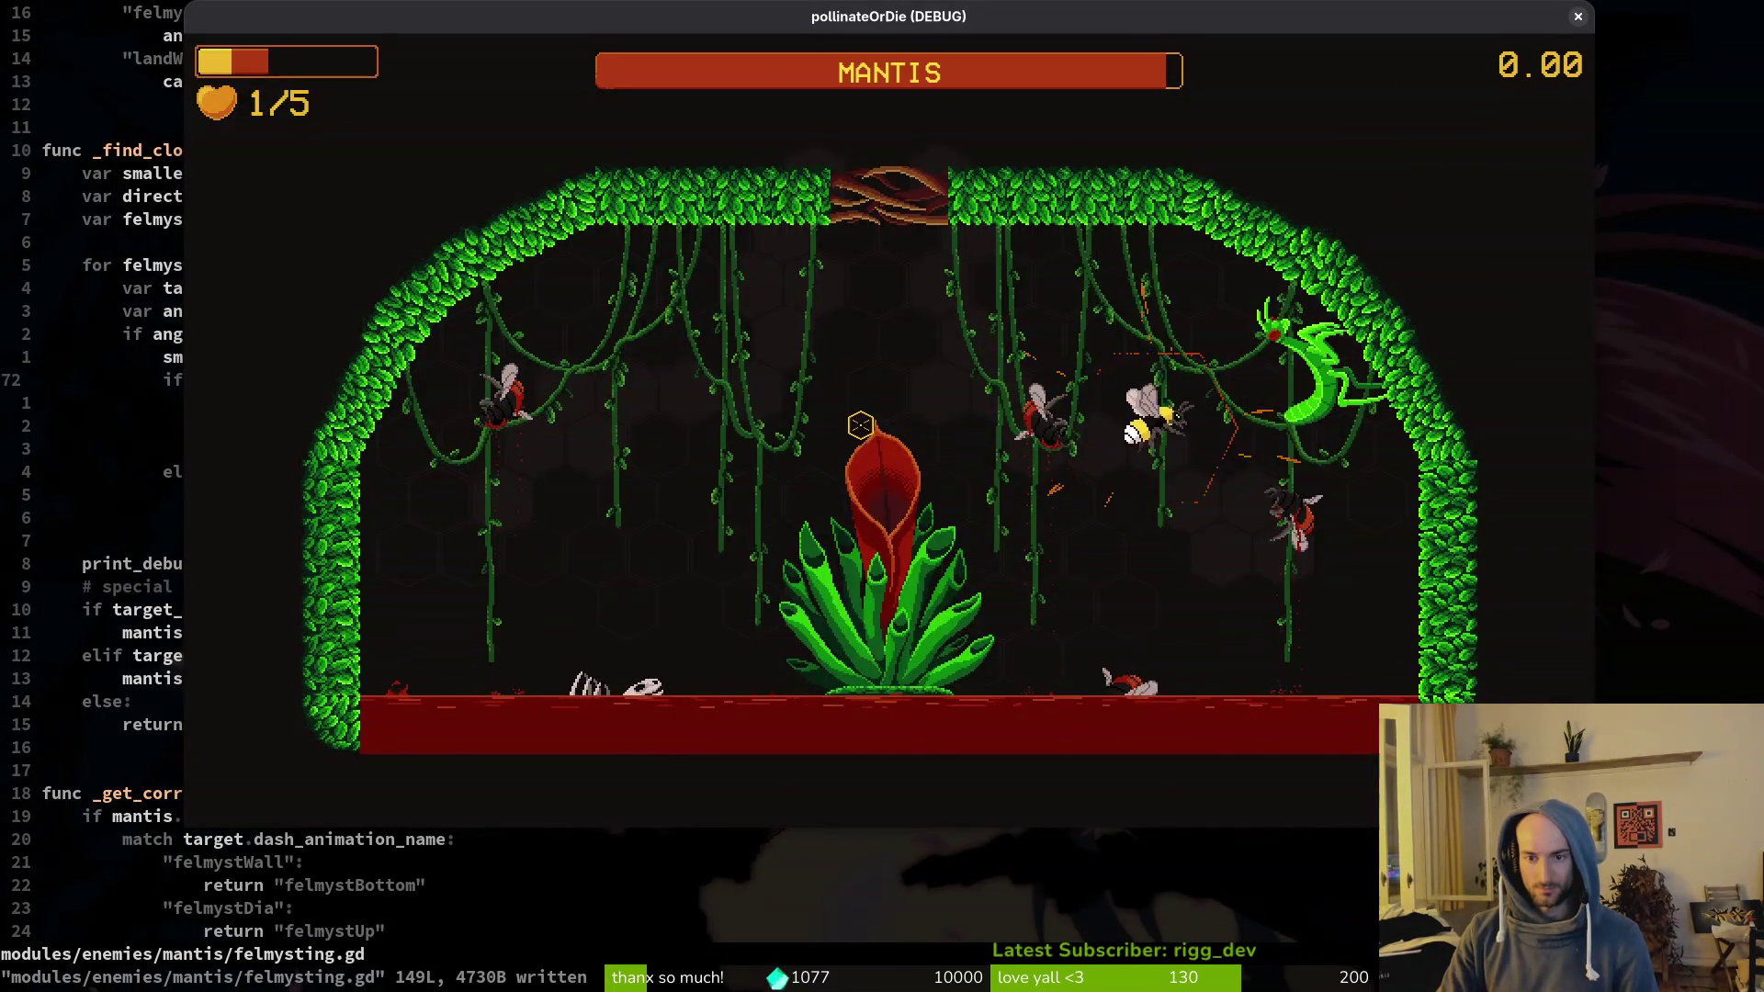
key("Escape")
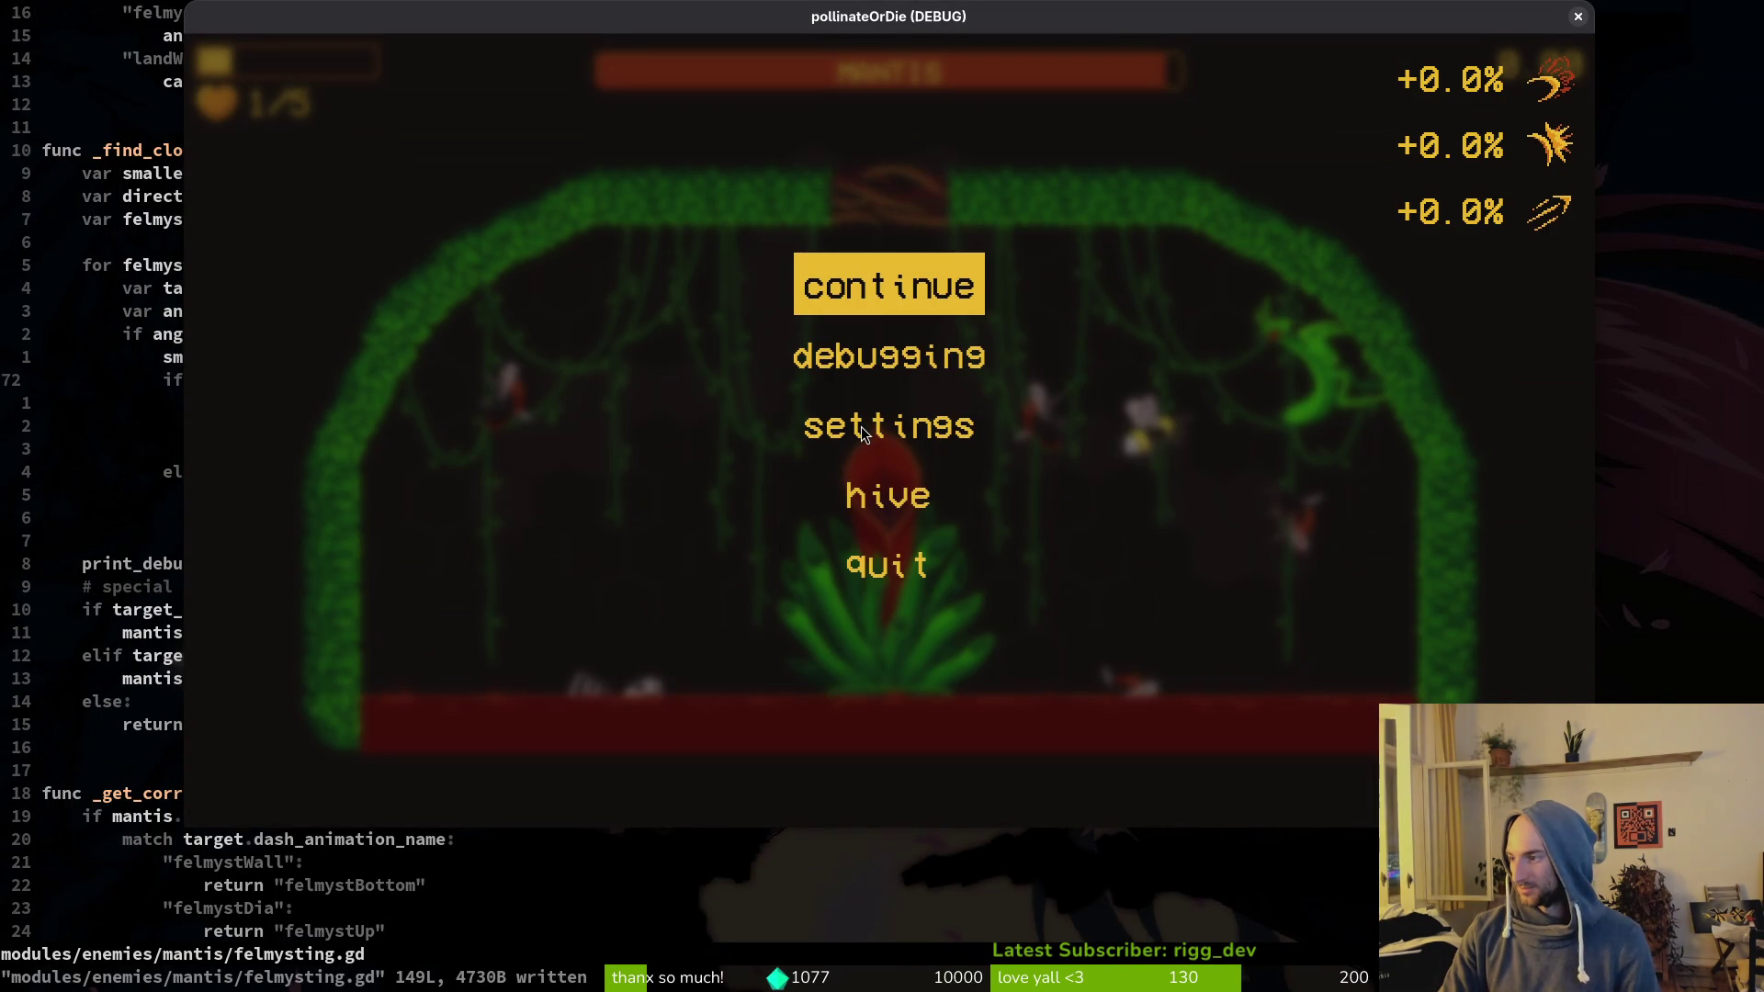
key("alt+F4")
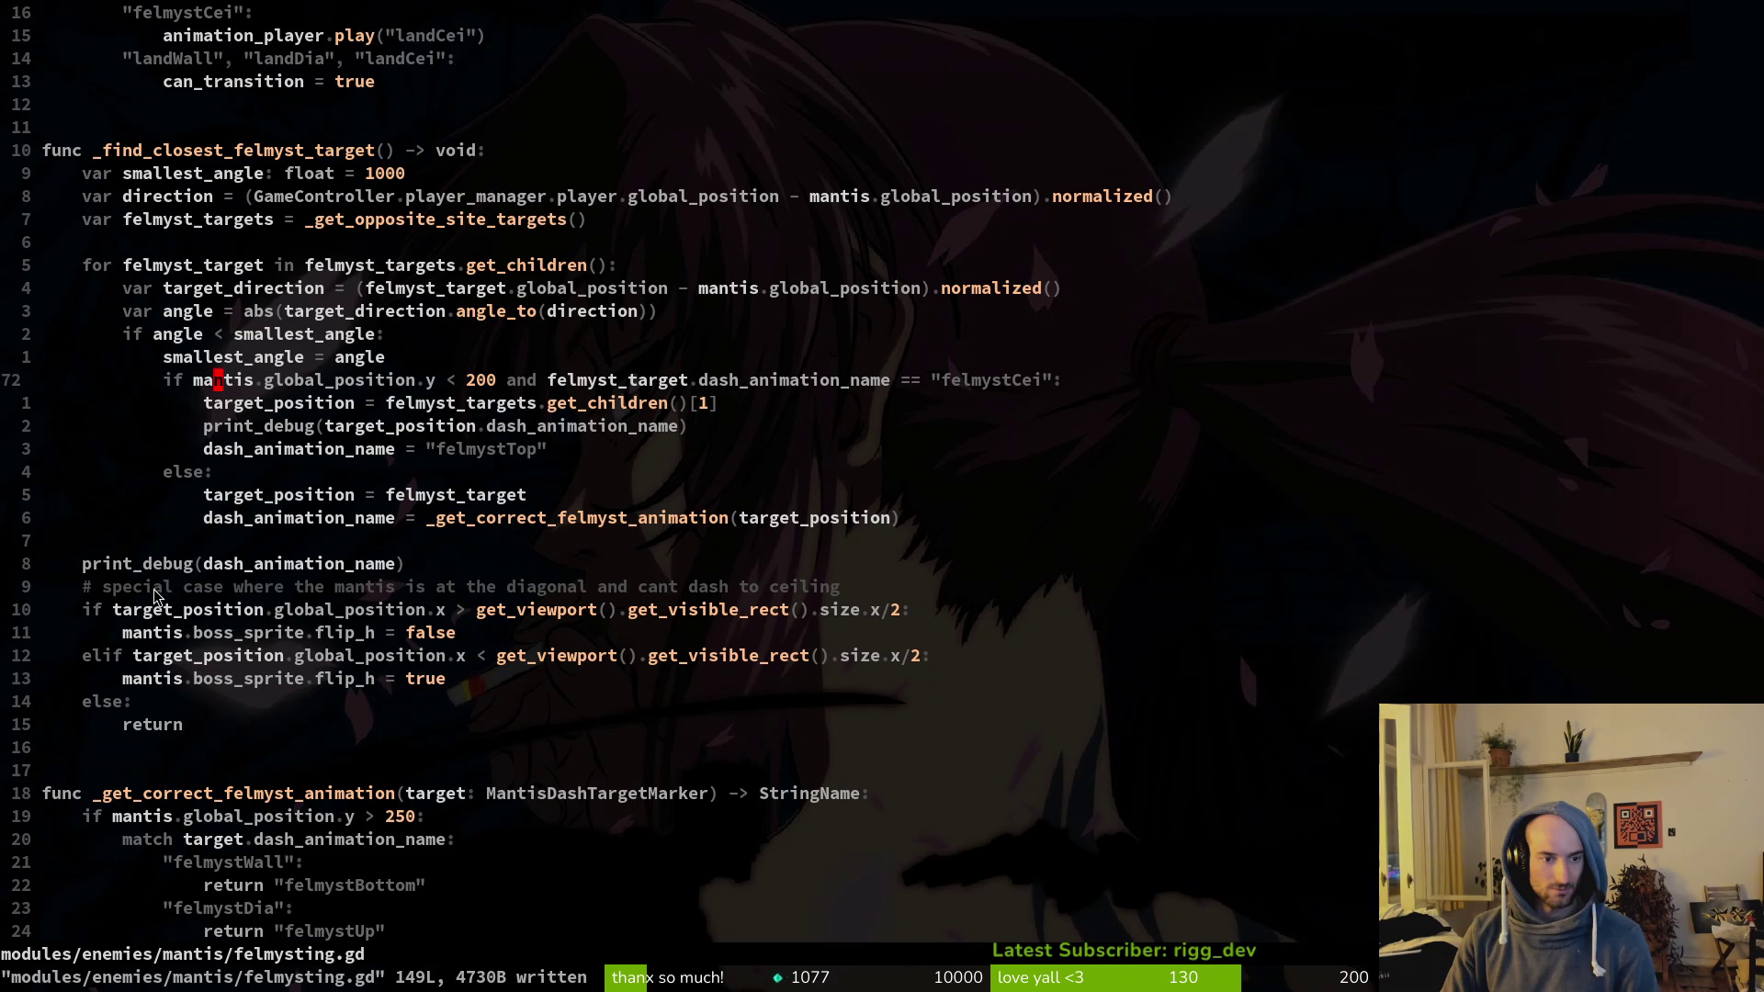
Step: Delete the special-case sprite-flip block and the leftover line, then save felmysting.gd
key("shift+v")
key("j")
key("j")
key("j")
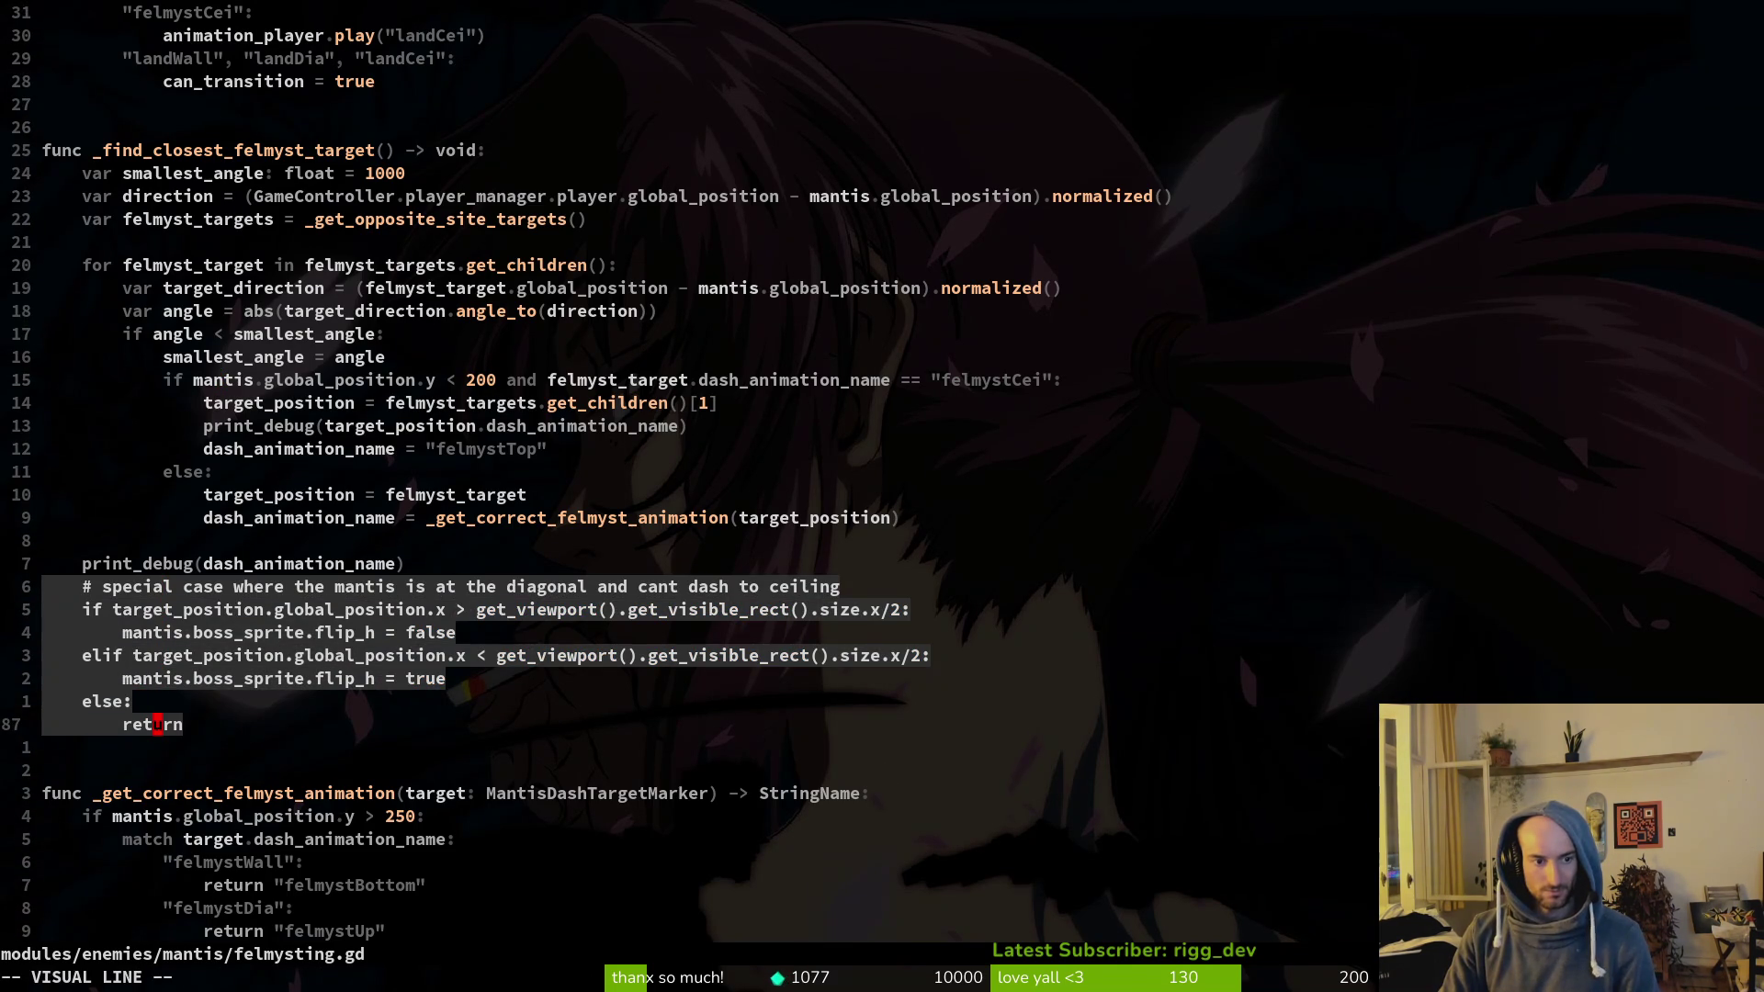
key("d")
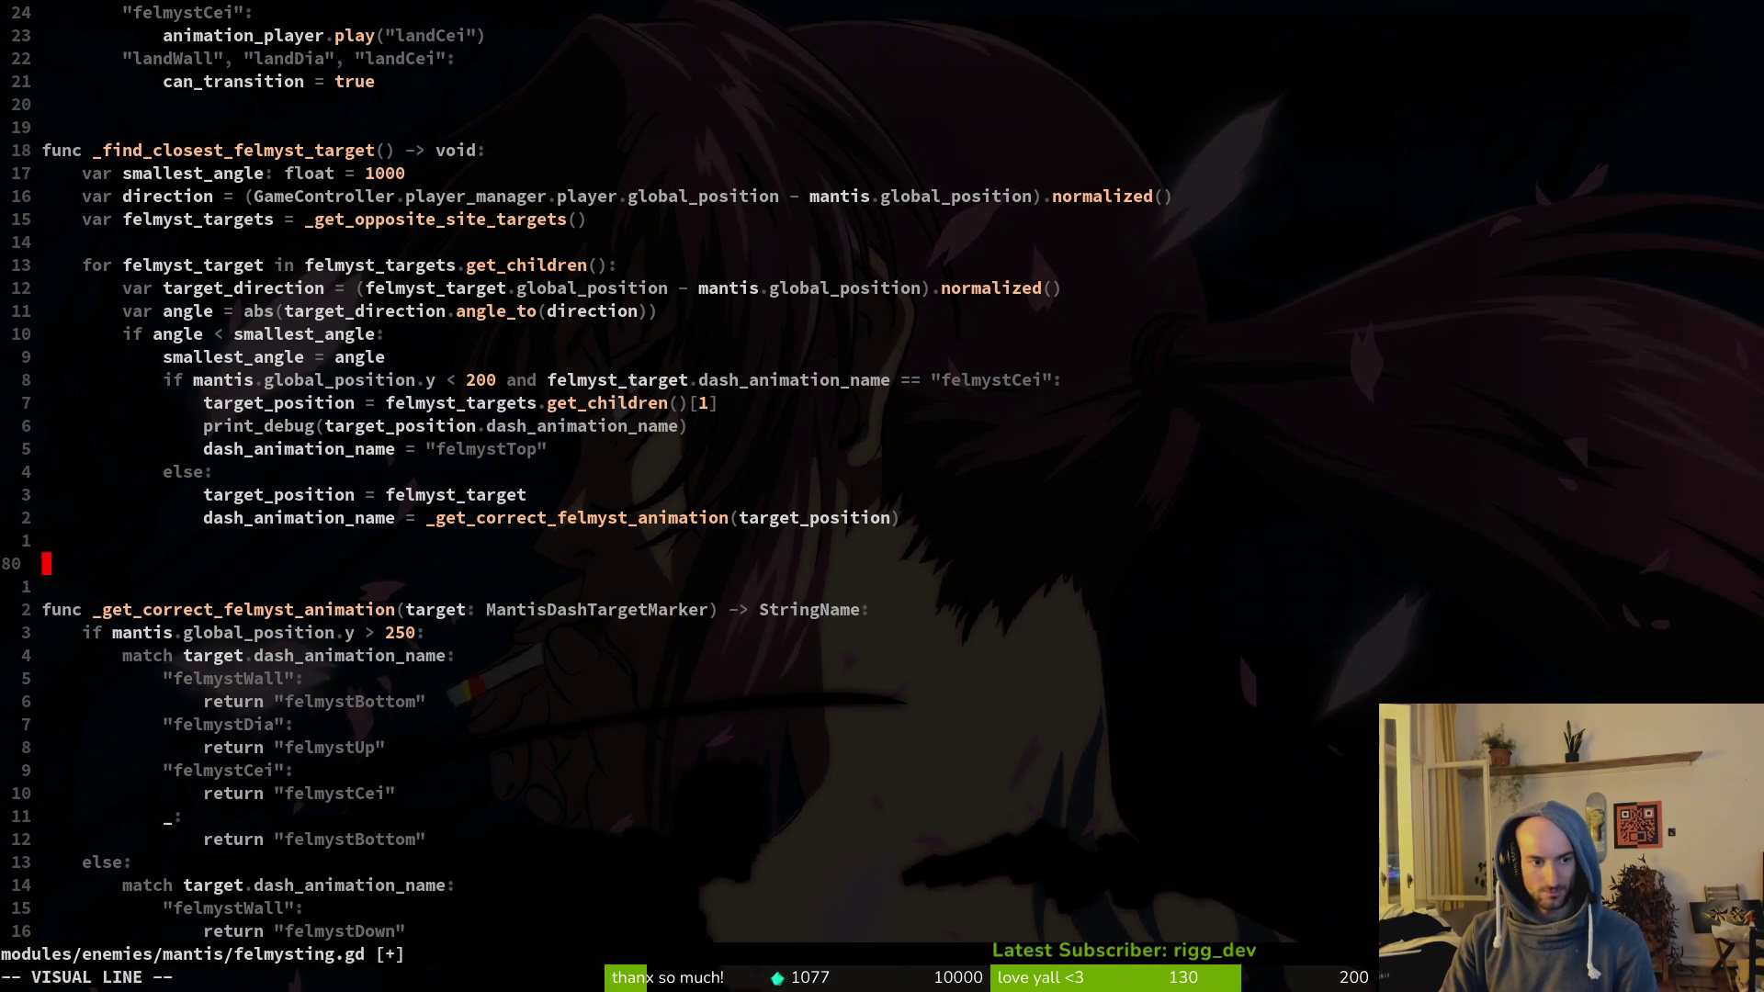
key("d")
key("d")
type(":w")
key("Return")
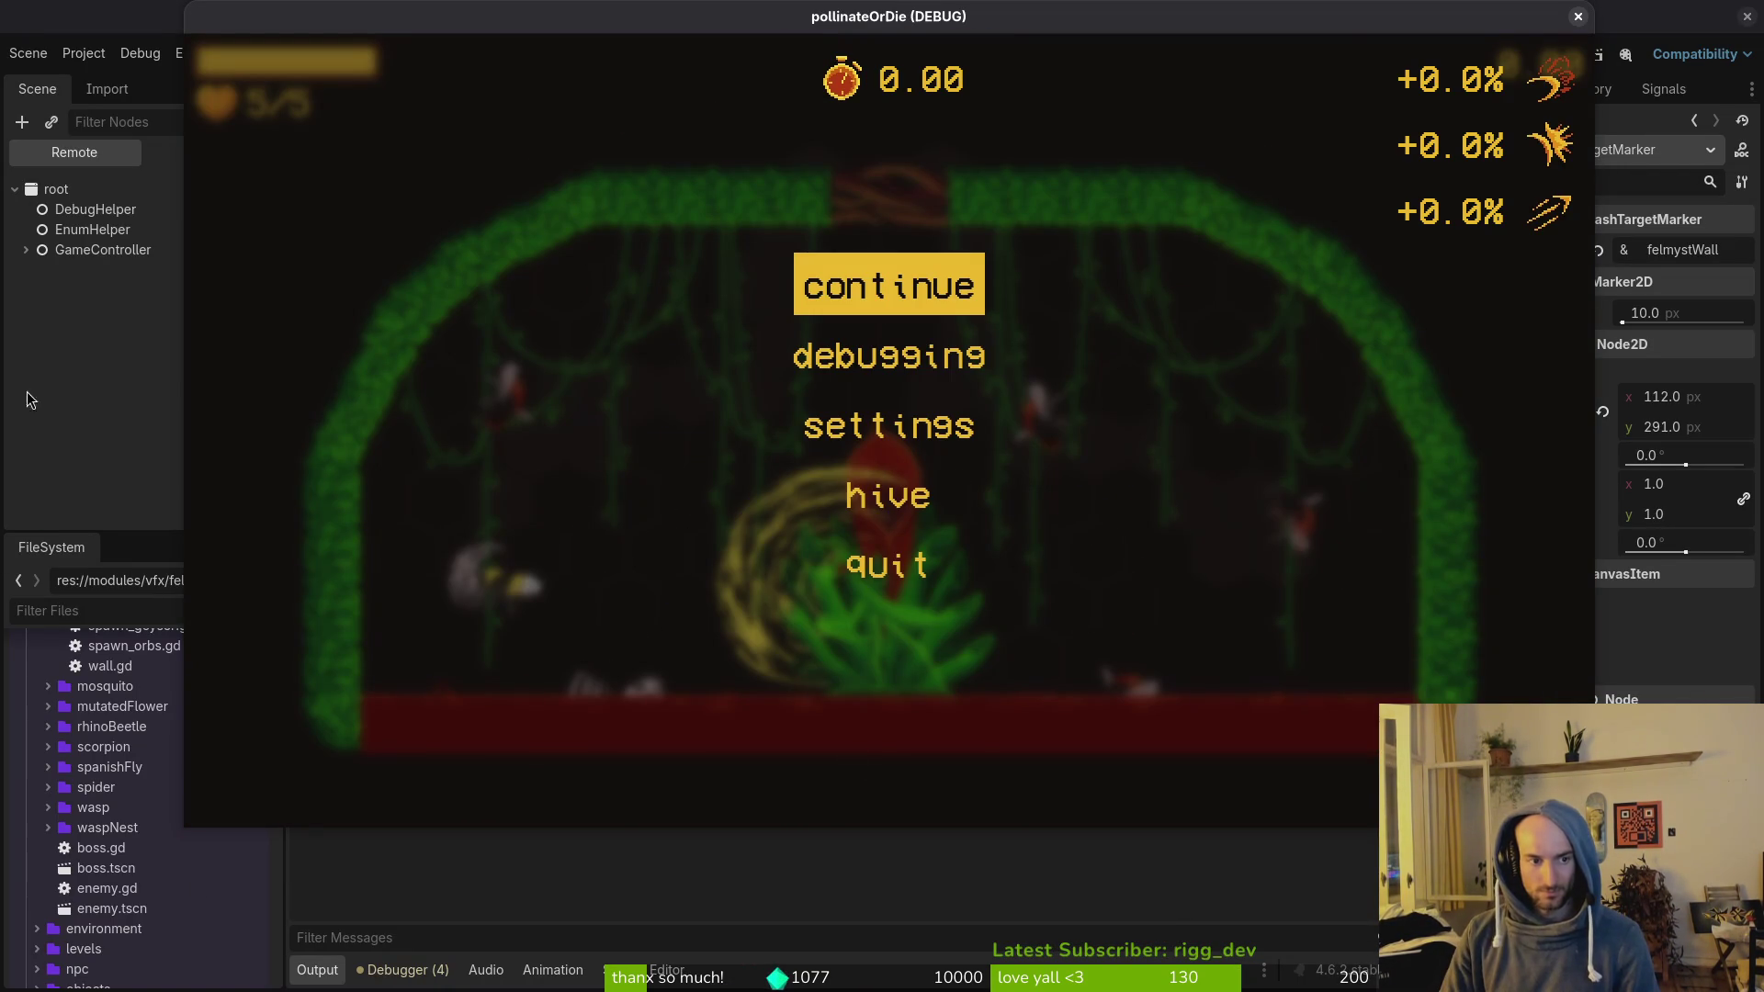
Step: Resume the game, fly the bee to the arena centre and slash the mantis, then pause
left_click_drag(798, 19, 795, 102)
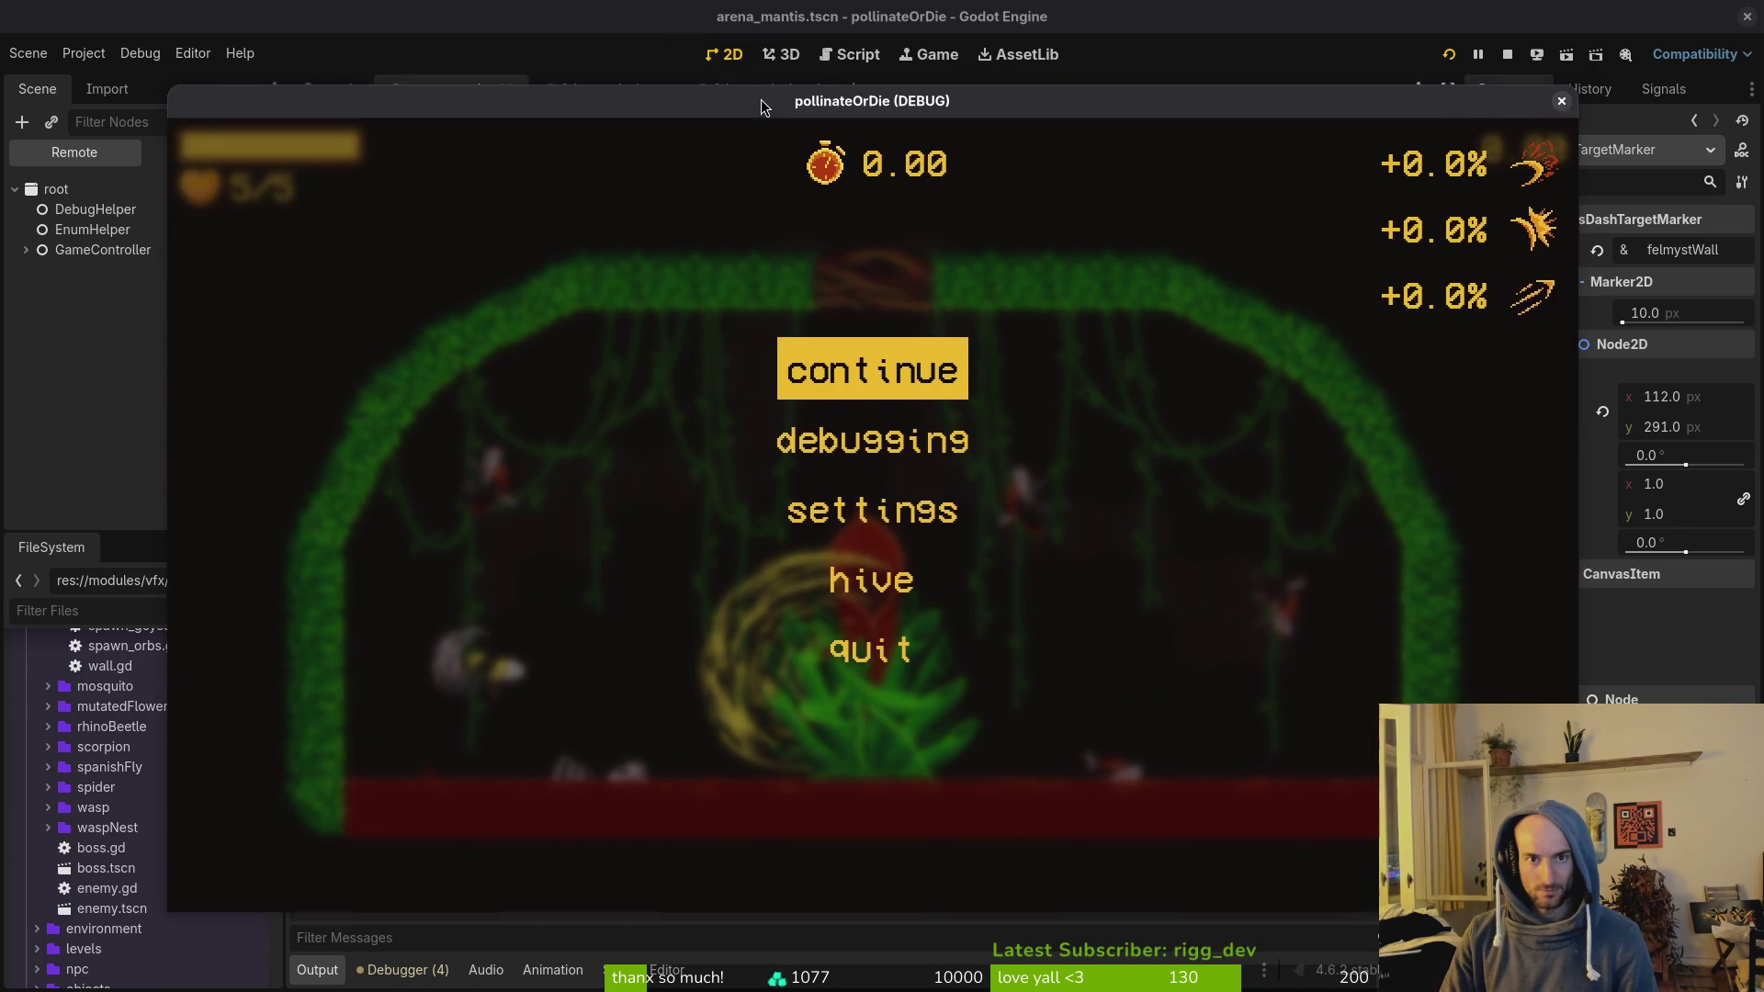
key("F8")
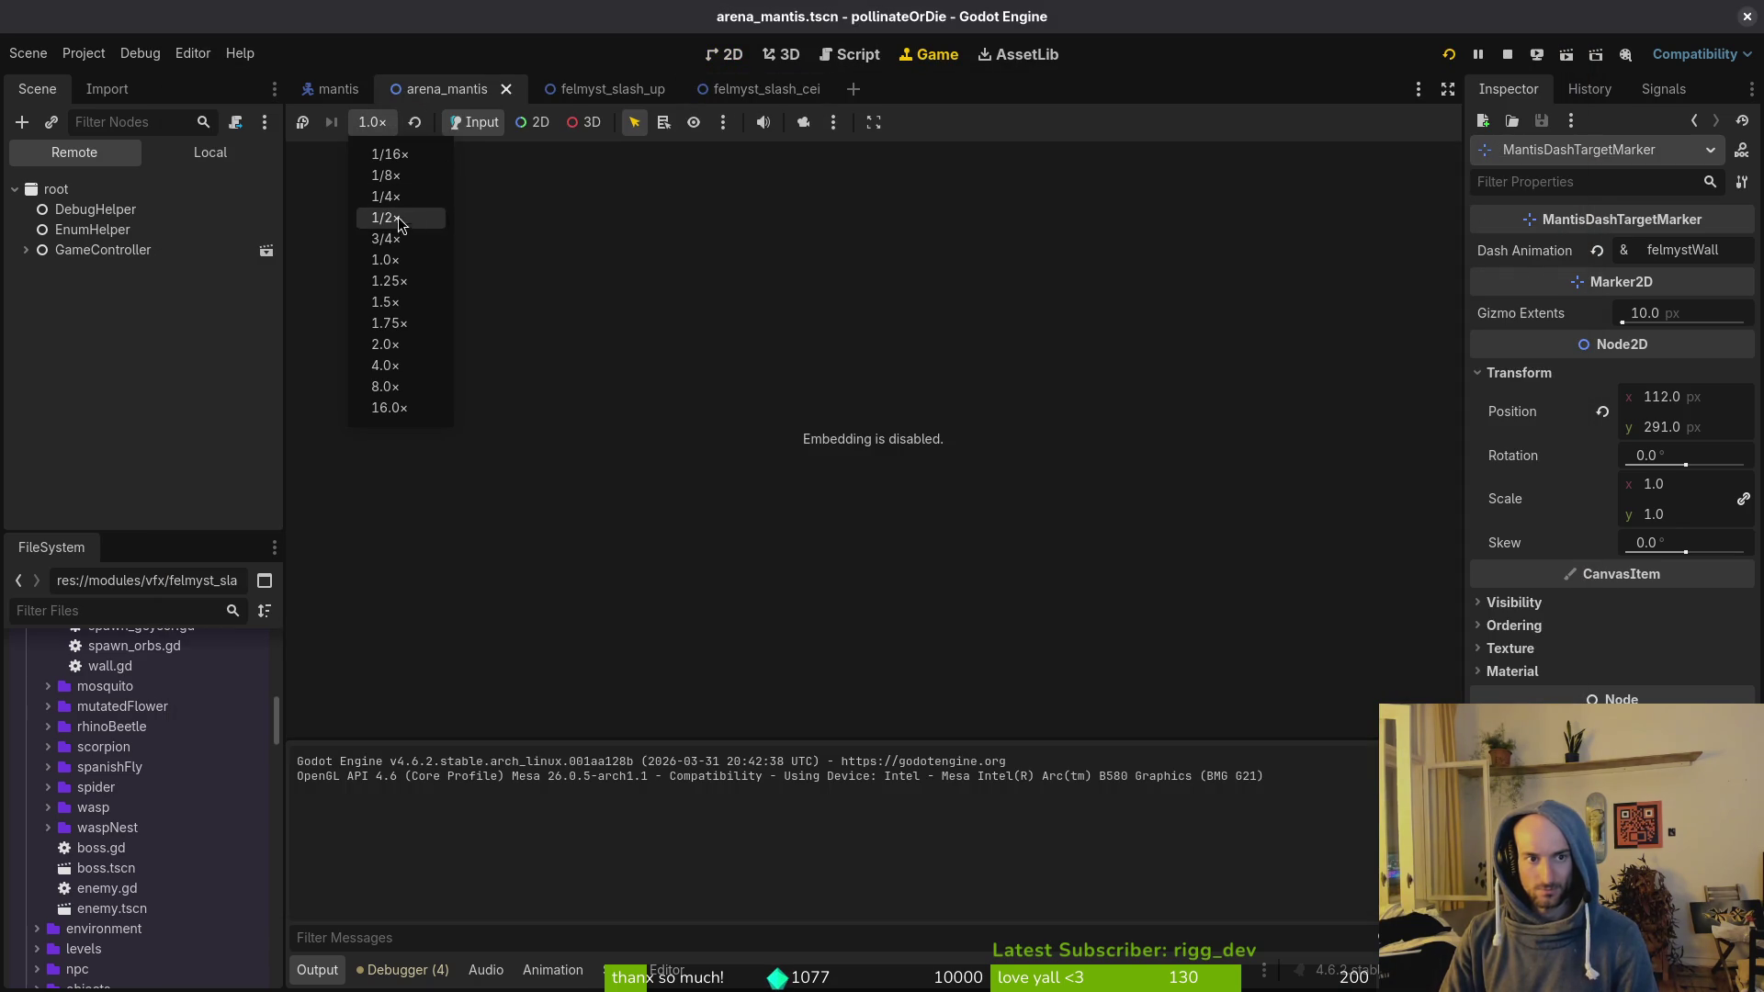
key("alt+Tab")
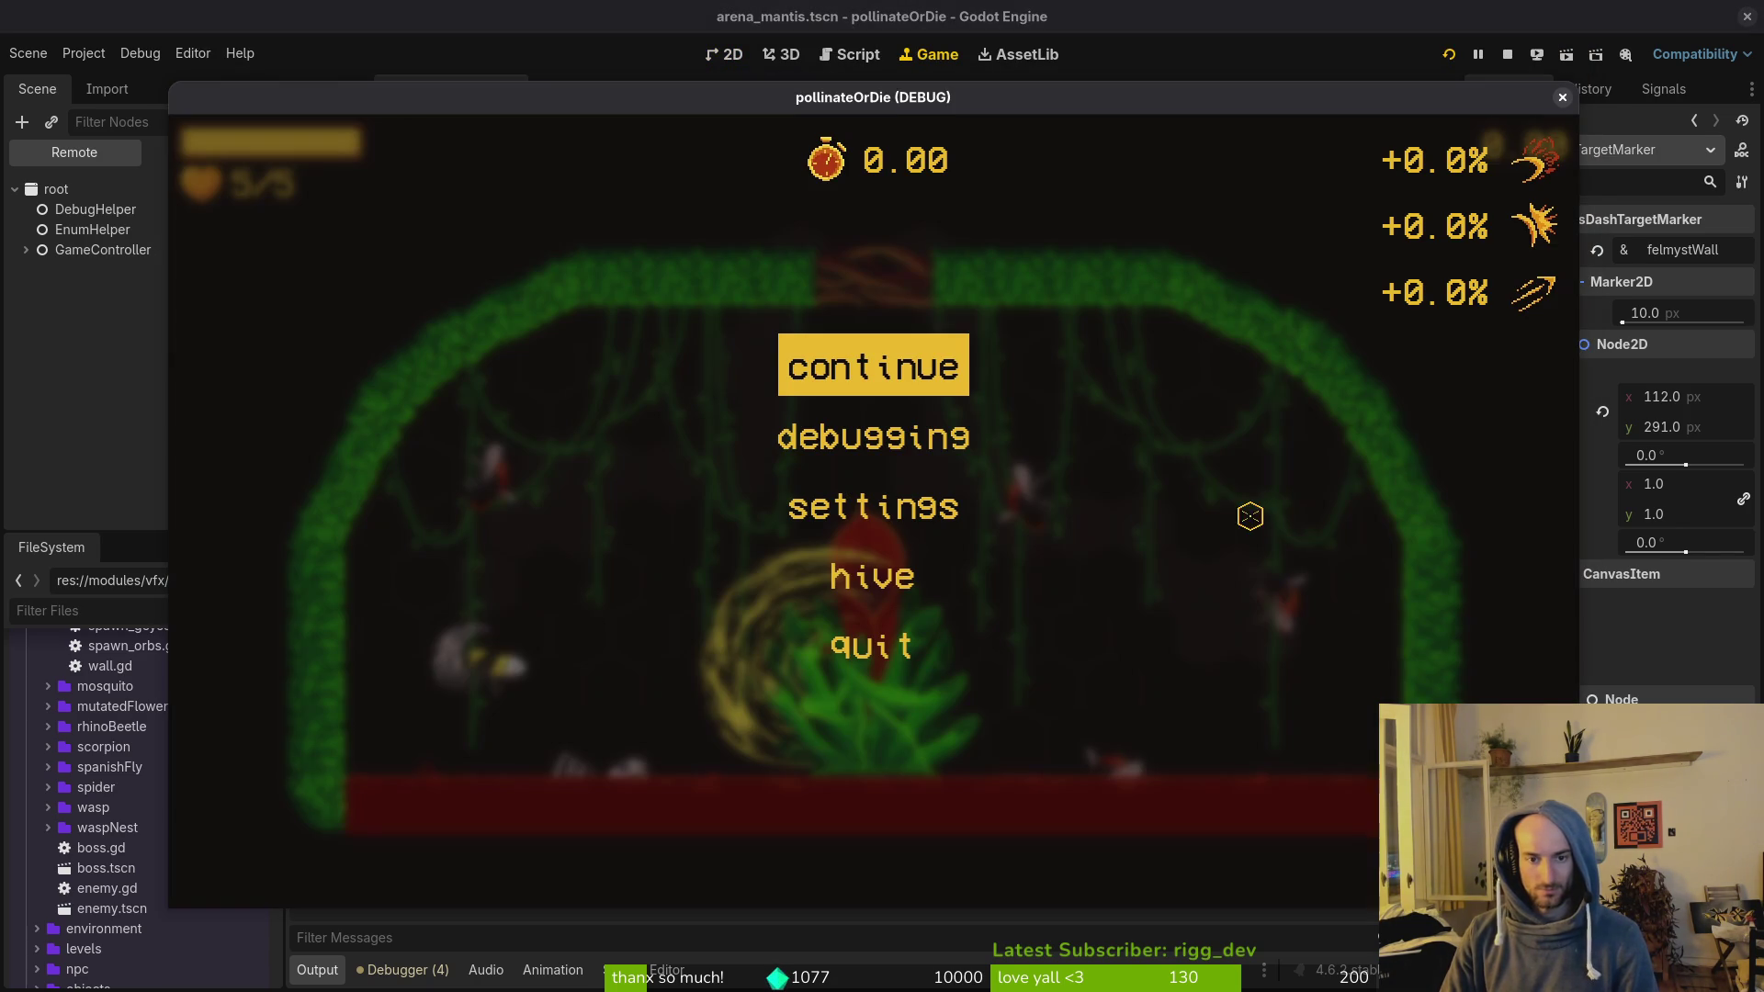
key("Escape")
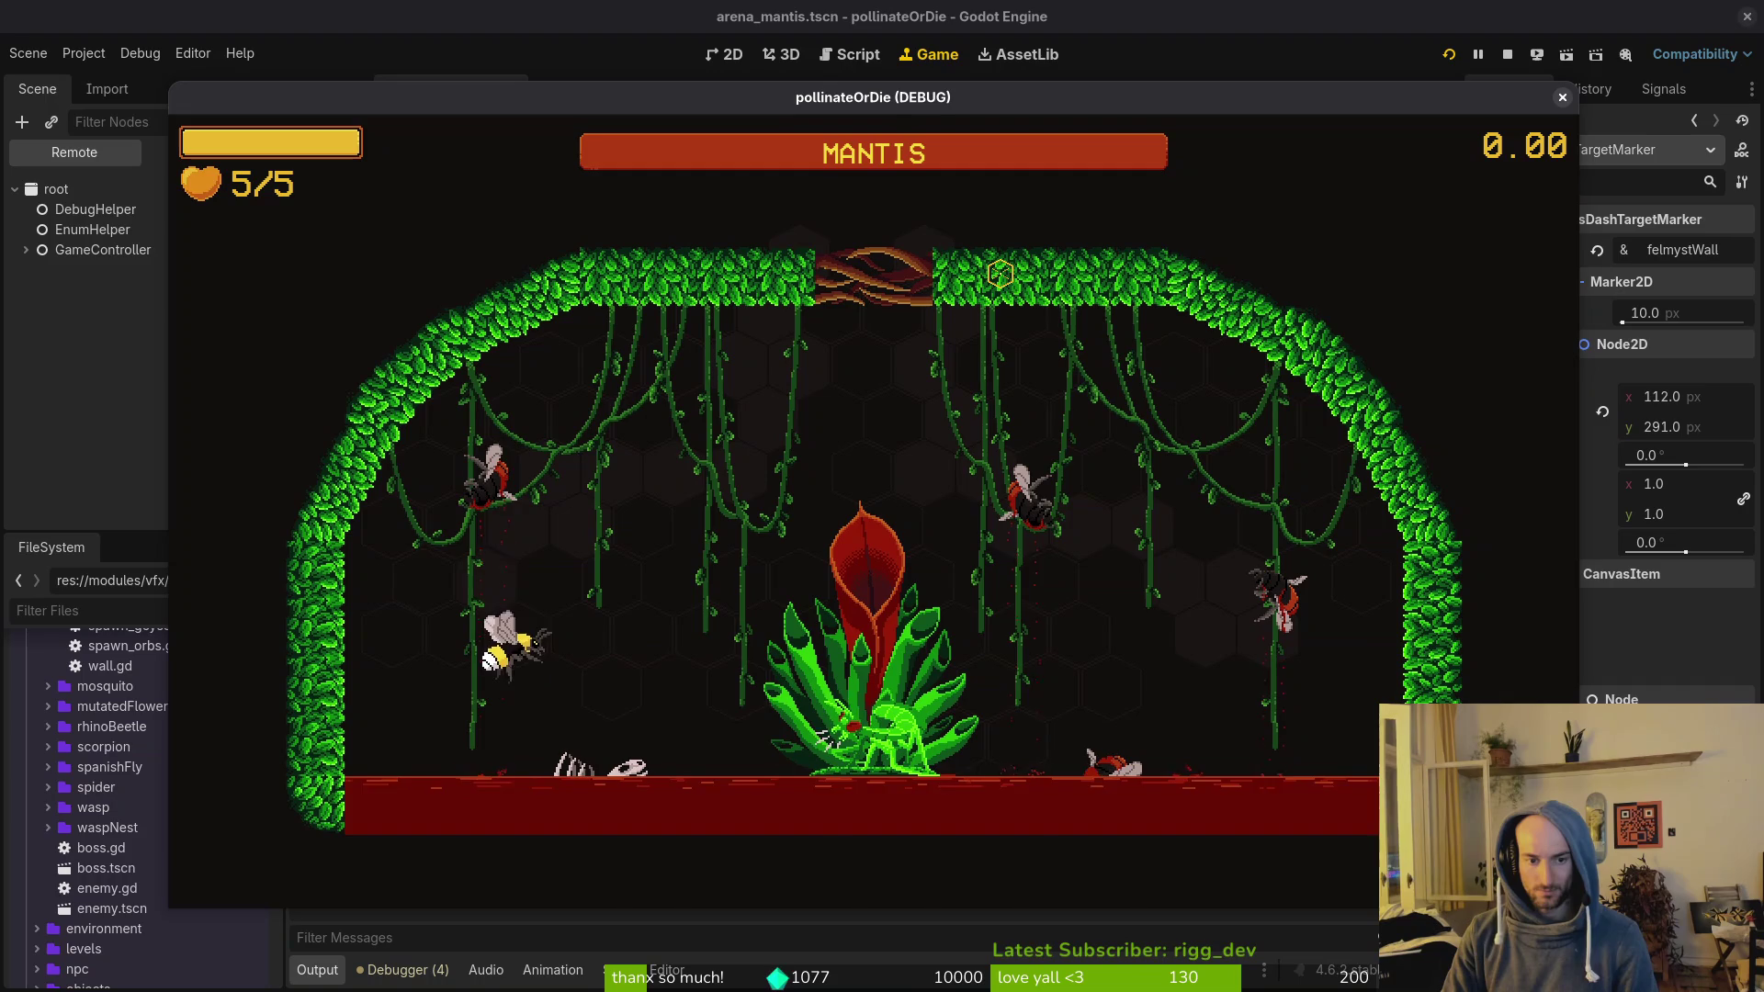
key("d")
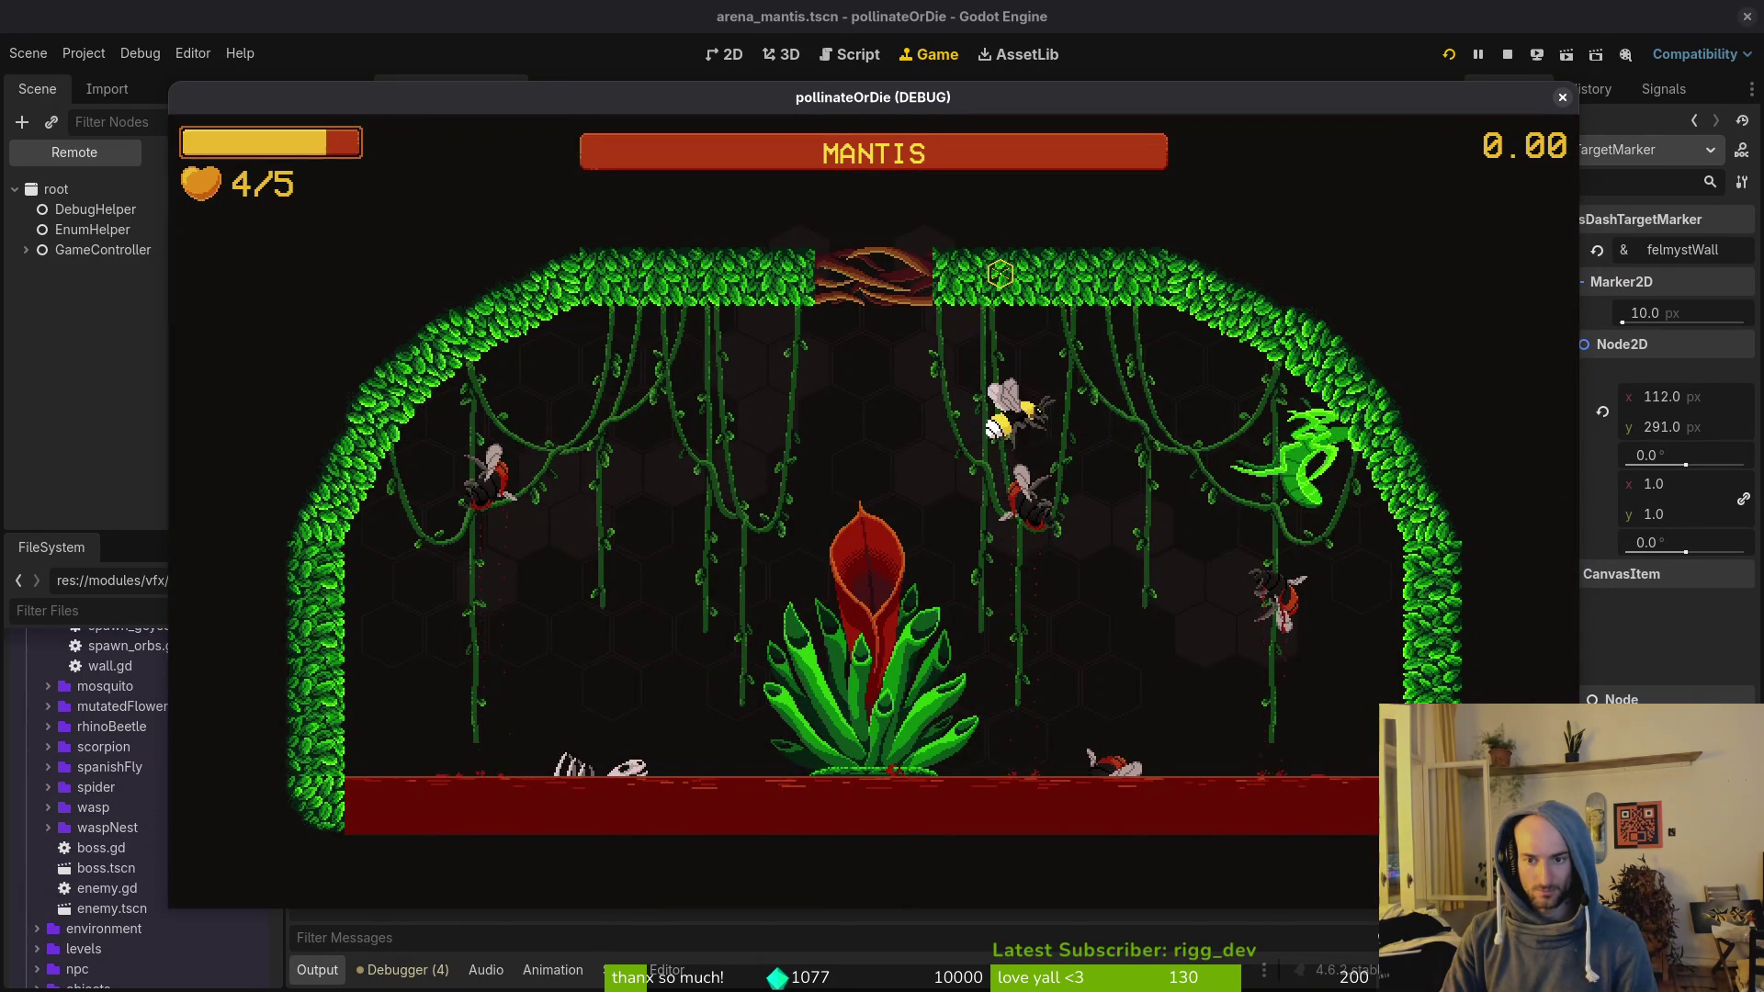
key("j")
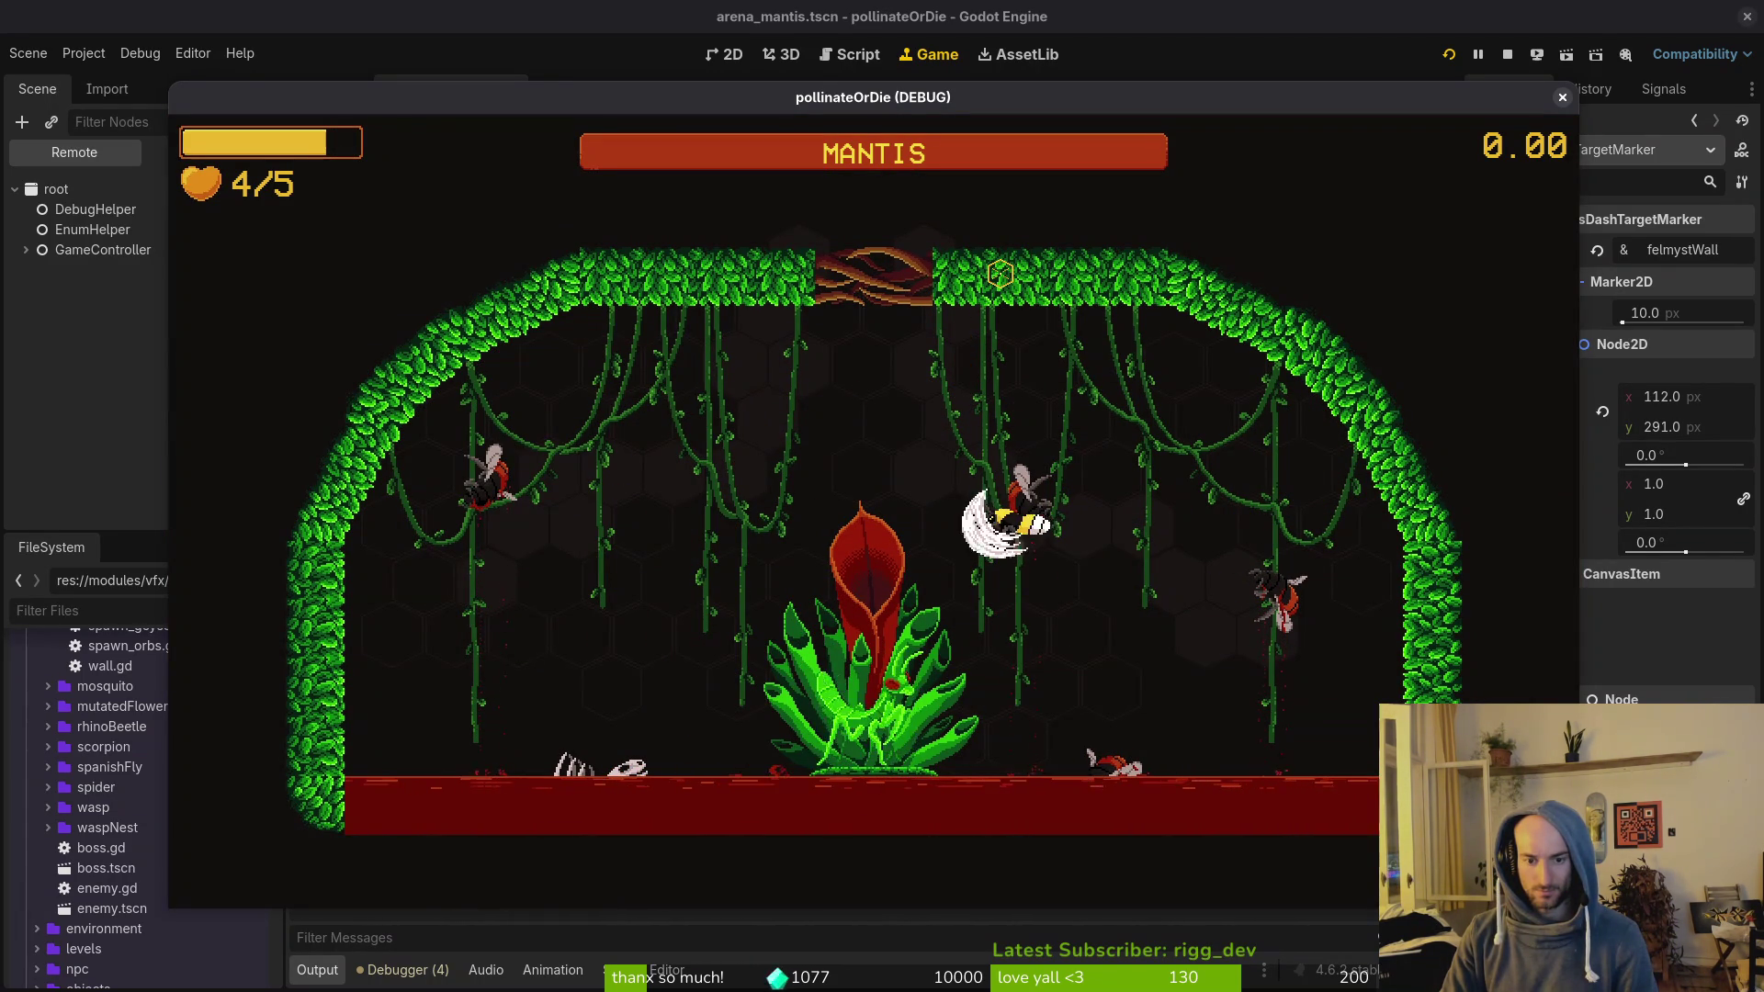
key("Escape")
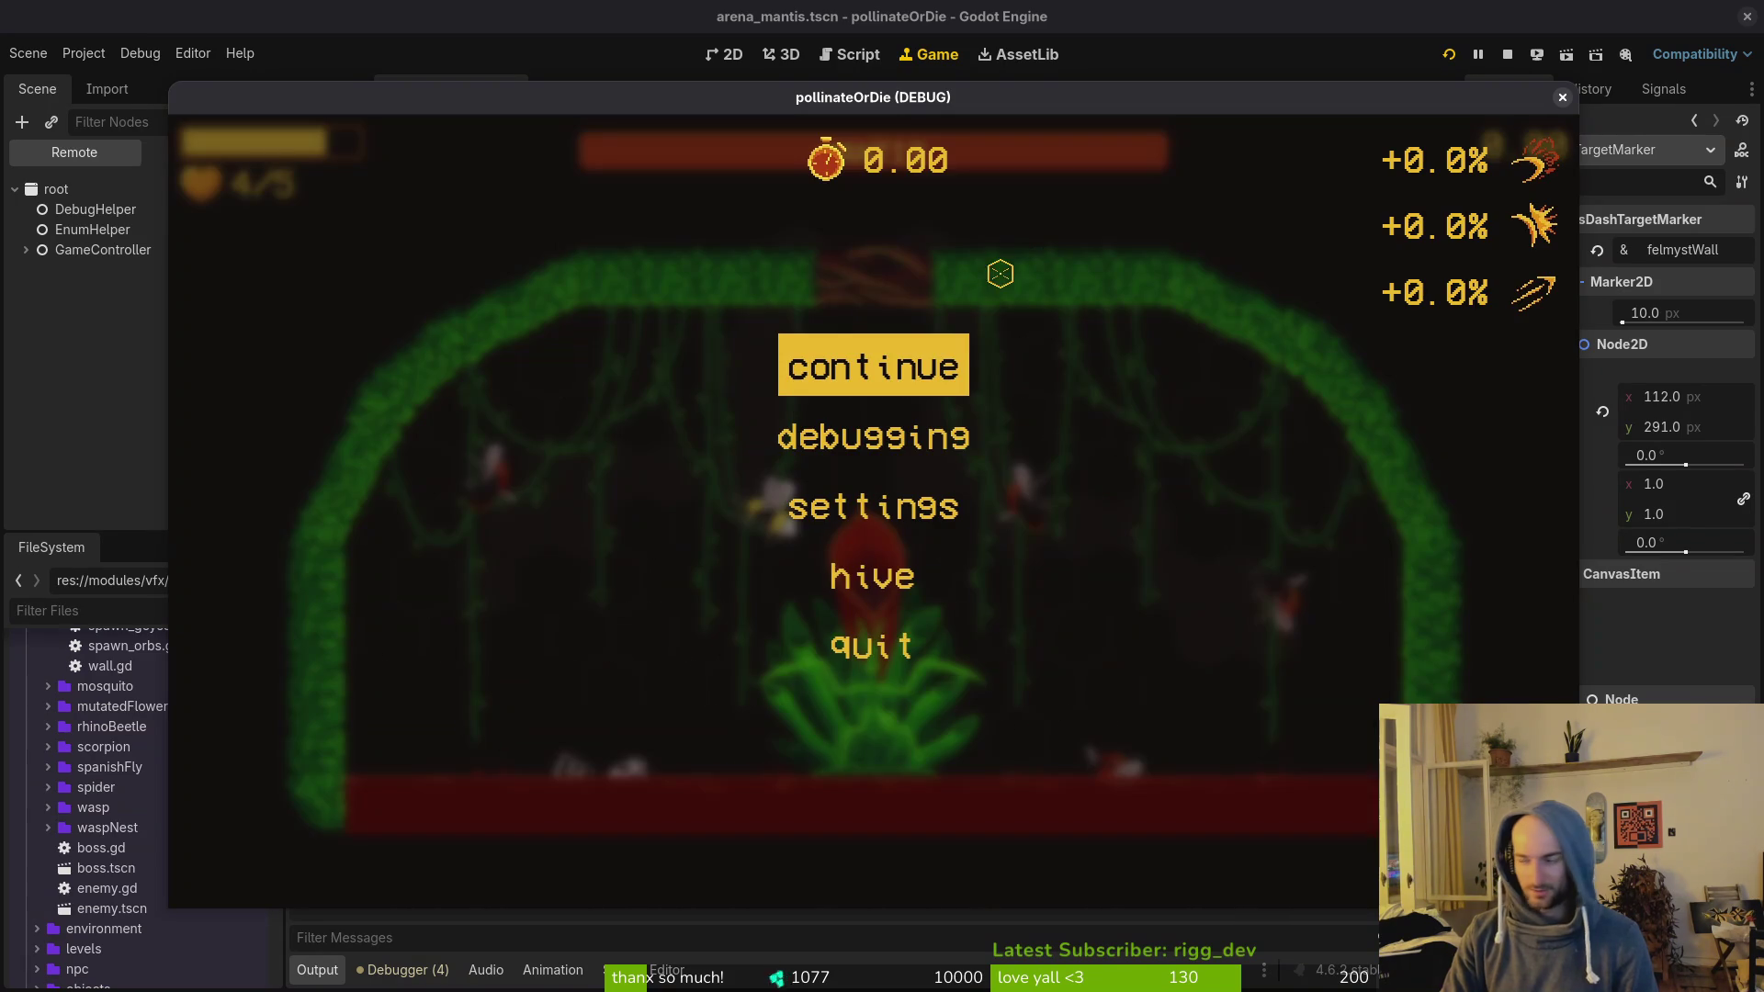
key("alt+Tab")
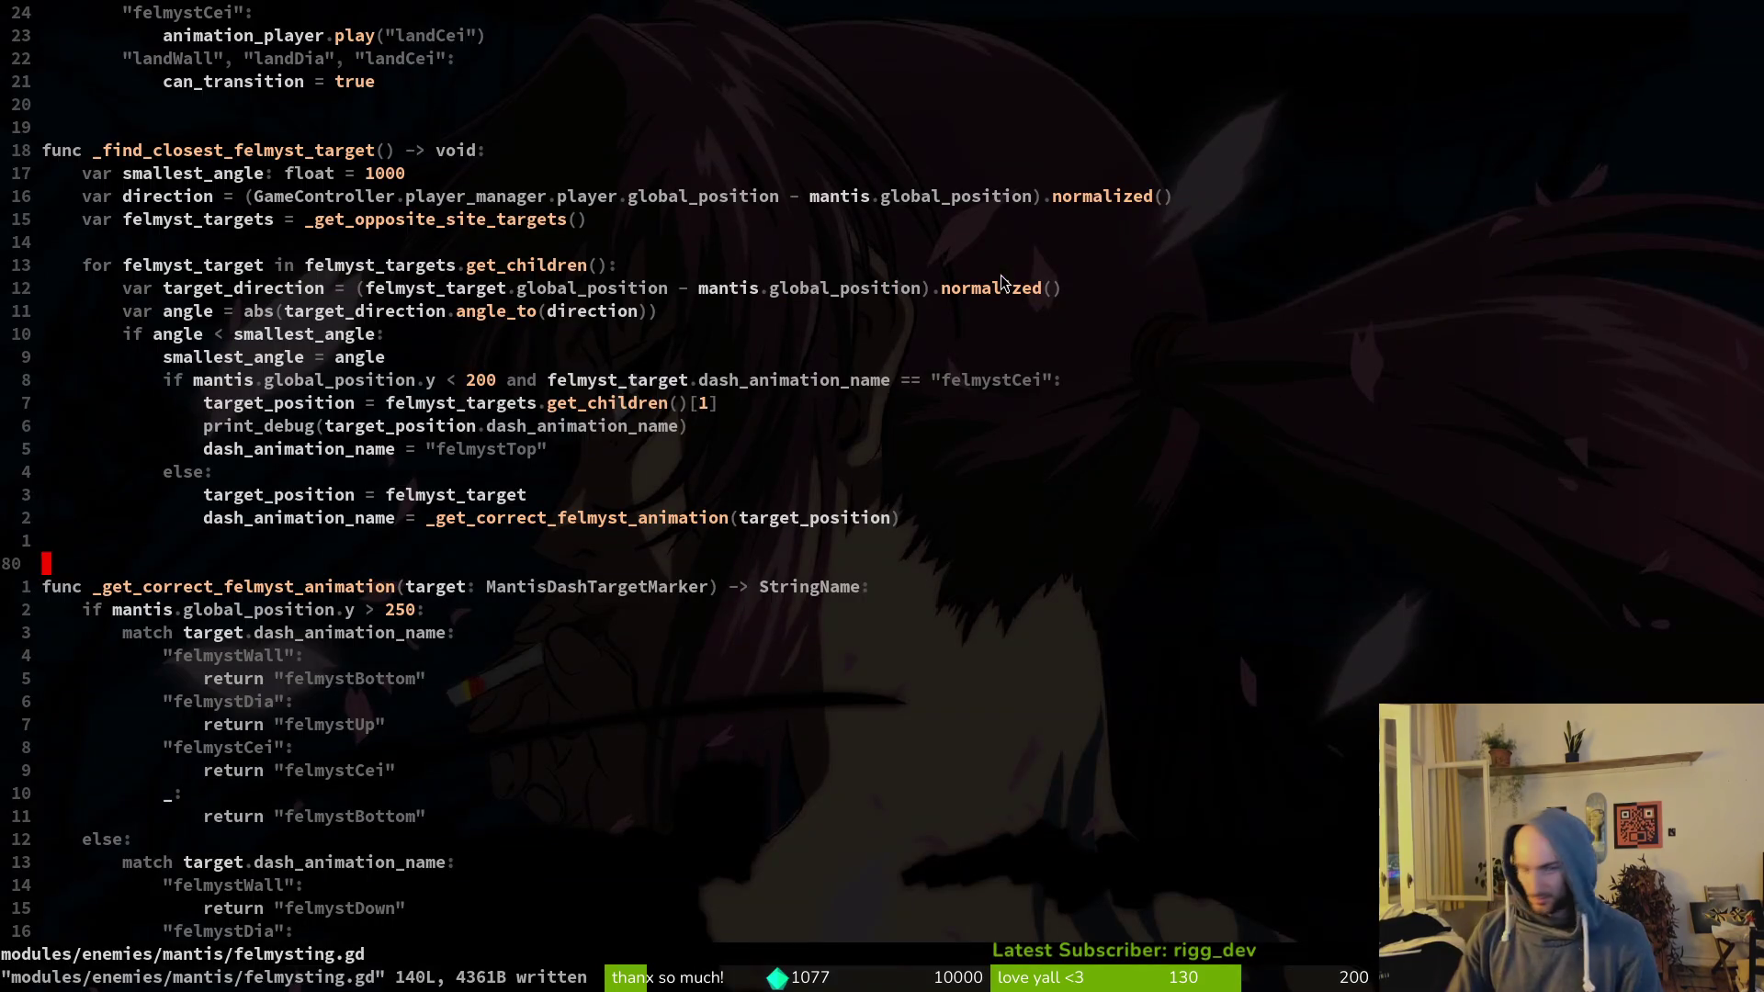
Step: Paste the special-case sprite-flip block under the windup case, then undo the badly placed paste
scroll(308, 562, "down", 1)
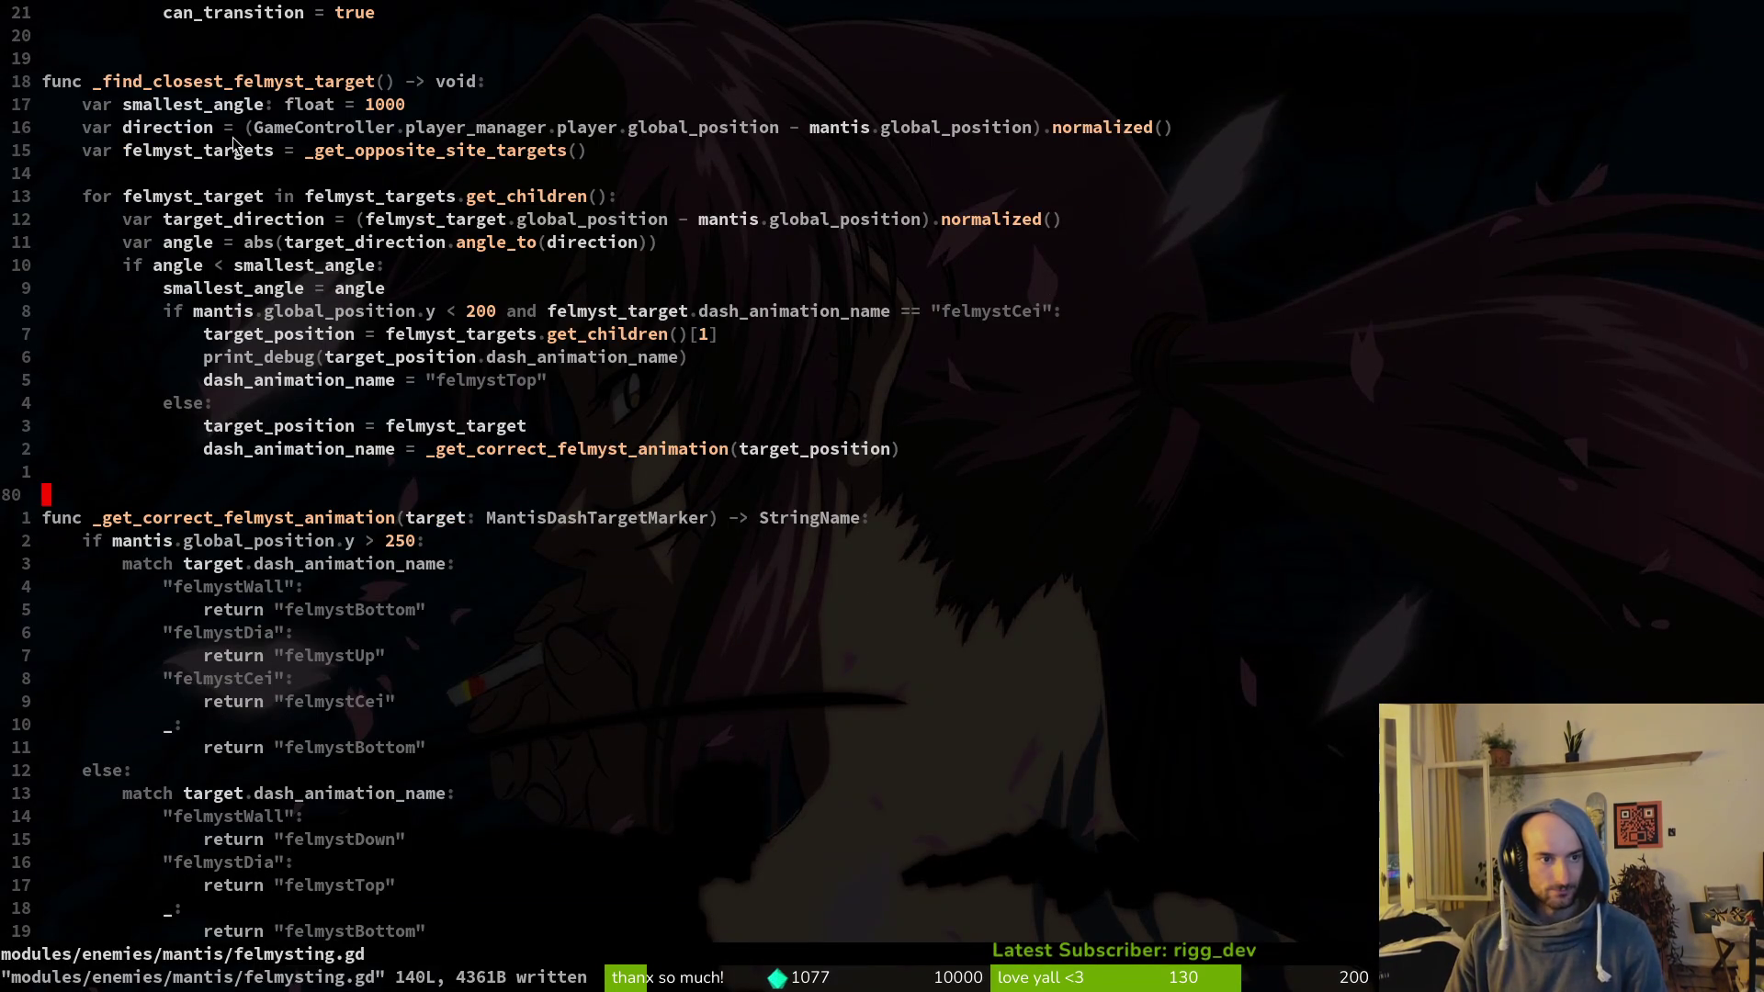
scroll(212, 467, "up", 9)
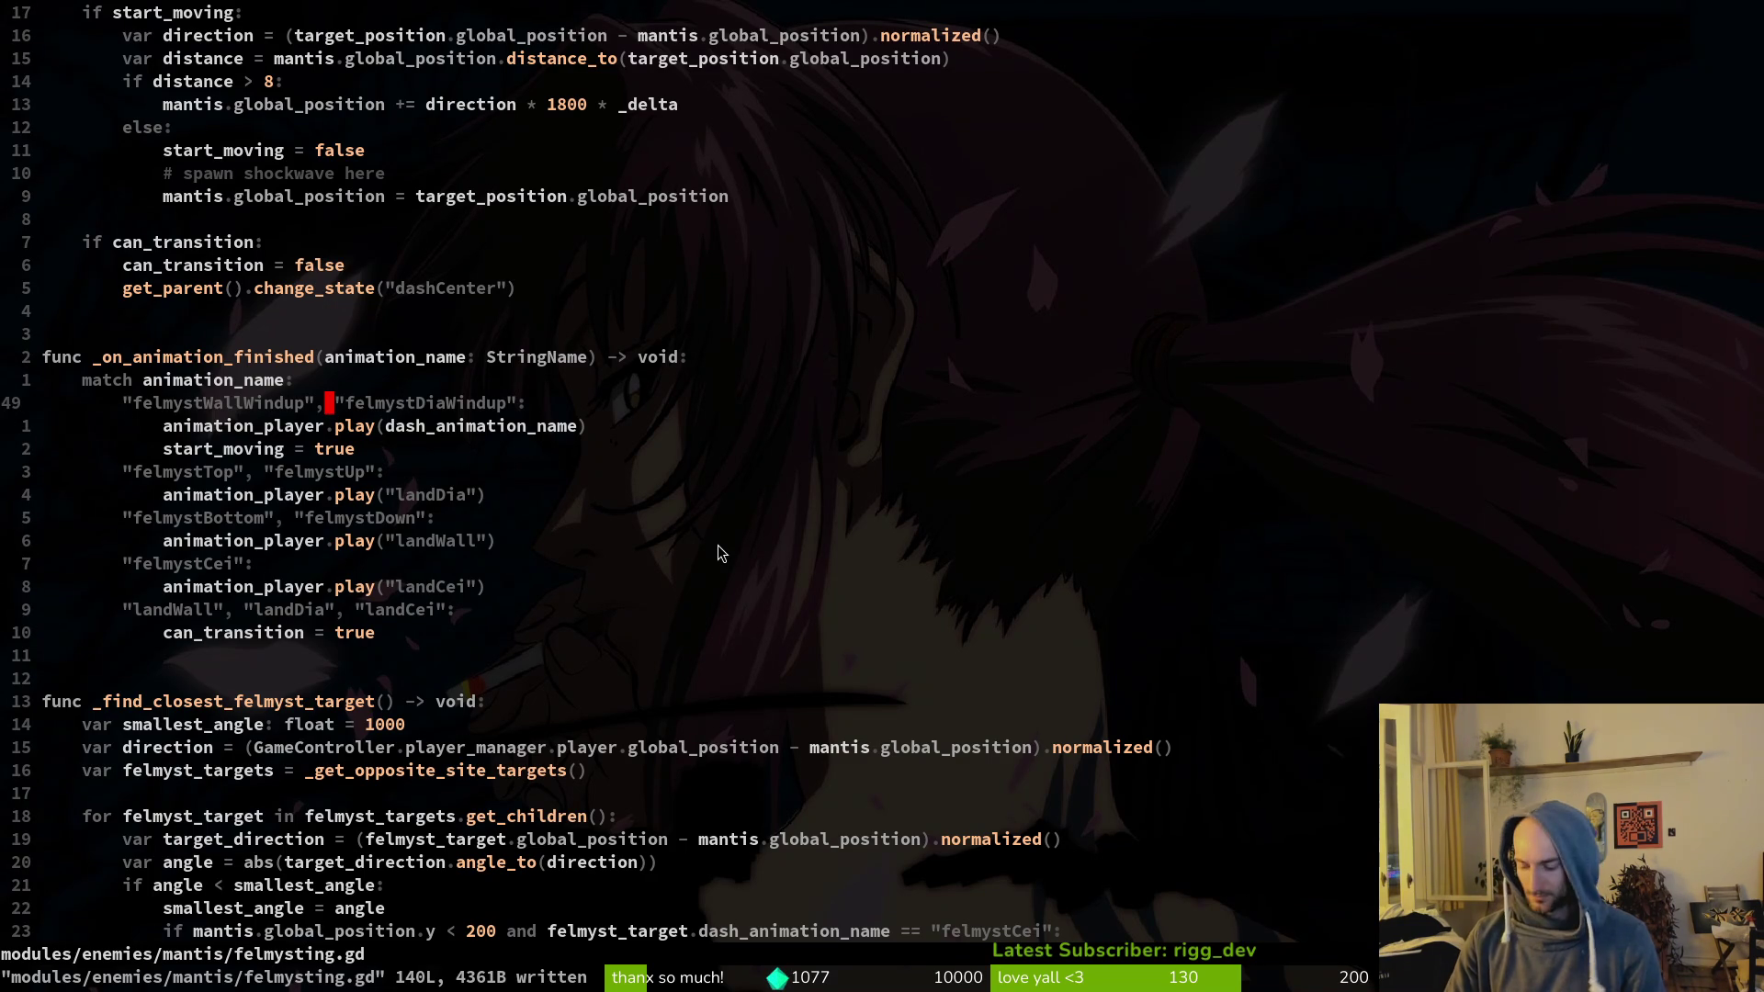
key("o")
key("Escape")
key("o")
key("Escape")
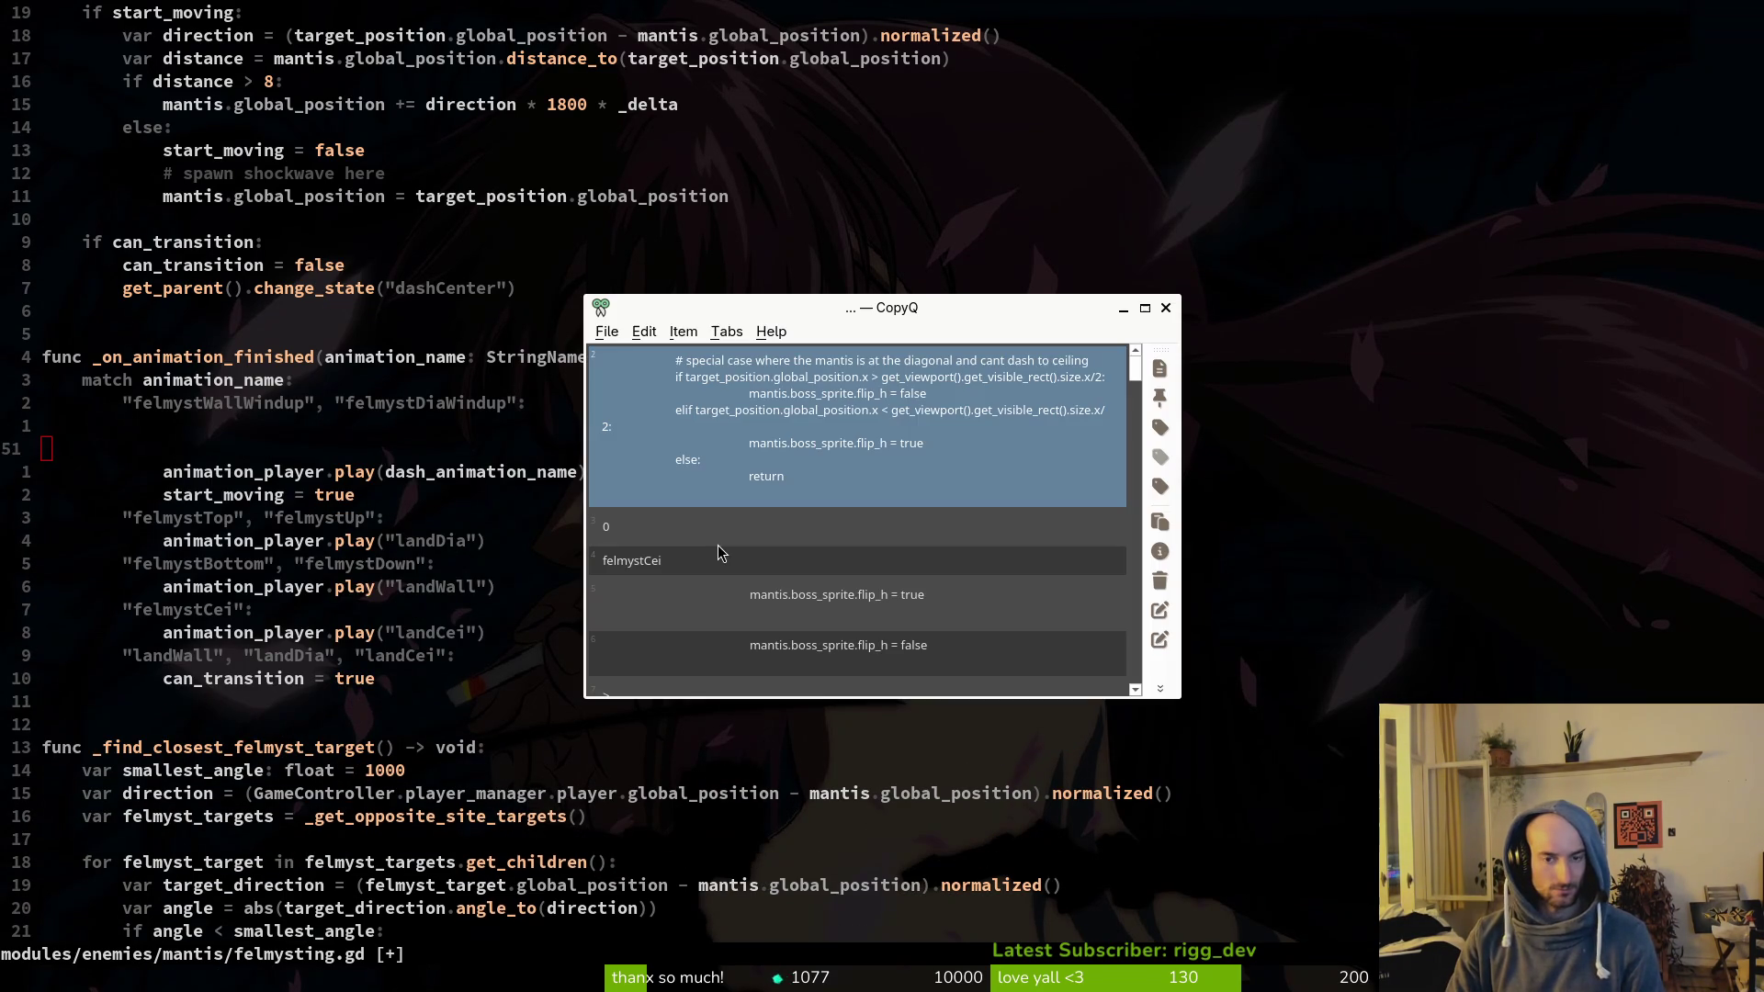
key("p")
key("V")
key("j")
key("j")
key("j")
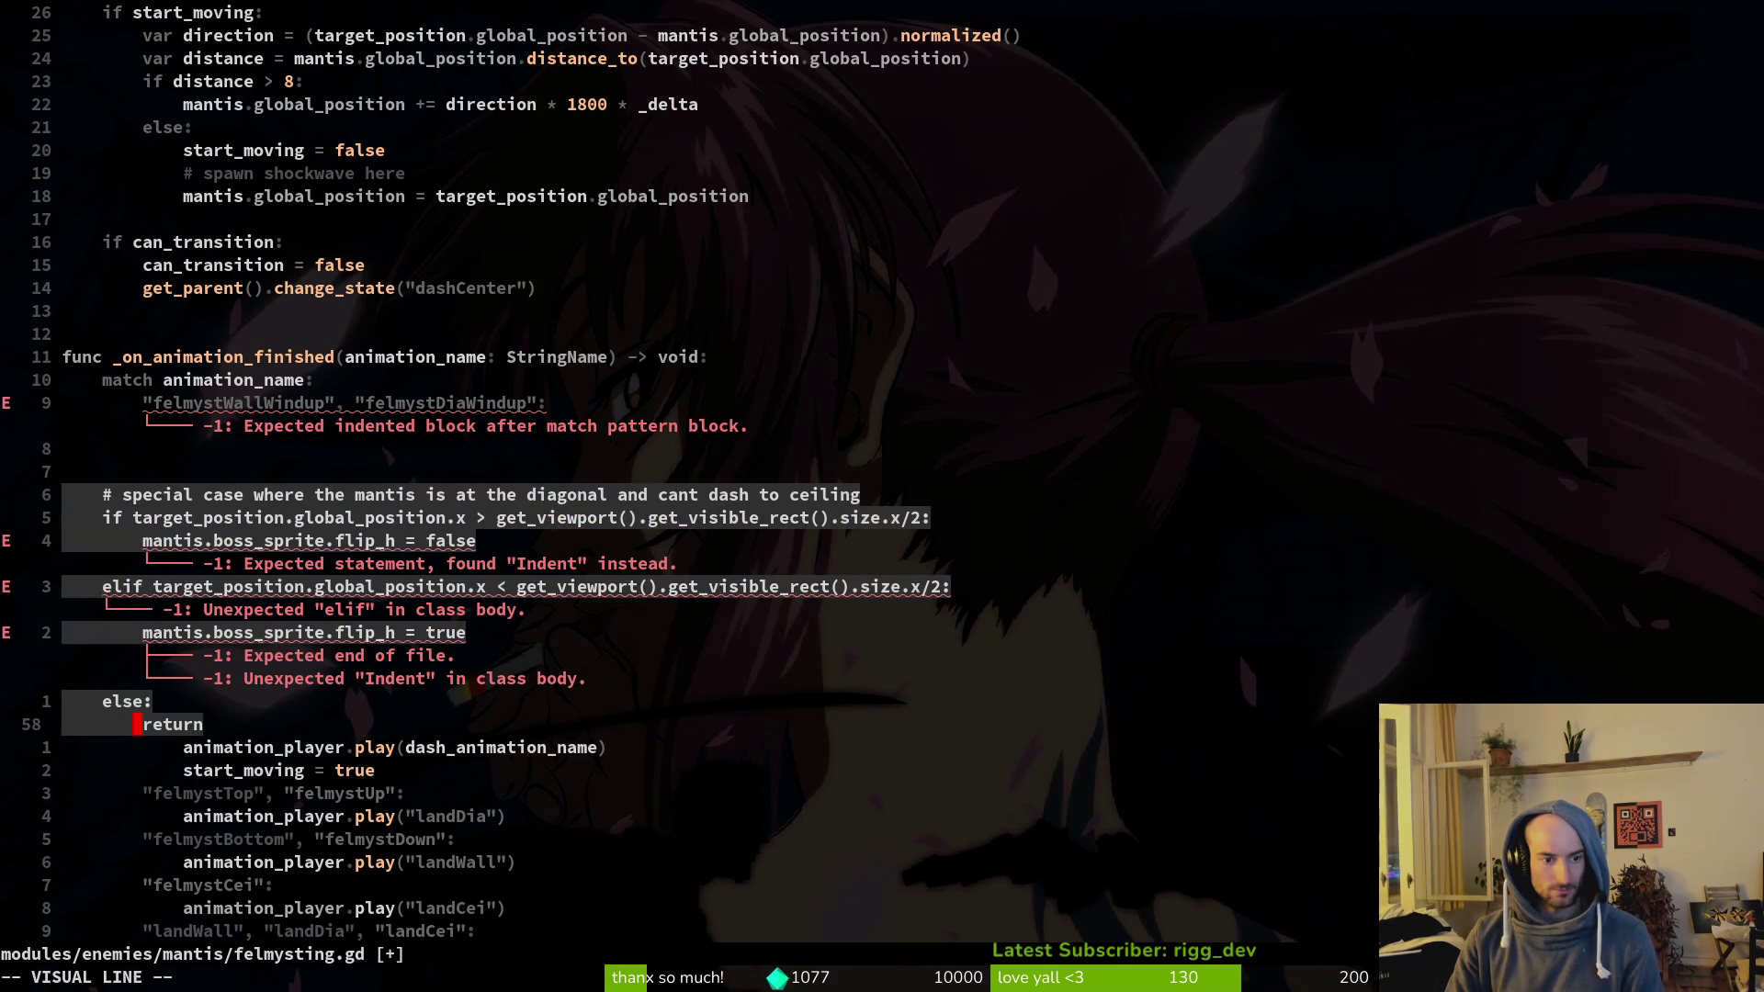
key("greater")
key("V")
key("Escape")
key("k")
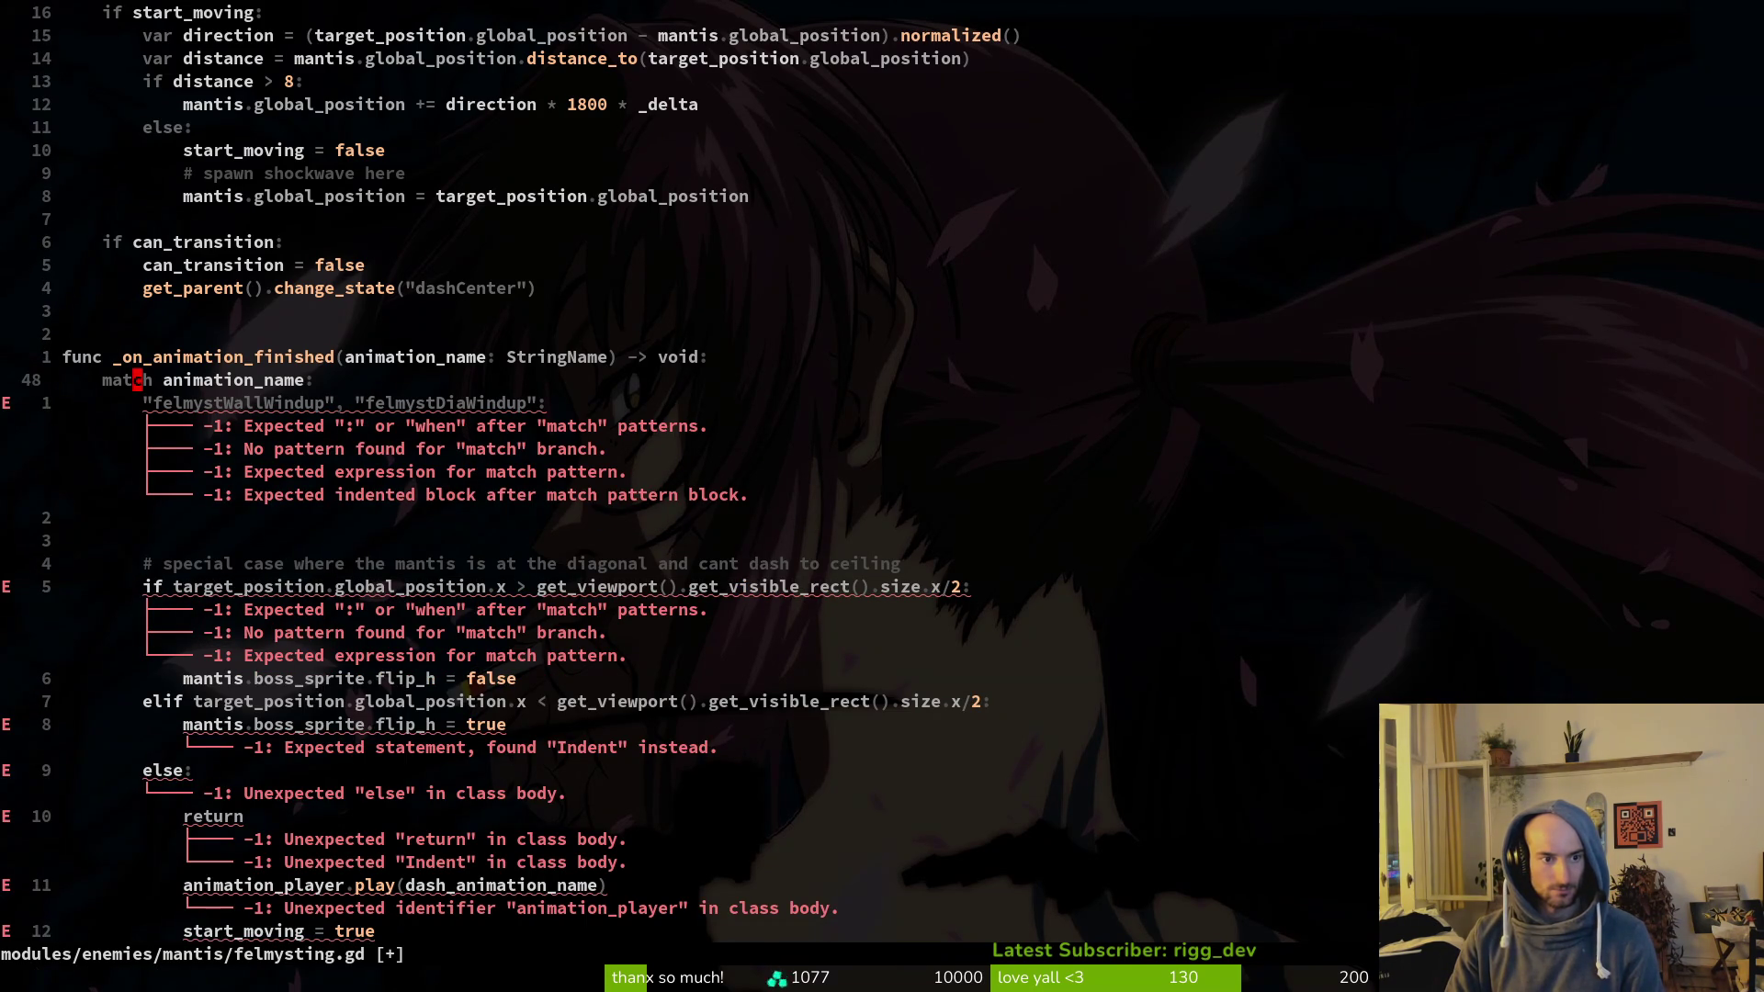
key("u")
key("u")
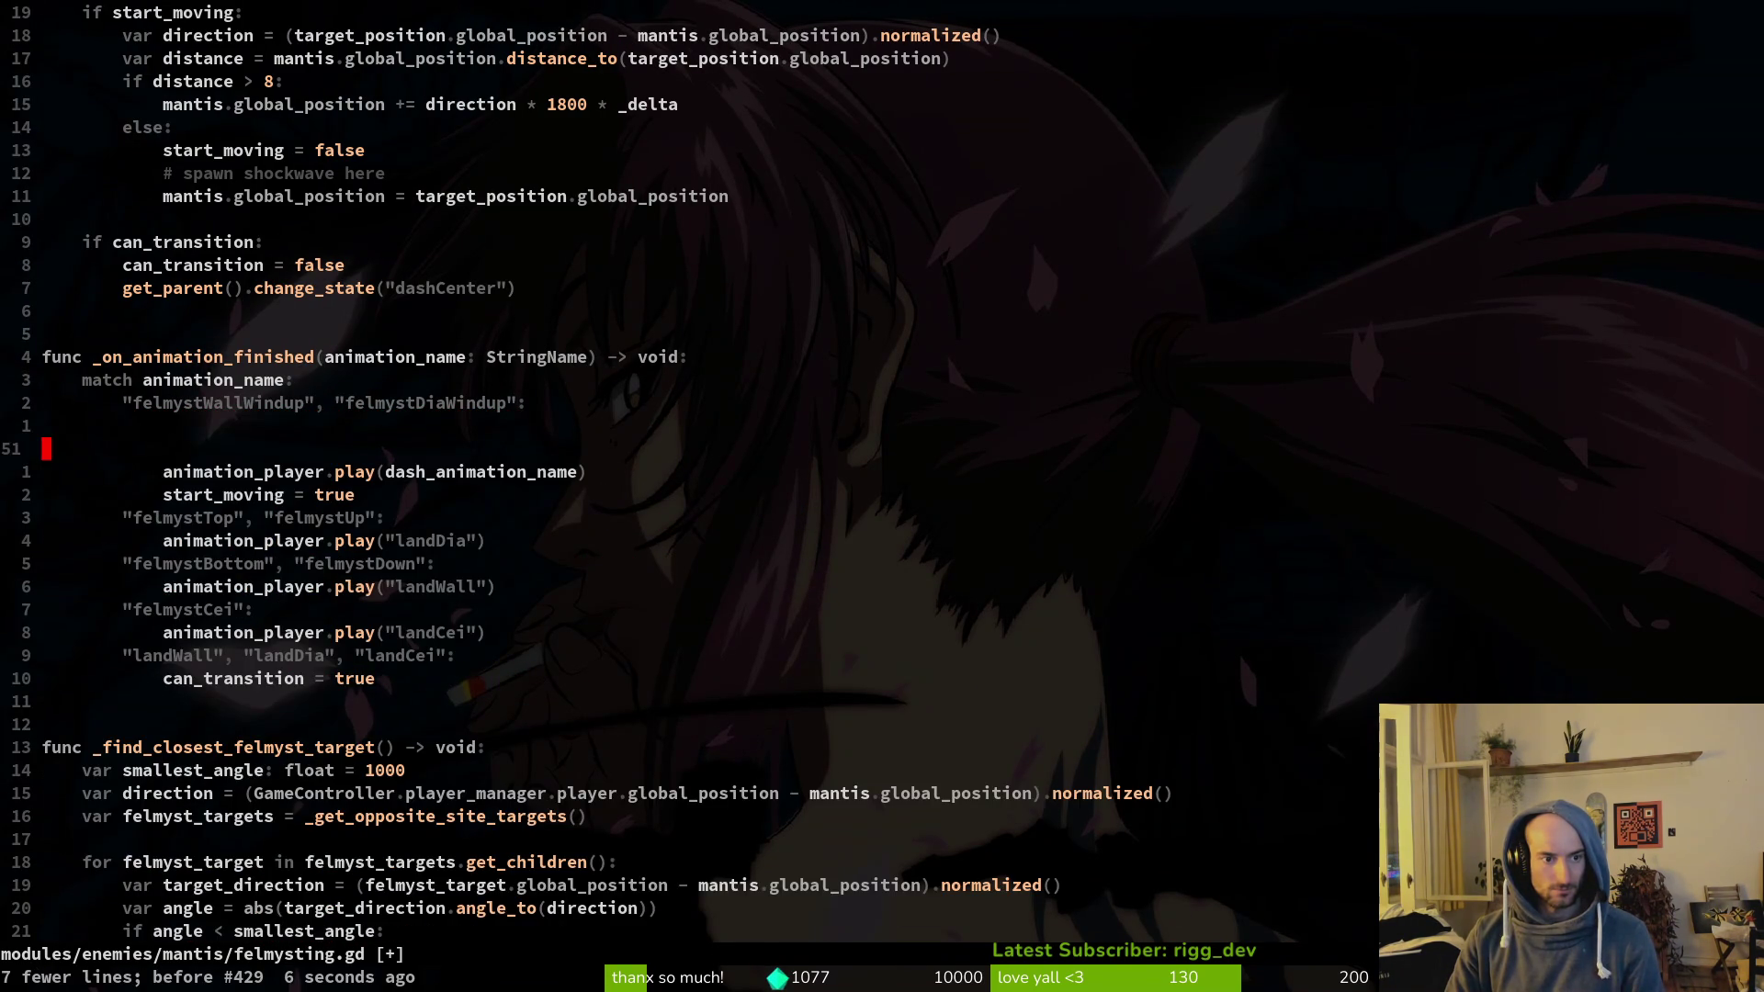
Step: Re-paste the sprite-flip block into the windup branch, indented two levels
key("o")
key("Escape")
key("o")
key("Escape")
key("o")
key("Escape")
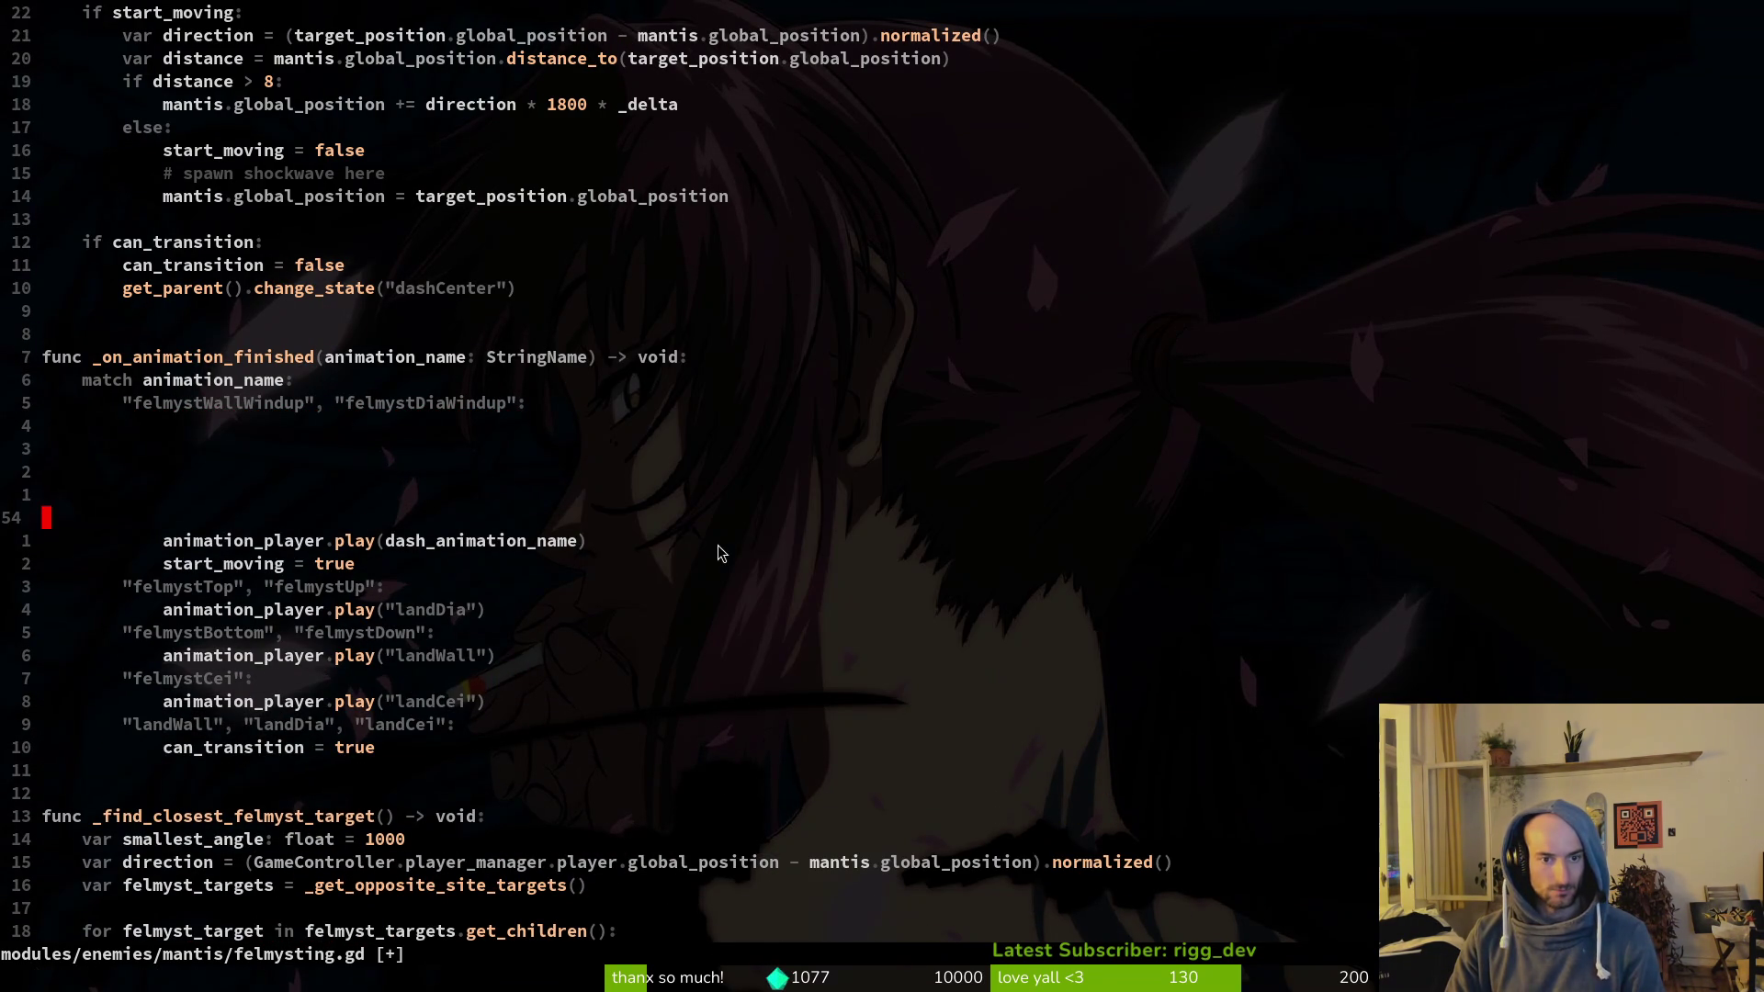
key("p")
key("V")
key("j")
key("j")
key("j")
key("j")
key("Escape")
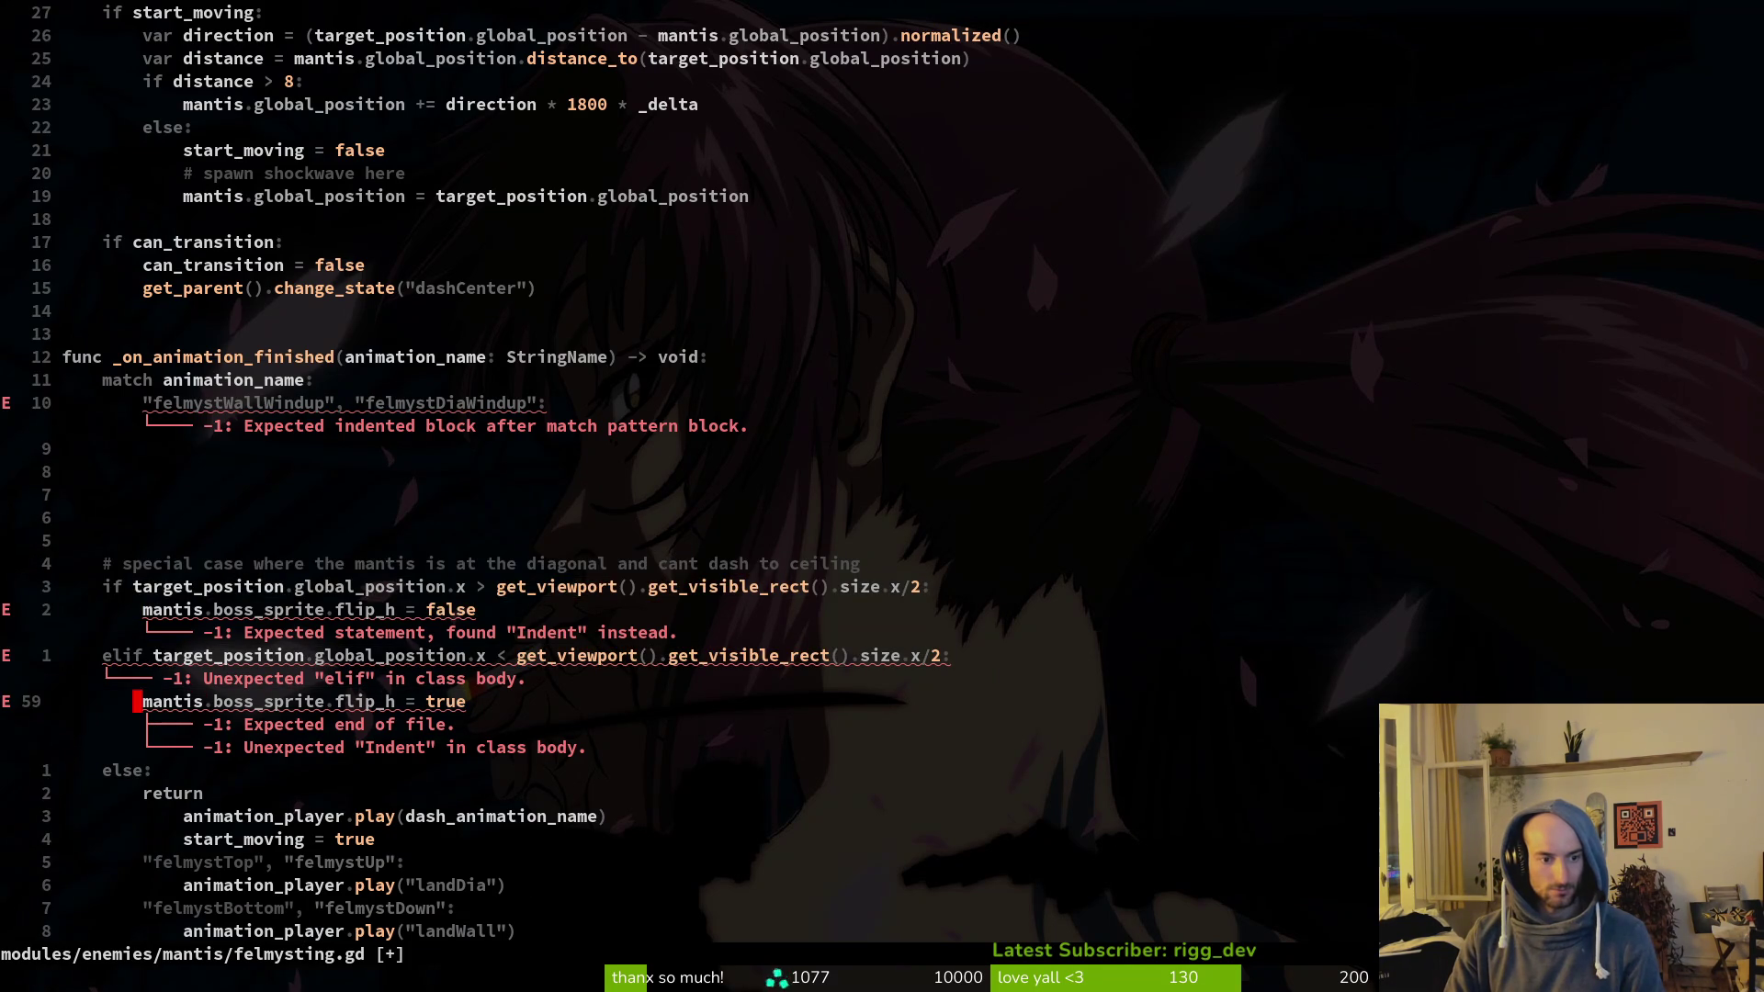
key("u")
key("o")
key("Return")
key("Return")
key("Escape")
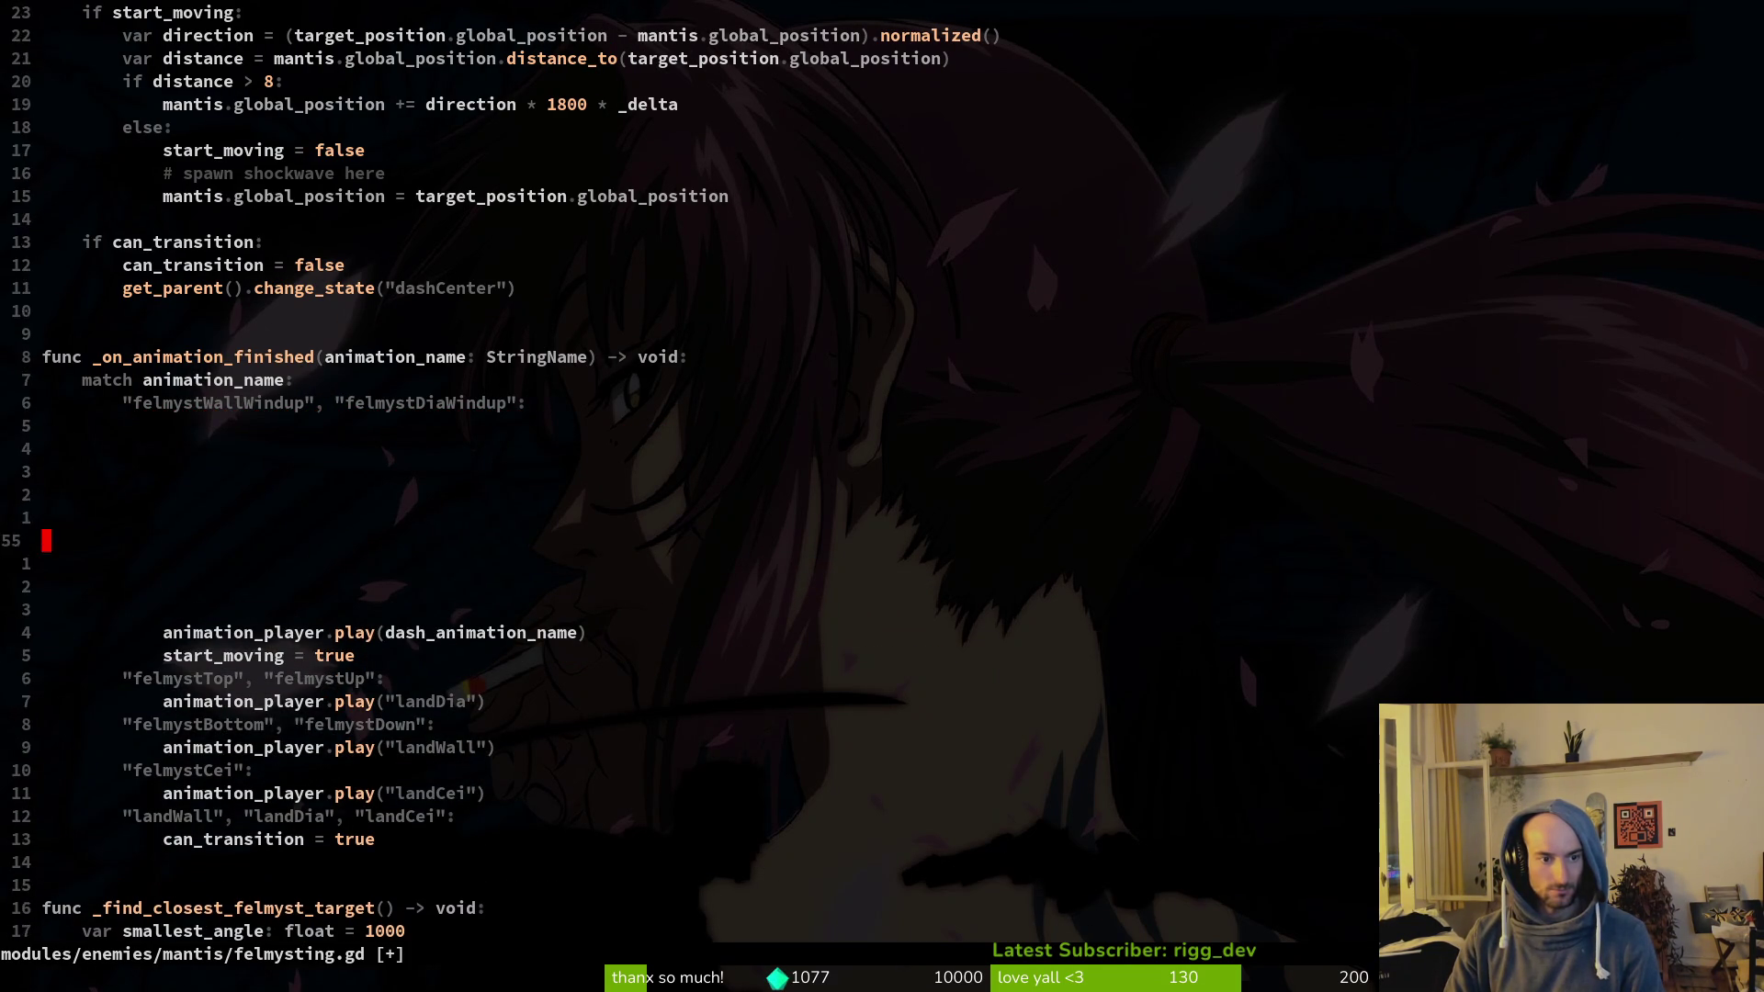
key("k")
key("p")
key("V")
key("j")
key("j")
key("j")
key("j")
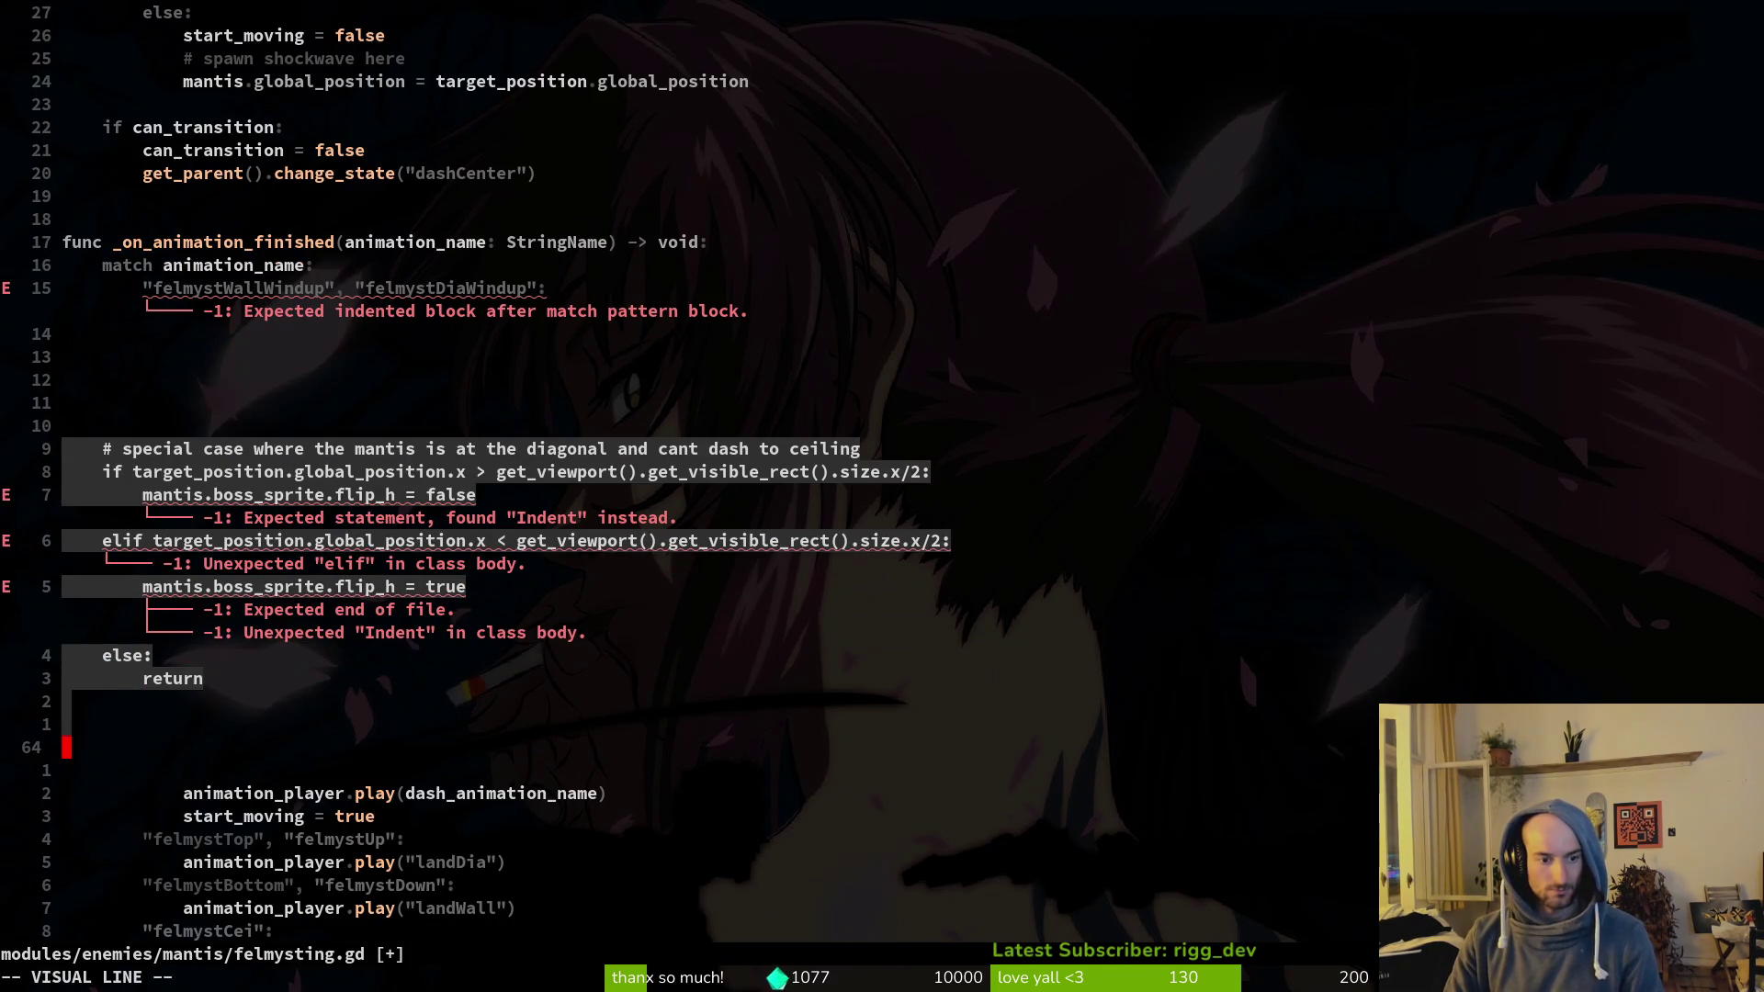
key("2")
key("greater")
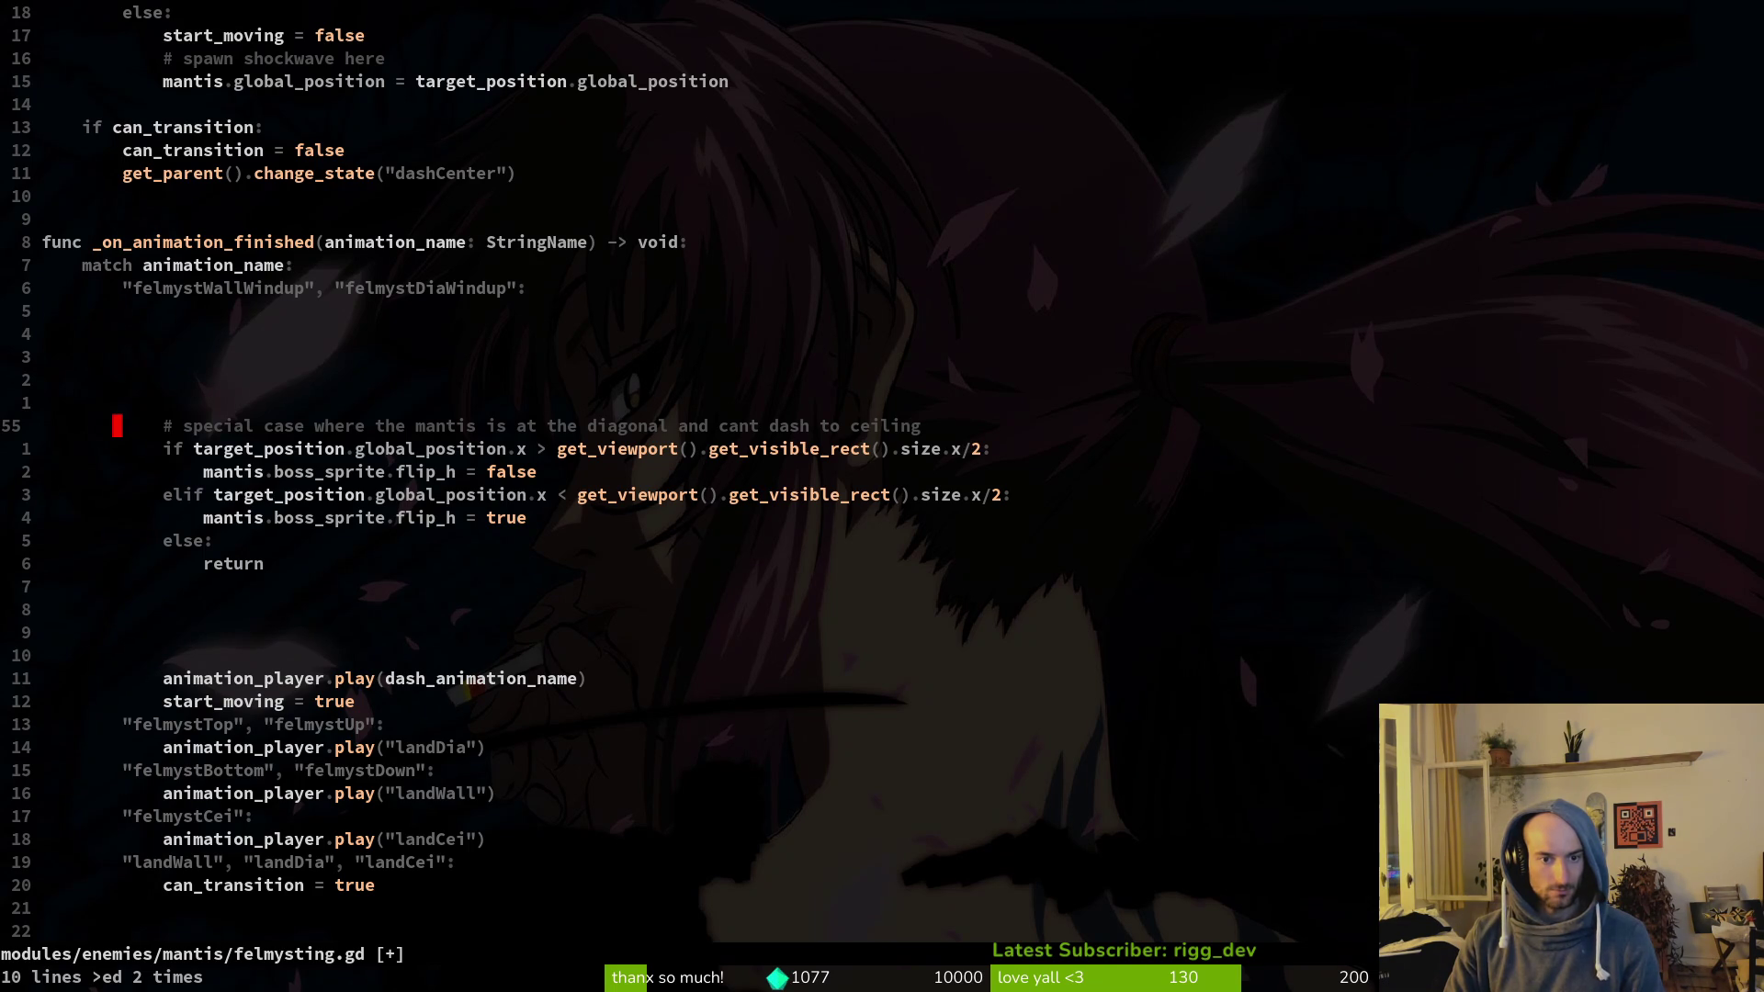
Step: Delete the special-case comment line and extra blank line, then launch the game
key("d")
key("d")
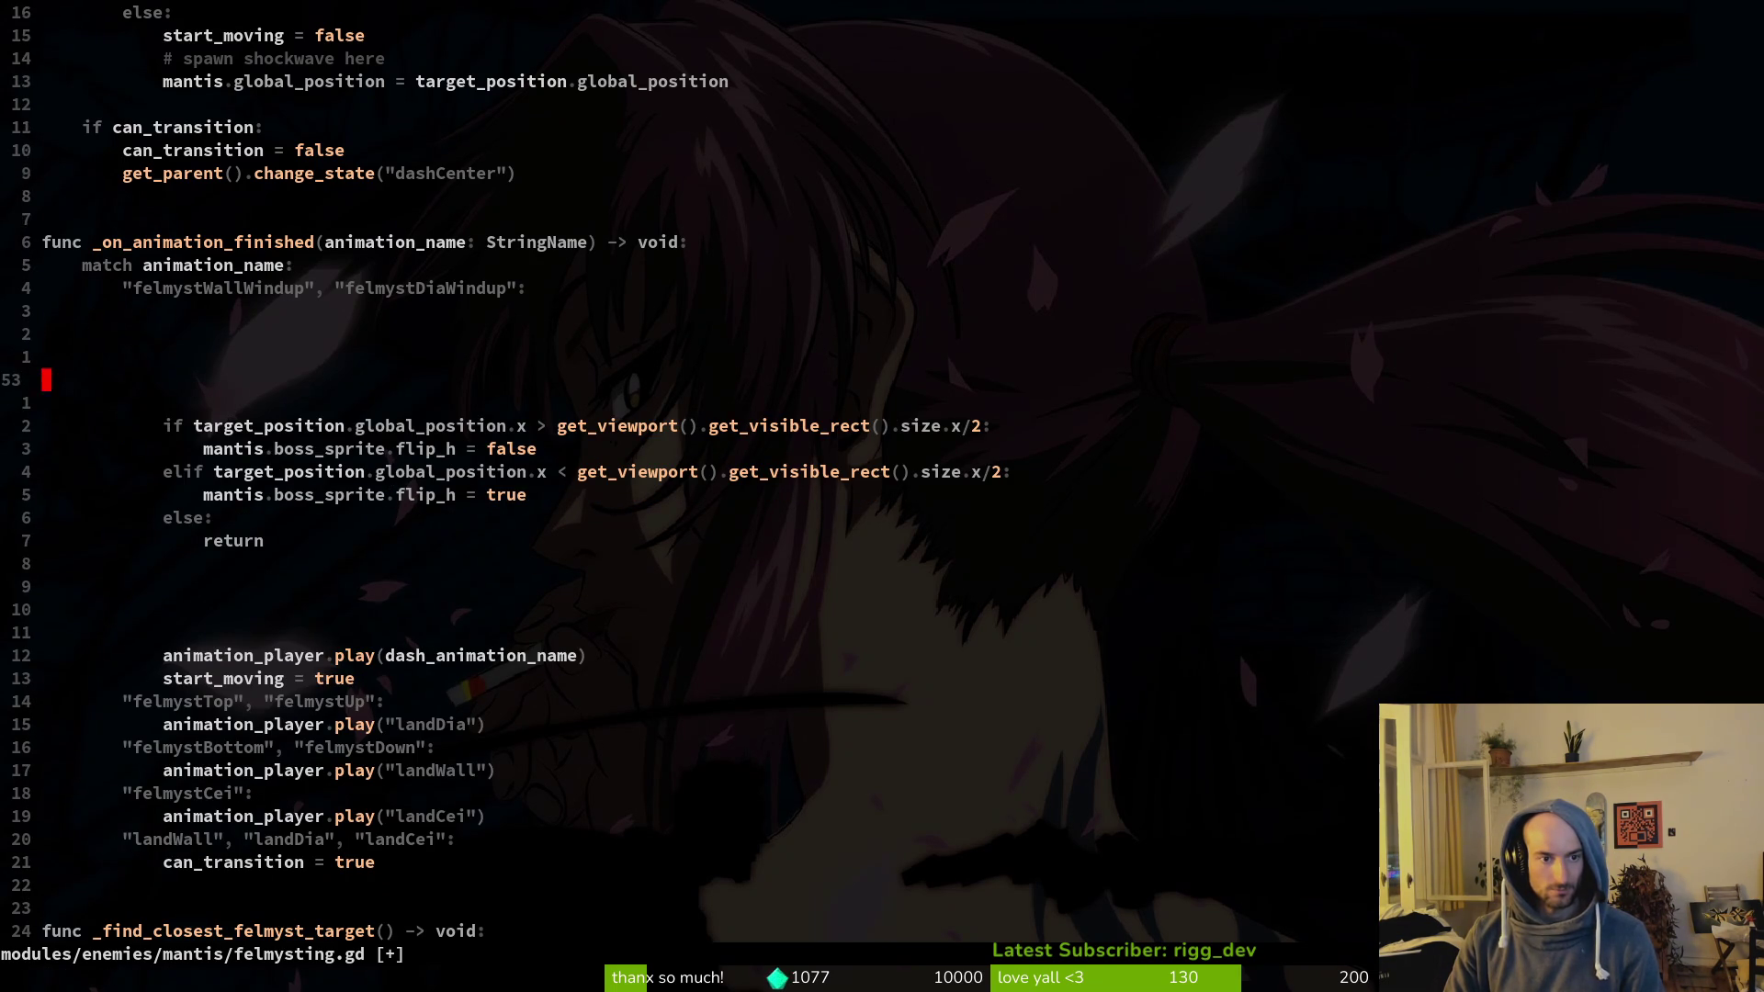
key("k")
key("d")
key("d")
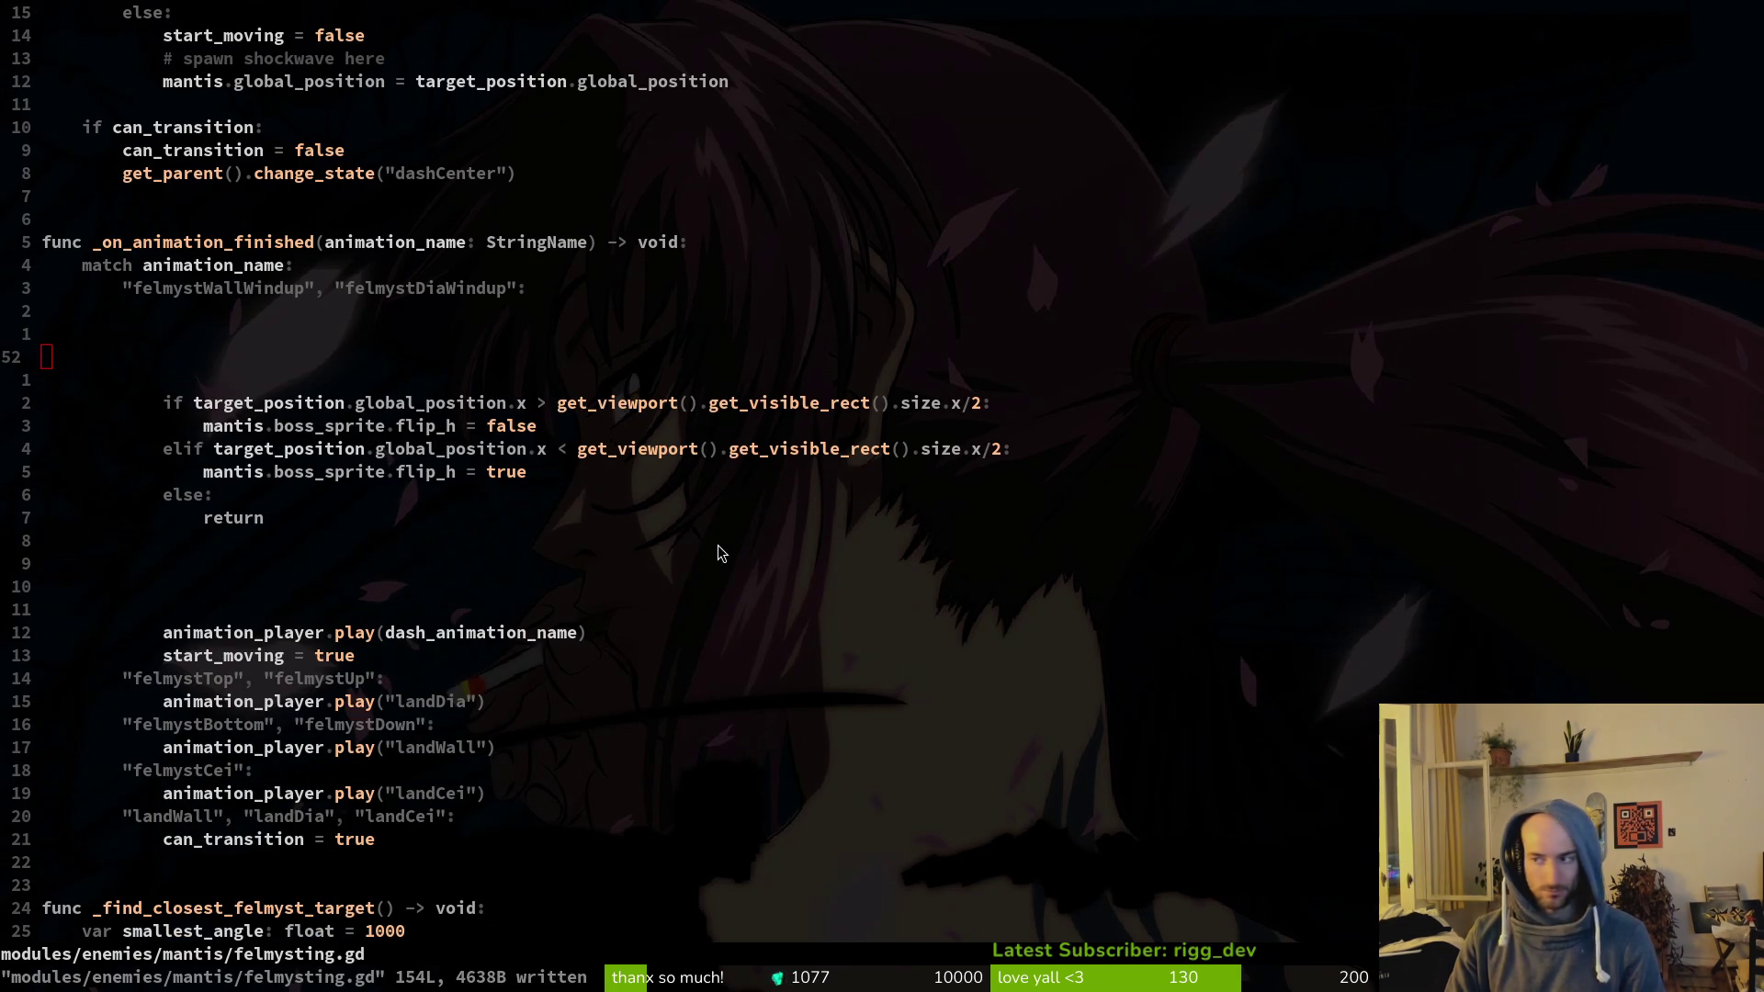
key("F5")
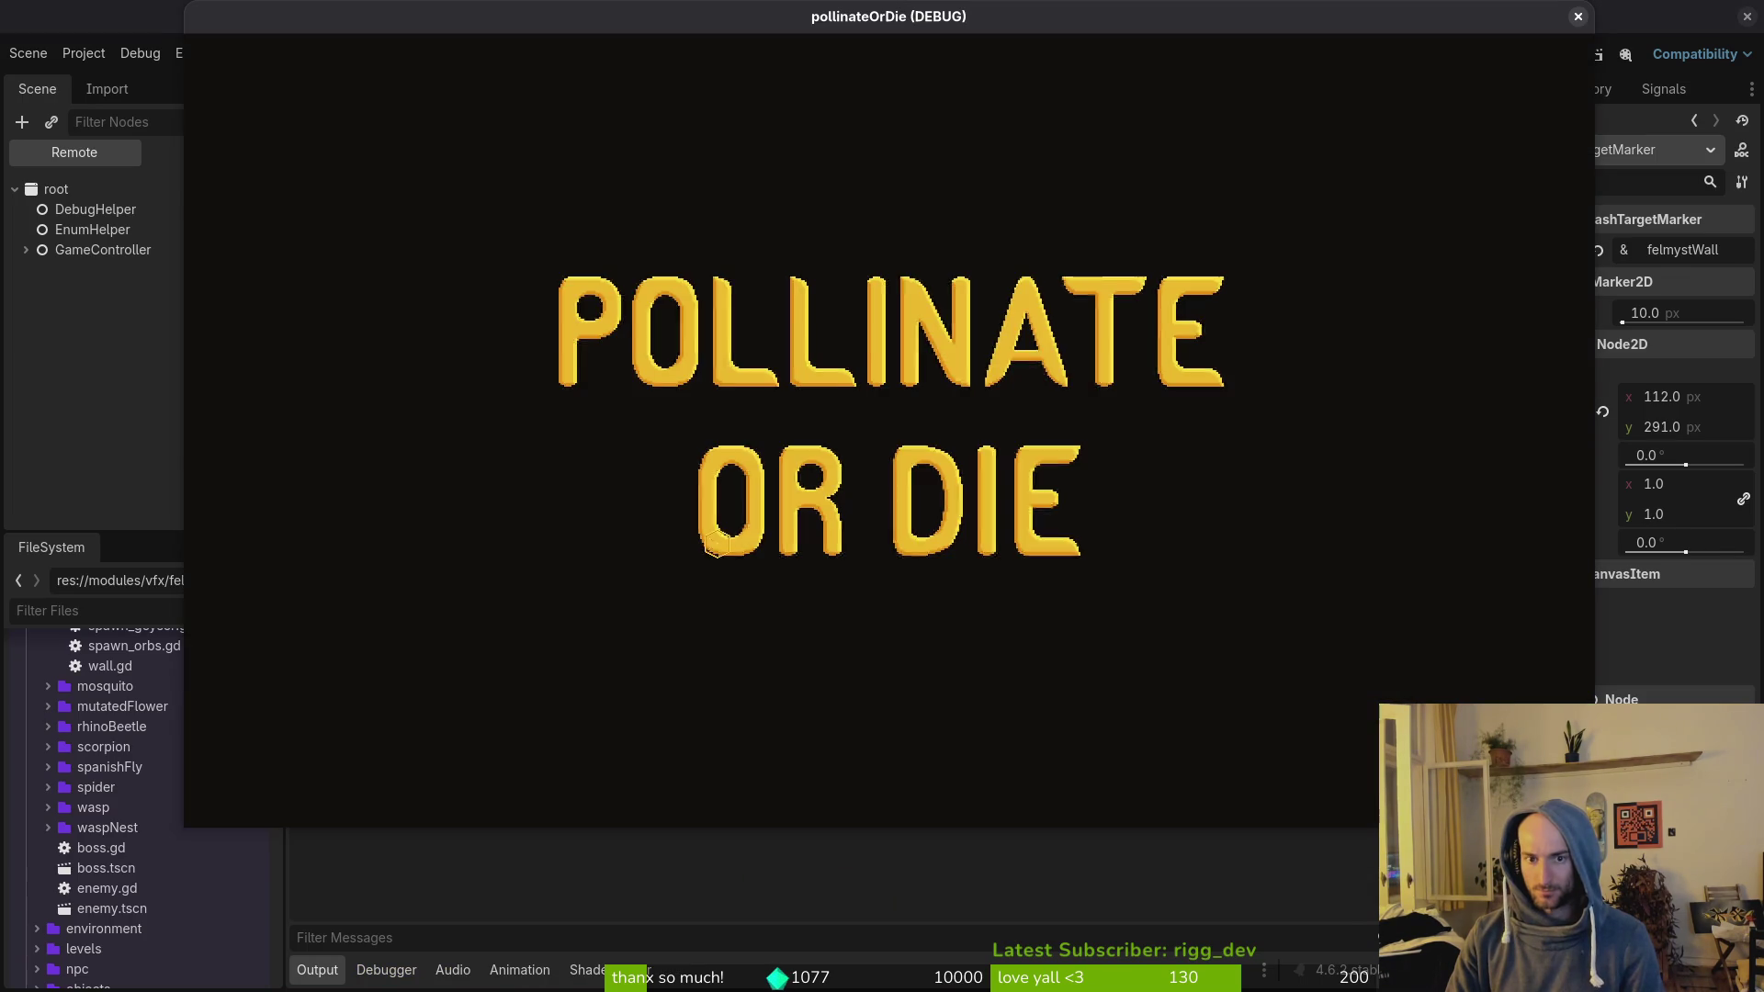
Step: Start the mantis level, pause it, set game speed to 1/2×, and resume play
key("Down")
key("Return")
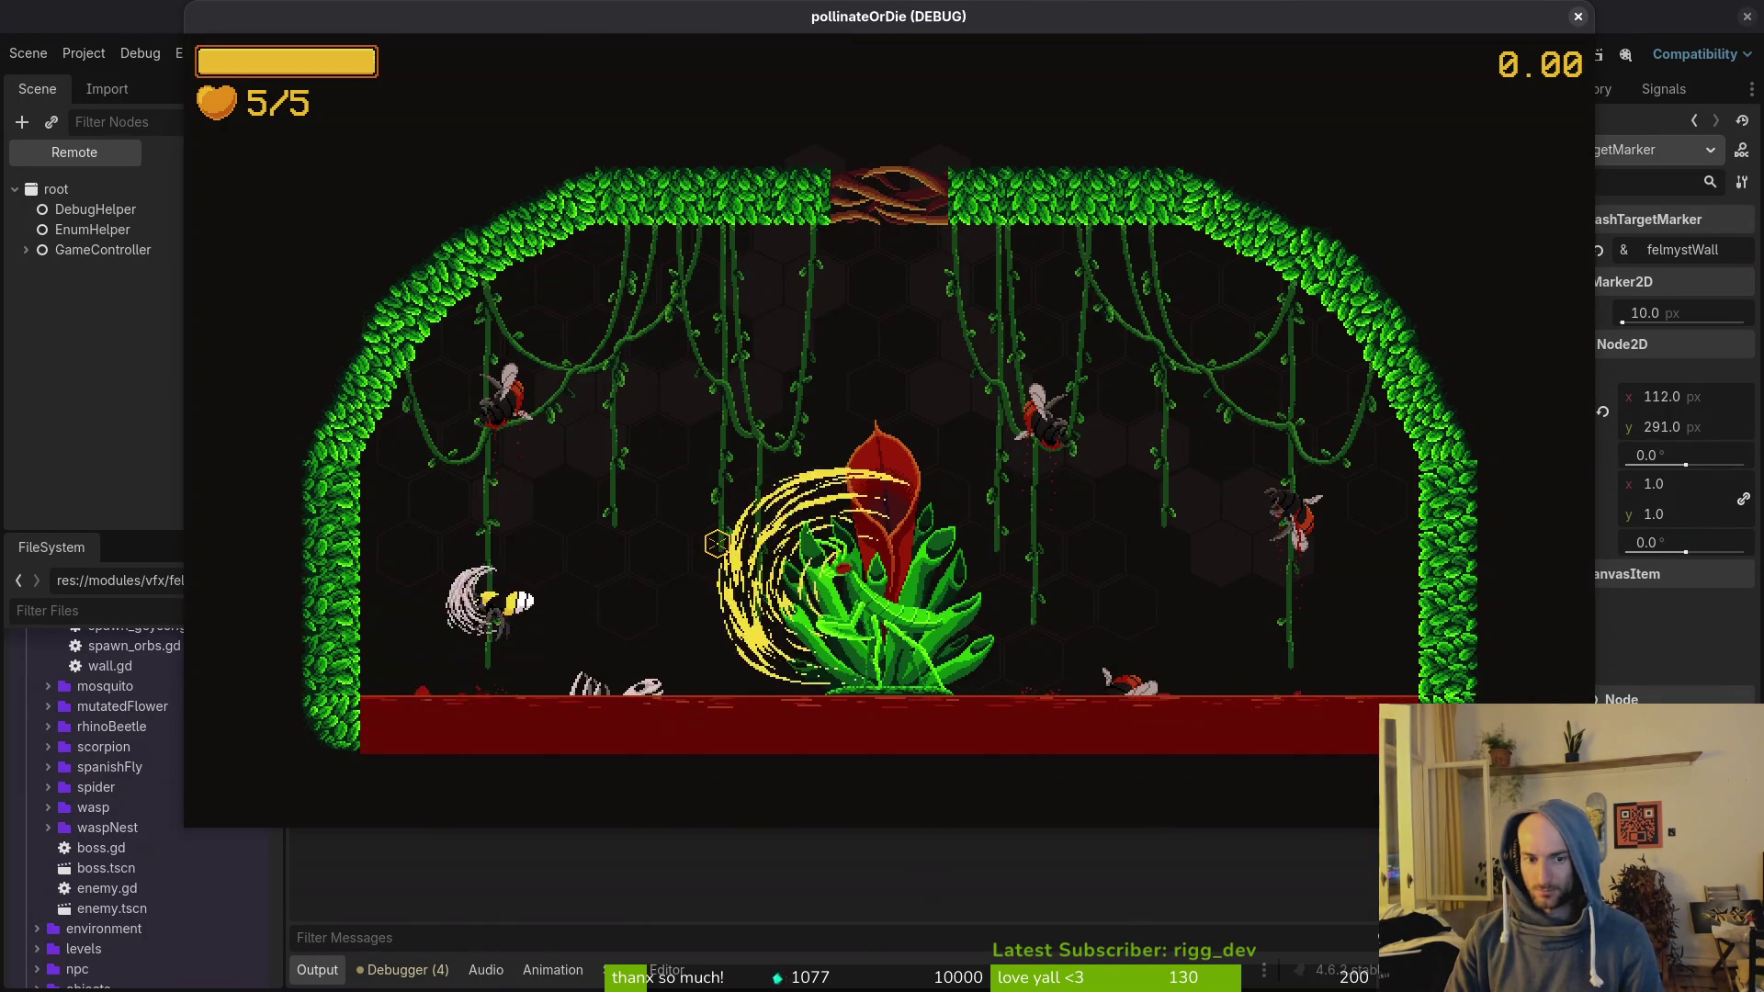
key("Escape")
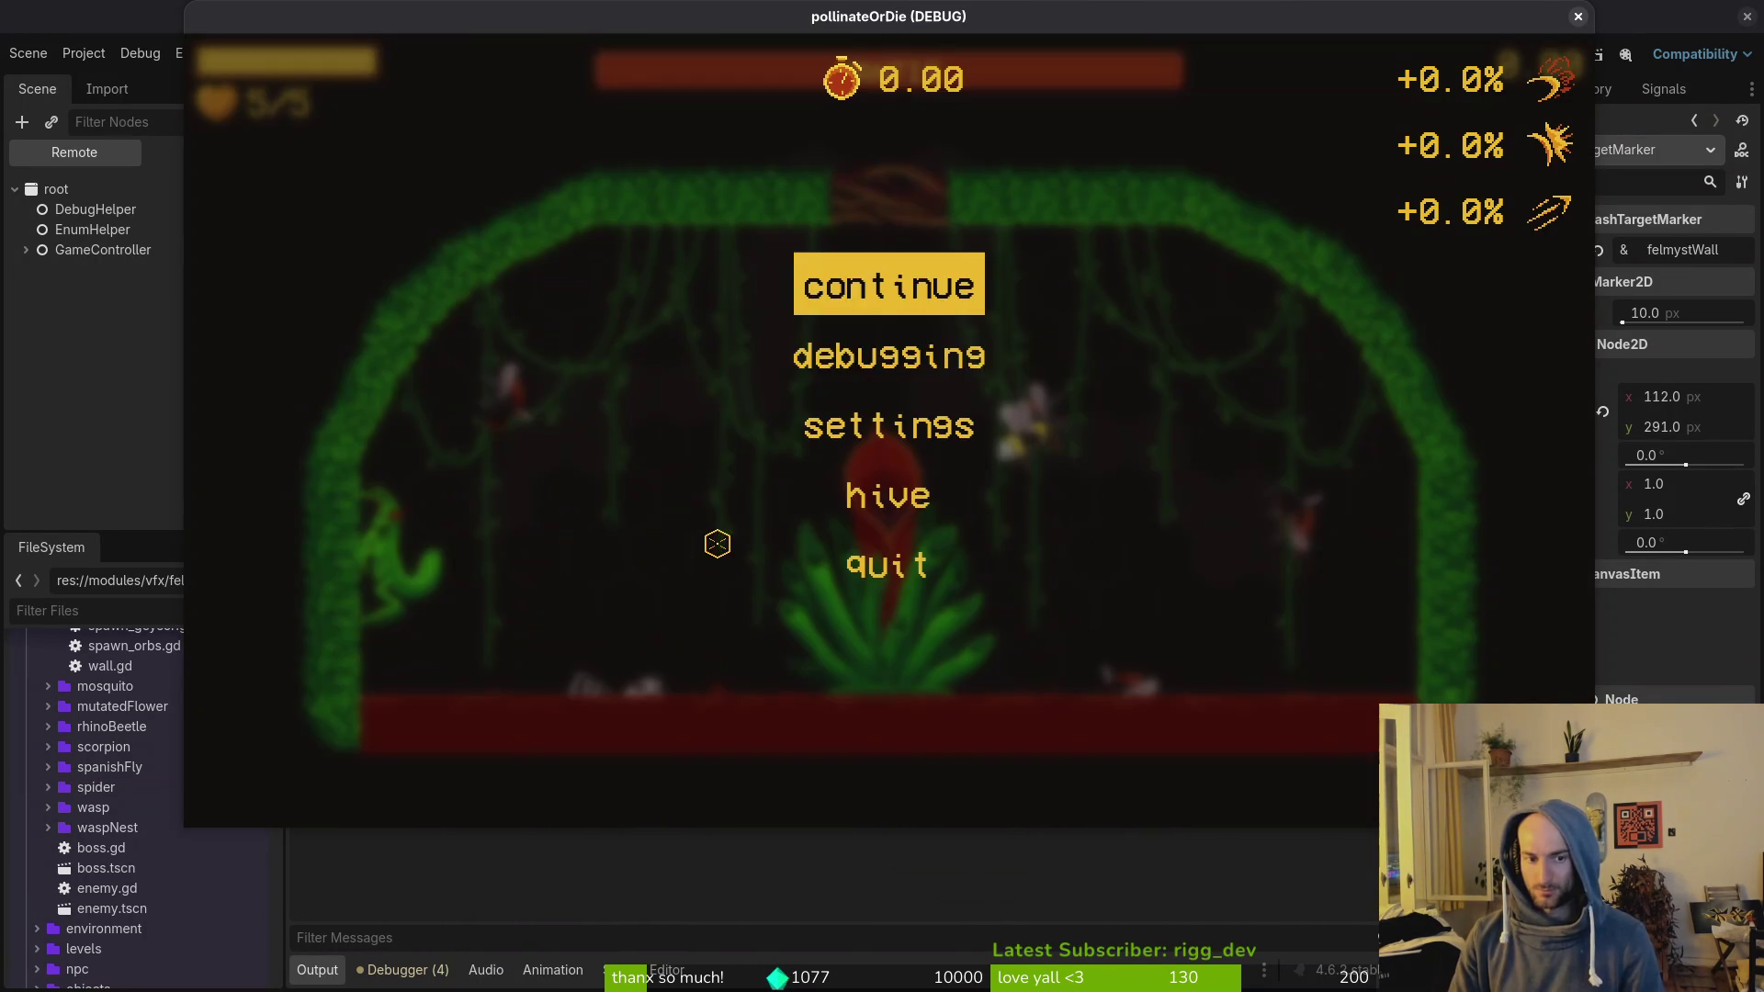
key("F8")
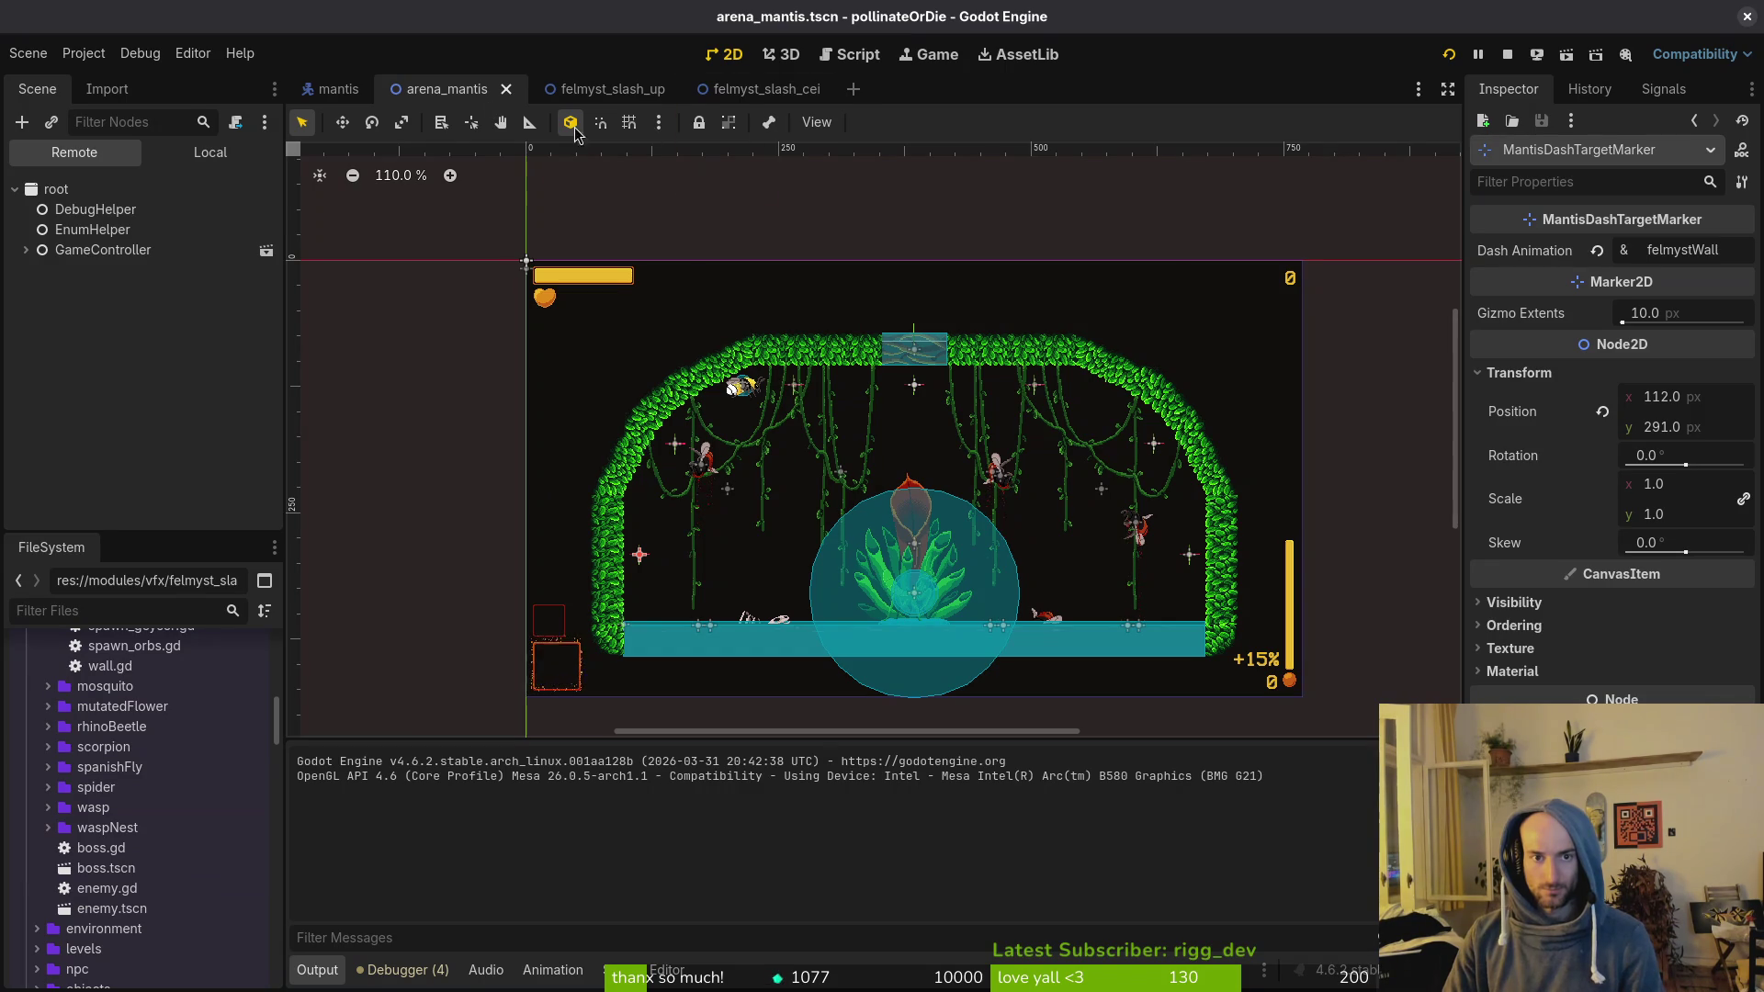
left_click(372, 123)
left_click(412, 224)
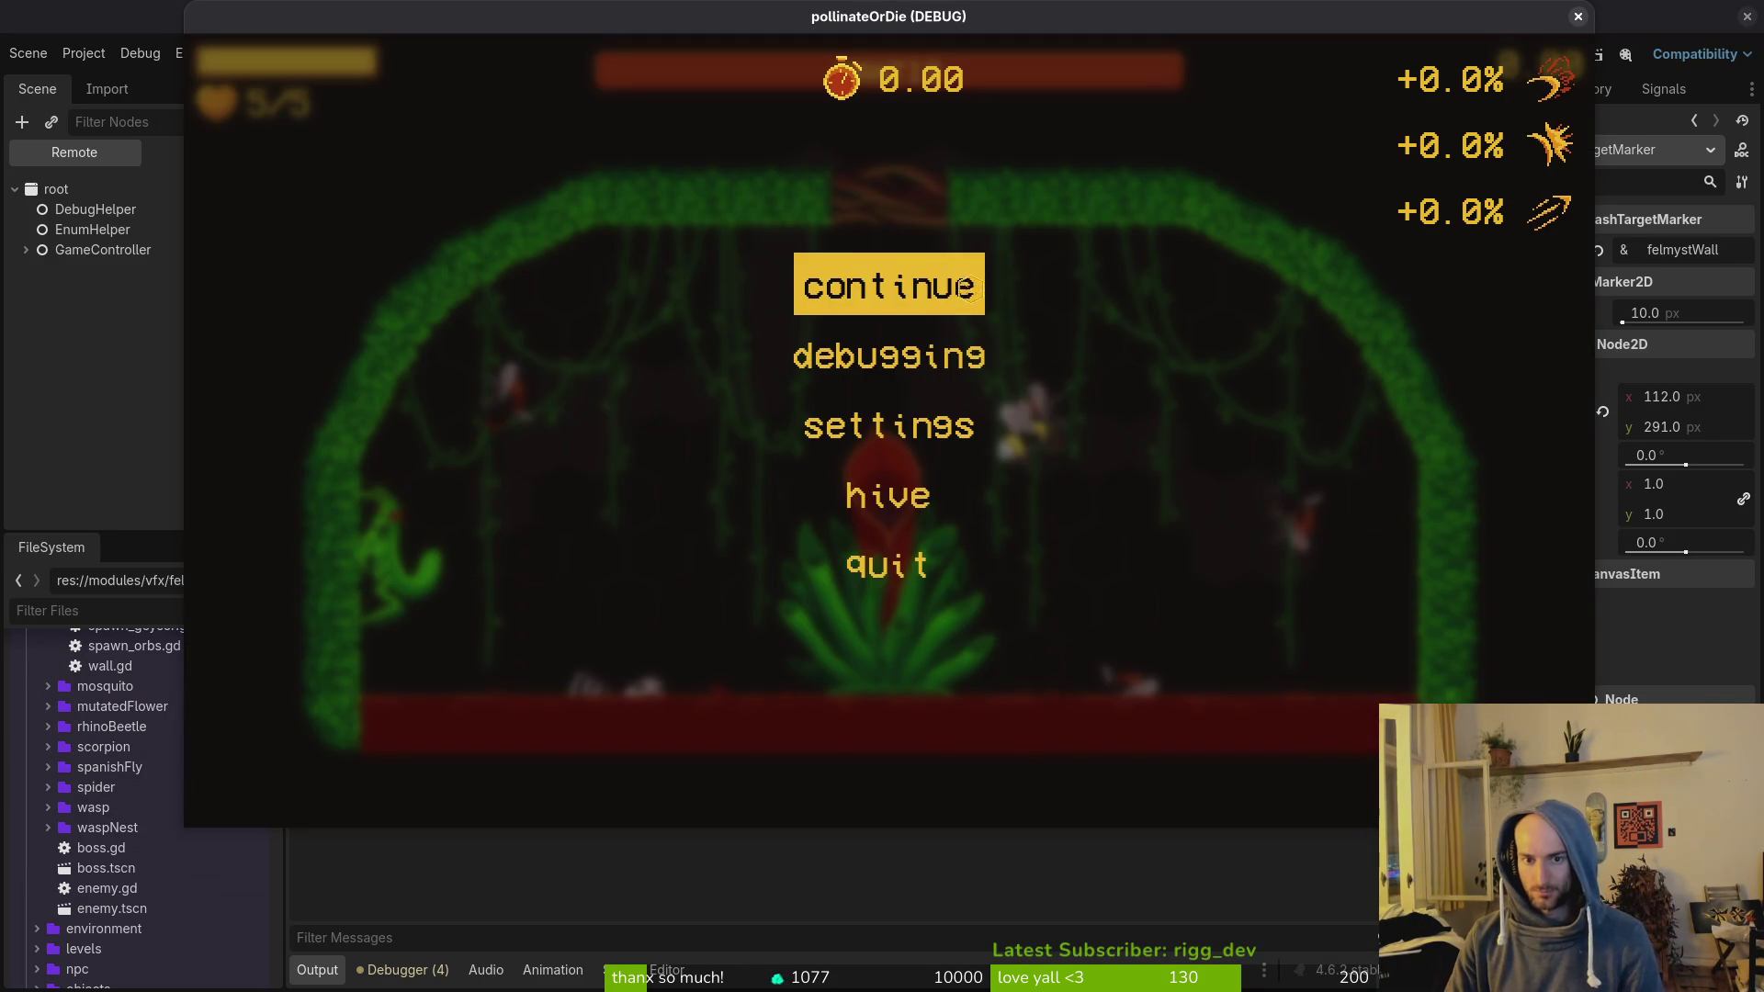
left_click(941, 267)
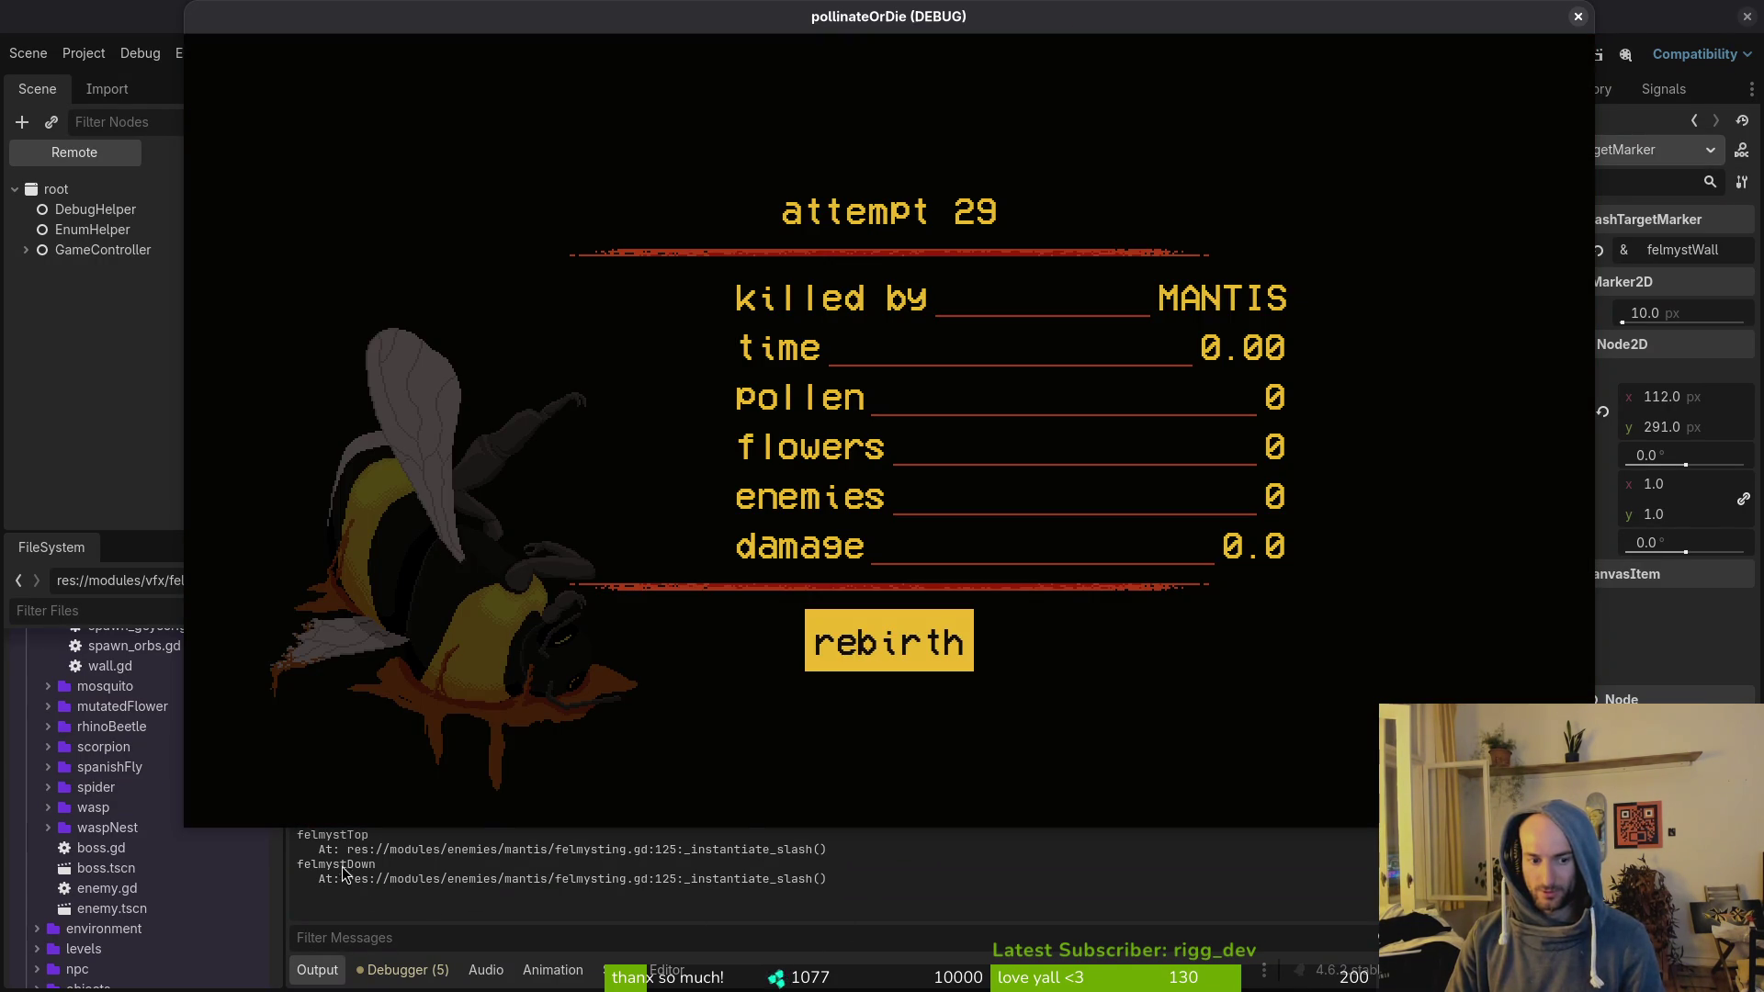
Step: Close the debug game window and stop the run, returning to the arena_mantis scene
key("F8")
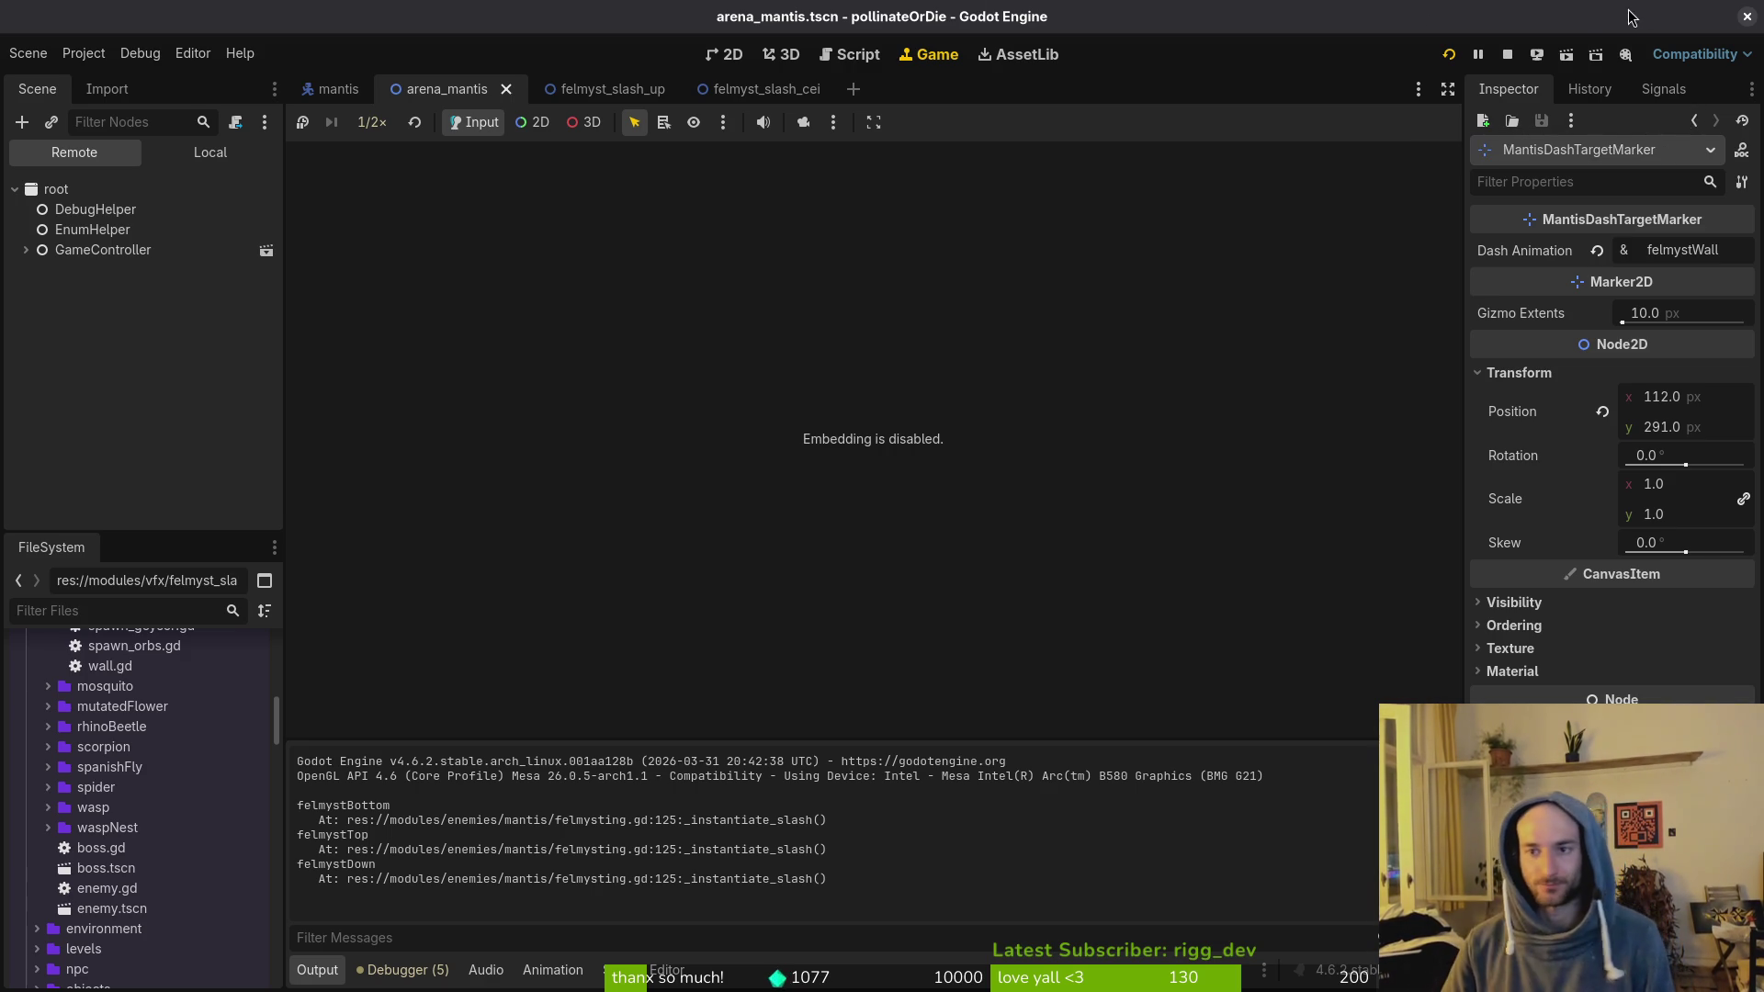
left_click(1509, 55)
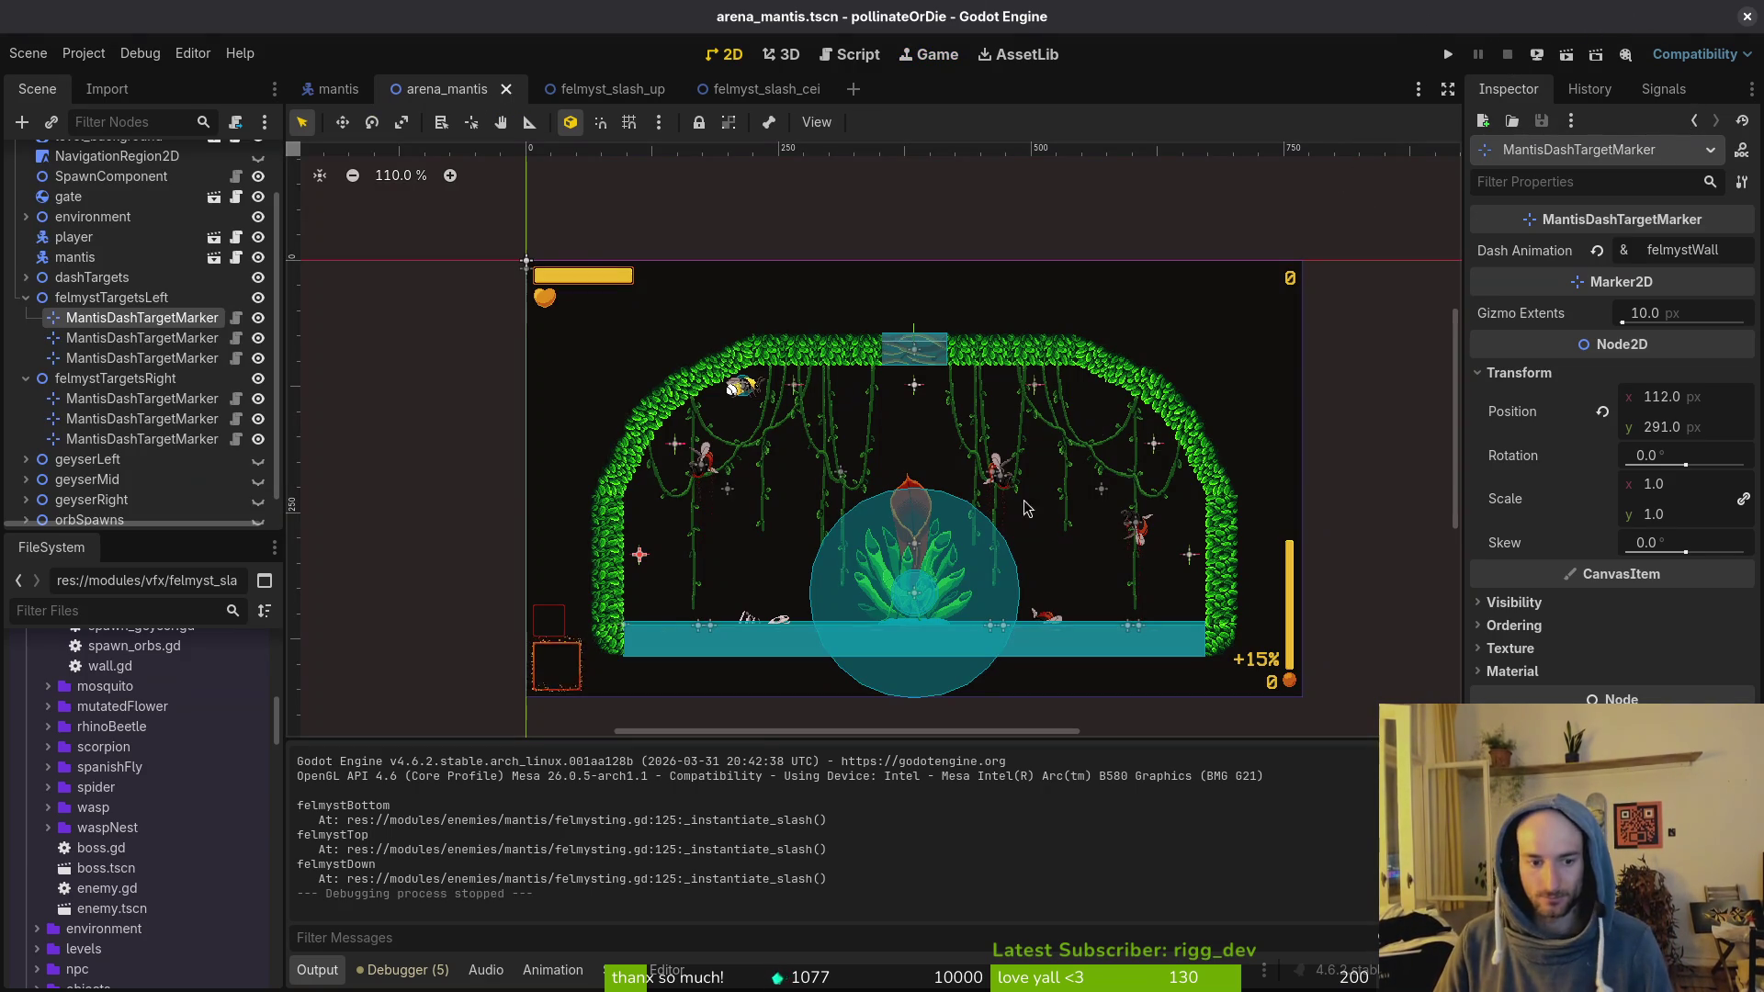
Step: Remove the leftover blank lines in felmysting.gd's windup case and save the script
key("alt+Tab")
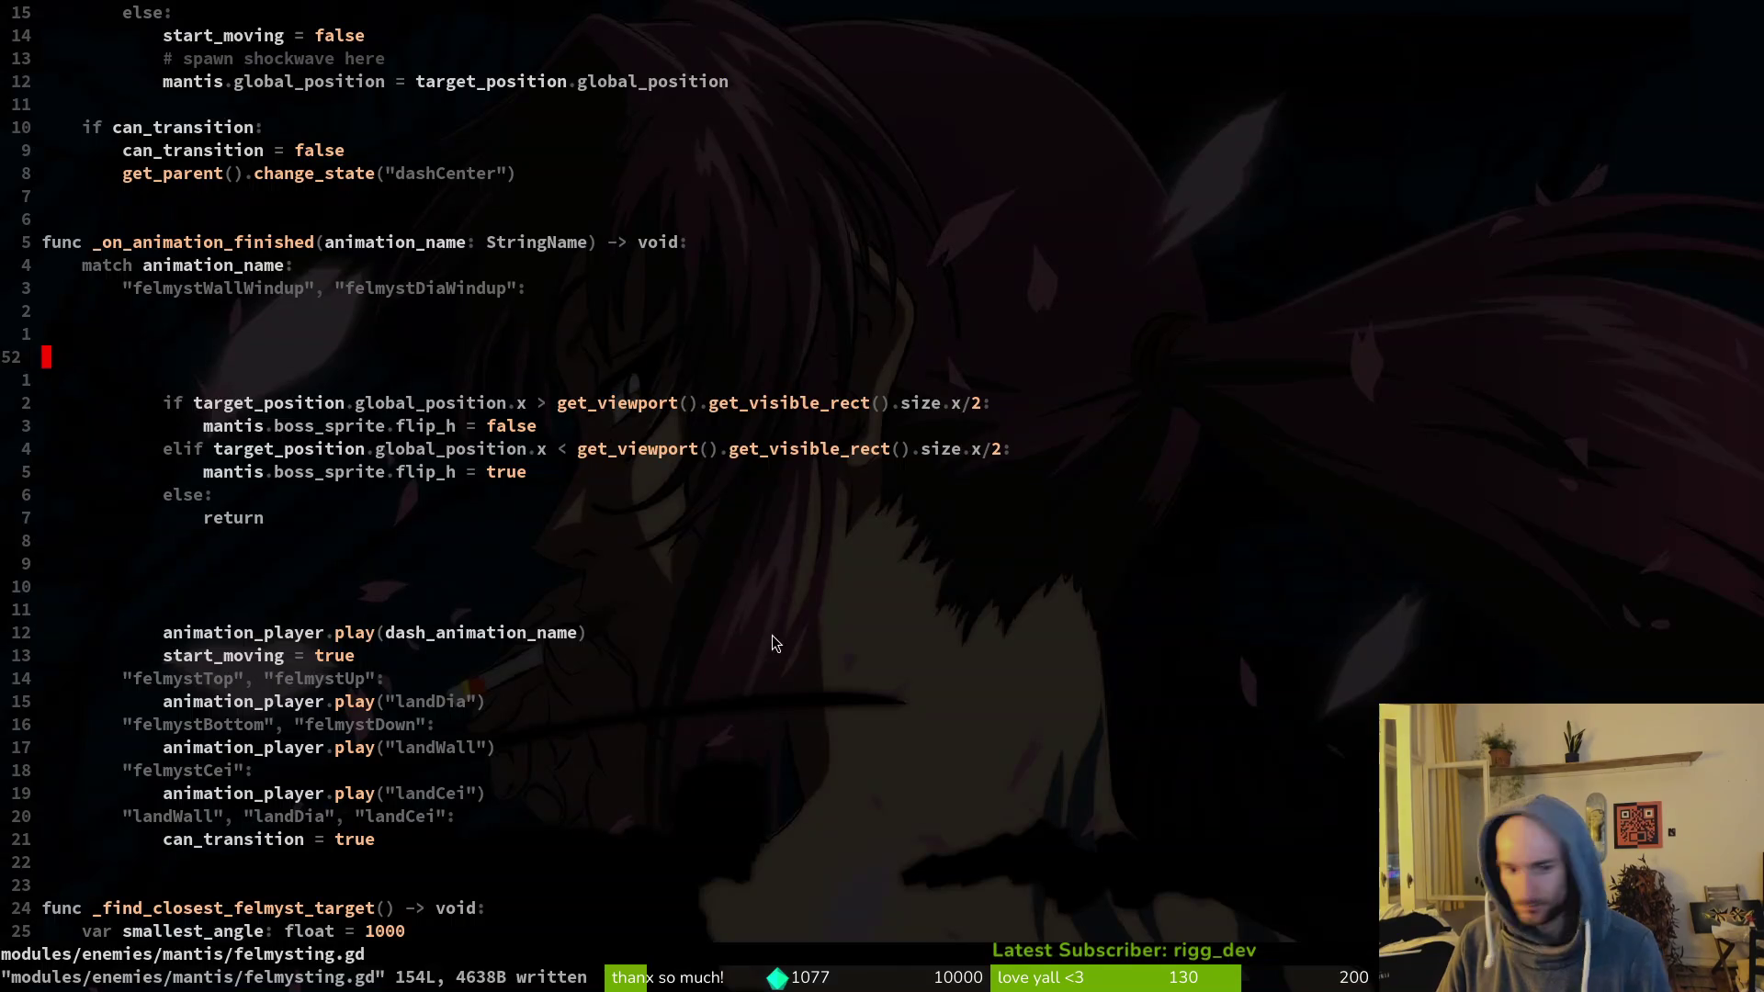
key("k")
key("k")
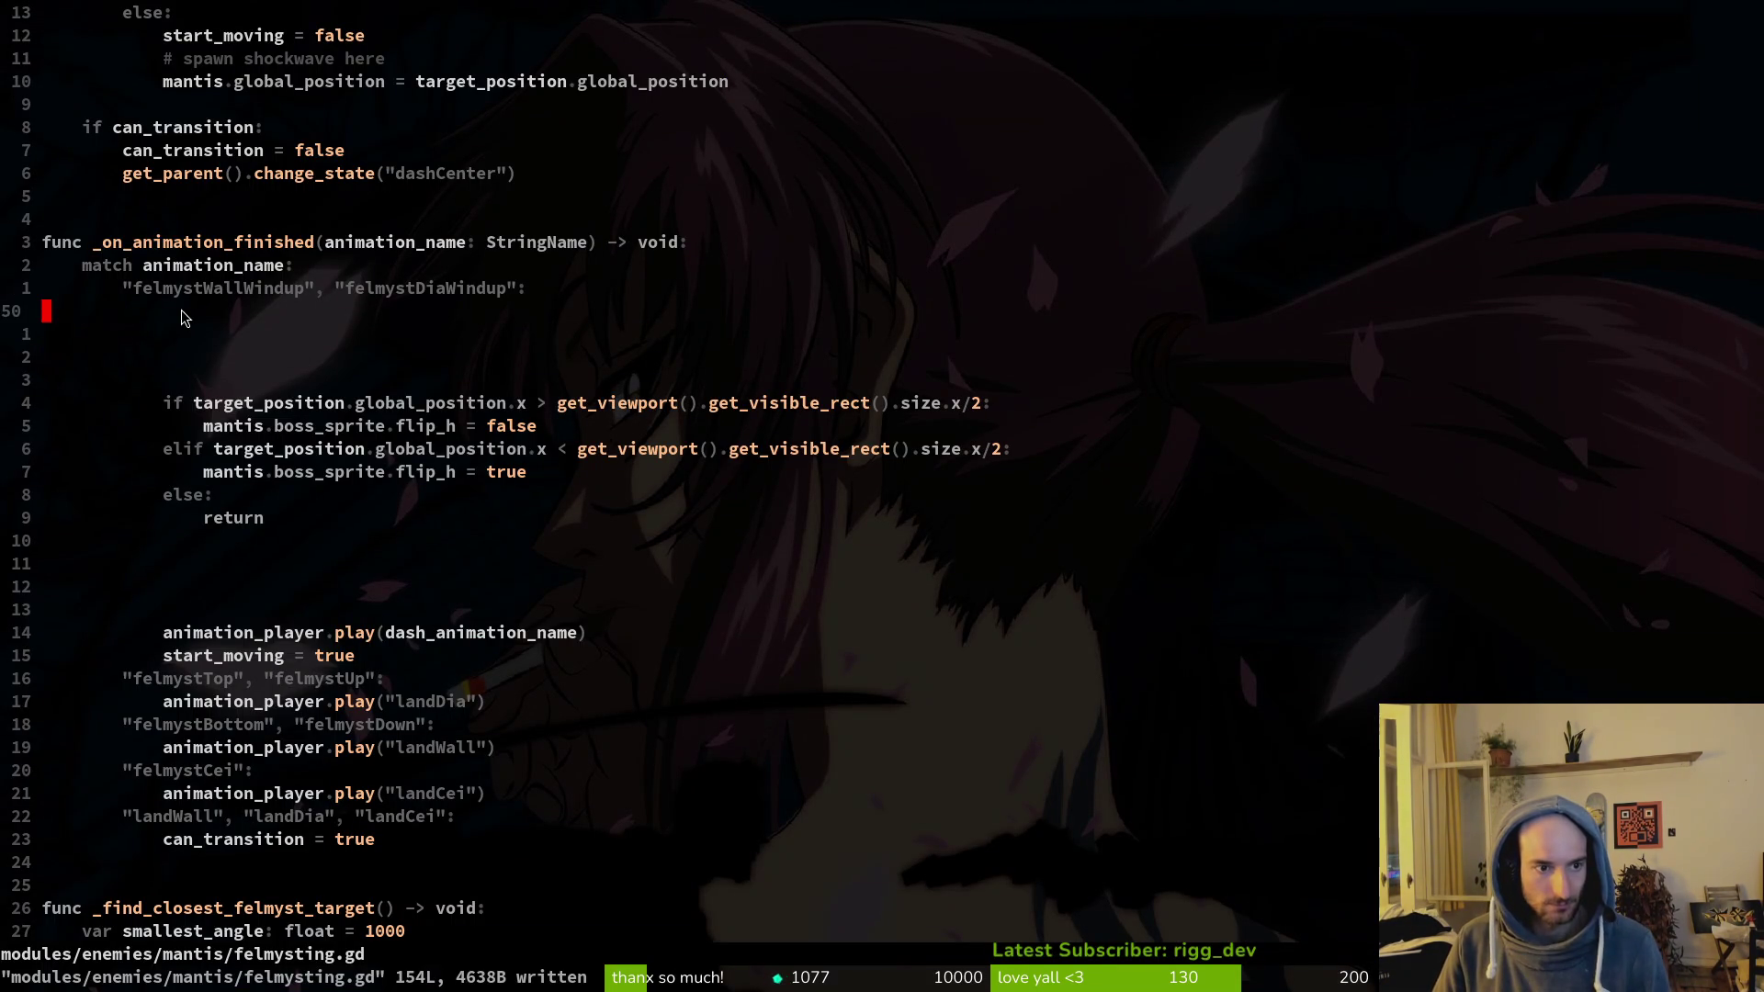
key("d")
key("d")
key("V")
key("d")
key("d")
key("d")
key("d")
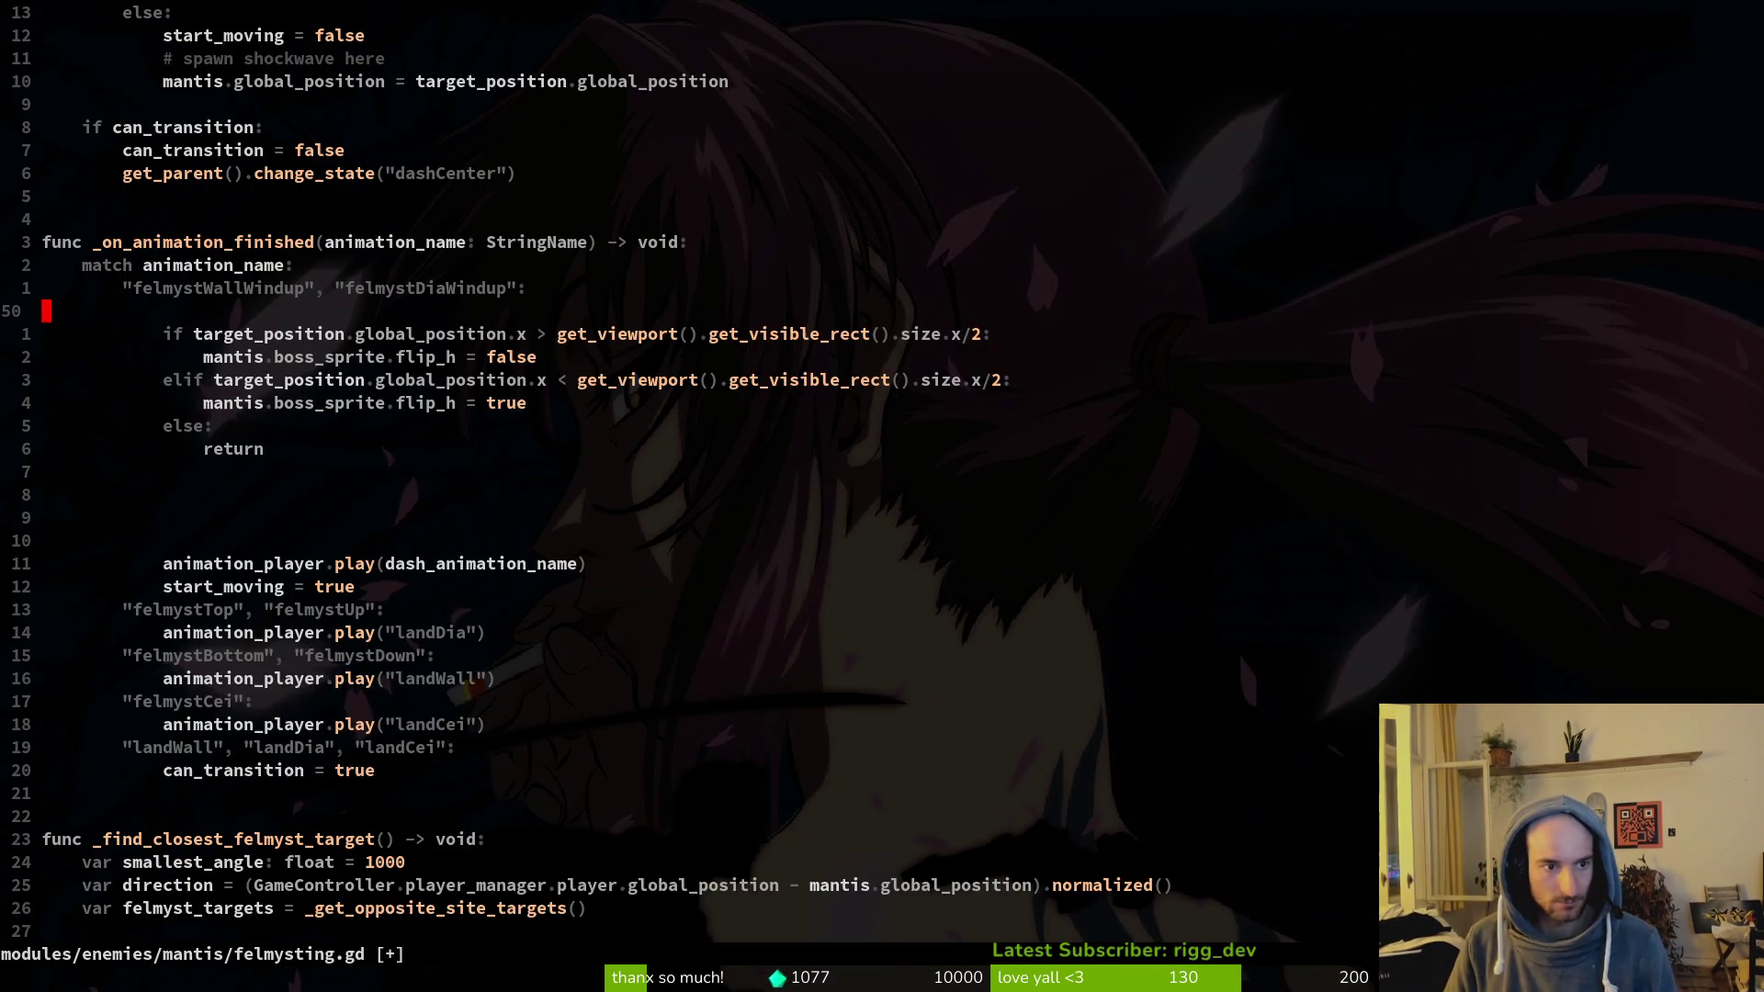
key("j")
key("j")
key("j")
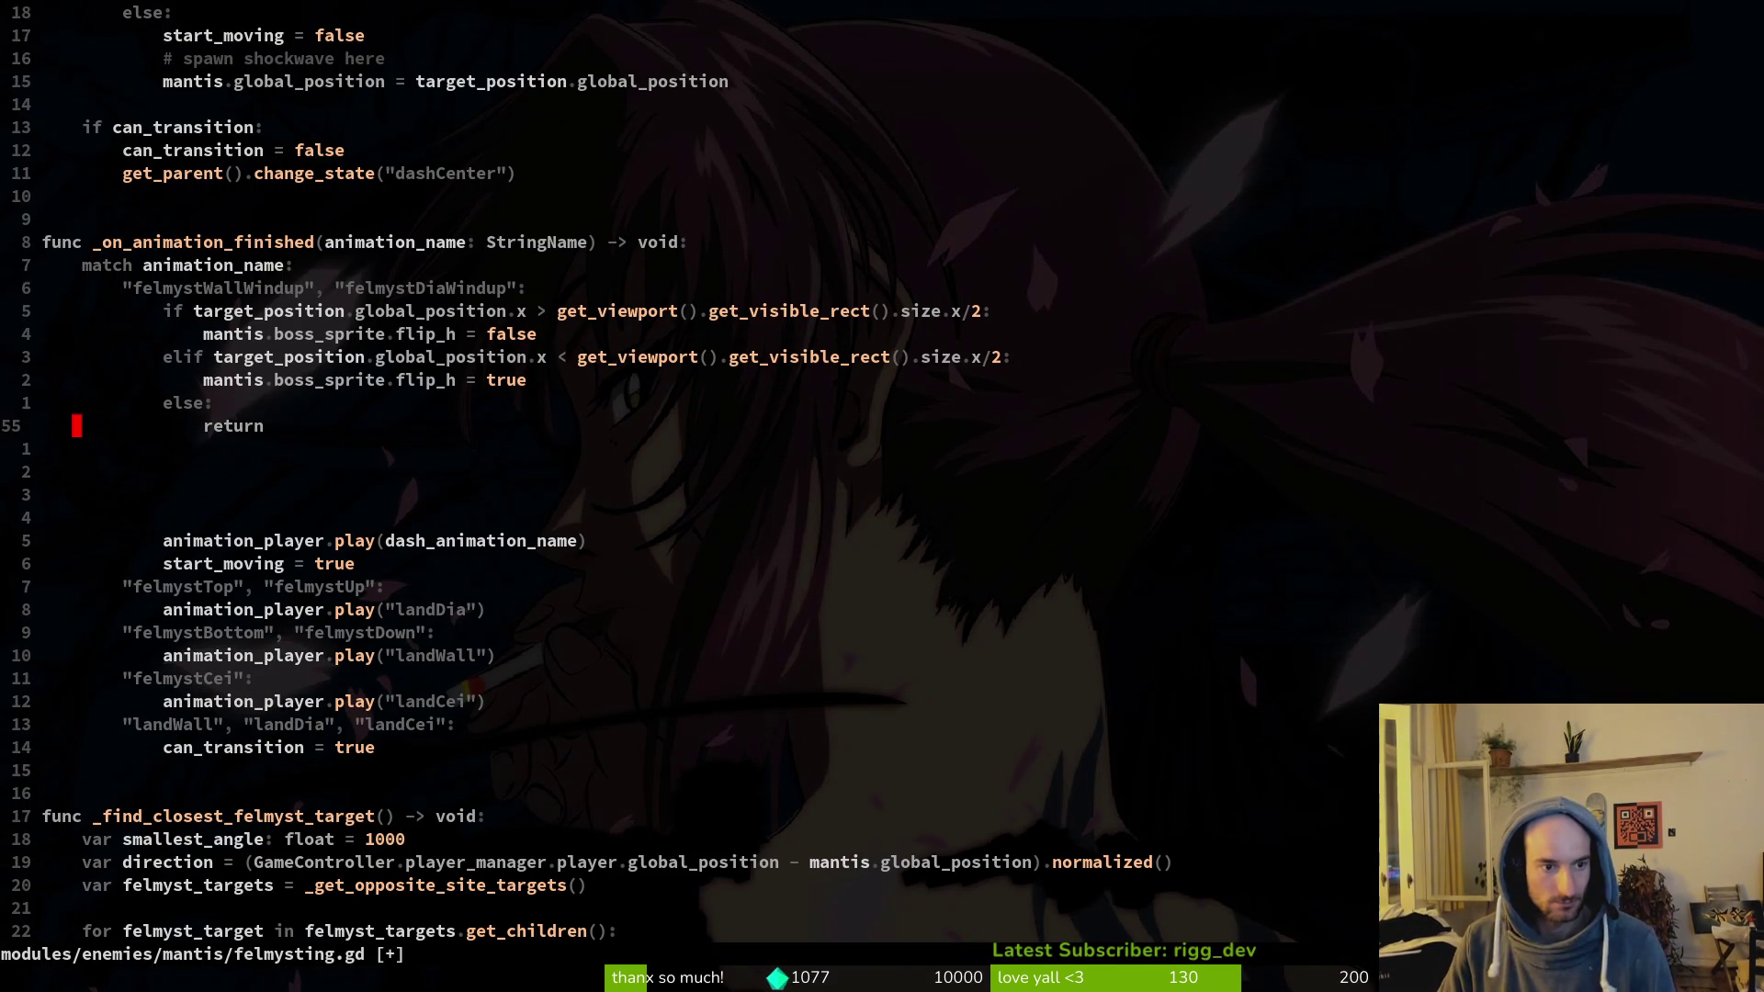
key("k")
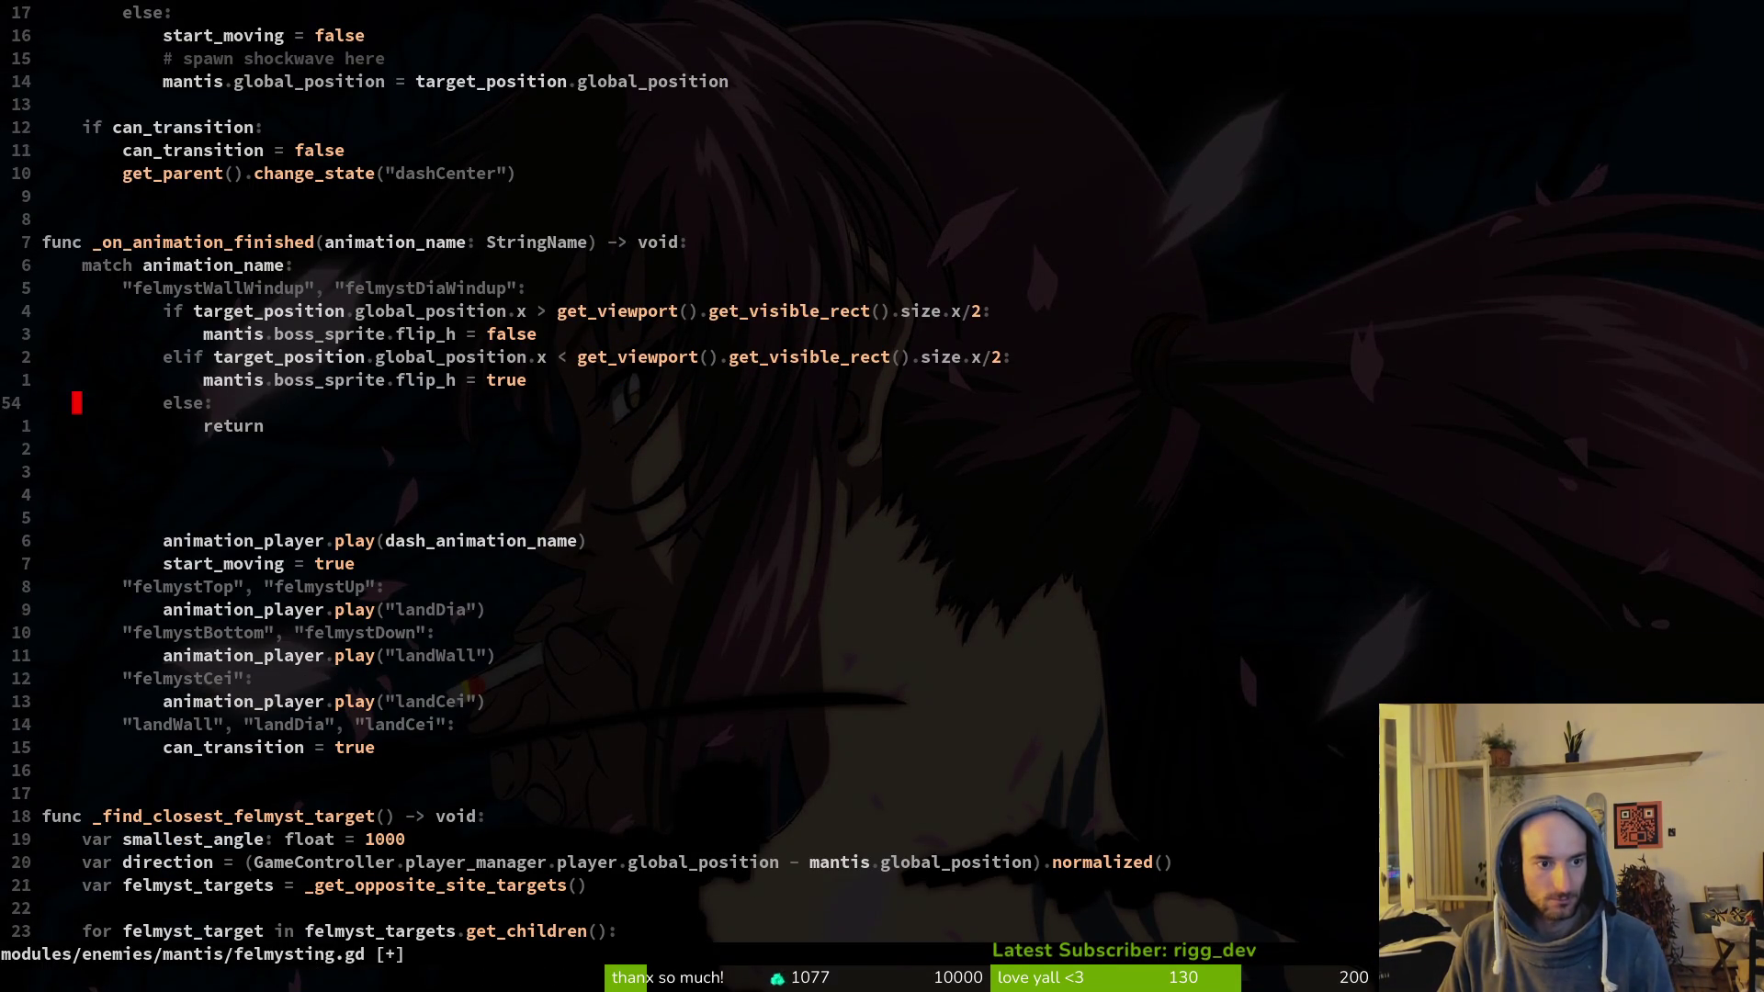
key("k")
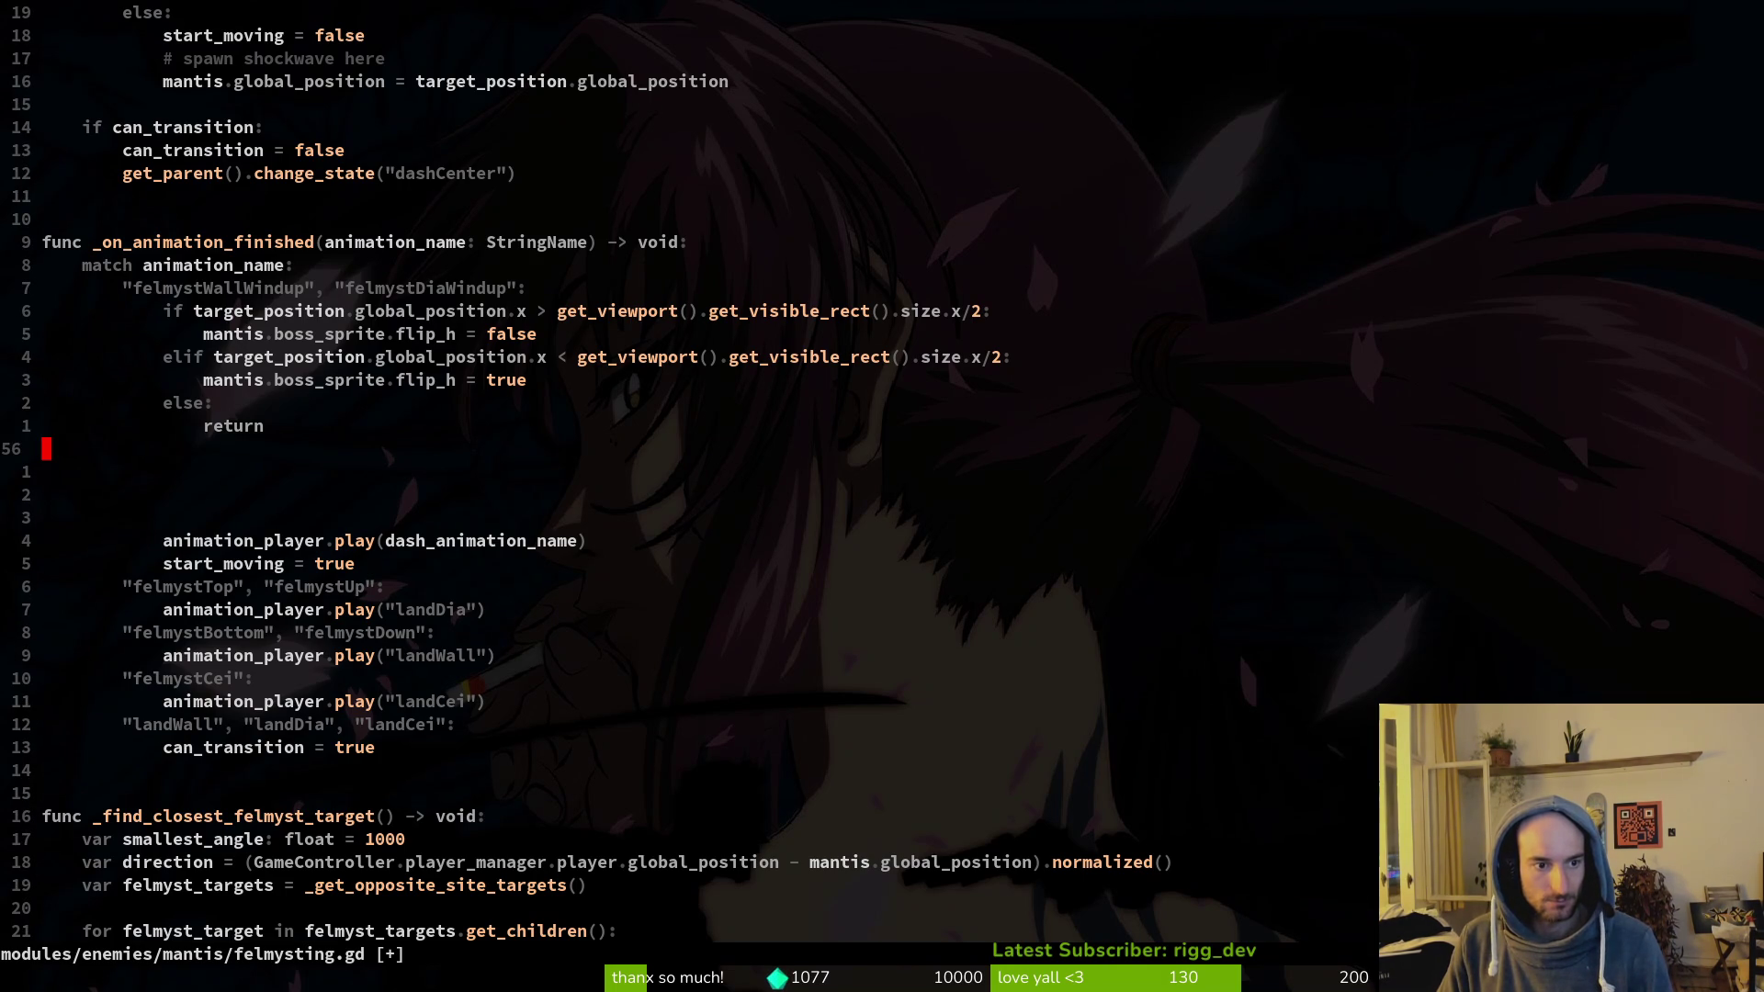
key("d")
key("d")
key("d")
type(":write")
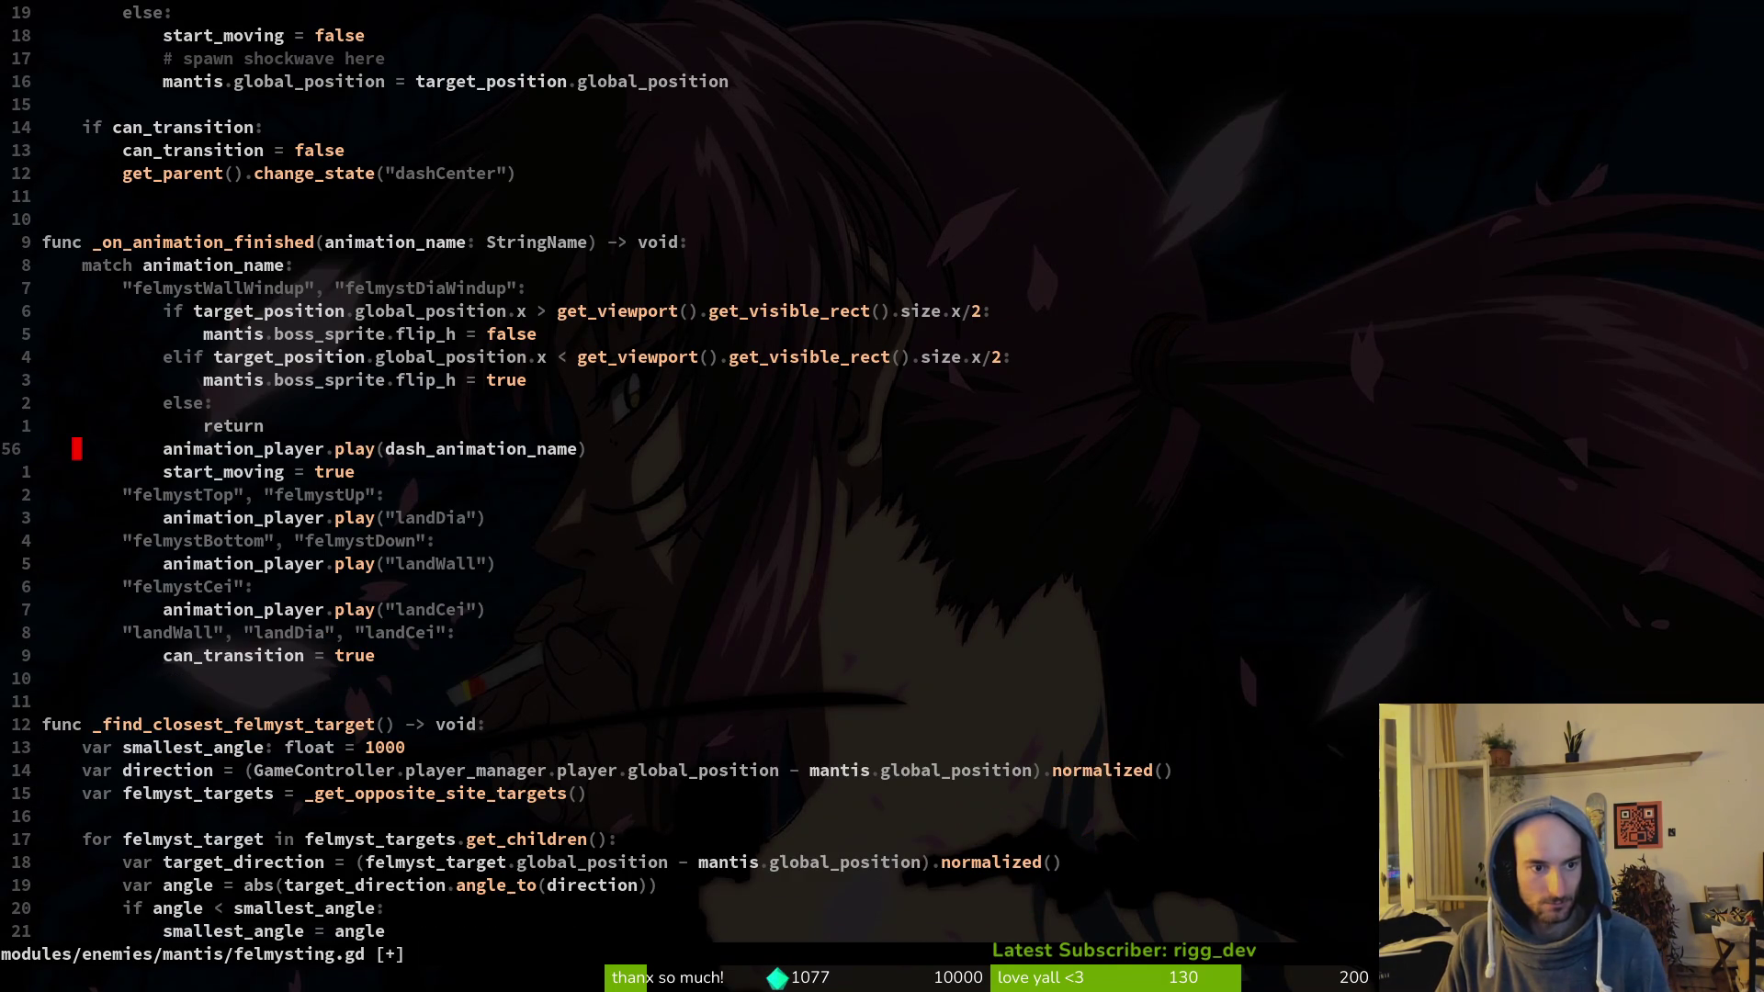
key("Return")
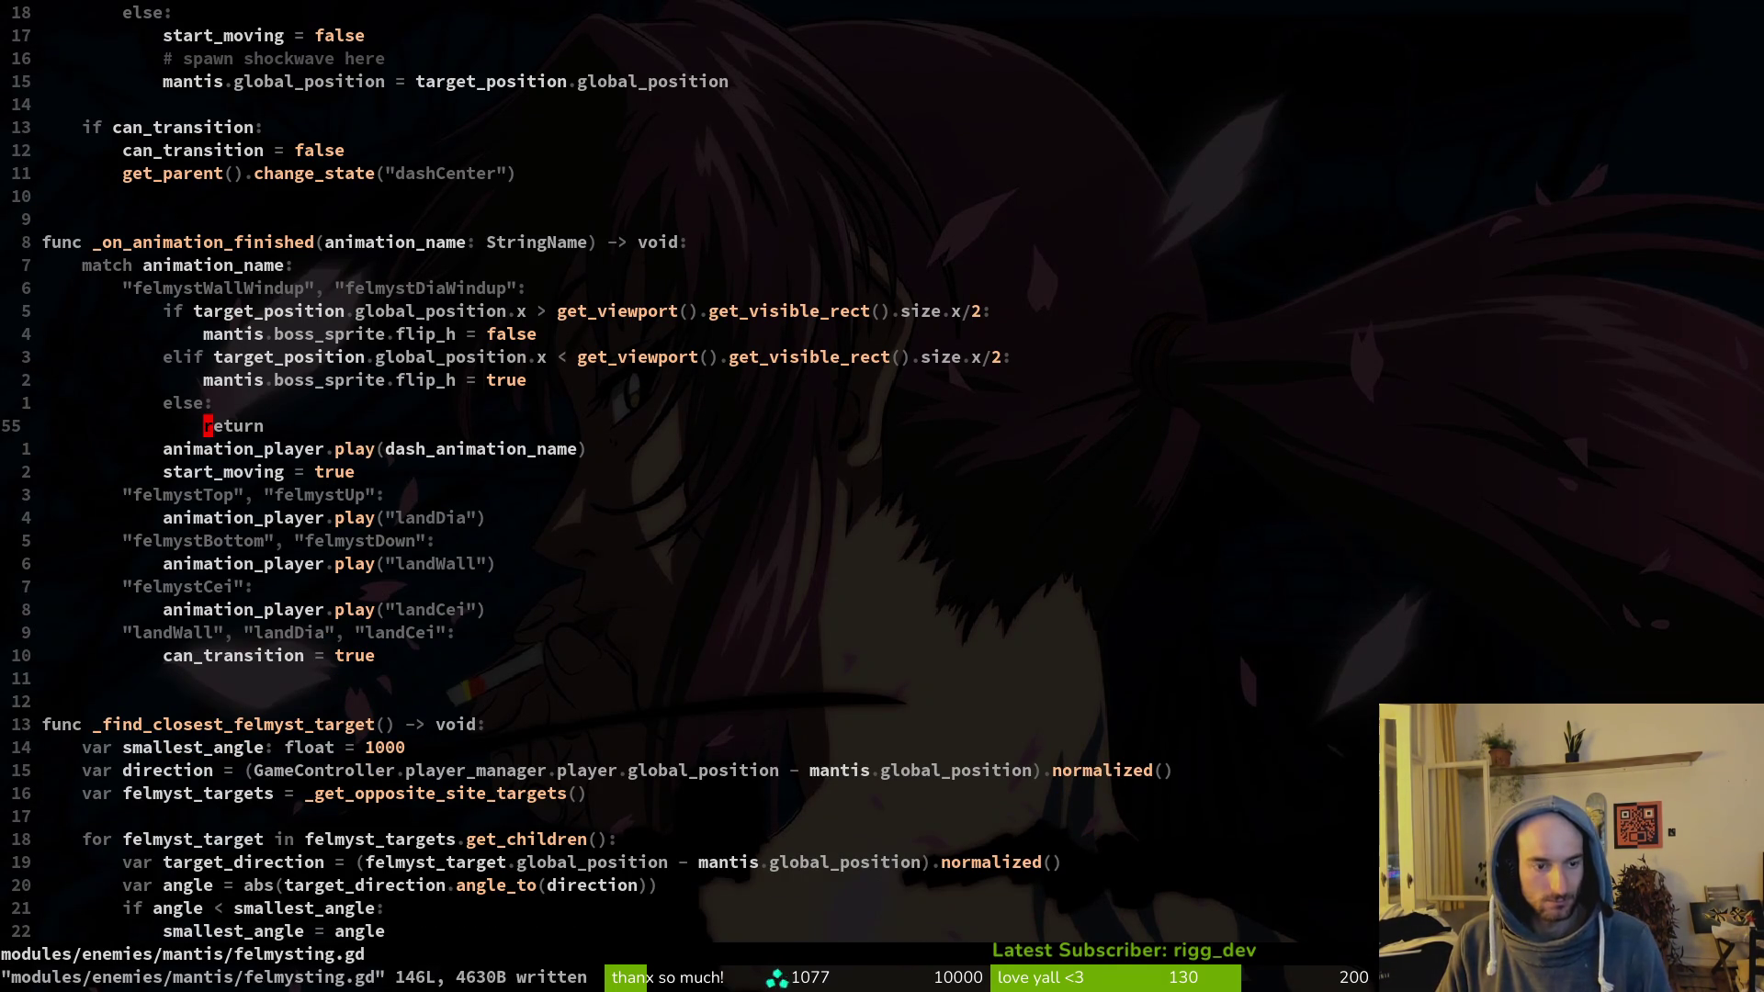
Step: Add two empty lines at the end of felmysting.gd for a new function
key("shift+g")
key("o")
key("Return")
key("Return")
key("Return")
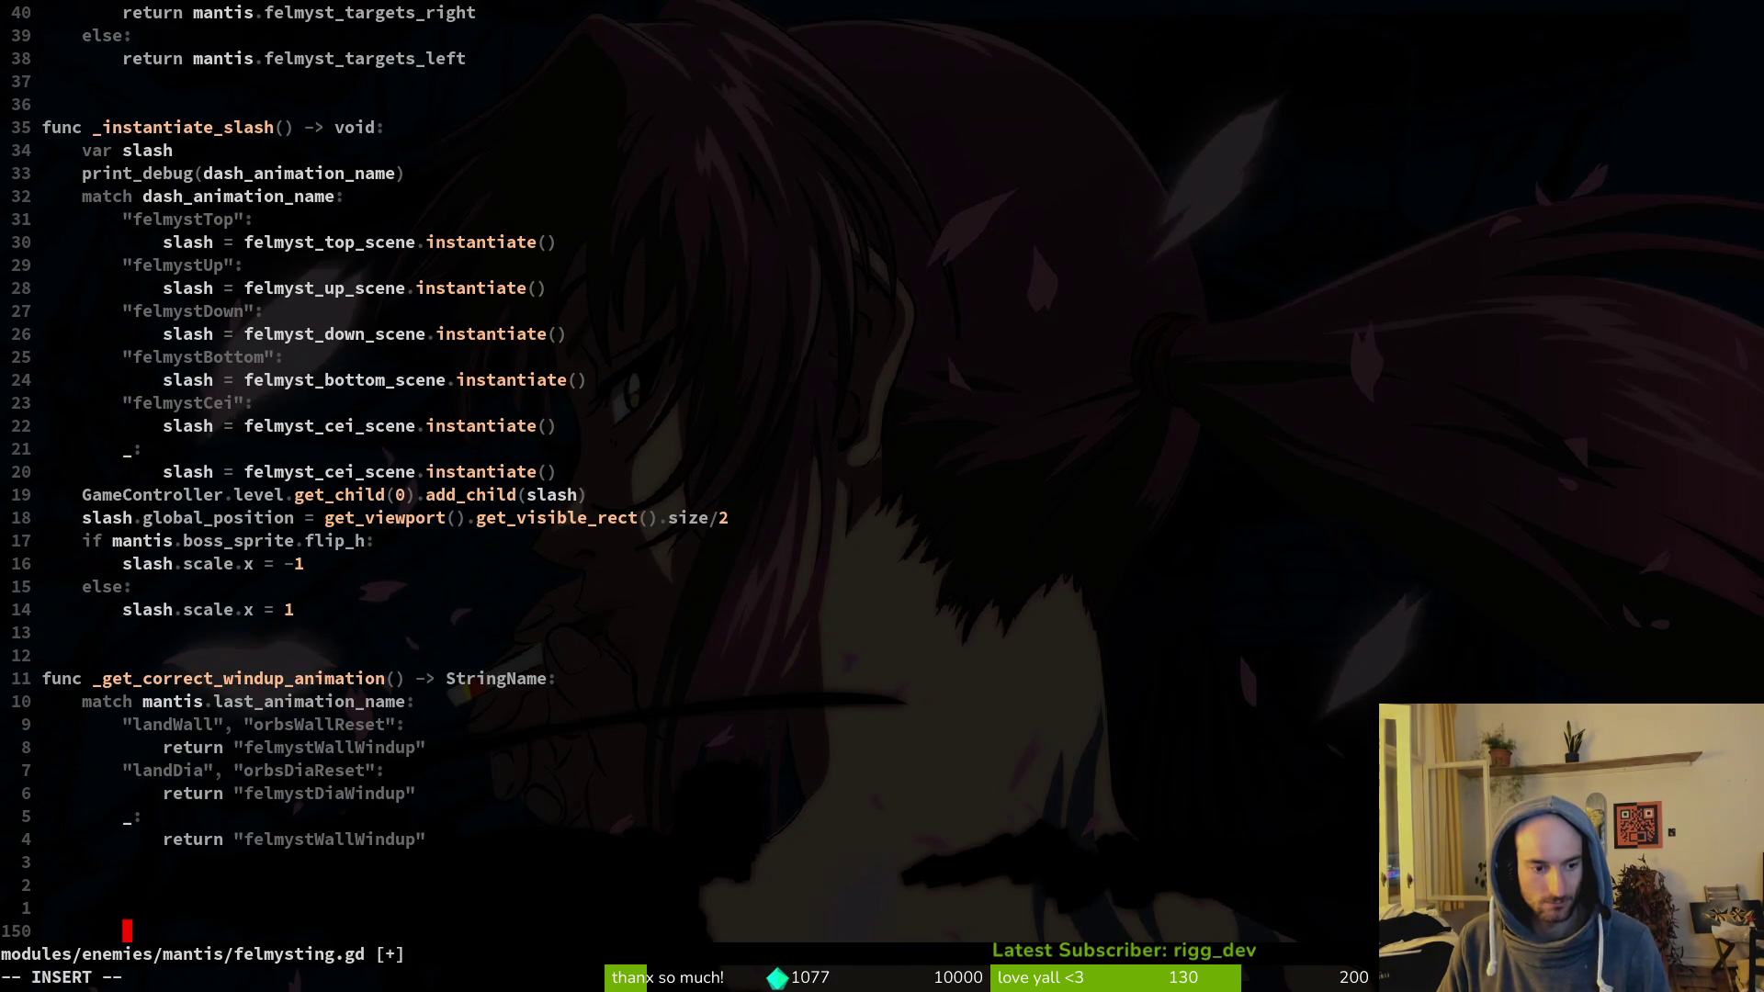
Step: Type the new function header func _flip_sprite() -> void: at the file's end
key("BackSpace")
key("BackSpace")
type("nc ")
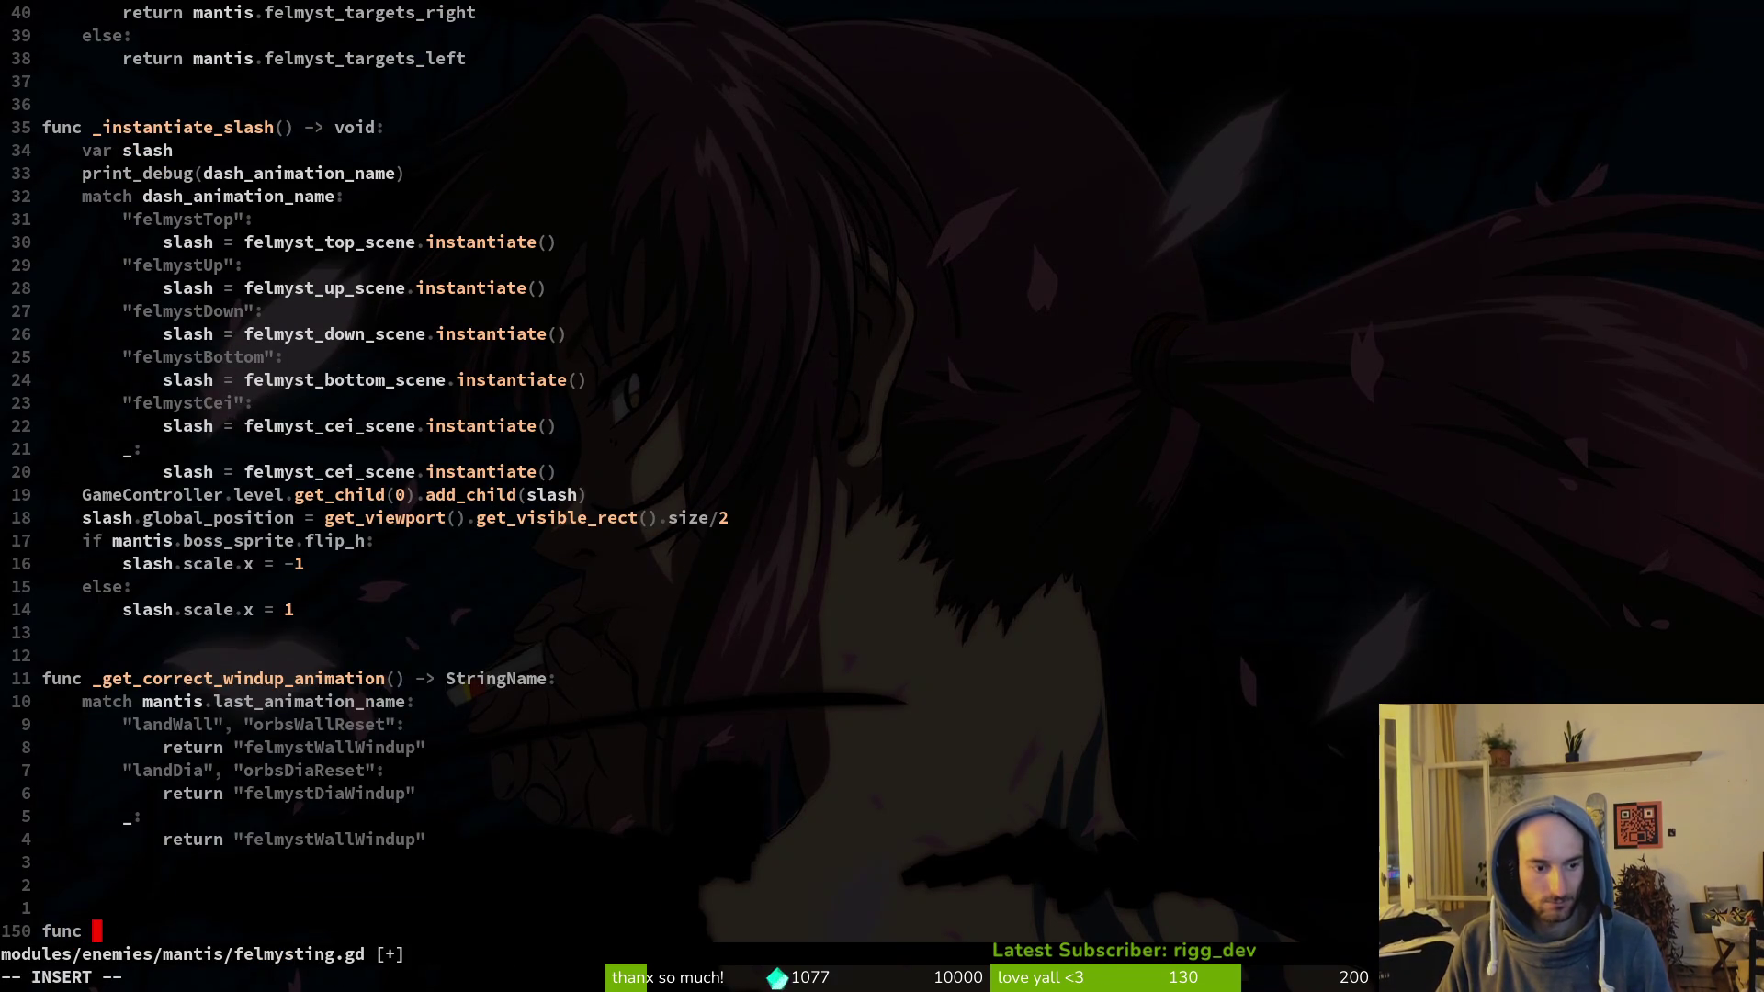
type("_flip_sprite() ->")
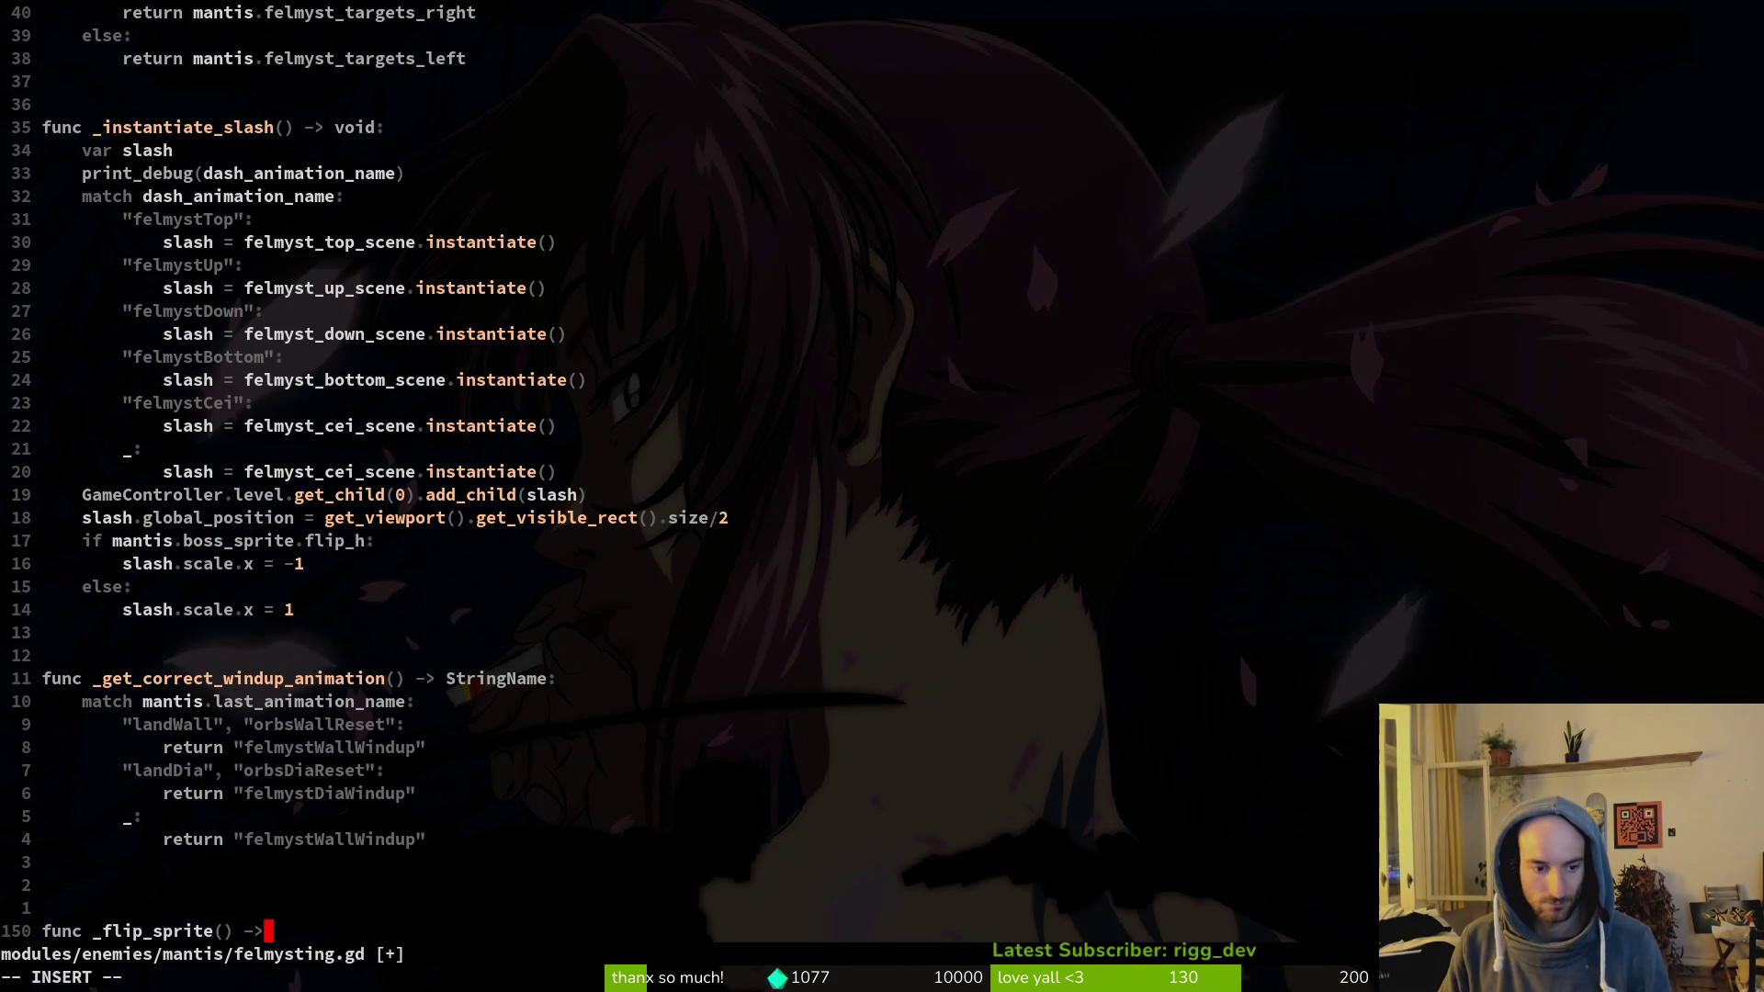
key("Escape")
Step: Move the six flip_h lines from the animation handler into _flip_sprite, dedented two levels
key("ctrl+u")
key("ctrl+u")
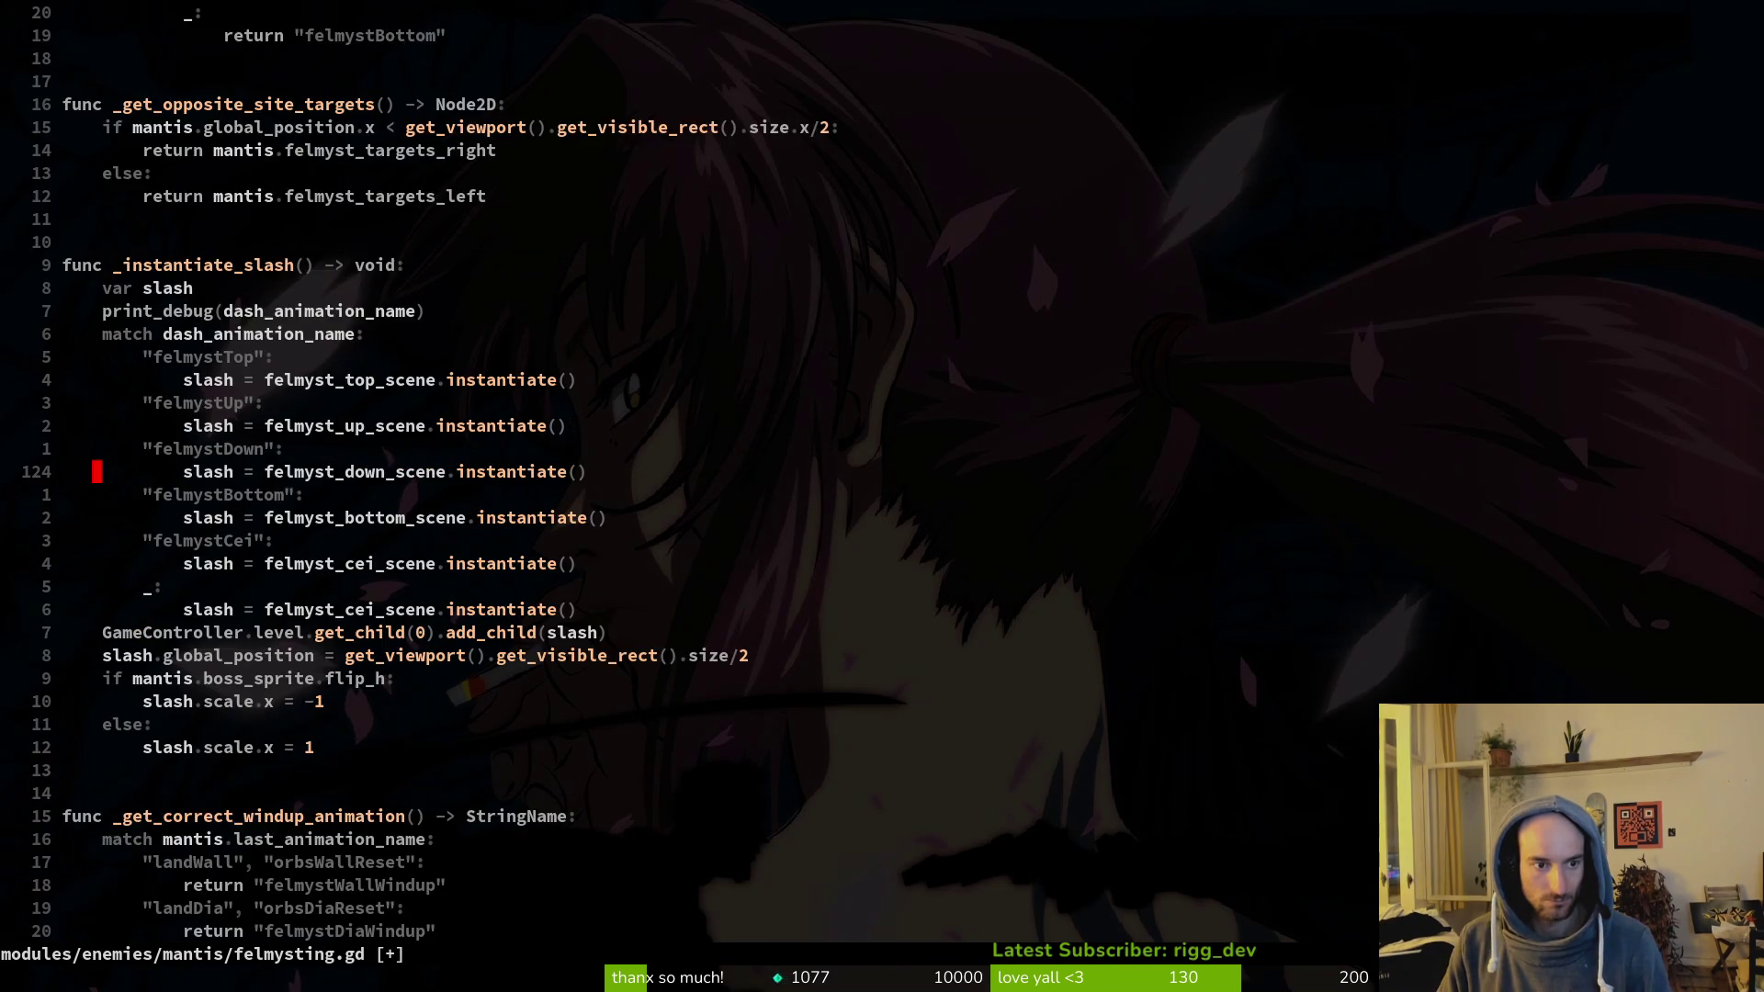
key("ctrl+u")
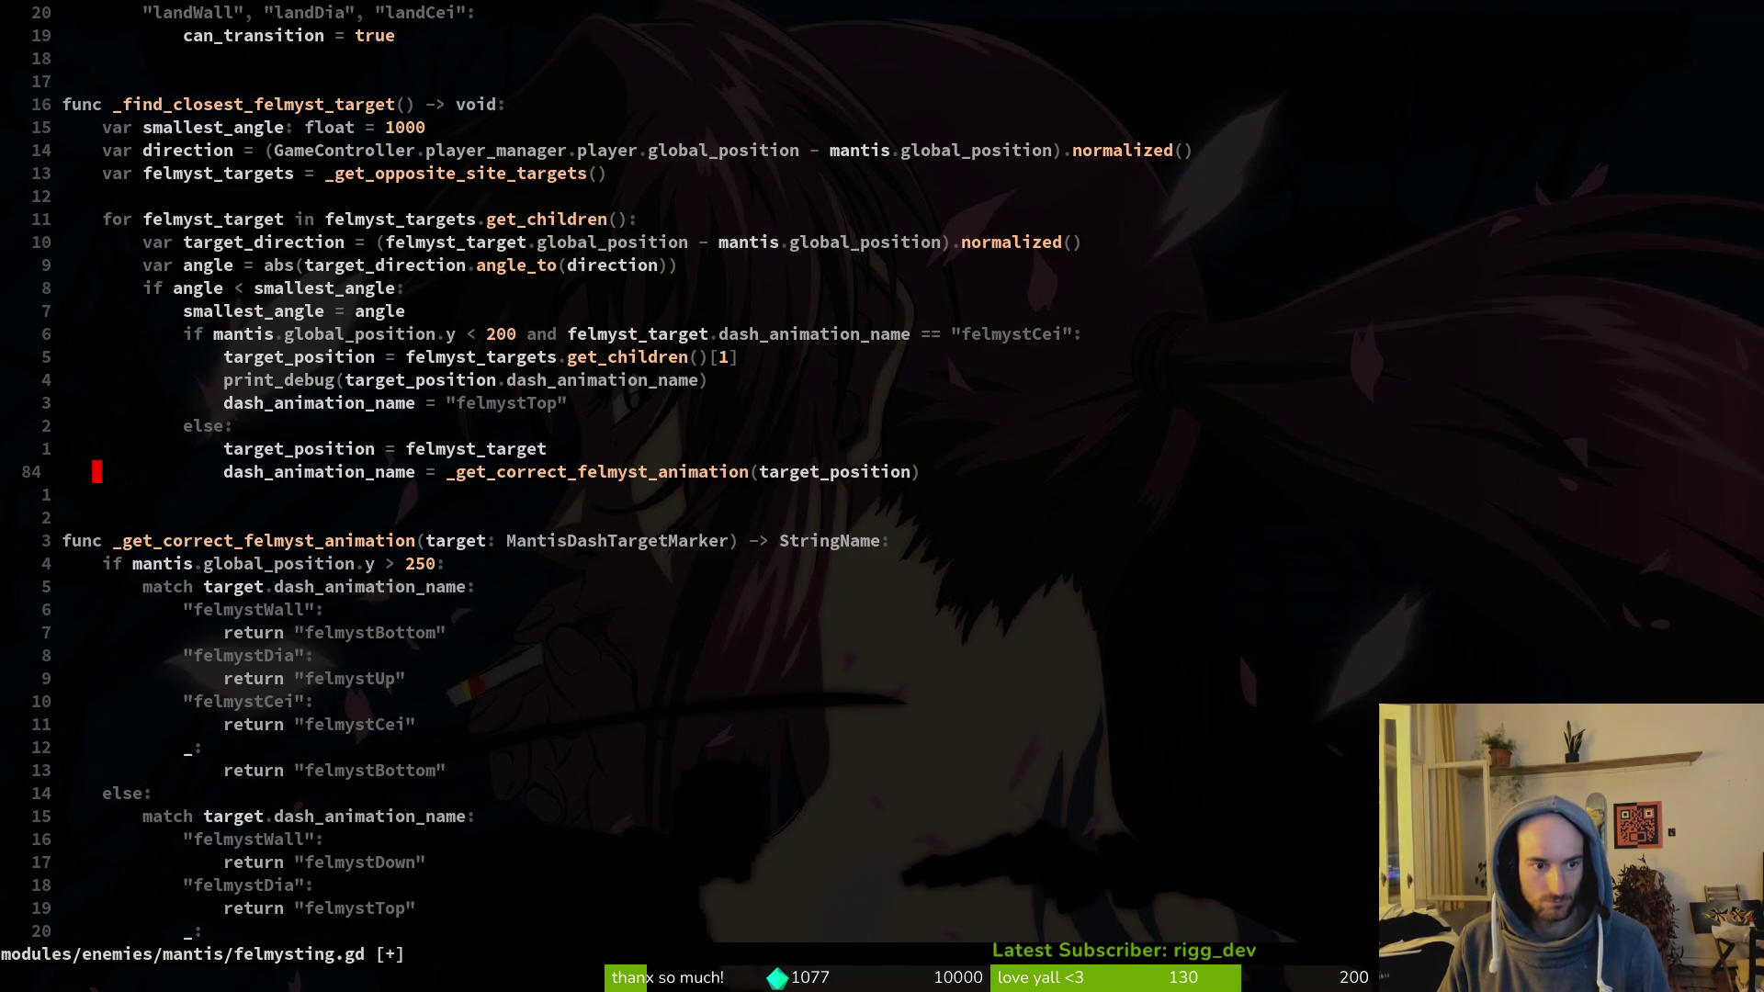
key("ctrl+d")
key("ctrl+d")
key("ctrl+u")
key("ctrl+u")
key("ctrl+u")
key("k")
key("k")
key("k")
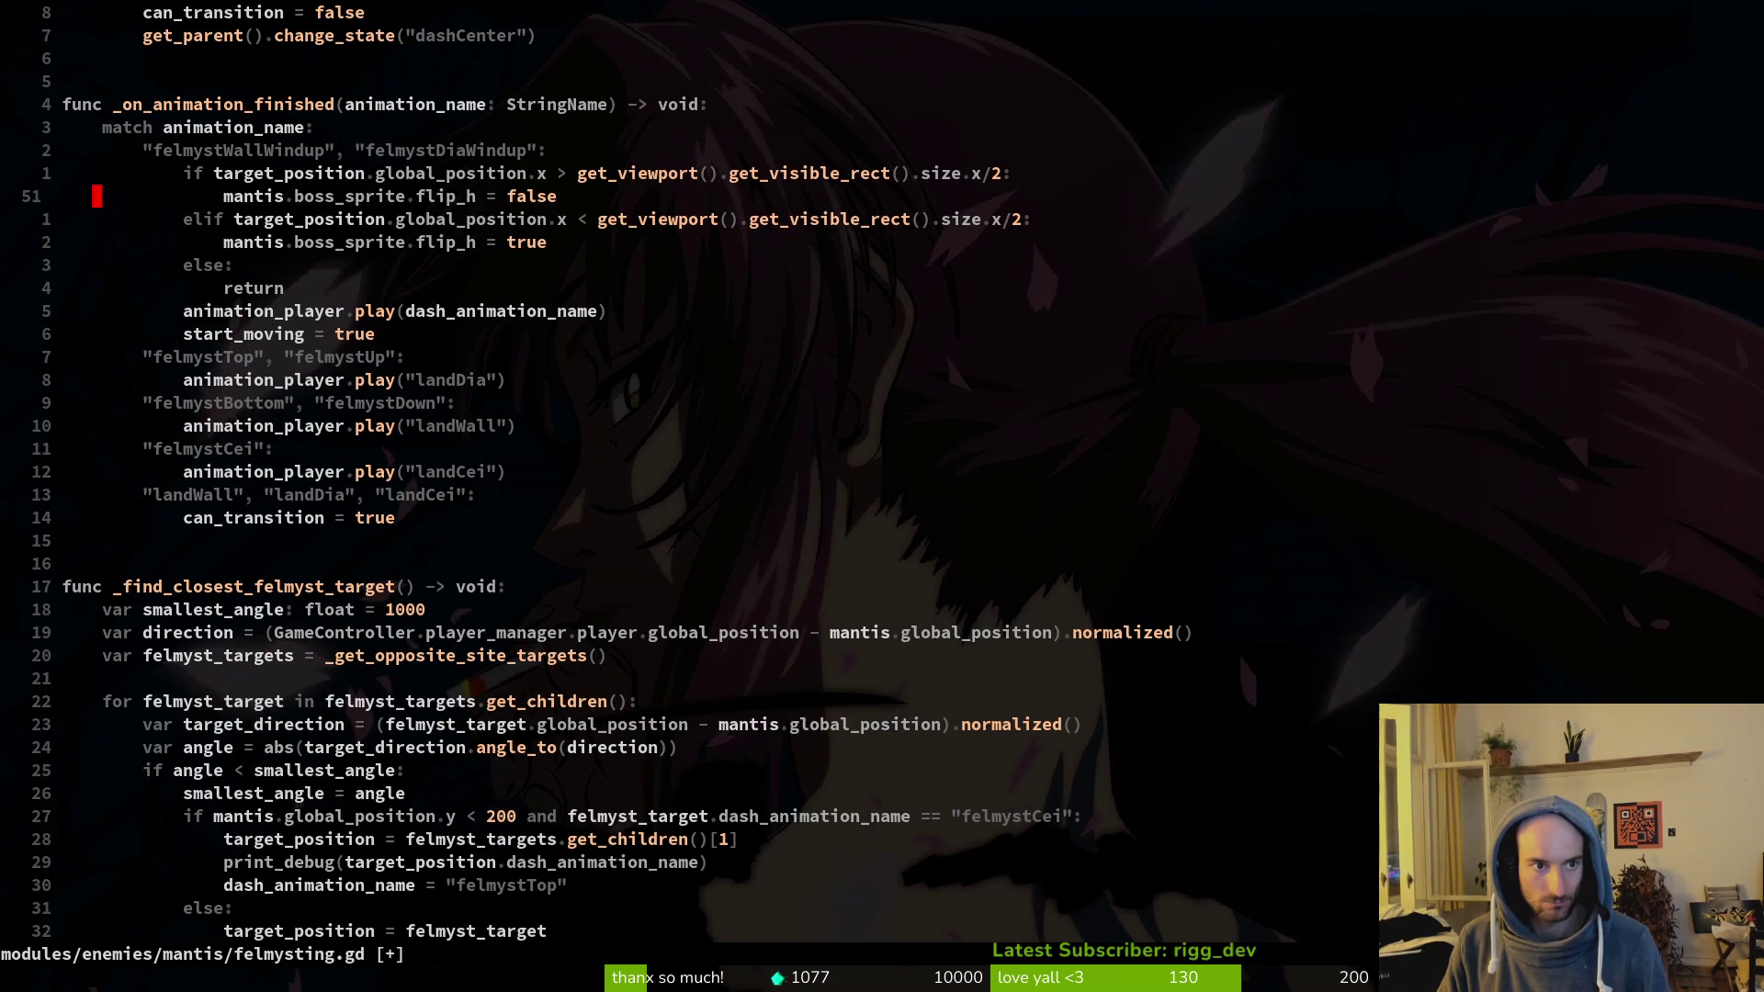
key("shift+v")
key("j")
key("j")
key("j")
key("j")
key("d")
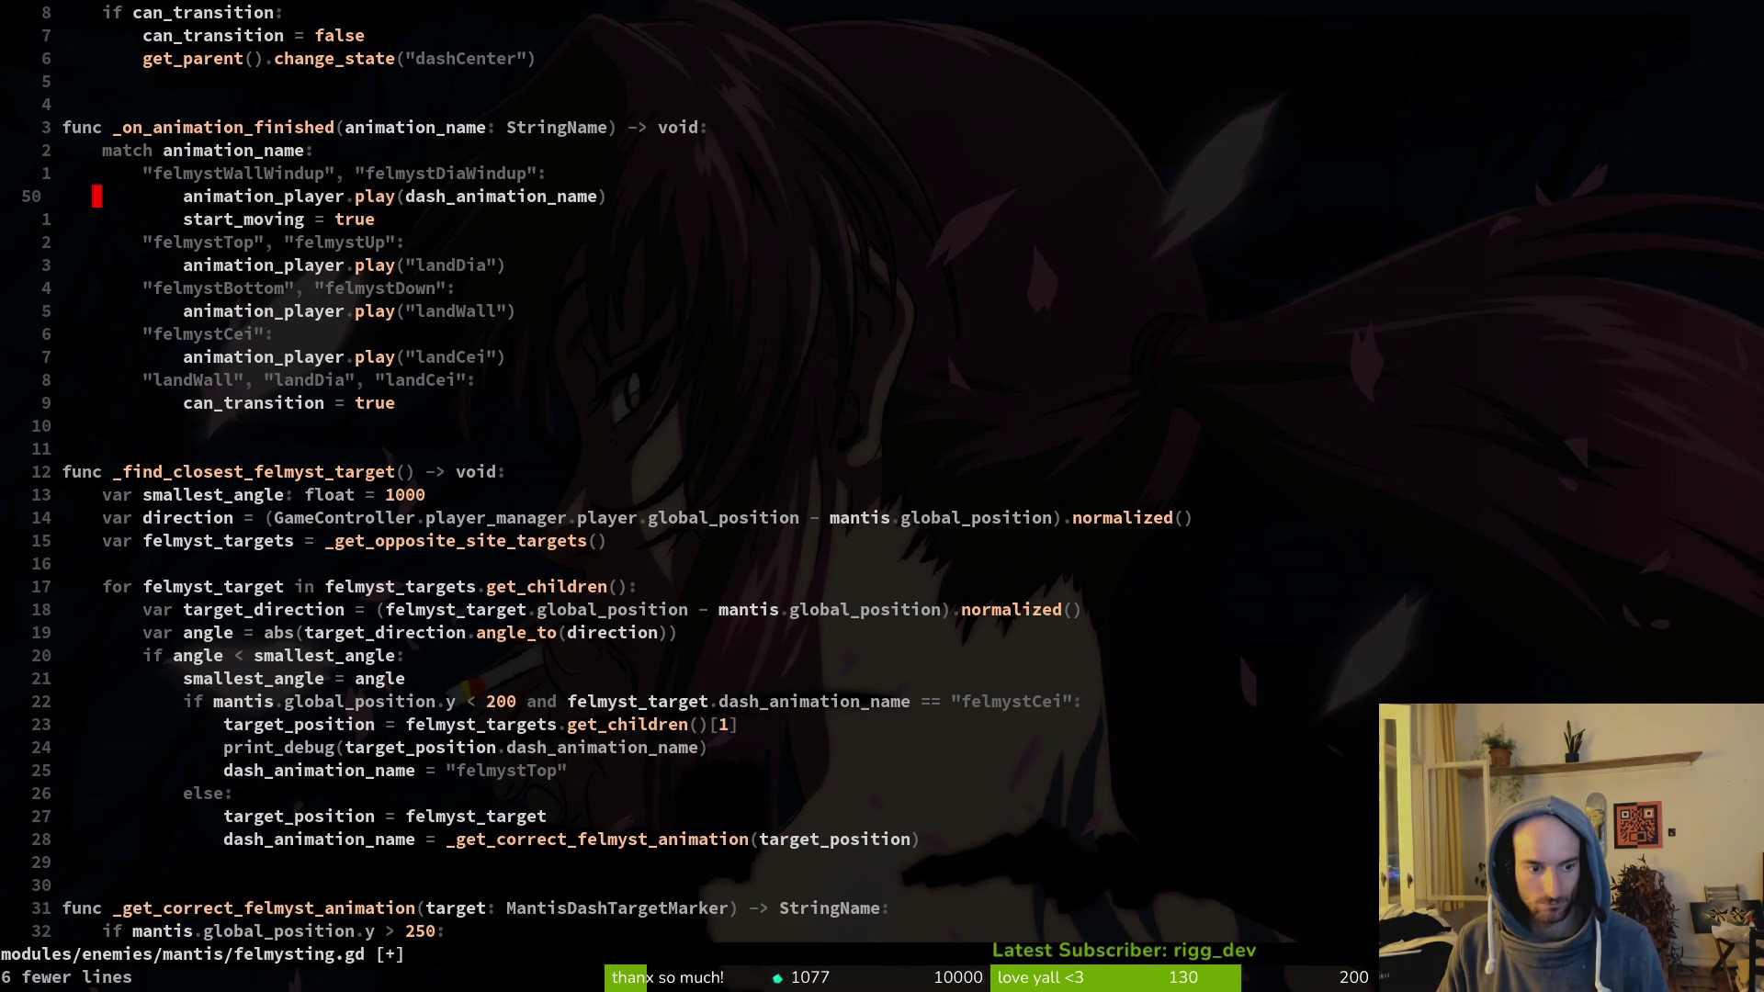
key("shift+g")
key("p")
key("d")
key("d")
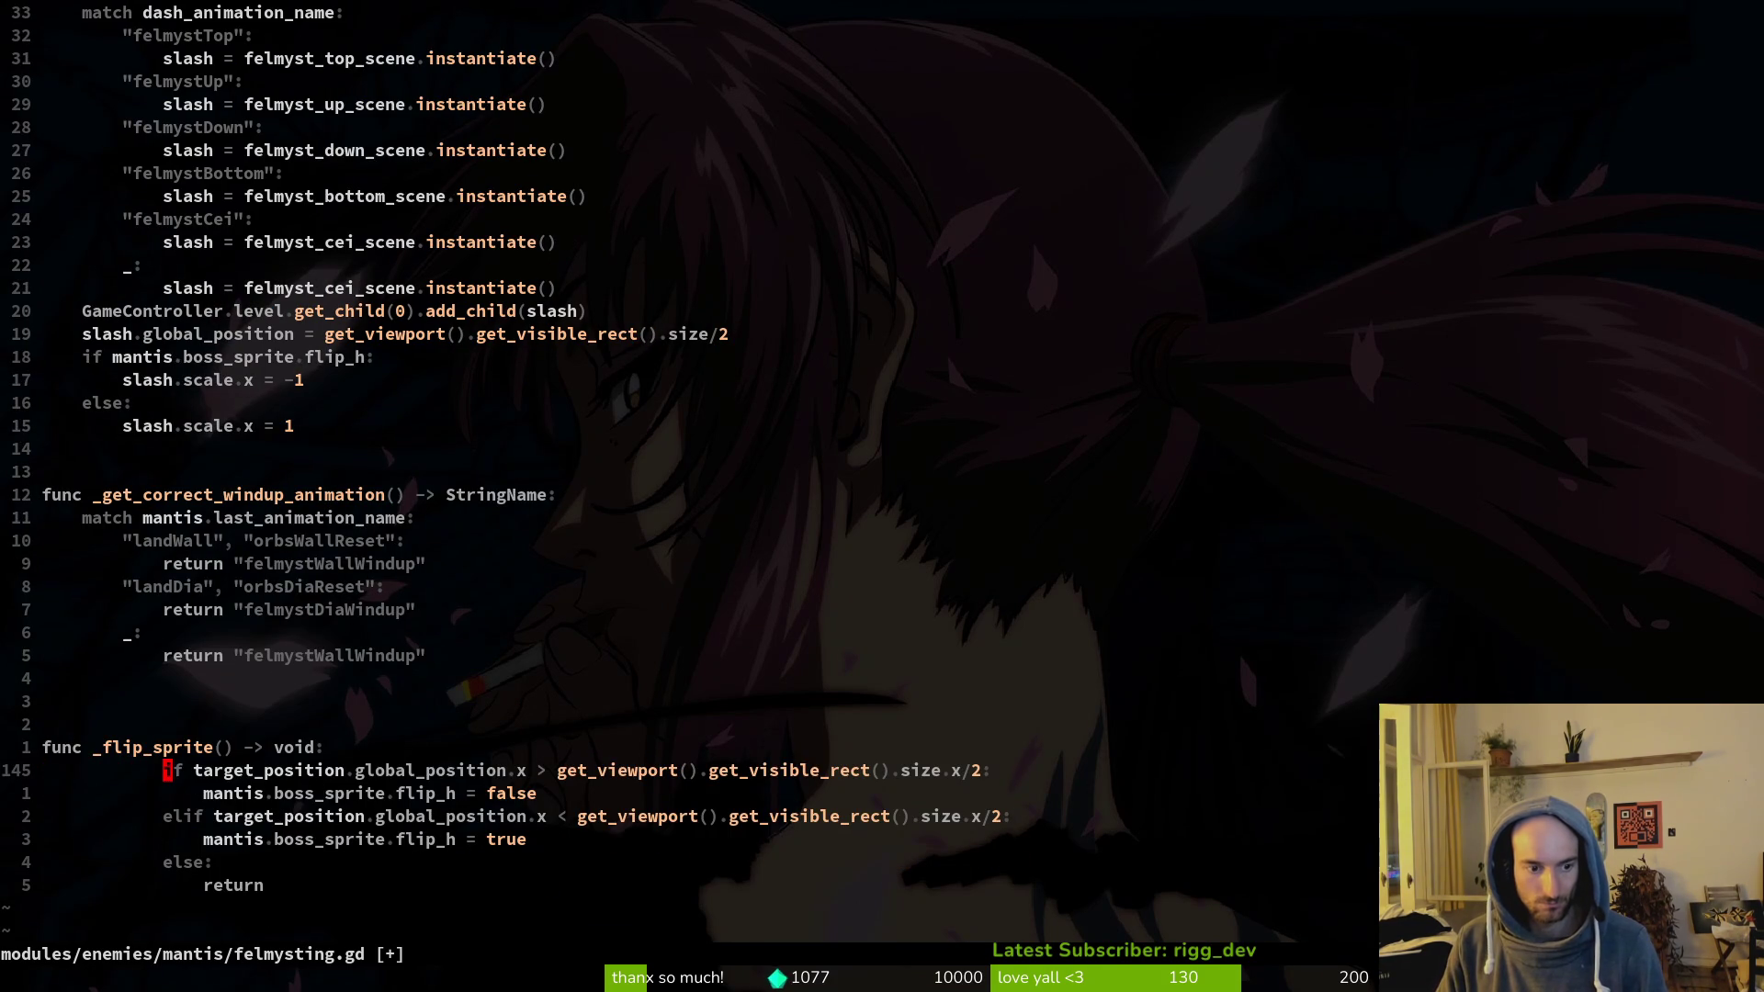
key("shift+v")
key("j")
key("j")
key("j")
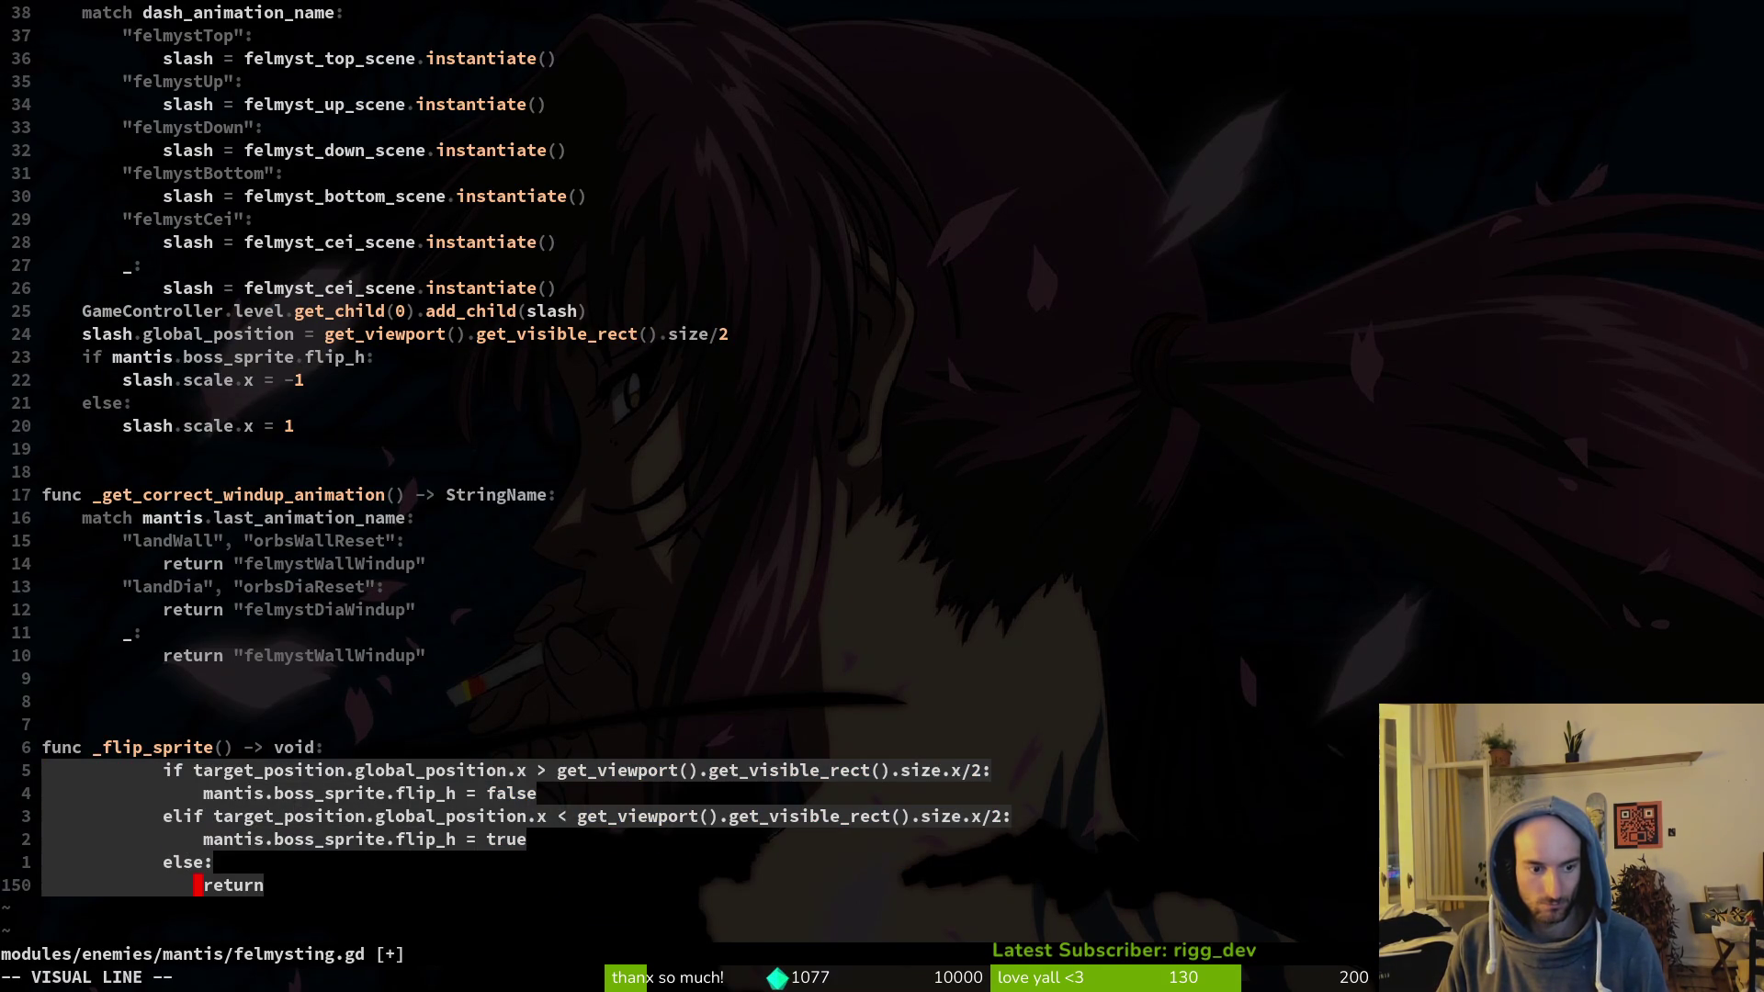
key("2")
key("less")
Step: Delete the leftover empty line and save felmysting.gd
type(":w")
key("Return")
key("d")
key("d")
type(":w")
key("Return")
key("ctrl+o")
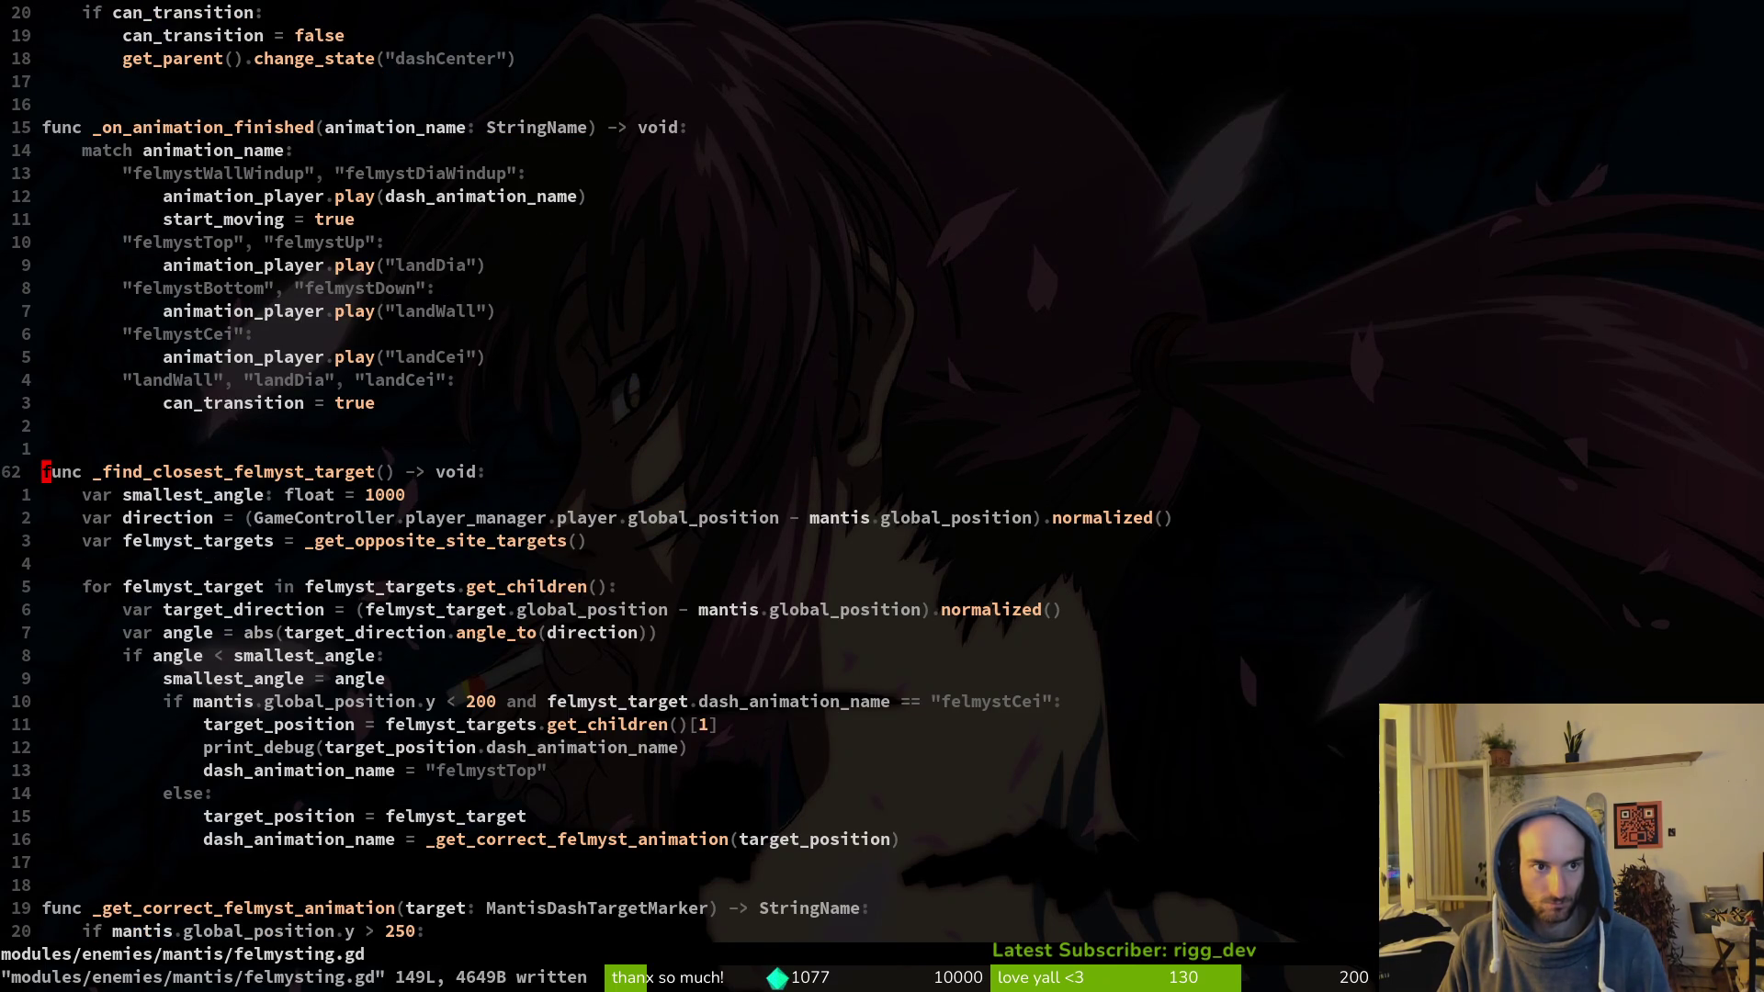
Step: Step back through the undo history to review the move, then redo to the latest version
key("u")
key("ctrl+r")
key("ctrl+r")
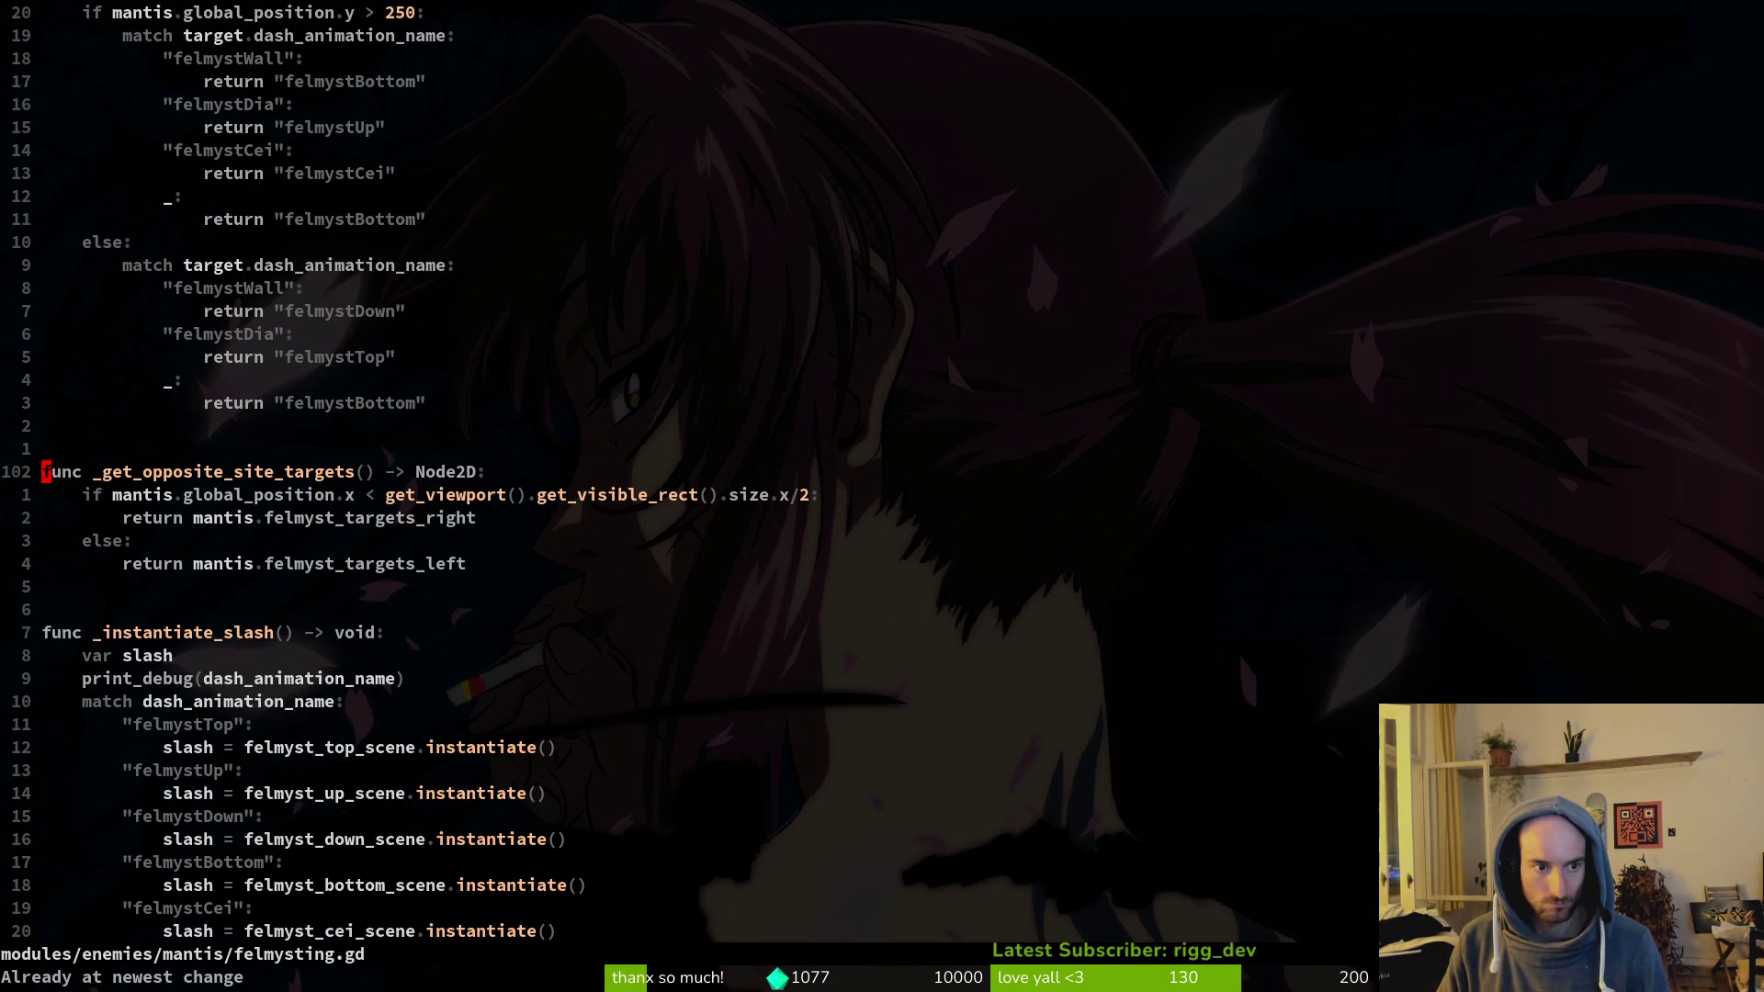
key("ctrl+u")
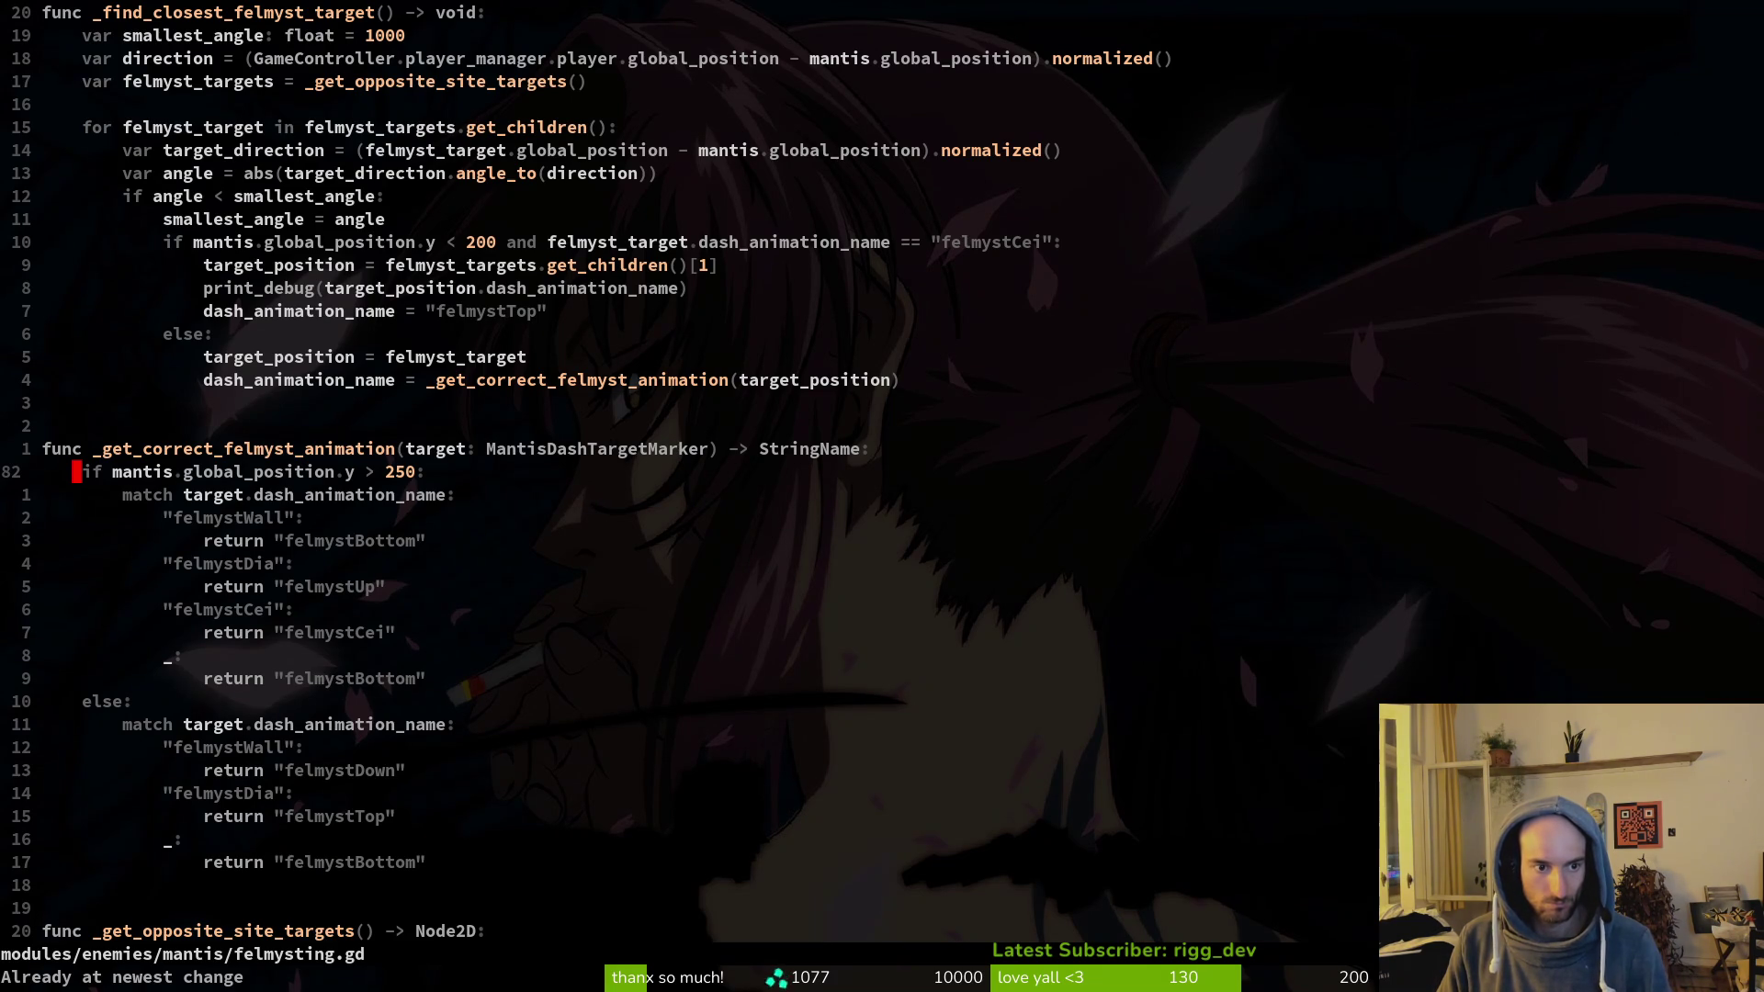
key("u")
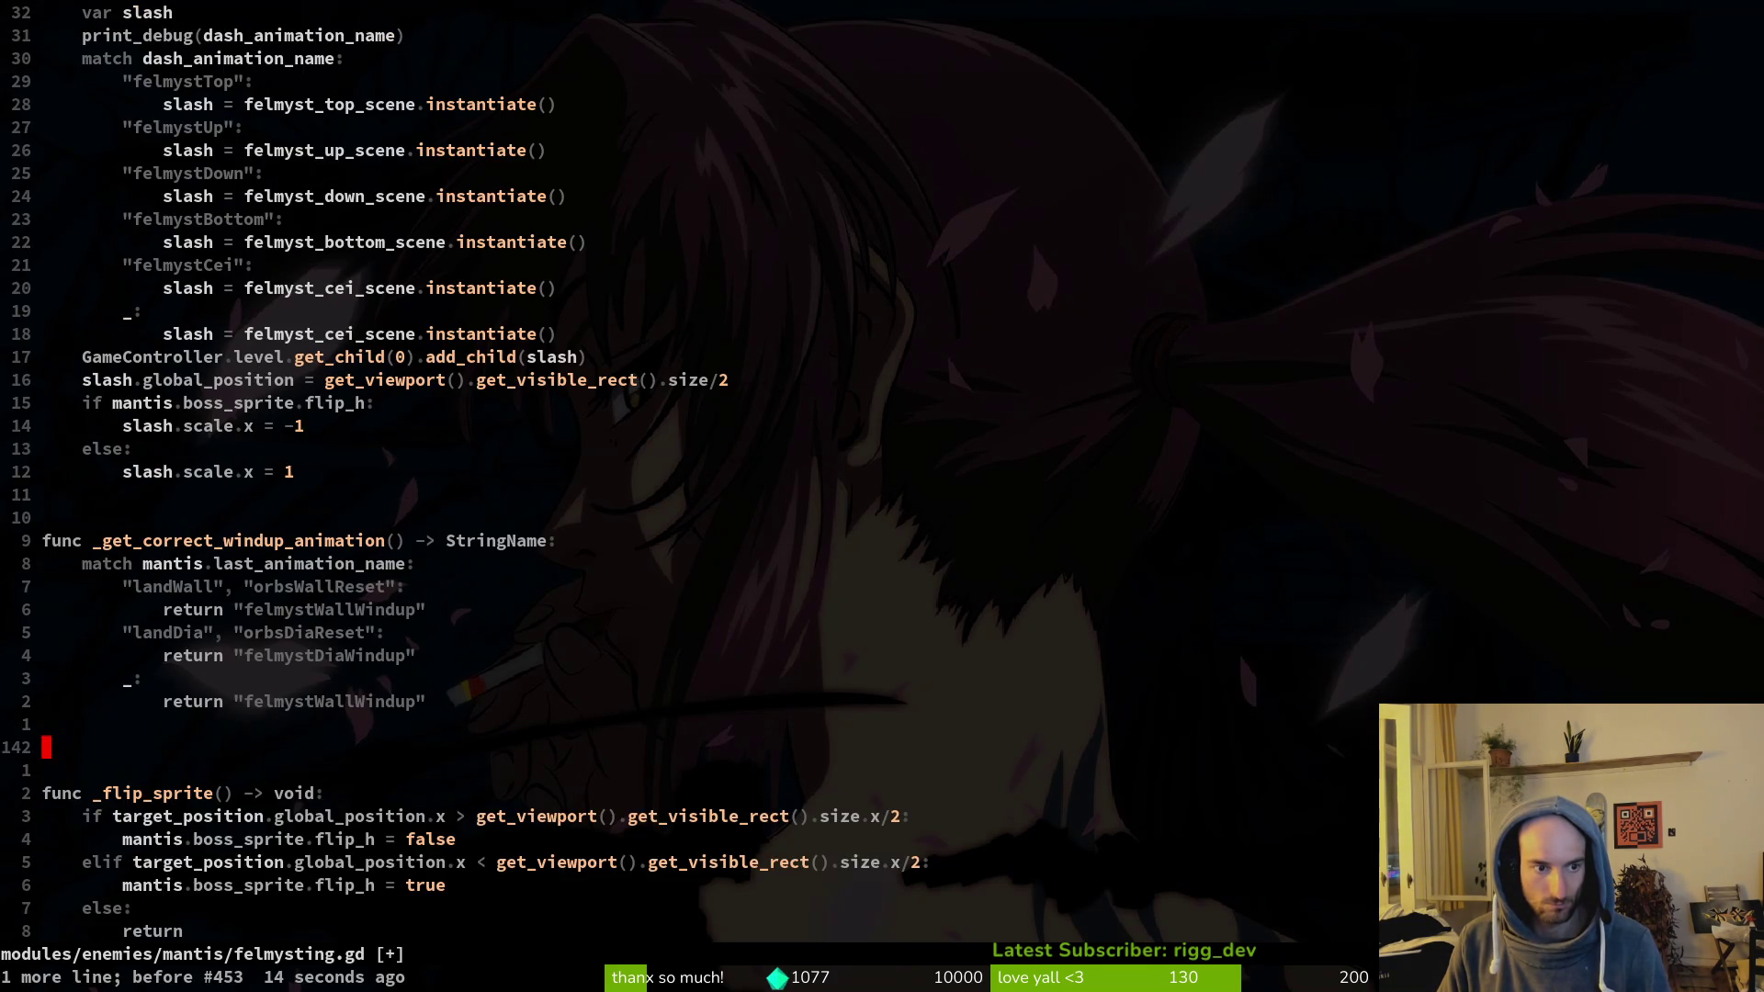
key("u")
key("u")
key("u")
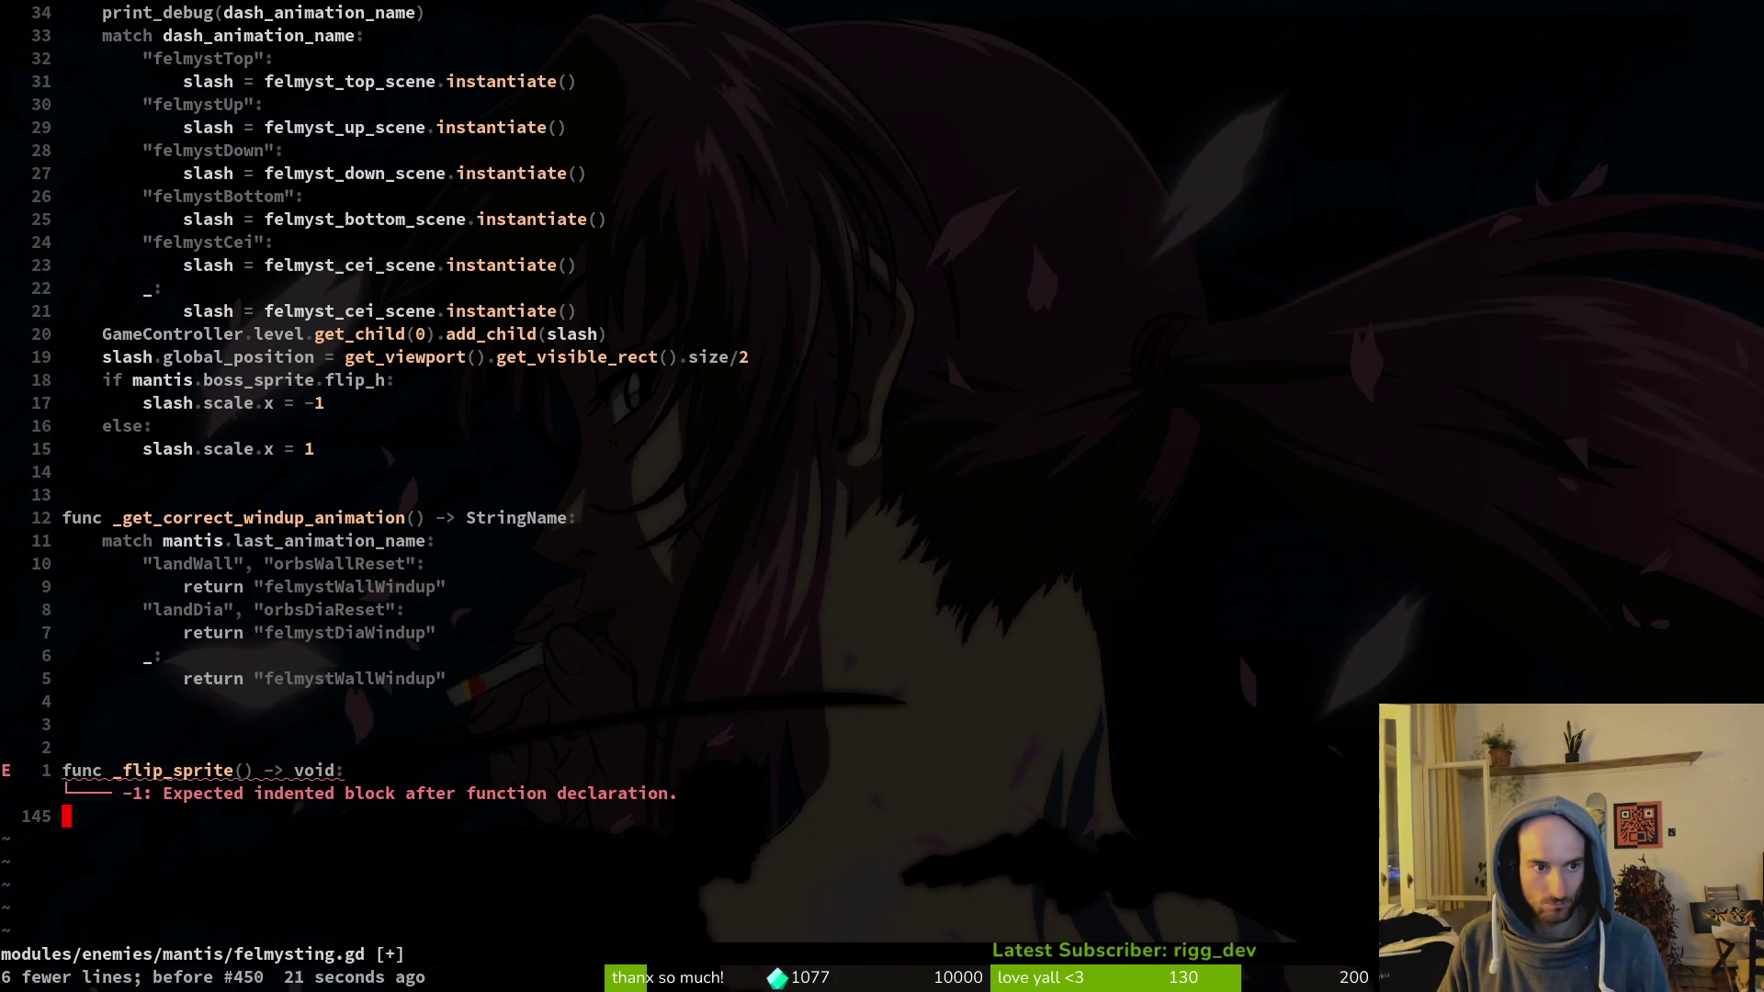
key("ctrl+r")
key("ctrl+r")
key("ctrl+r")
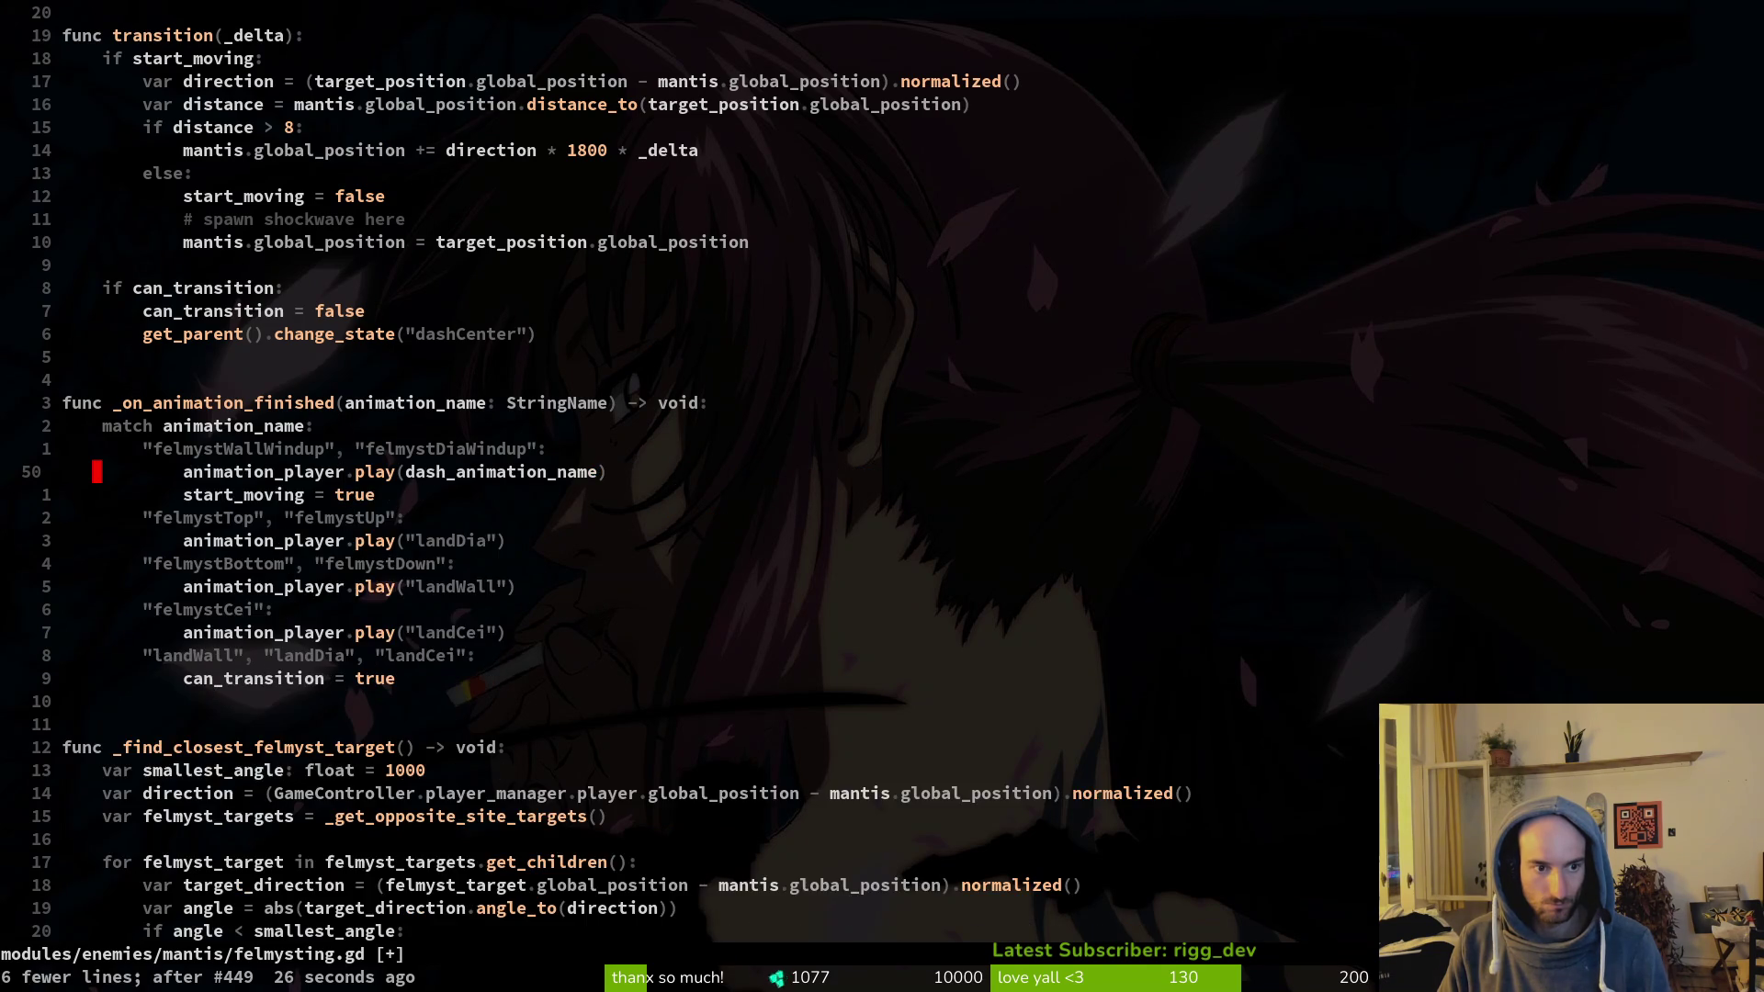
key("ctrl+u")
key("ctrl+u")
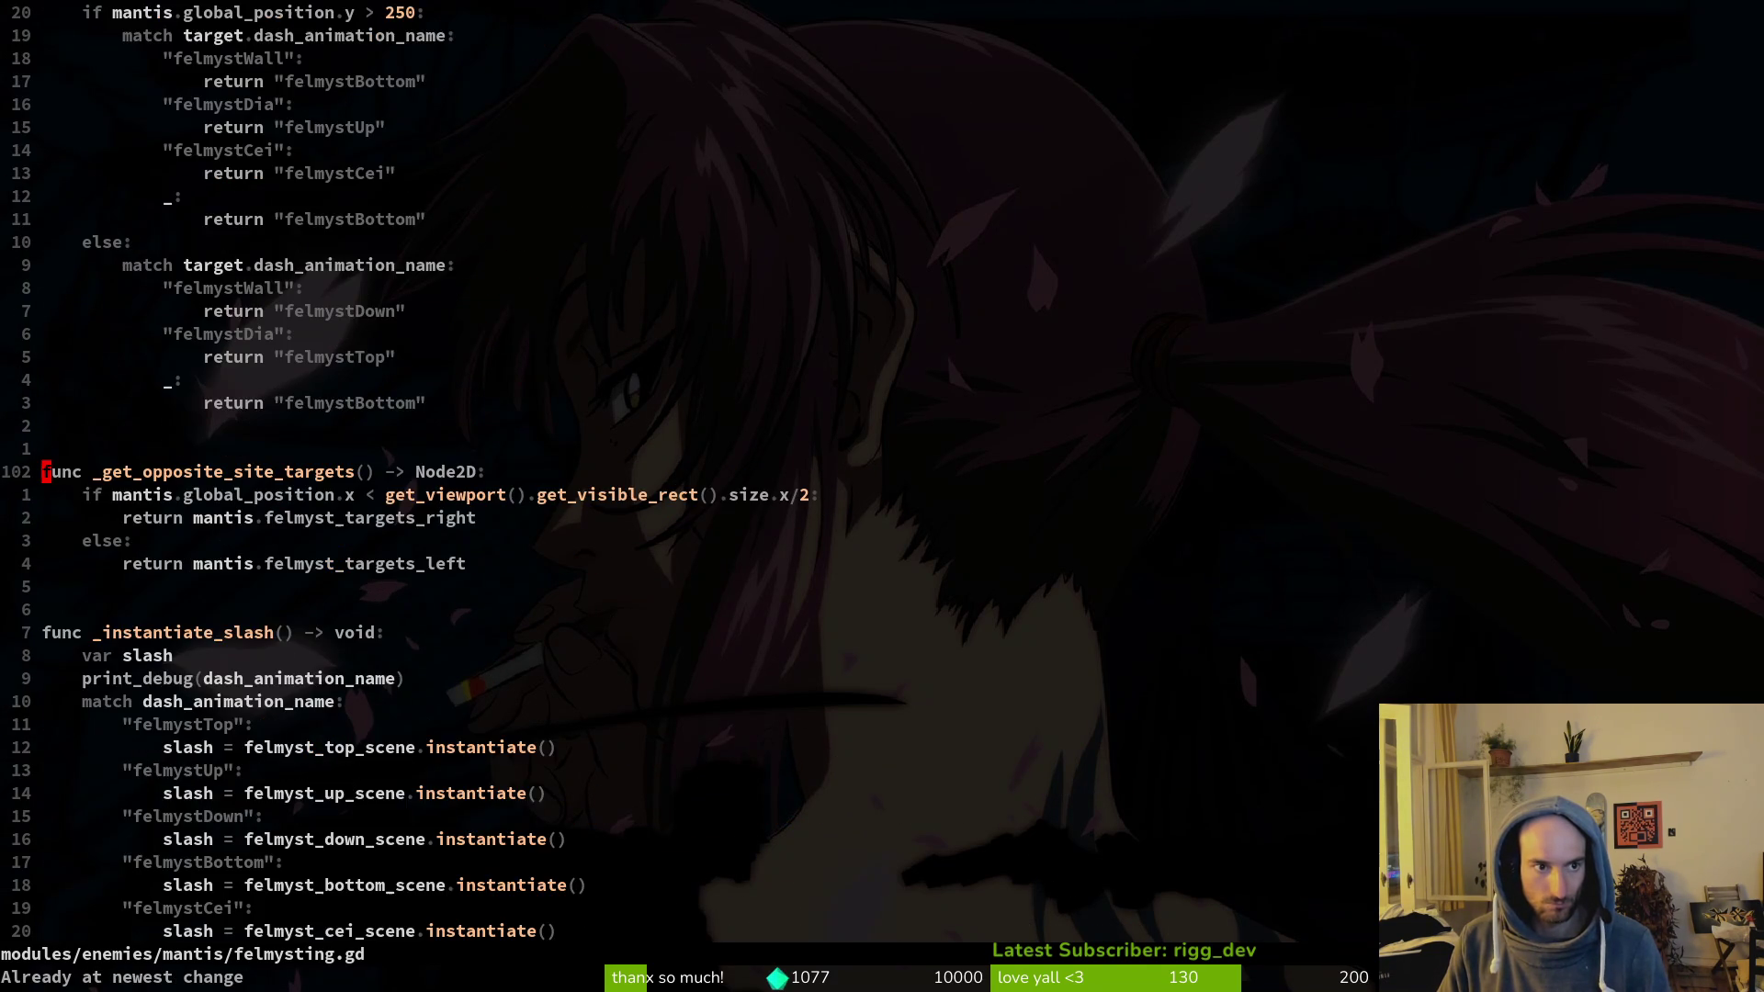
key("ctrl+u")
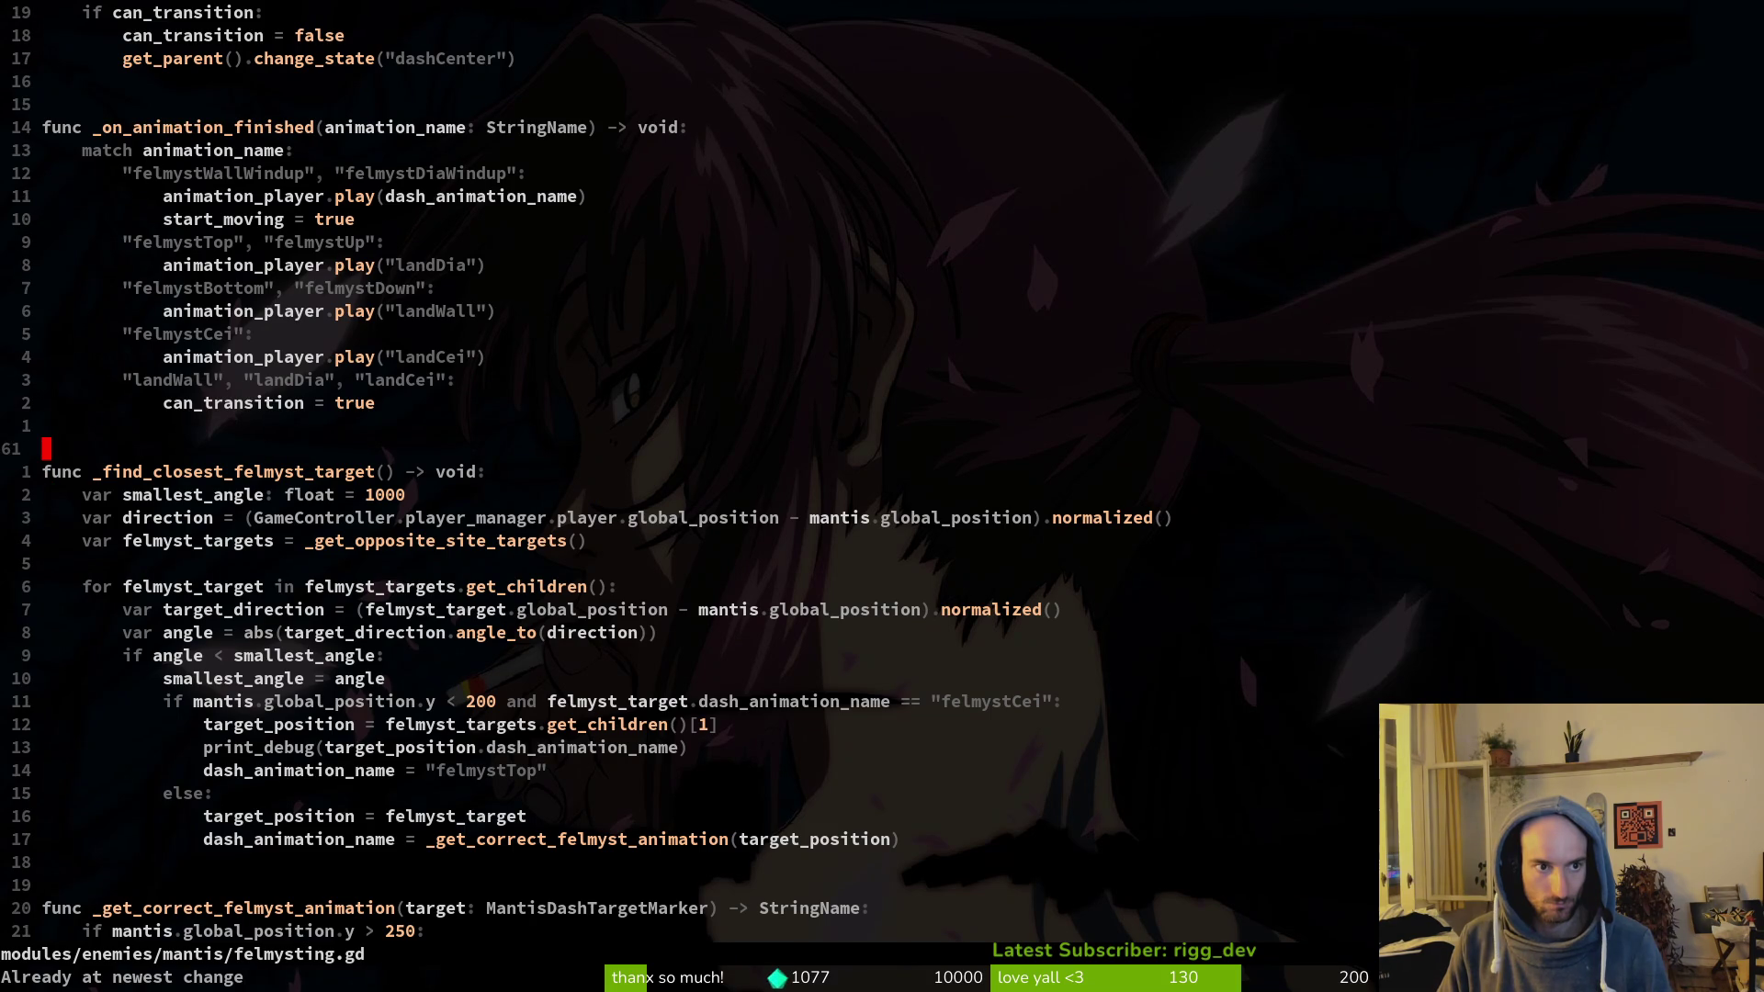
Step: Insert a _flip_sprite() call above the dash animation play, save, and launch the game
type("9kO_fli")
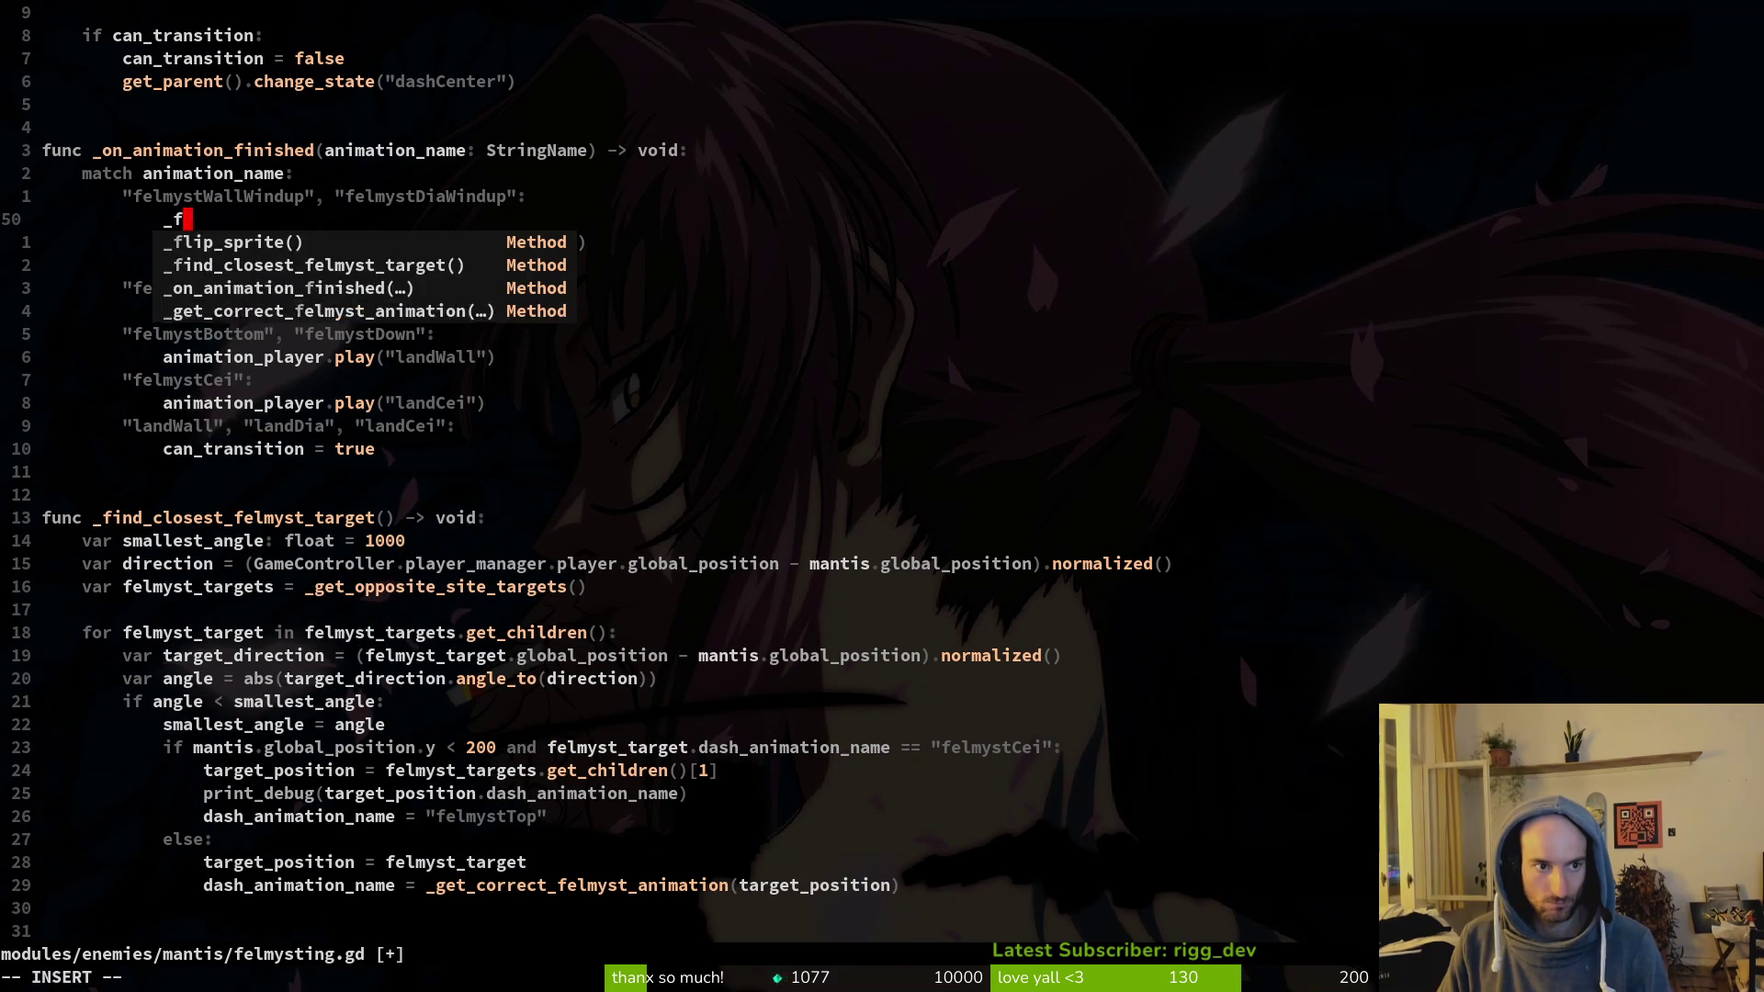
key("Return")
key("Escape")
type(":w")
key("Return")
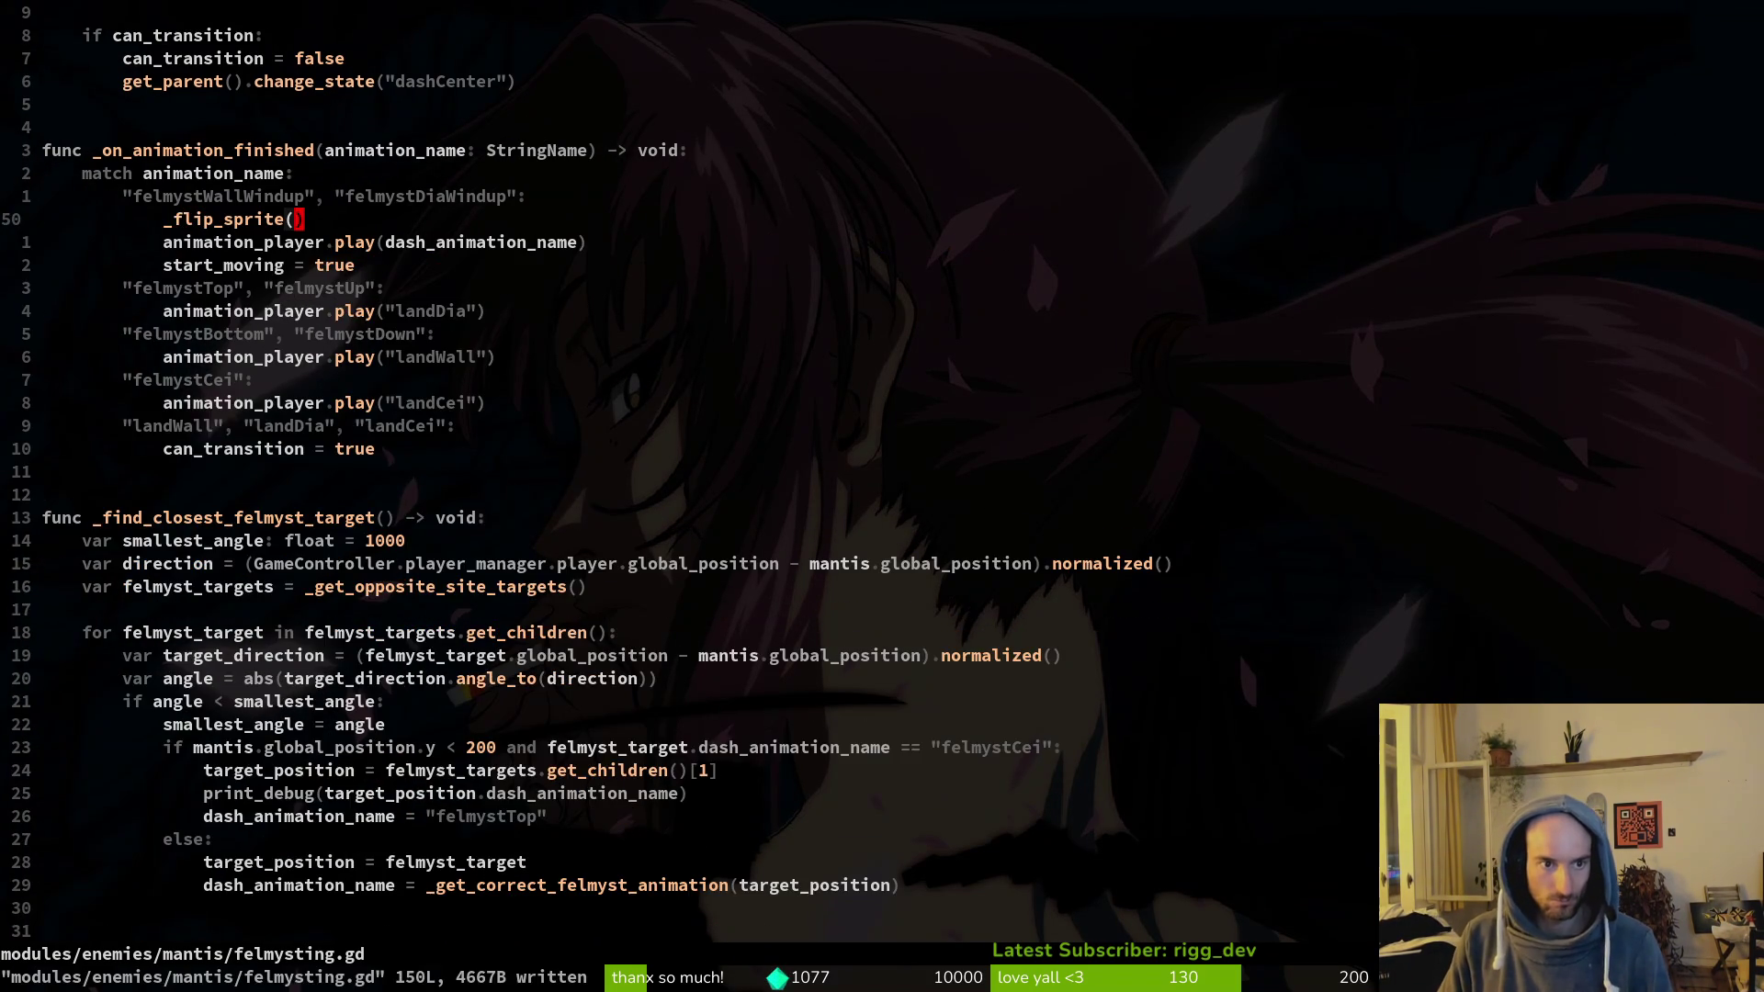
key("alt+Tab")
key("F5")
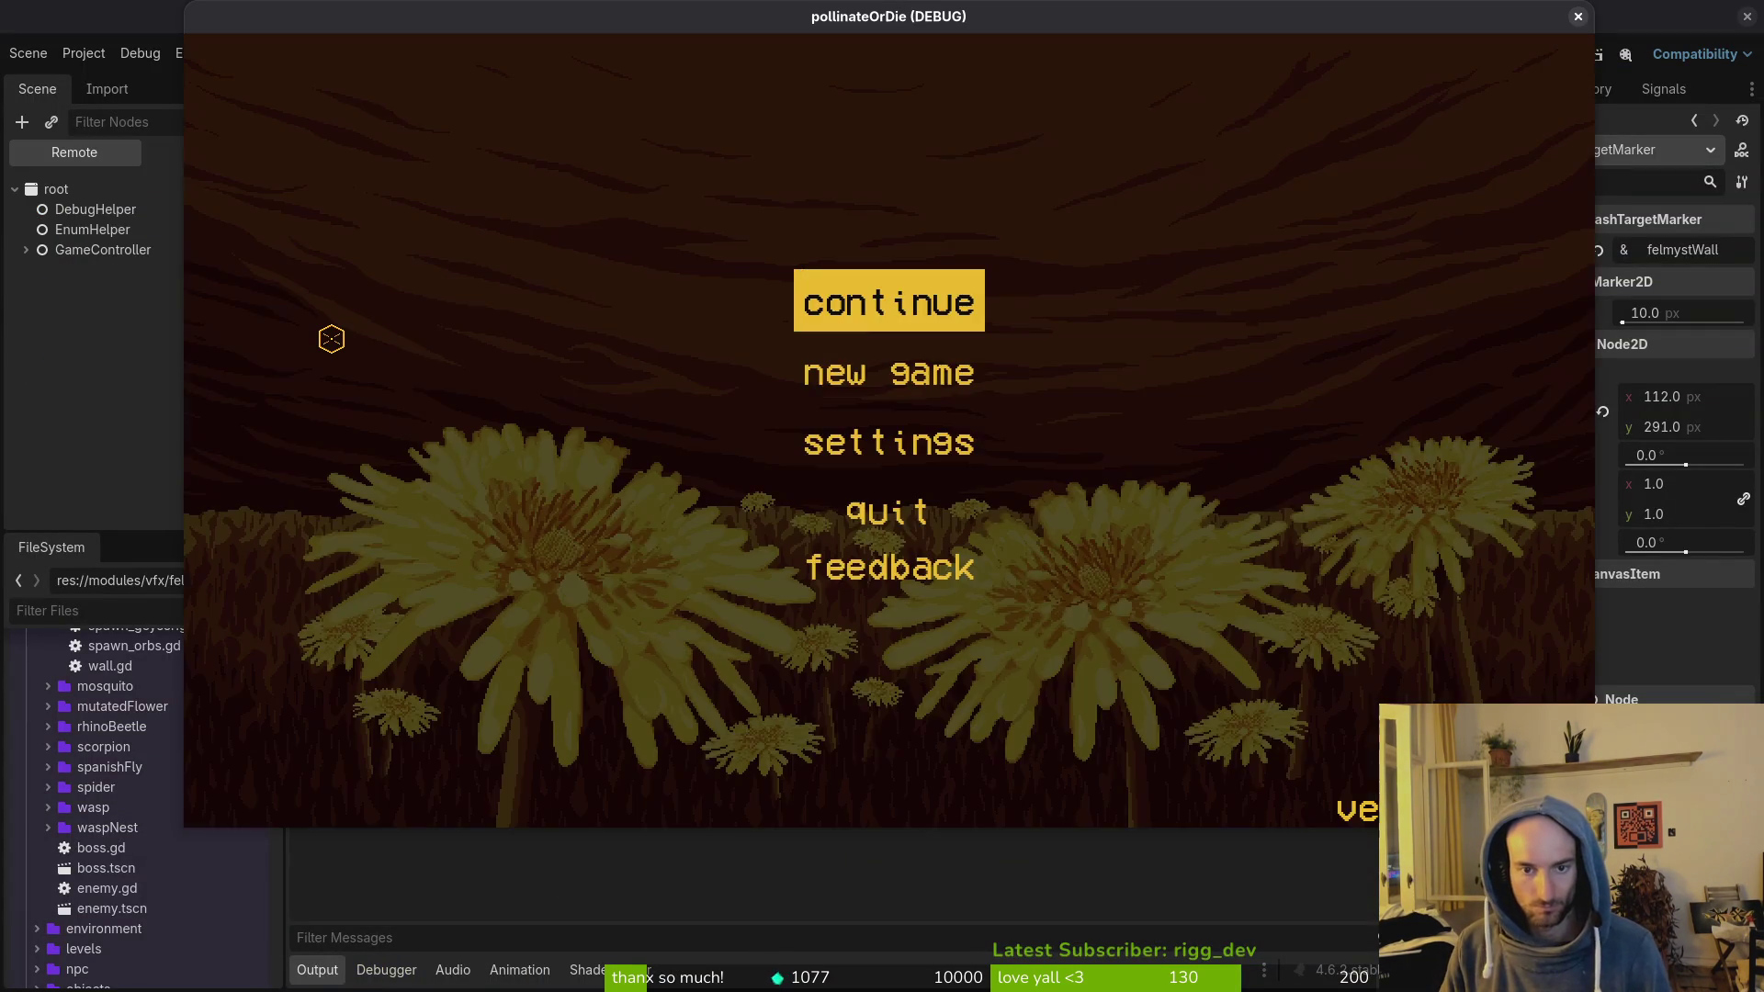
Step: Skip the splash and load the mantis boss level from the debug level select
key("Return")
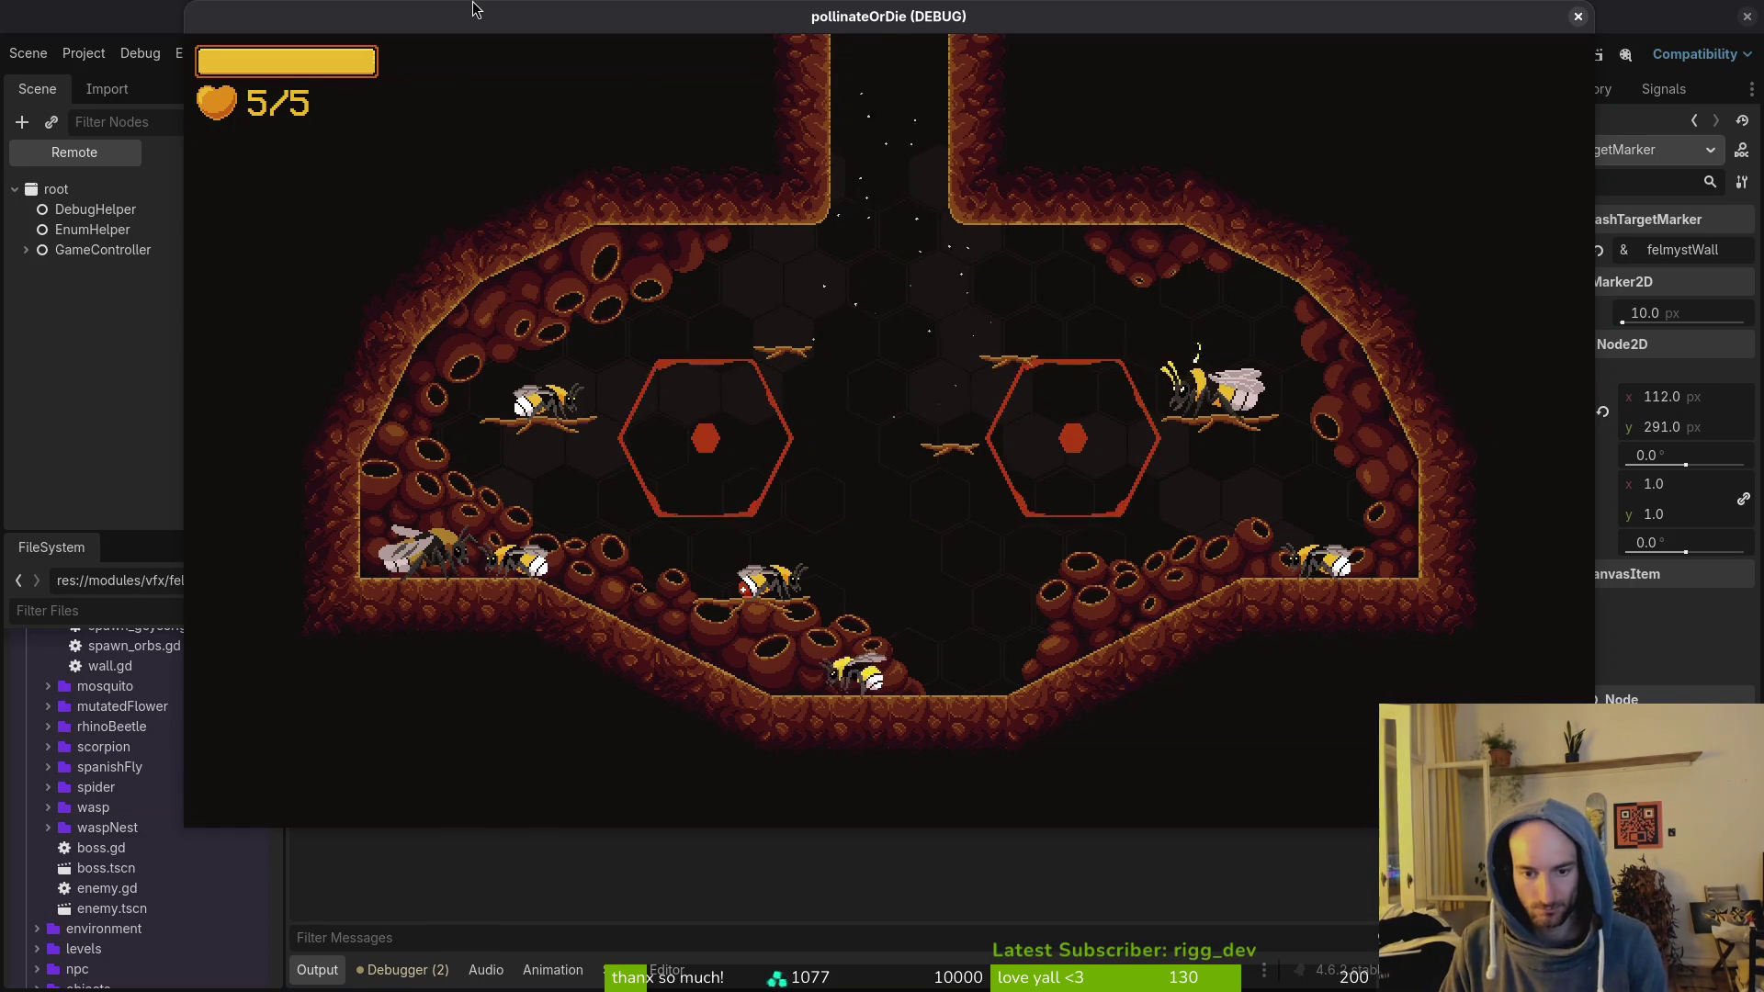
key("Escape")
key("Down")
key("Return")
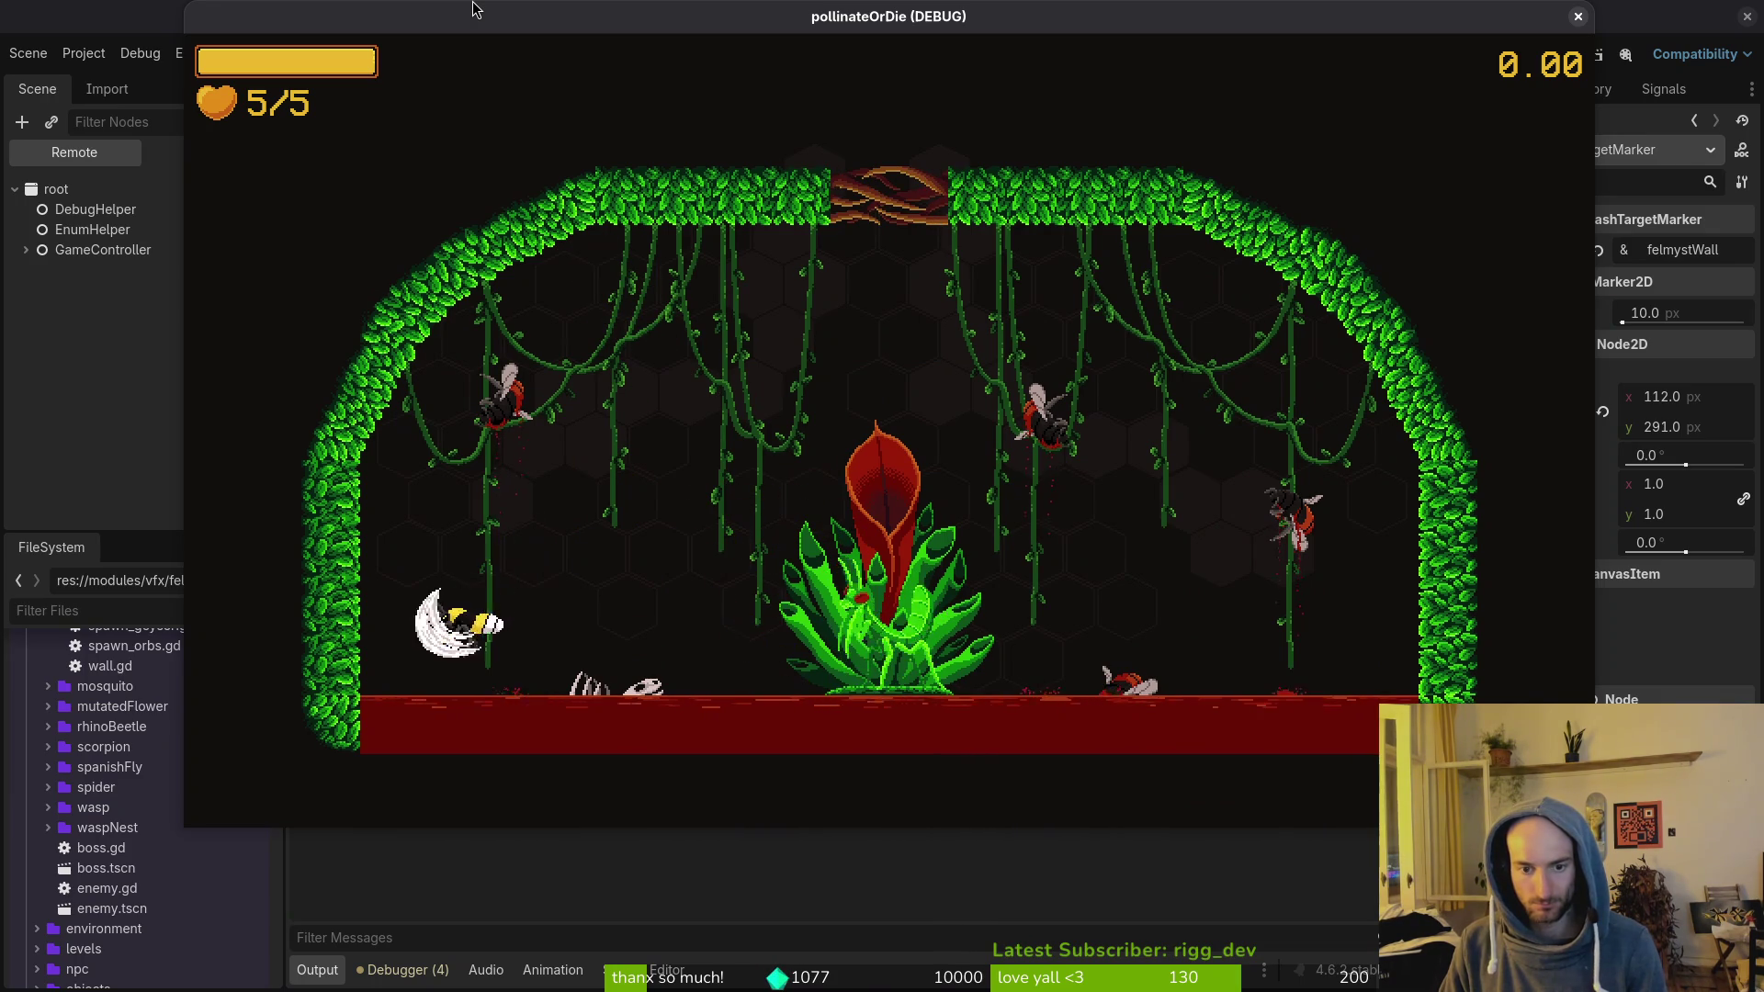
Step: Fight the mantis boss, dodging its slashes and diving in to attack it
key("space")
key("Right")
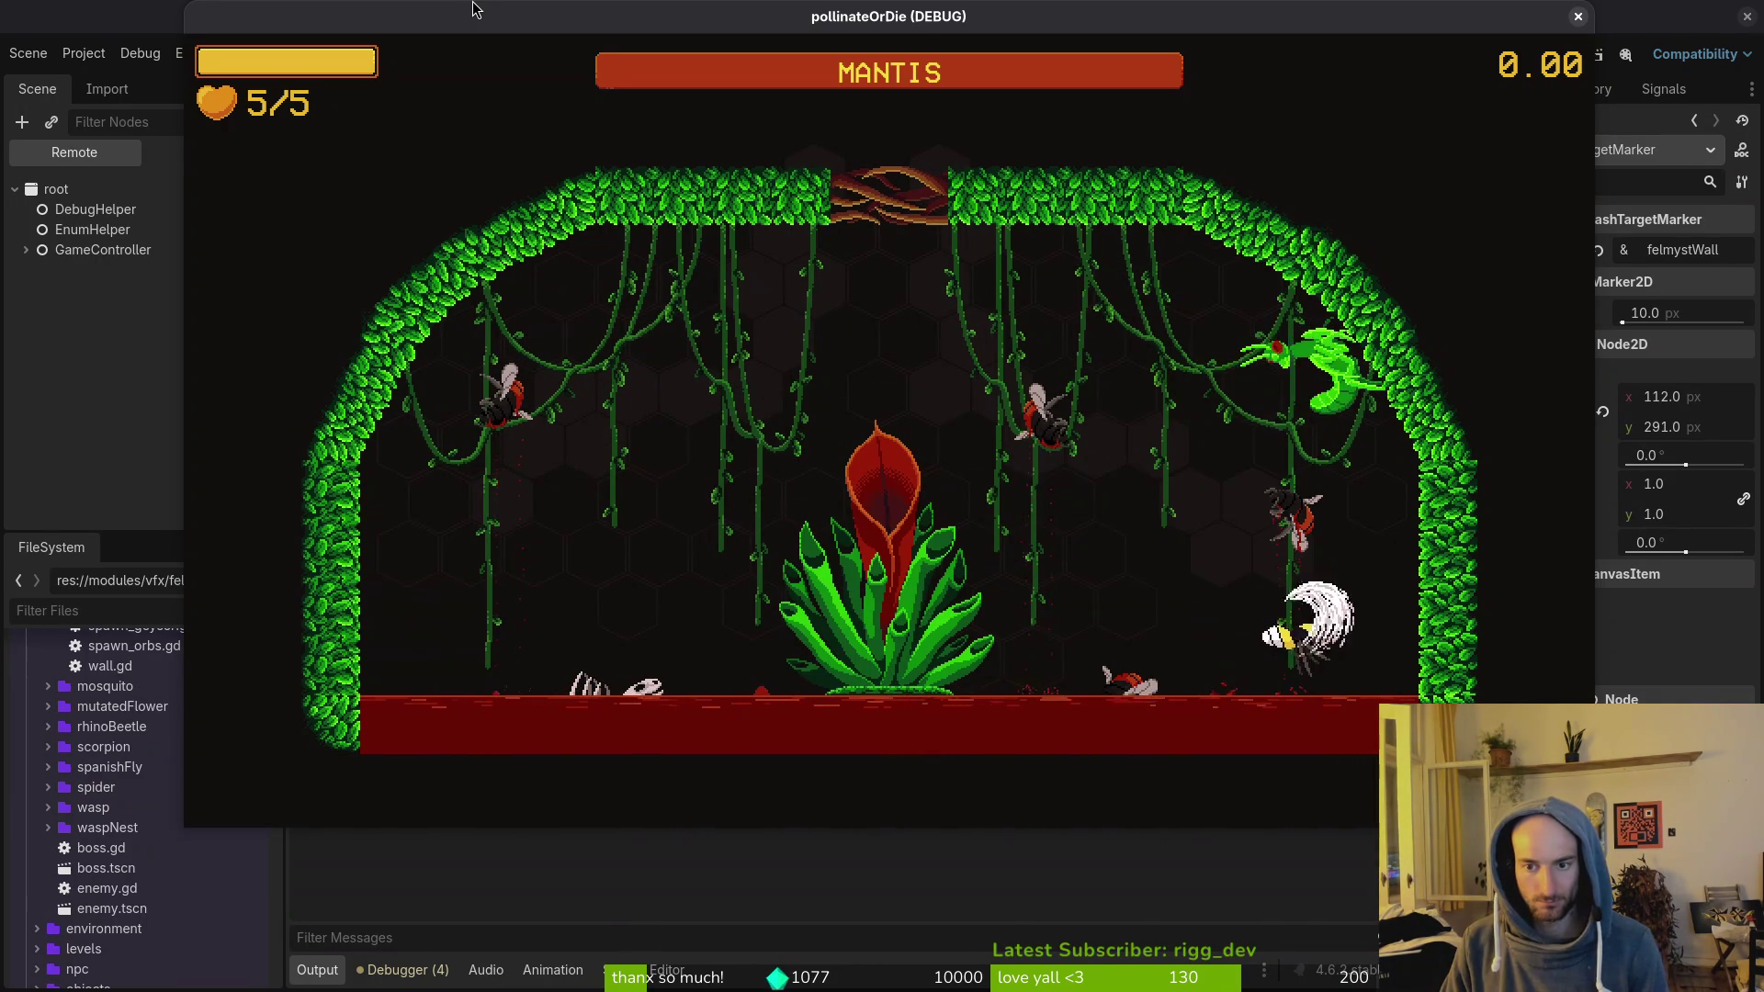
key("Left")
key("Left")
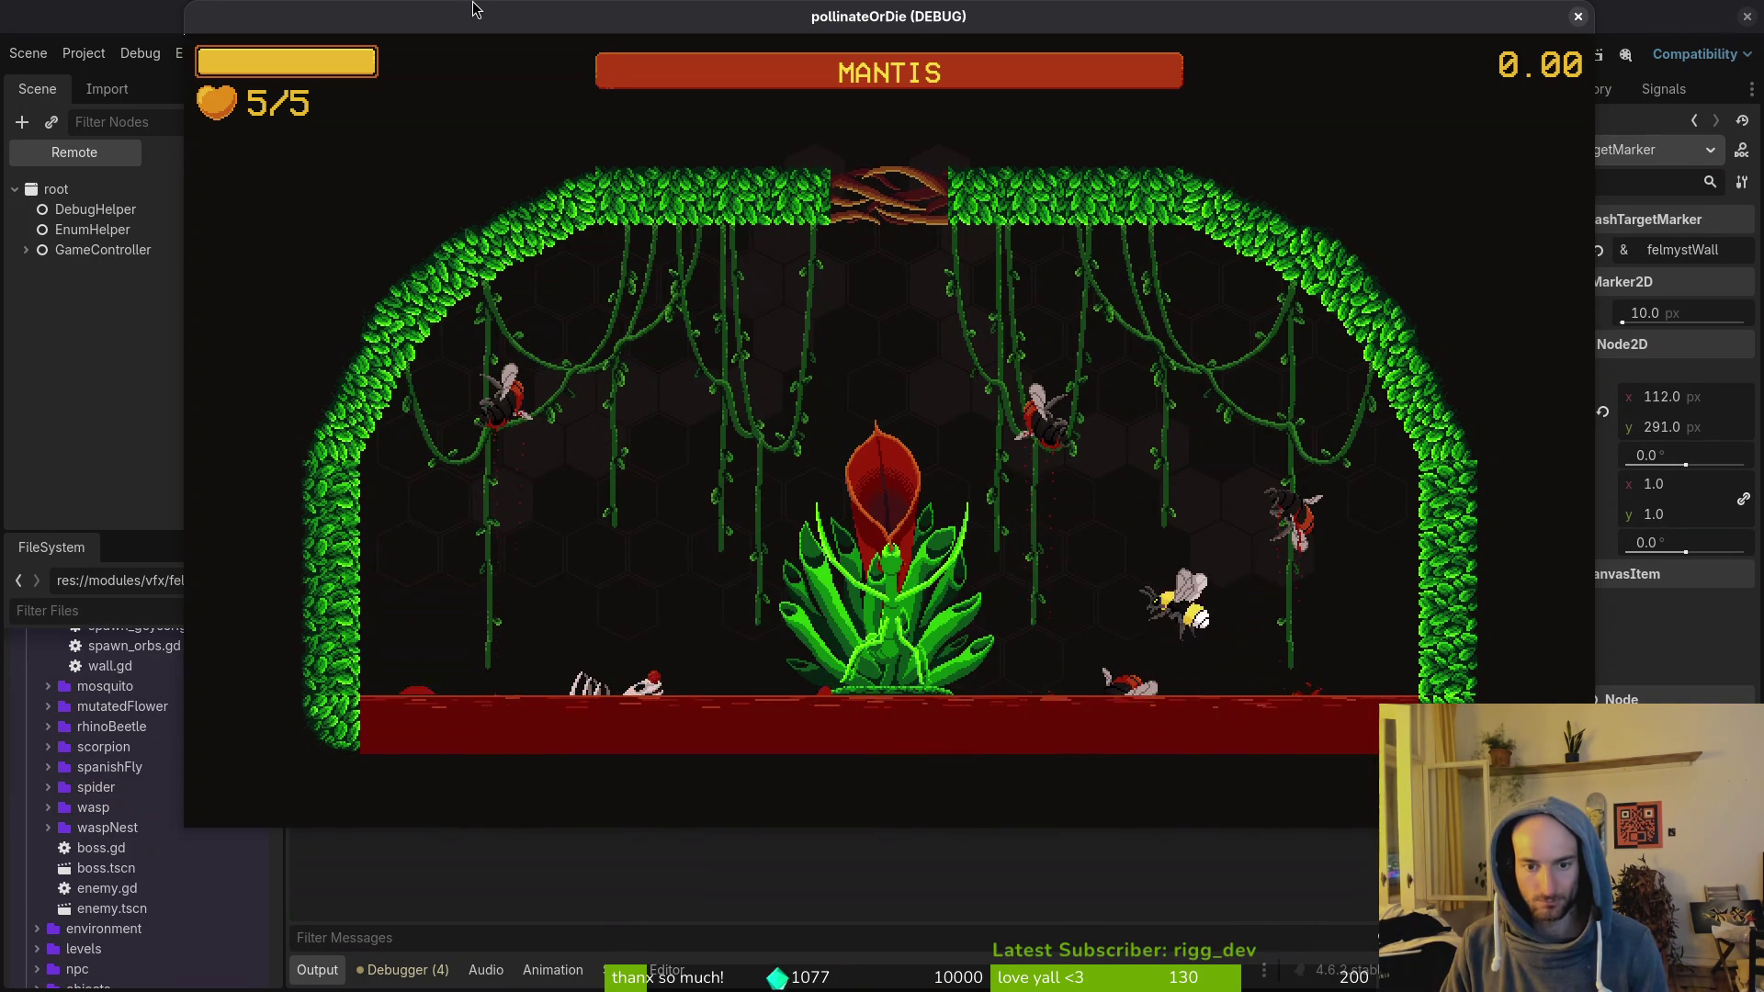
key("Right")
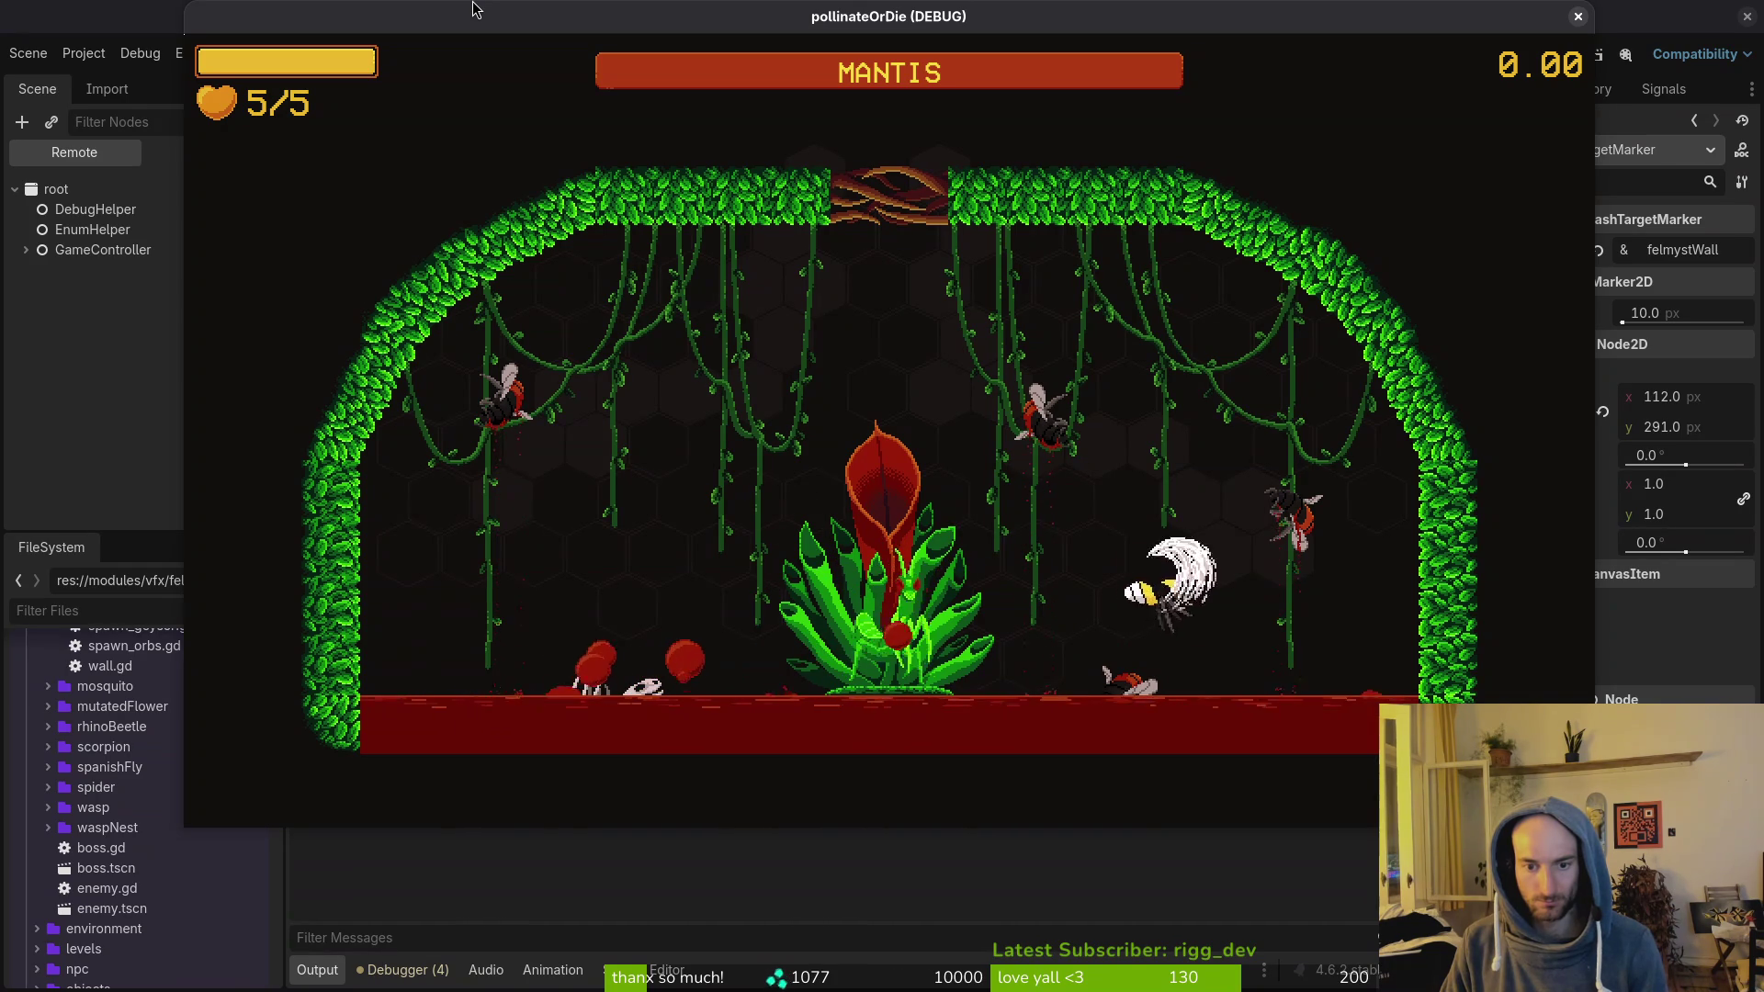
key("Left")
key("Left")
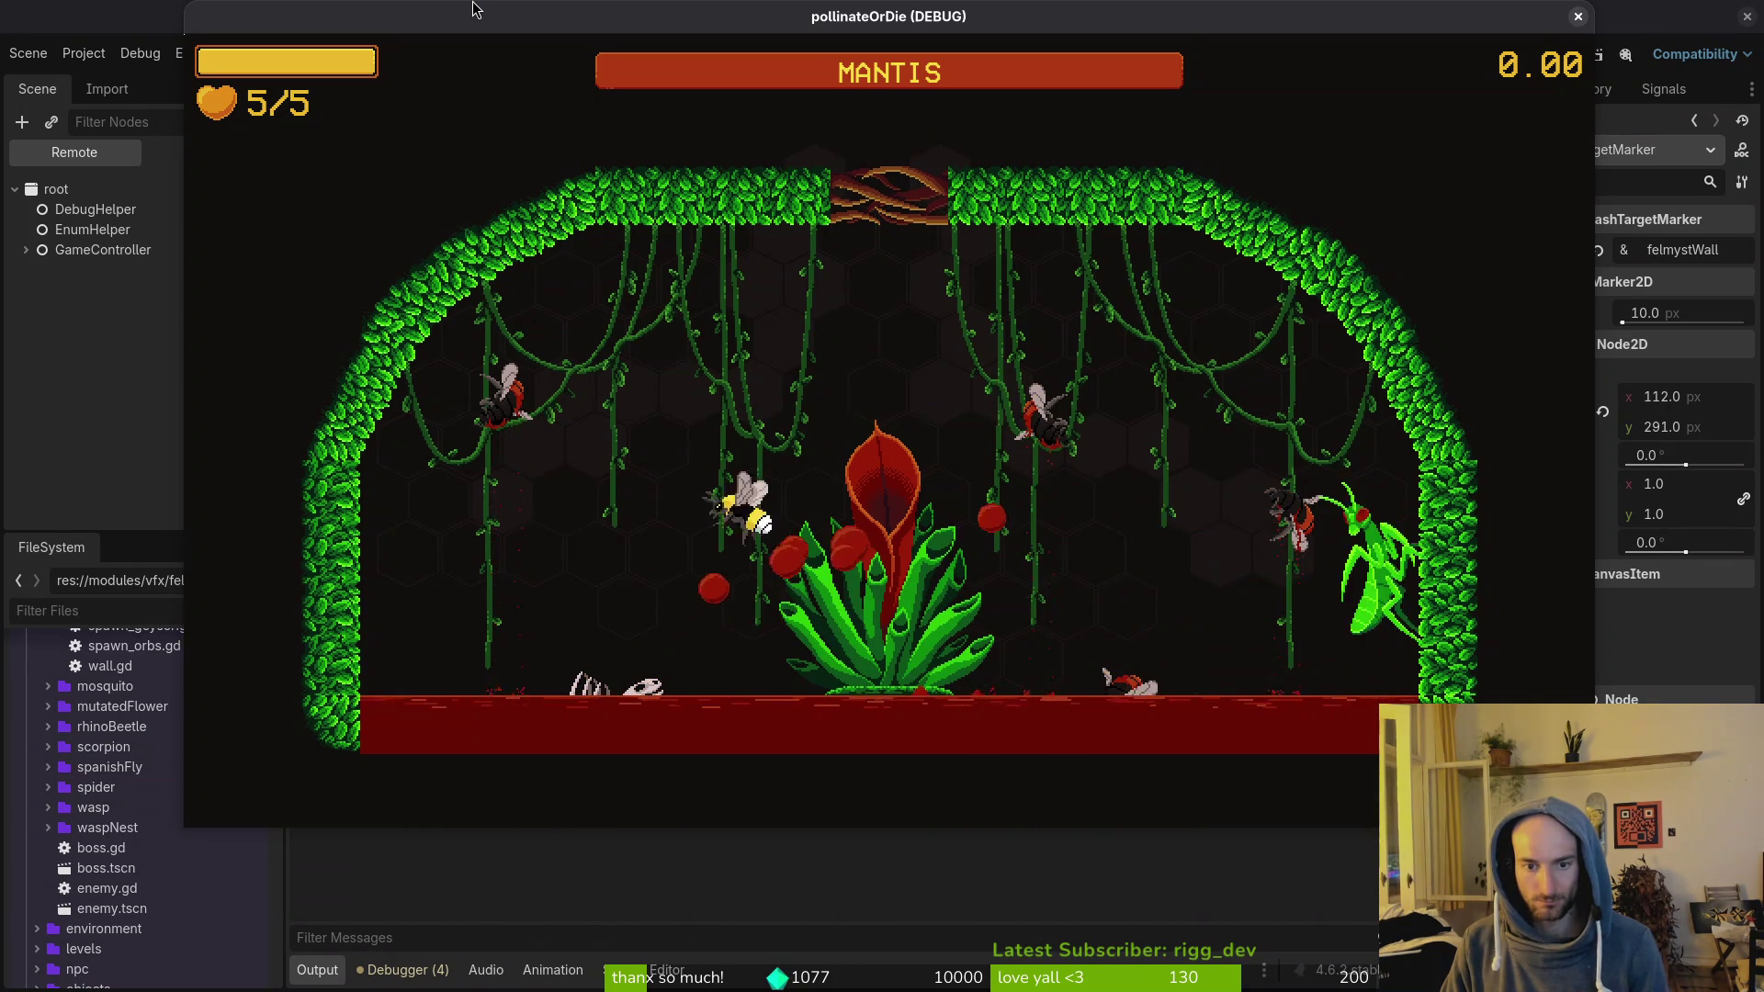
key("Right")
key("Left")
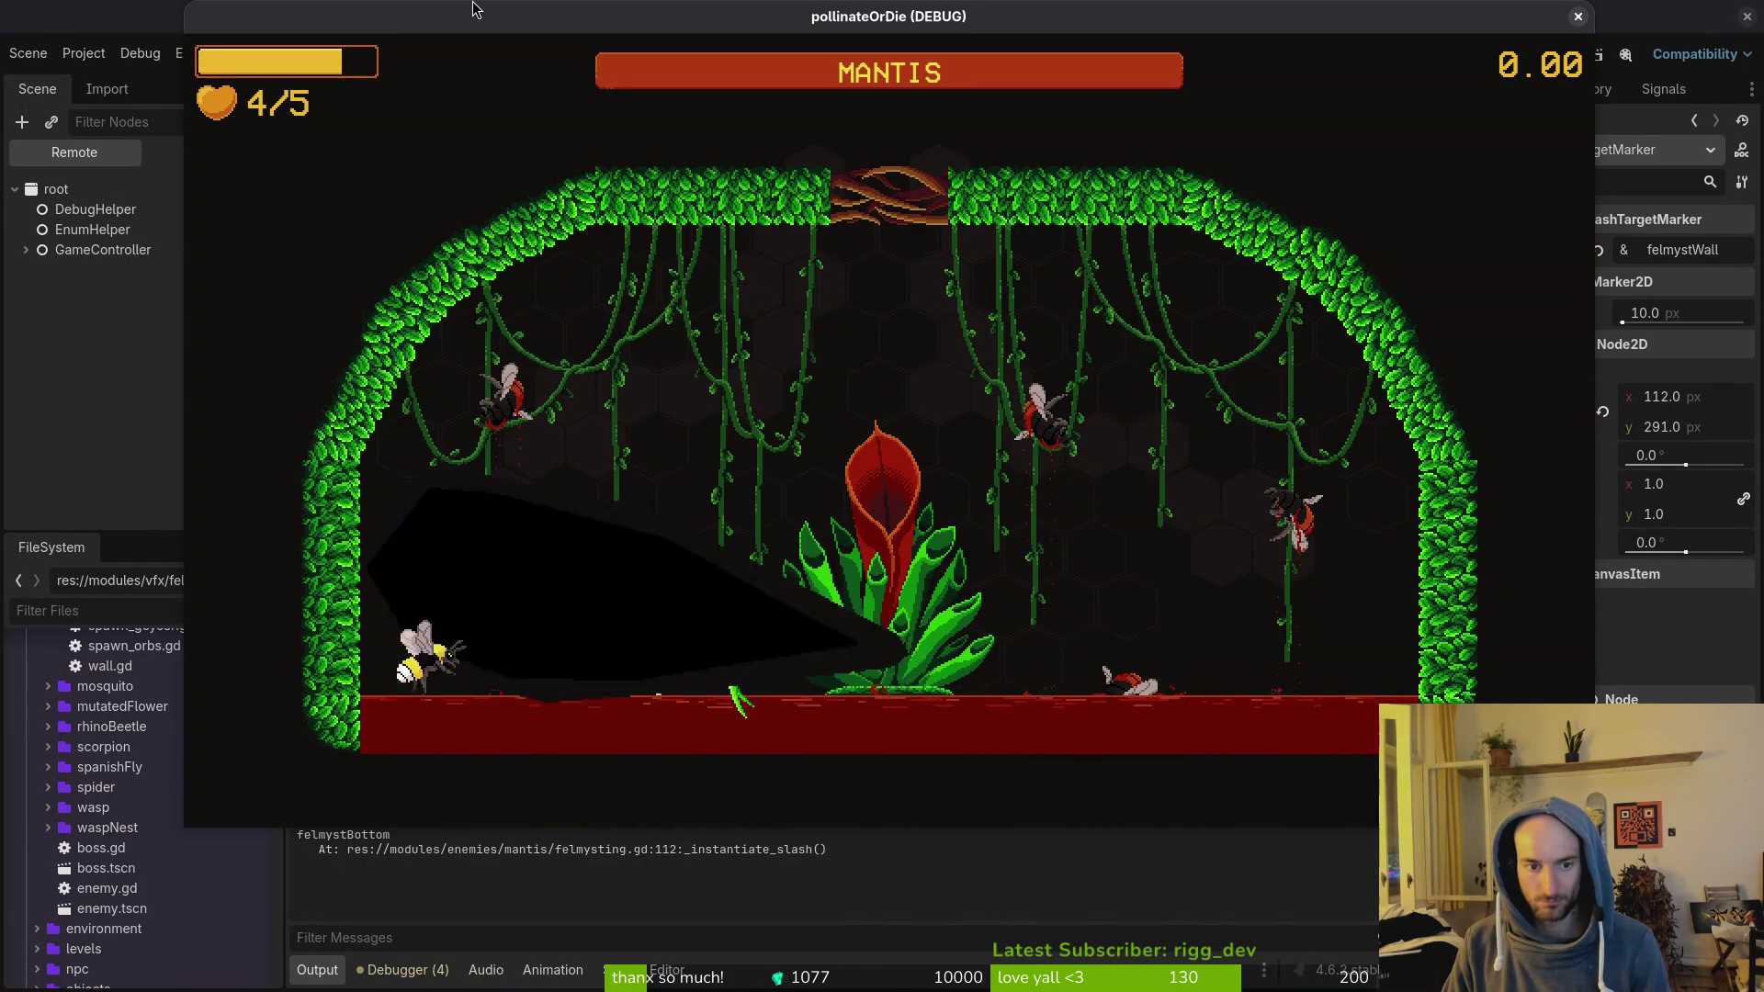
key("Right")
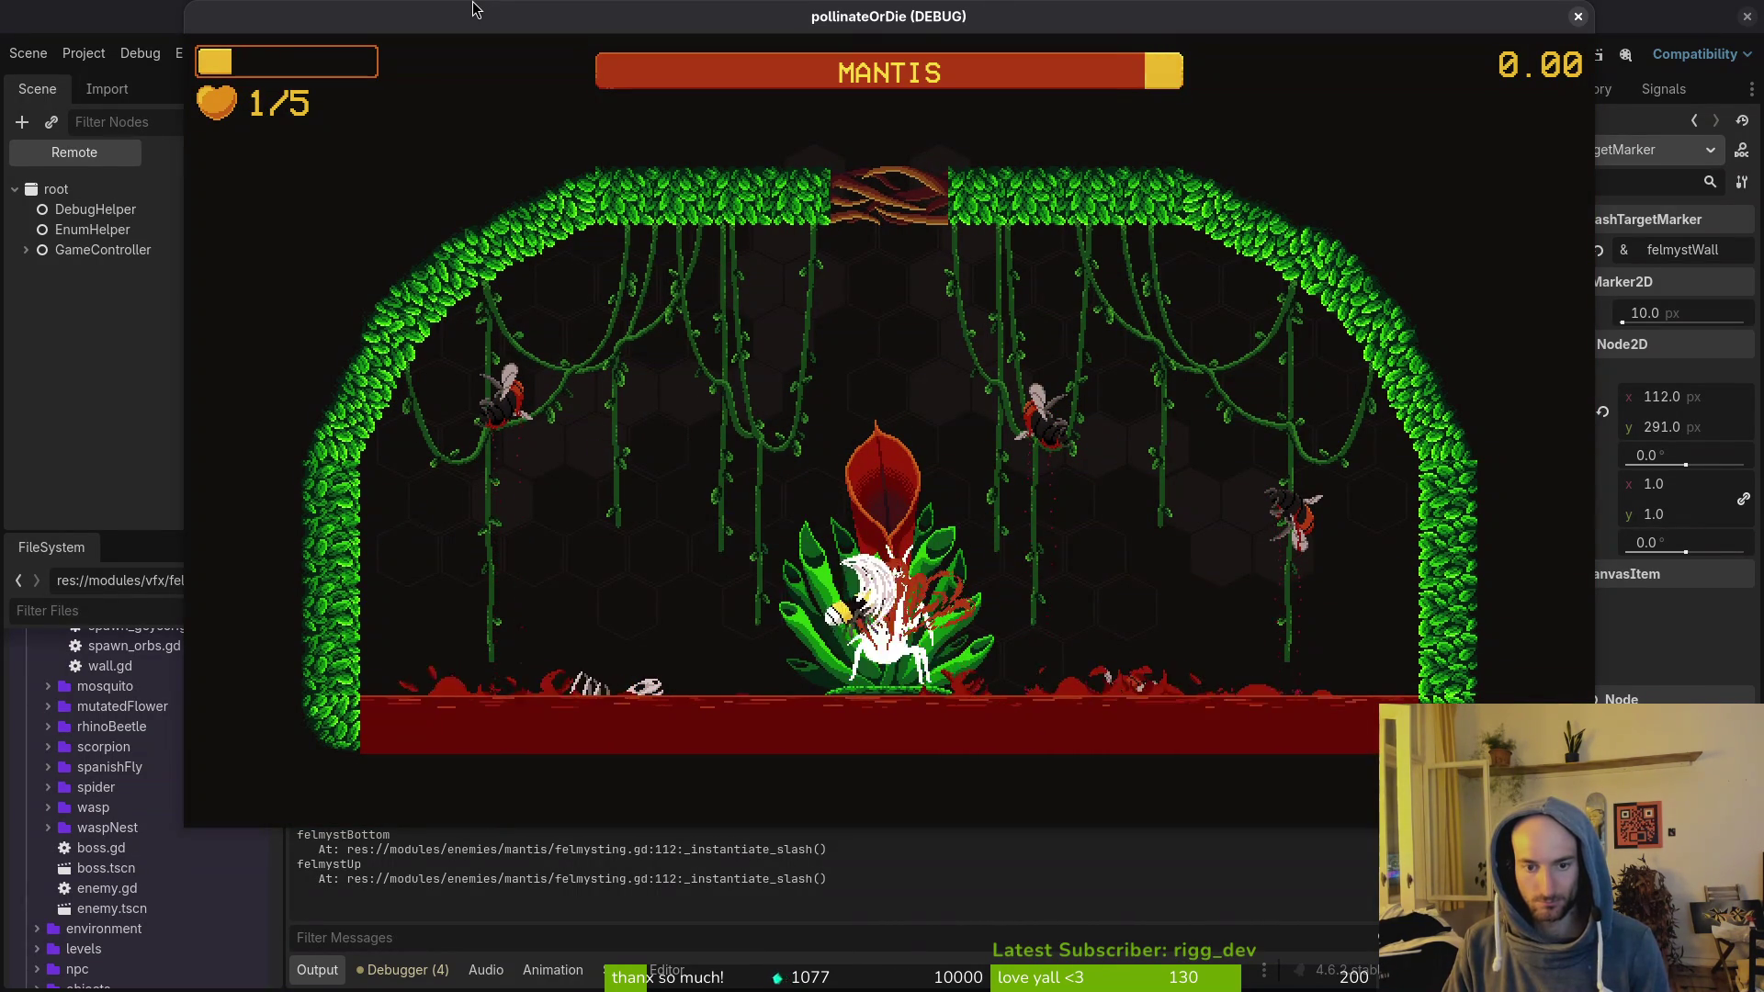
key("Up")
key("Left")
key("Right")
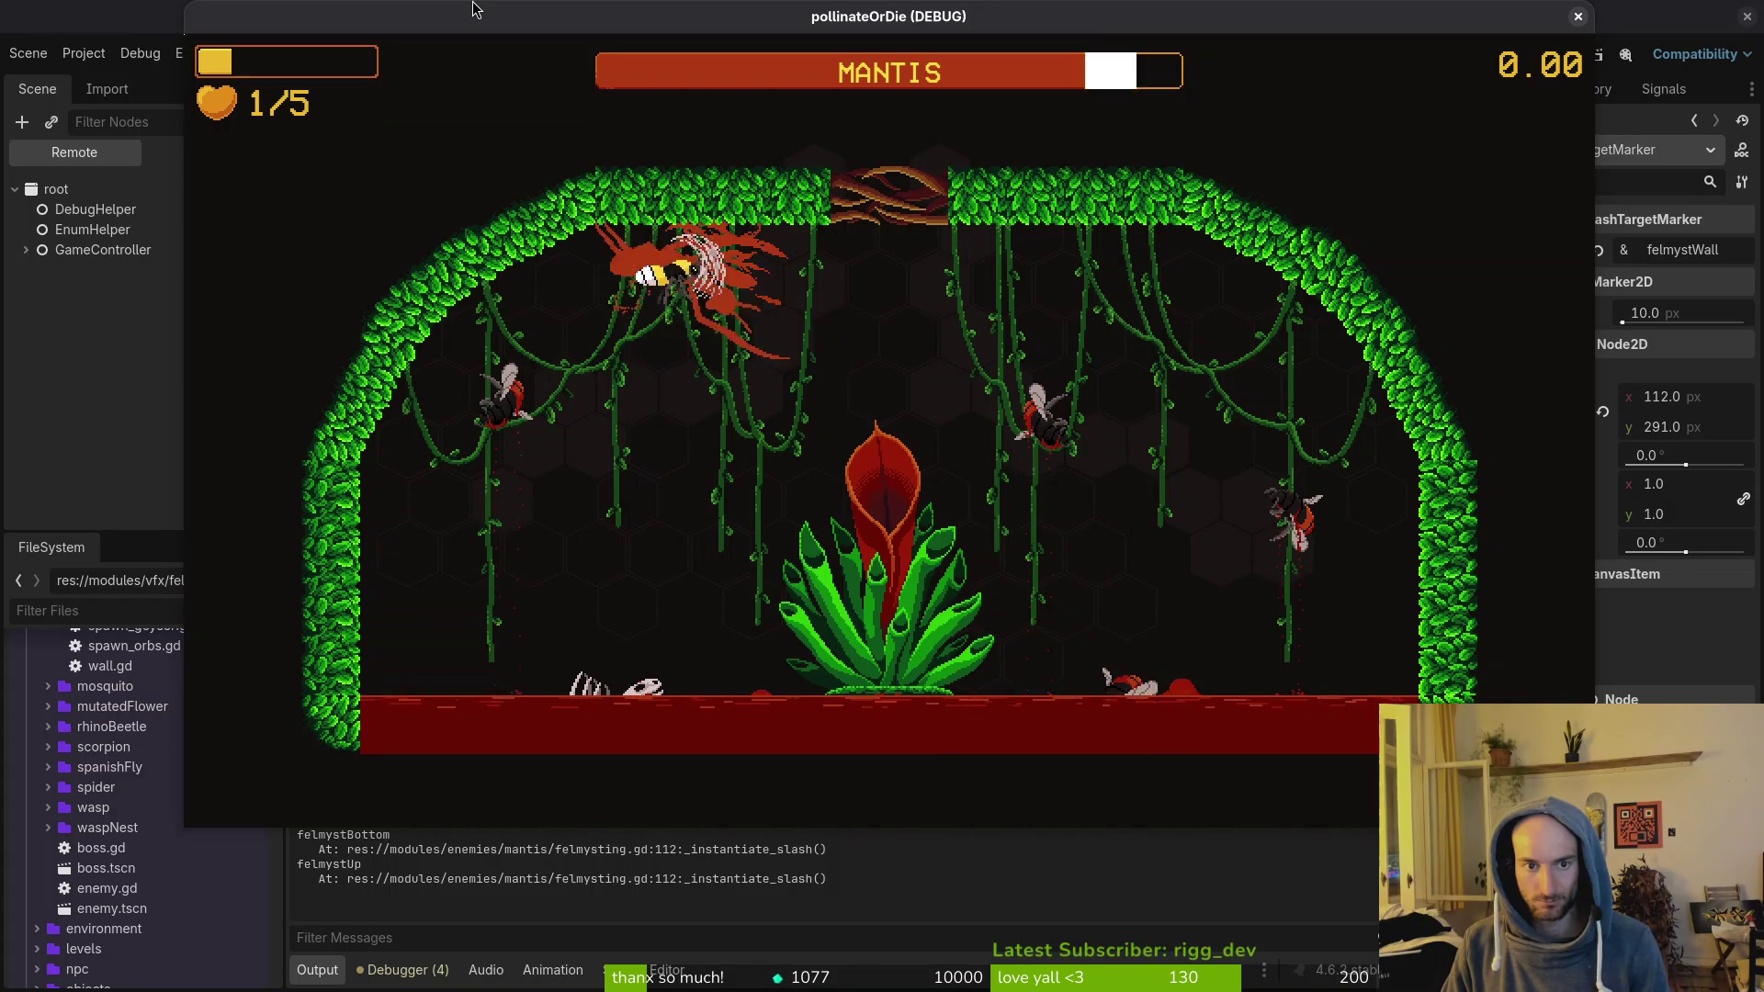
key("Down")
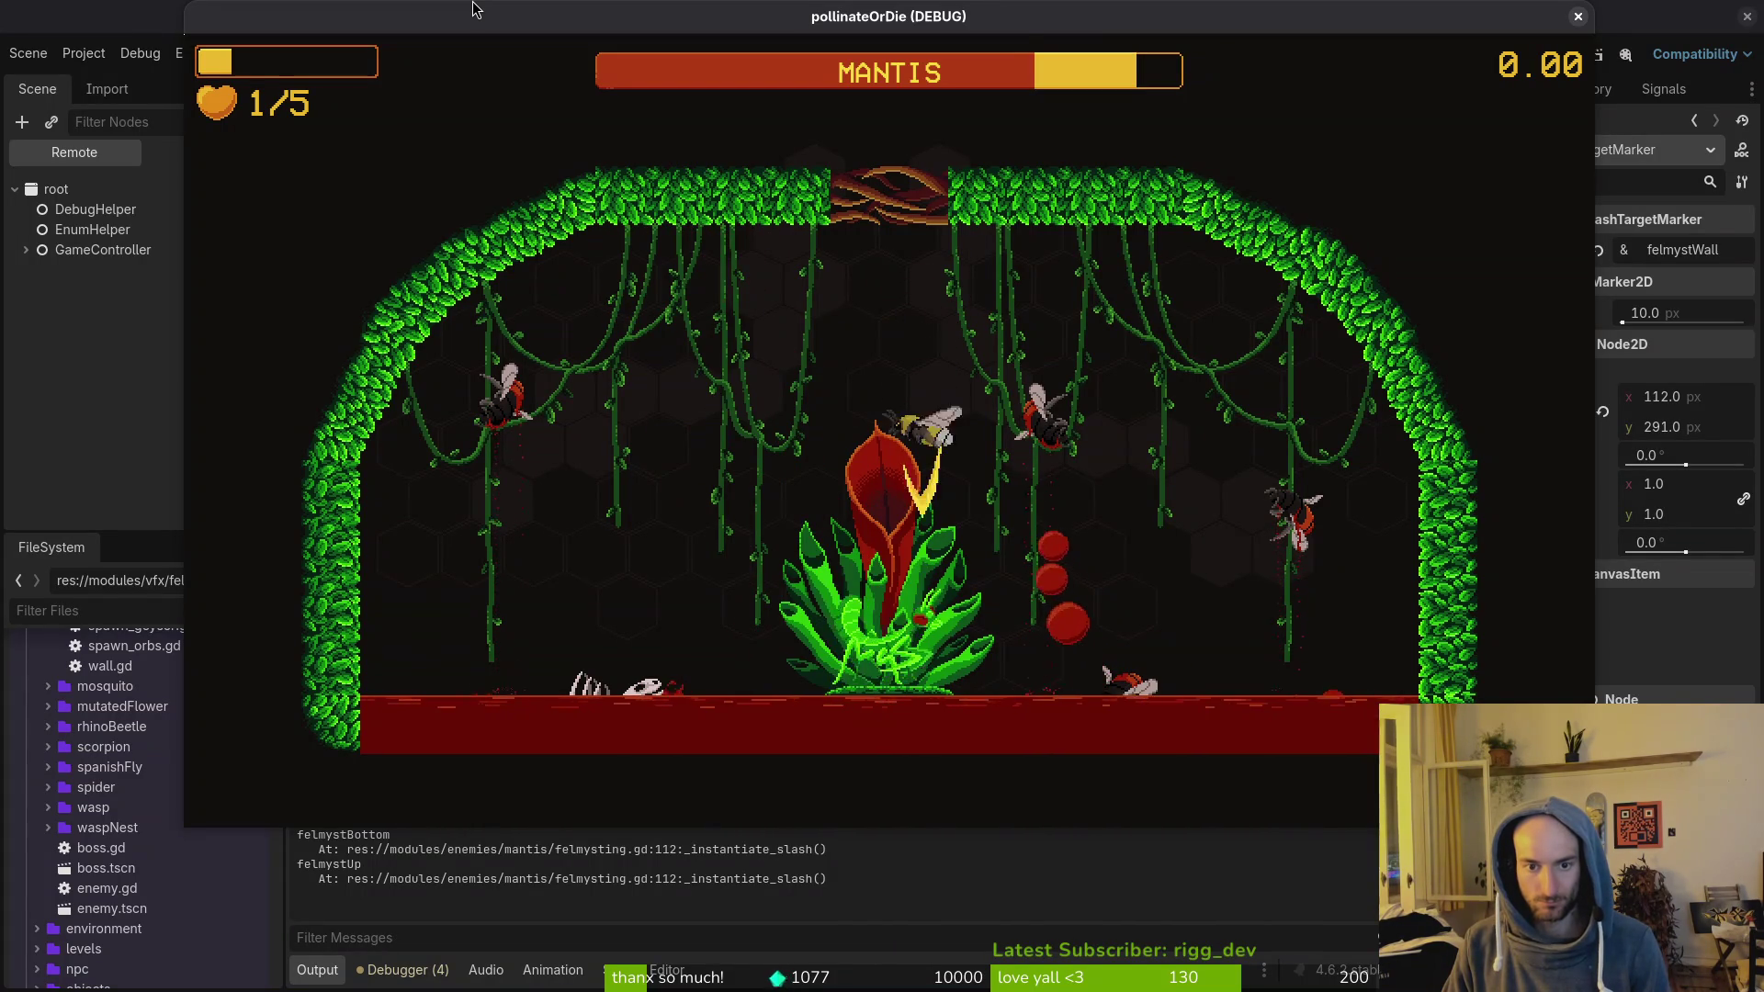
key("Right")
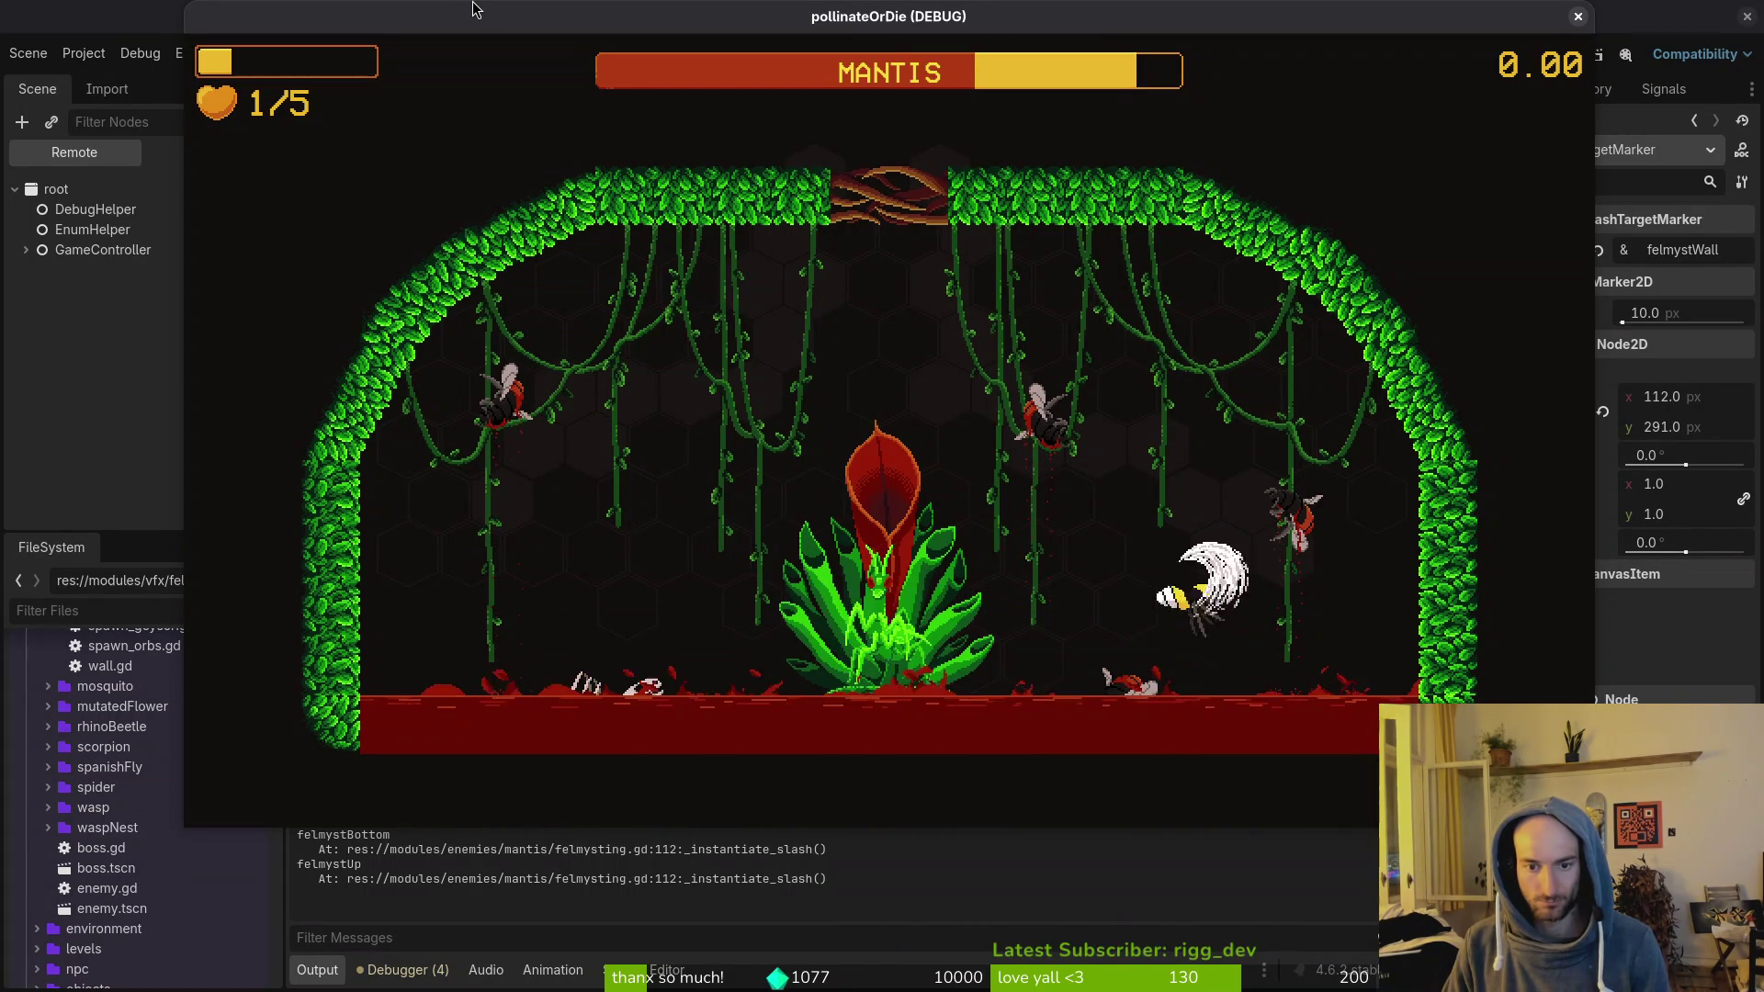
key("Left")
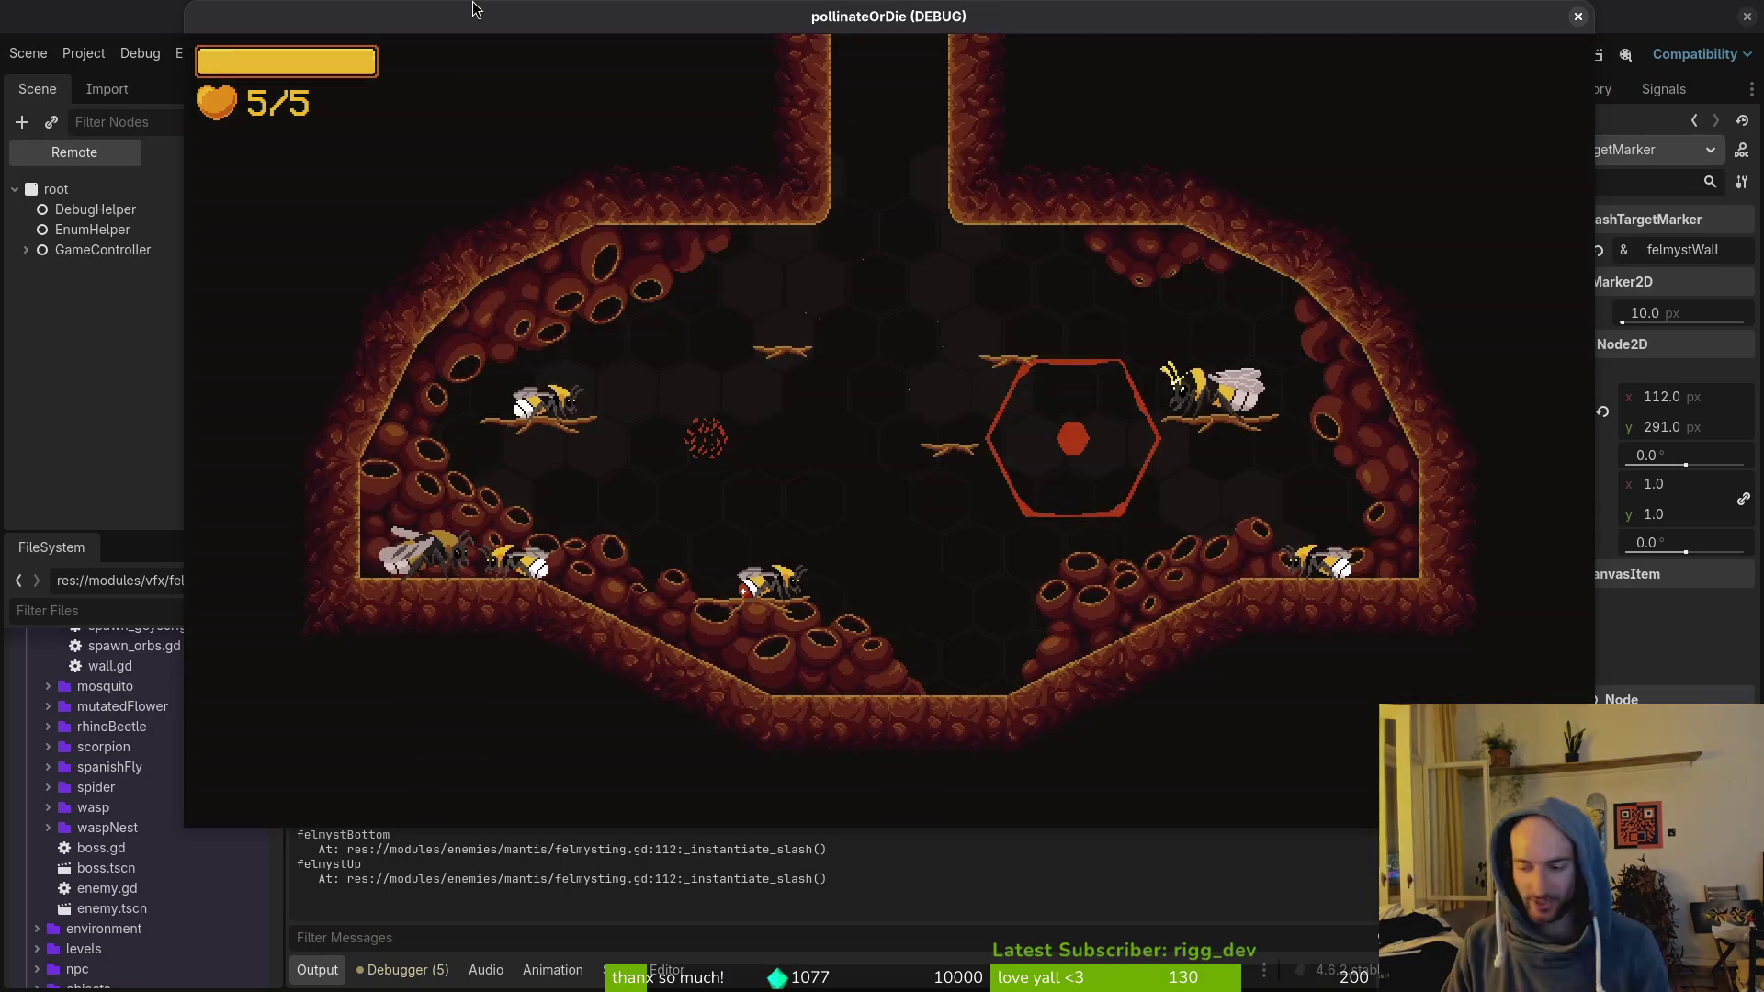
Step: After dying, reload the mantis boss arena from the debug level list
key("Escape")
key("Return")
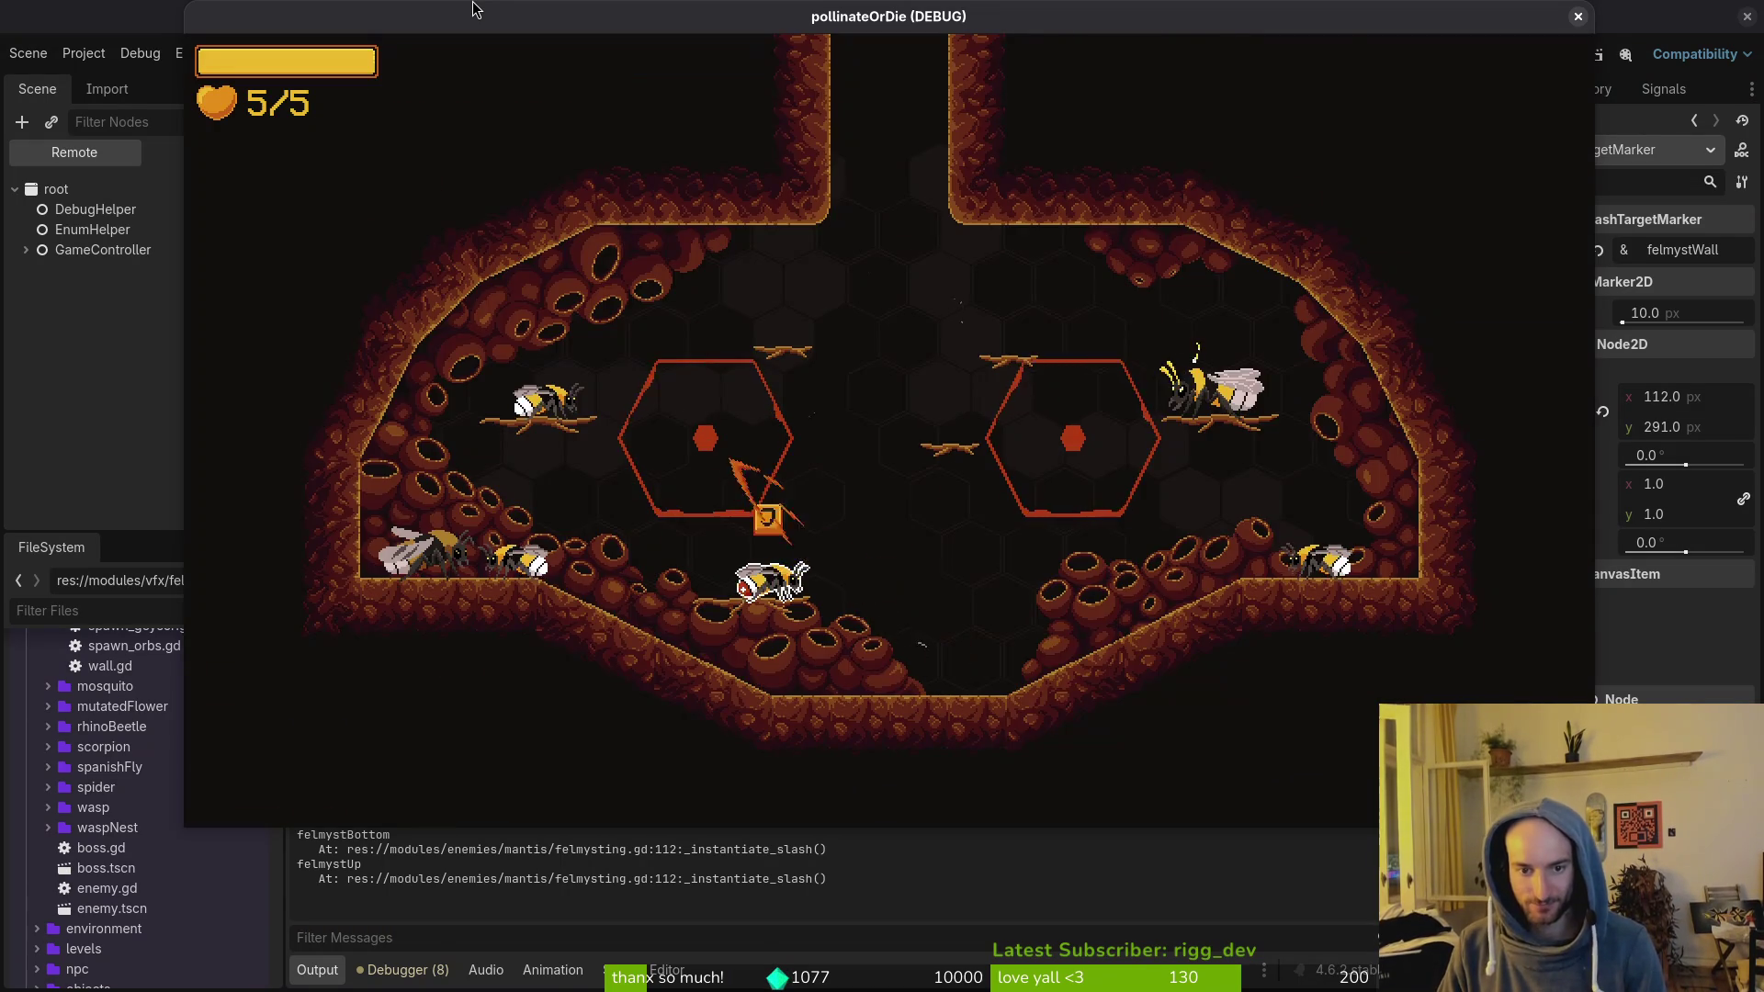
key("Escape")
key("Down")
key("Return")
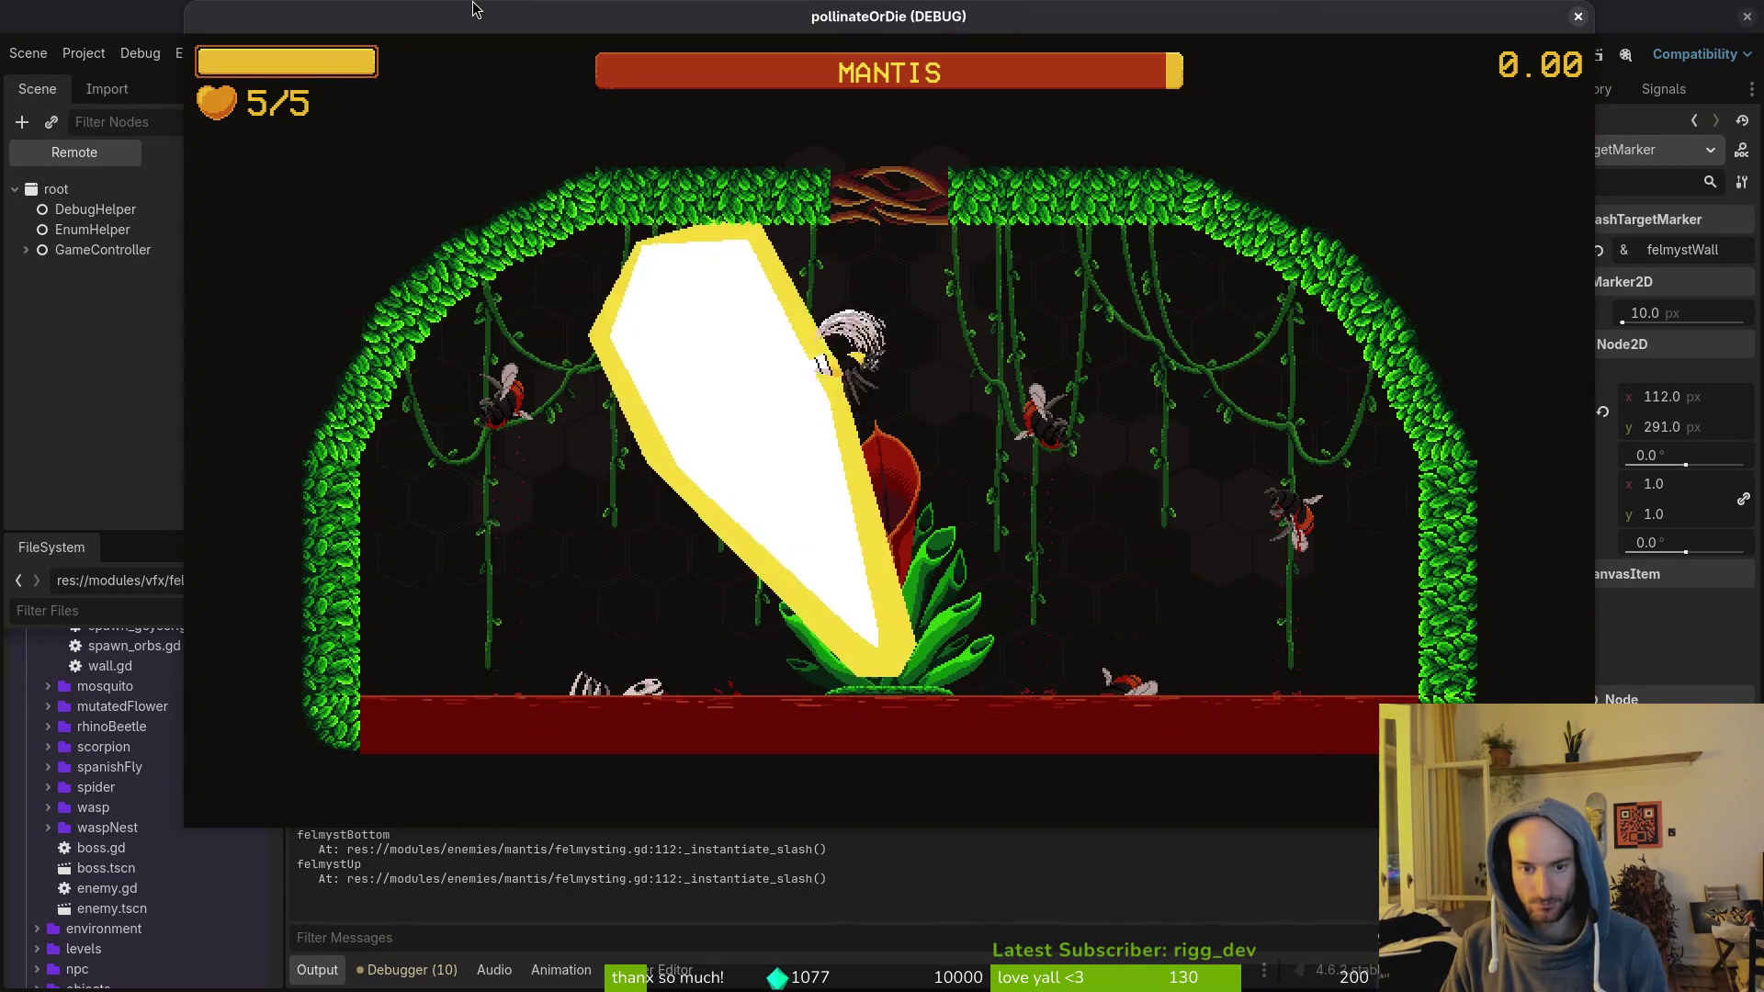
key("Escape")
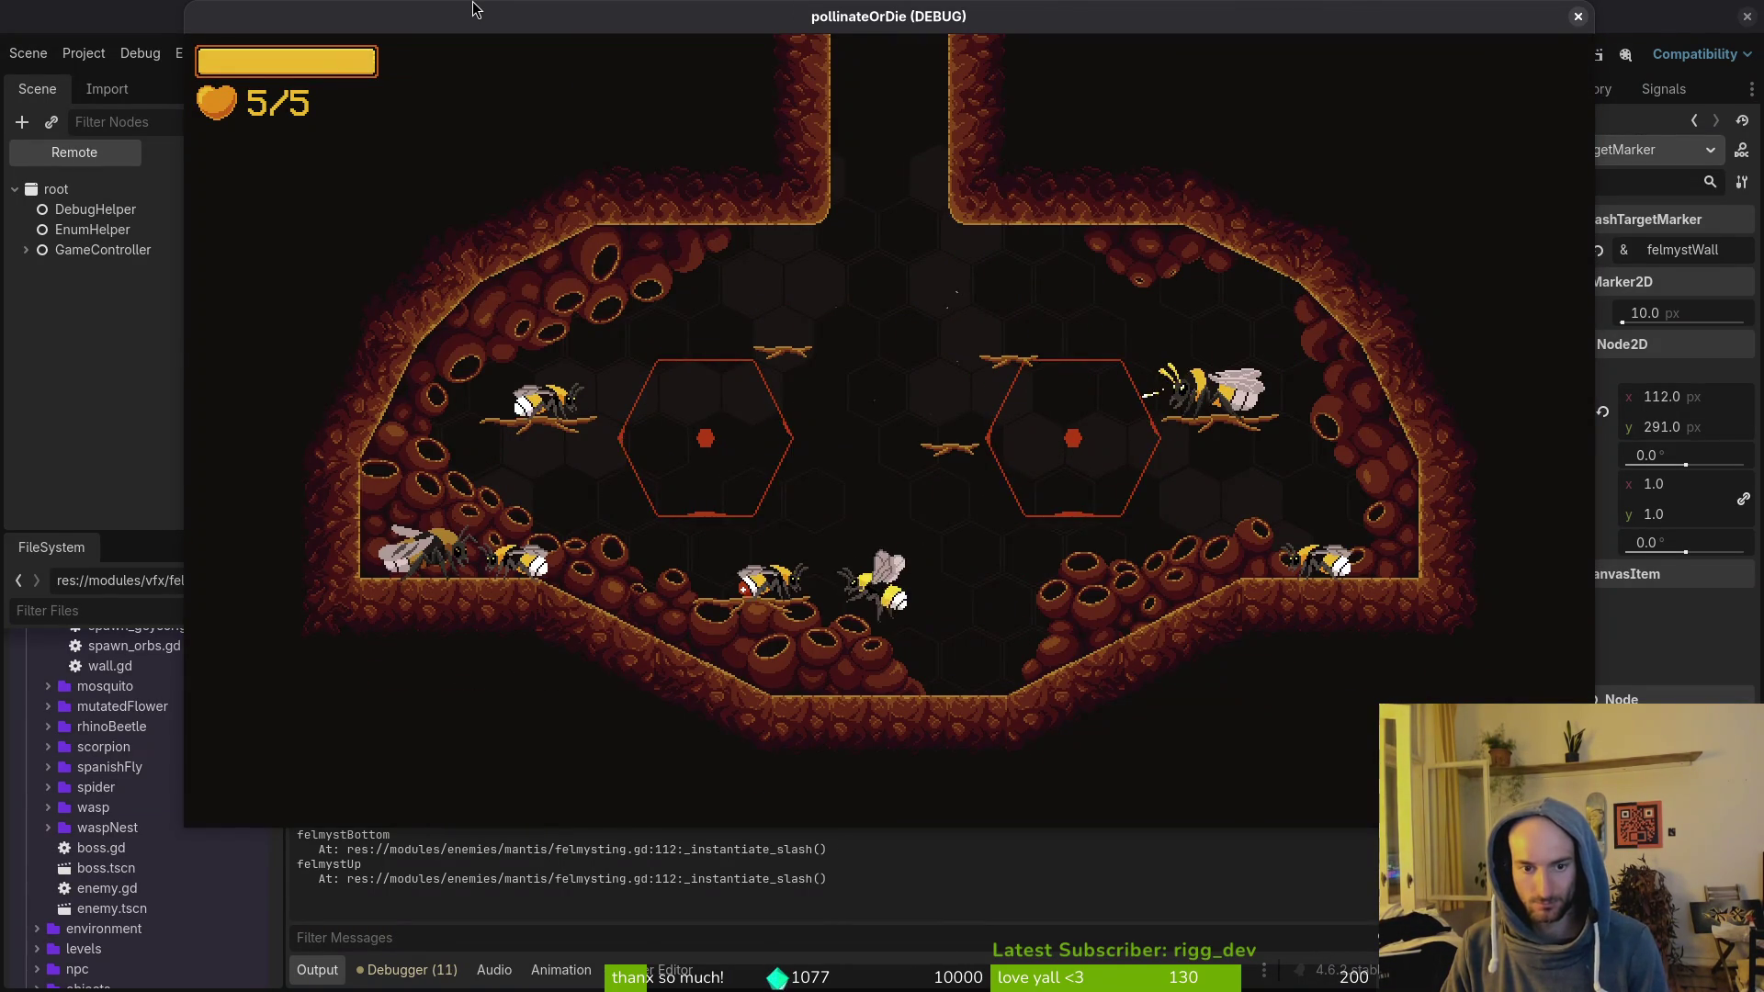
key("Escape")
key("Down")
key("Left")
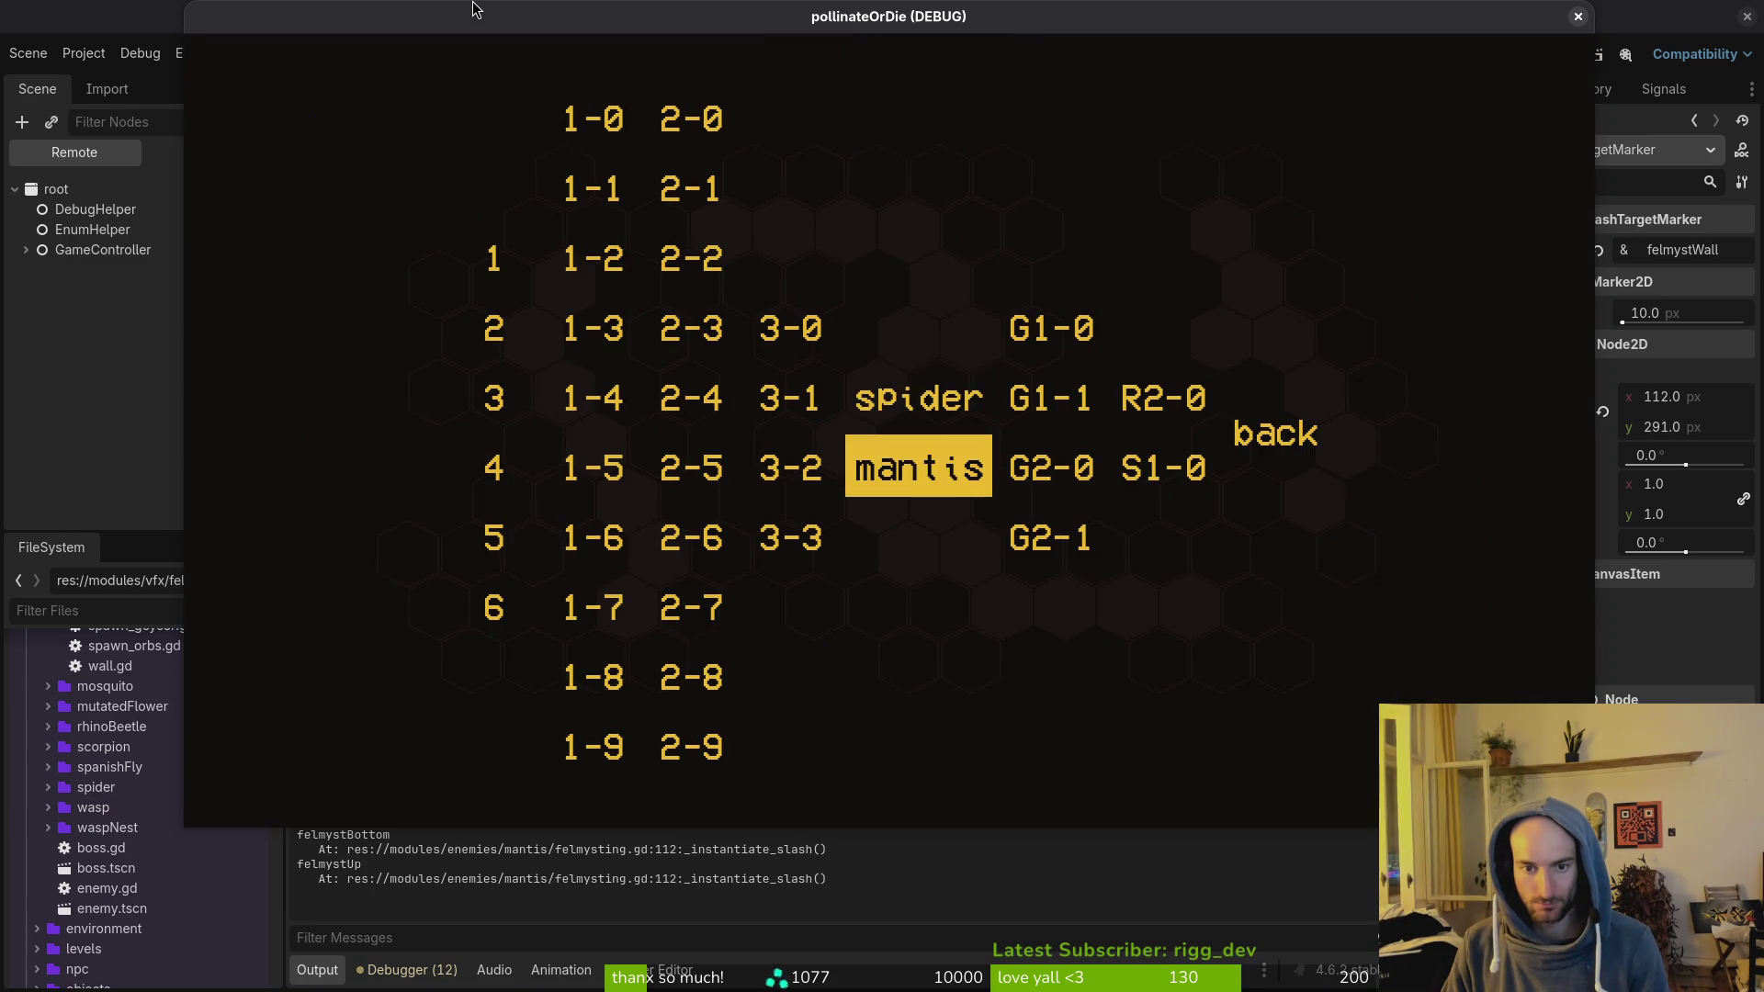
key("Return")
Step: Fight the mantis again around the plant and left wall, then restart the fight
key("Down")
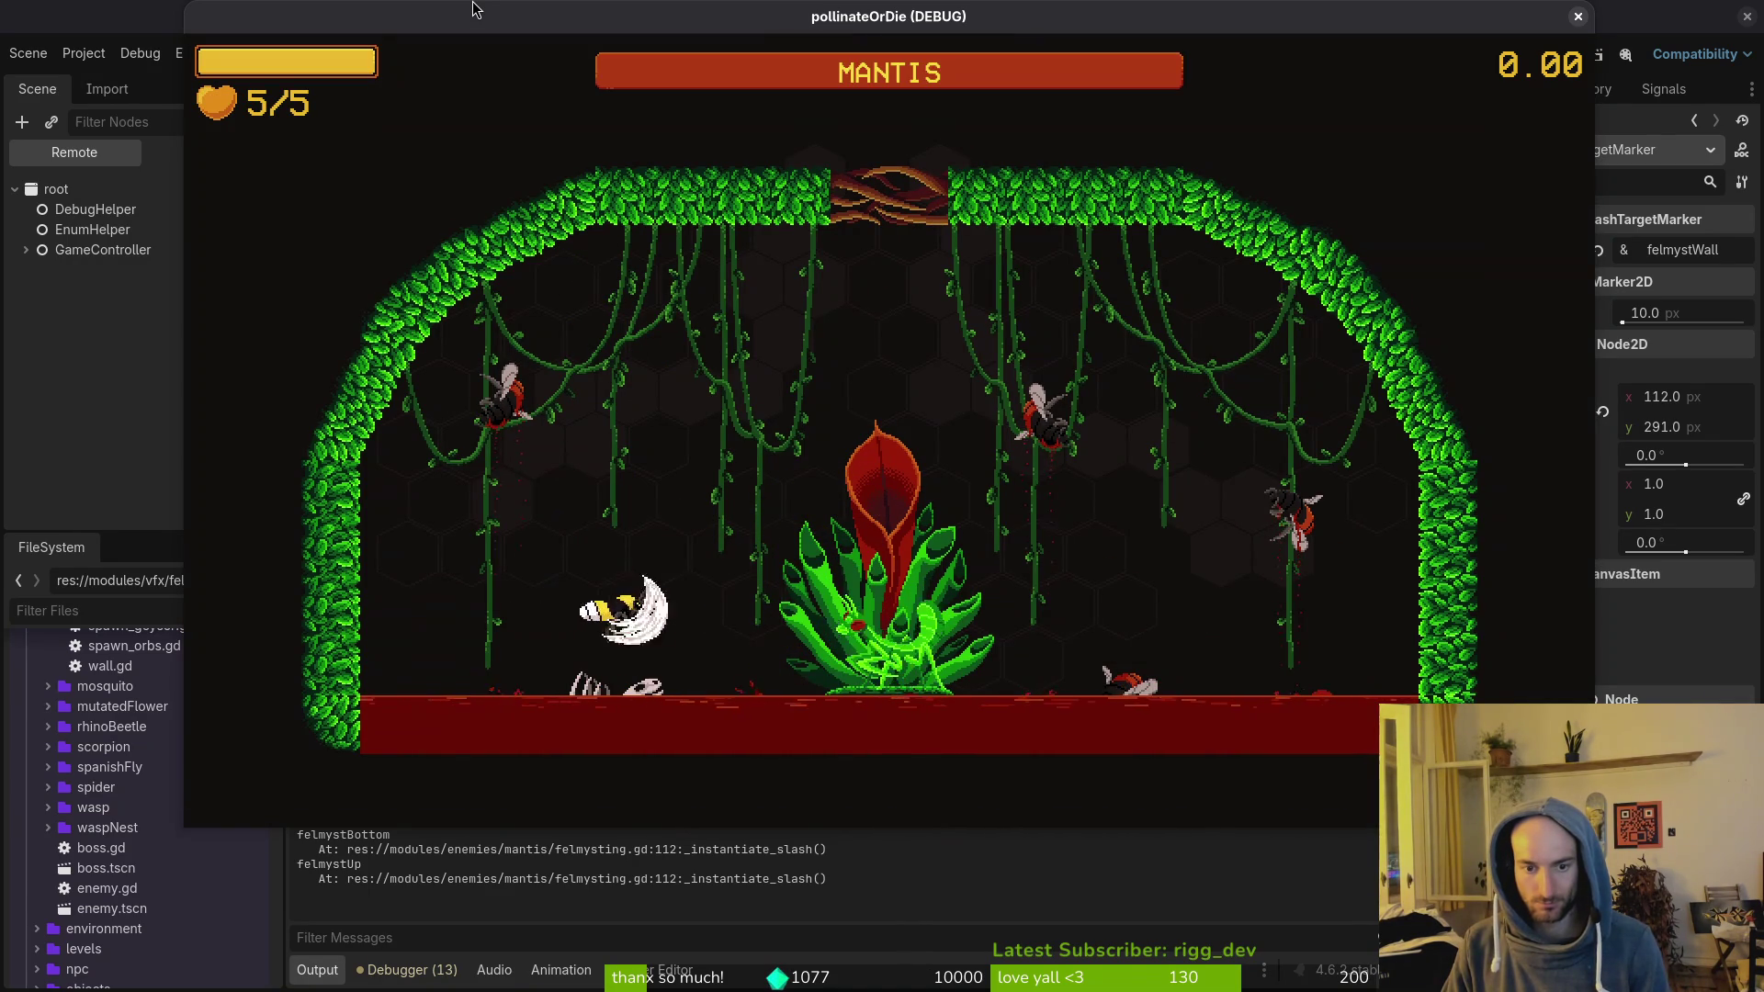
key("Left")
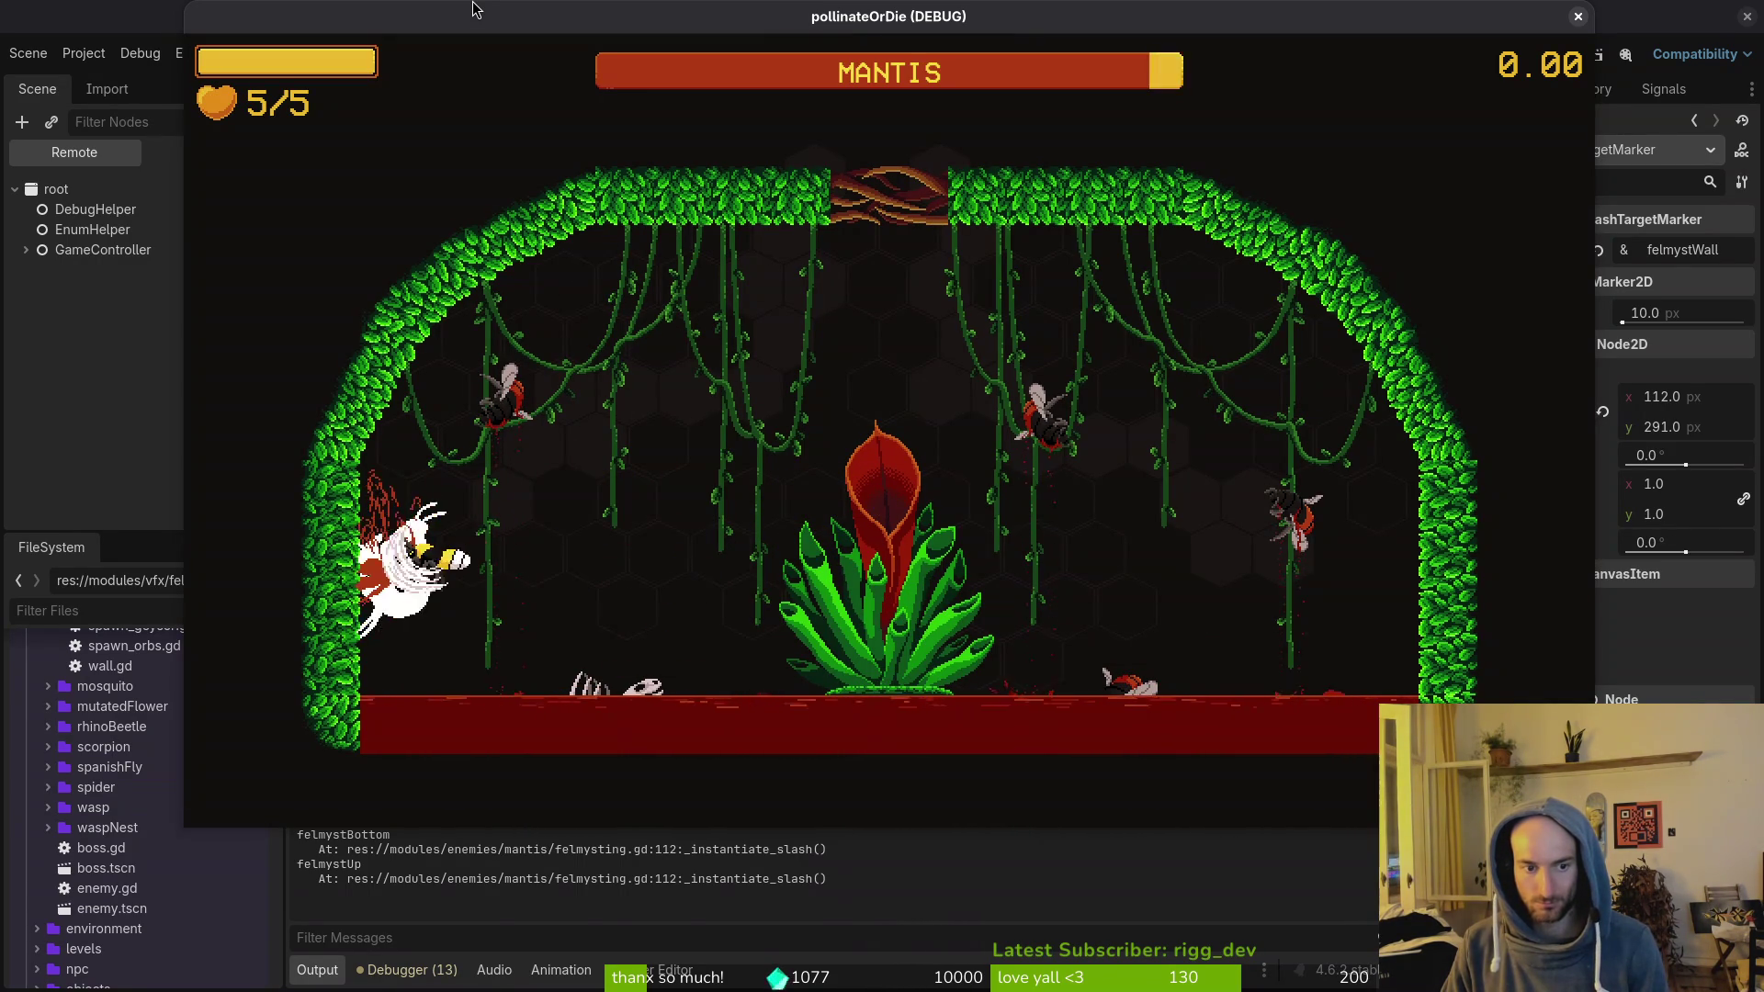
key("Right")
key("Down")
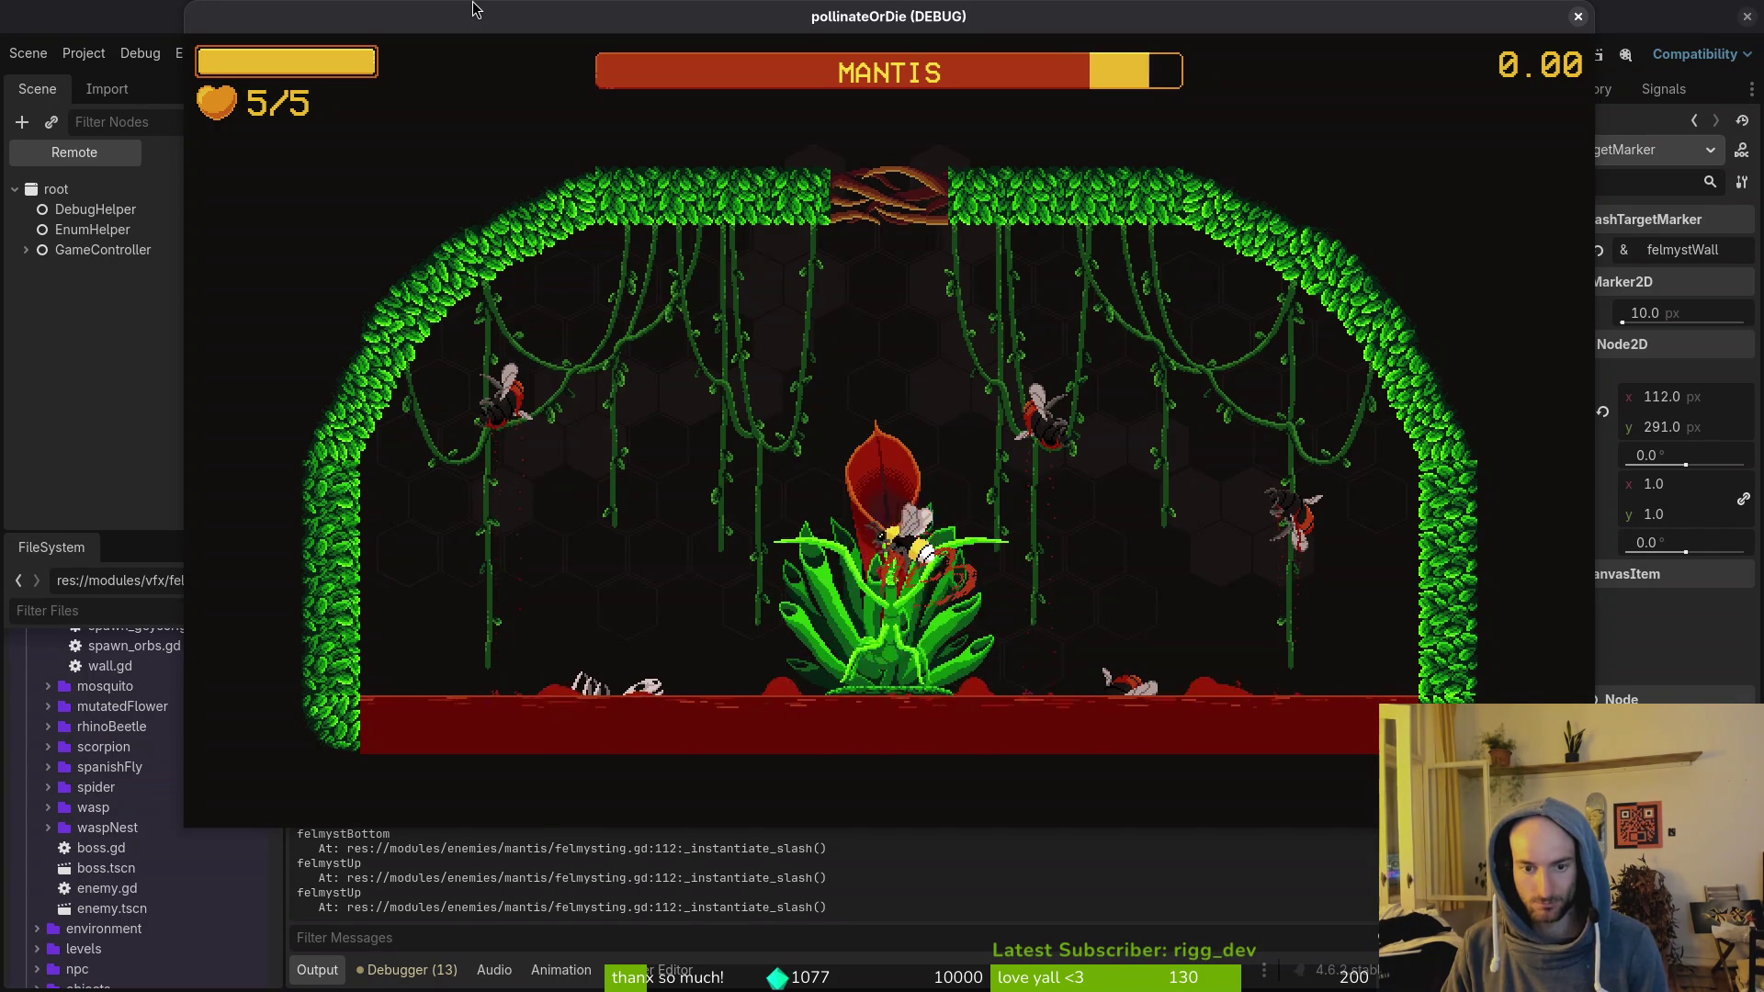
key("Left")
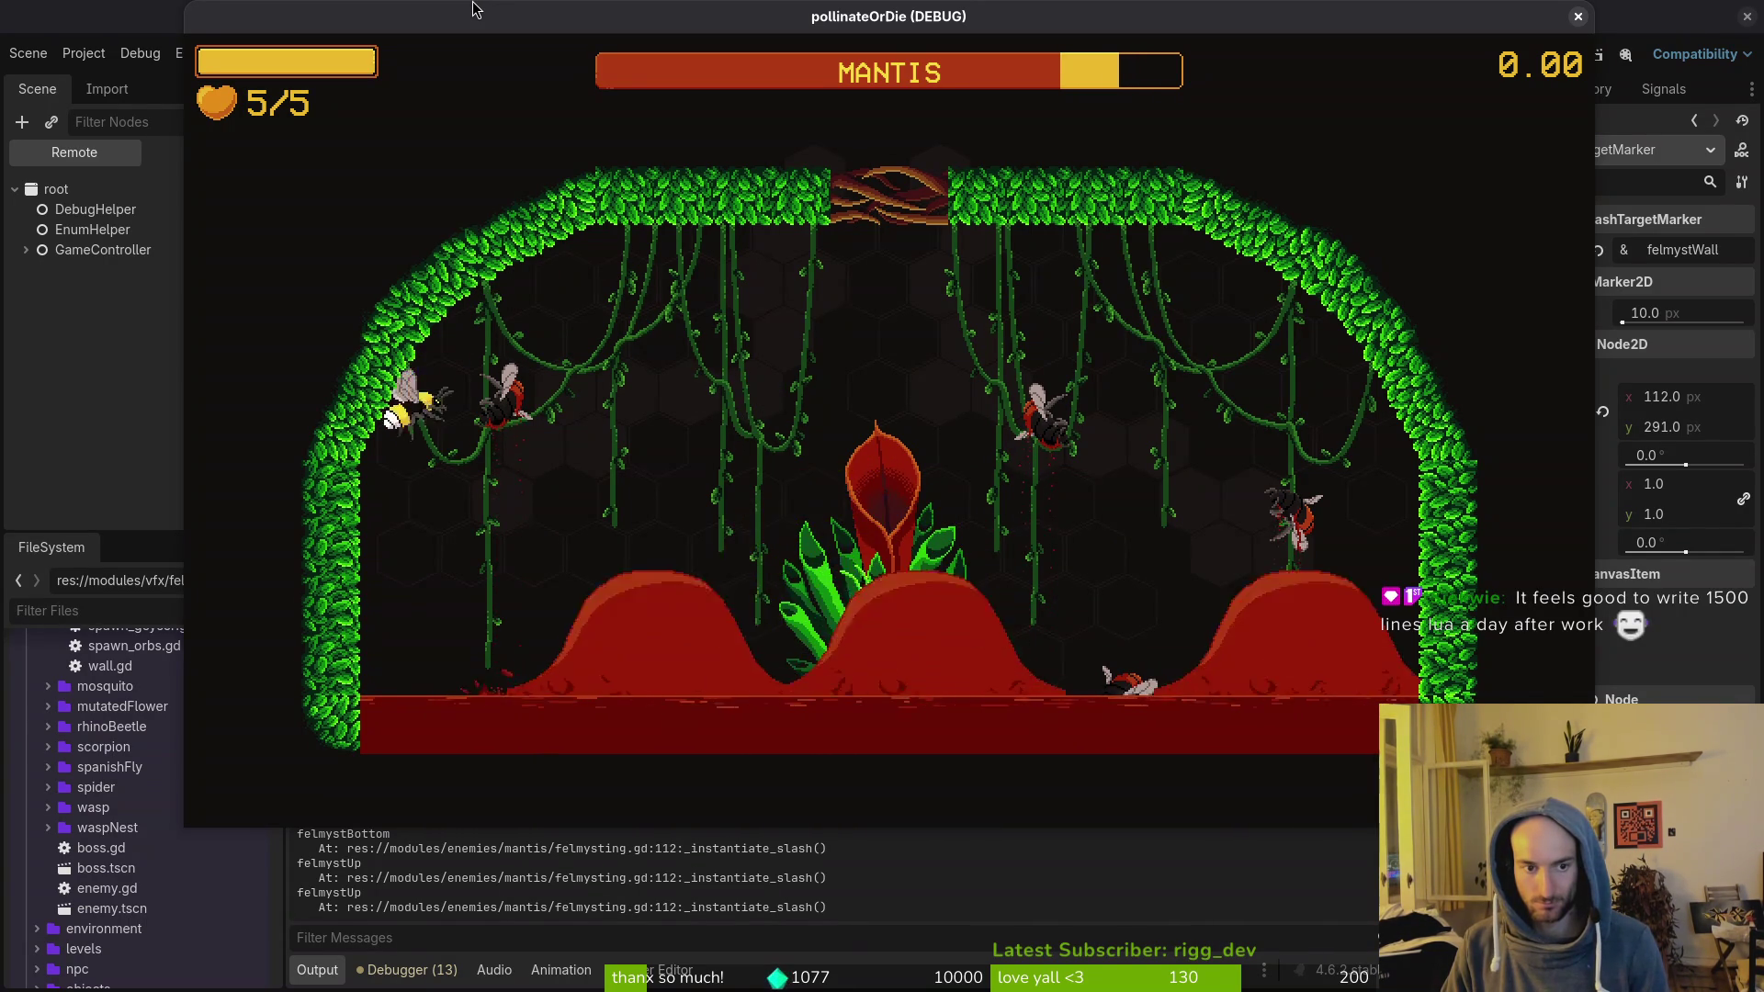
key("Right")
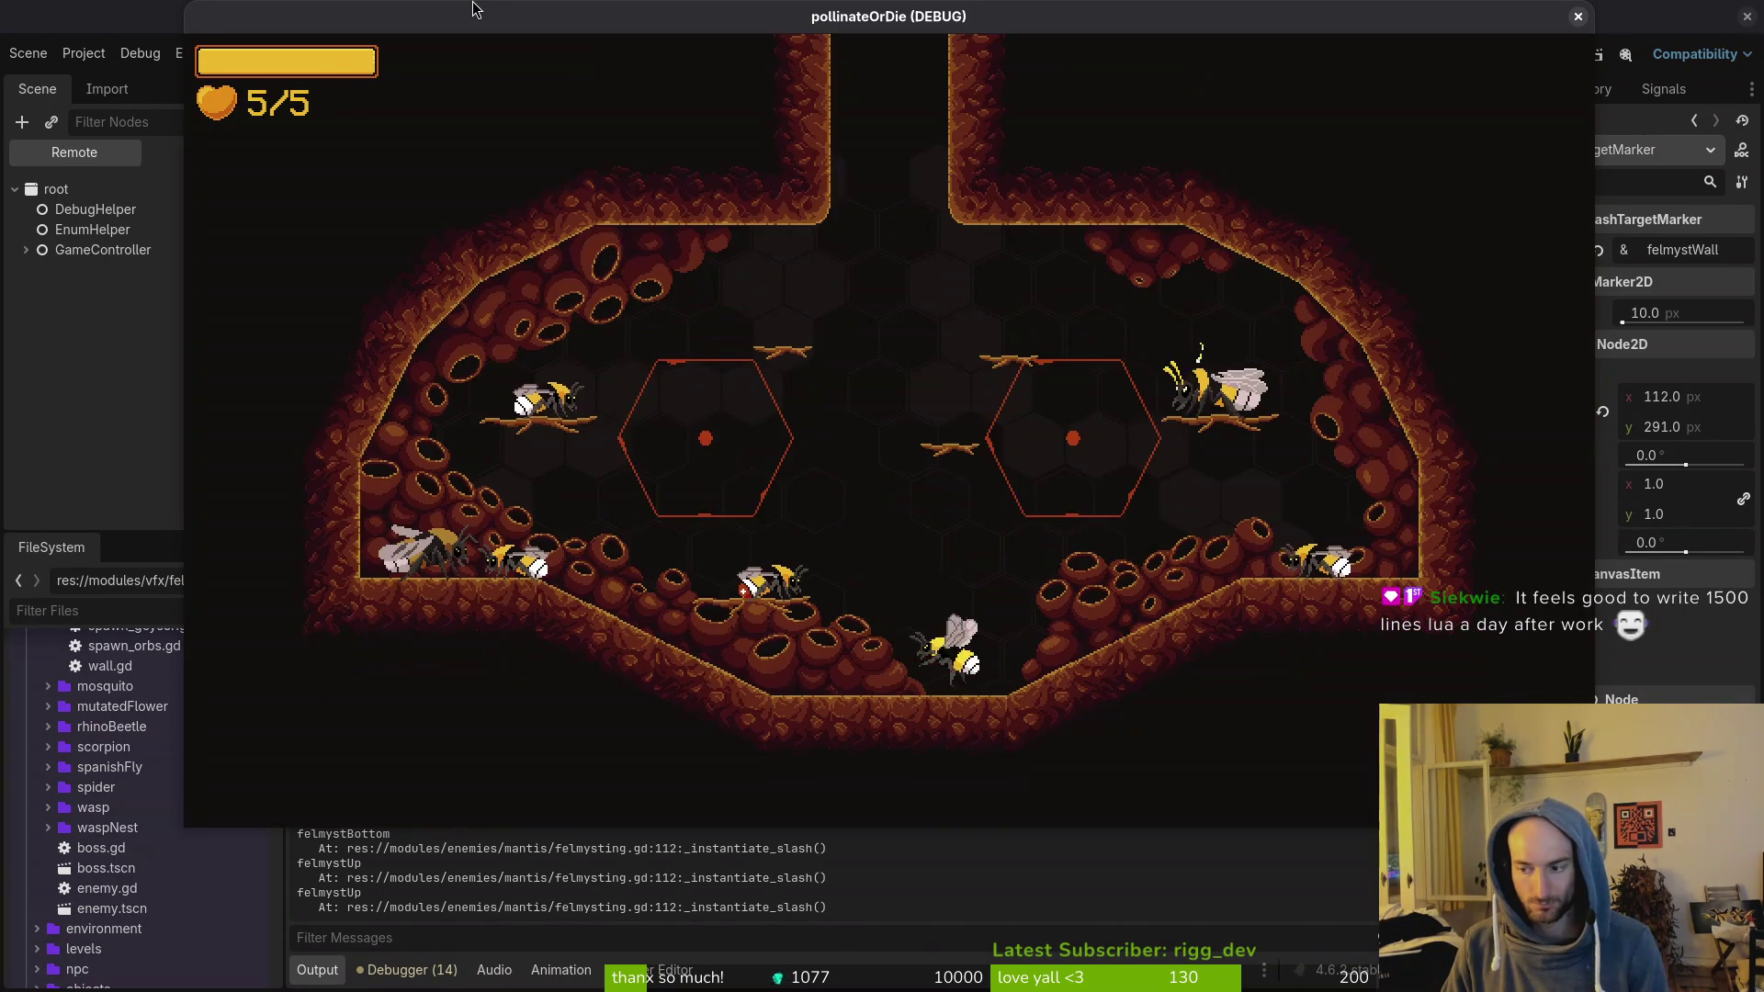
key("Return")
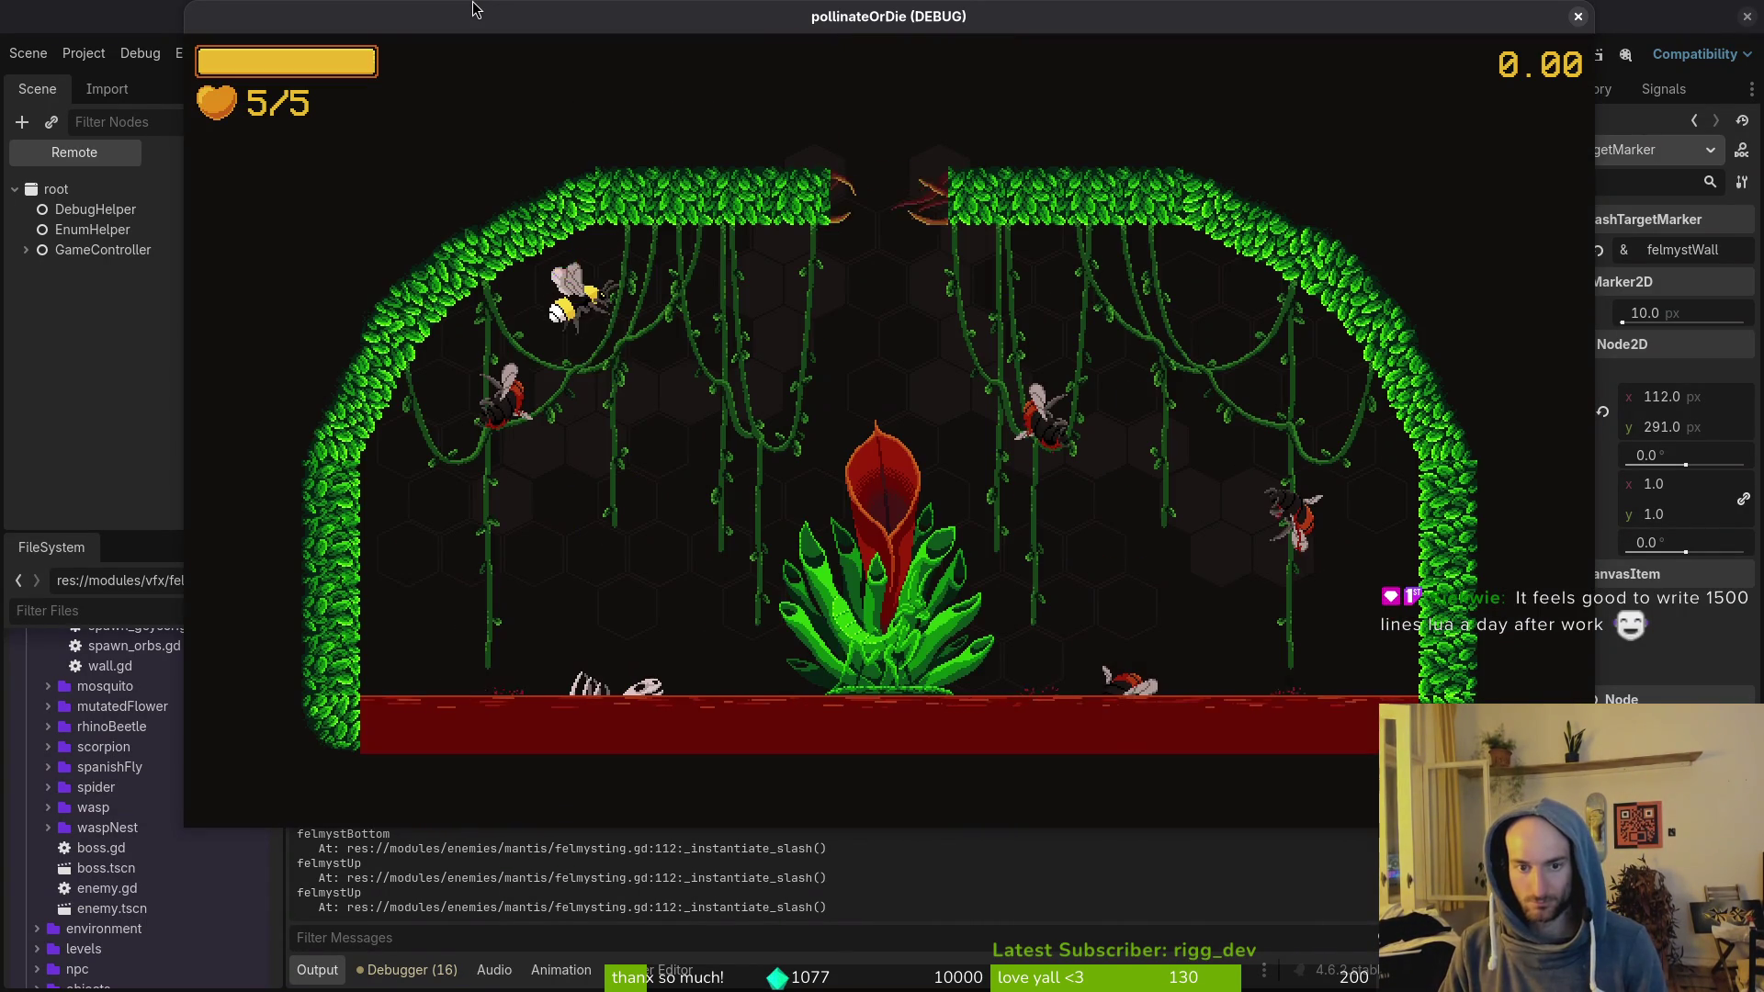
Step: Take another run at the mantis, striking it at the plant and dodging the slash beam
key("Up")
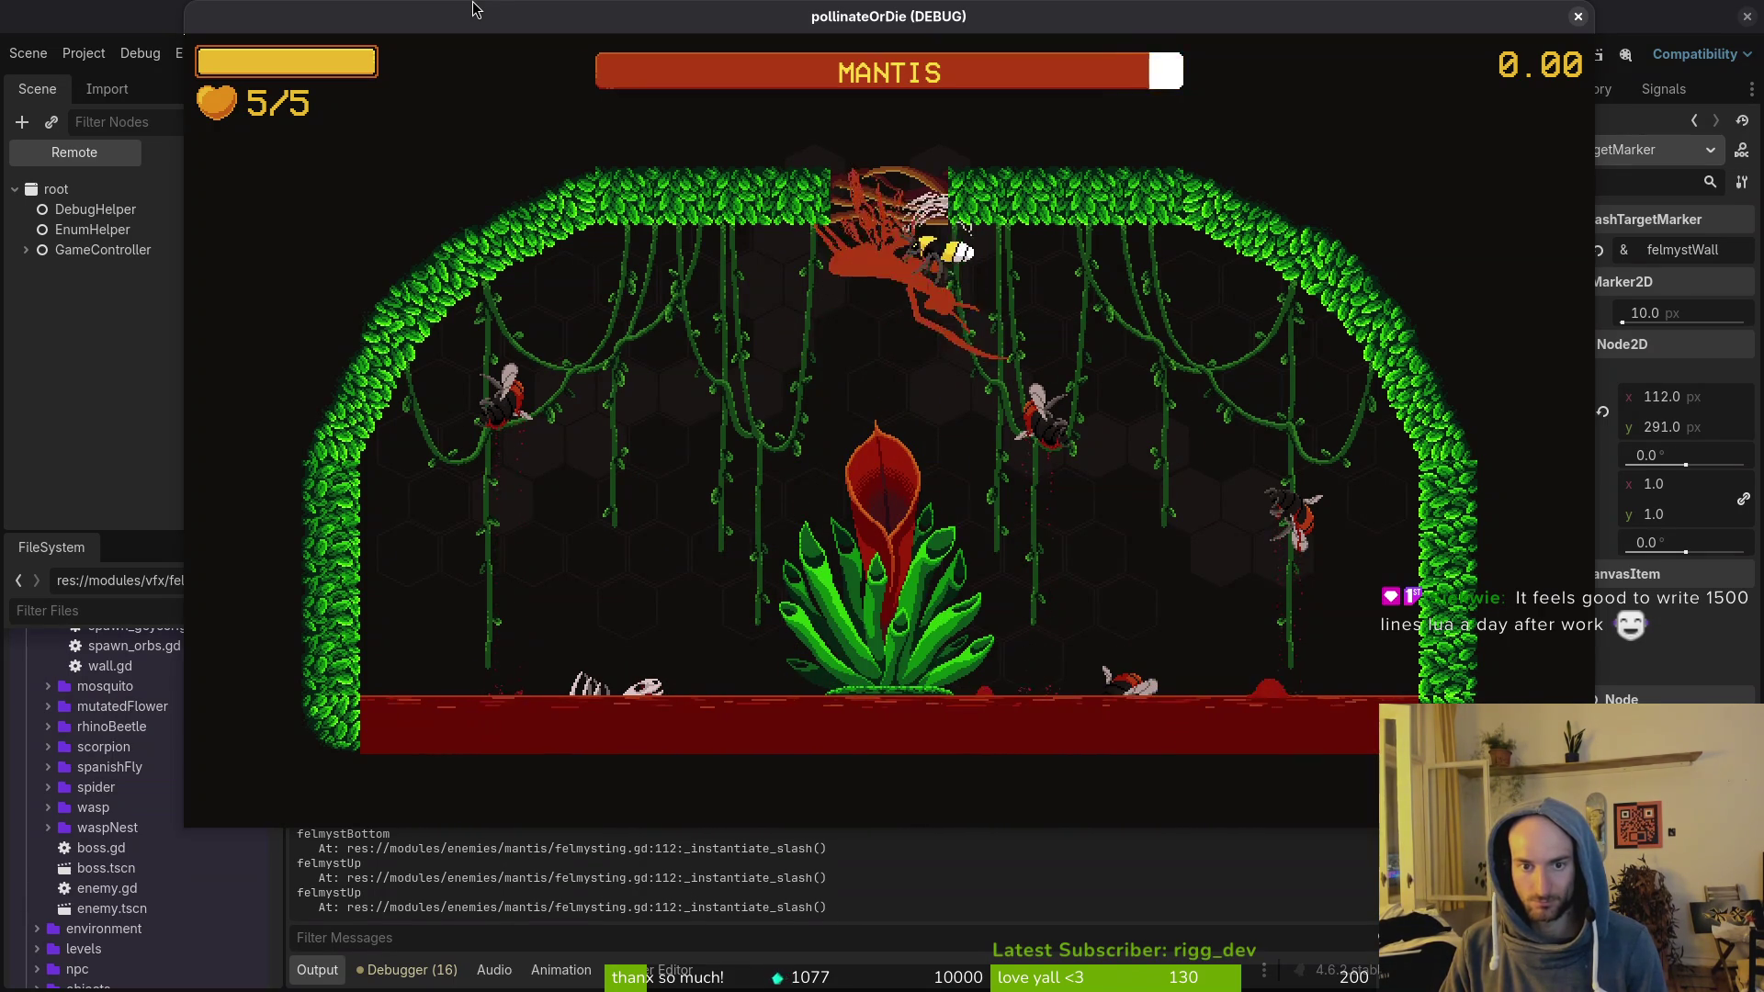
key("Left")
key("Right")
key("Right")
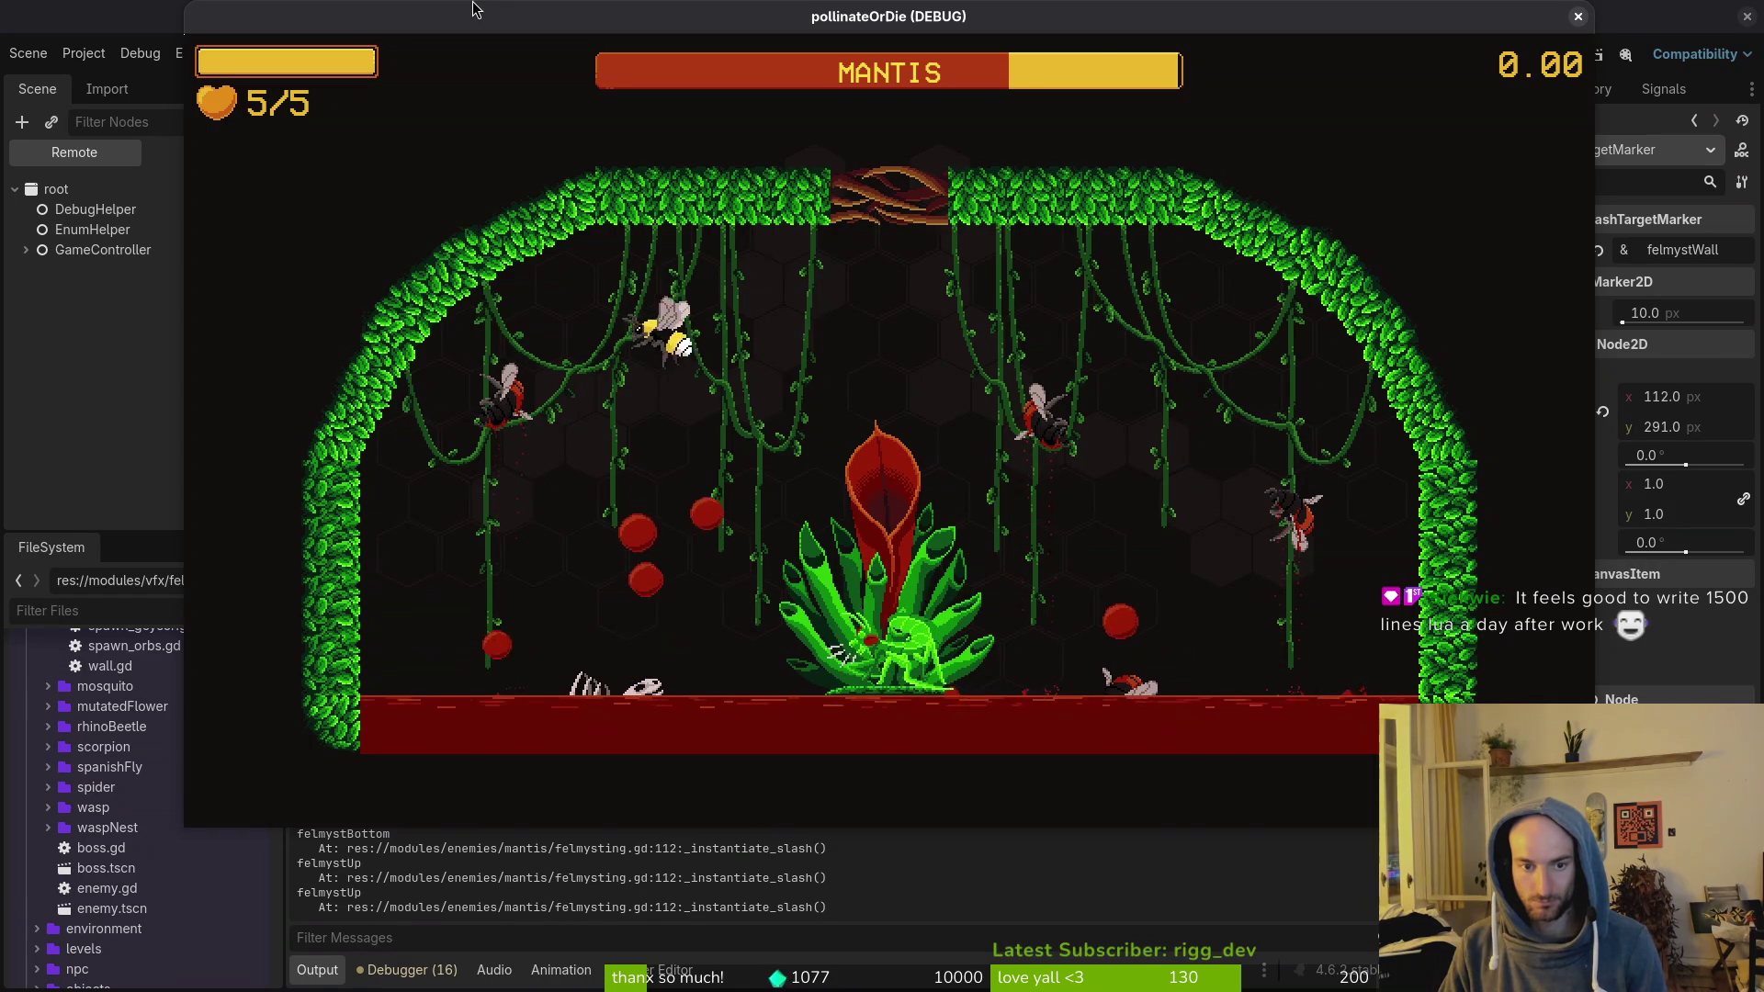
key("Left")
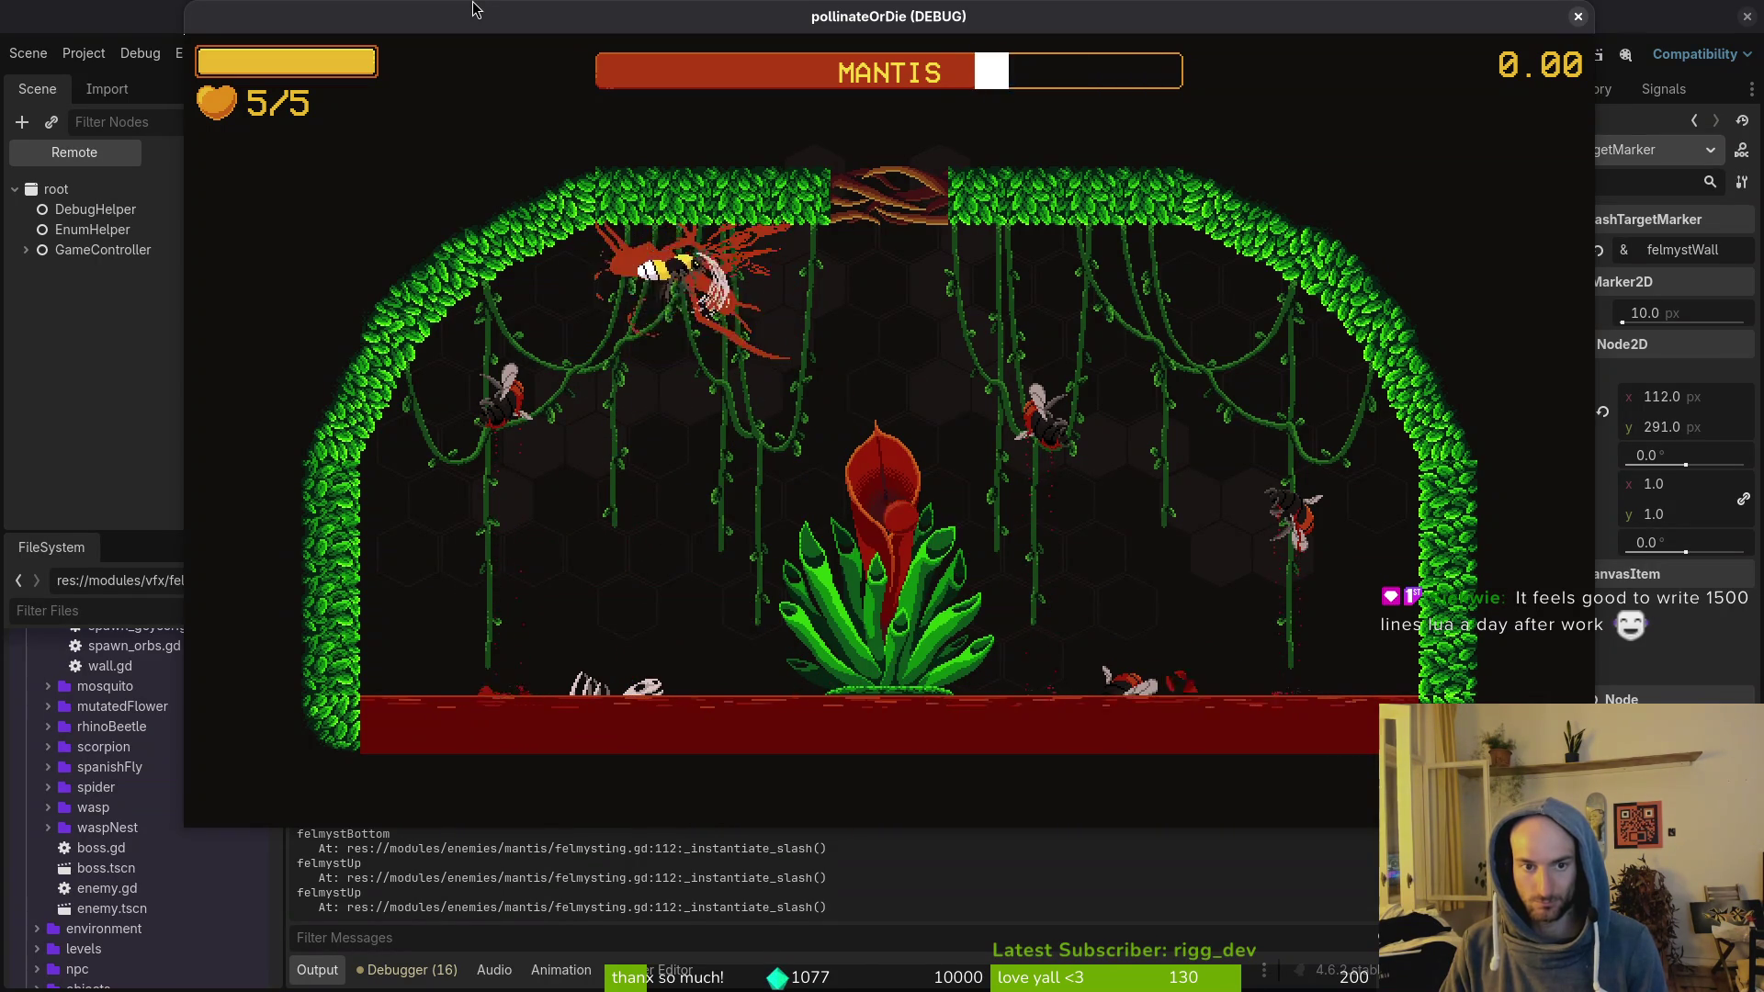
key("Right")
key("Left")
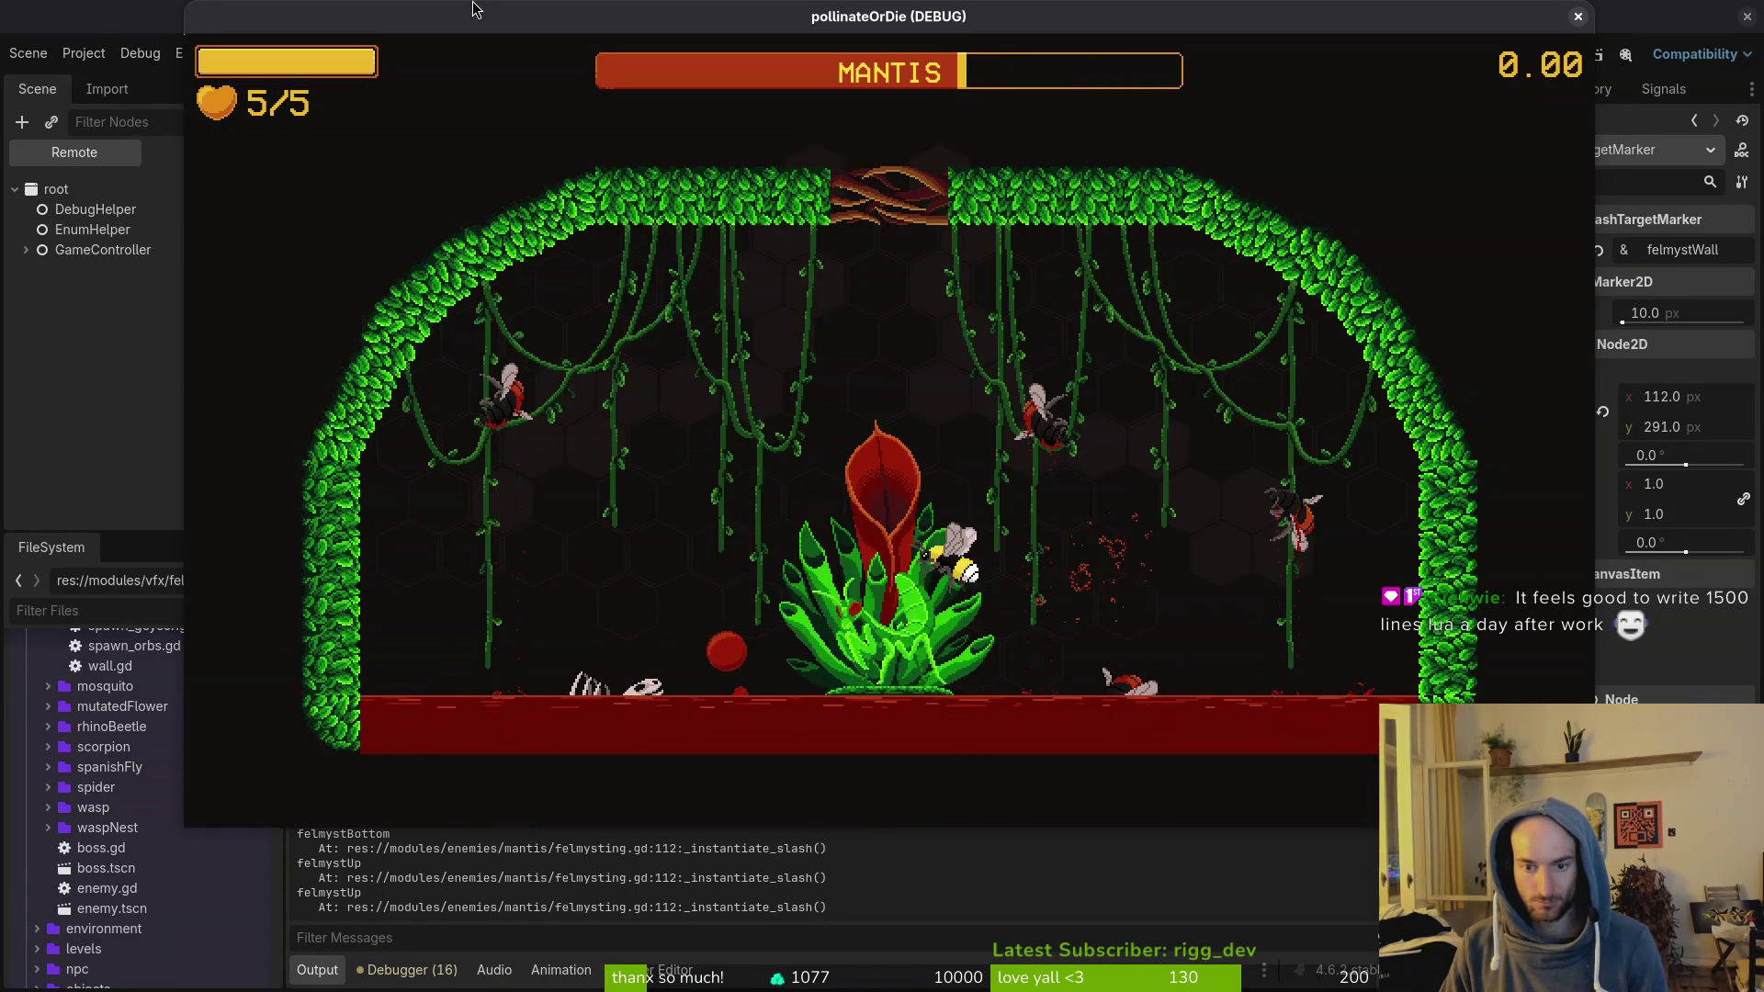
key("Left")
key("Up")
key("Down")
key("Right")
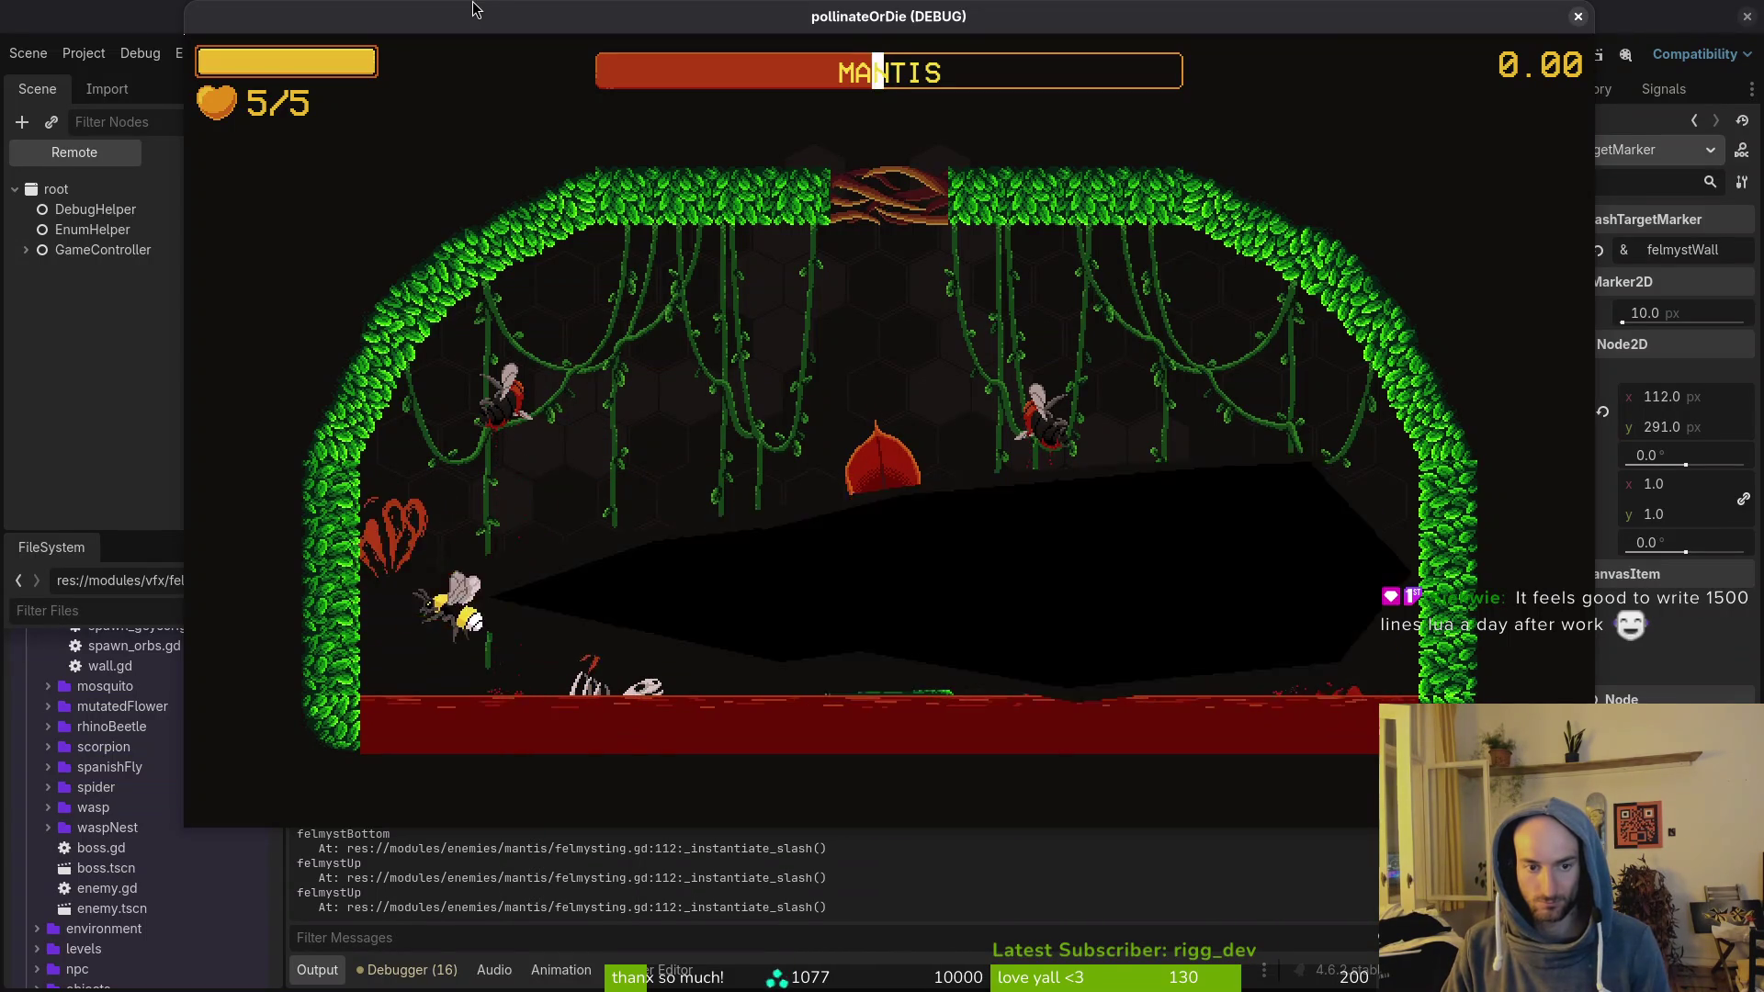
key("Right")
key("Up")
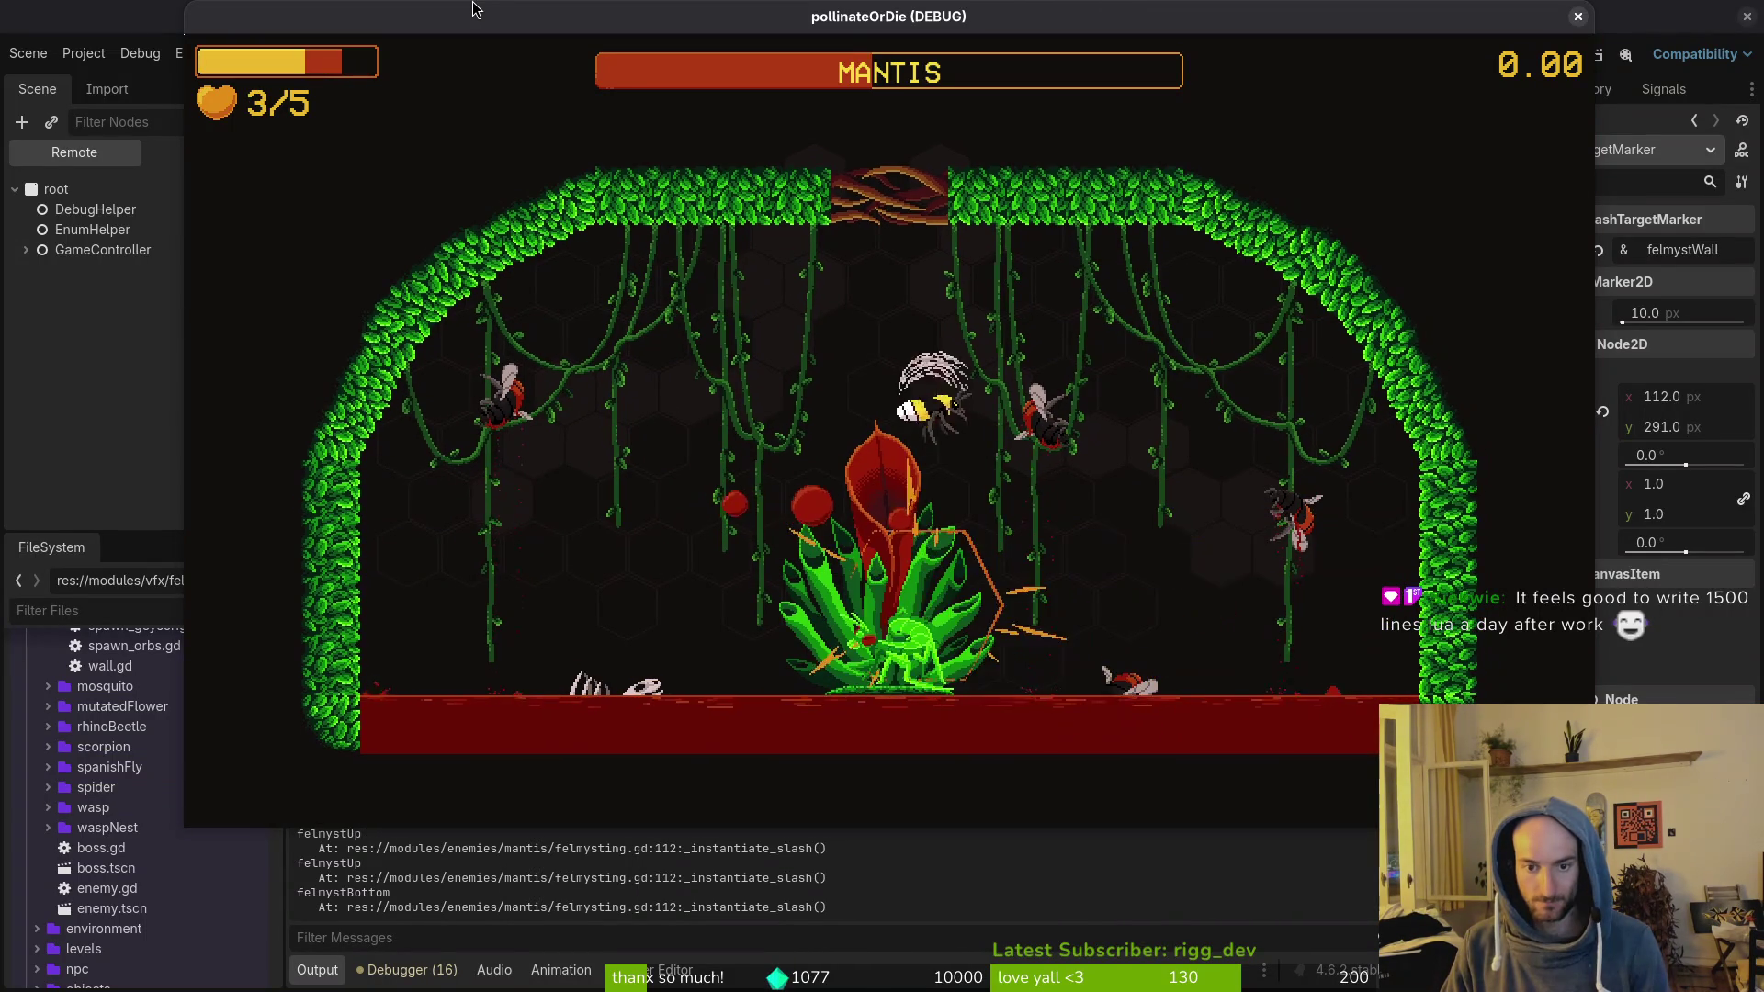
key("Left")
Step: Pause the game on its pause menu, ending with the bee at 3/5 hearts
key("Right")
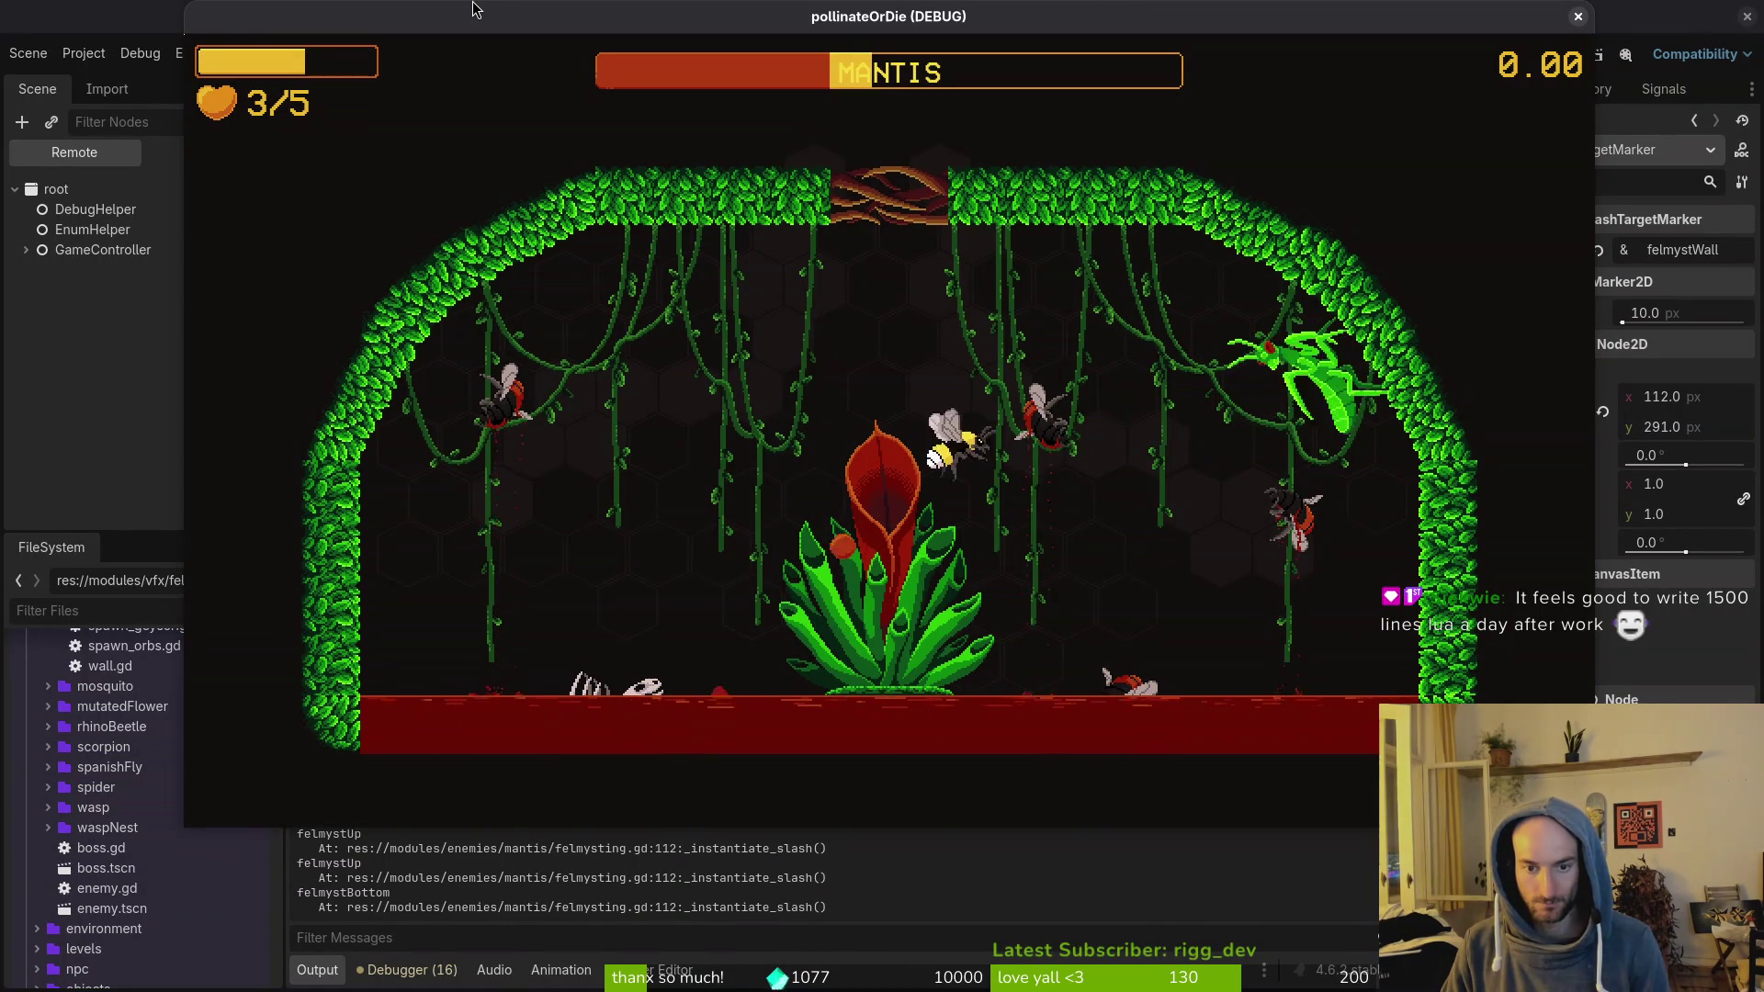
key("Escape")
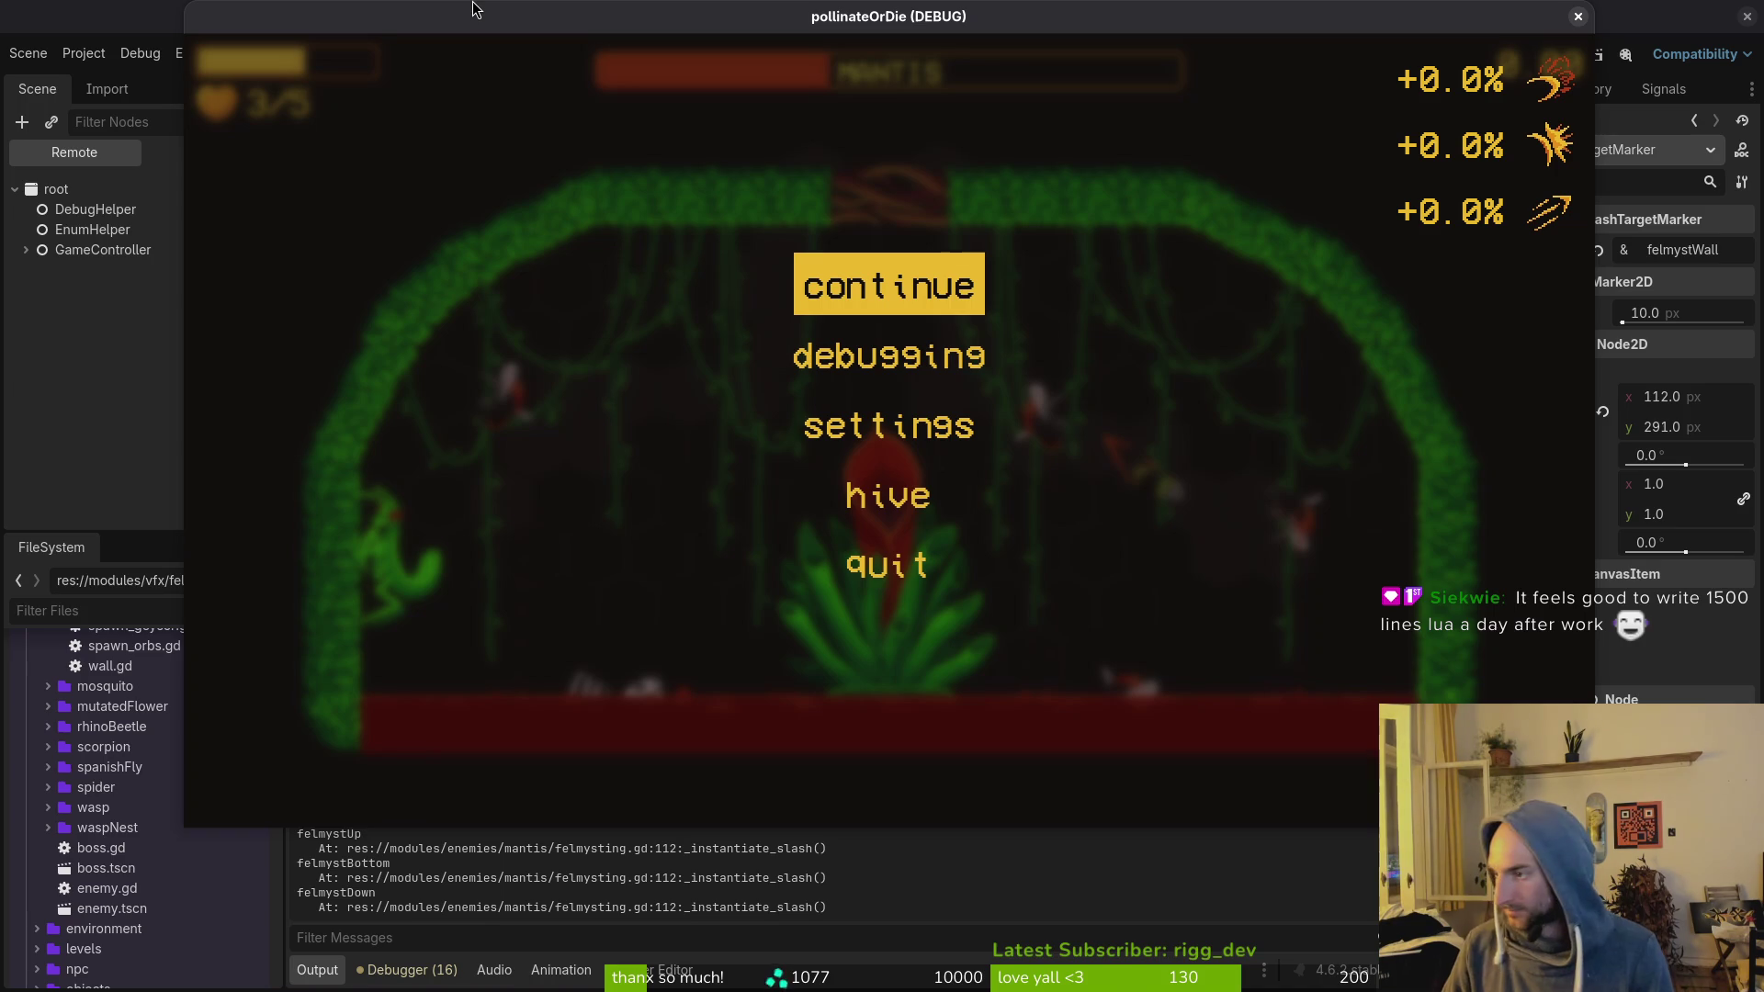
key("alt+Tab")
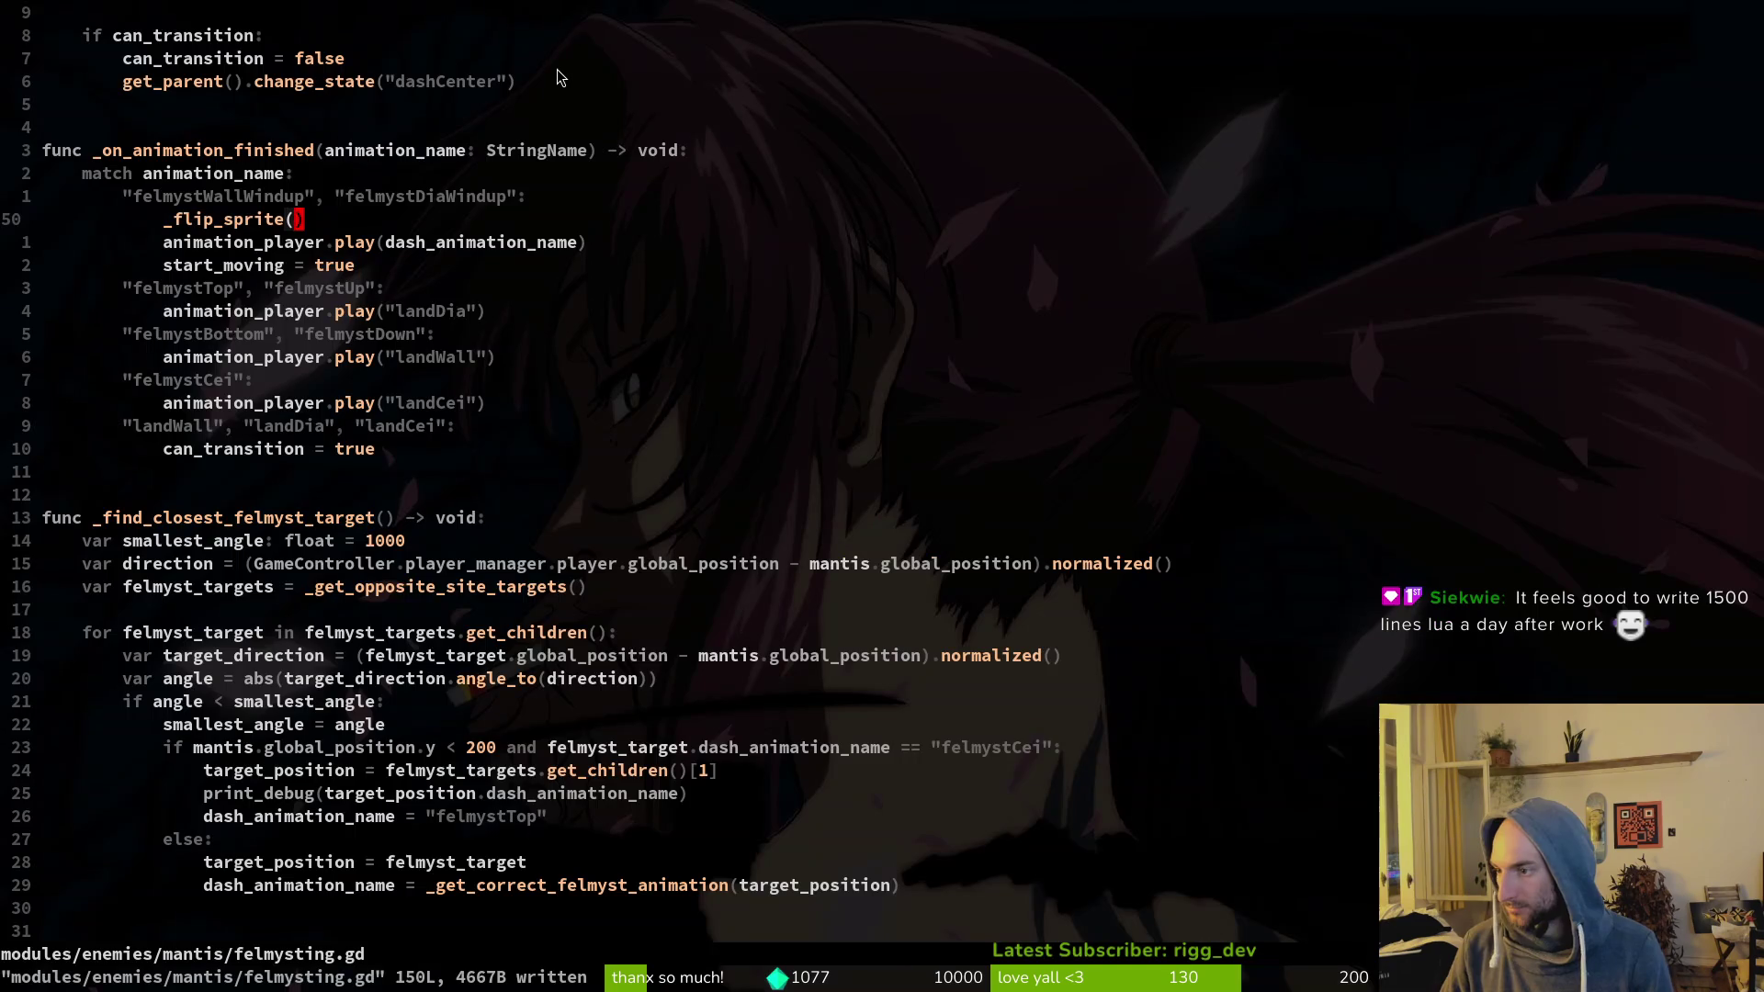
Step: Open bloodorb.gd through the project file finder
key("space")
key("f")
key("f")
type("bloodor")
key("Return")
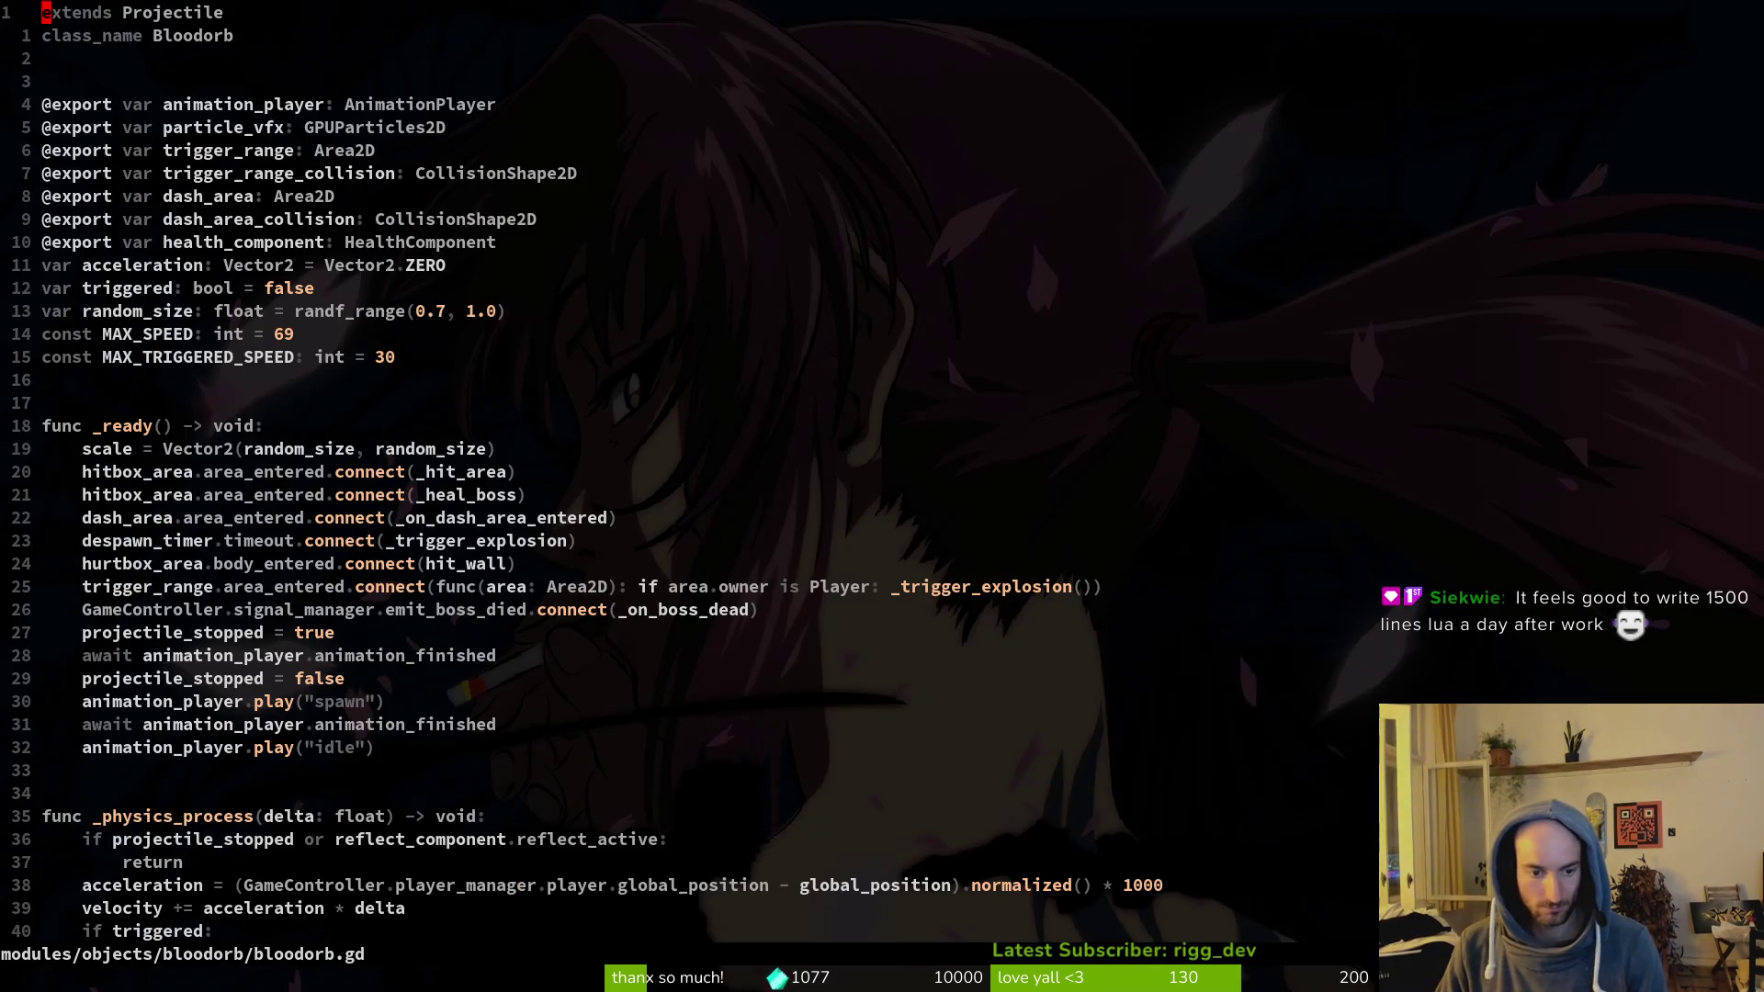
Step: Review bloodorb.gd's _ready awaits, _heal_boss and the await in _trigger_explosion
key("ctrl+d")
key("ctrl+d")
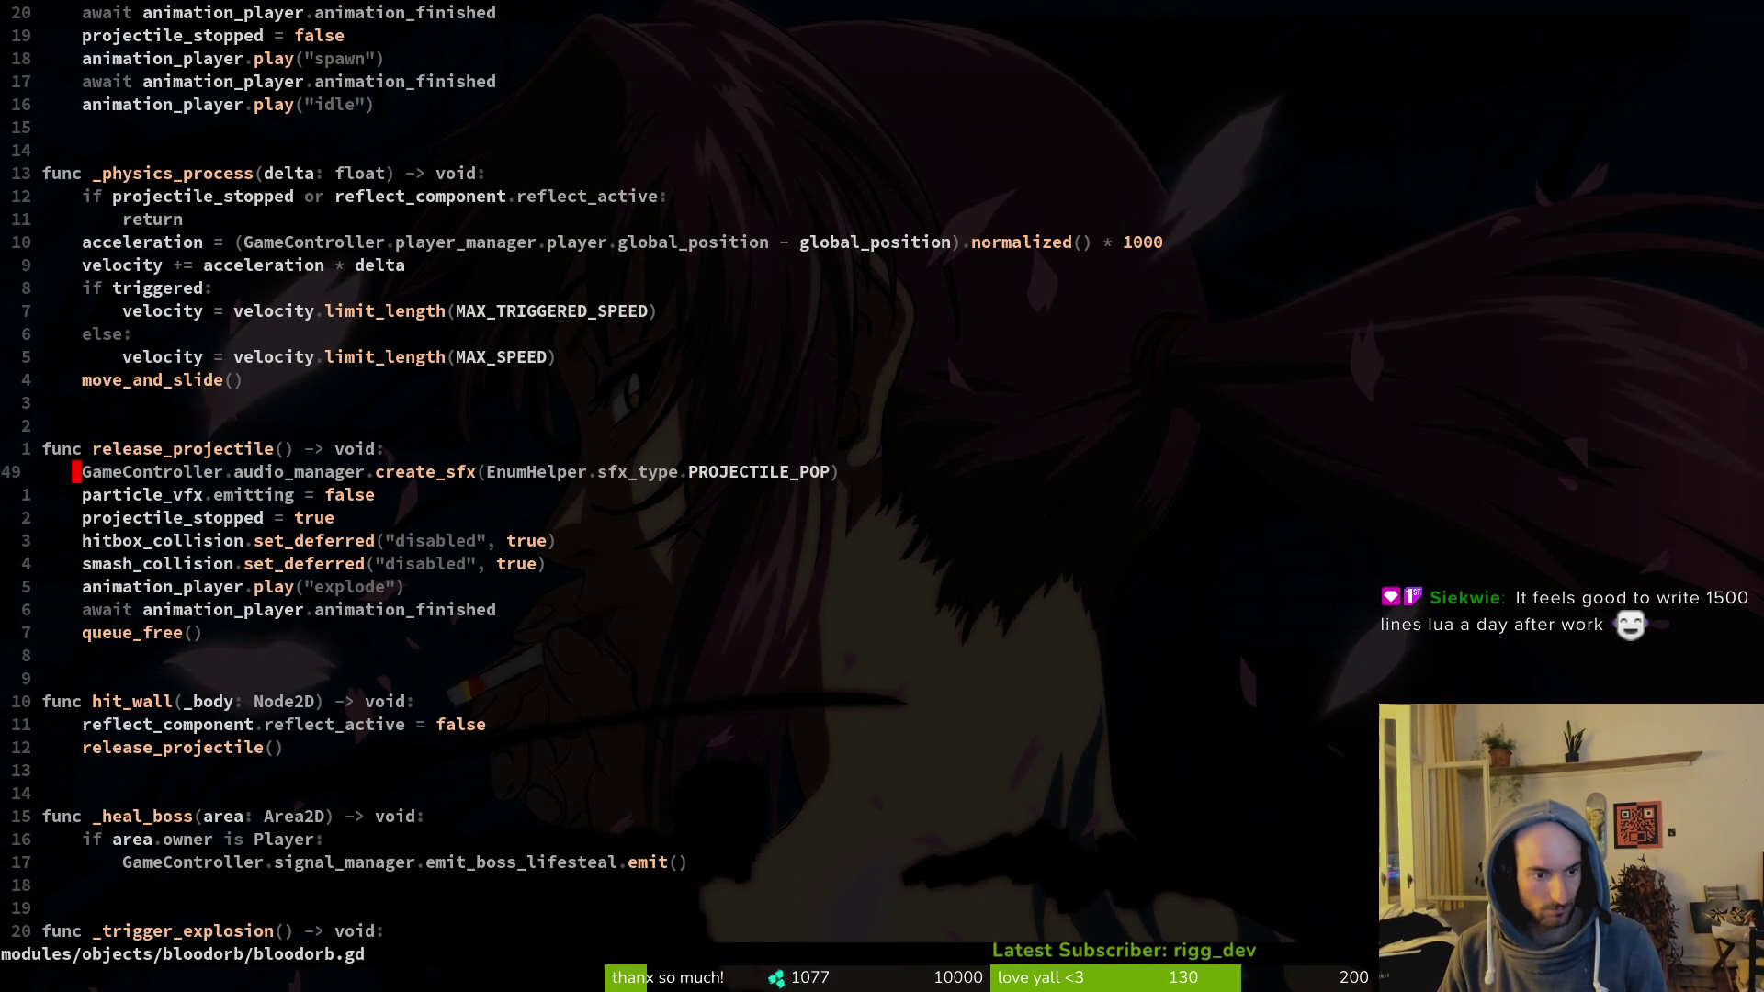
key("ctrl+d")
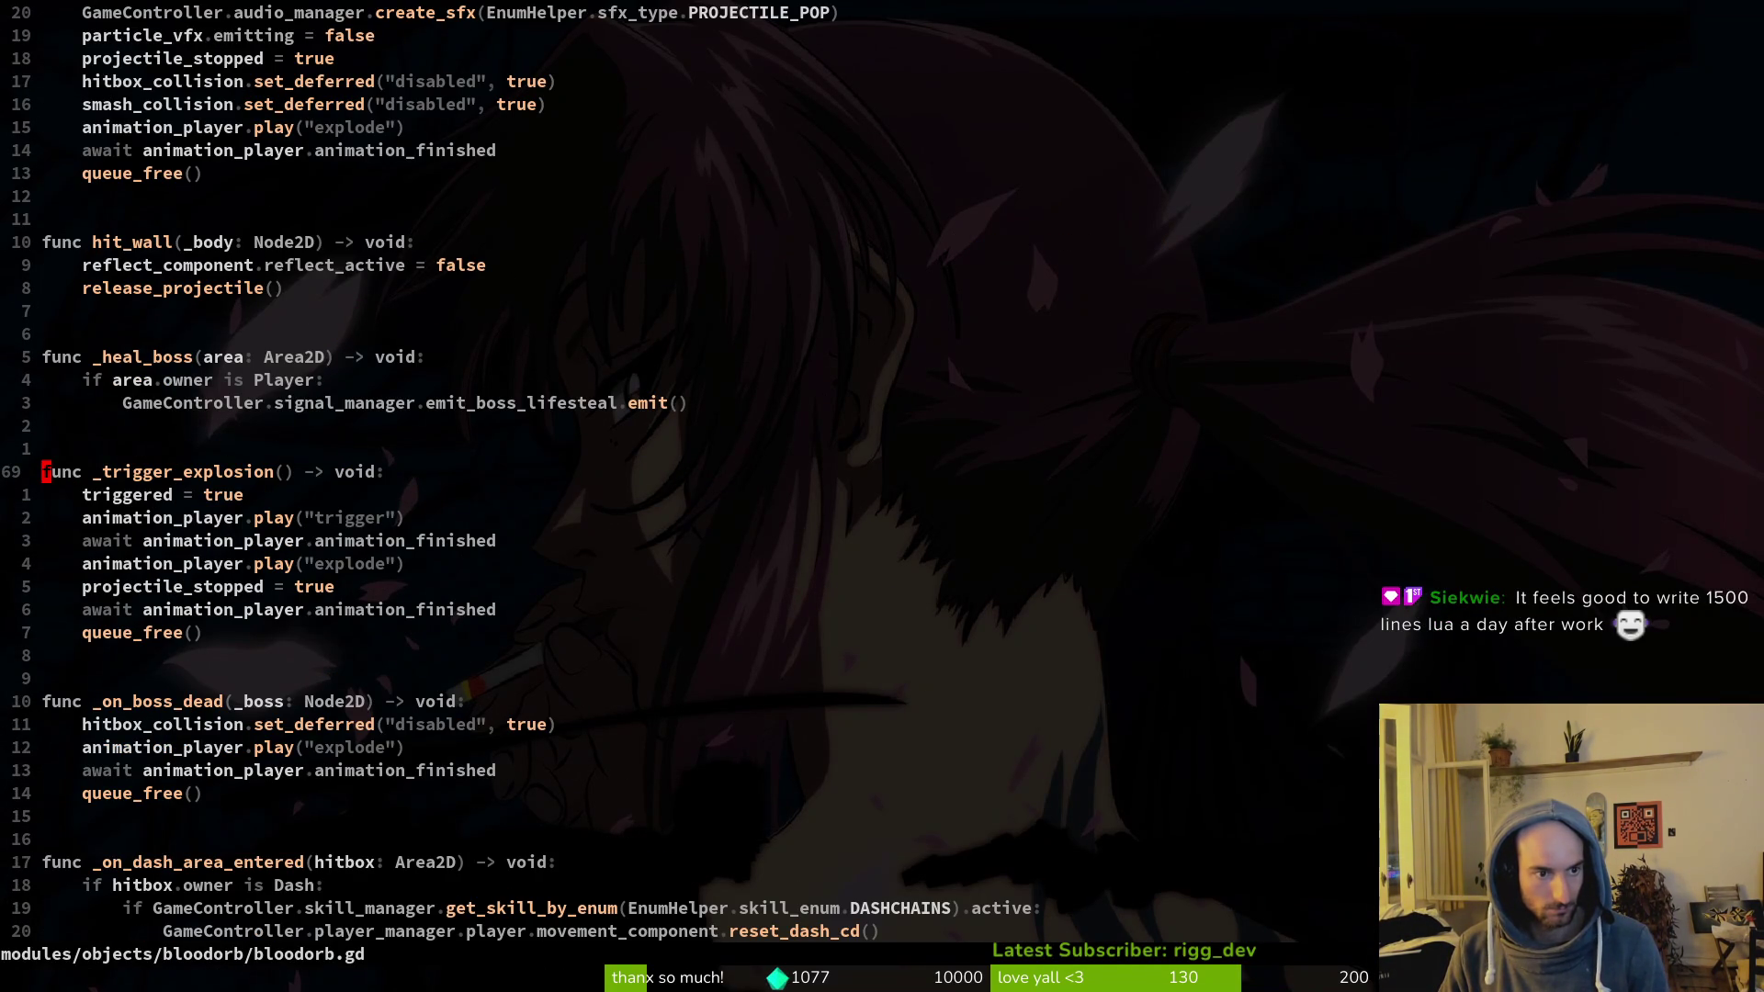
key("ctrl+d")
key("ctrl+u")
key("ctrl+u")
key("ctrl+d")
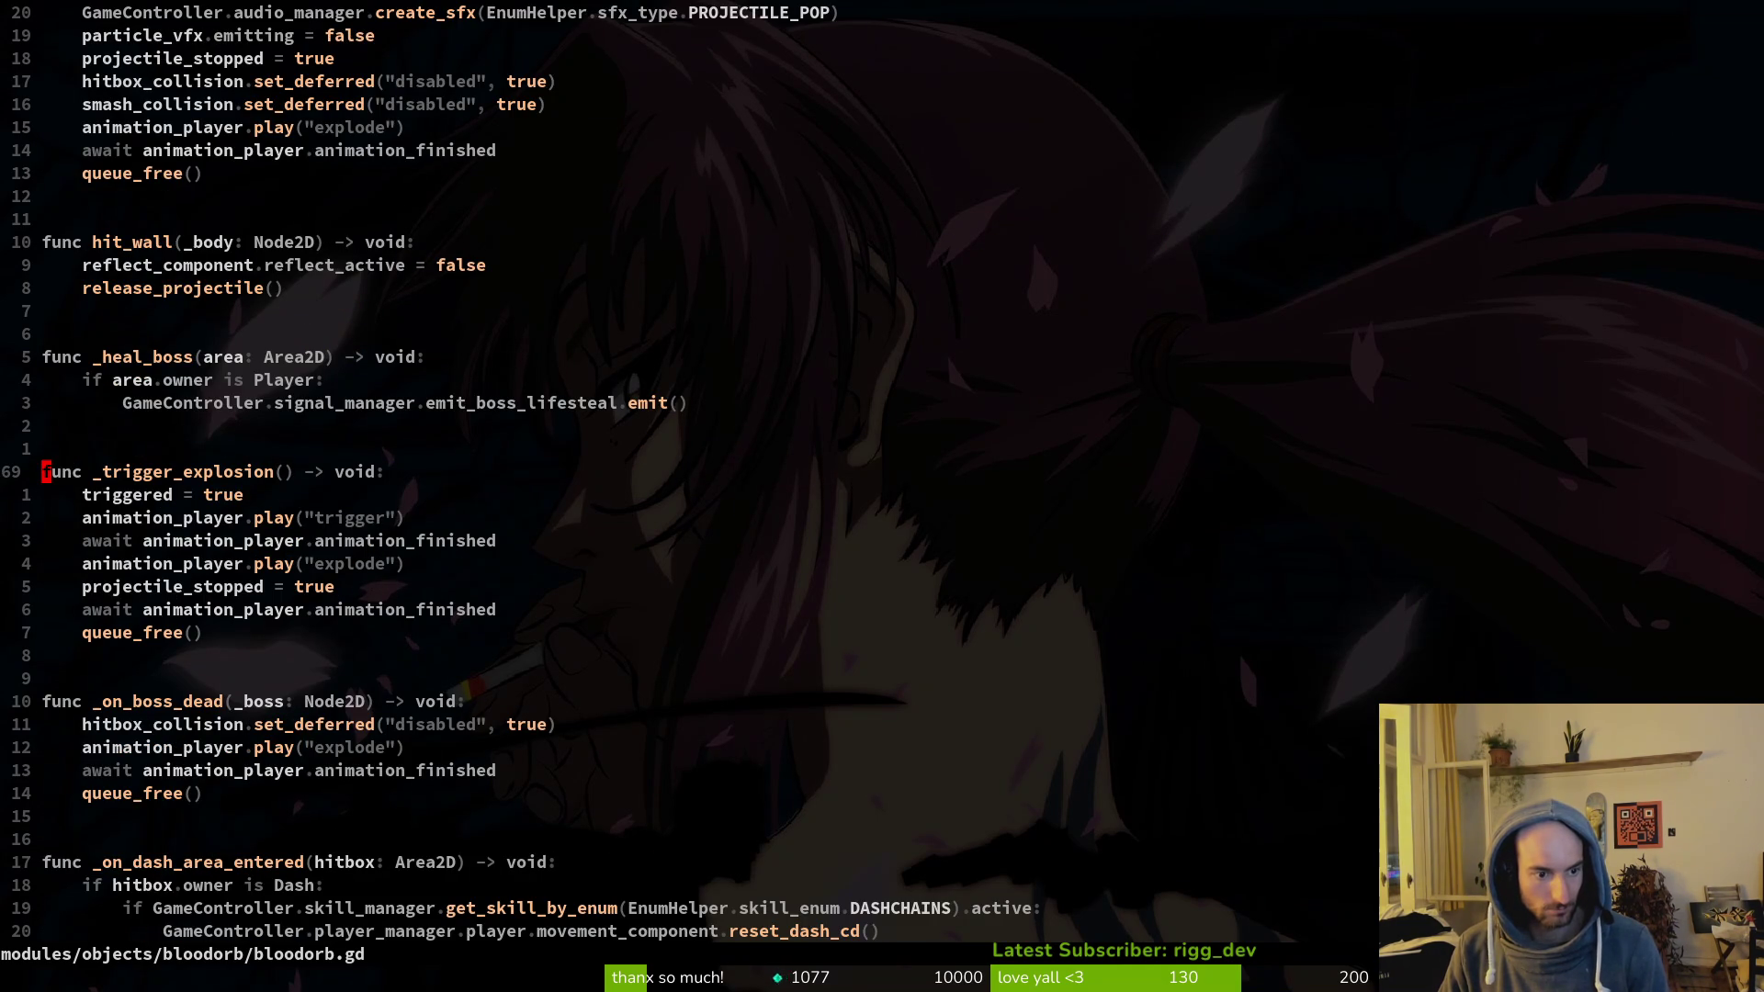
key("ctrl+u")
key("ctrl+u")
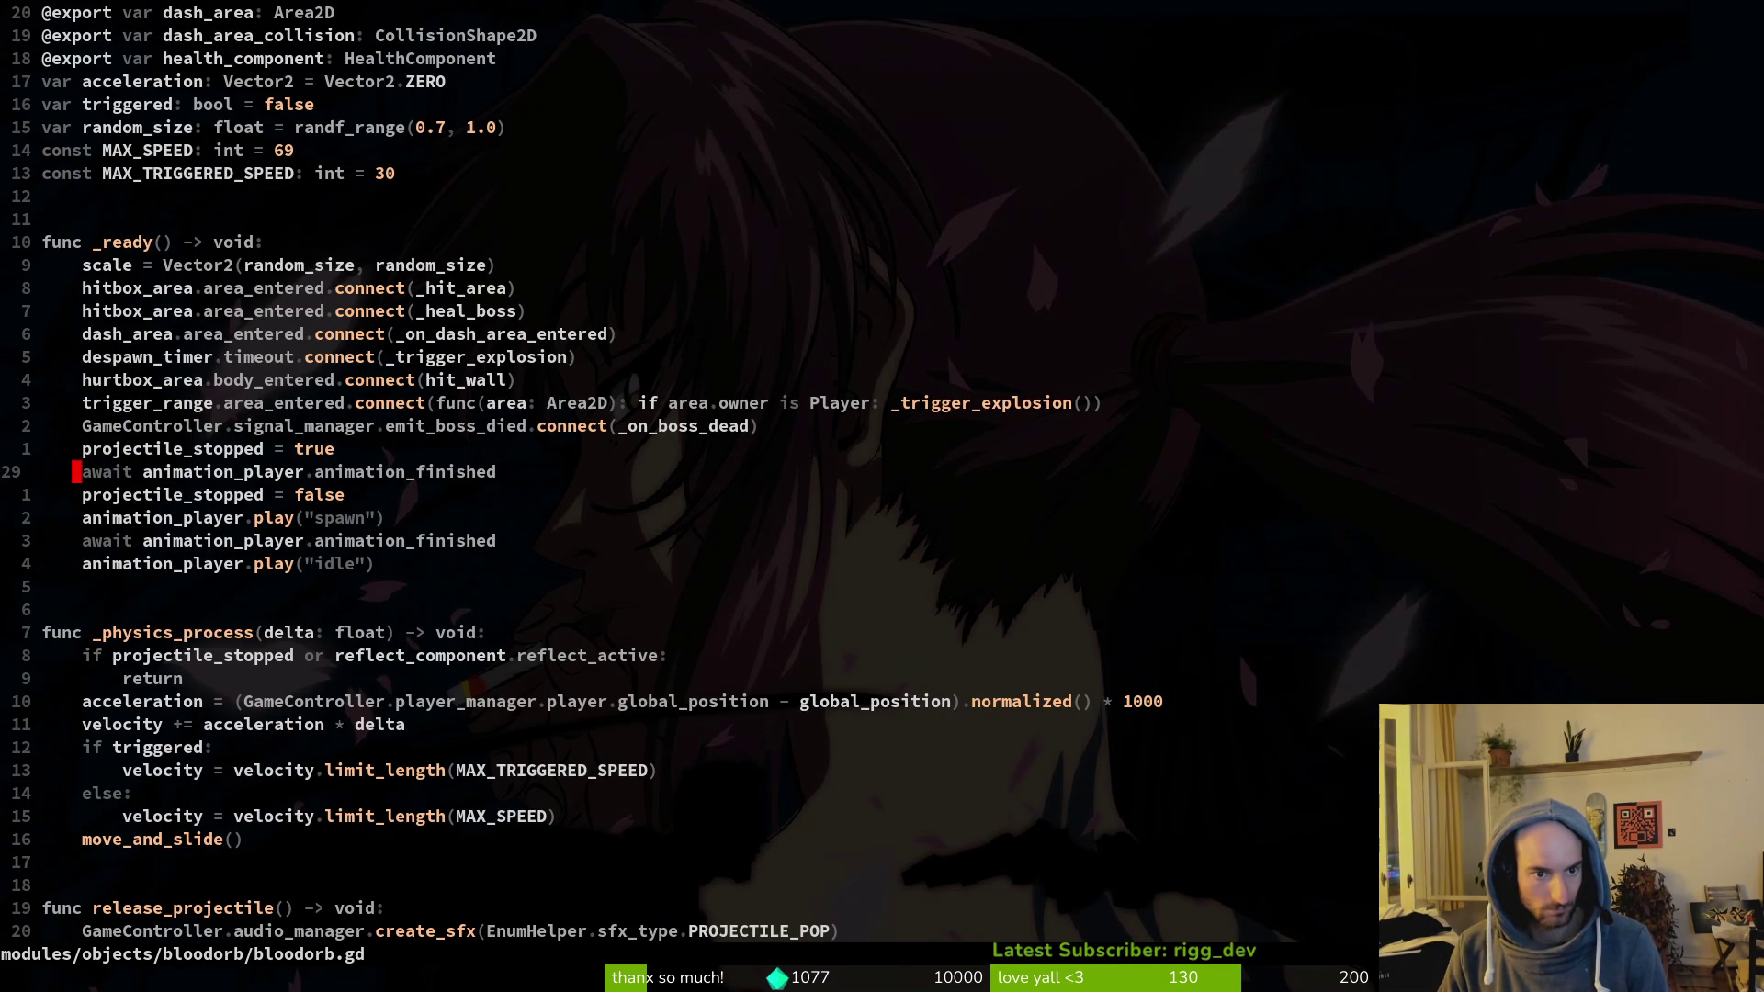
key("k")
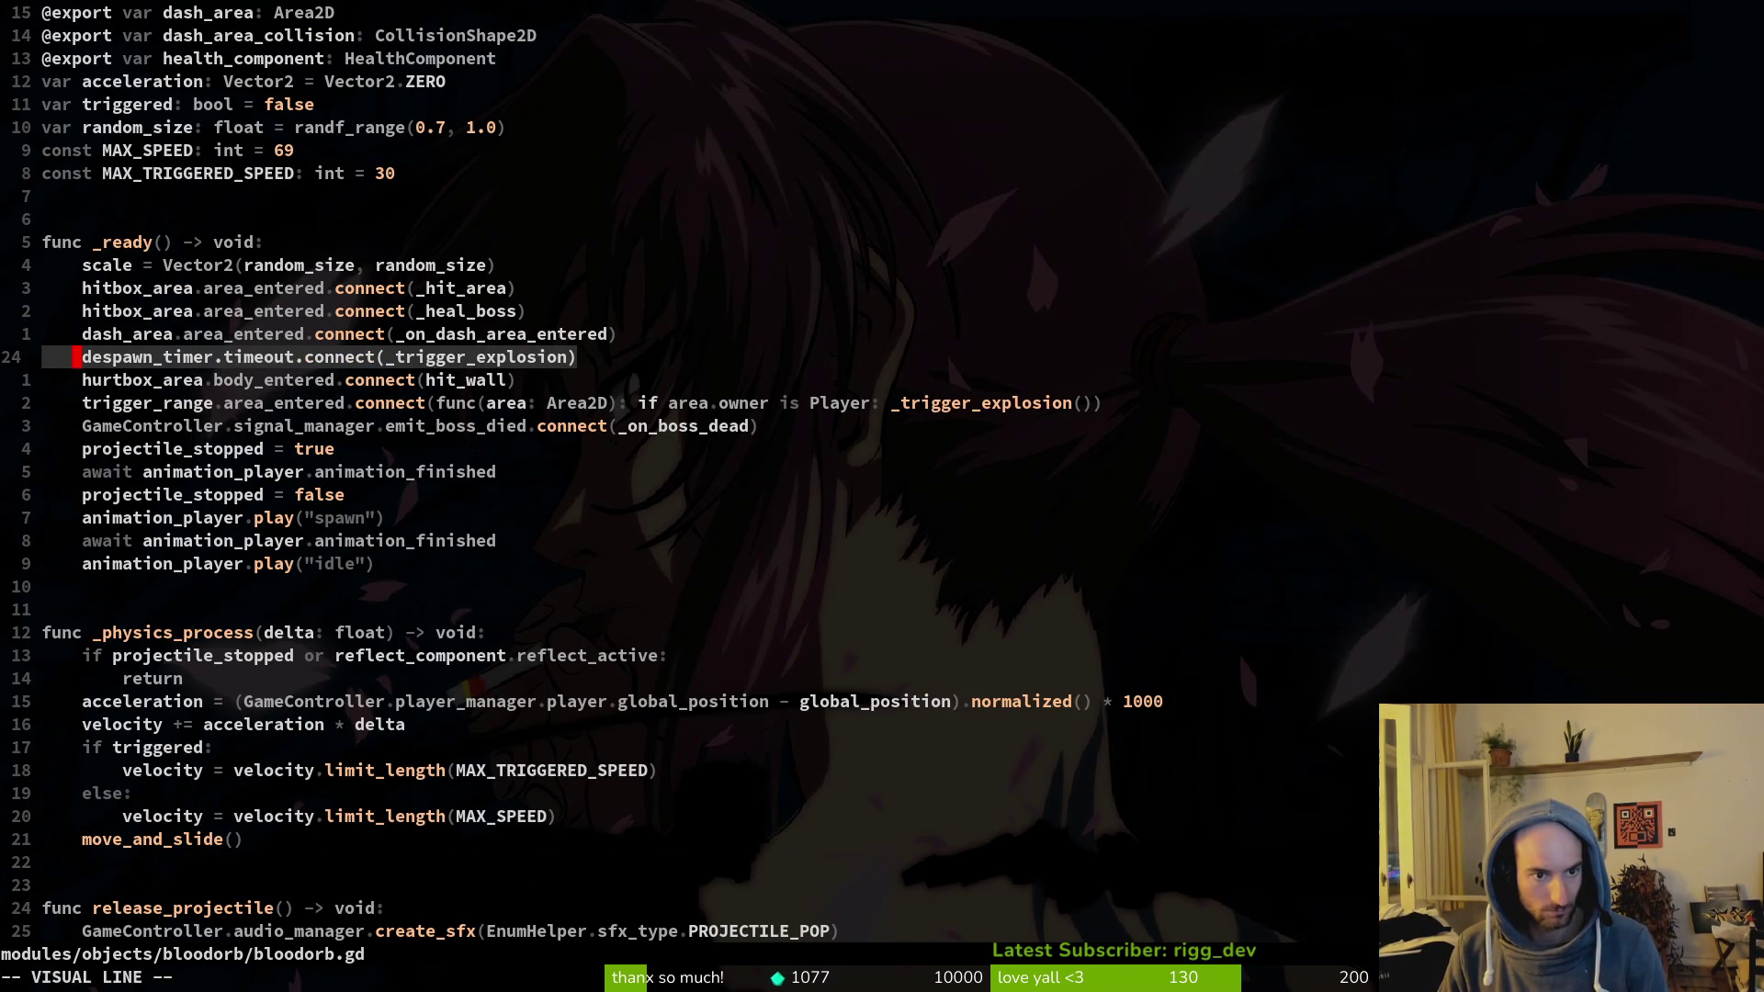
key("4")
key("0")
key("j")
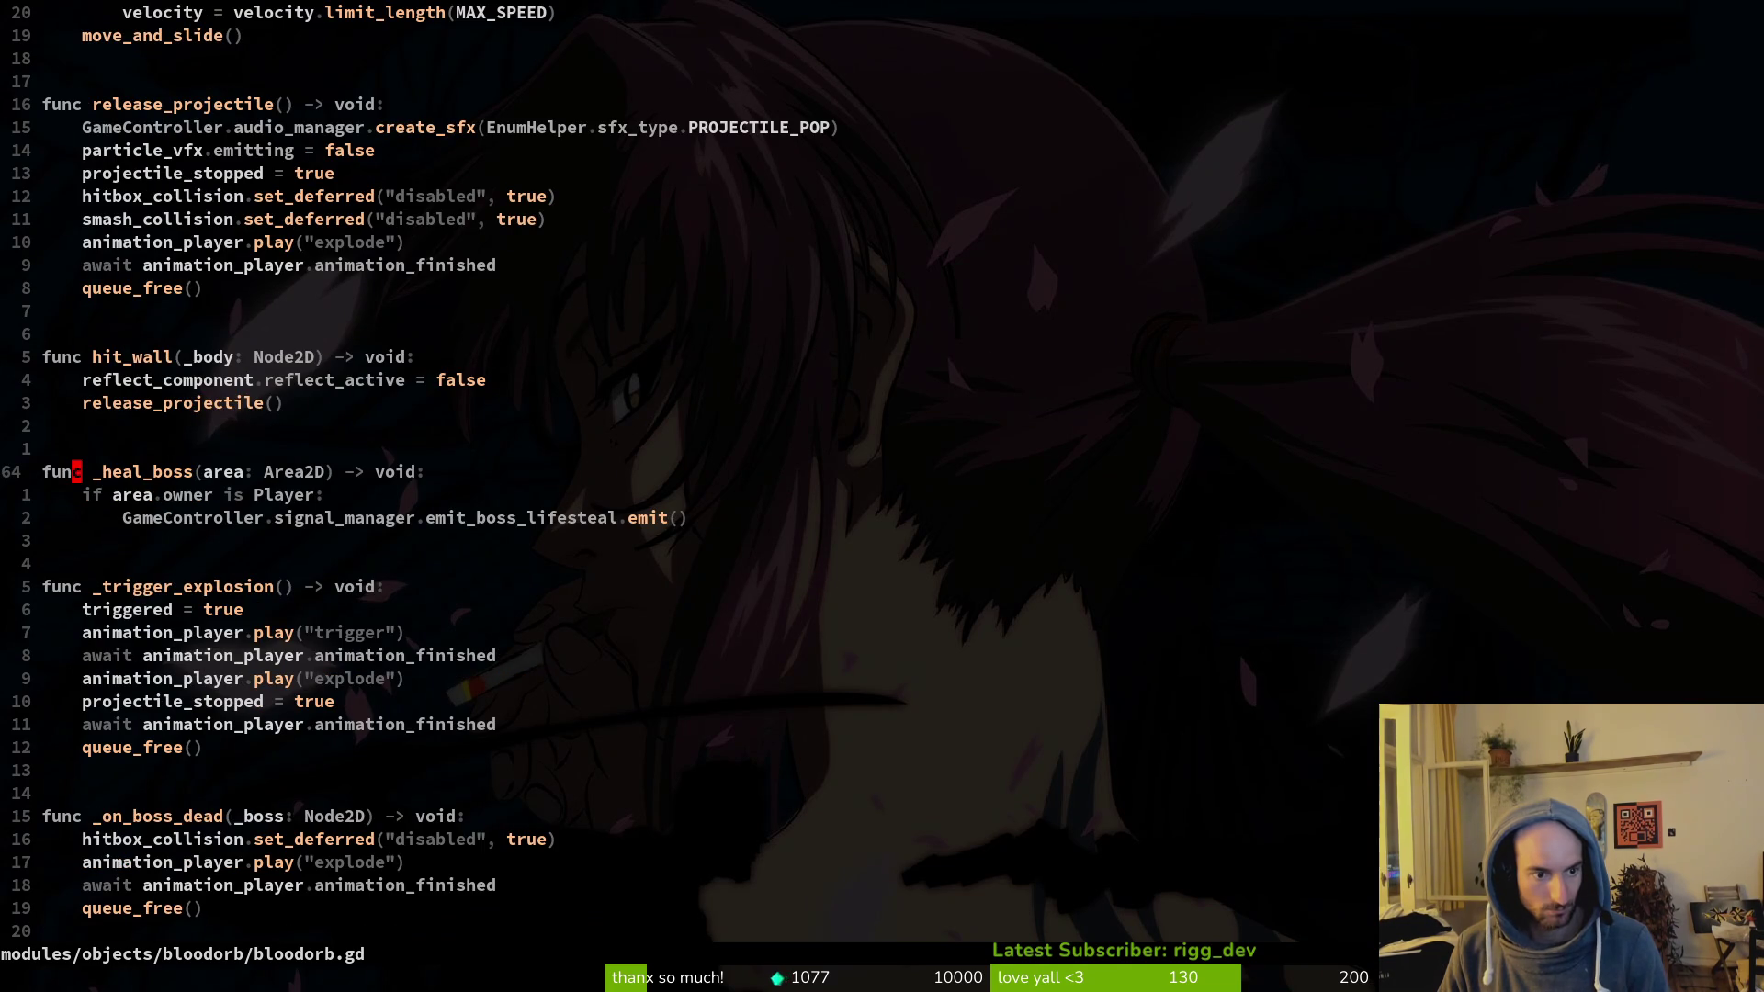
key("7")
key("j")
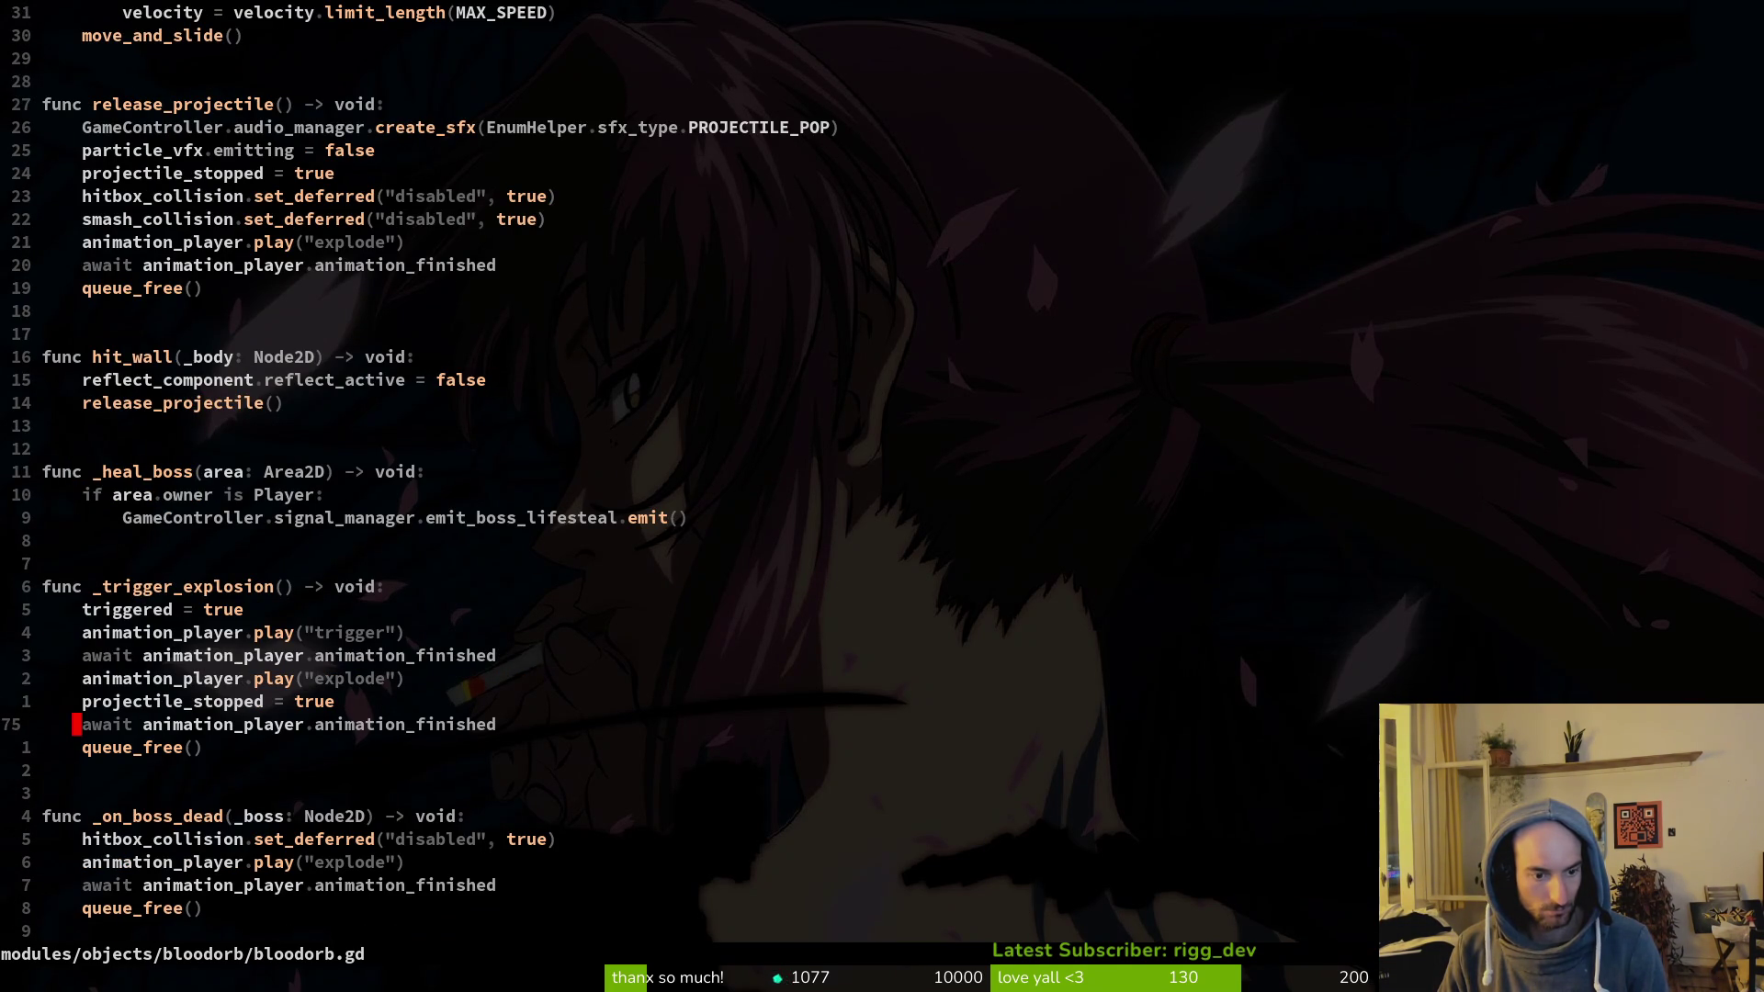
Step: Check the paused game, read to the end of bloodorb.gd, then run the project with F5
key("alt+Tab")
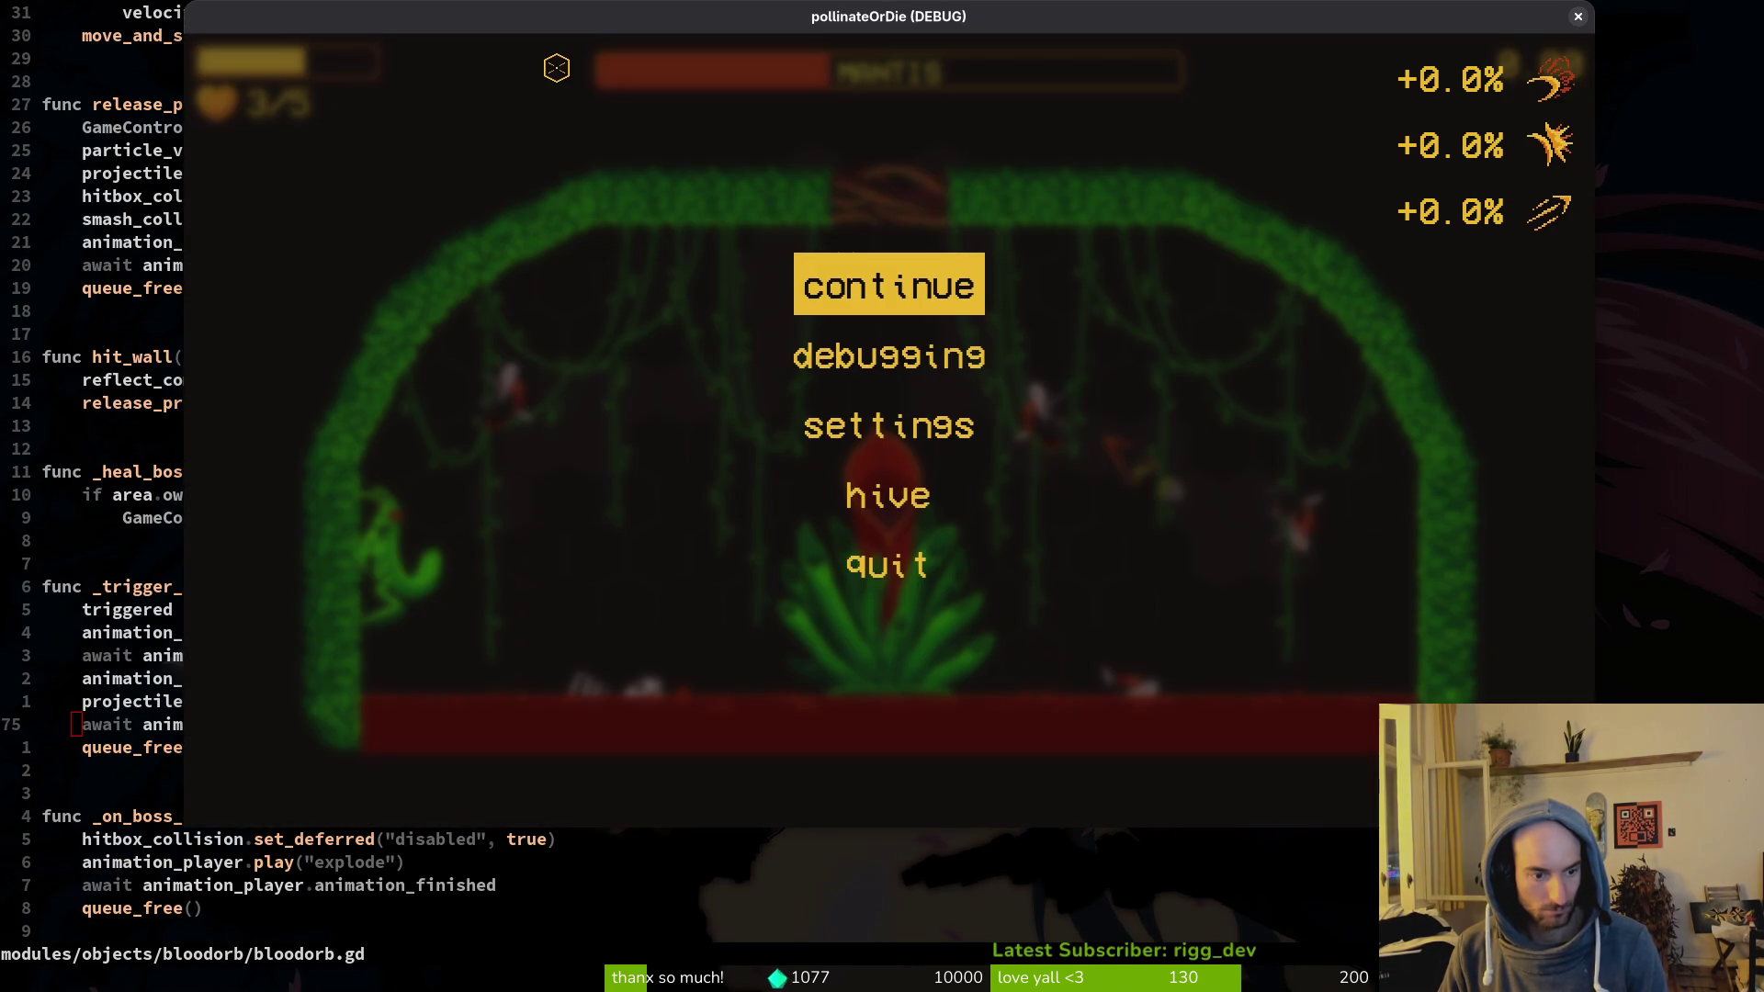
key("alt+Tab")
key("j")
key("j")
key("j")
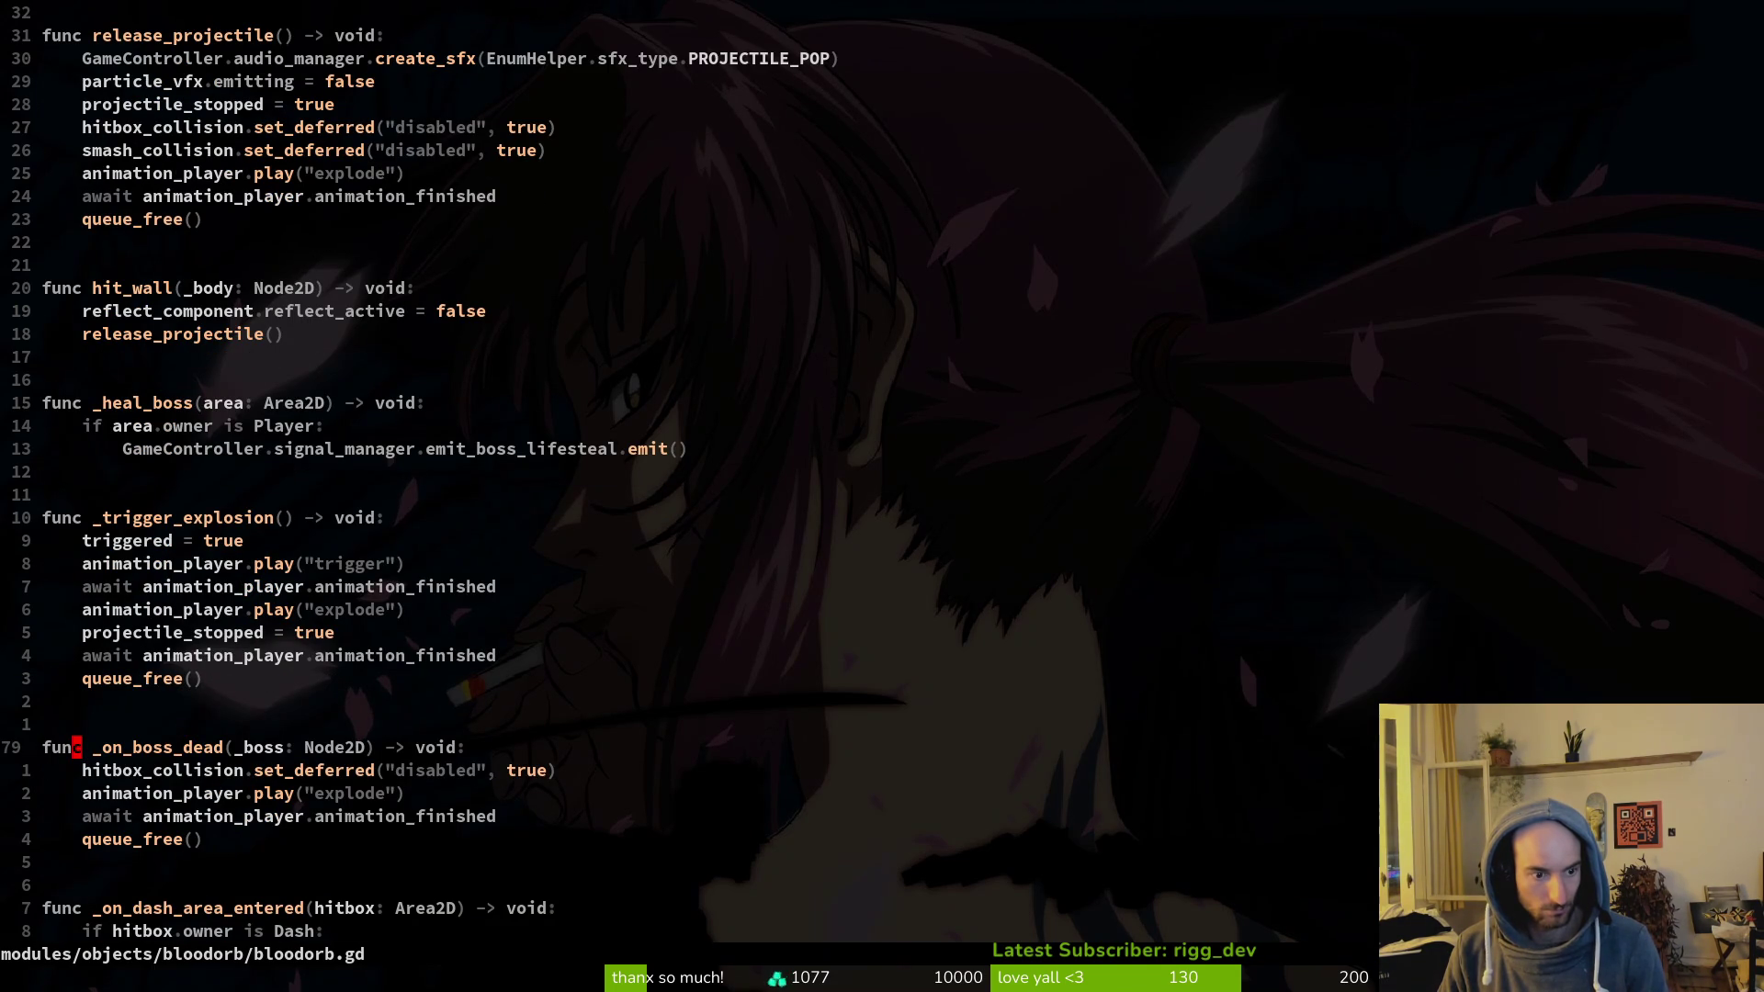
key("ctrl+d")
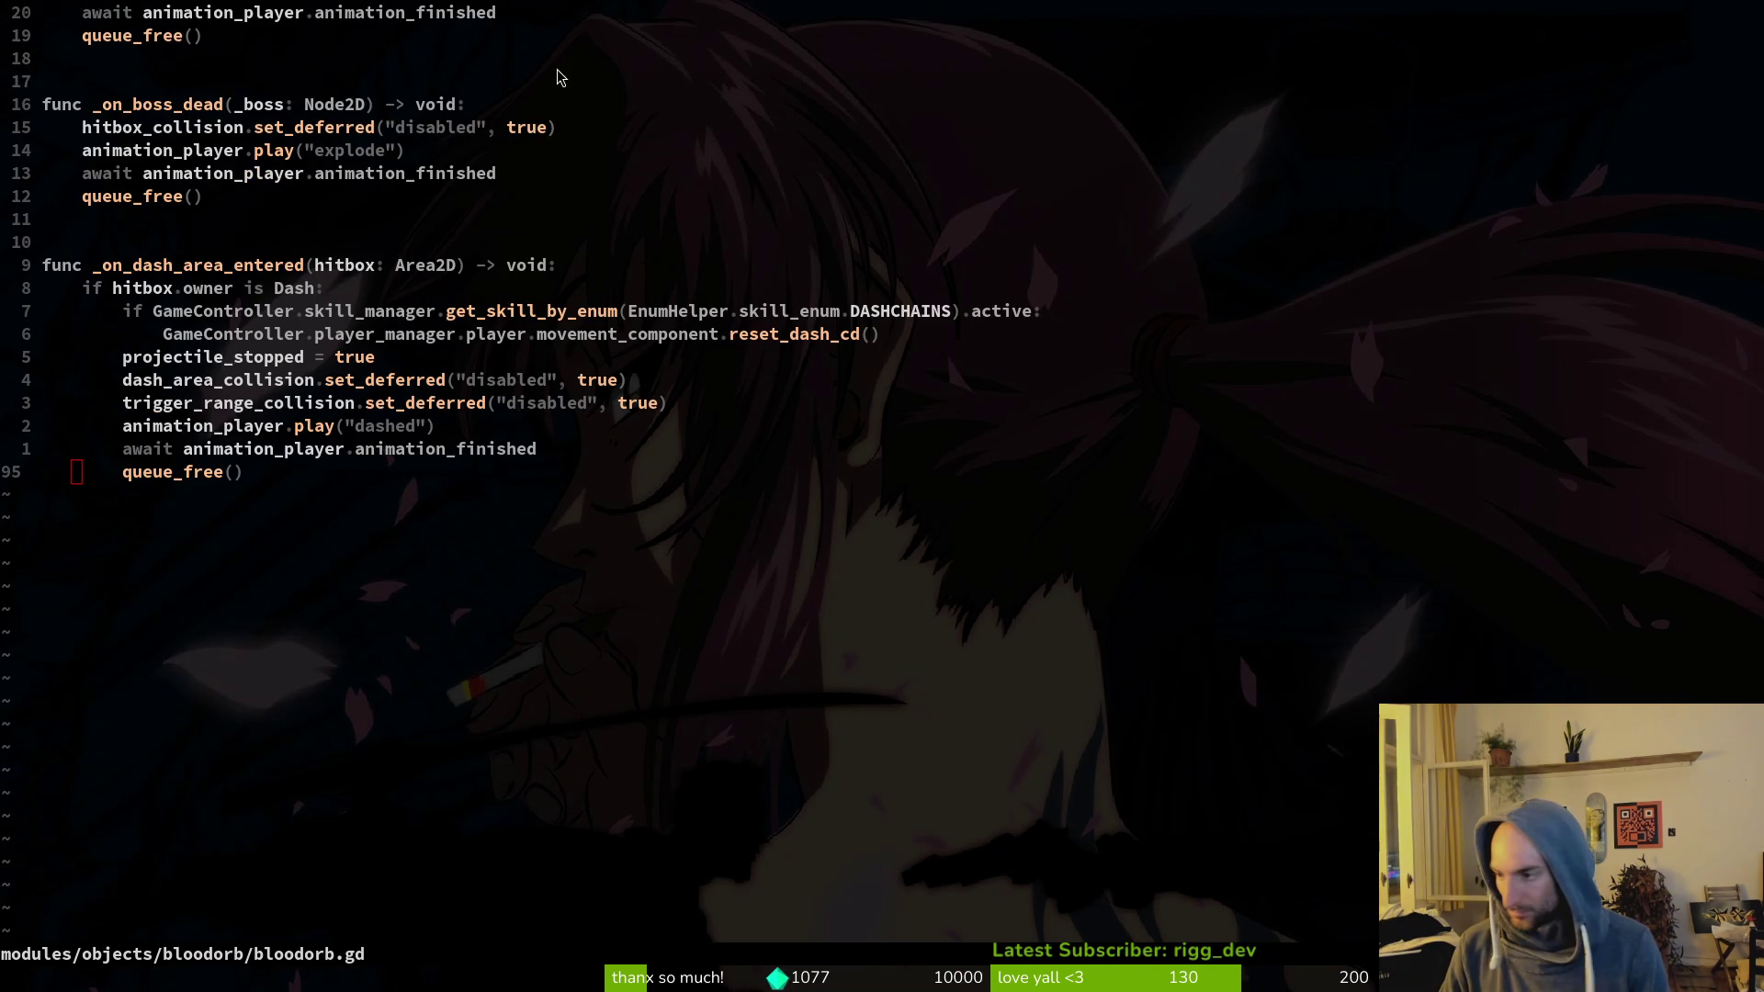
key("alt+Tab")
key("F5")
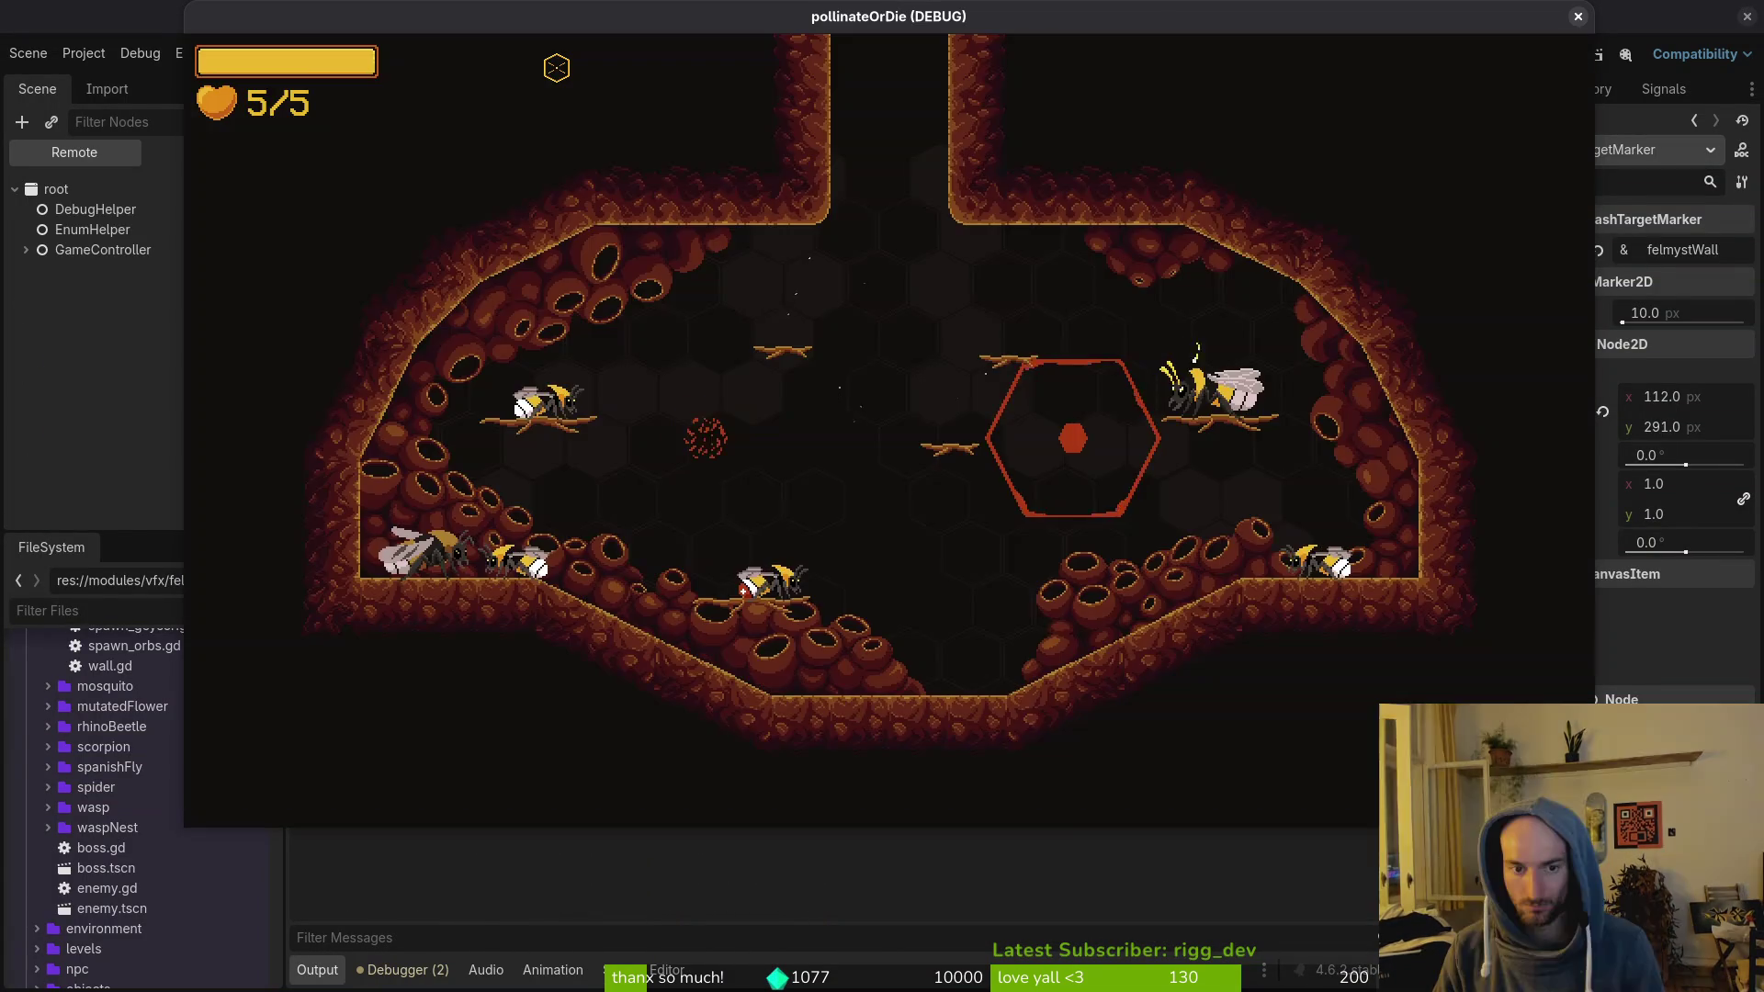
Step: Load the mantis arena via the F1 level select, fight until dying, then rebirth
key("F1")
key("Down")
key("Return")
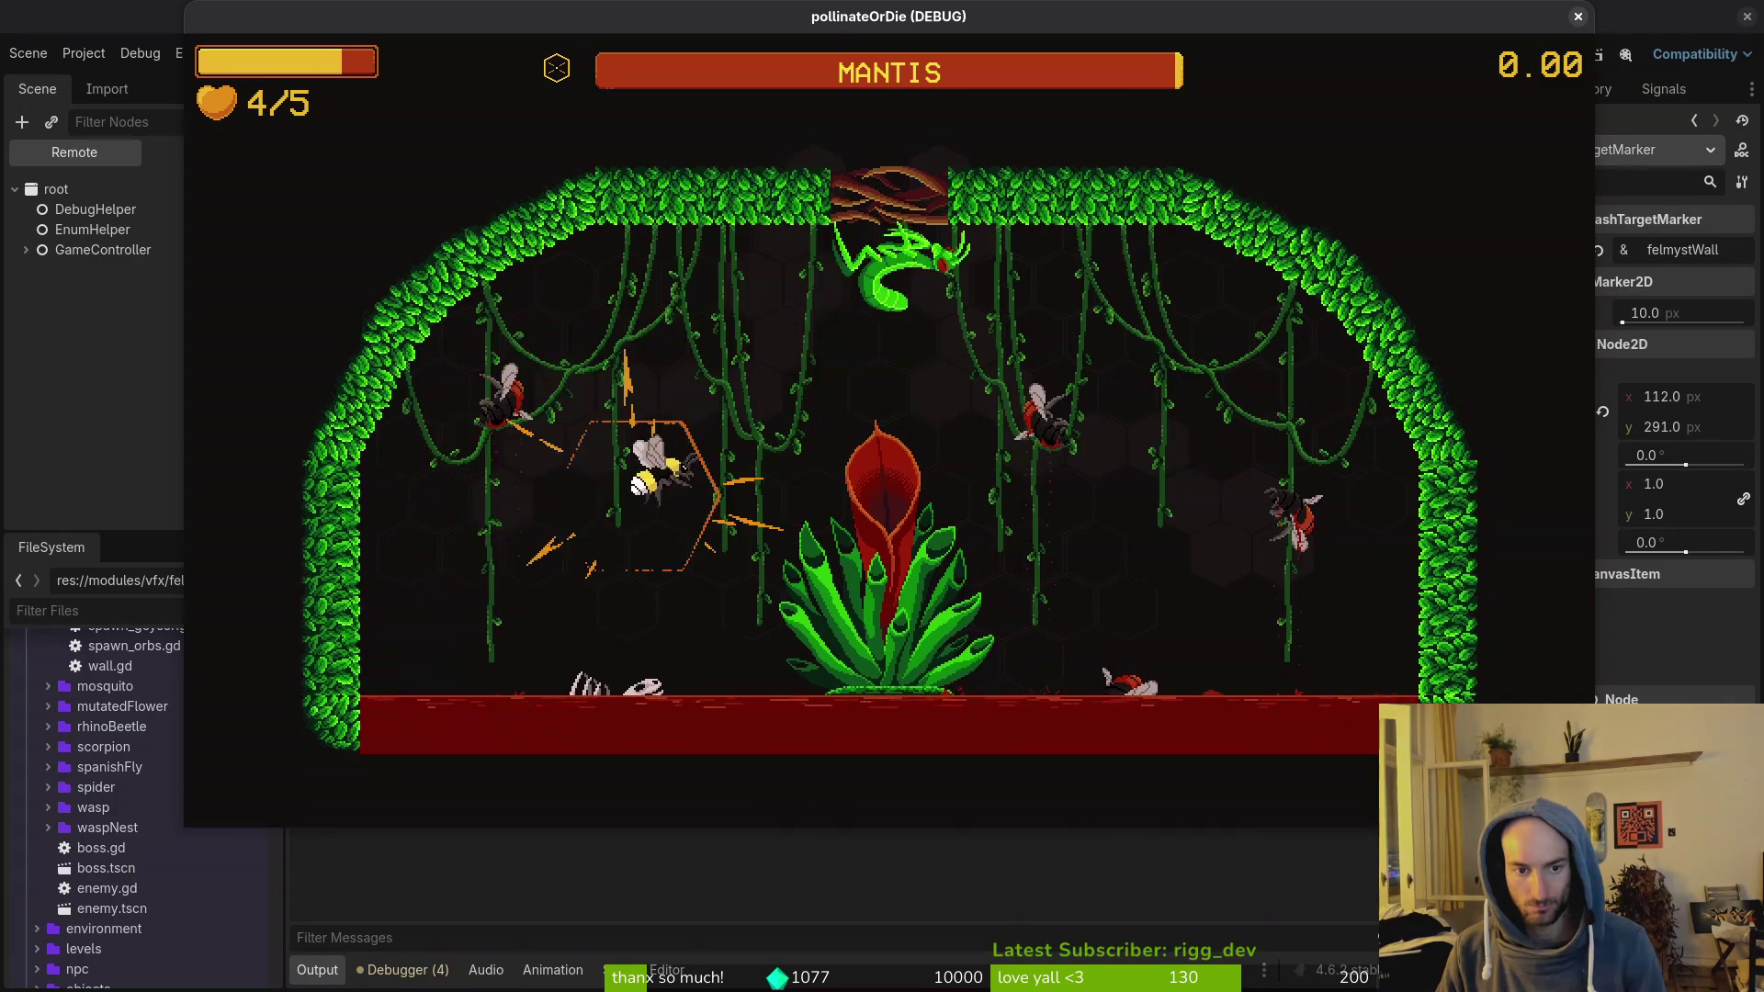
key("space")
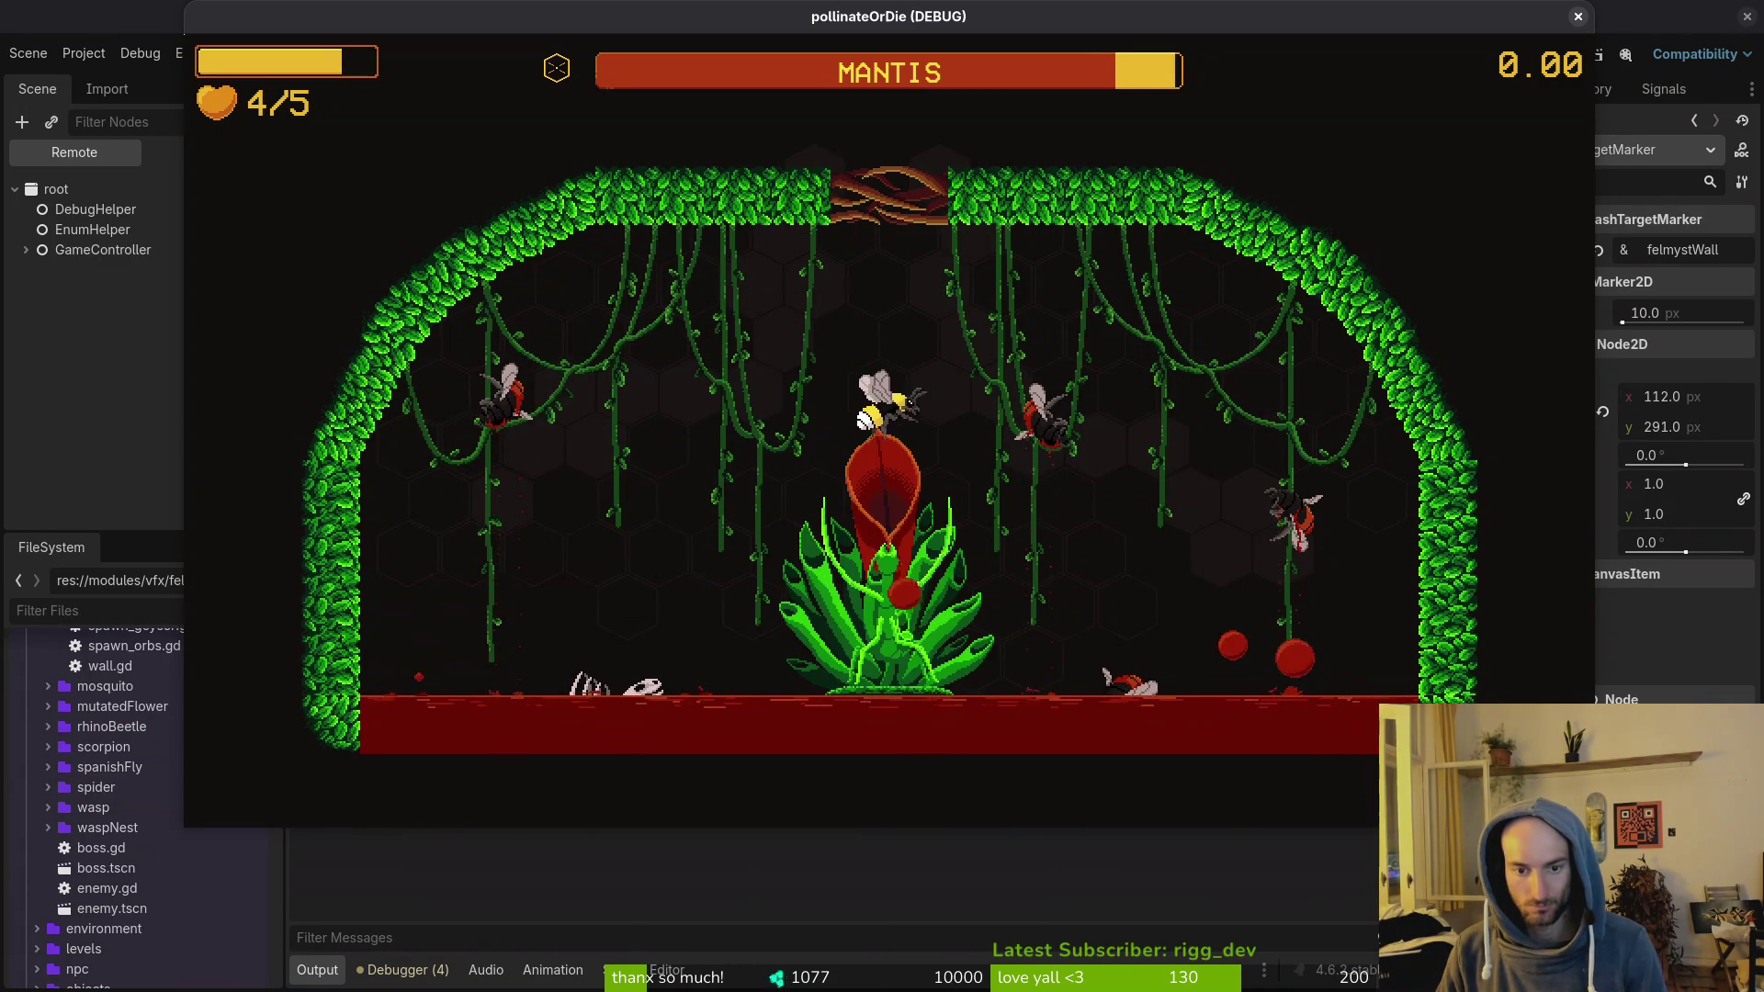
key("space")
key("Left")
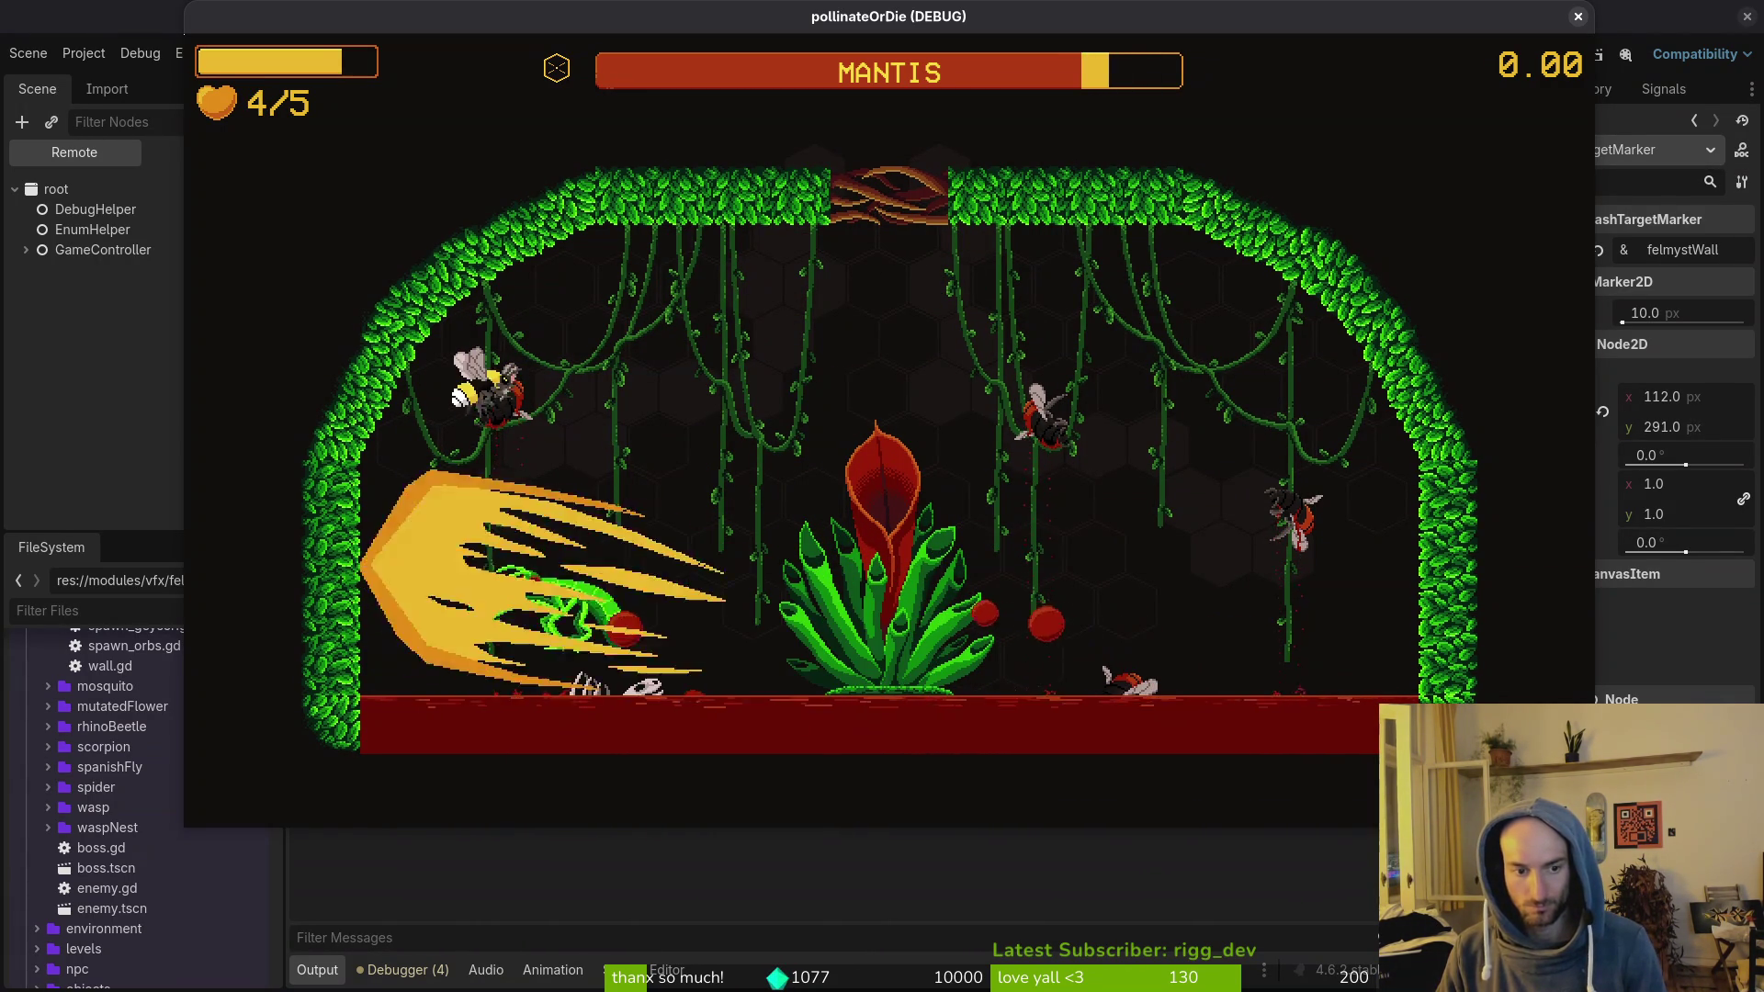
key("space")
key("Right")
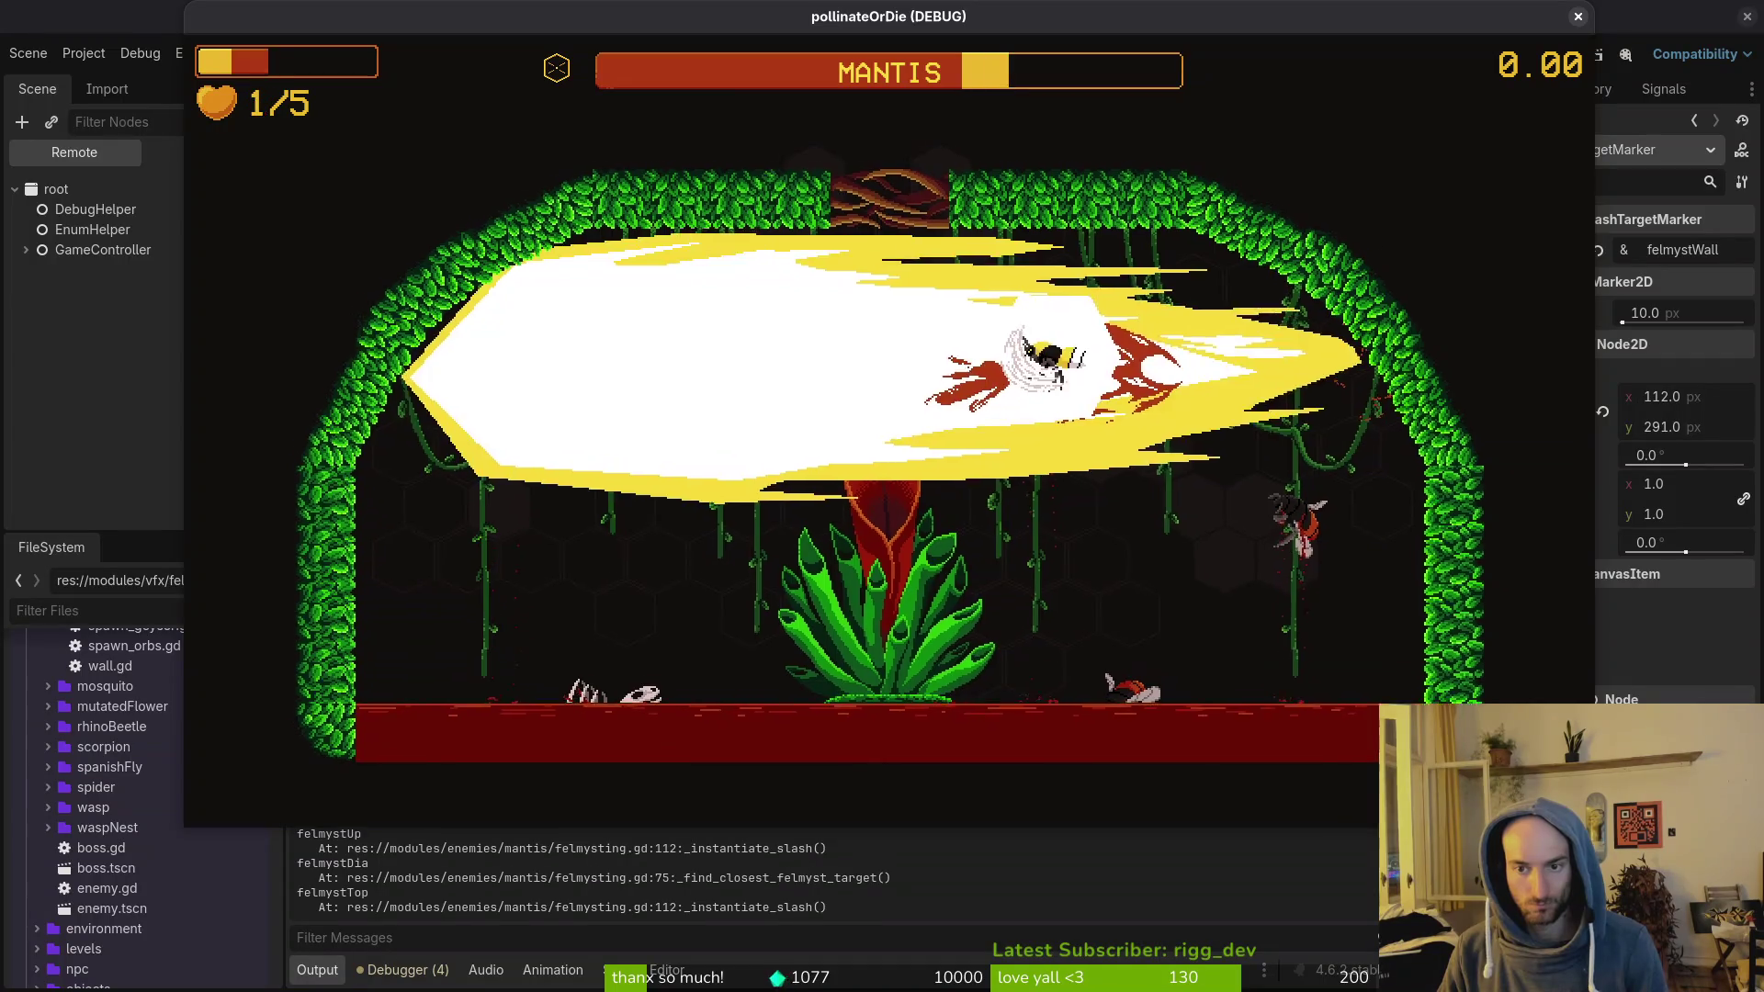
key("Left")
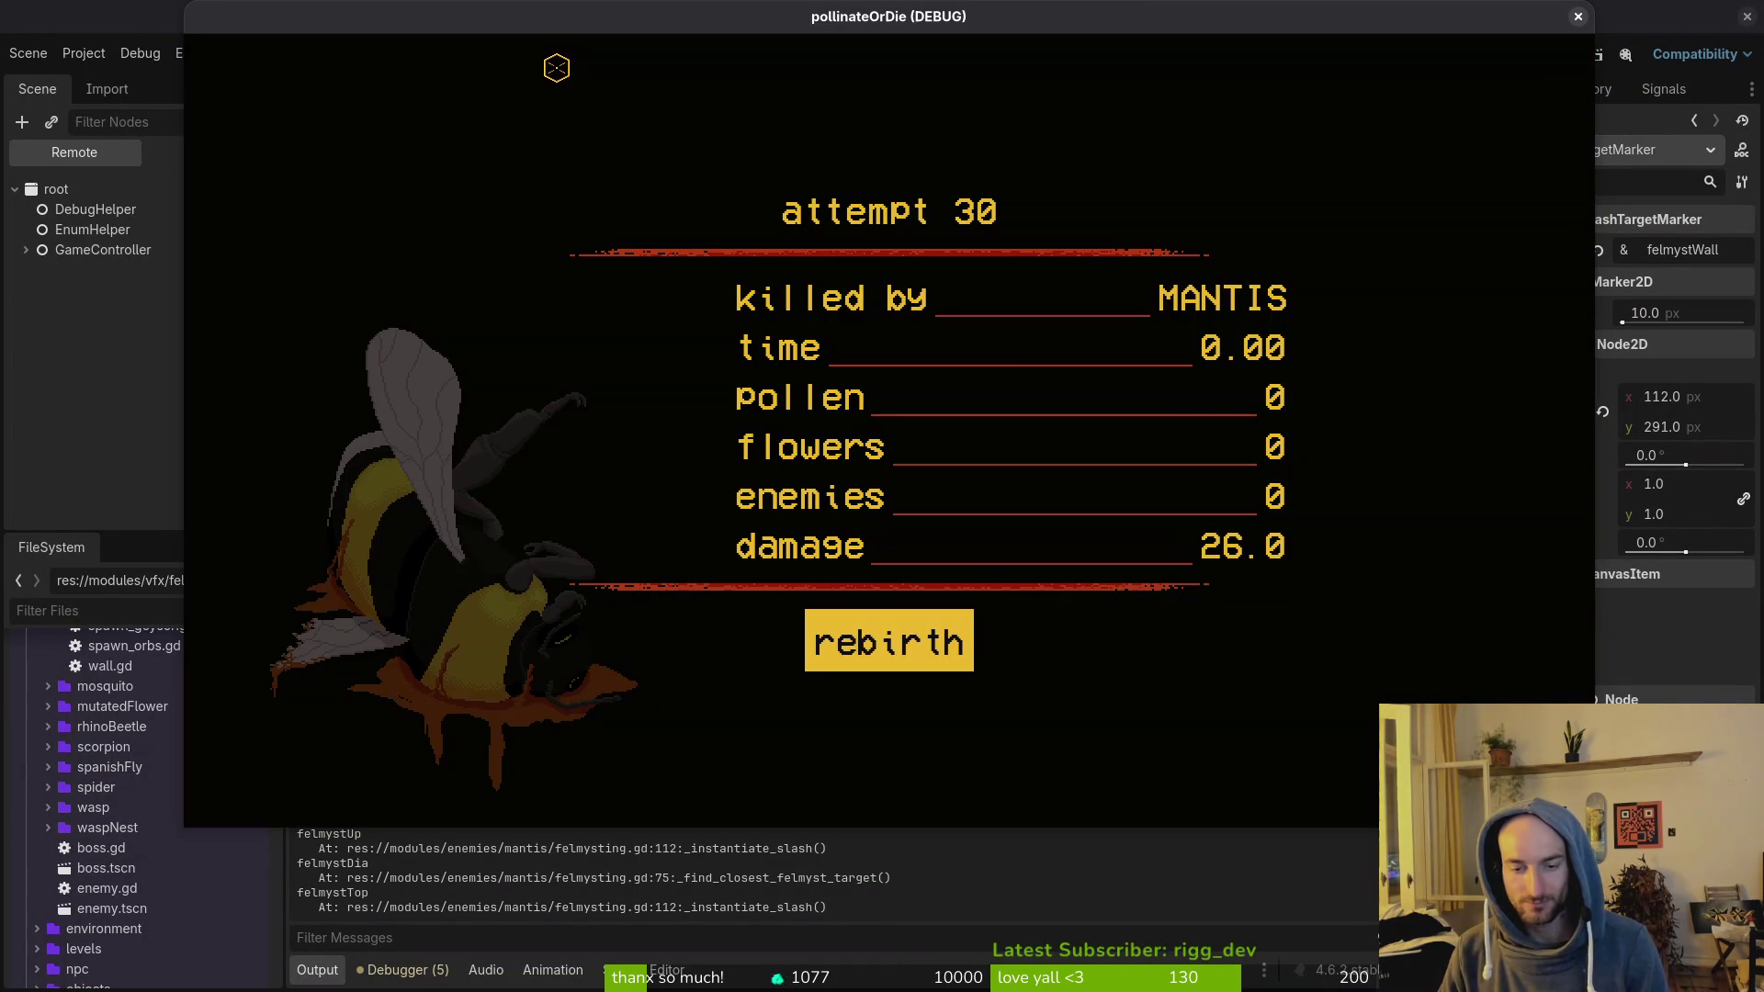
key("Return")
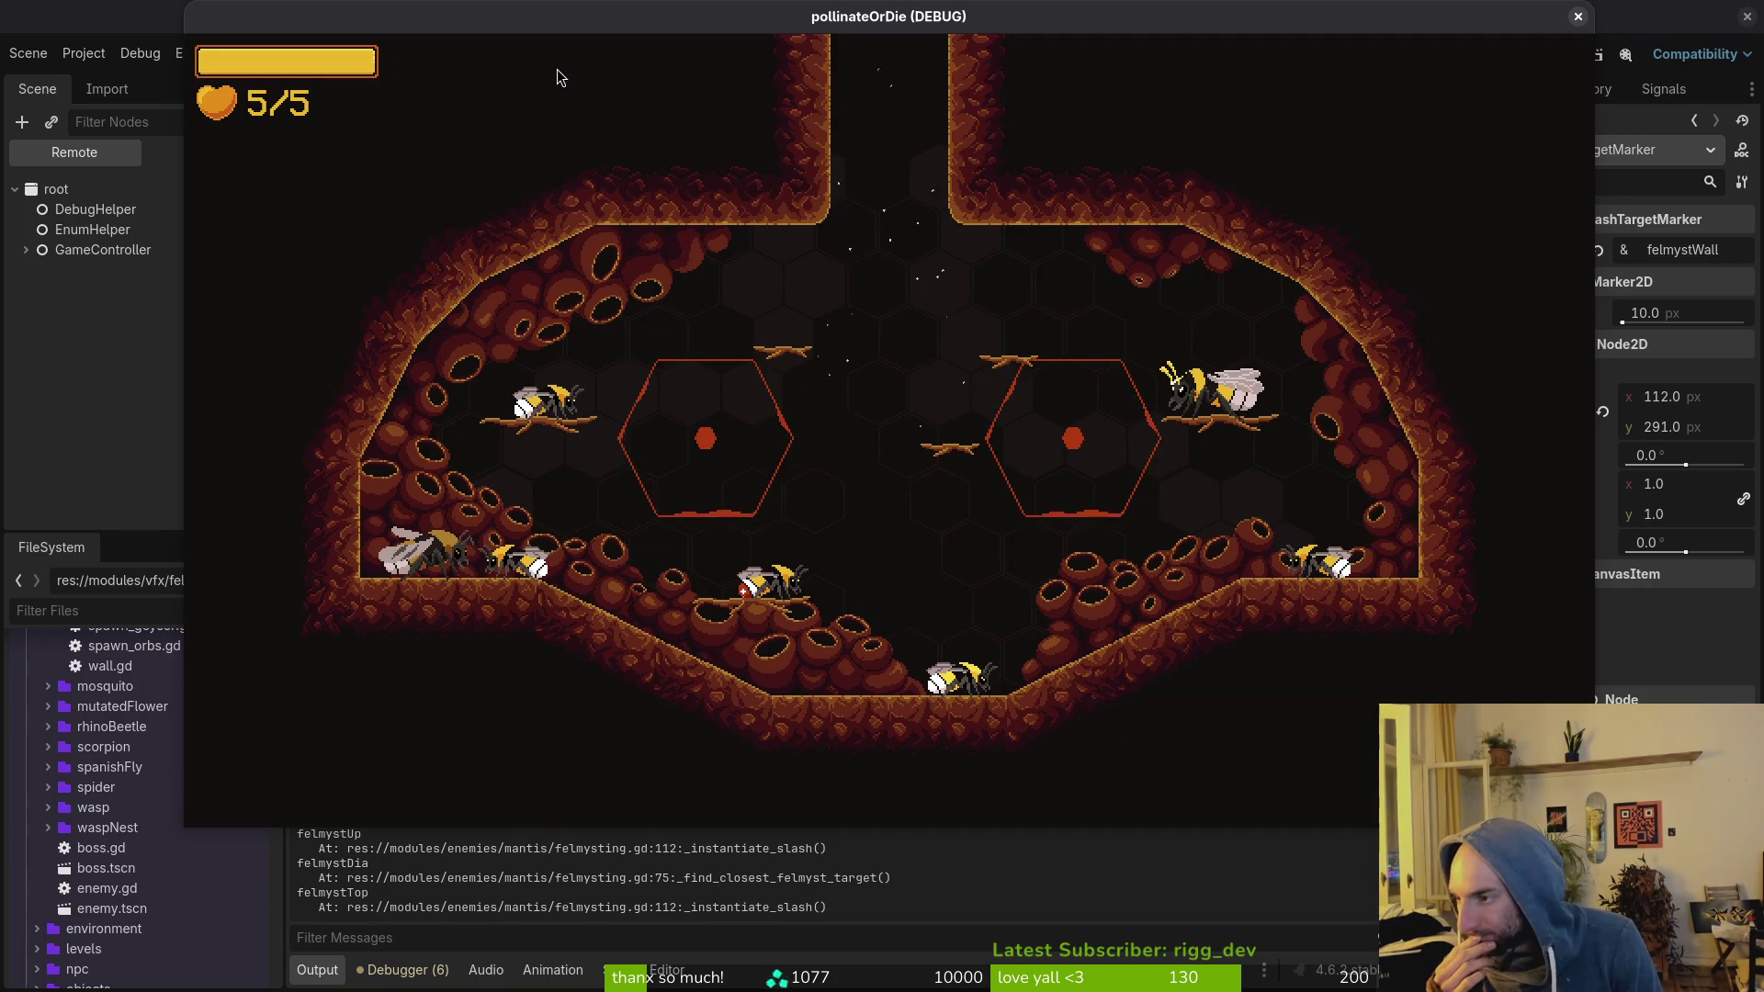
Step: Go back to the bloodorb script in Vim and quit it with :q
key("super+1")
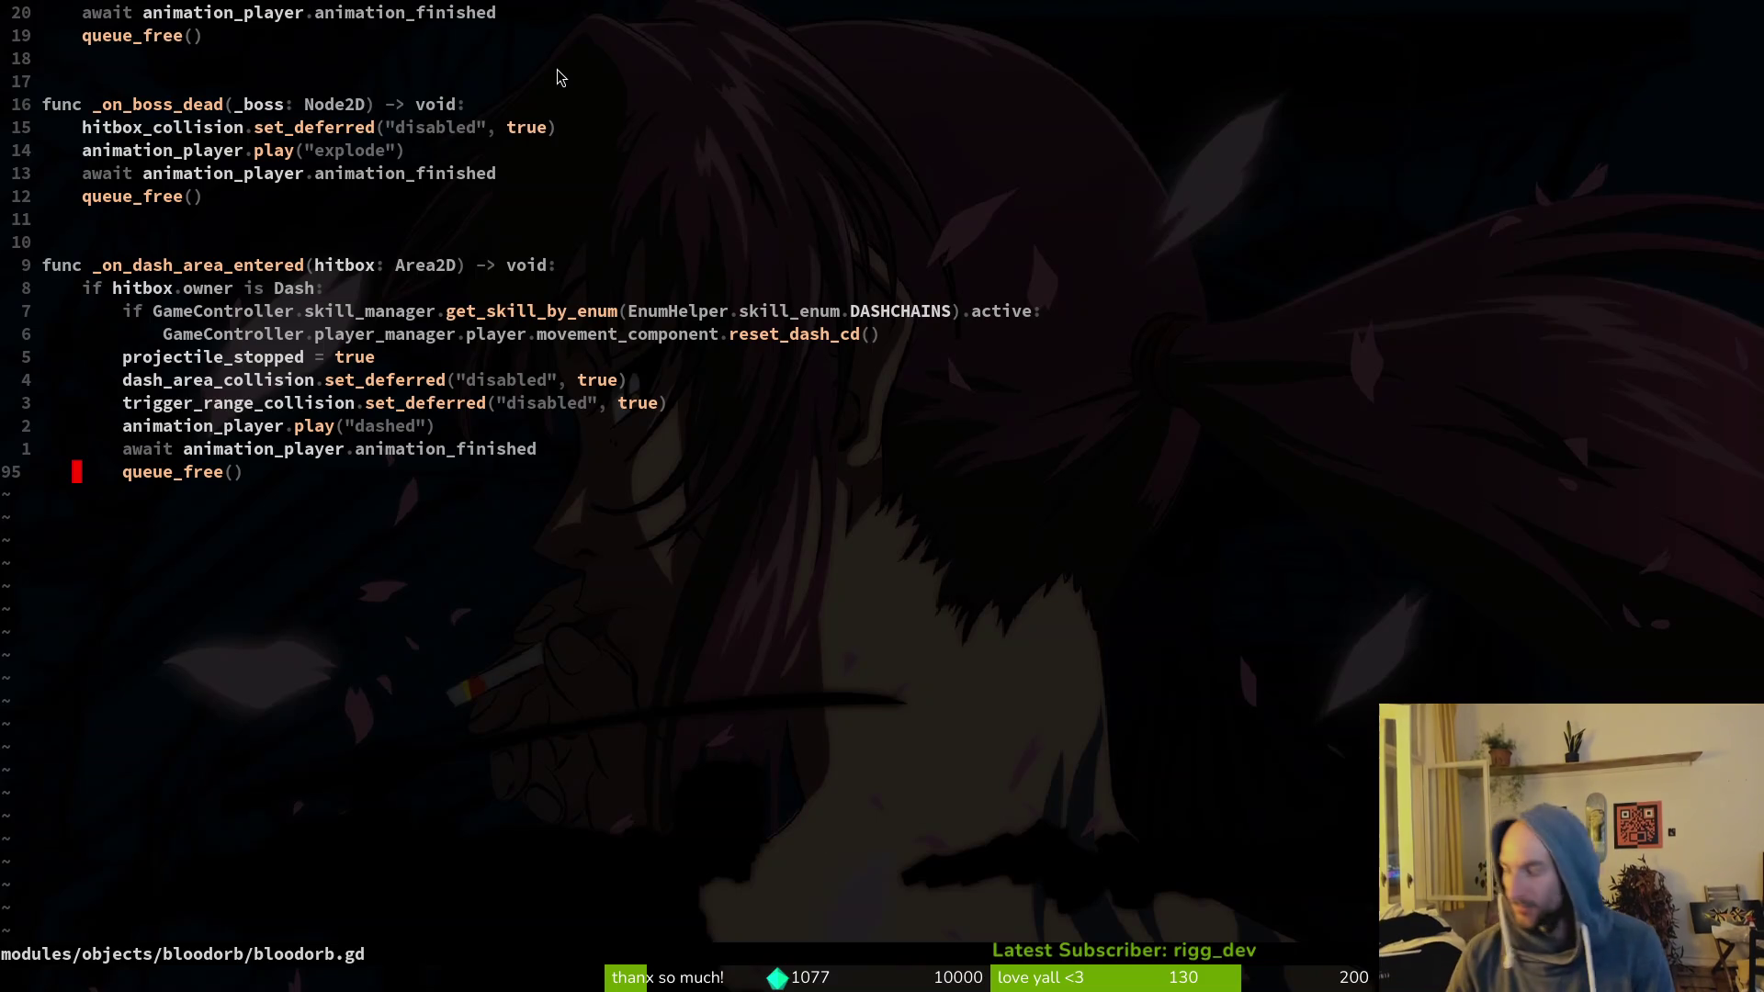
type(":q")
key("Return")
Step: Launch tig and discard the changes to dashing.gd
type("tig")
key("Return")
key("j")
key("j")
key("j")
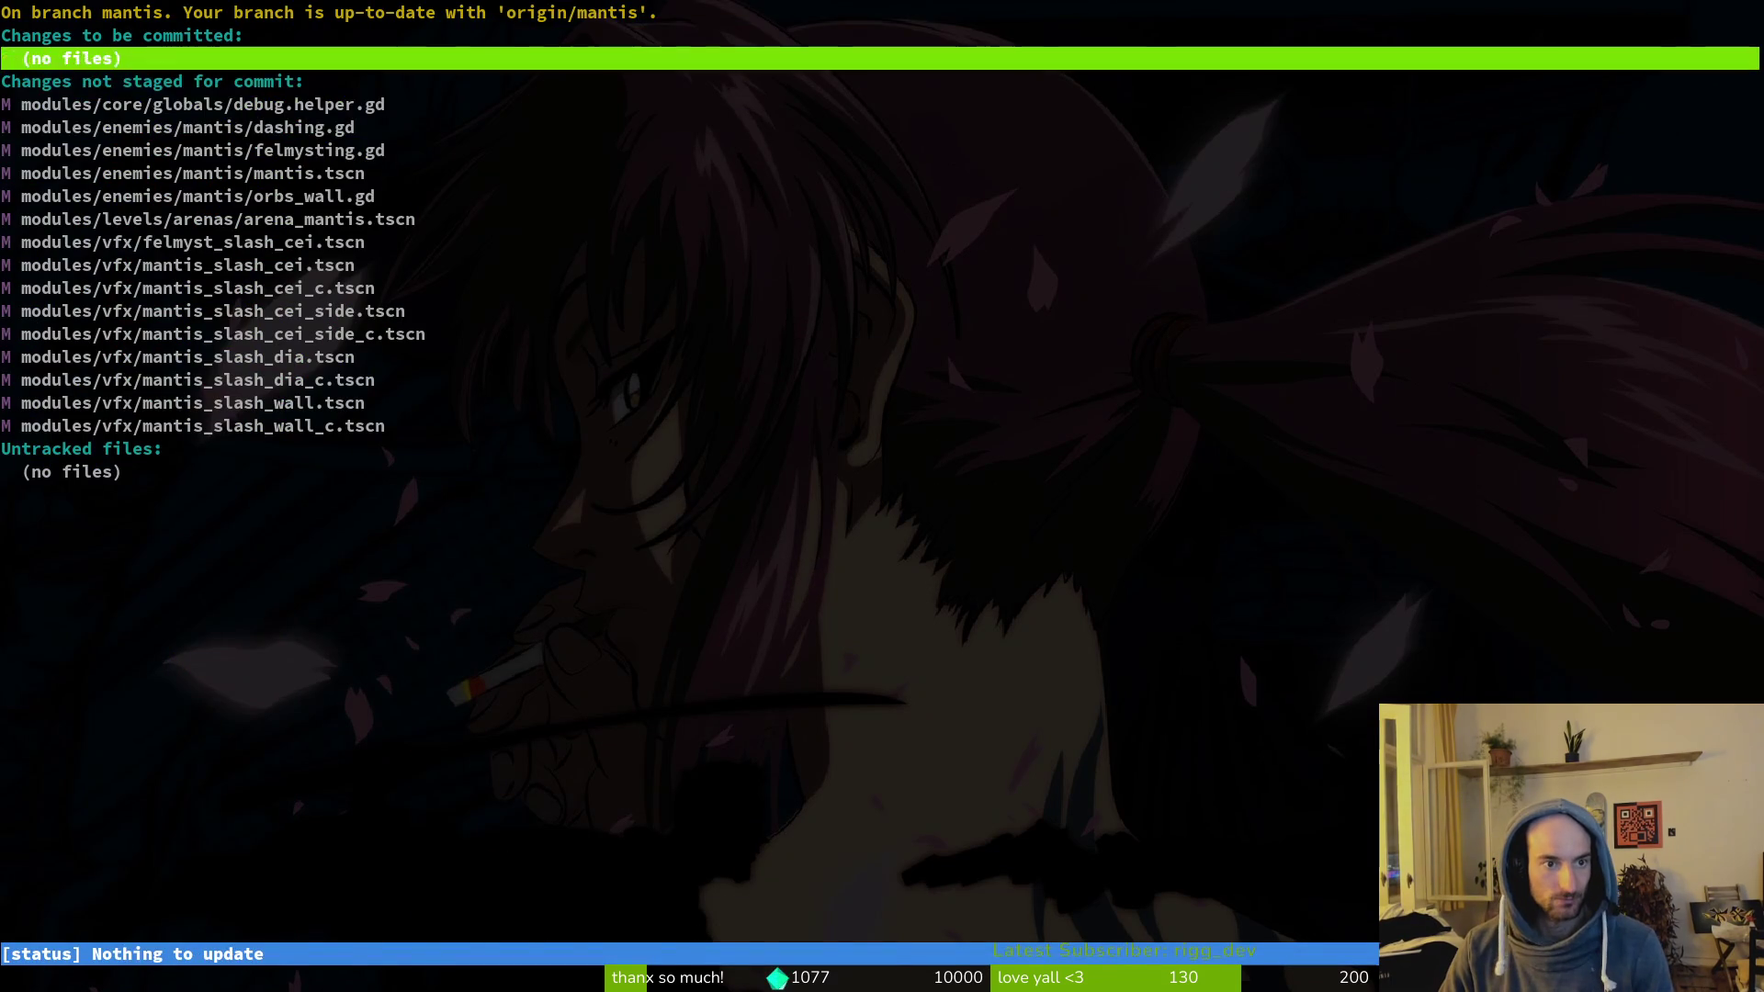
key("Return")
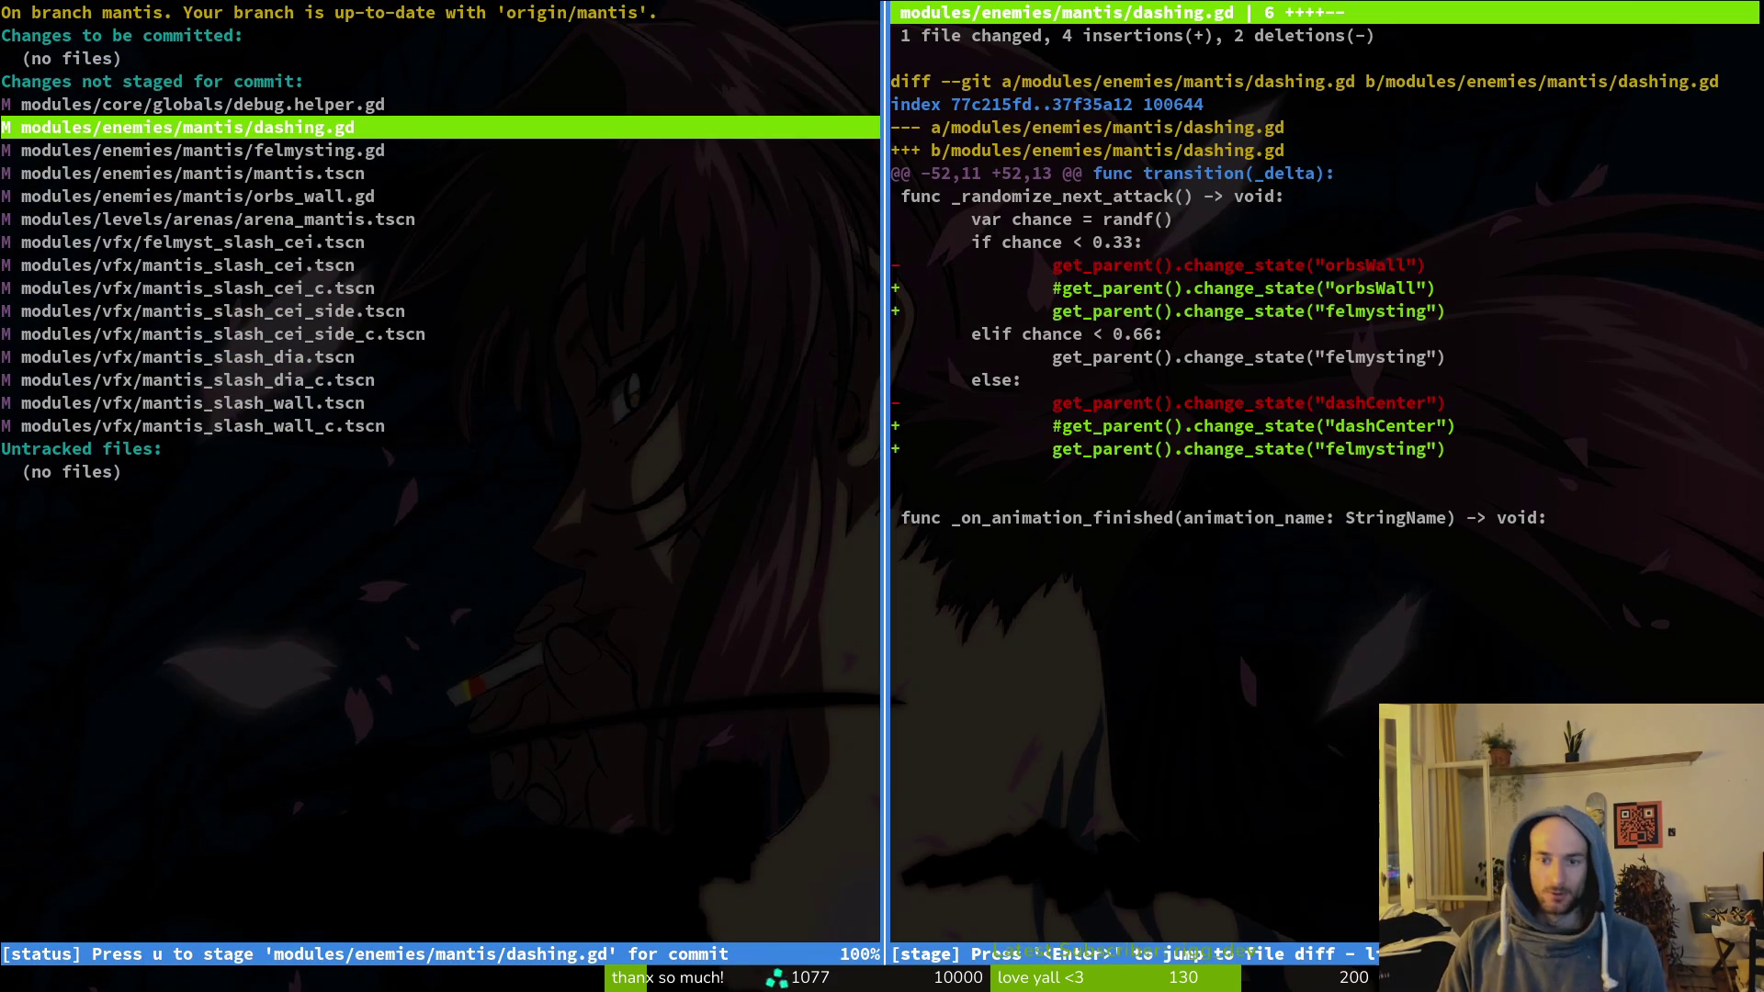
key("exclam")
key("y")
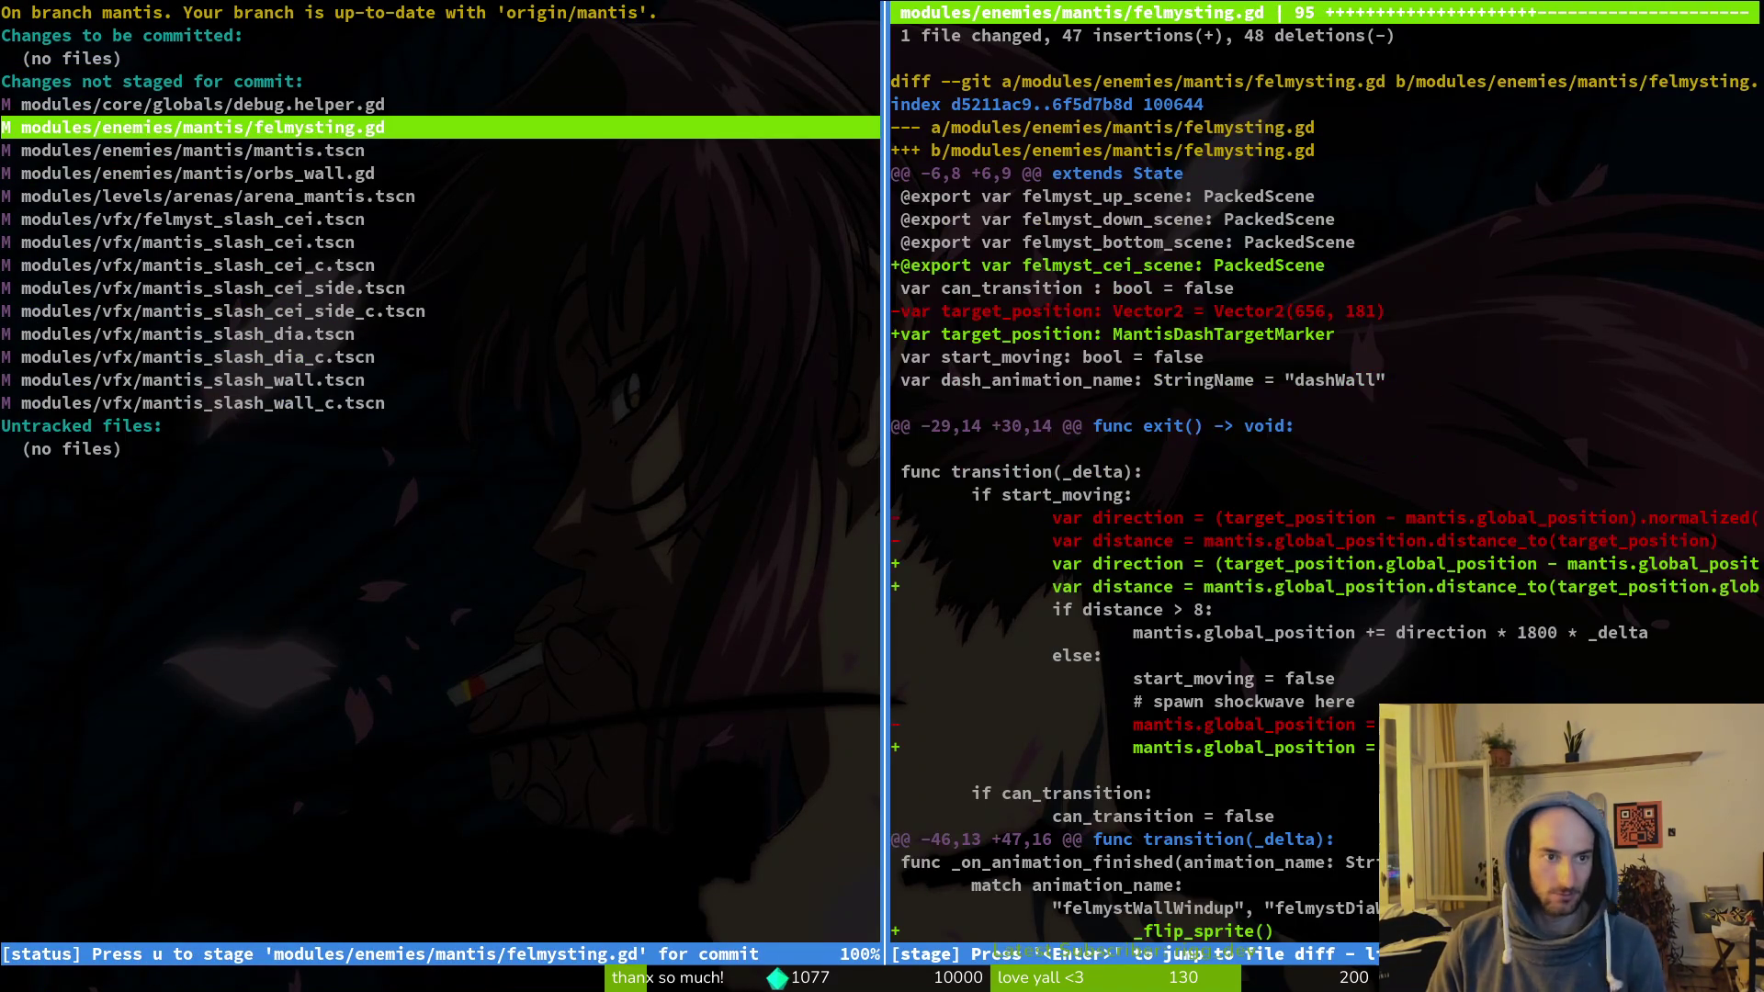
Step: Stage felmysting.gd, mantis.tscn, orbs_wall.gd and arena_mantis.tscn, skipping debug.helper.gd
key("u")
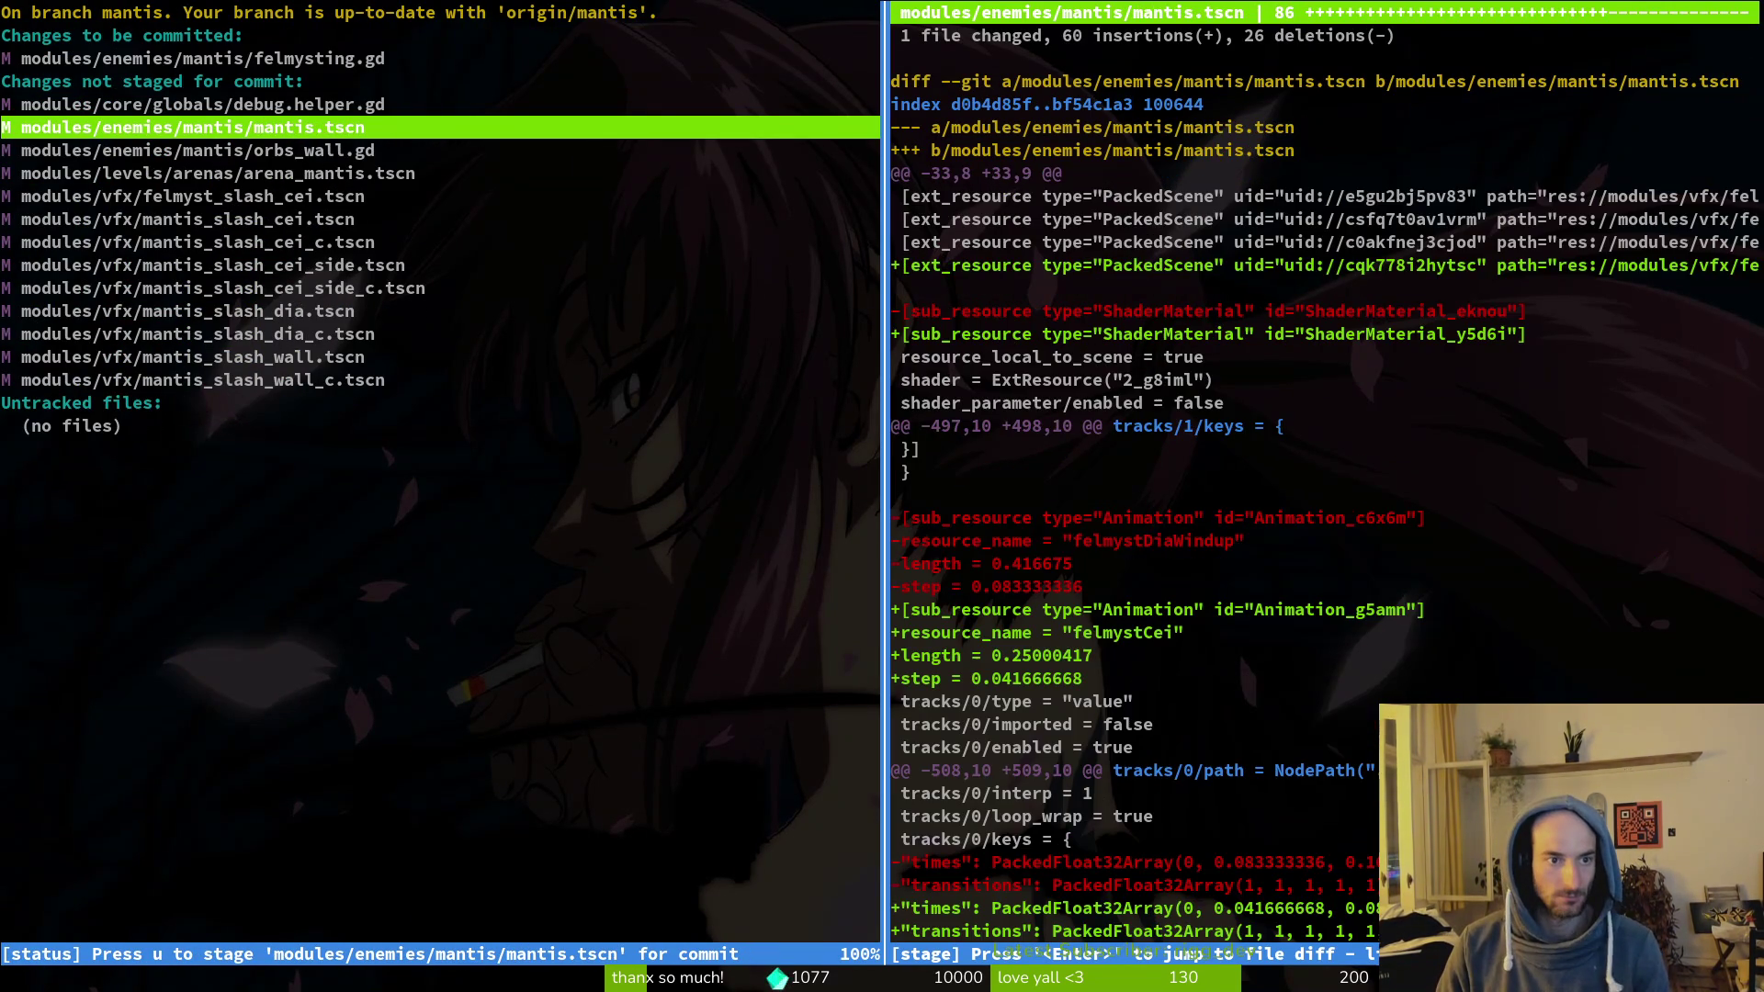
key("u")
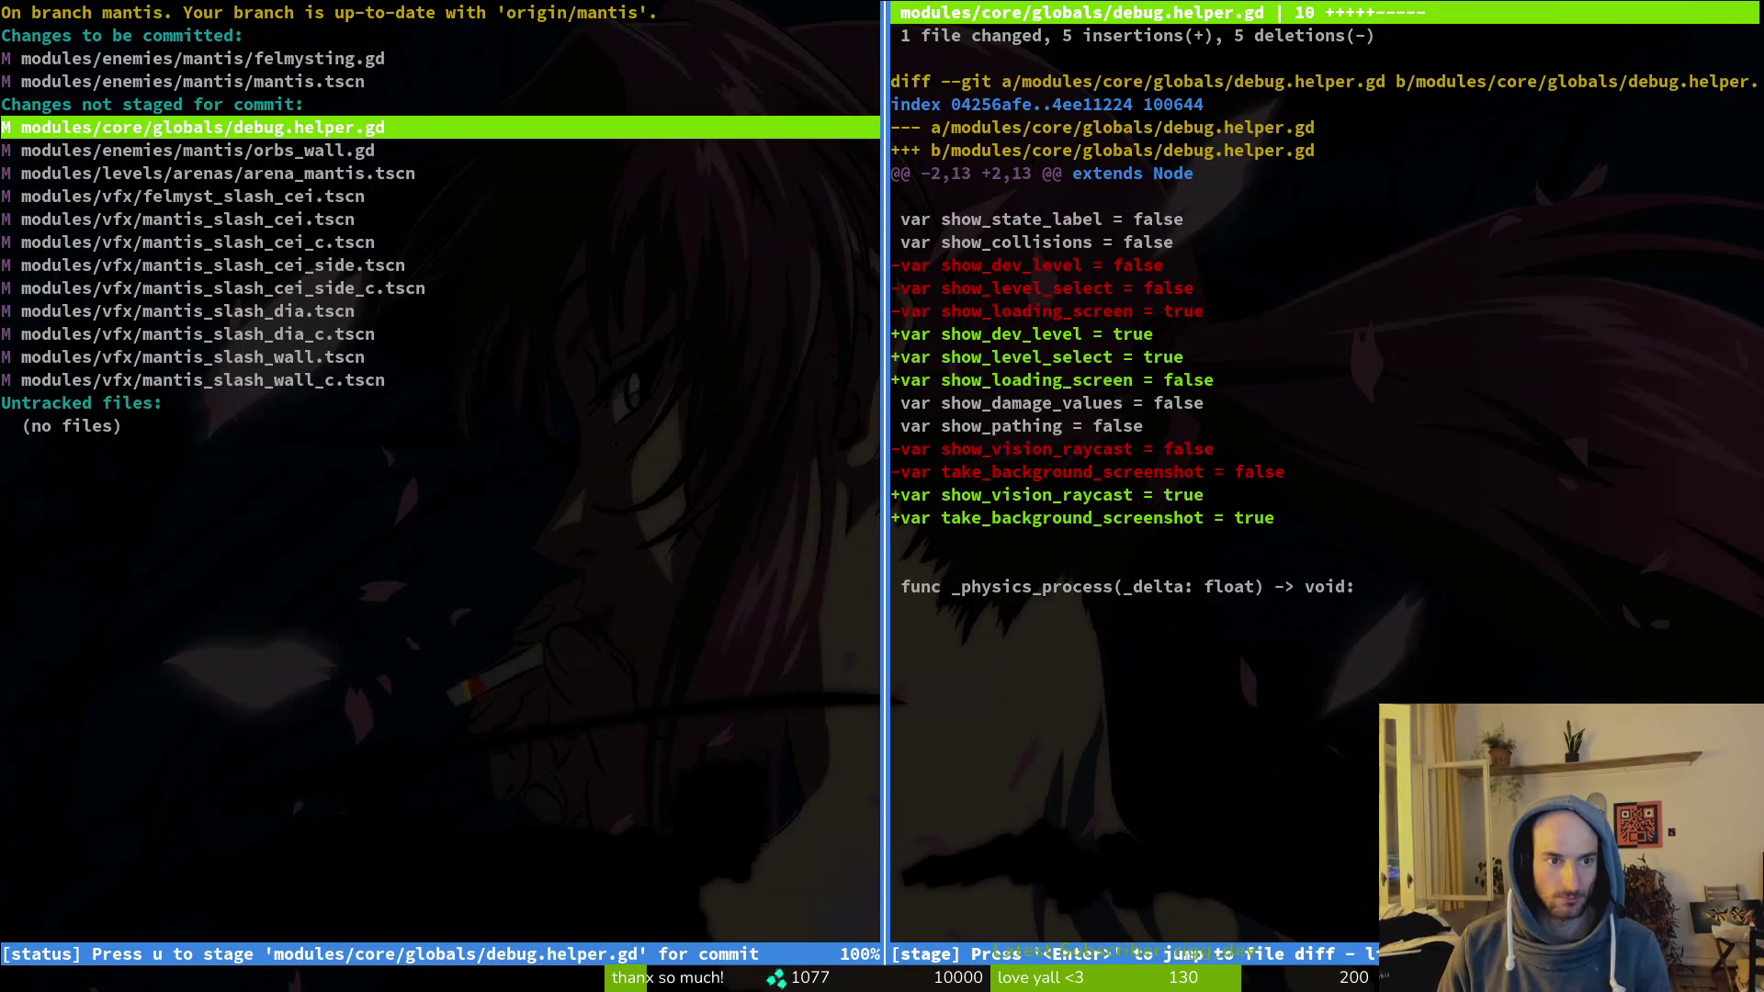
key("j")
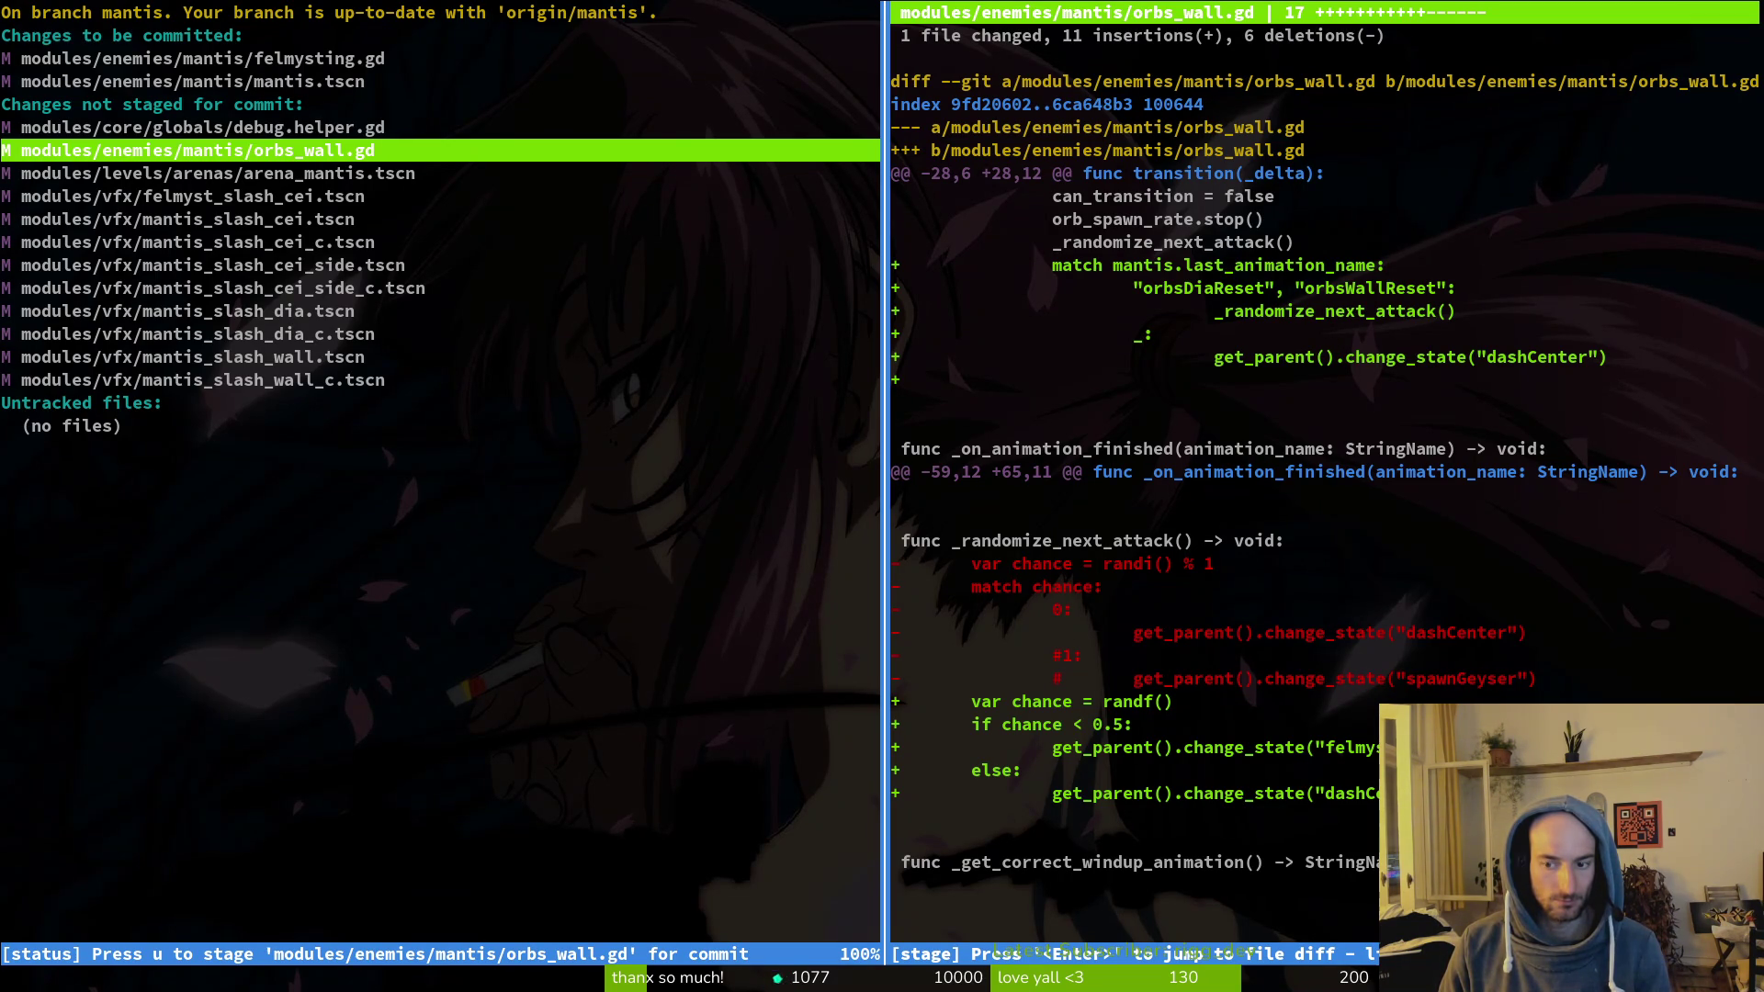
key("u")
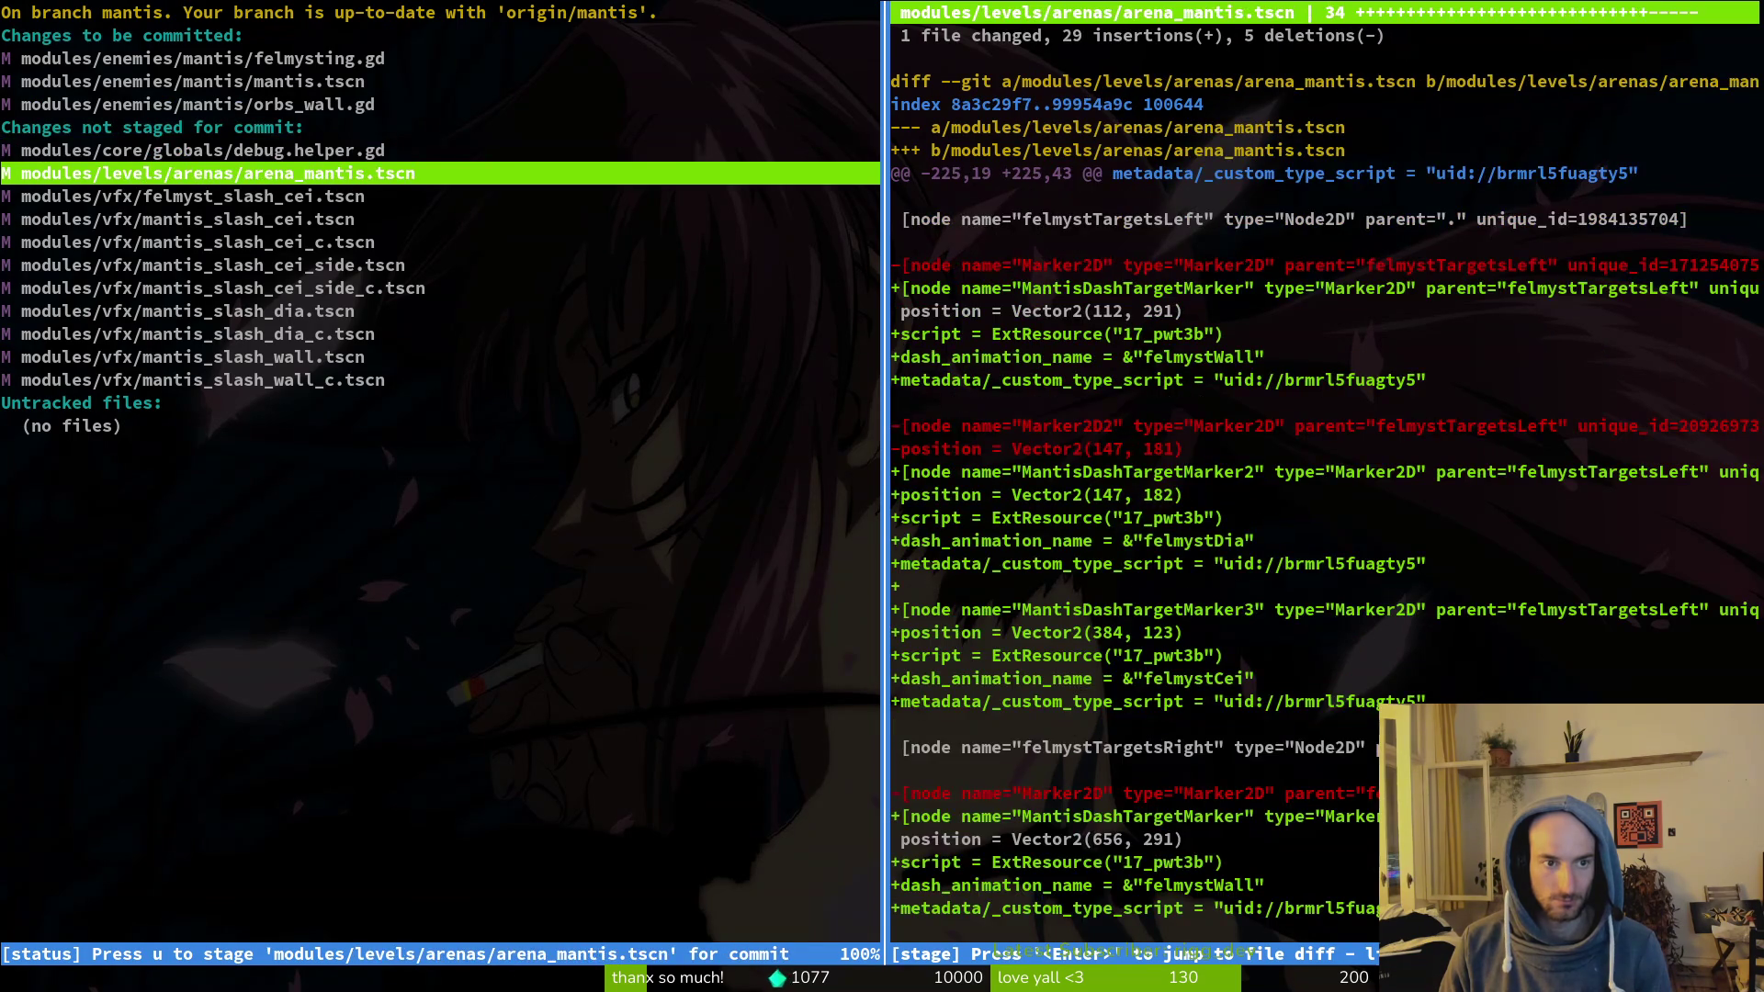
key("u")
key("Down")
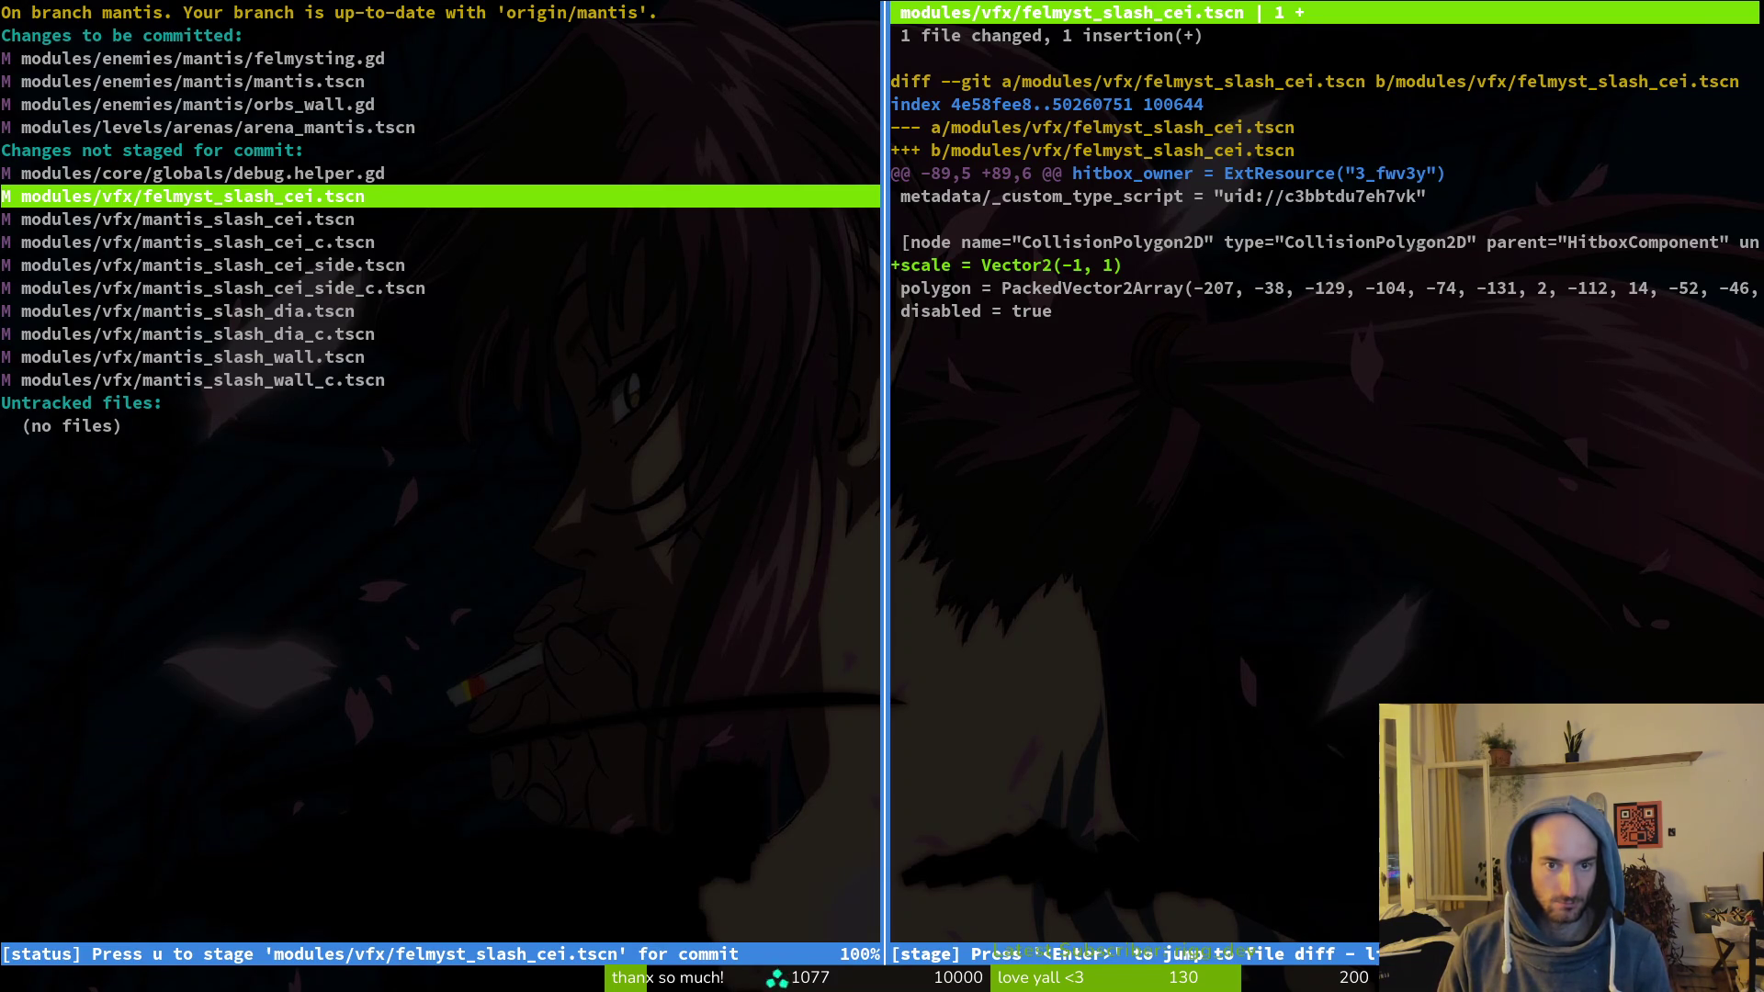
Step: In the felmyst_slash_cei scene, reset Scale x to 1 to unflip the polygon and save
key("q")
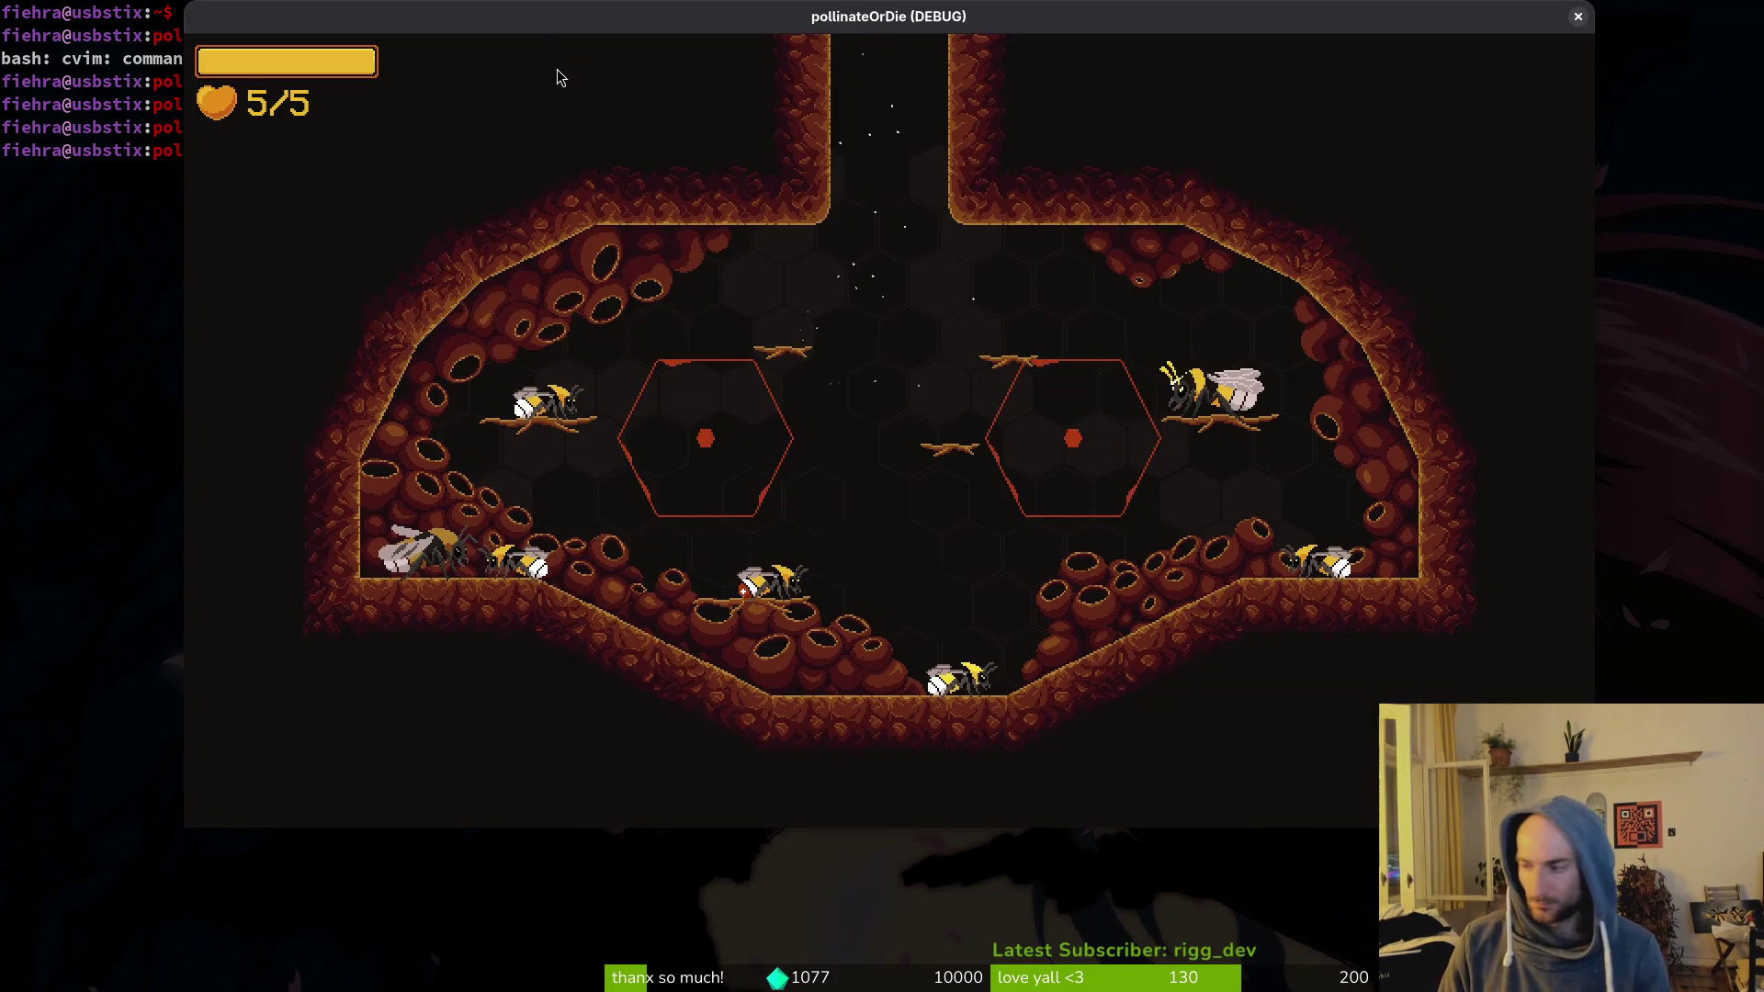
key("alt+Tab")
key("ctrl+shift+o")
key("Escape")
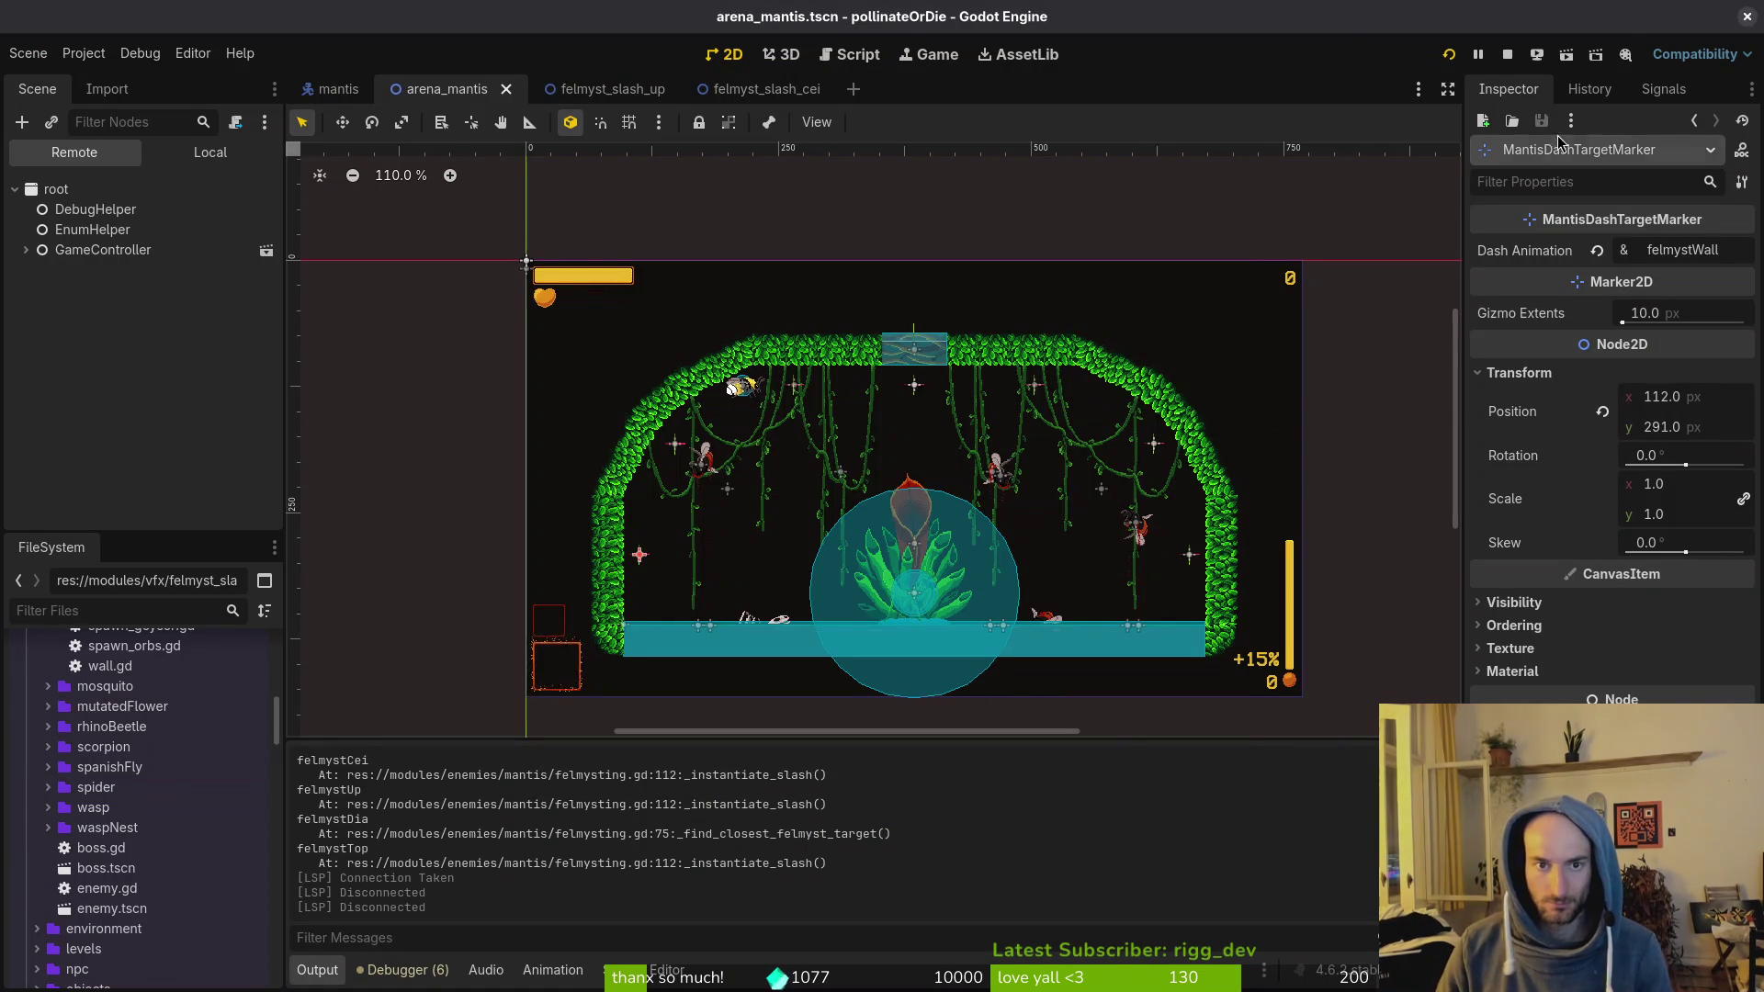
left_click(623, 96)
left_click(738, 92)
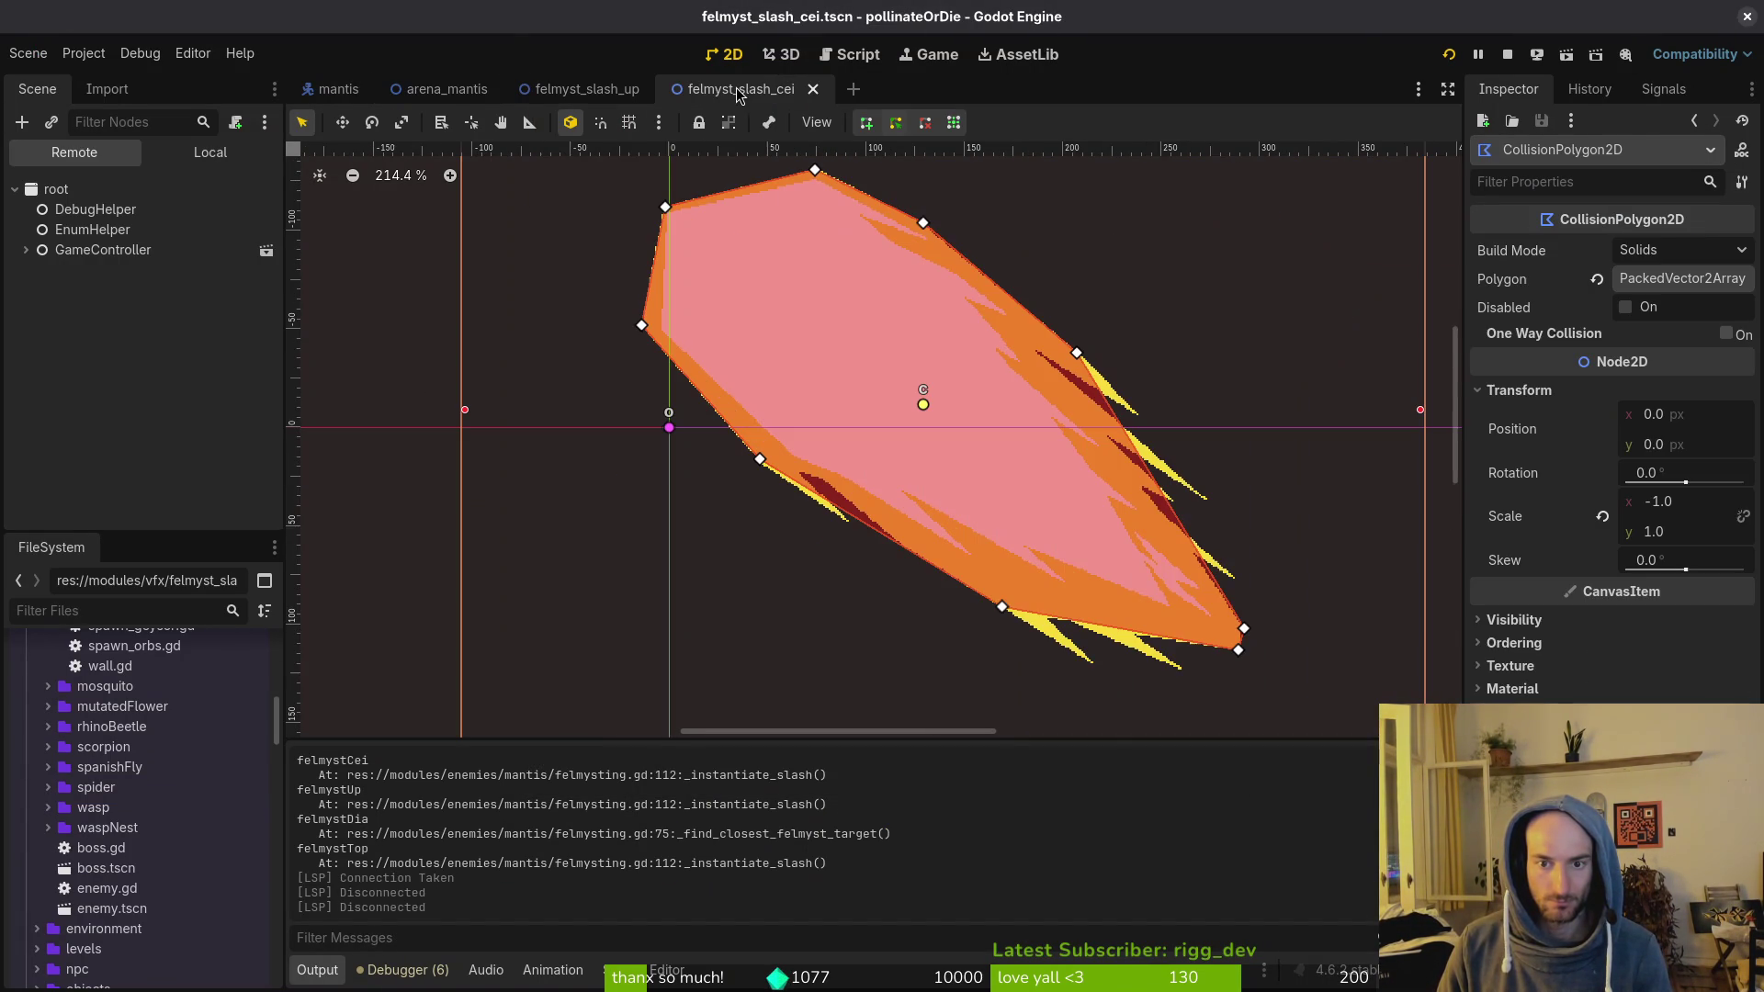
scroll(859, 344, "down", 5)
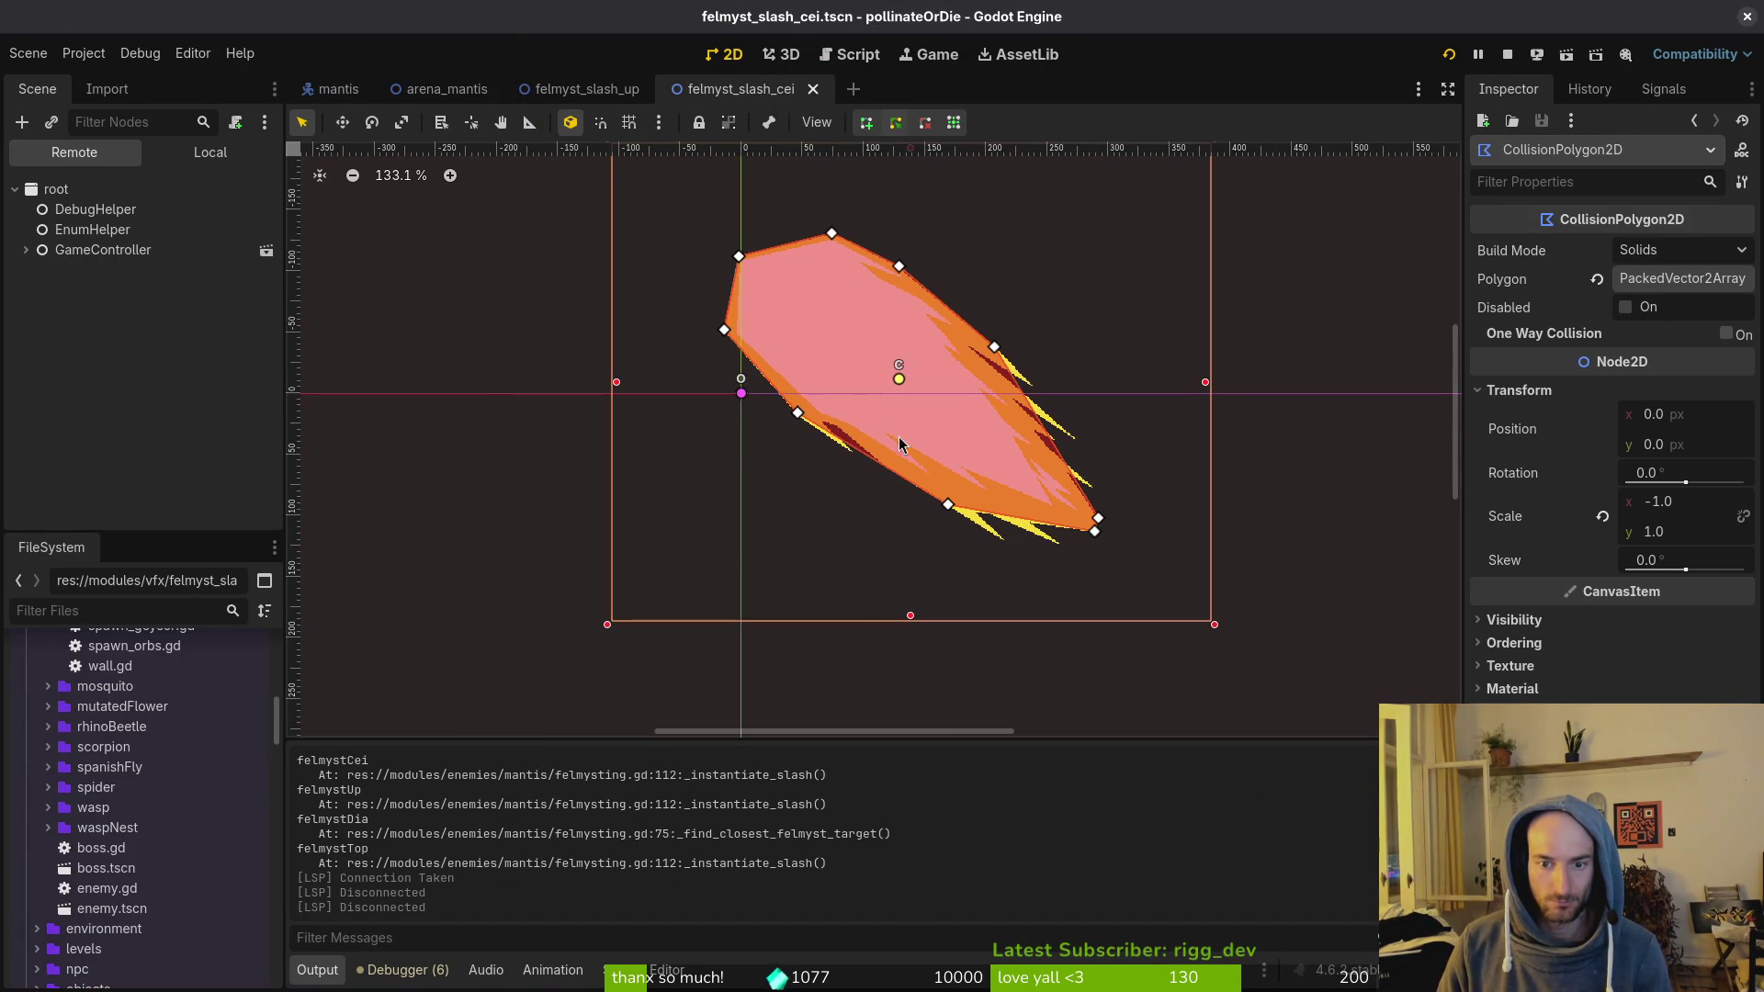
left_click(1603, 516)
key("ctrl+s")
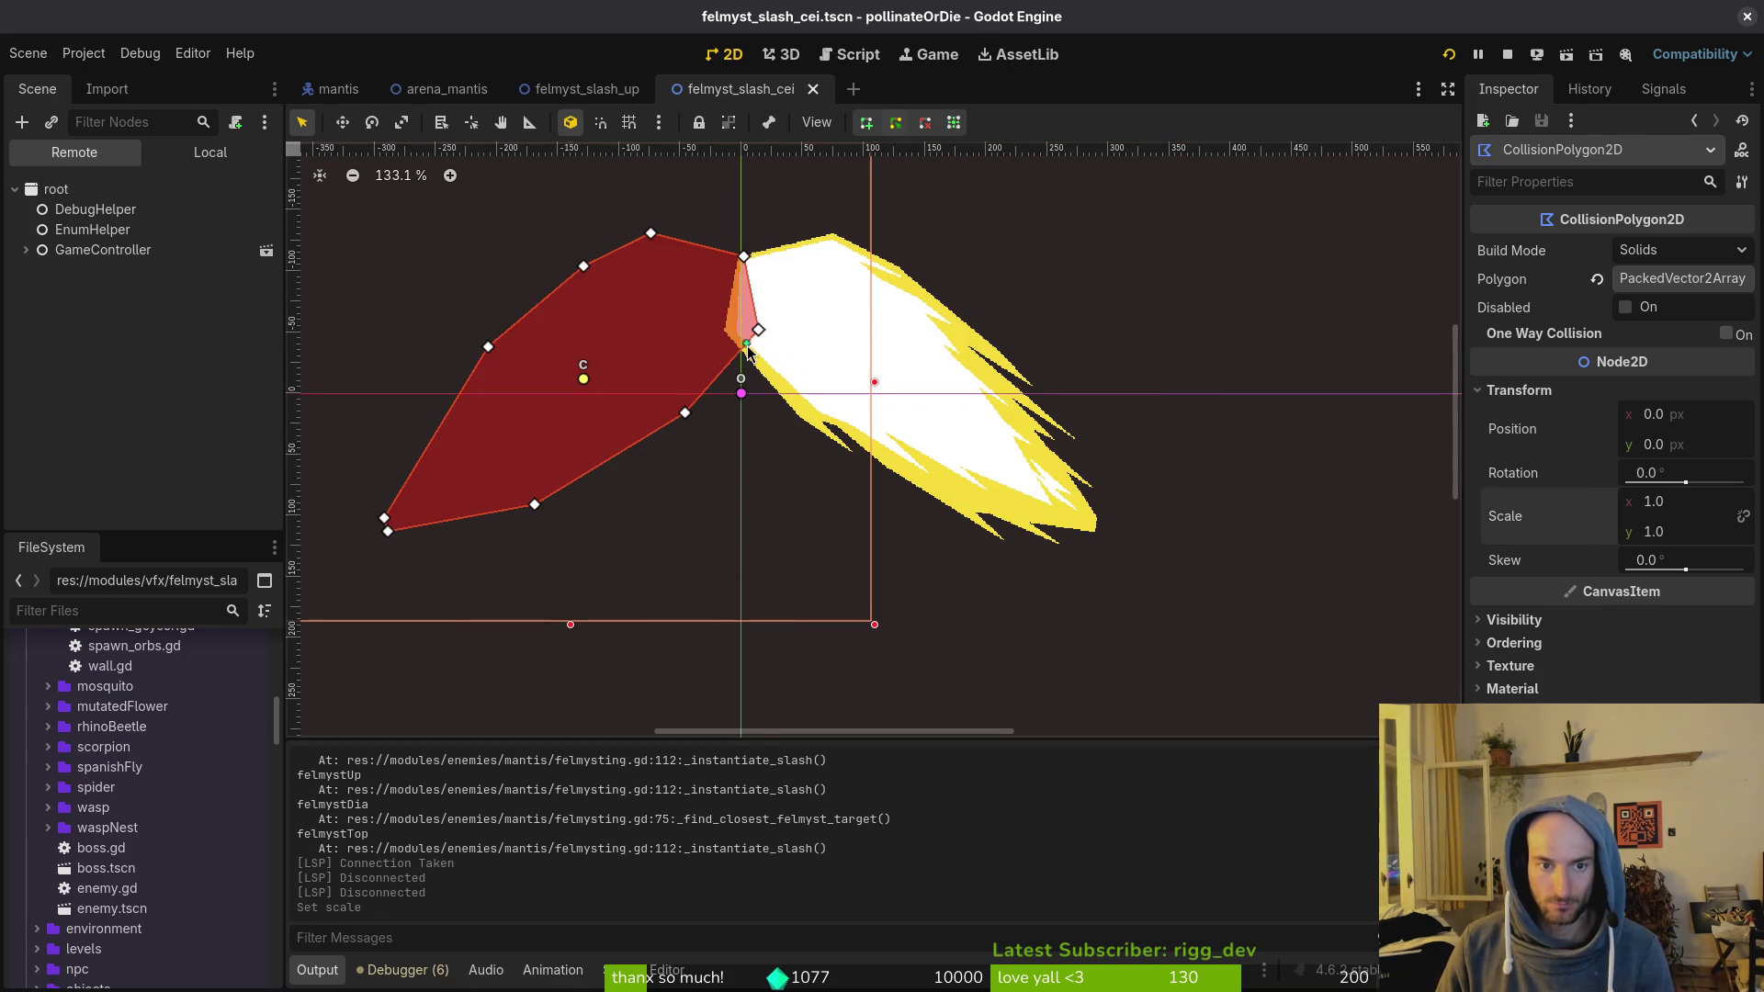
scroll(749, 352, "up", 17)
Step: Drag the polygon's top vertices up to the slash sprite's peak
left_click_drag(744, 272, 729, 276)
scroll(722, 422, "down", 5)
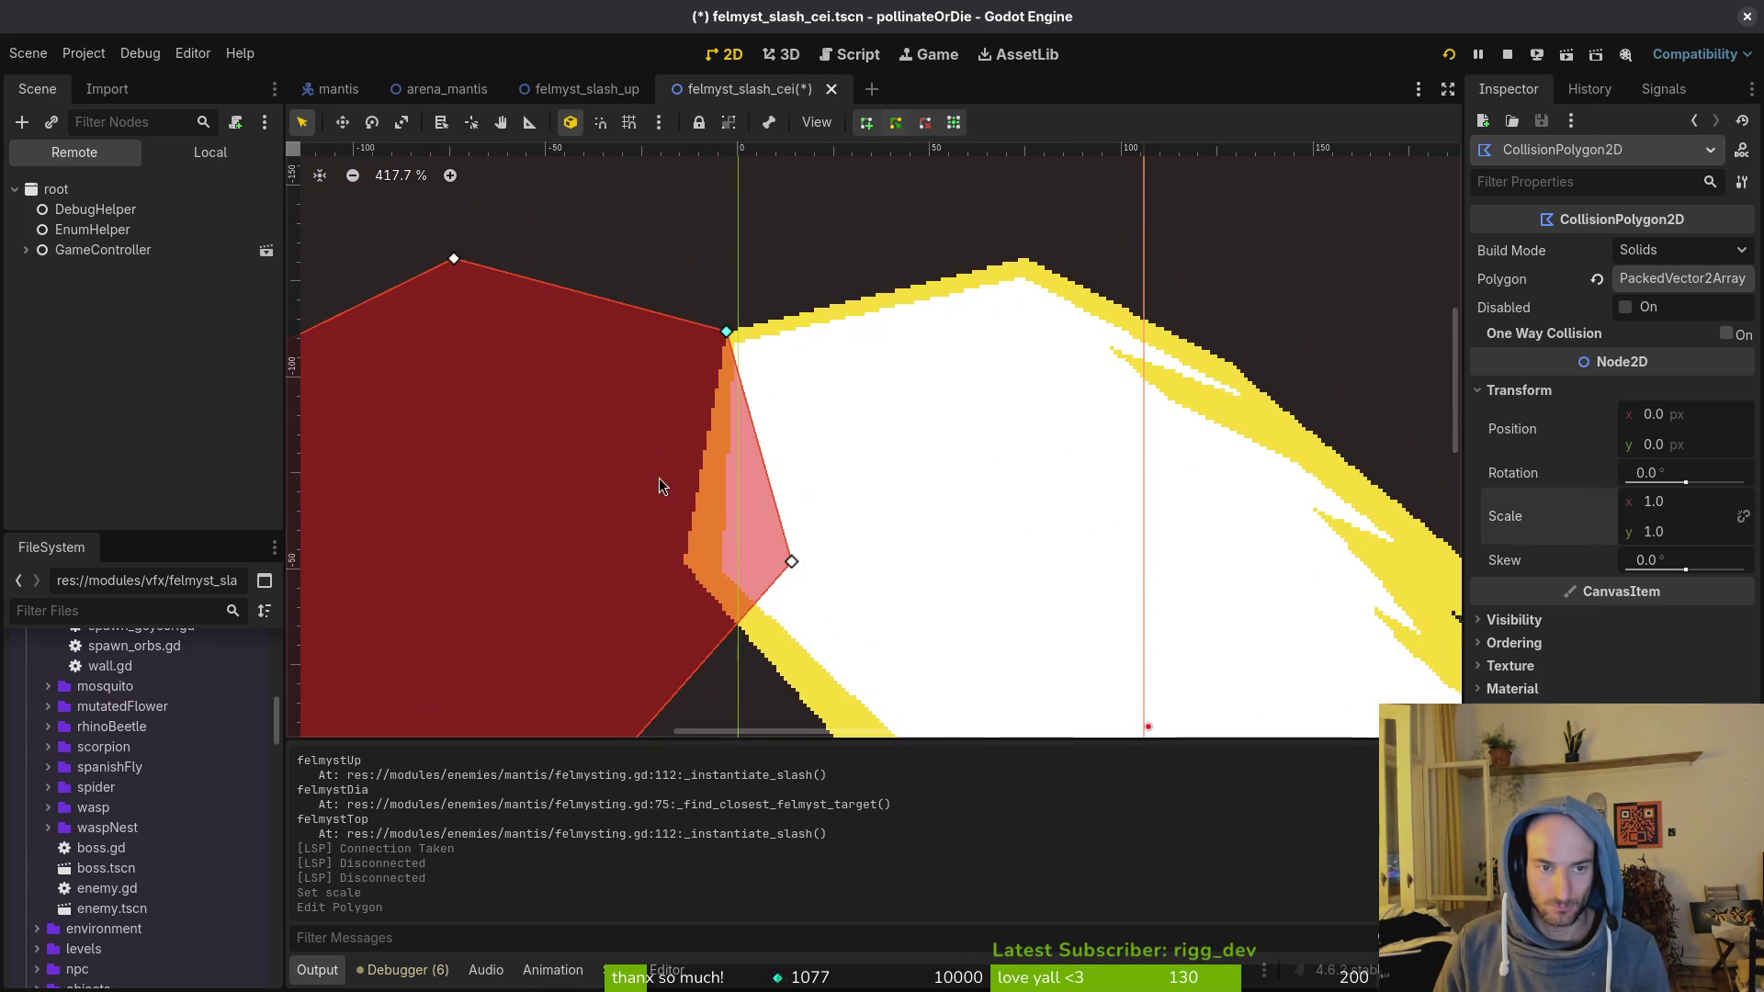
mouse_move(447, 260)
left_mouse_down()
mouse_move(935, 311)
mouse_move(1027, 257)
left_mouse_up()
scroll(1025, 259, "up", 4)
mouse_move(763, 716)
left_mouse_down()
mouse_move(476, 445)
mouse_move(623, 453)
mouse_move(755, 544)
mouse_move(632, 521)
mouse_move(645, 531)
left_mouse_up()
scroll(402, 436, "down", 4)
scroll(634, 521, "up", 8)
scroll(374, 472, "down", 2)
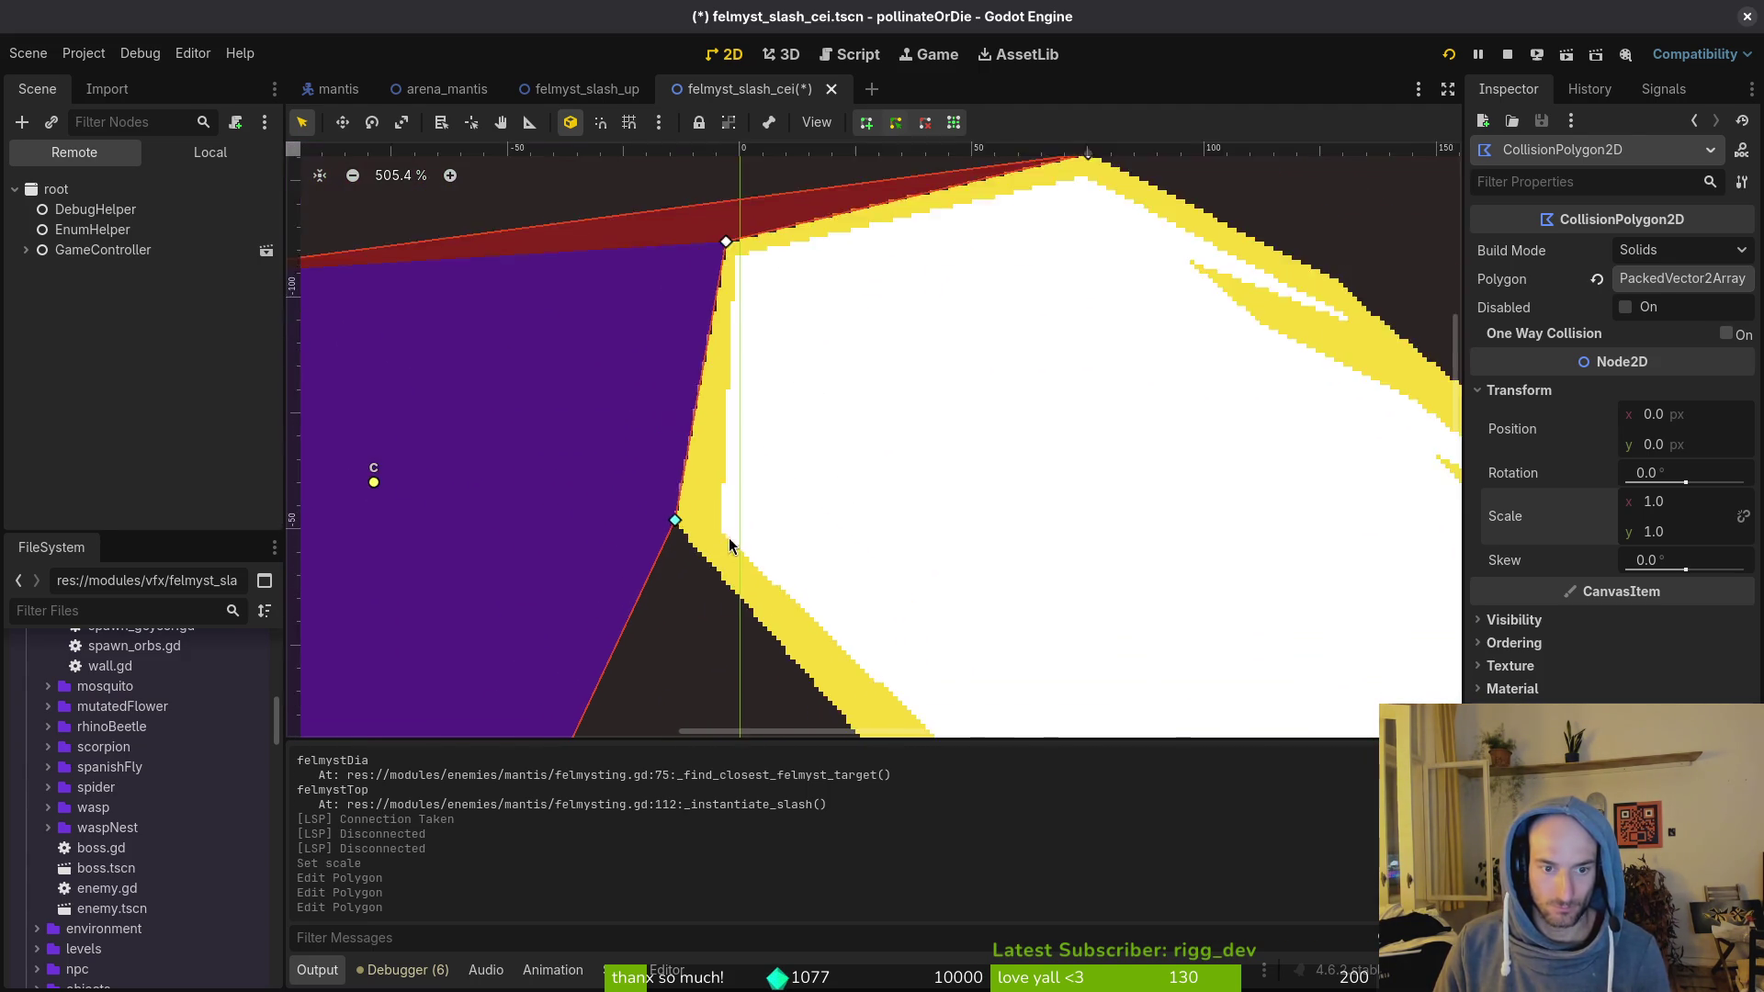
scroll(985, 643, "down", 1)
Step: Pull the lower polygon vertices onto the slash's right edges, then undo the last edit
mouse_move(498, 658)
left_mouse_down()
mouse_move(985, 643)
mouse_move(946, 677)
left_mouse_up()
scroll(790, 505, "down", 3)
scroll(796, 497, "up", 4)
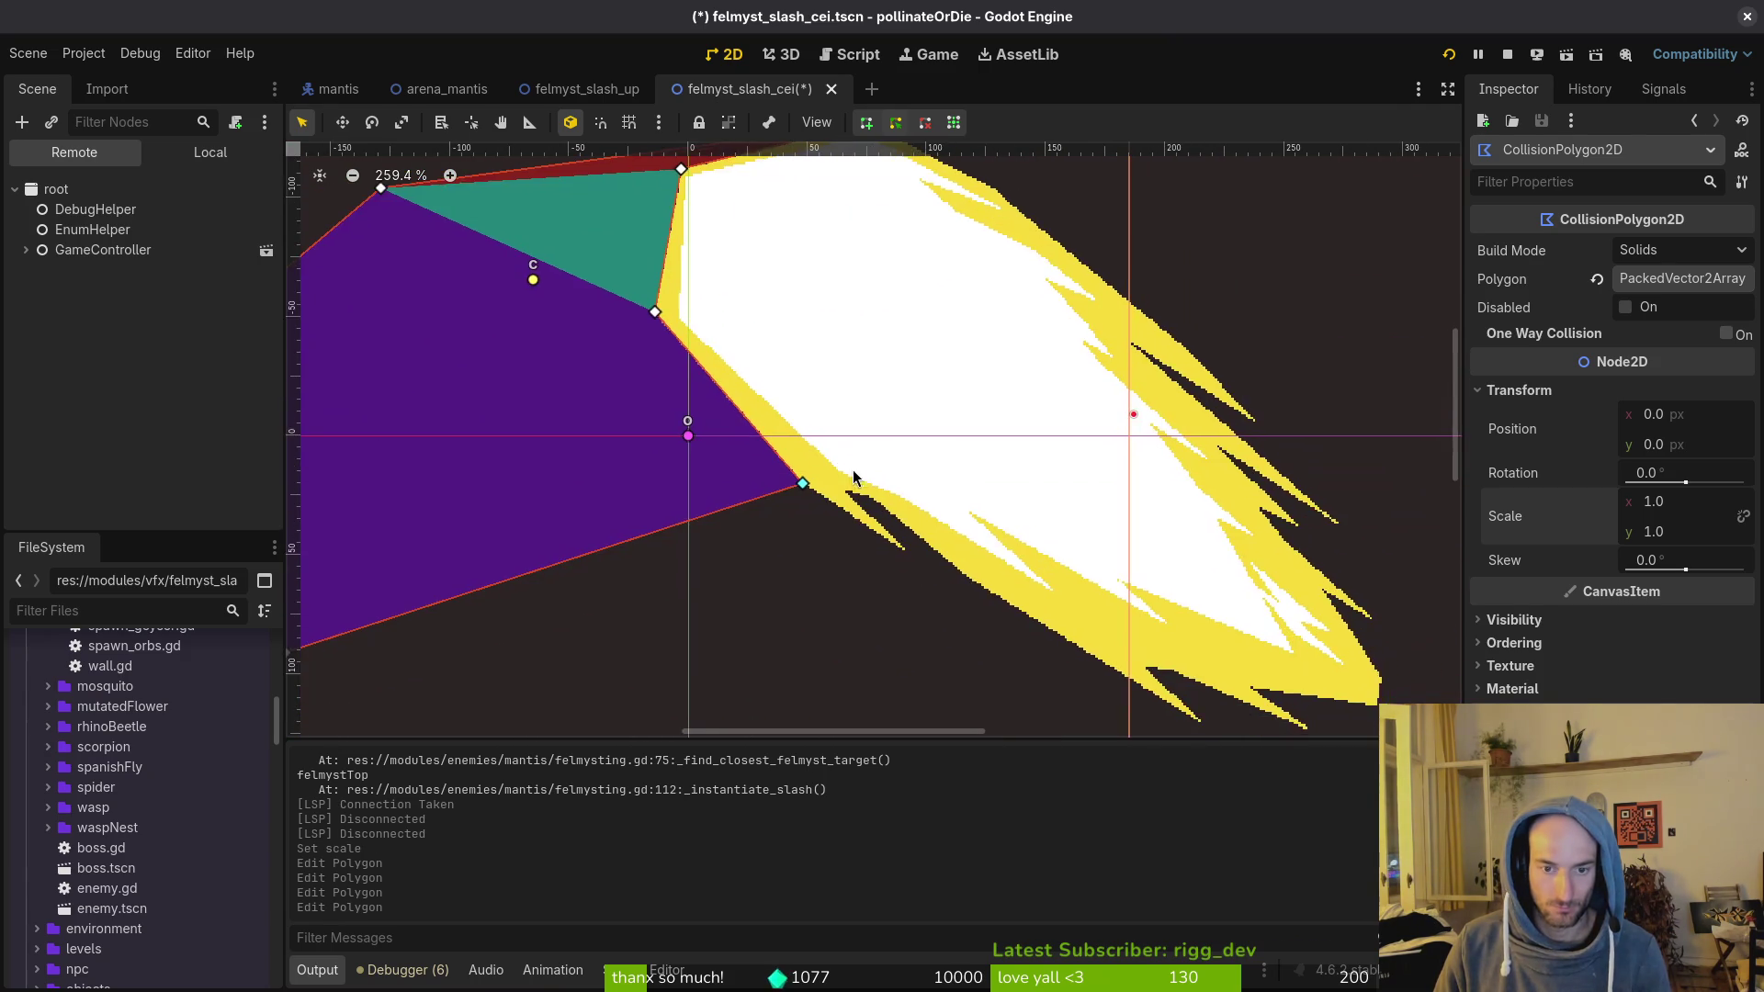
scroll(797, 497, "down", 4)
left_click_drag(791, 496, 793, 497)
scroll(762, 498, "down", 4)
mouse_move(482, 586)
left_mouse_down()
mouse_move(1282, 628)
mouse_move(827, 426)
mouse_move(918, 445)
mouse_move(1139, 569)
mouse_move(1102, 591)
mouse_move(1127, 597)
mouse_move(793, 326)
mouse_move(749, 328)
left_mouse_up()
scroll(1230, 582, "up", 3)
scroll(1139, 570, "up", 4)
scroll(752, 327, "down", 3)
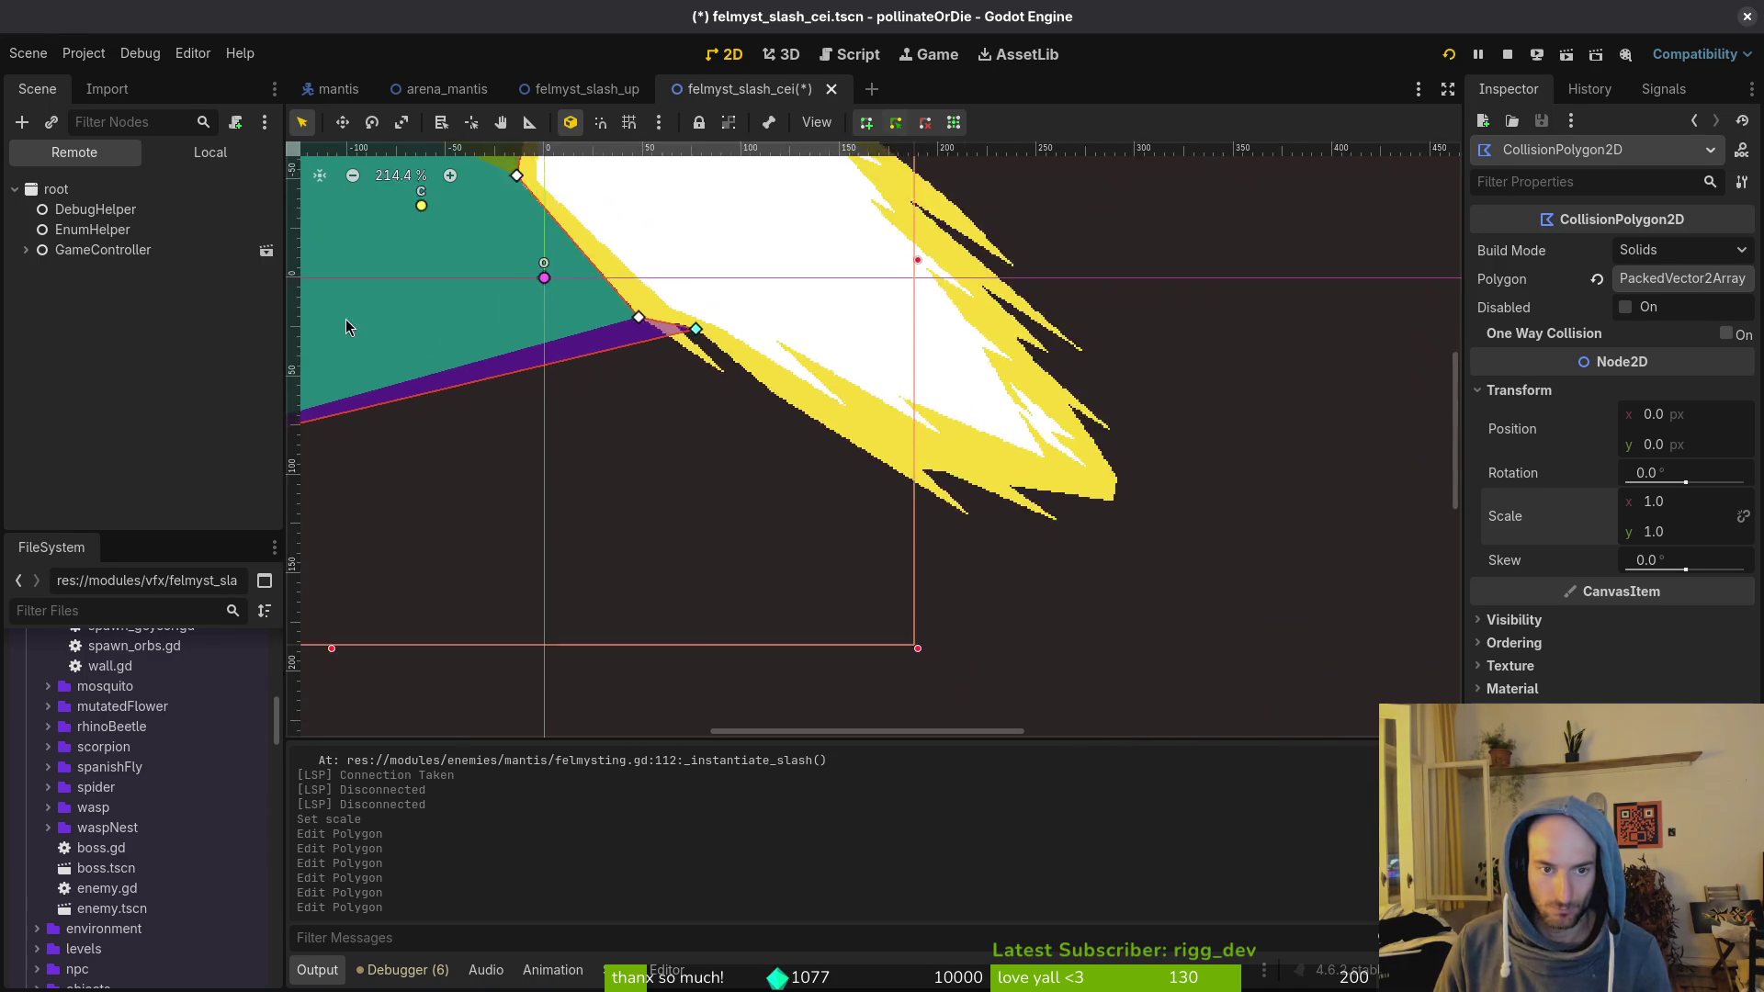
key("ctrl+z")
key("ctrl+z")
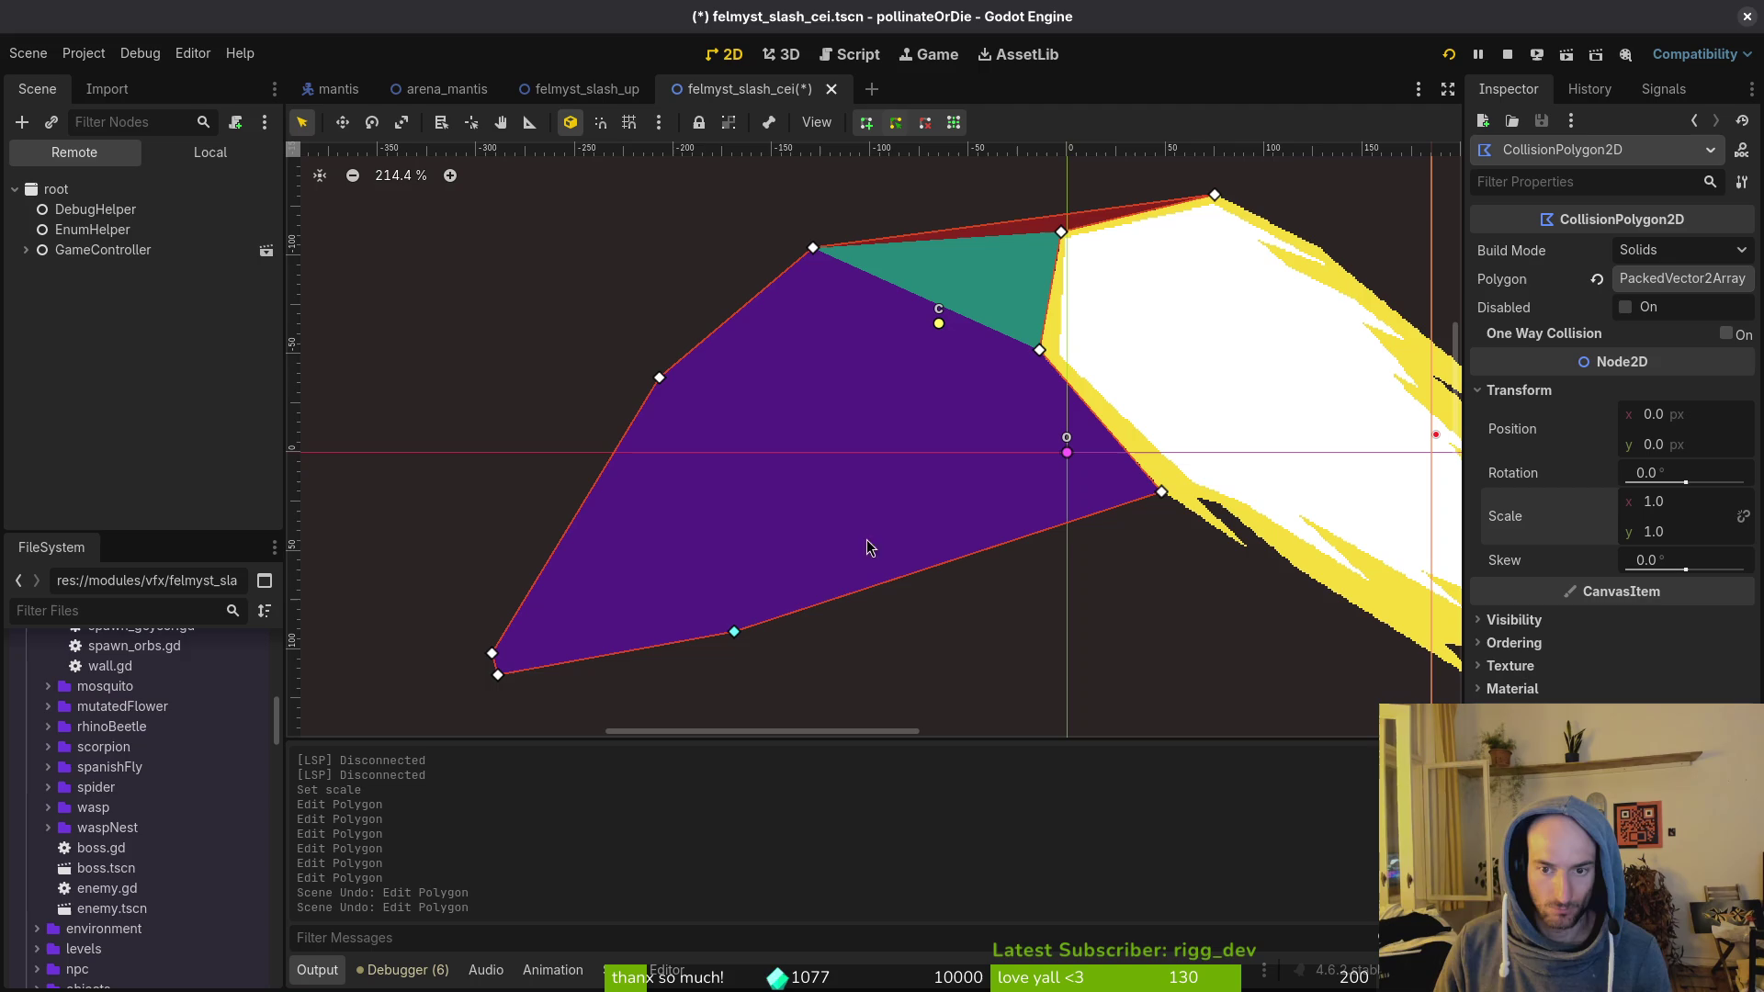
Step: Restore the unflipped polygon edits and stretch the collision polygon's right vertex toward the slash tip
key("ctrl+z")
key("ctrl+z")
key("ctrl+z")
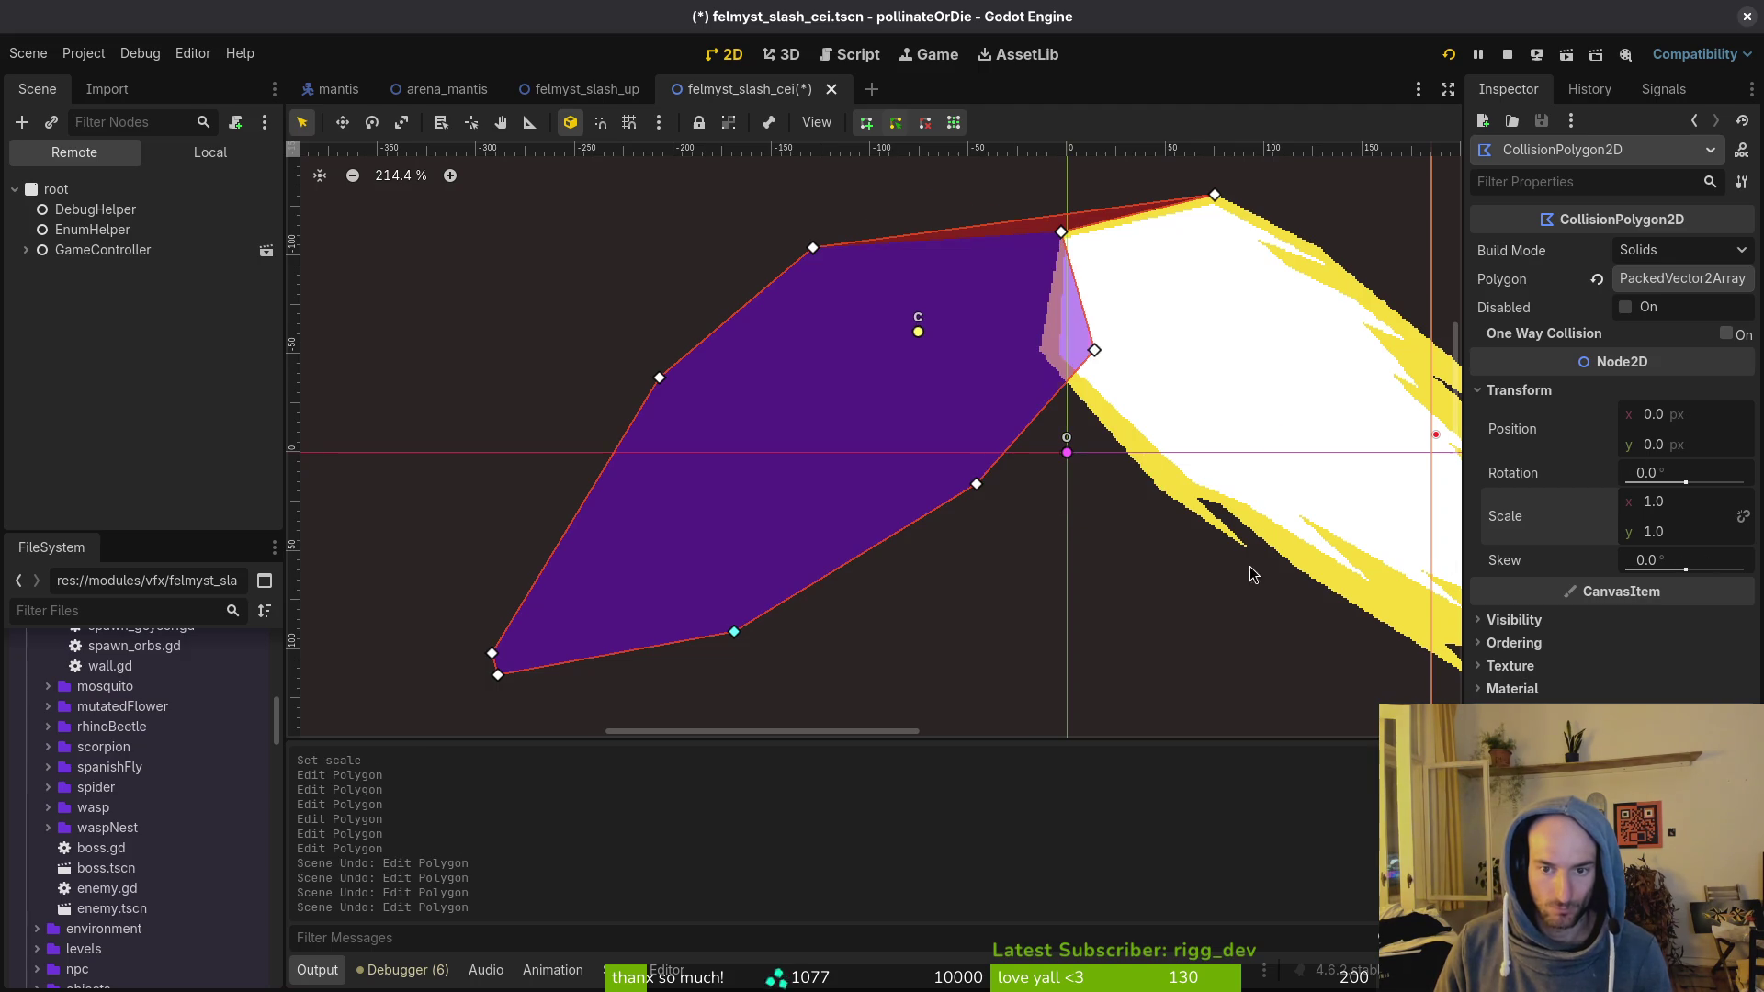
scroll(1185, 556, "right", 5)
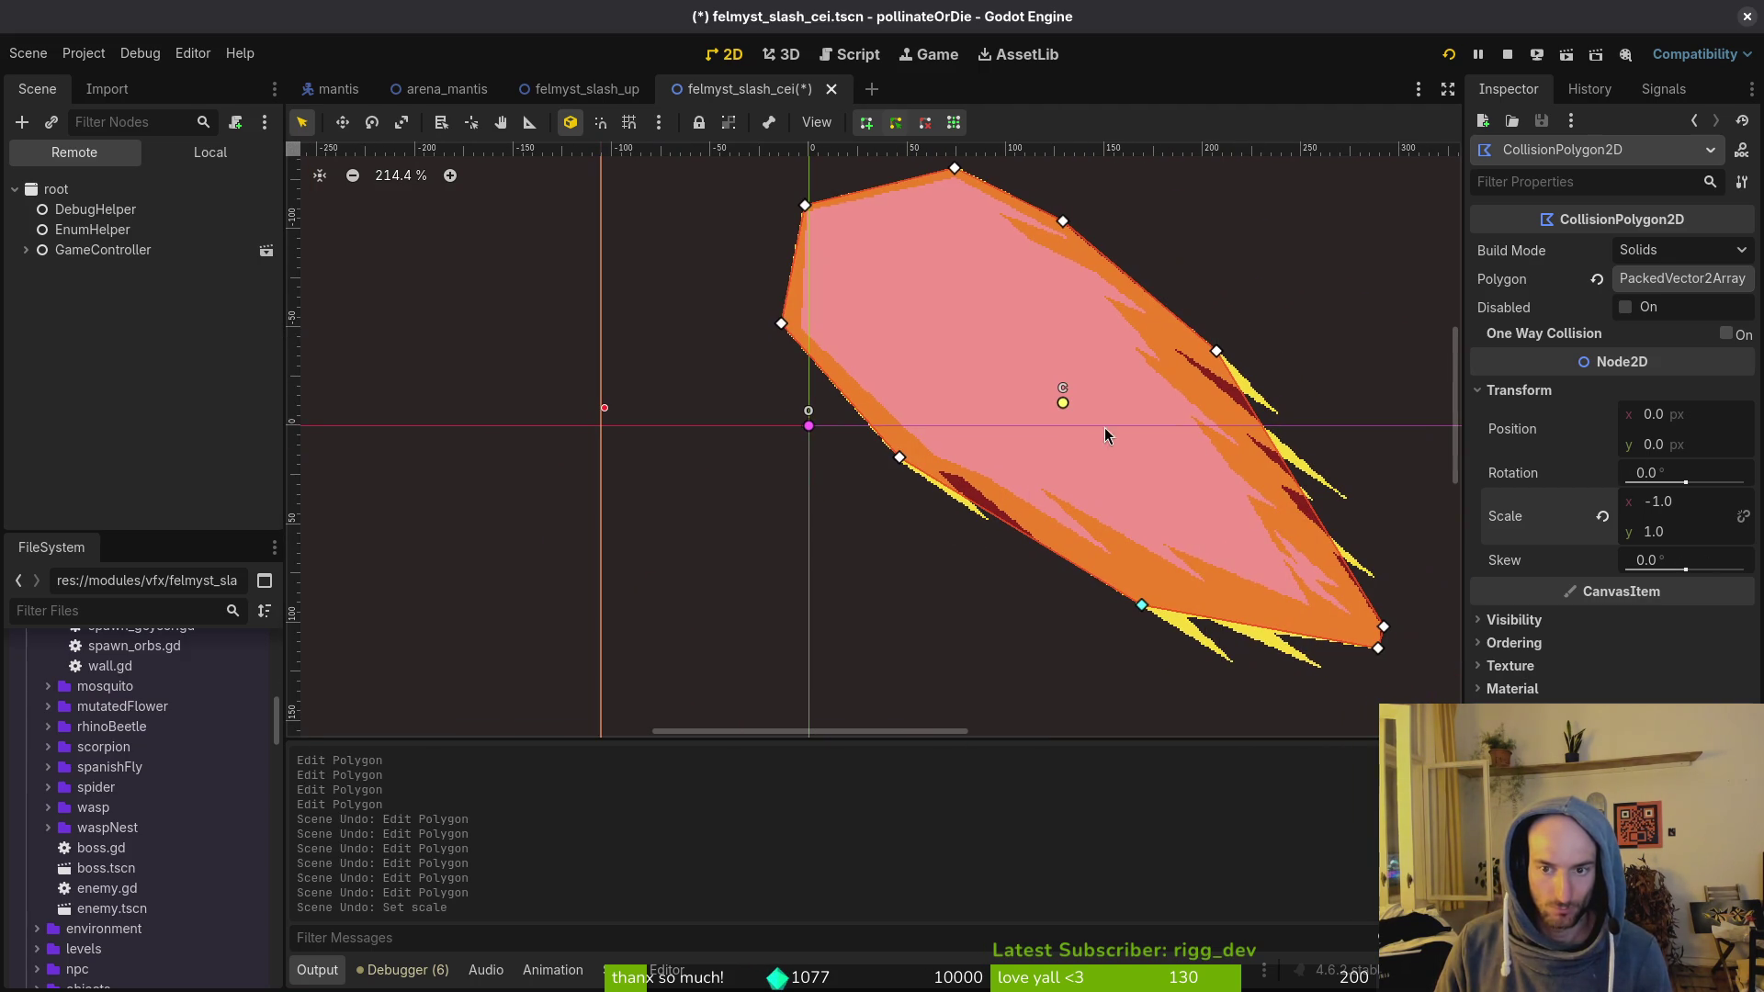
scroll(1181, 377, "up", 5)
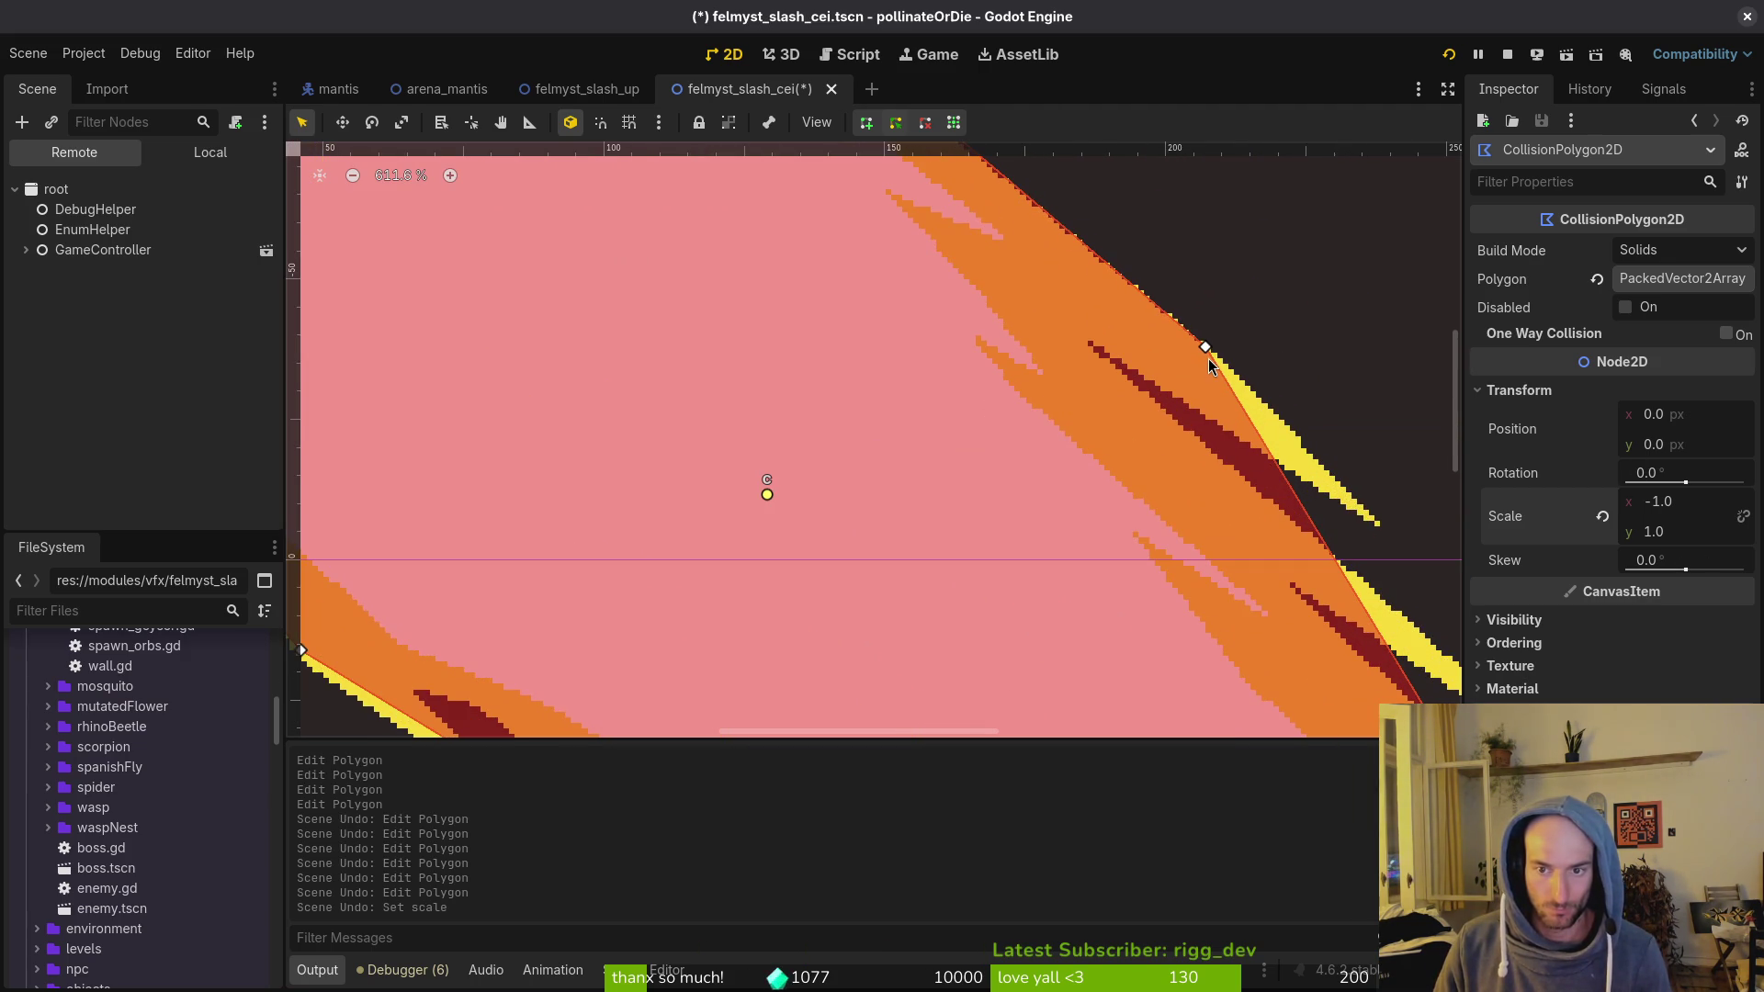
key("ctrl+shift+z")
key("ctrl+shift+z")
key("ctrl+shift+z")
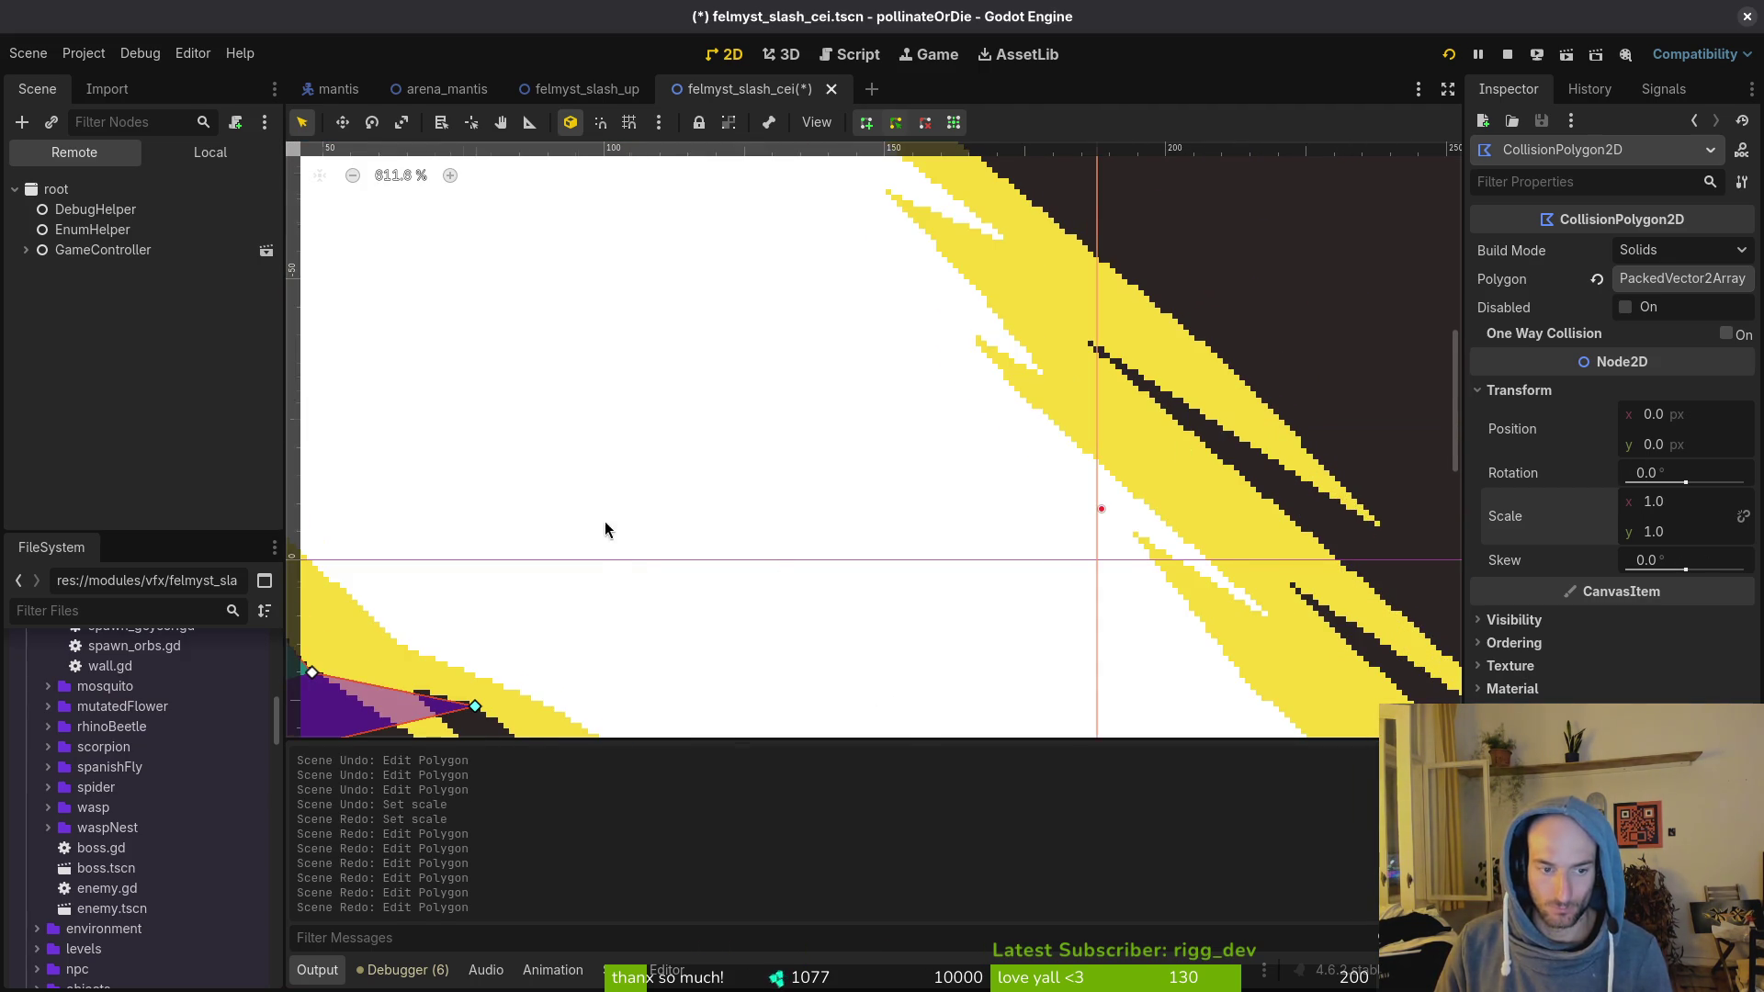
scroll(1100, 460, "down", 2)
mouse_move(861, 425)
left_mouse_down()
mouse_move(984, 487)
mouse_move(1208, 663)
mouse_move(1299, 667)
mouse_move(839, 398)
mouse_move(741, 380)
left_mouse_up()
scroll(897, 505, "down", 4)
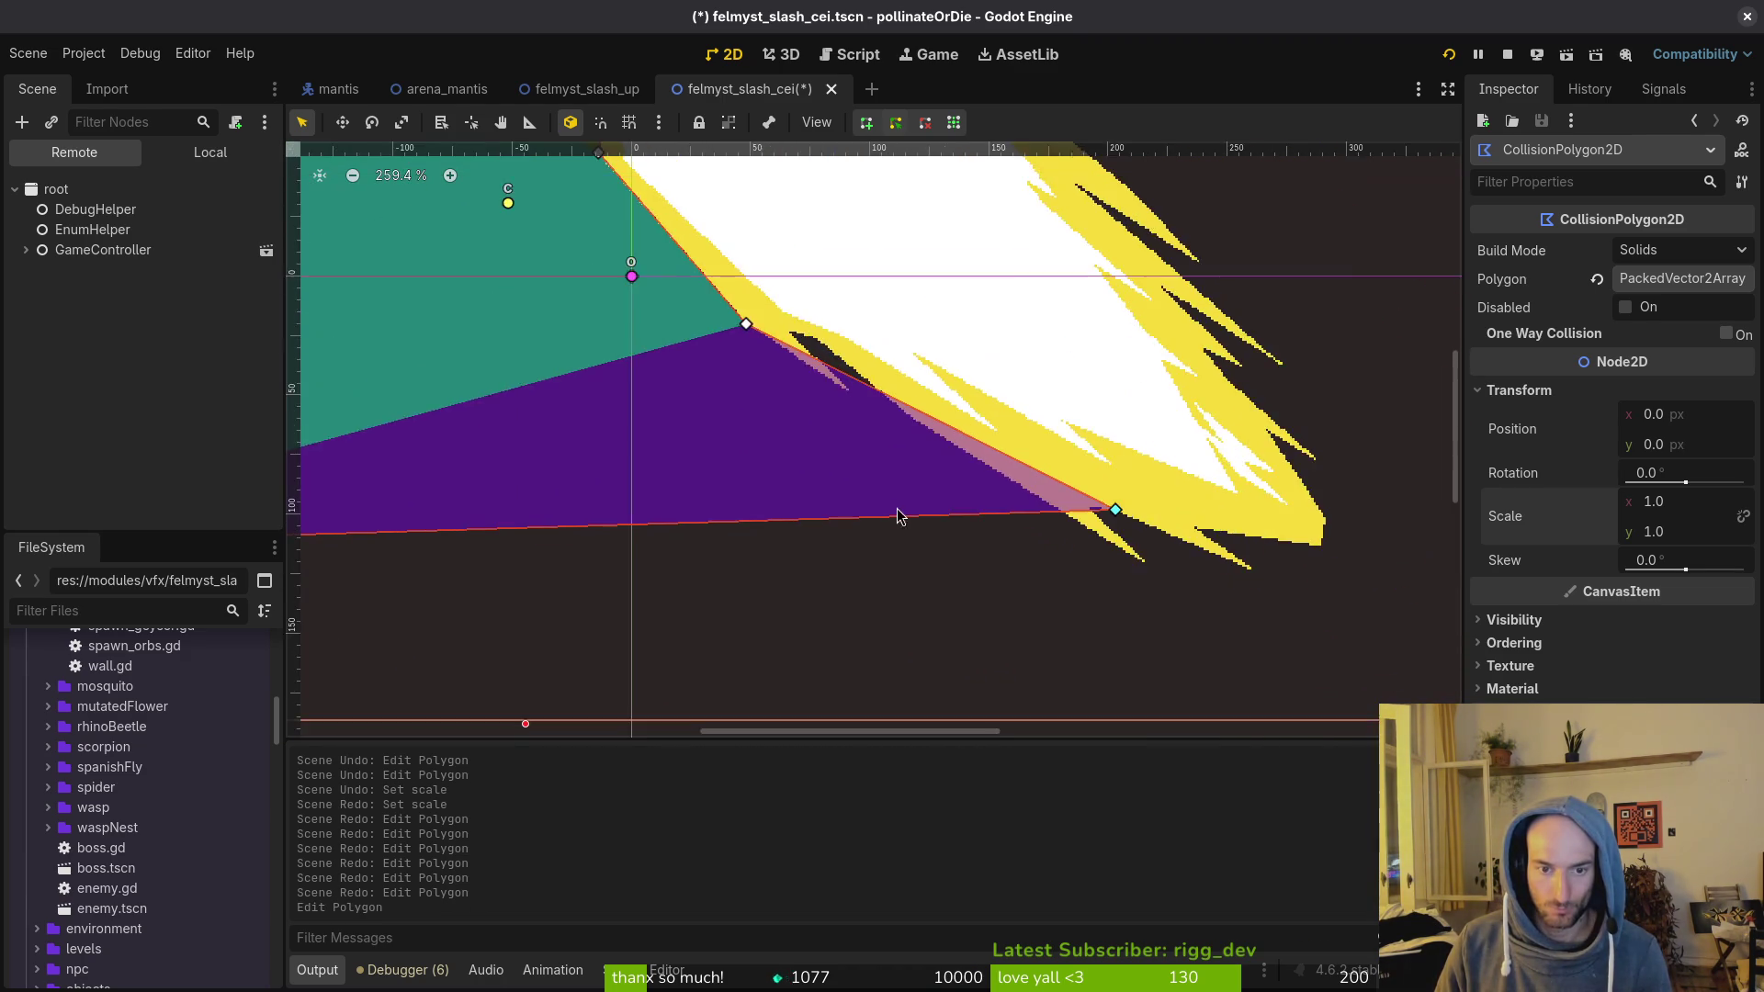
left_click_drag(354, 546, 630, 579)
scroll(1084, 540, "up", 4)
left_click_drag(1087, 538, 1268, 570)
mouse_move(751, 371)
left_mouse_down()
mouse_move(924, 461)
mouse_move(753, 377)
left_mouse_up()
Step: Move the top-left and stray far-left polygon vertices onto the slash edge and tip
scroll(753, 377, "down", 5)
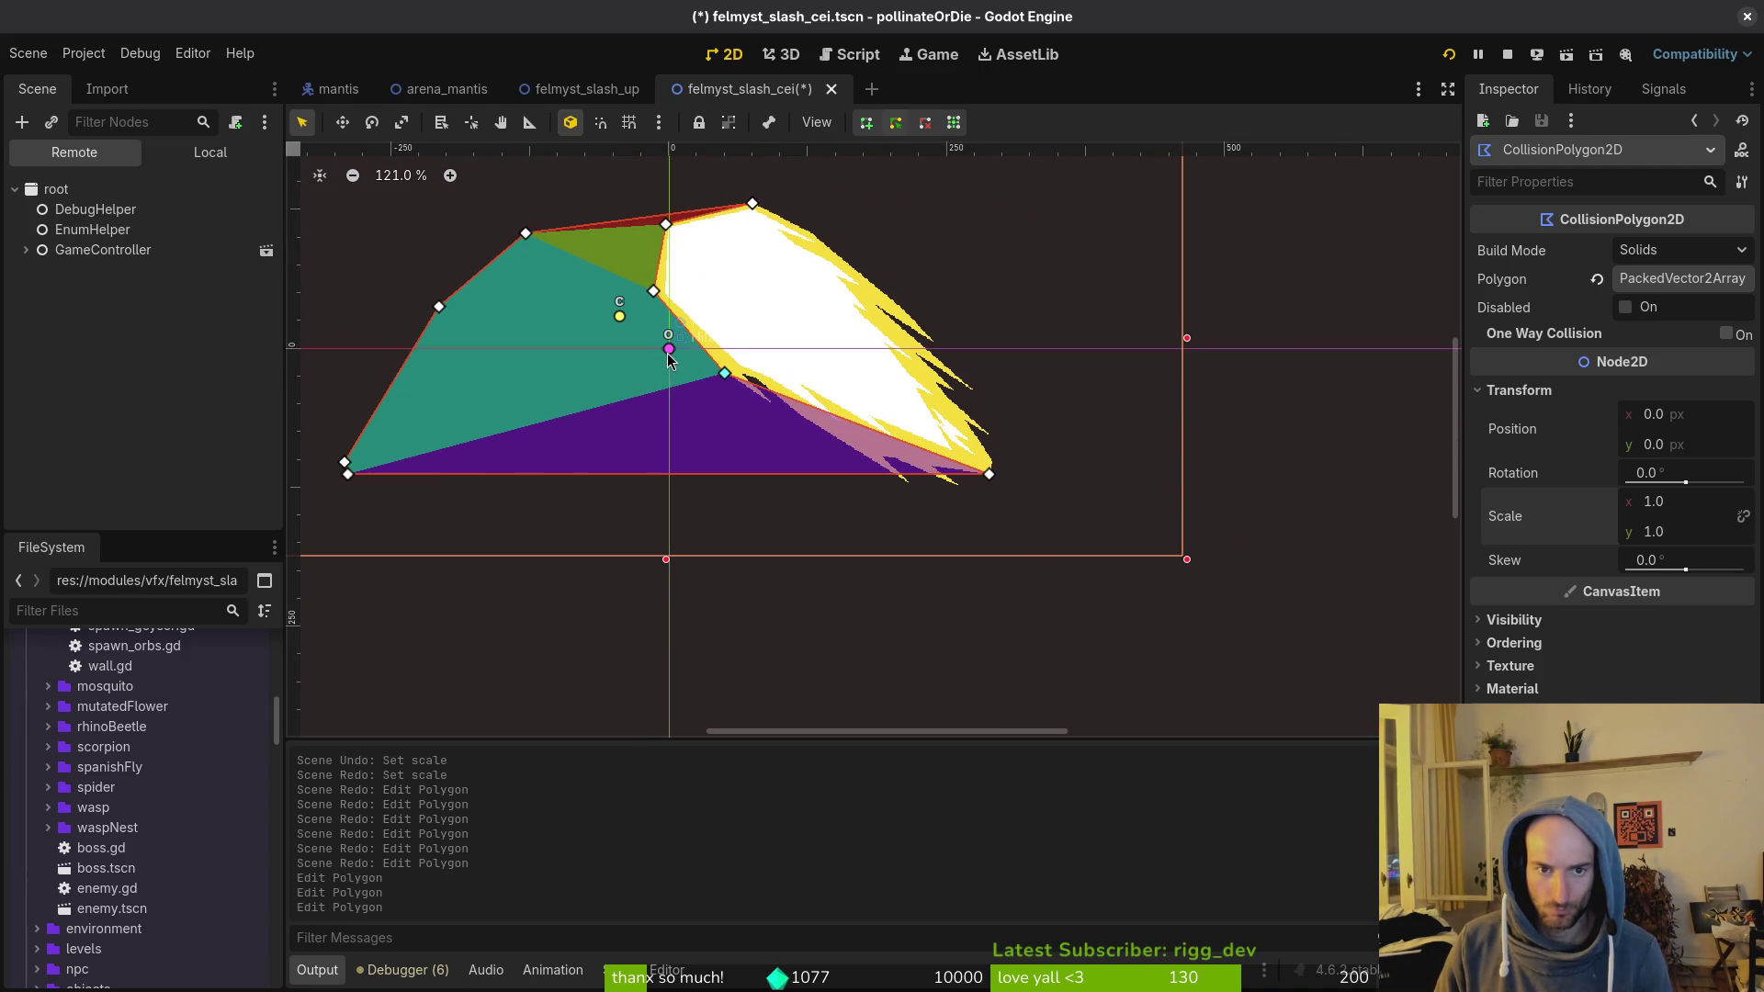
left_click_drag(527, 234, 818, 229)
scroll(816, 226, "up", 8)
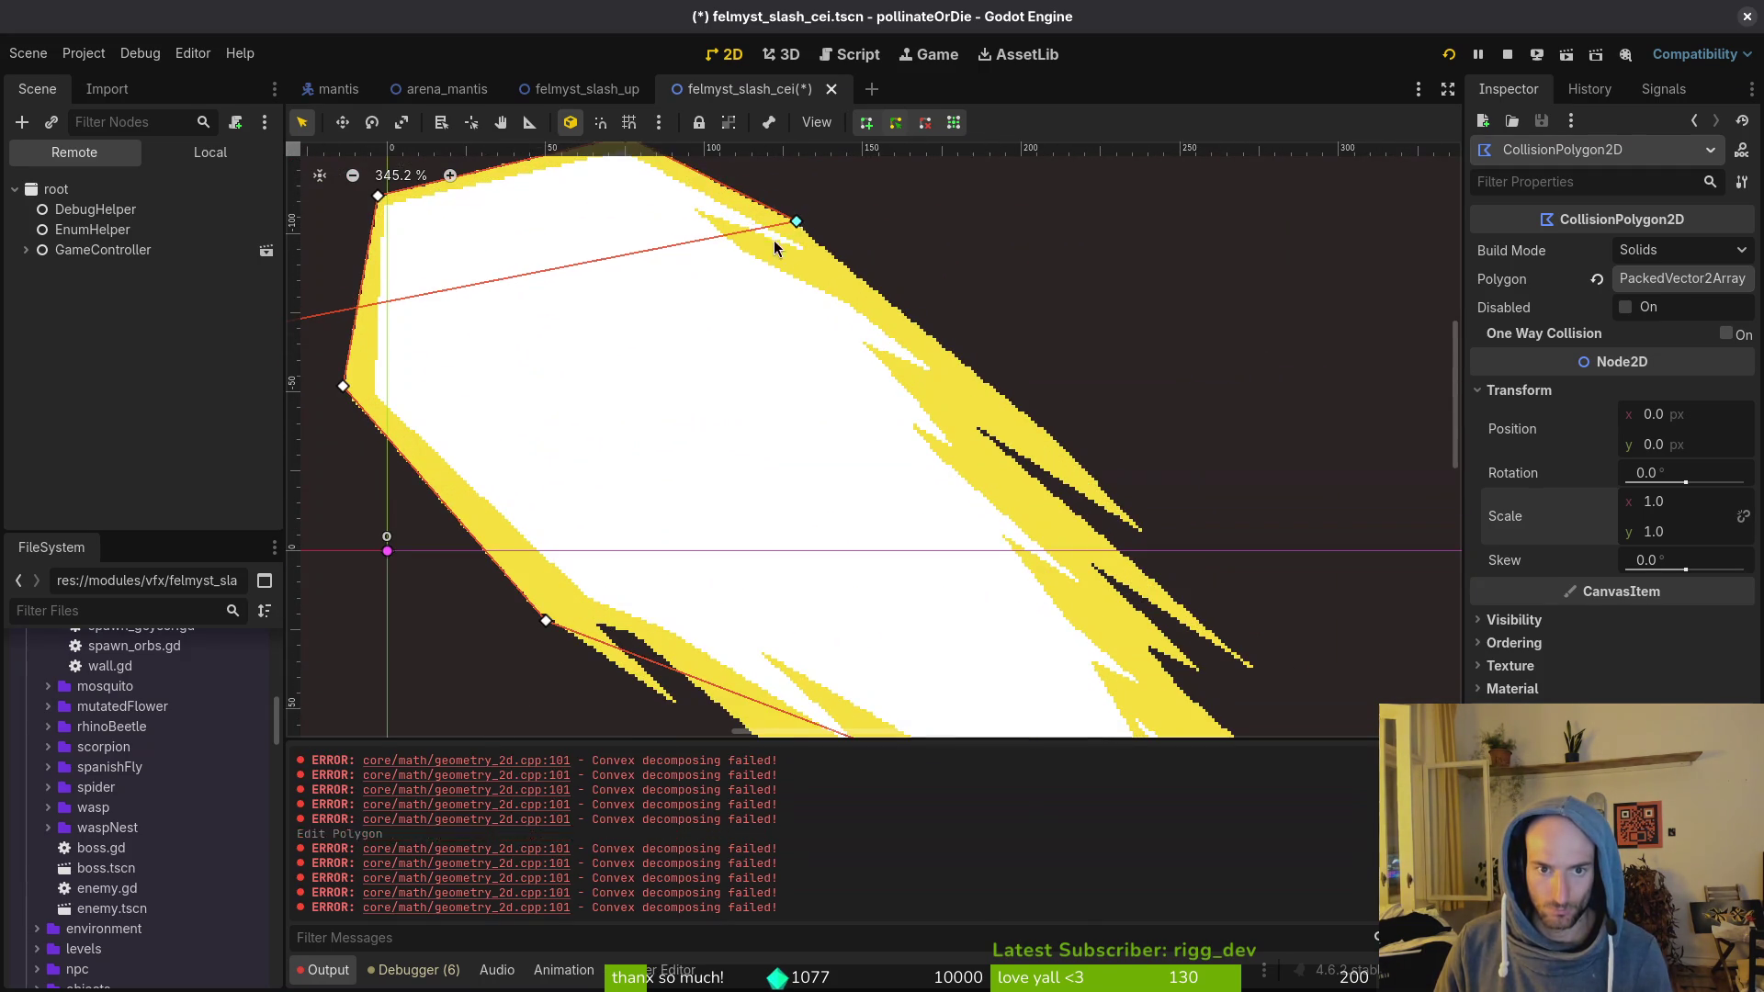
scroll(654, 410, "down", 5)
mouse_move(480, 376)
left_mouse_down()
mouse_move(735, 363)
mouse_move(1071, 408)
mouse_move(1011, 361)
left_mouse_up()
scroll(1071, 409, "up", 4)
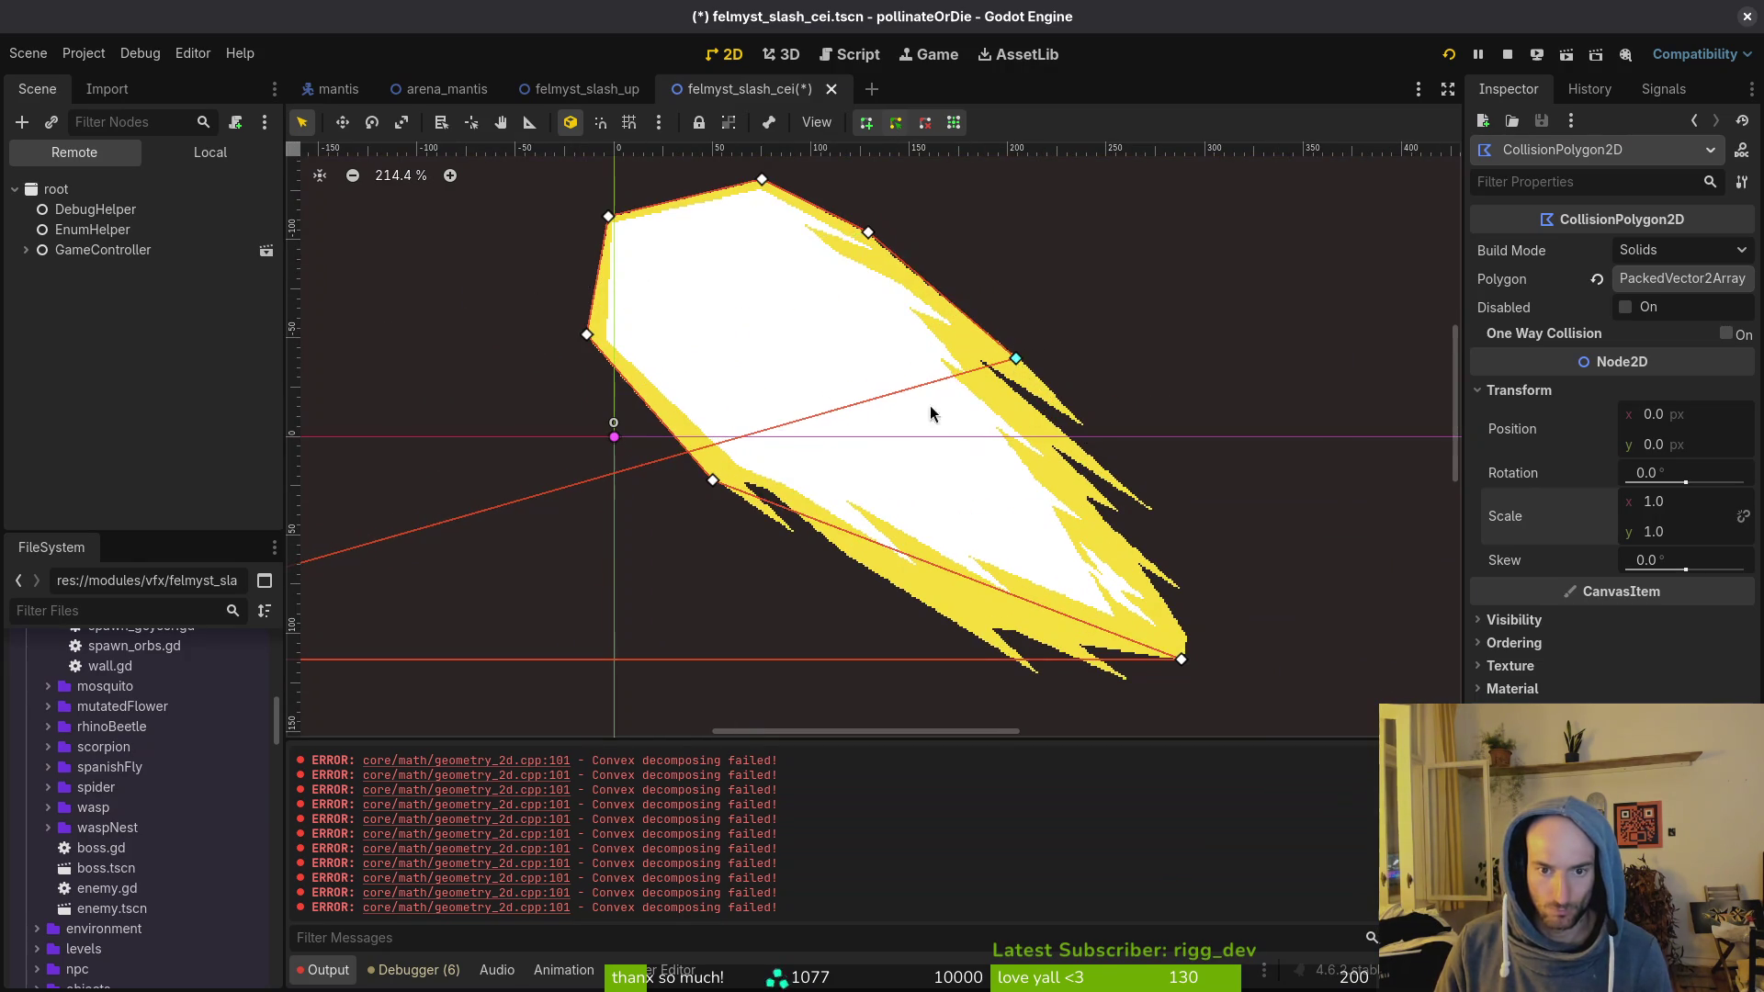
scroll(770, 487, "down", 4)
left_click_drag(460, 519, 1221, 480)
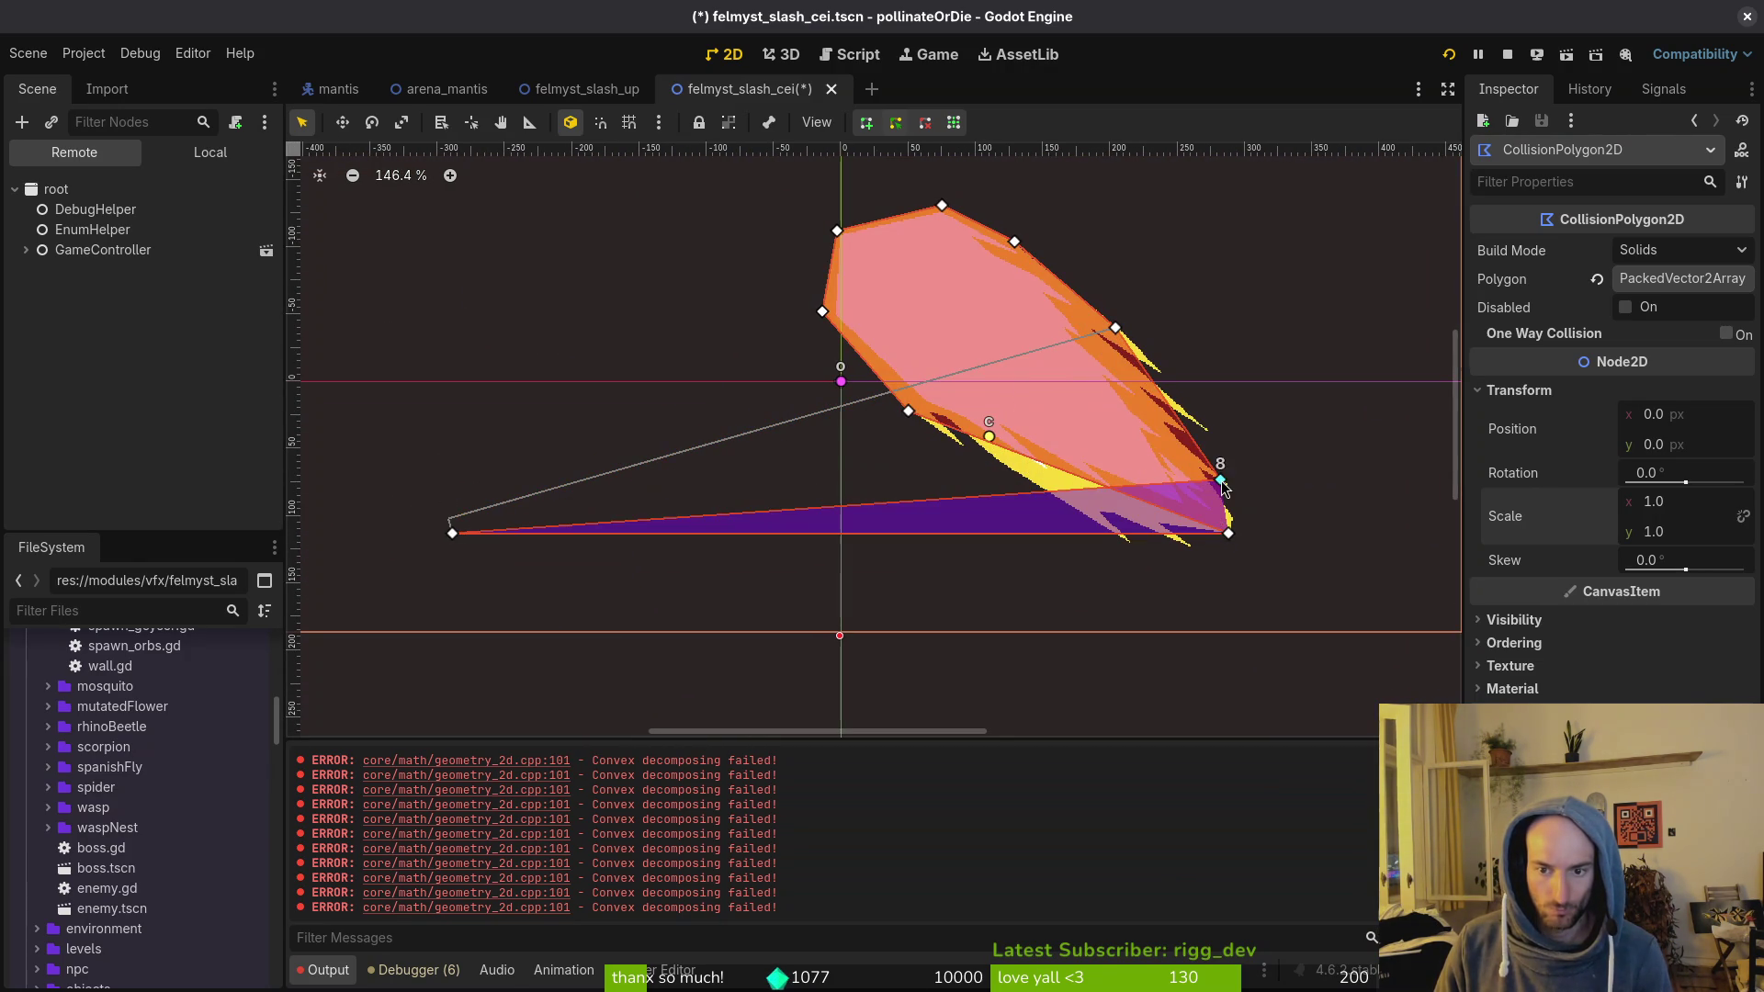
mouse_move(452, 535)
left_mouse_down()
mouse_move(1300, 570)
mouse_move(1252, 532)
mouse_move(868, 402)
mouse_move(913, 423)
left_mouse_up()
scroll(1252, 532, "up", 5)
scroll(1331, 545, "up", 4)
left_click_drag(1331, 544, 753, 457)
left_click_drag(1250, 354, 1275, 541)
Step: Tuck vertices 6 and 7 along the slash's lower edge and save felmyst_slash_cei.tscn
scroll(1079, 667, "down", 2)
scroll(1042, 481, "down", 2)
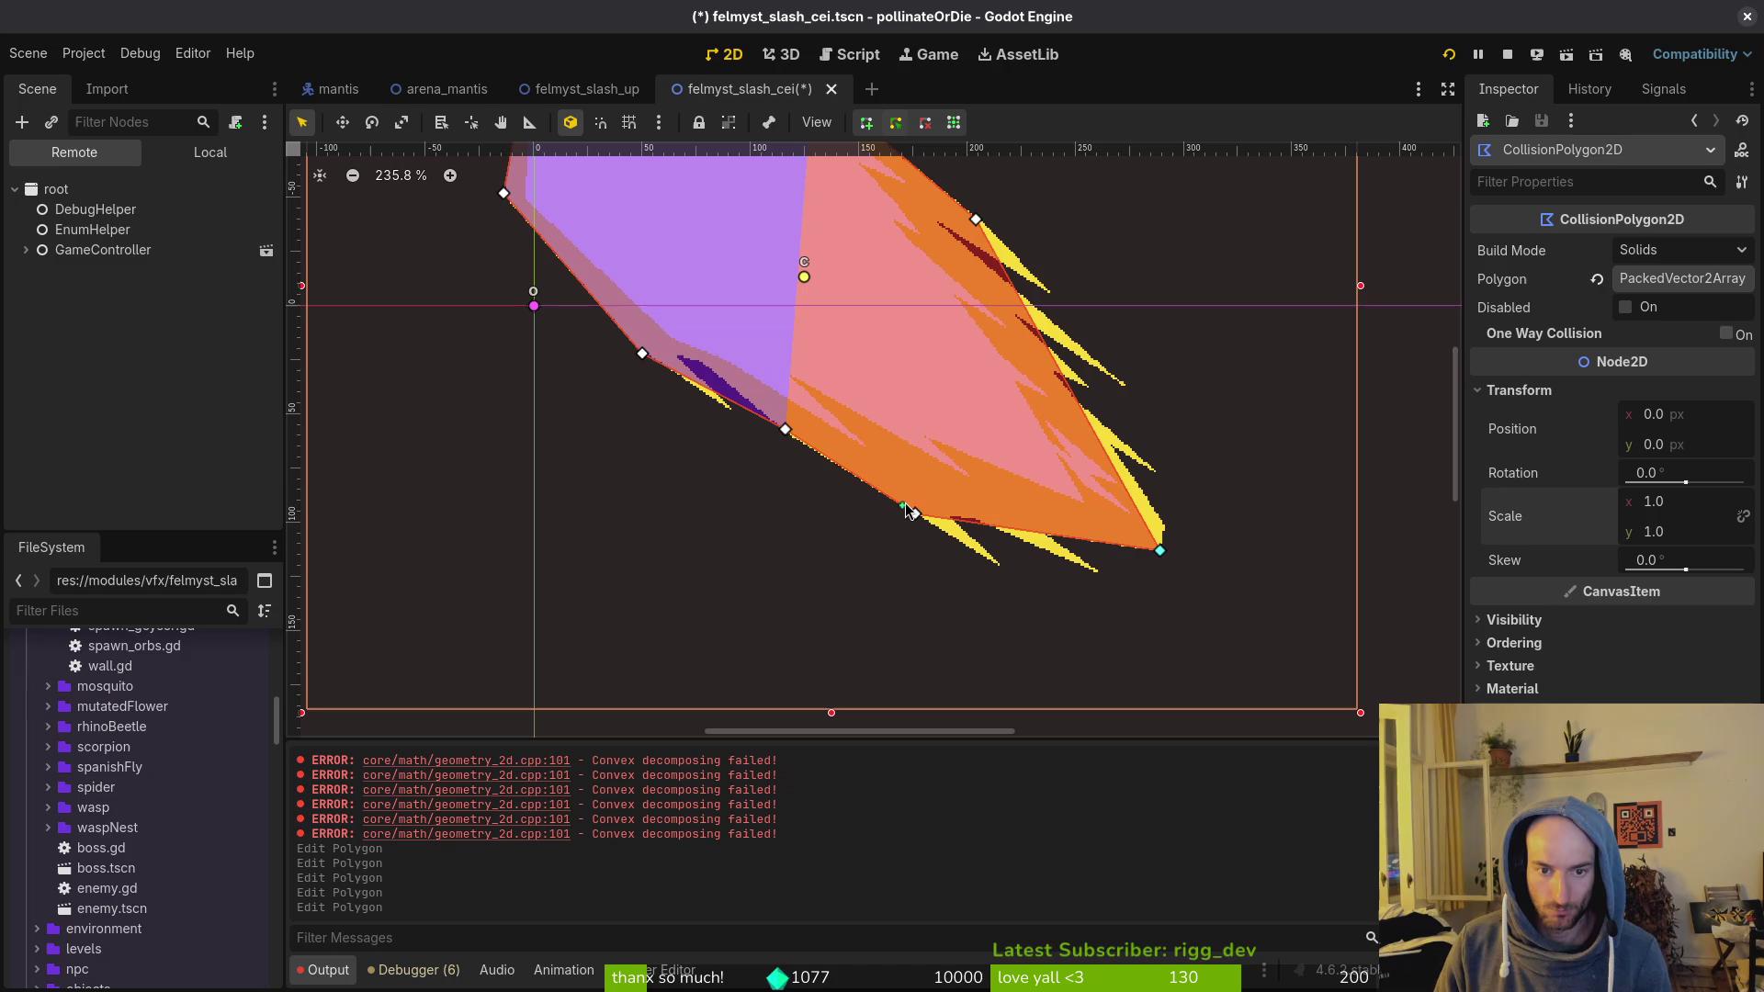
scroll(1162, 556, "up", 4)
left_click_drag(1161, 552, 1154, 544)
scroll(514, 450, "down", 2)
left_click_drag(563, 410, 1141, 504)
scroll(1185, 524, "down", 3)
mouse_move(845, 350)
left_mouse_down()
mouse_move(1139, 474)
mouse_move(1025, 470)
left_mouse_up()
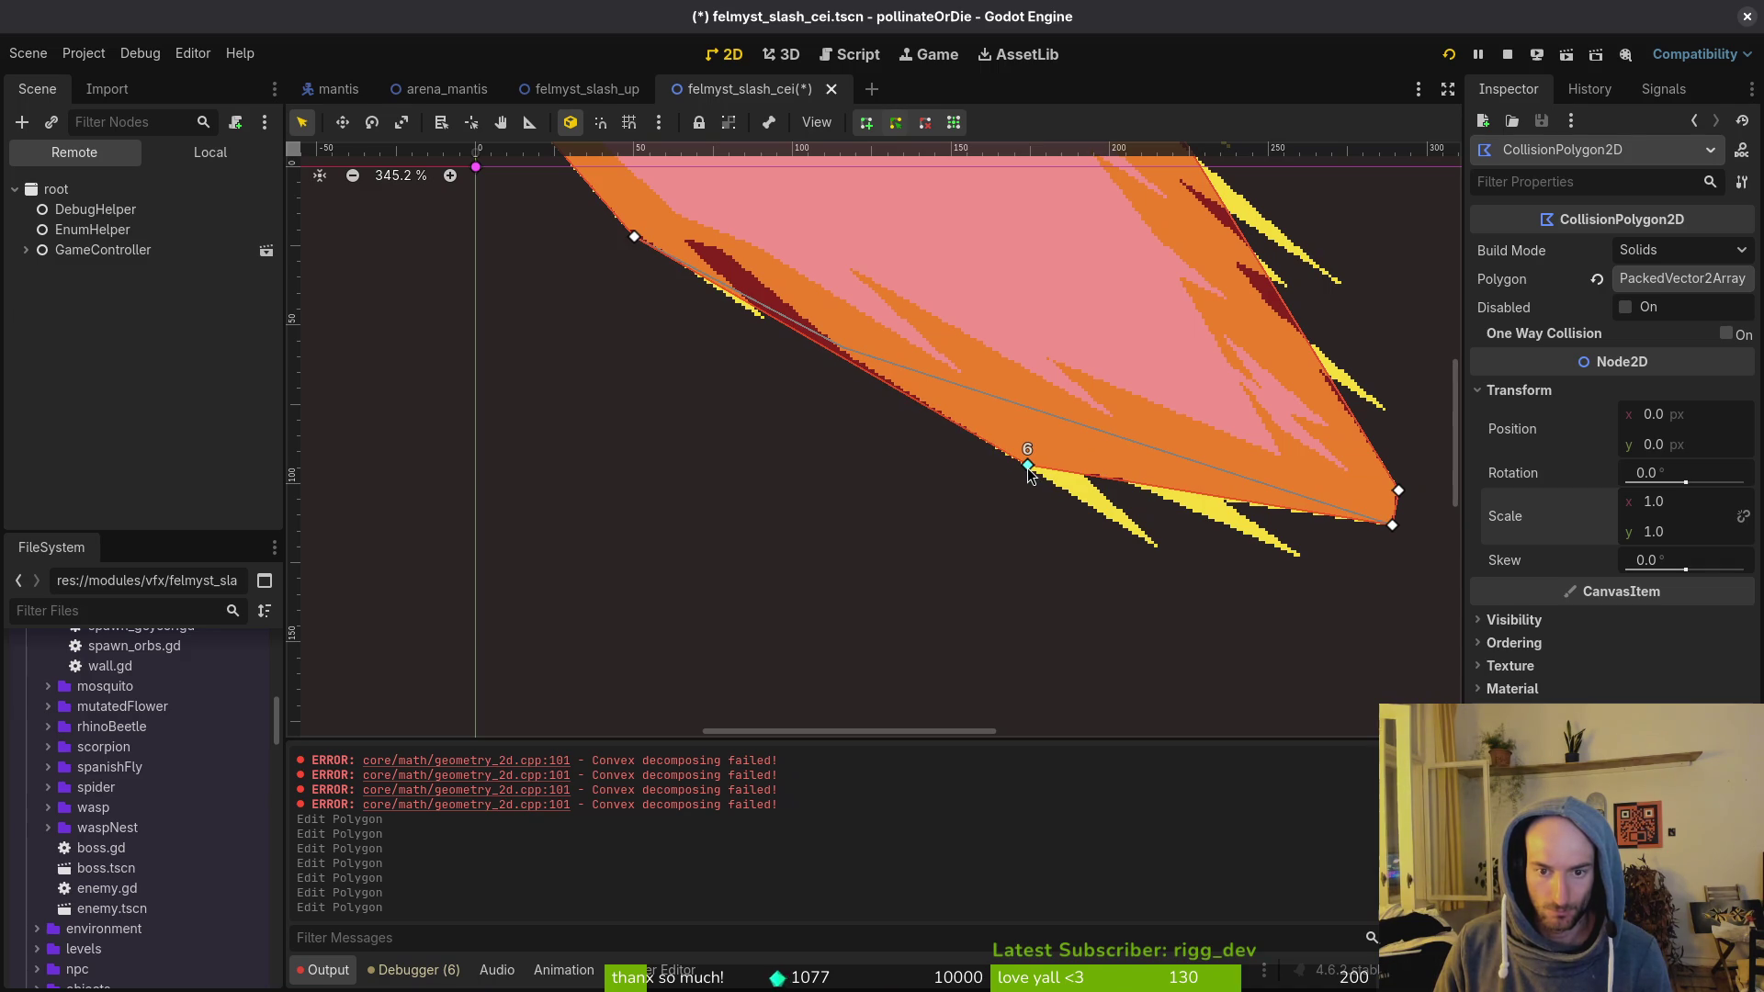
left_click_drag(1026, 470, 1025, 467)
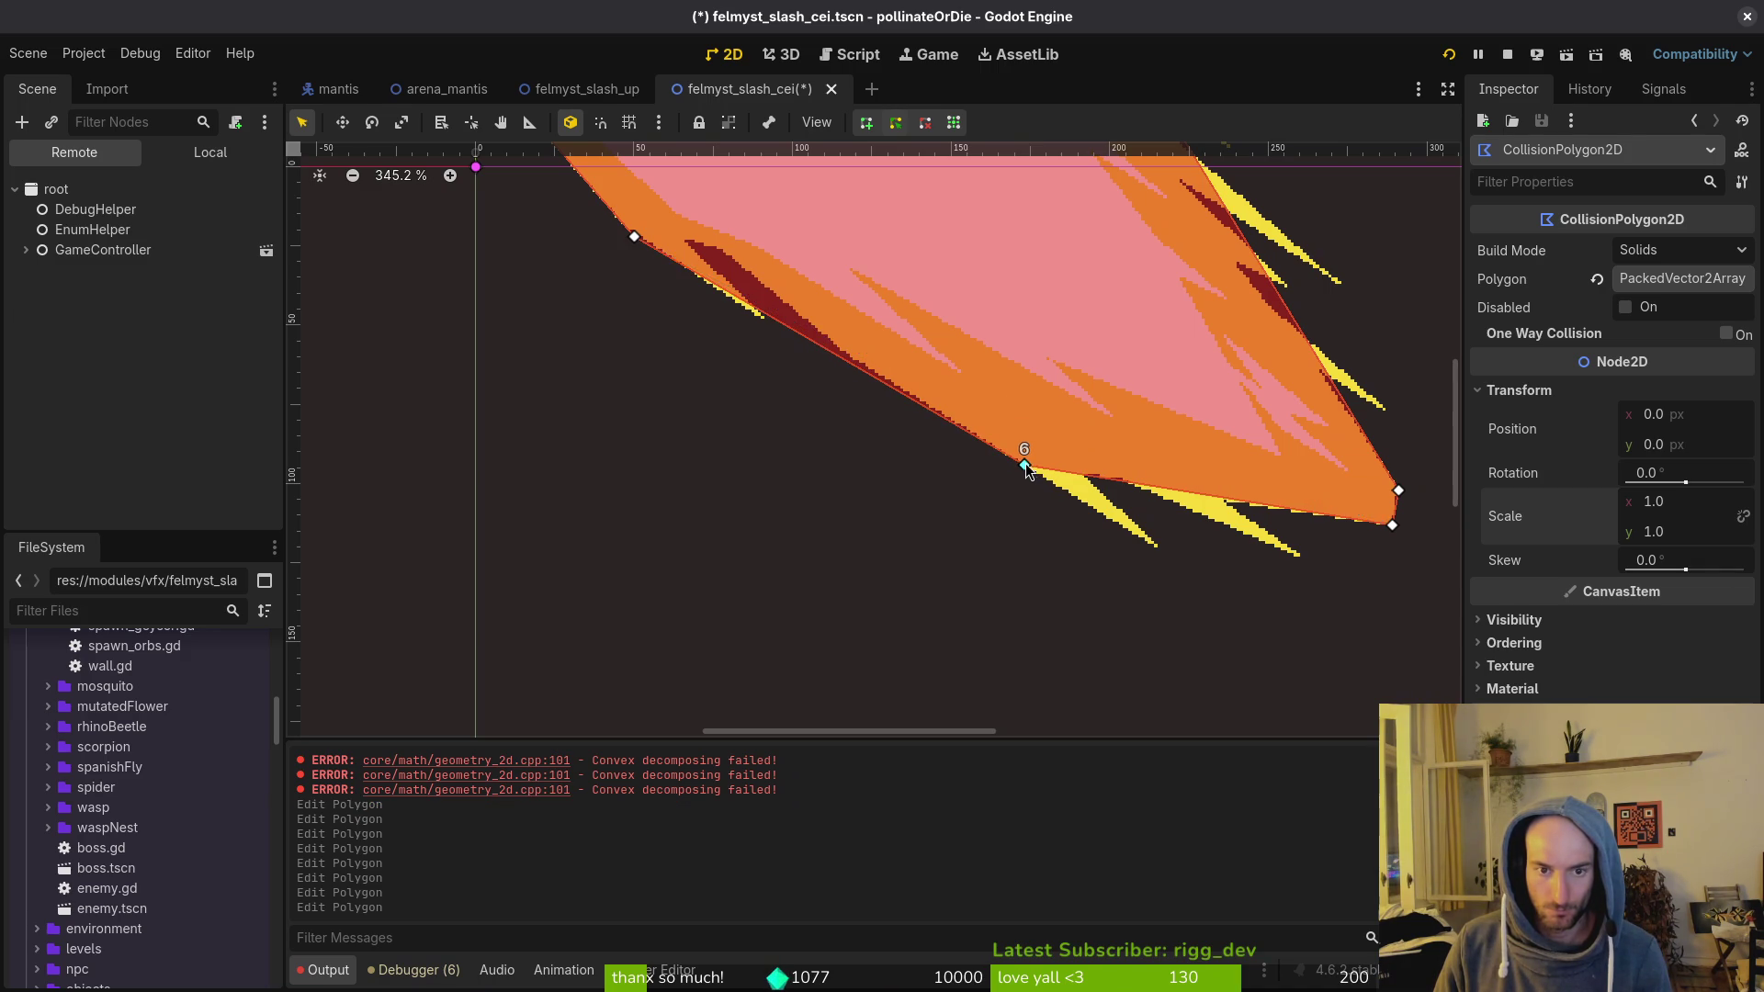
scroll(1029, 451, "down", 2)
scroll(1071, 335, "up", 3)
scroll(1000, 476, "down", 2)
key("ctrl+s")
scroll(787, 405, "down", 3)
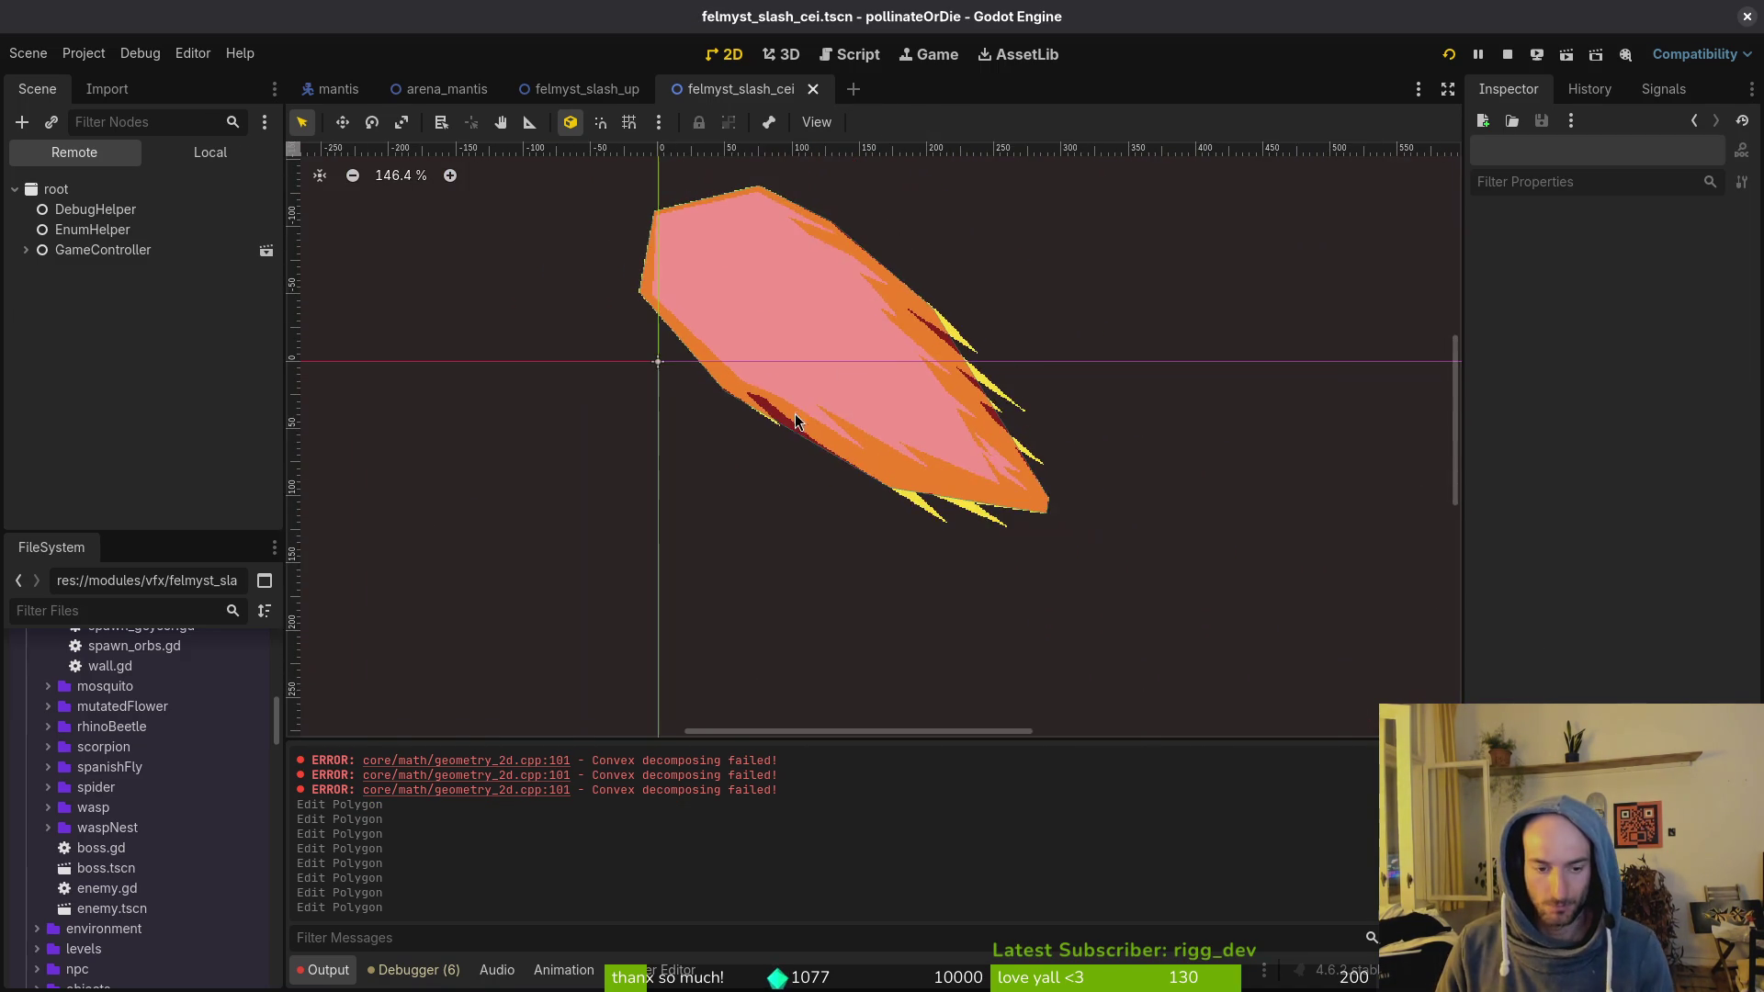
Step: Collapse the felmystSlashCei tree in the local Scene dock and relaunch the debug game
left_click(210, 151)
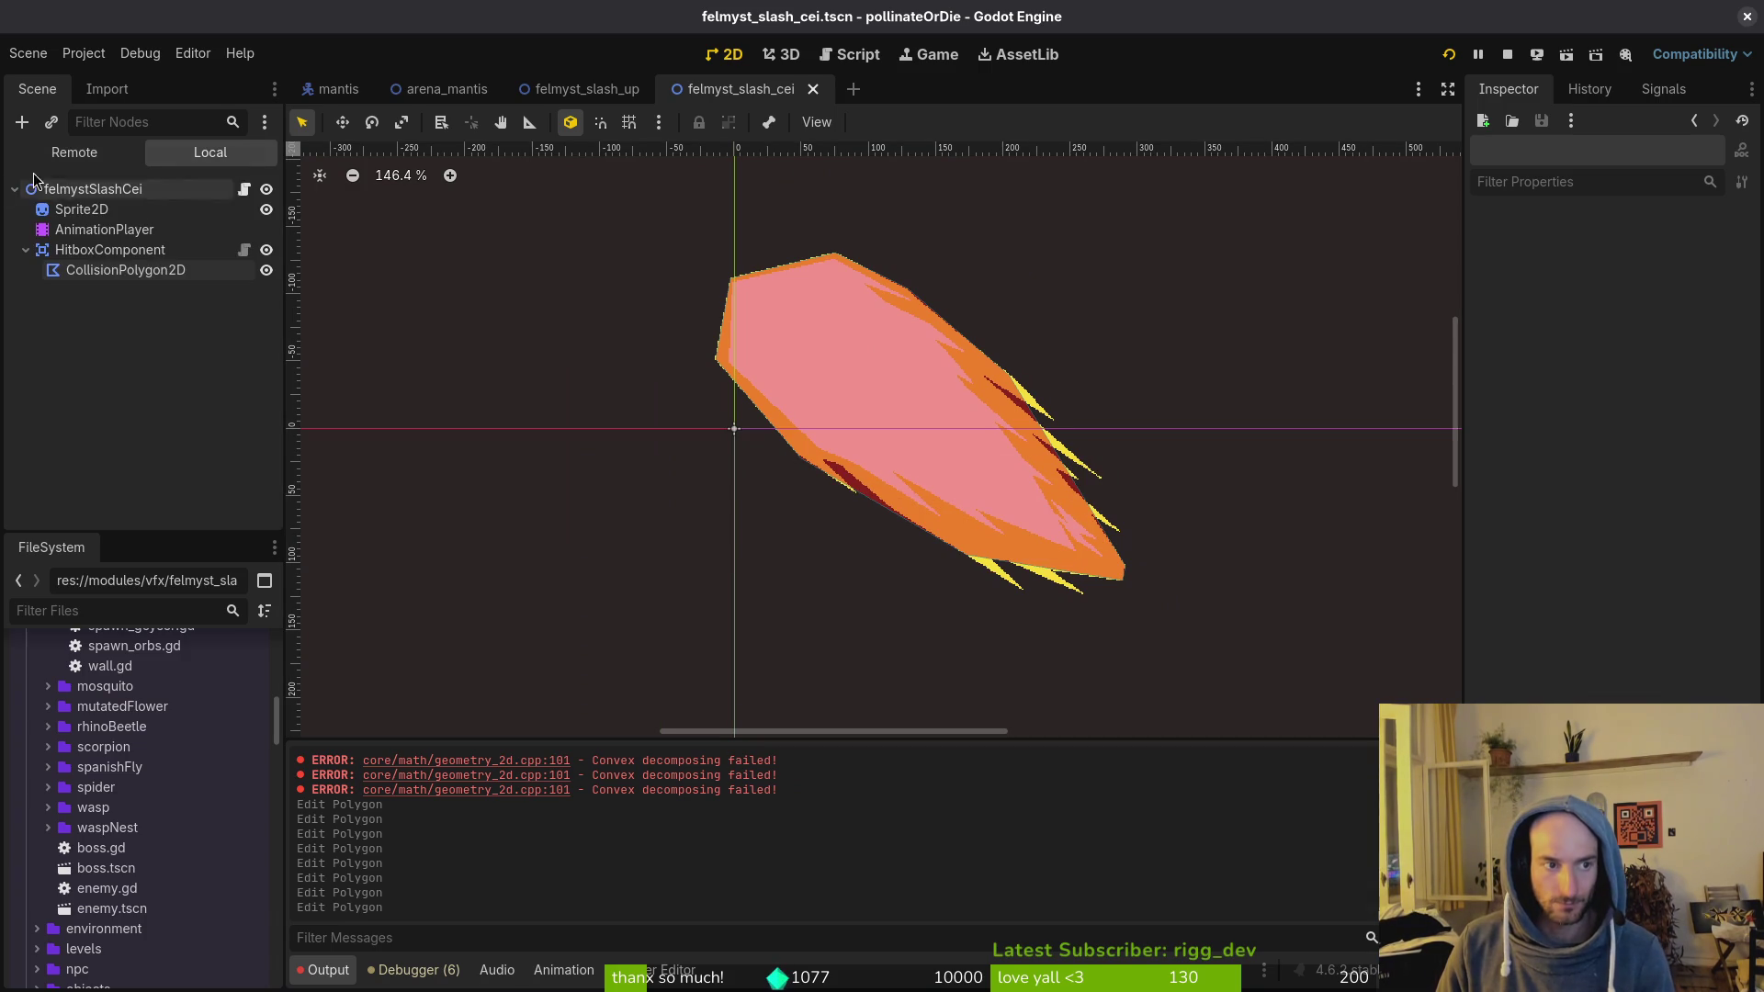
left_click(26, 250)
left_click(15, 190)
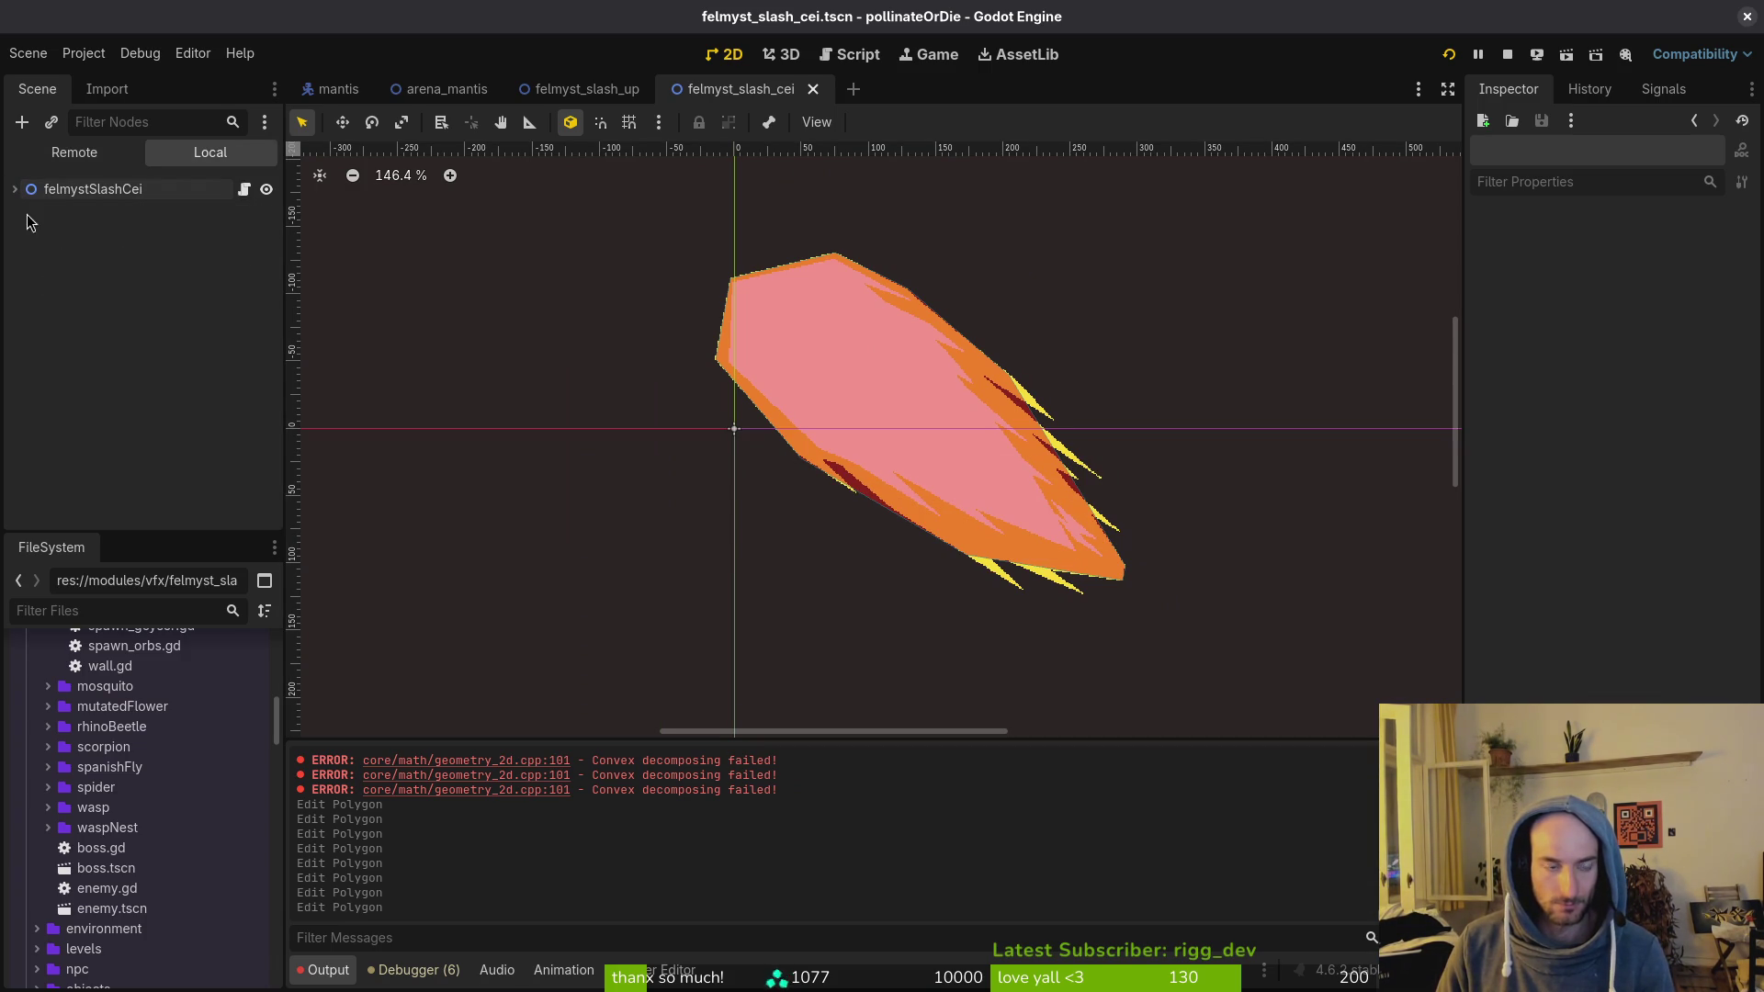
mouse_move(655, 93)
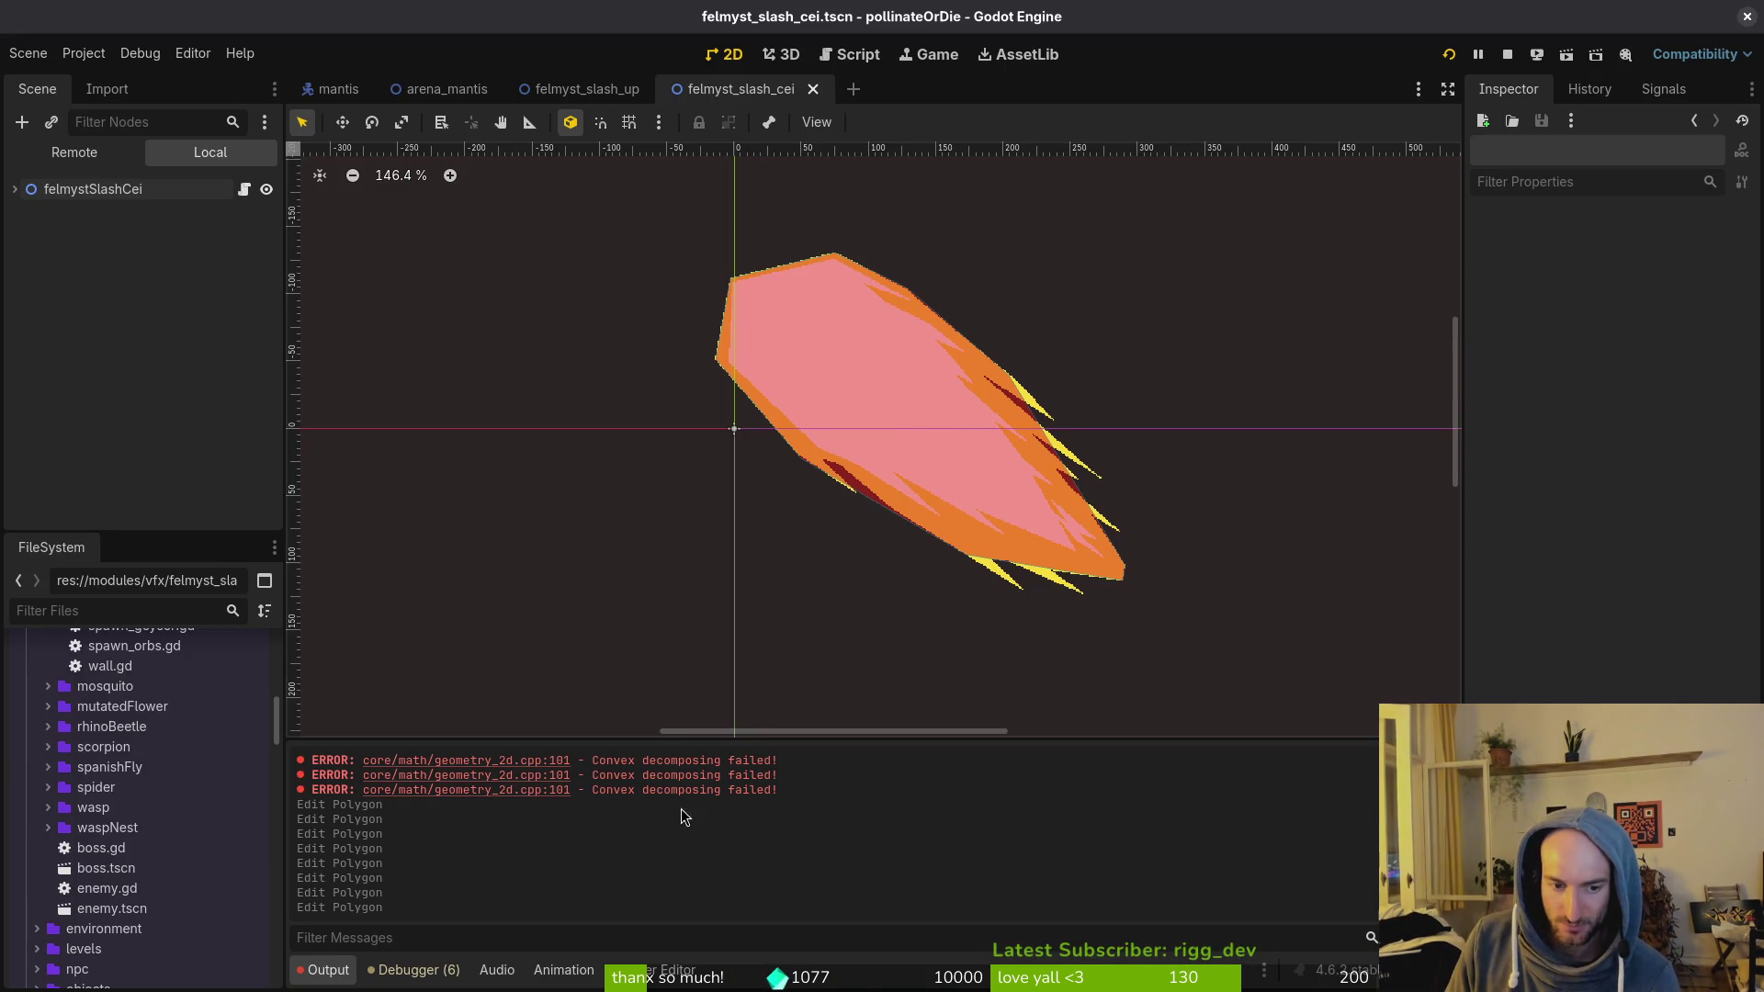
left_click(1503, 56)
left_click(1451, 55)
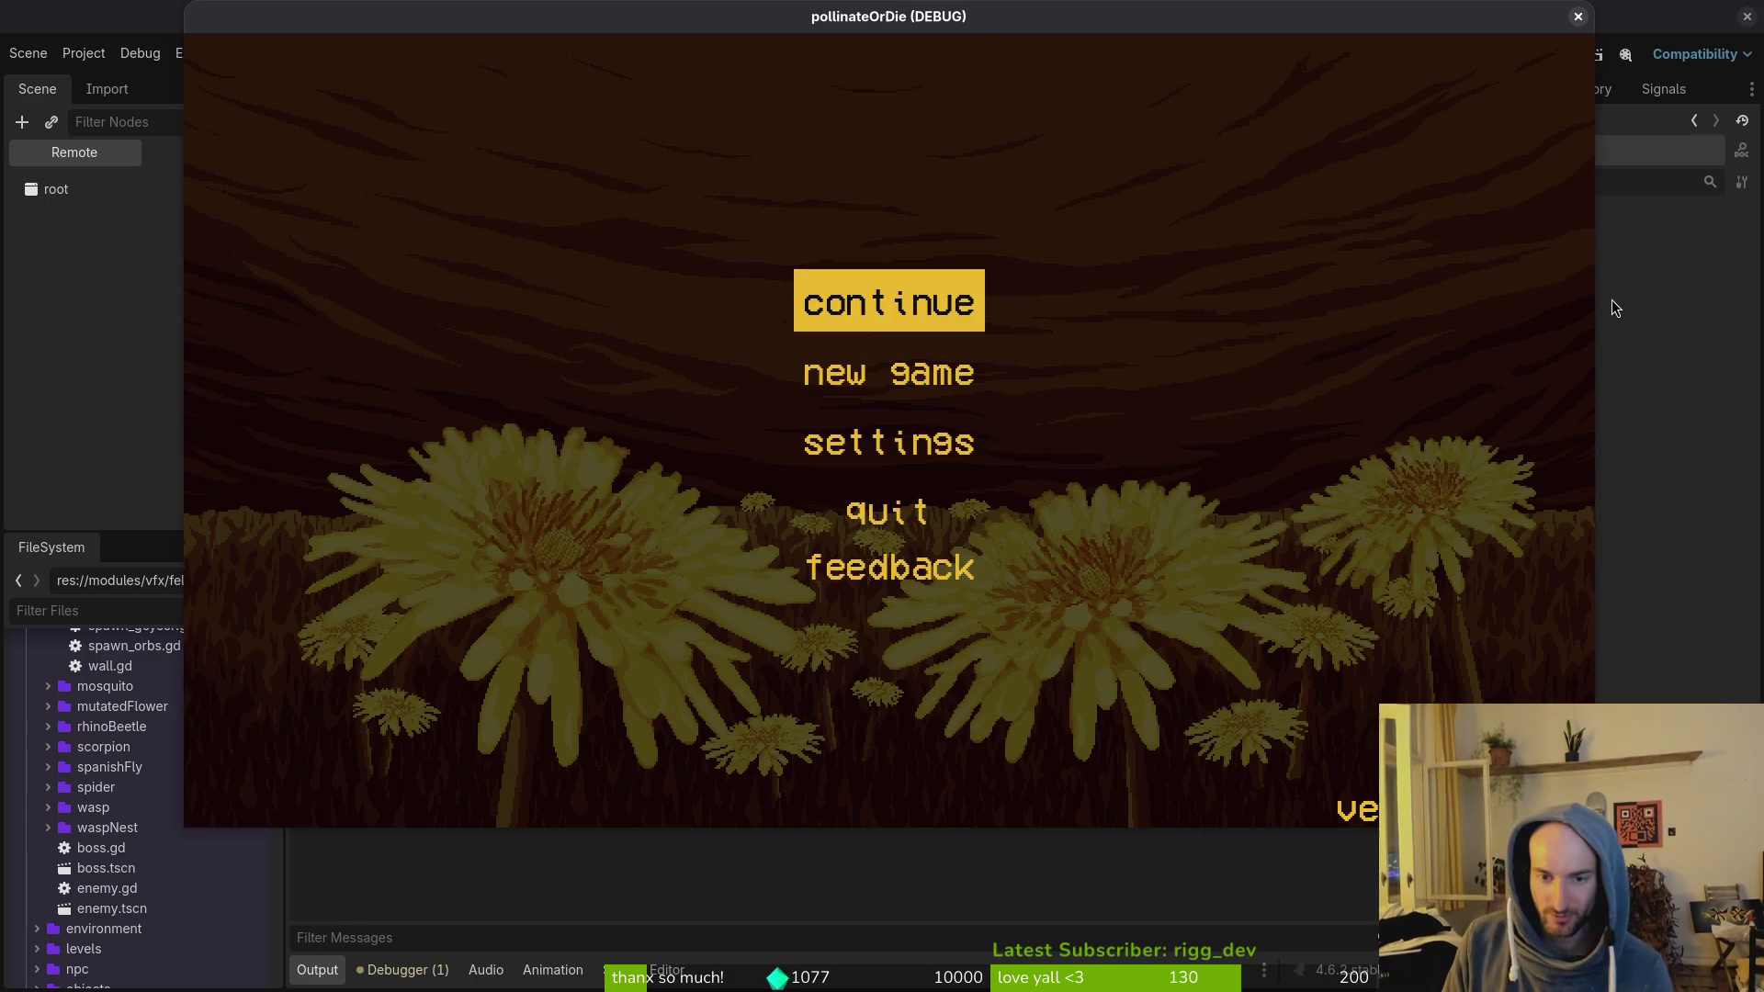
Step: Continue the saved game, jump to the mantis level, playtest, pause, then go to the terminal
key("Return")
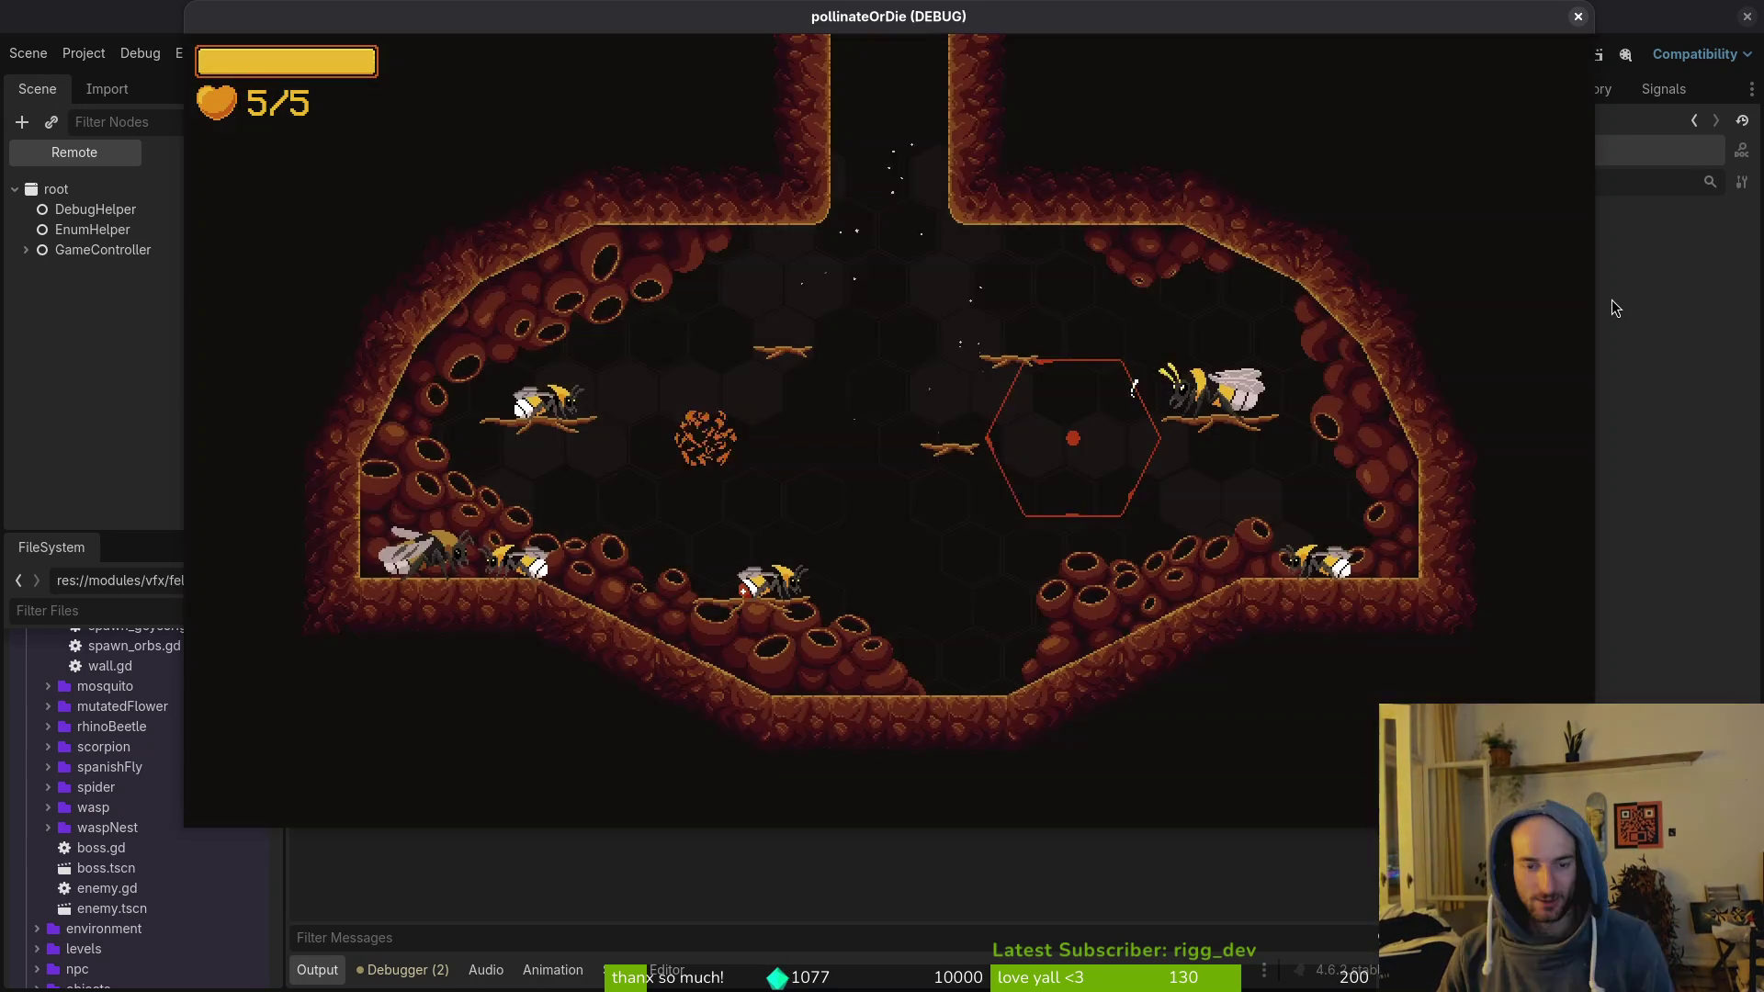
key("Tab")
key("Return")
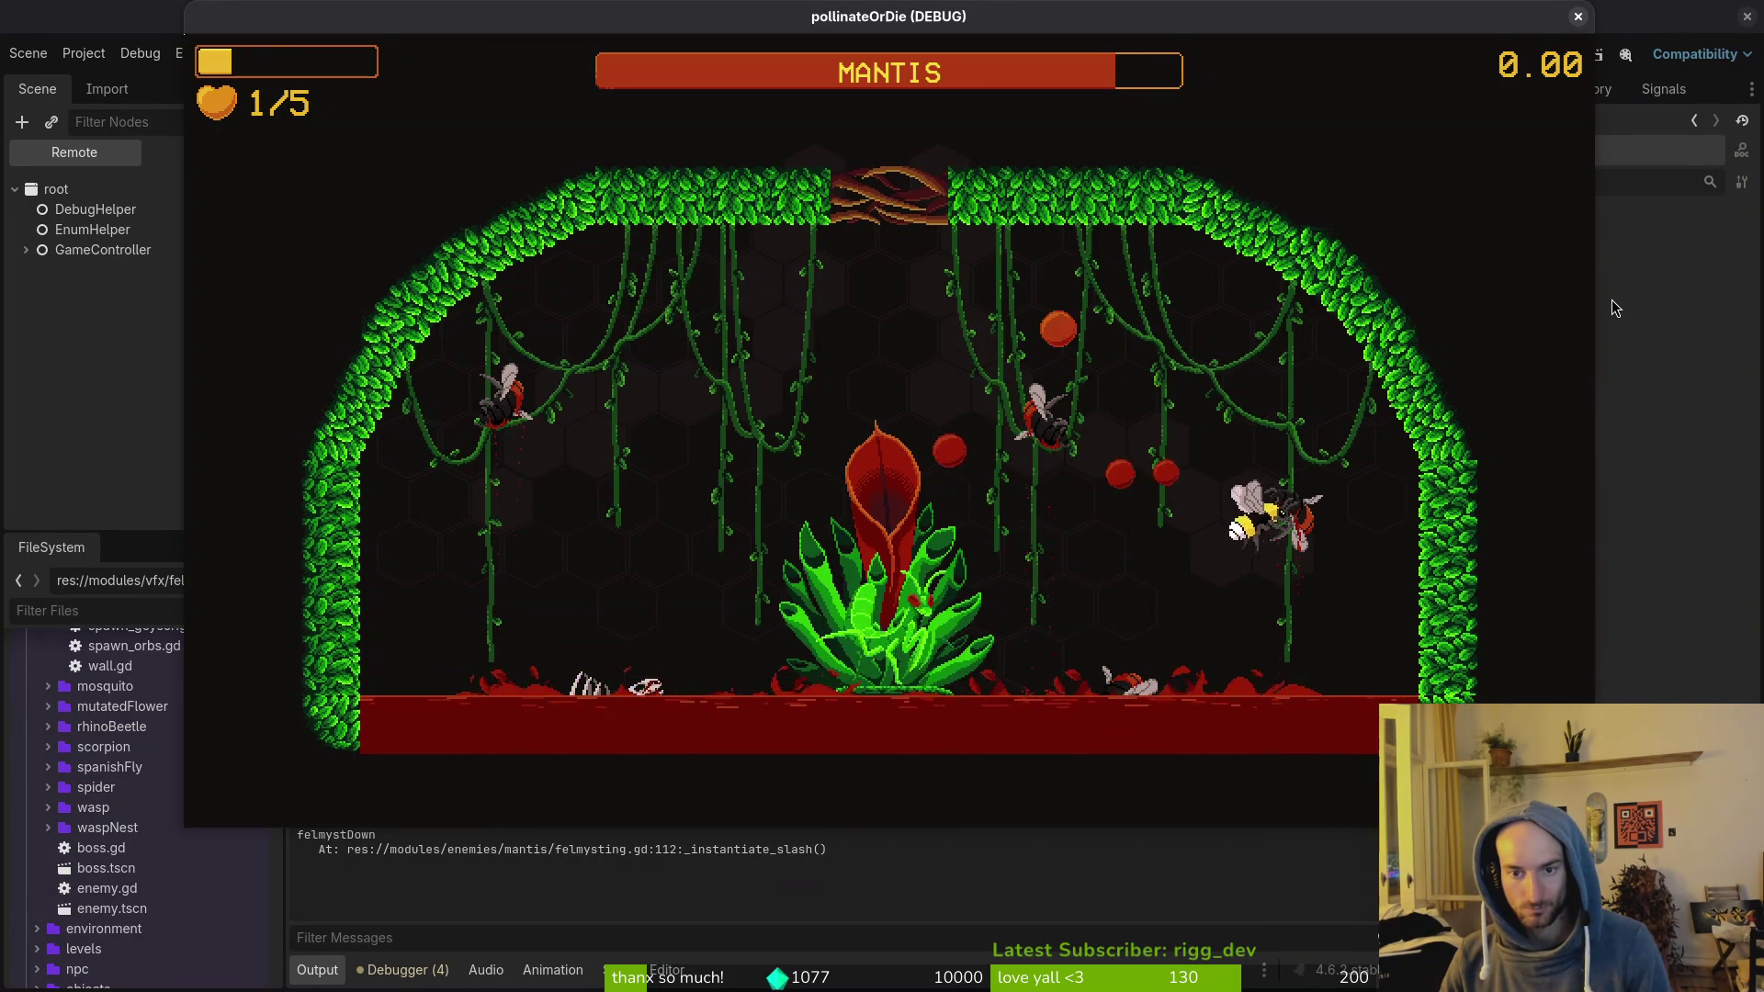
key("Escape")
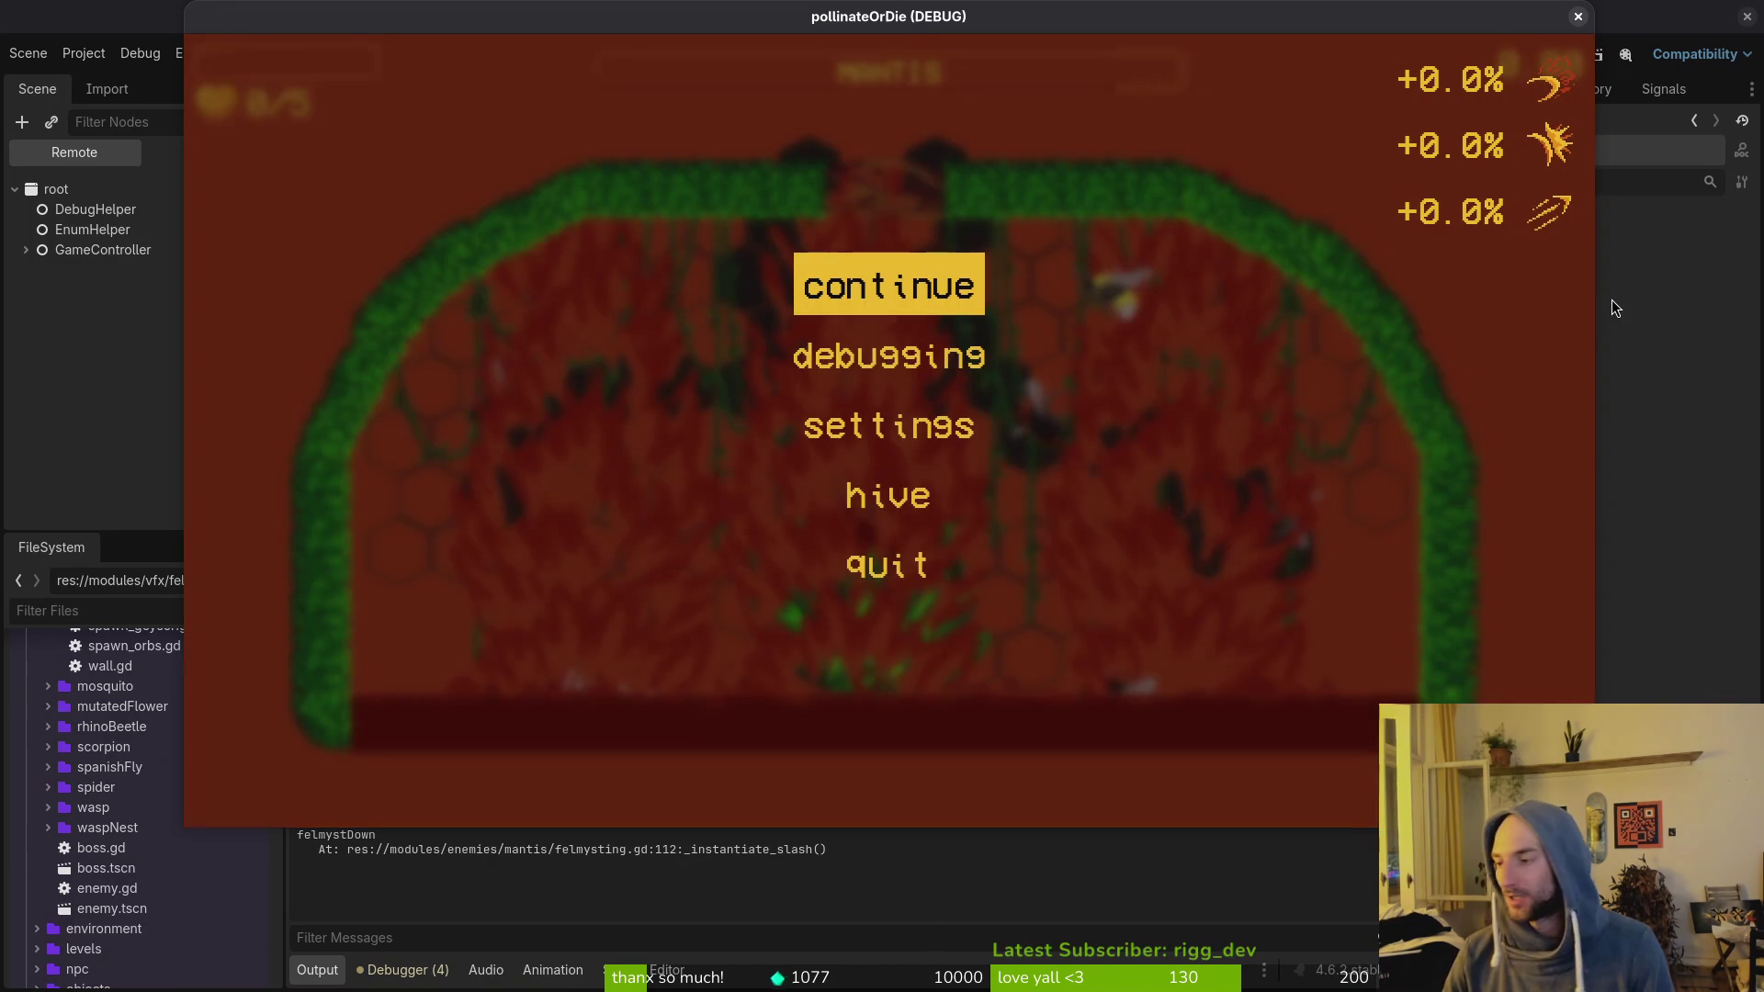
key("super+1")
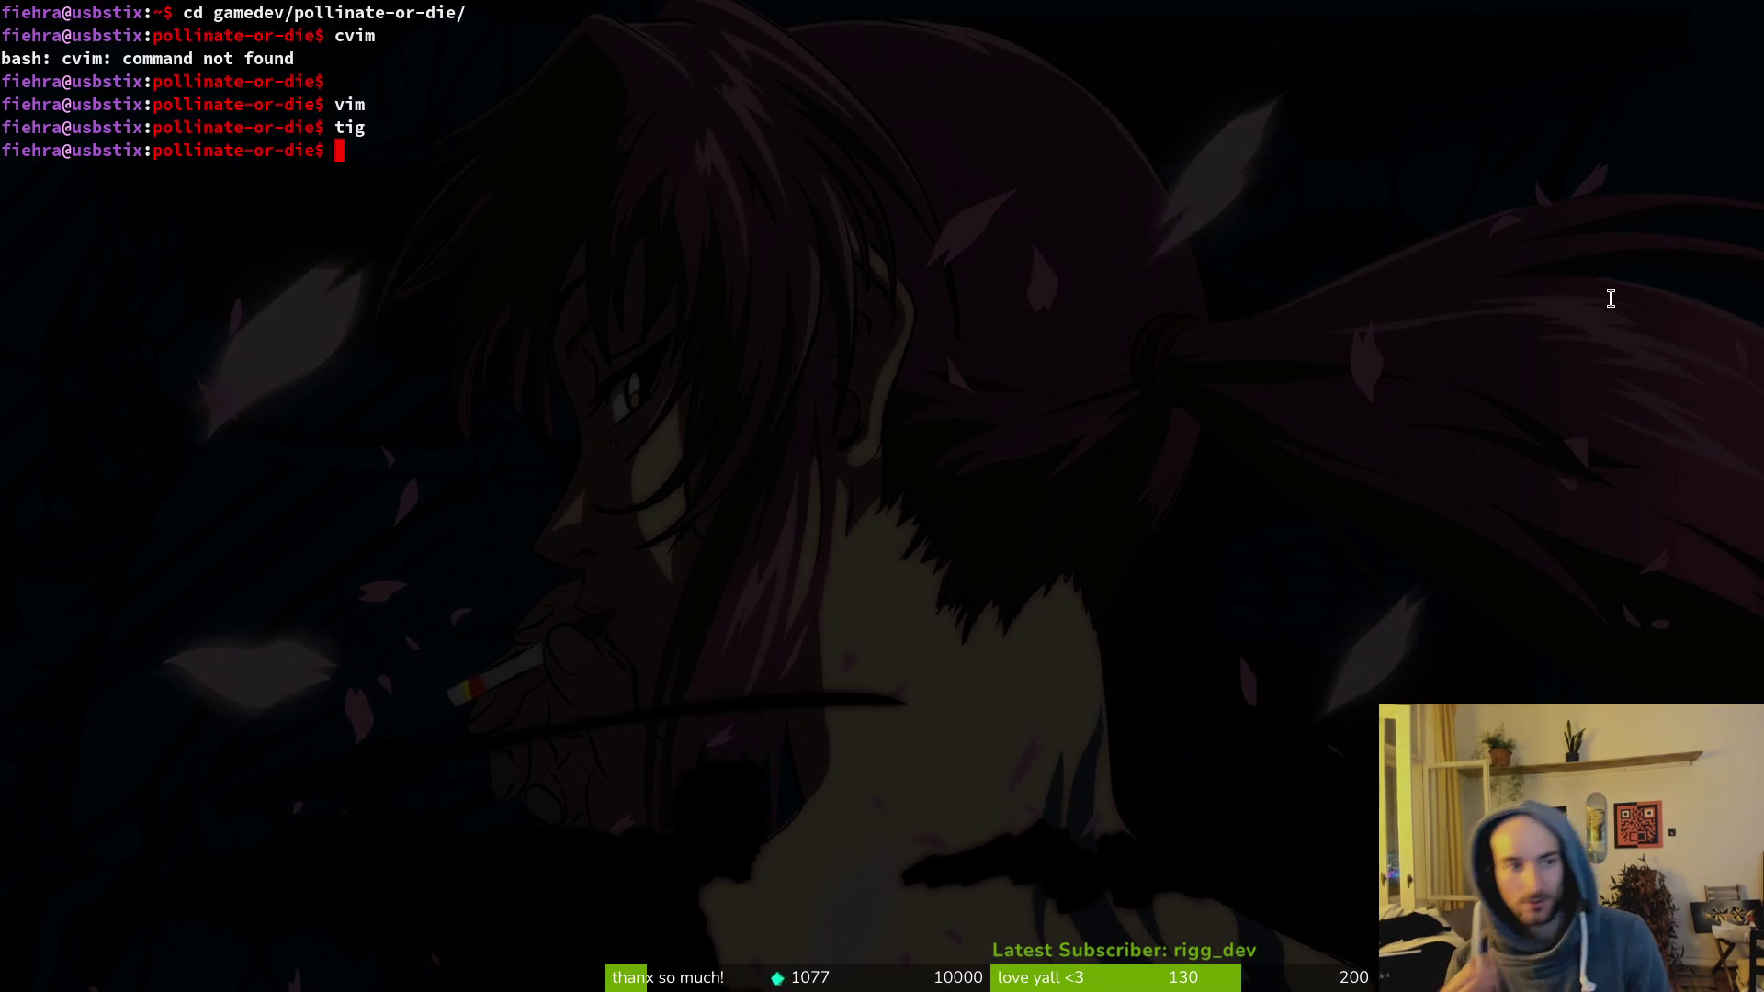
type("vim")
Step: Launch Vim and open bloodorb.gd through the Telescope file finder
key("Return")
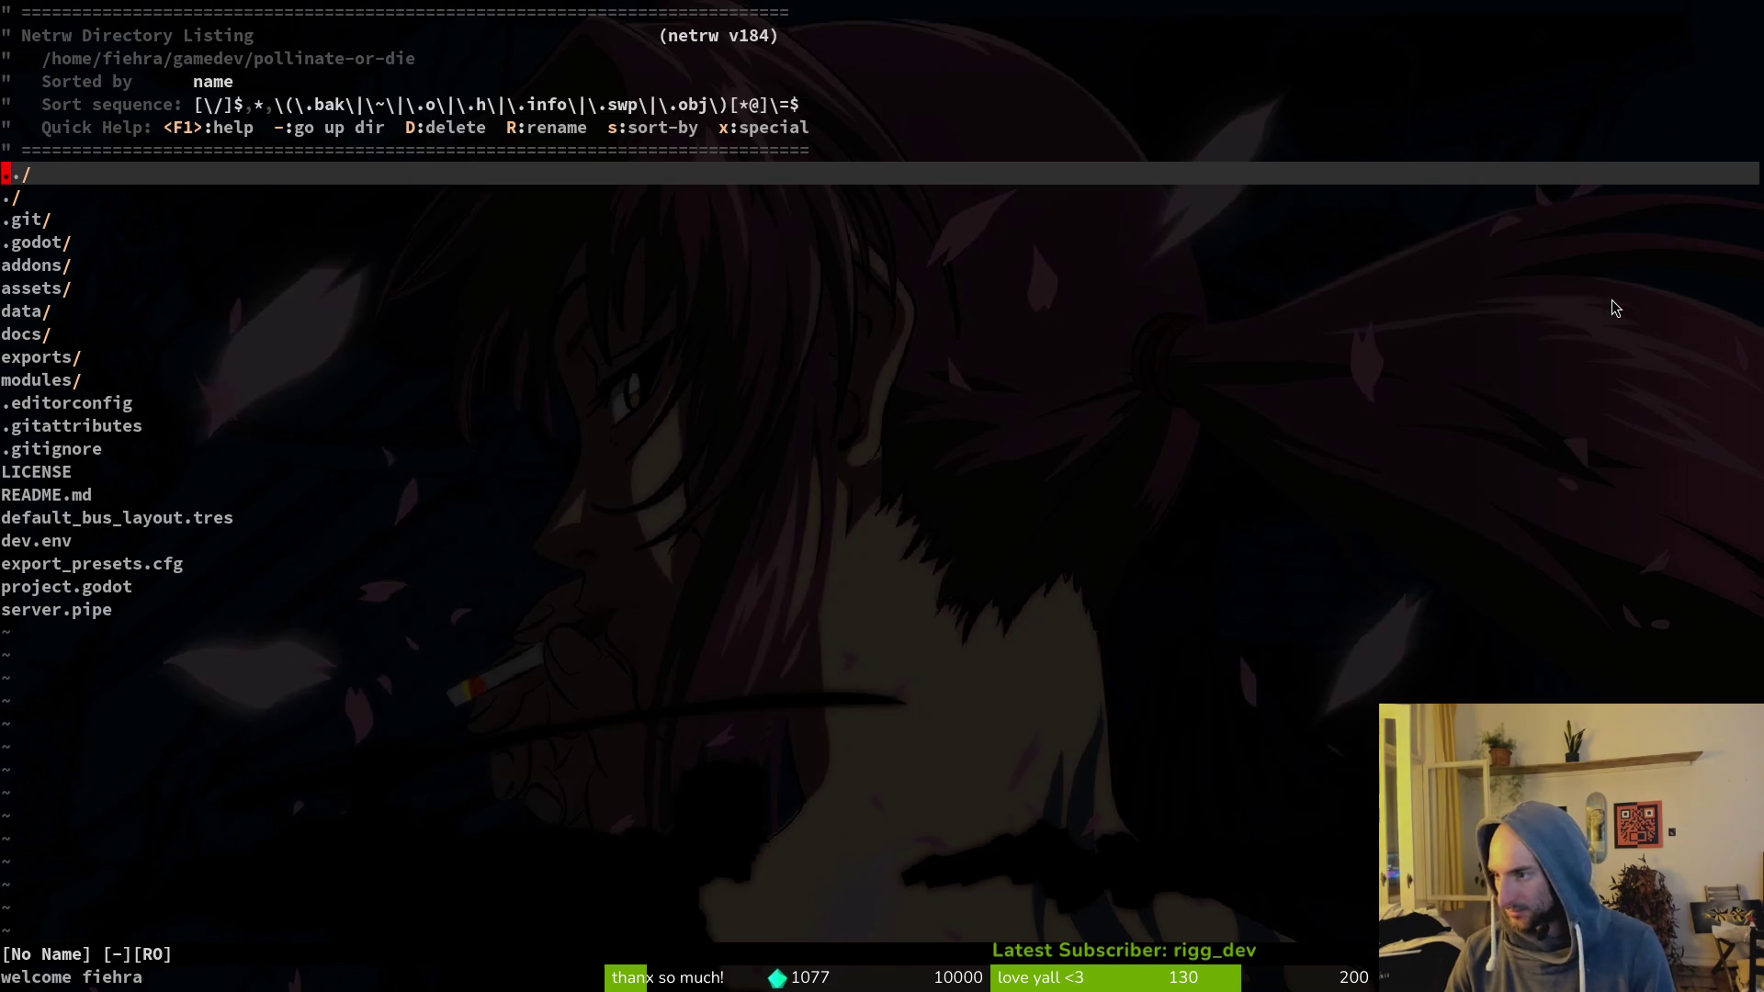
key("space")
key("f")
key("f")
type("f")
key("BackSpace")
type("bloodor")
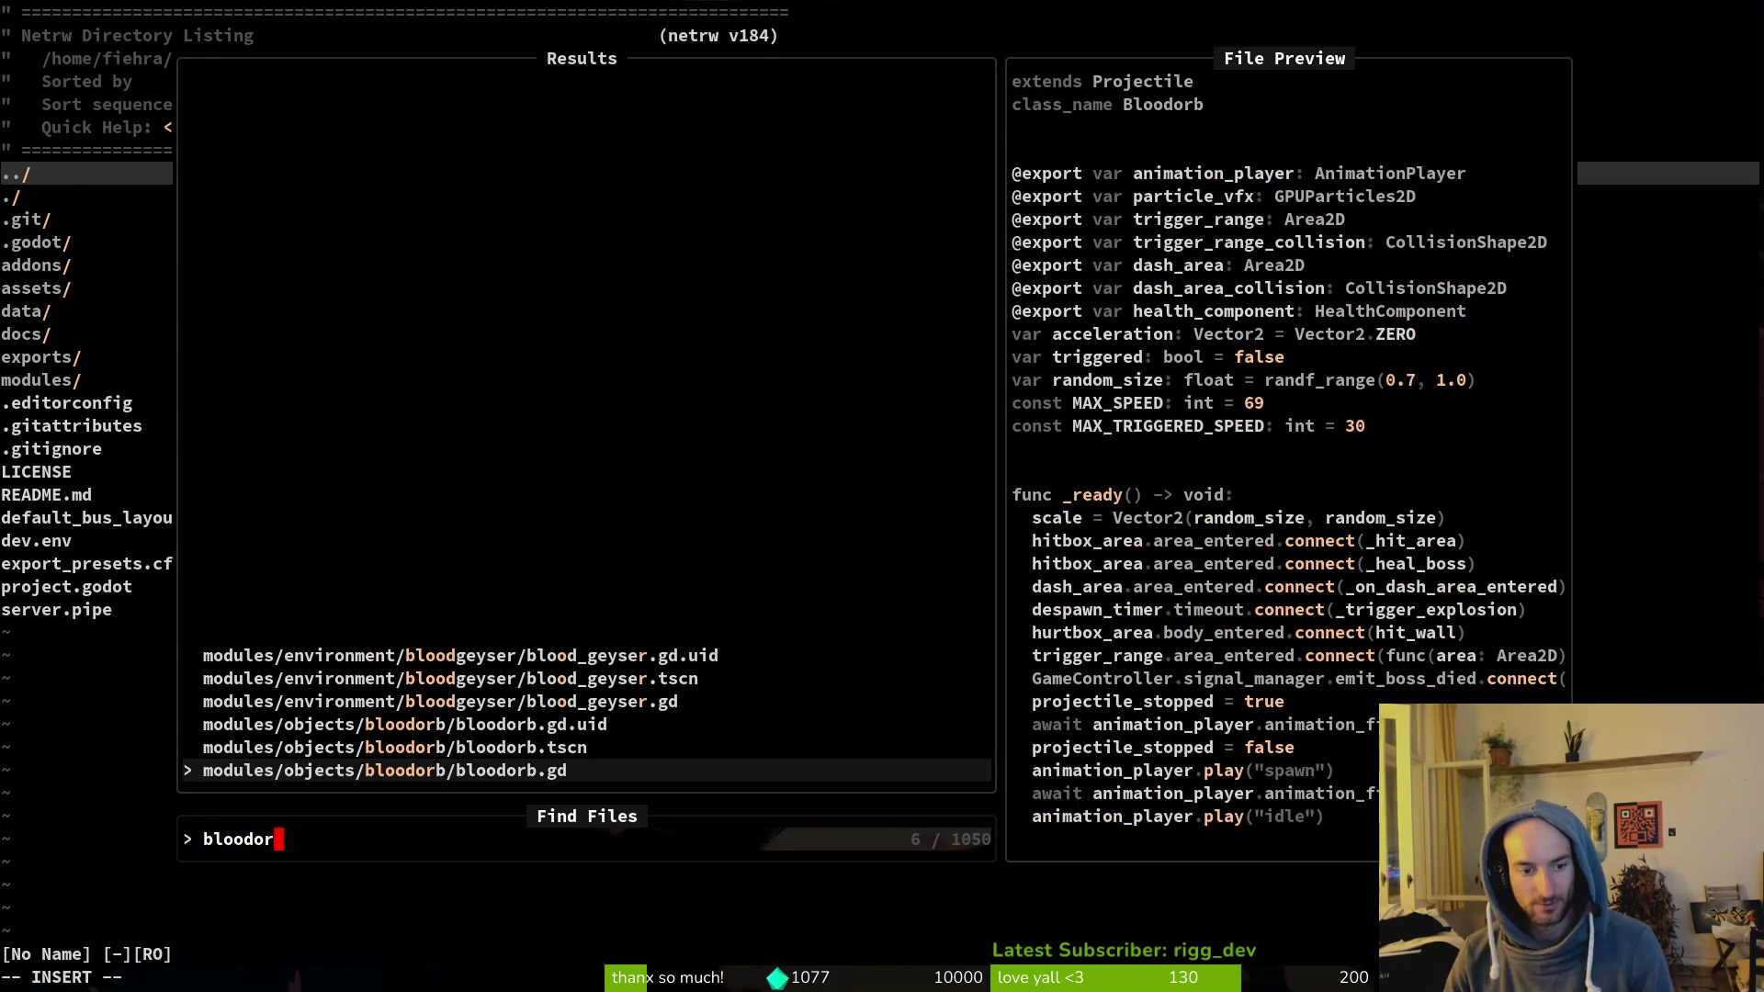
key("Return")
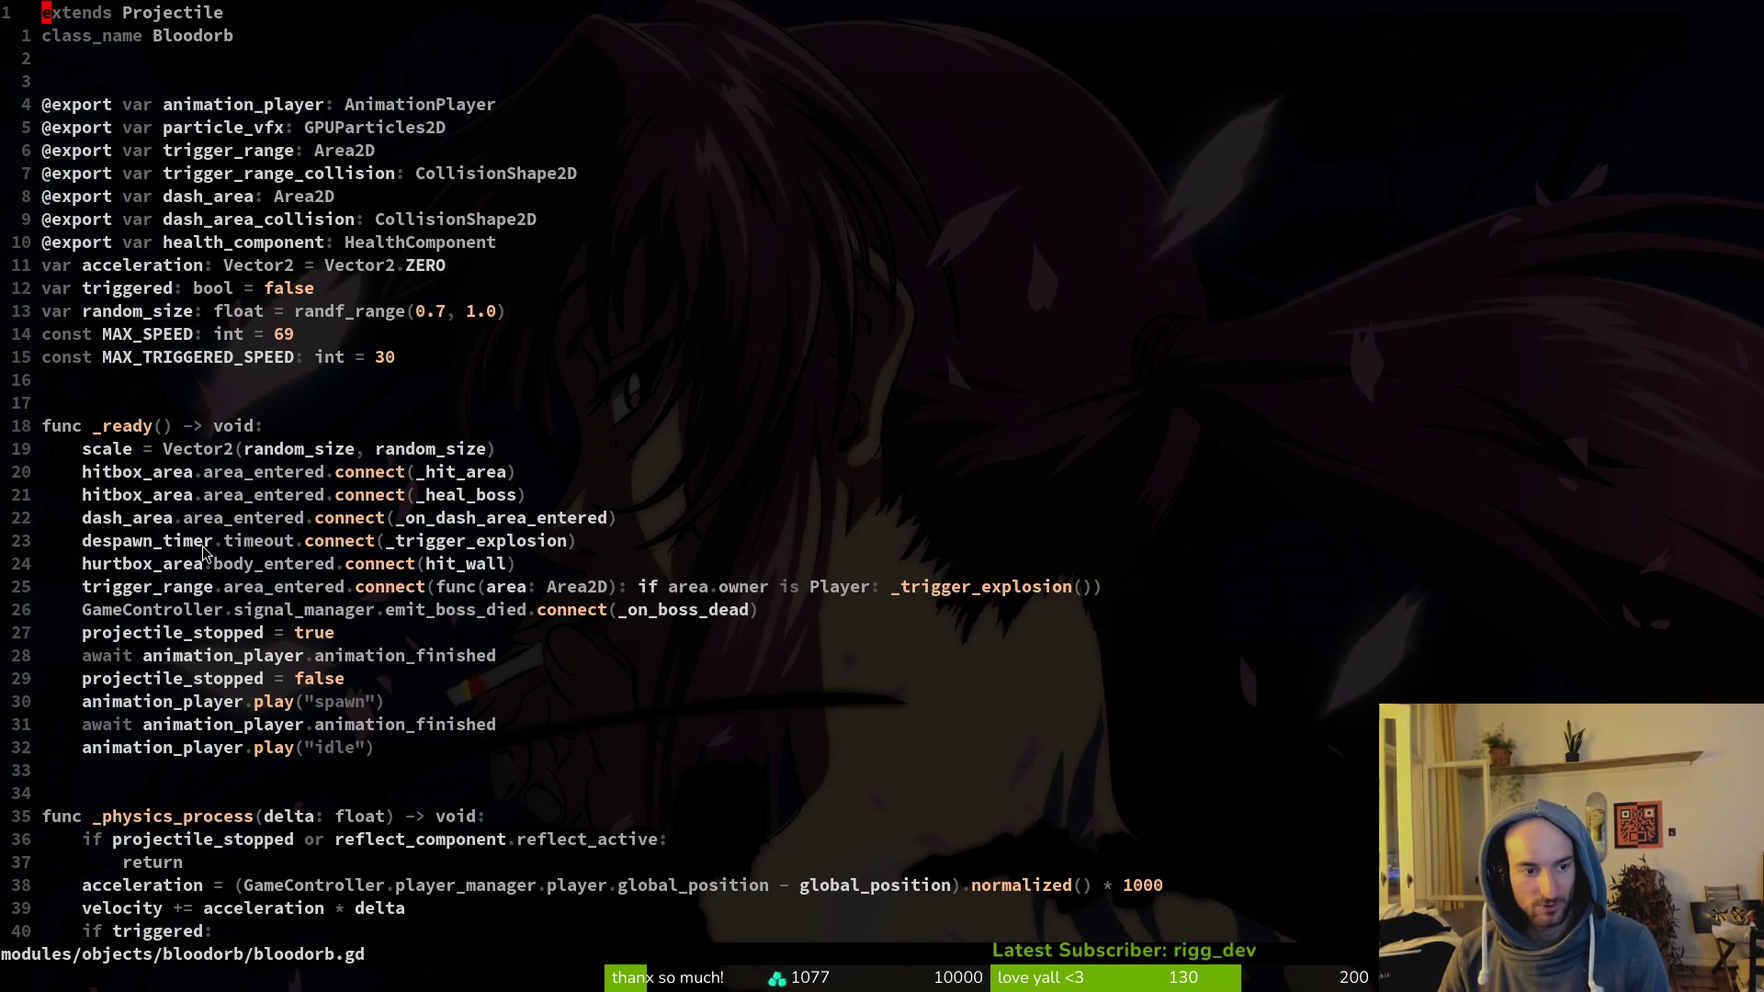
Step: Yank the dash_area_collision and trigger_range_collision set_deferred lines
scroll(497, 552, "down", 12)
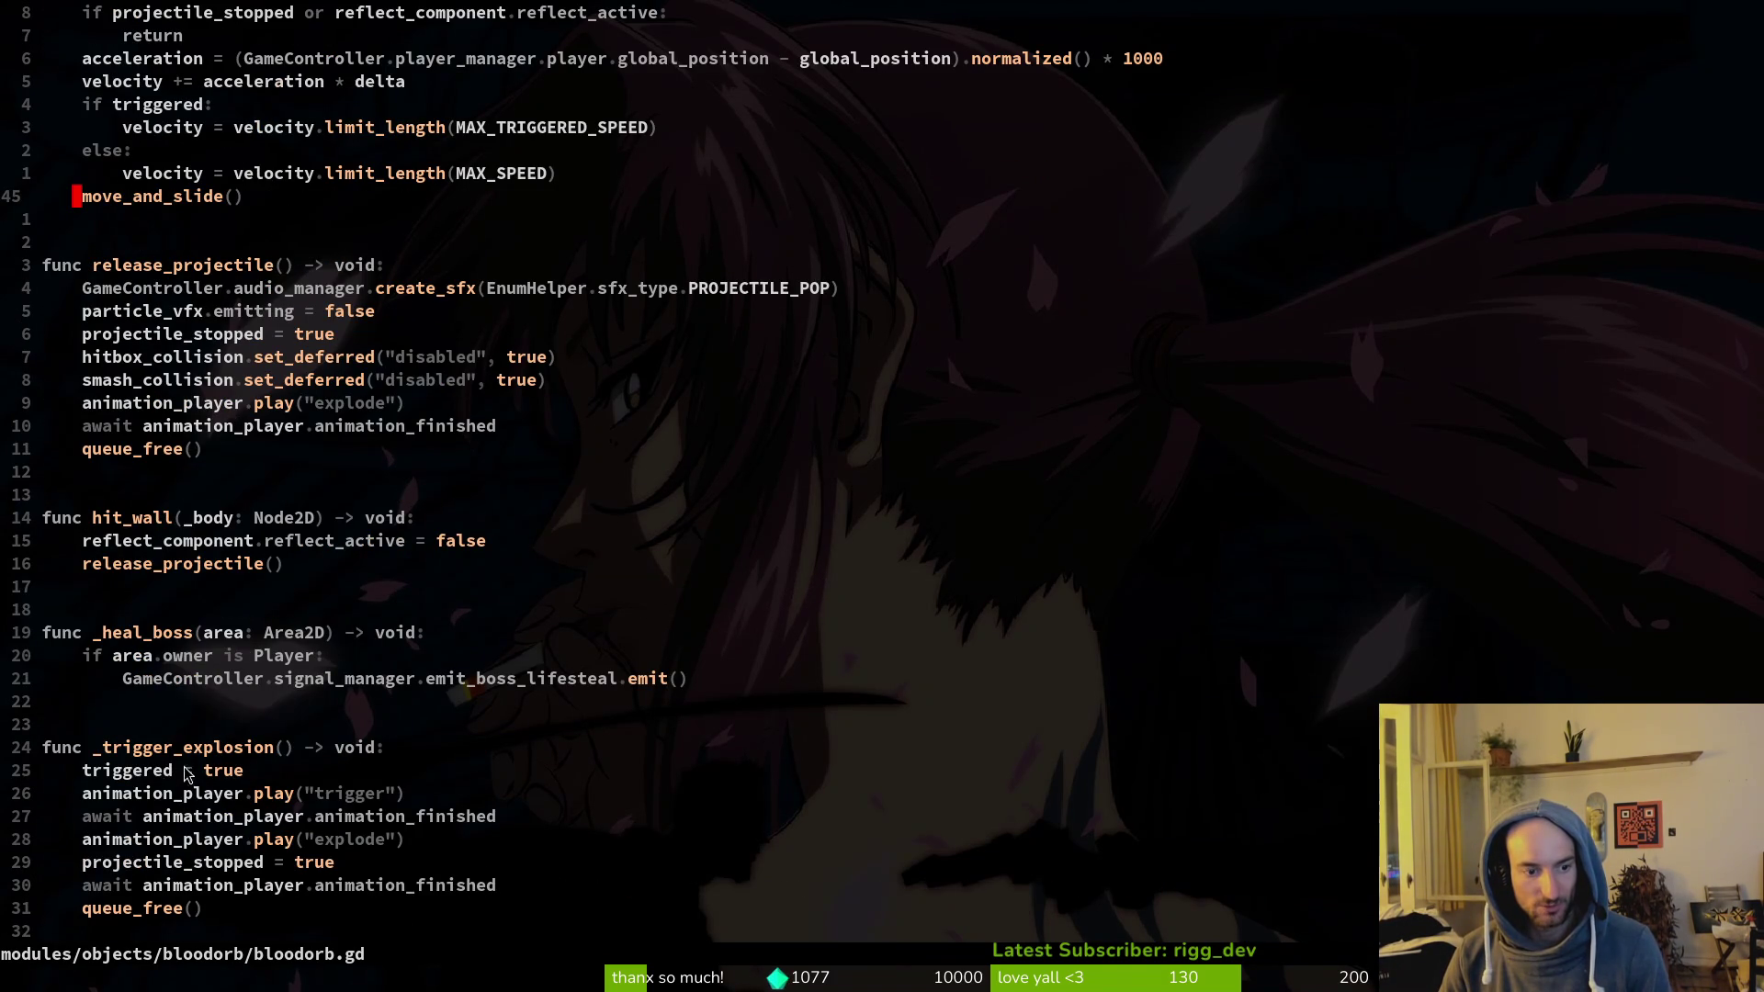
scroll(168, 767, "down", 4)
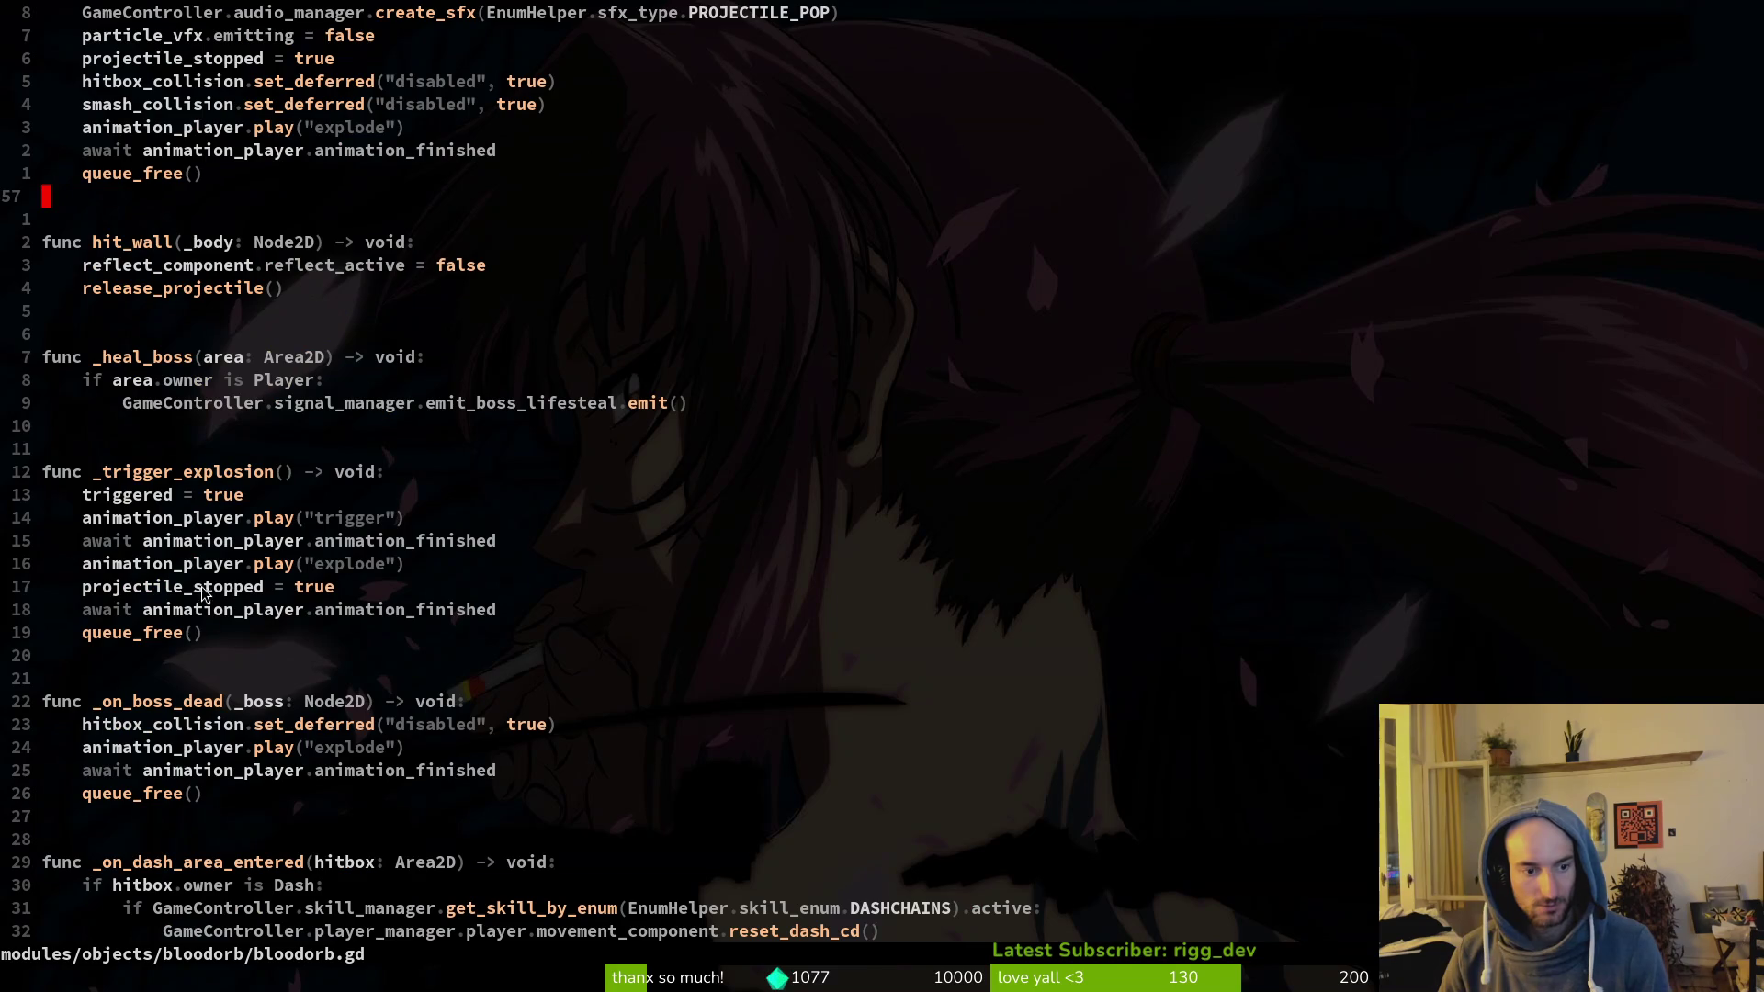
scroll(298, 292, "up", 9)
scroll(380, 490, "down", 12)
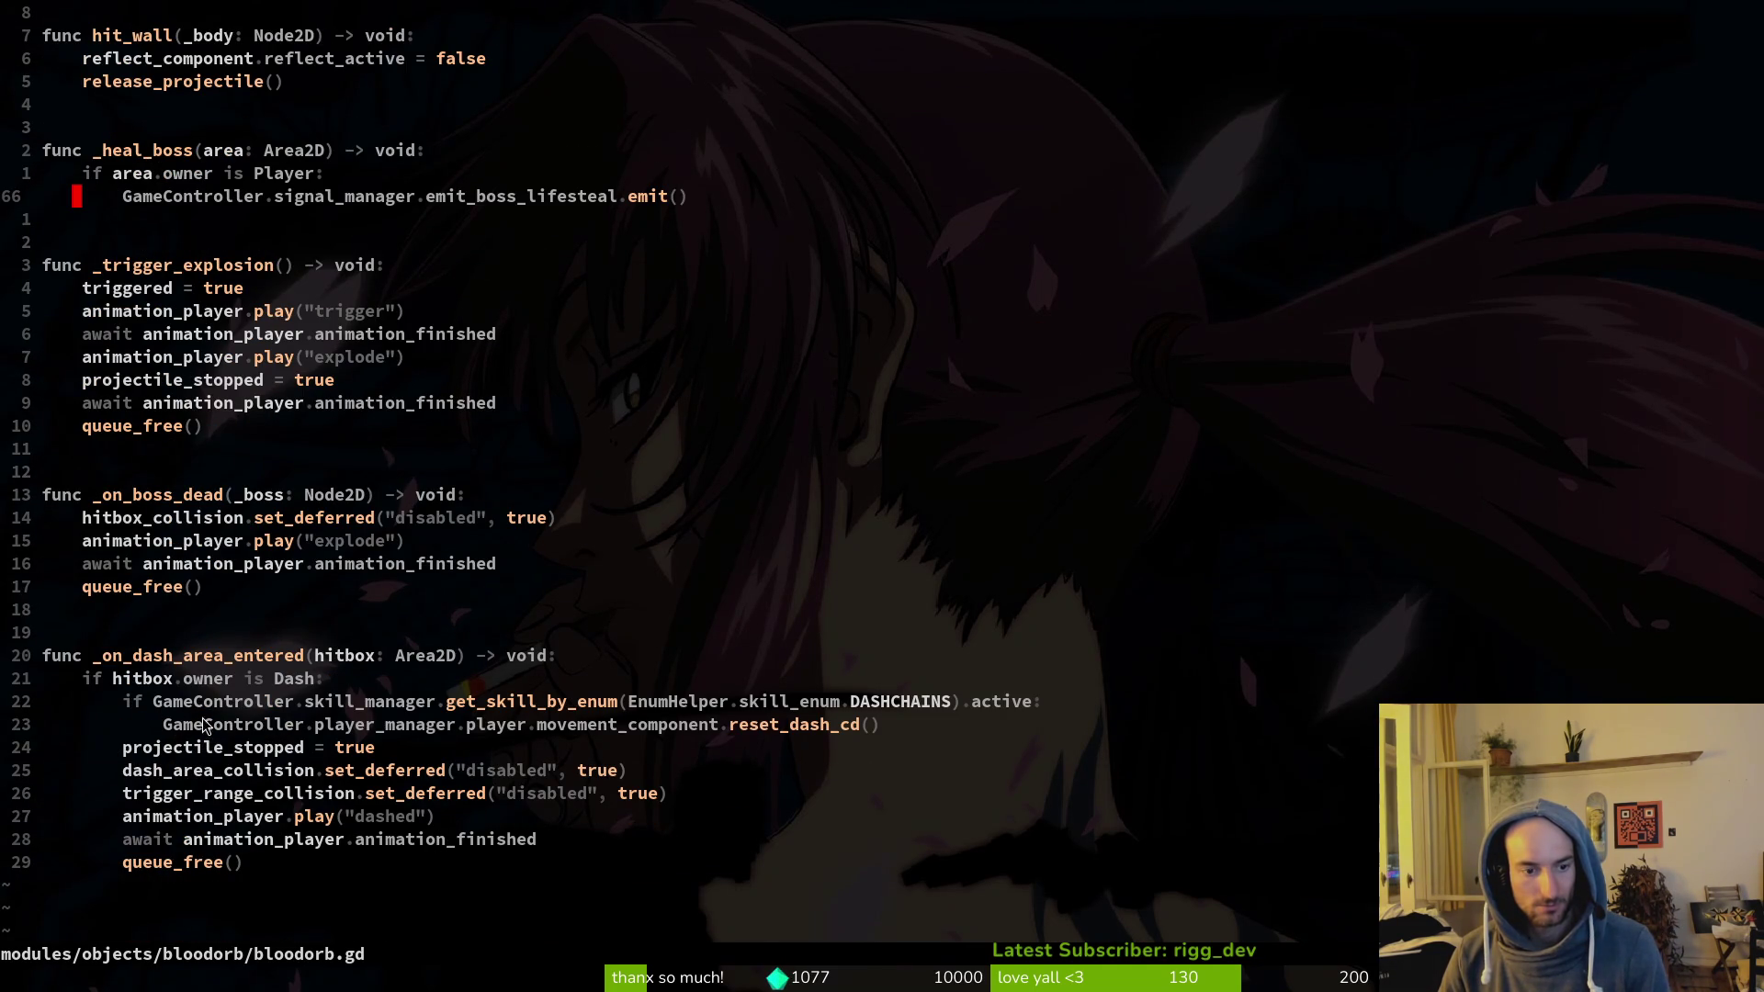
left_click(220, 771)
key("shift+v")
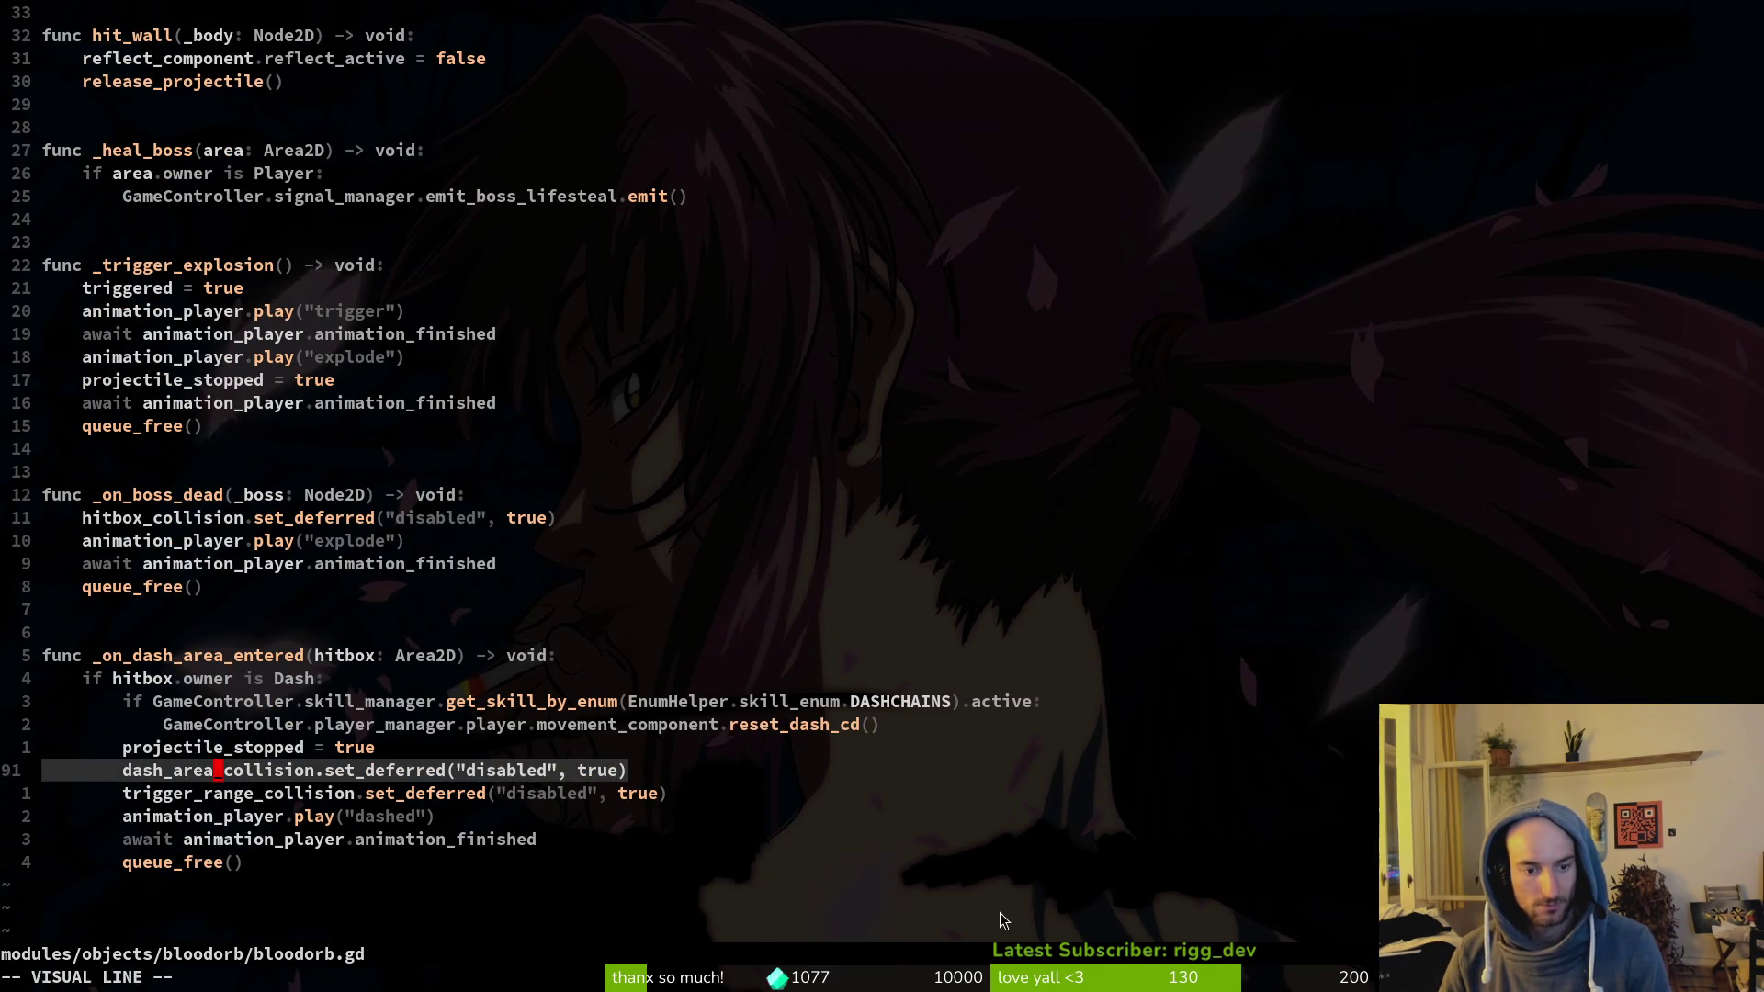
key("j")
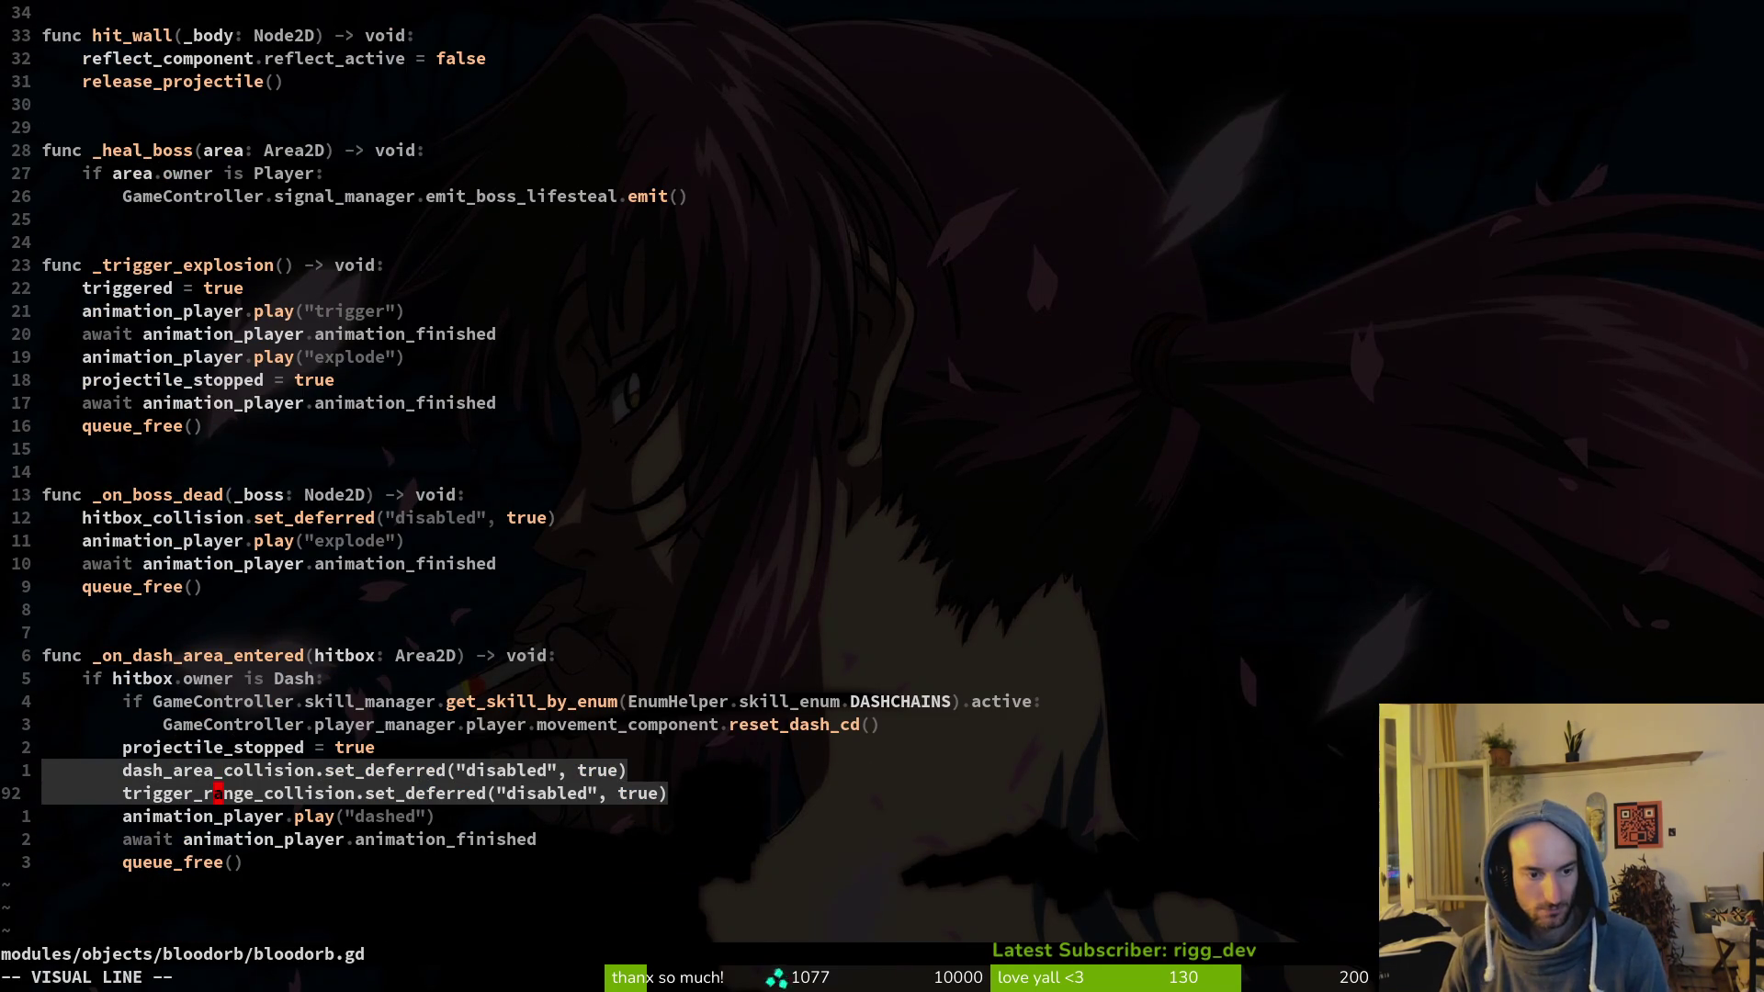
key("y")
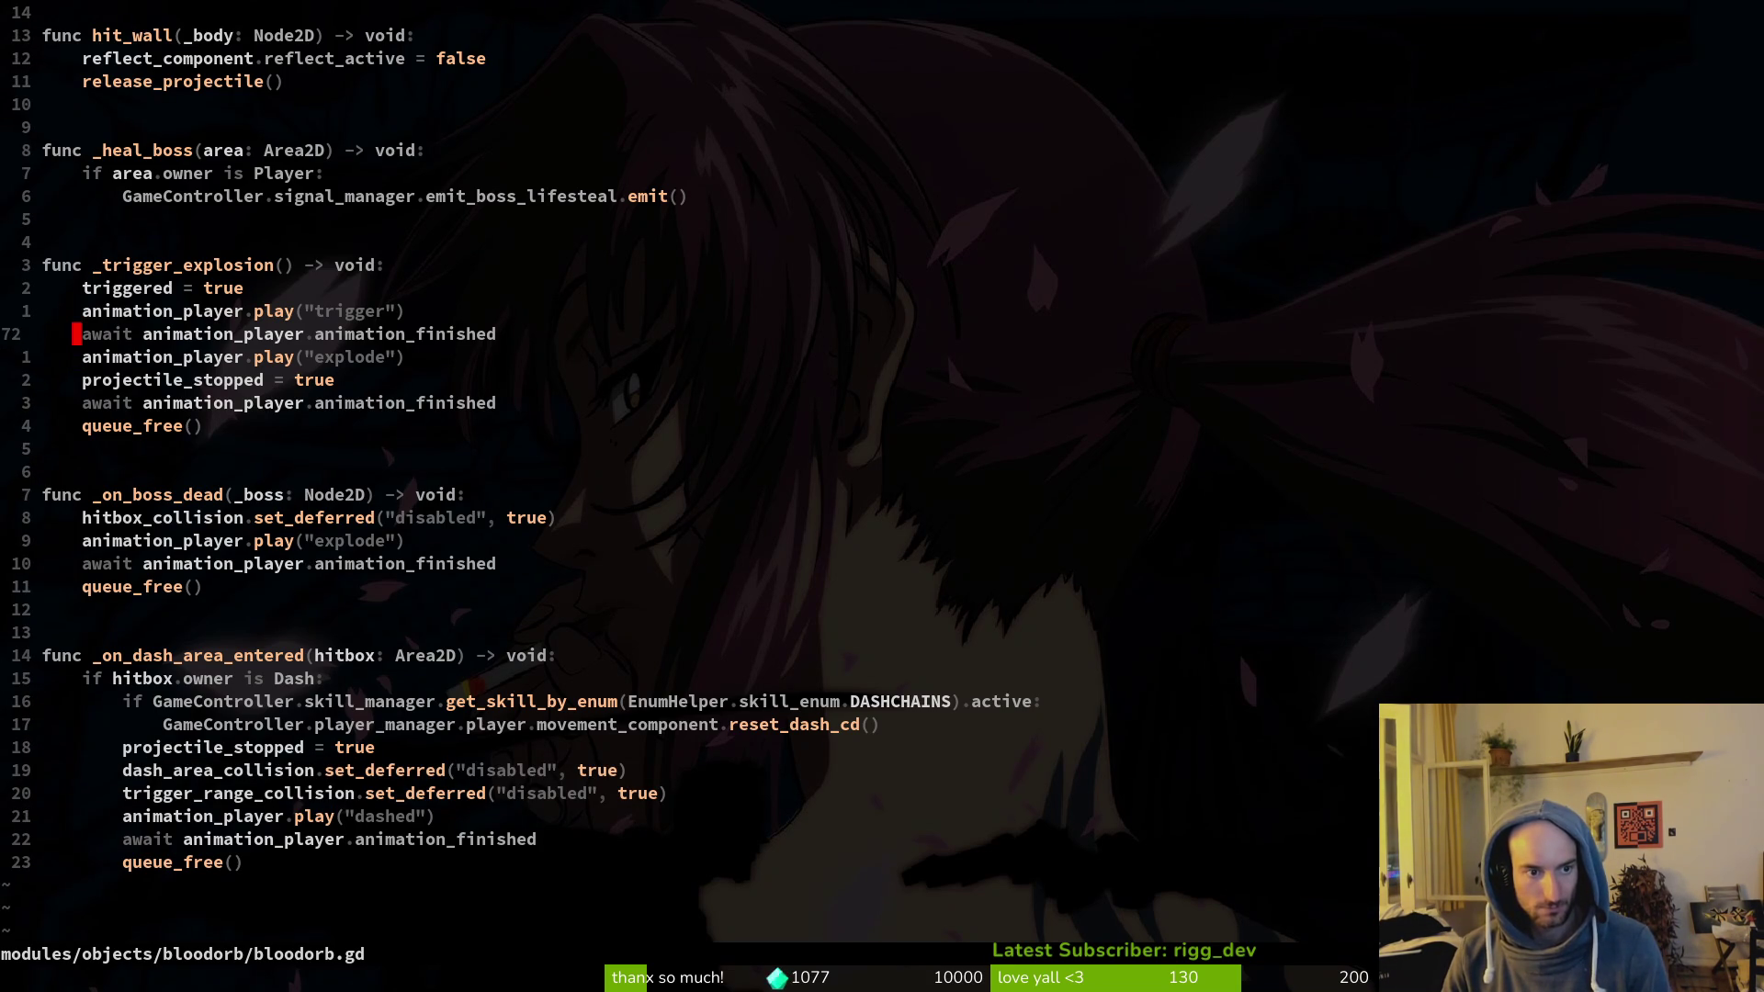
Step: Paste the two lines into _trigger_explosion, unindent them, and save with :w
key("P")
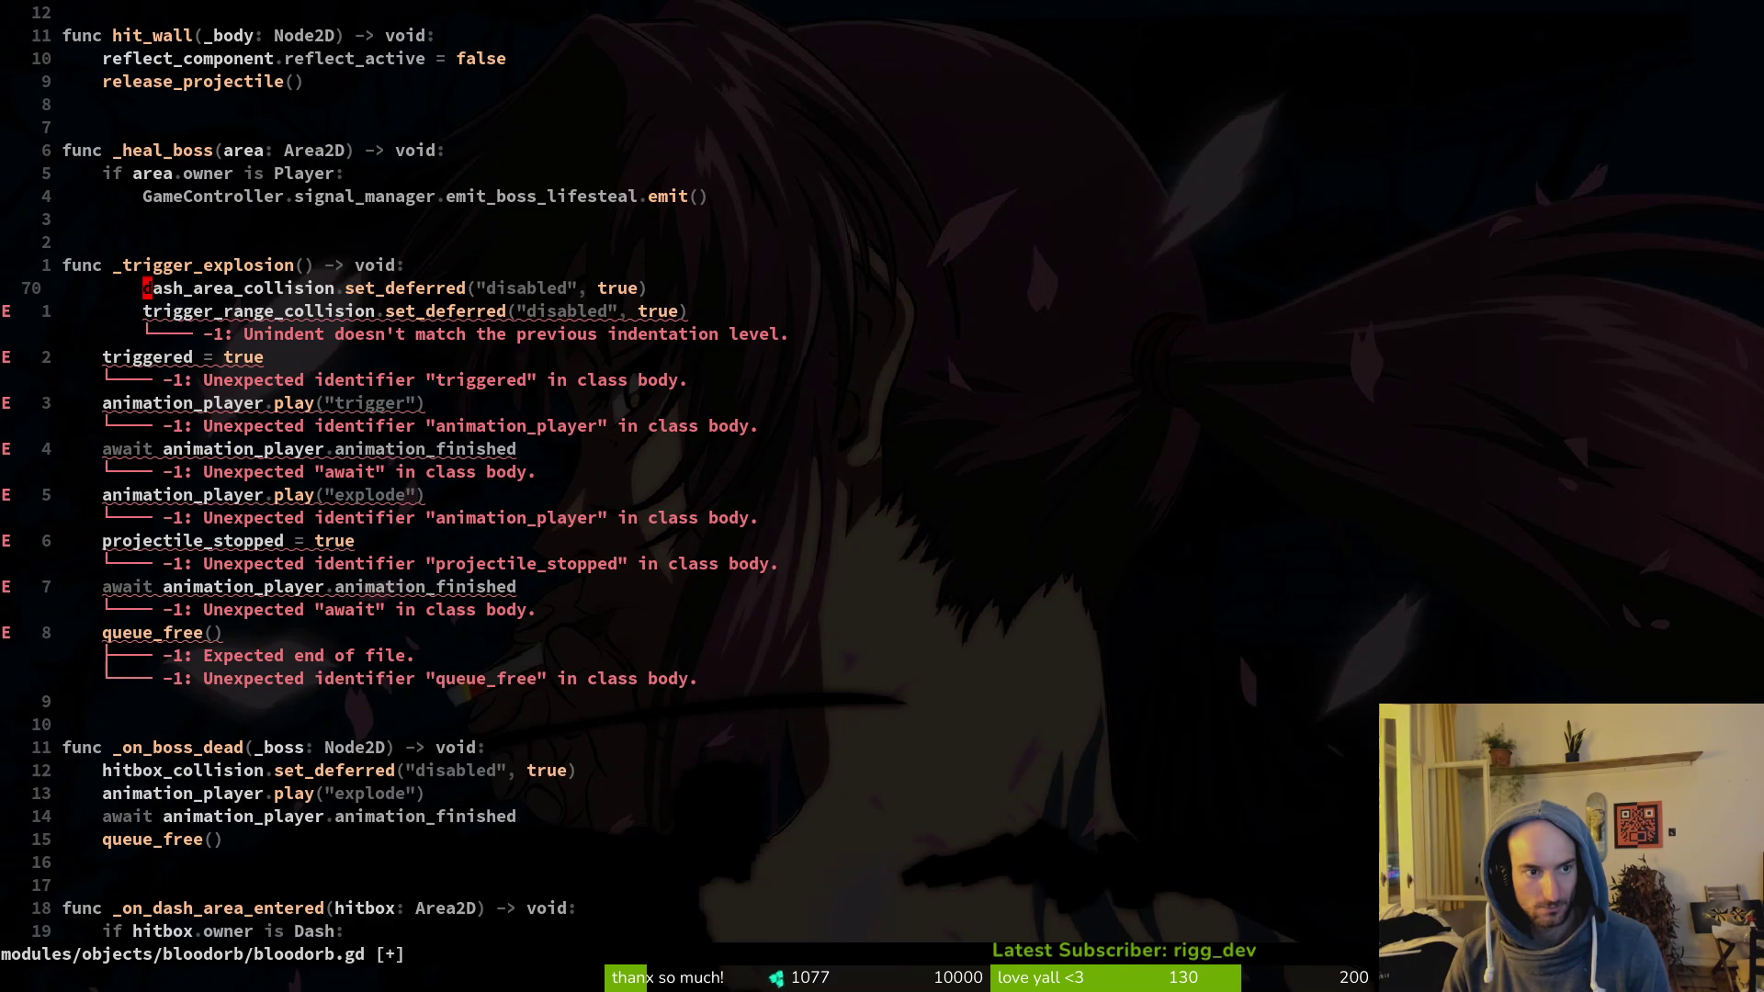
key("shift+v")
key("j")
key("less")
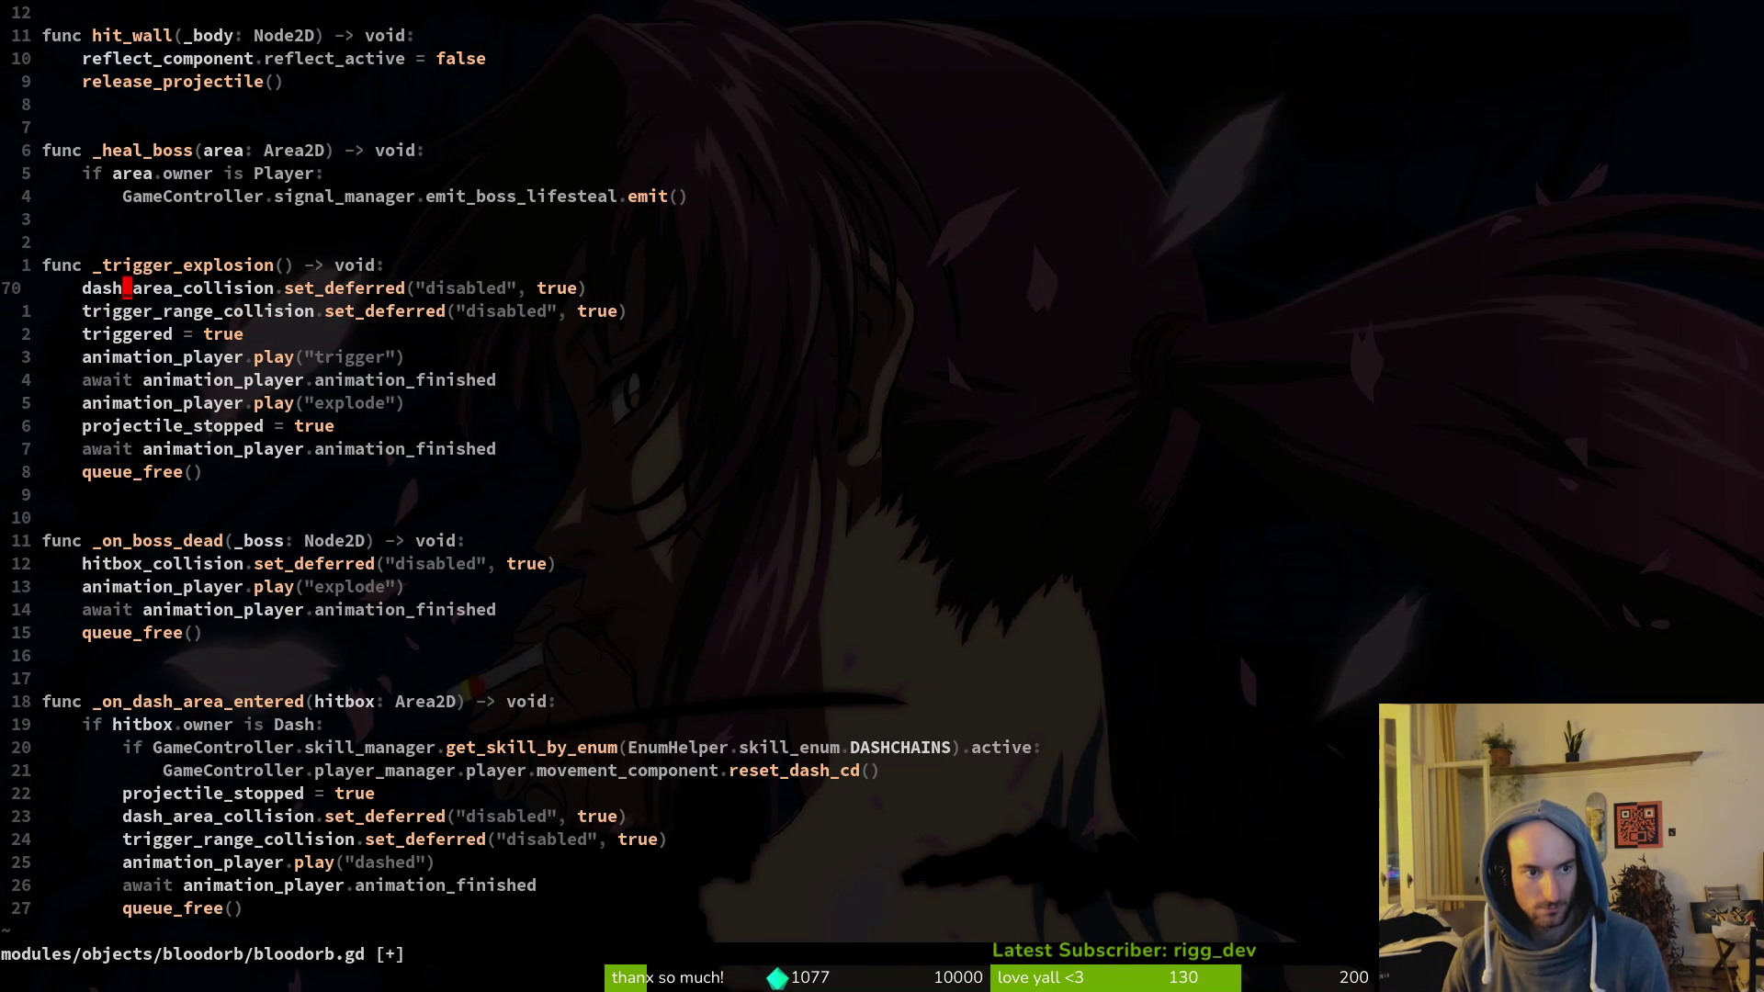
type(":w")
key("Return")
key("alt+Tab")
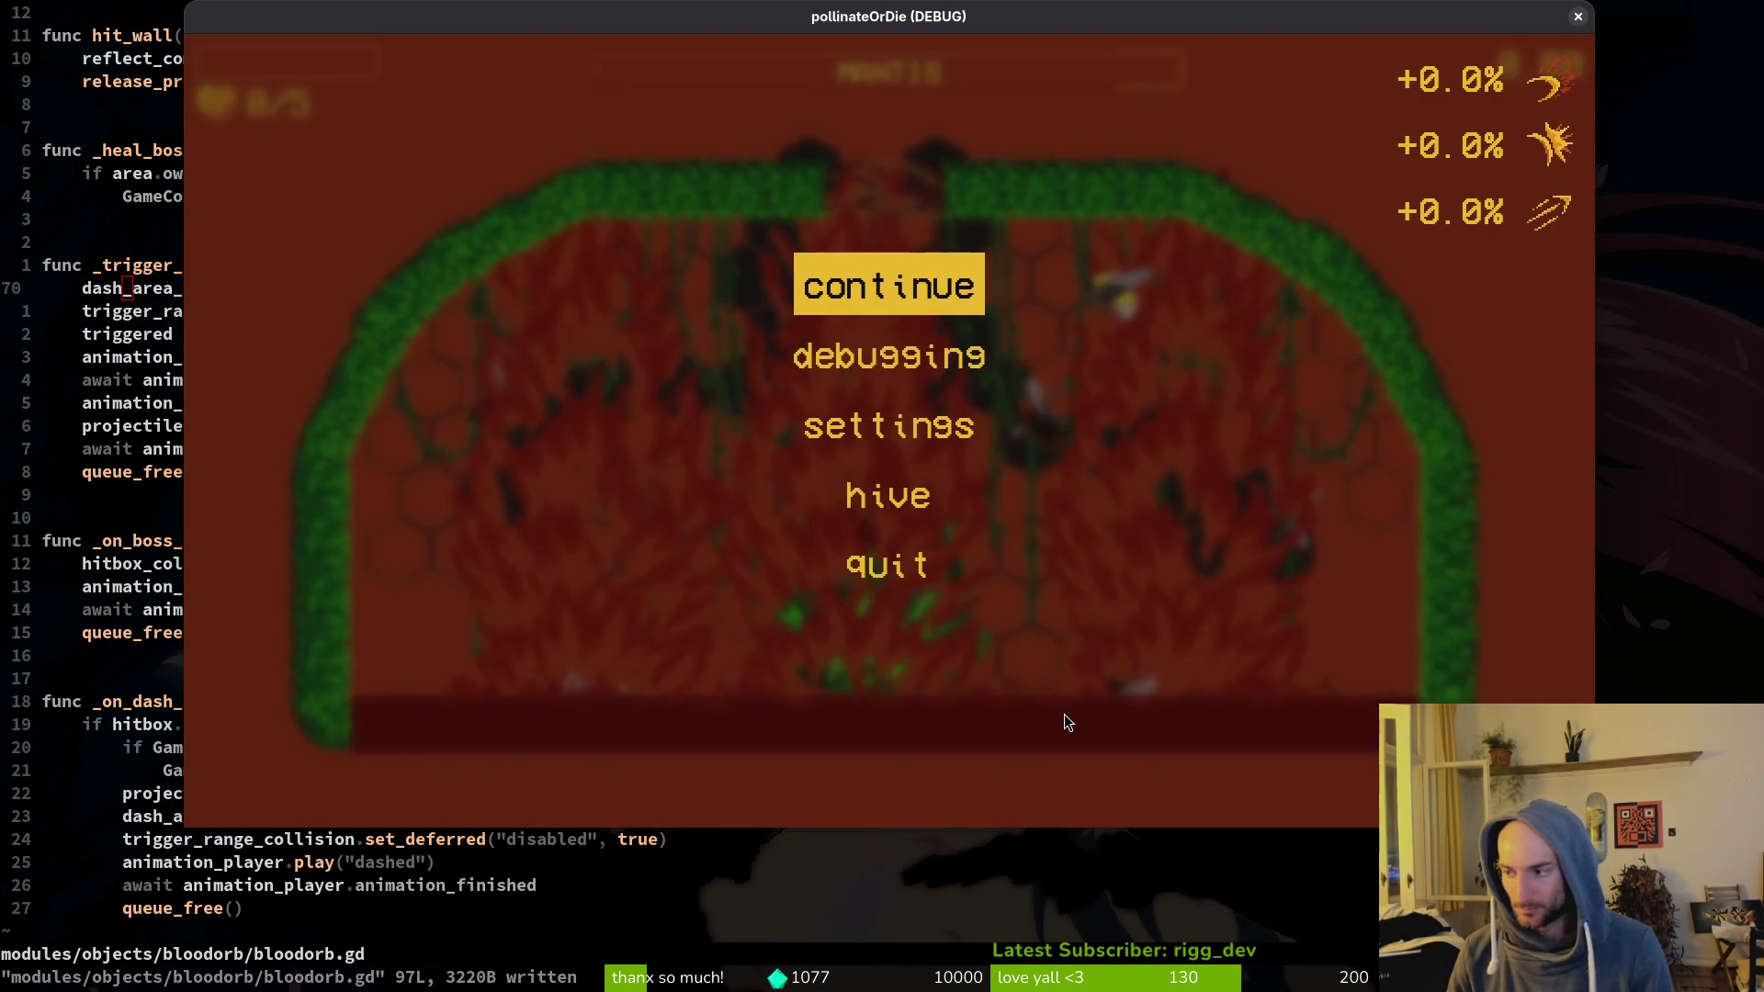
Step: Restart the game, load the mantis arena, and dash and fly the bee around the mantis
key("F5")
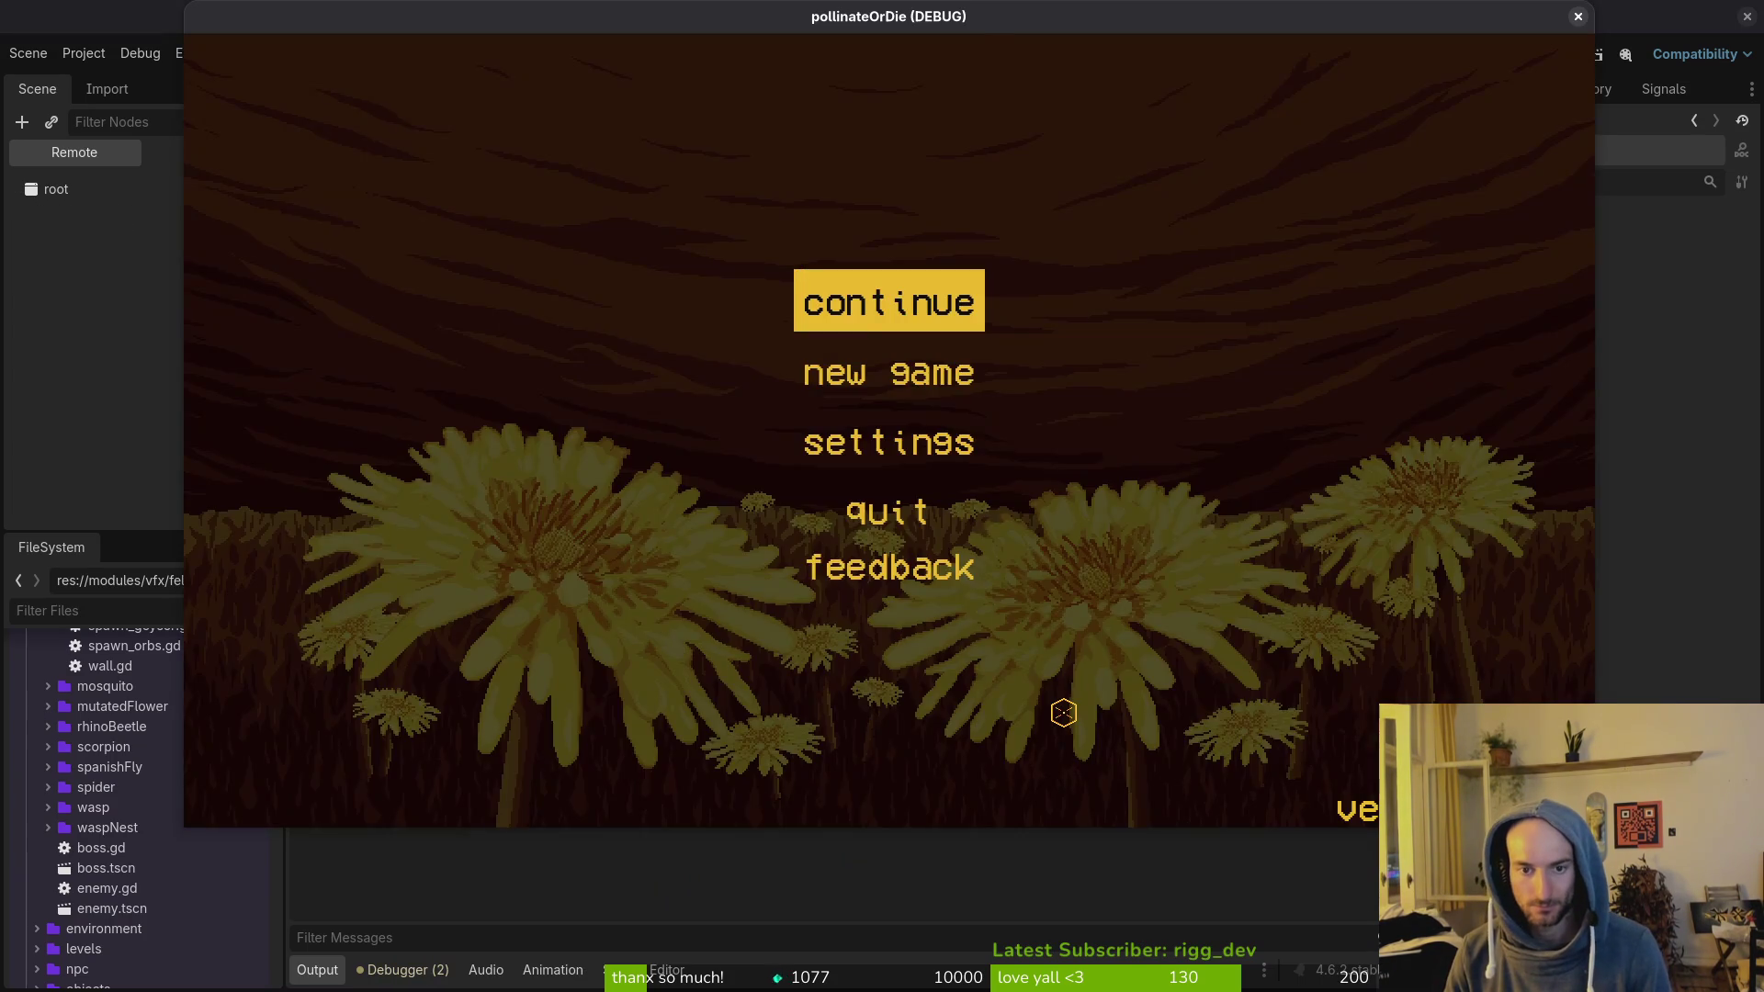
key("Return")
key("Escape")
key("Down")
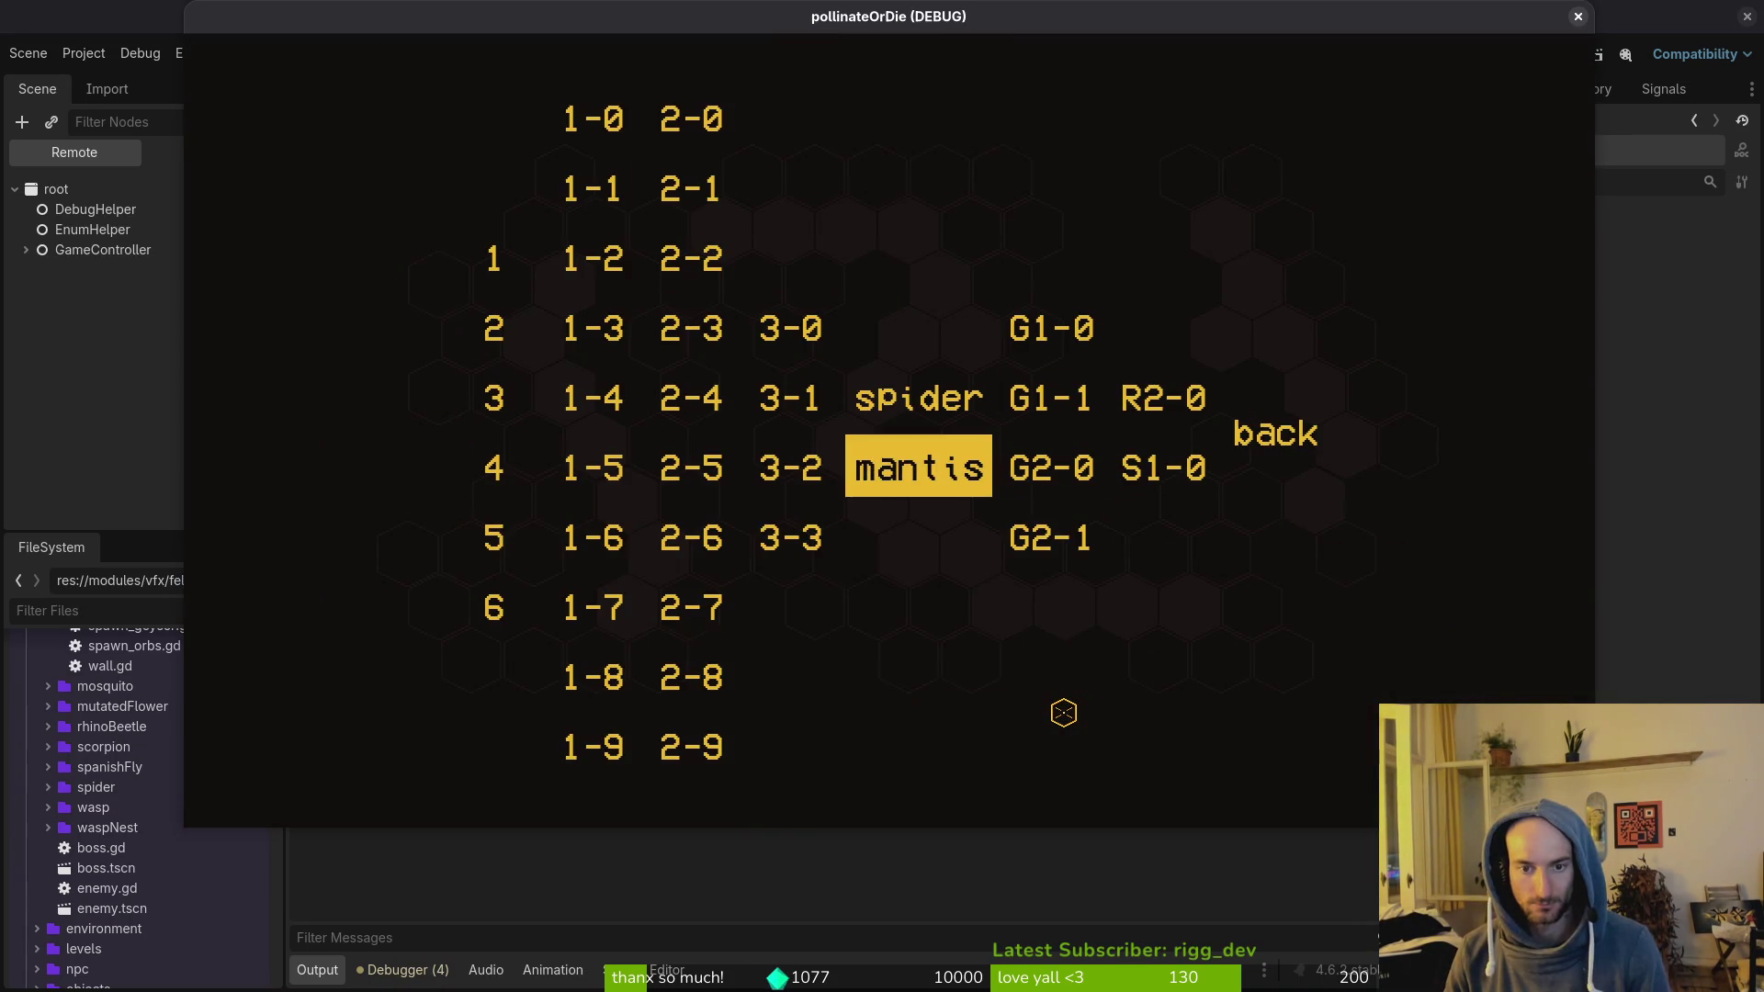
key("Return")
key("space")
key("space")
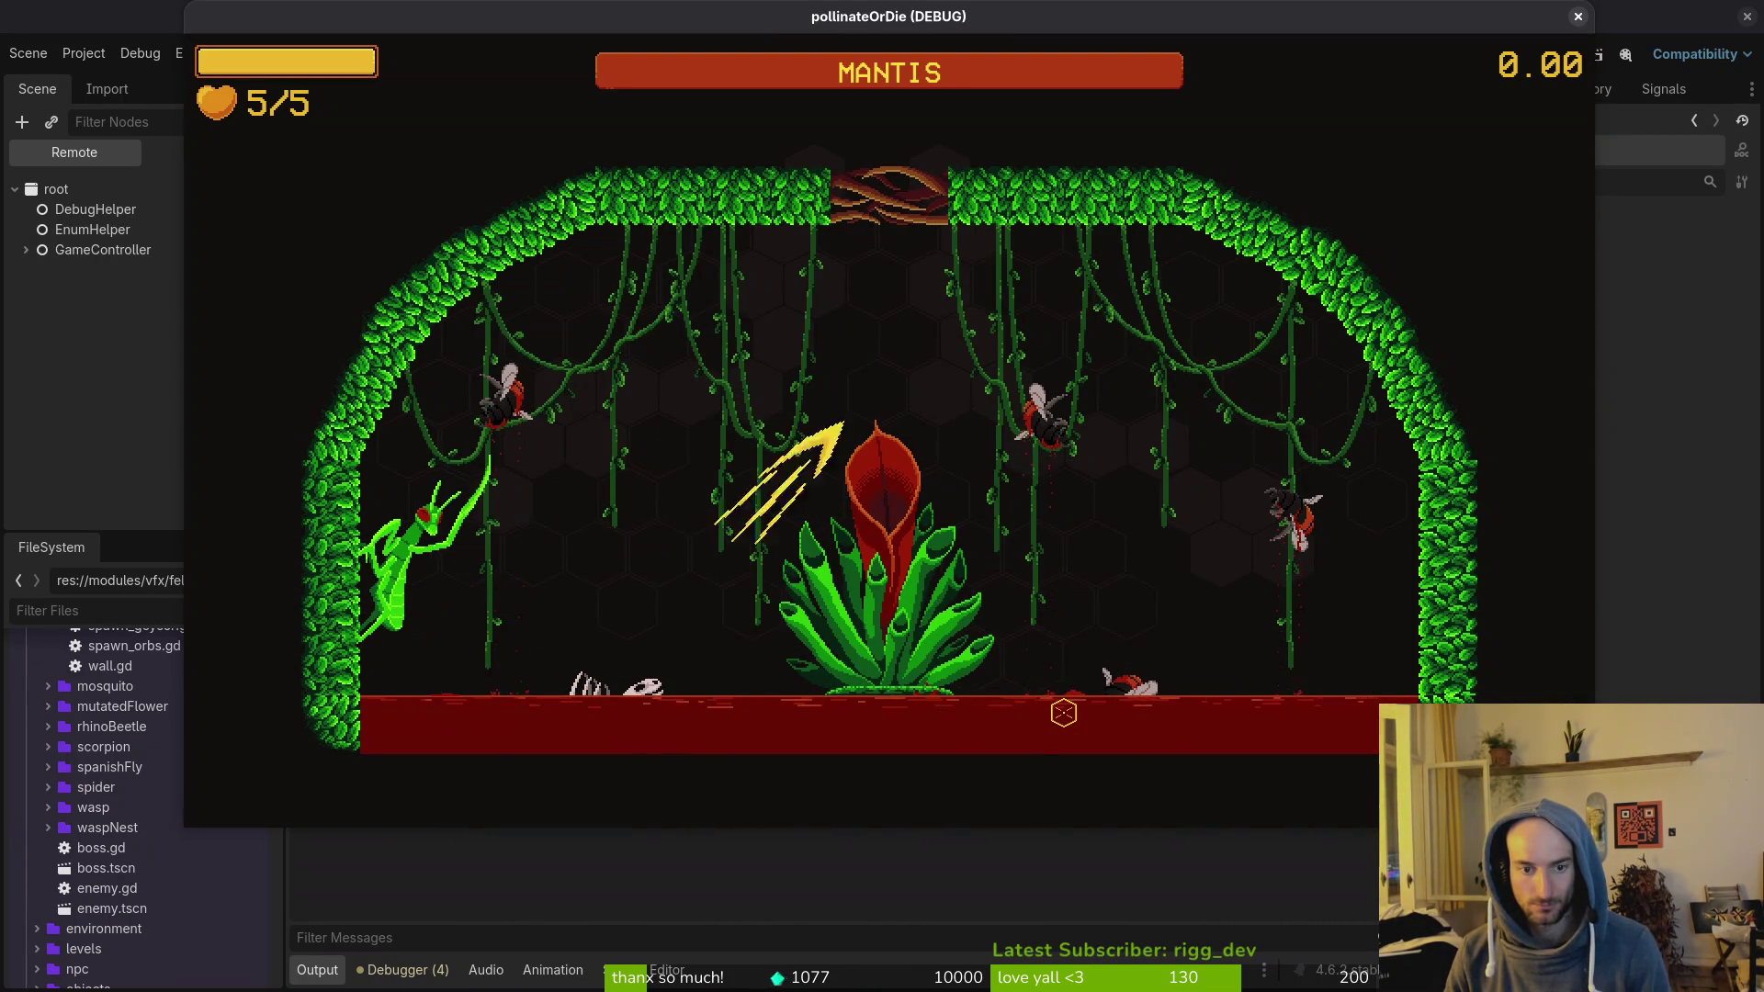
key("Left")
key("Down")
key("Right")
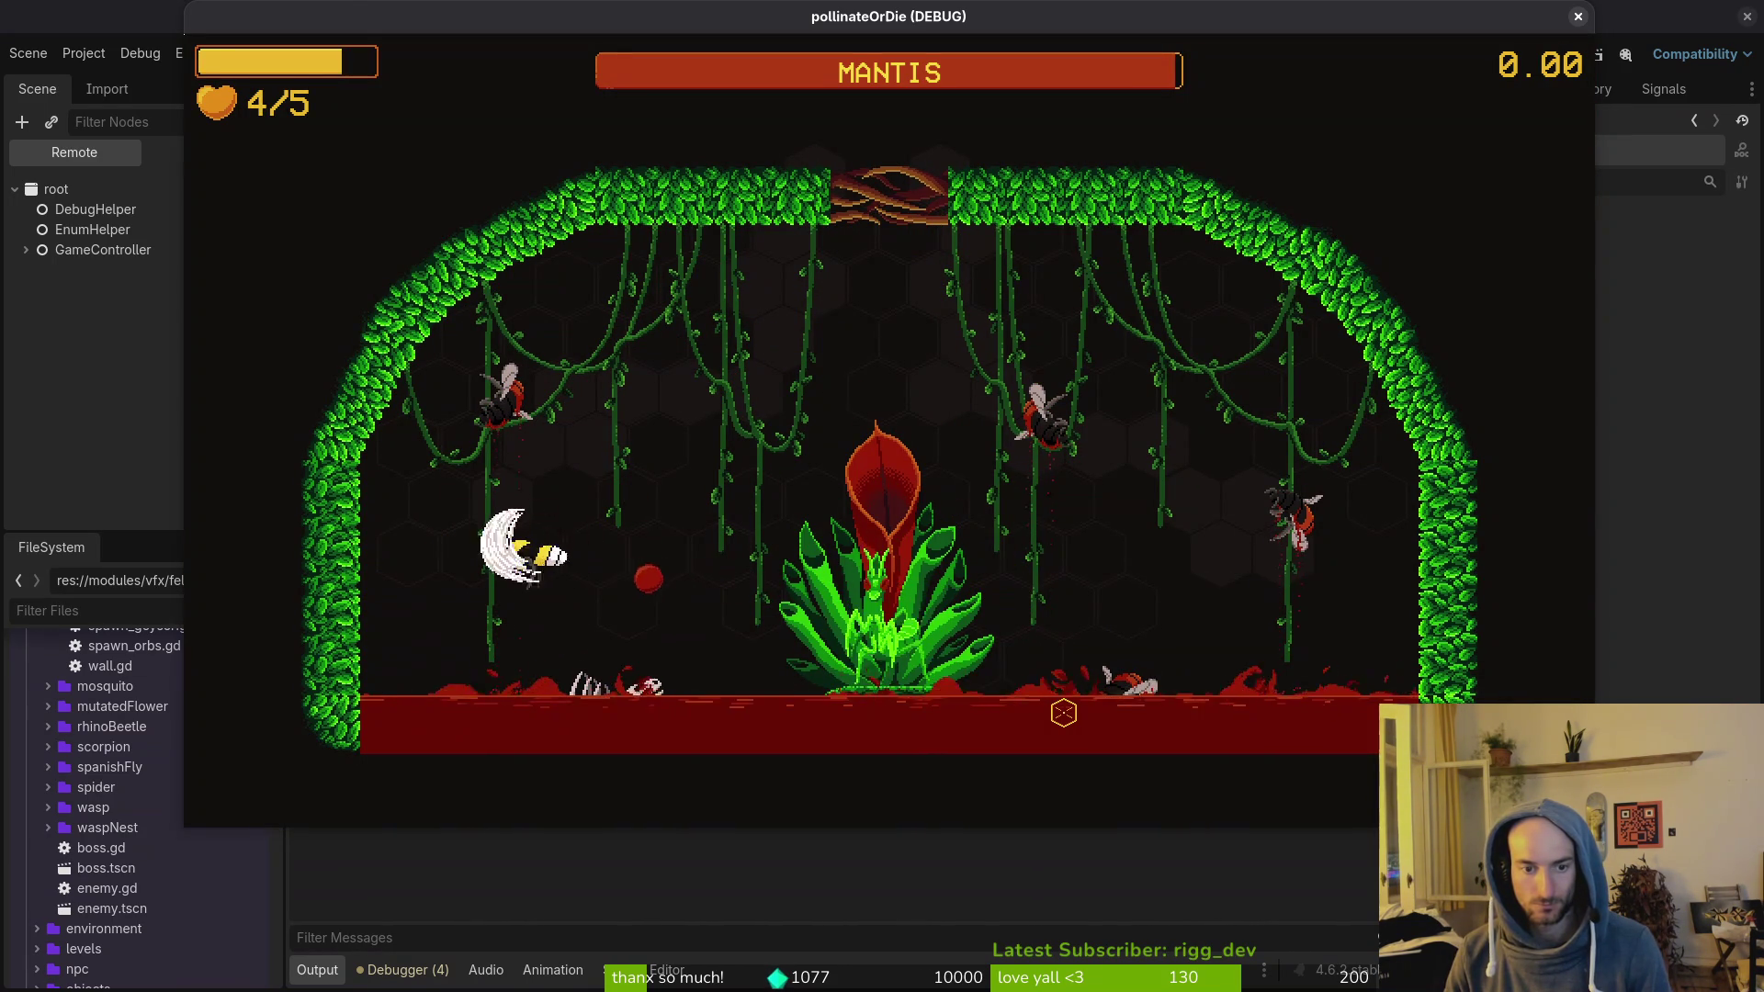
key("Up")
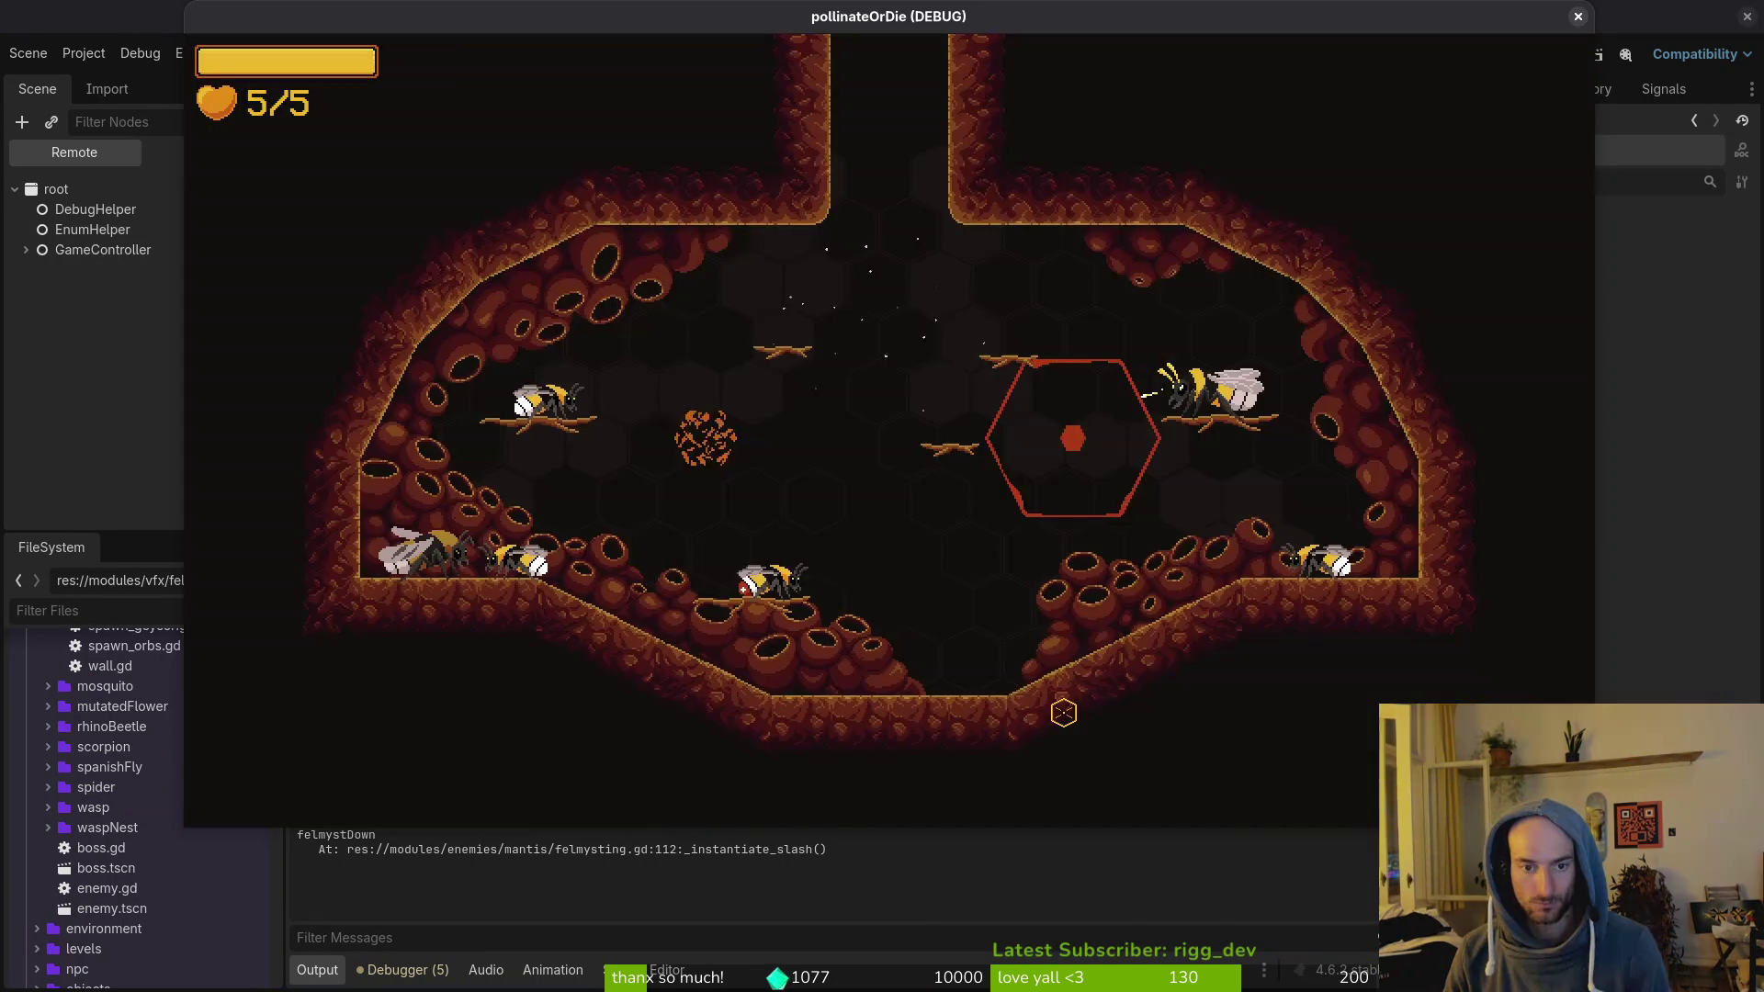
Step: Restart the mantis arena from level select, then return to bloodorb.gd in Vim
key("Escape")
key("Return")
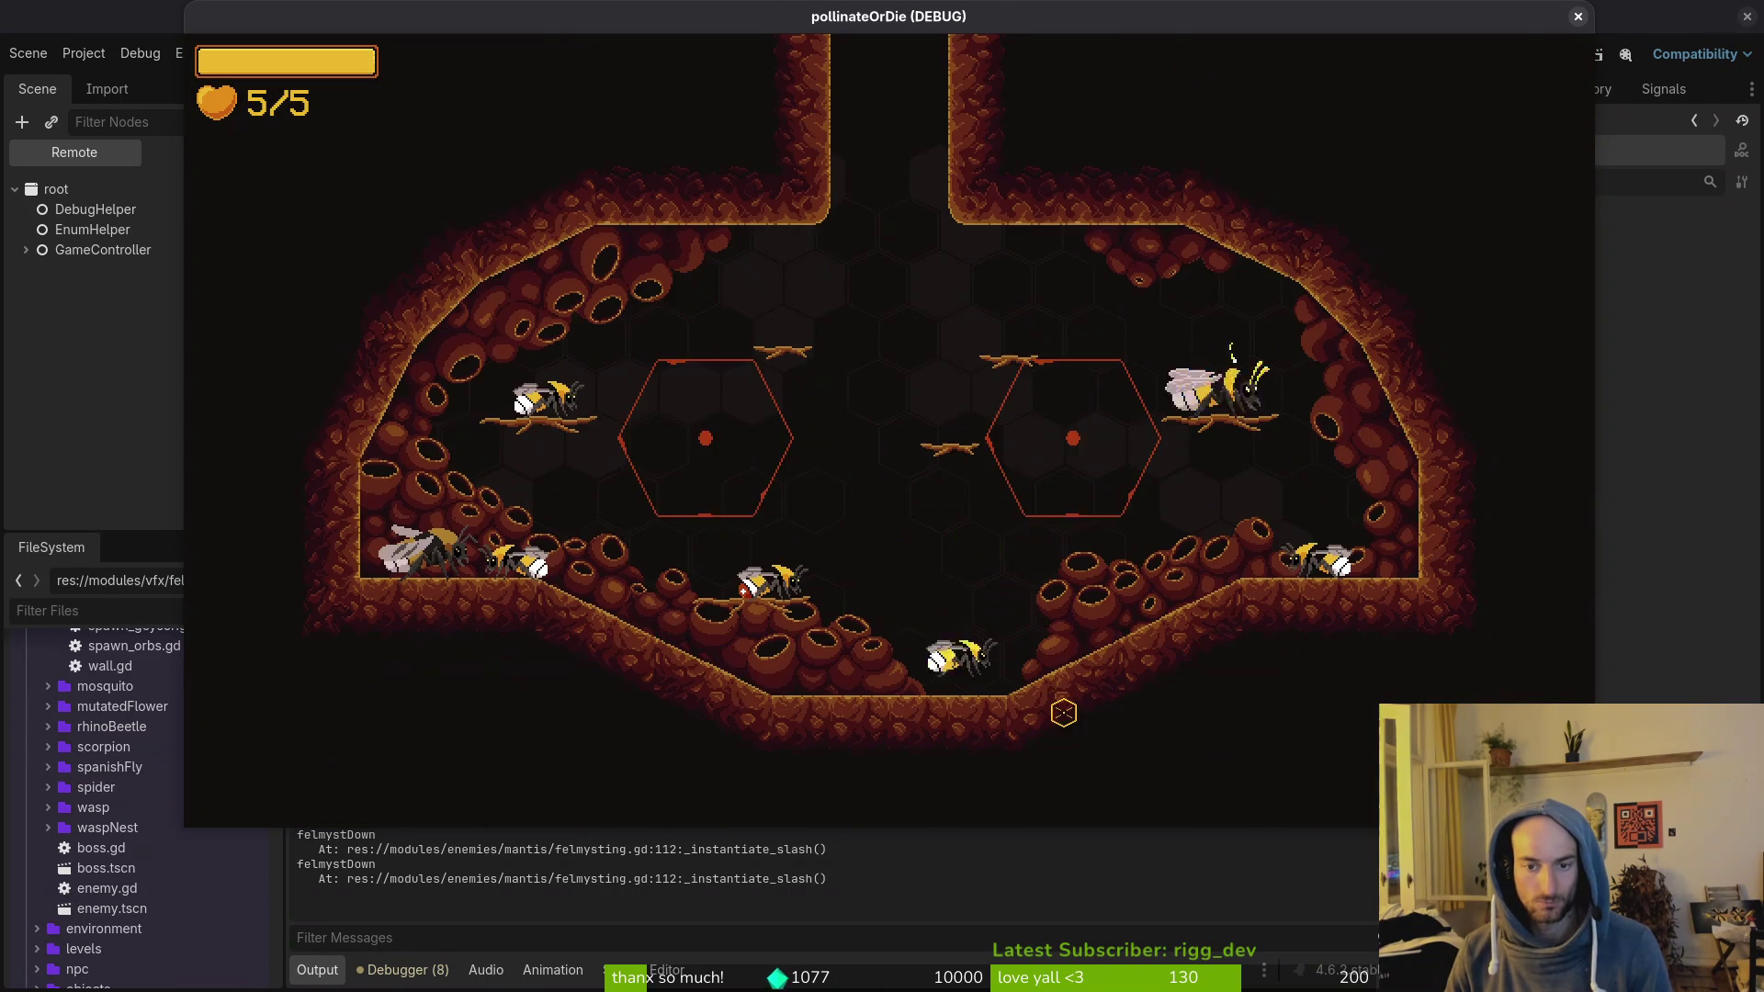
key("alt+Tab")
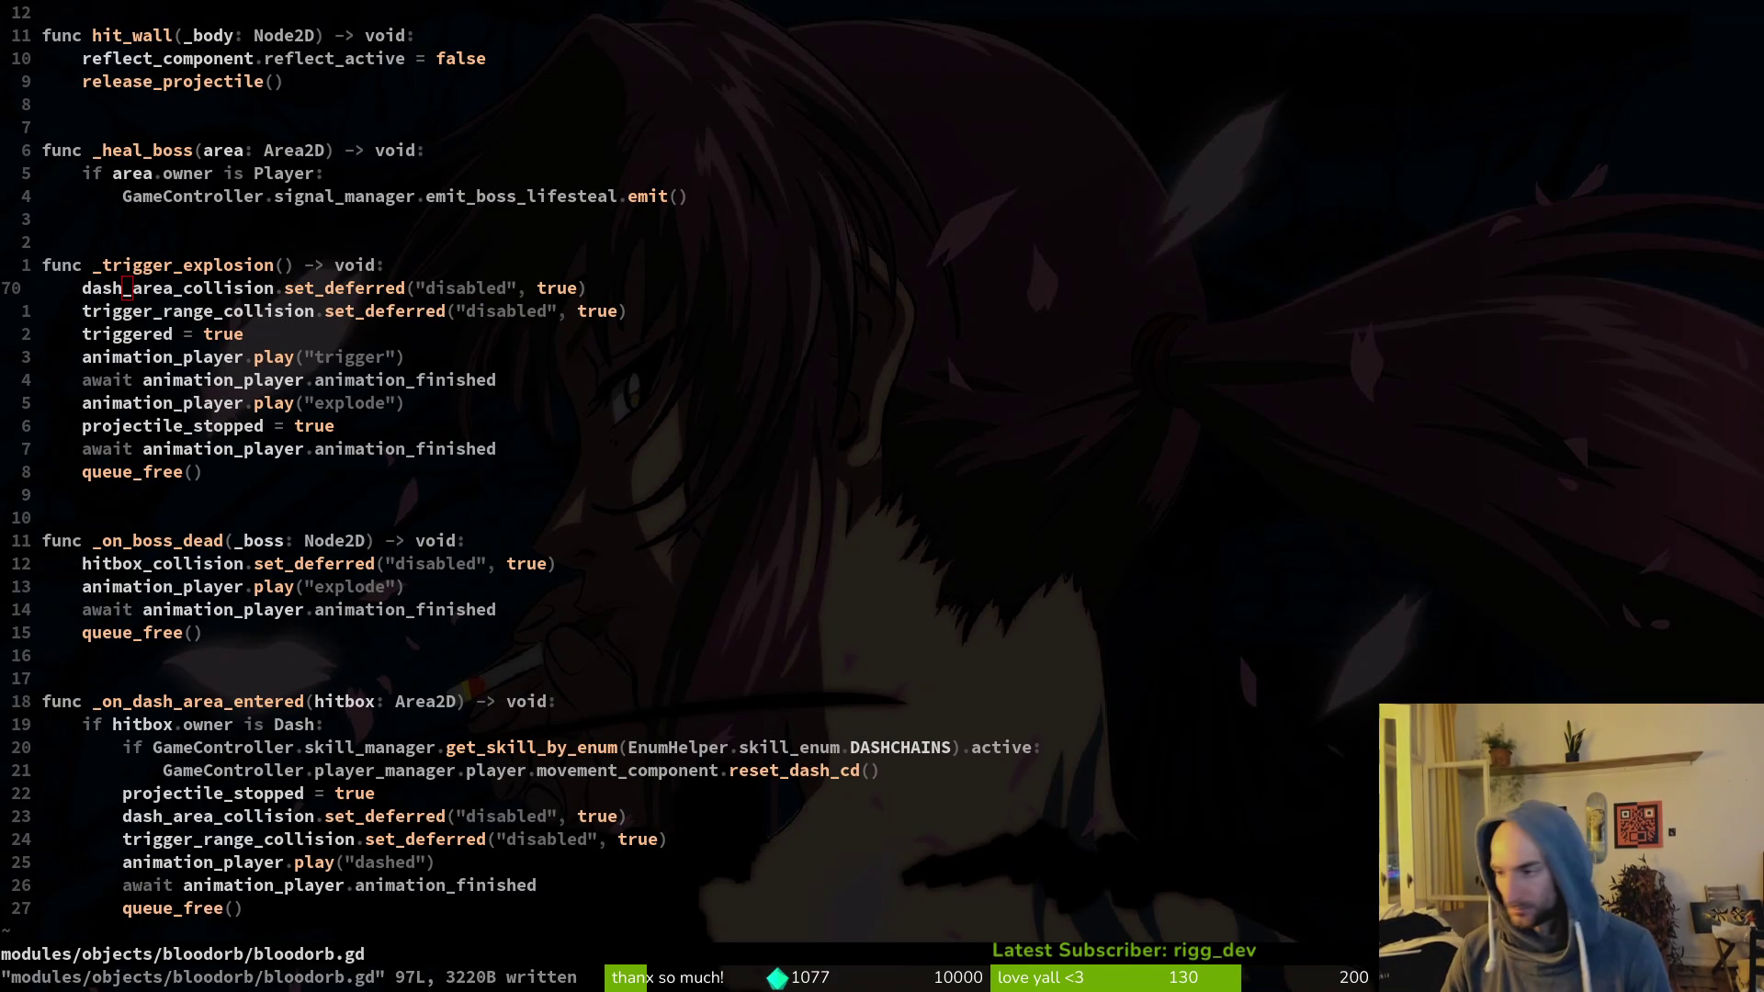
Step: Quit Vim with :q and launch tig in the project folder
key("alt+Tab")
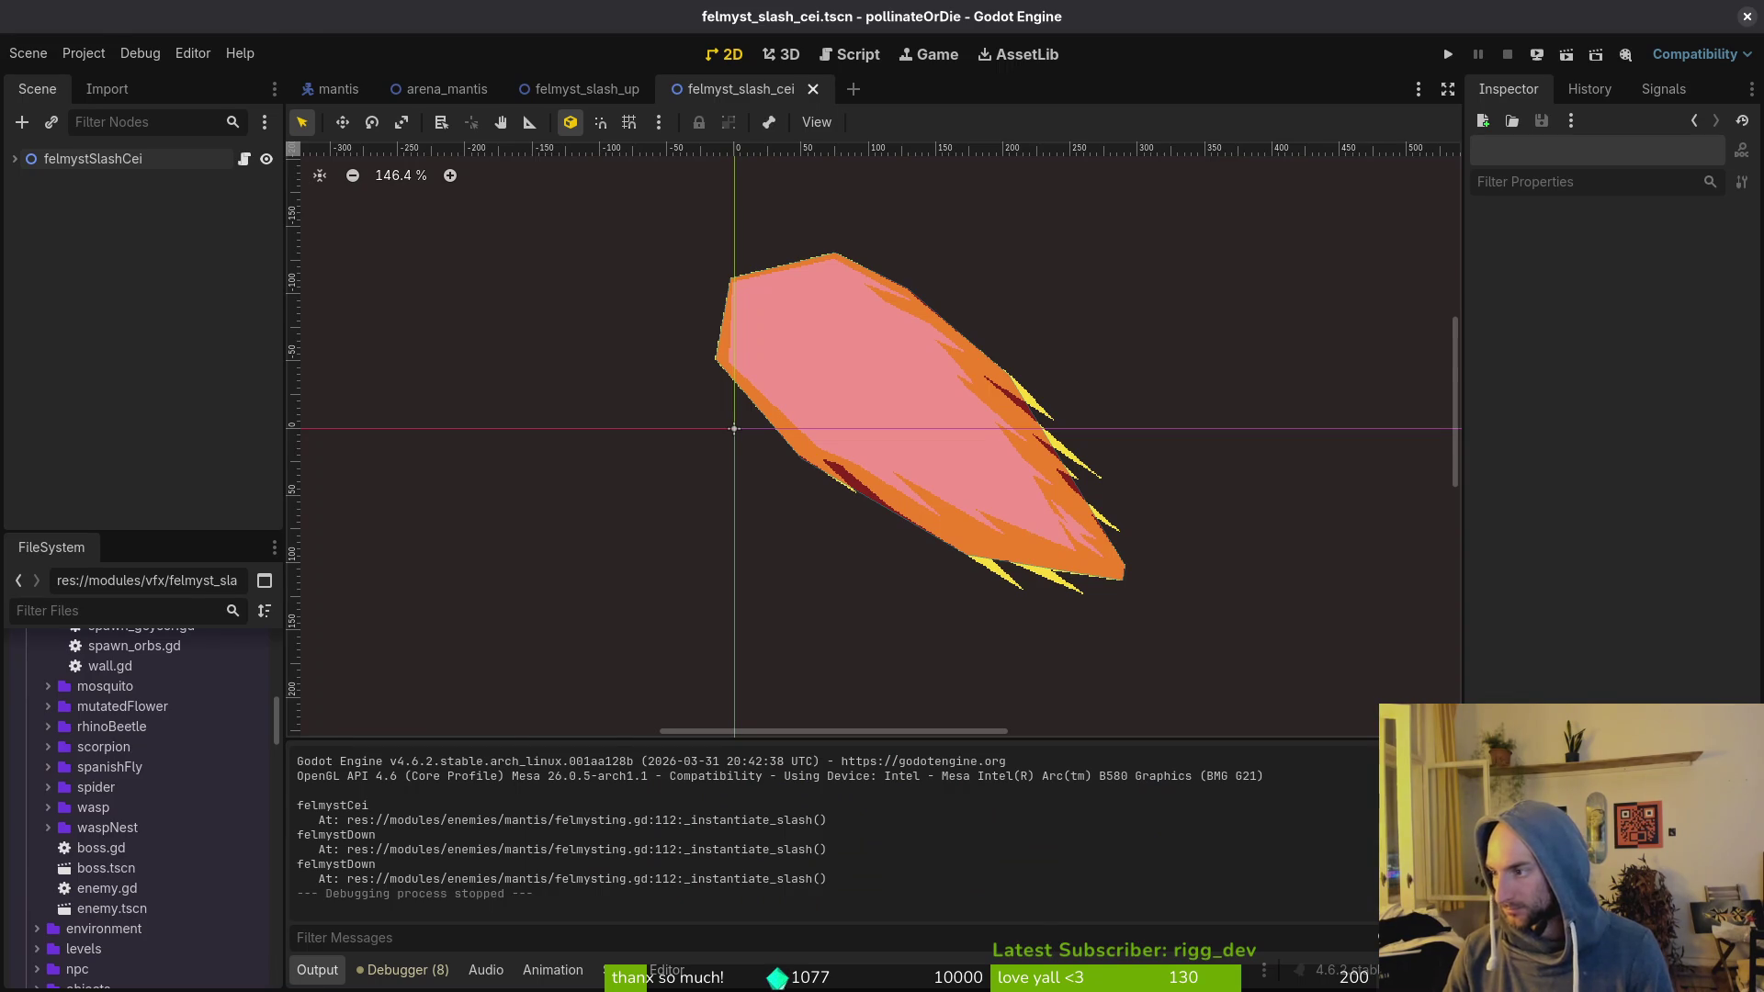
key("alt+Tab")
type(":q")
key("Return")
type("ti")
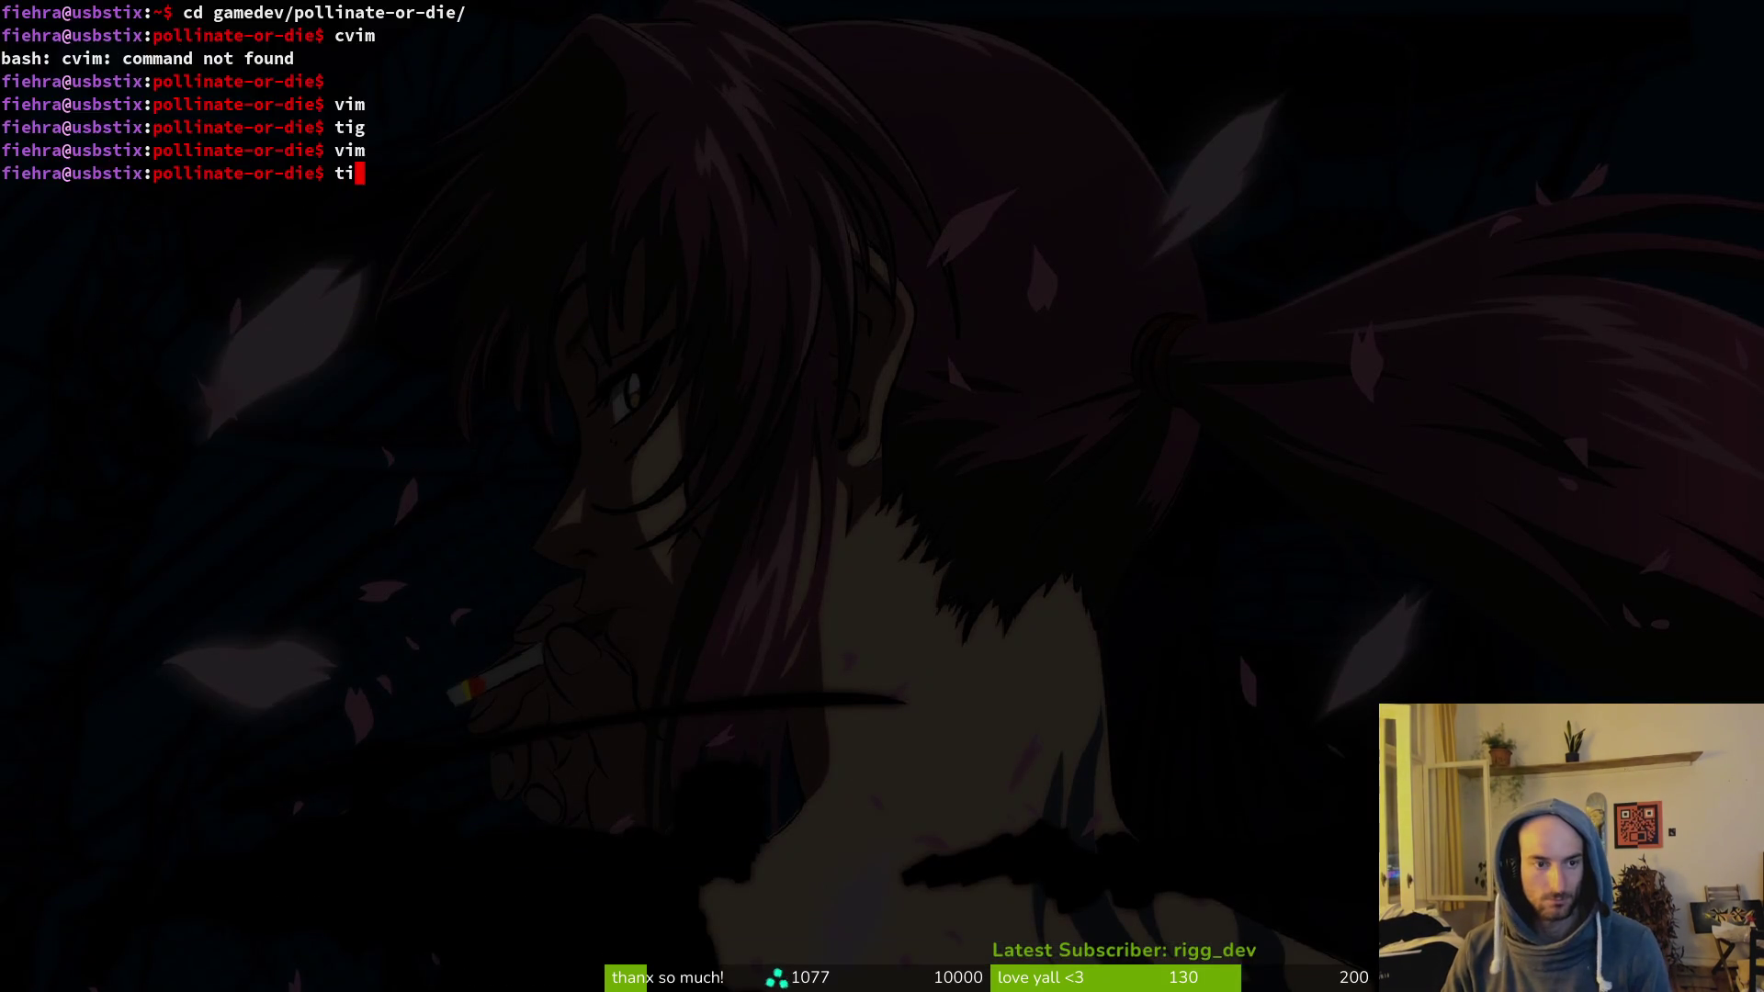
type("g")
key("Return")
Step: Review the bloodorb.gd diff in tig status and stage it
key("s")
key("Down")
key("Down")
key("Down")
key("Down")
key("Down")
key("Up")
key("Up")
key("Up")
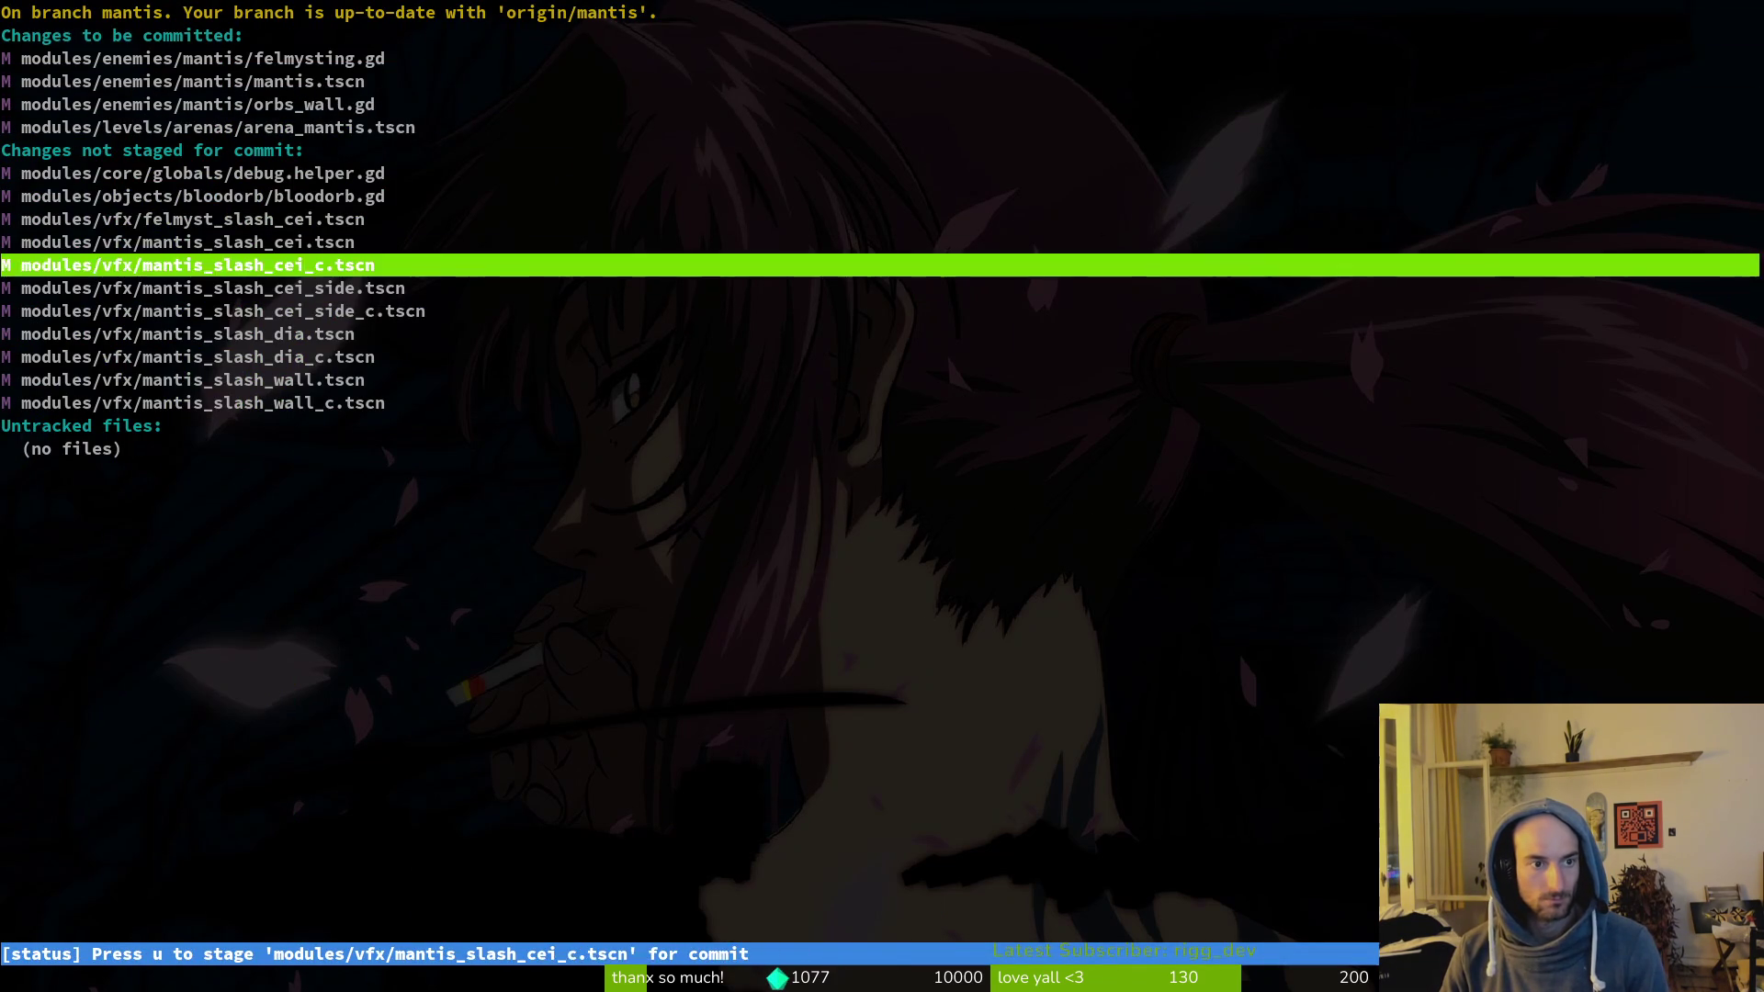
key("Up")
key("Up")
key("Up")
key("Down")
key("Down")
key("Down")
key("Down")
key("Down")
key("Return")
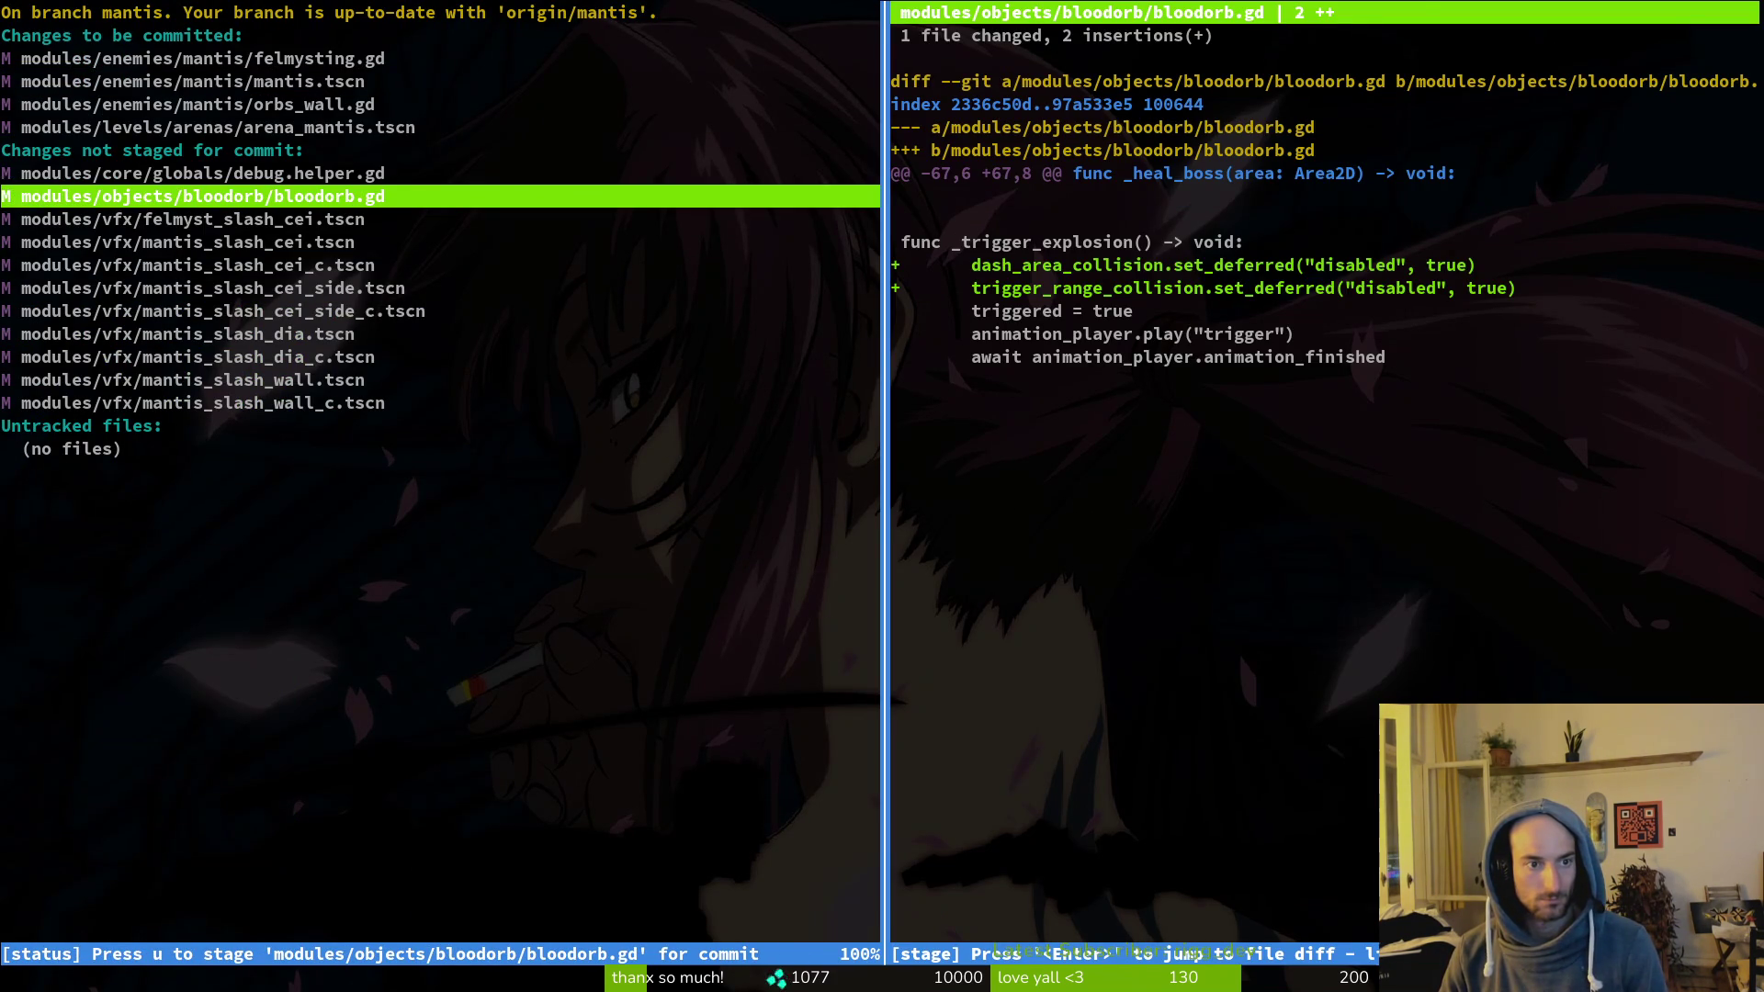
key("u")
Step: Stage felmyst_slash_cei.tscn and the other slash scenes, then quit tig and begin git commit
key("Down")
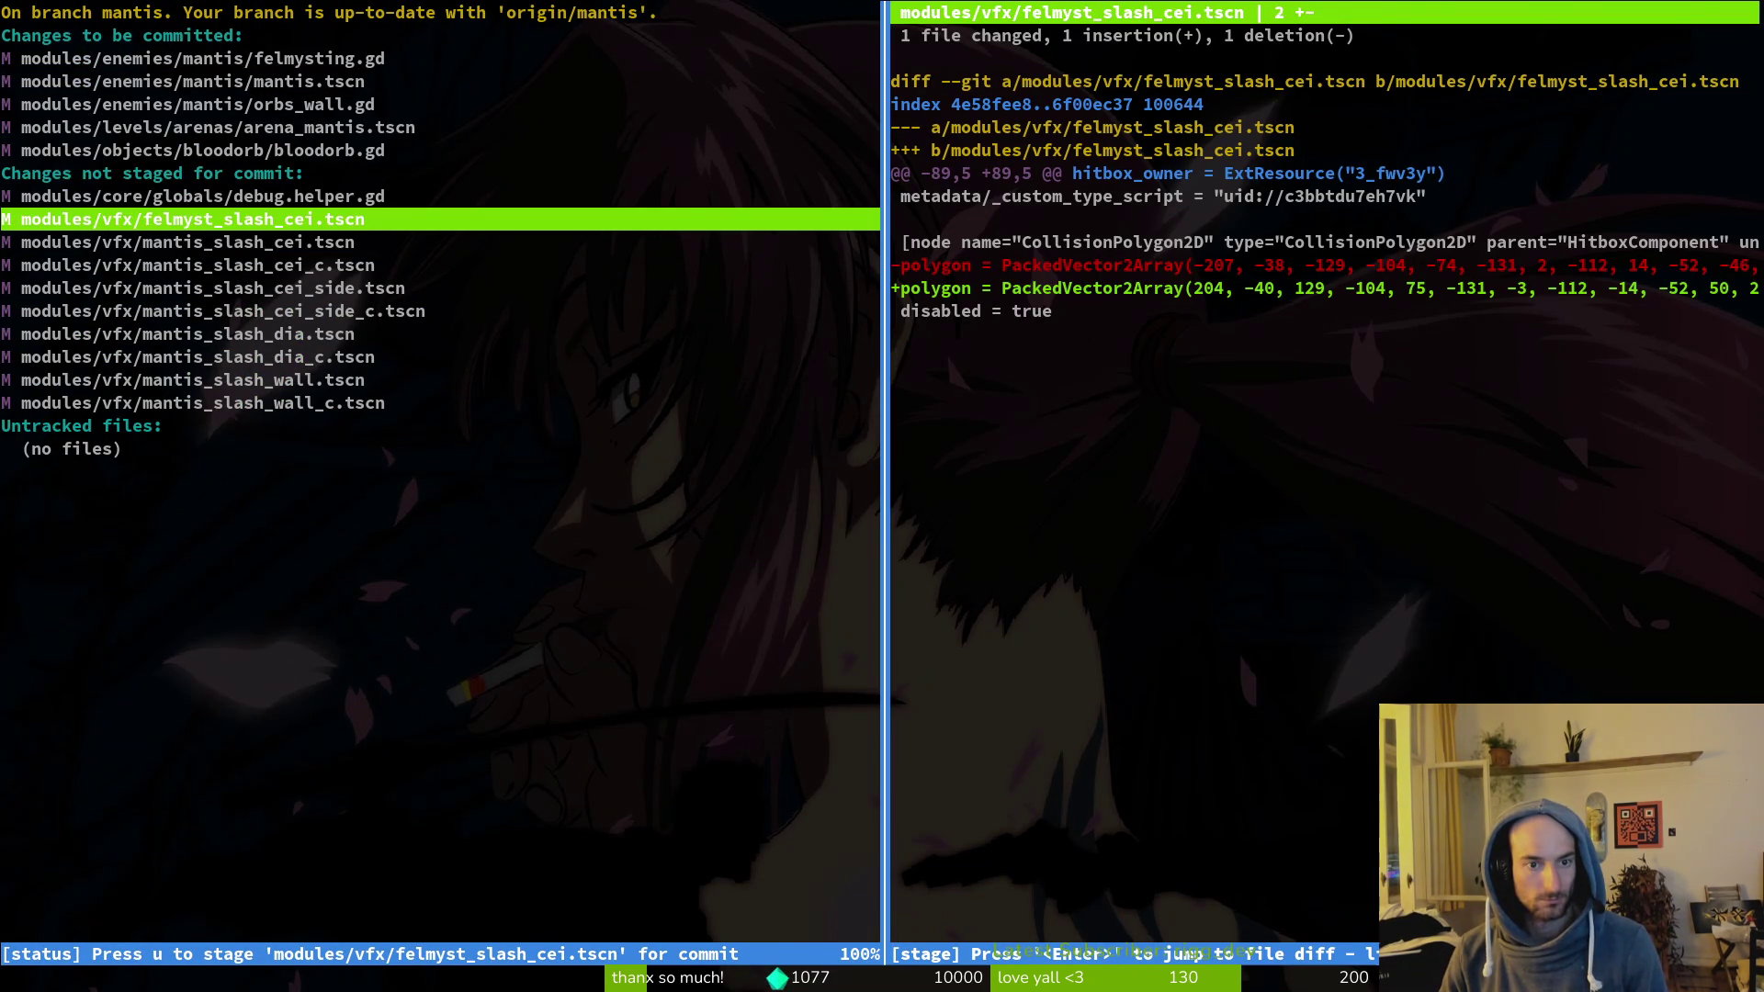
key("u")
key("Down")
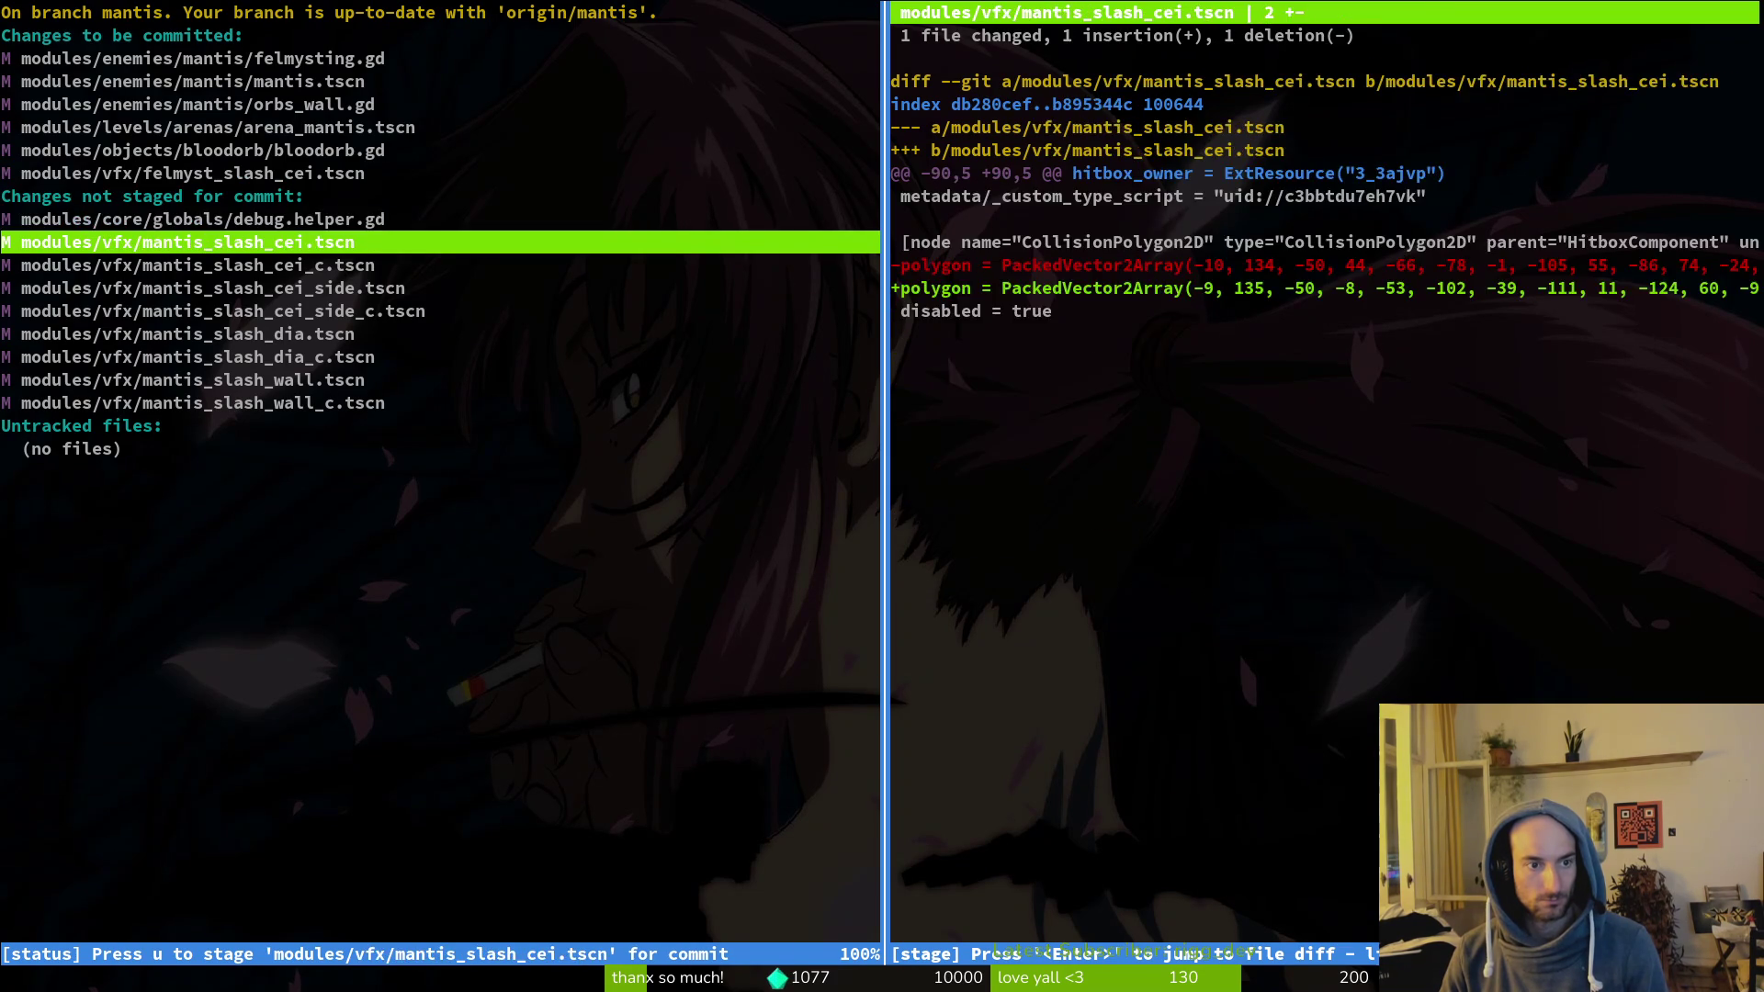
key("u")
key("Down")
key("Down")
key("Down")
key("Down")
key("u")
key("Down")
key("u")
key("u")
key("u")
key("u")
type("uqg")
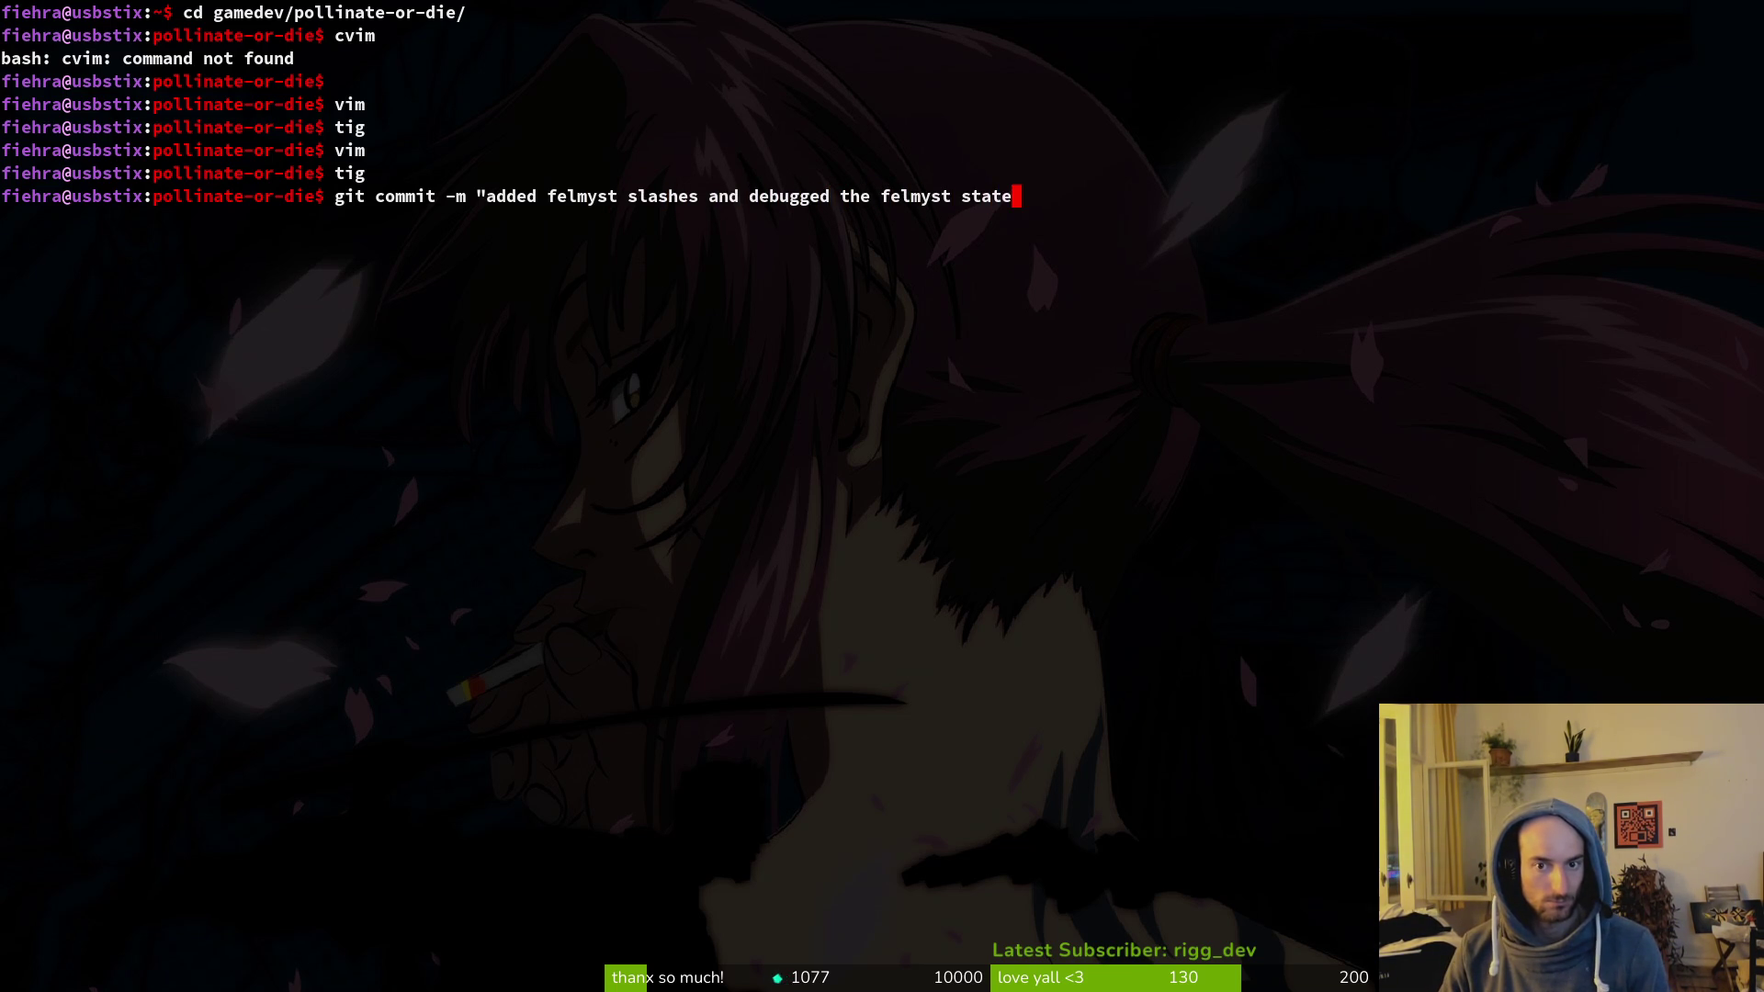
Step: Remove the stray comma, then unstage bloodorb.gd using tig in a second terminal pane
key("BackSpace")
key("ctrl+shift+e")
type("tig")
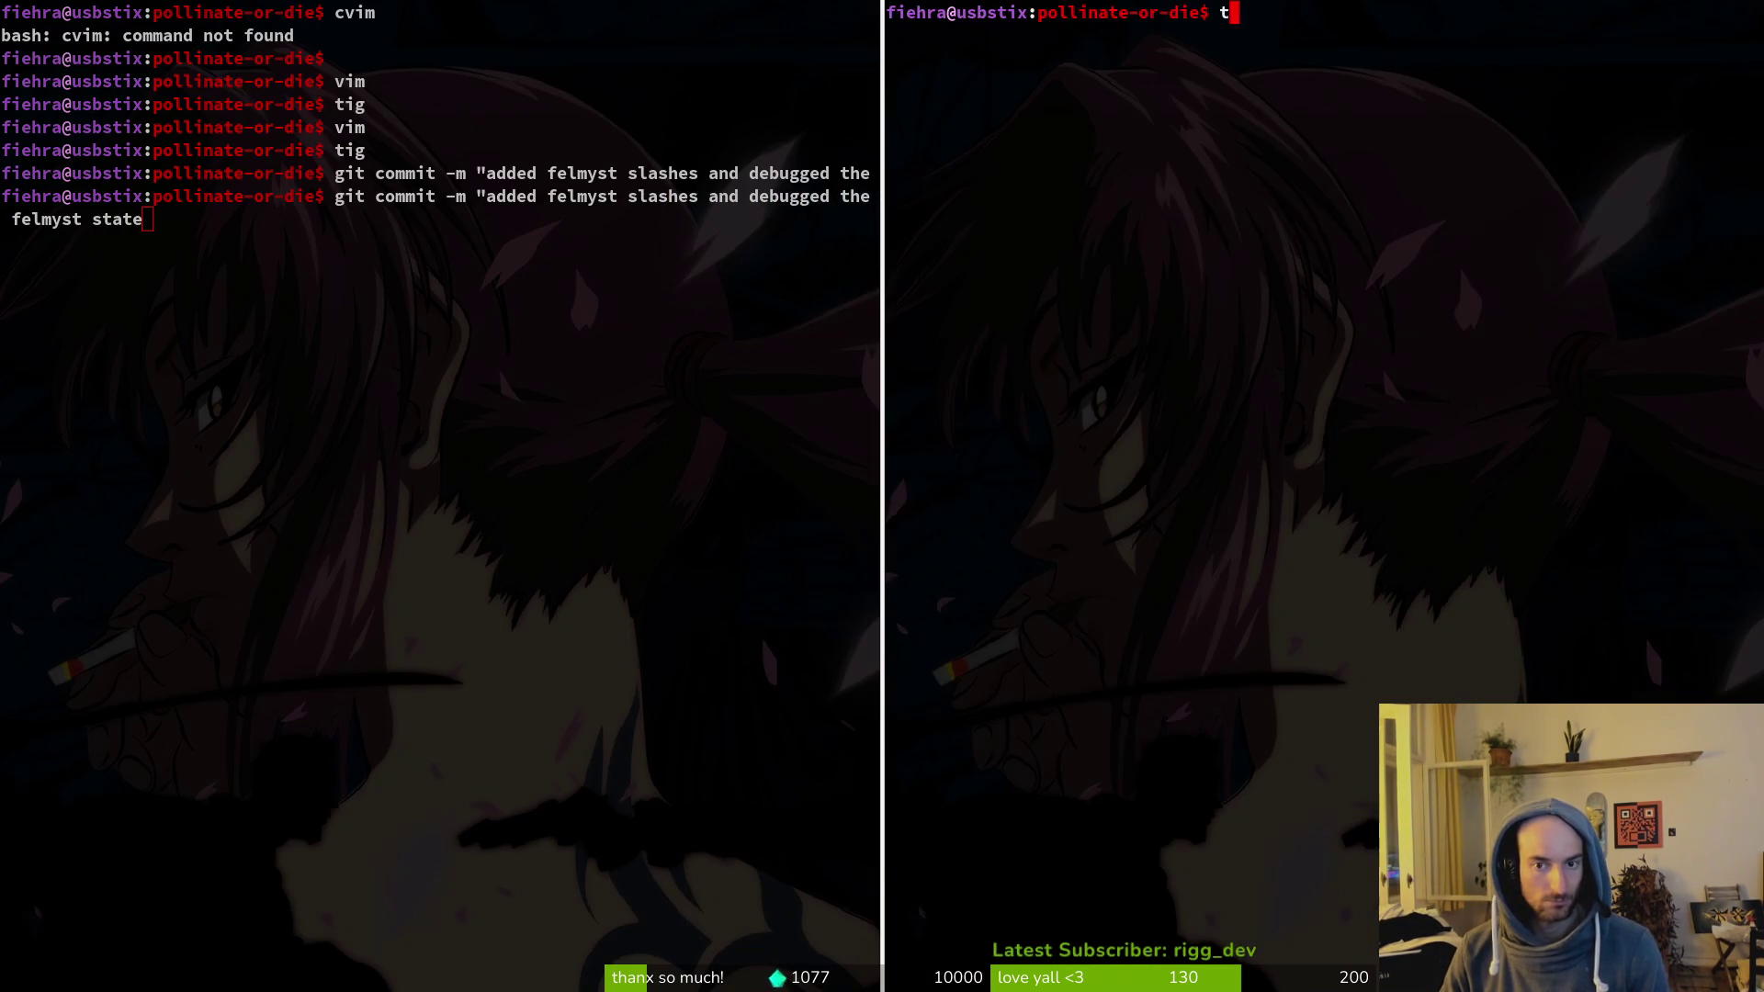
key("Return")
key("Down")
key("Down")
key("Down")
key("Down")
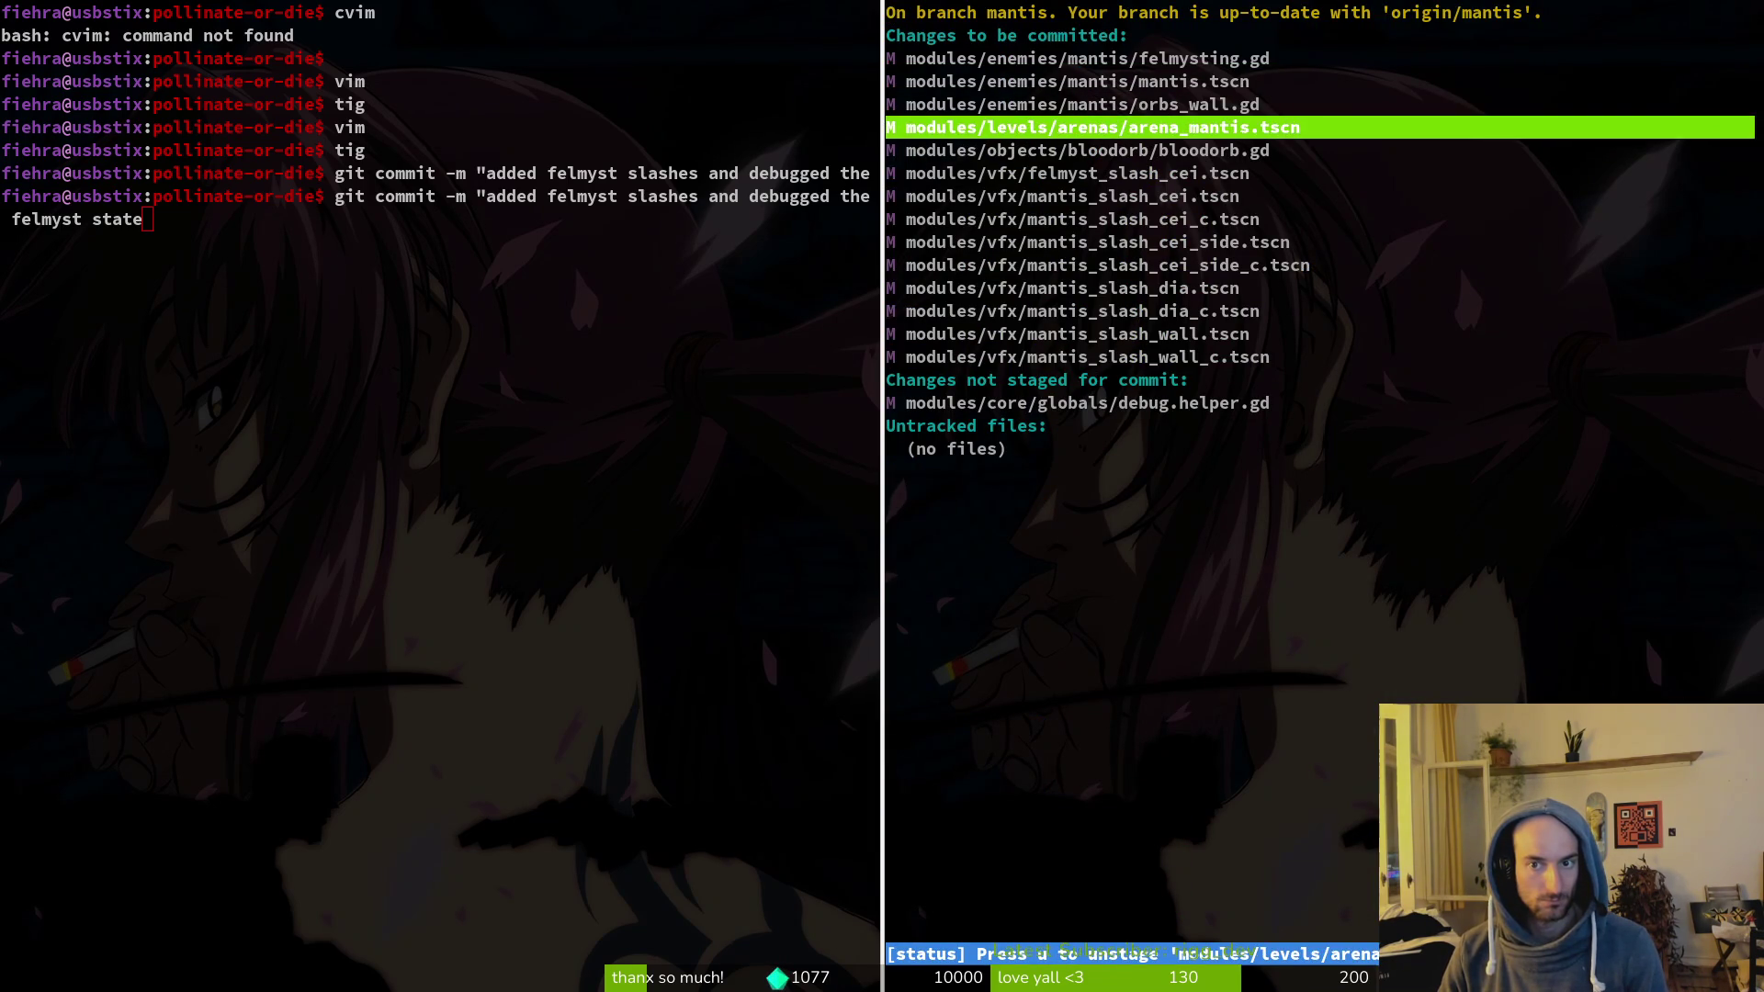
key("Down")
key("u")
Step: Review the arena_mantis.tscn and orbs_wall.gd diffs, then quit tig and close the pane
key("Up")
key("Return")
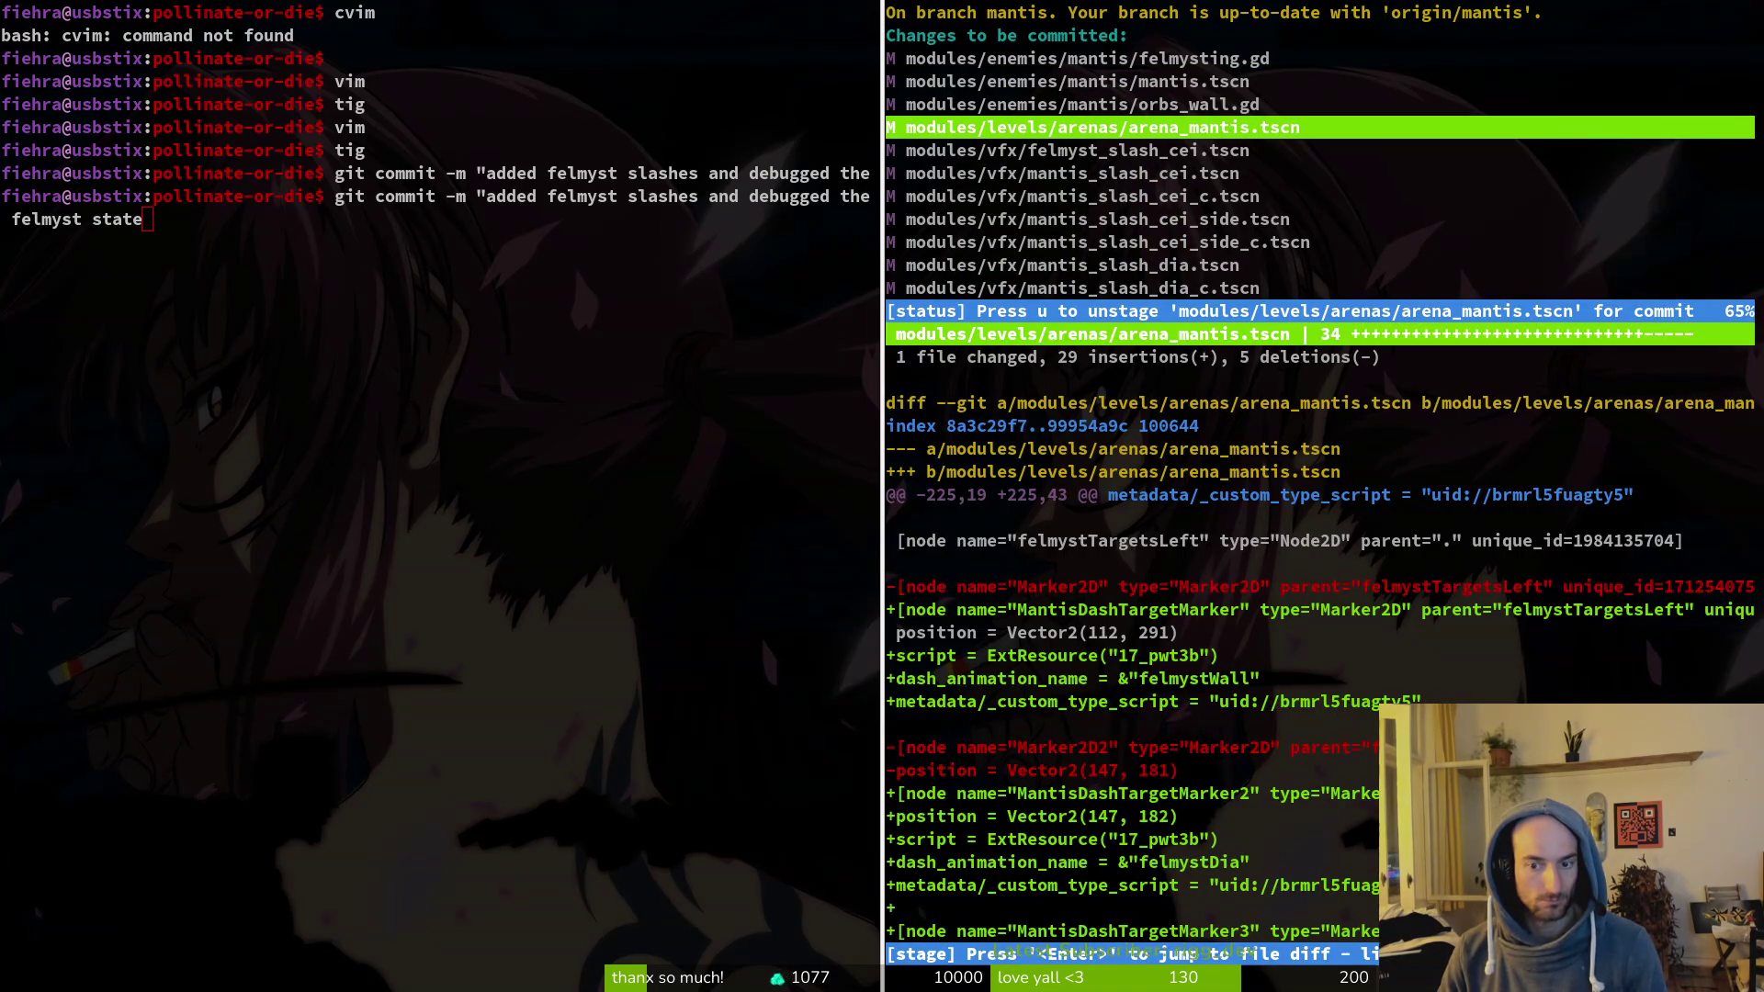
key("q")
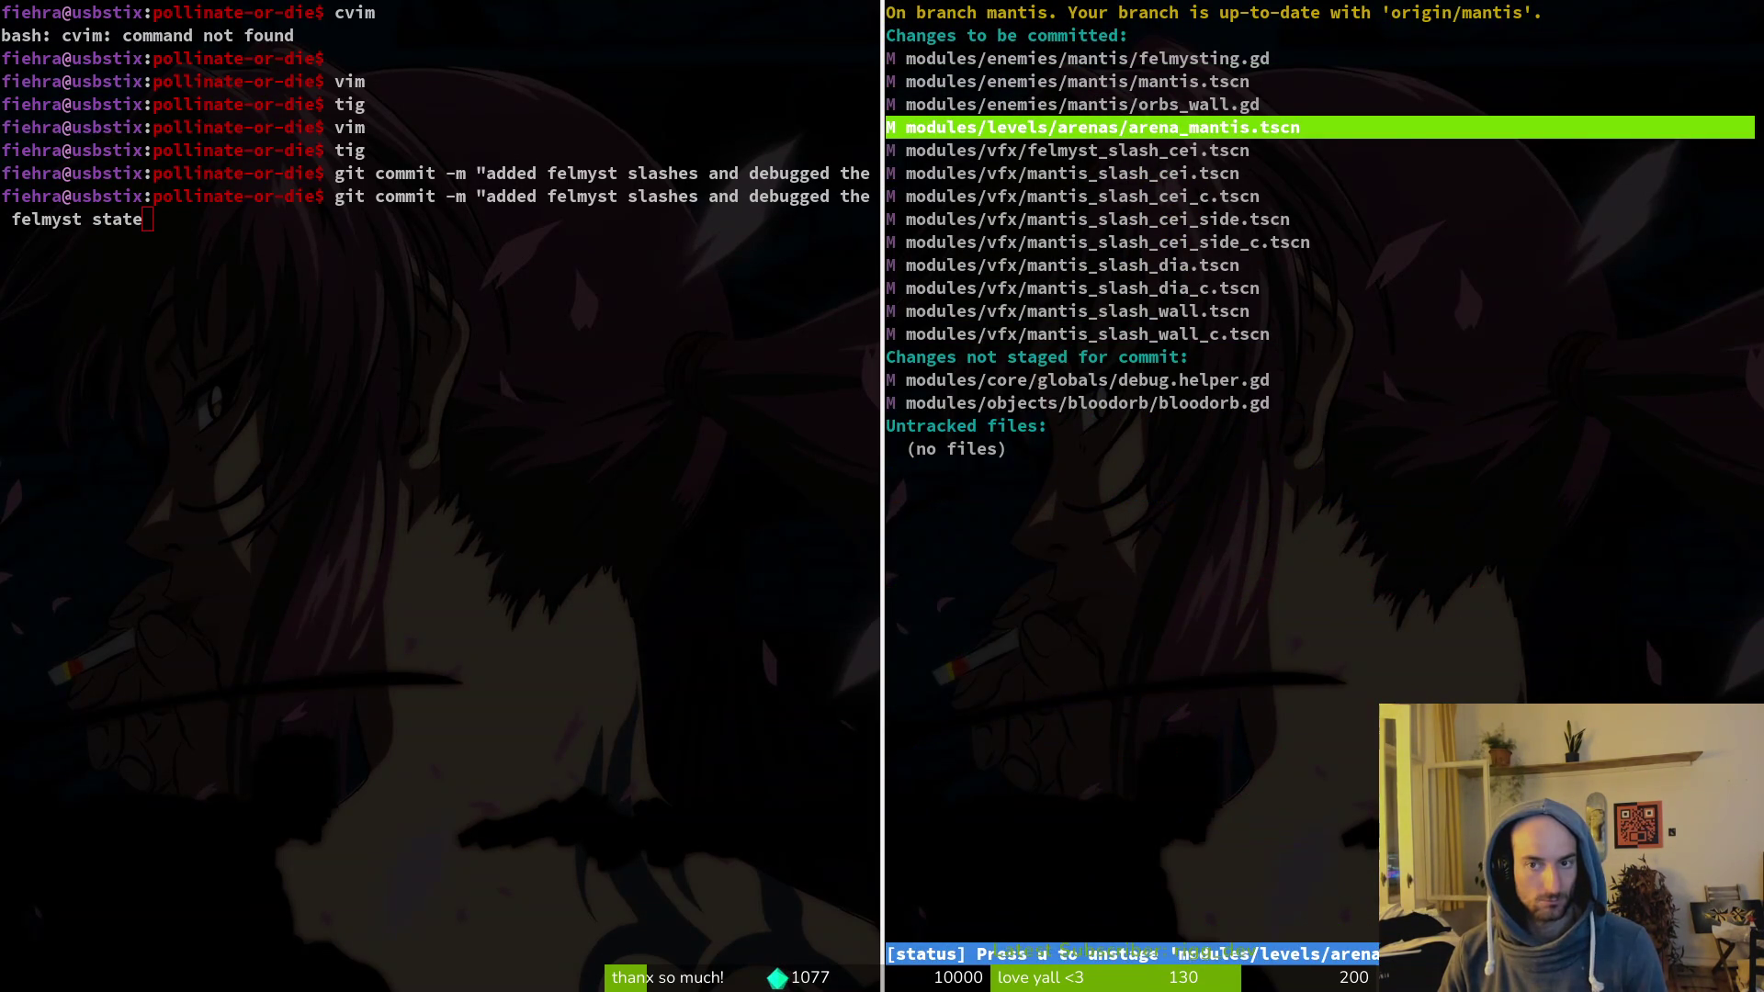
key("Up")
key("Return")
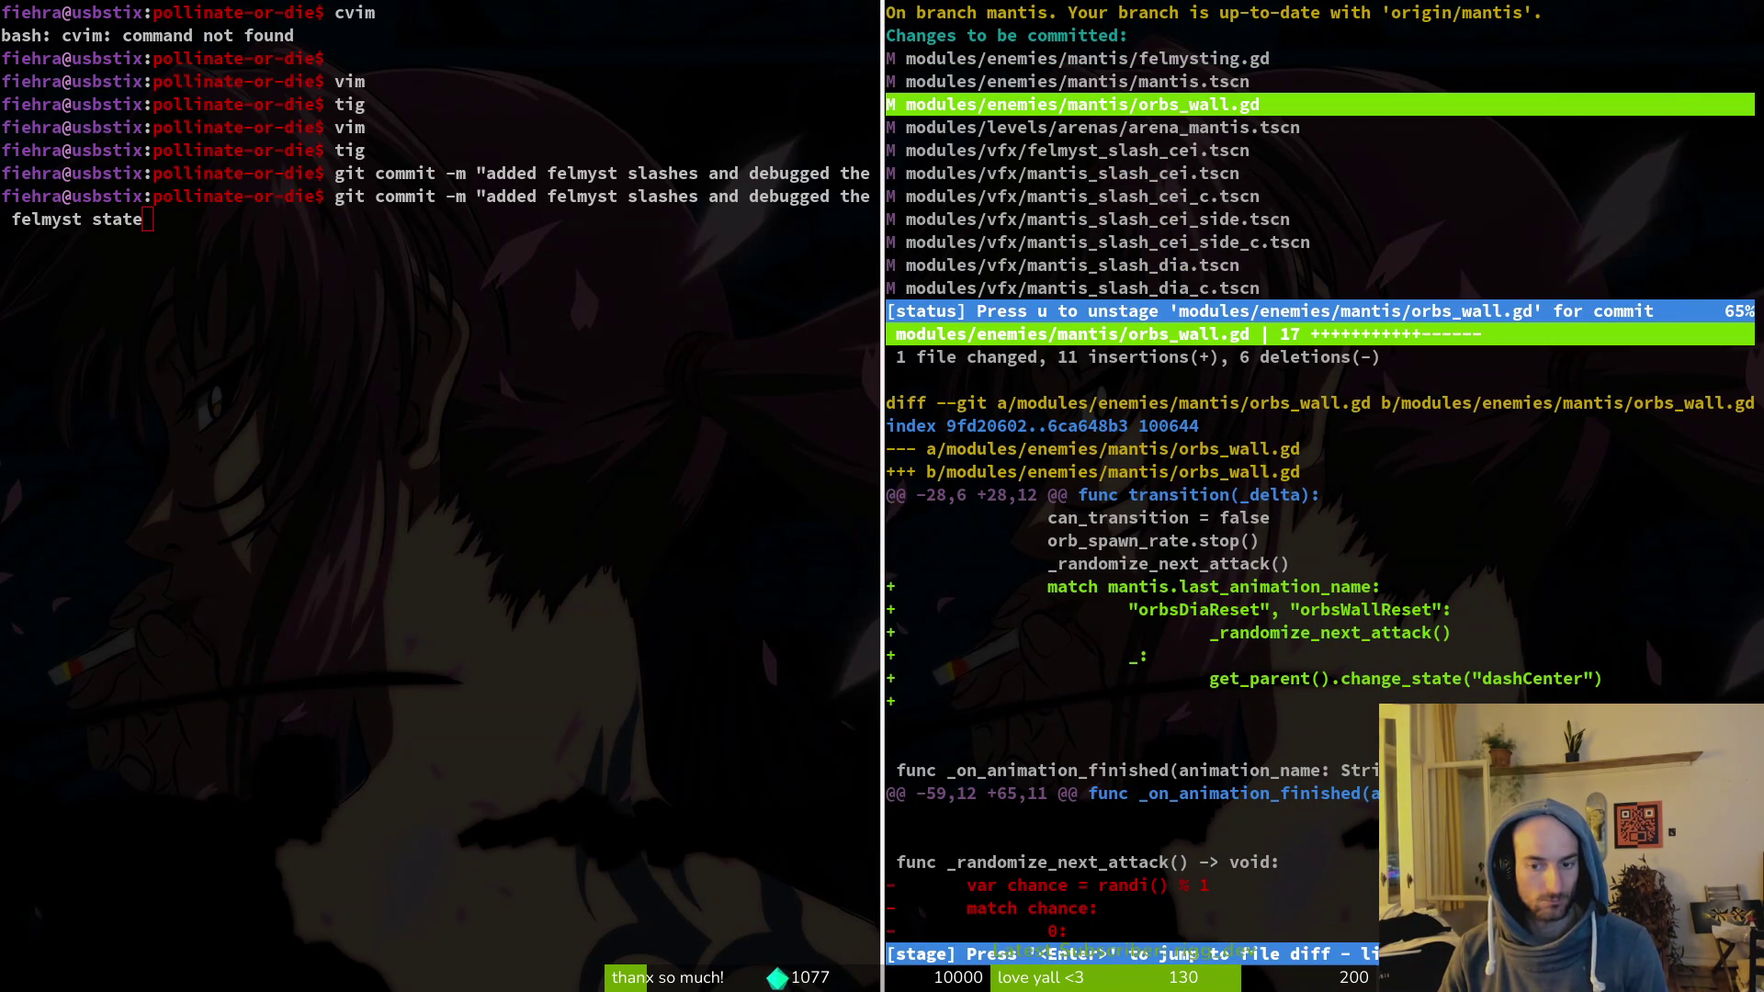
key("q")
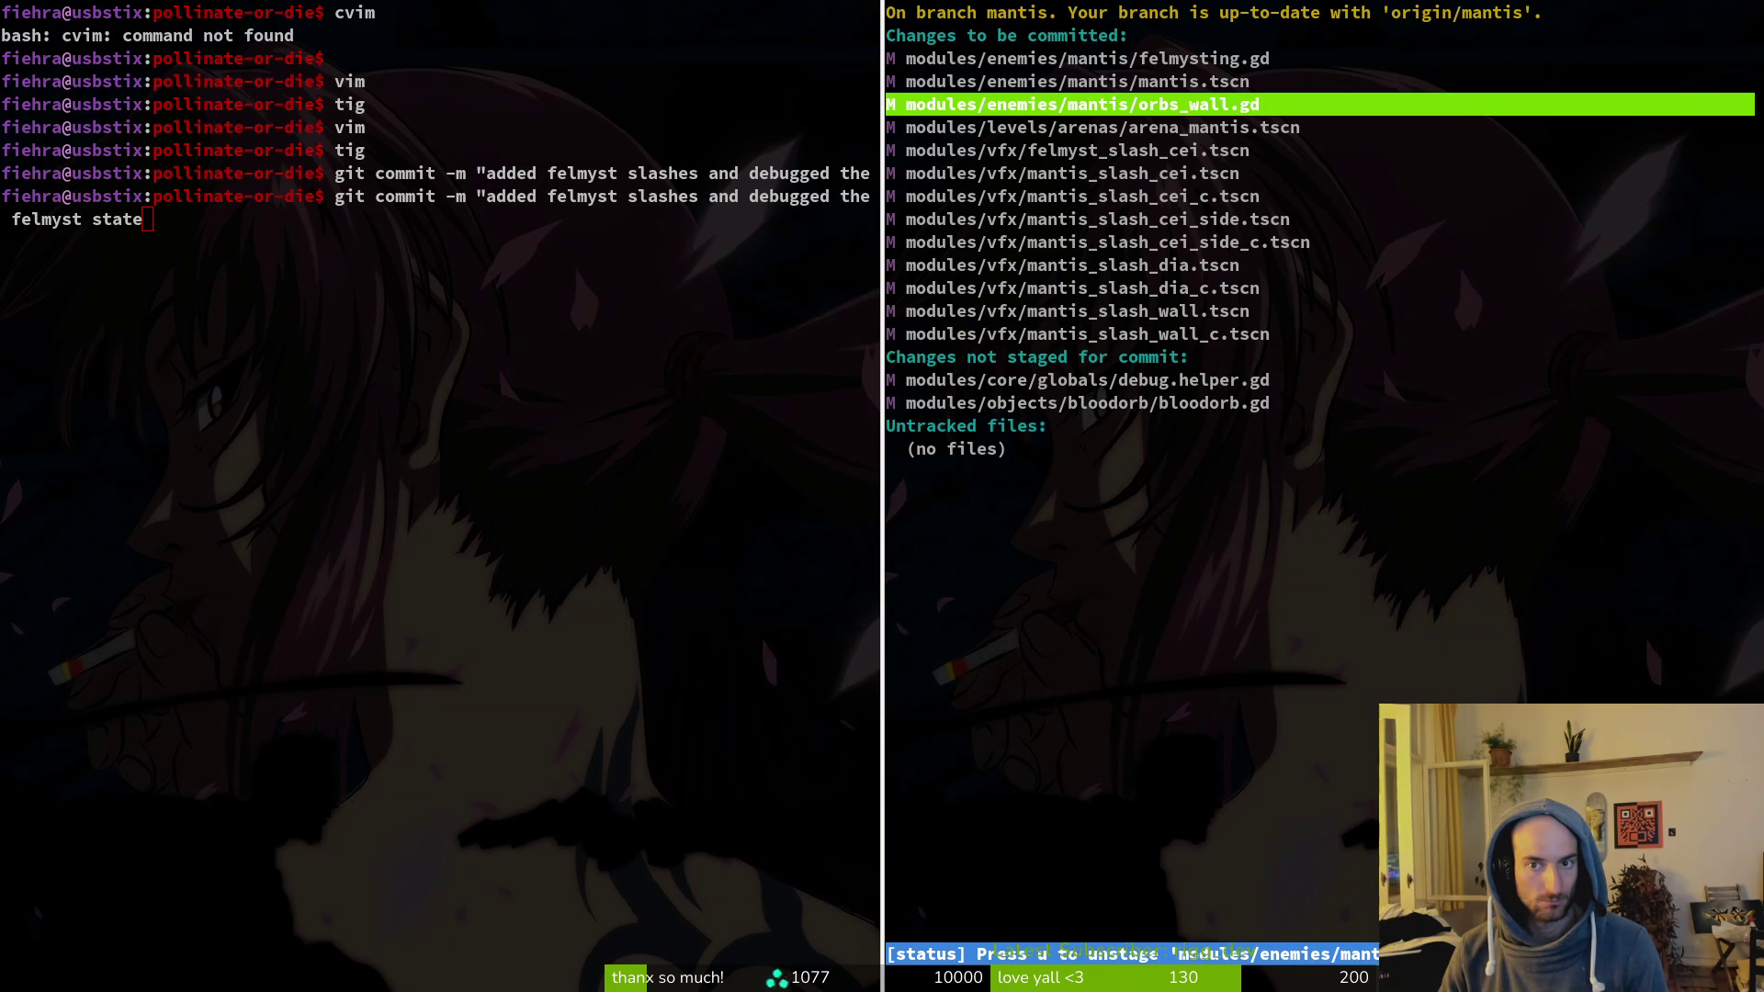
key("q")
key("ctrl+d")
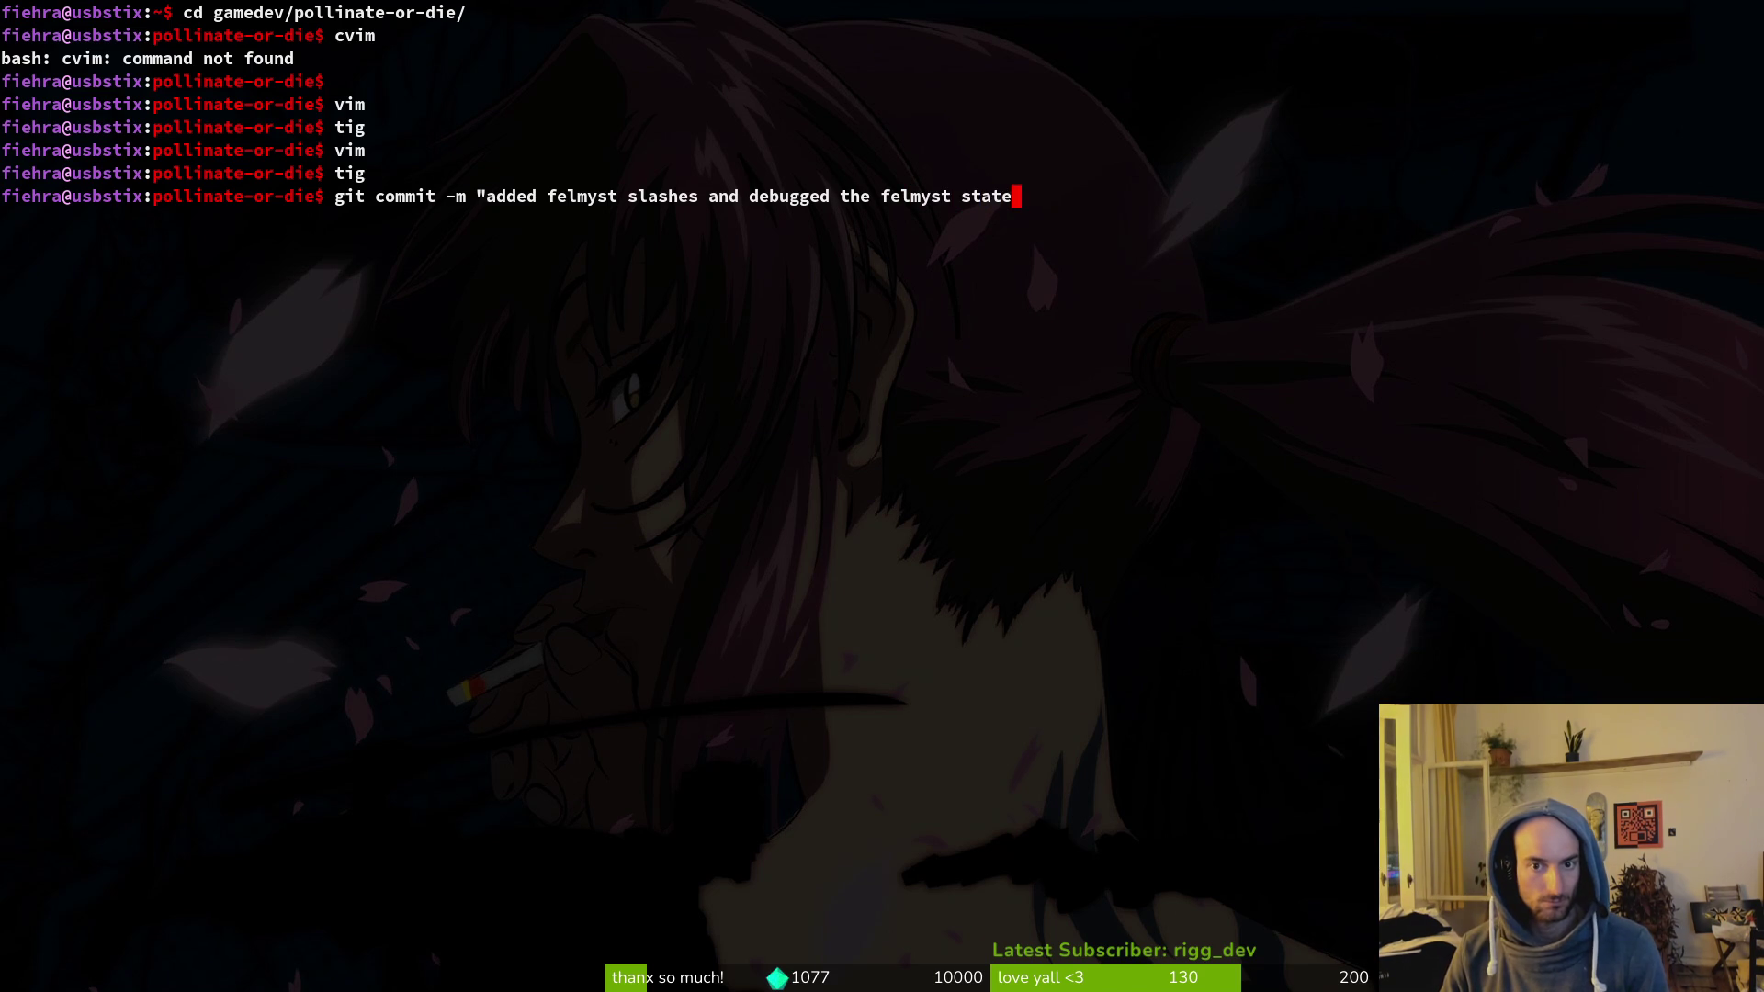
Step: Commit the felmyst slash changes, then stage bloodorb.gd in tig and start another commit
type("\"")
key("Return")
type("tig")
key("Return")
key("Down")
key("Down")
key("Down")
type("uqgit")
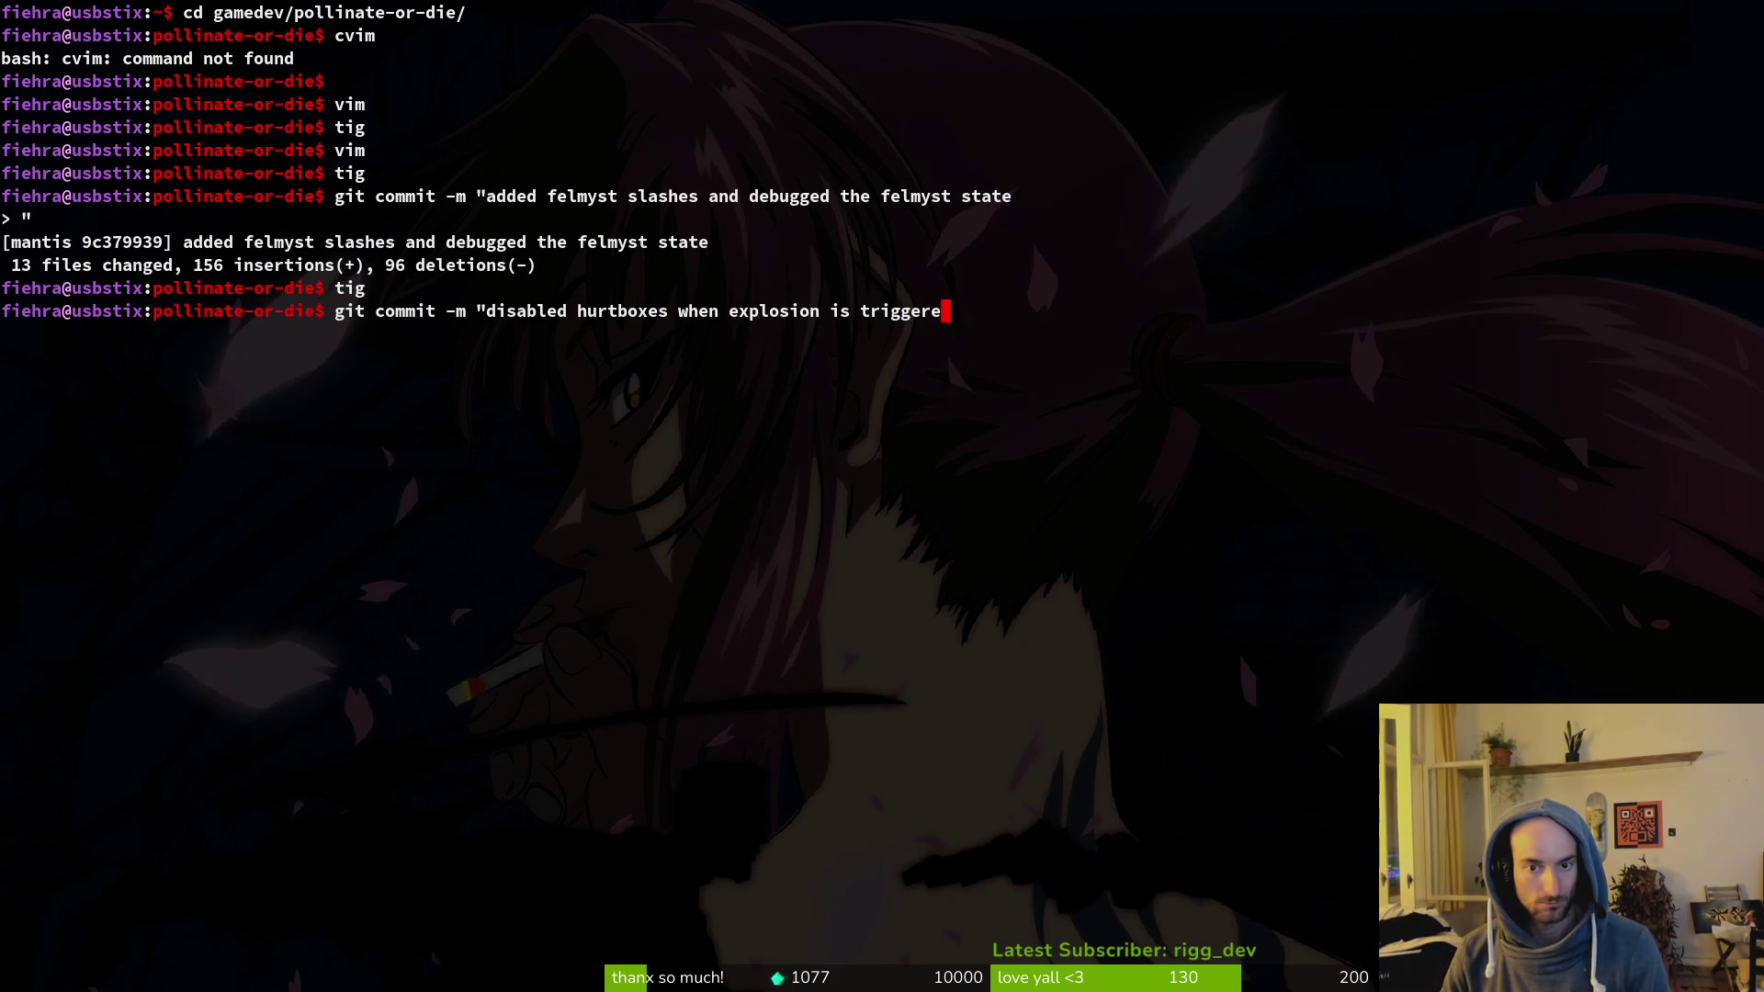
Step: Commit 'disabled hurtboxes when explosion is triggered on bloodorbs' and push both commits to mantis
type("orbs\"")
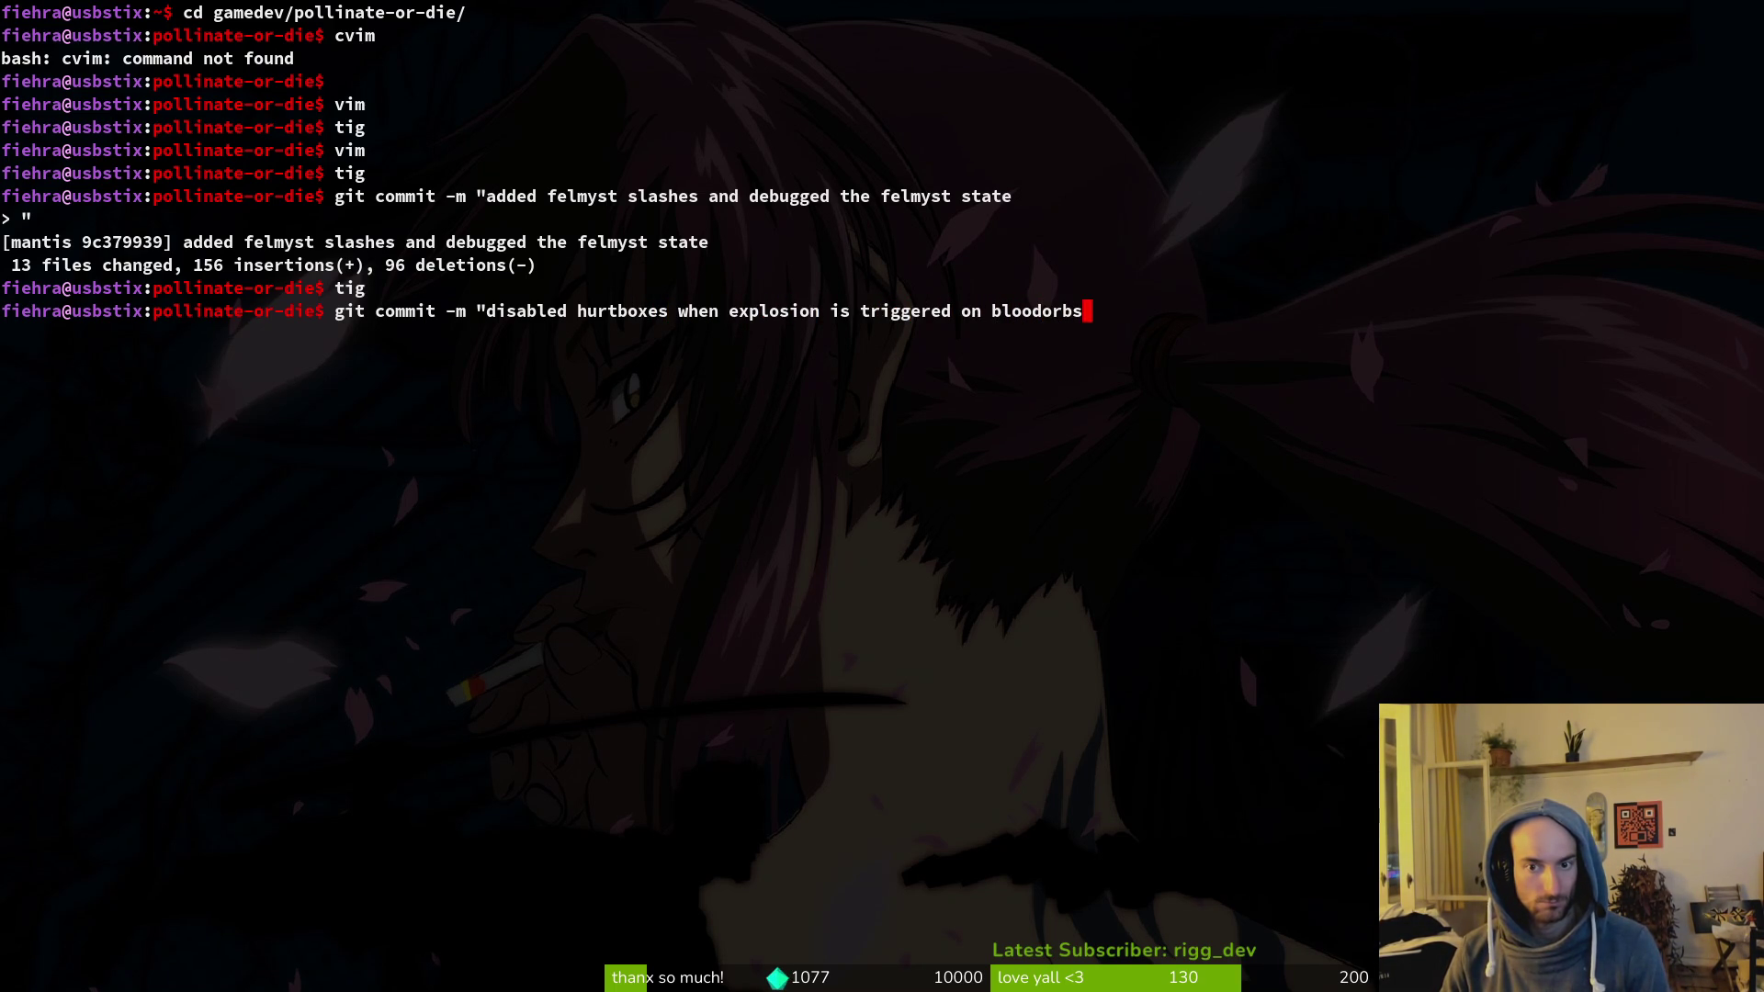
key("Return")
type("git push")
key("Return")
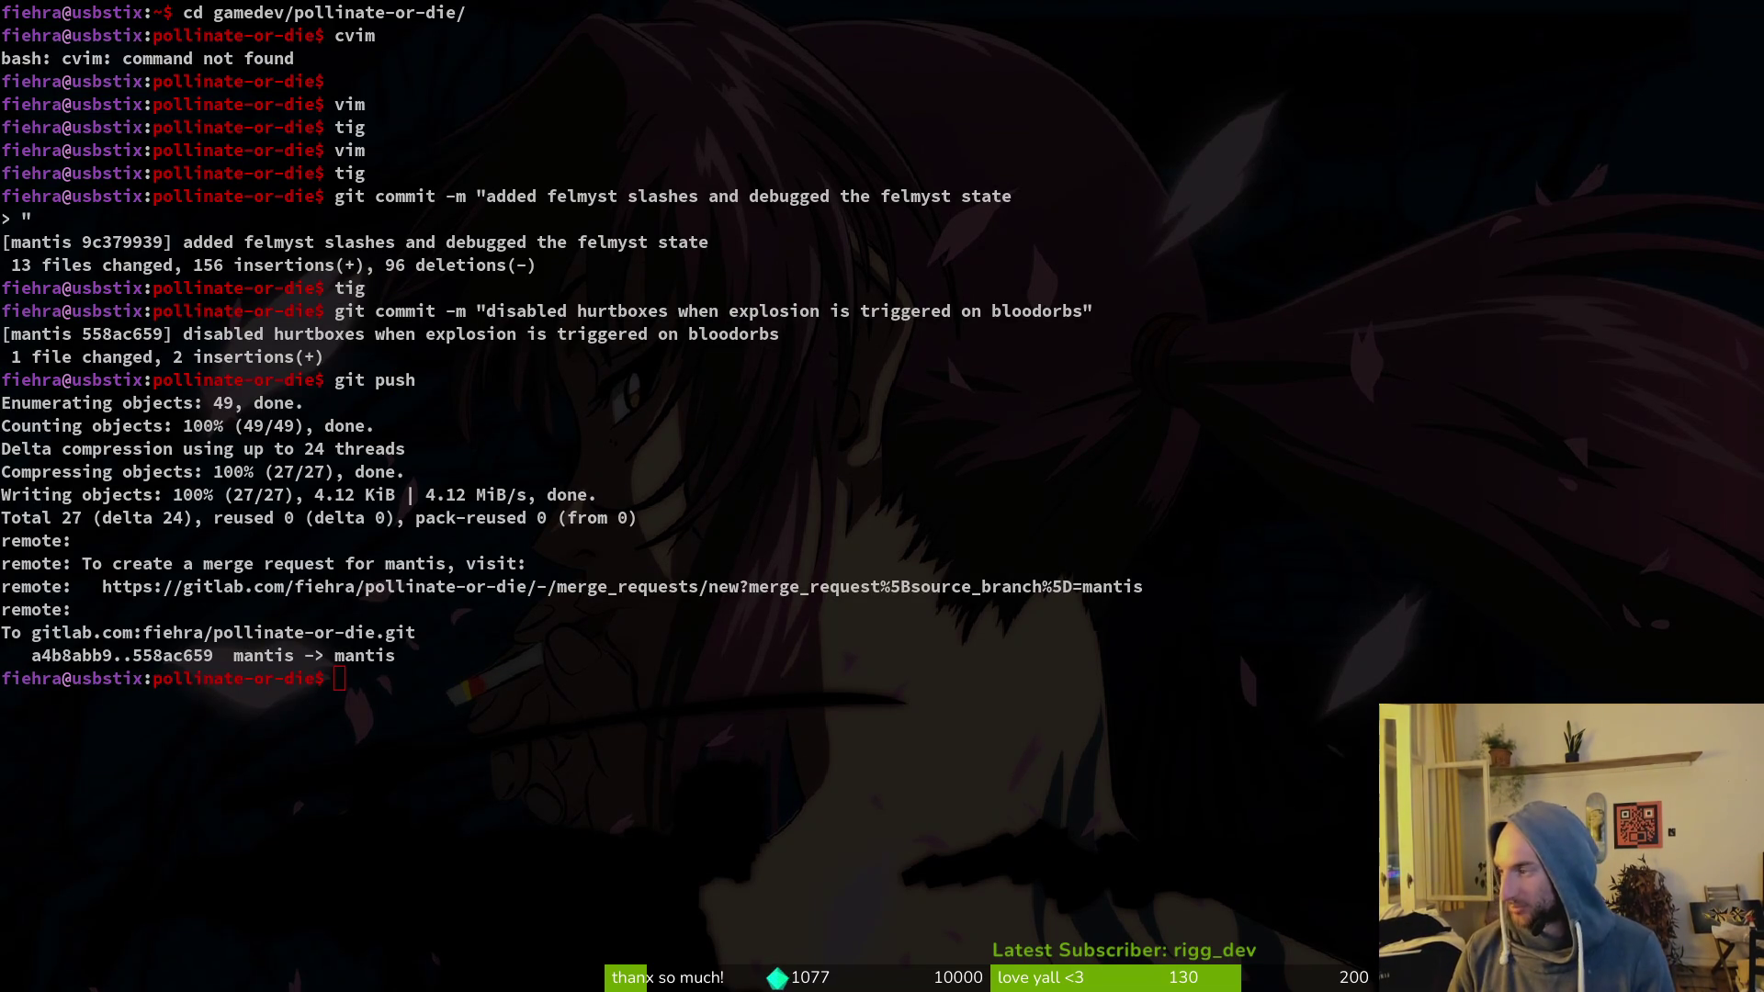
key("alt+Tab")
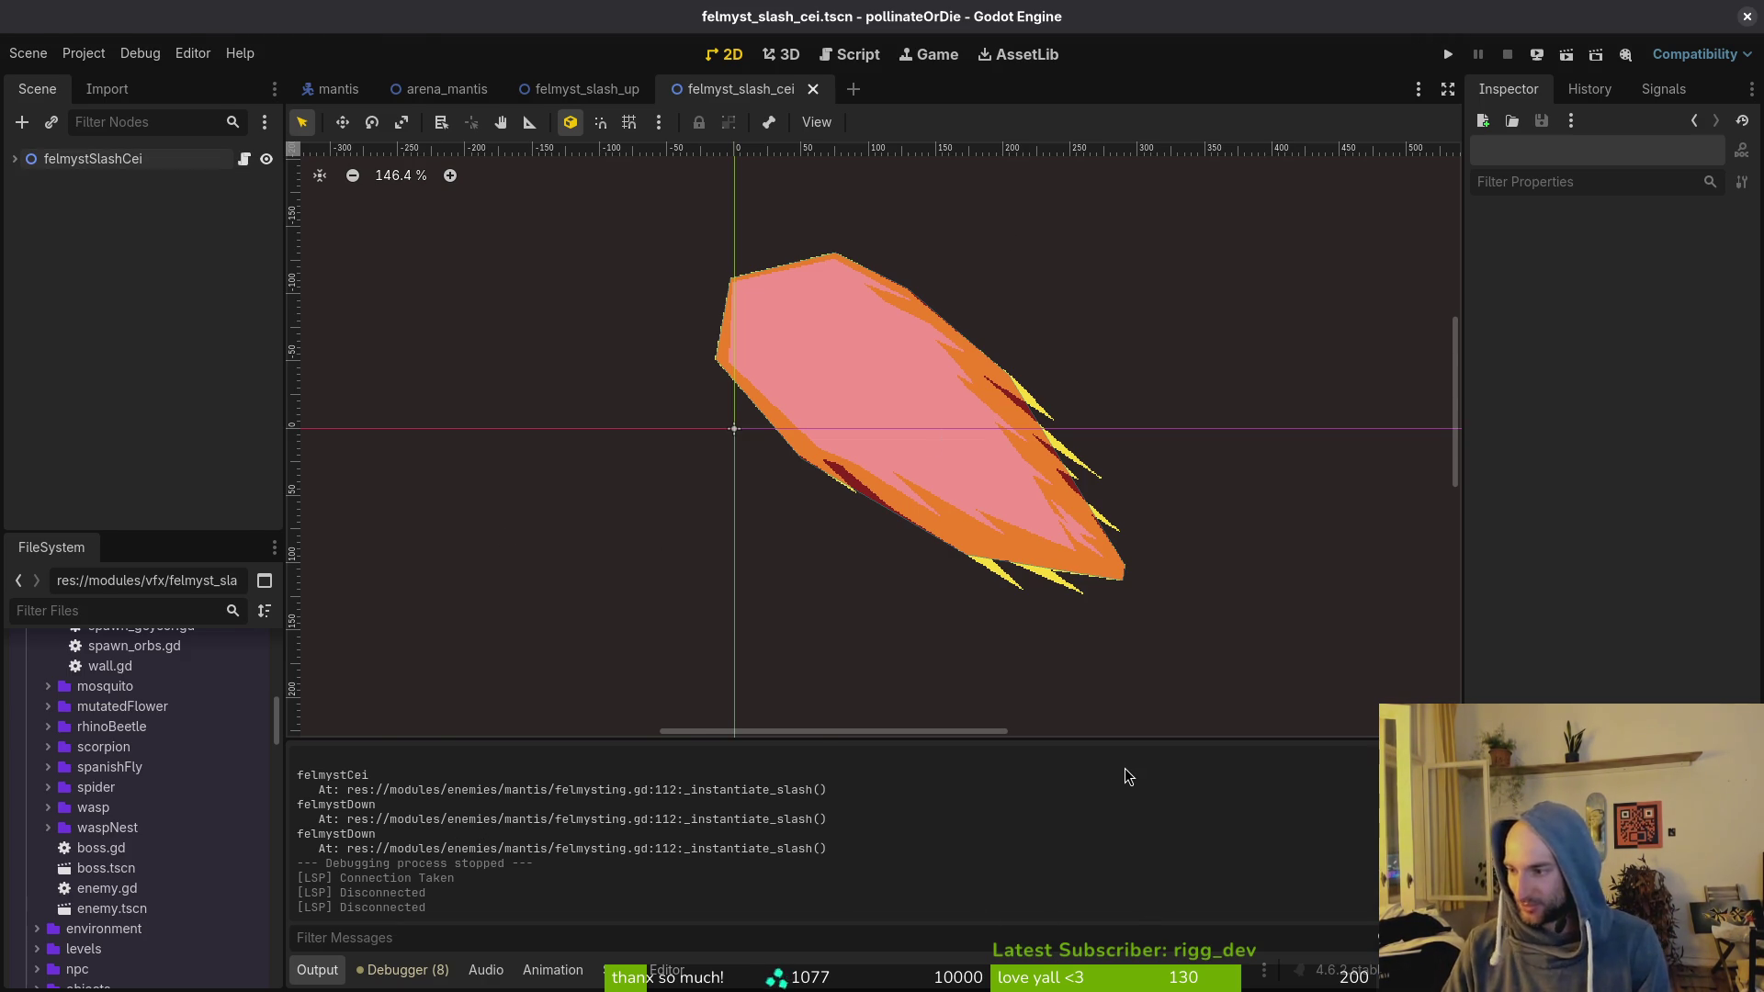
Step: Launch Vim in the project, search all files for 'print', and open felmysting.gd at line 112
key("alt+Tab")
type("vim")
key("Return")
key("space")
type("gprint")
key("Return")
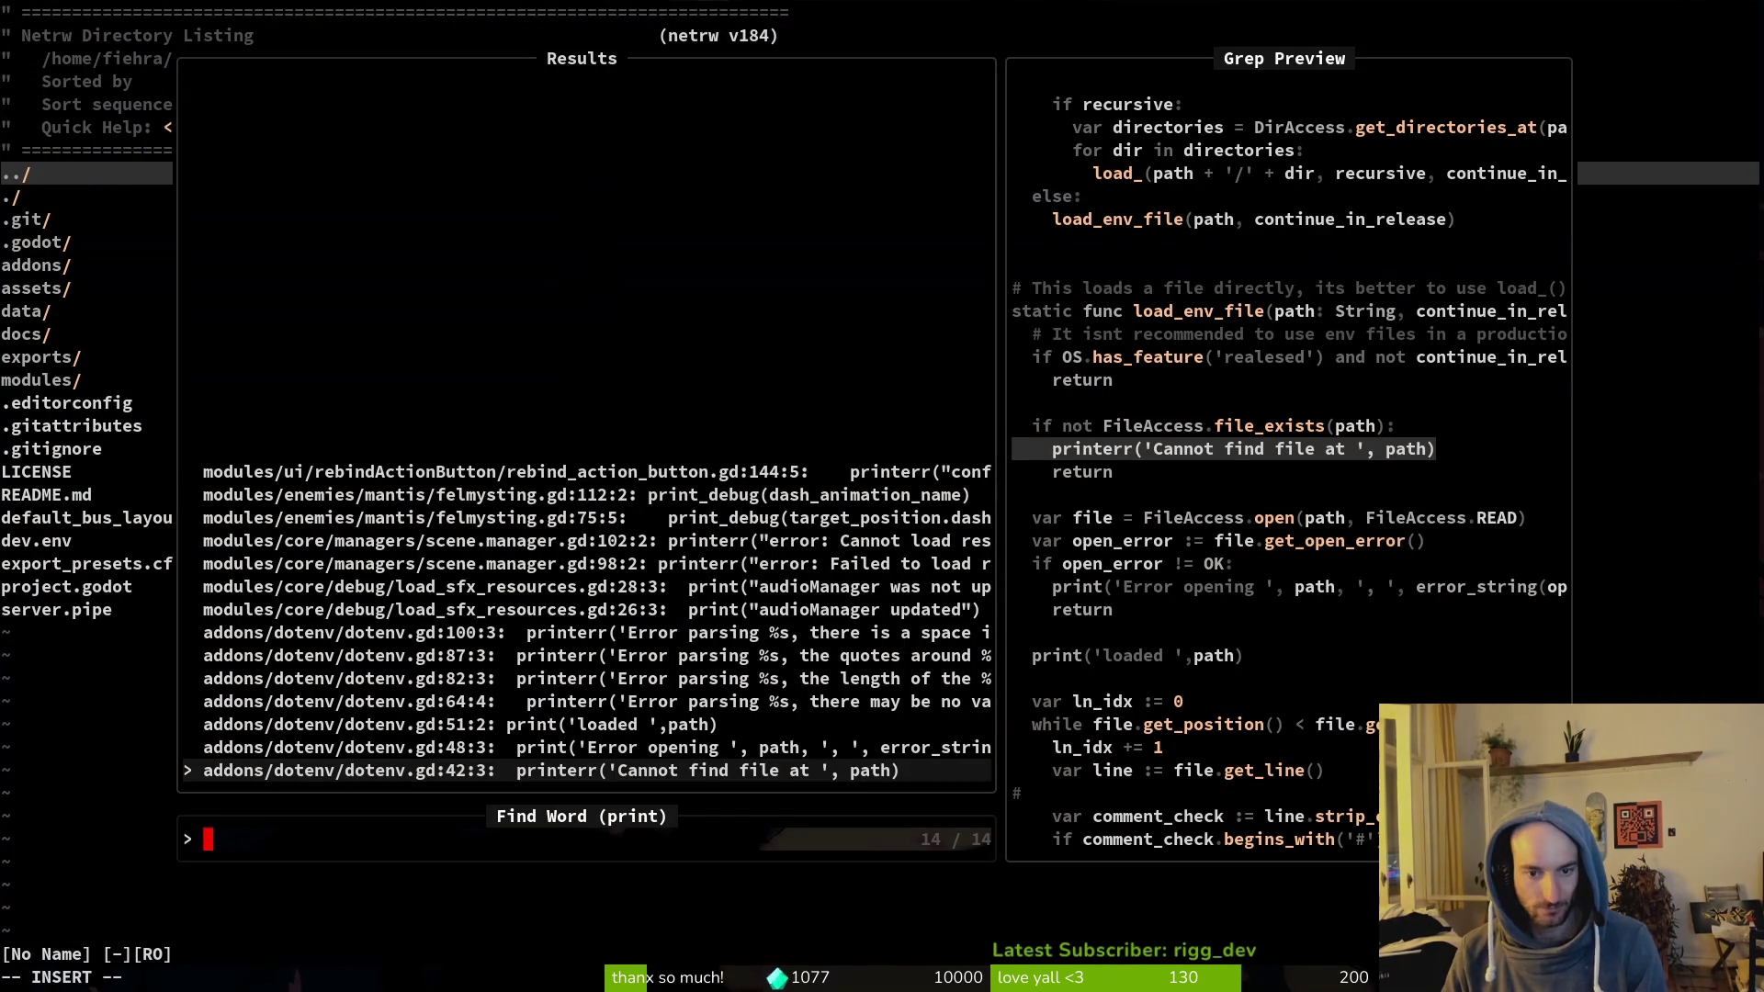
key("Down")
key("Down")
key("Return")
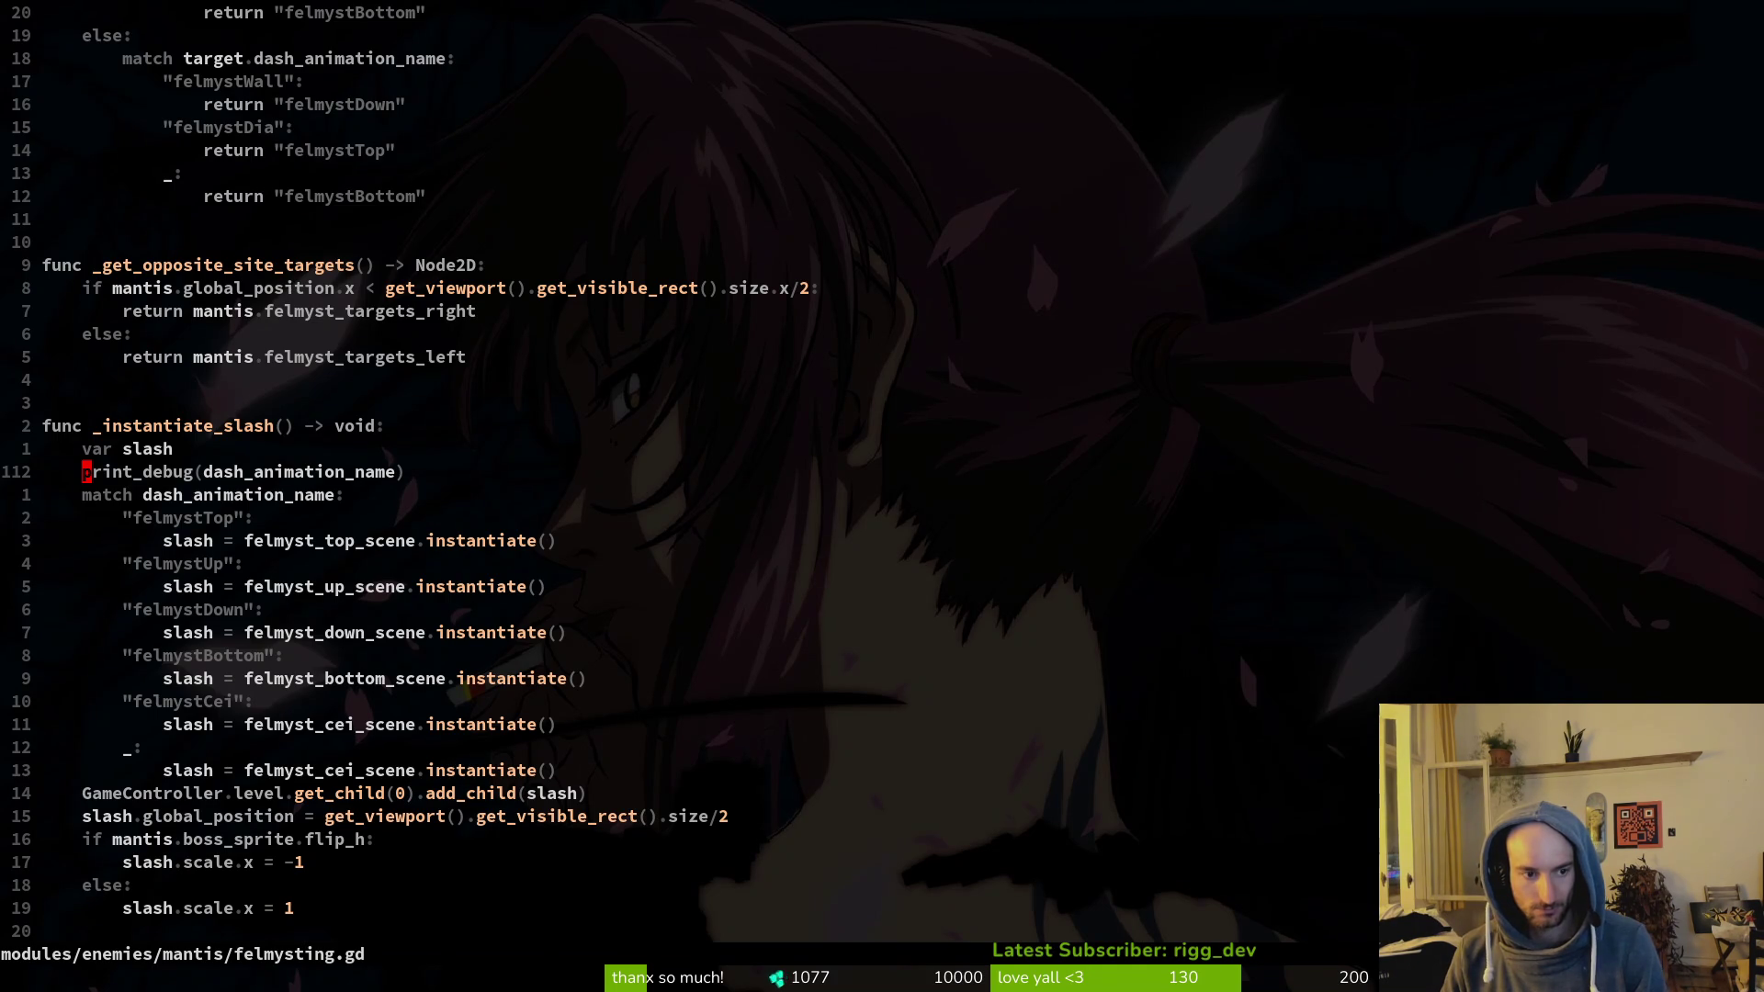
Step: Delete both print_debug lines in _instantiate_slash and _find_closest_felmyst_target, saving felmysting.gd
key("d")
key("d")
type(":w")
key("Return")
key("ctrl+u")
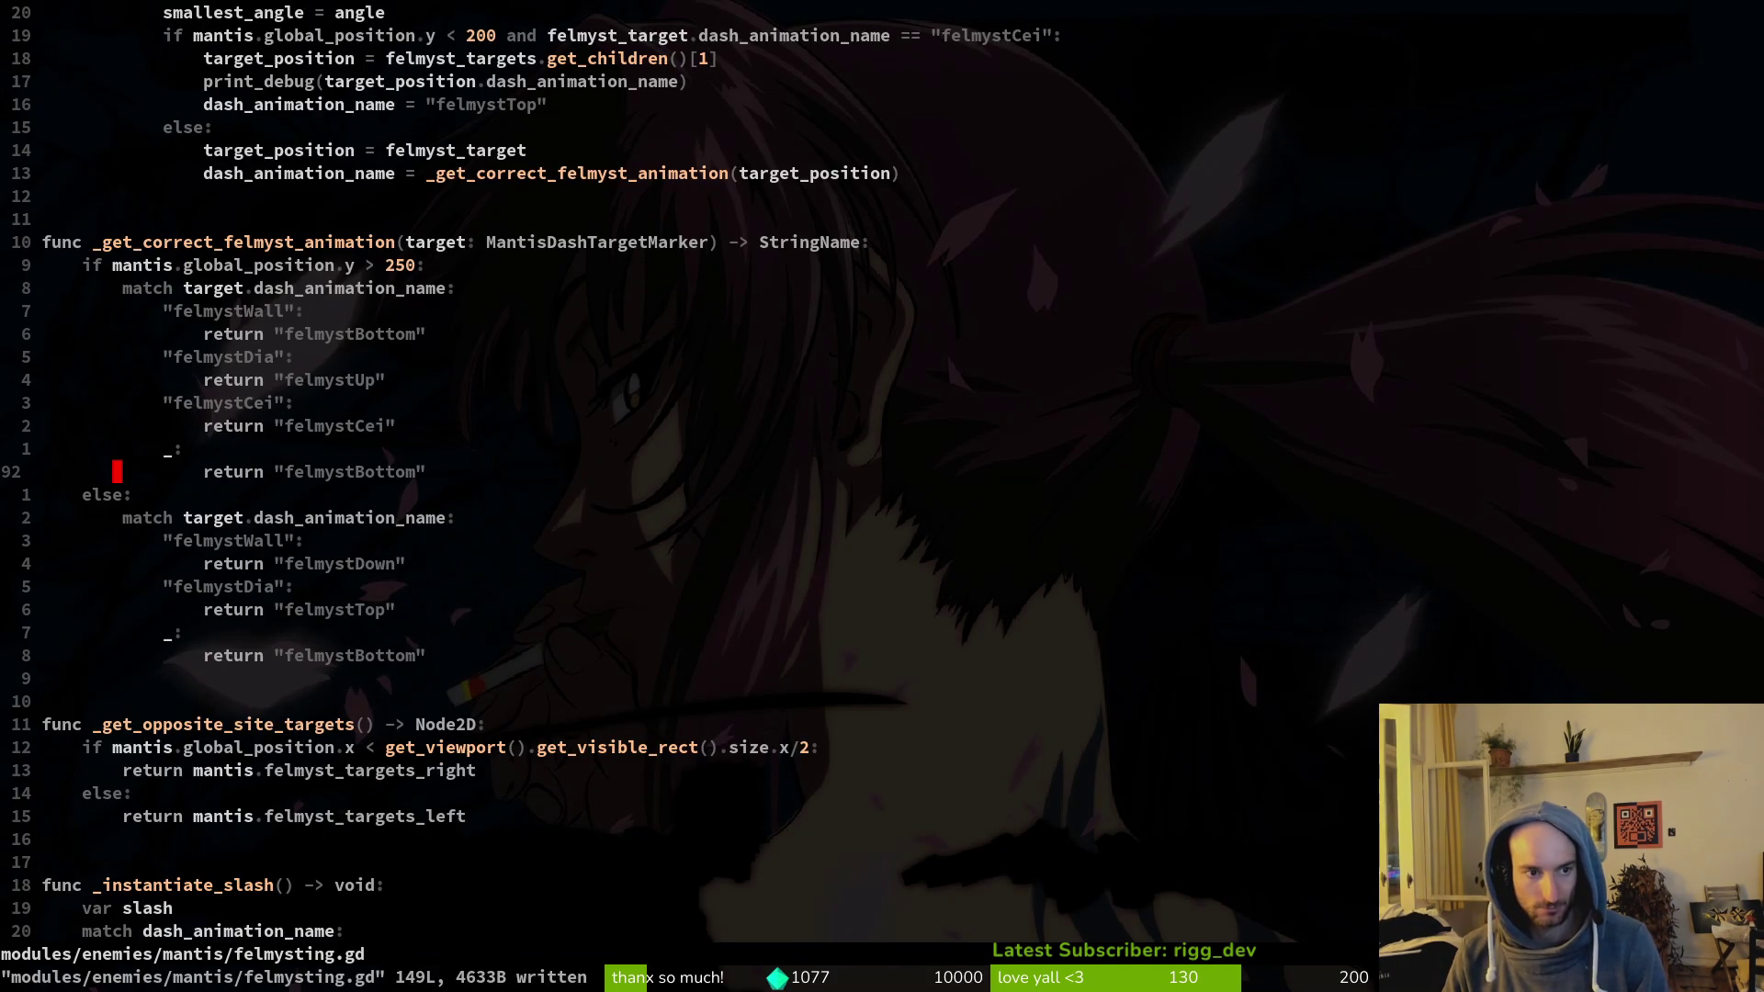
key("ctrl+u")
key("j")
key("j")
key("j")
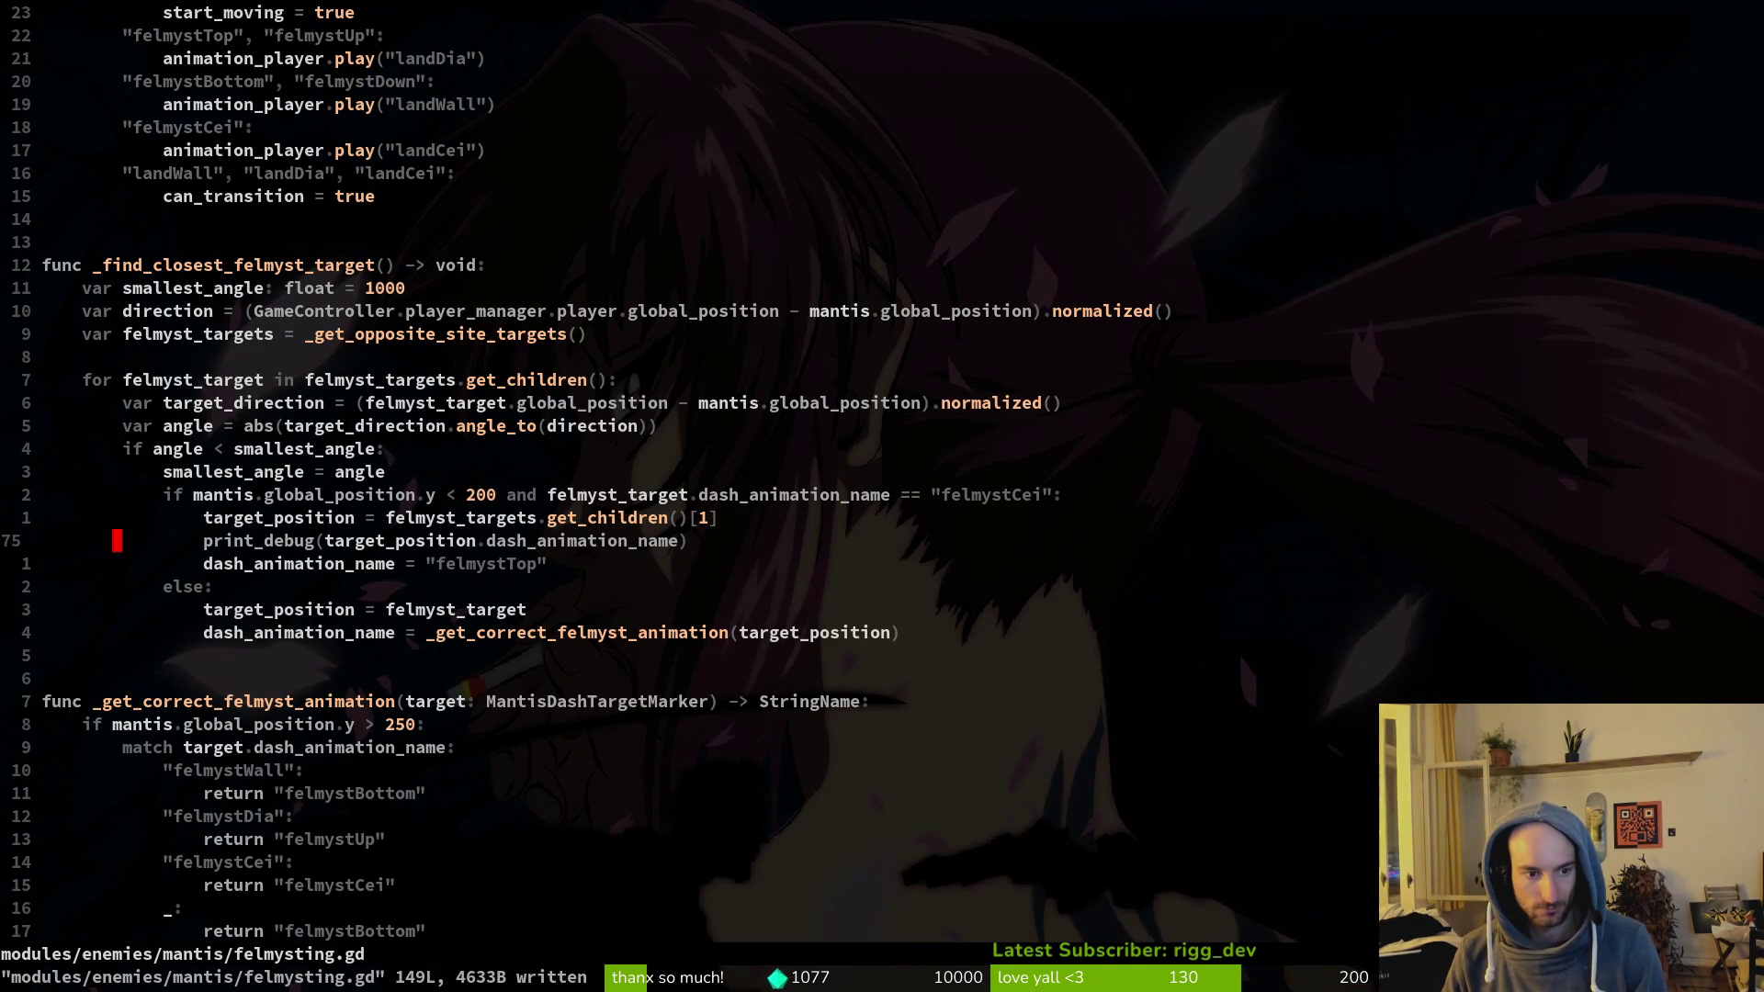
key("d")
key("d")
type(":w")
key("Return")
Step: Search felmysting.gd, then the whole project, for any remaining print calls
type("/print")
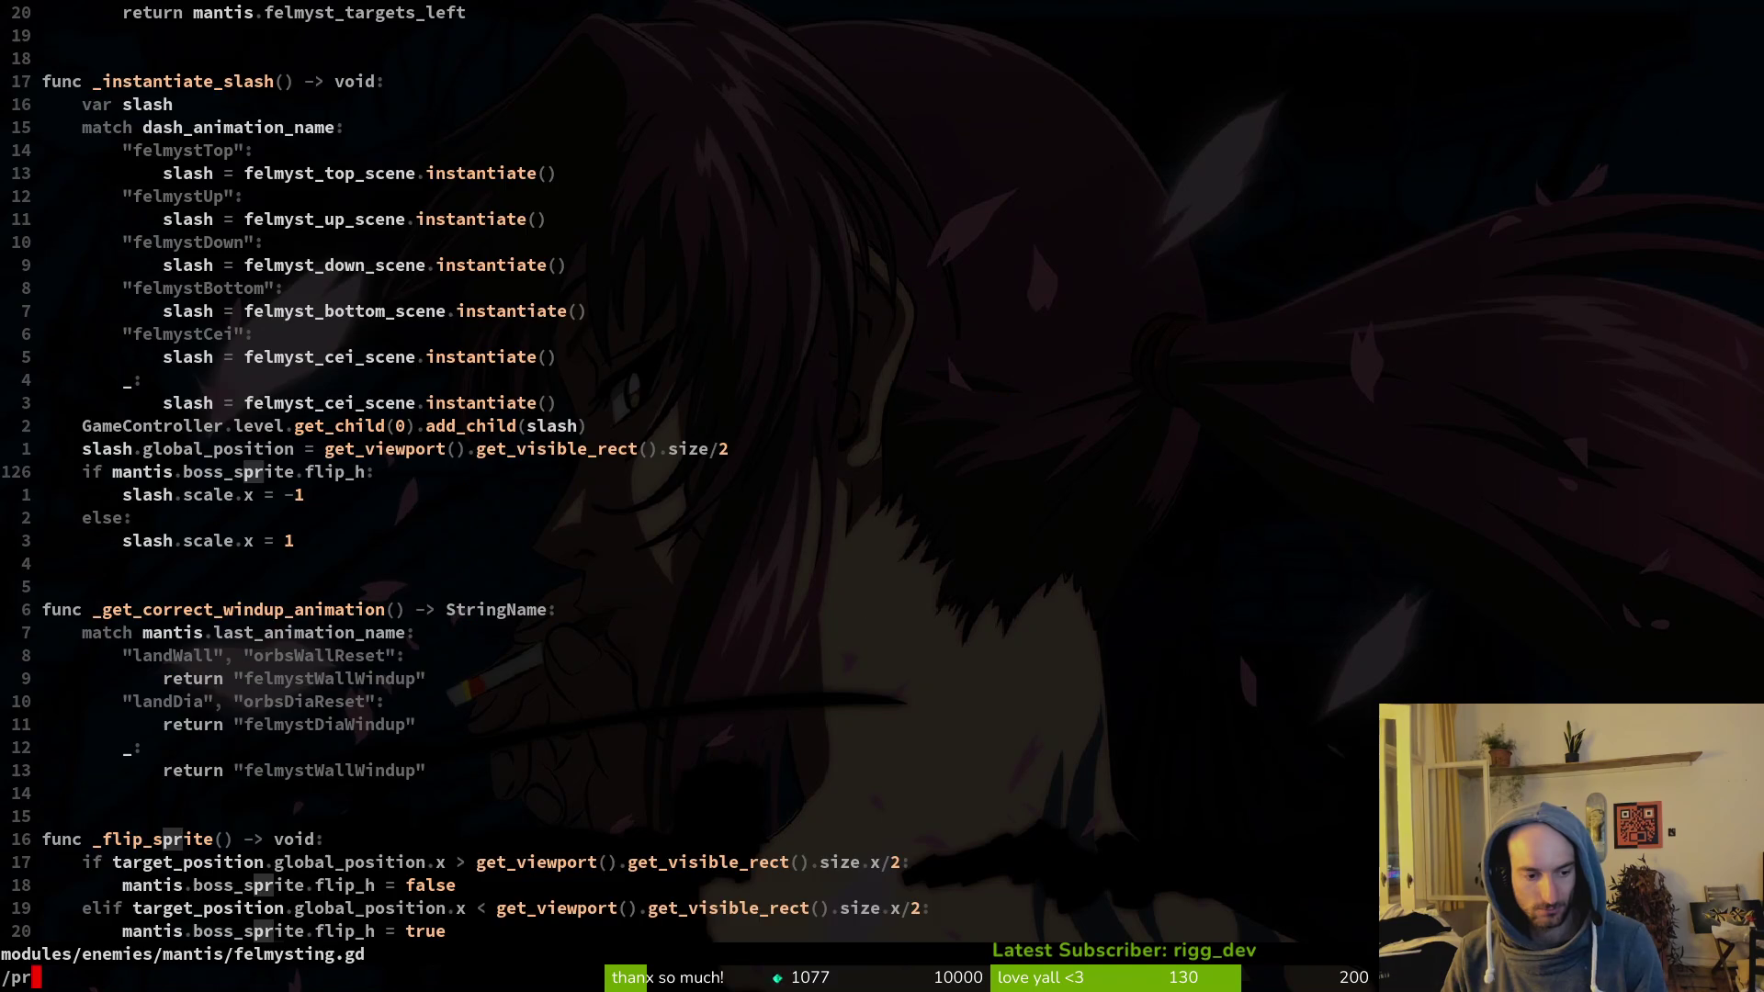
key("Return")
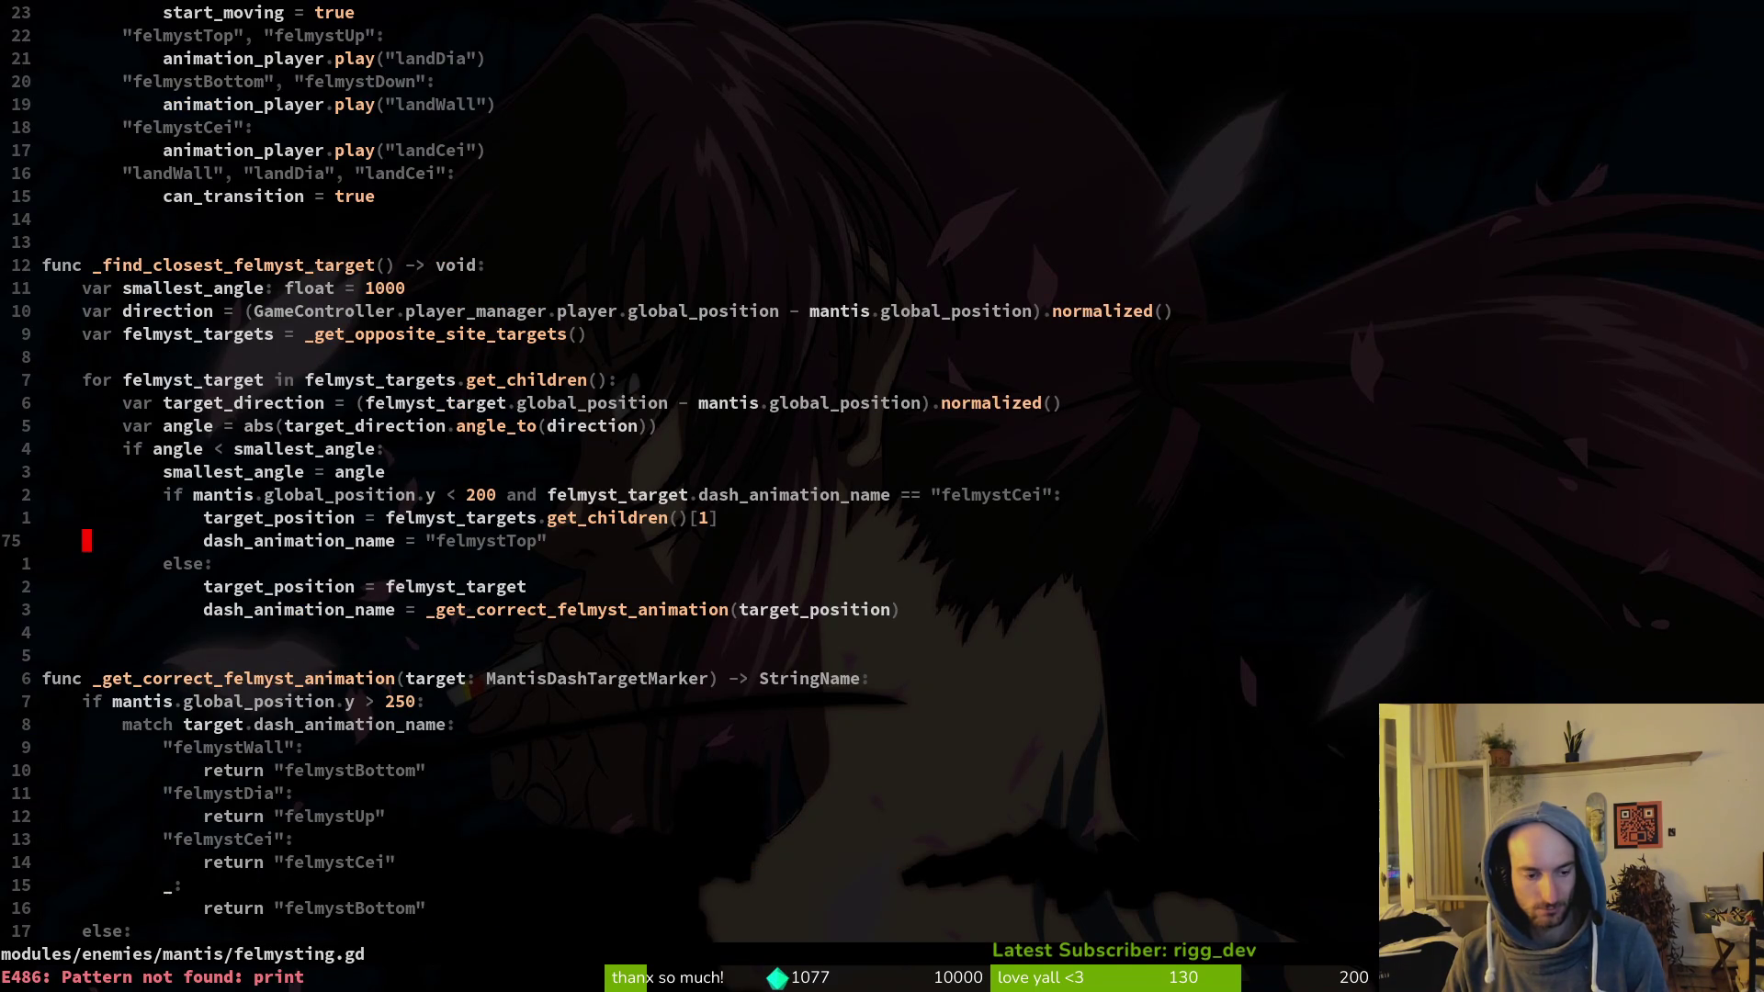
key("space")
type("ps")
type("print")
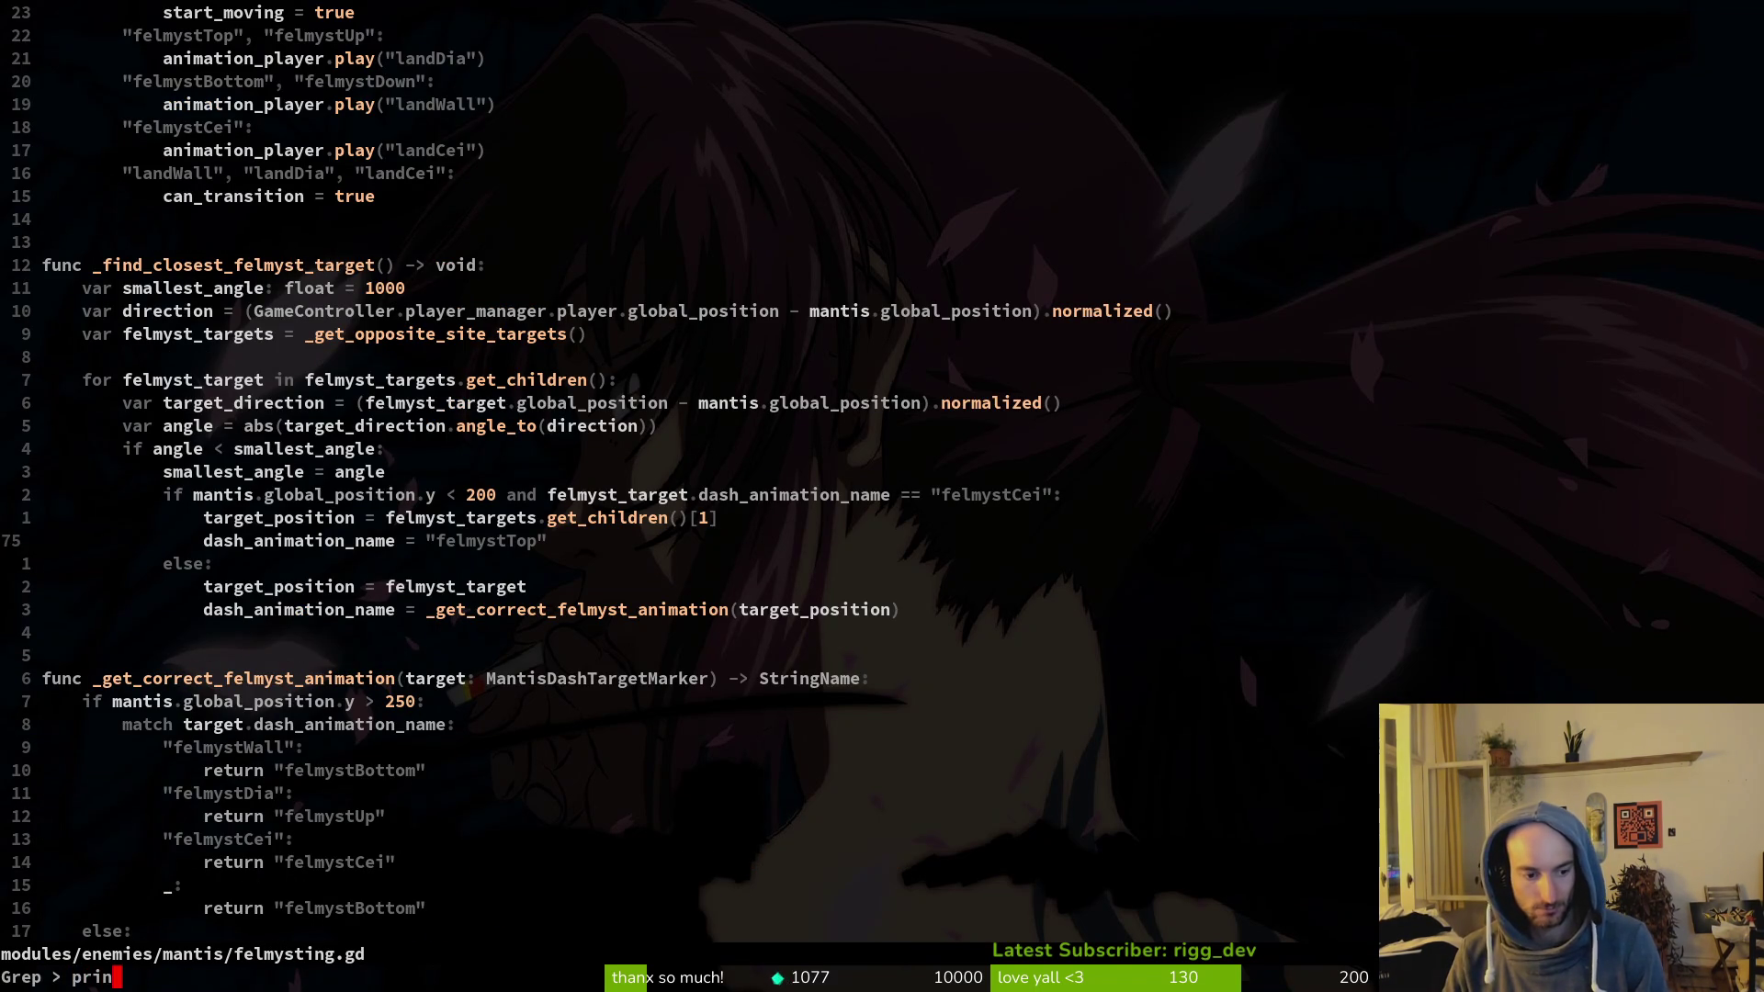
key("Return")
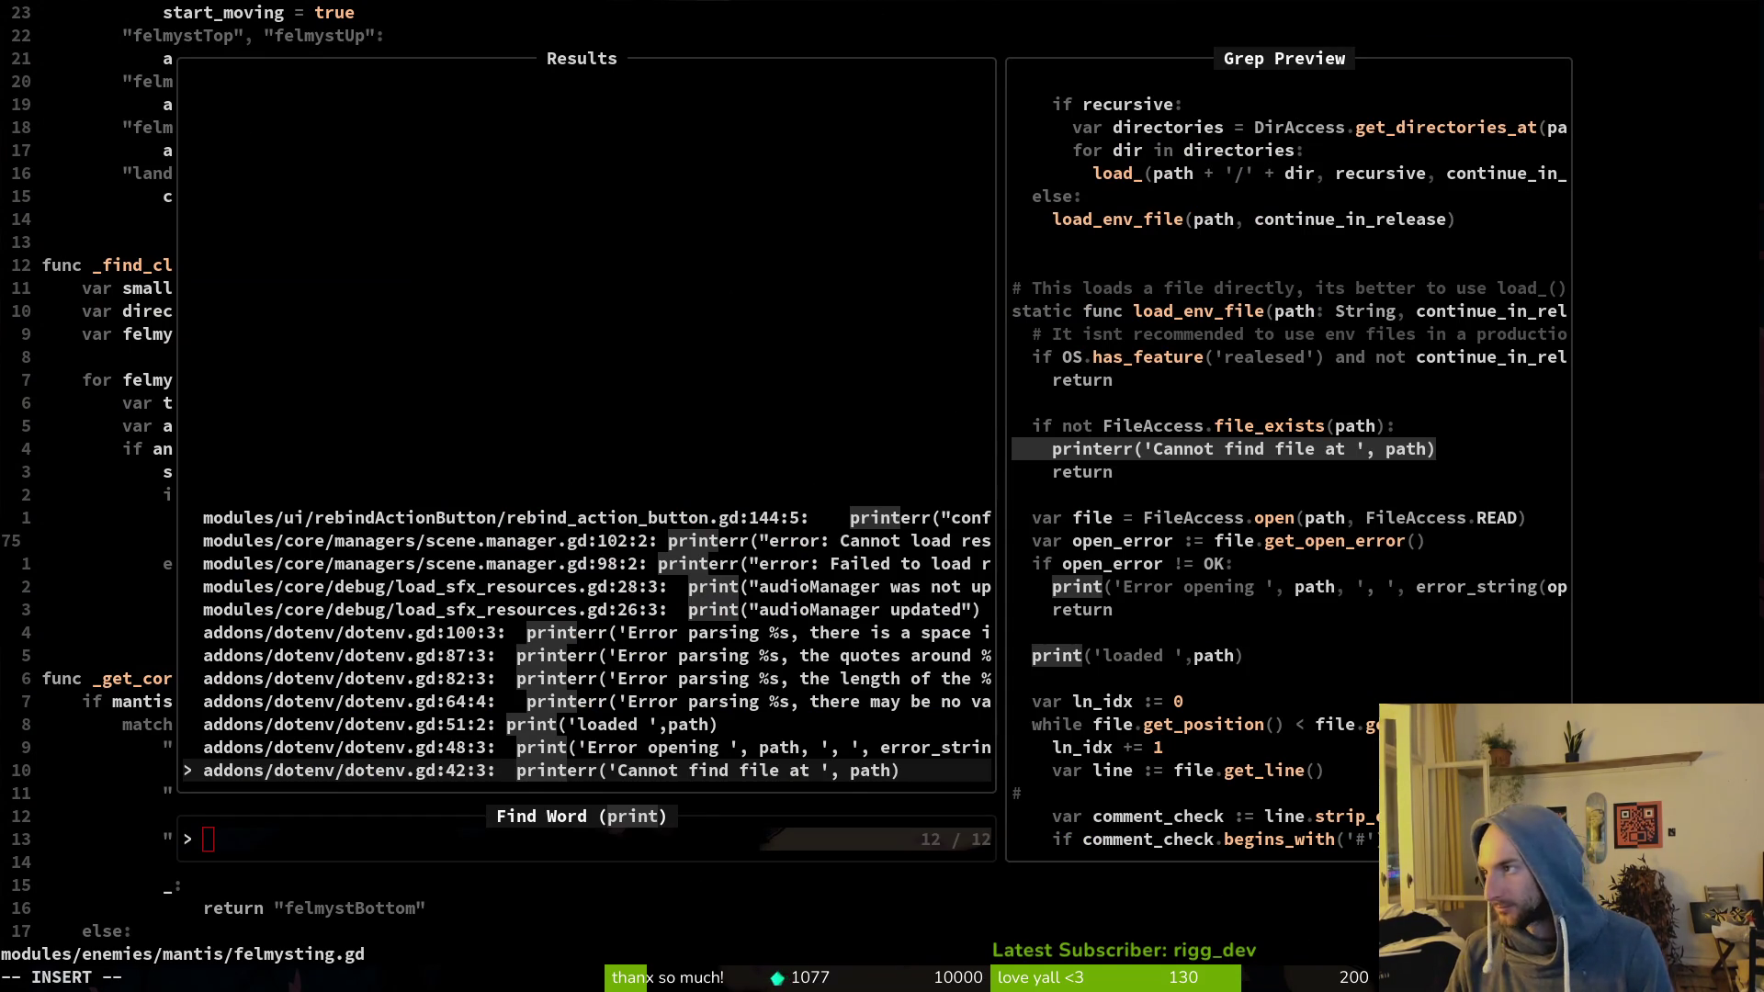
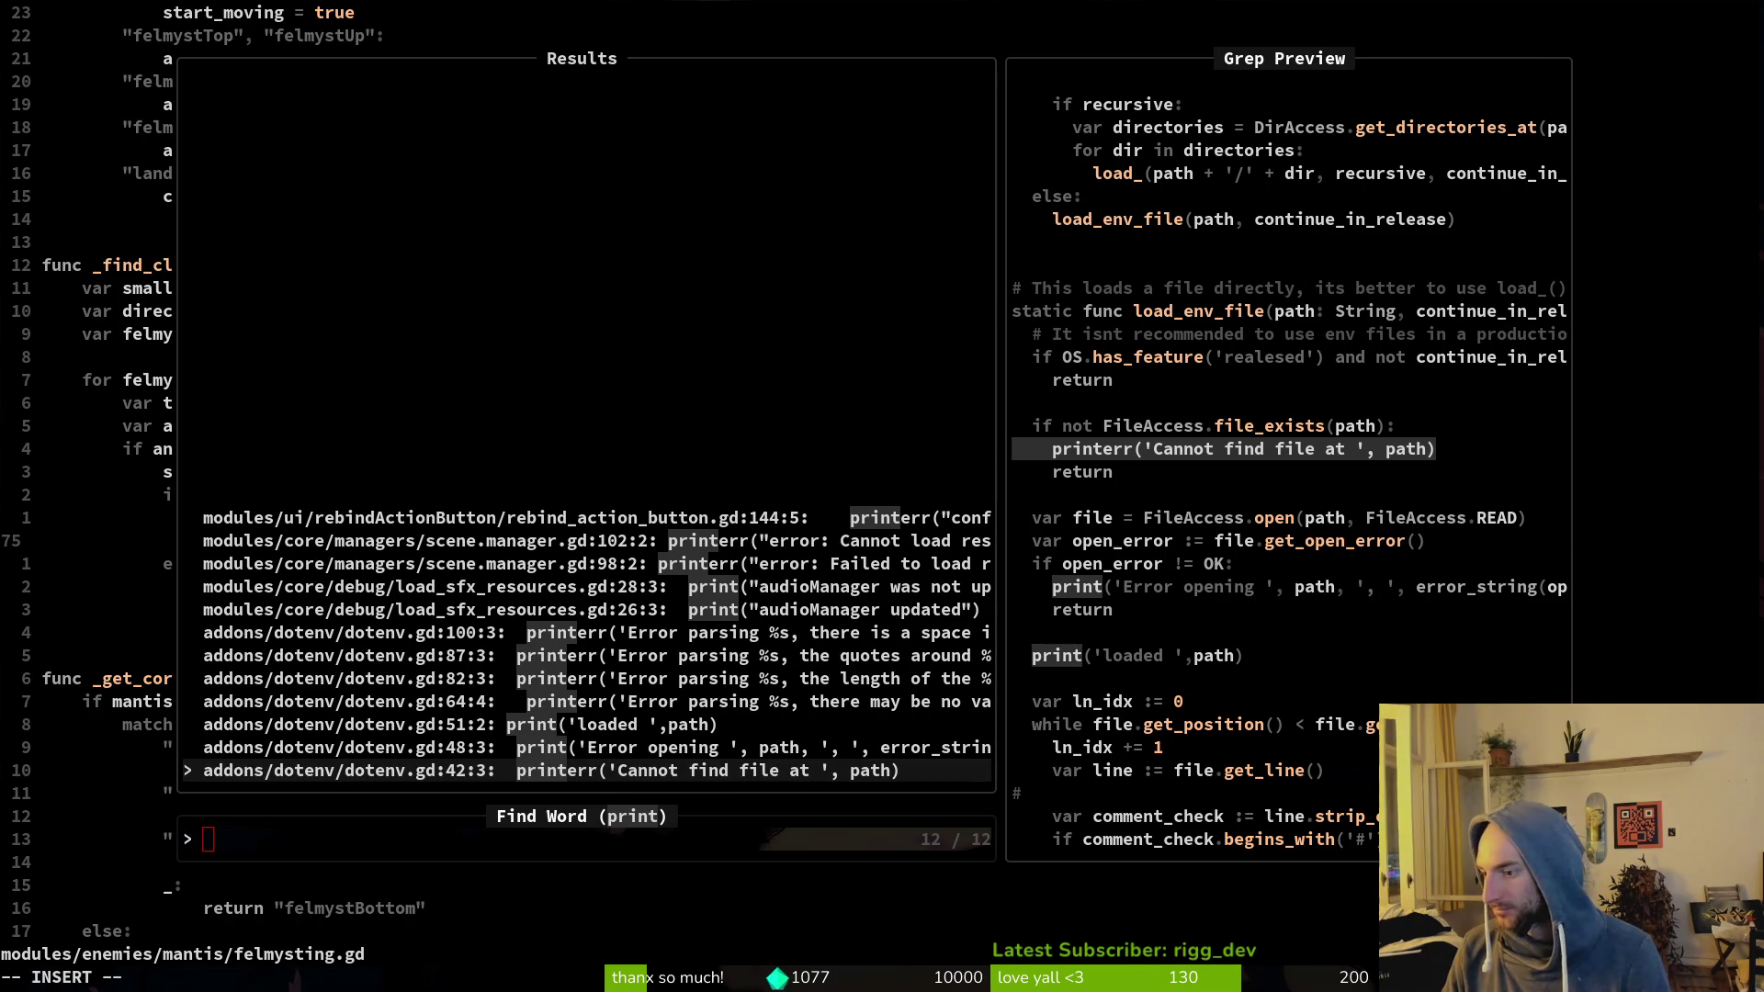
Step: In felmysting.gd, retype the _flip_sprite call in _on_animation_finished as handle_sprite_flip
key("Escape")
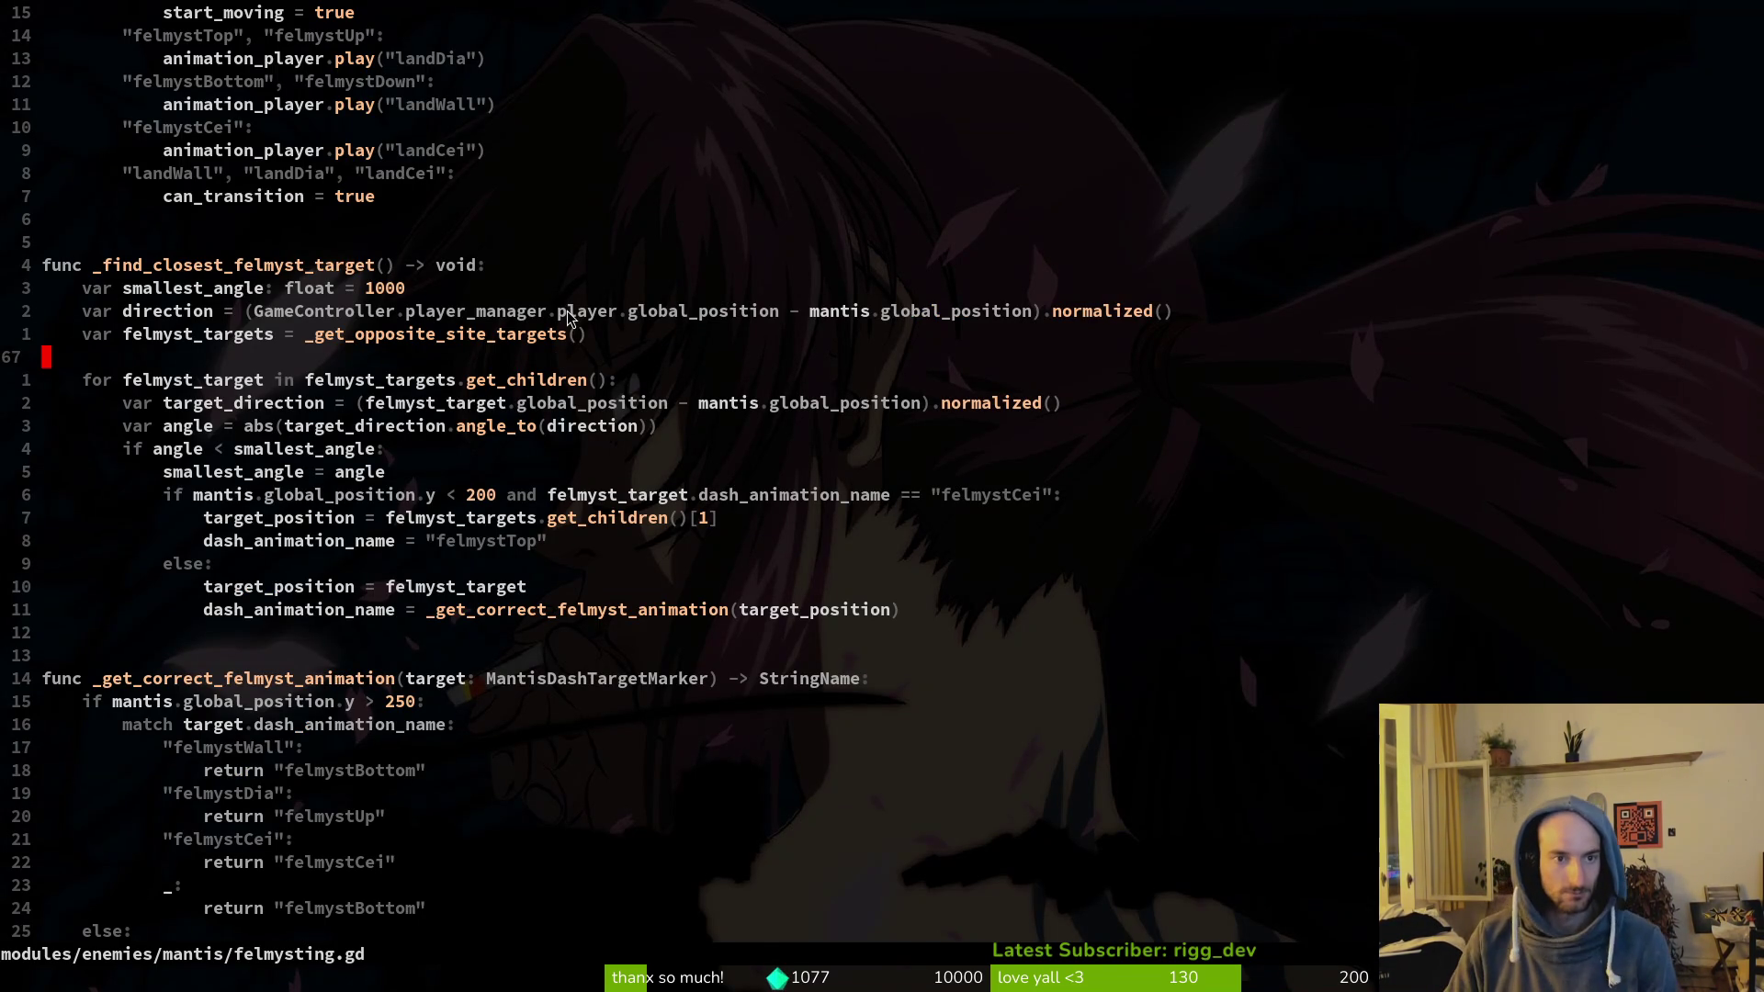
key("k")
key("k")
key("k")
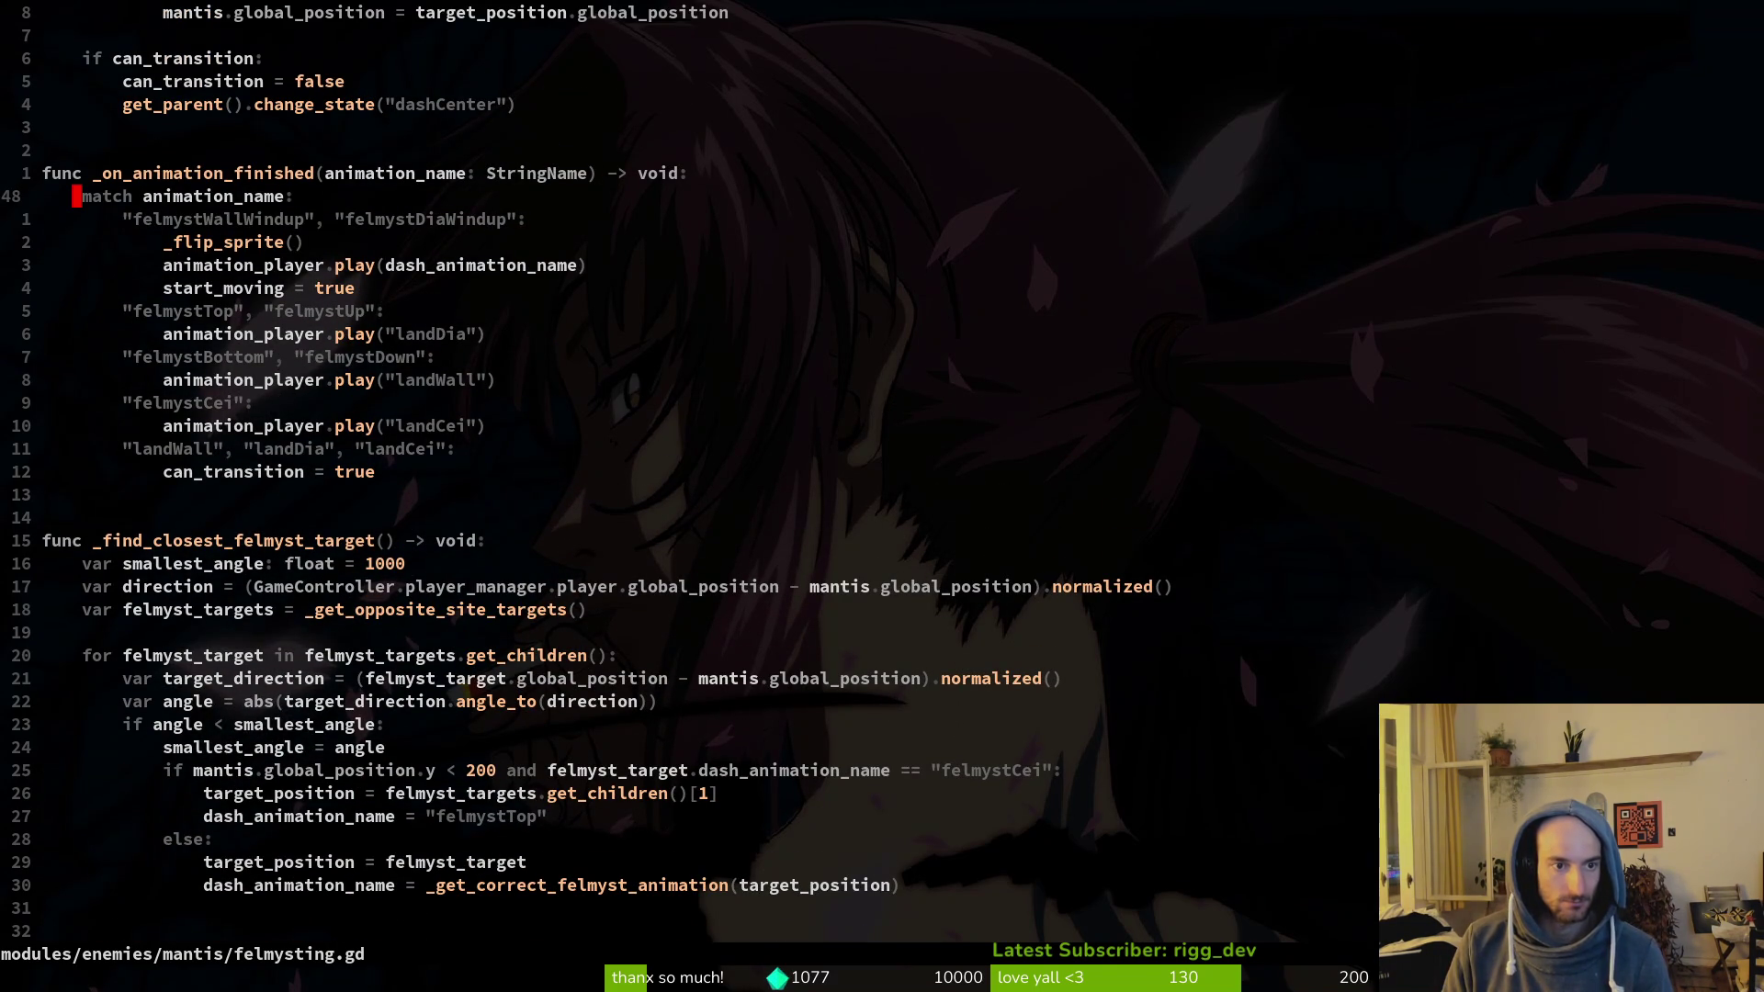
key("j")
key("j")
key("w")
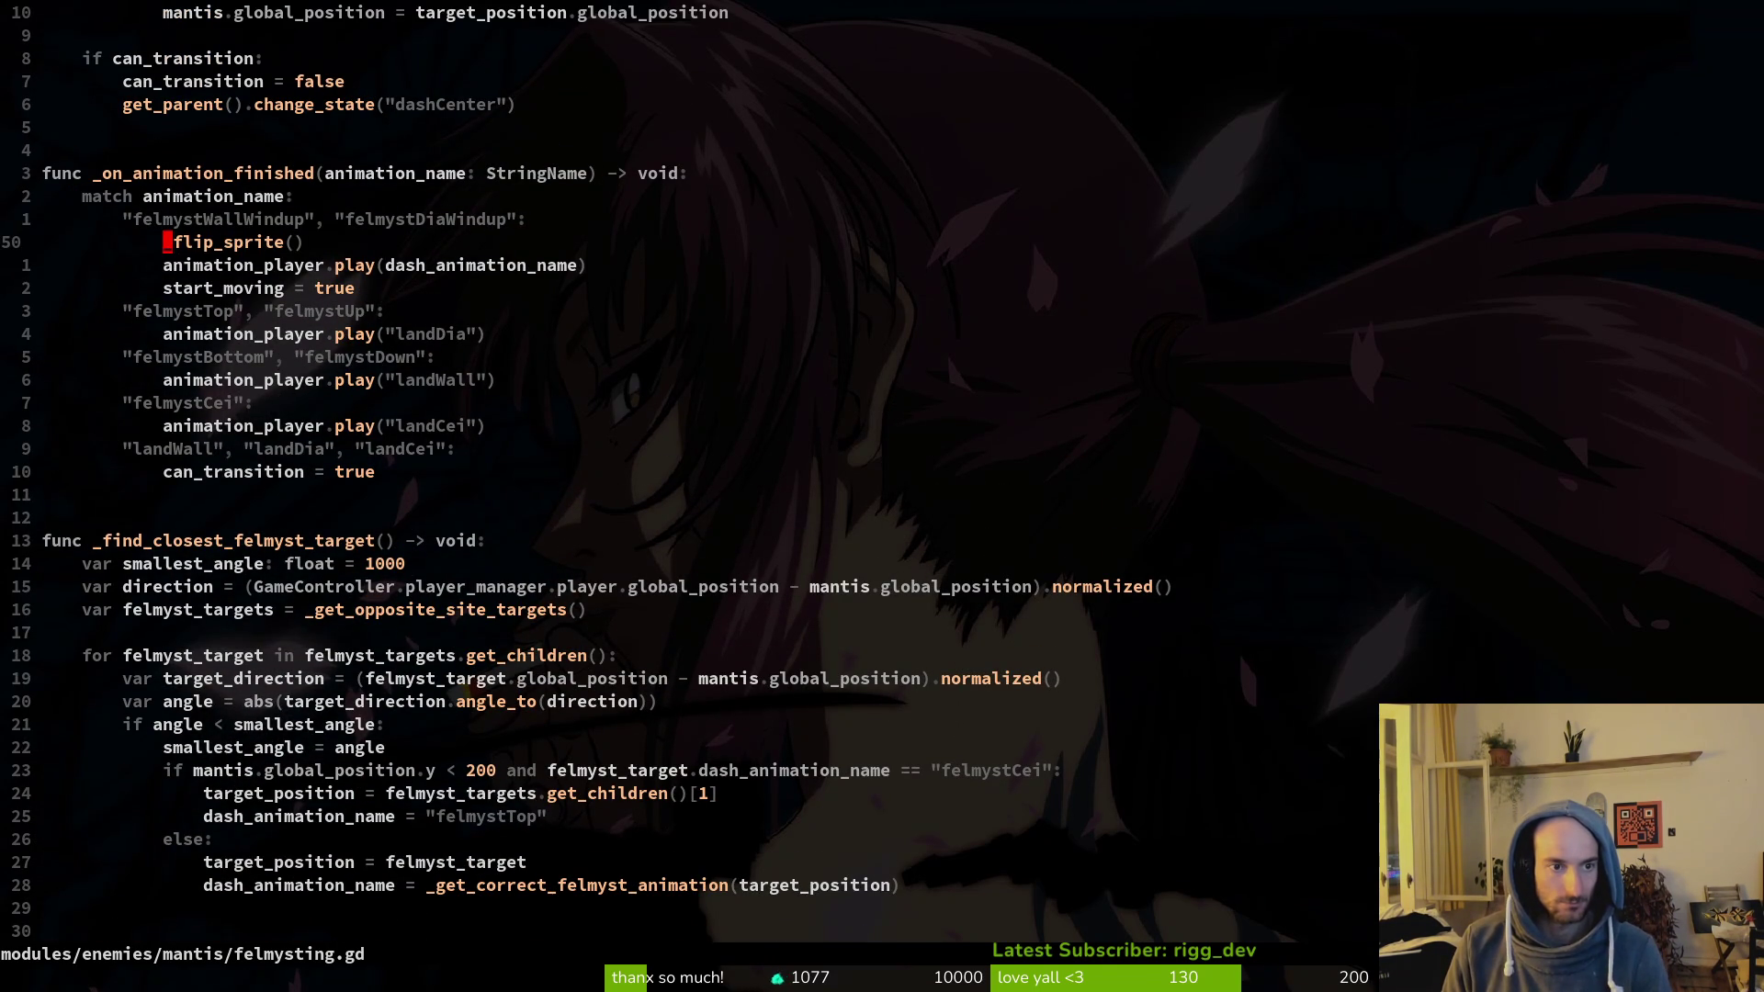
key("w")
key("i")
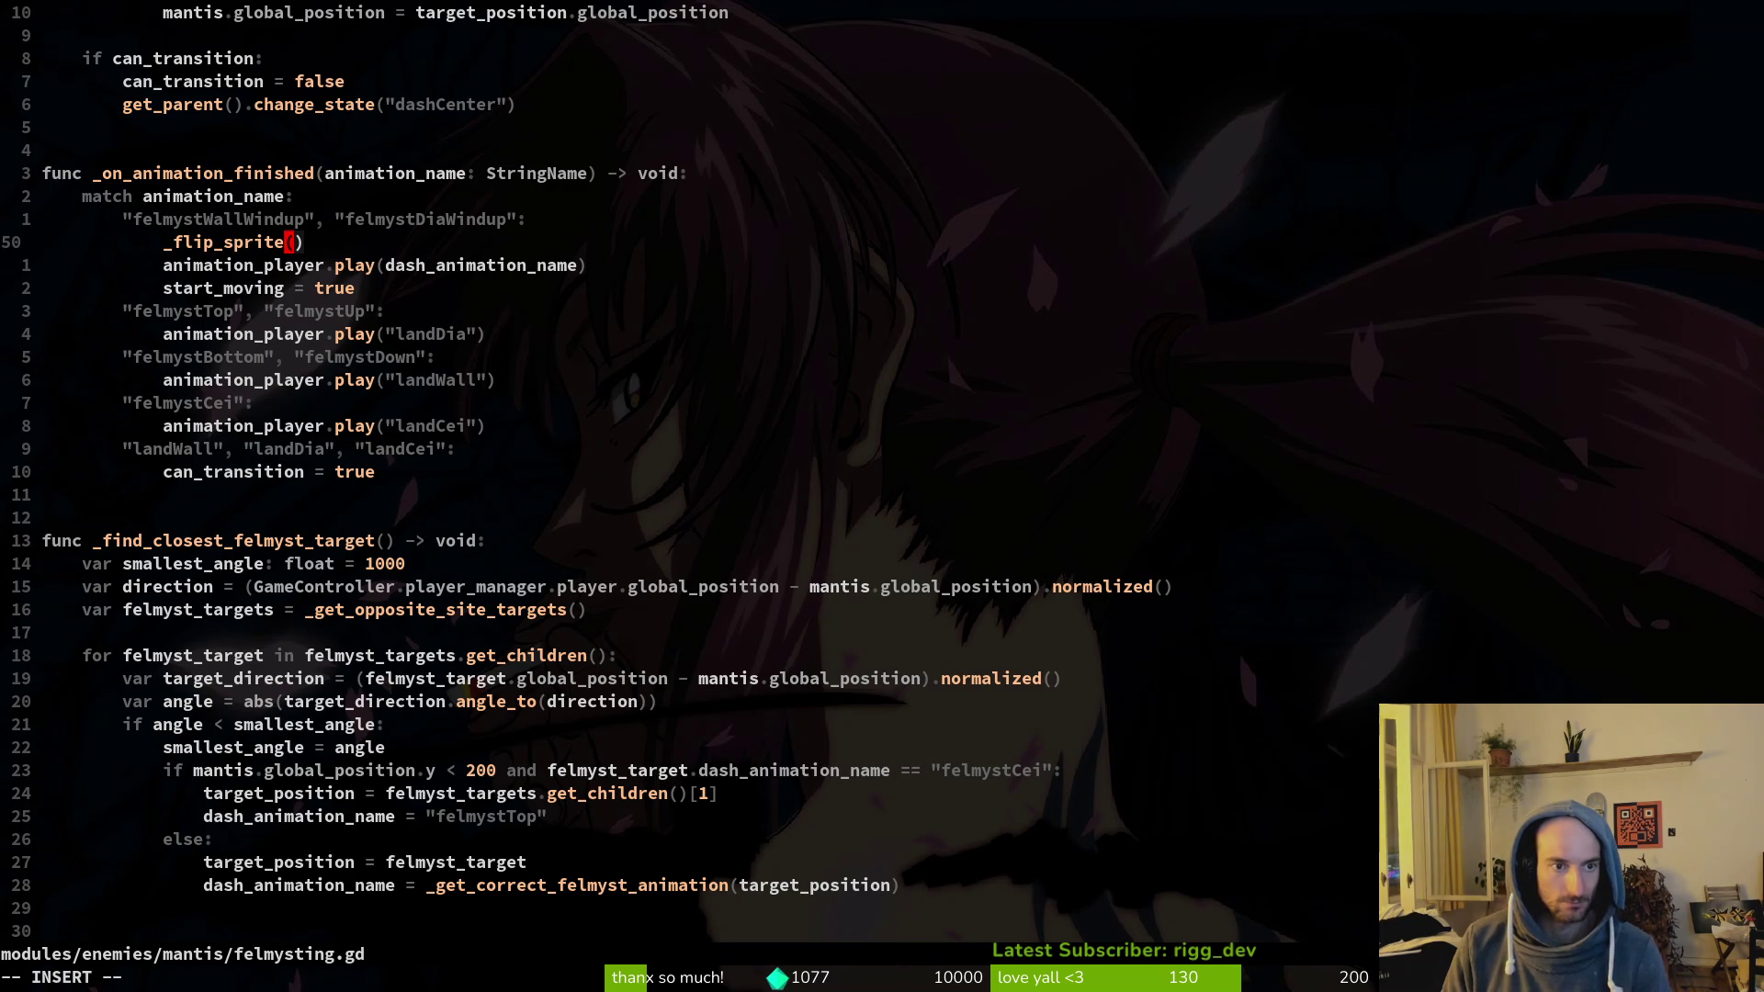
key("BackSpace")
key("BackSpace")
key("BackSpace")
type("handle_sprite_flip")
Step: Rename the _flip_sprite function definition to _handle_sprite_flip and save felmysting.gd
key("Escape")
key("G")
key("k")
key("k")
key("k")
type("viwp:w :!tig status ")
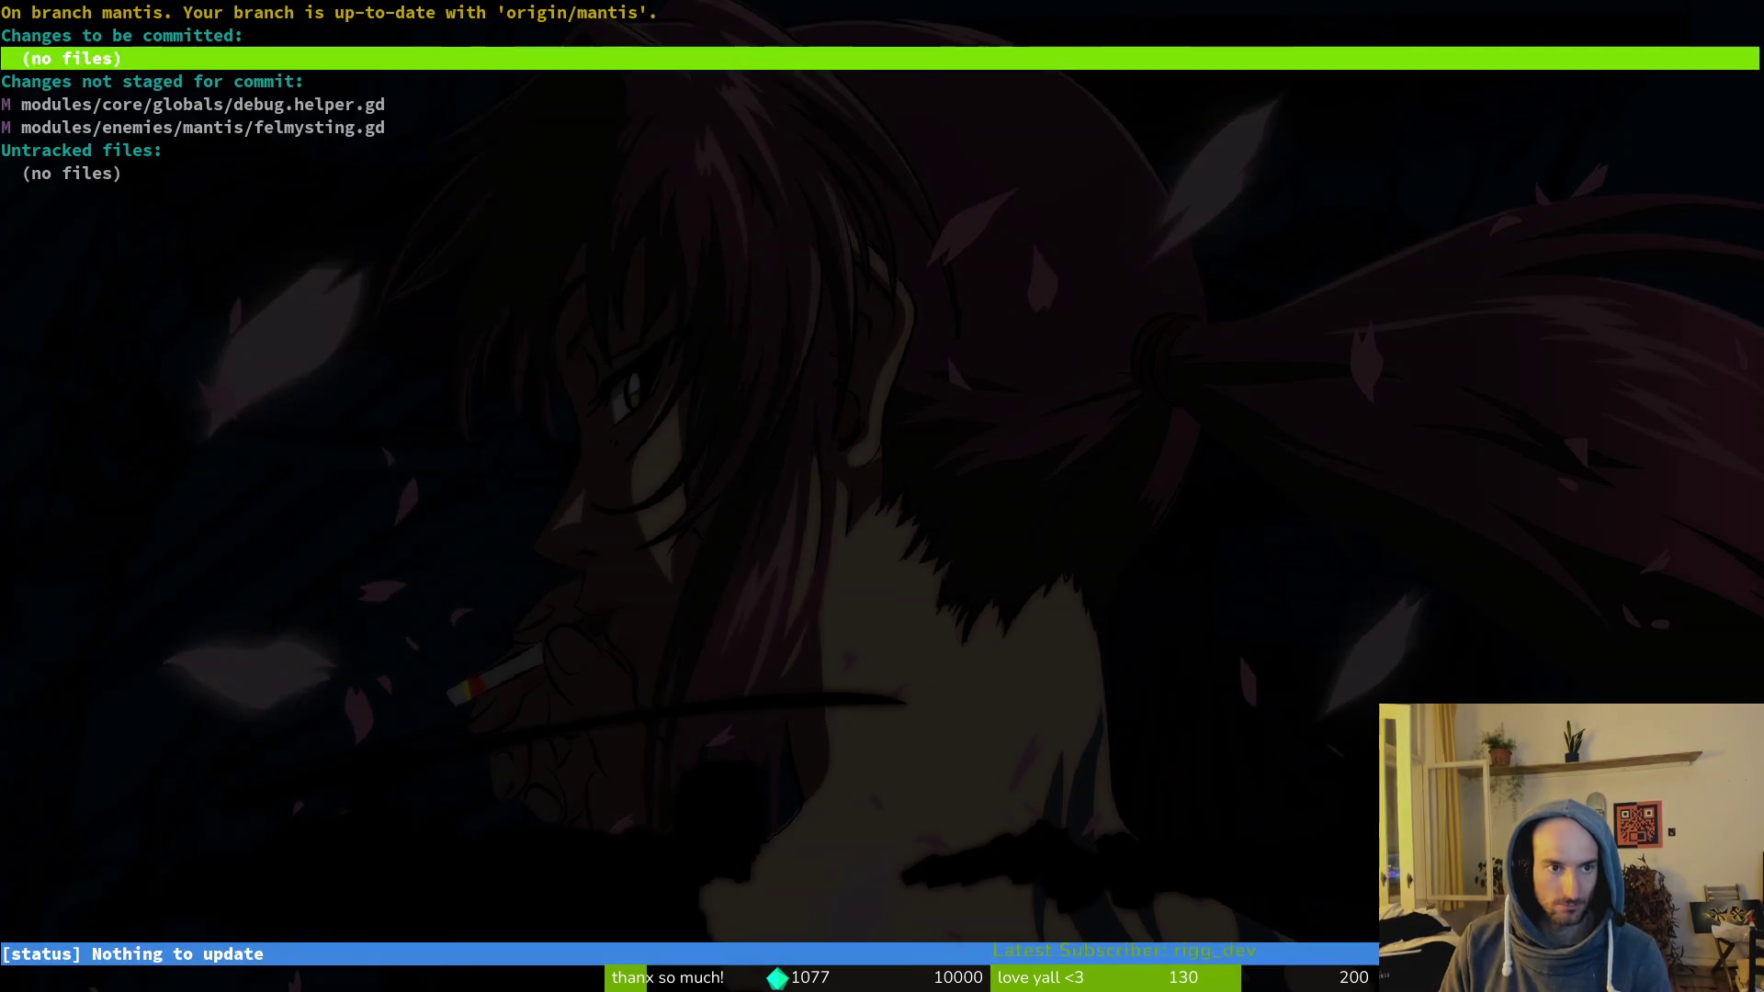
type("jjuqgi")
type("t commit")
Step: Commit with message 'renamed flip sprites function in felmyst state' and push to mantis
key("BackSpace")
key("BackSpace")
type("it -m \"renamed")
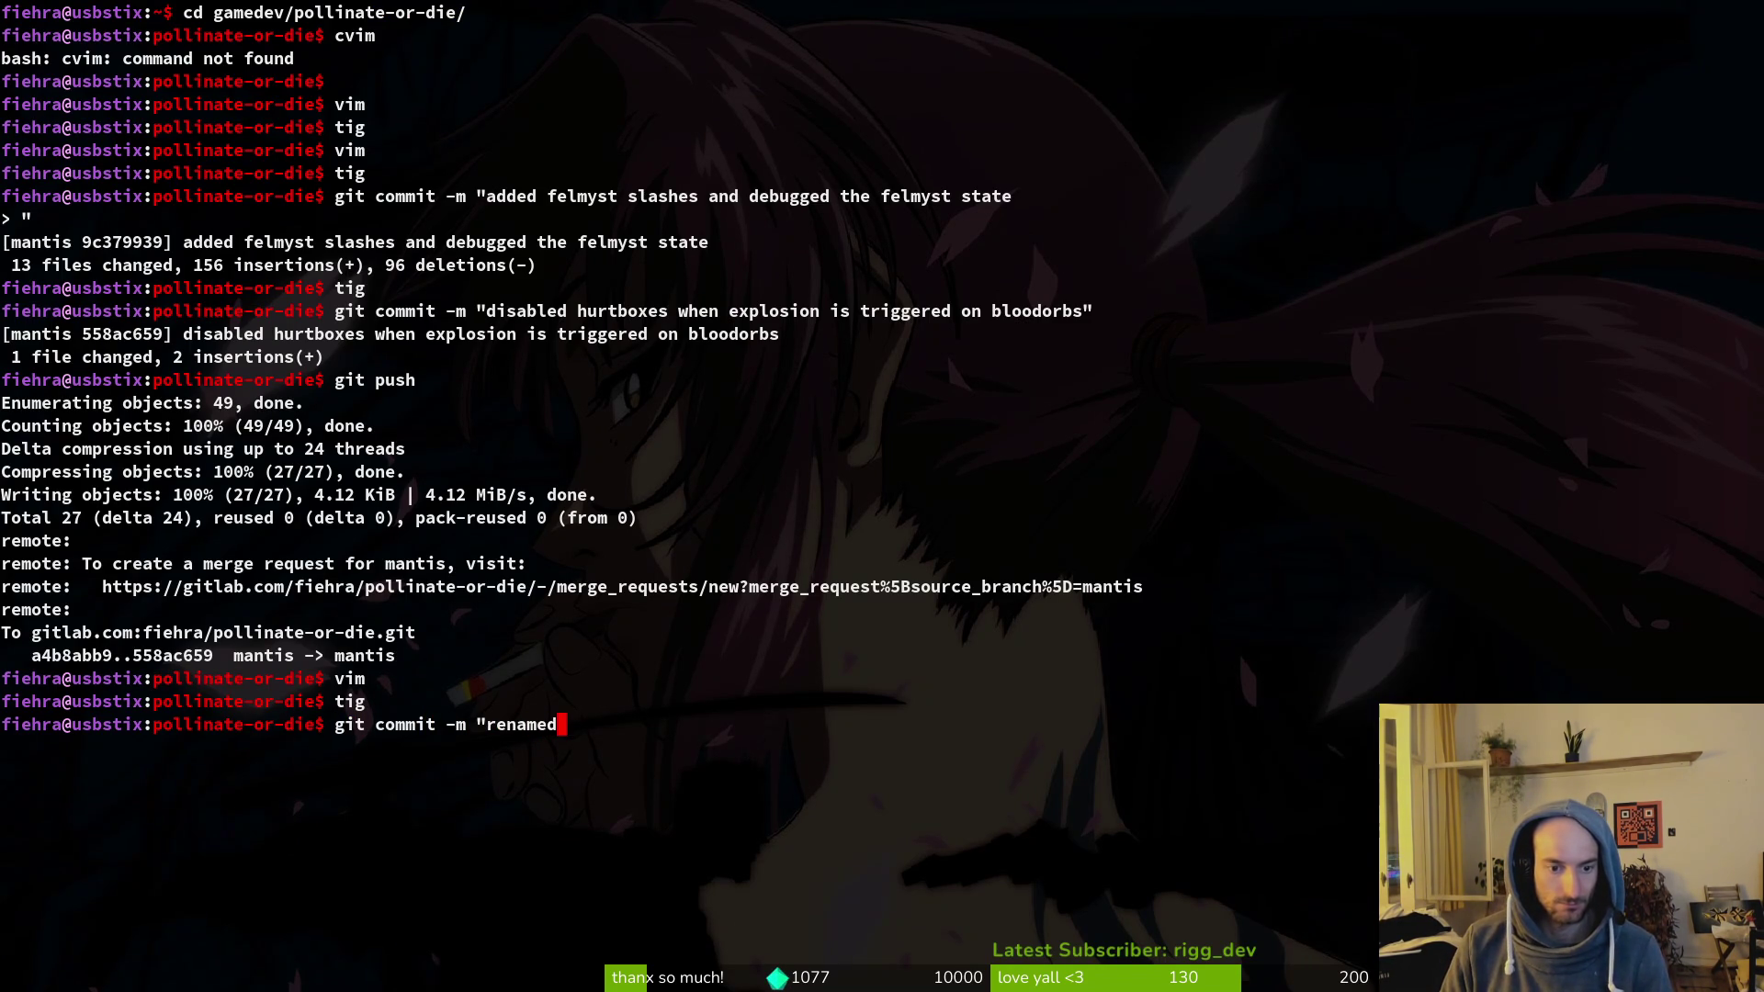
type(" flip sprites function in felmyst state\"")
key("Return")
type("git push")
key("Return")
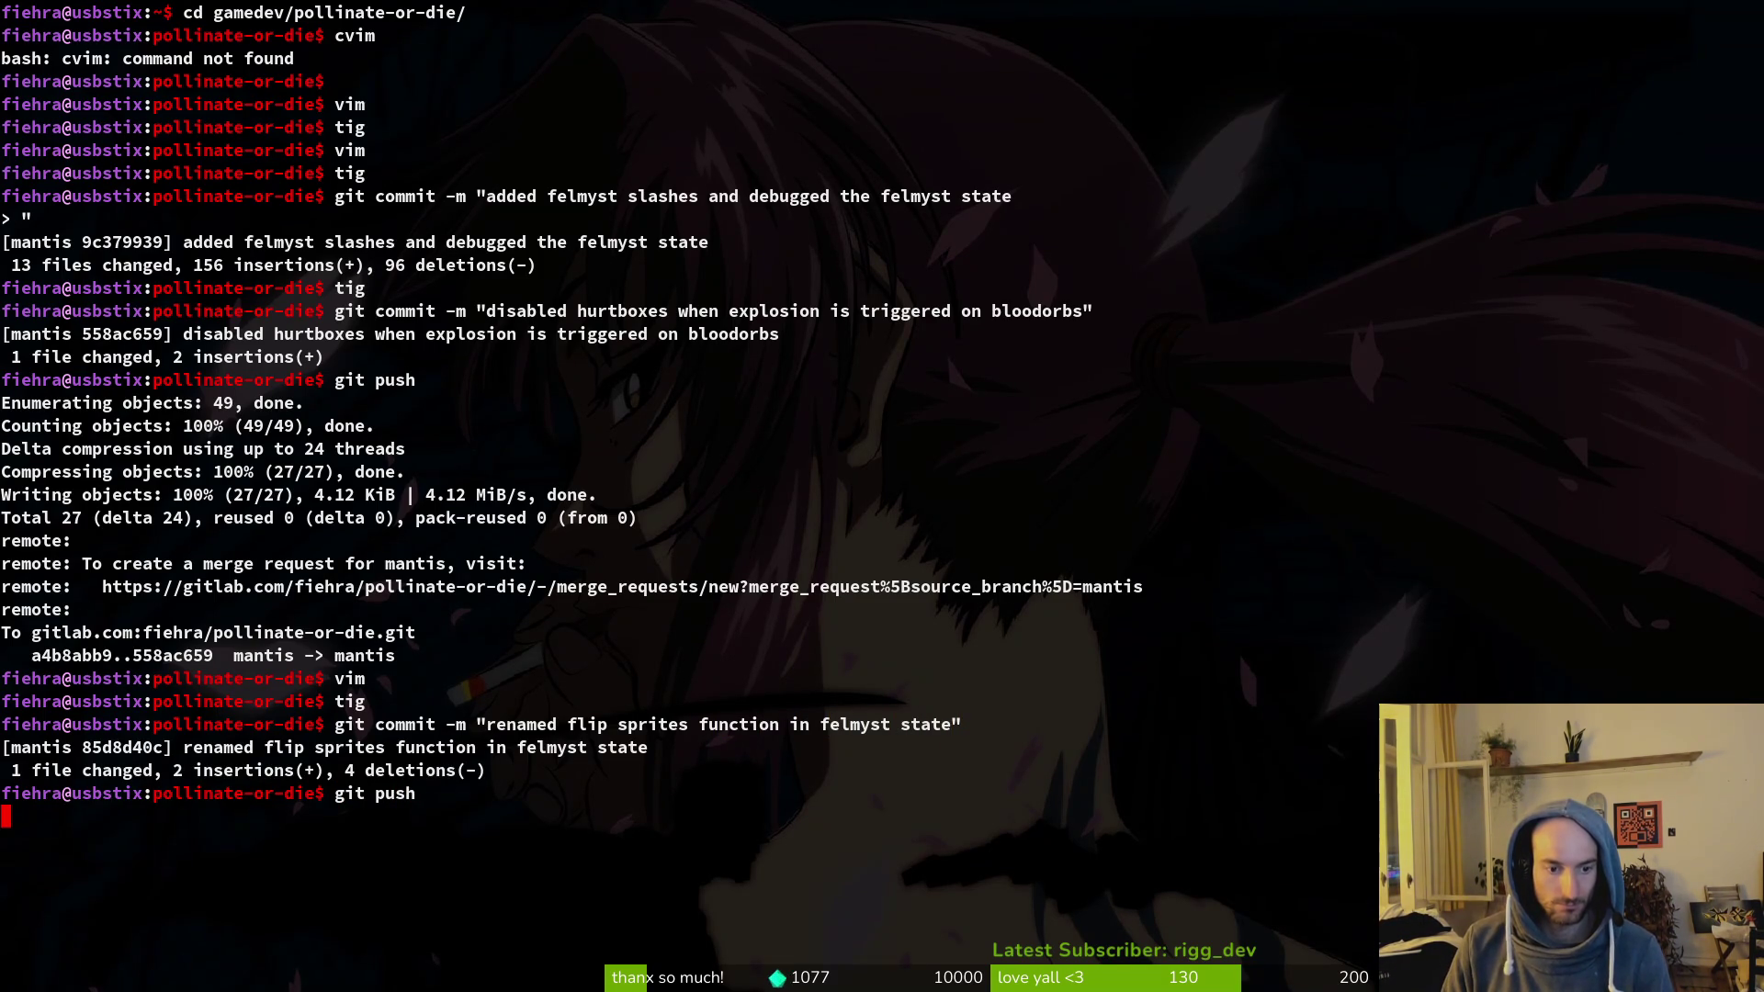
Step: Relaunch vim in the project folder
key("Return")
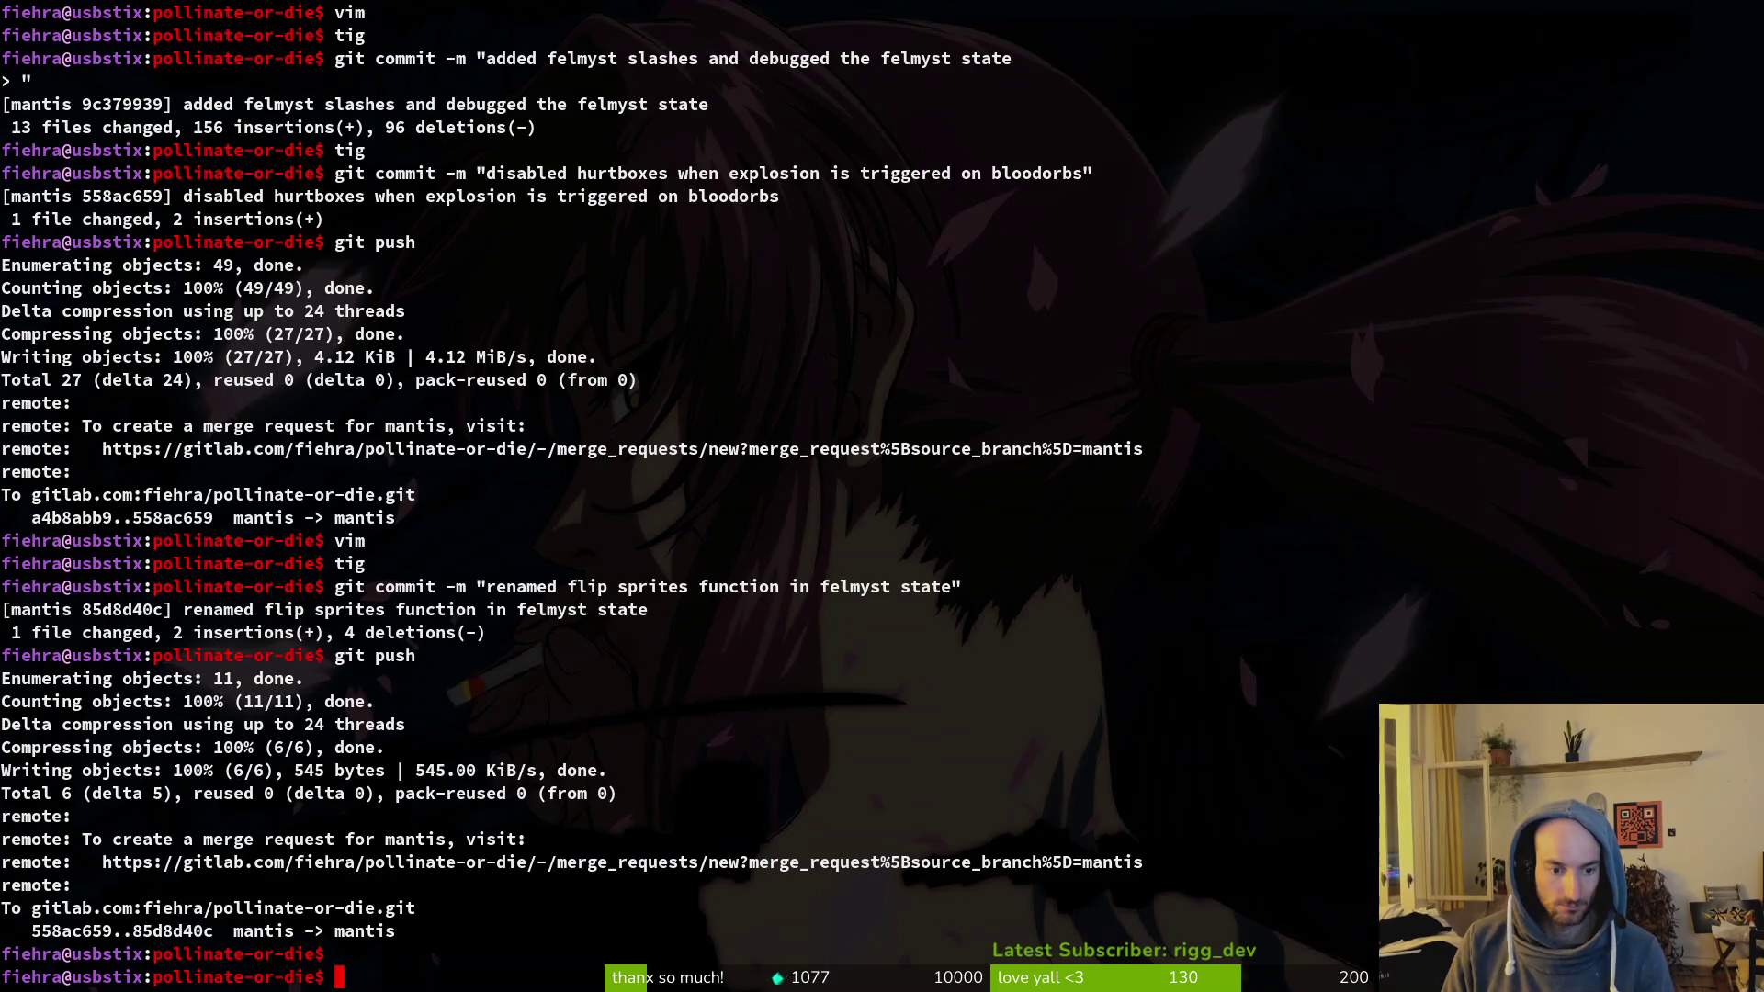
type("vim")
key("Return")
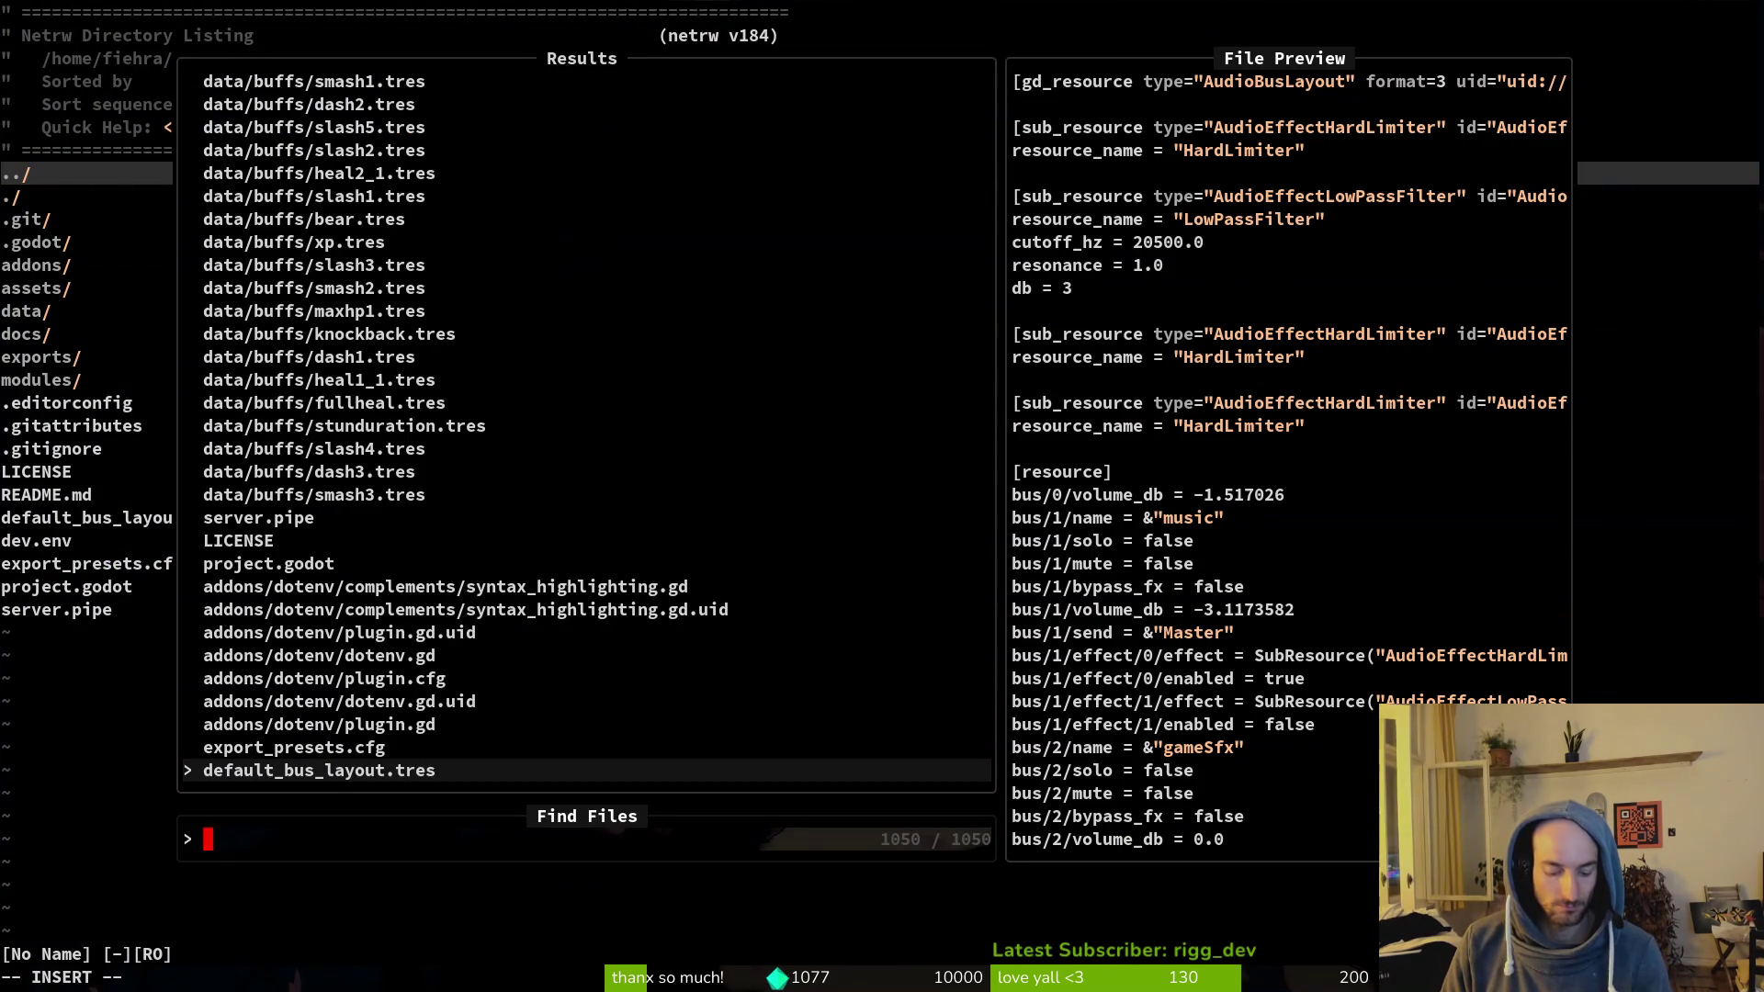
Step: Change the project Version from 0.50 to 0.51 in Godot's Project Settings
key("Escape")
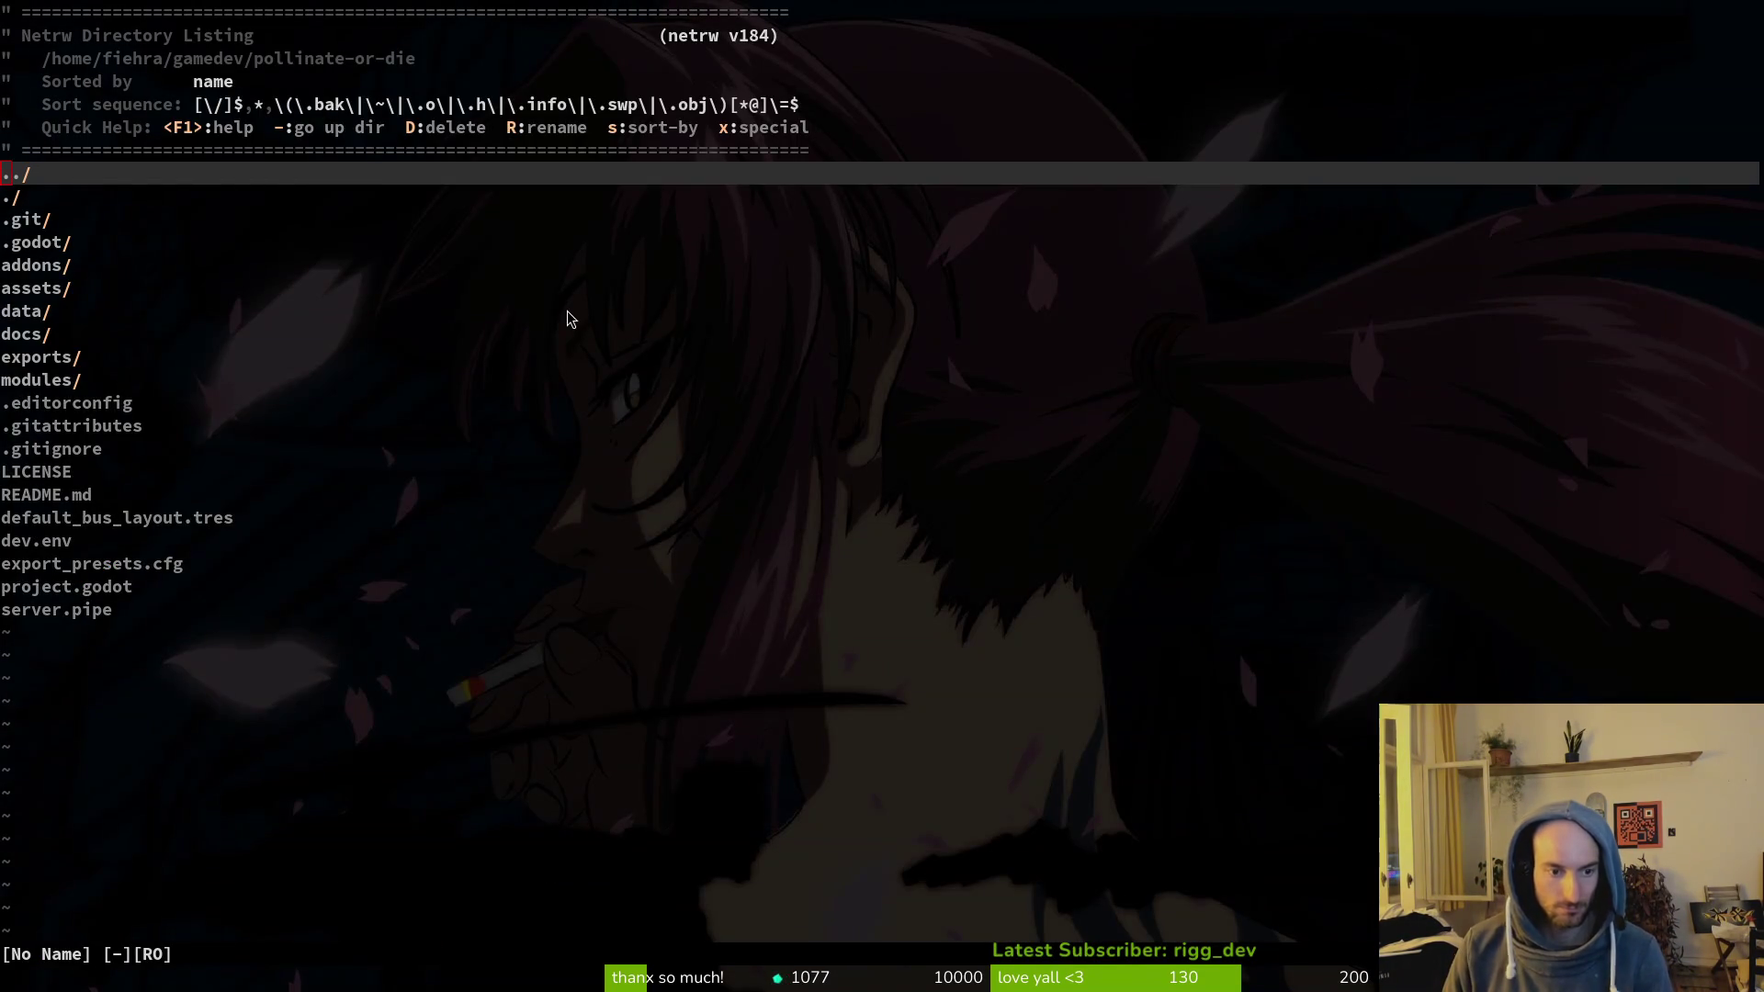
key("alt+Tab")
left_click(83, 54)
left_click(117, 83)
left_click(796, 407)
type("q")
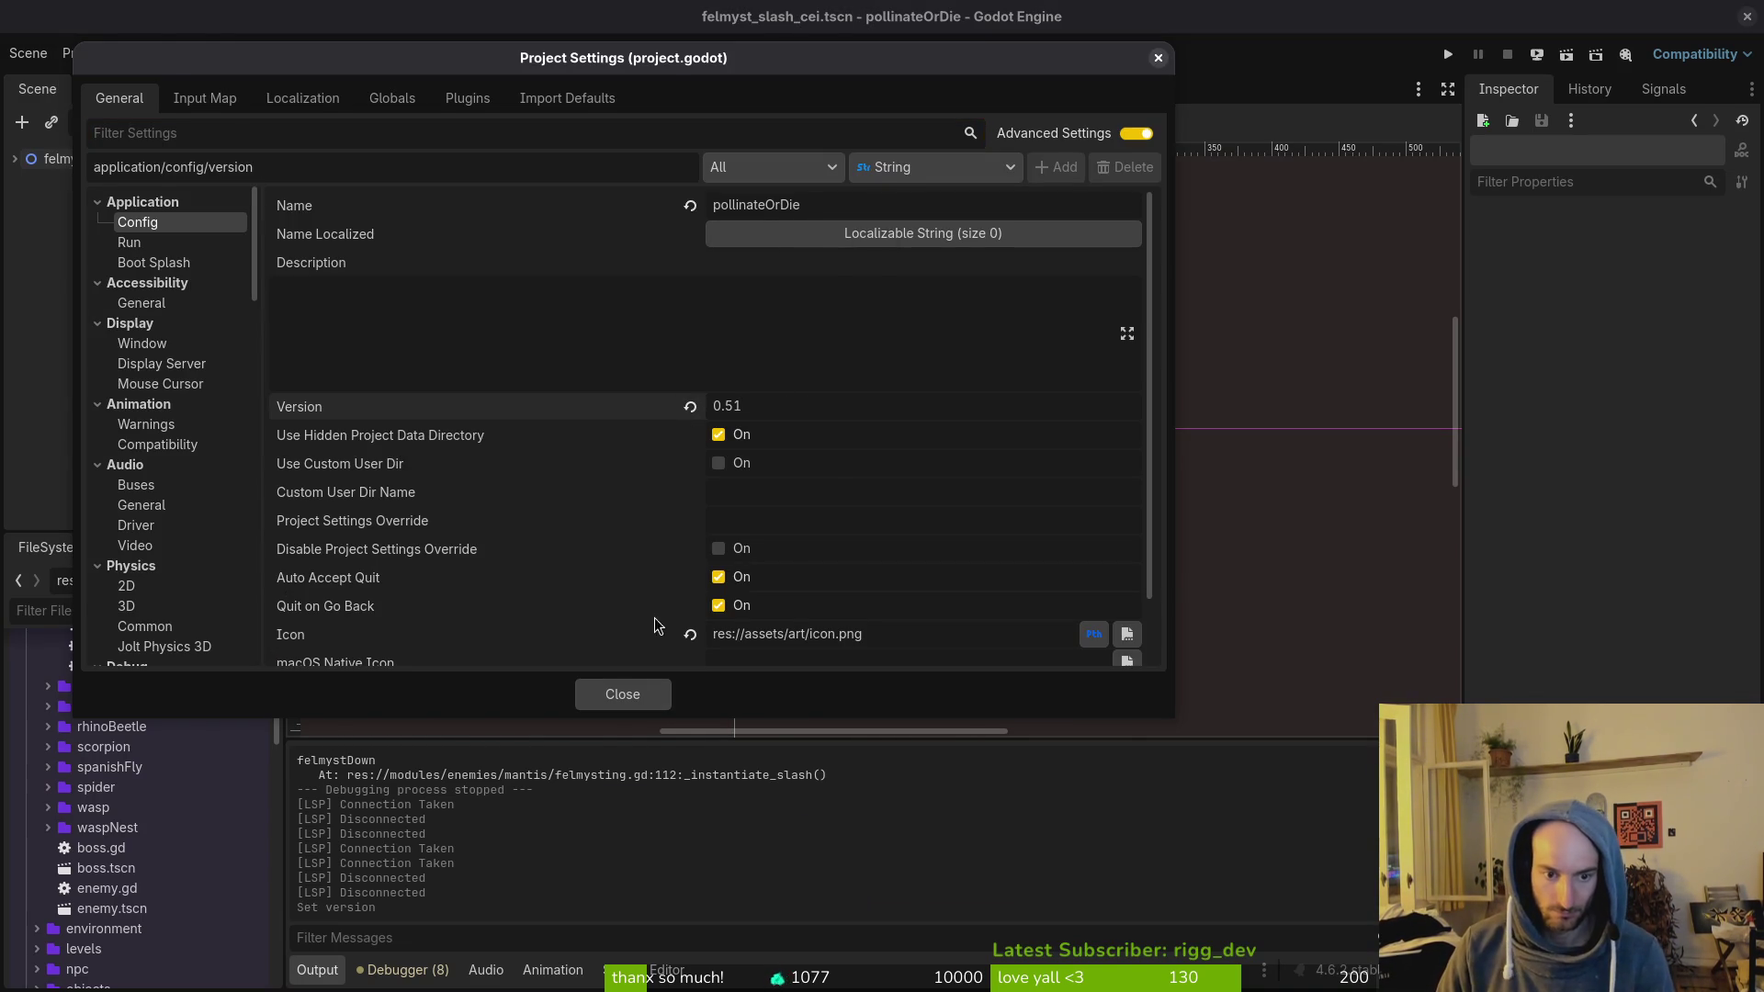
key("Escape")
Step: Quit vim and review the project.godot diff in tig status
key("alt+Tab")
type(":q")
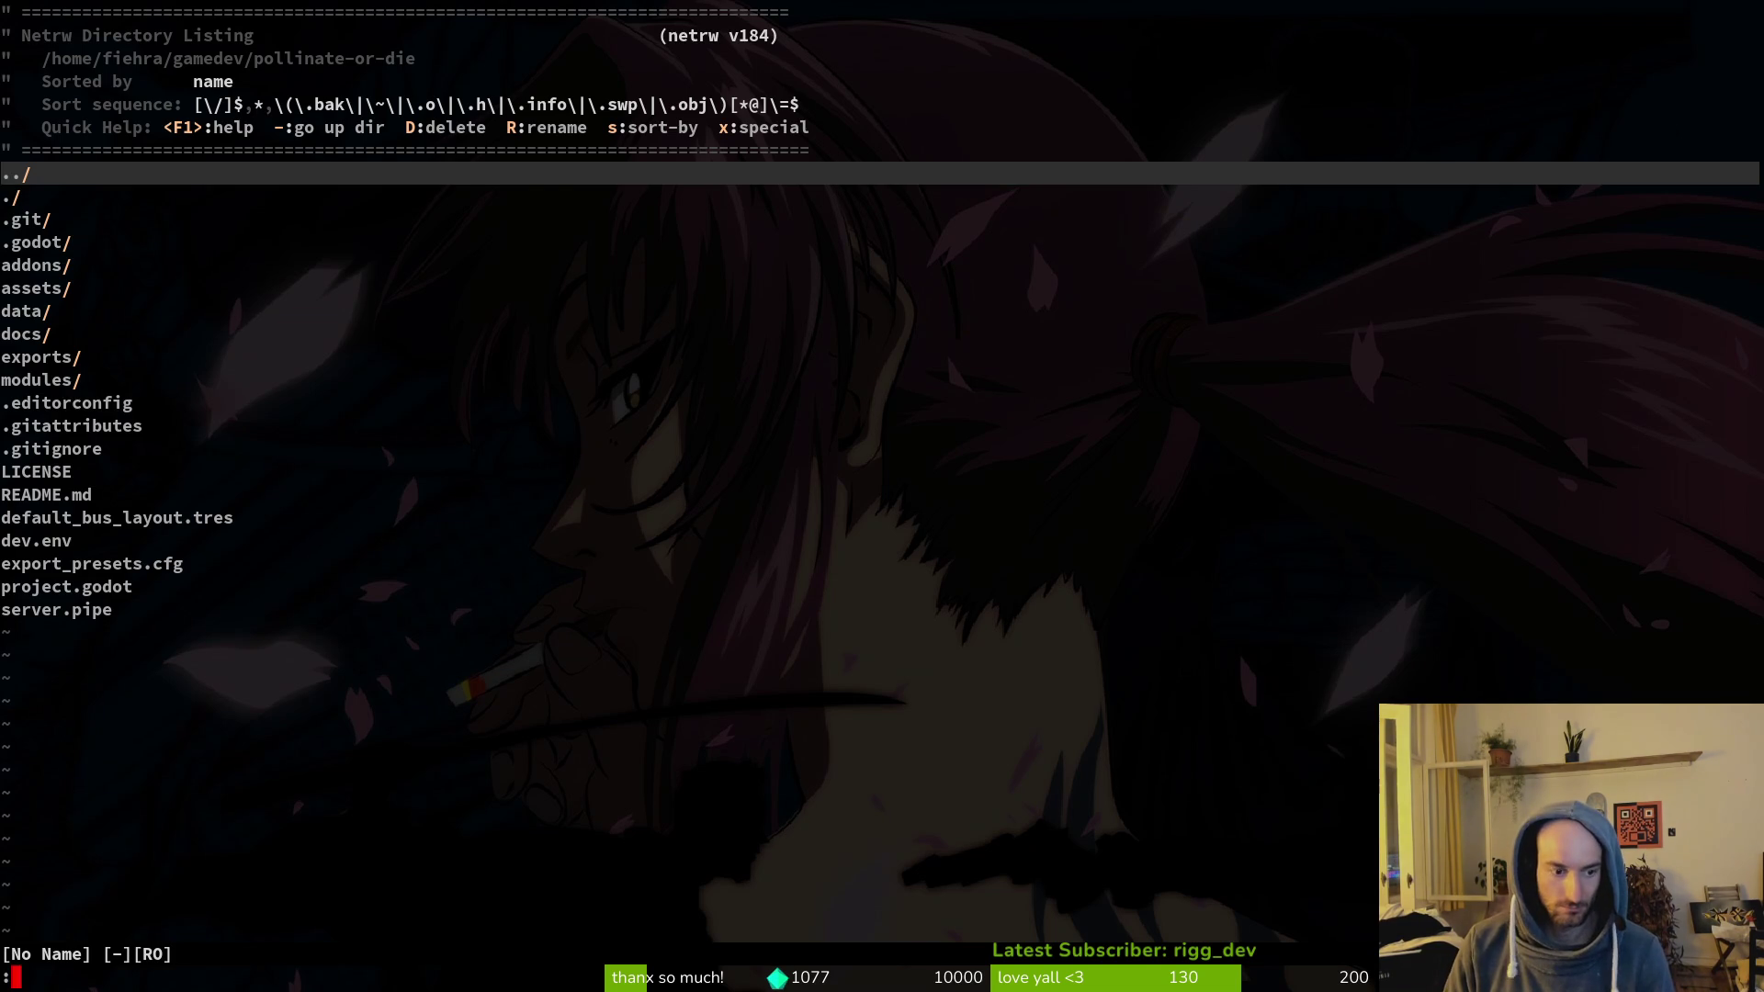
key("Return")
type("tig status")
key("Return")
key("Down")
key("Down")
key("Down")
key("Down")
key("Down")
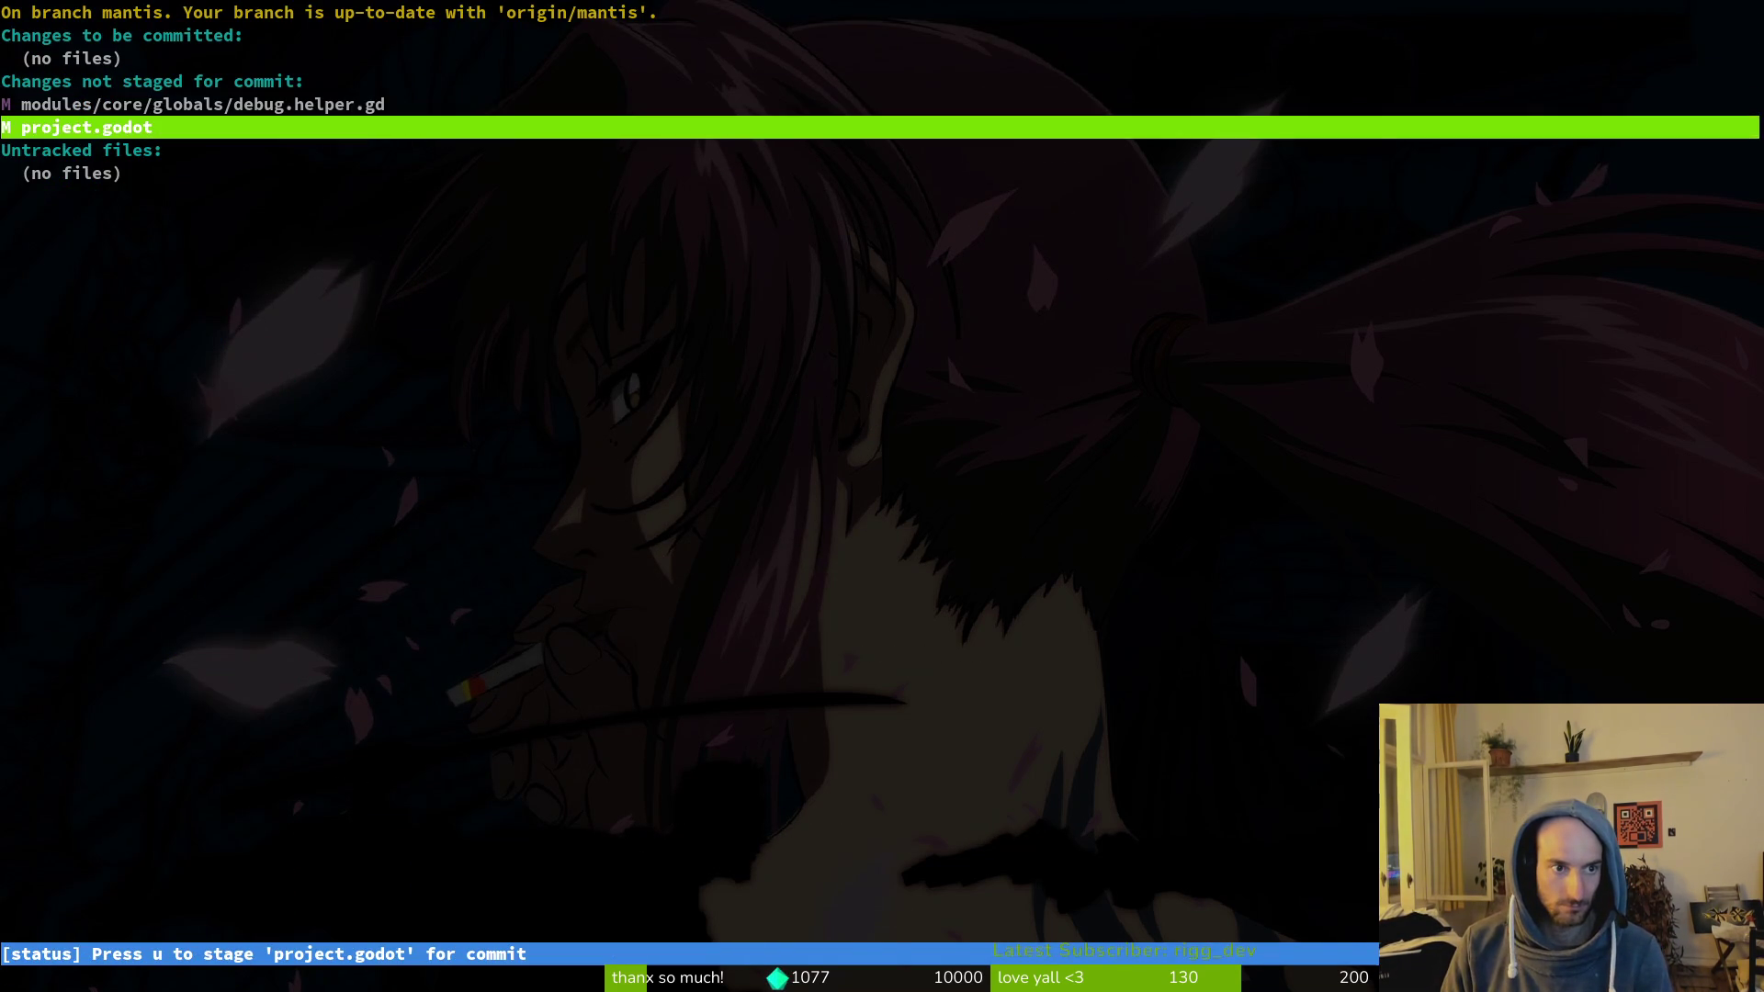
key("Return")
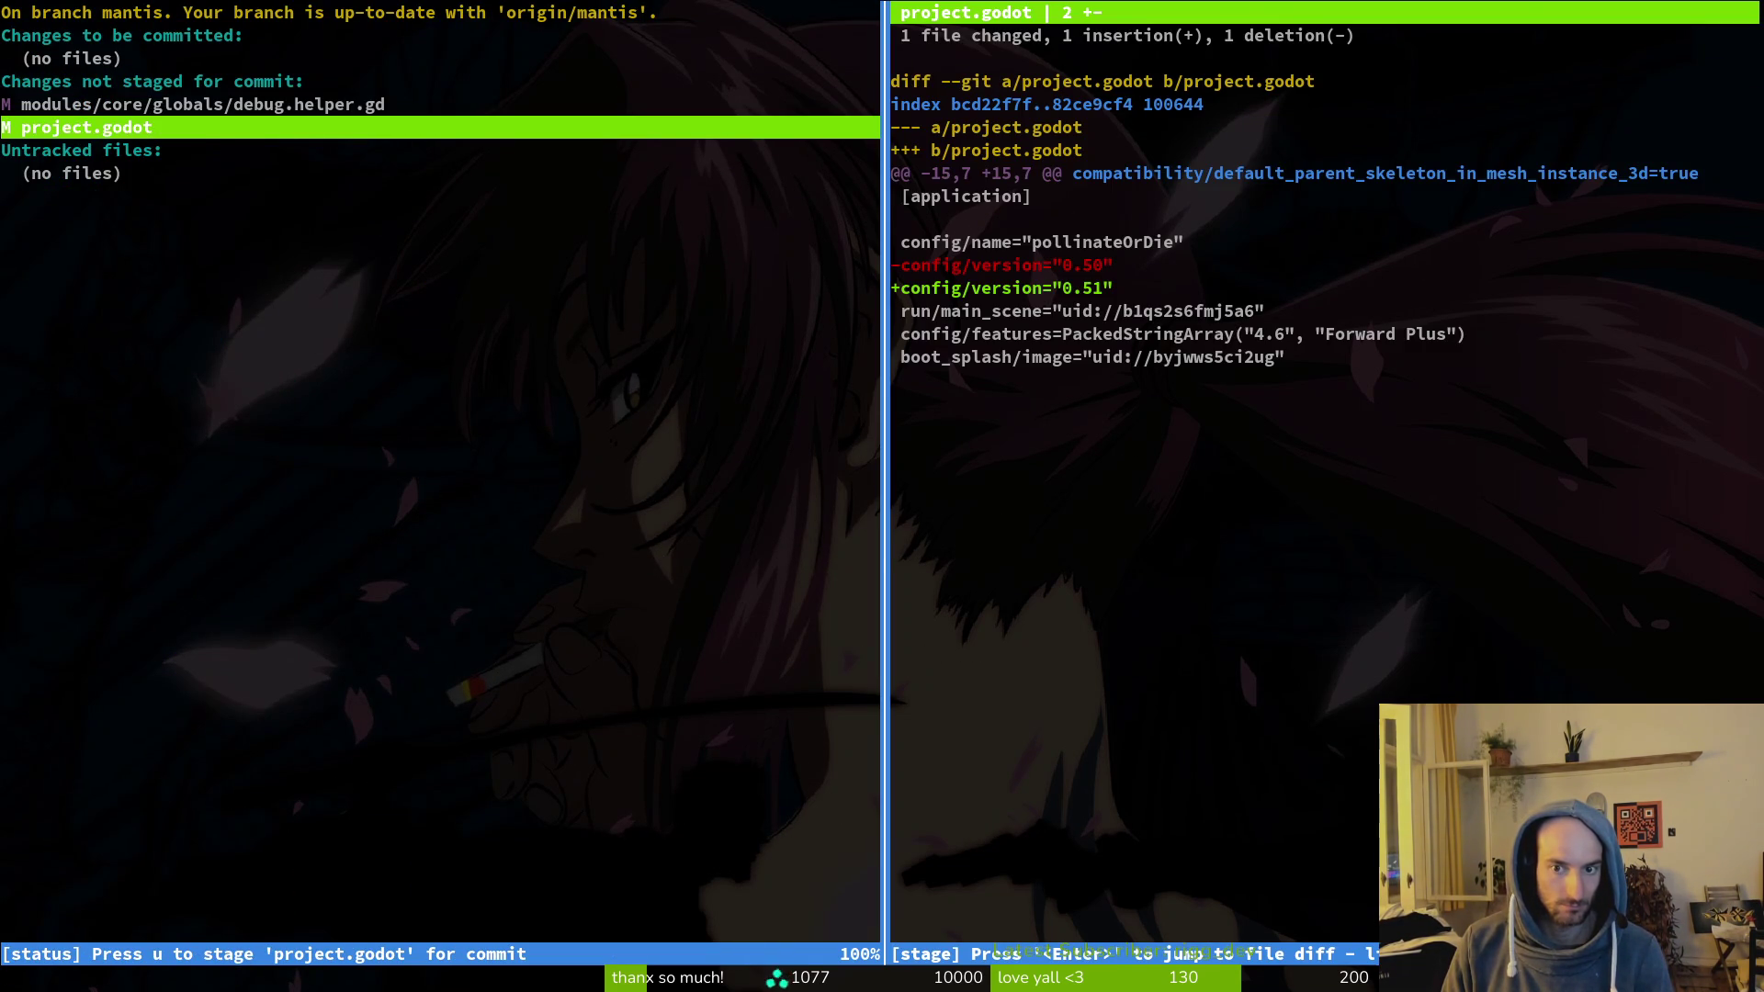
key("q")
key("q")
Step: Back in Godot, collapse the felmystSlashCei node in the scene tree
key("alt+Tab")
left_click(14, 158)
left_click(84, 52)
Step: Delete everything in the game's user data folder and close the file manager
left_click(155, 229)
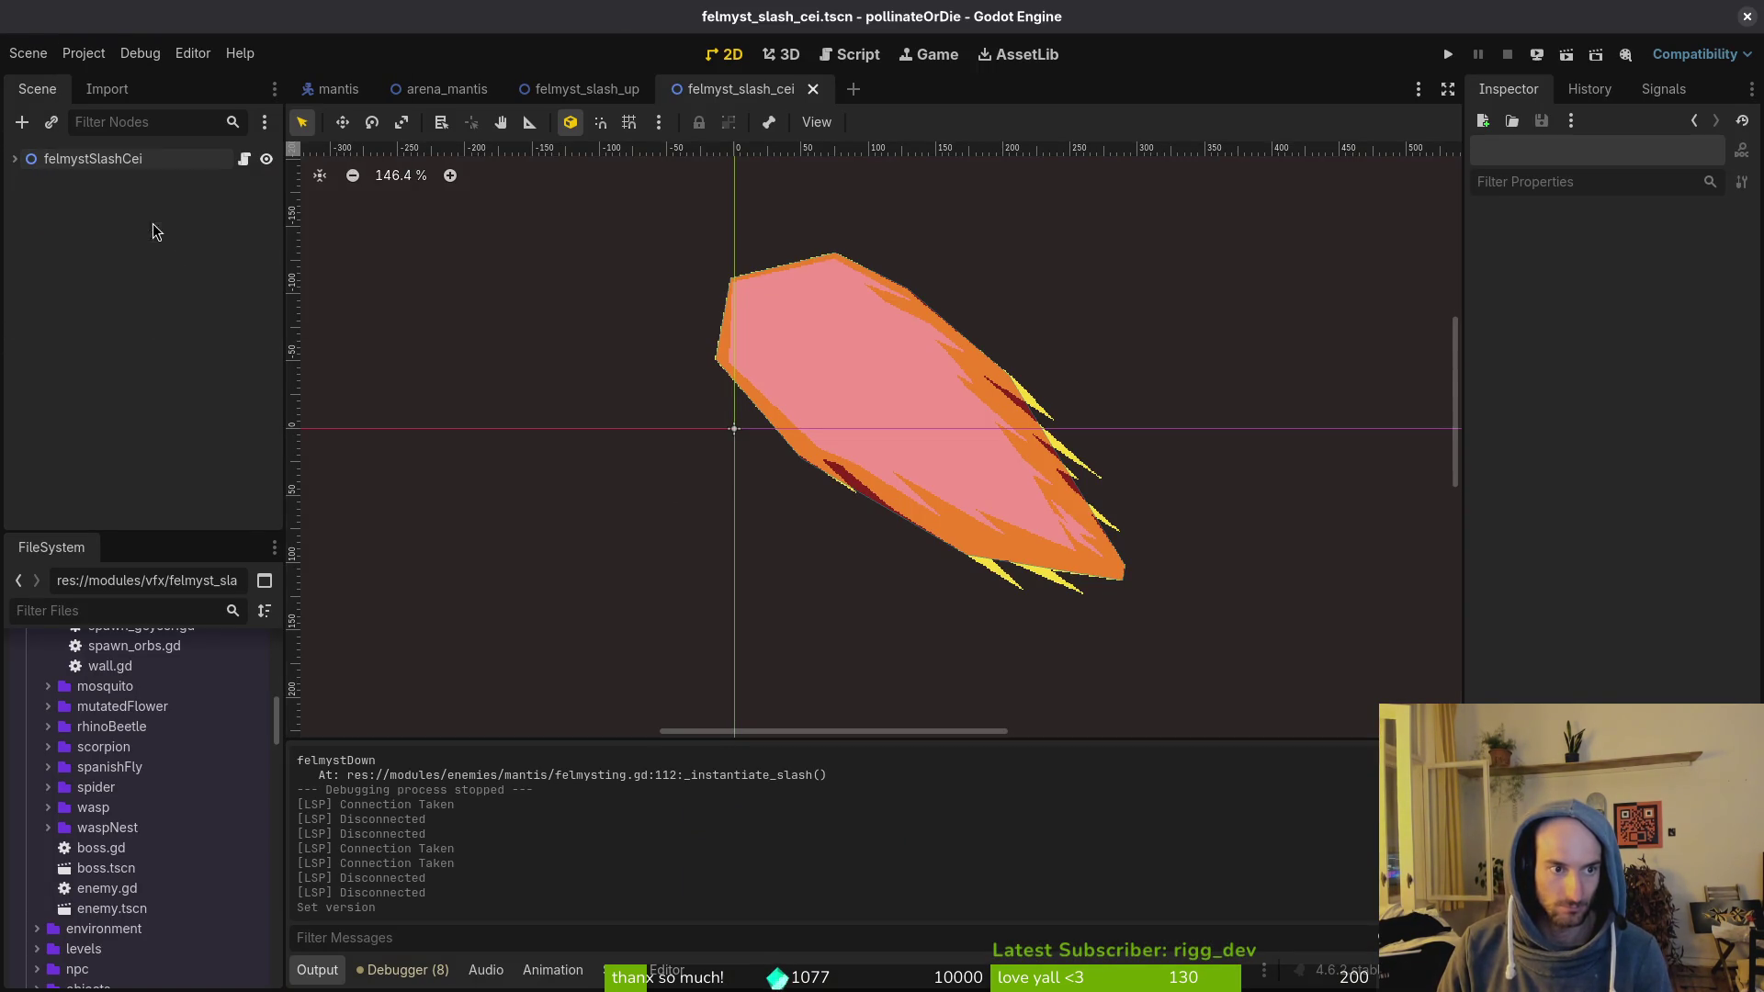
key("ctrl+a")
key("Delete")
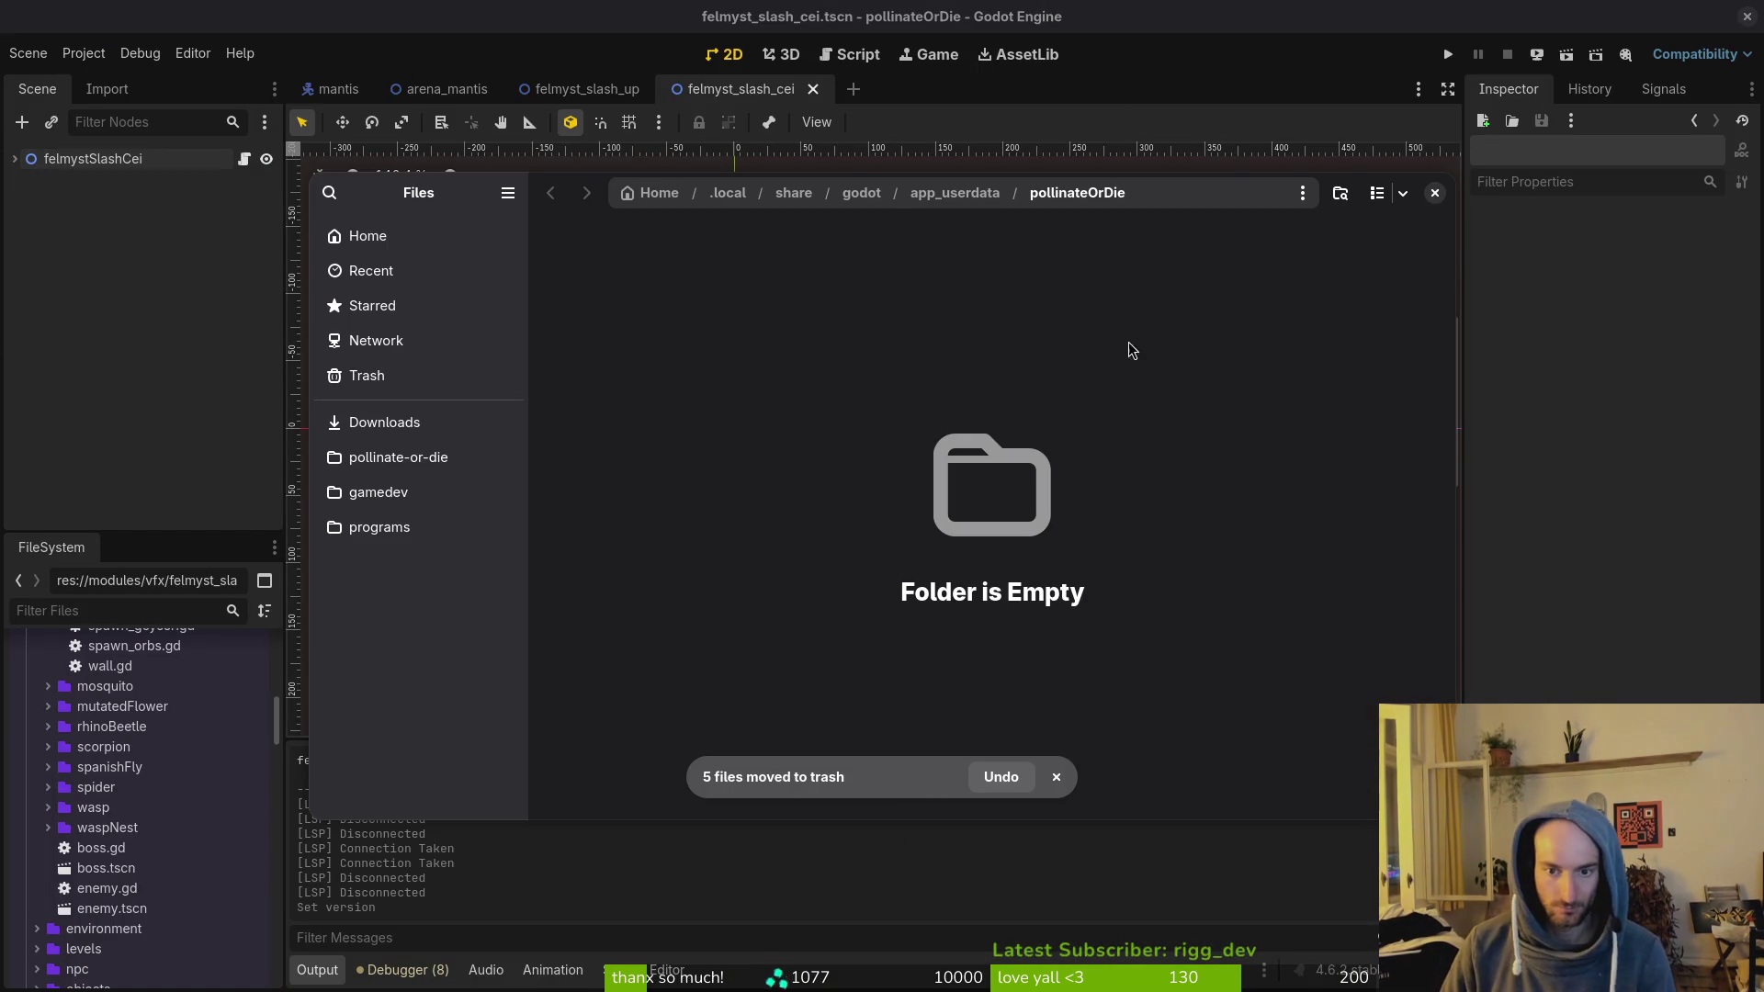
left_click(1434, 192)
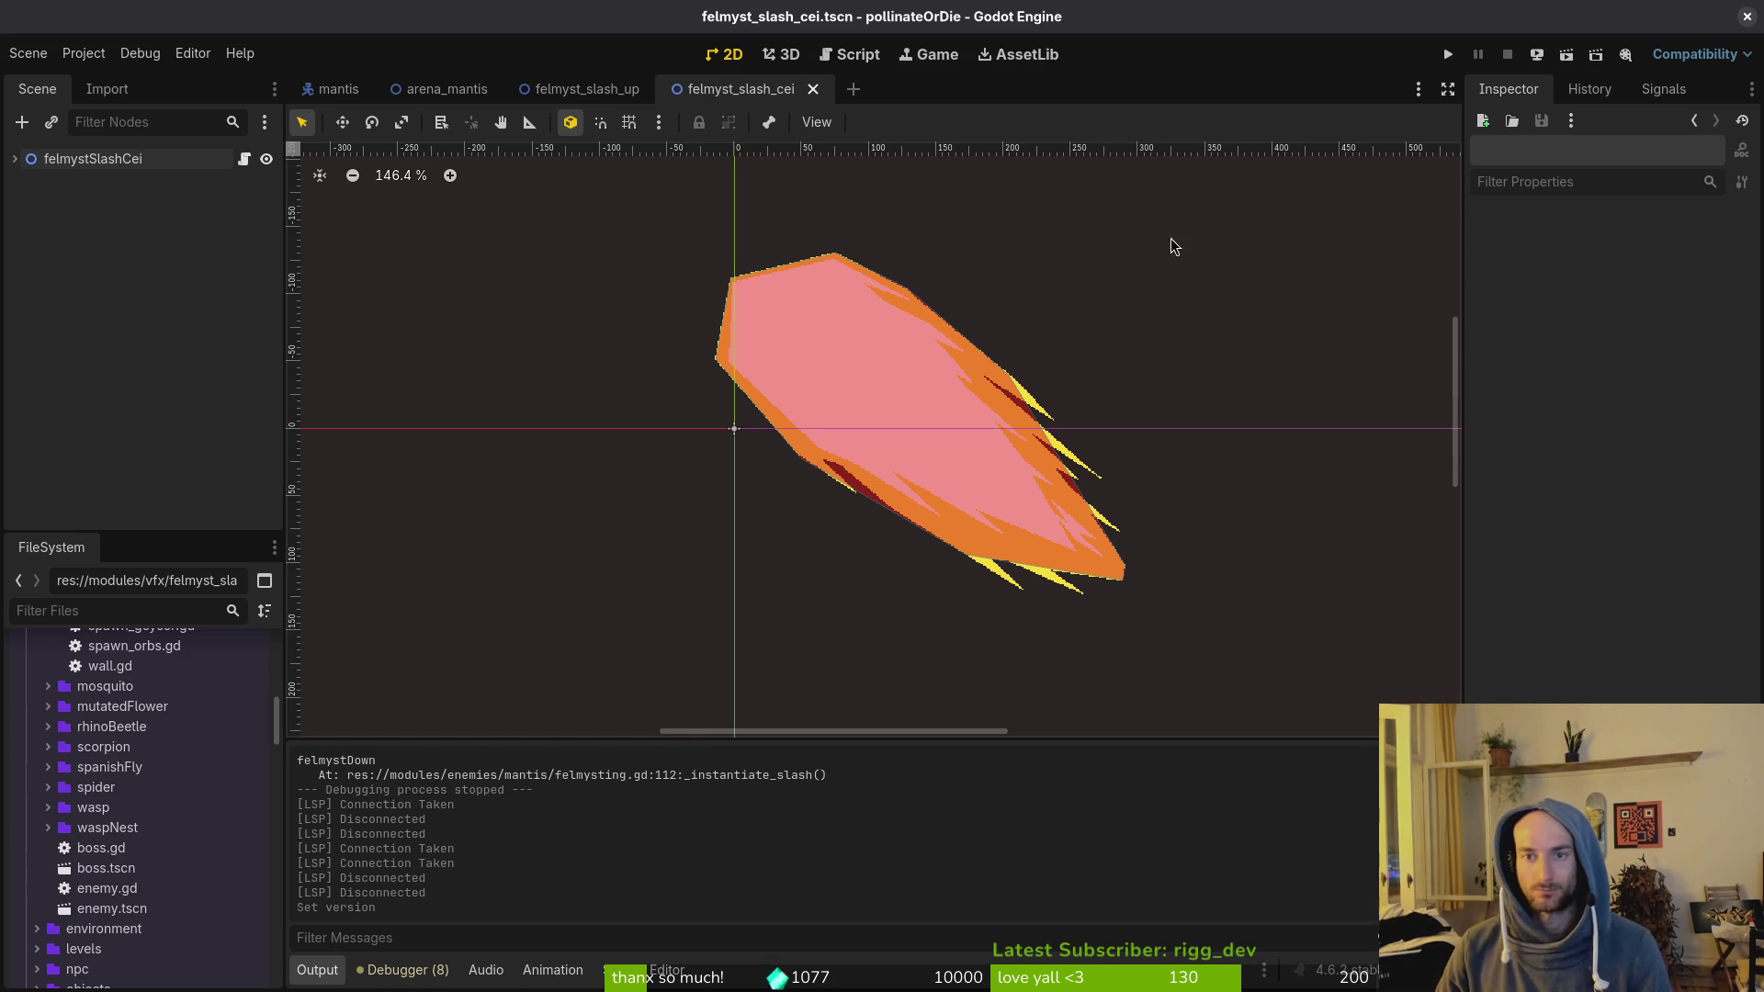
Step: Close the extra scene tabs, leaving arena_mantis, and bring up the Files window
middle_click(557, 89)
middle_click(557, 89)
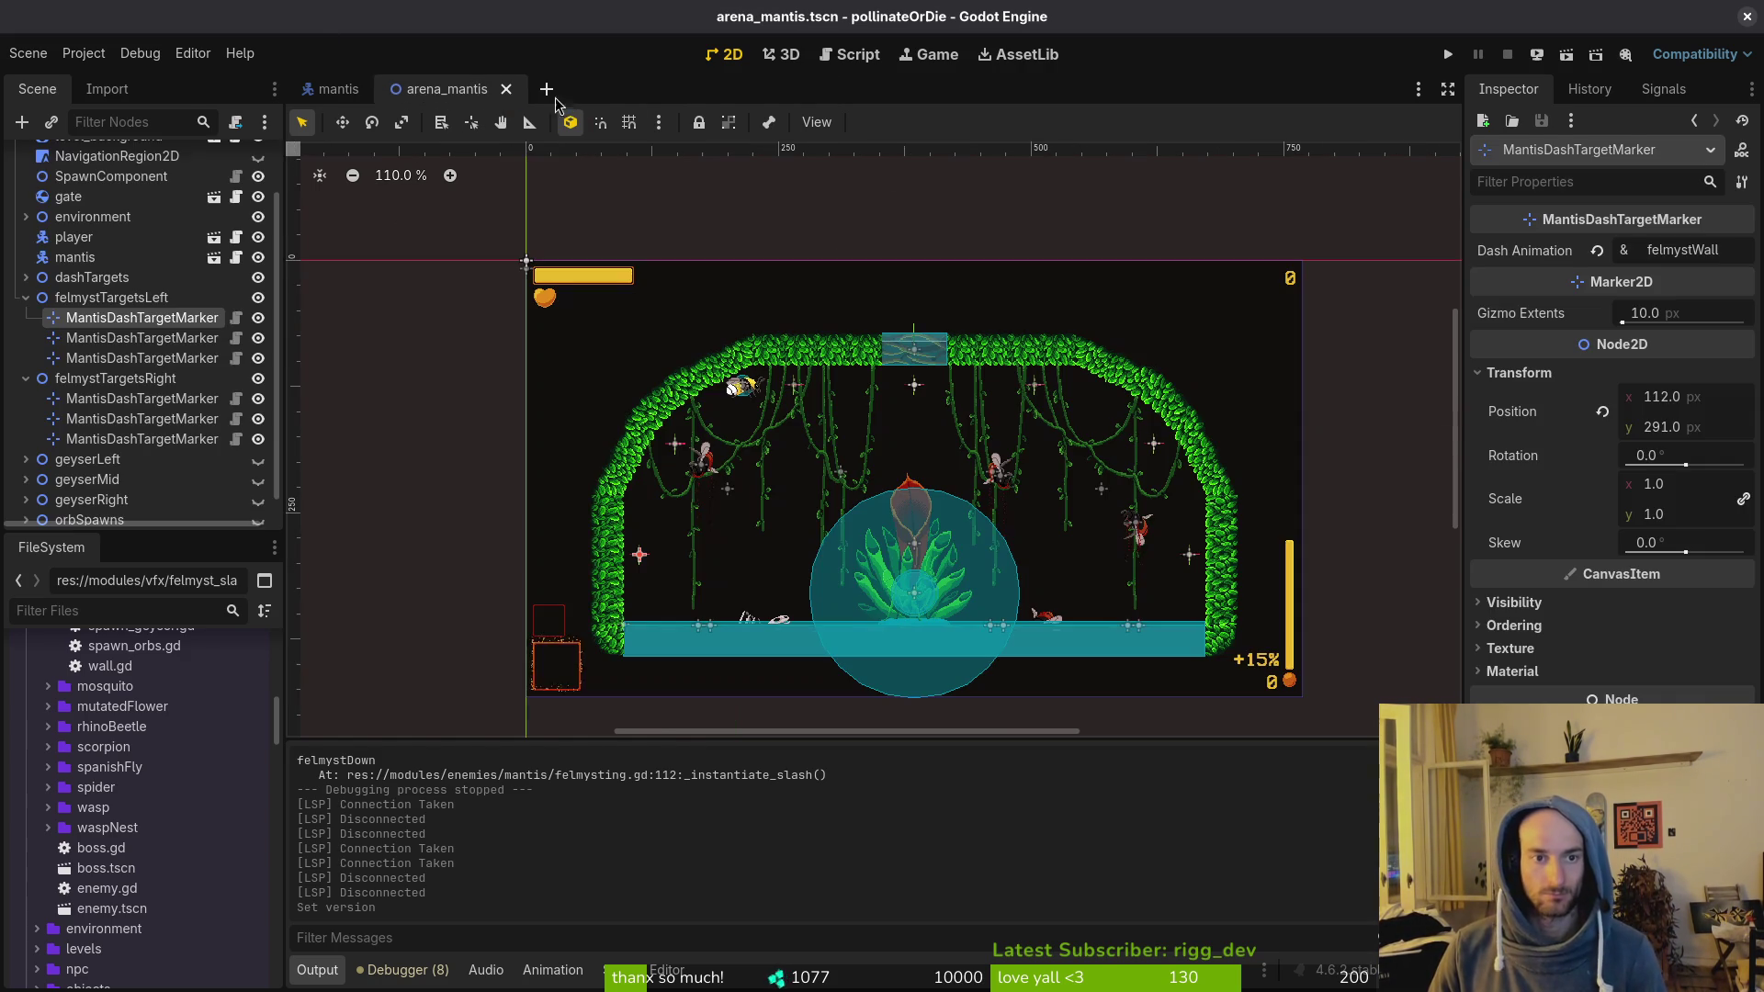
middle_click(331, 89)
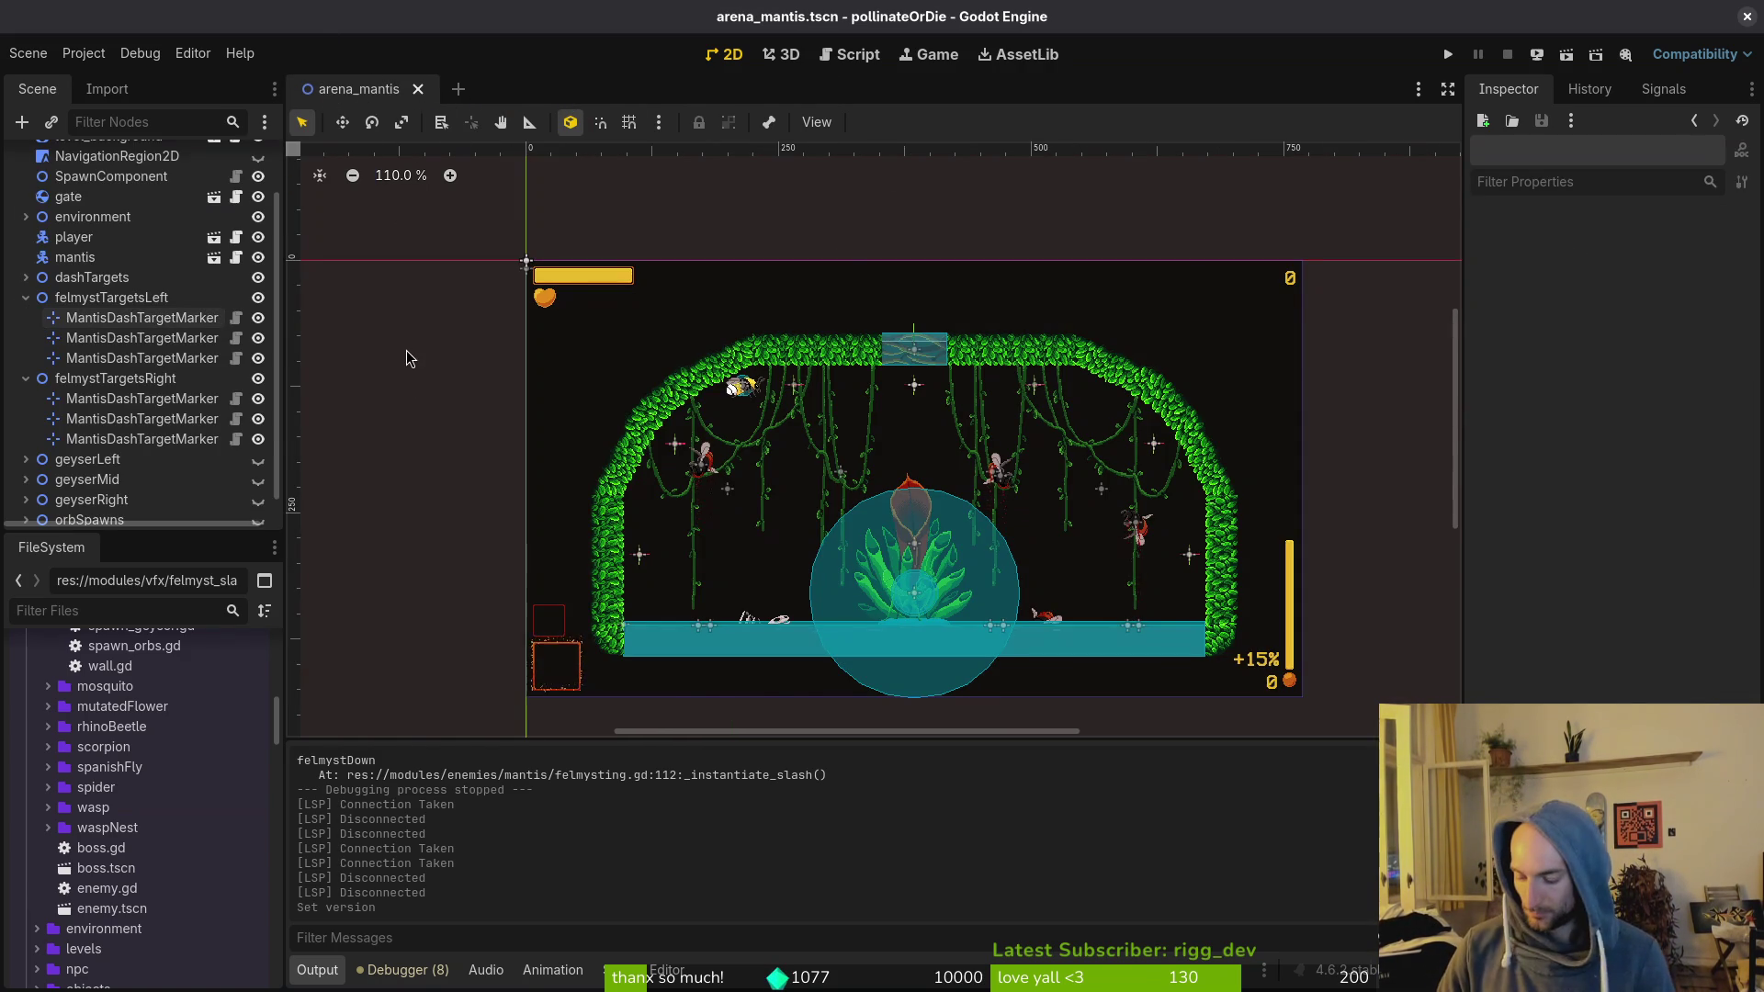
key("super")
key("super+e")
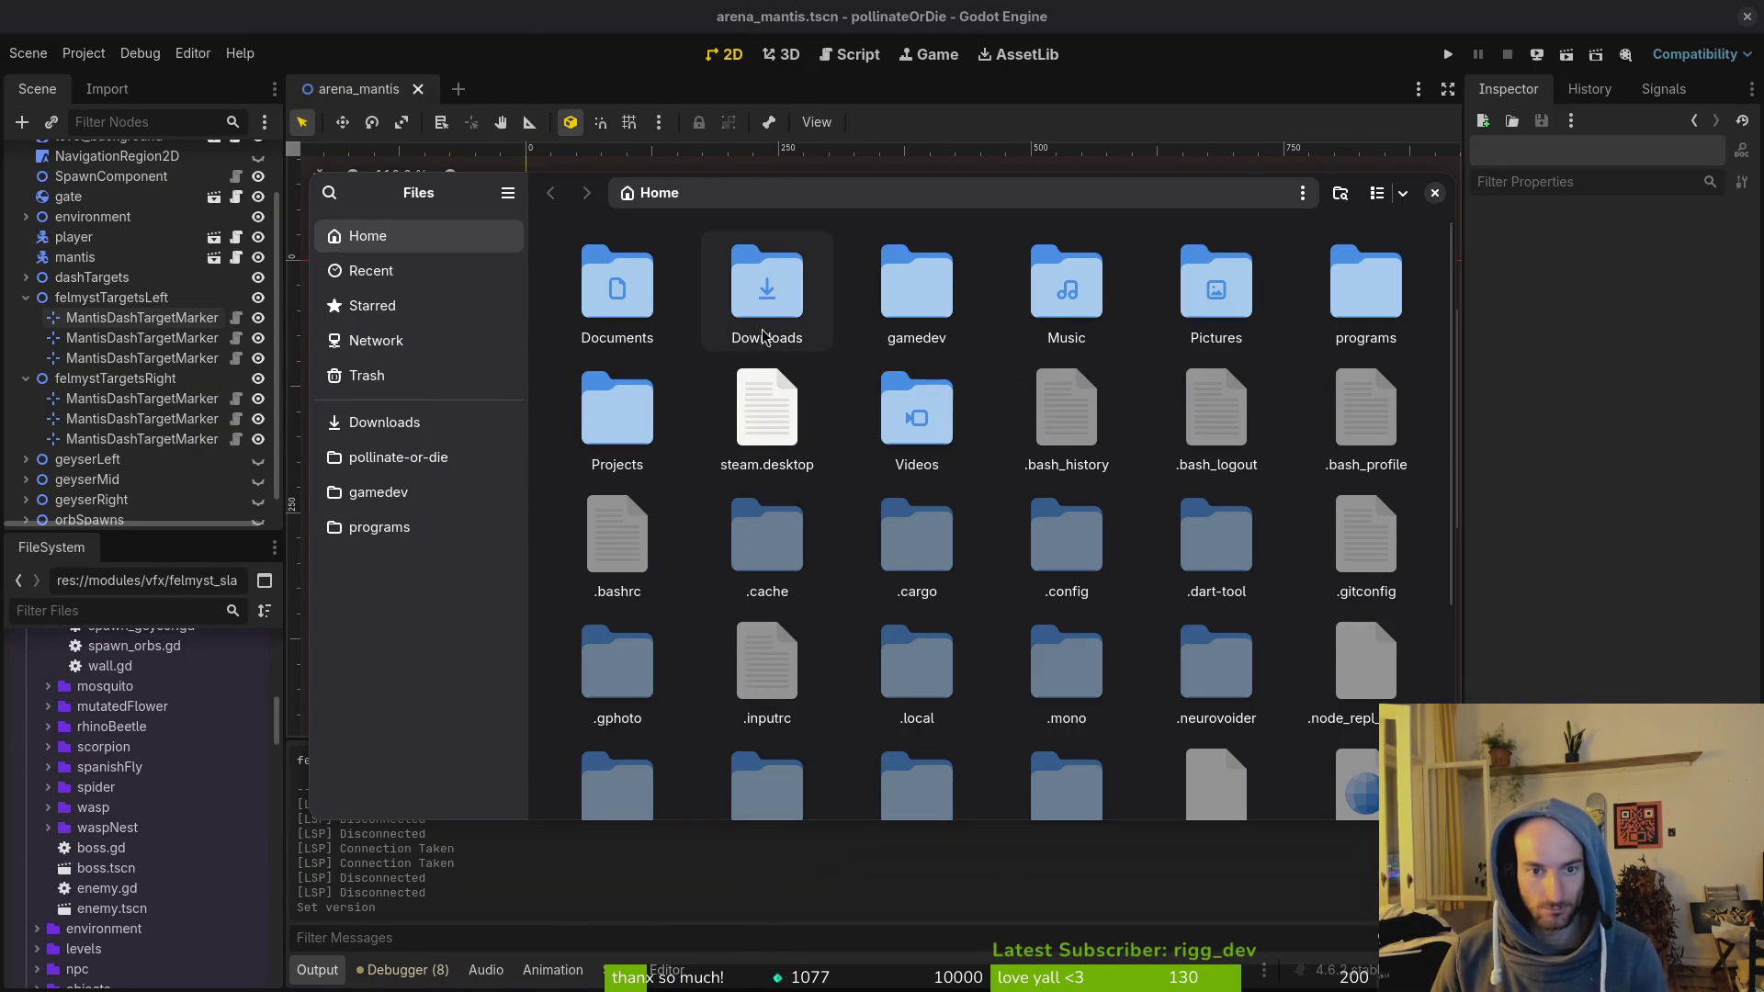
Step: Trash the 20260429_132651 and 20260429_132609 photos from Downloads
left_click(399, 460)
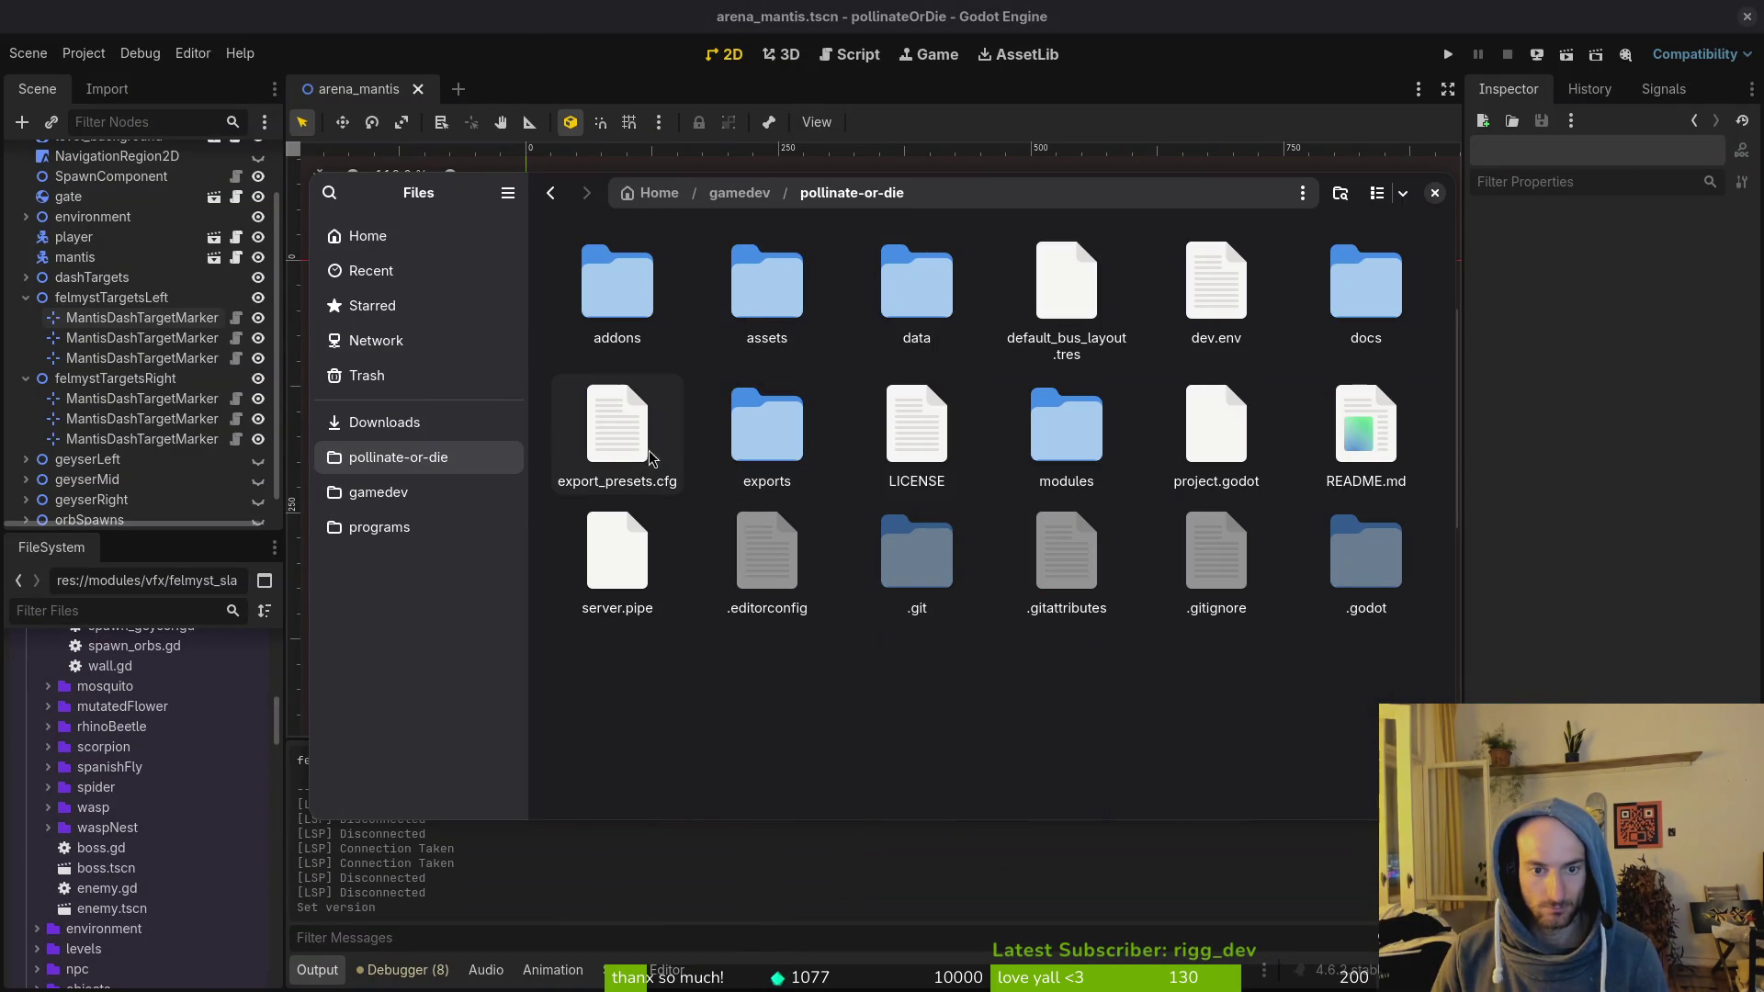
left_click(386, 422)
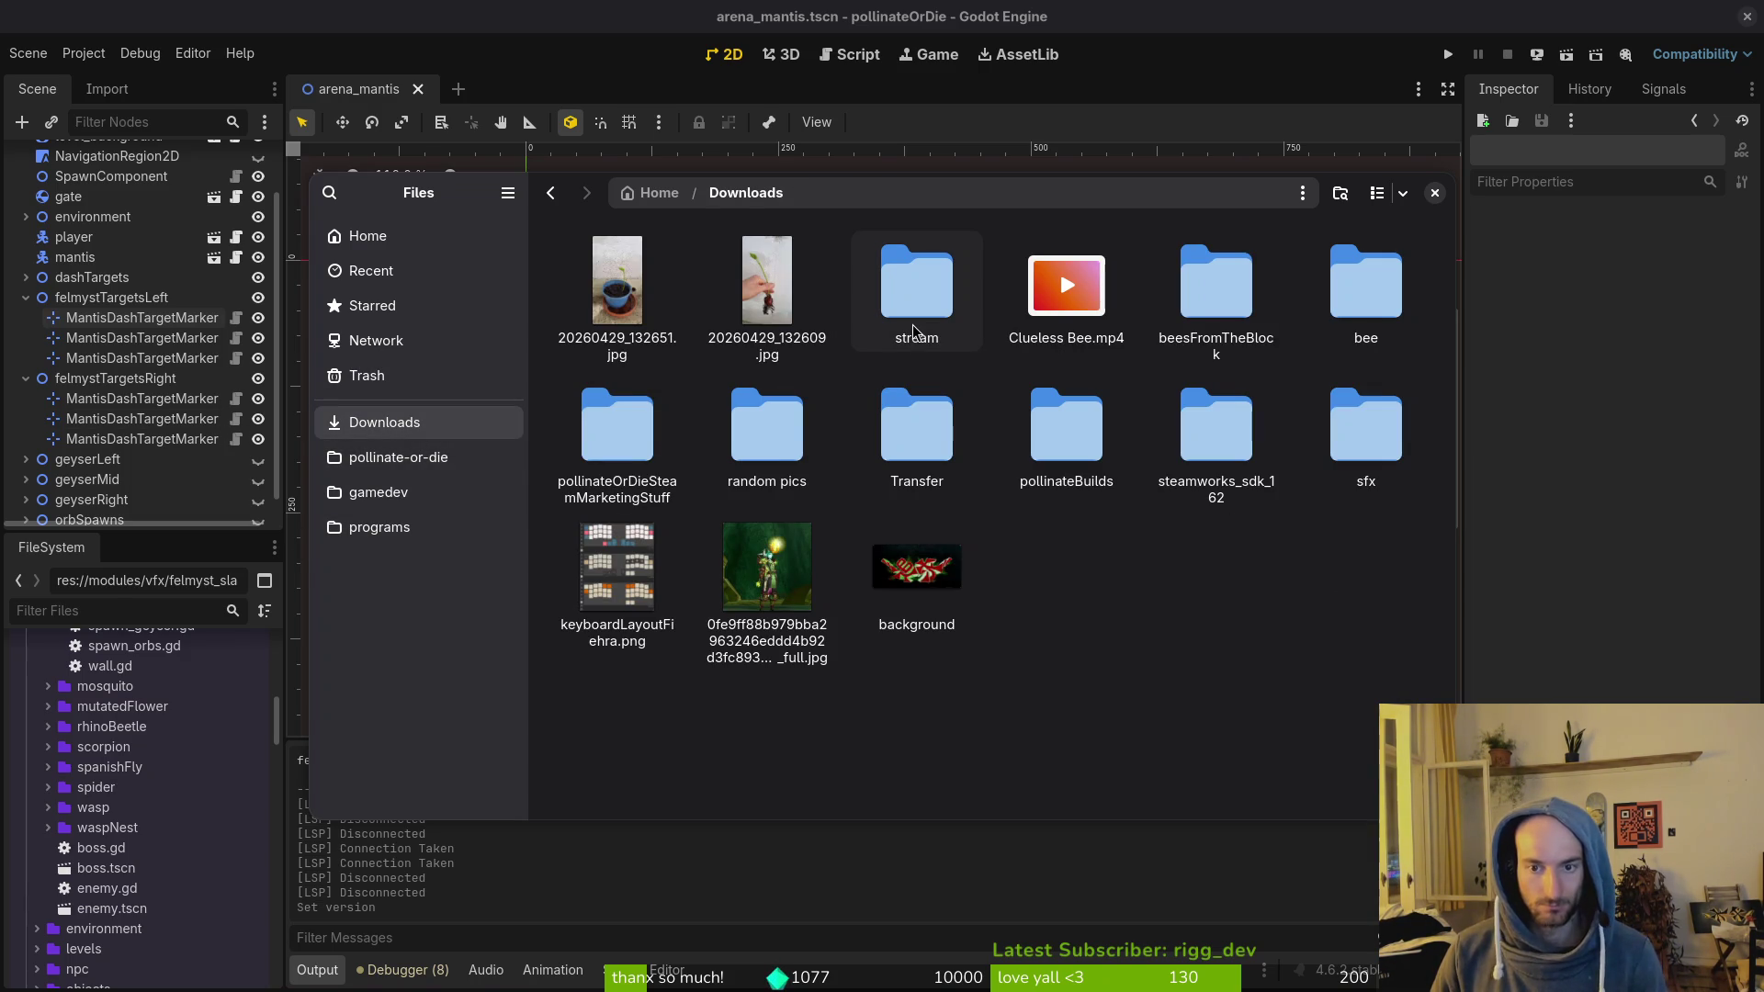
left_click(618, 294)
left_click(767, 294, "ctrl")
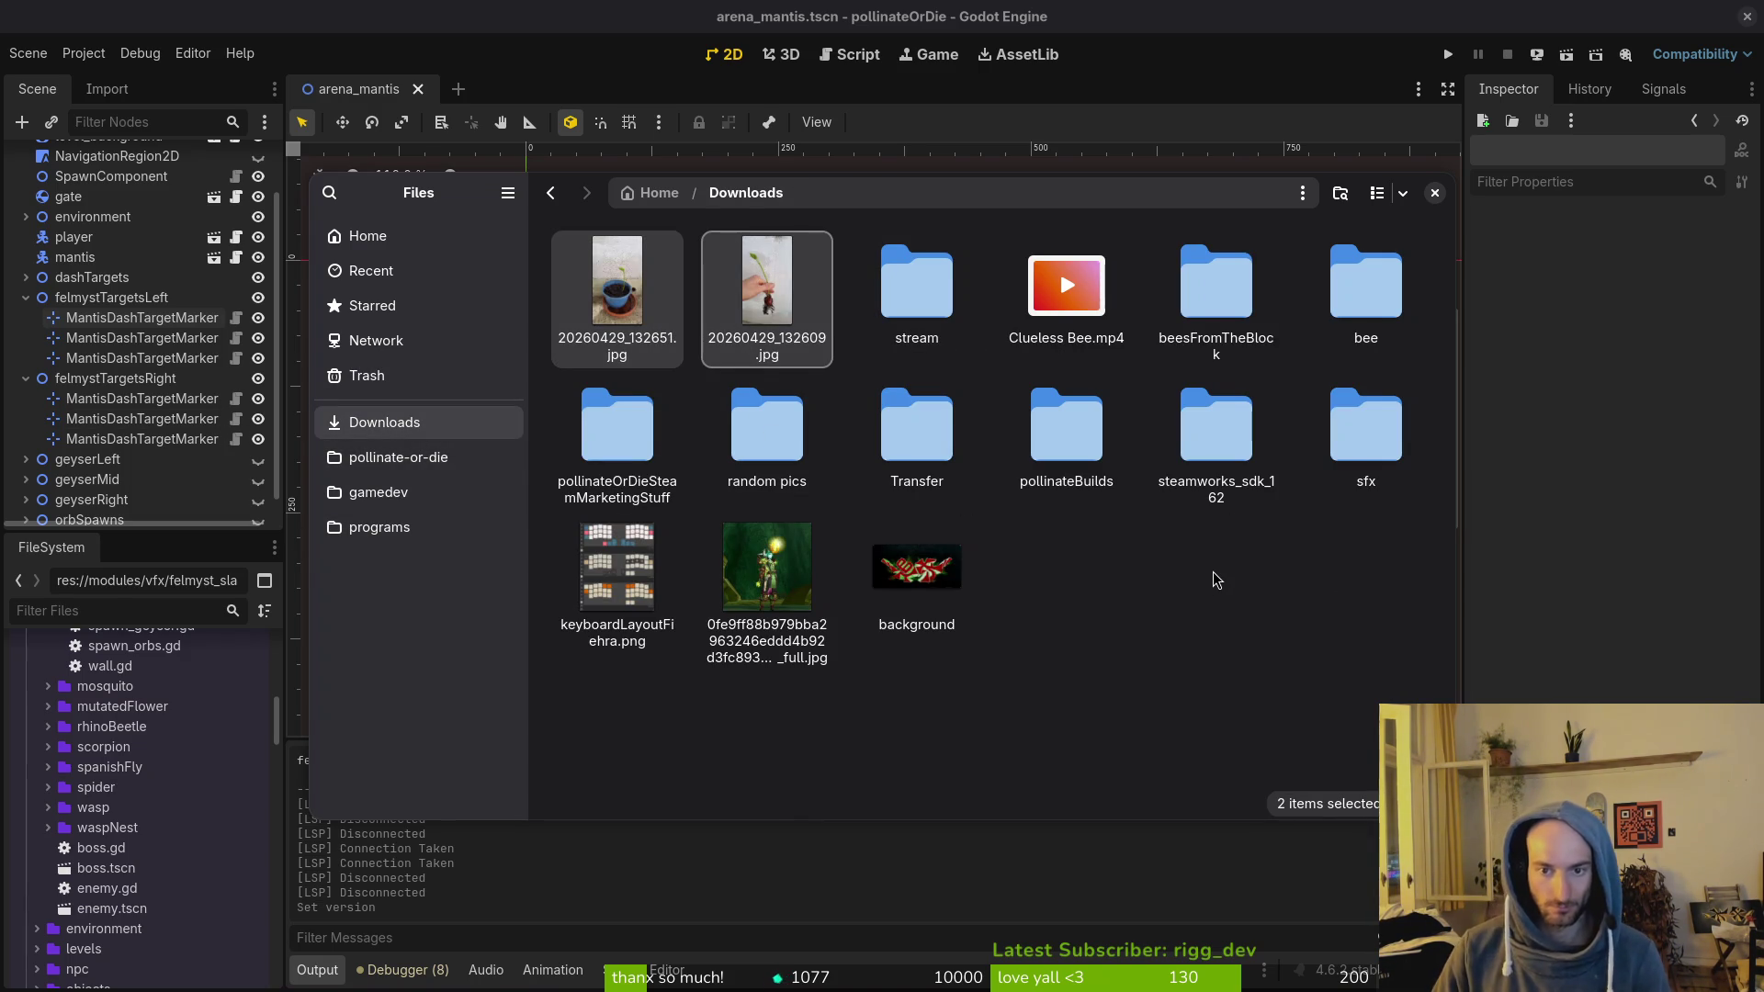
key("Delete")
Step: Preview Clueless Bee.mp4 and peek into the bee and random pics folders
left_click(769, 300)
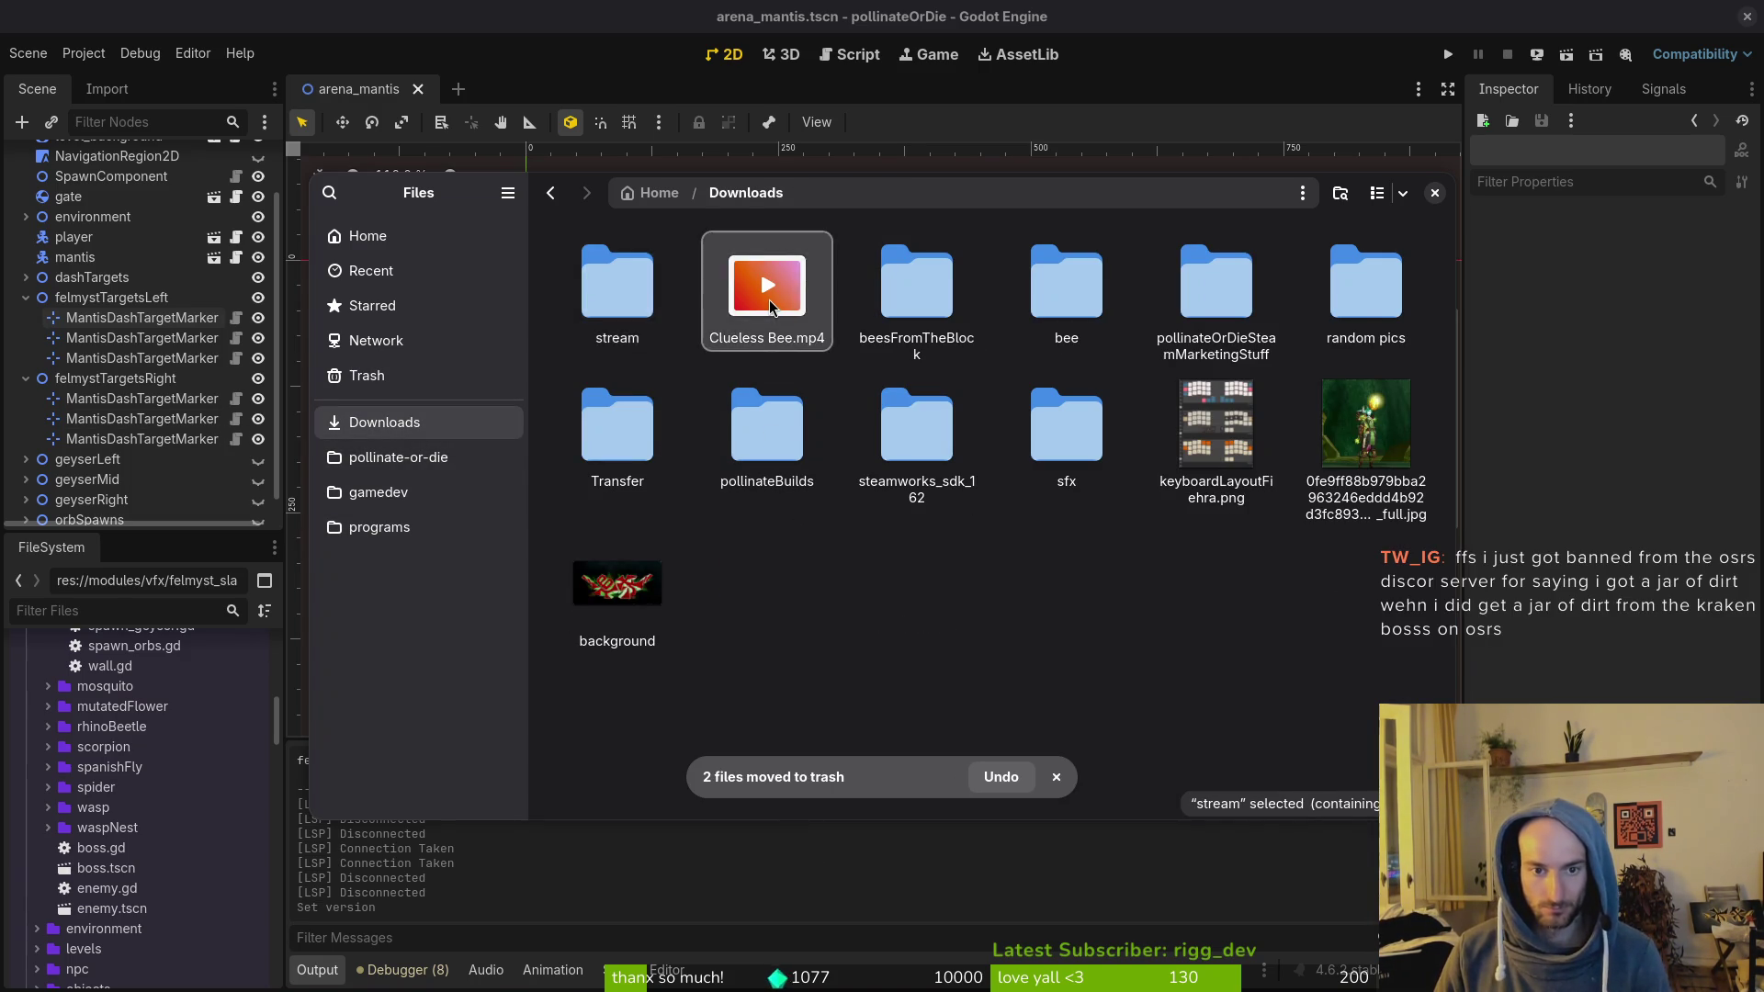
double_click(769, 300)
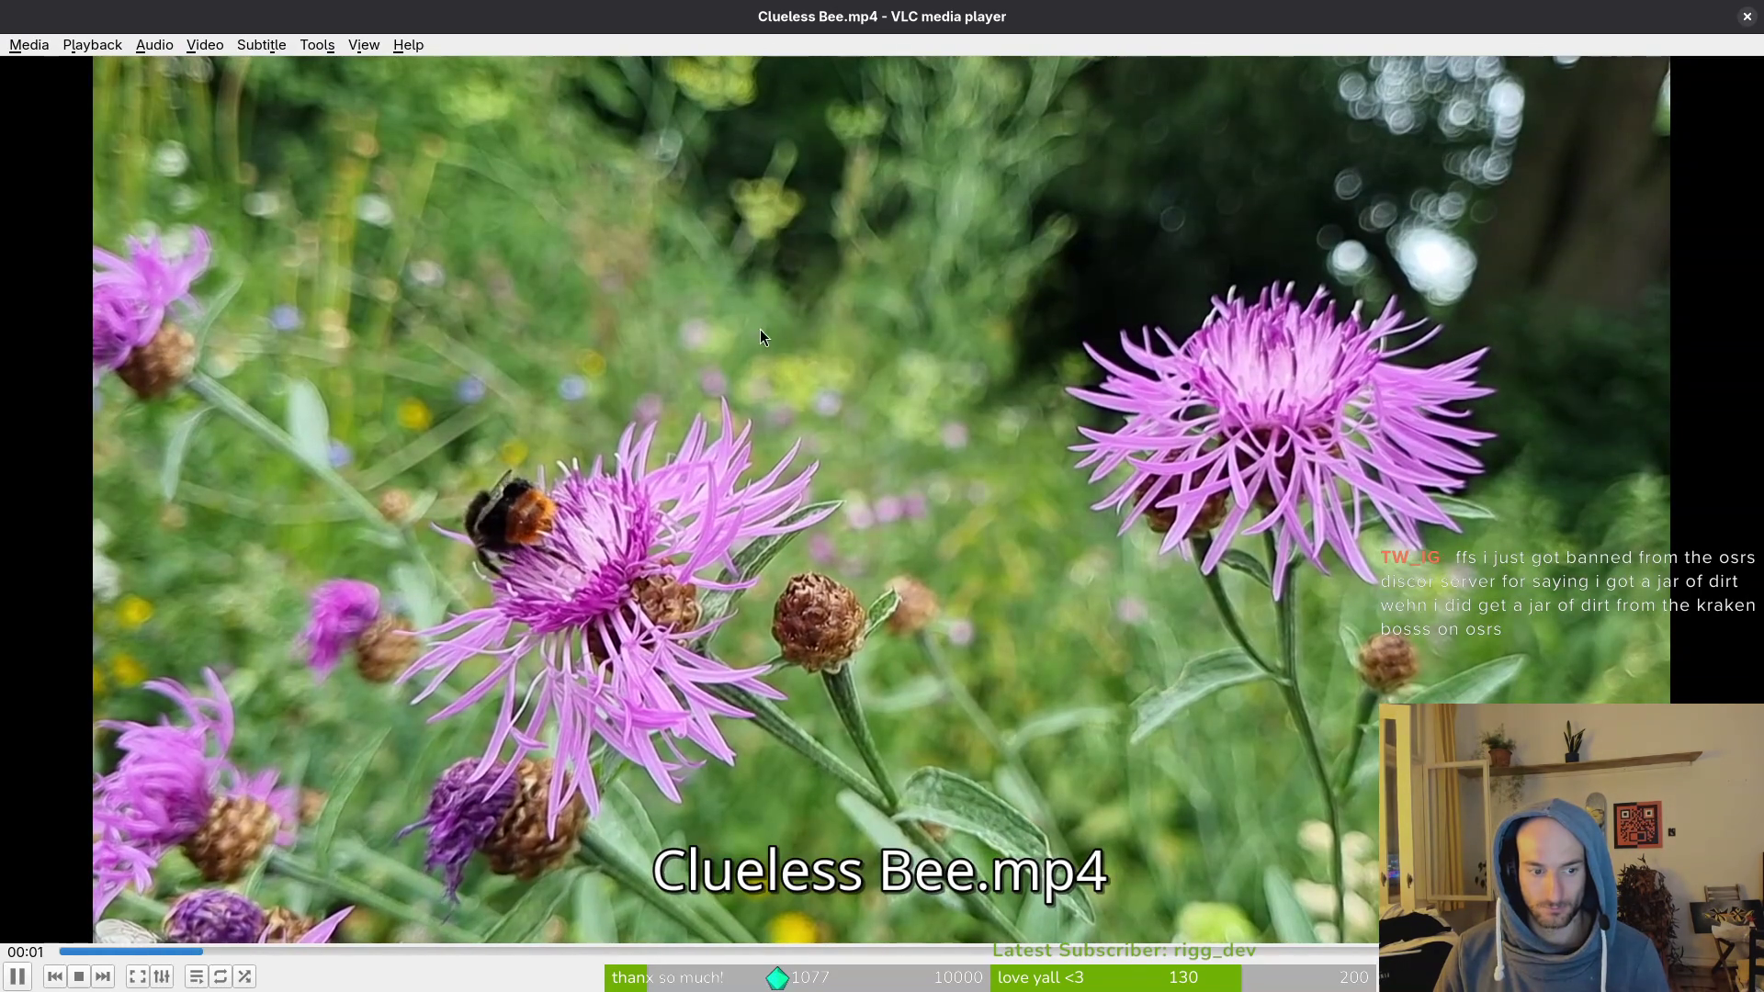
key("ctrl+q")
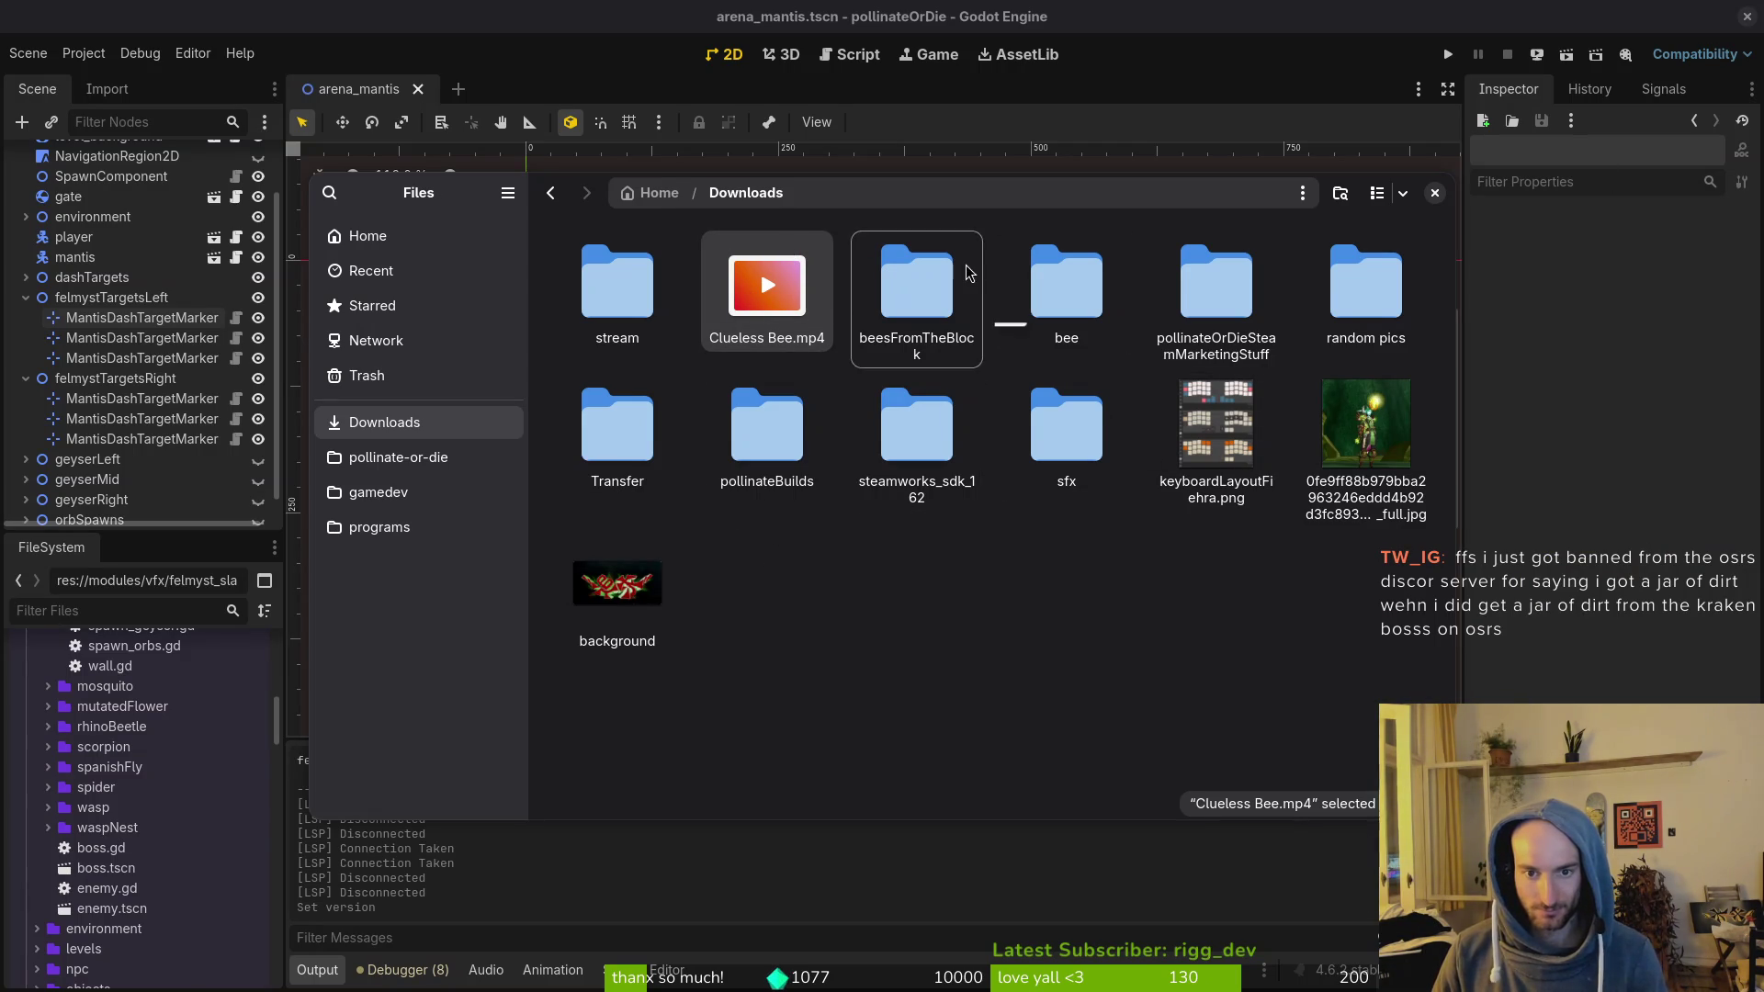
double_click(1070, 275)
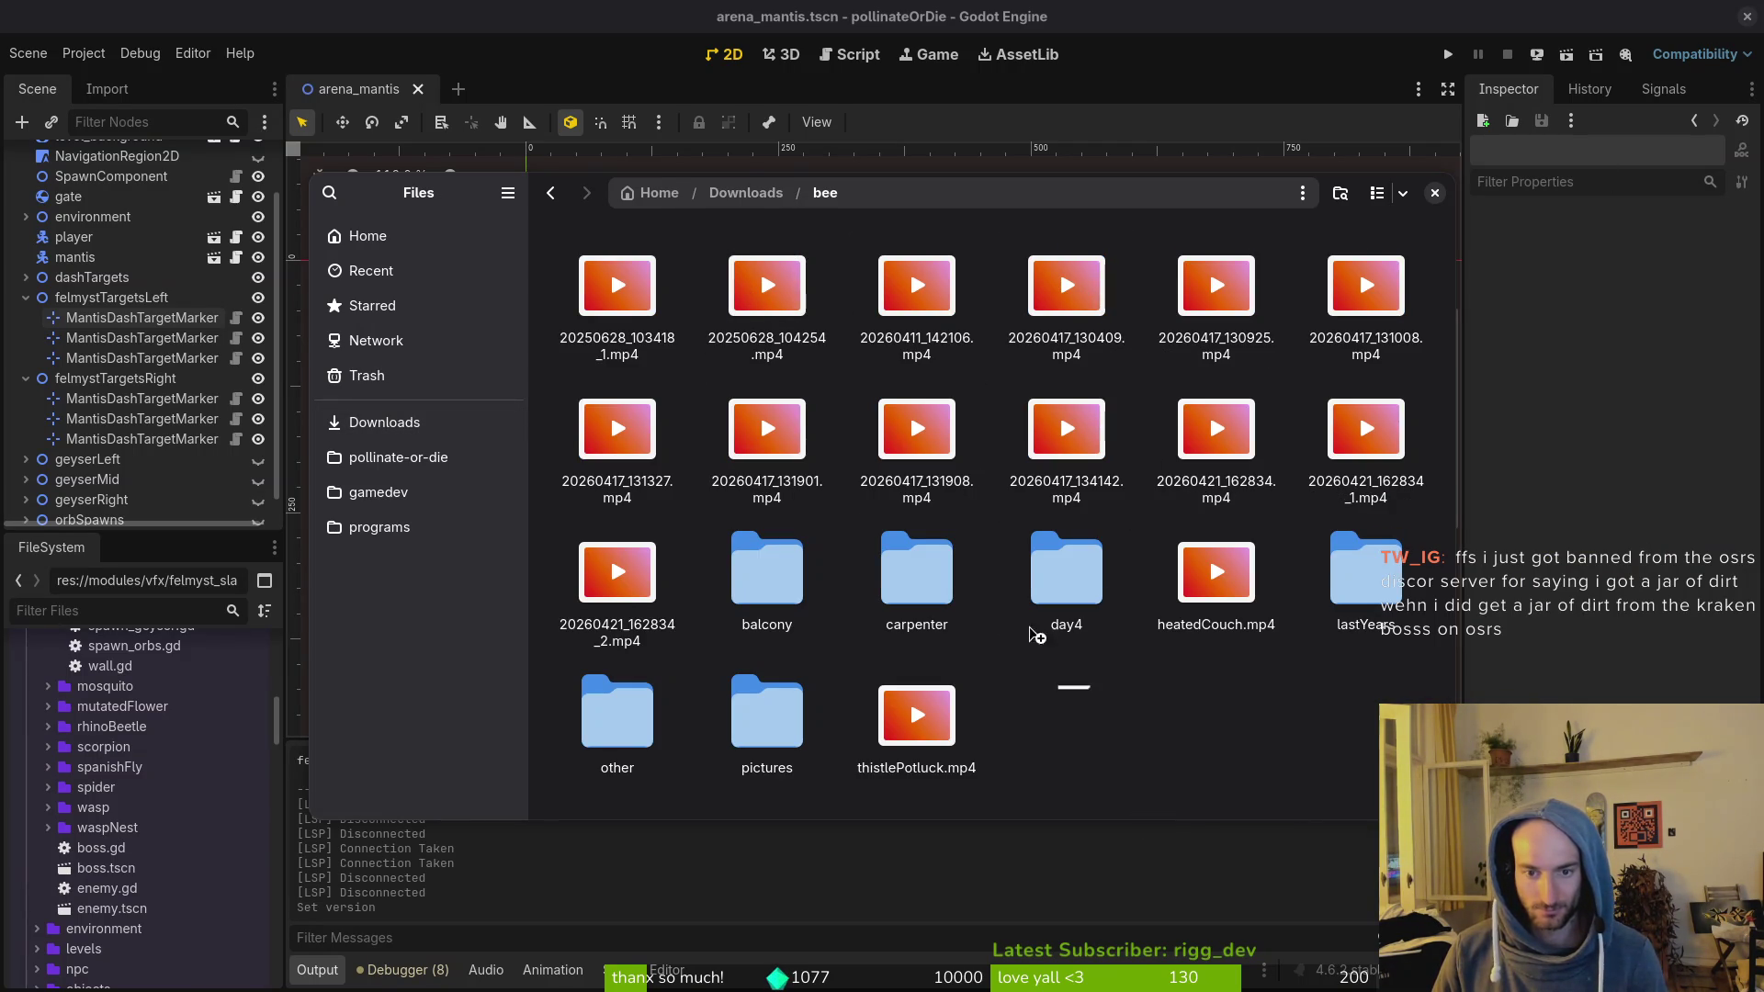
left_click(745, 192)
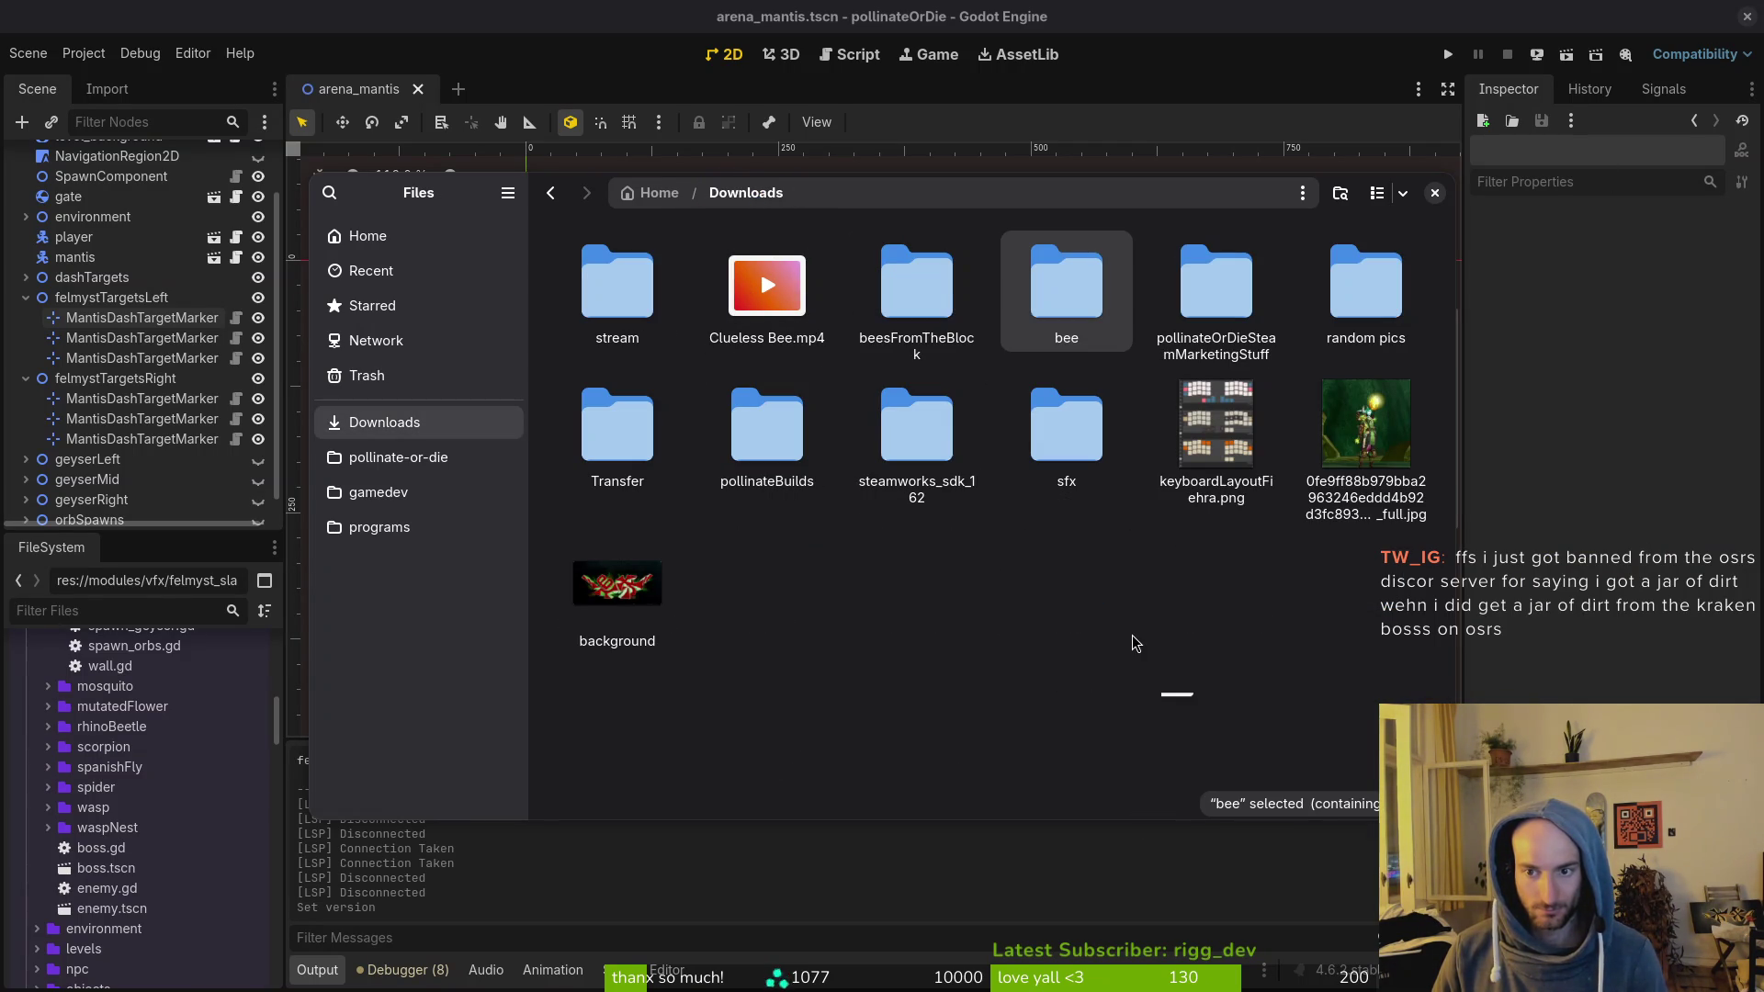
double_click(1366, 285)
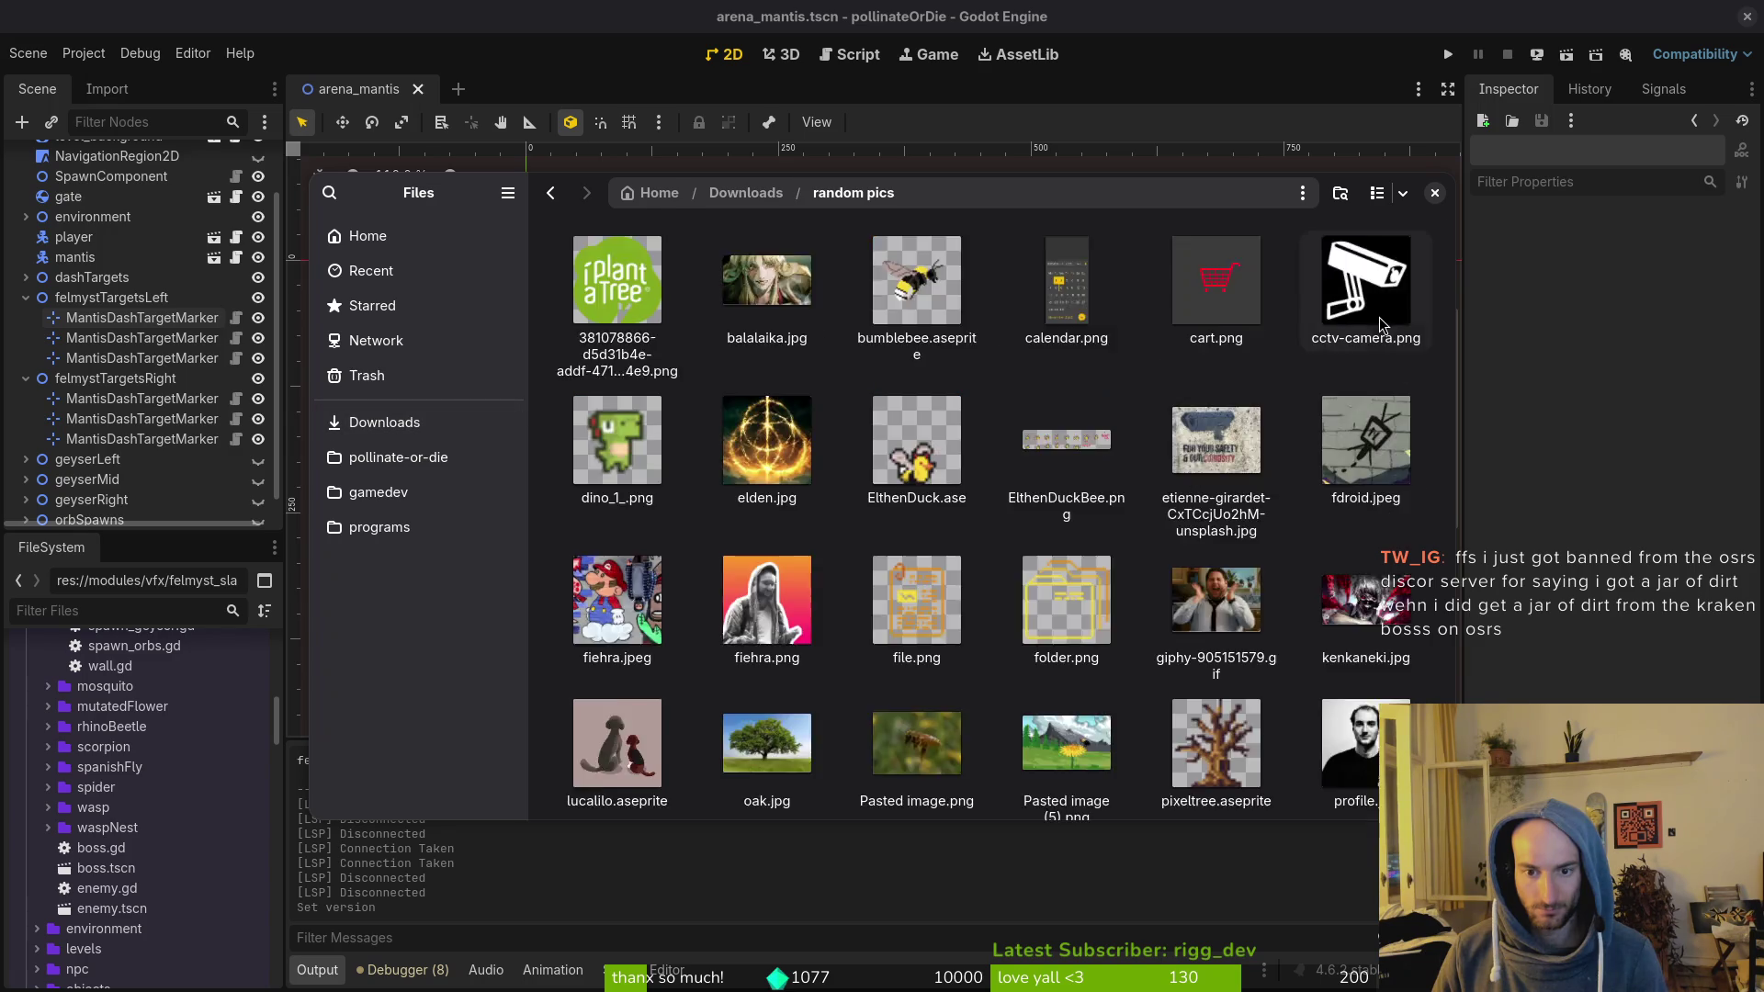
key("alt+Left")
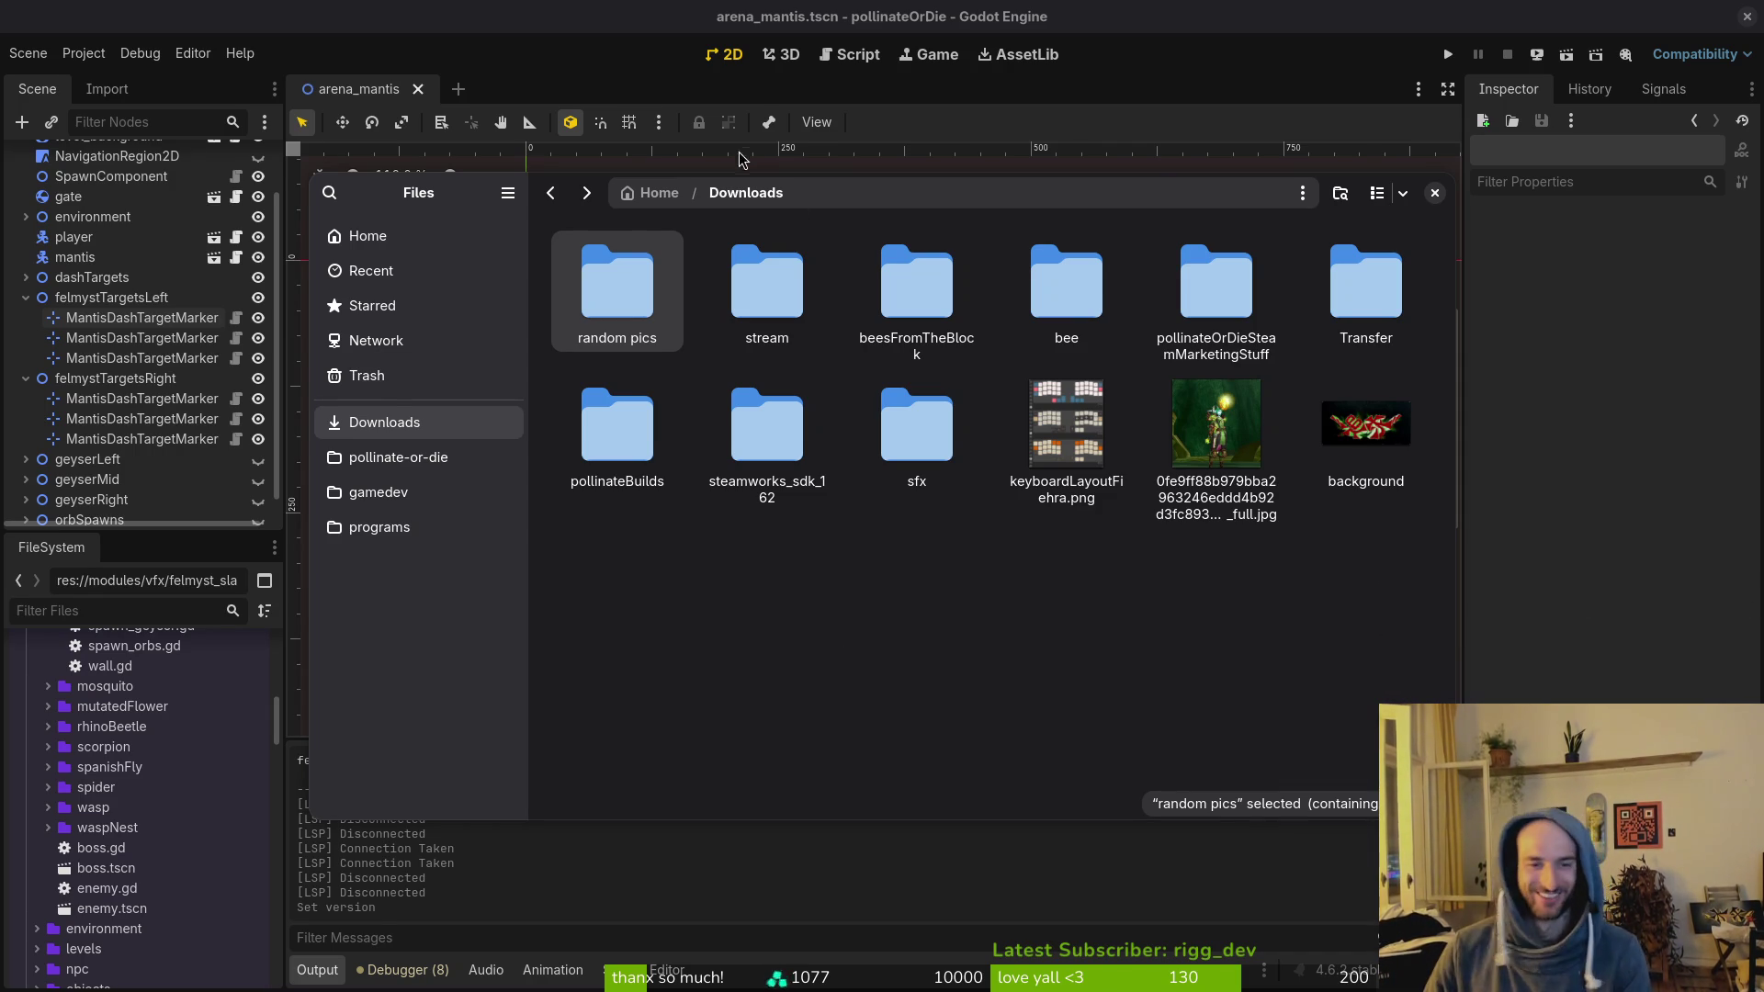
Step: Trash all files in the pollinateBuilds linux folder
left_click(730, 515)
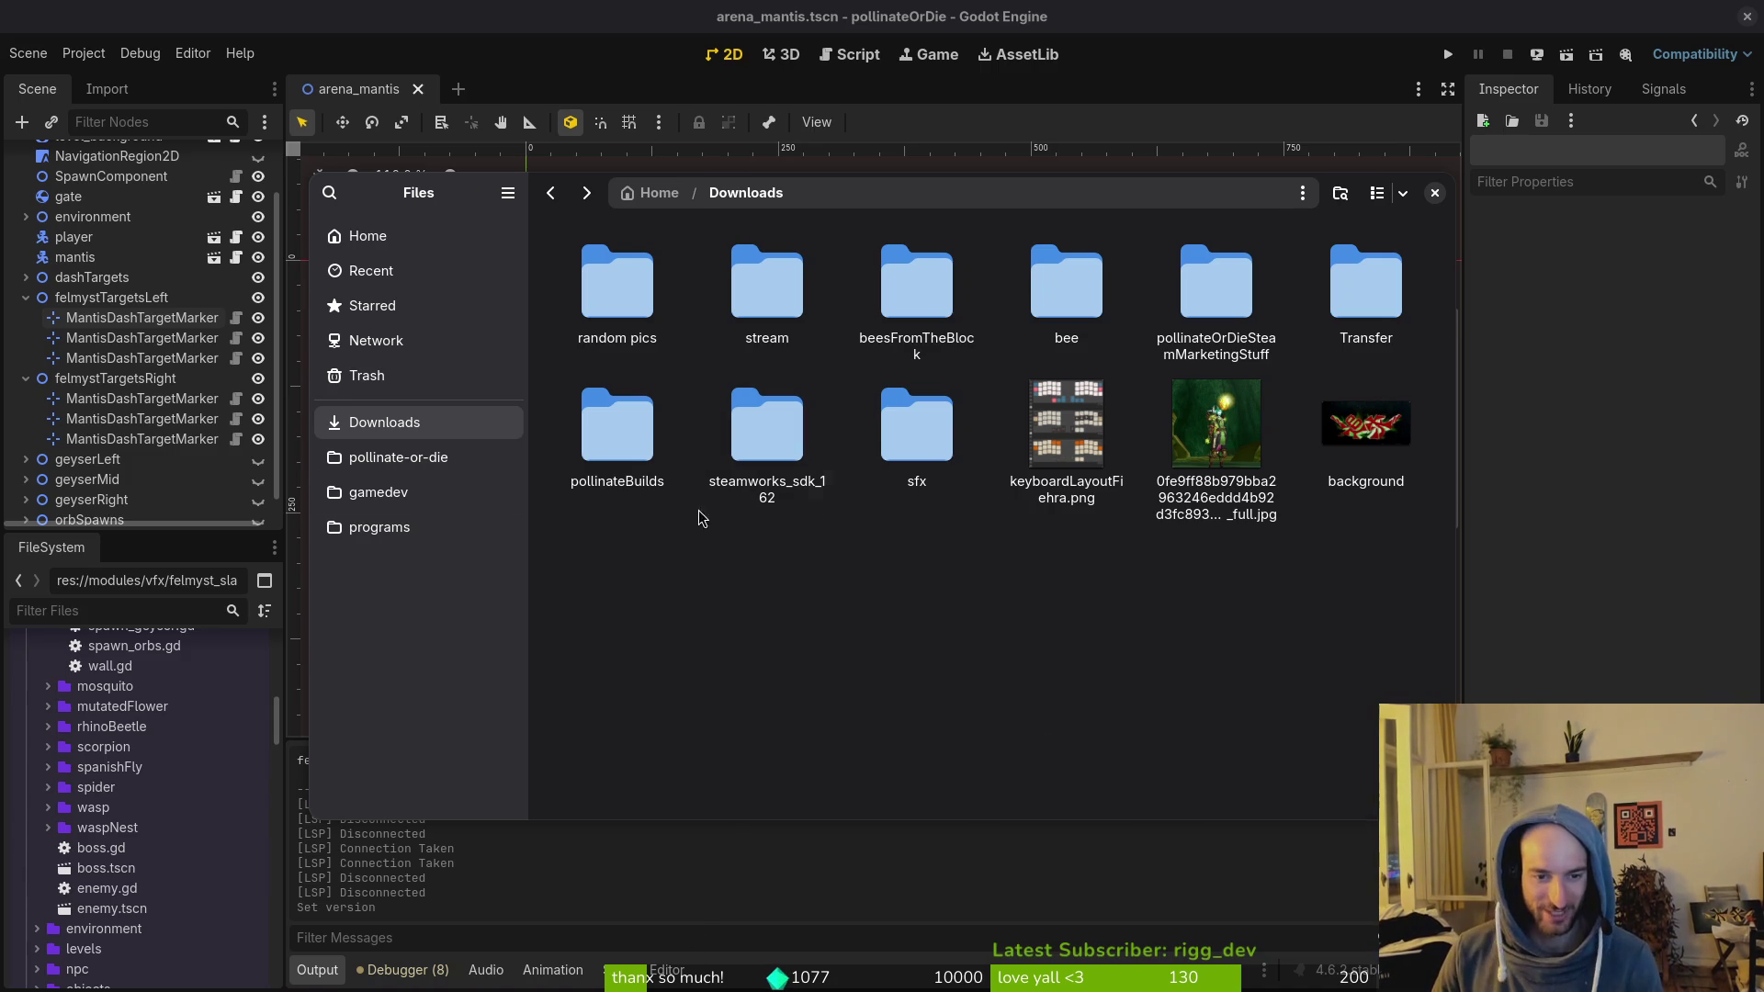
double_click(588, 437)
double_click(593, 281)
key("ctrl+a")
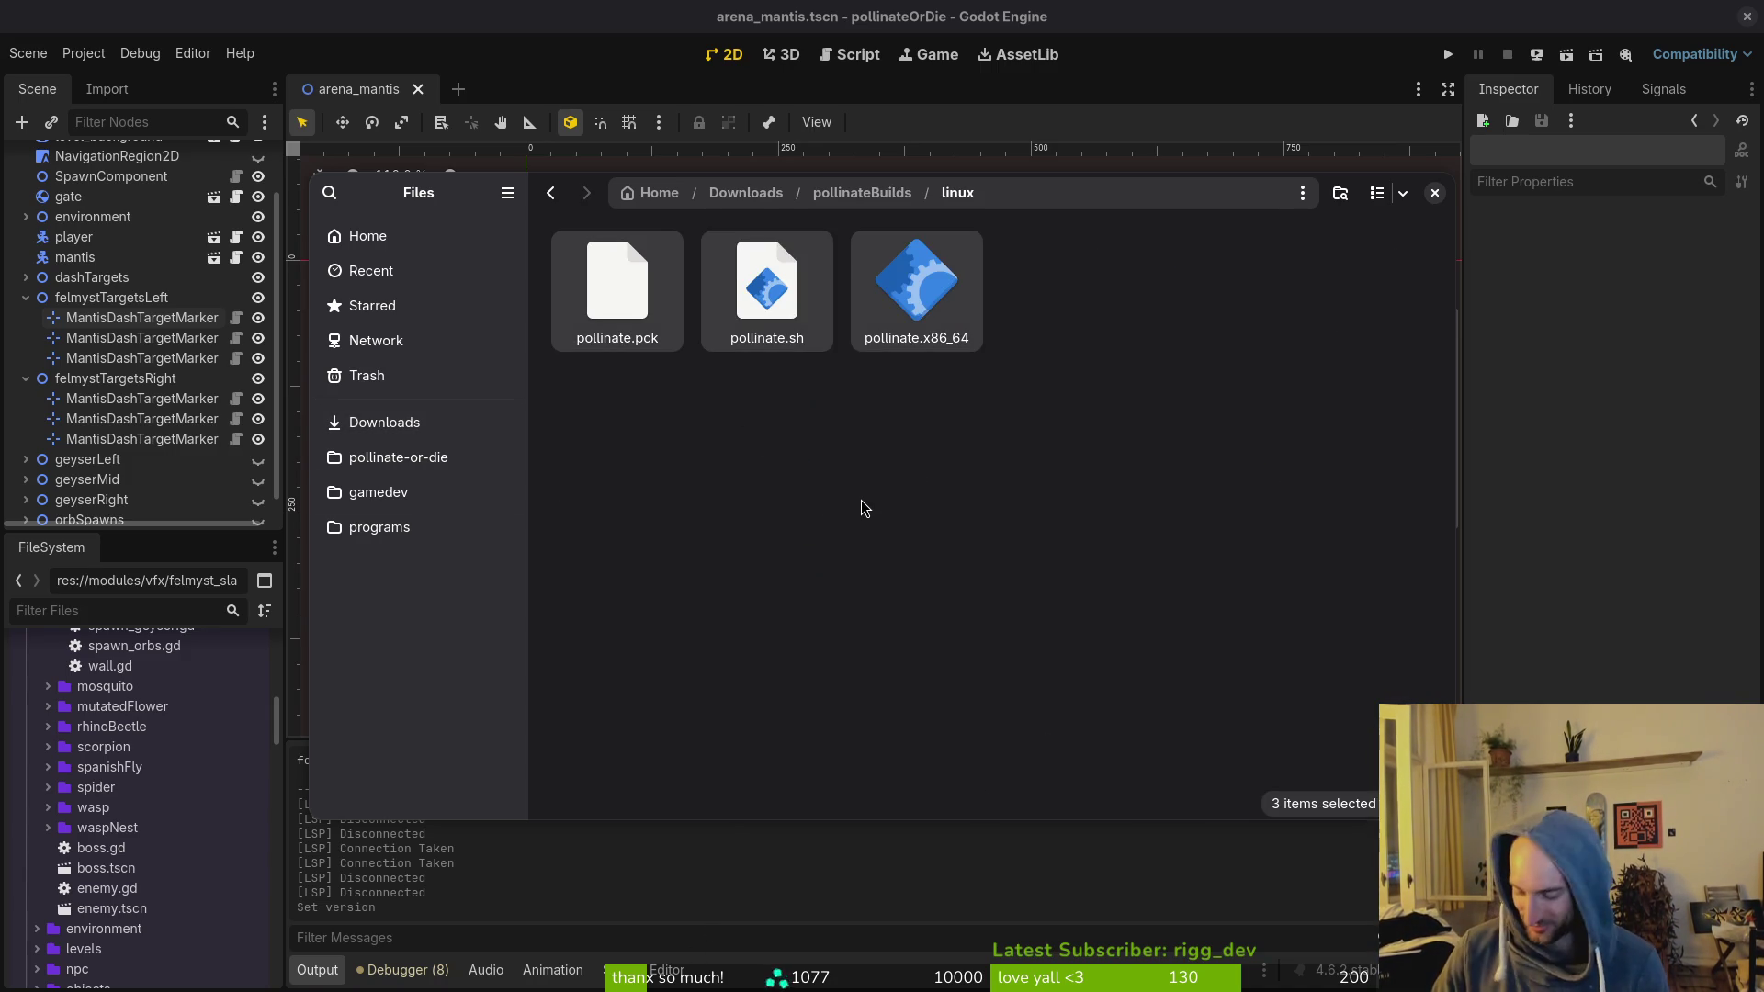
key("Delete")
key("alt+Up")
Step: Trash pollinateOrDie.app from the mac folder and the three windows build files
double_click(772, 276)
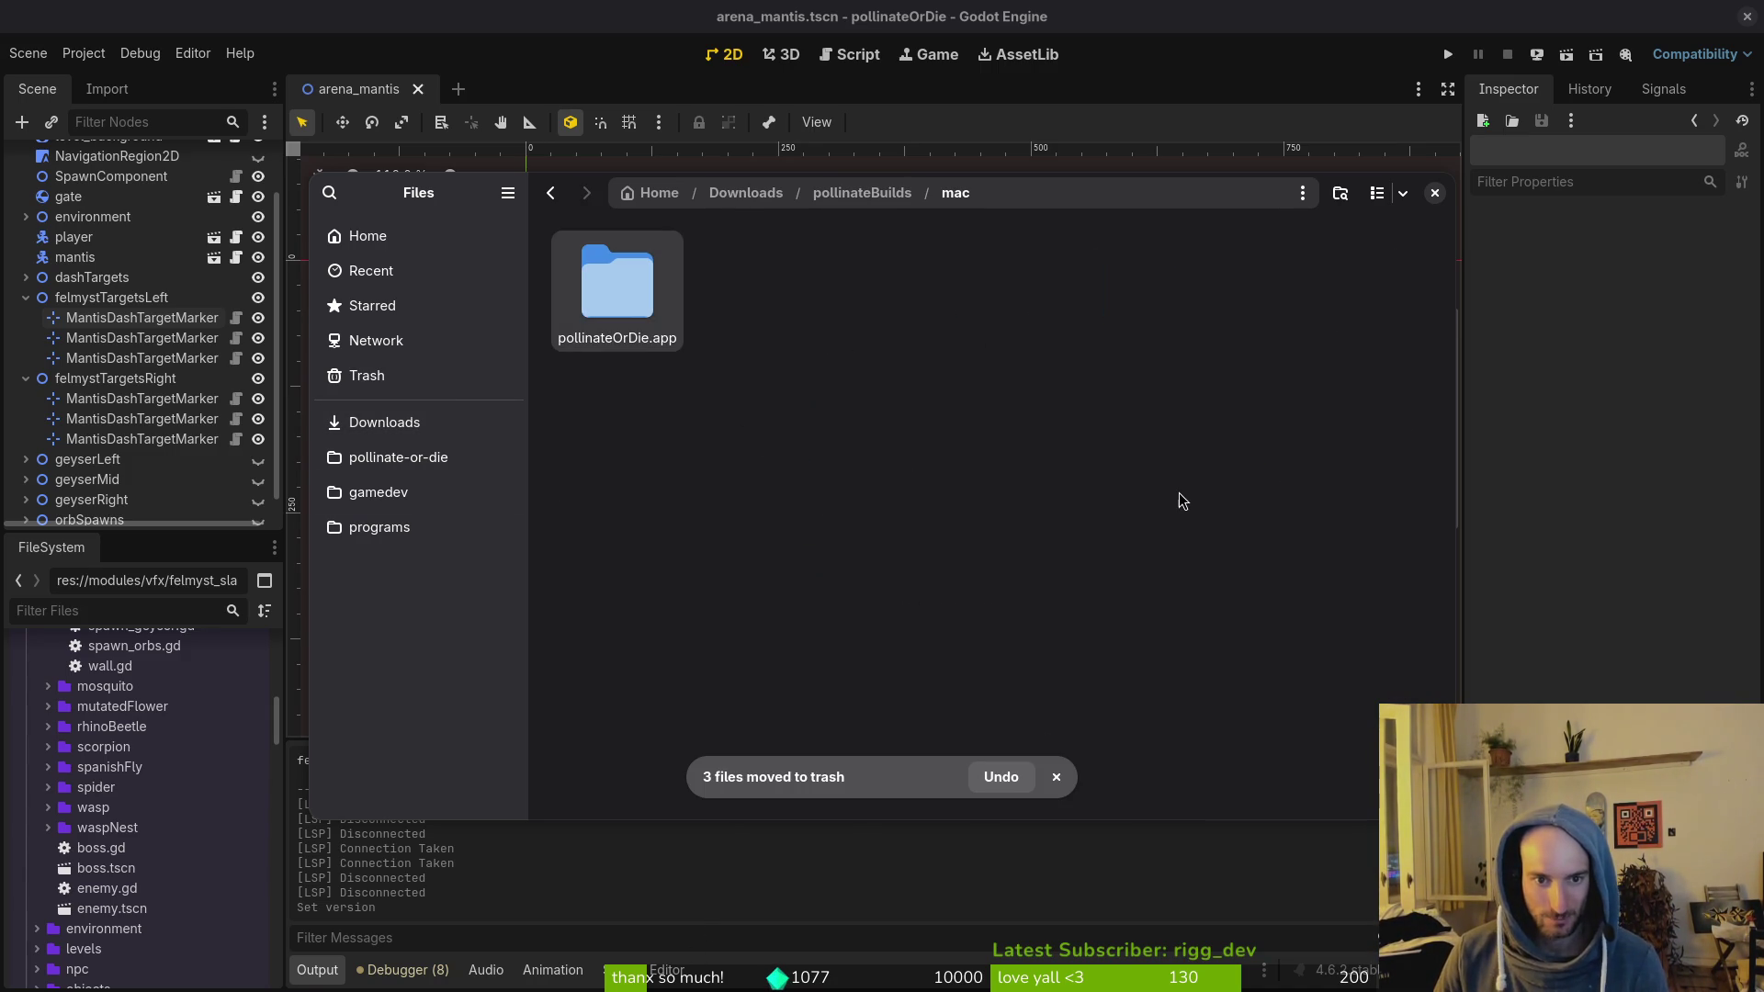
key("ctrl+a")
key("Delete")
key("alt+Up")
double_click(939, 306)
key("alt+Up")
double_click(1108, 334)
key("ctrl+a")
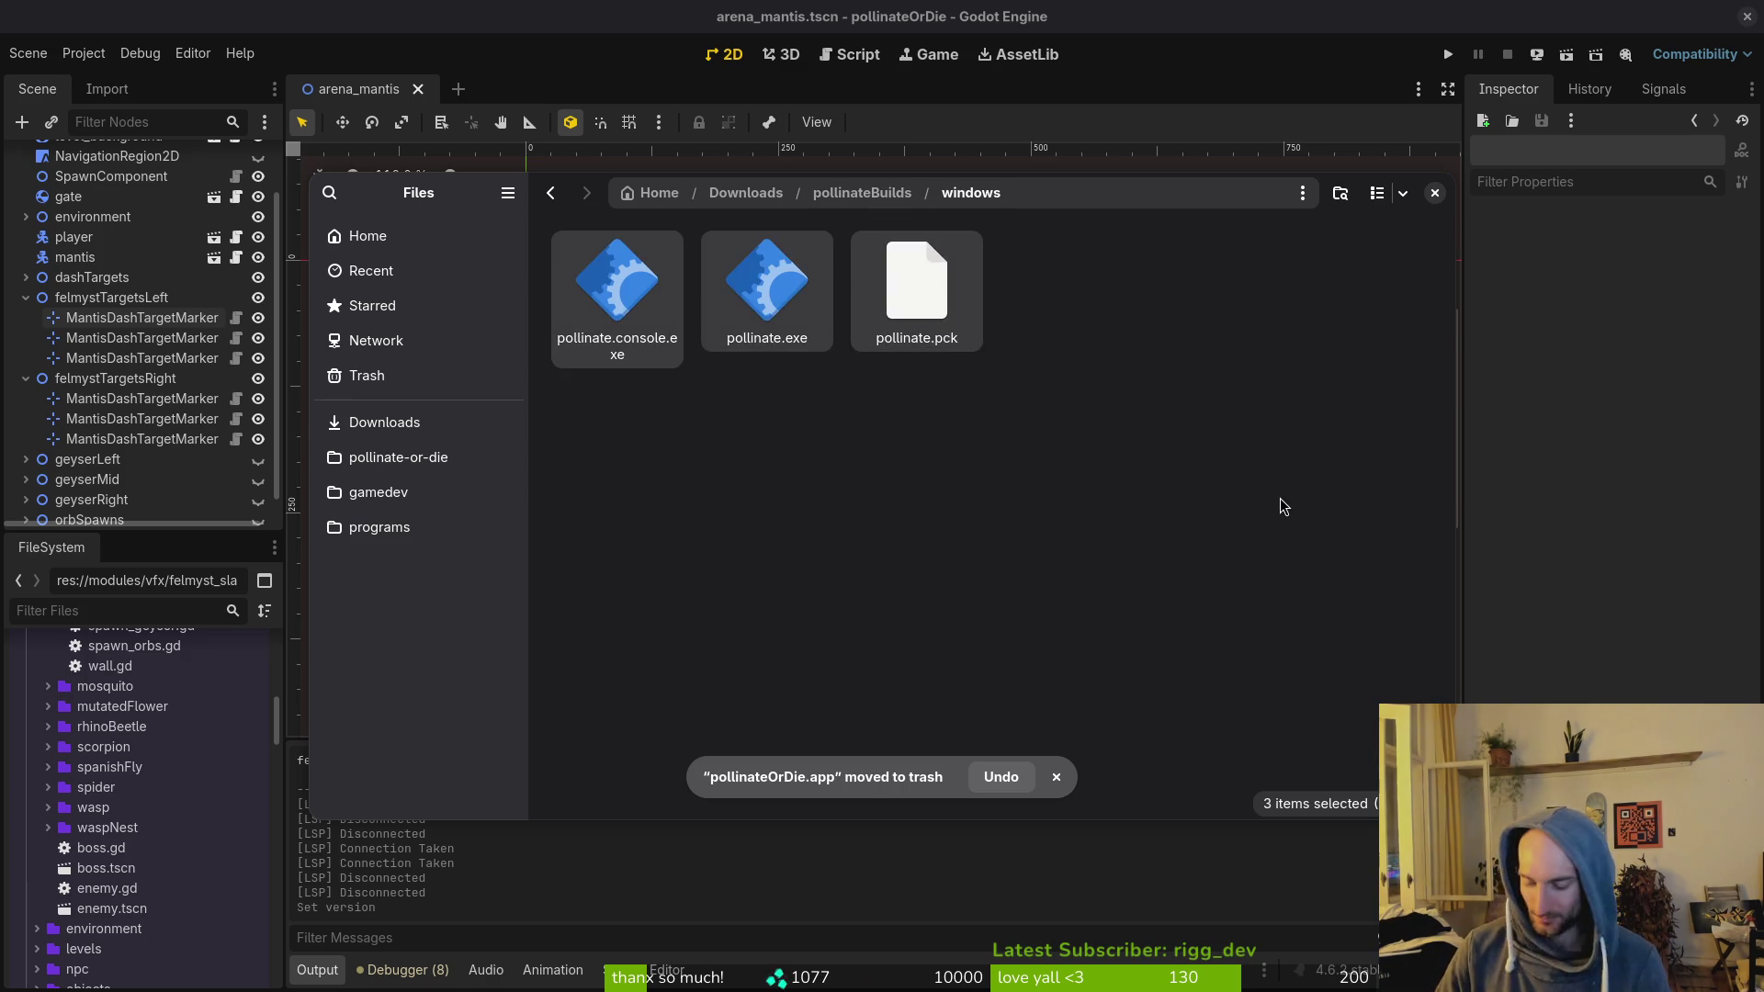
key("Delete")
key("alt+Up")
key("alt+Up")
Step: Close Files and collapse the felmyst target groups in Godot's scene tree
left_click(773, 643)
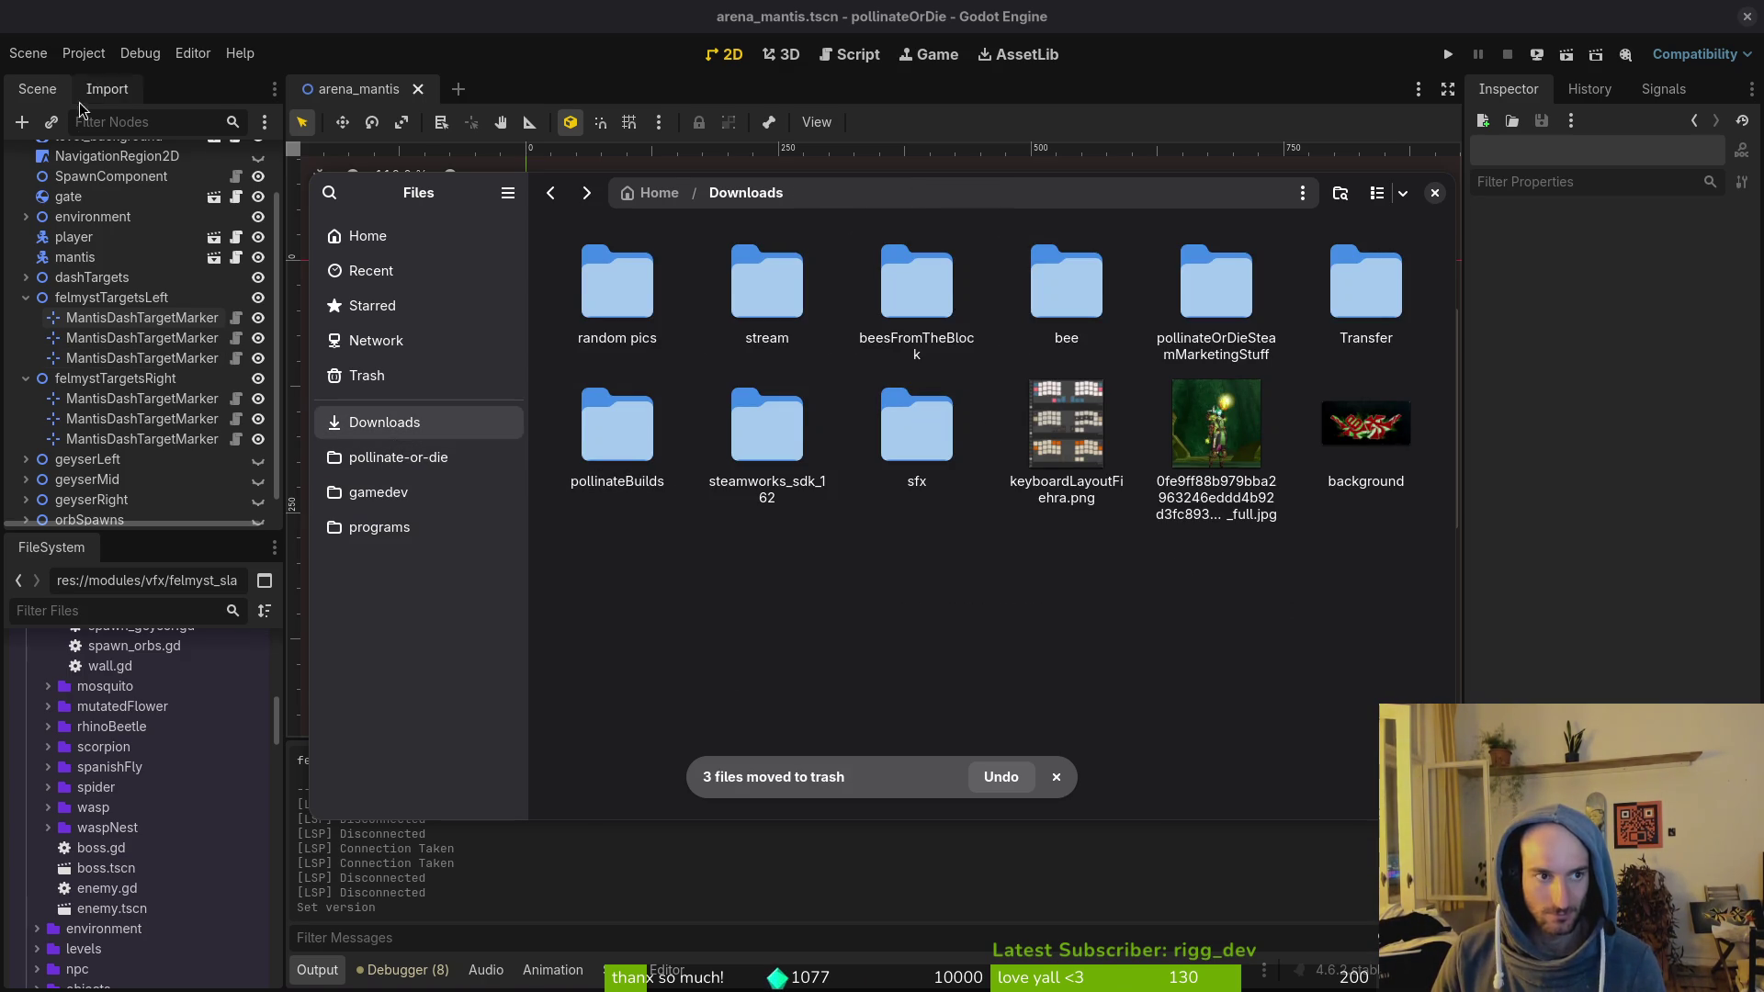
left_click(26, 378)
left_click(25, 335)
left_click(84, 55)
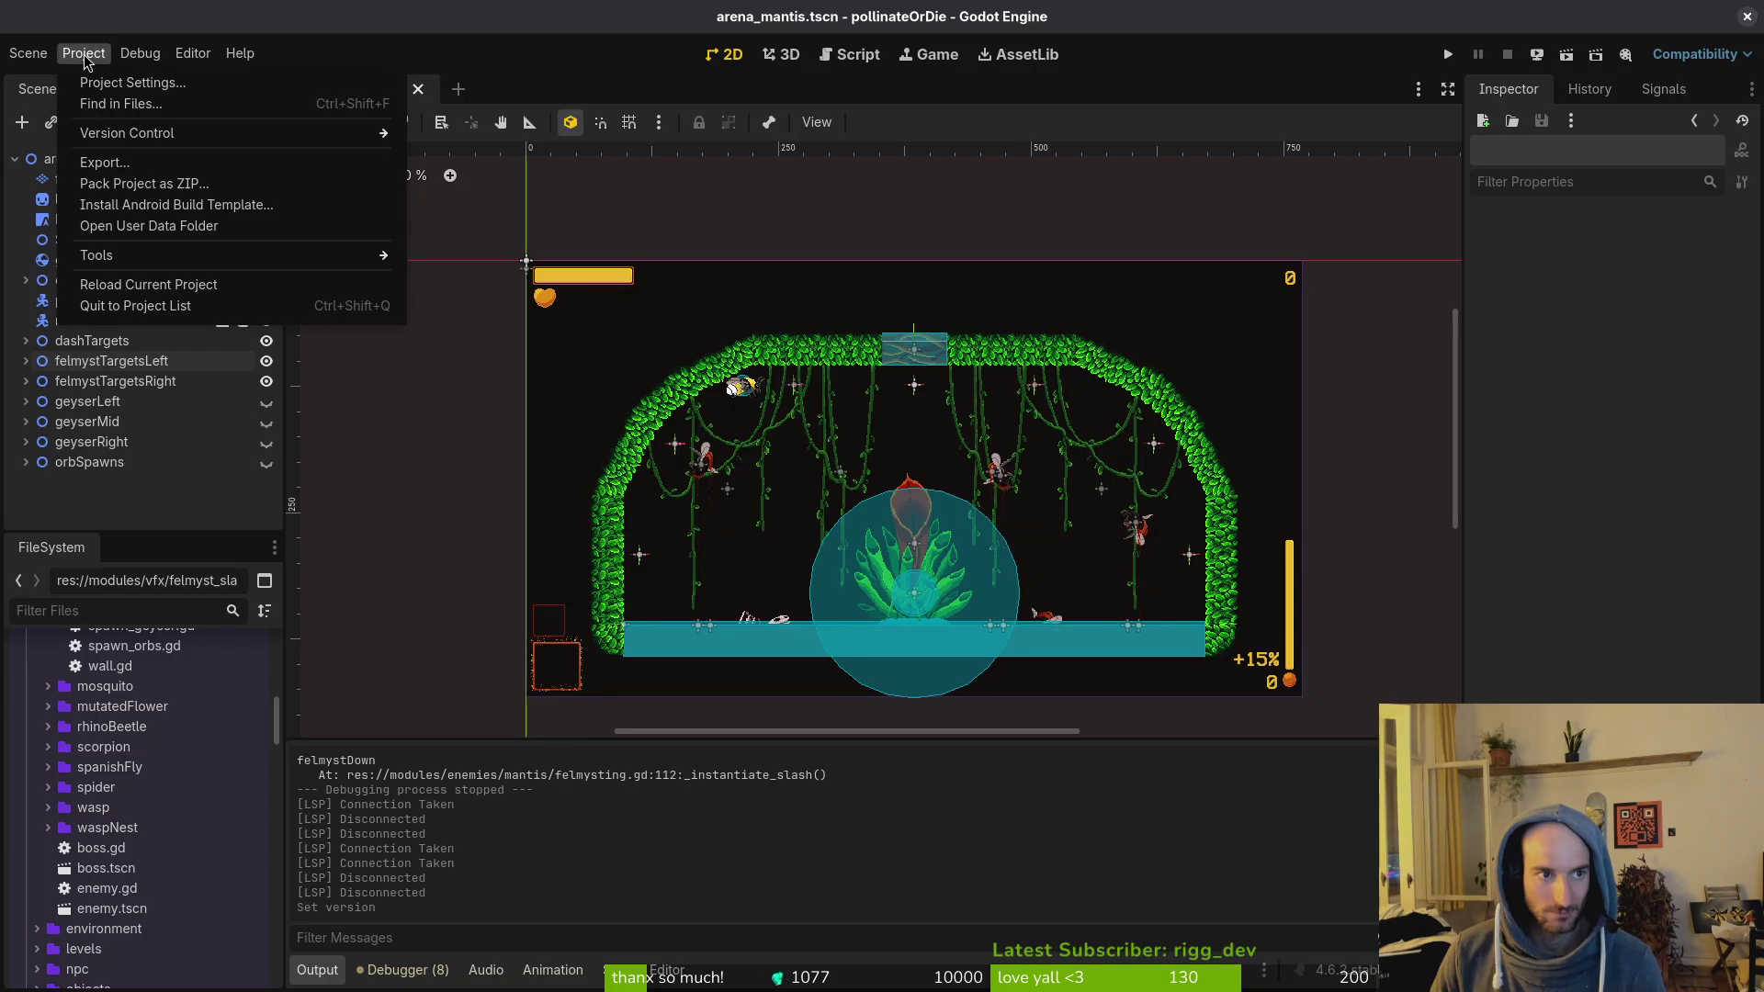
left_click(452, 472)
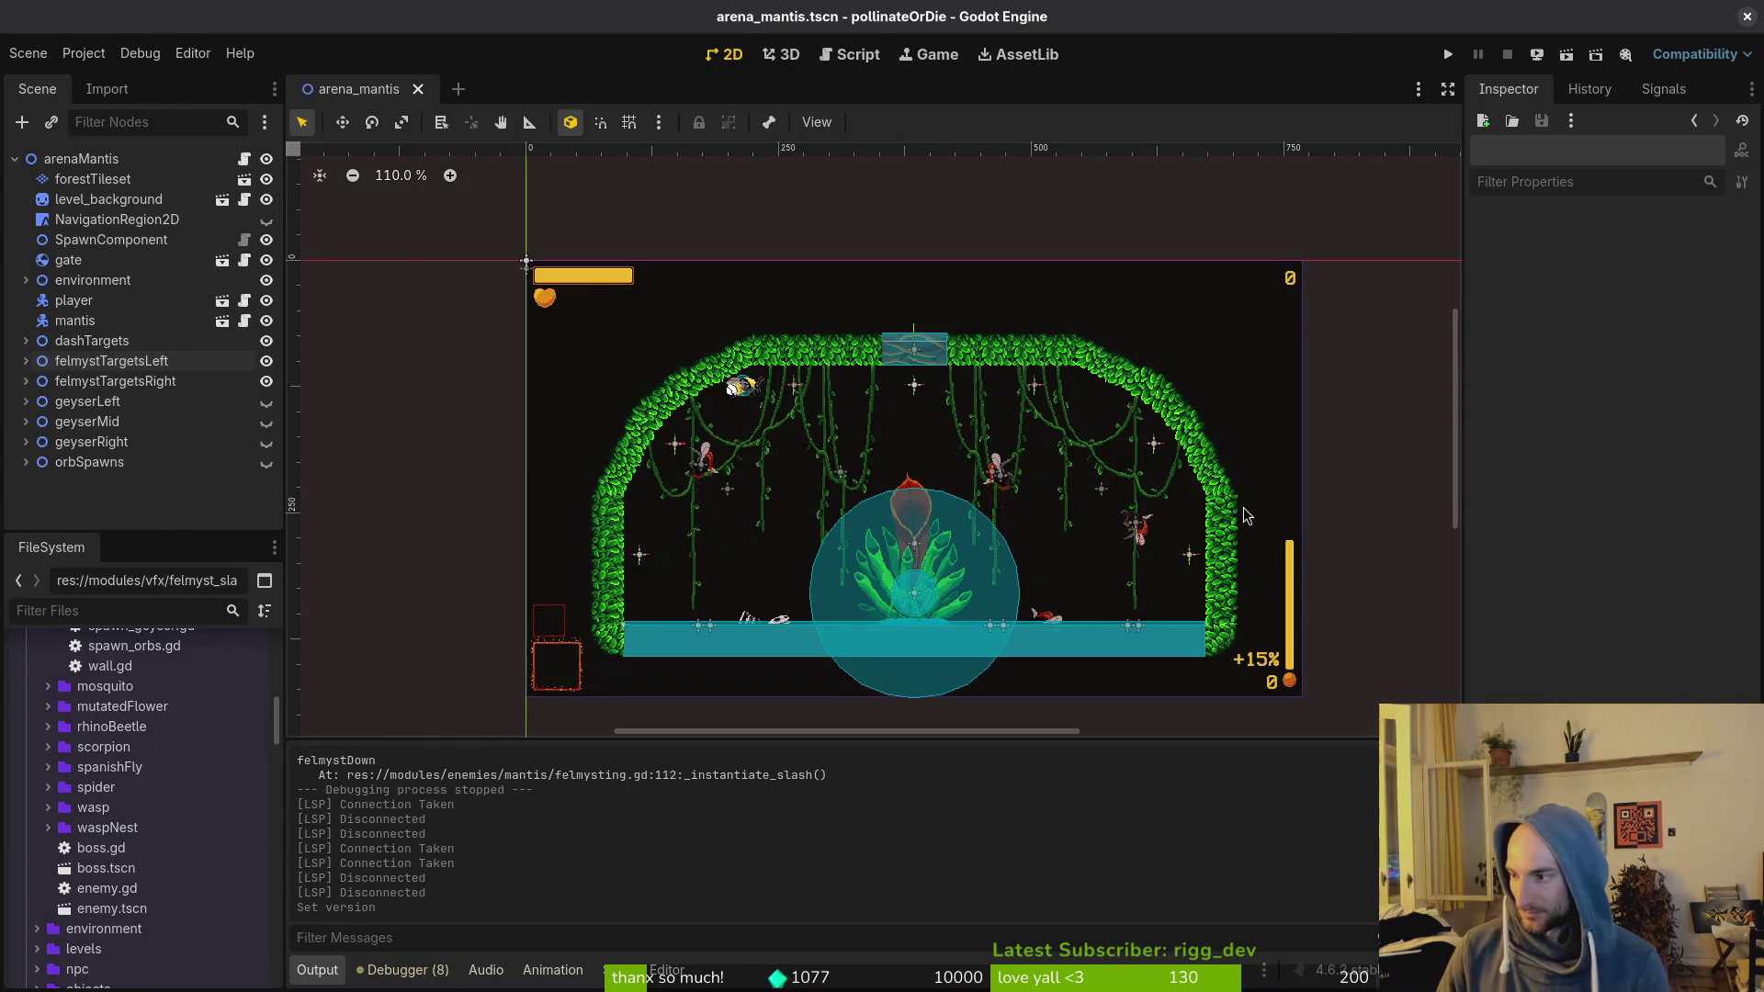
Step: Open game.controller.gd in vim through the fuzzy file finder
key("alt+Tab")
type("vim")
key("Return")
key("ctrl+p")
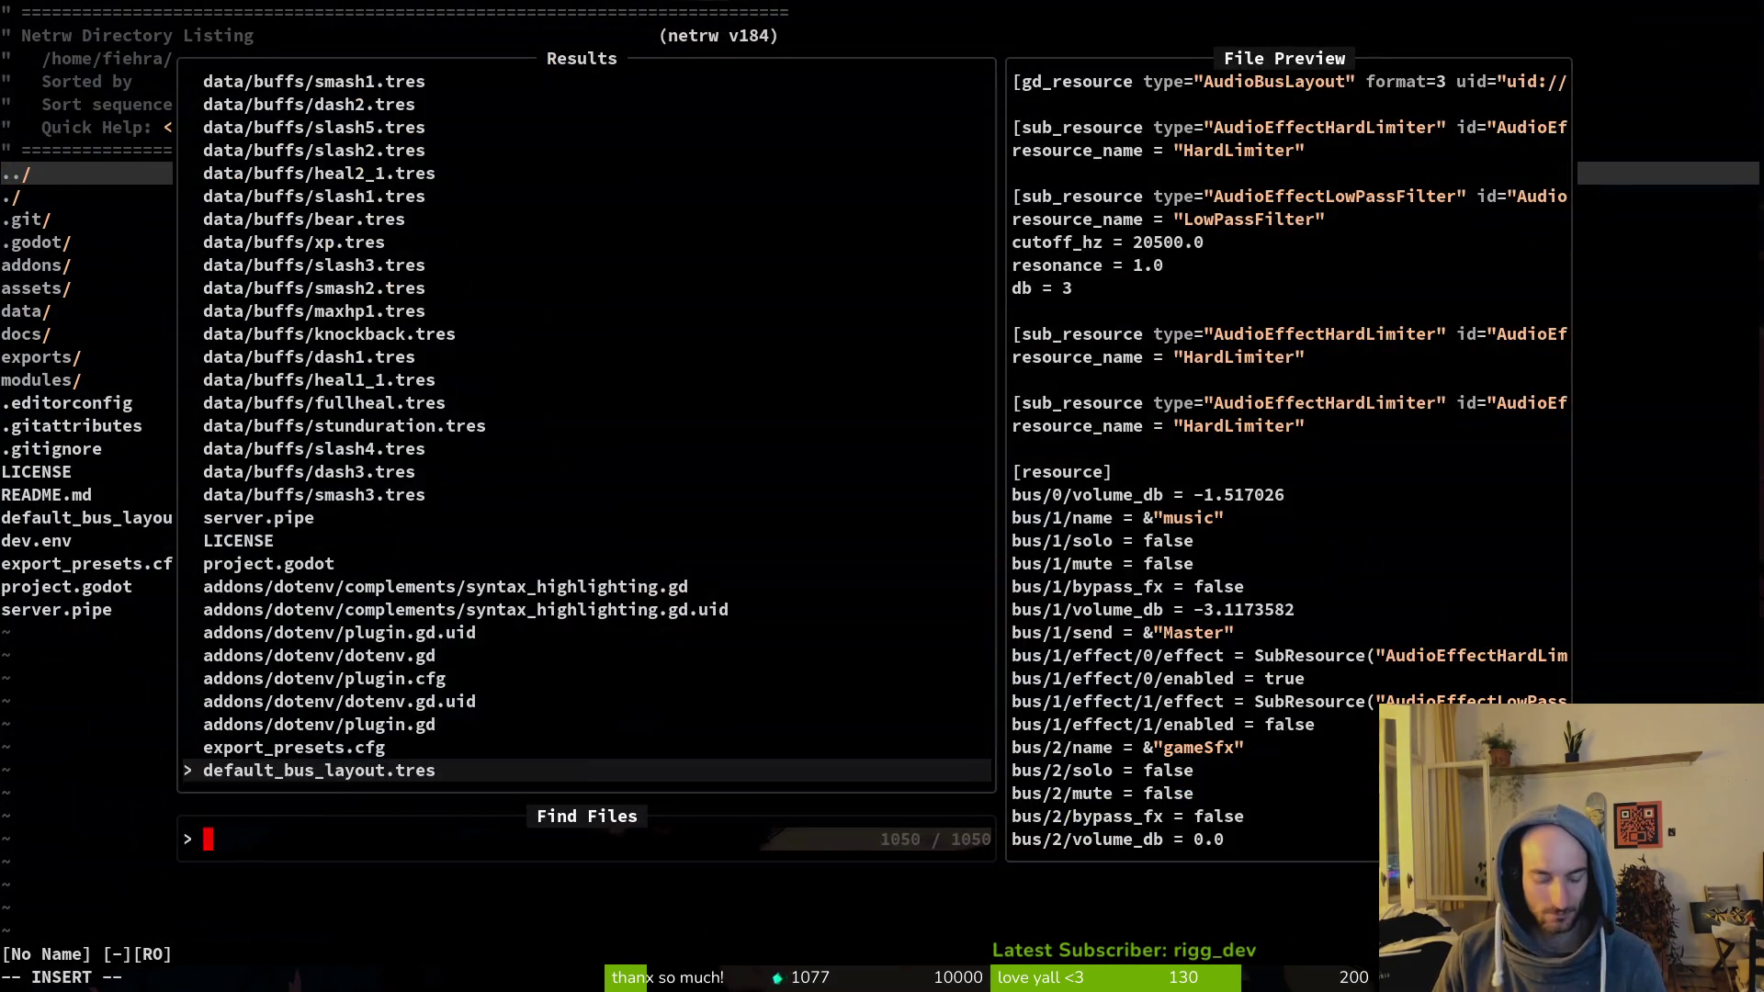
type("gamct")
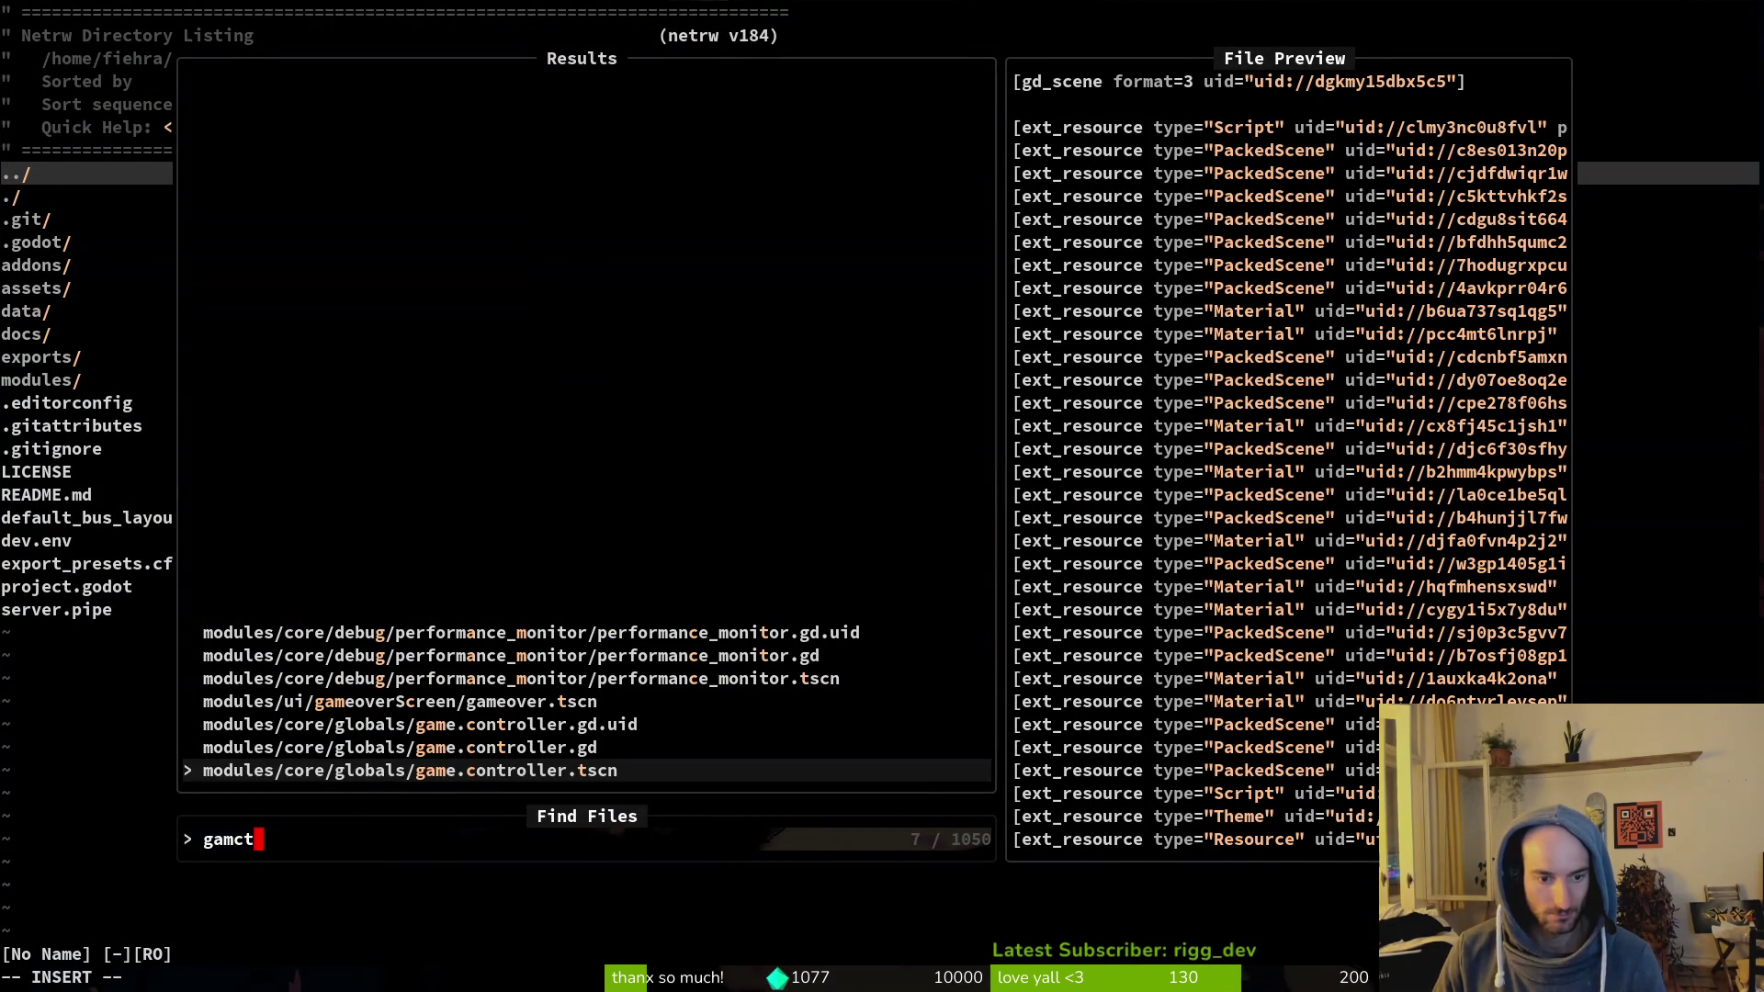
key("Up")
key("Return")
Step: Make the tier 1 case return arena_spider_path, save the file and quit vim
key("u")
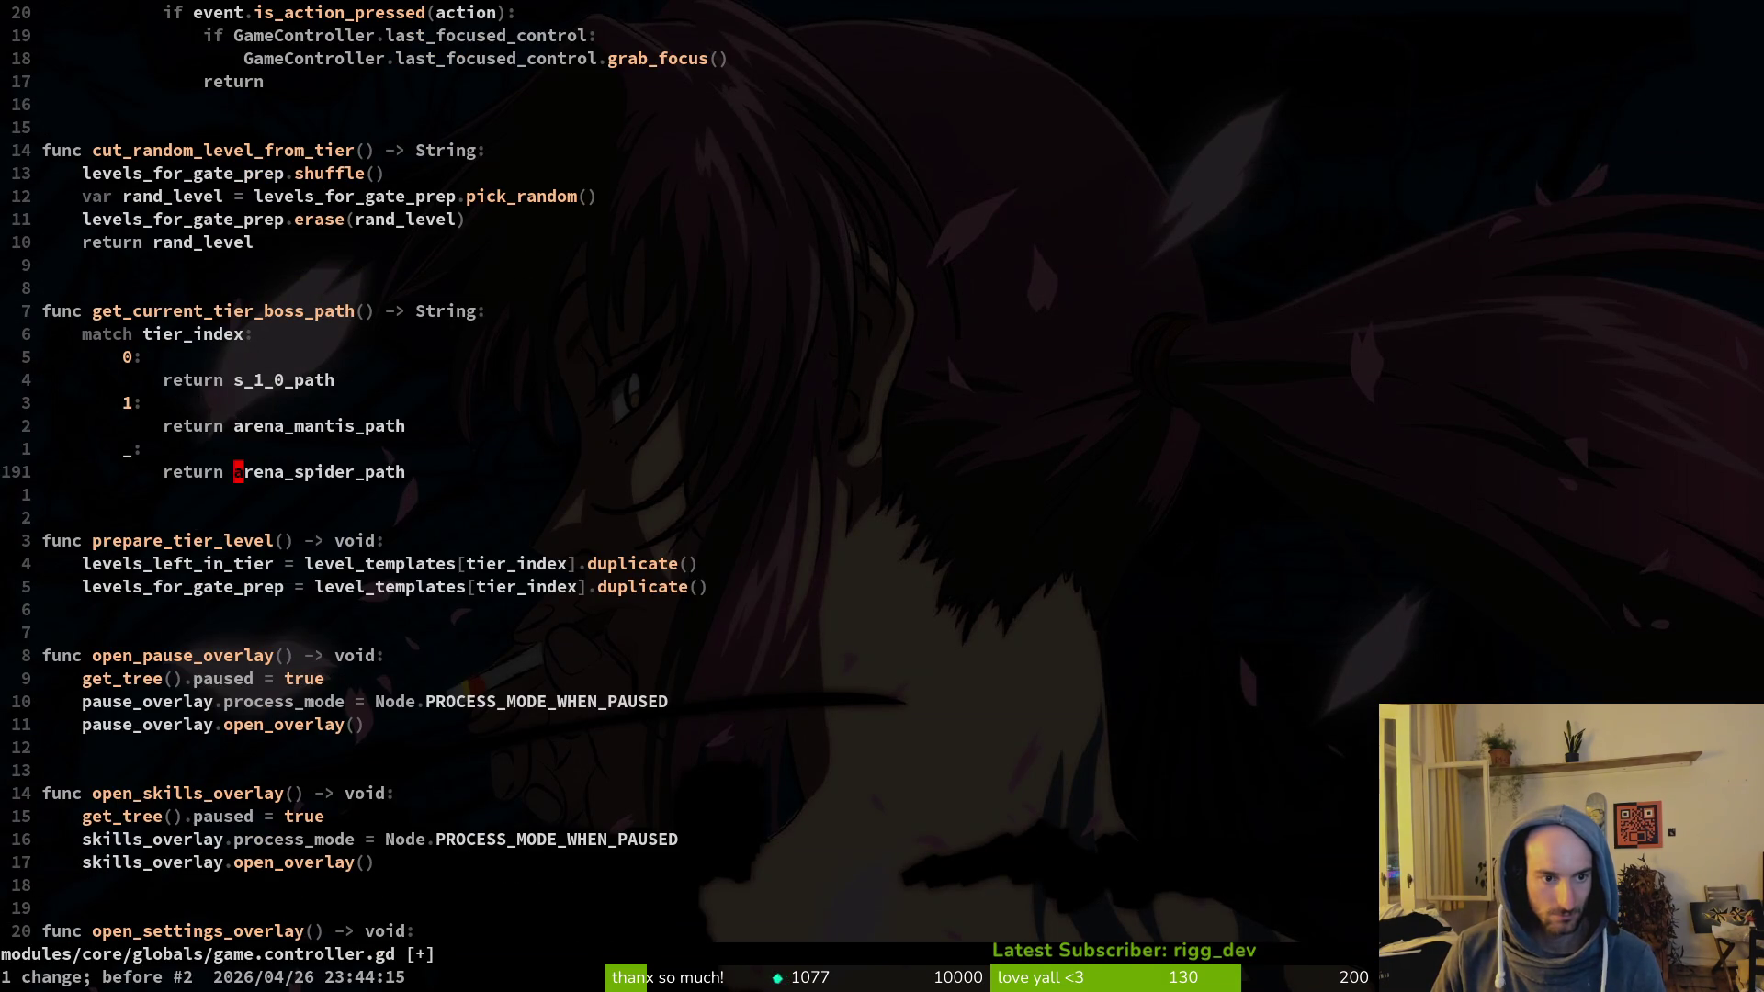
key("u")
key("ctrl+r")
key("k")
key("k")
key("period")
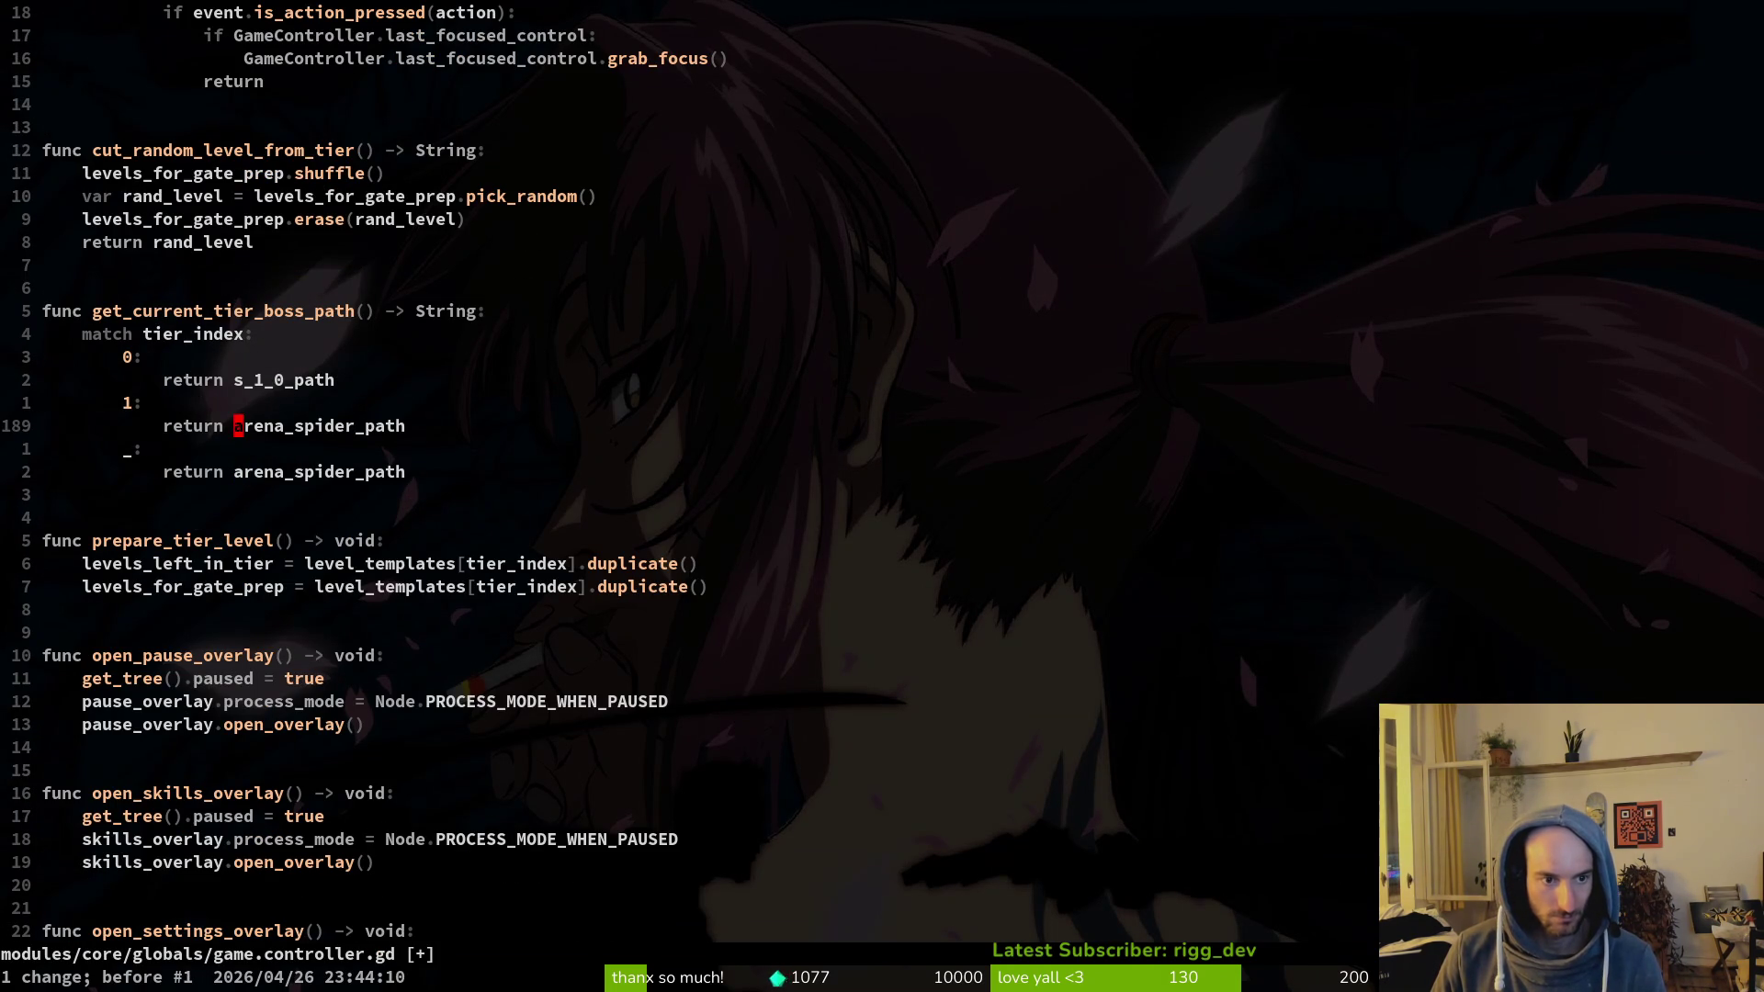
type(":write")
key("Return")
type(":q")
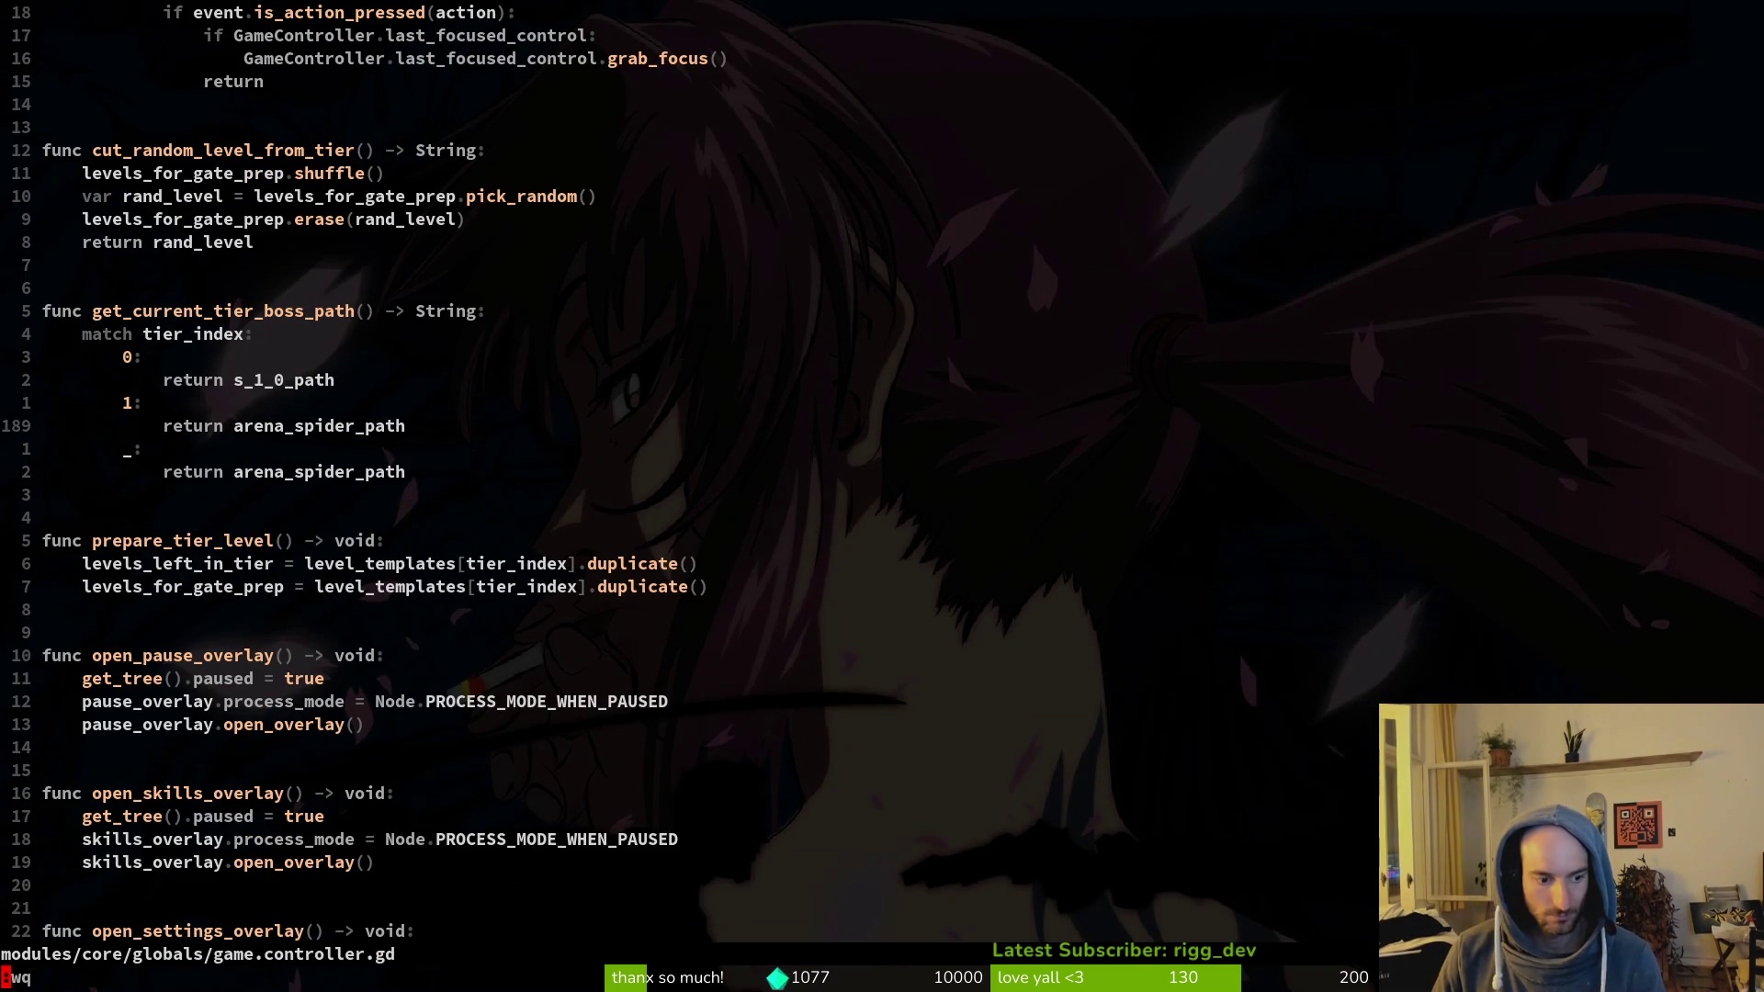
key("Return")
Step: Stage game.controller.gd in tig status and start a version-bump git commit message
type("tig status")
key("Return")
key("Down")
key("Down")
key("Down")
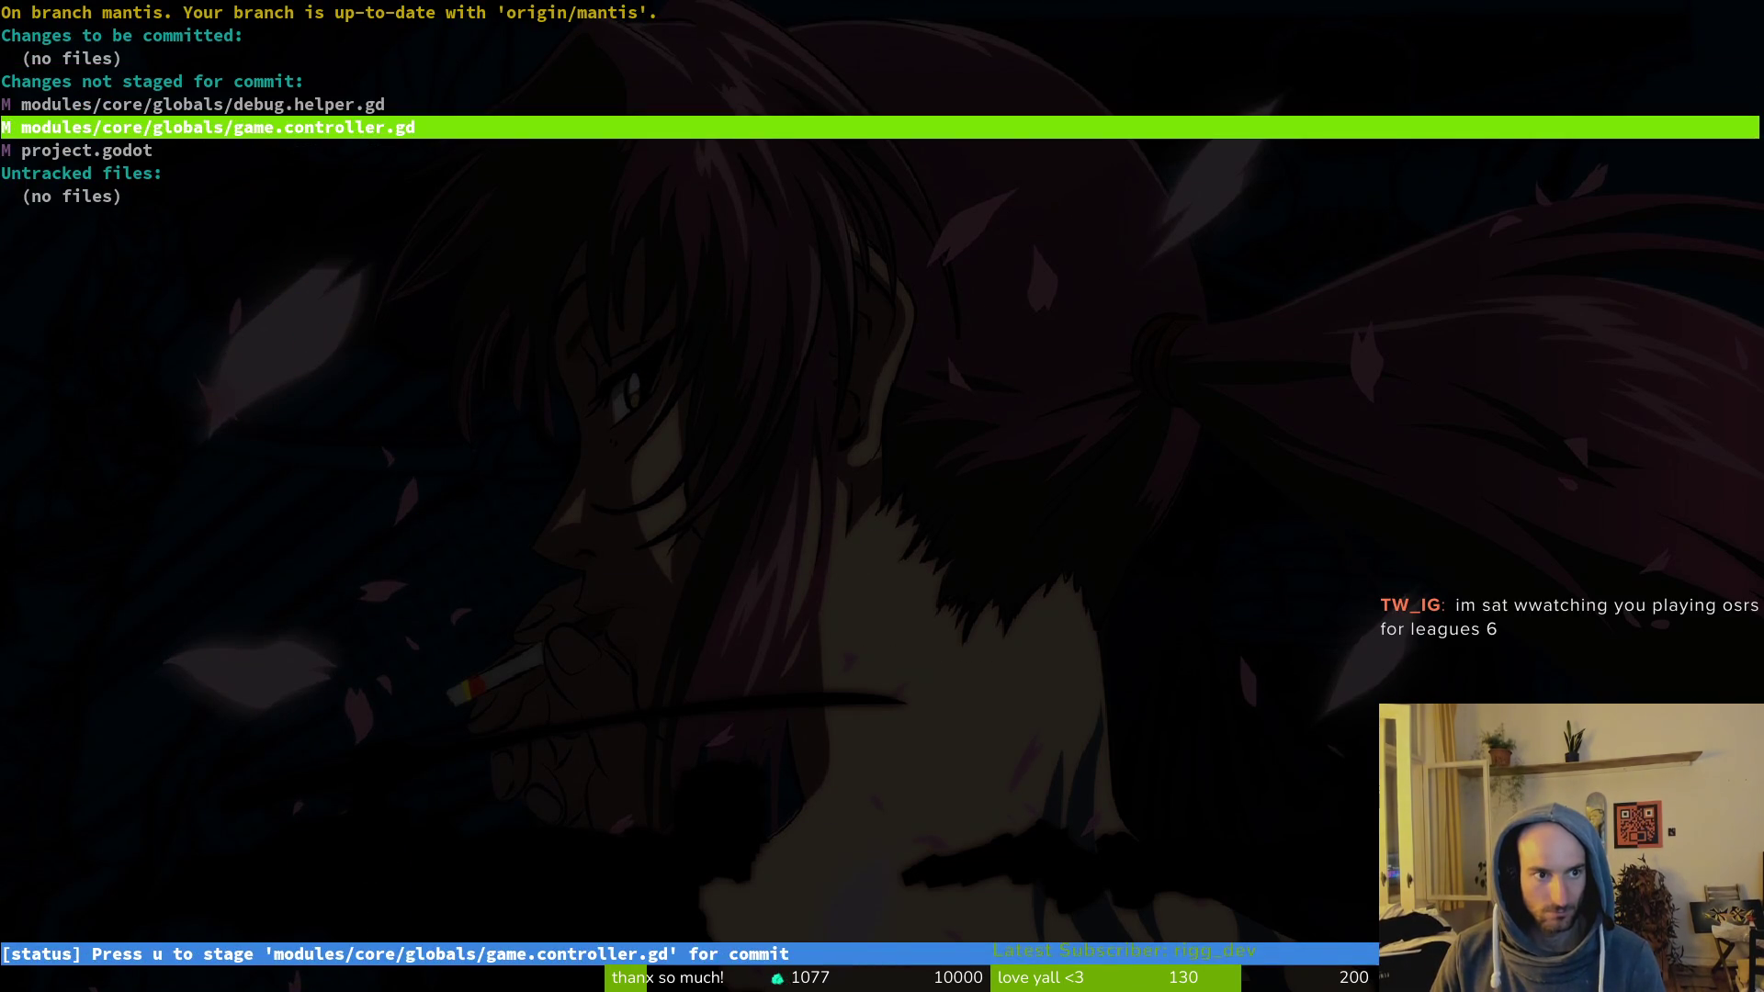
key("u")
key("Return")
key("q")
key("q")
type("git com")
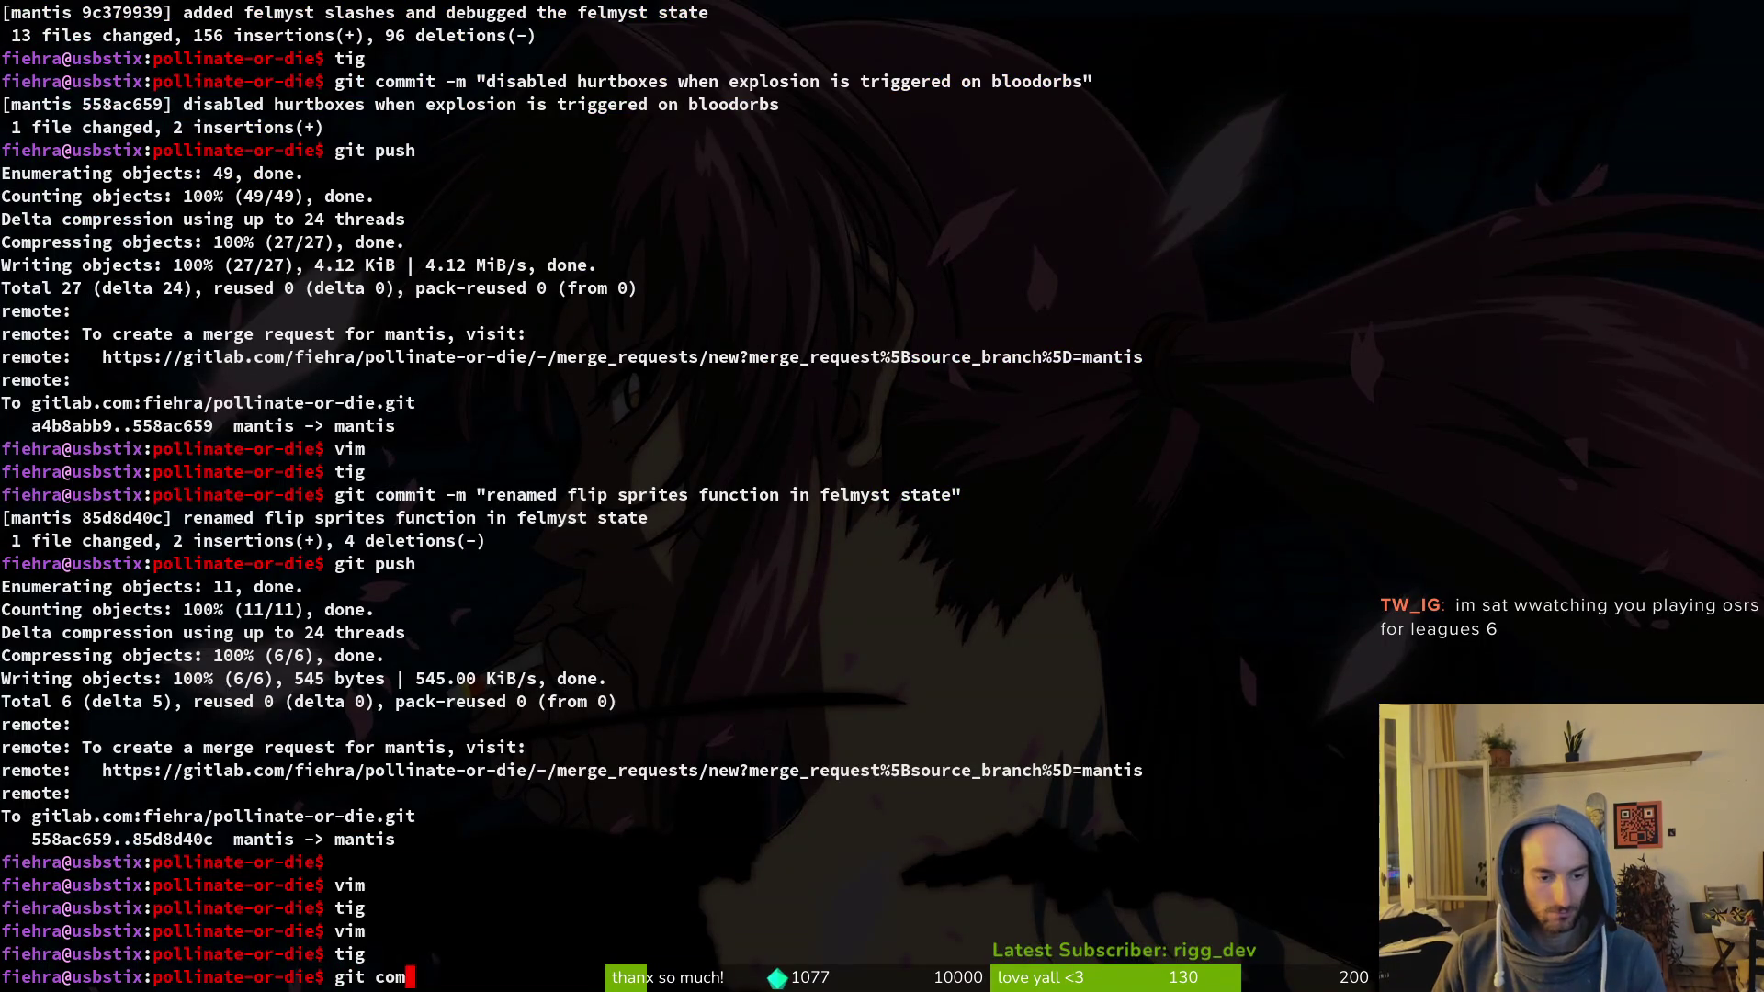
type("mit -m \"bumped ")
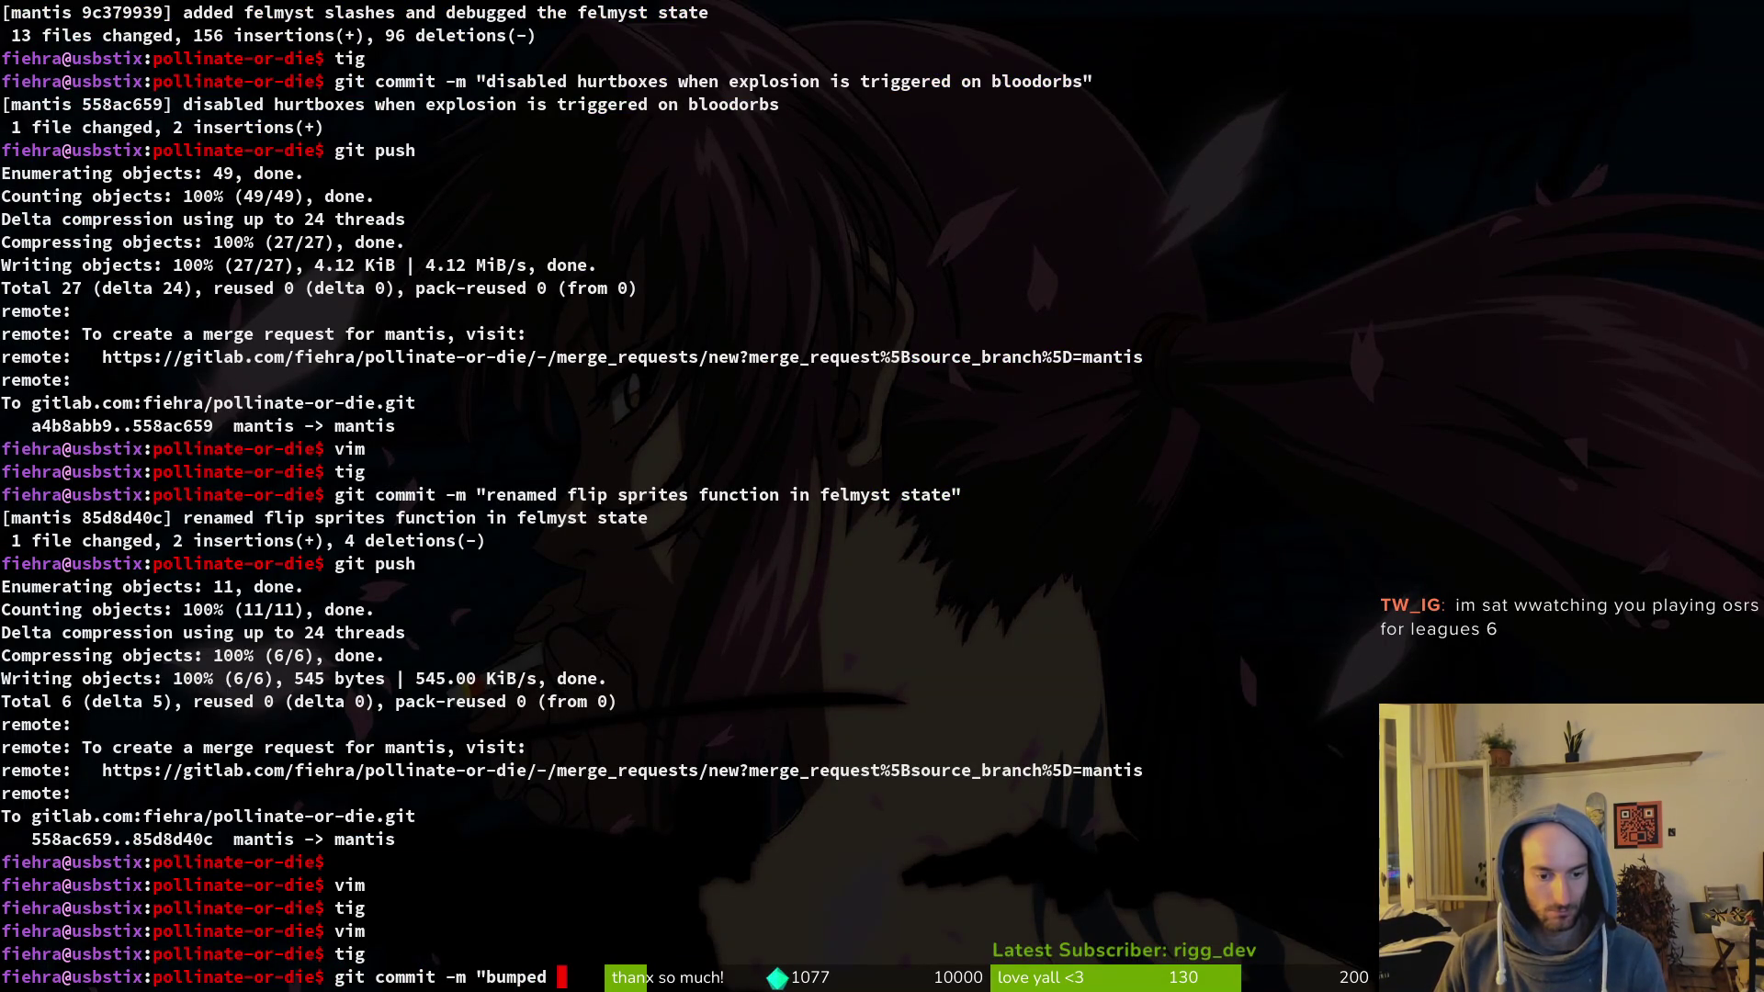
type("veris")
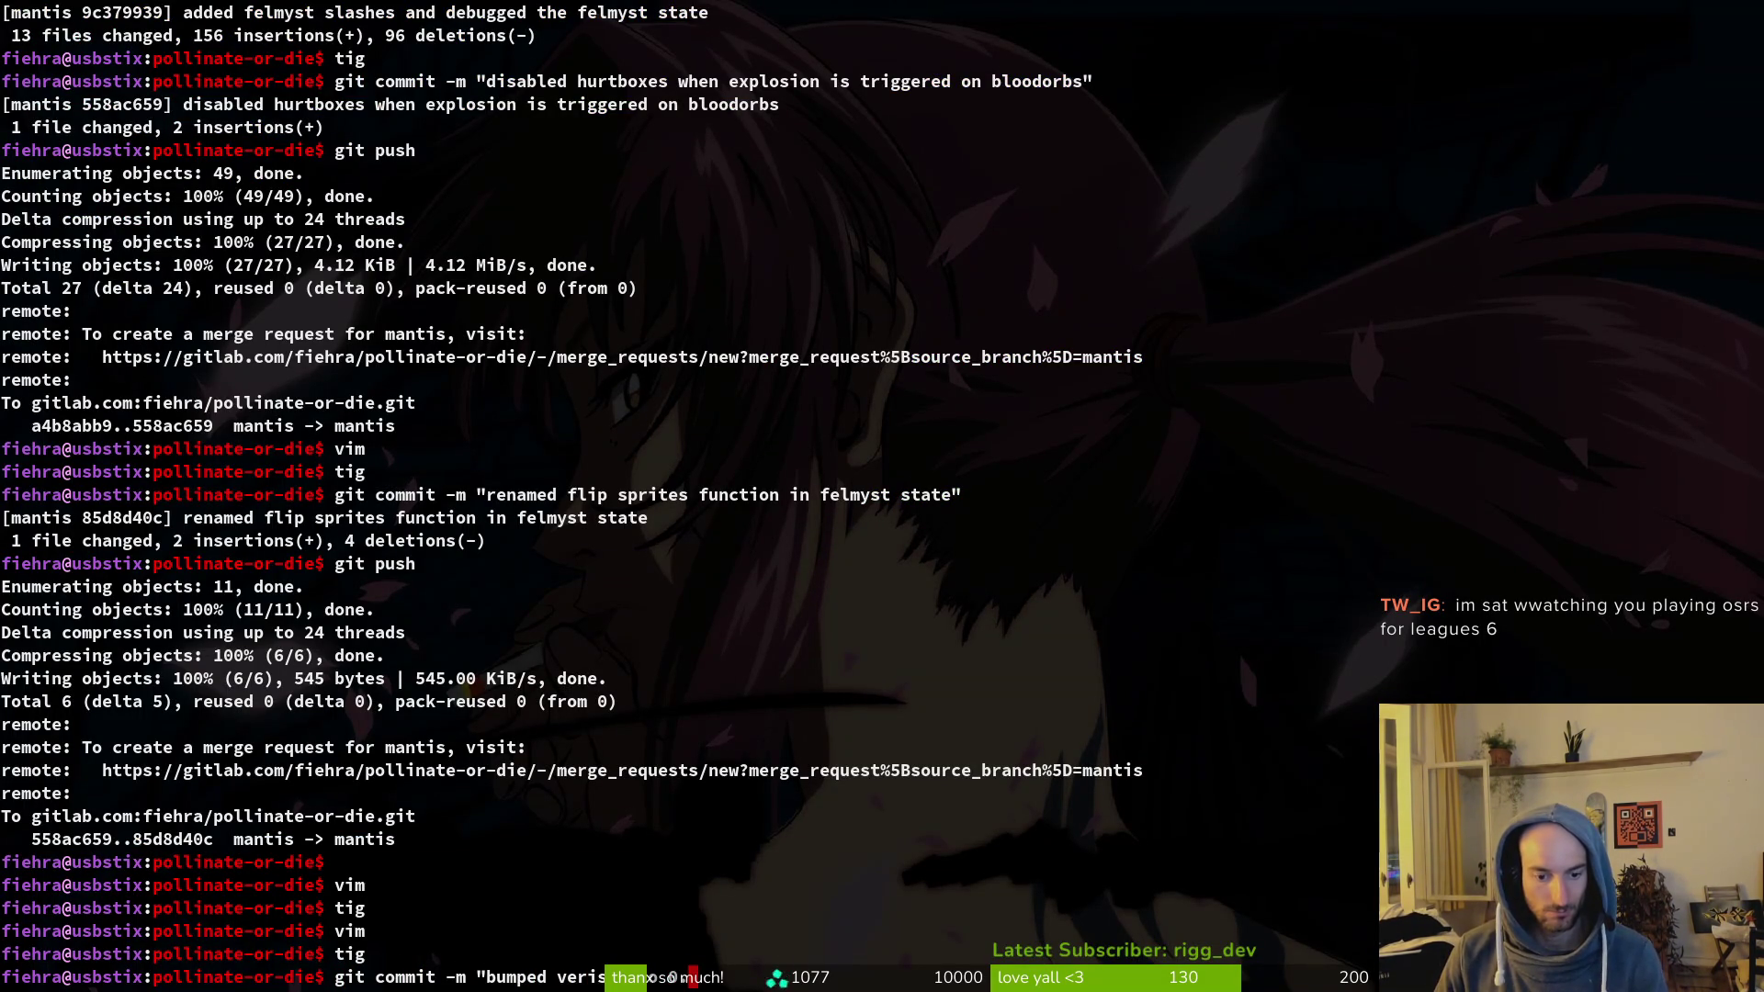
type("0.5.1 after a bug")
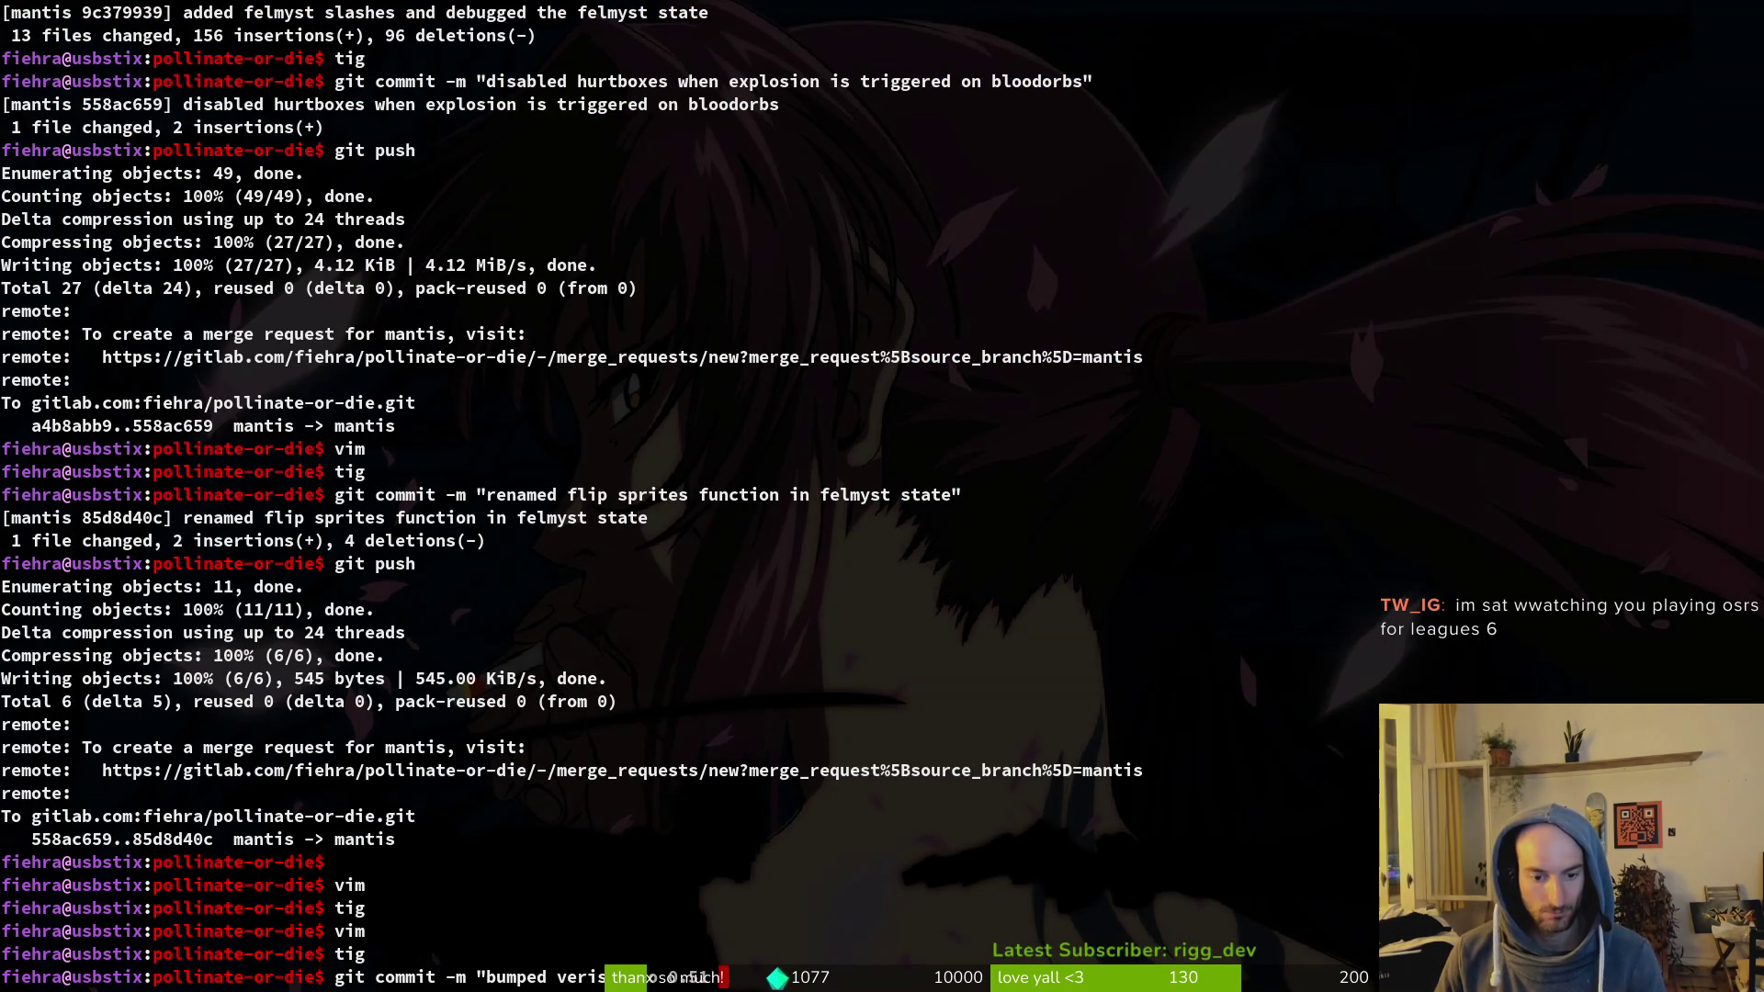
type(" felm")
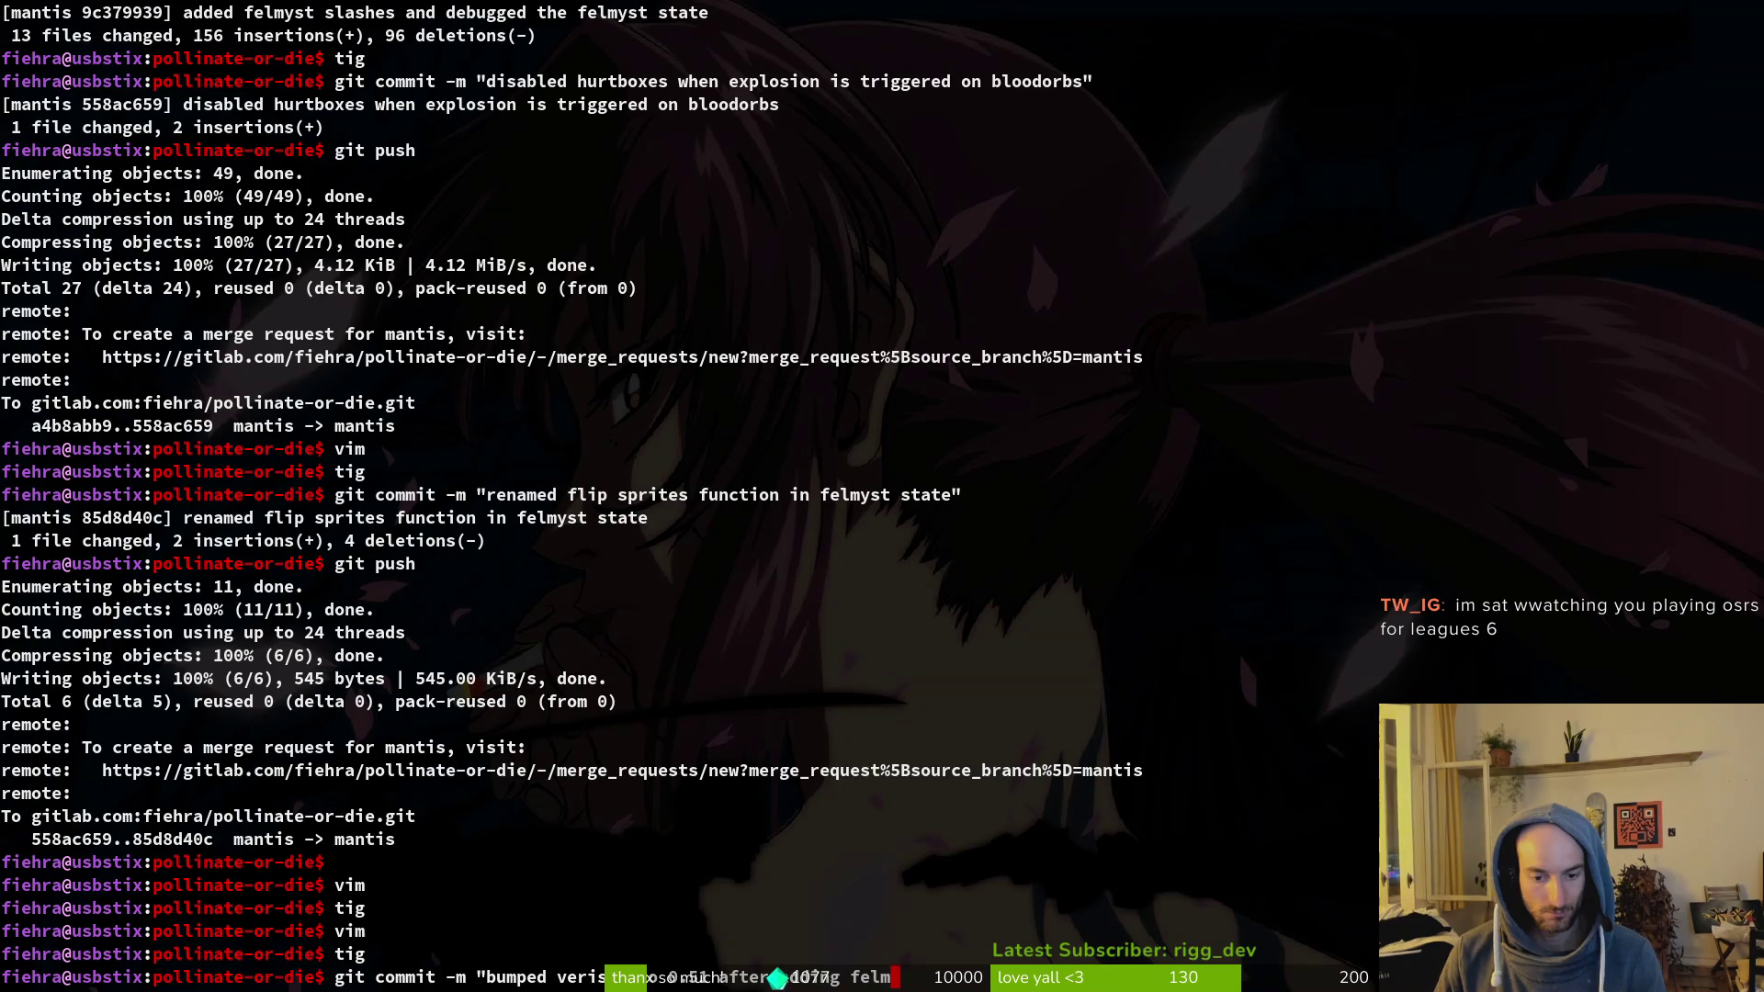
type("yst slahe")
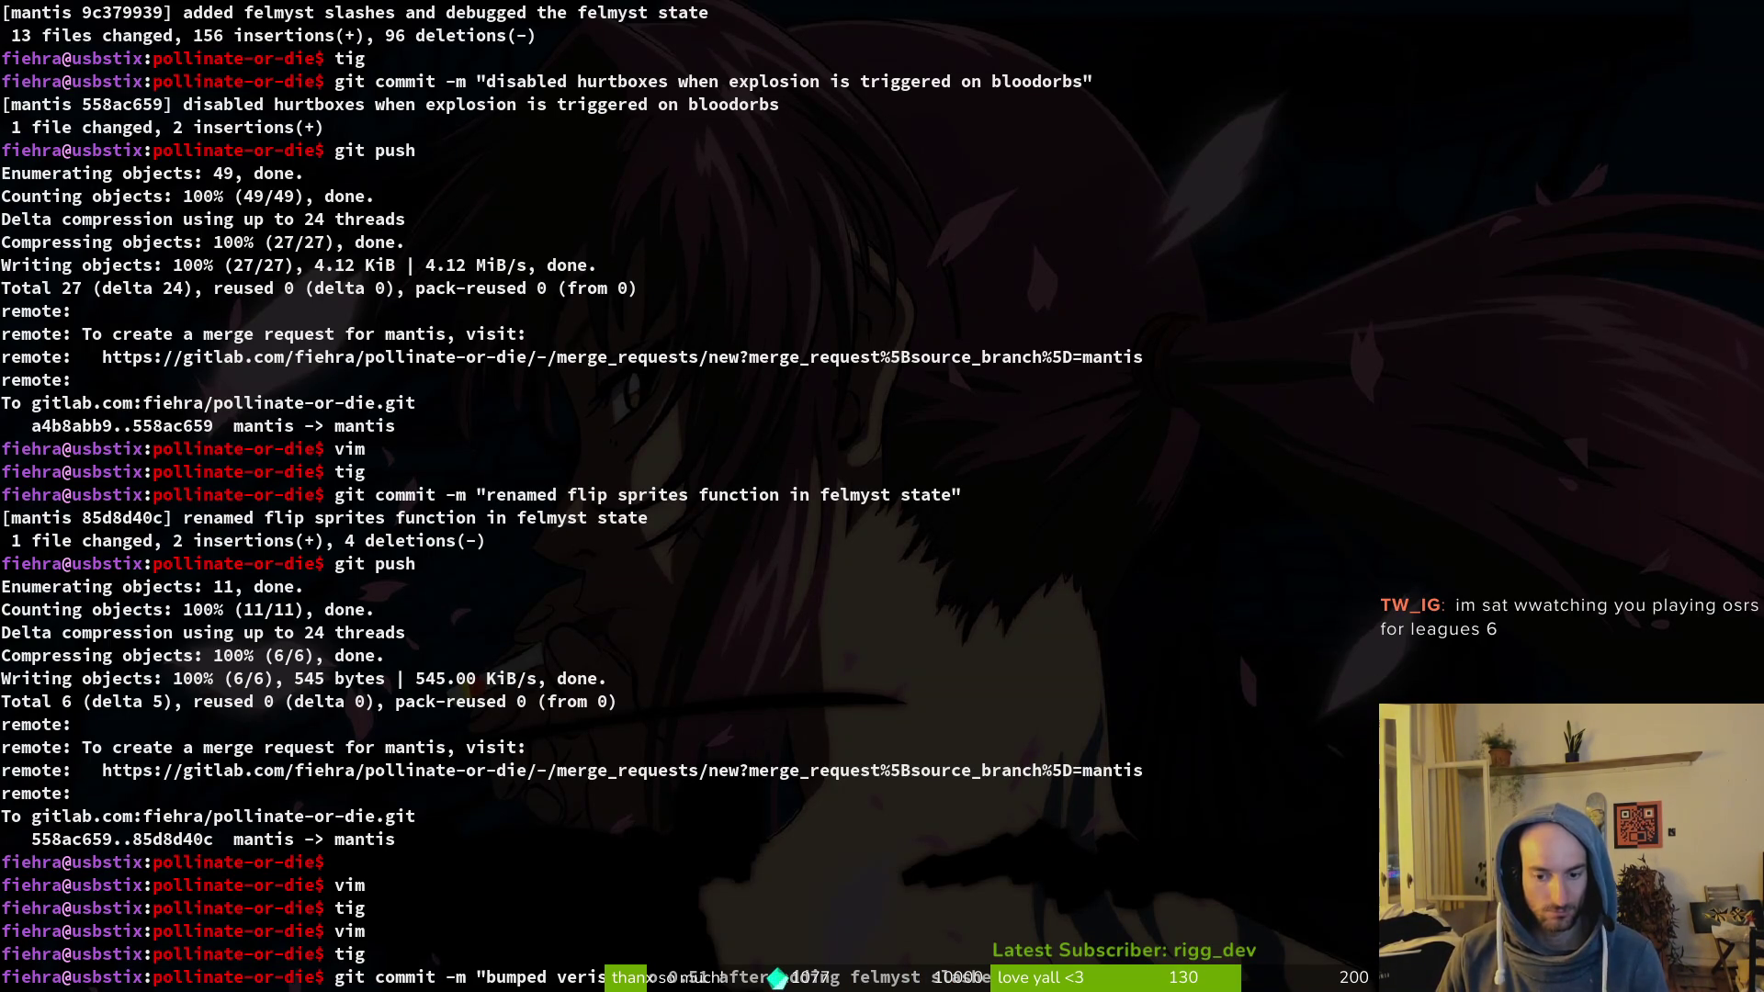
Step: Finish the version-bump commit message ending 'le from sector again' and create the commit
type(".be")
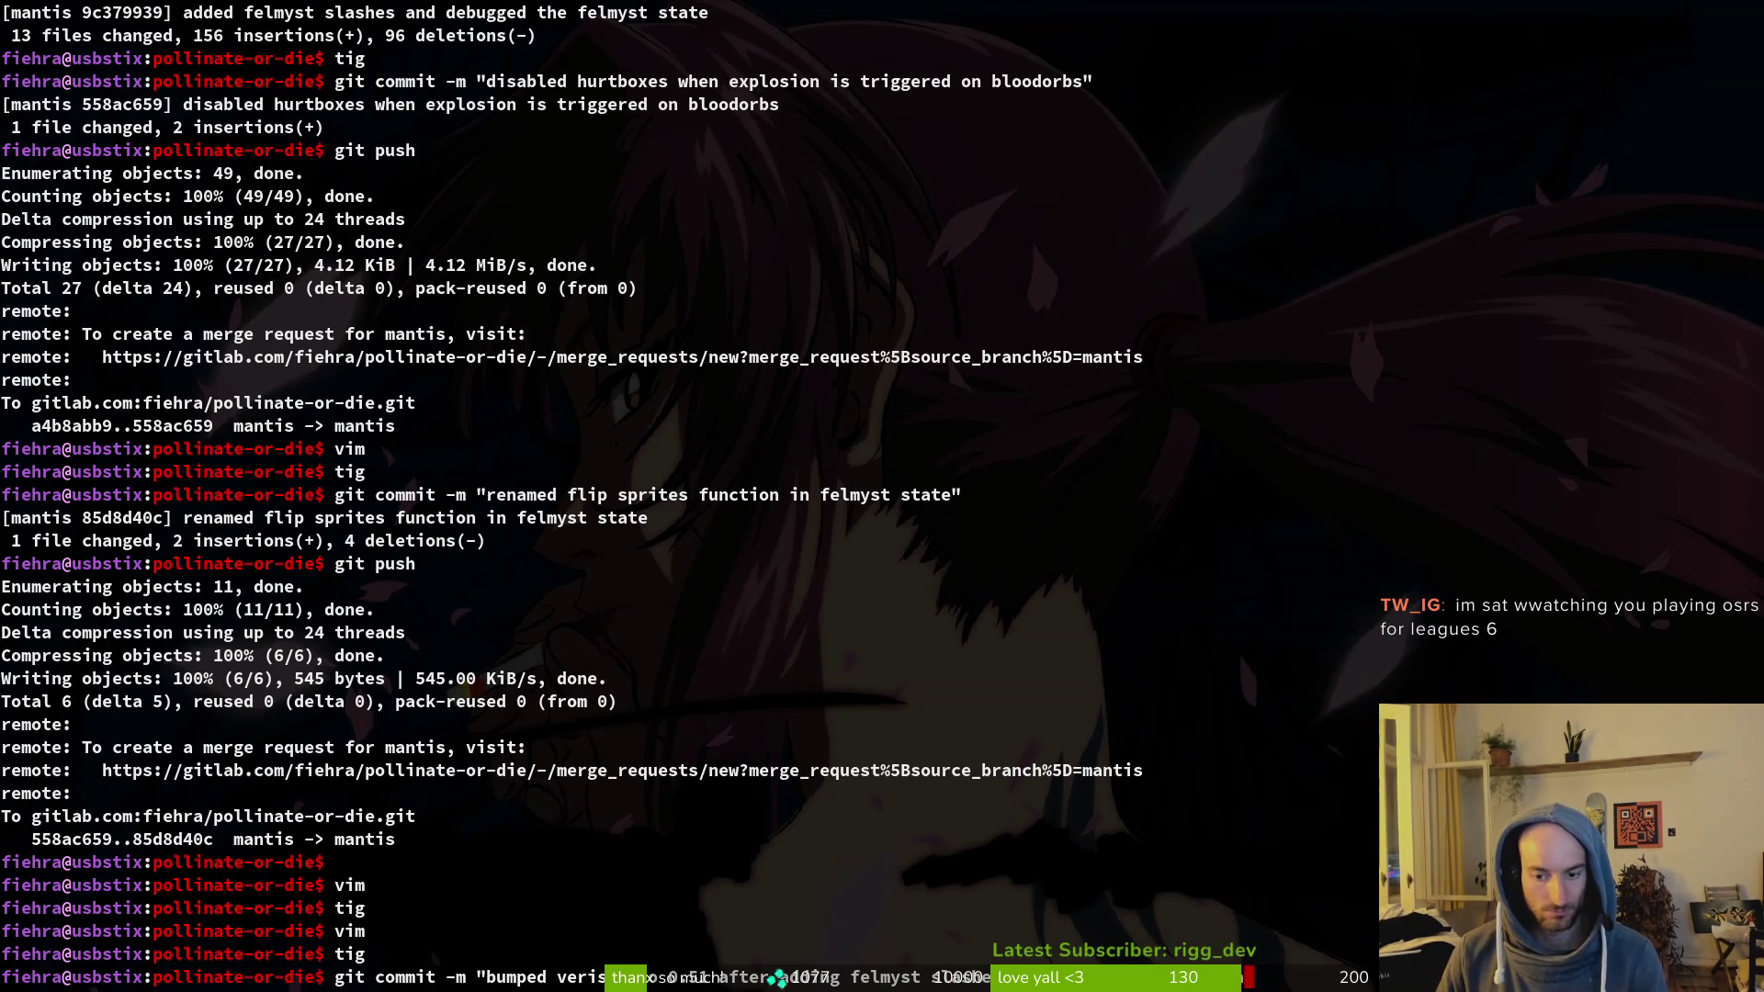
key("BackSpace")
key("BackSpace")
key("BackSpace")
type("le from sec")
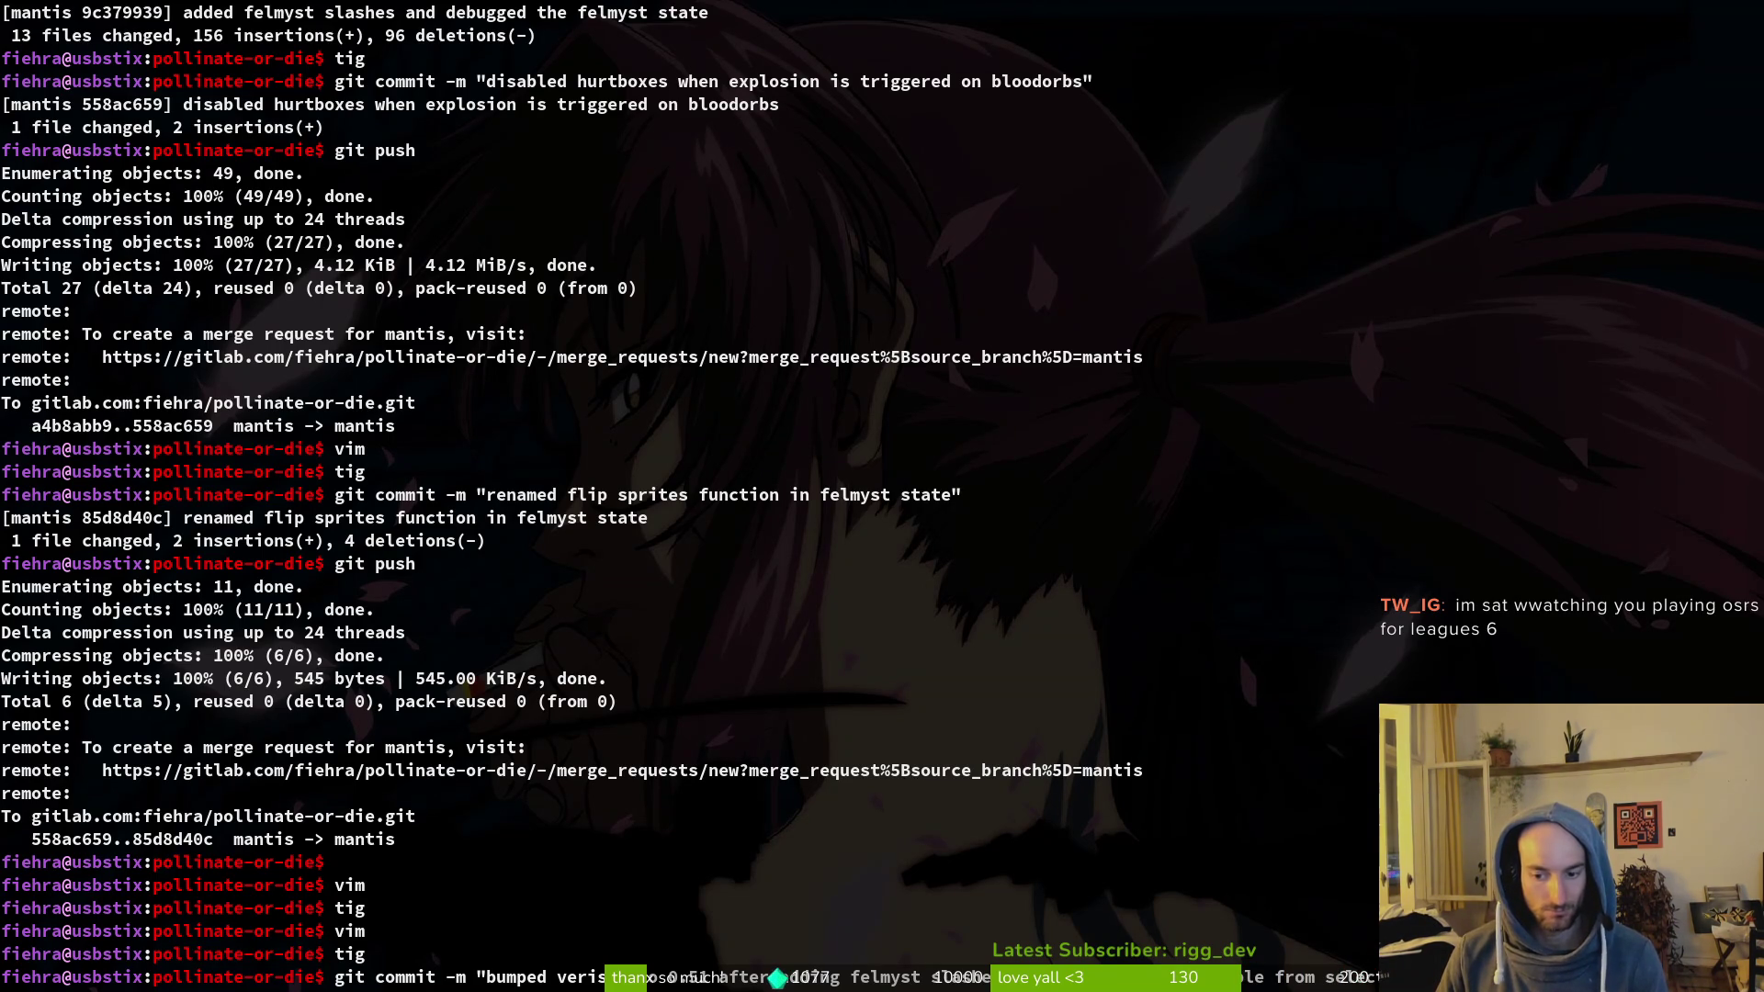
type("tor again\"")
key("Return")
Step: Push the commit to the mantis branch and clear the terminal
type("git pus")
key("Return")
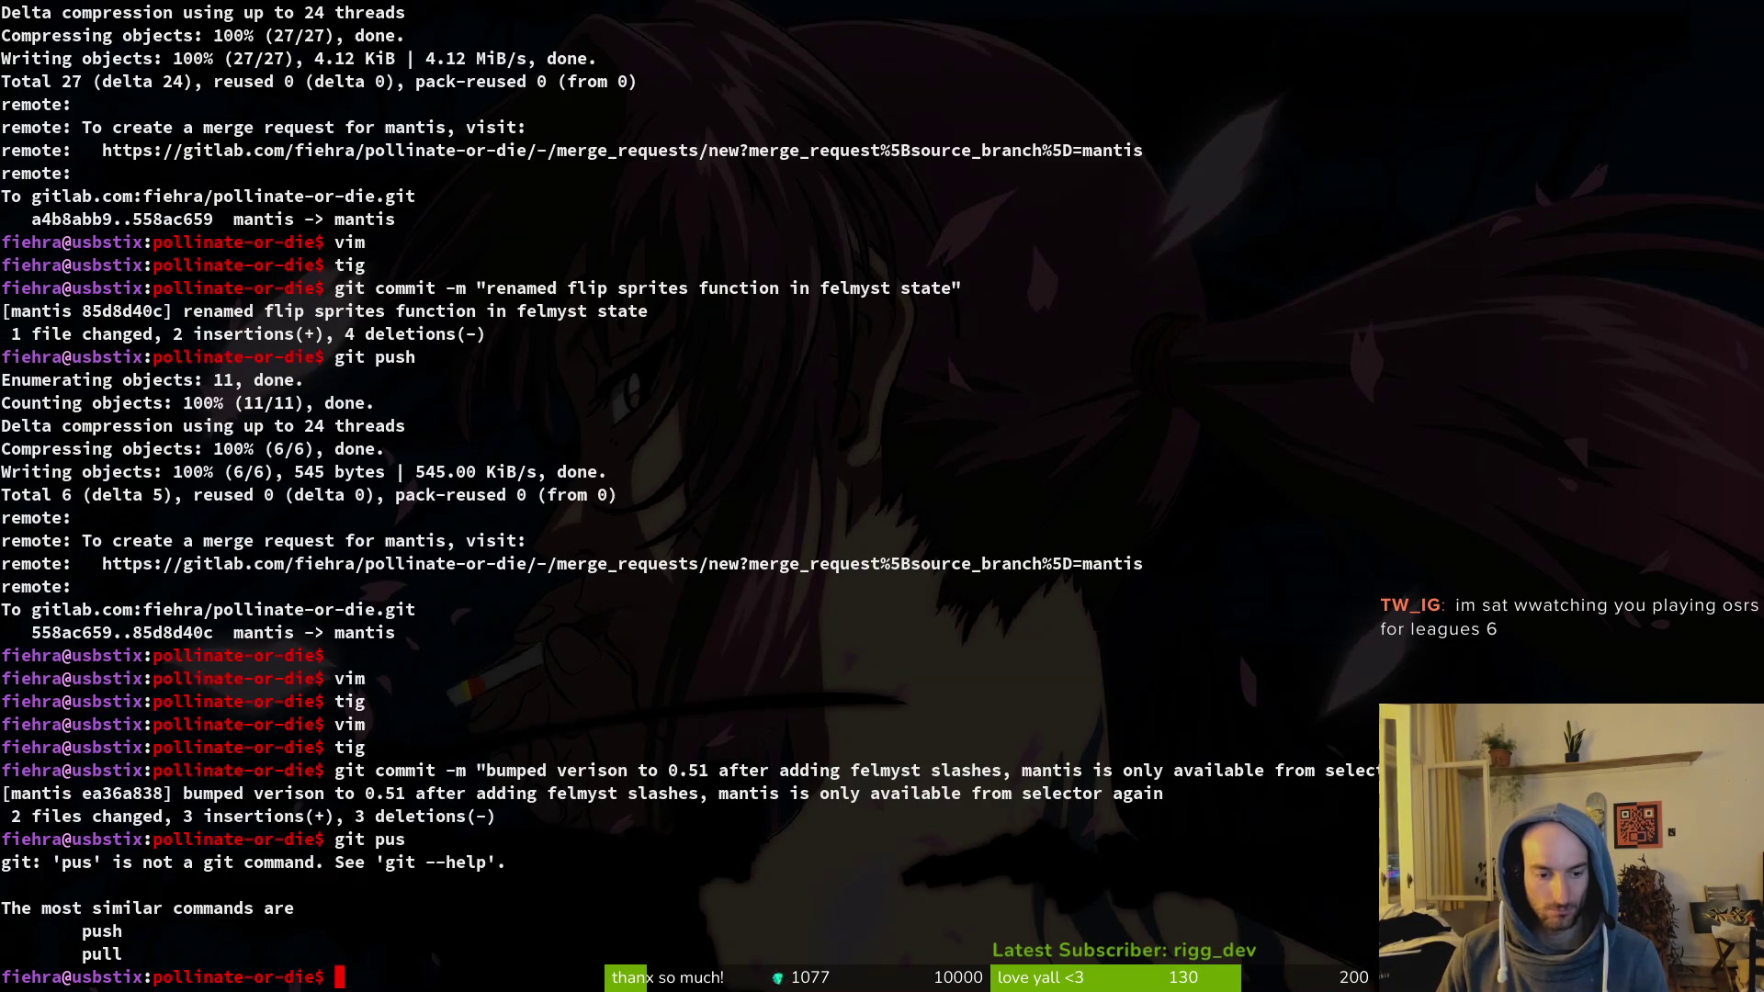
type("git push")
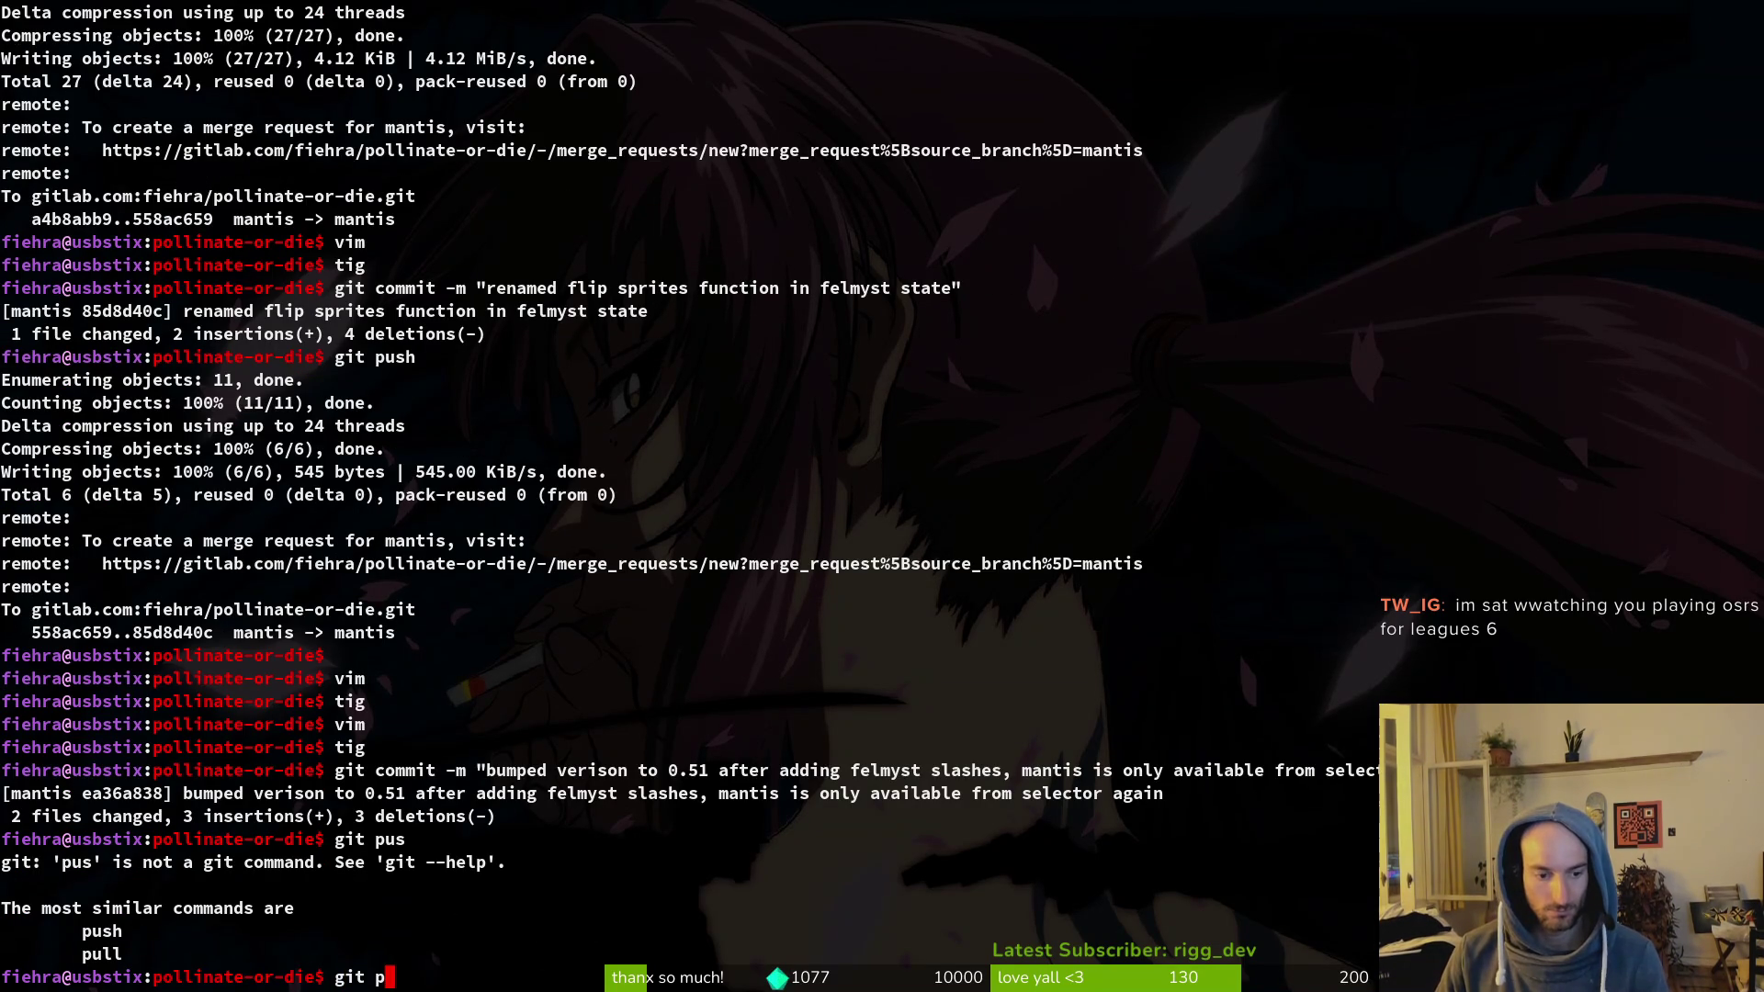
key("Return")
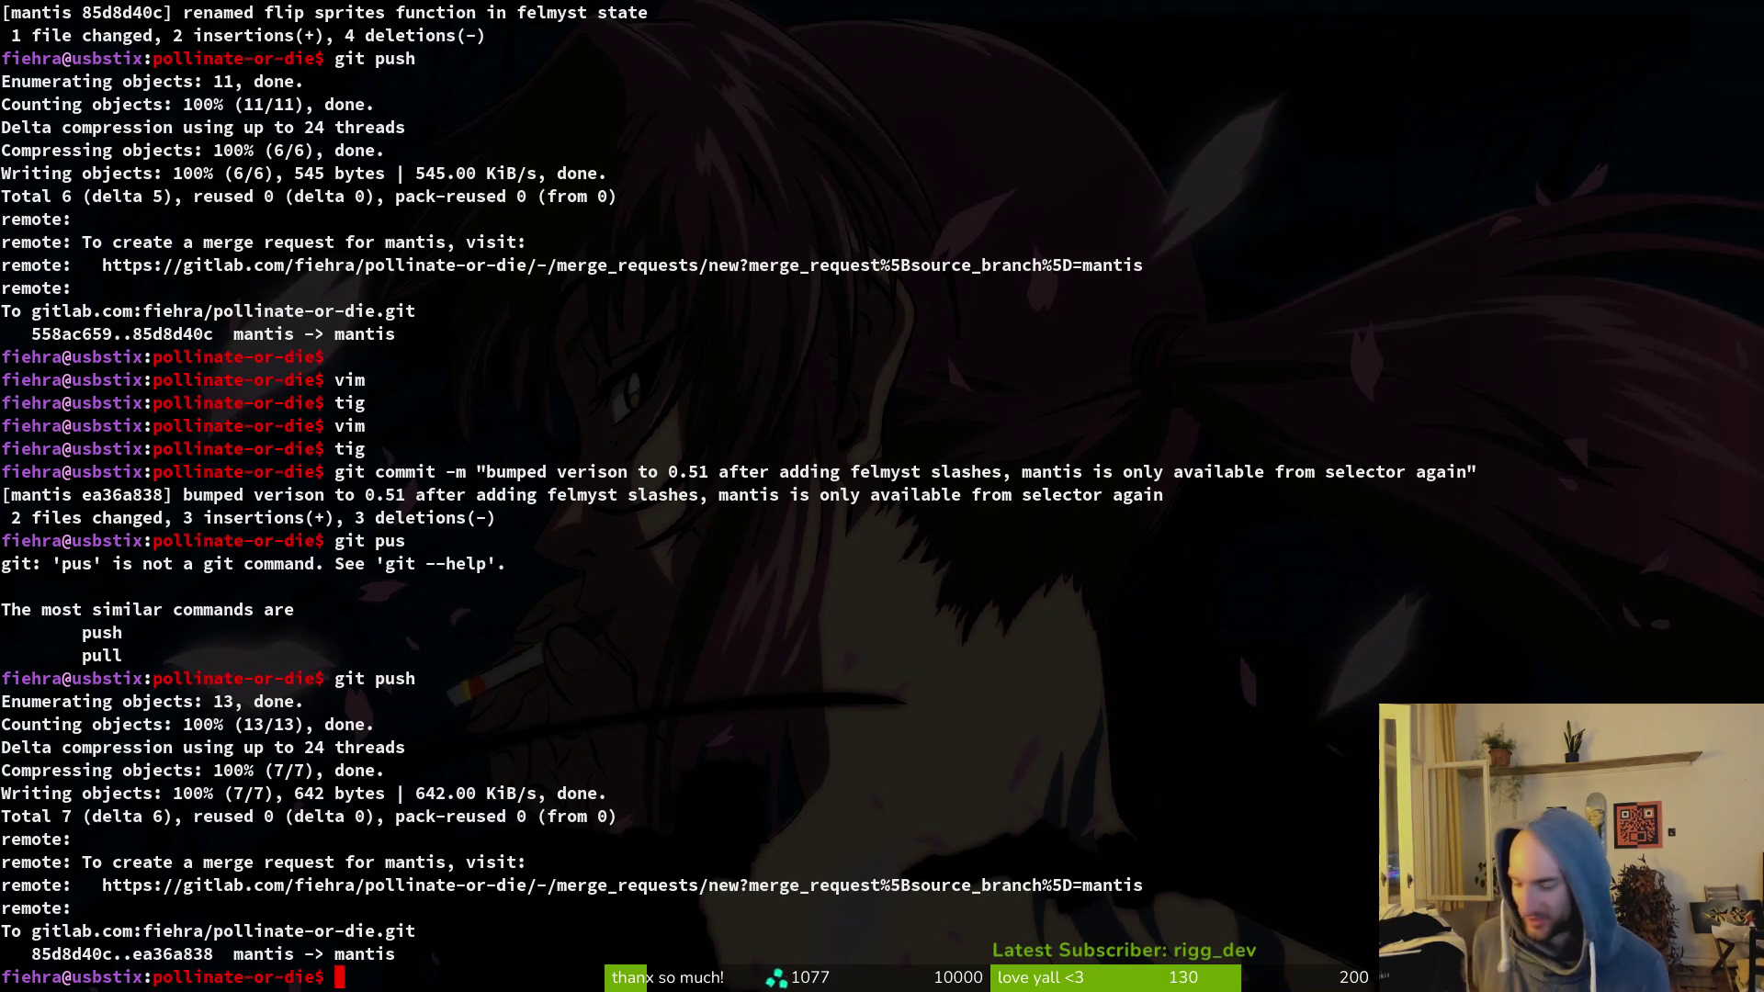
key("ctrl+l")
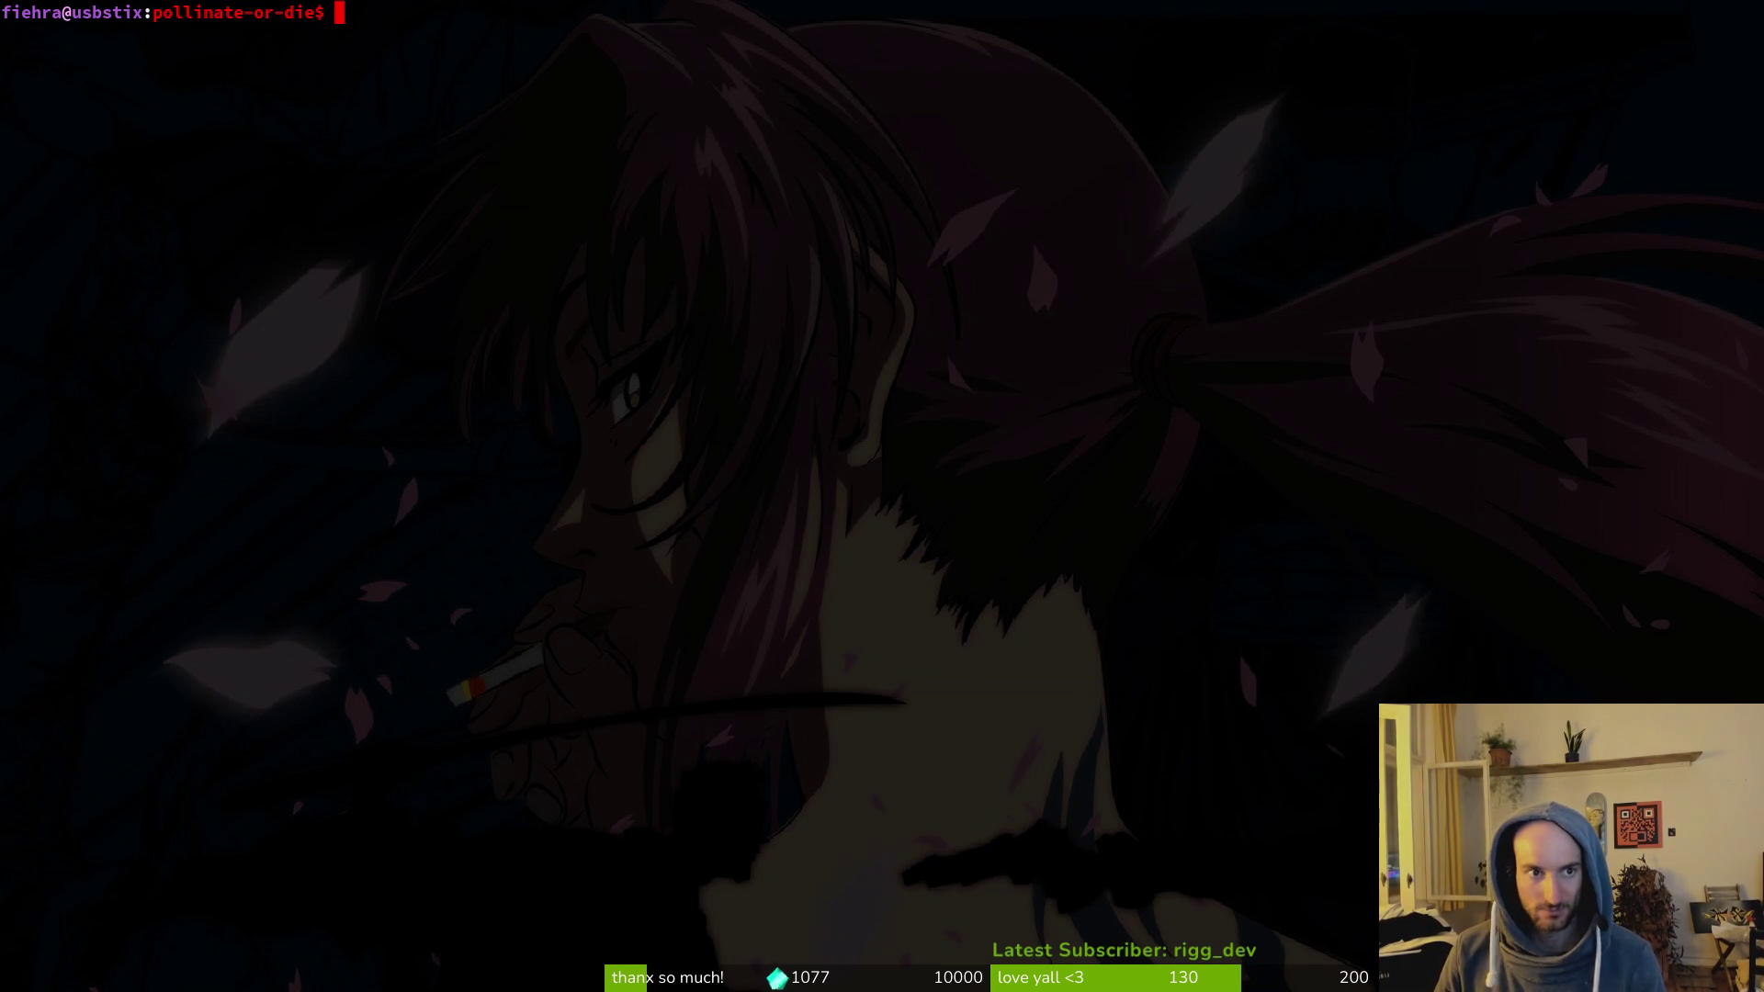
Step: Check the commit log and working tree status in tig
type("tig")
key("Return")
key("s")
key("q")
key("q")
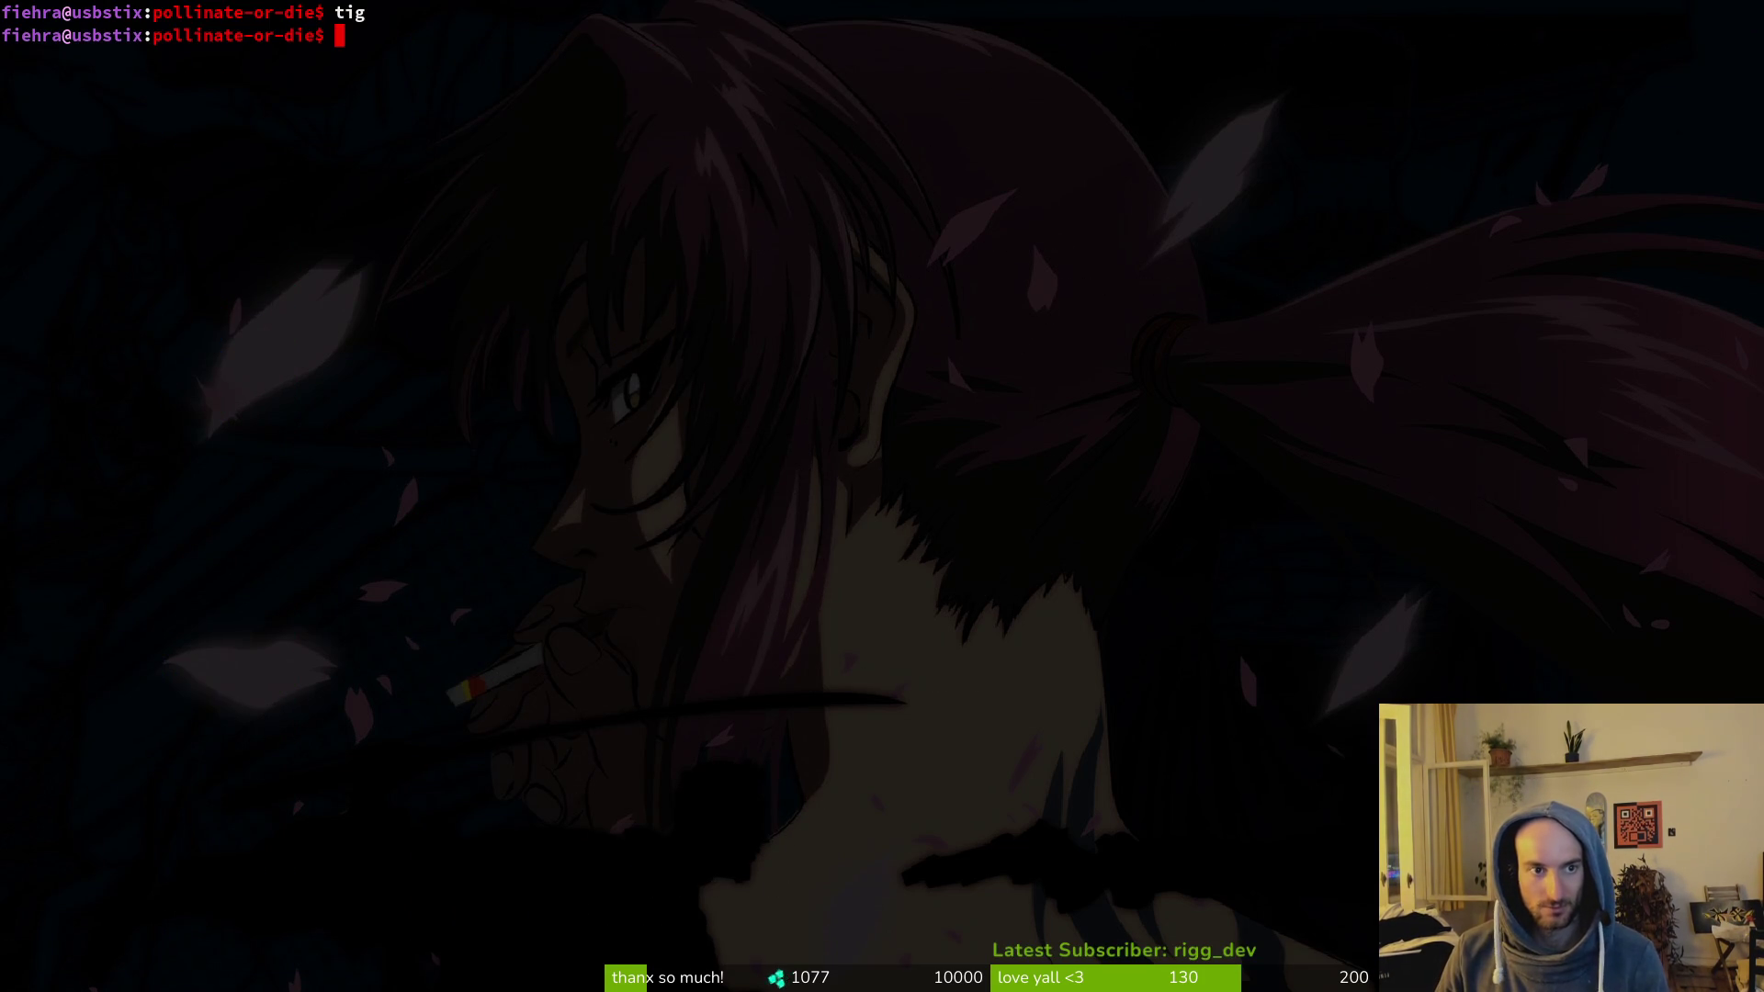
Step: Run the game from Godot and start a new game at the first level
key("alt+Tab")
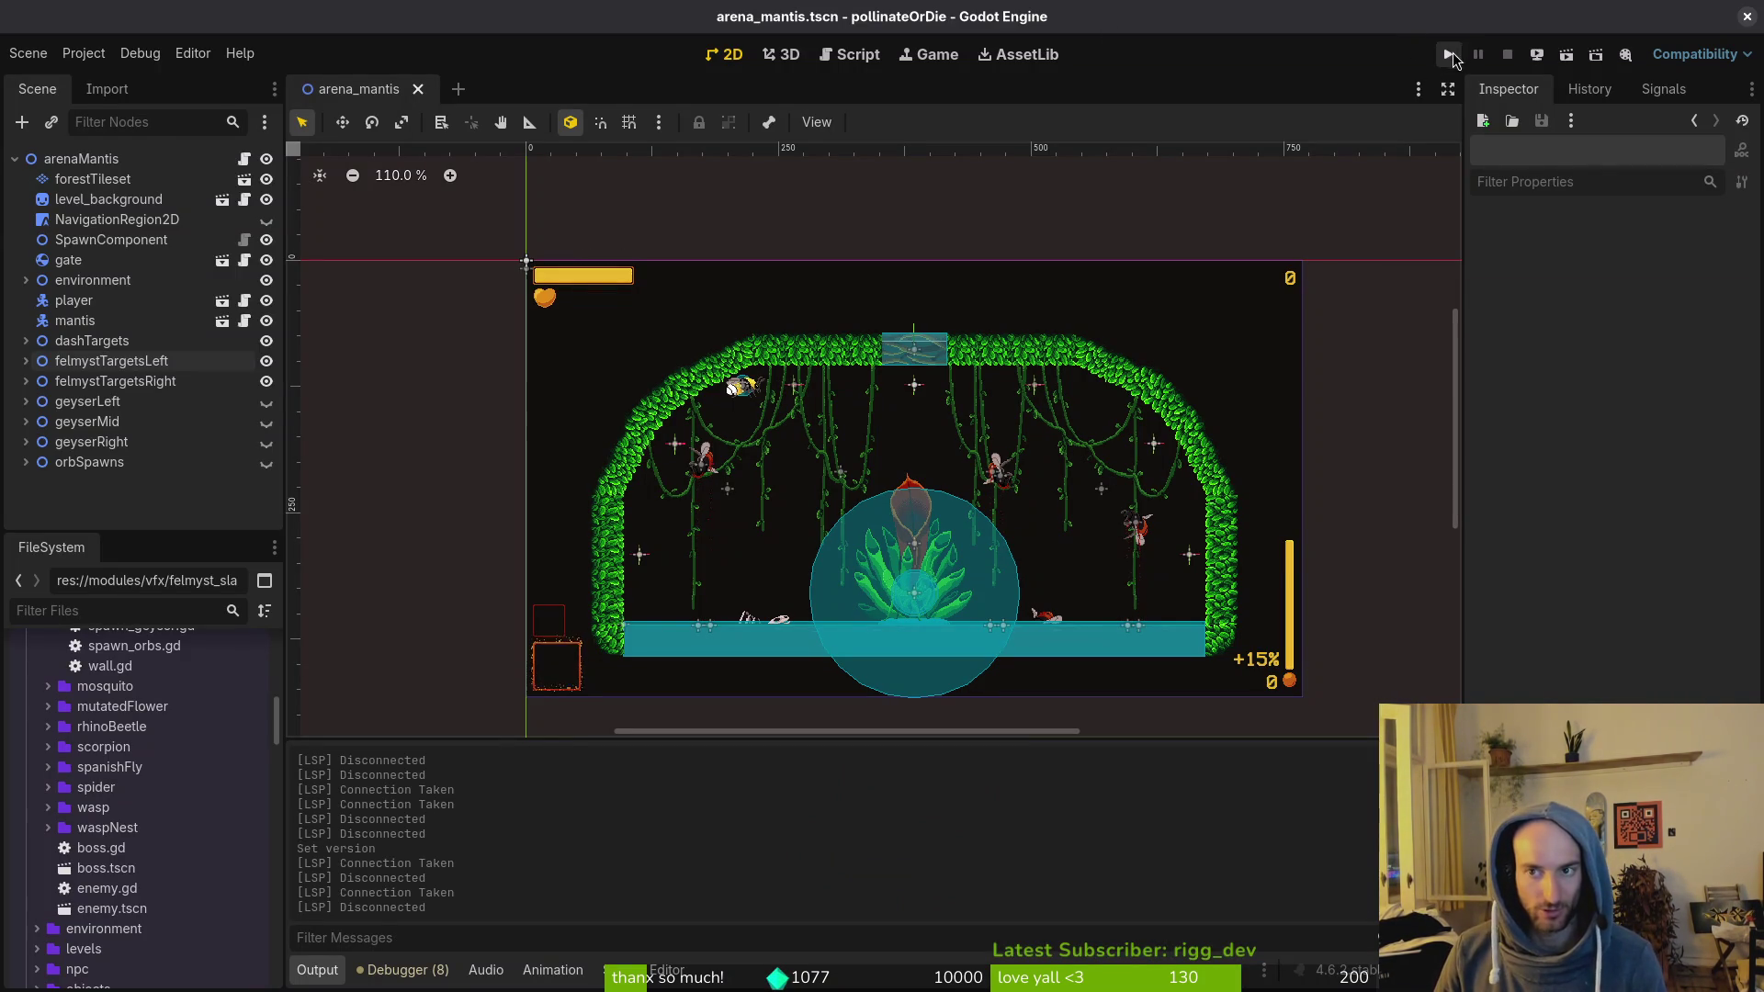
left_click(1453, 55)
key("Return")
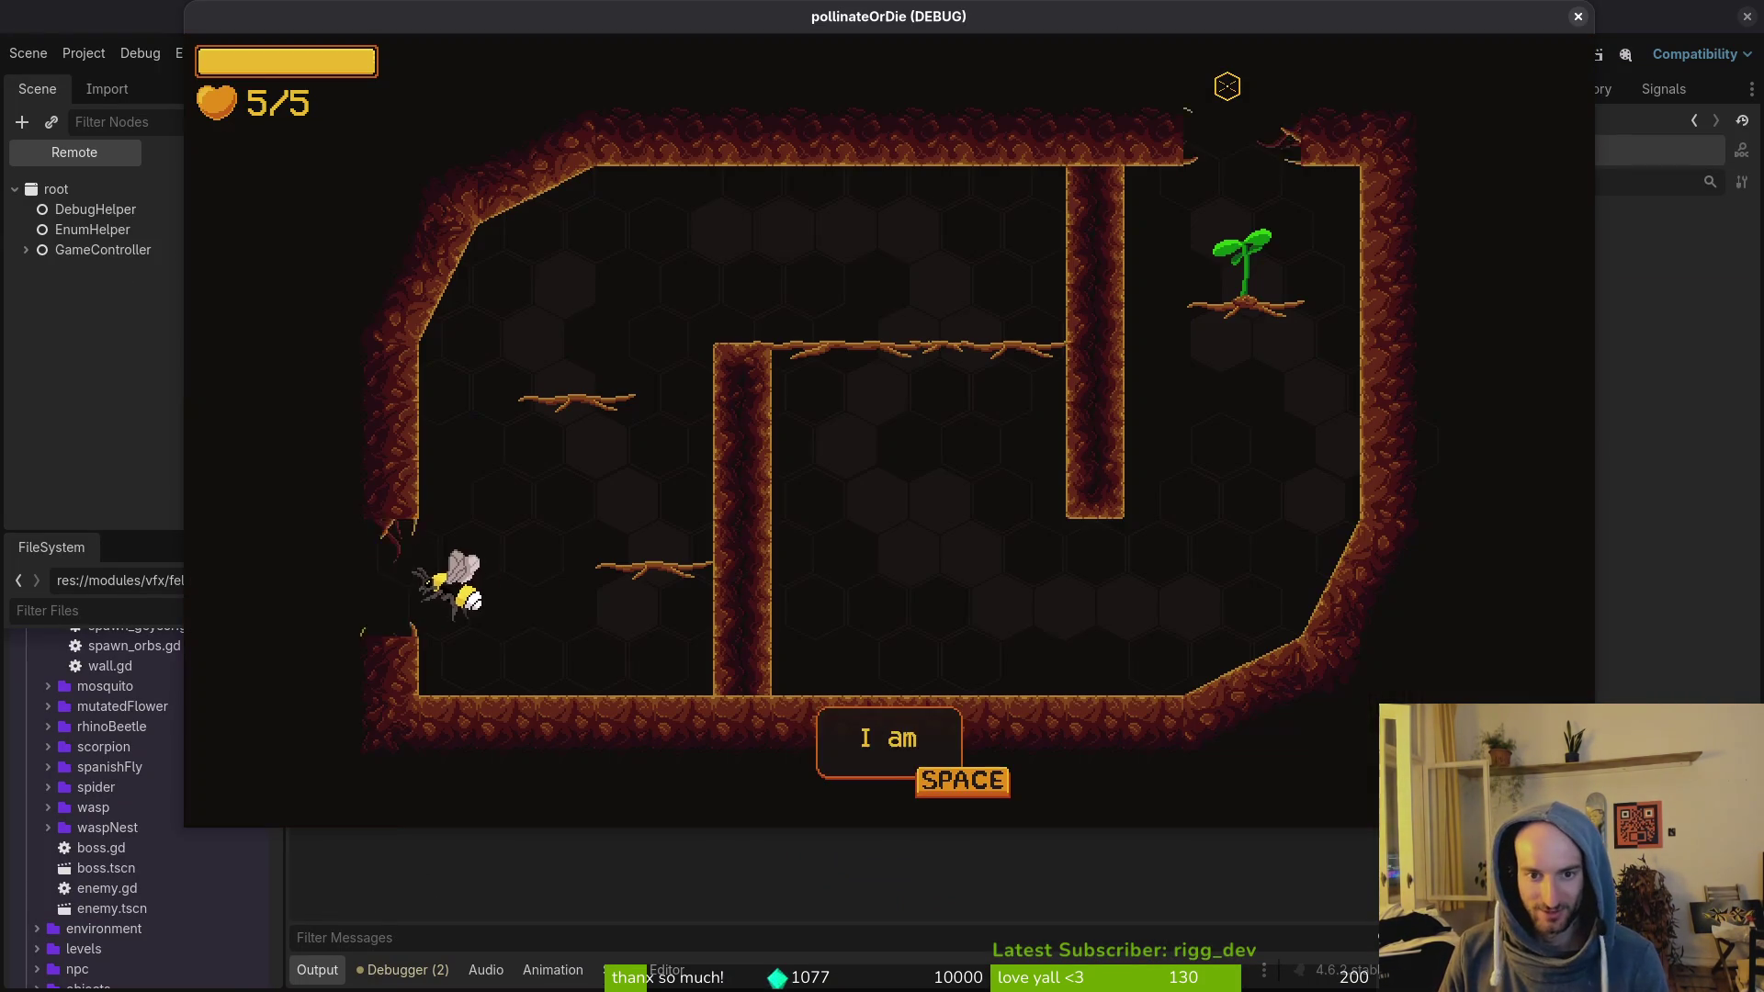
key("alt+Tab")
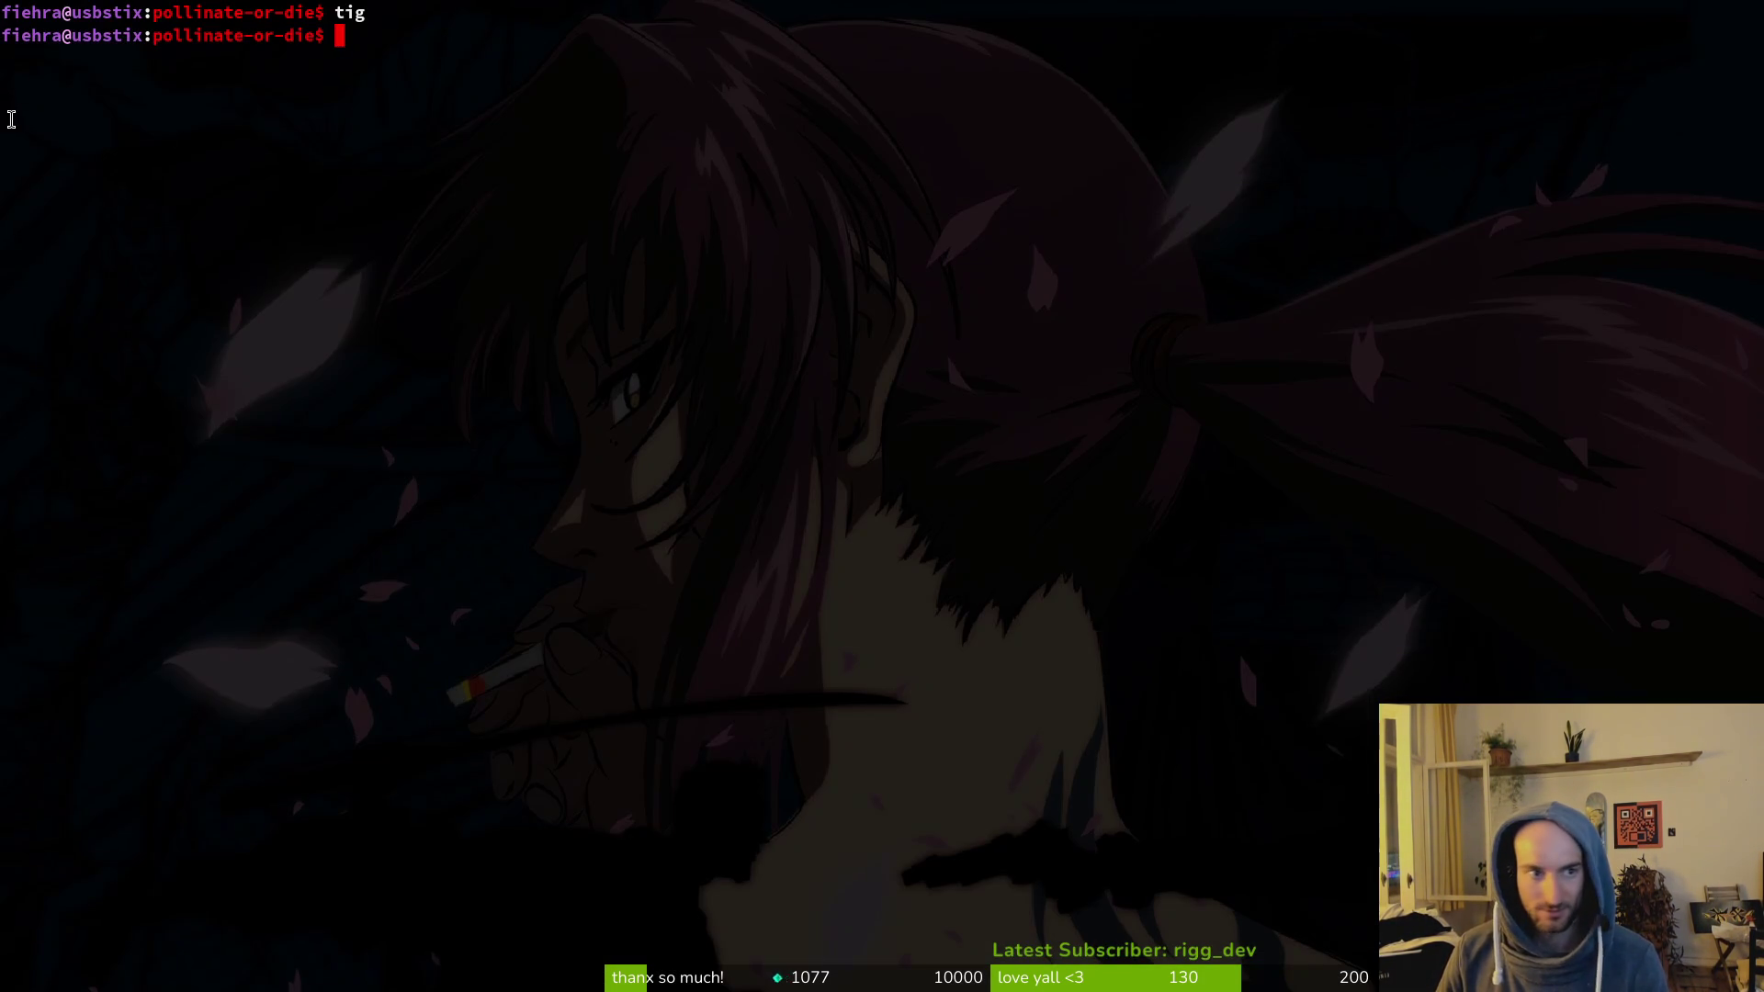
key("alt+Tab")
Step: Delete all files in the game's user data folder and close the file manager
left_click(84, 54)
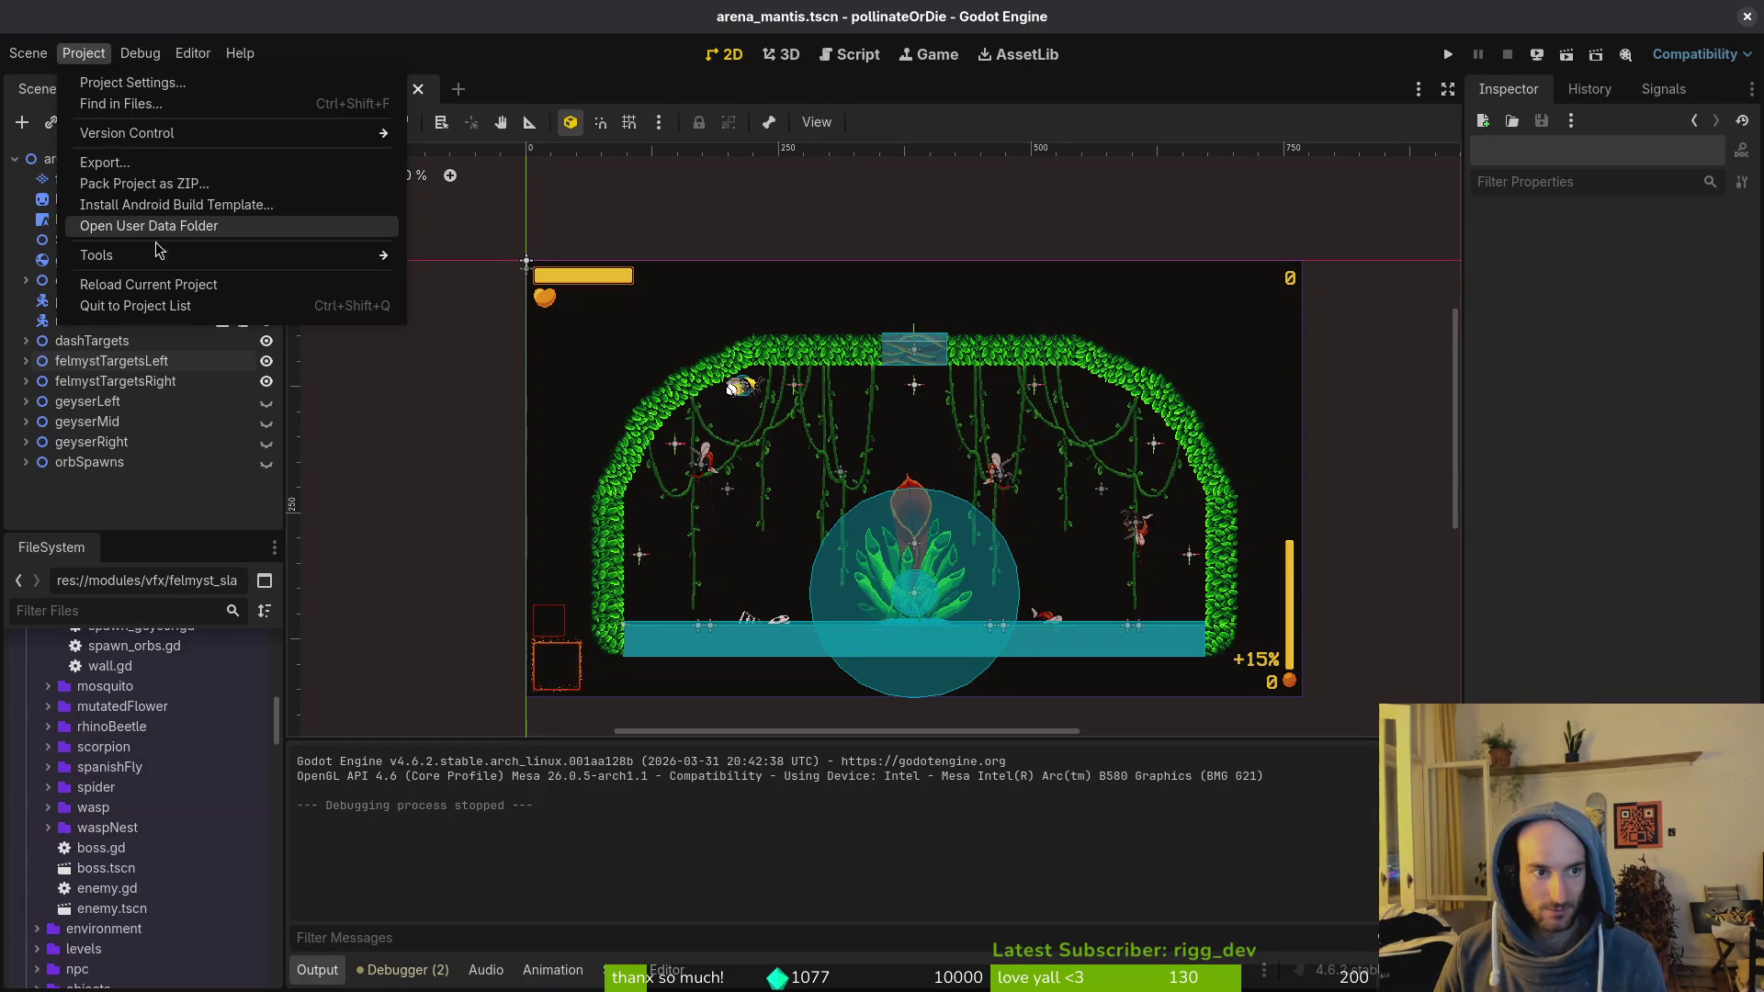
left_click(154, 226)
key("ctrl+a")
key("Delete")
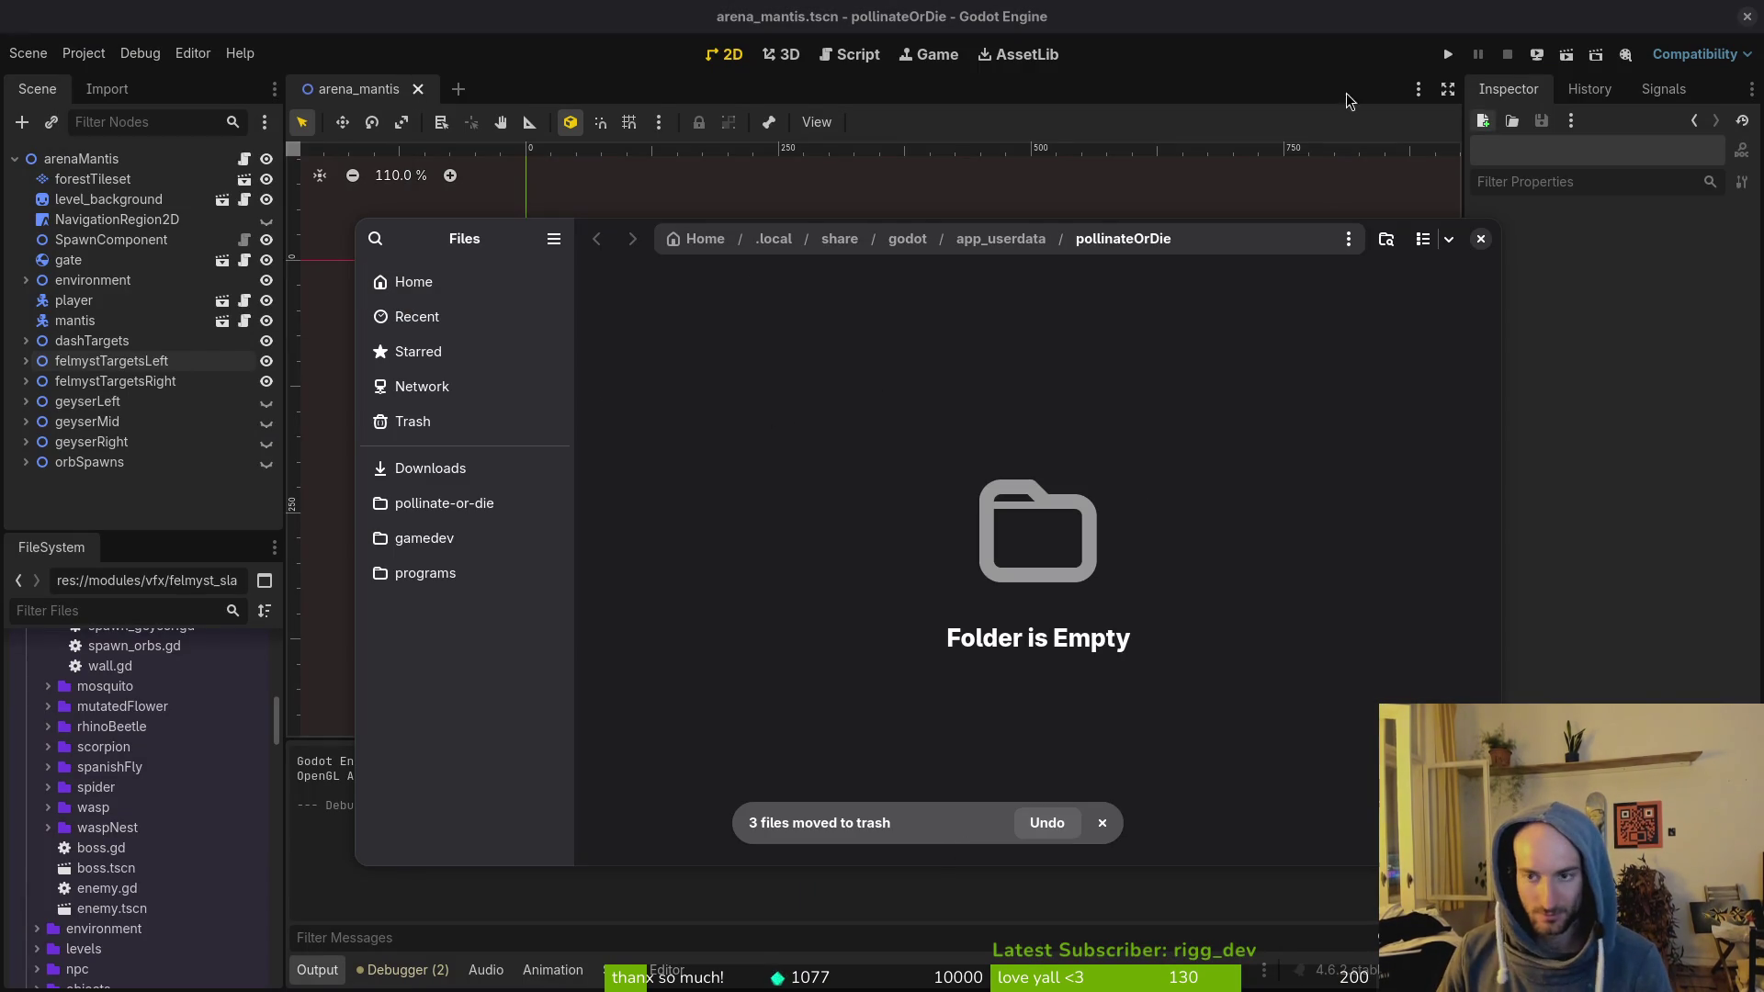
left_click(1477, 241)
key("alt+Tab")
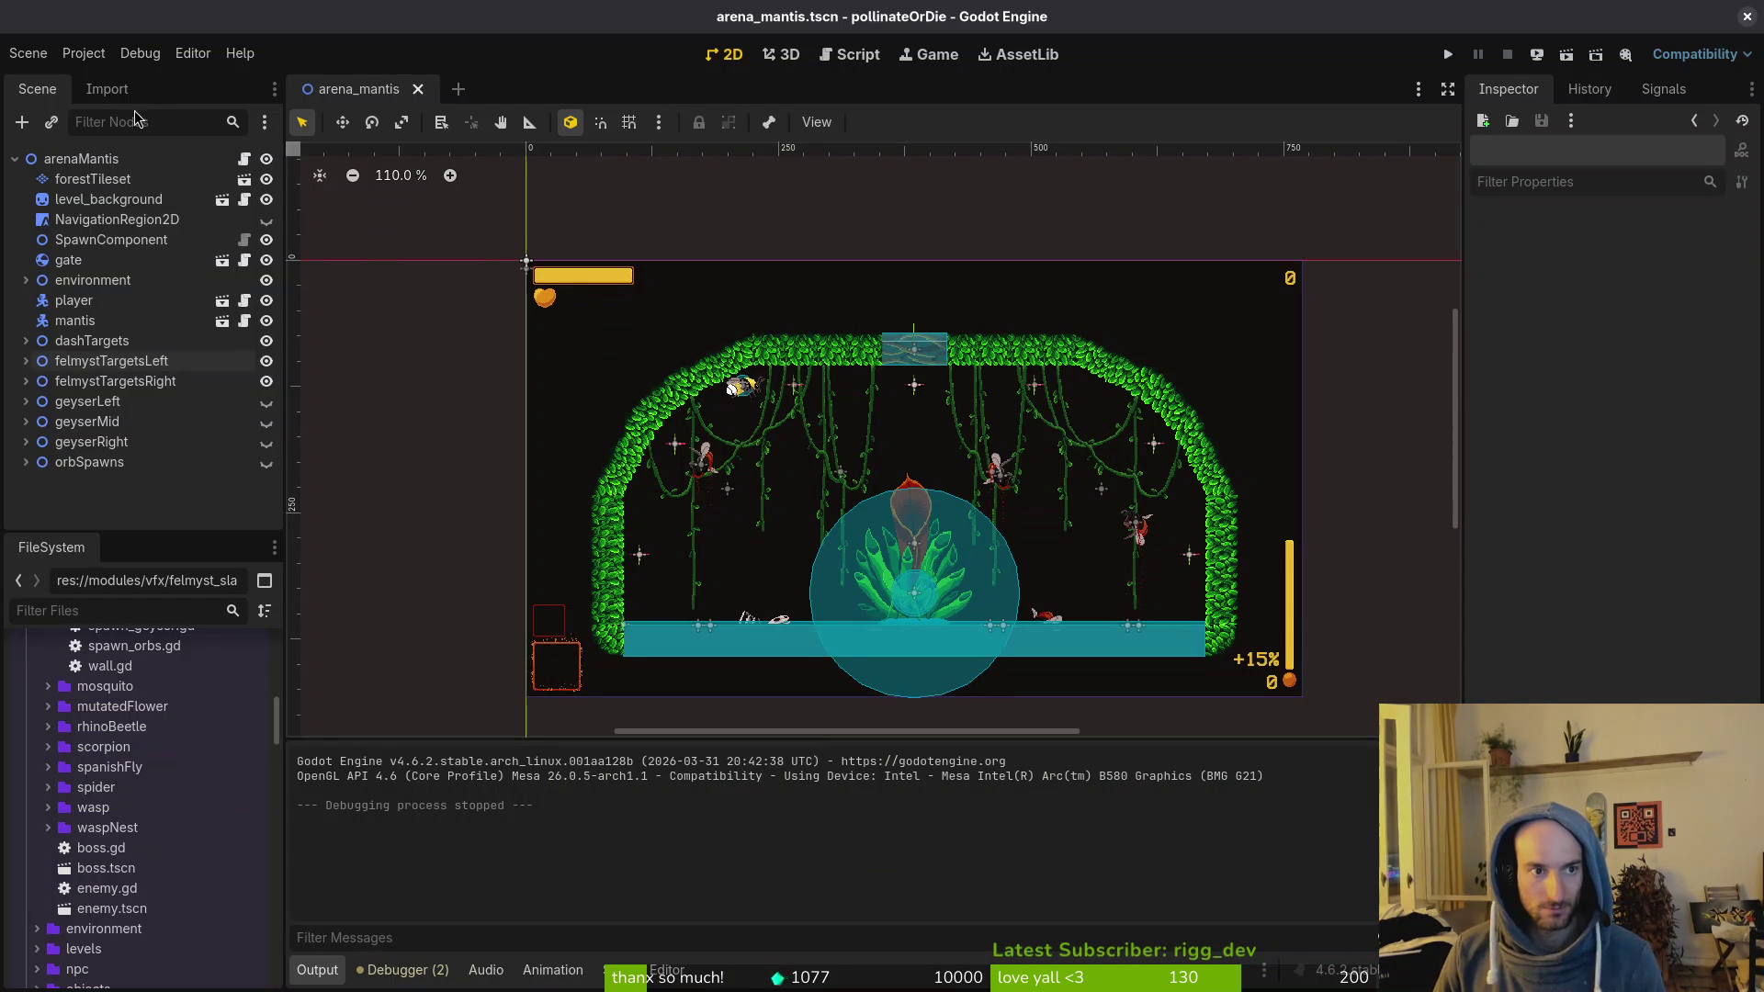
left_click(84, 53)
Step: Export the Linux preset build as pollinate.x86_64
left_click(92, 162)
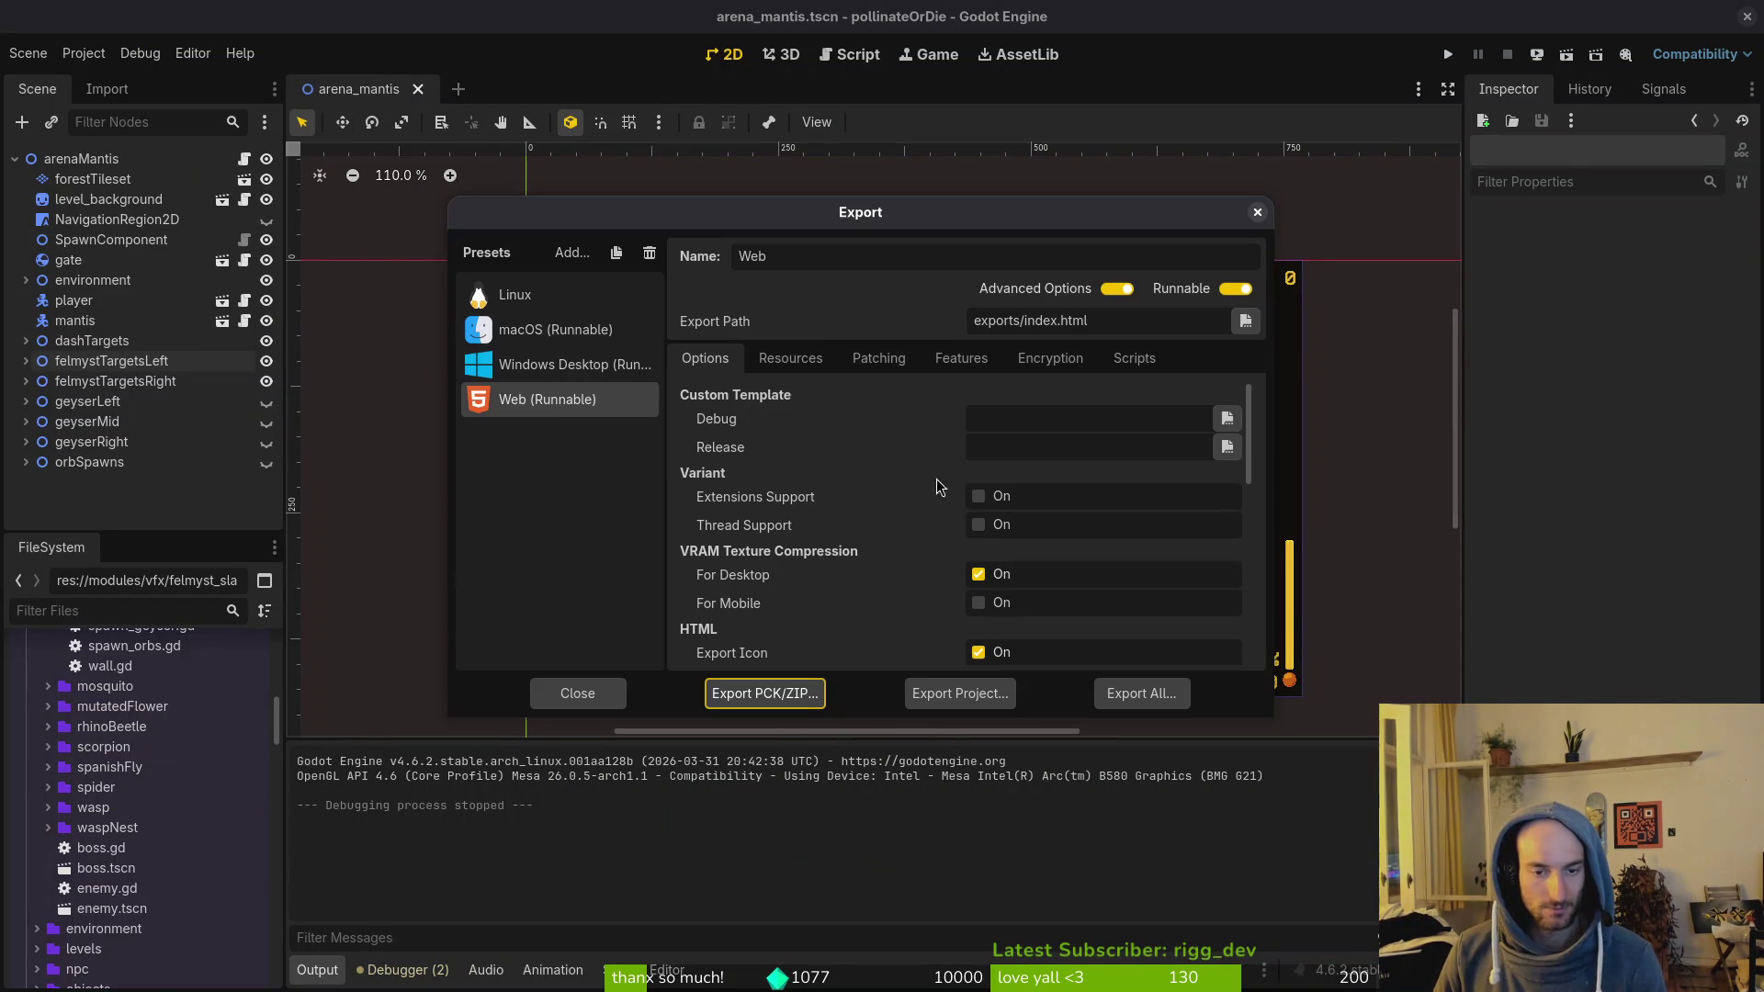
left_click(515, 295)
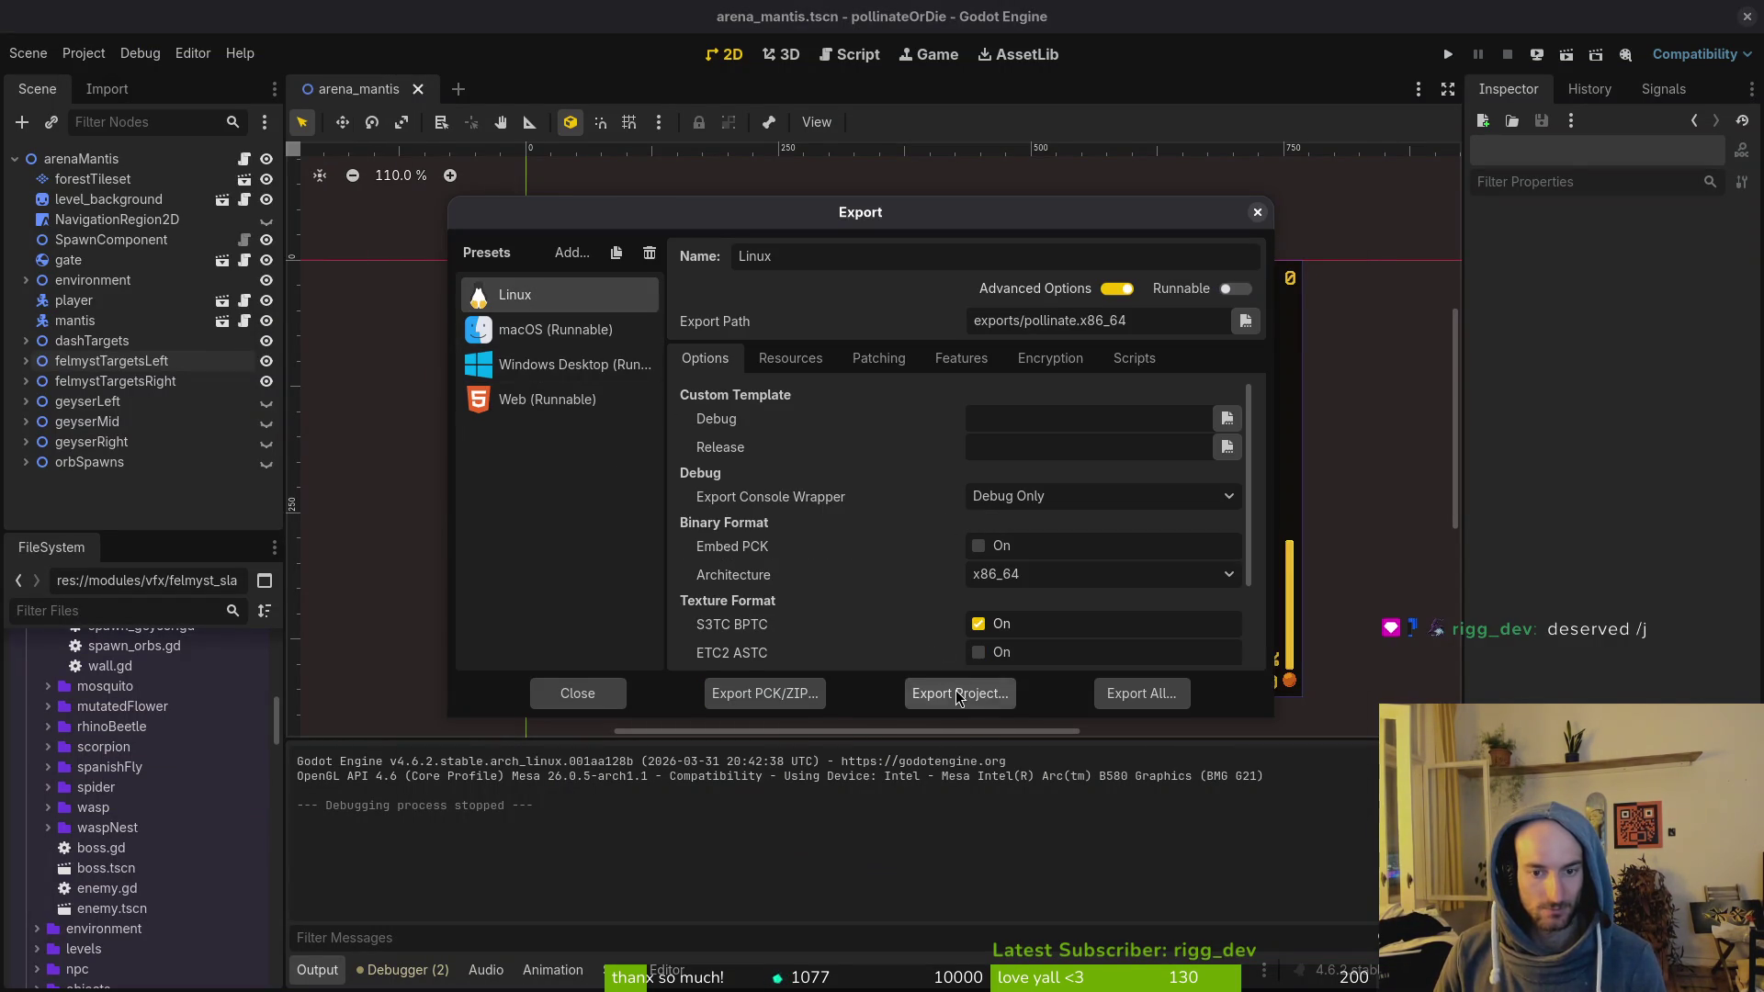
left_click(957, 696)
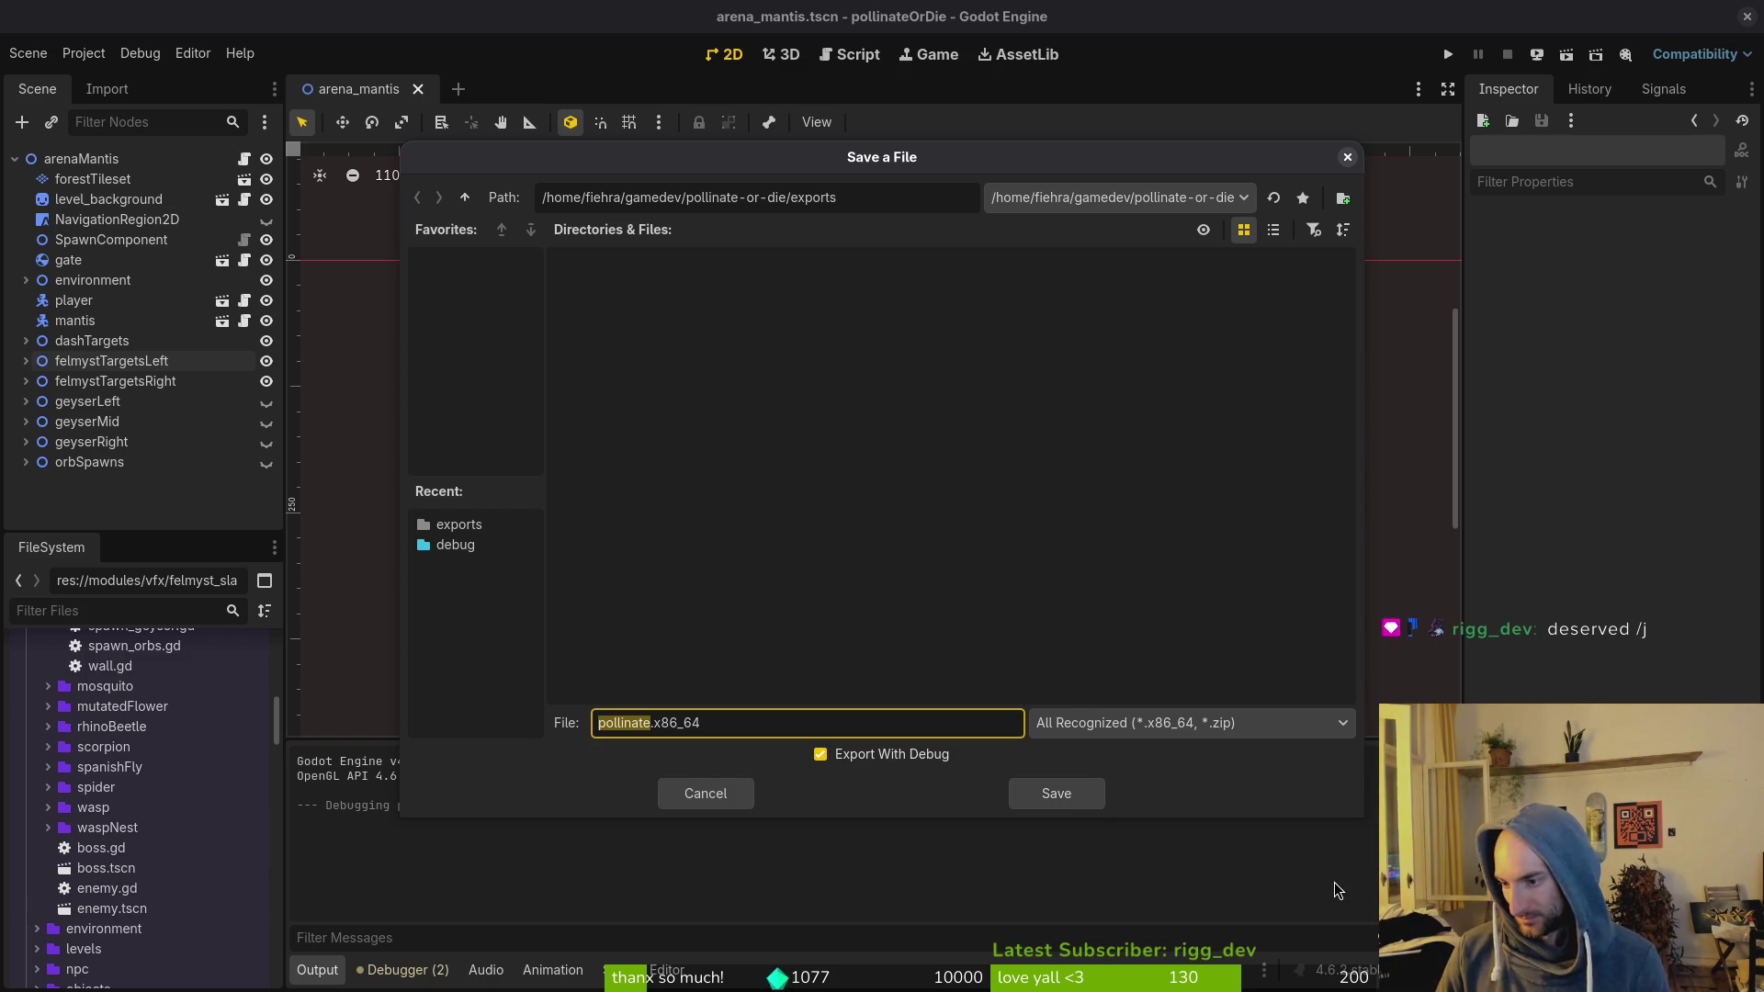
left_click(1054, 795)
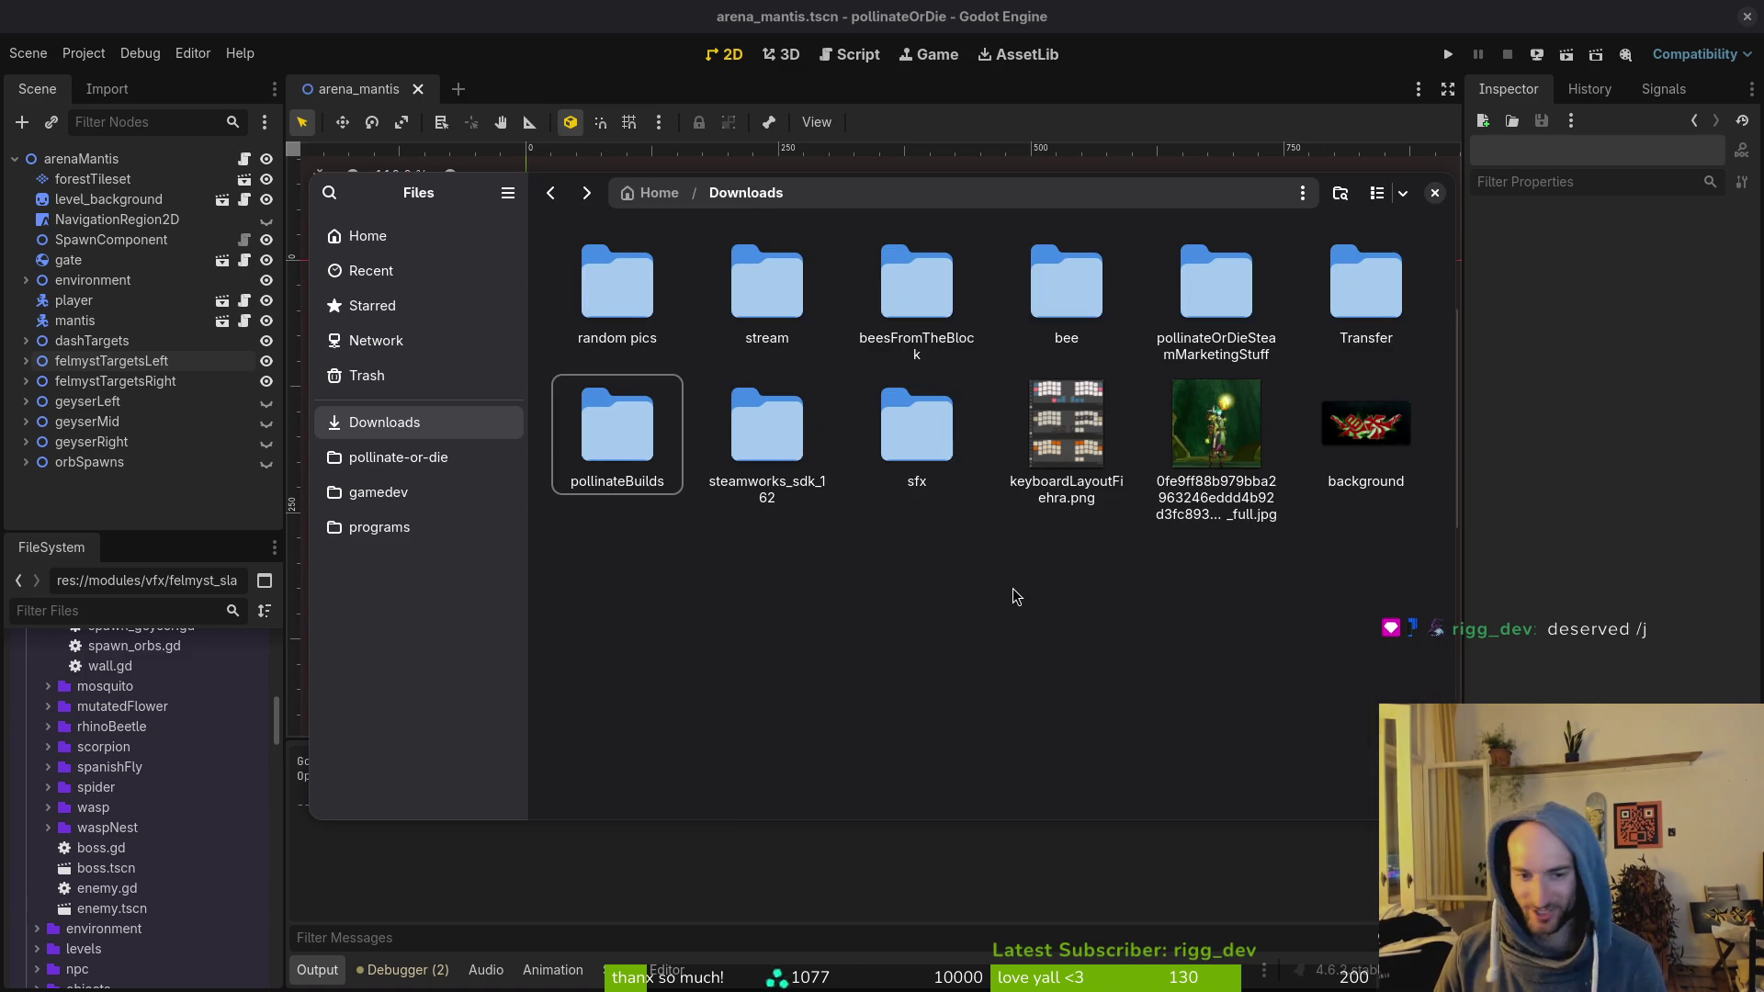
Step: Move the exported pollinate Linux files into Downloads/pollinateBuilds/linux
left_click(398, 457)
double_click(786, 443)
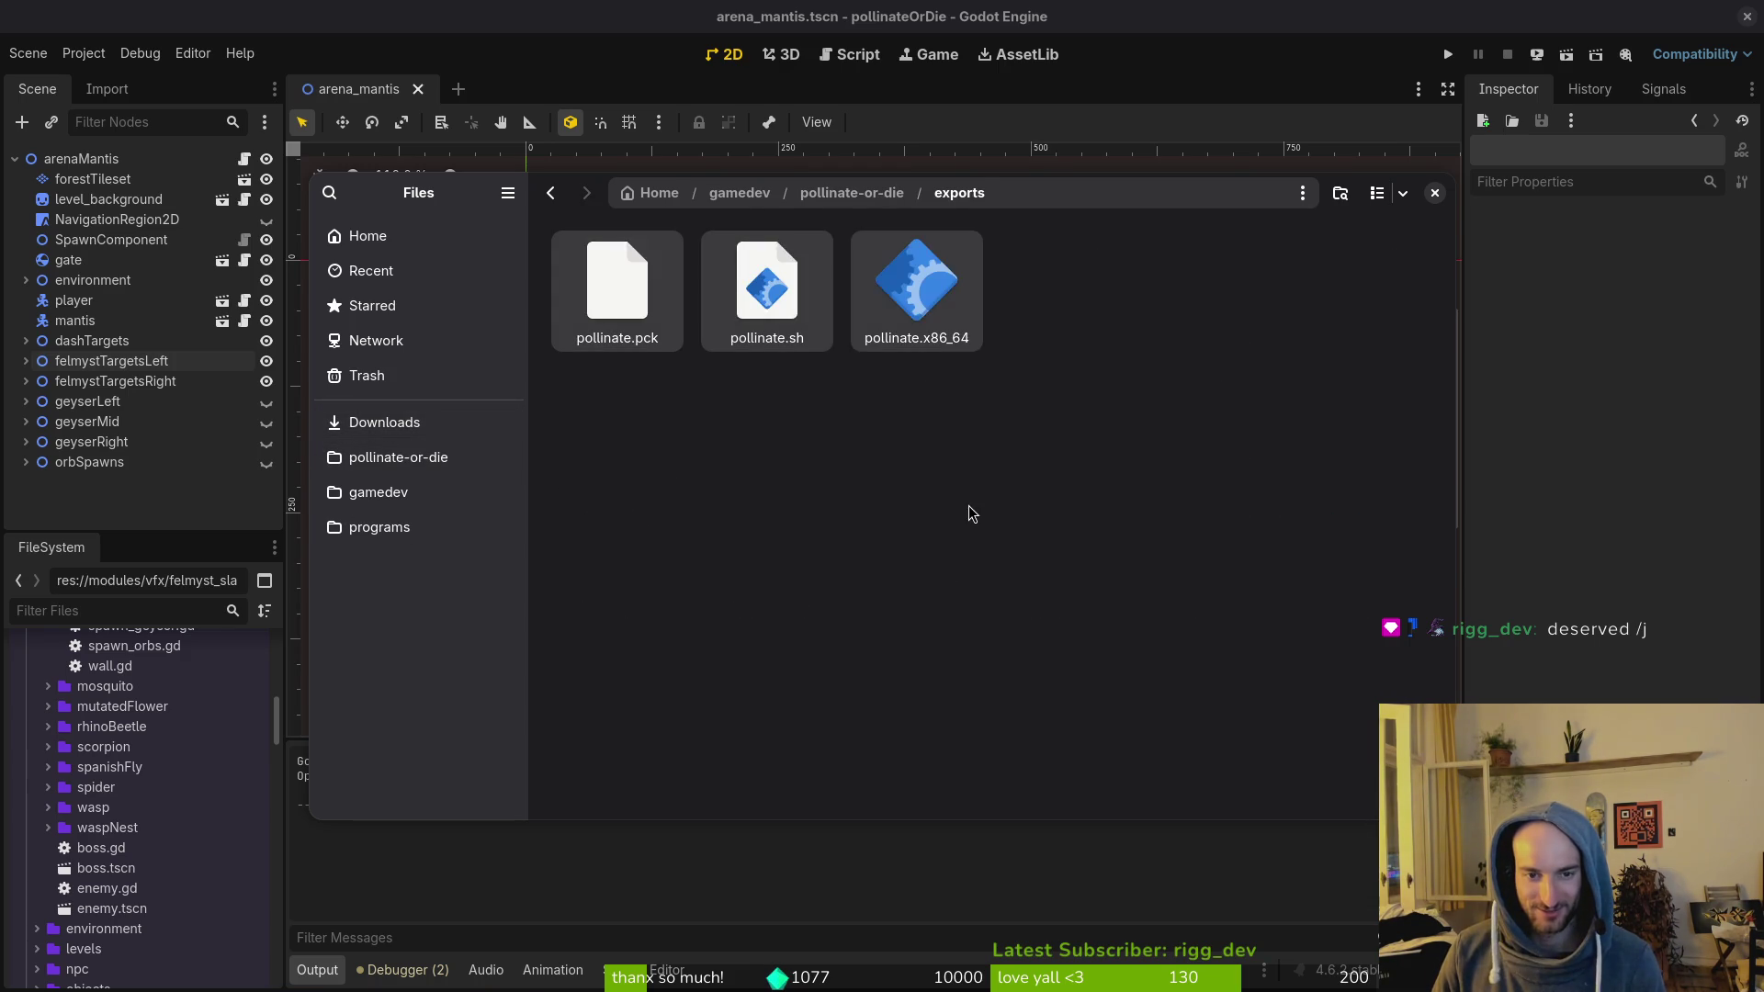
left_click(384, 422)
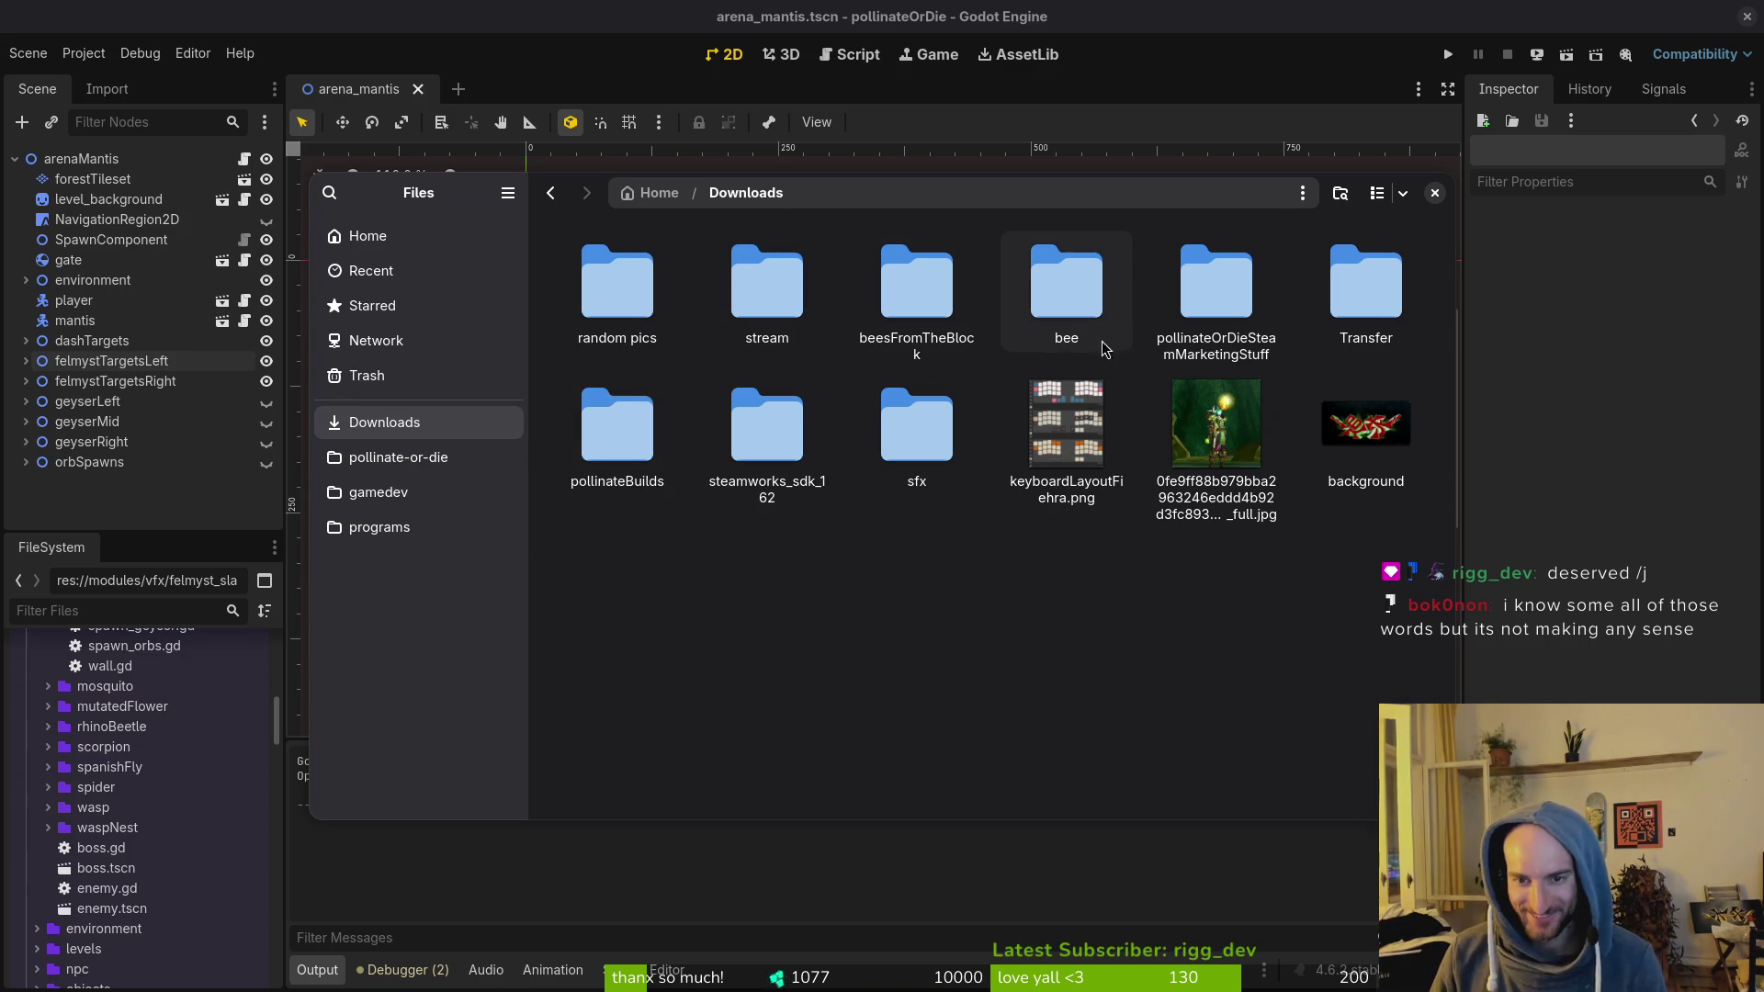
double_click(643, 441)
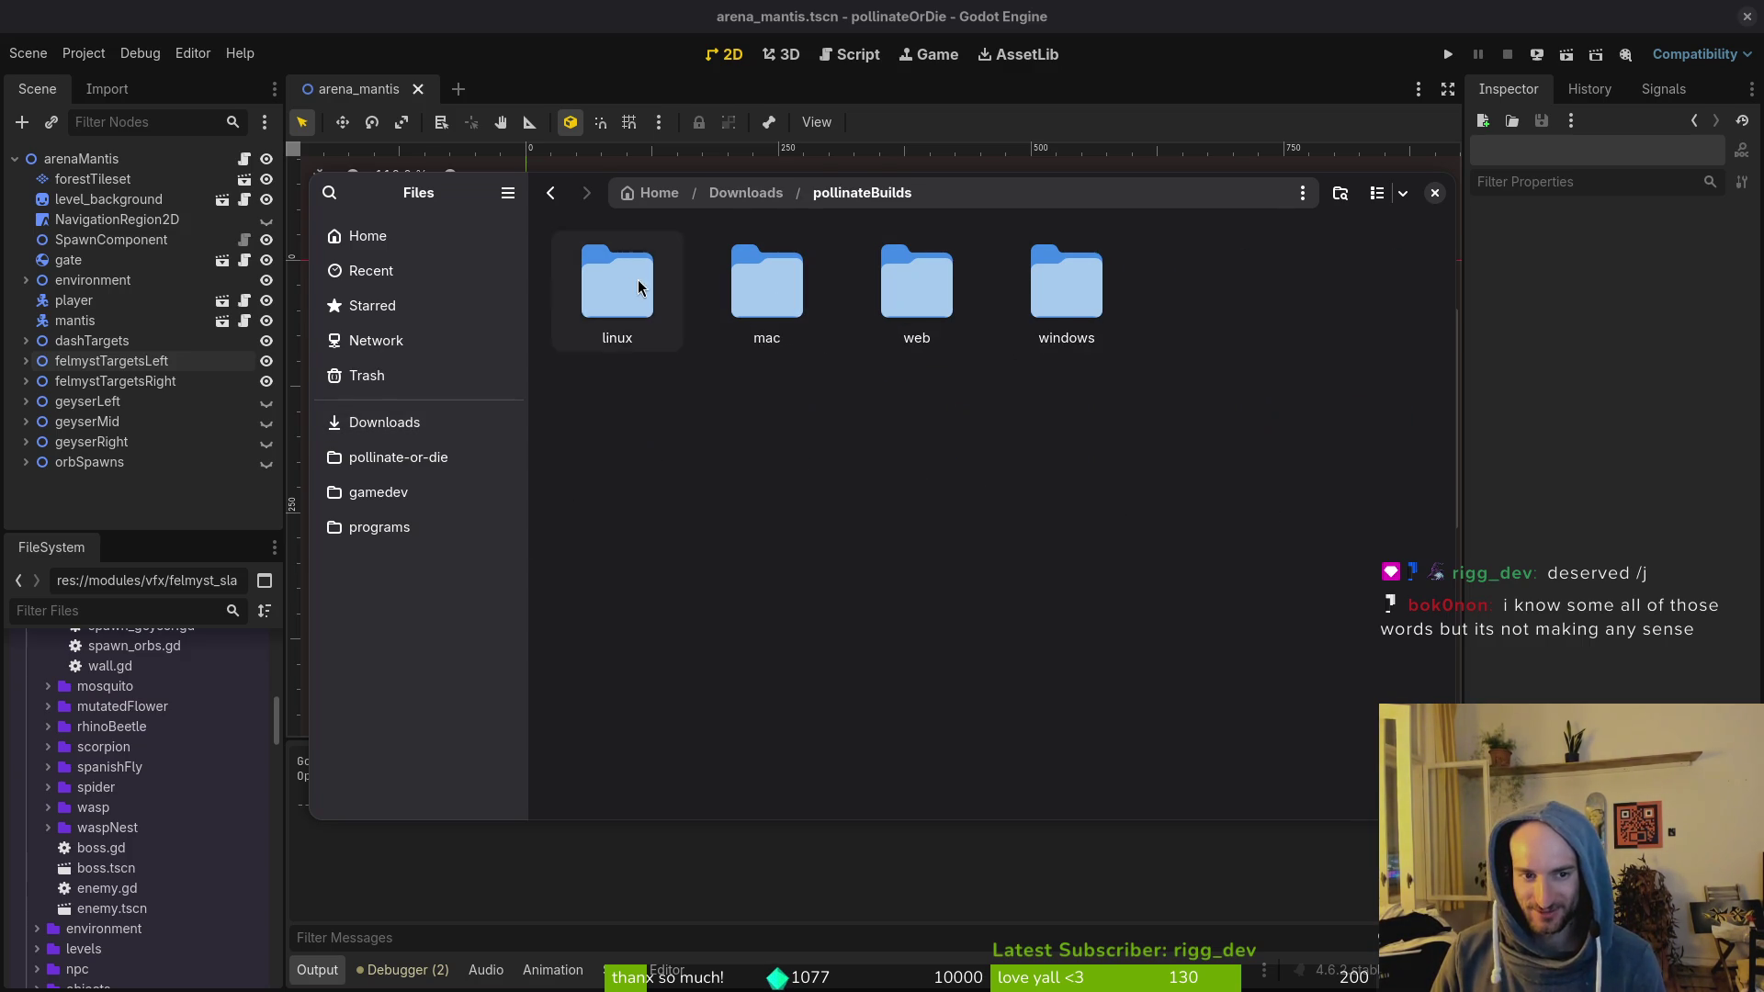
double_click(641, 287)
key("ctrl+a")
left_click(803, 516)
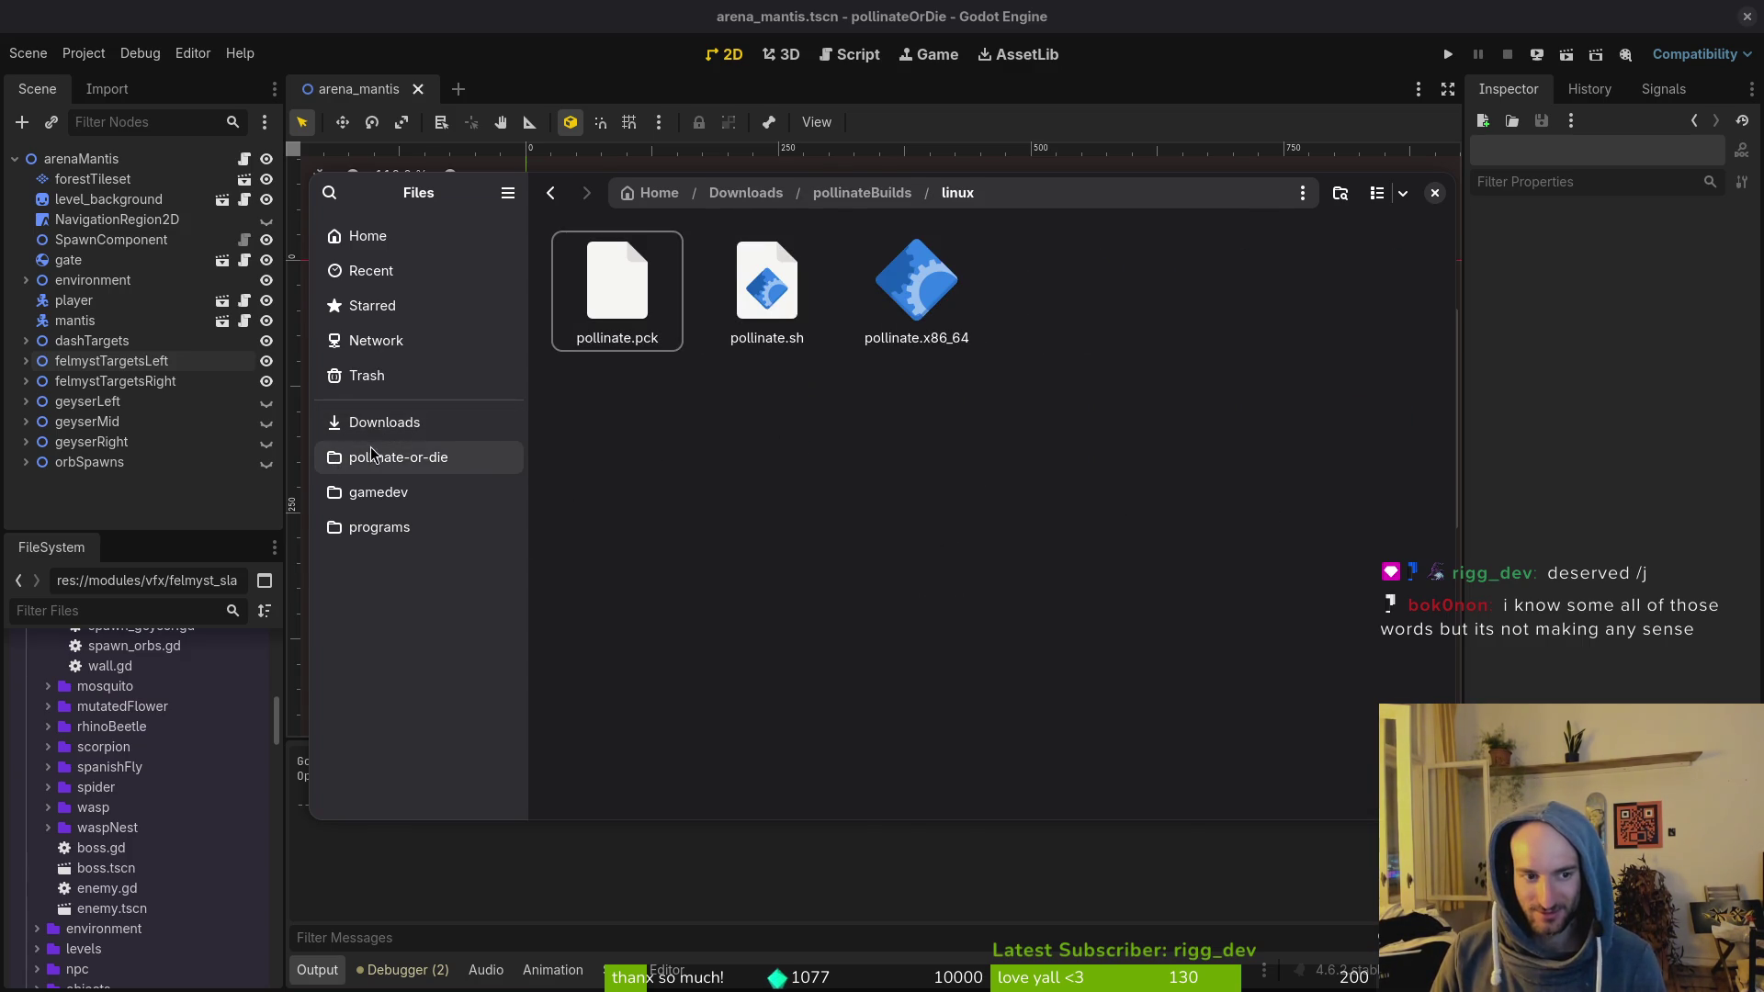
key("ctrl+w")
left_click(553, 329)
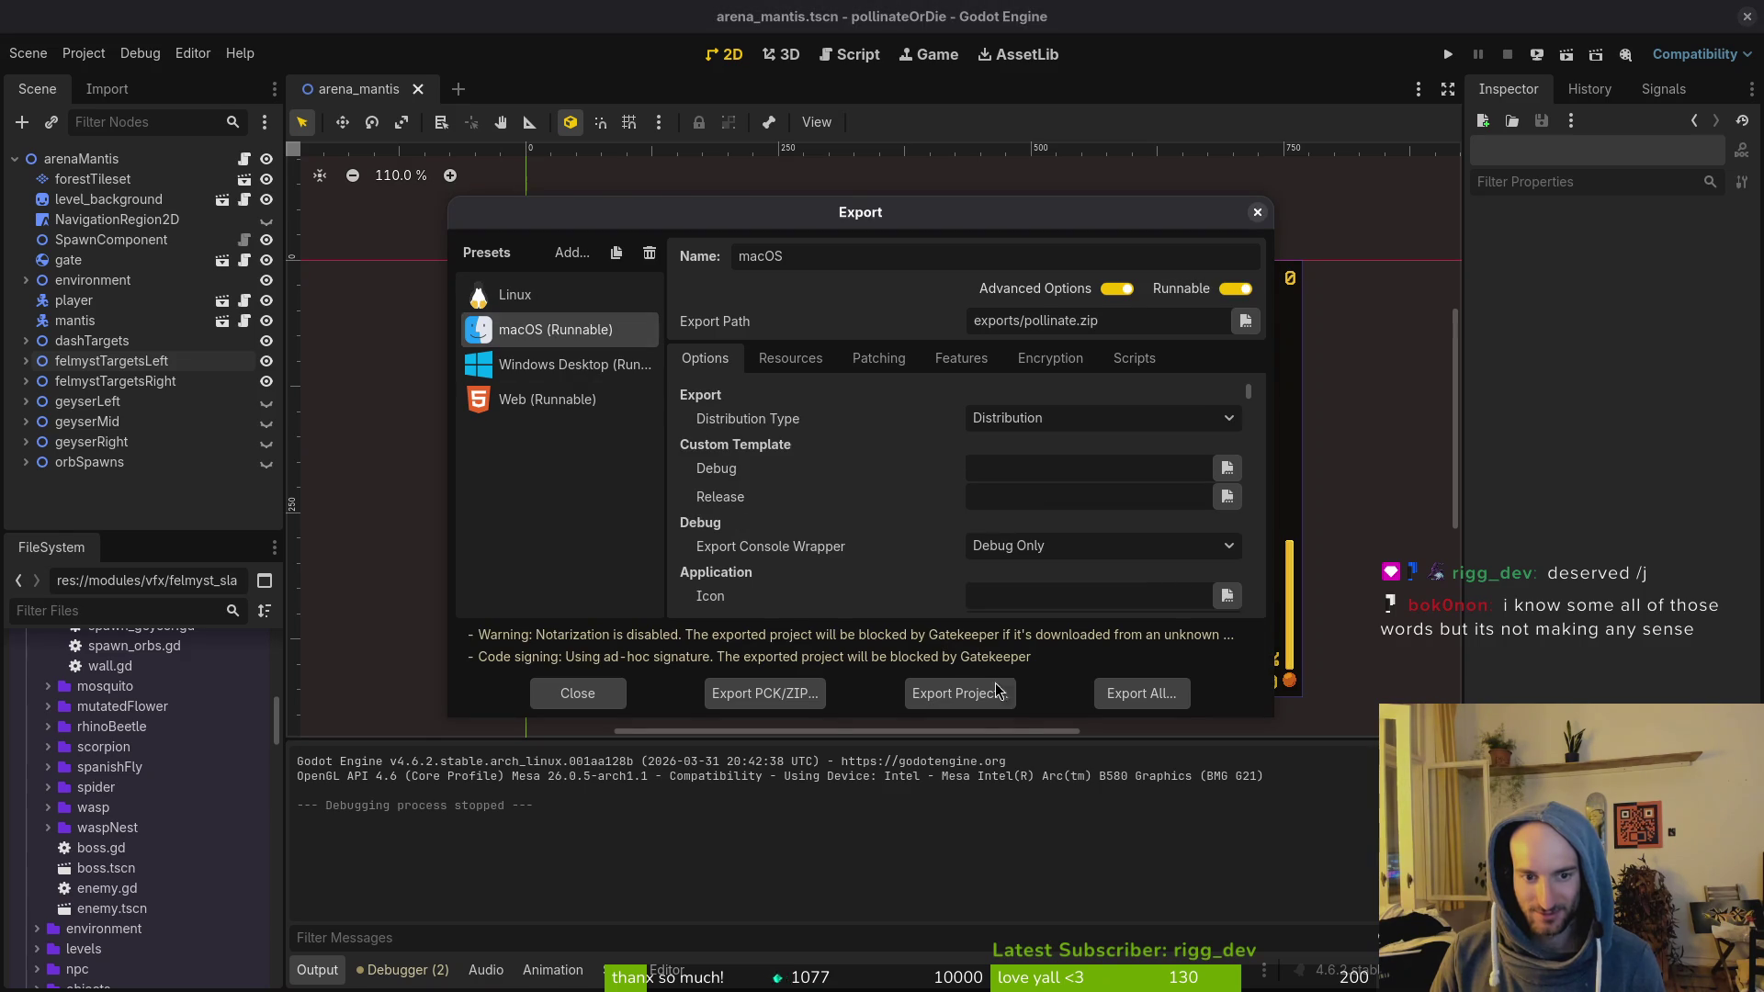
Step: Export the macOS build as pollinate.zip and extract it in the exports folder
left_click(956, 690)
left_click(1045, 796)
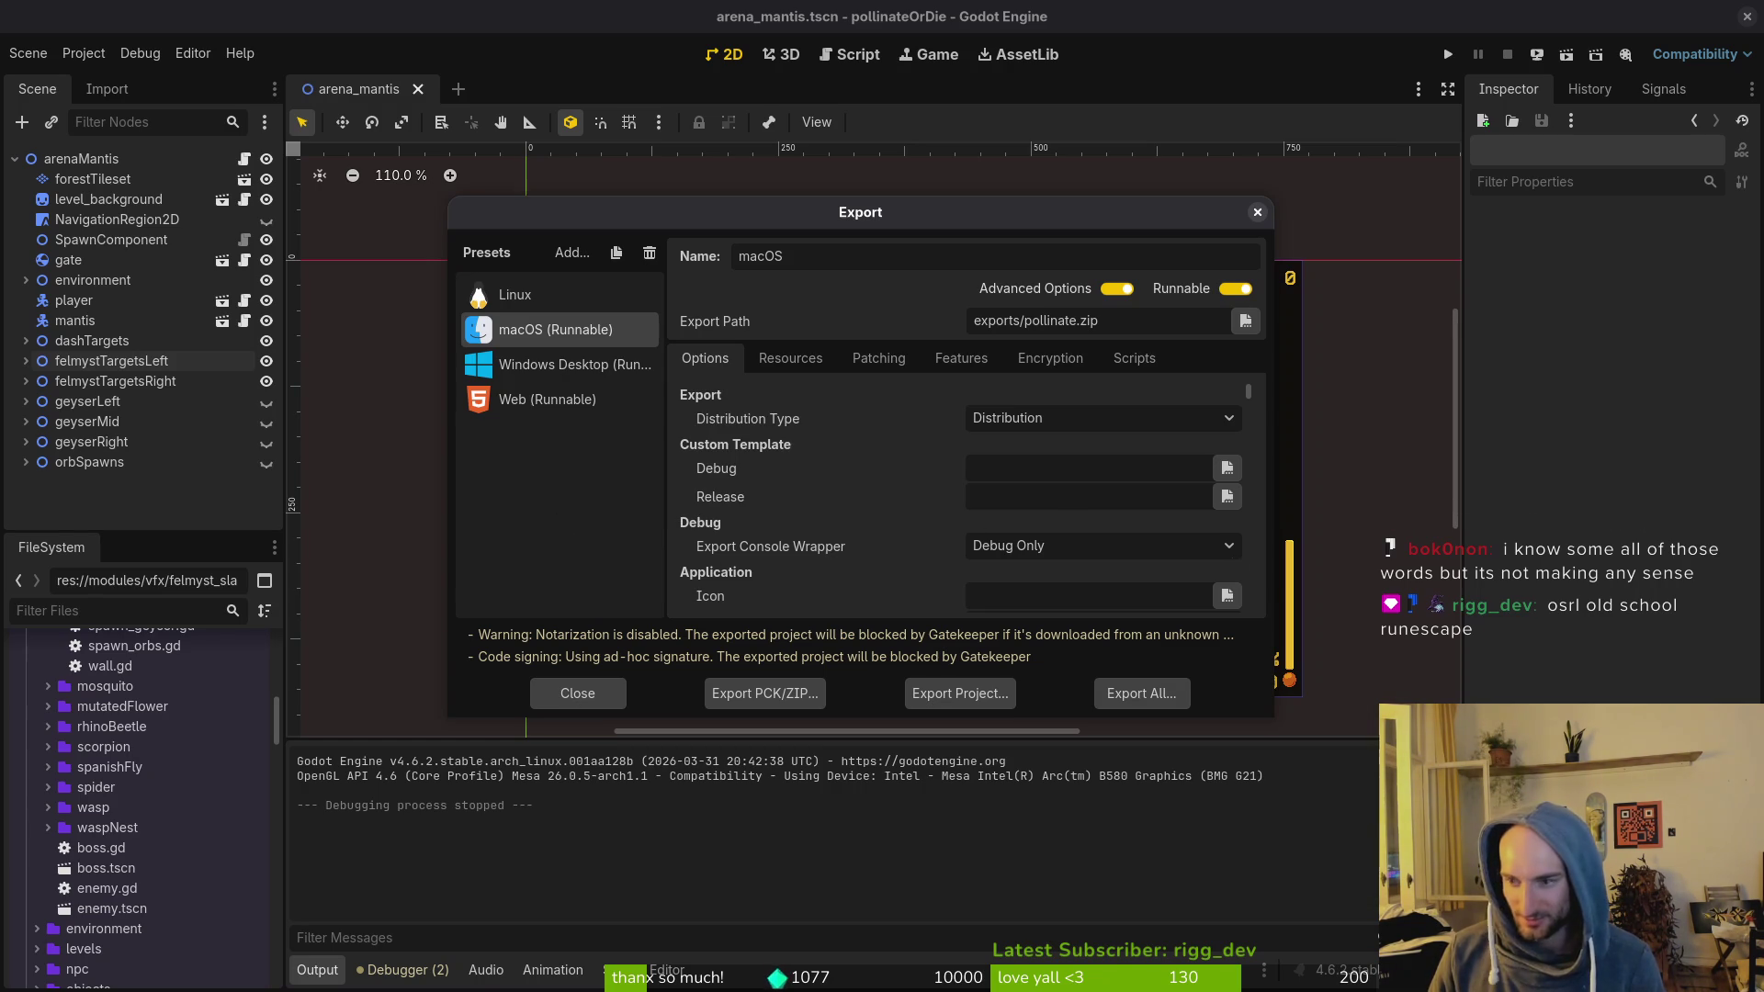
key("alt+Tab")
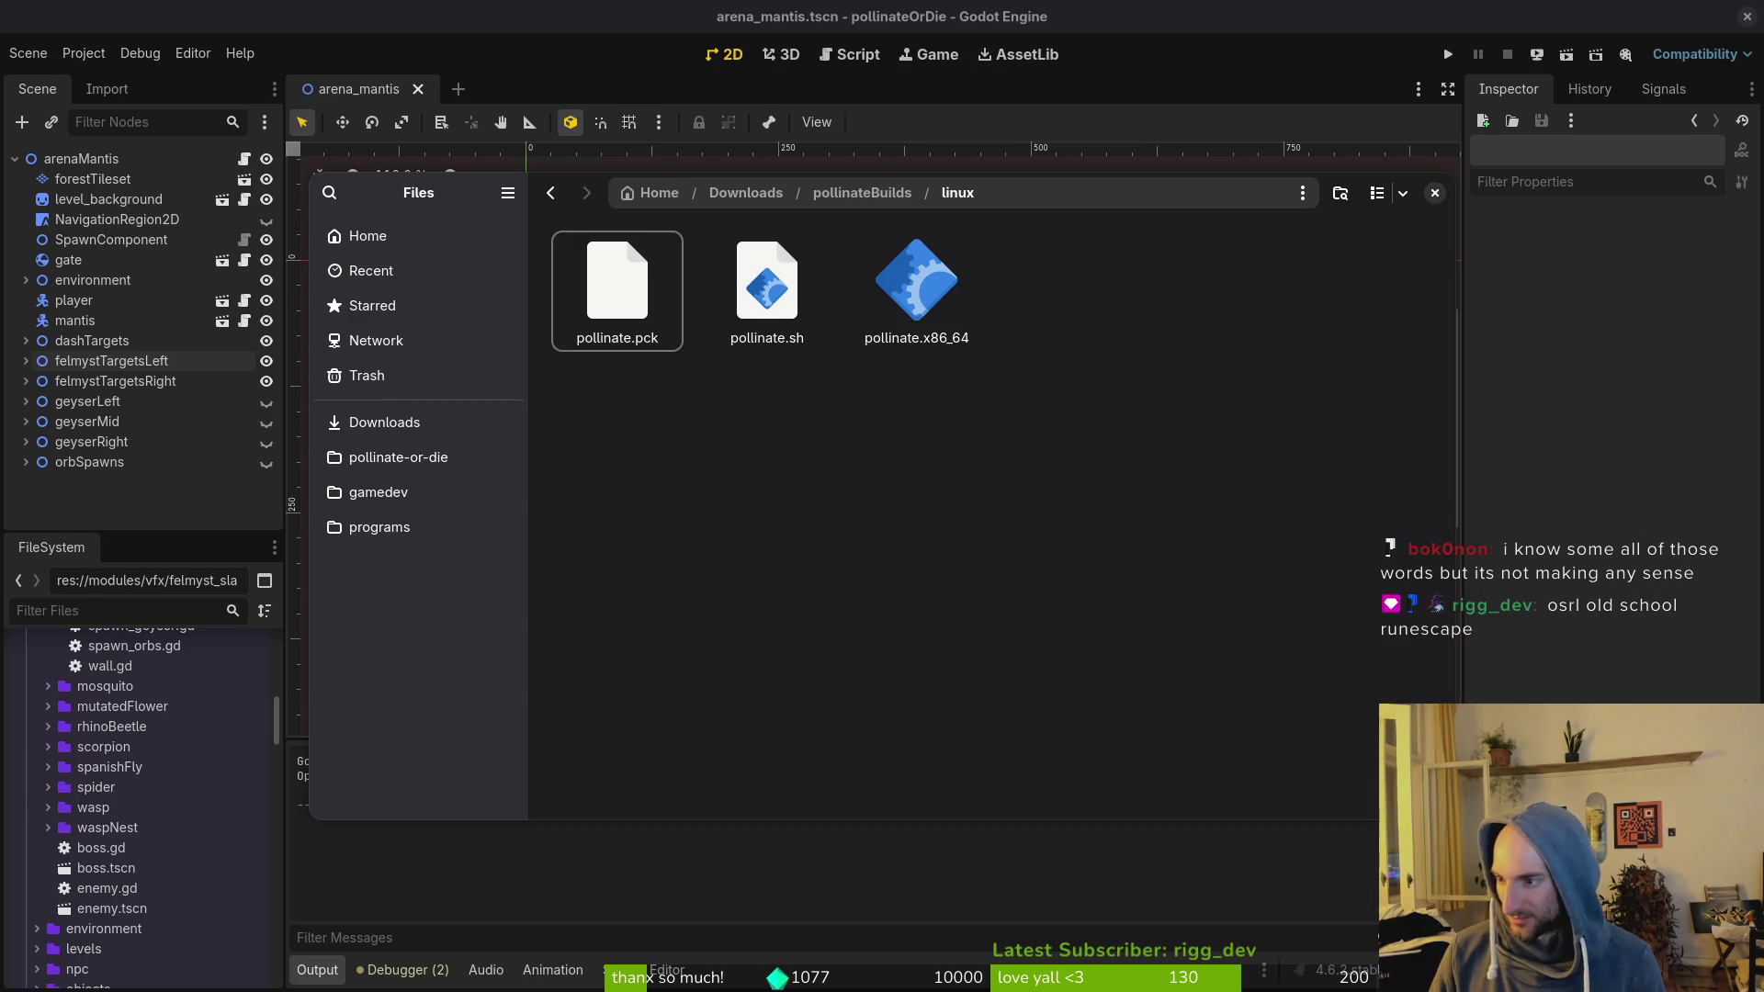
left_click(472, 460)
double_click(741, 411)
double_click(588, 270)
double_click(625, 290)
Step: Move pollinateOrDie.app into Downloads/pollinateBuilds/mac
left_click(624, 331)
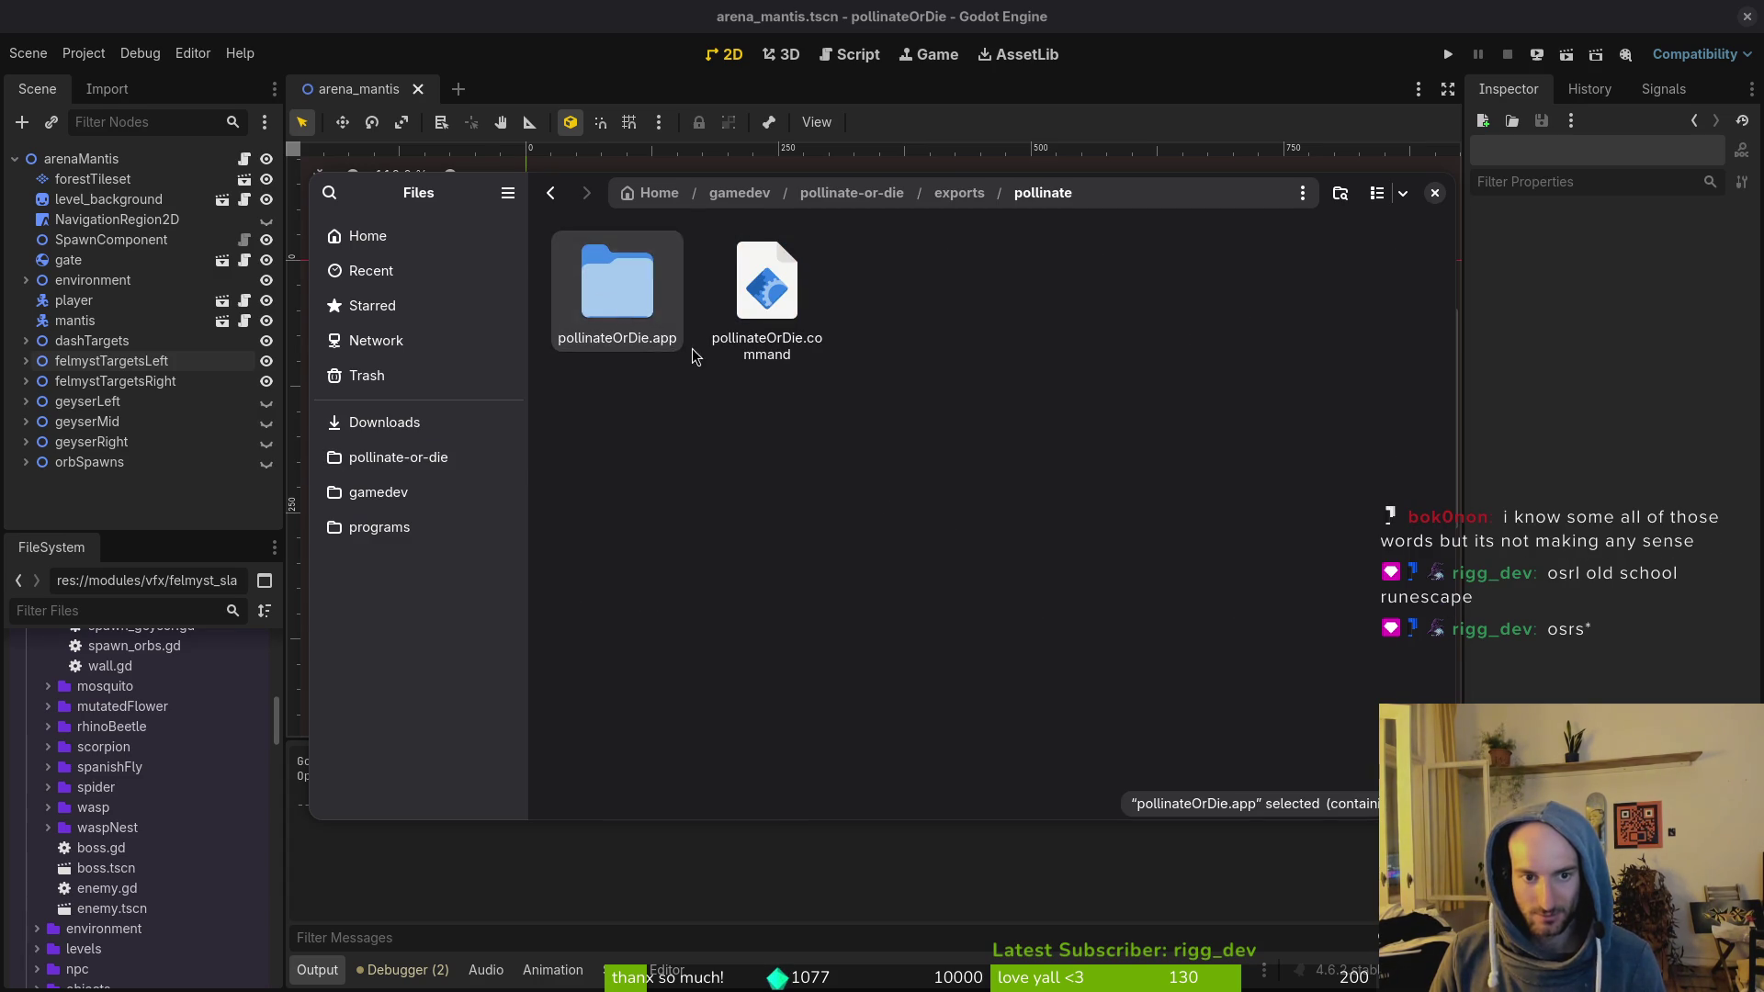
key("ctrl+x")
left_click(384, 423)
double_click(603, 450)
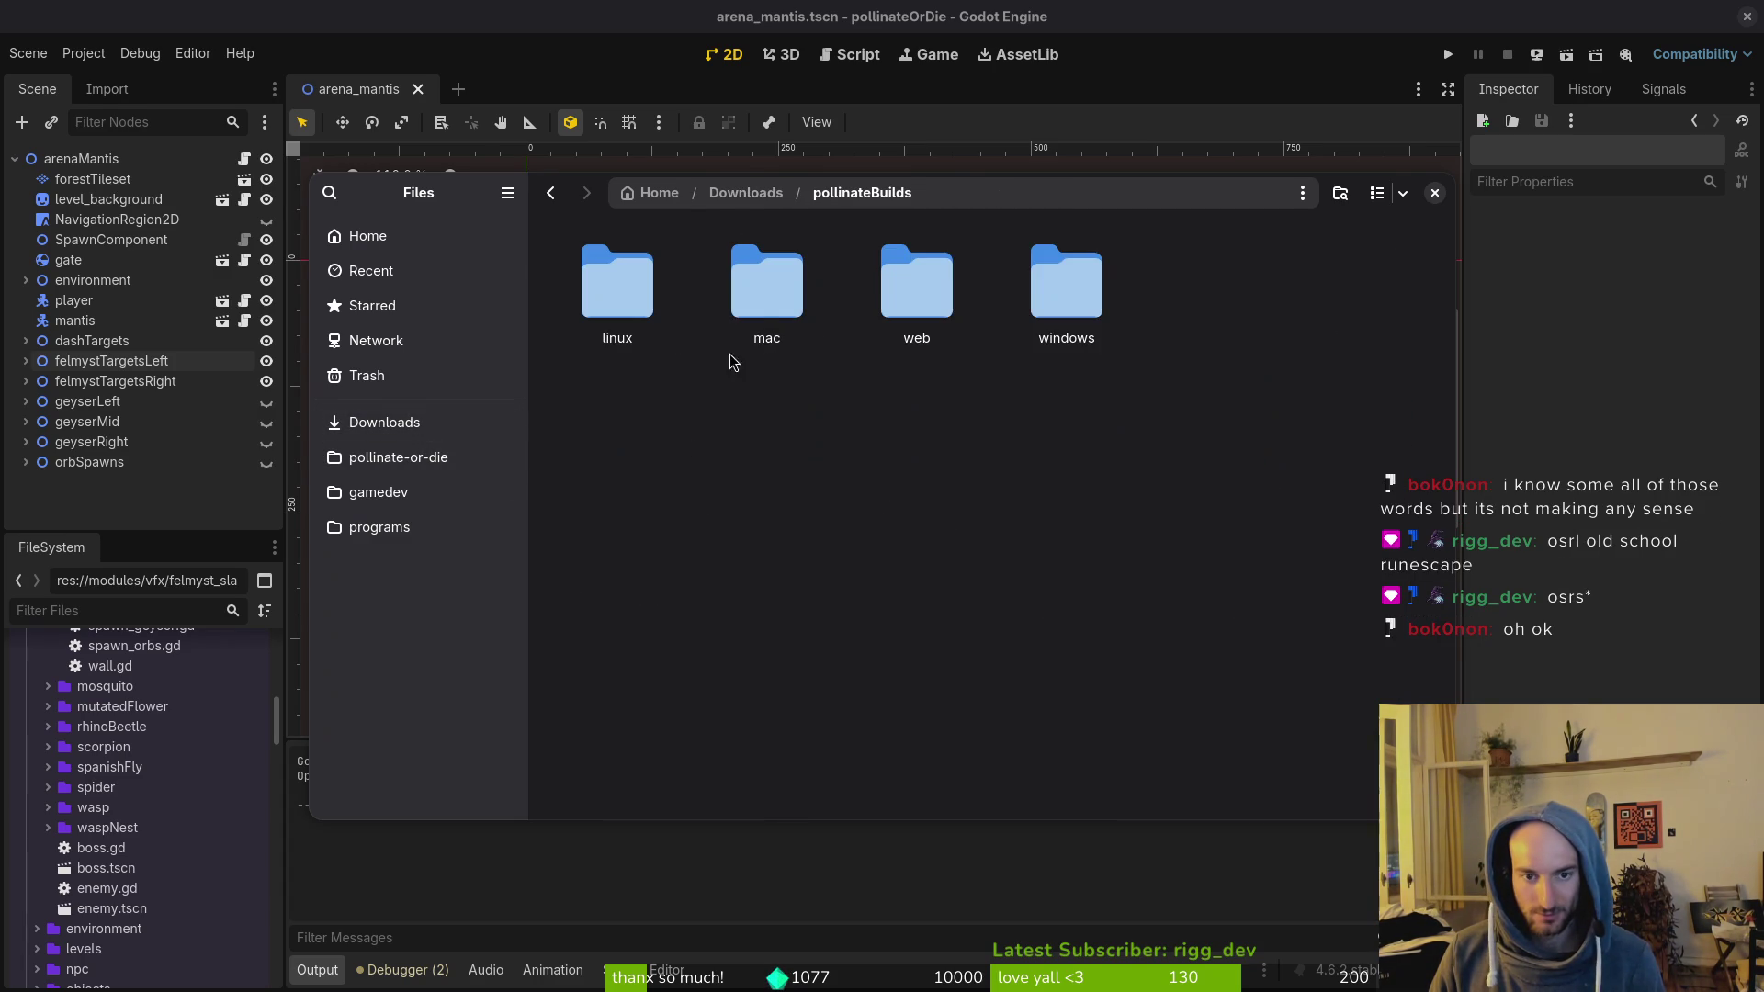
double_click(768, 312)
key("ctrl+v")
Step: Delete all leftover files in the exports folder and confirm it is empty
left_click(444, 460)
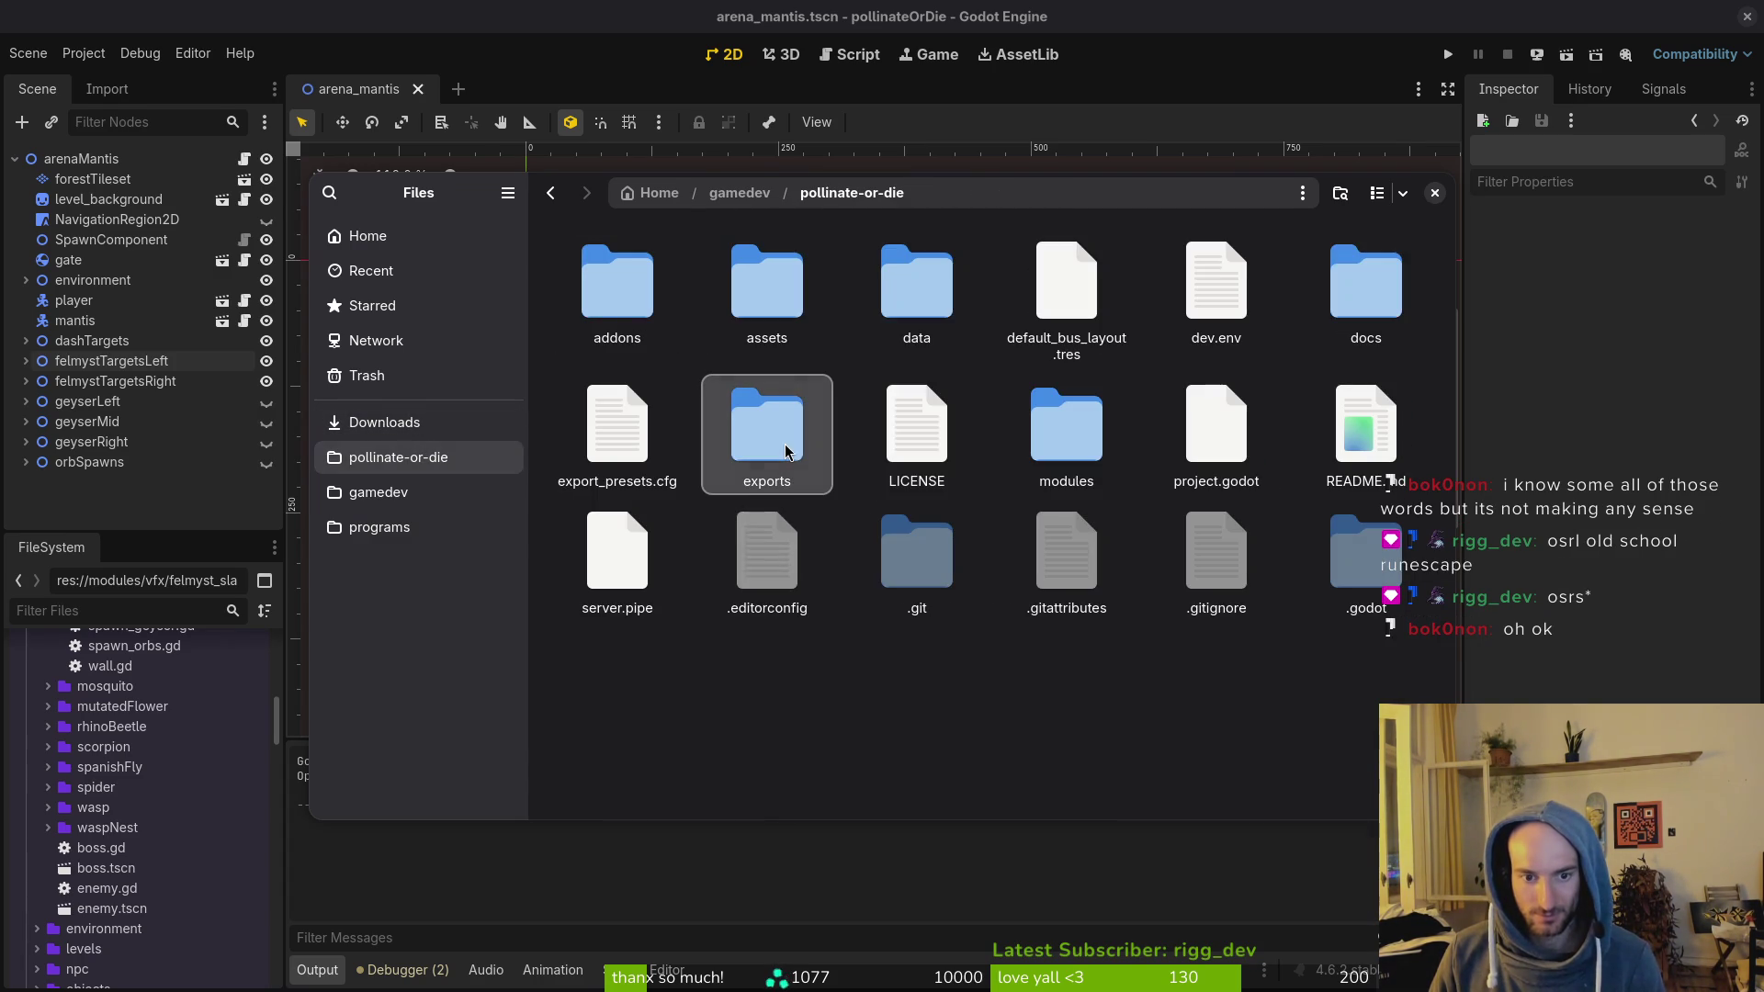
key("ctrl+a")
double_click(786, 452)
key("ctrl+a")
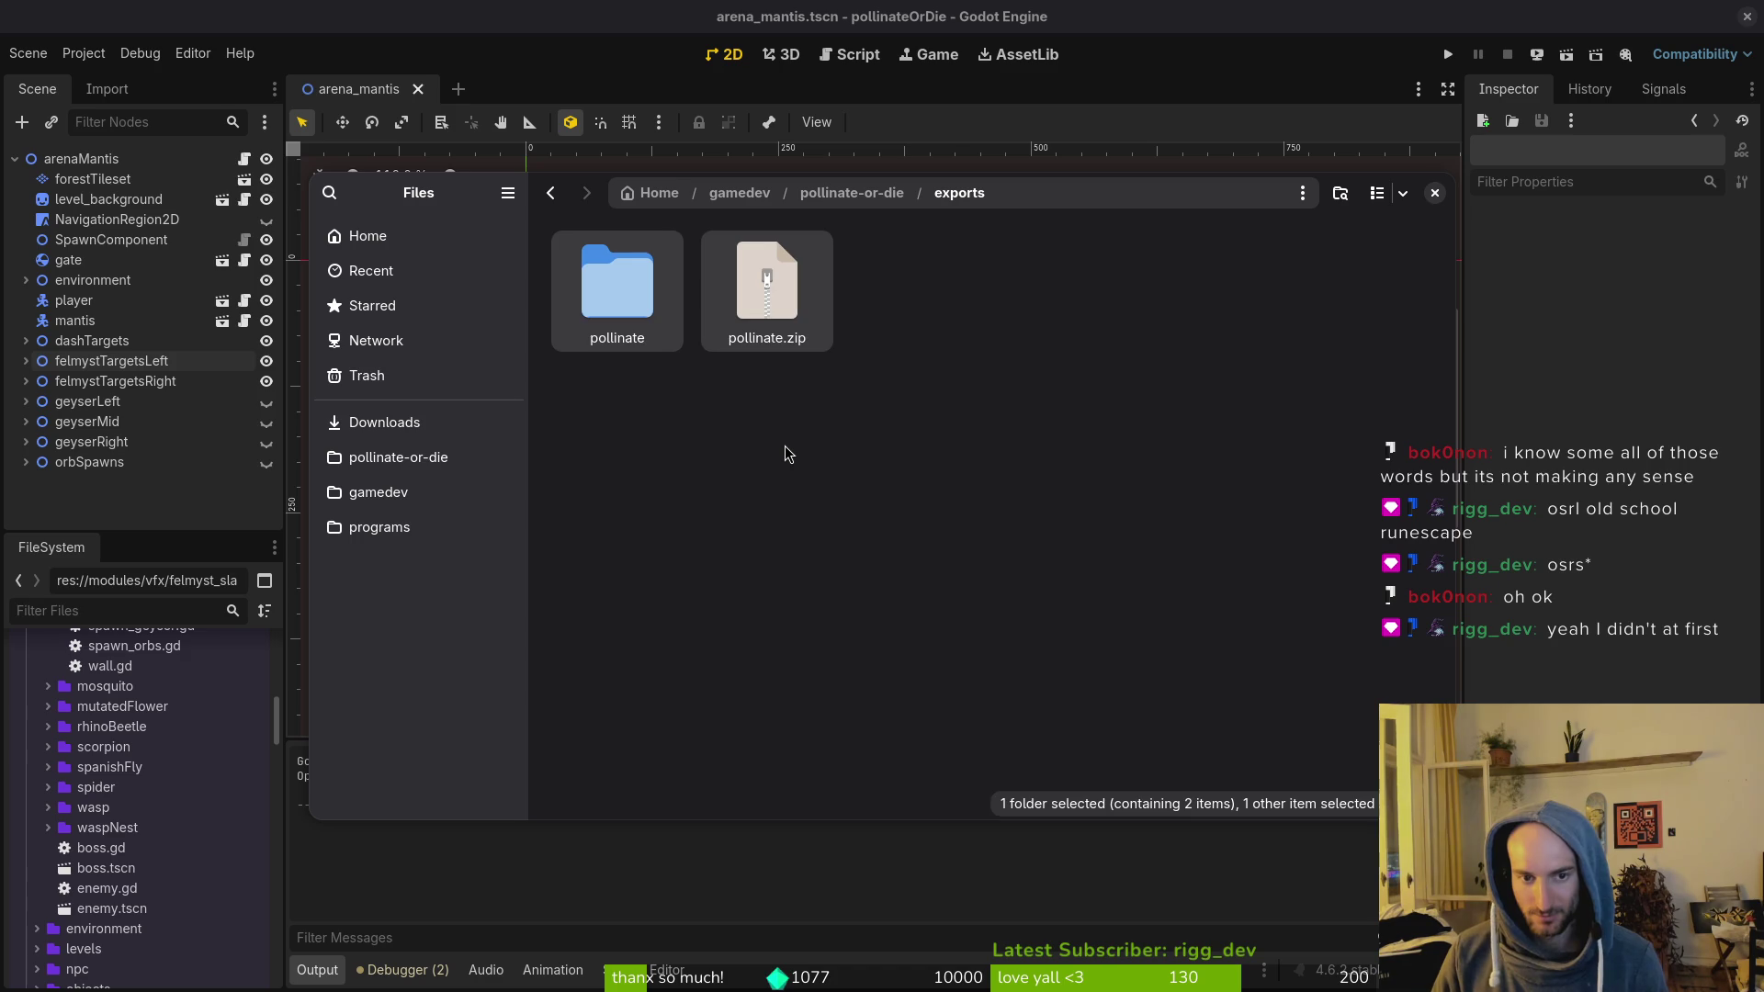
key("Delete")
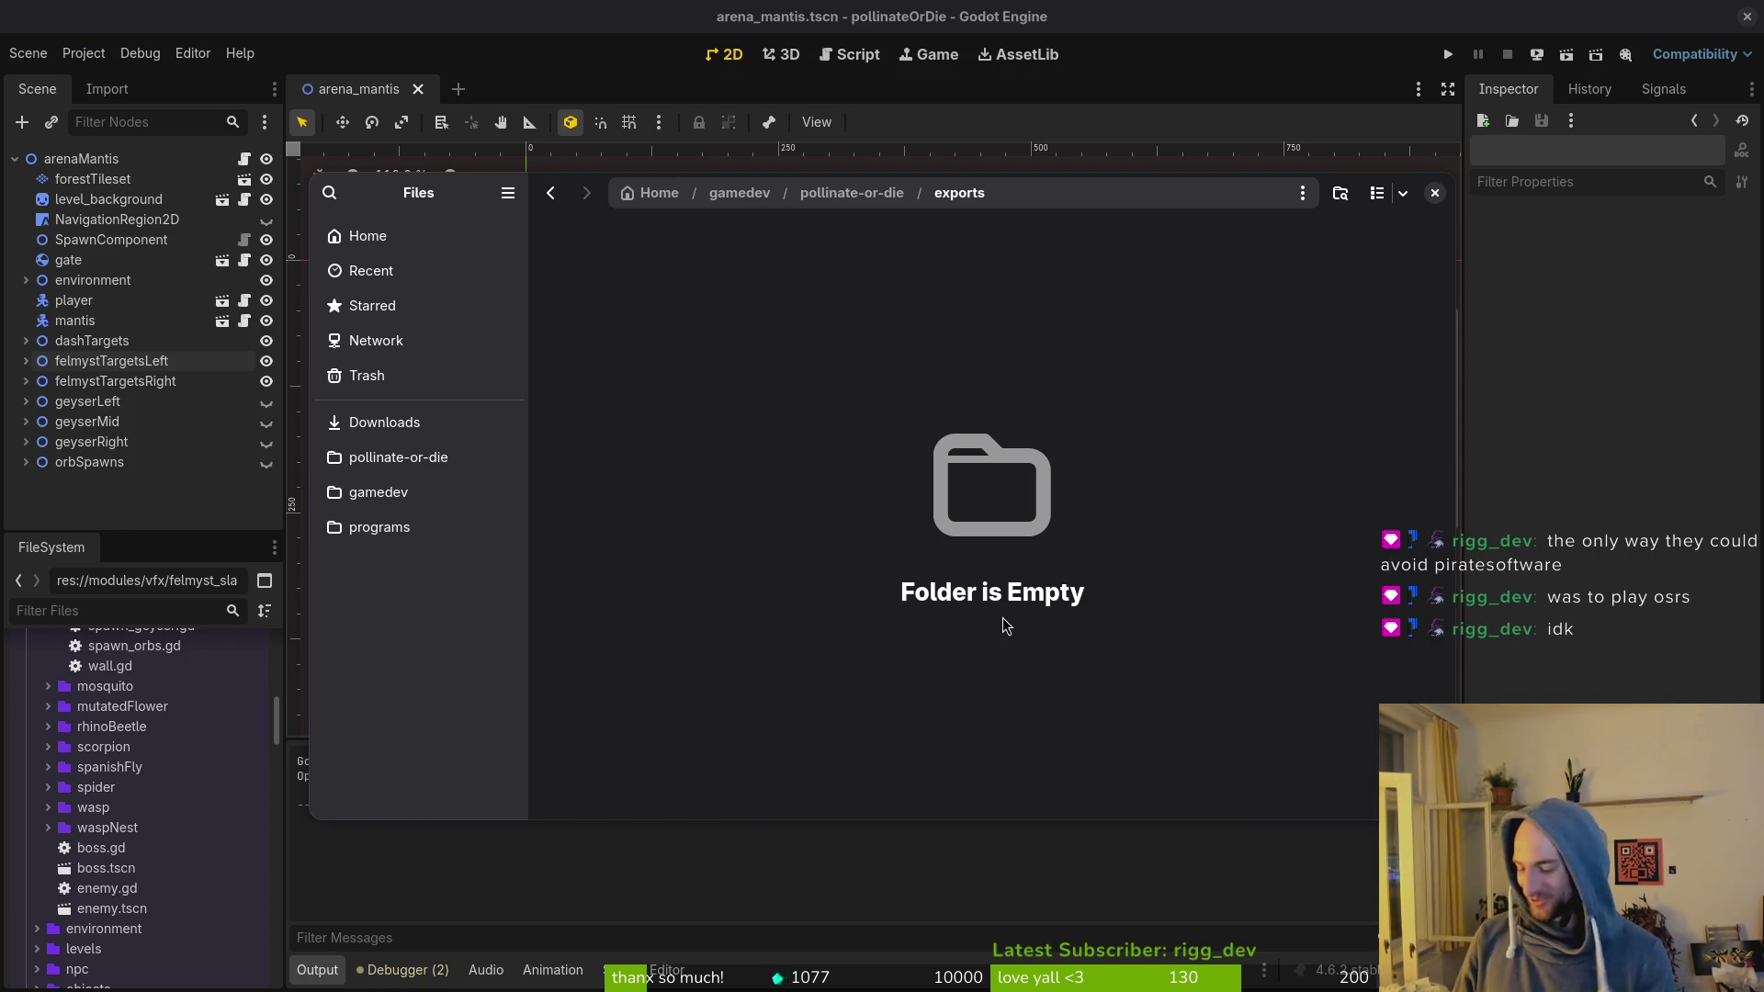
left_click(398, 456)
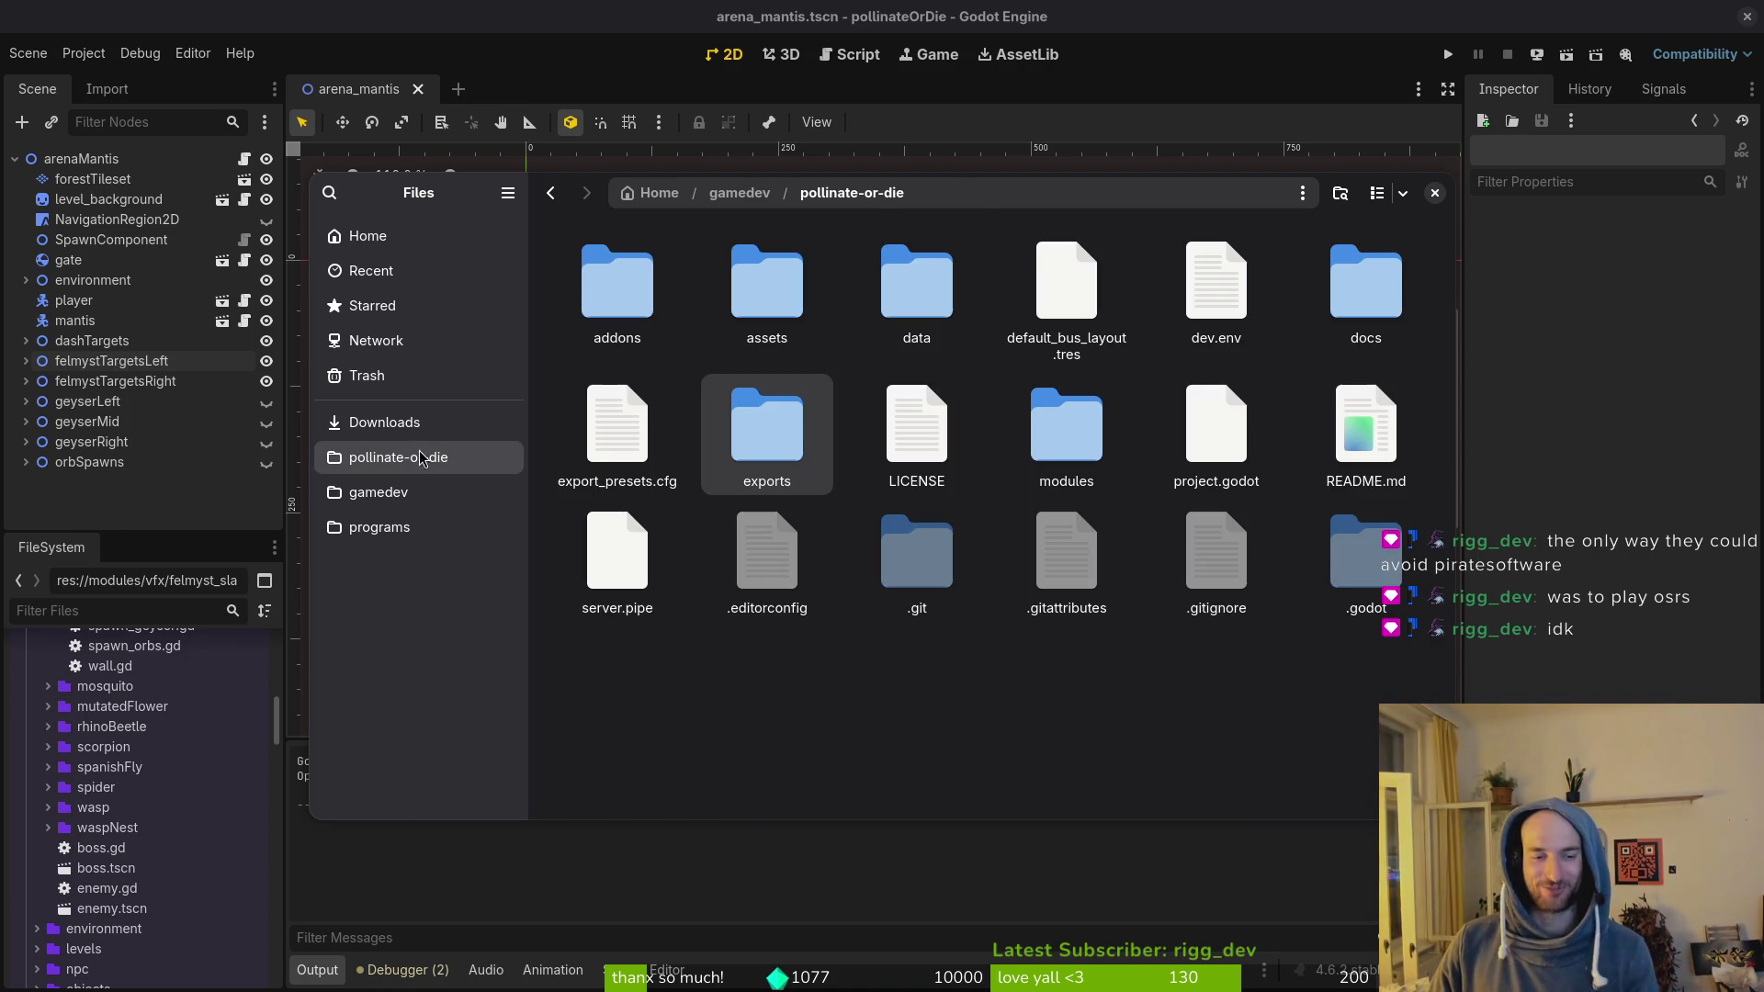
double_click(781, 460)
key("alt+Left")
key("Escape")
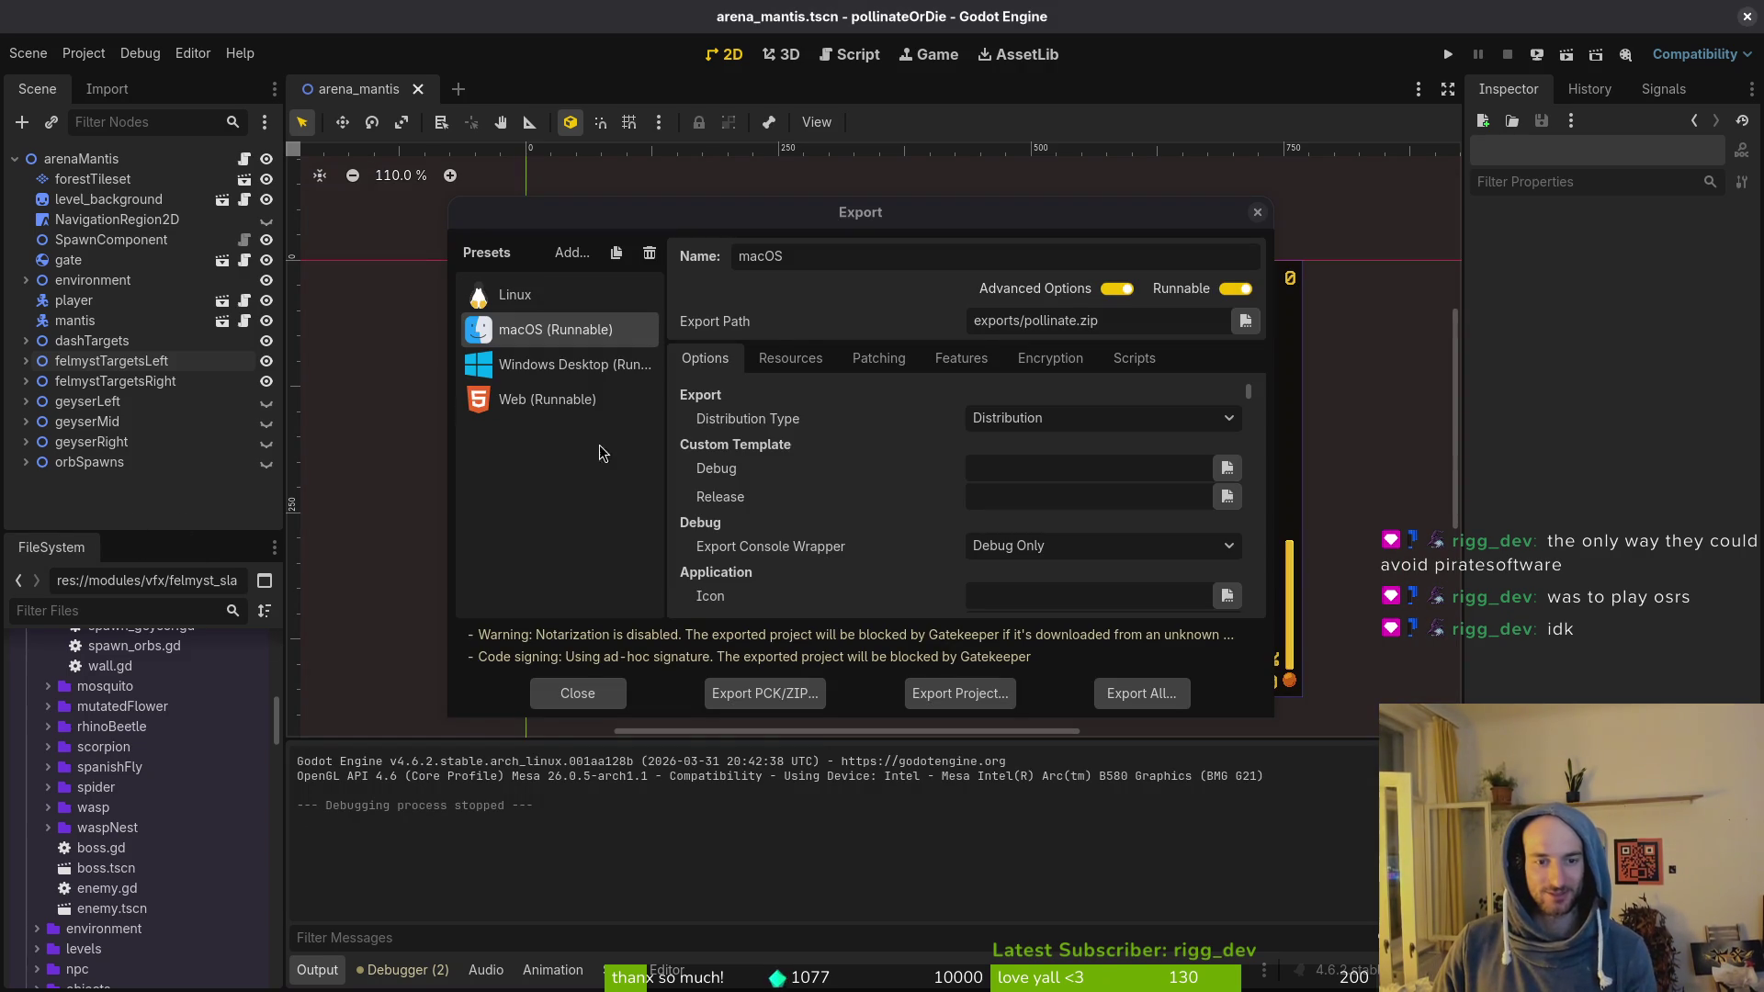
Step: Export the Windows Desktop preset as pollinate.exe
left_click(513, 362)
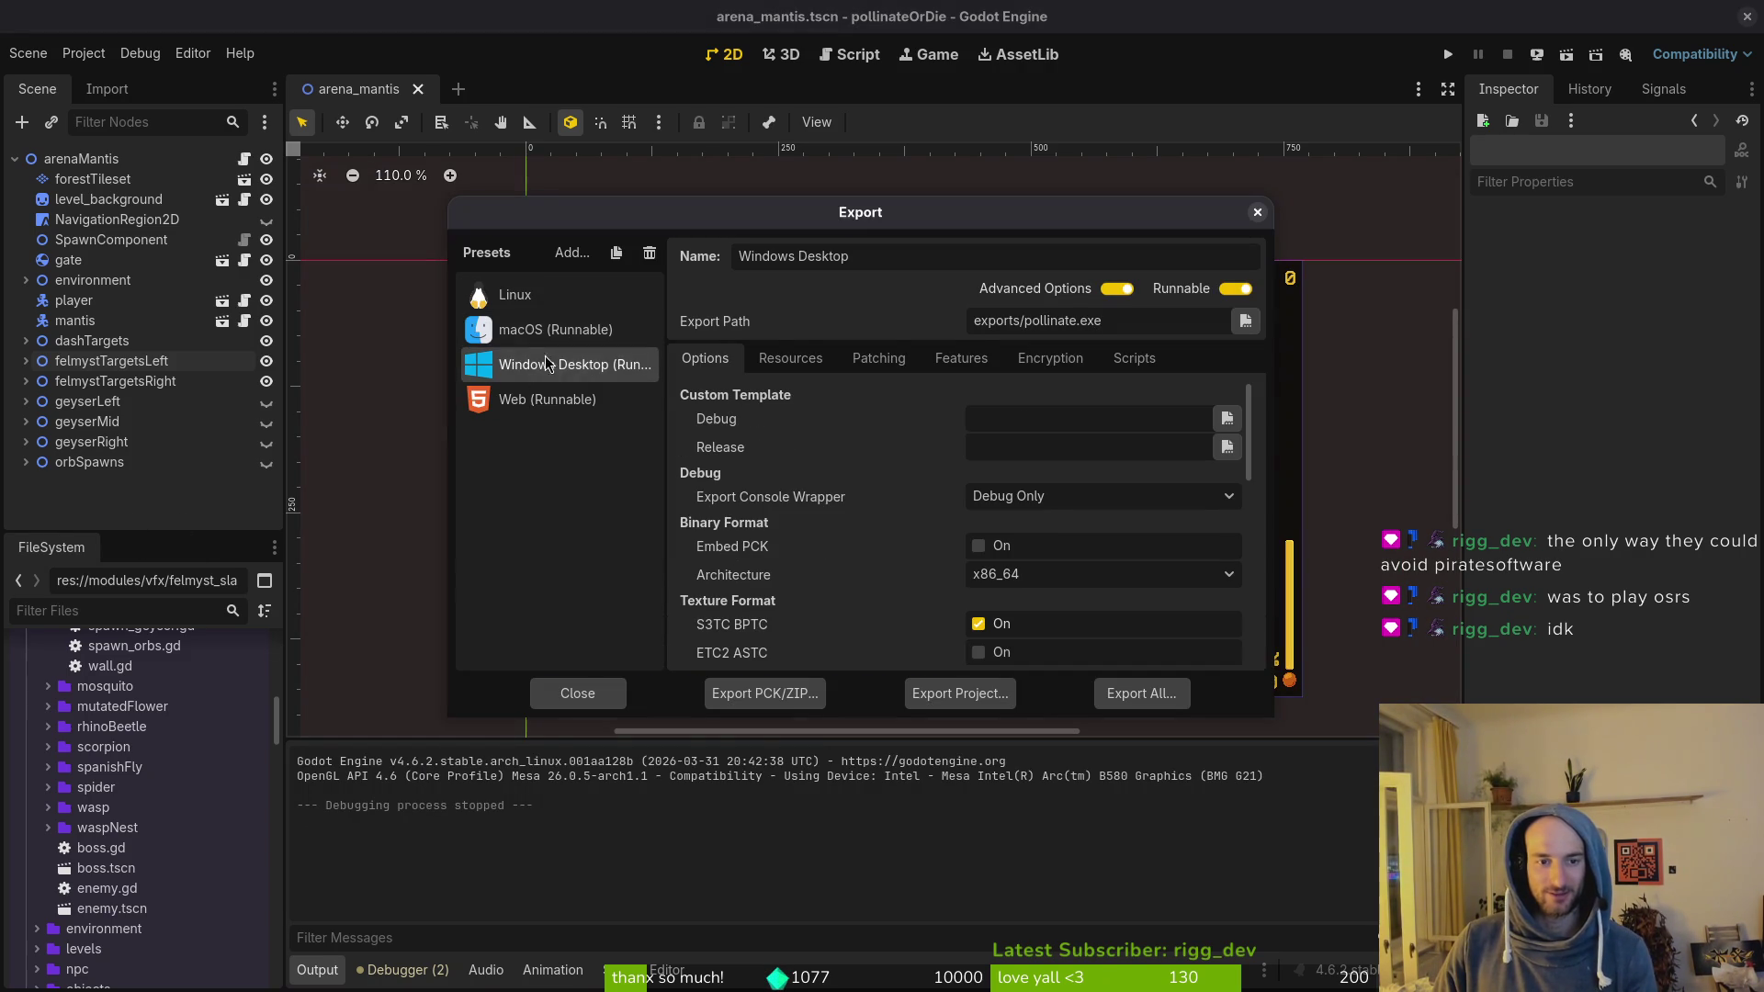
left_click(979, 691)
left_click(1057, 791)
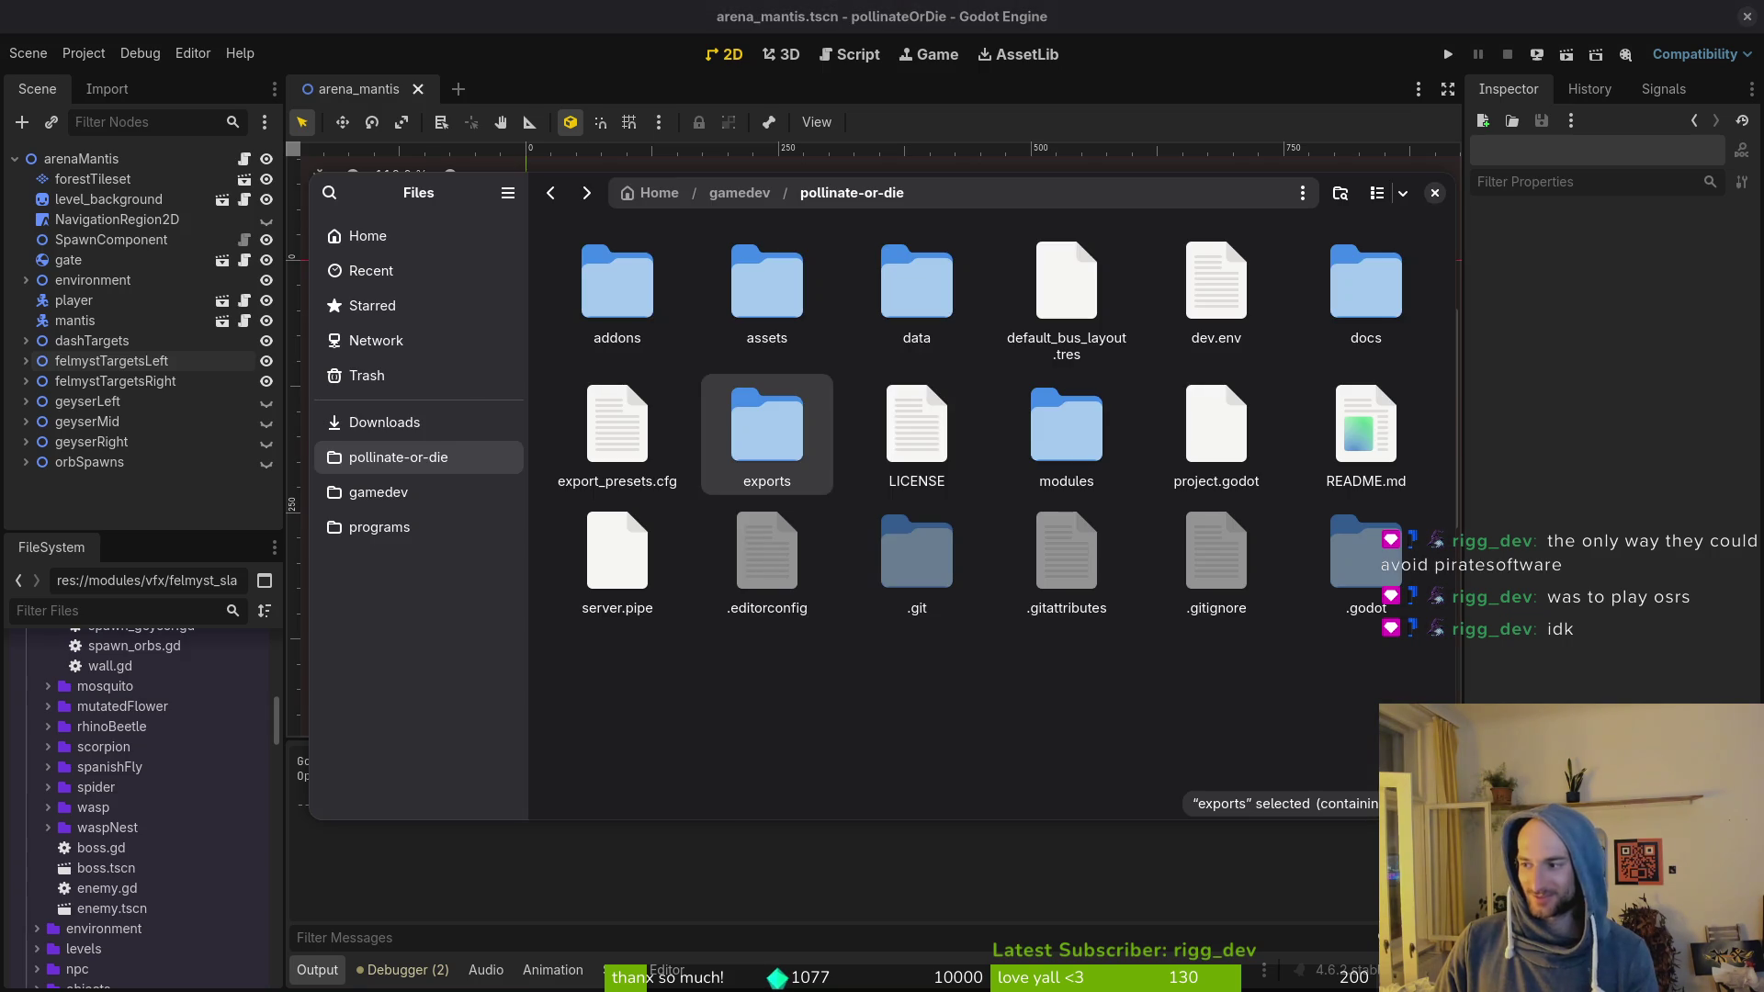
Step: Move pollinate.exe, pollinate.console.exe and pollinate.pck into pollinateBuilds/windows
double_click(781, 427)
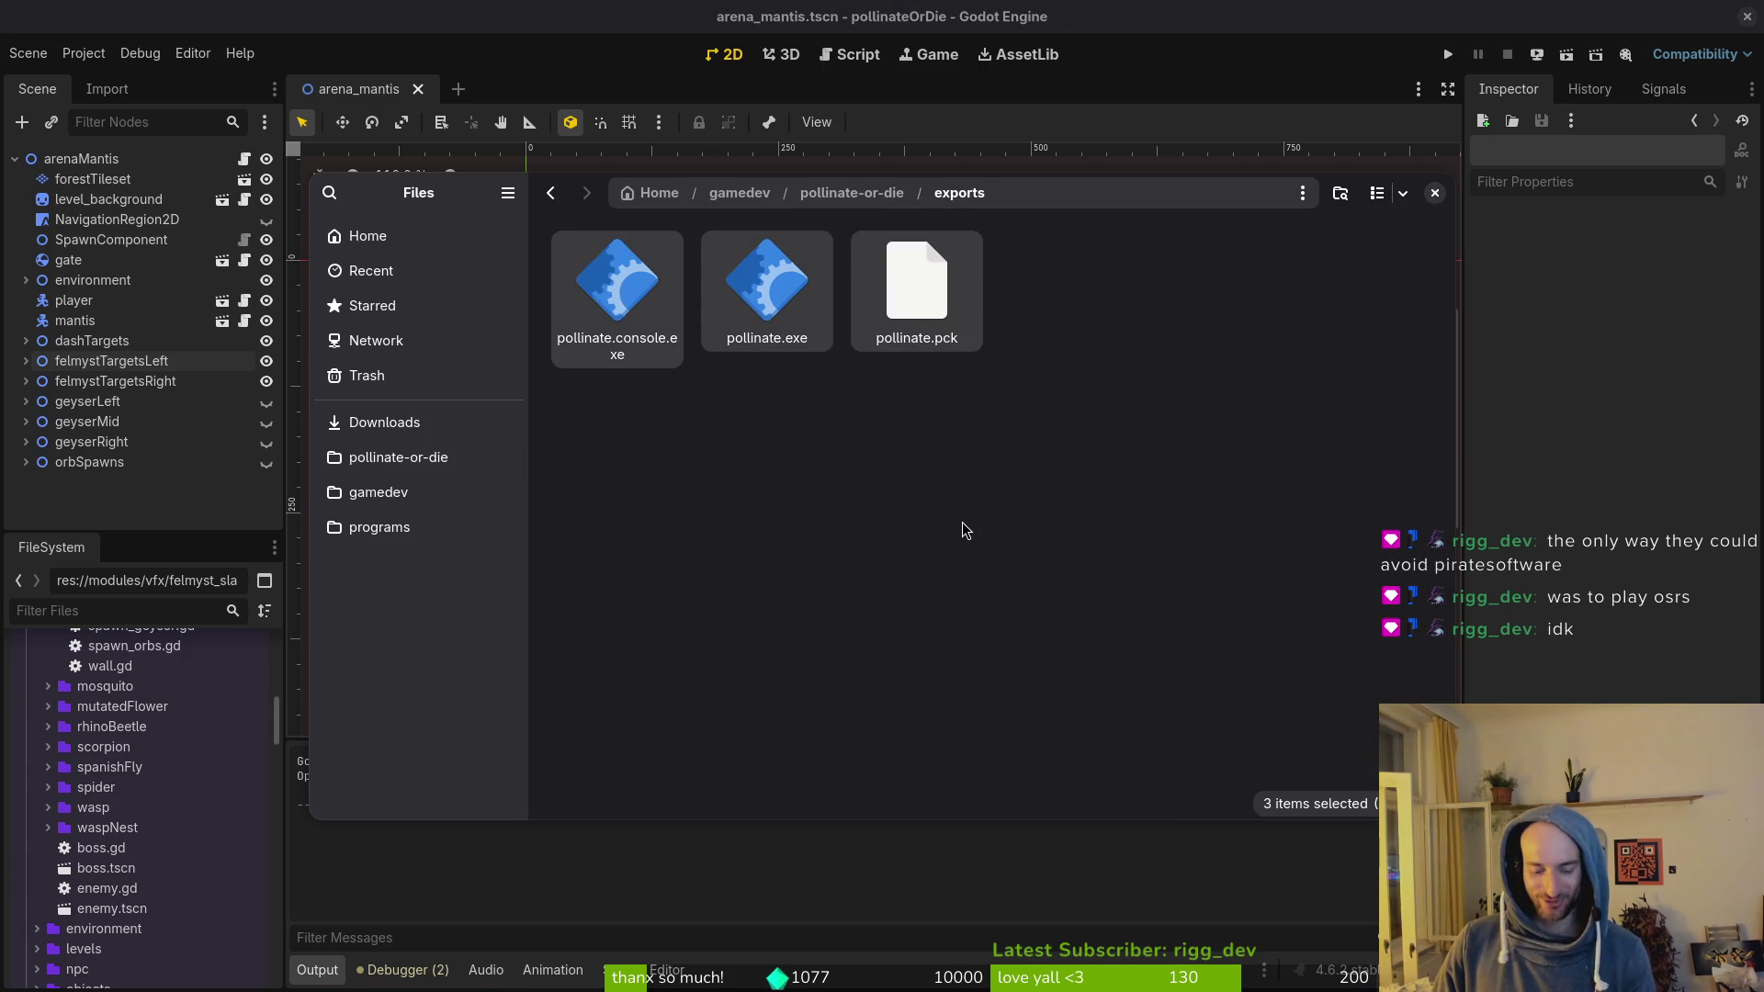
key("ctrl+x")
left_click(384, 422)
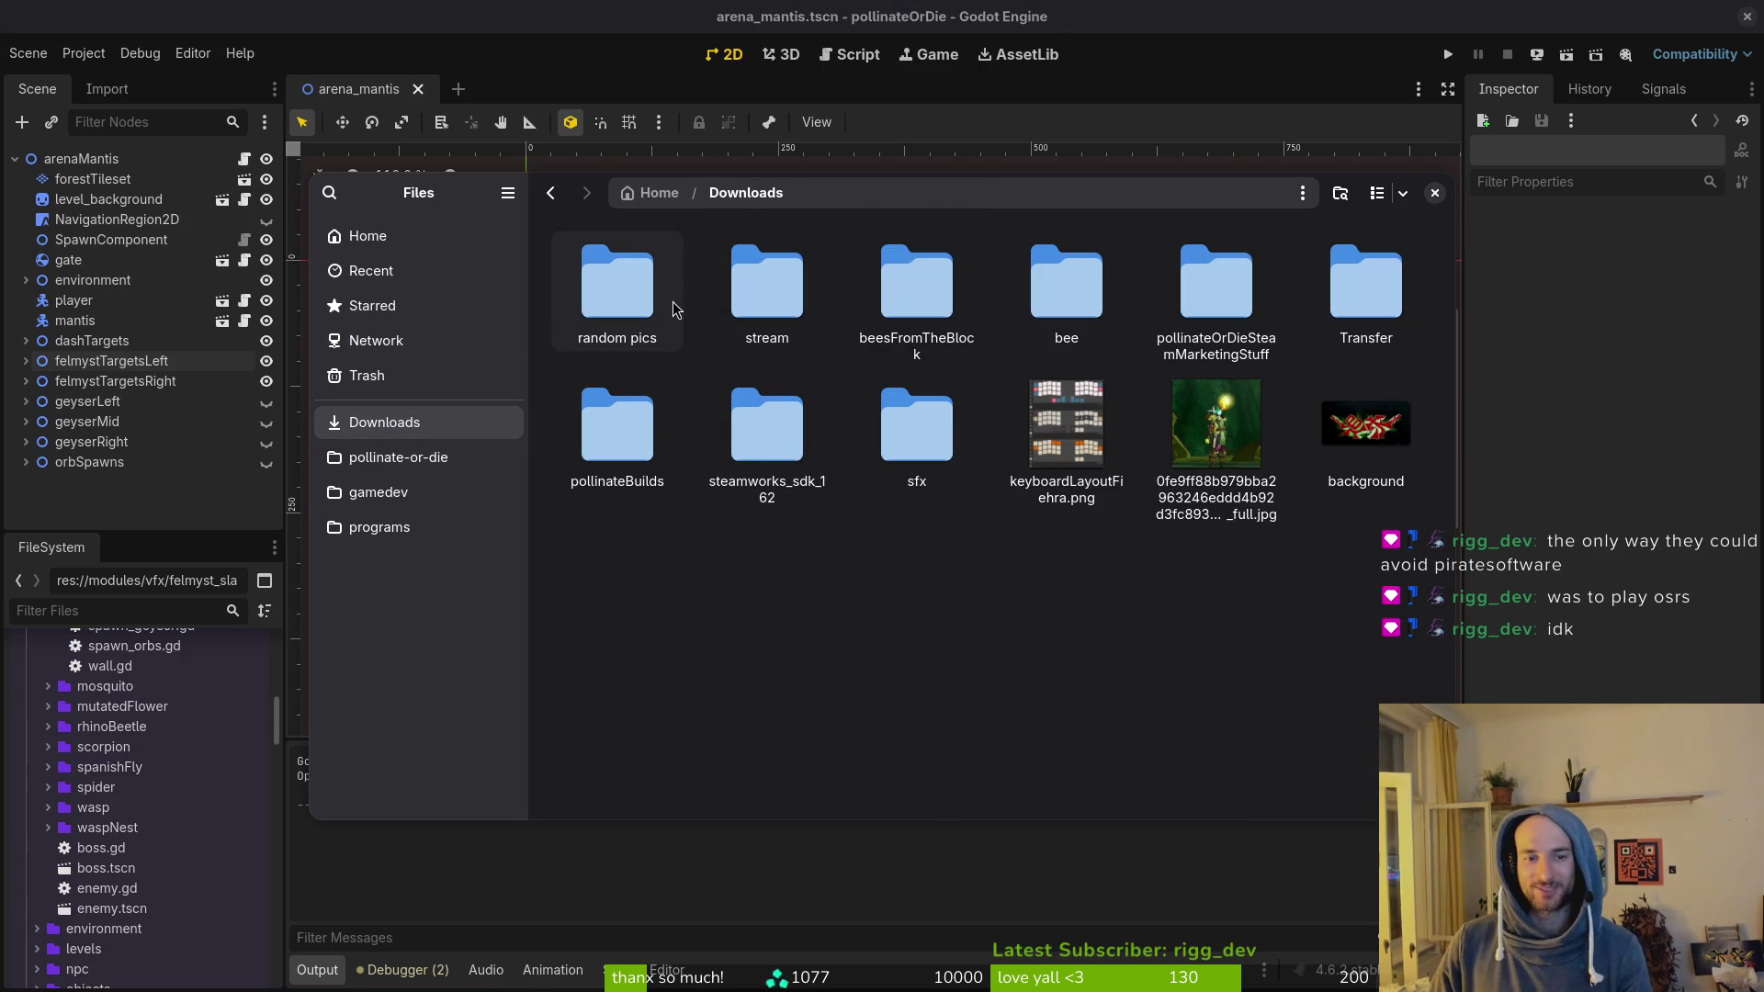
double_click(602, 442)
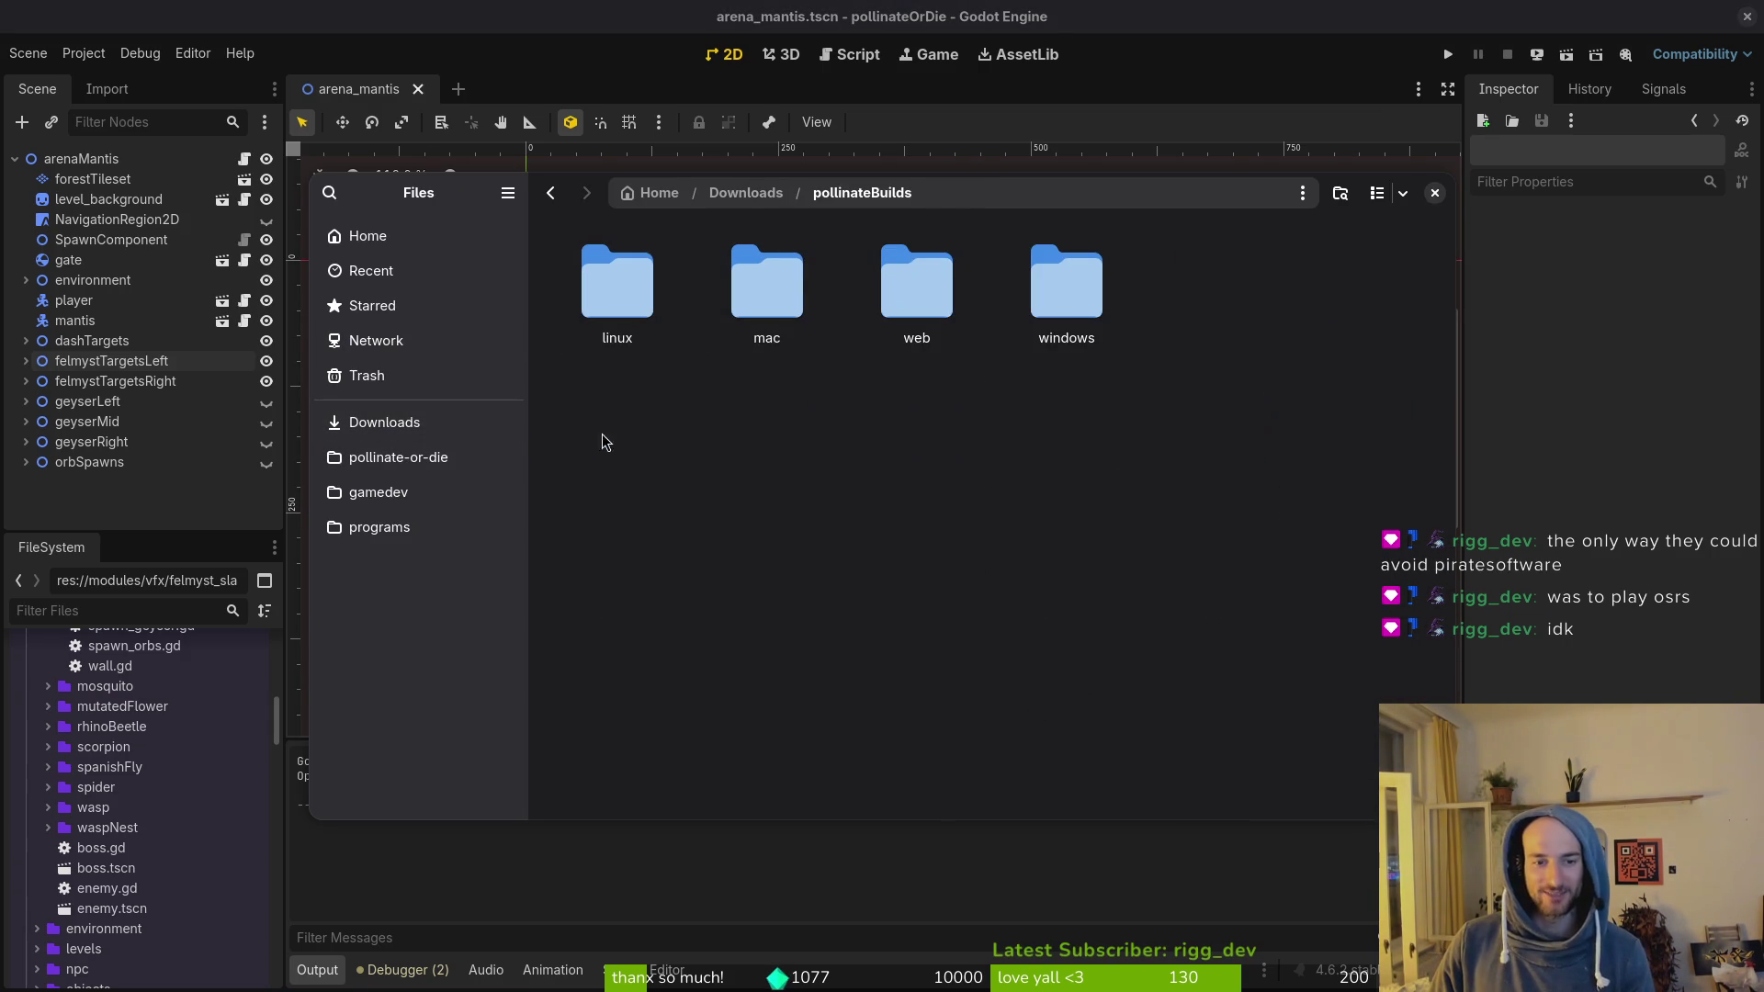
double_click(1059, 271)
key("ctrl+v")
key("super+1")
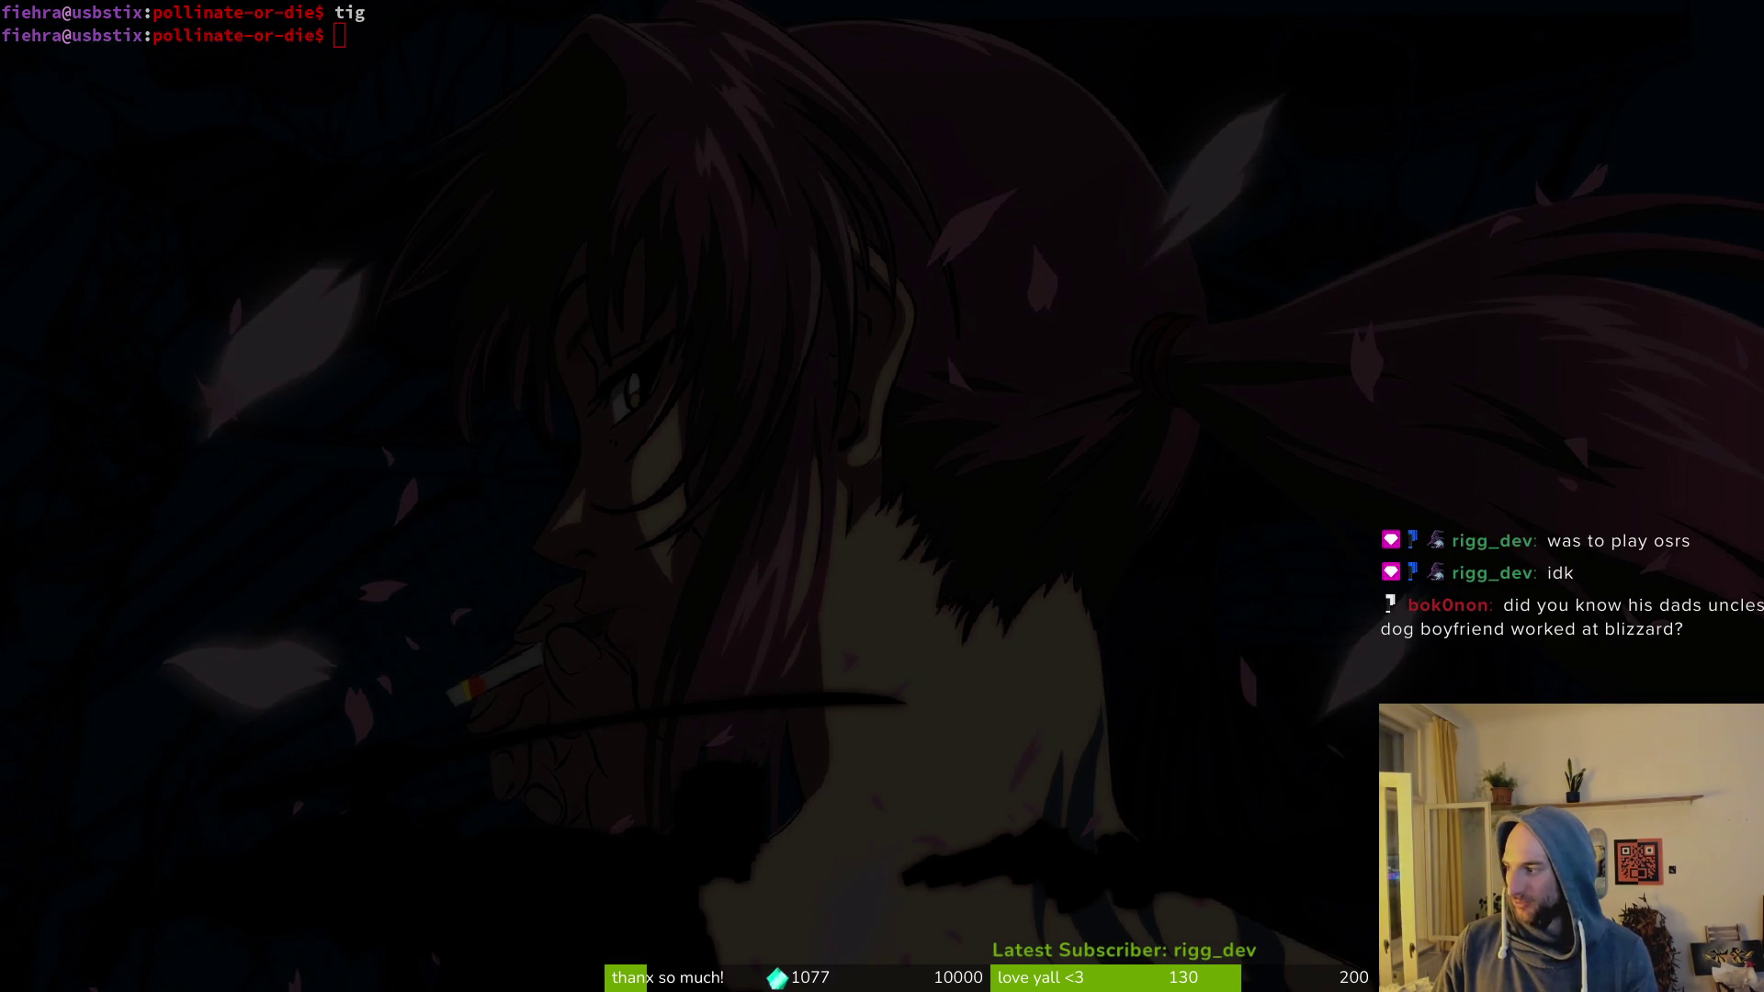
Step: Close Godot's export settings and leave the editor for the desktop
key("super+2")
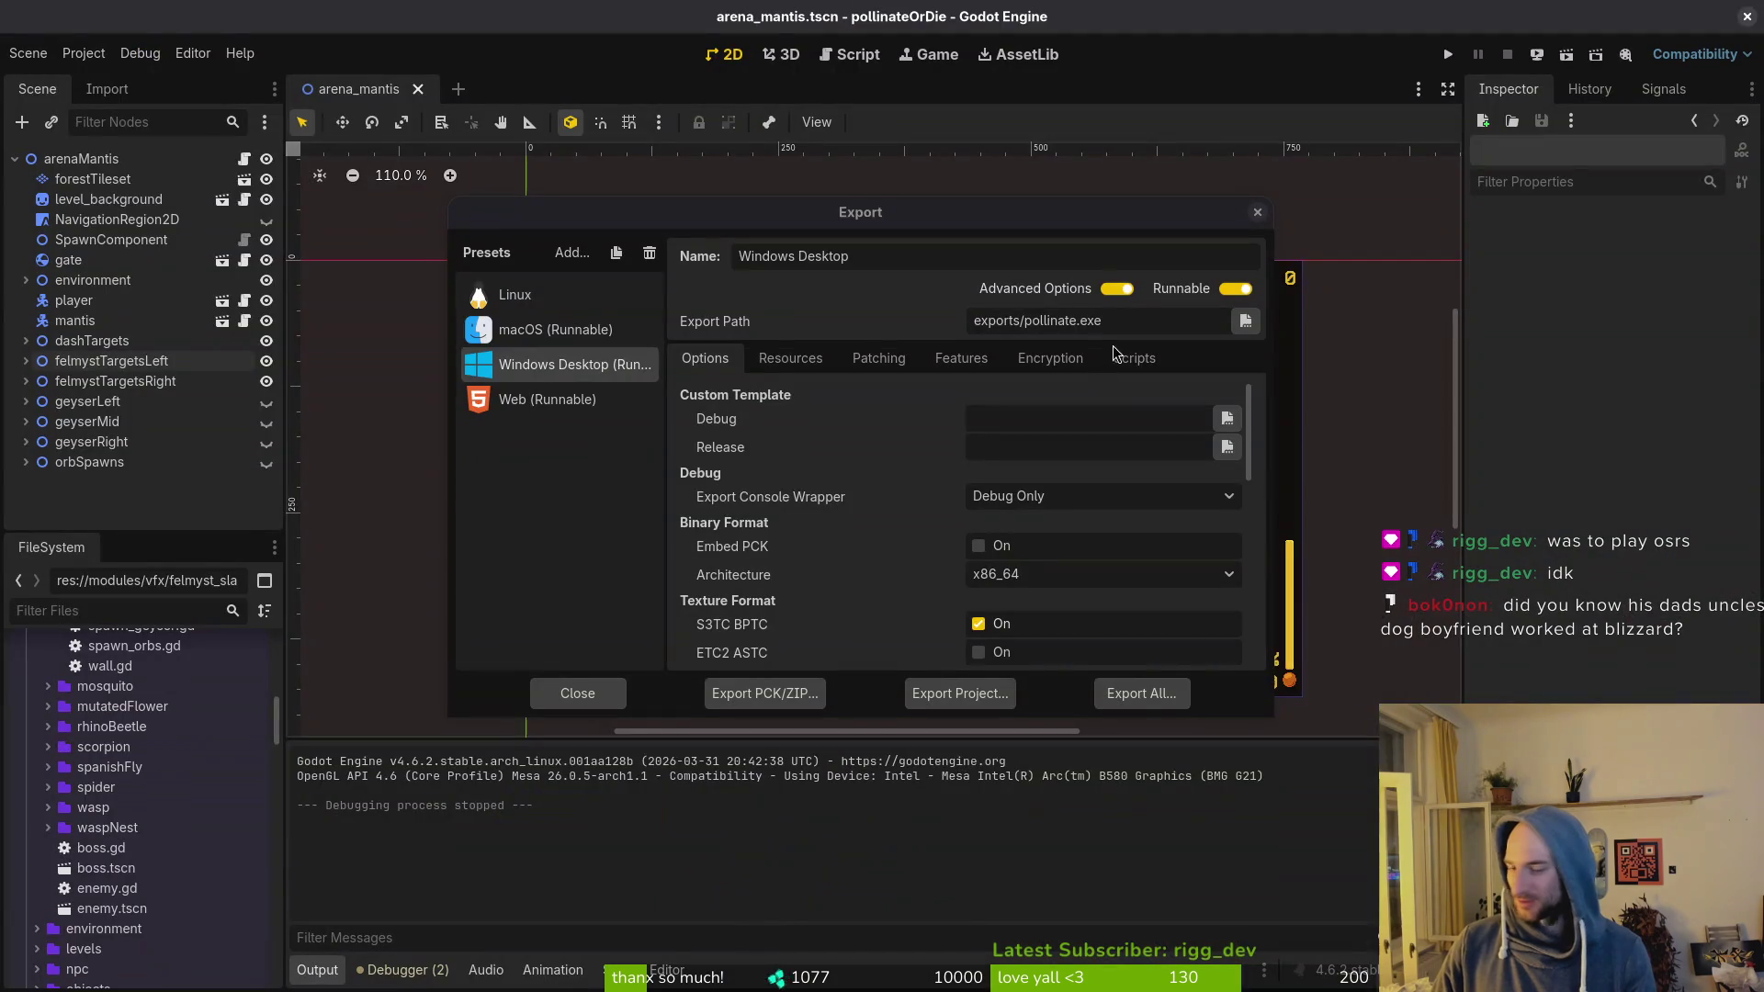
left_click(1252, 221)
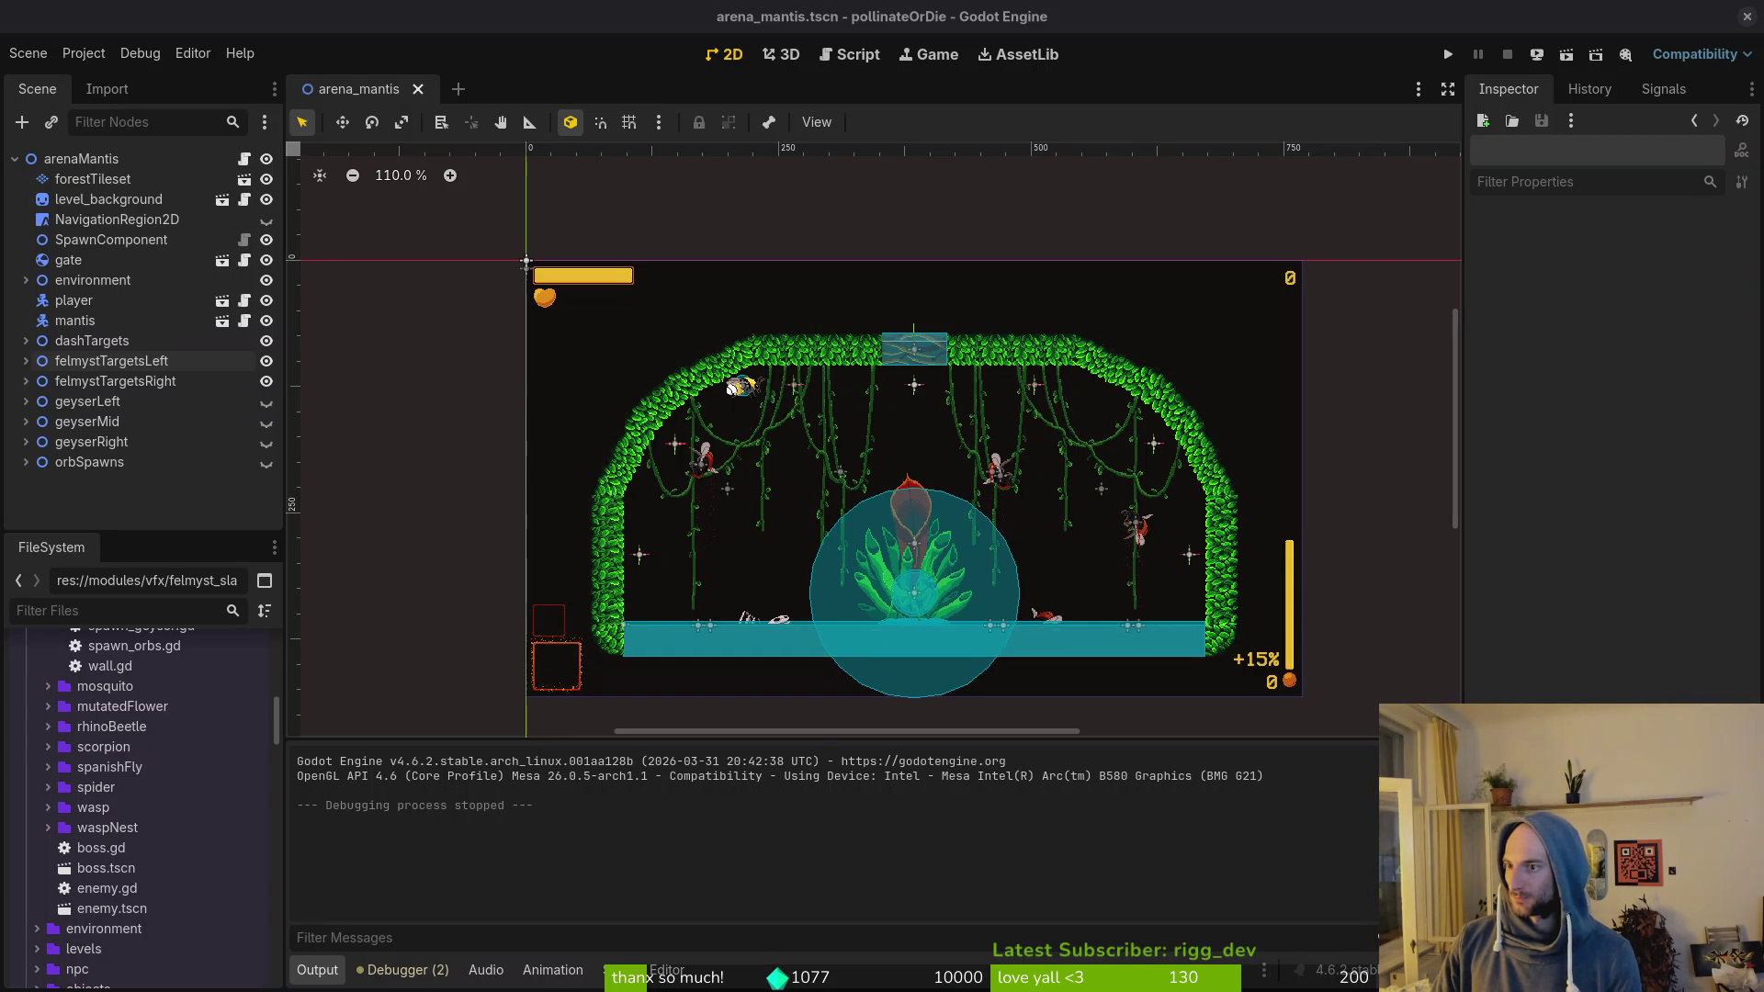
key("super+d")
Step: Verify the Playtest's installed files in Steam Properties, then launch the playtest
key("alt+Tab")
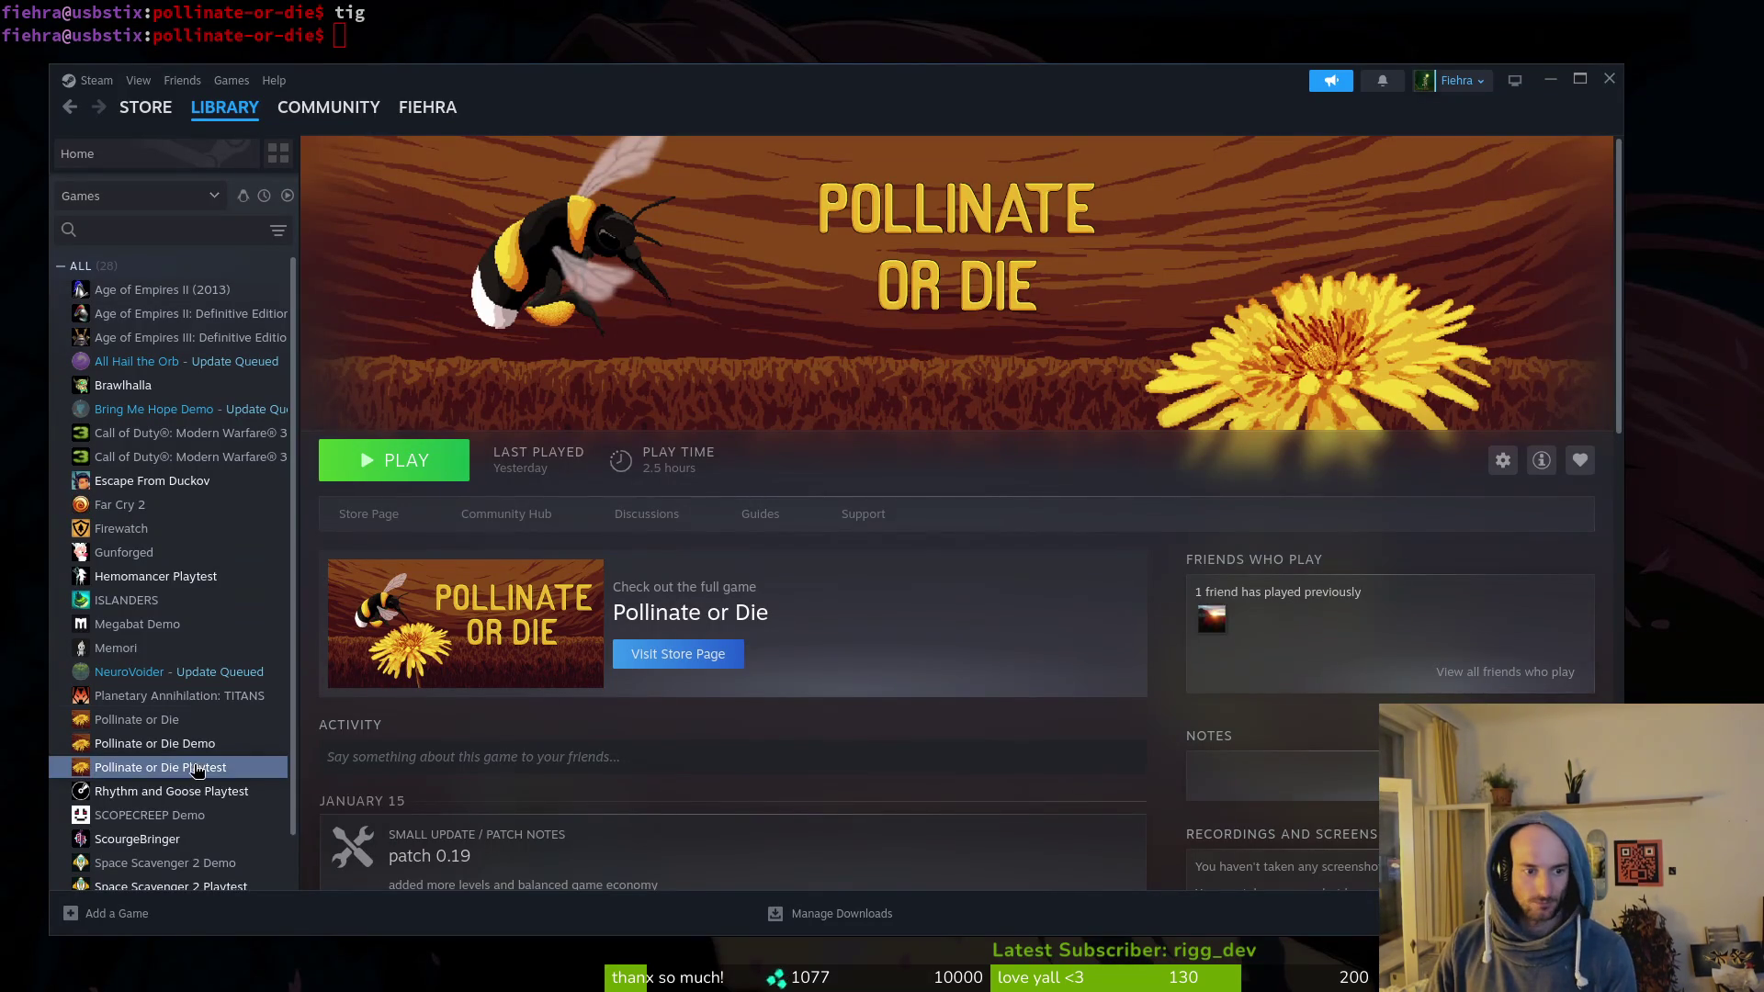
left_click(1503, 460)
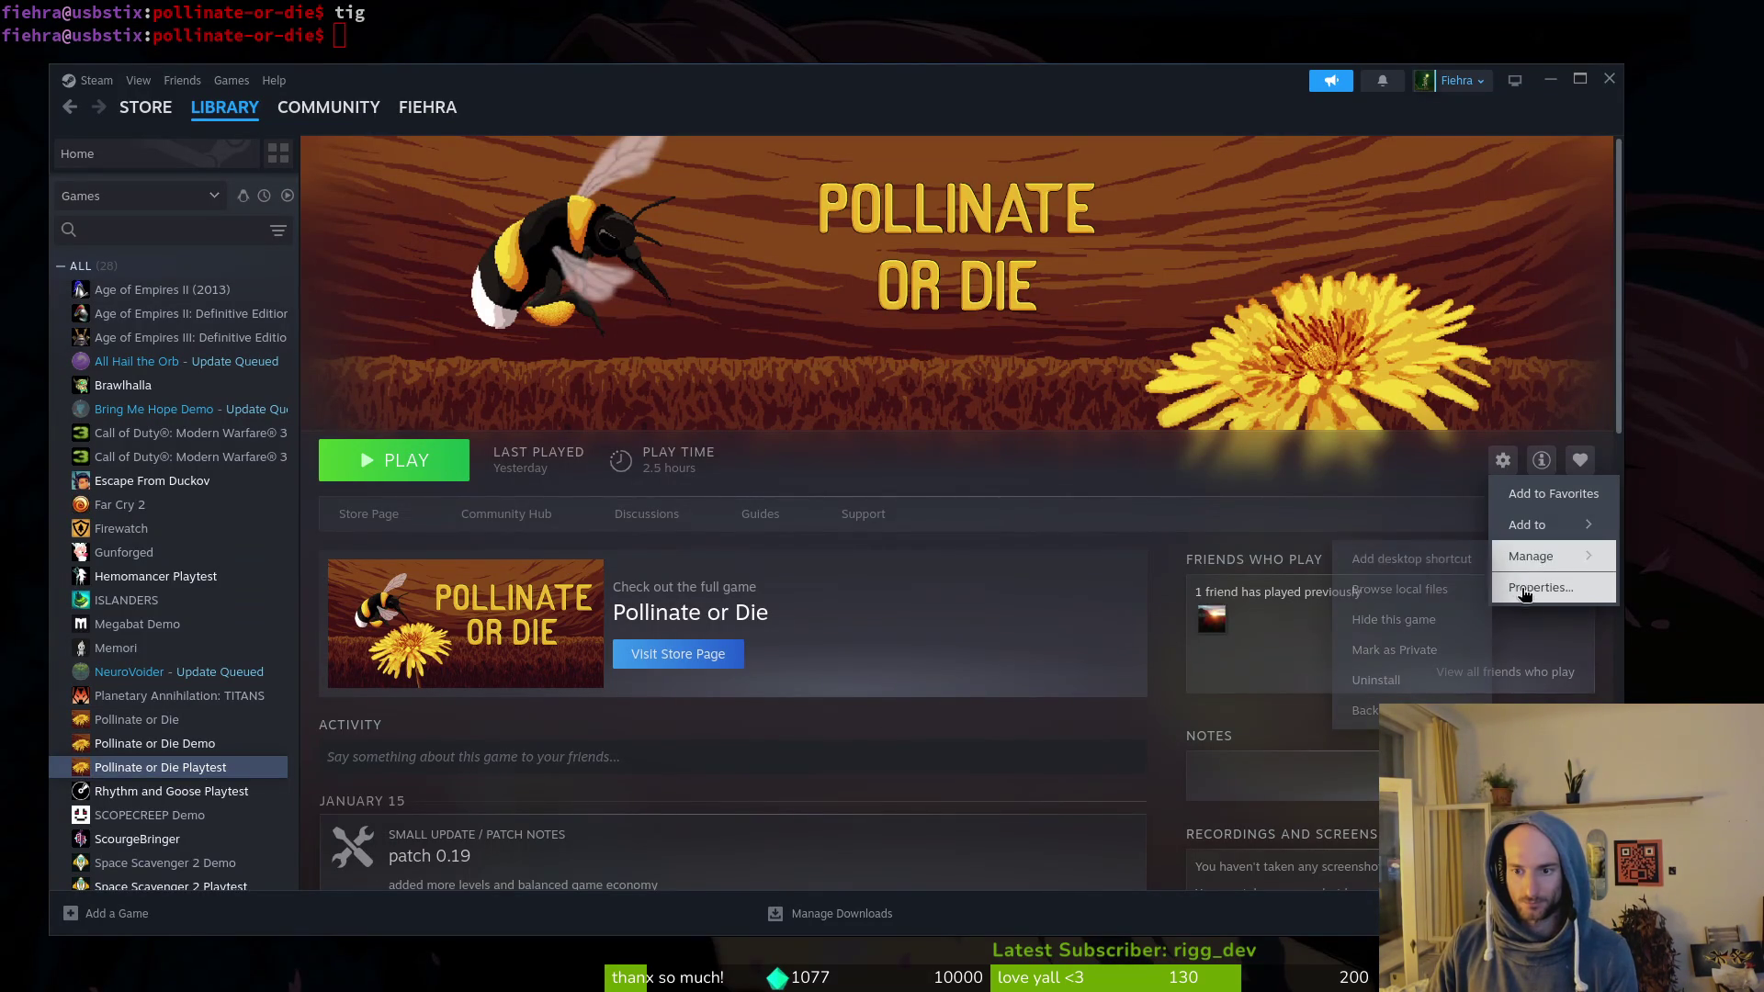
left_click(1533, 590)
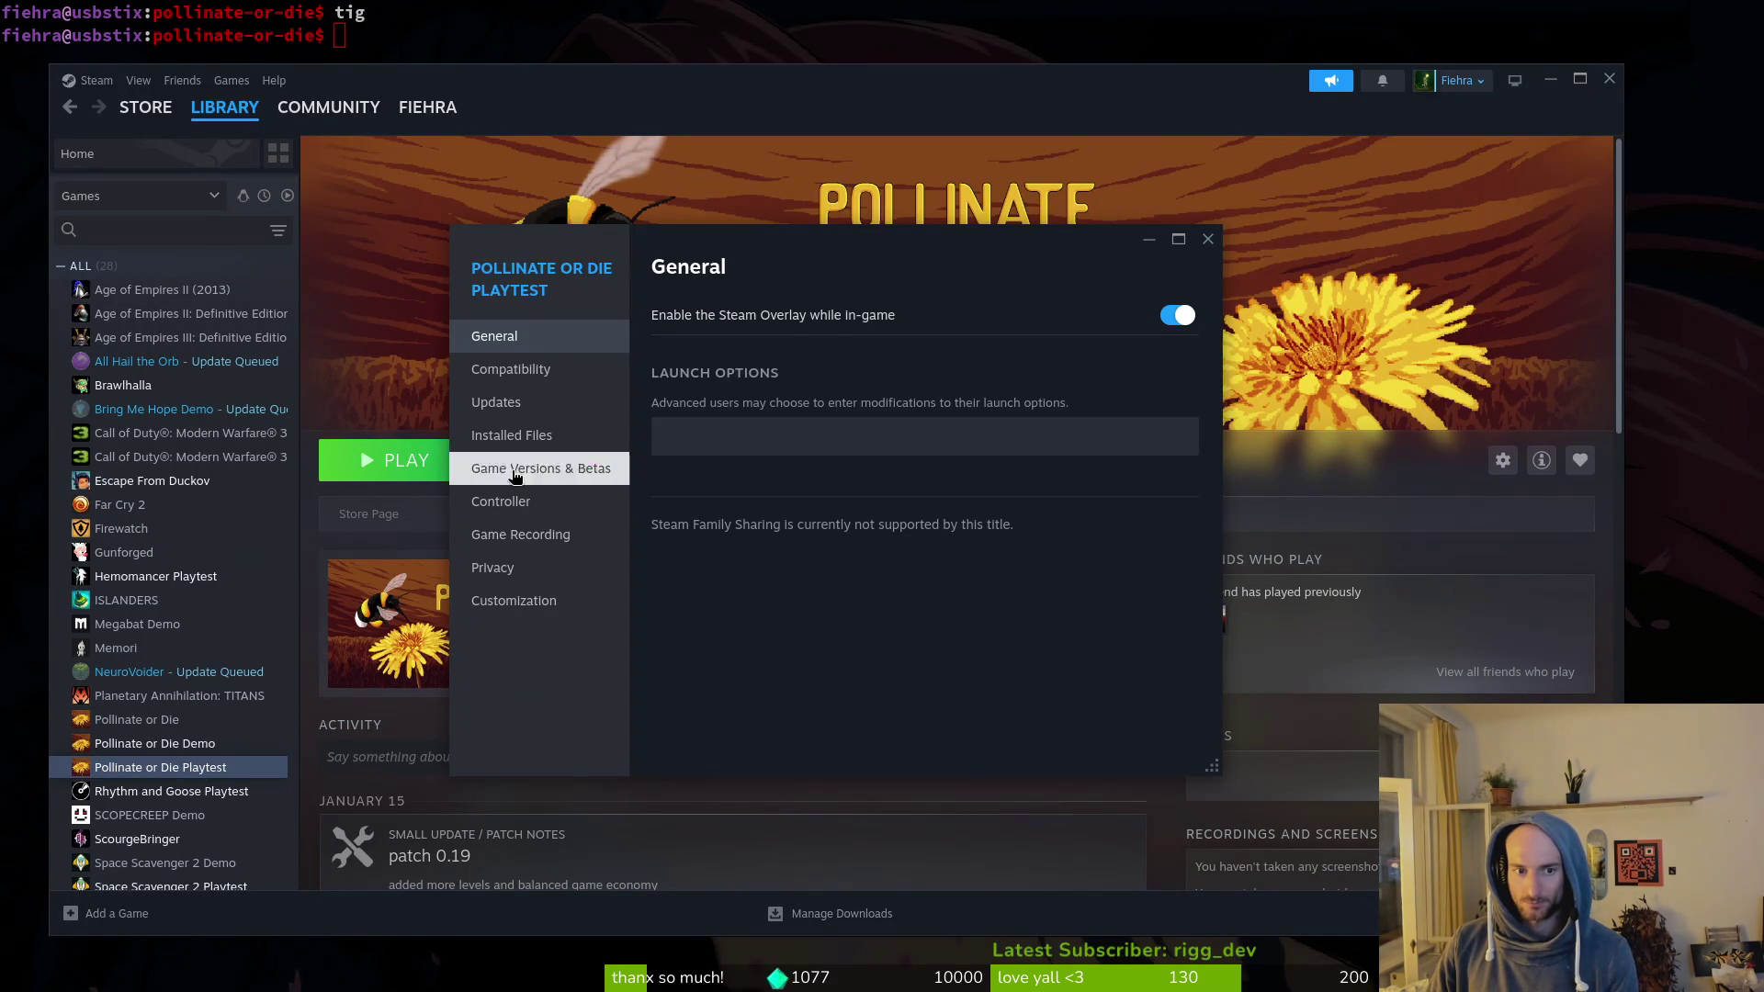
left_click(551, 435)
left_click(1132, 443)
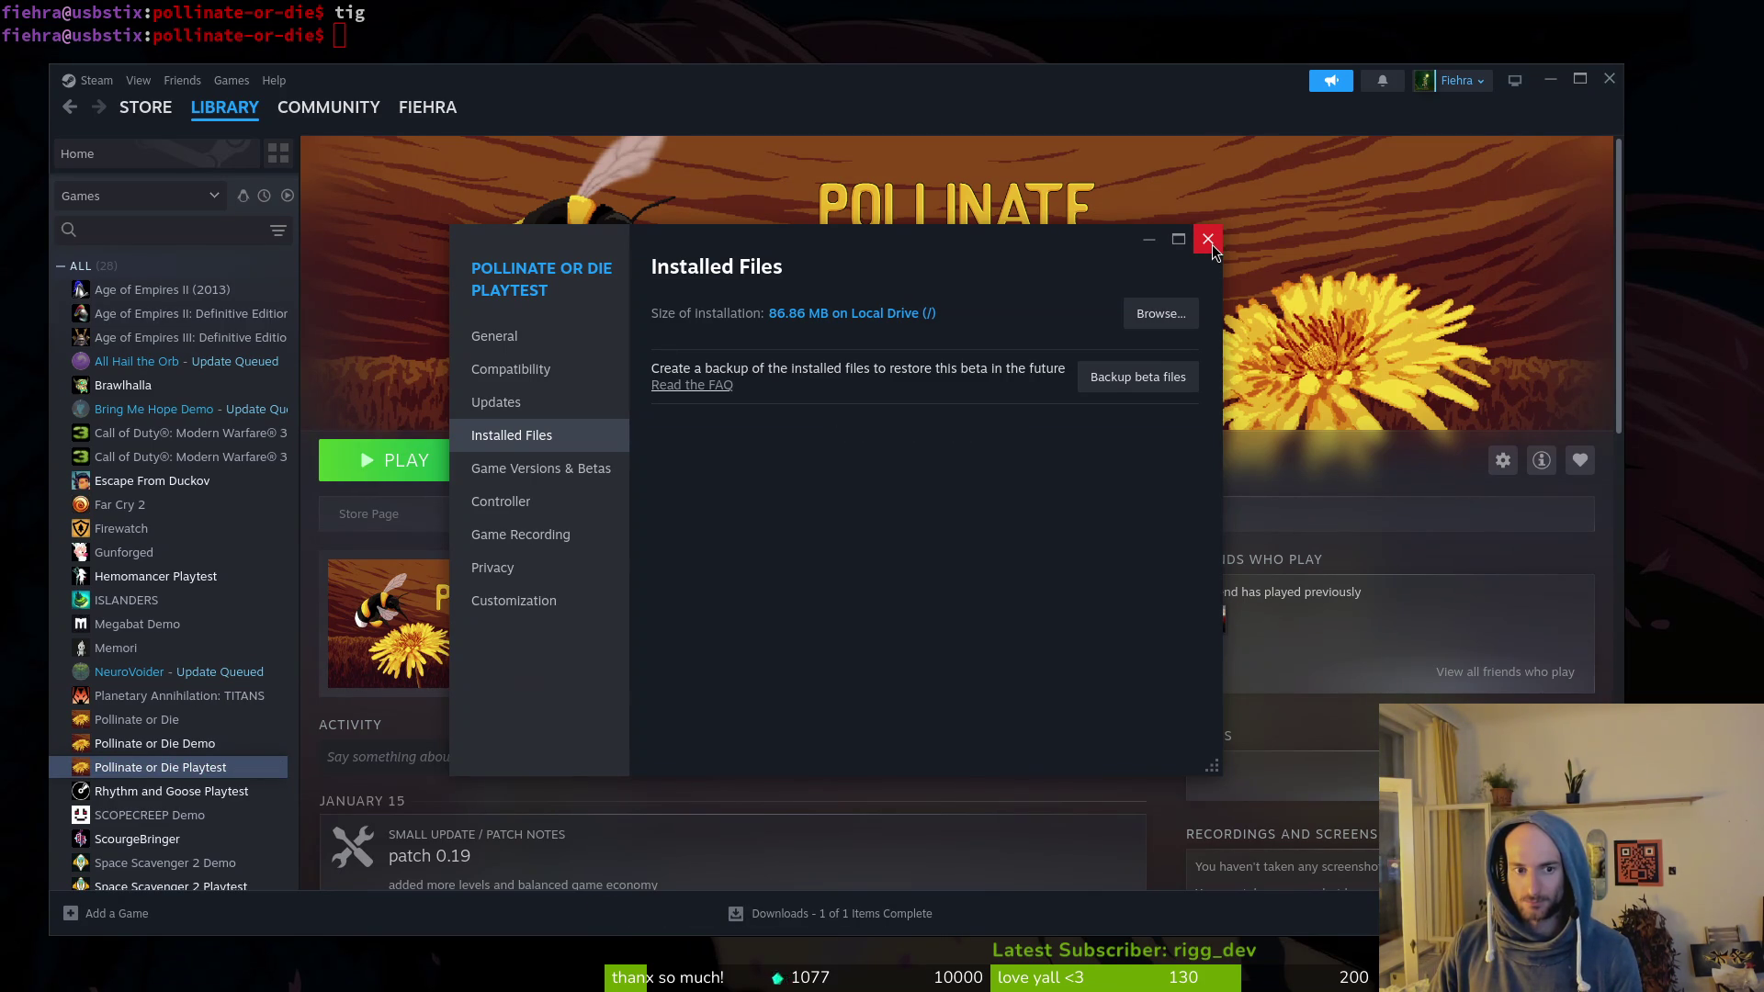
left_click(1210, 243)
left_click(428, 459)
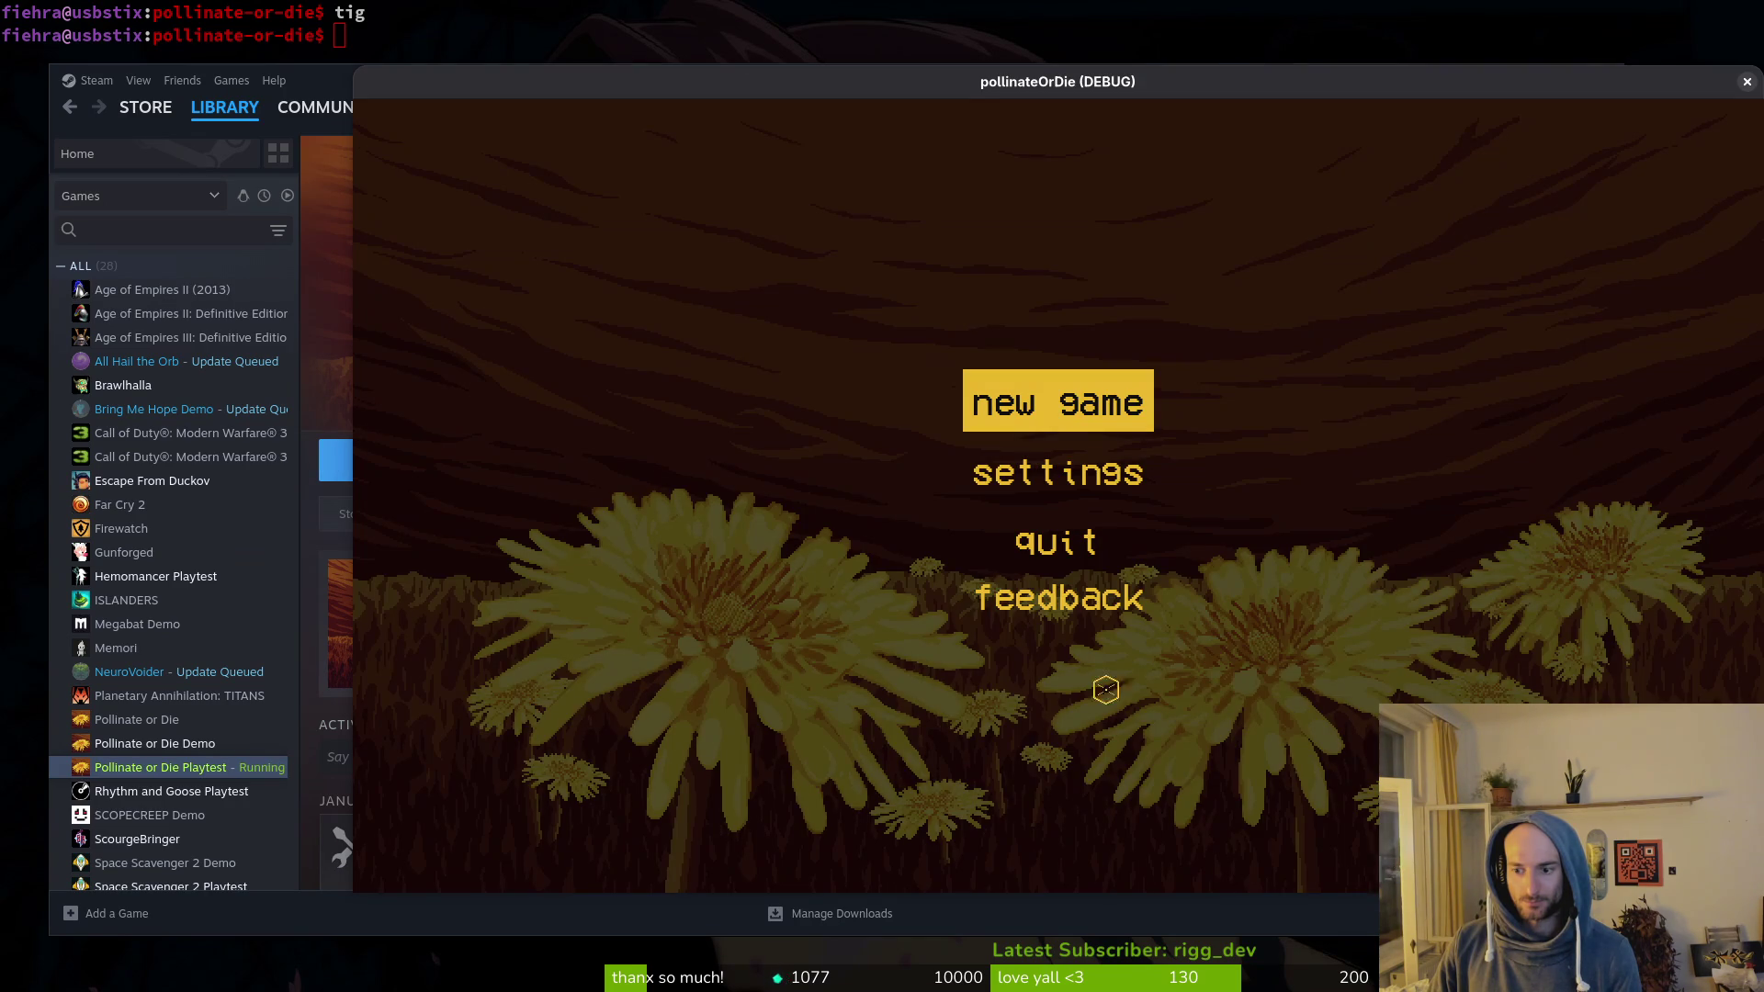
Step: Start a new game and load the mantis boss arena via the F1 debug level select
left_click_drag(1057, 92, 955, 68)
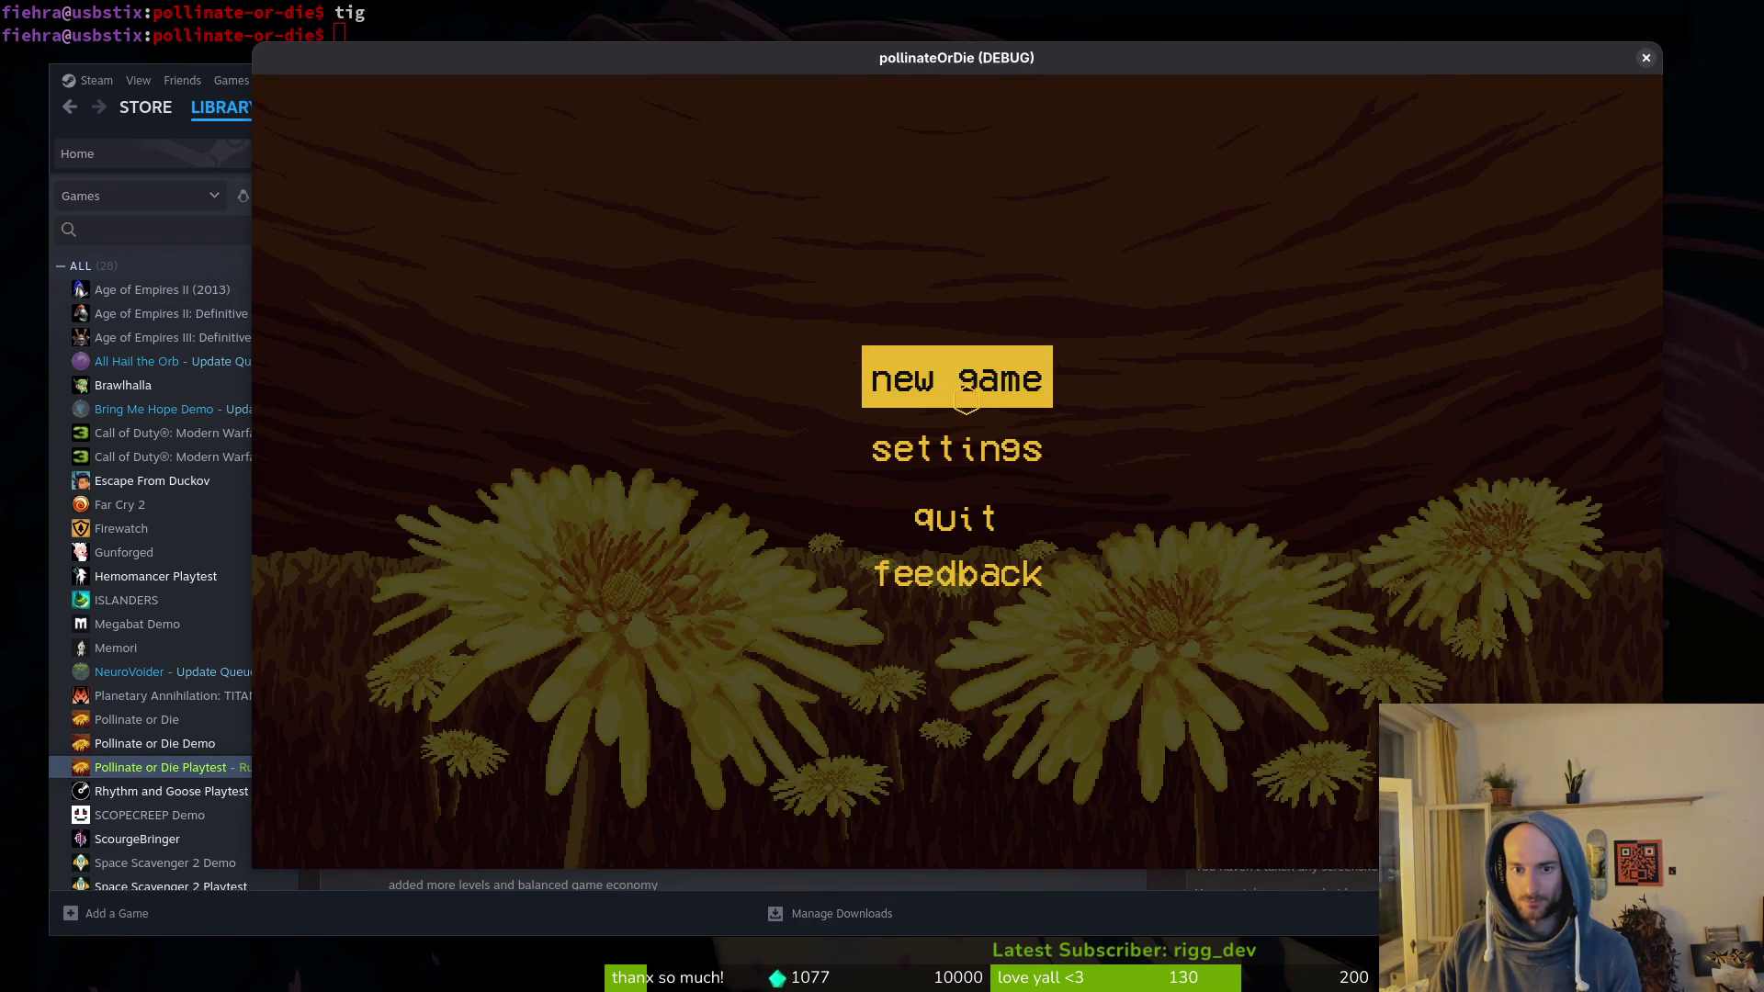
left_click(962, 379)
key("space")
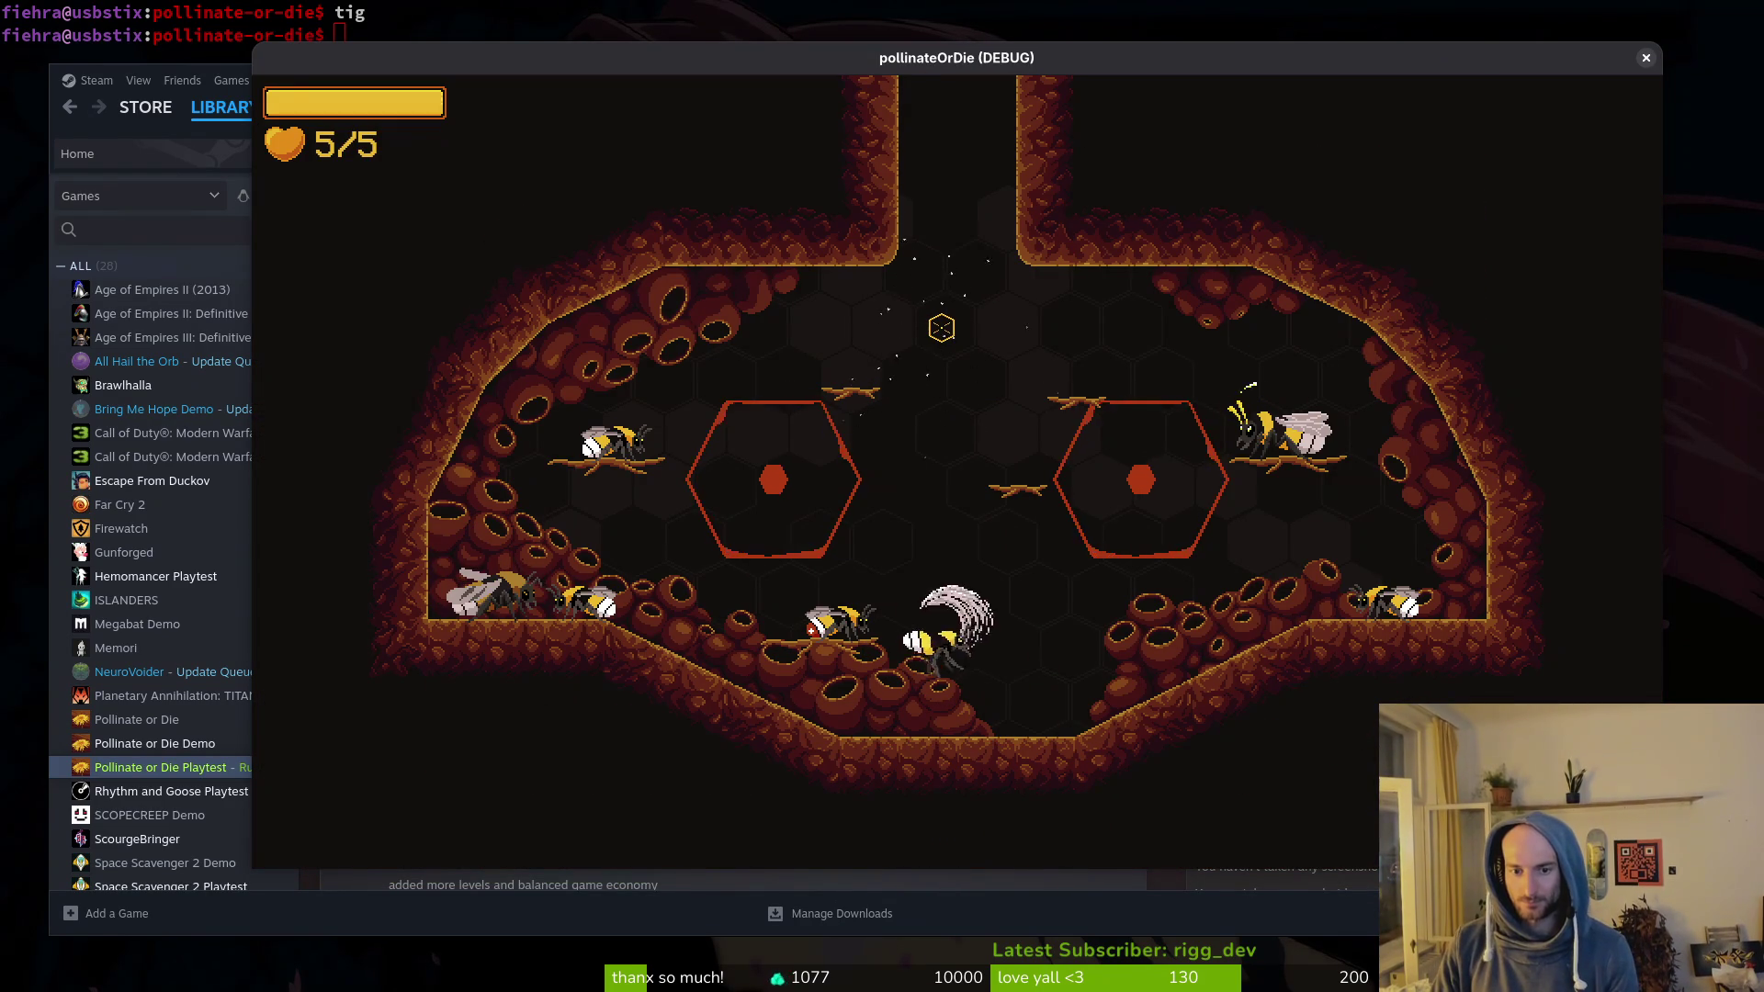
key("F1")
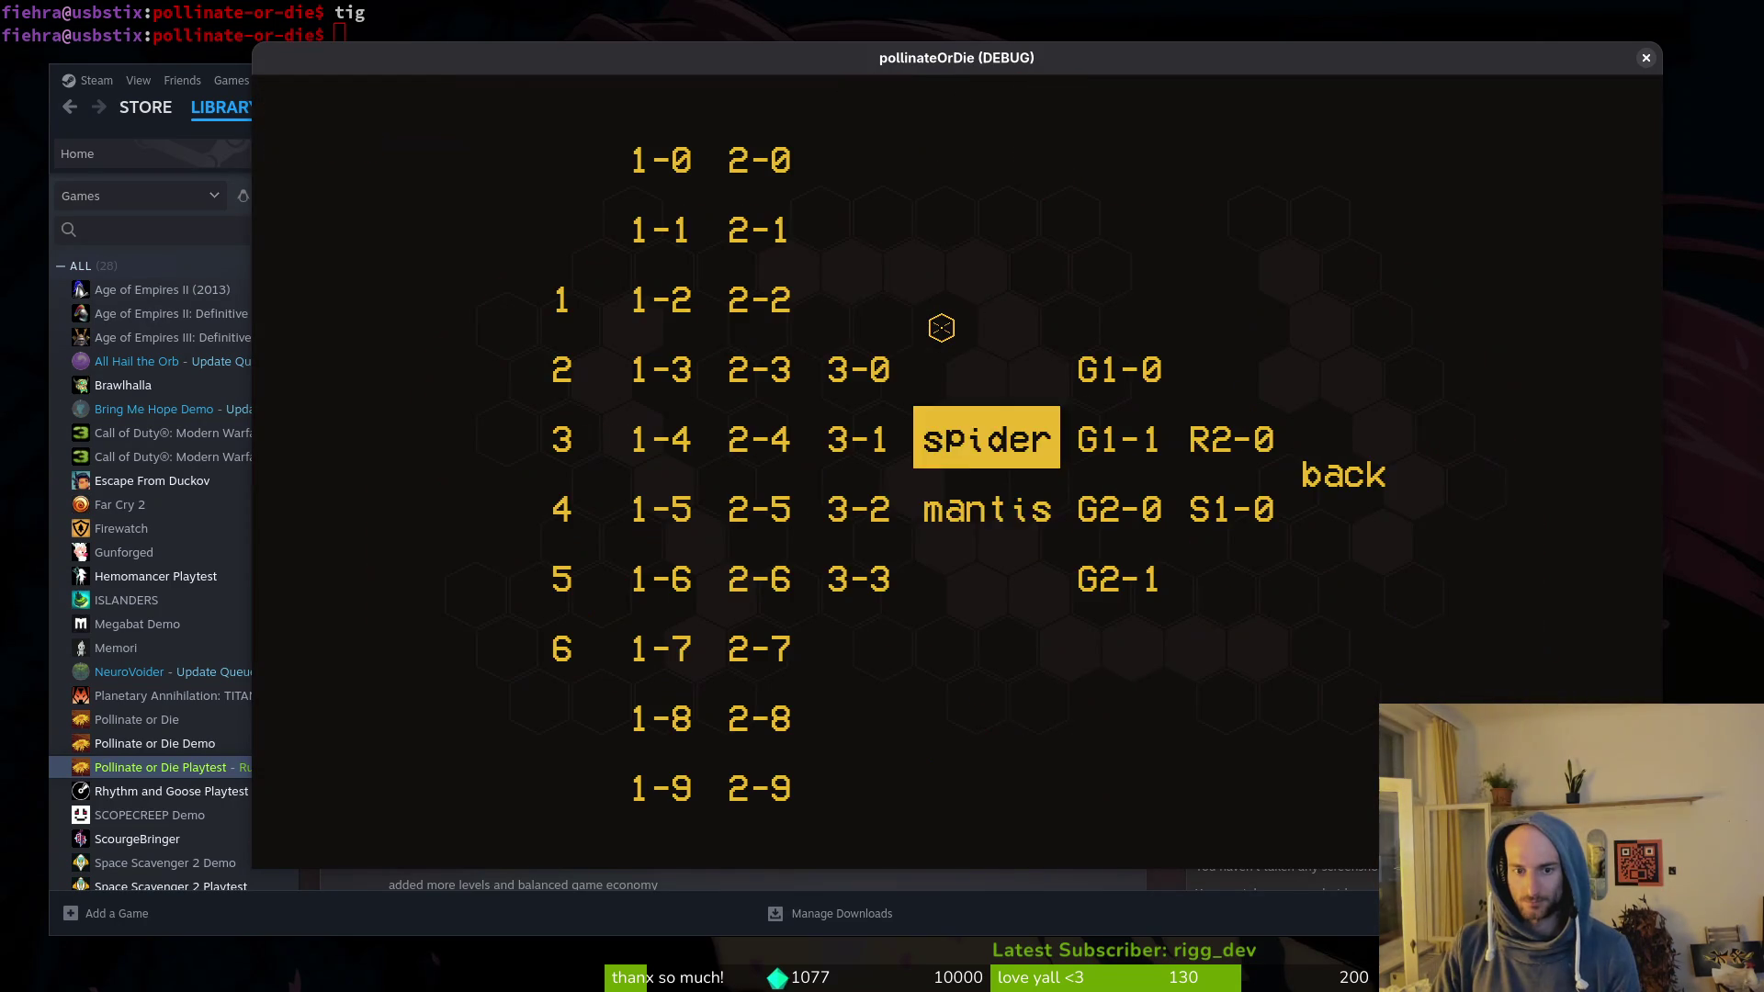
key("Return")
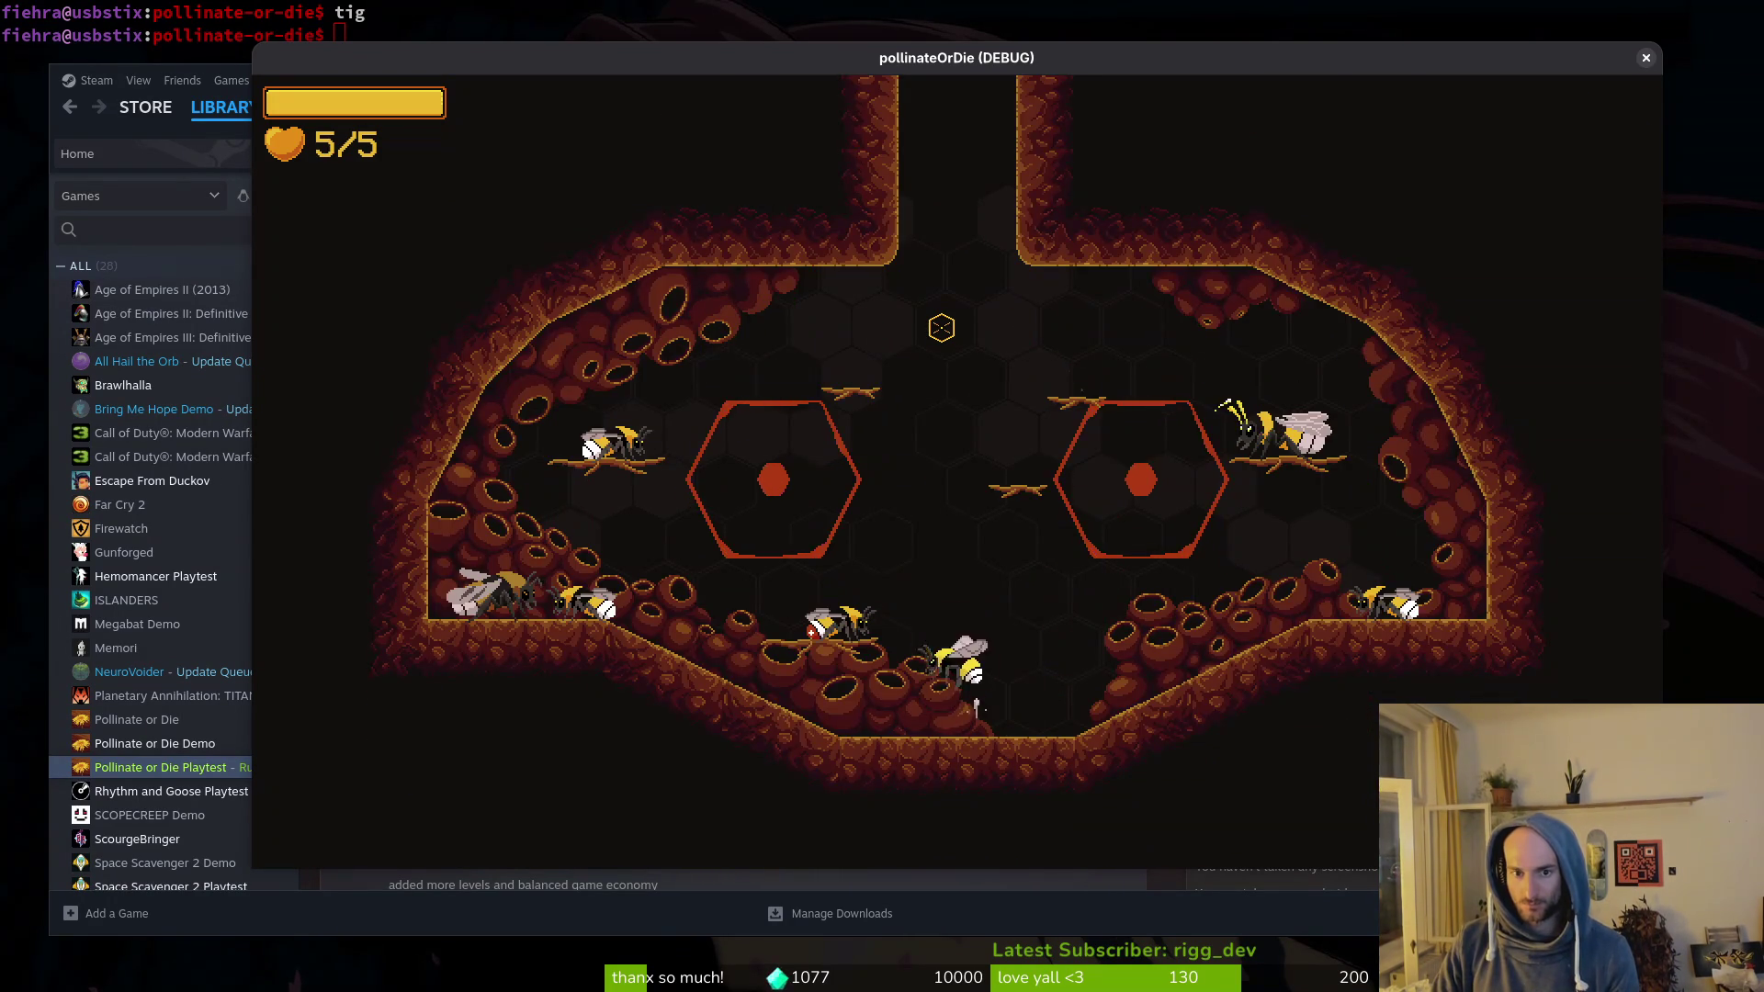
key("Escape")
key("Return")
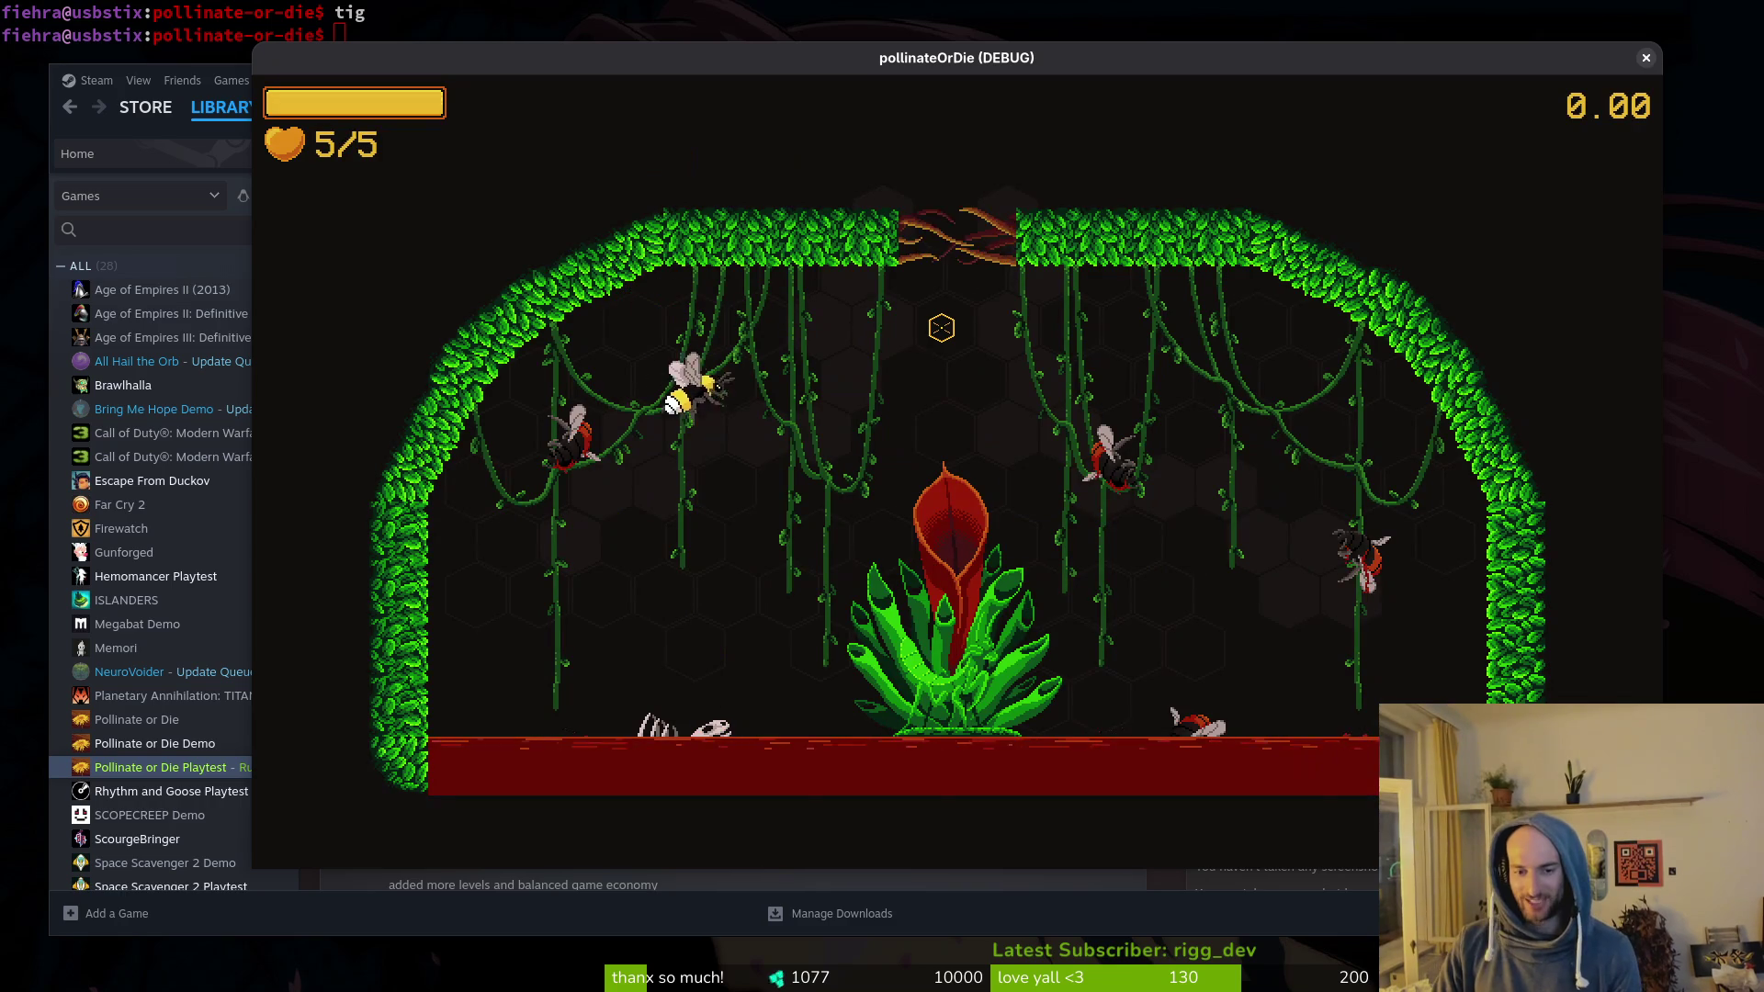
Step: Dash into the mantis, then return to the hive and reload the arena
key("space")
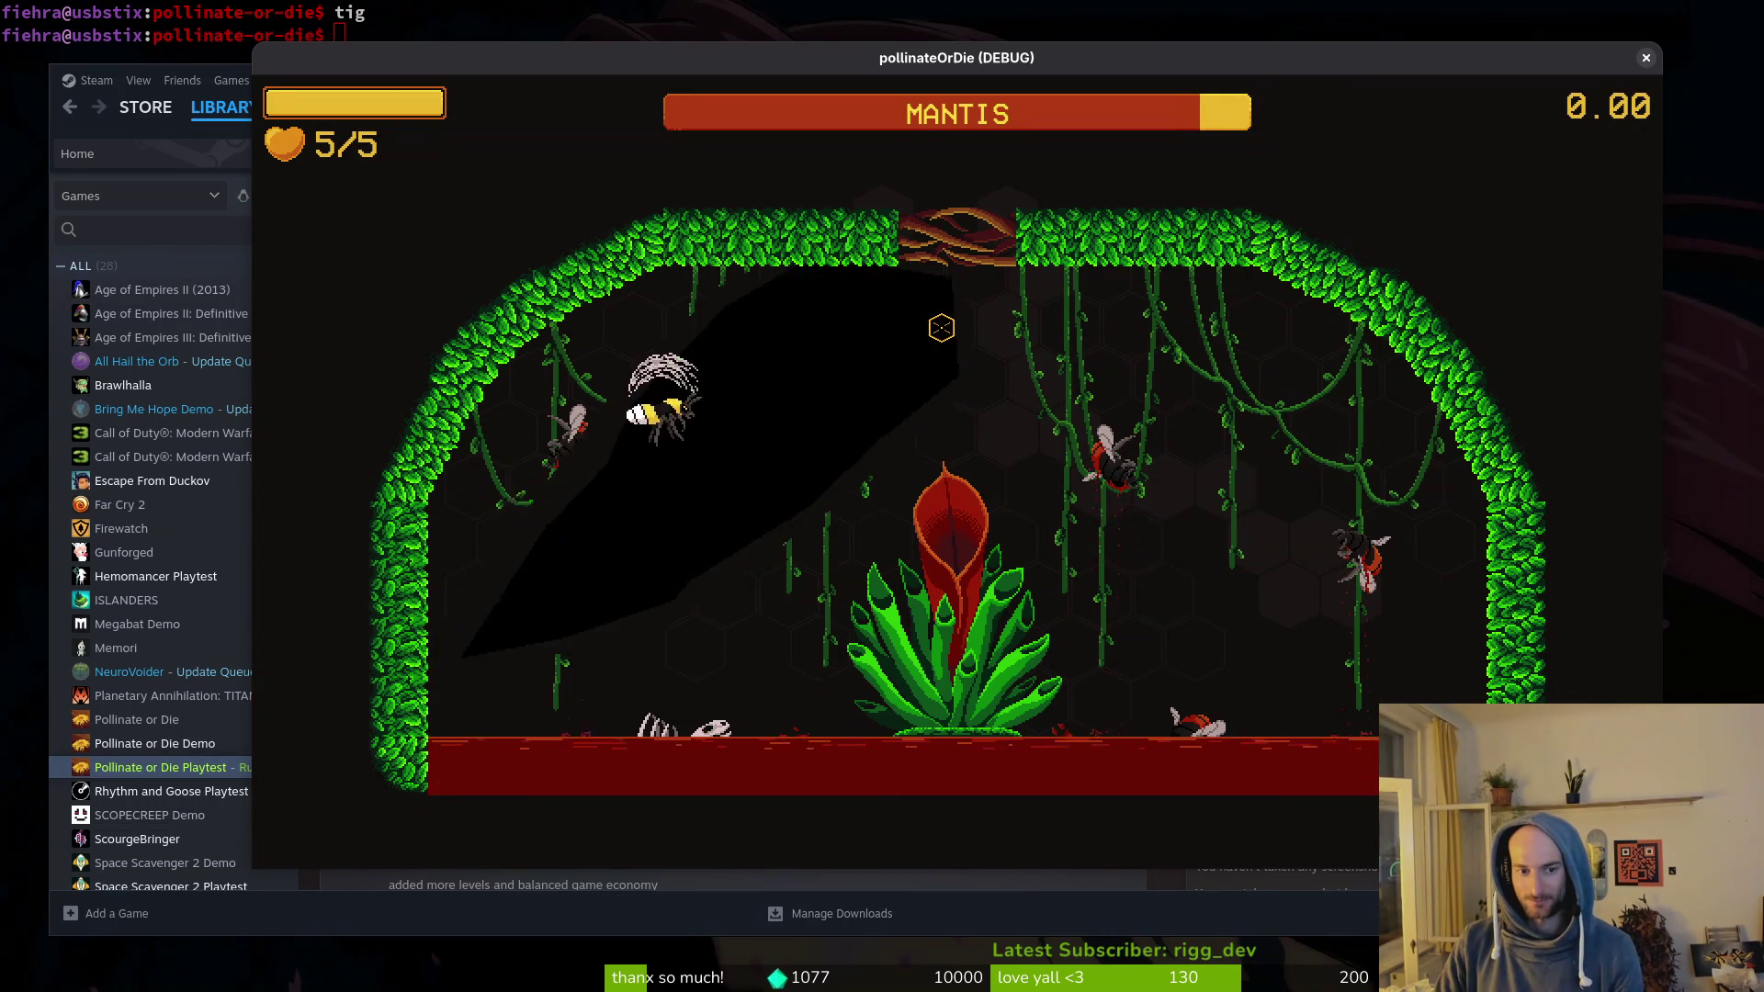
key("r")
key("space")
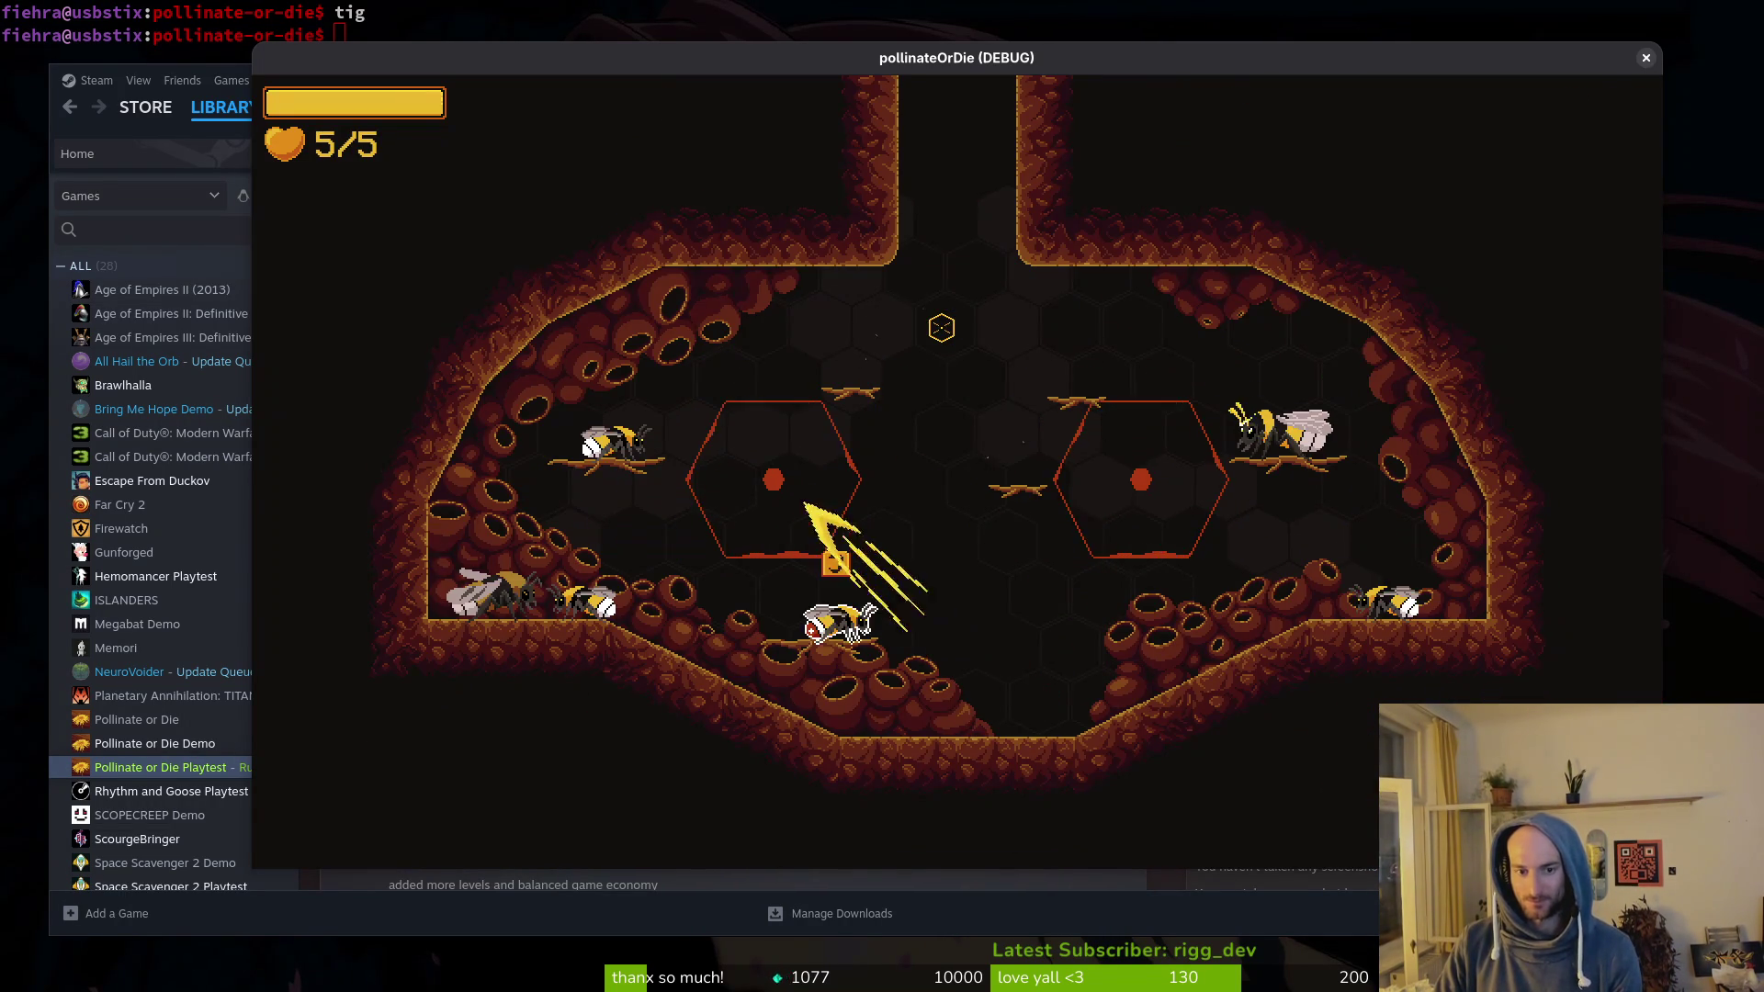
key("Escape")
key("Return")
Step: Fight the mantis with dodging dashes and slashes, then pause the game
key("space")
key("w")
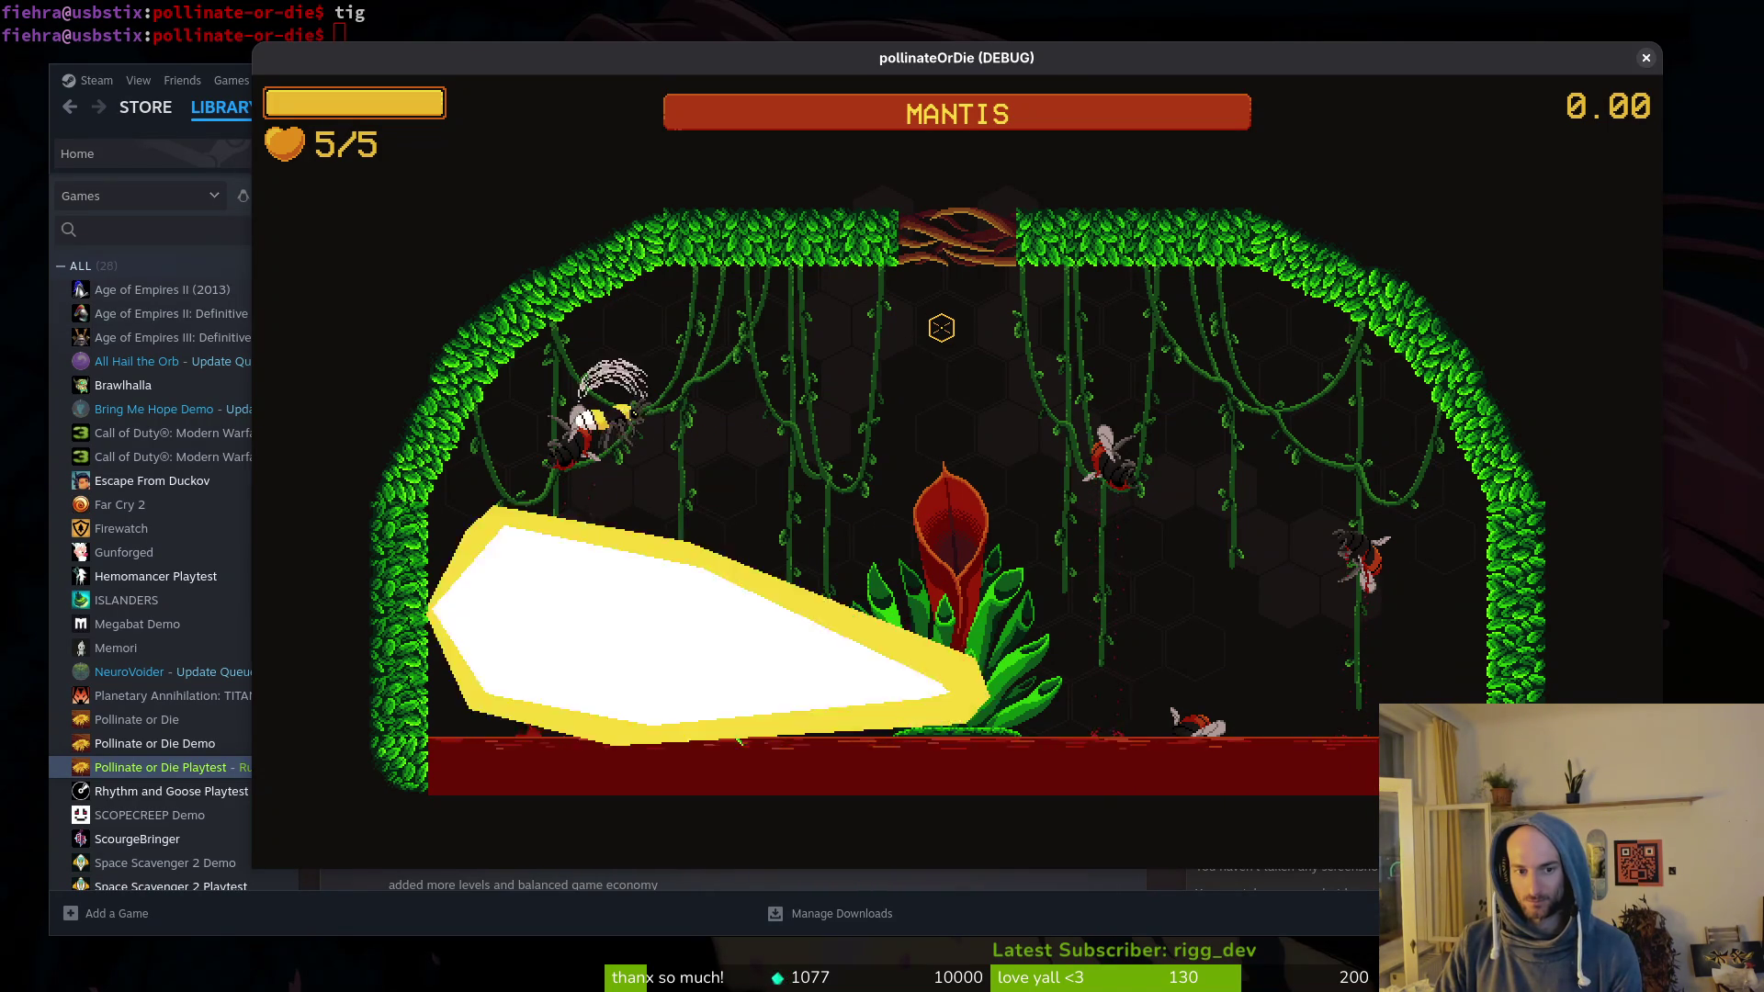
key("d")
key("space")
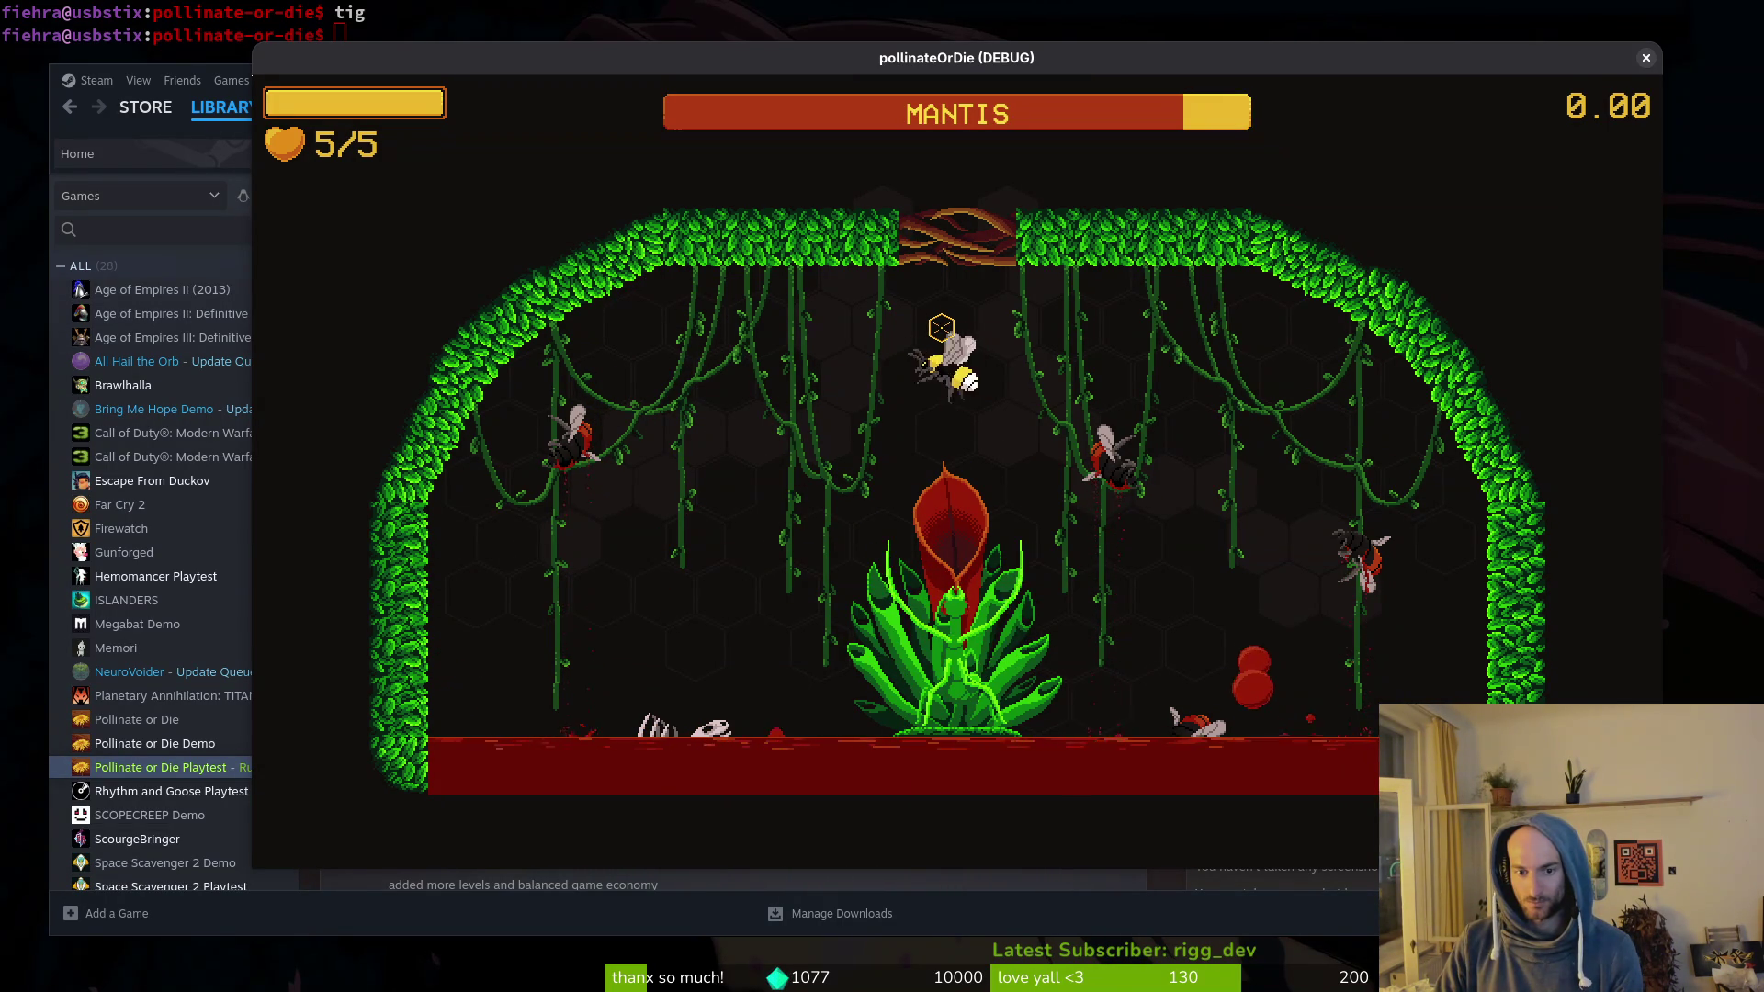
key("space")
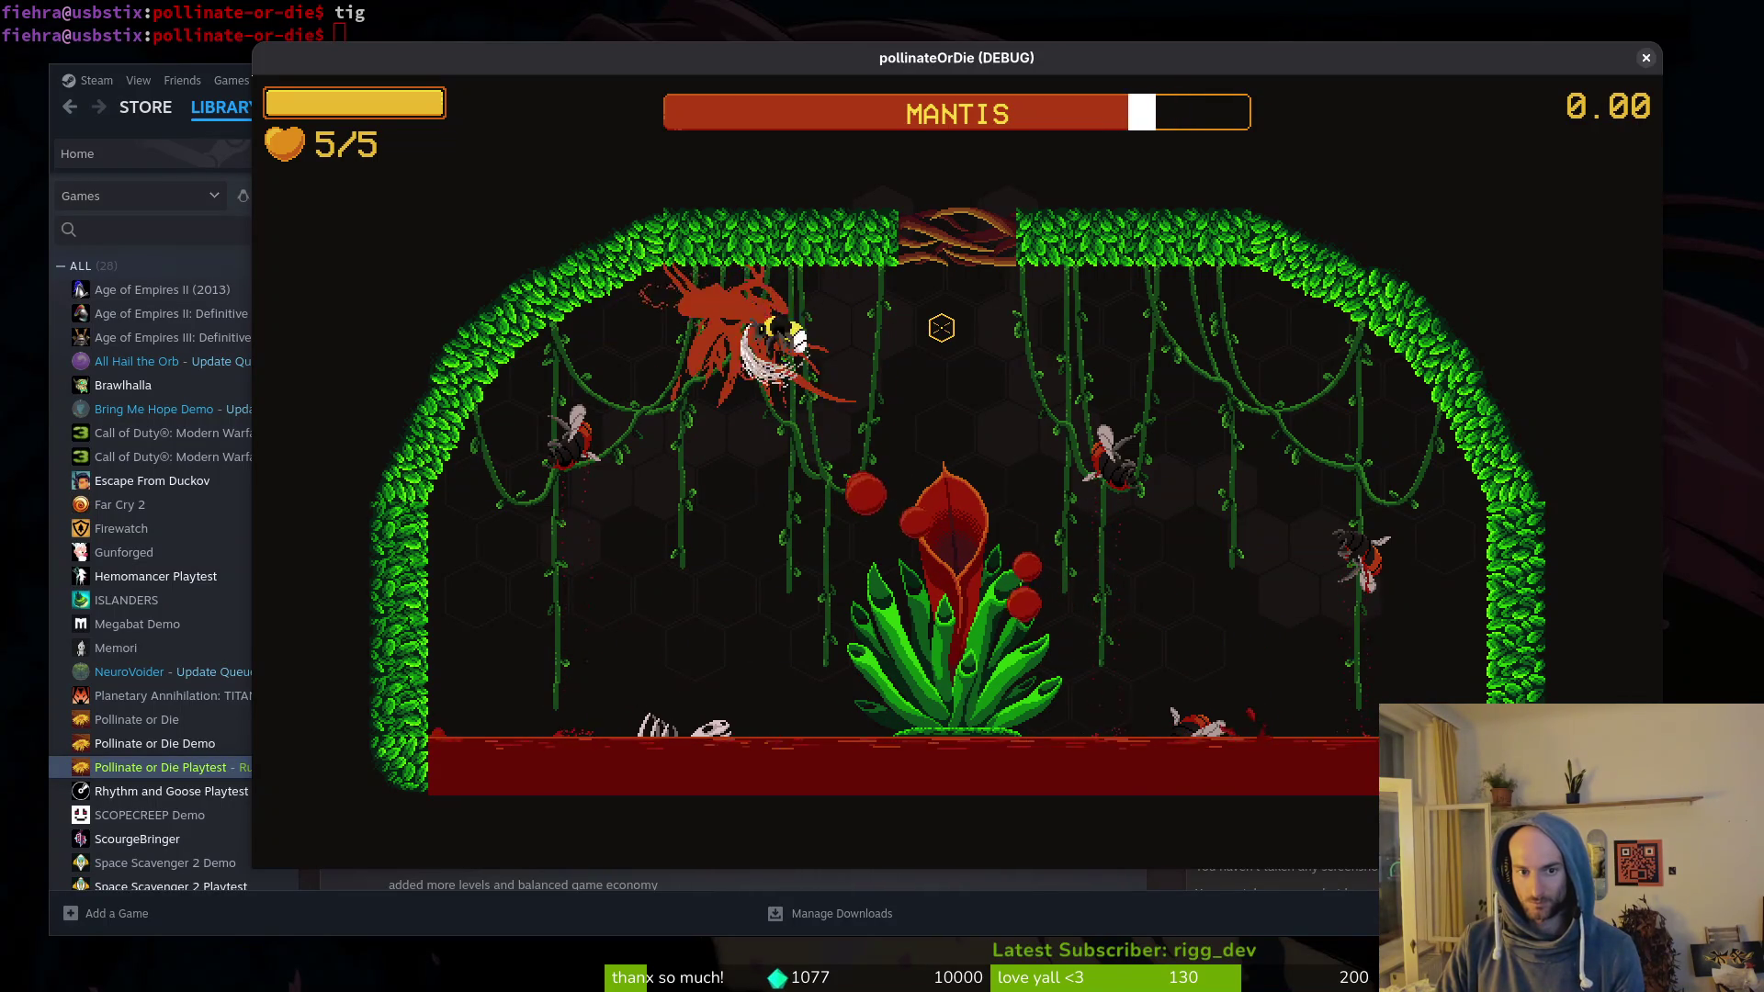
key("space")
key("Escape")
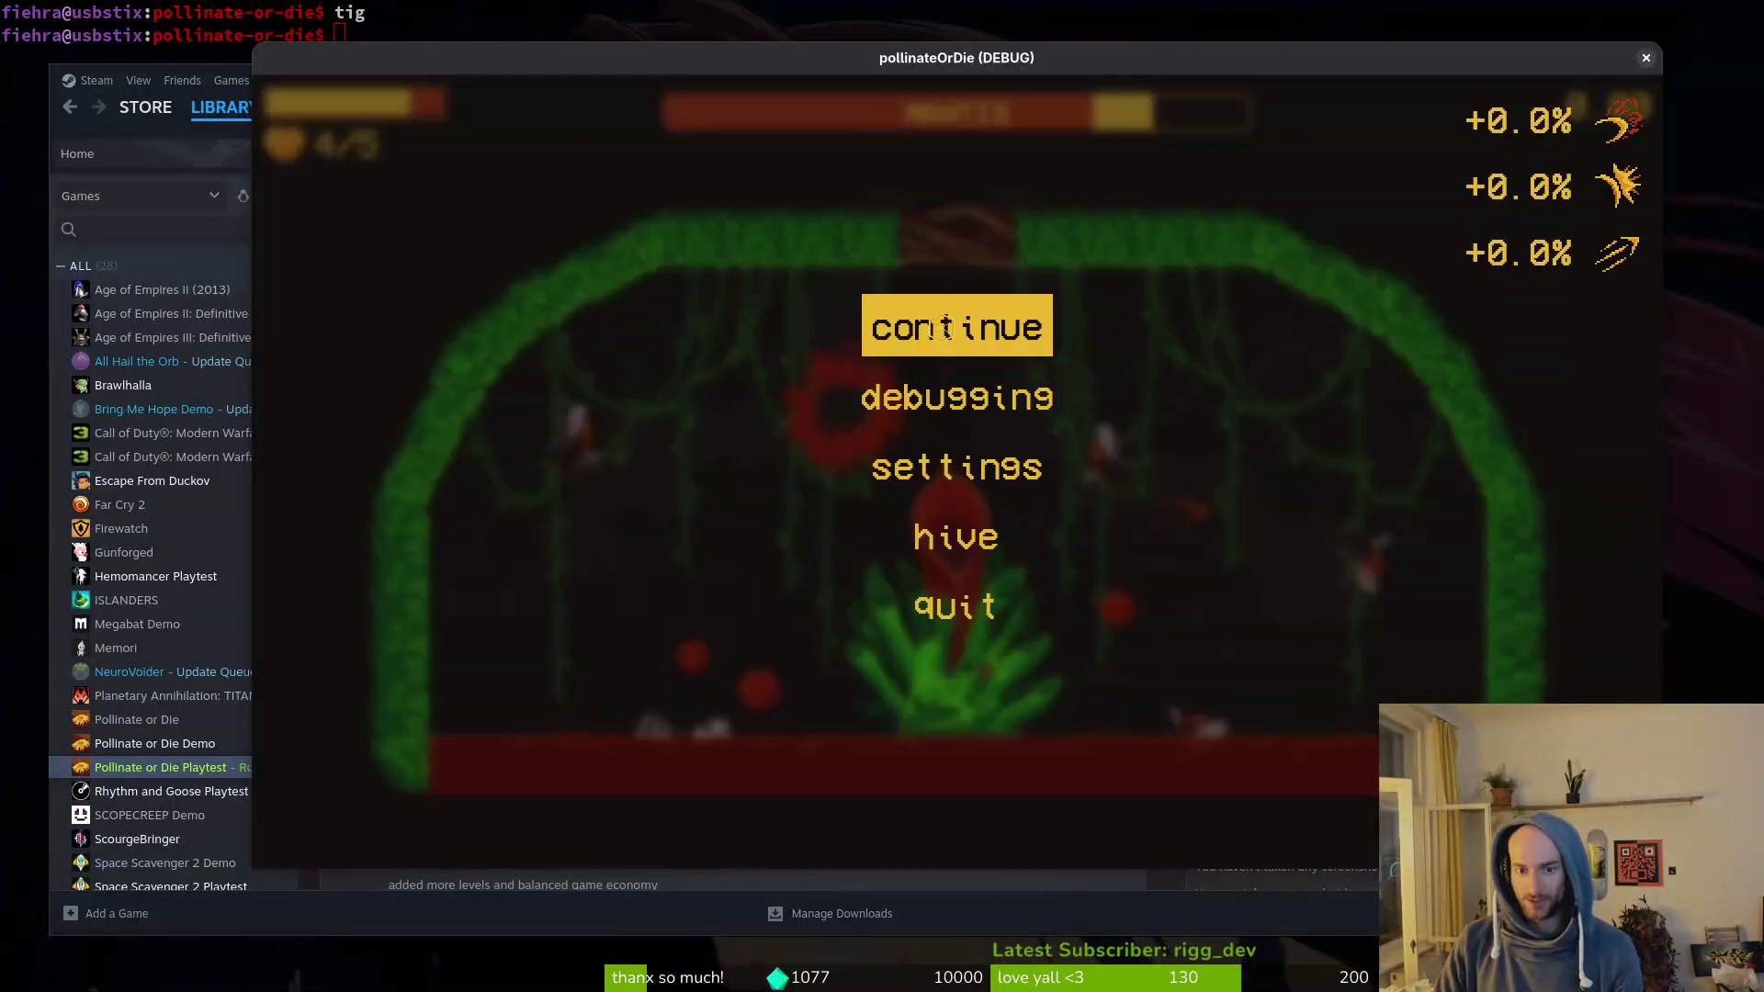
key("alt+Tab")
Step: Open modules/enemies/mantis/dashing.gd in Vim with the file finder
type("vim")
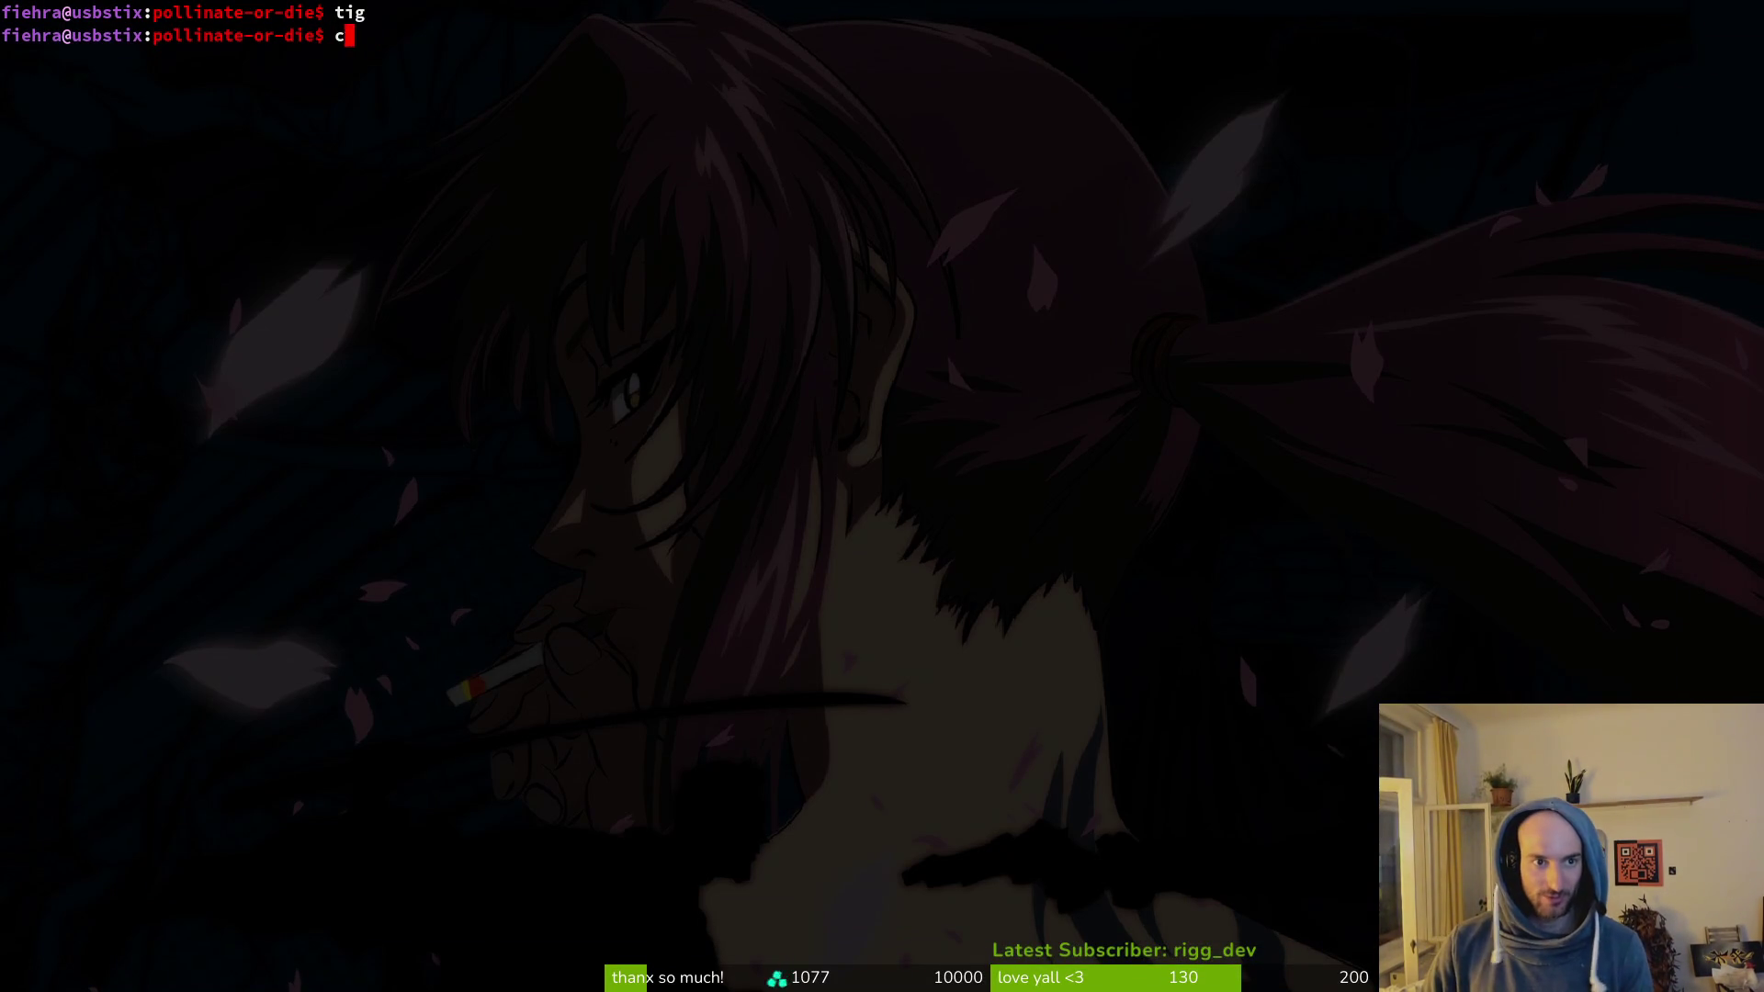
key("Return")
type("dasi")
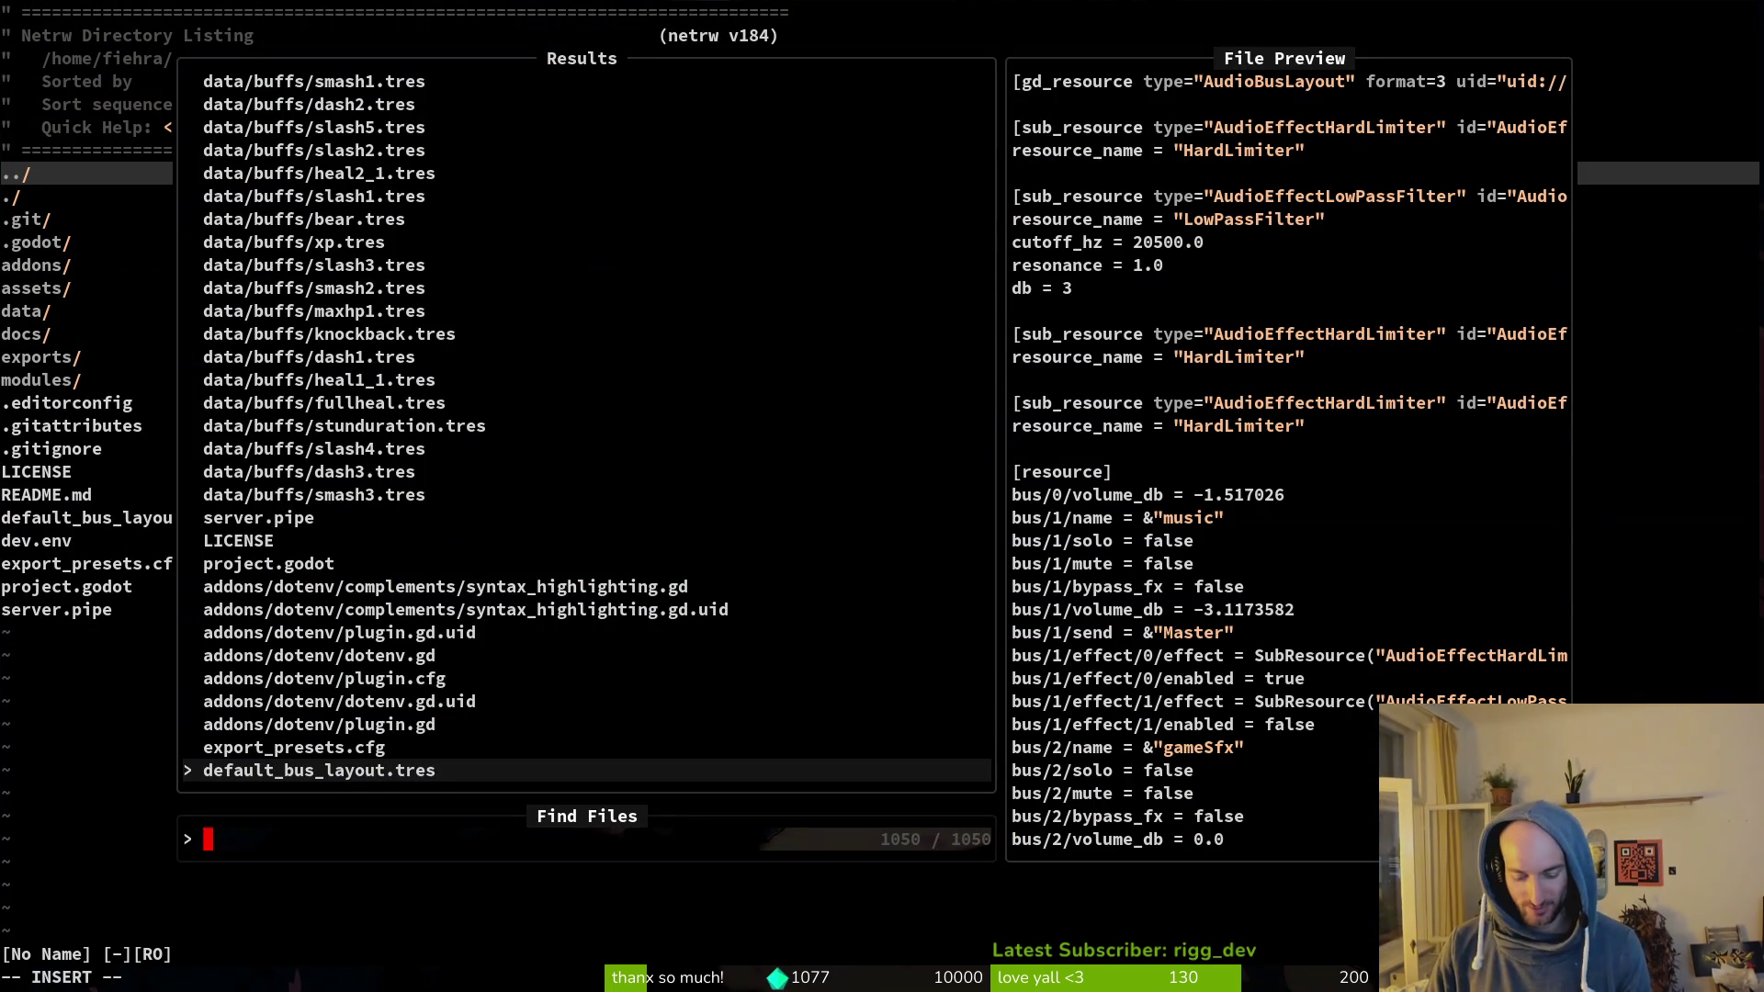
key("BackSpace")
type("hing")
key("Return")
key("ctrl+p")
type("das")
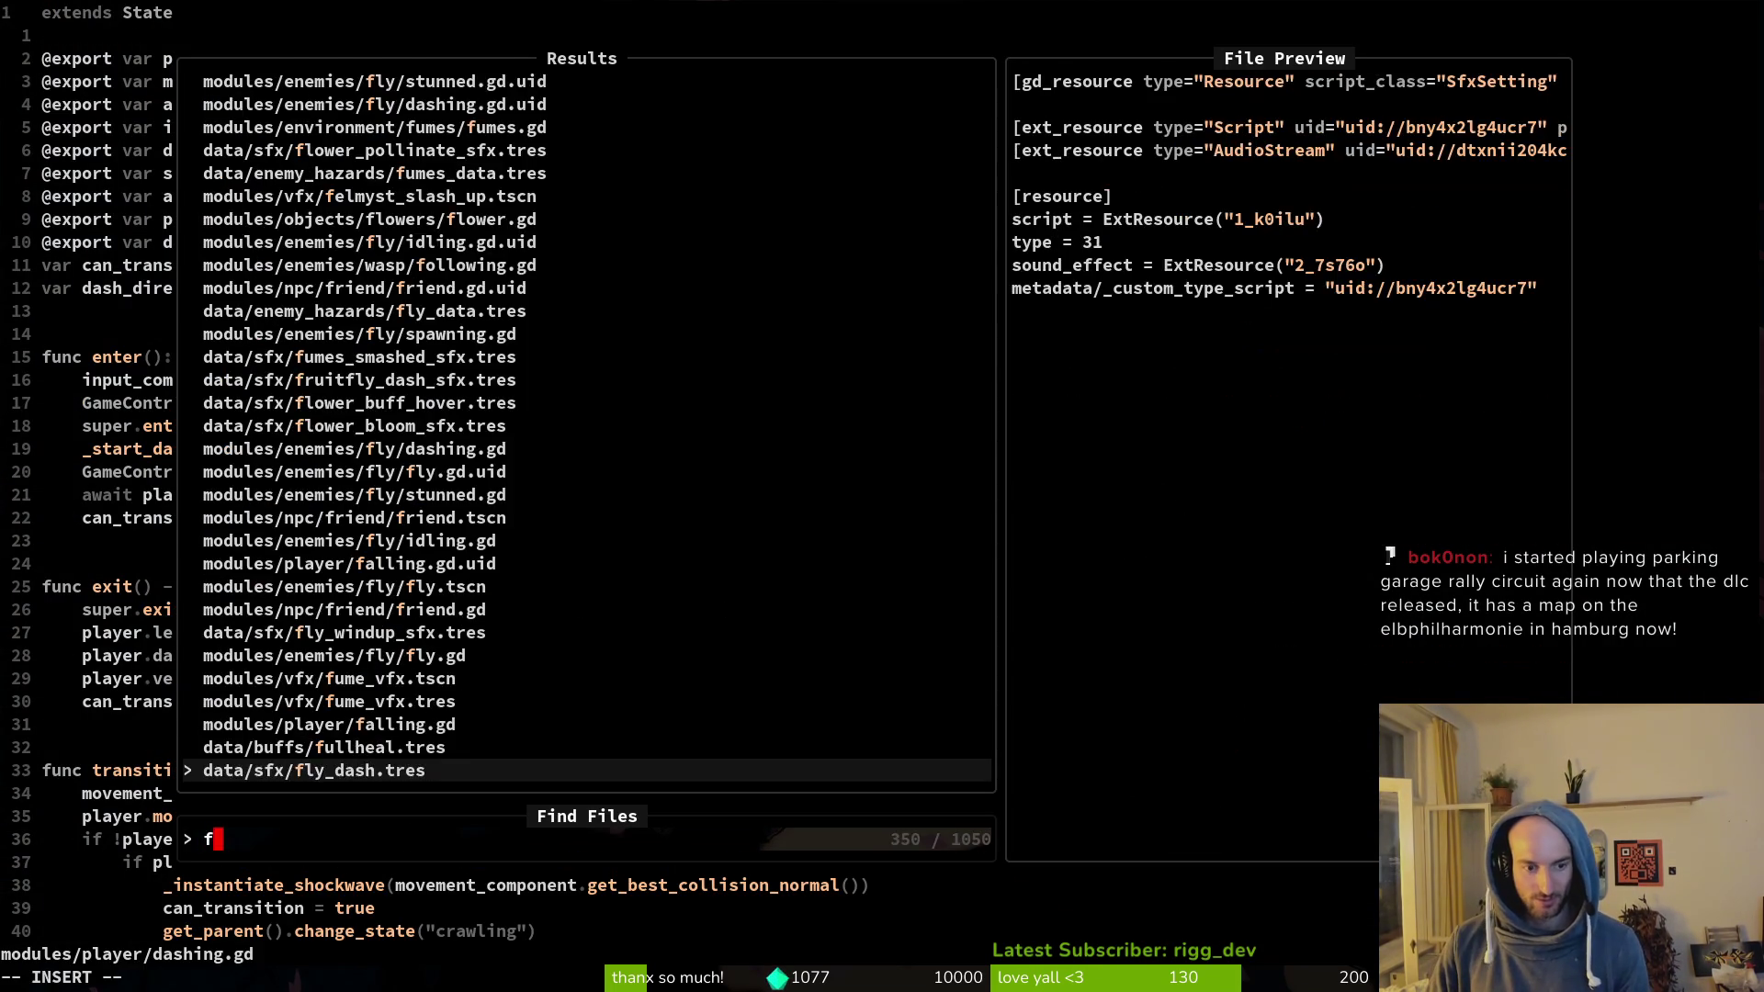
type("ni")
key("BackSpace")
key("BackSpace")
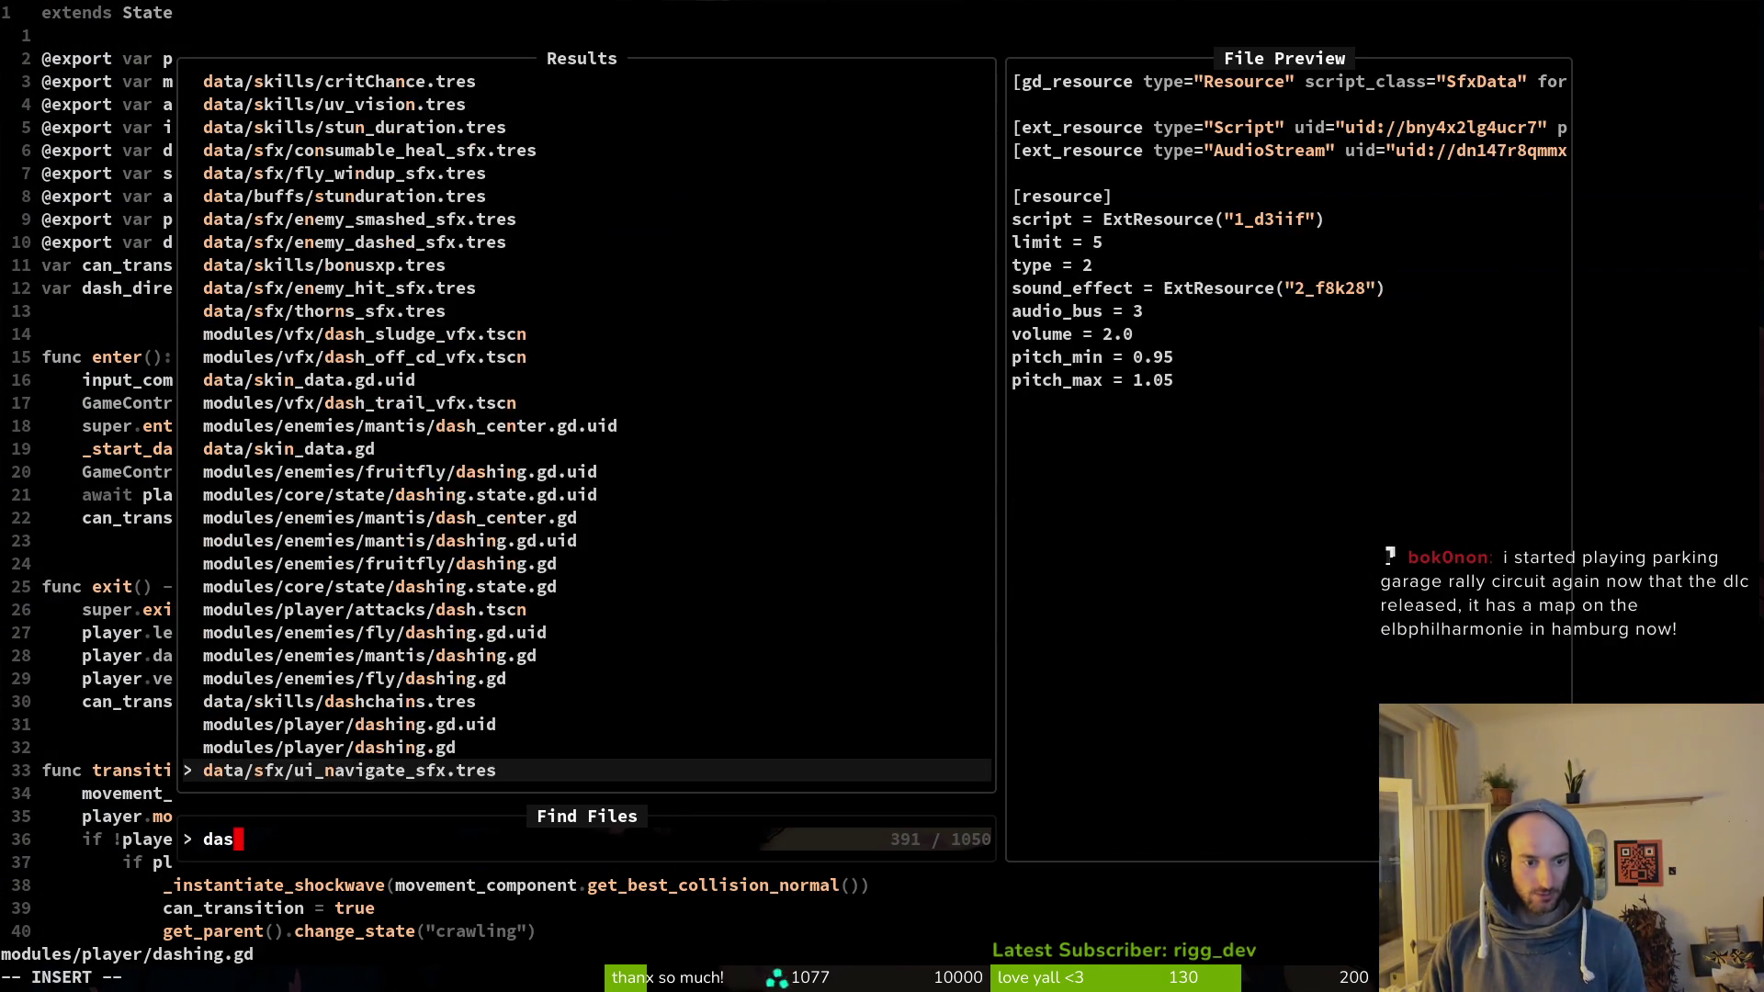
type("i")
key("Up")
key("Up")
key("Up")
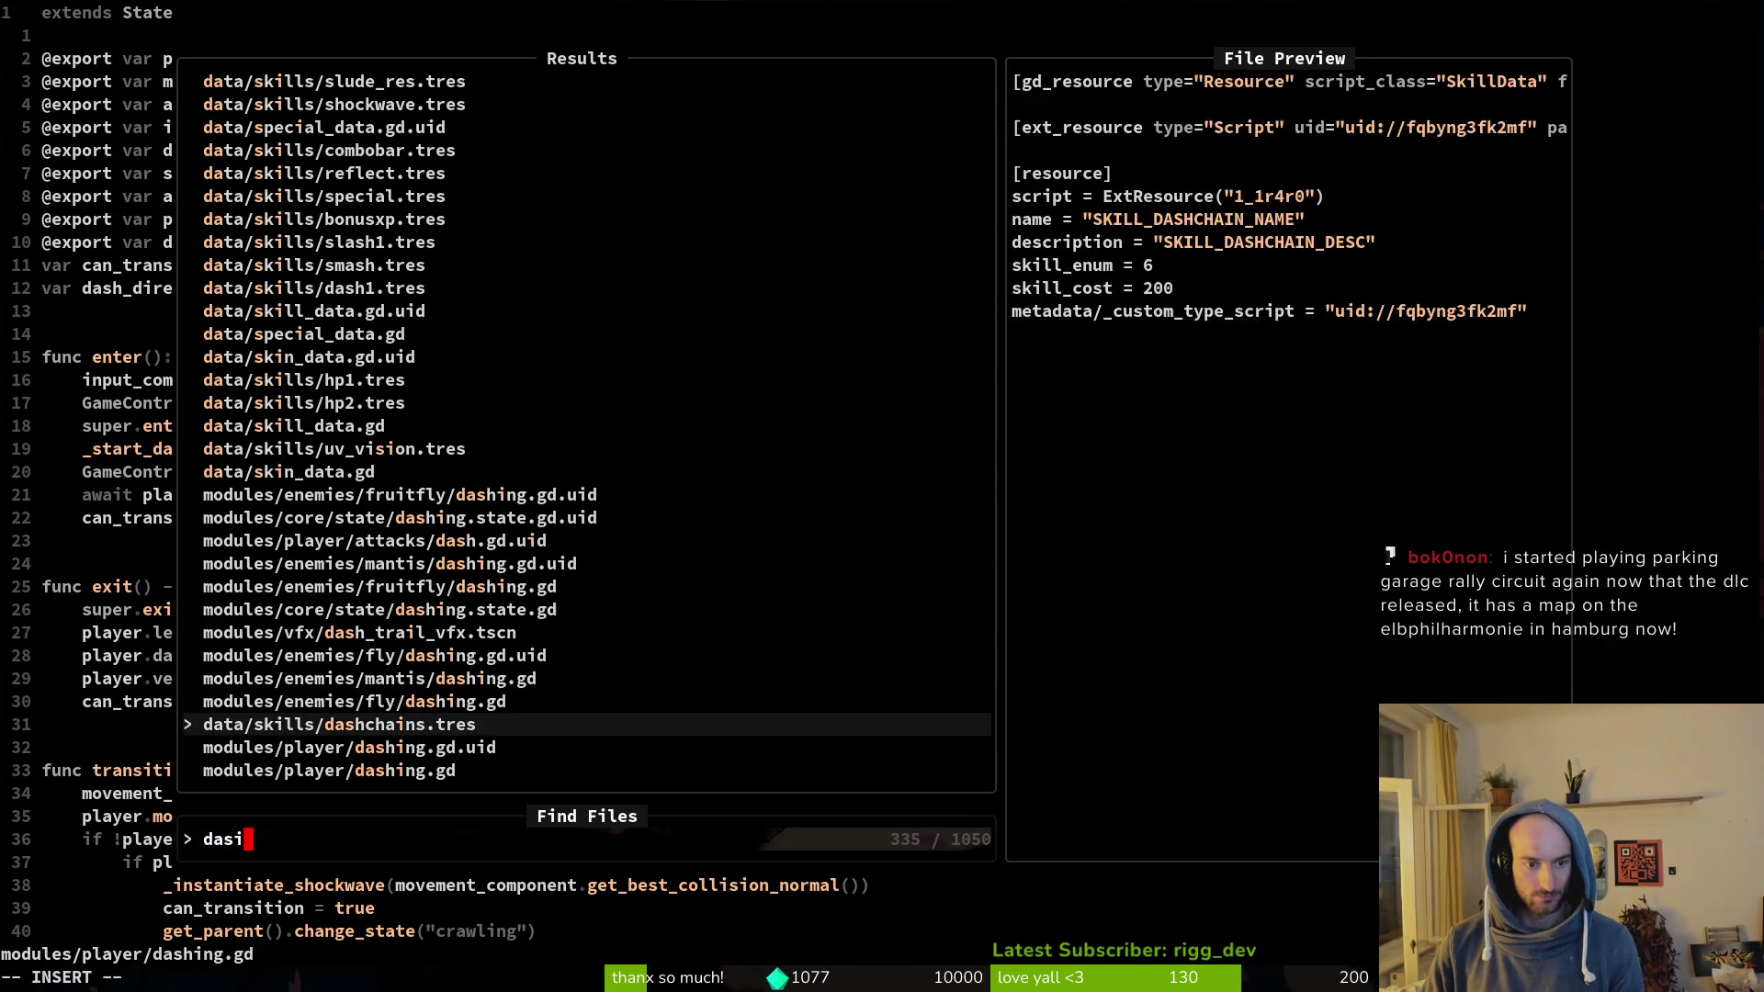
key("Return")
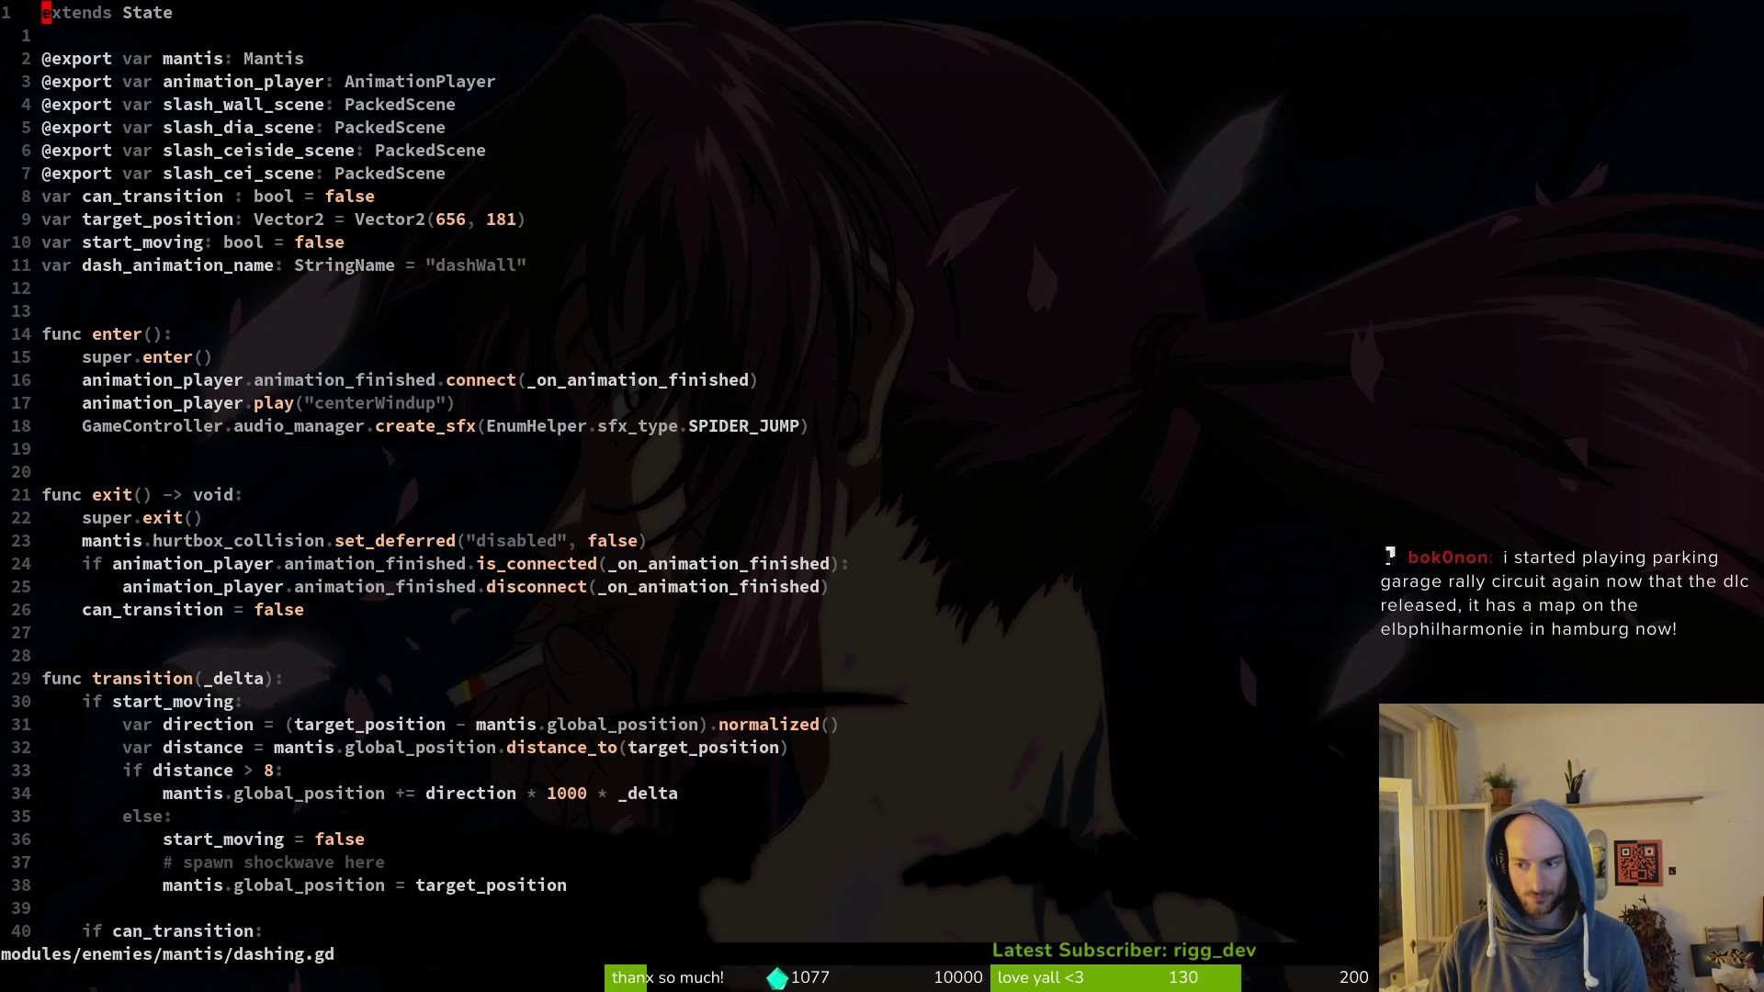
Step: Change the first attack-chance threshold from 0.33 to 0.25 and save
key("j")
key("j")
key("j")
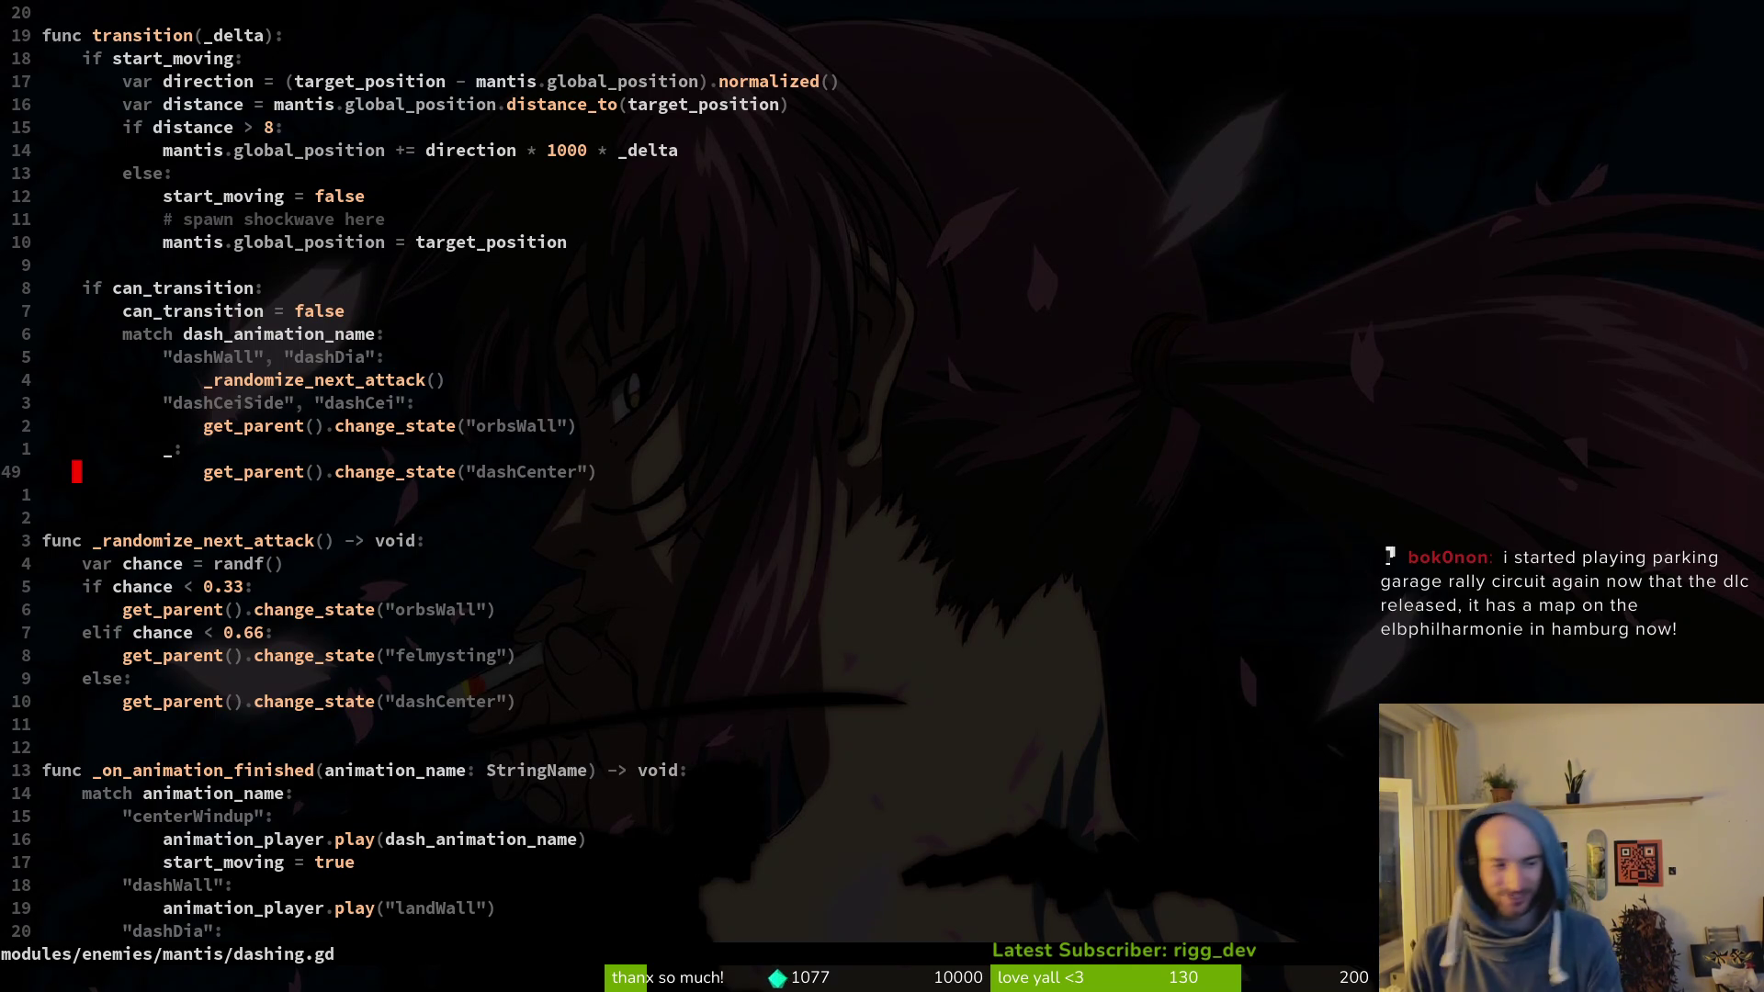
key("j")
key("j")
key("j")
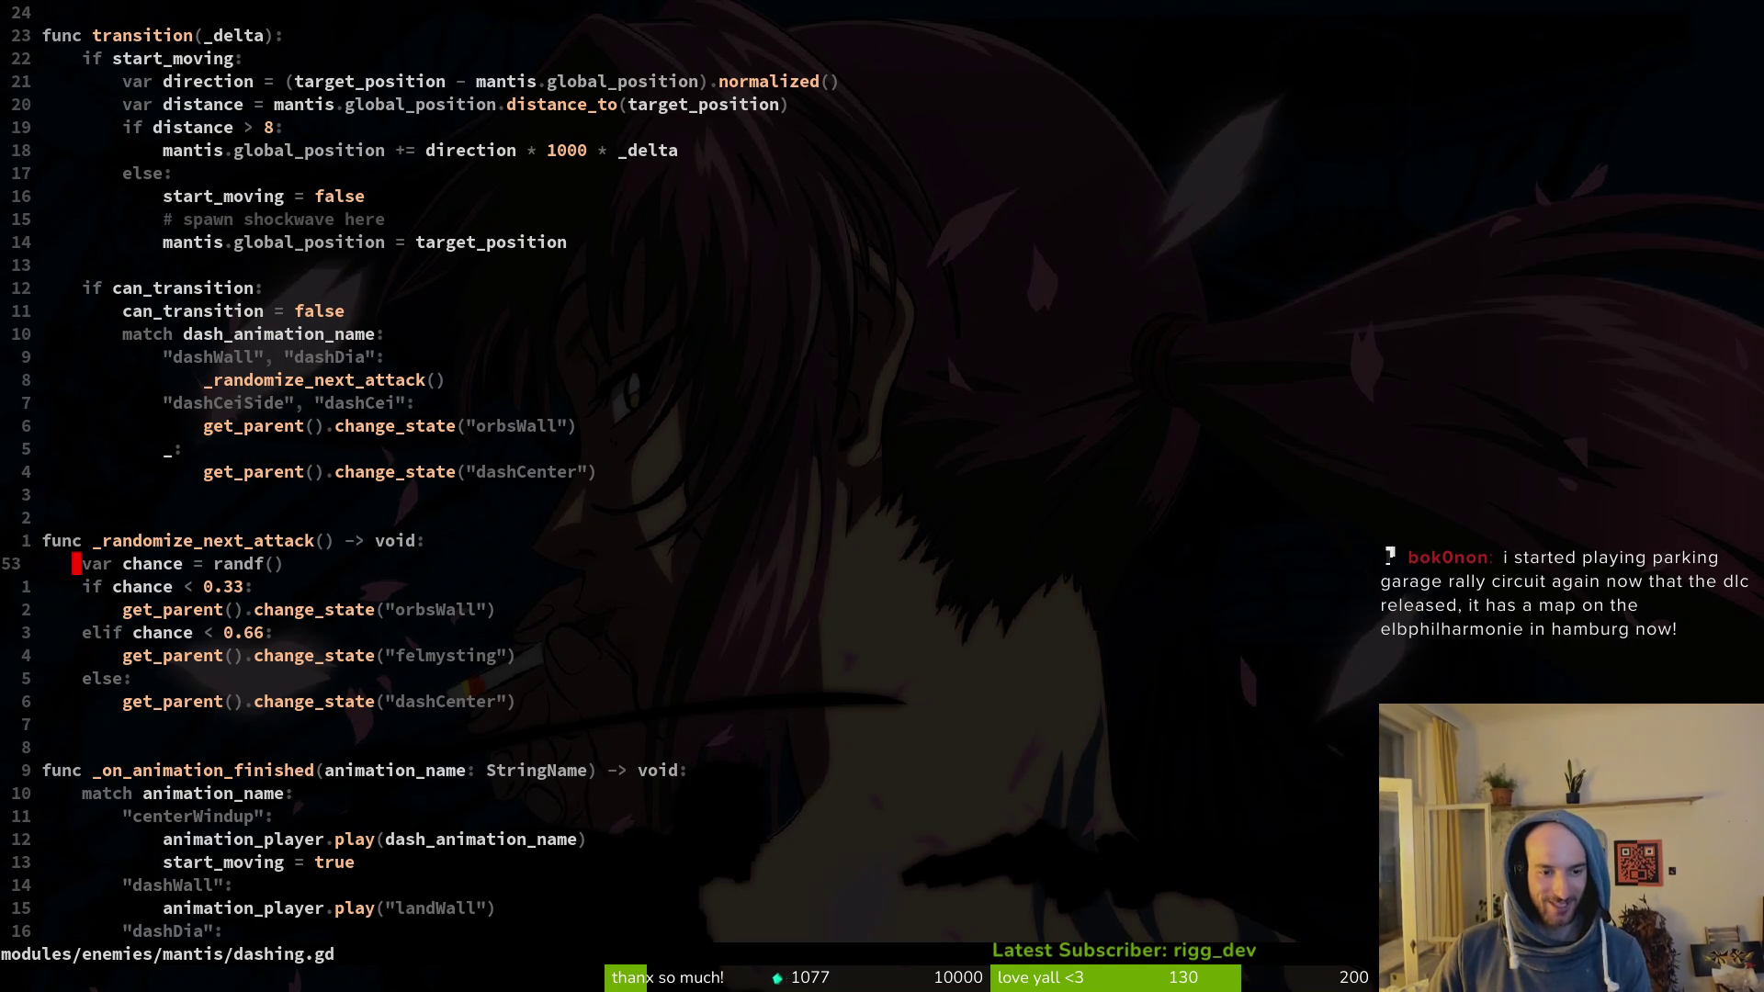
key("l")
key("w")
key("w")
key("w")
type("25")
key("Escape")
type(":w")
key("Return")
key("j")
key("j")
Step: Change the 0.66 threshold to 0.625, save, and quit Vim
key("l")
key("l")
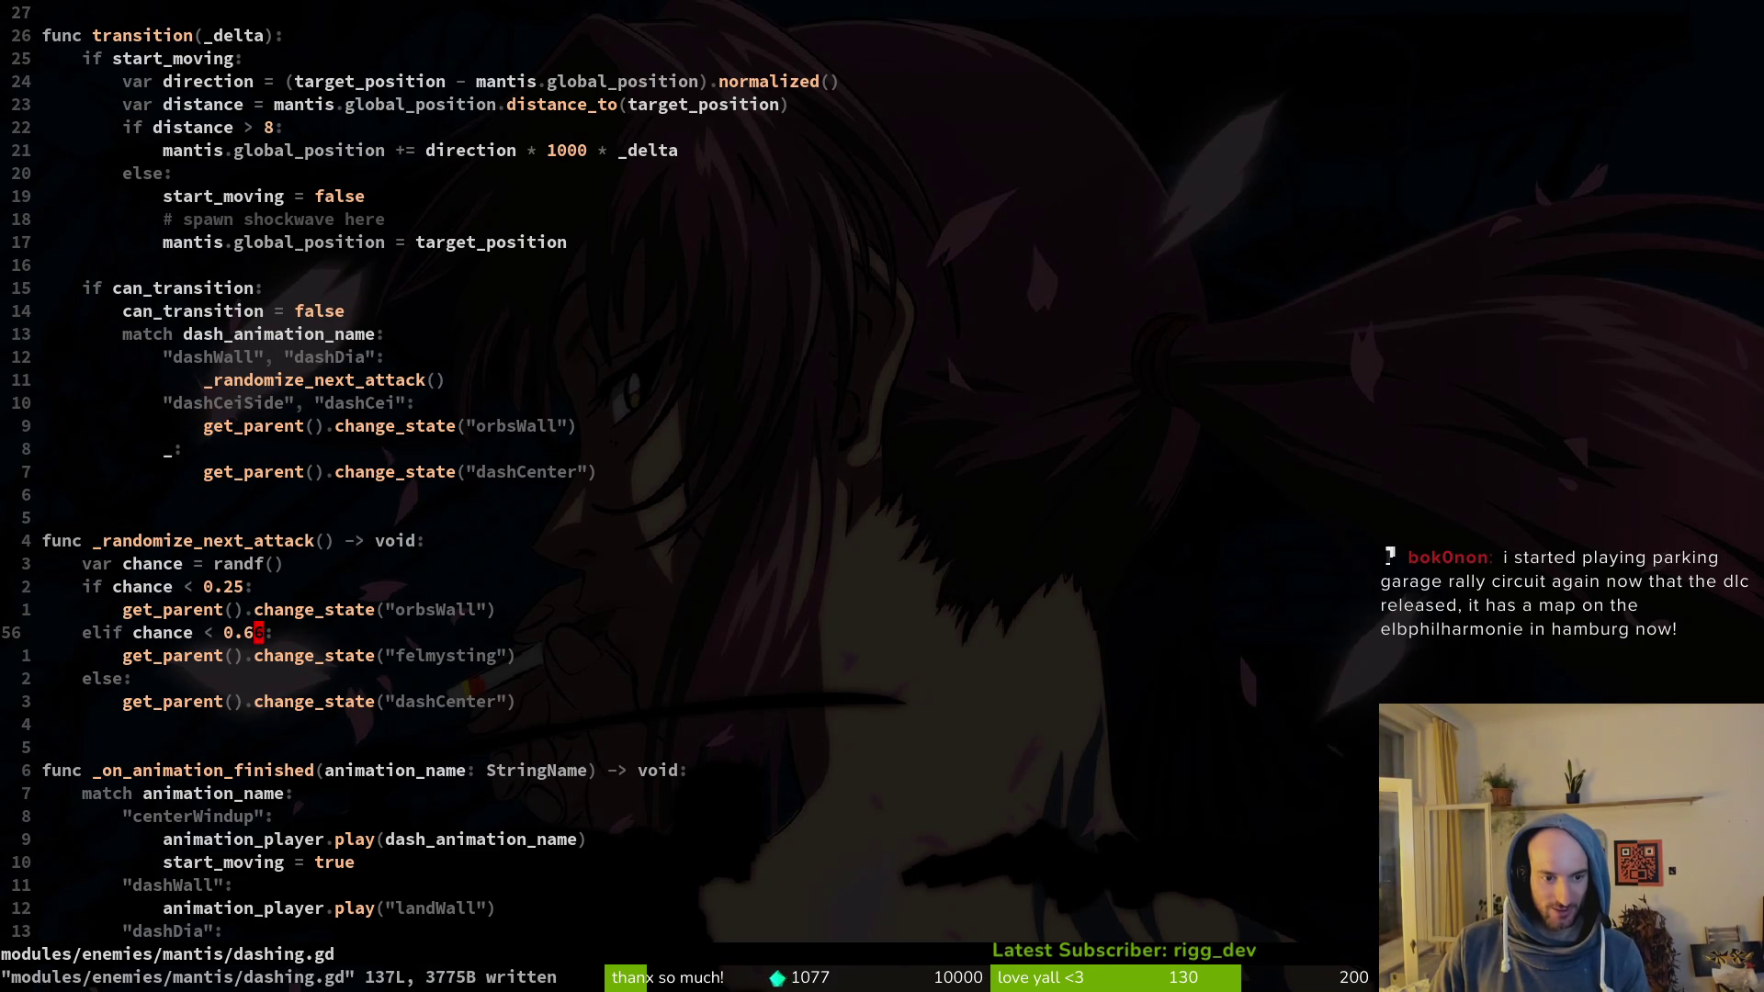
type("ciw")
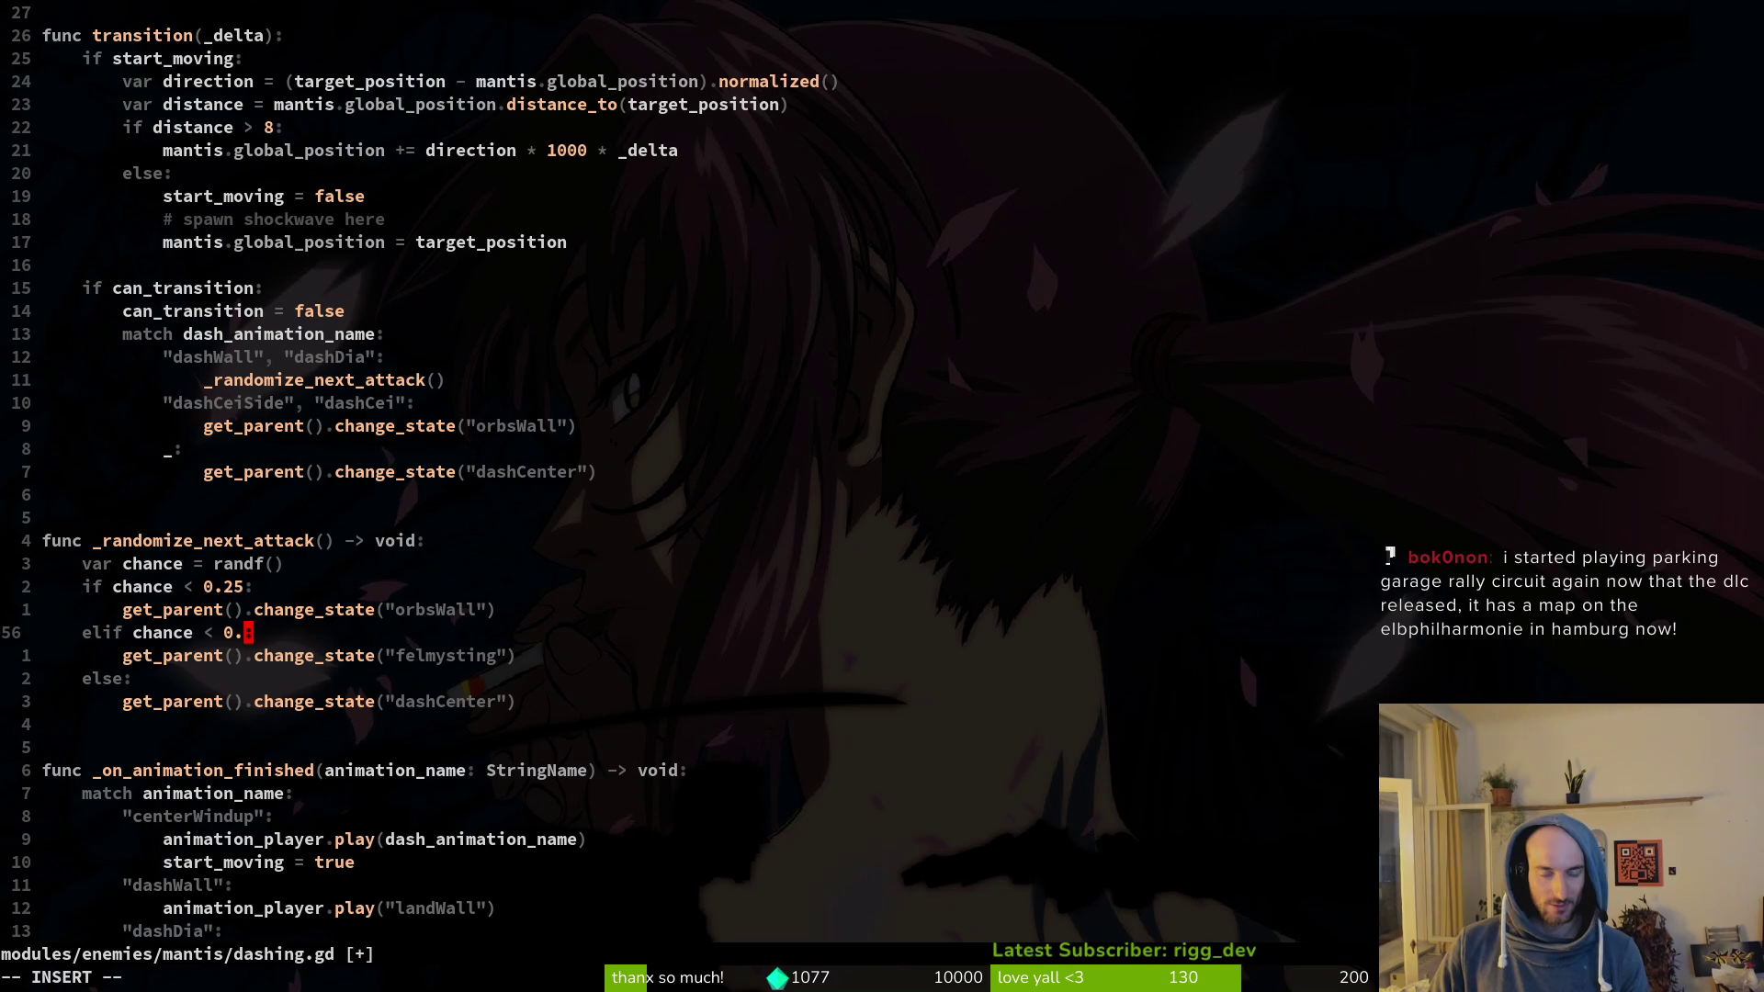
type("625")
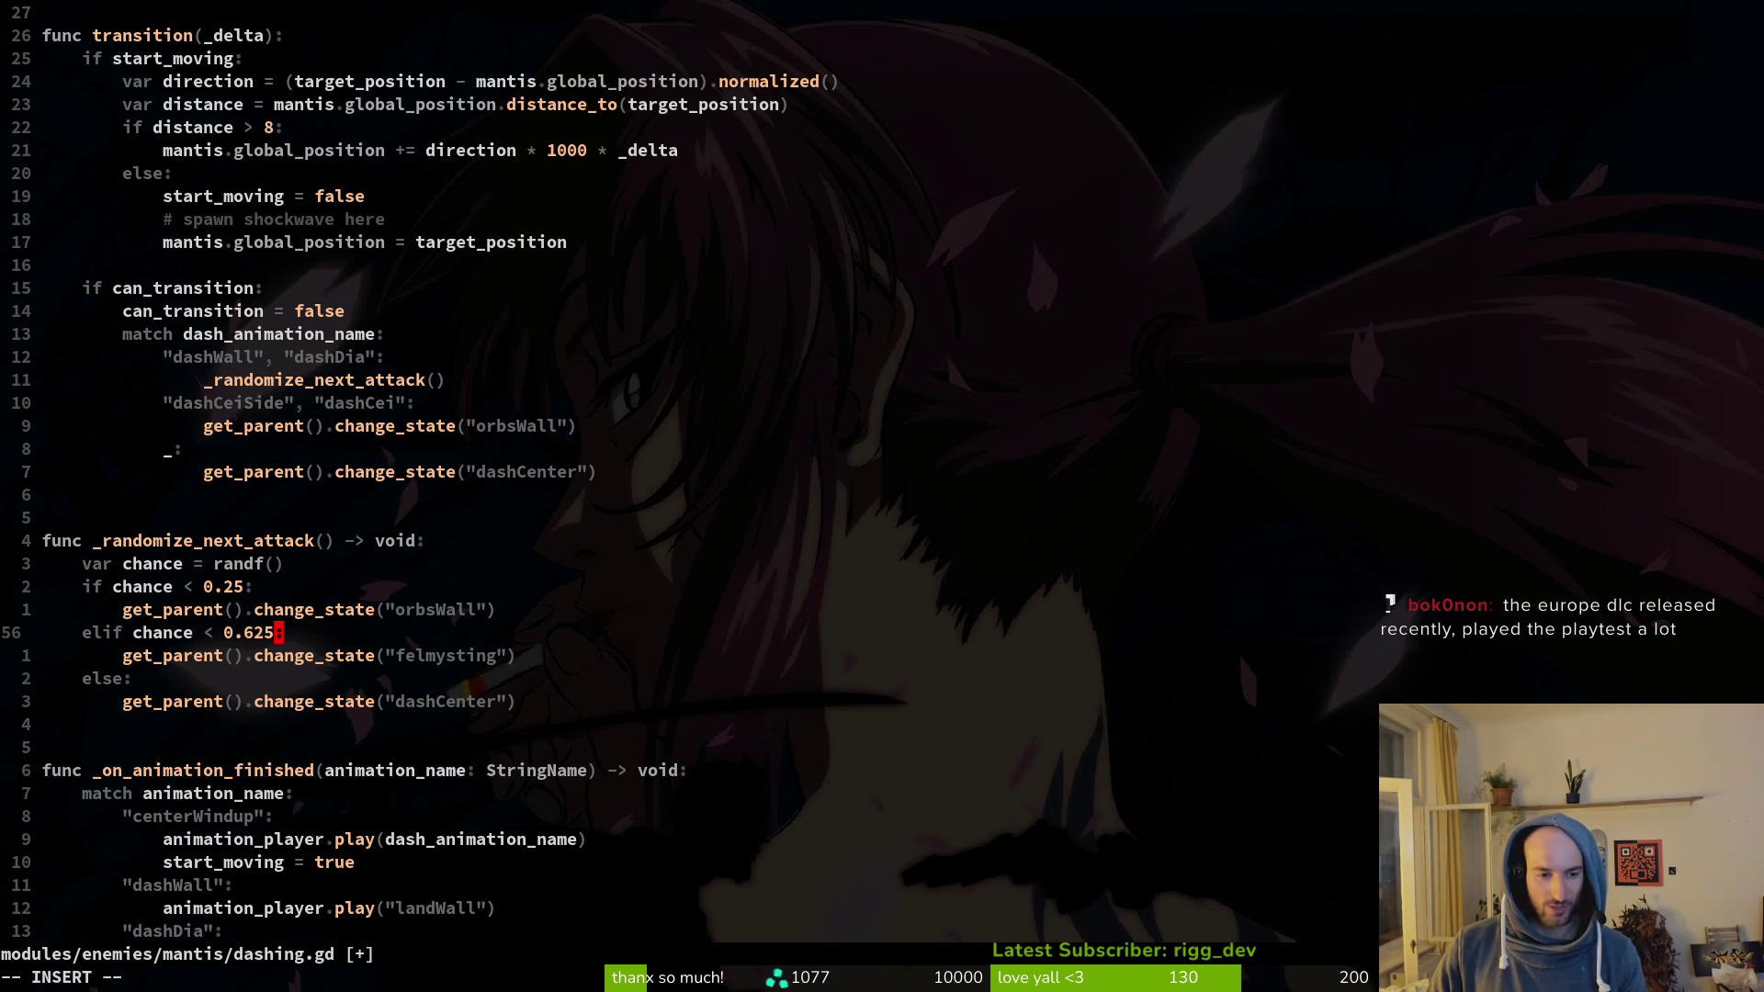
key("Escape")
type(":w")
key("Return")
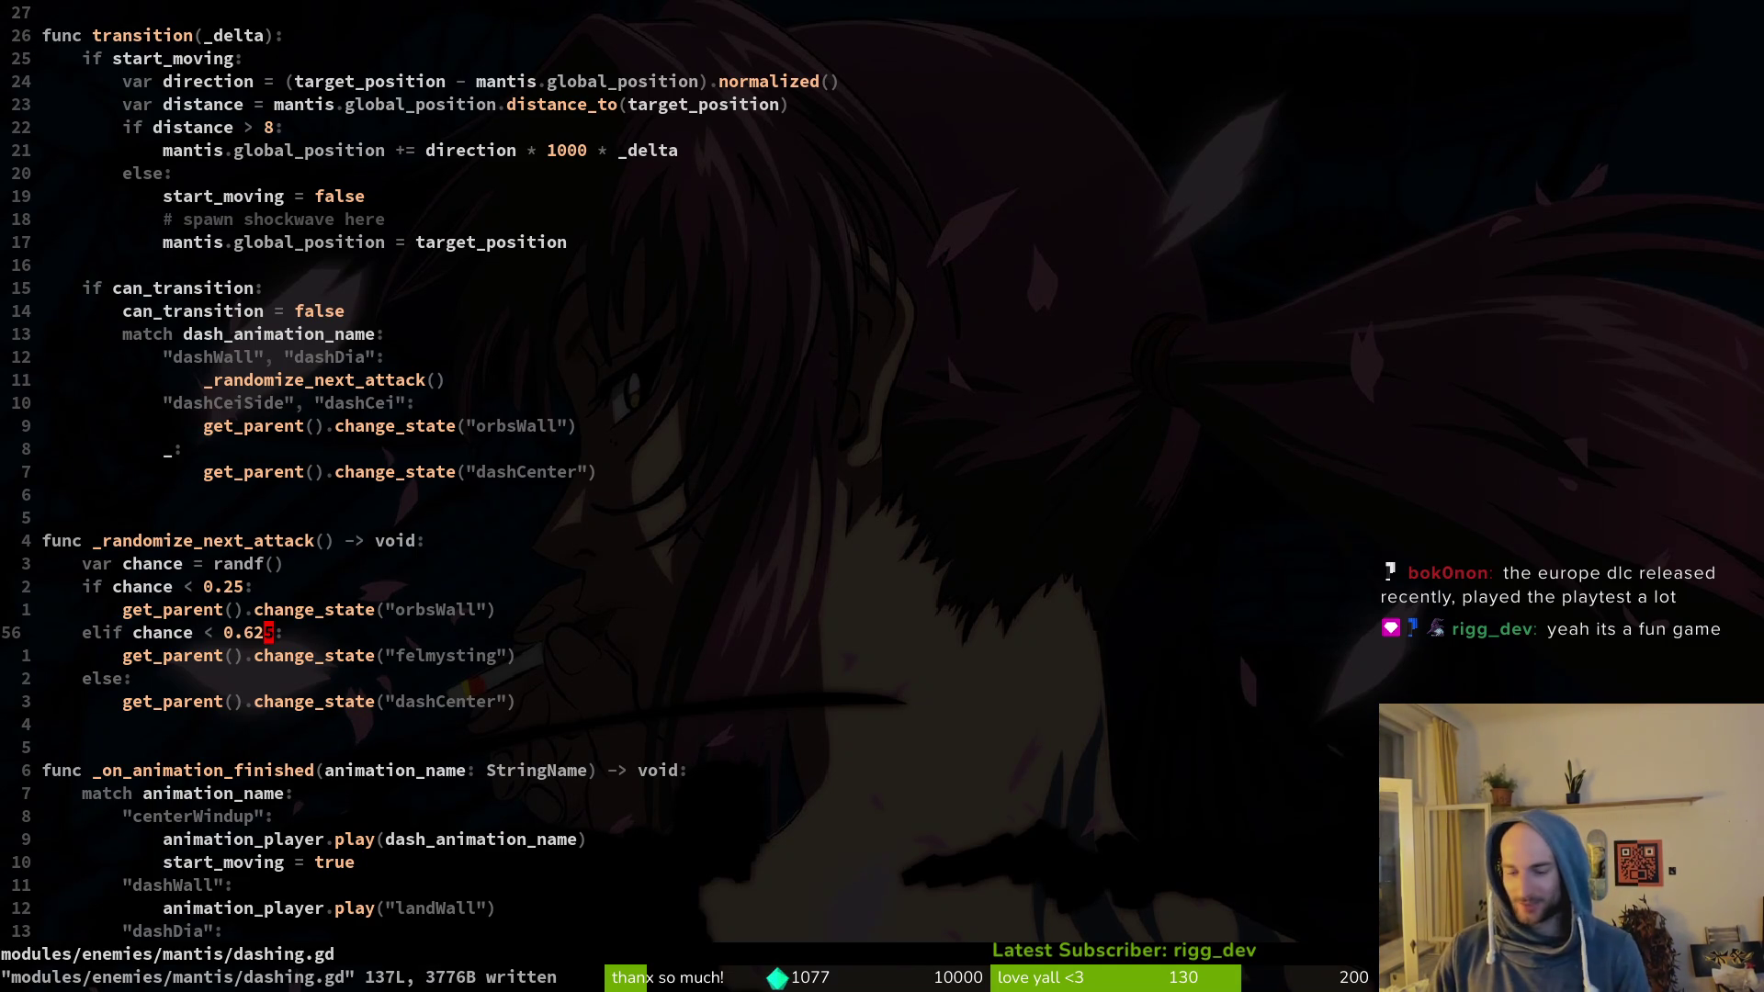
type(":q")
key("Return")
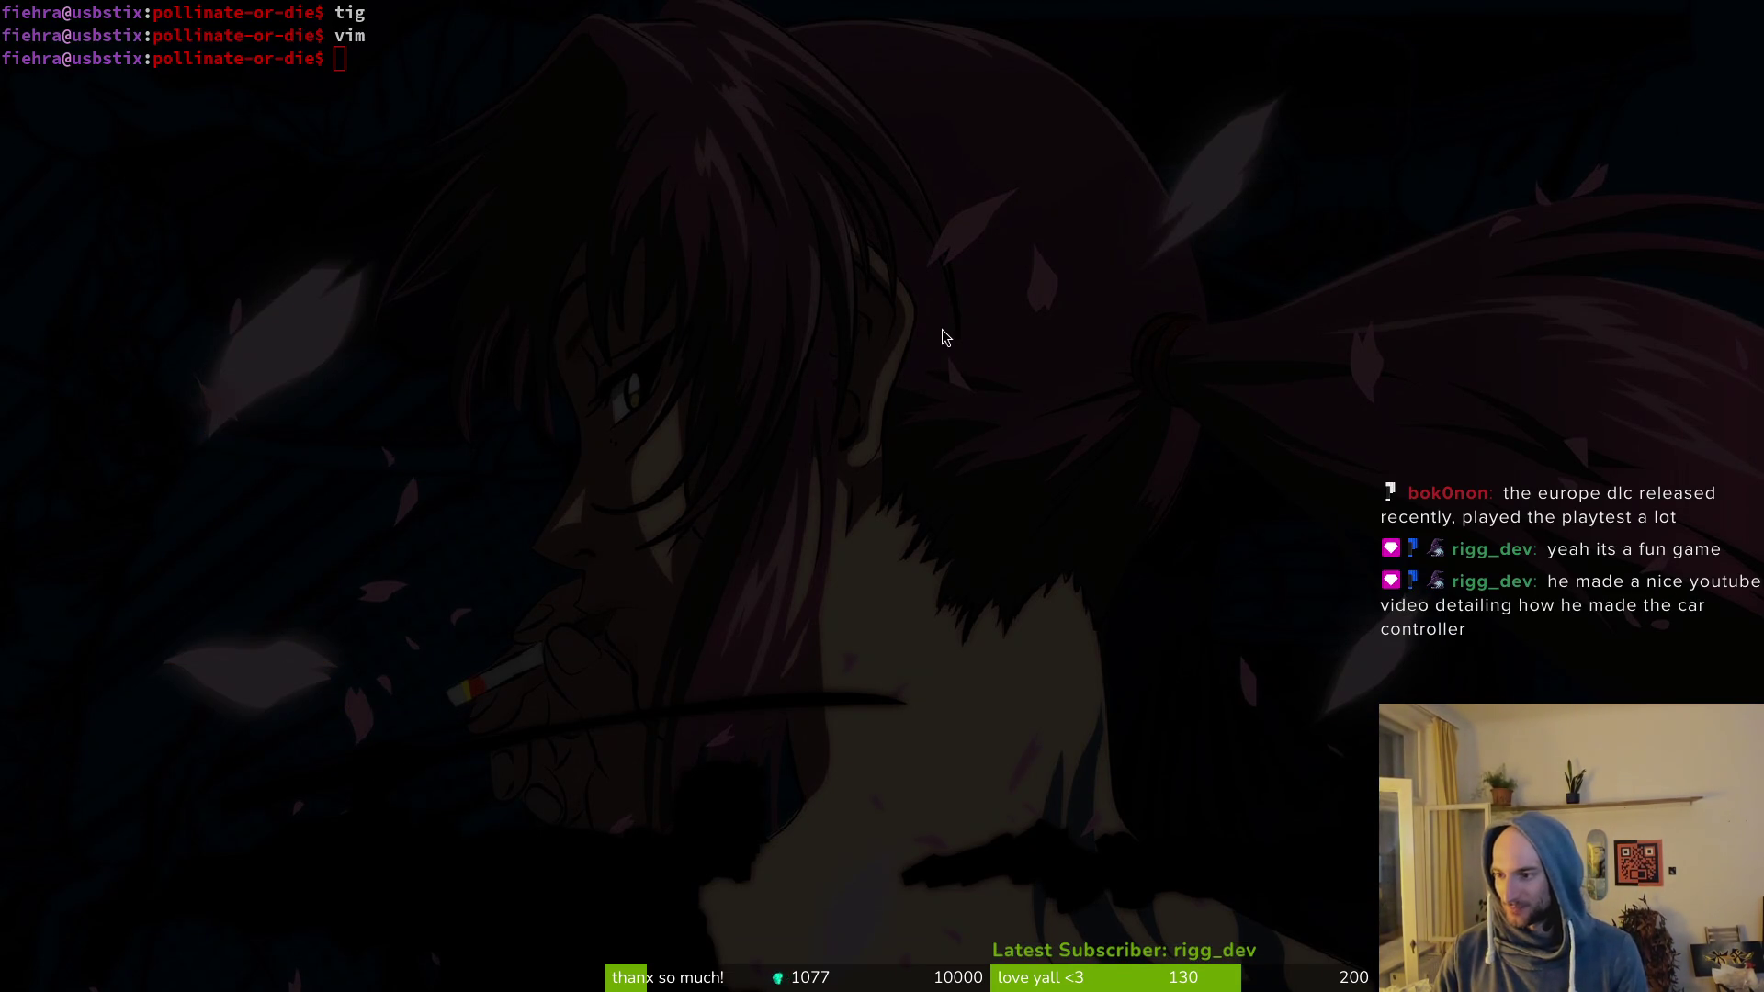
Step: Fit the Godot window to the screen, zoom out, and collapse felmystTargetsLeft and felmystTargetsRight
key("alt+Tab")
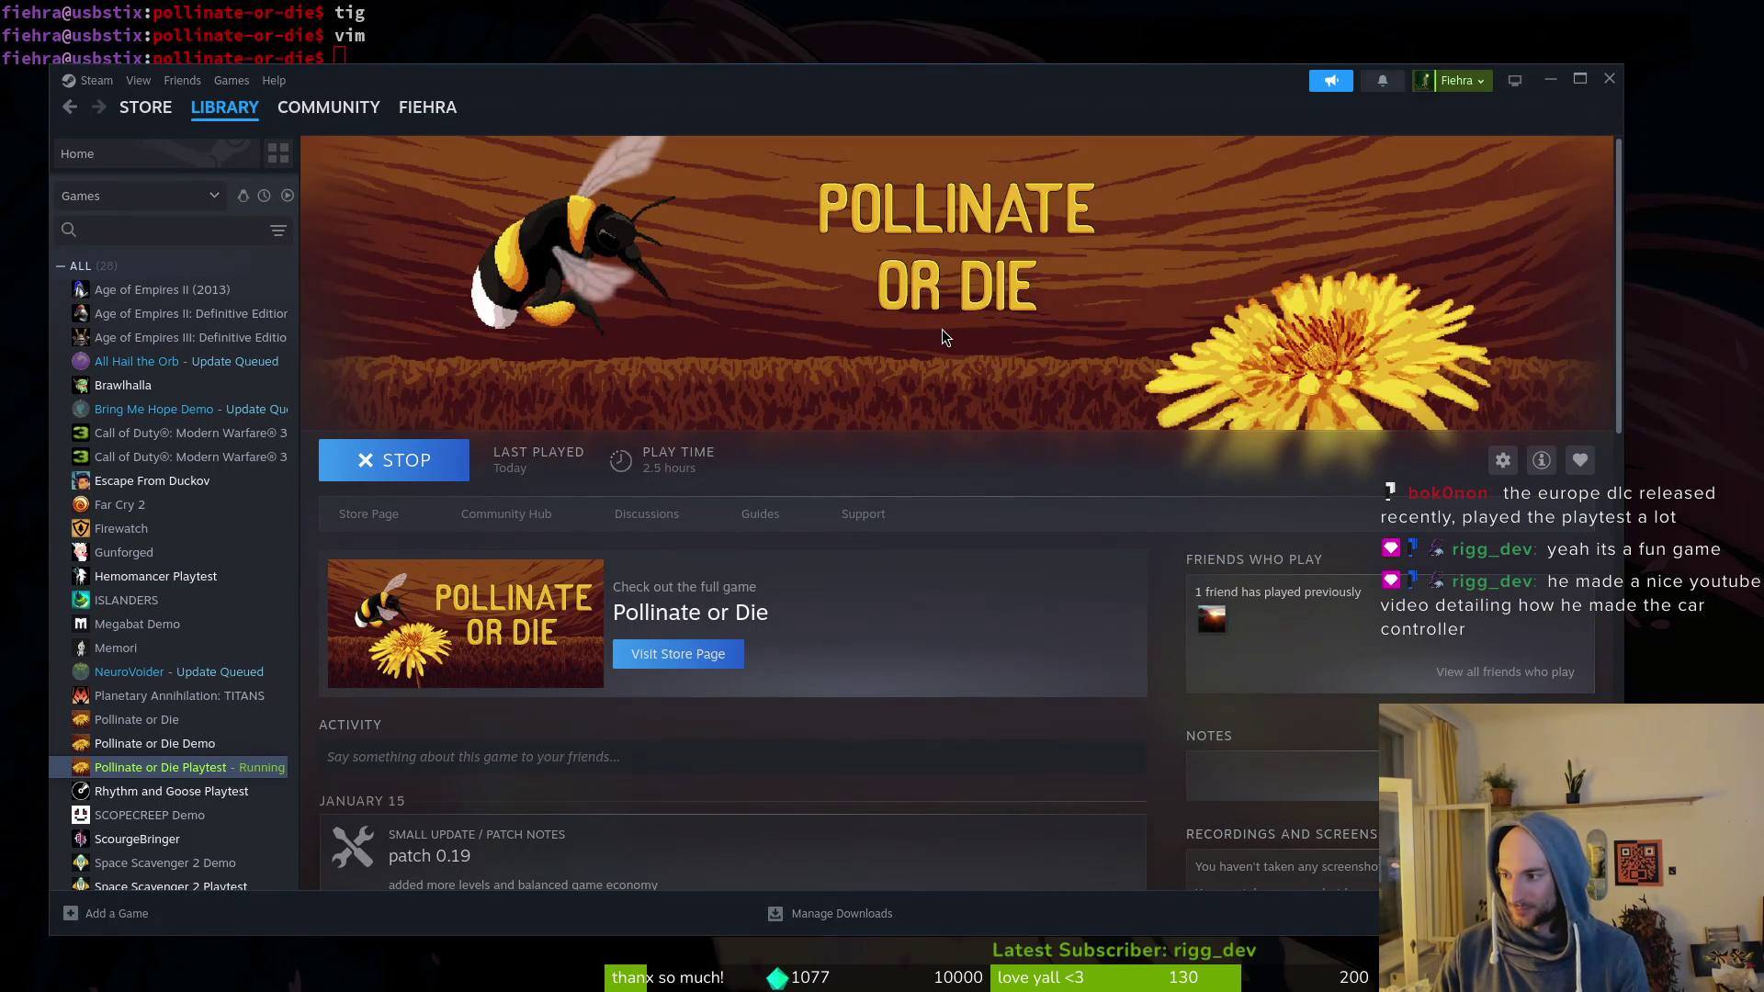
key("alt+Tab")
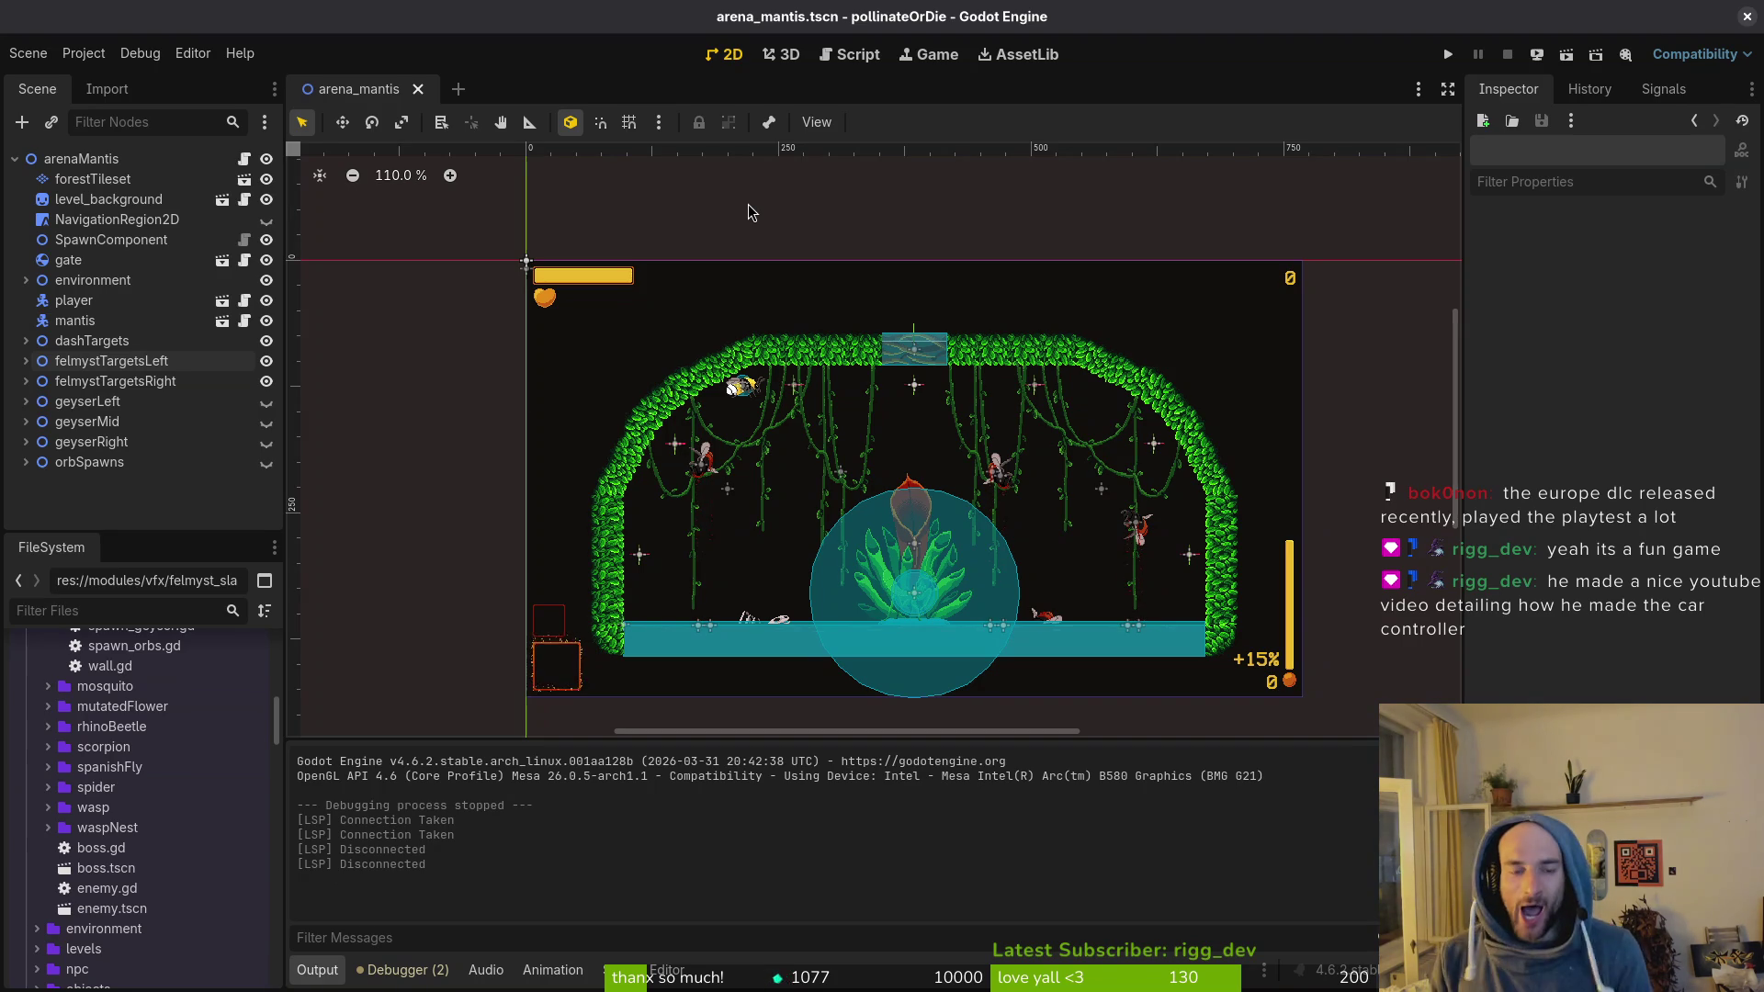
left_click(1748, 17)
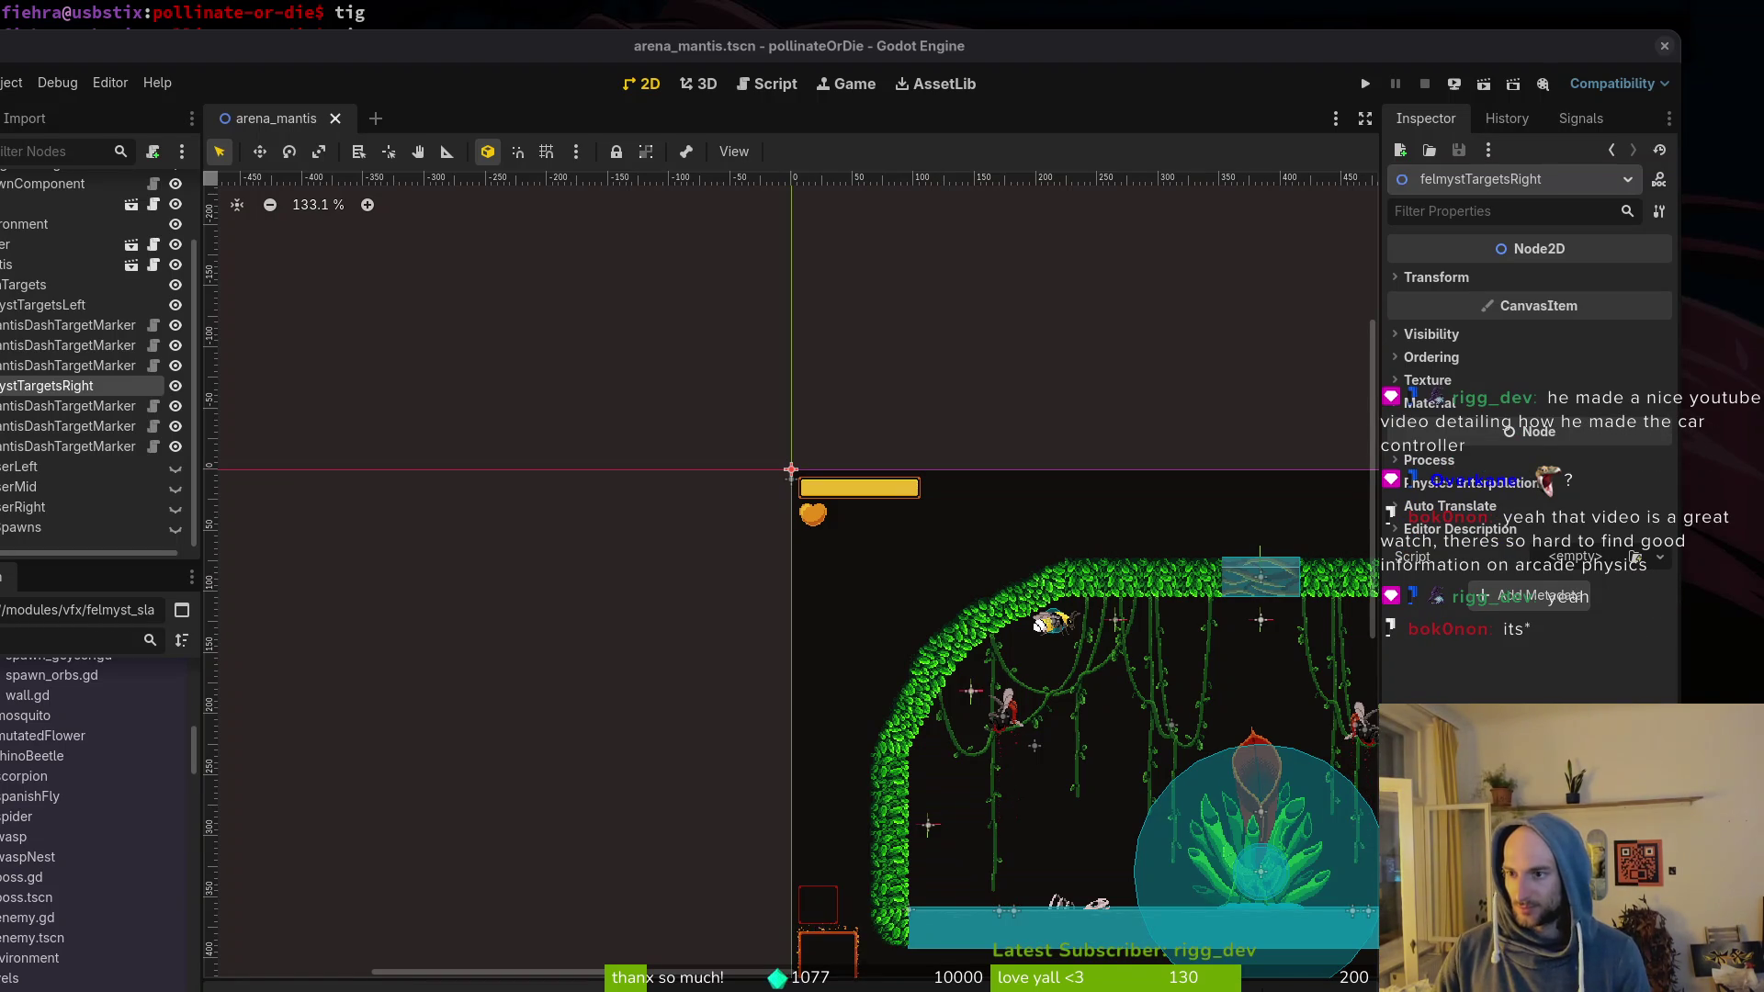
left_click_drag(1278, 57, 1366, 28)
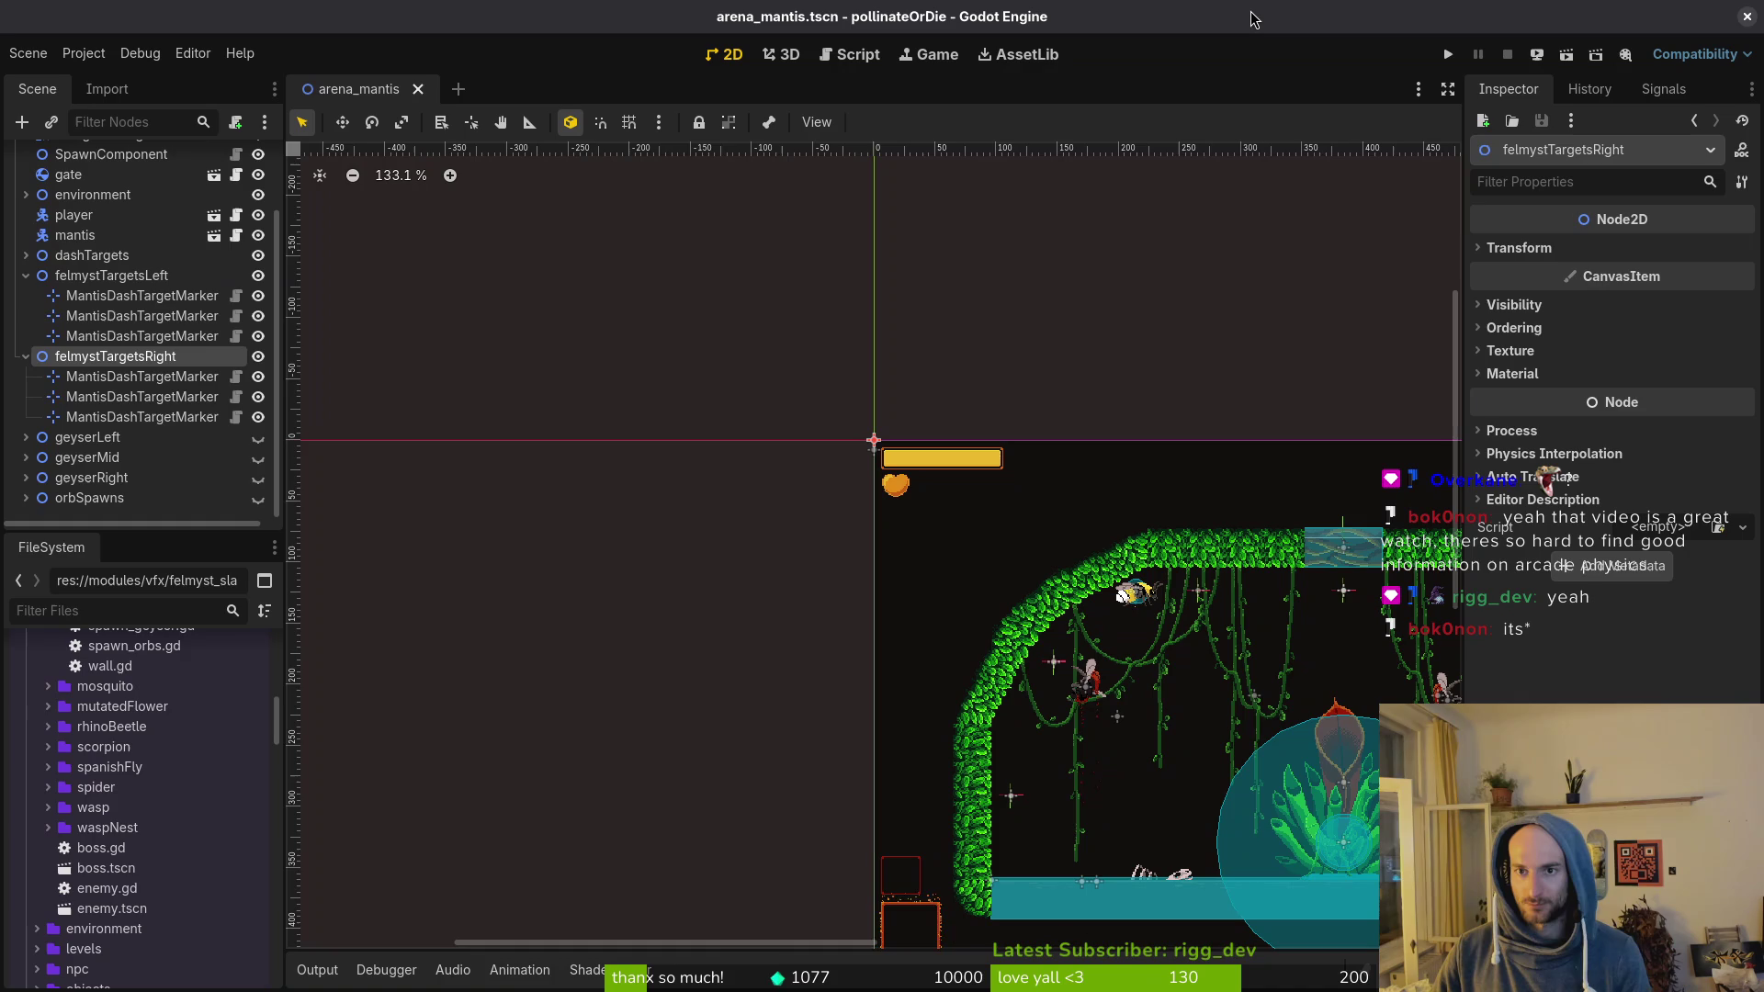
scroll(919, 598, "down", 3)
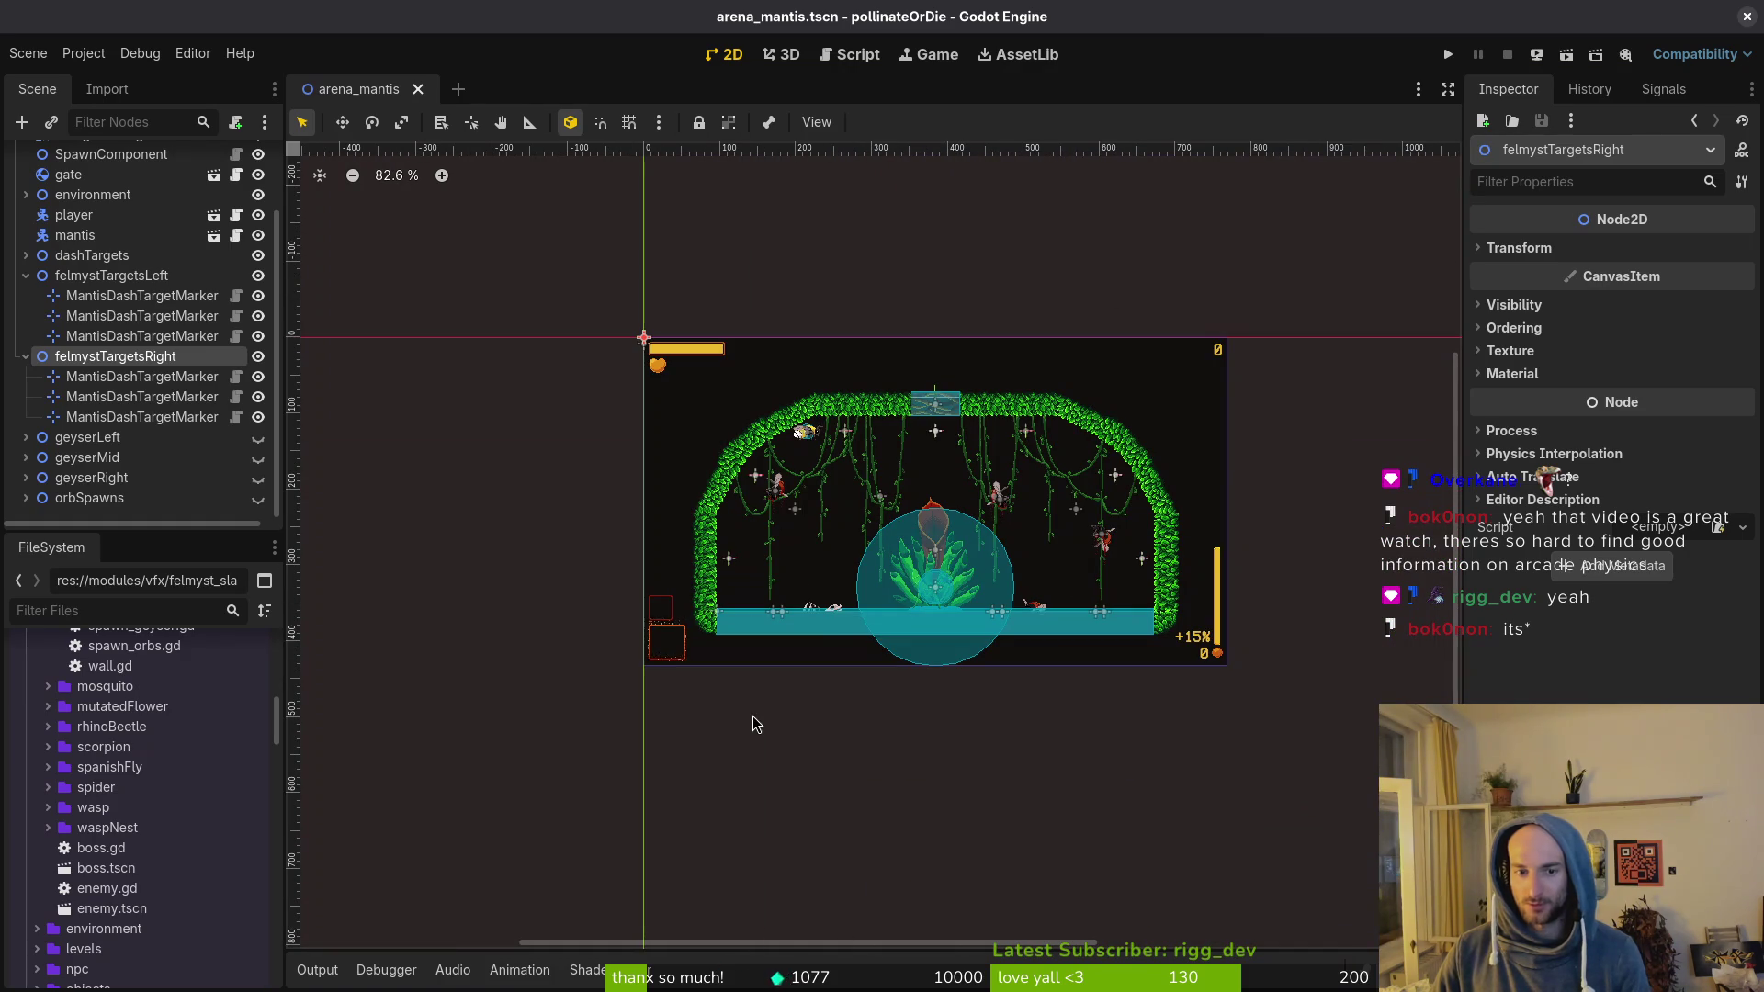
left_click(26, 275)
left_click(25, 381)
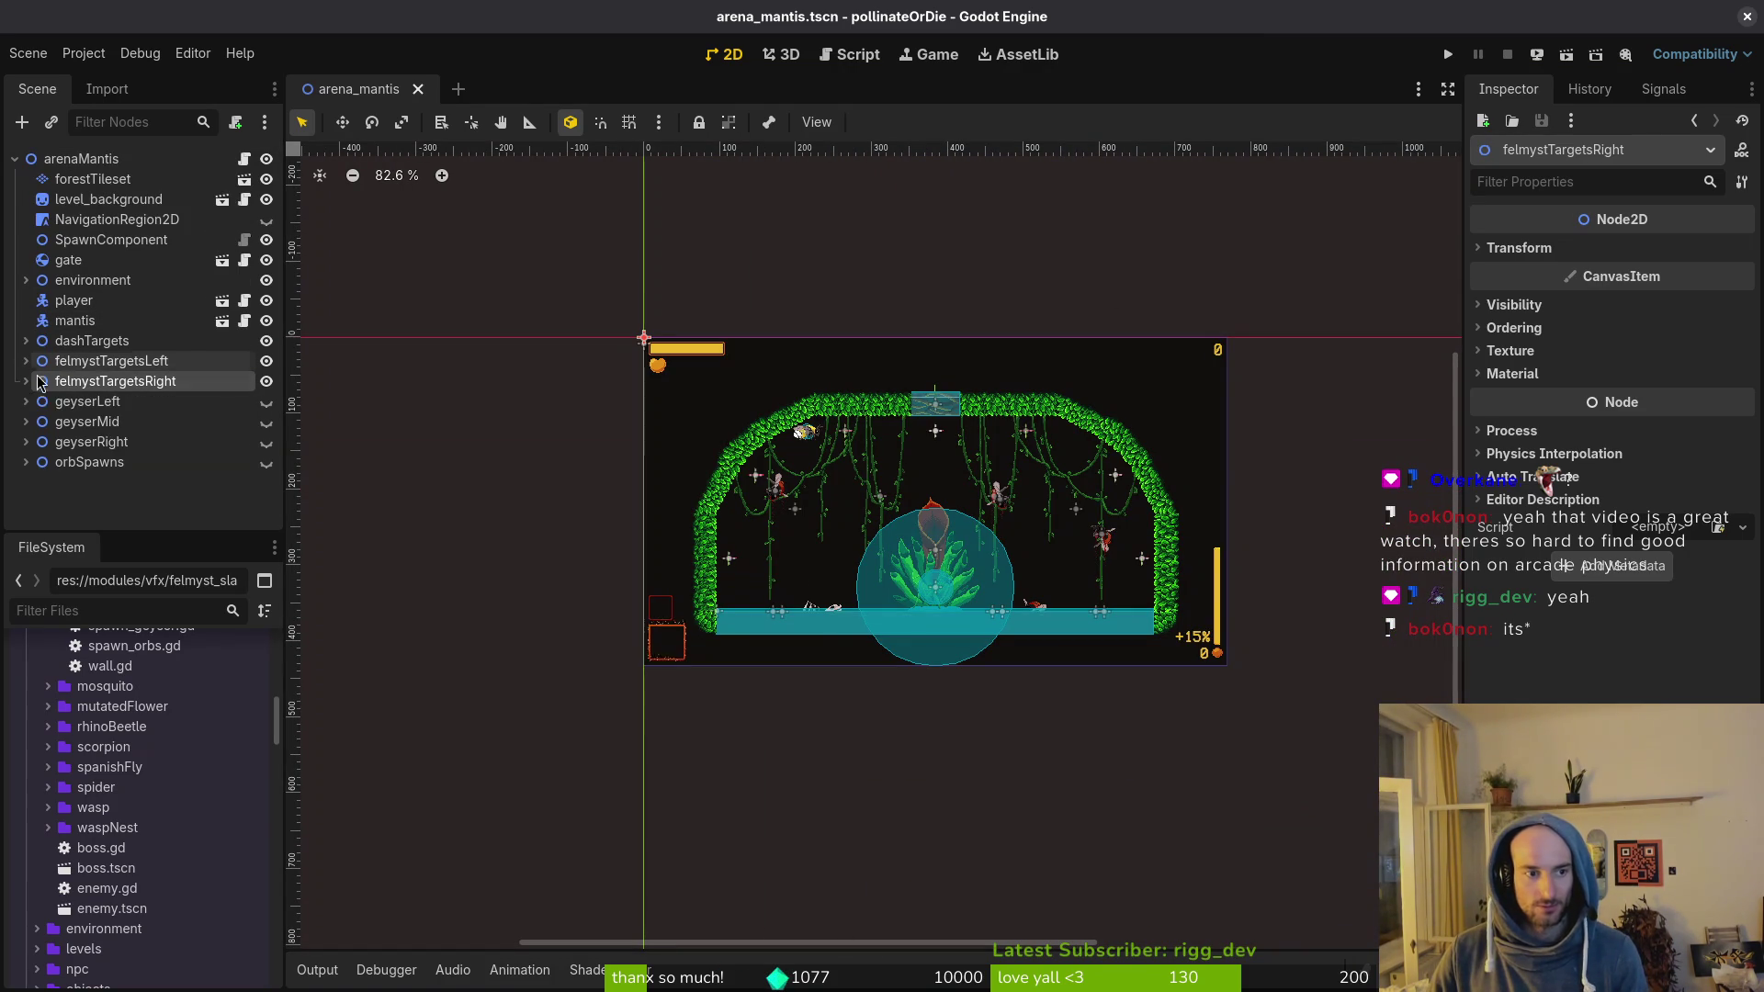
left_click(60, 516)
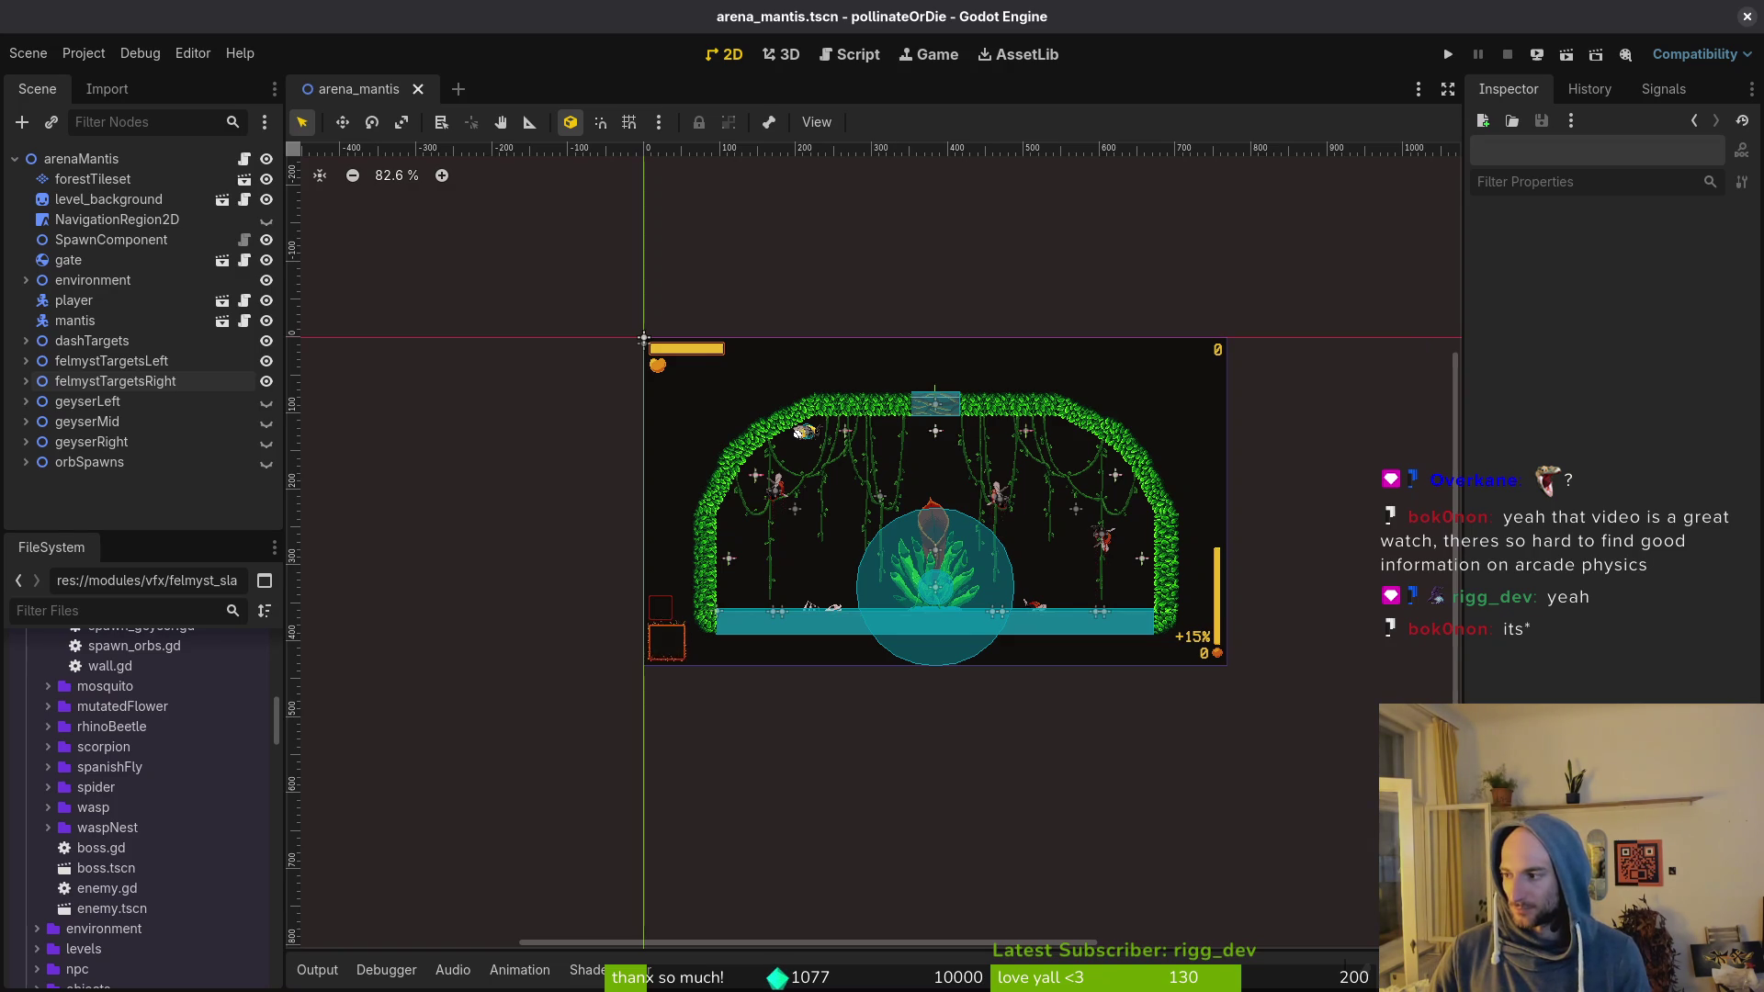
key("super+2")
Step: Stage dashing.gd in tig and commit it as "lowered chance of orbs on walls"
type("tig status")
key("Return")
key("Down")
key("Down")
type("u")
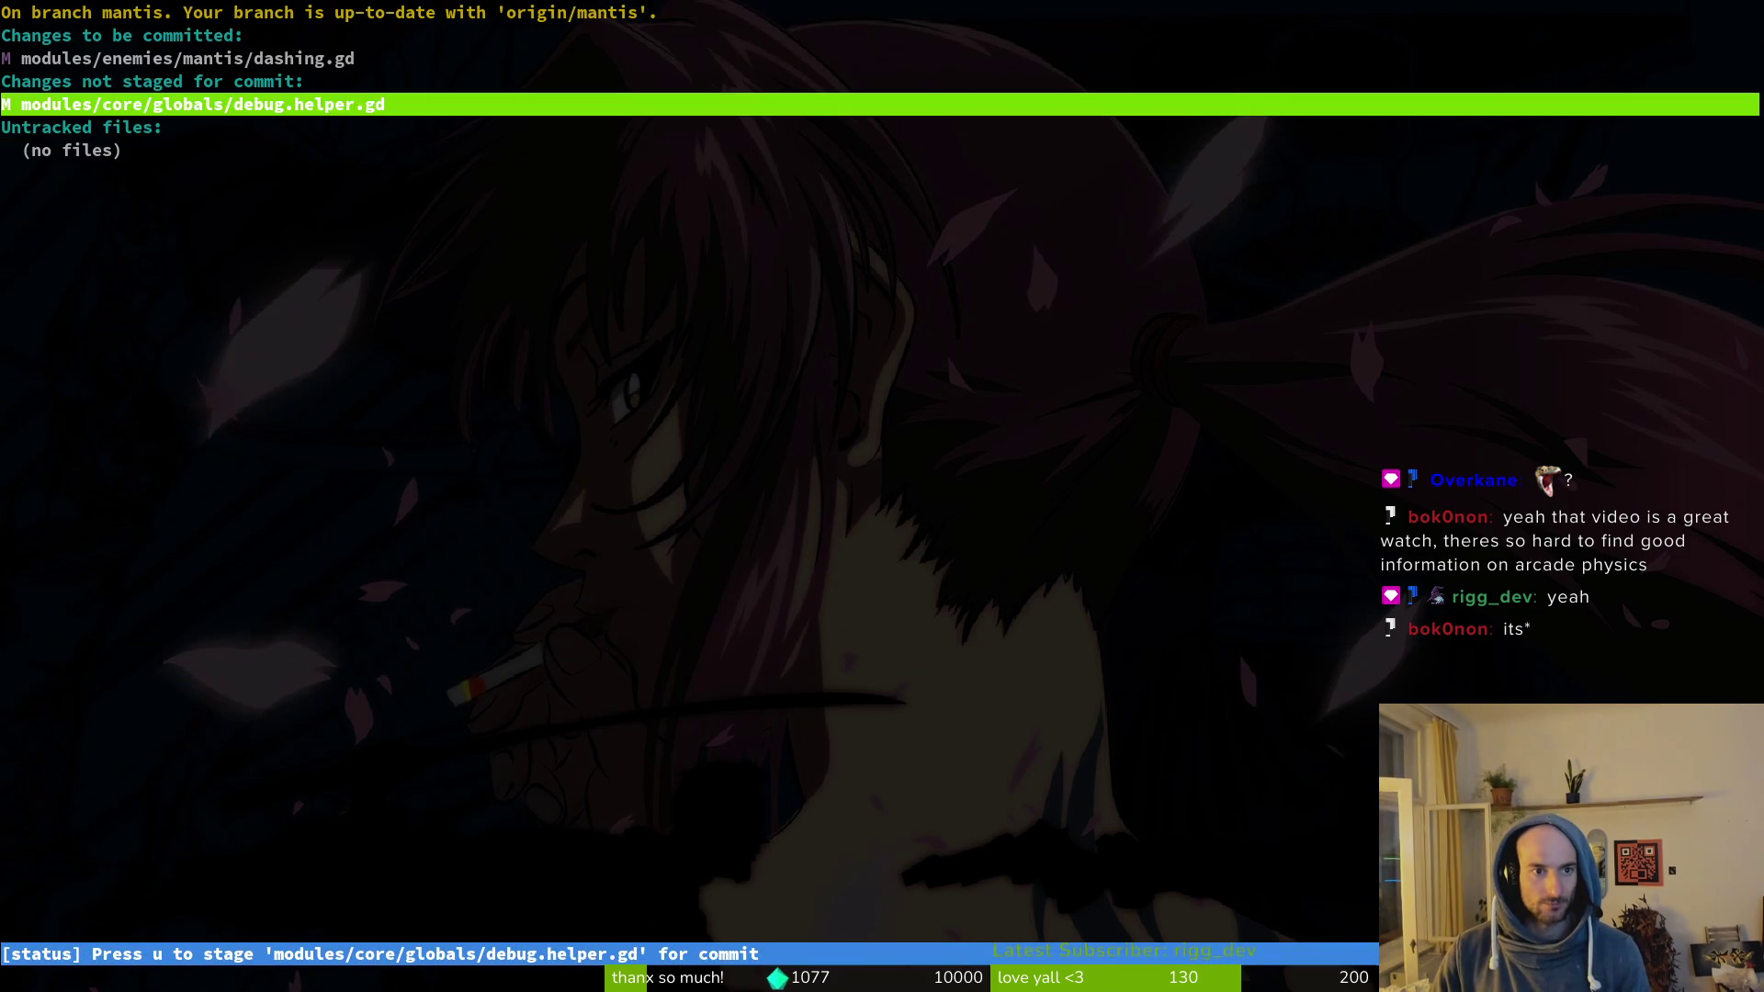
type("qgit commit -m \"low")
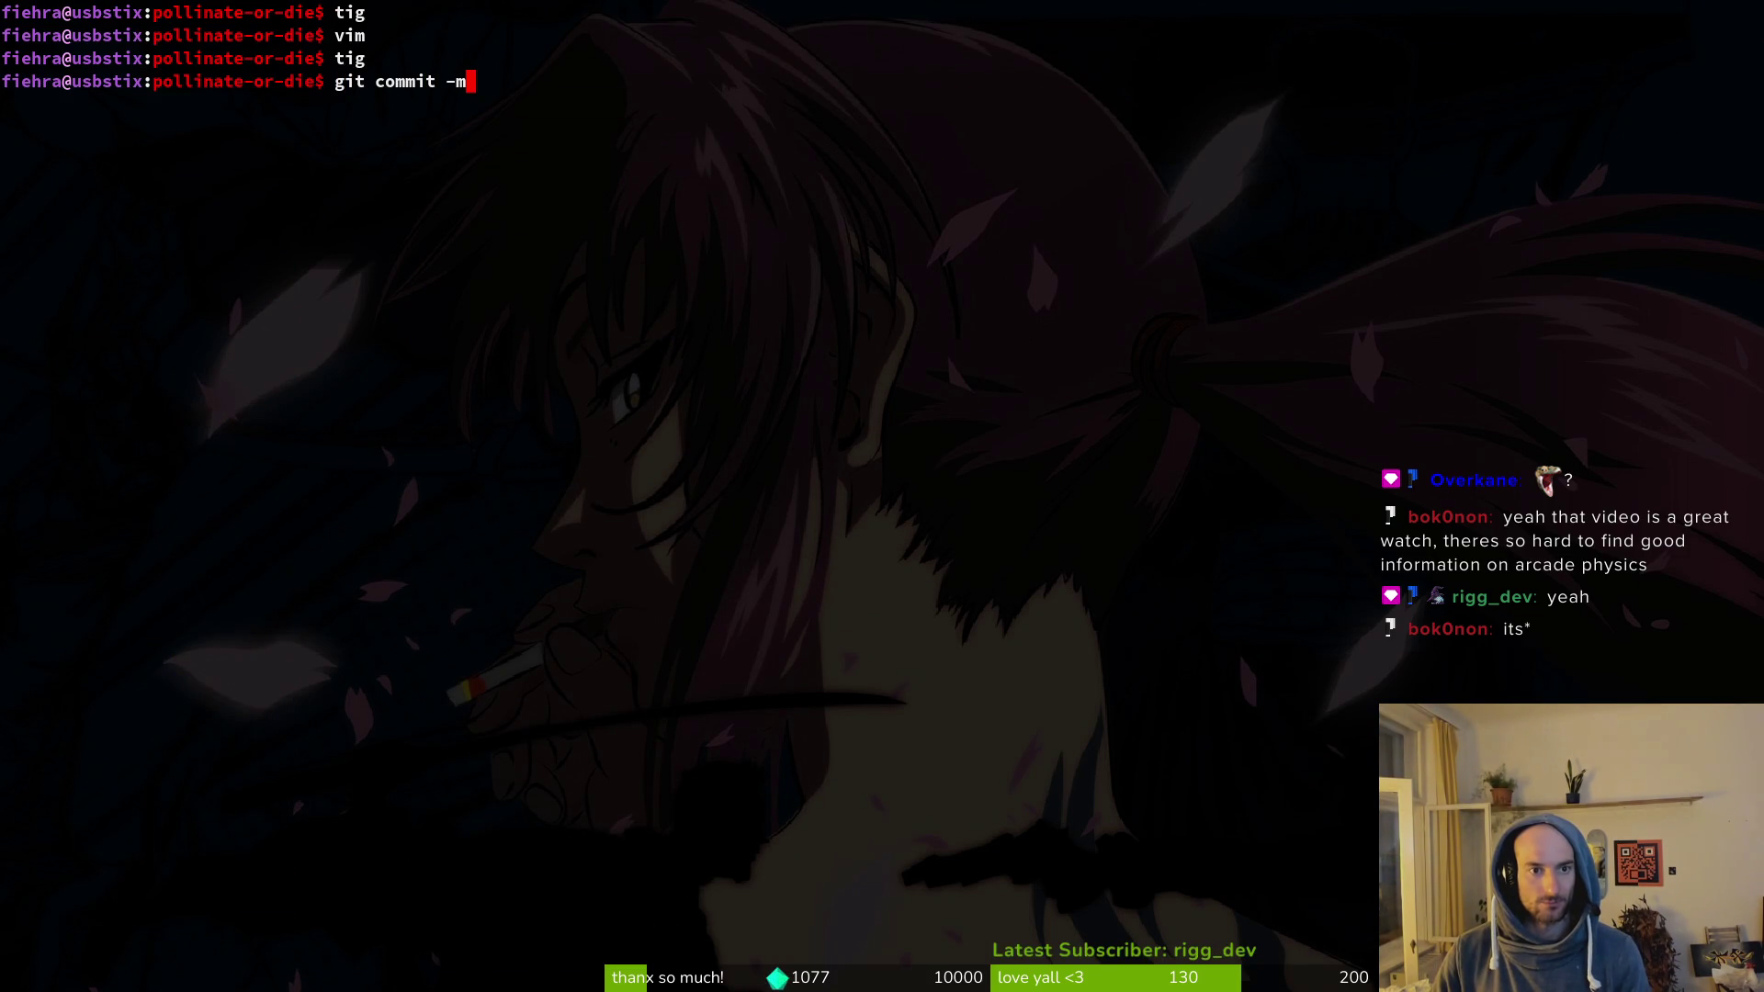
type("ered chan")
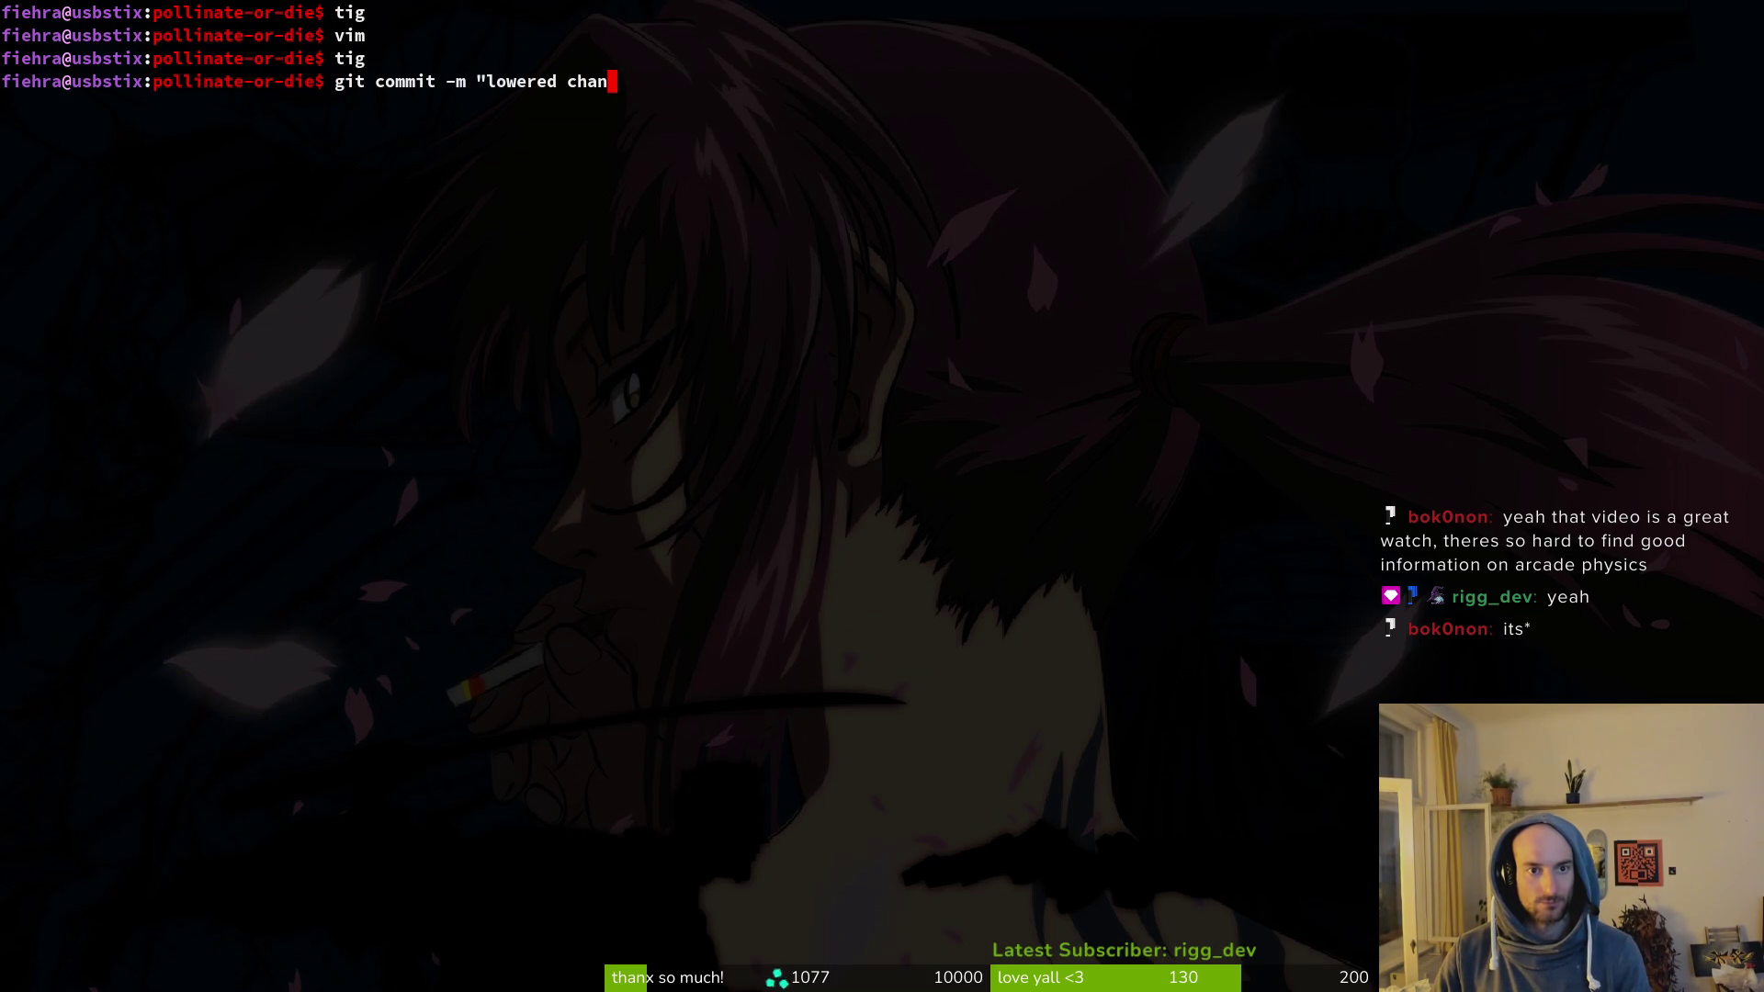
type("ce of orbs on walls\"")
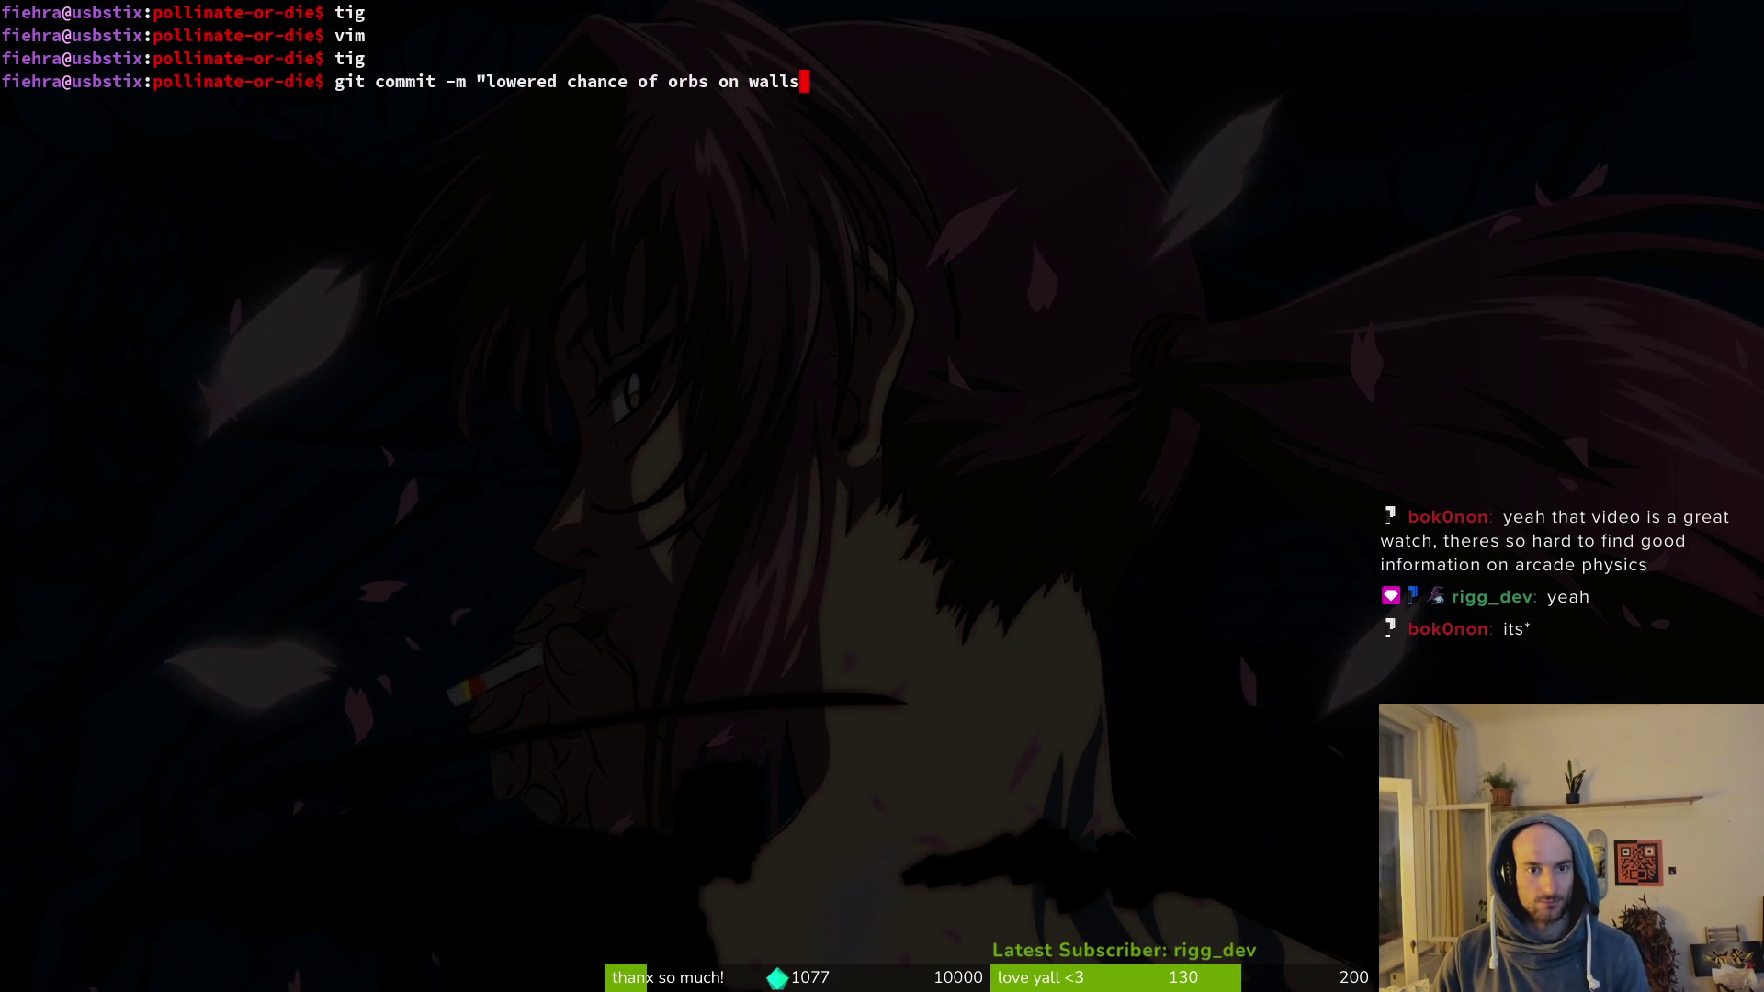
key("Return")
Step: Push the commit to the mantis branch with git push
type("git push")
key("Return")
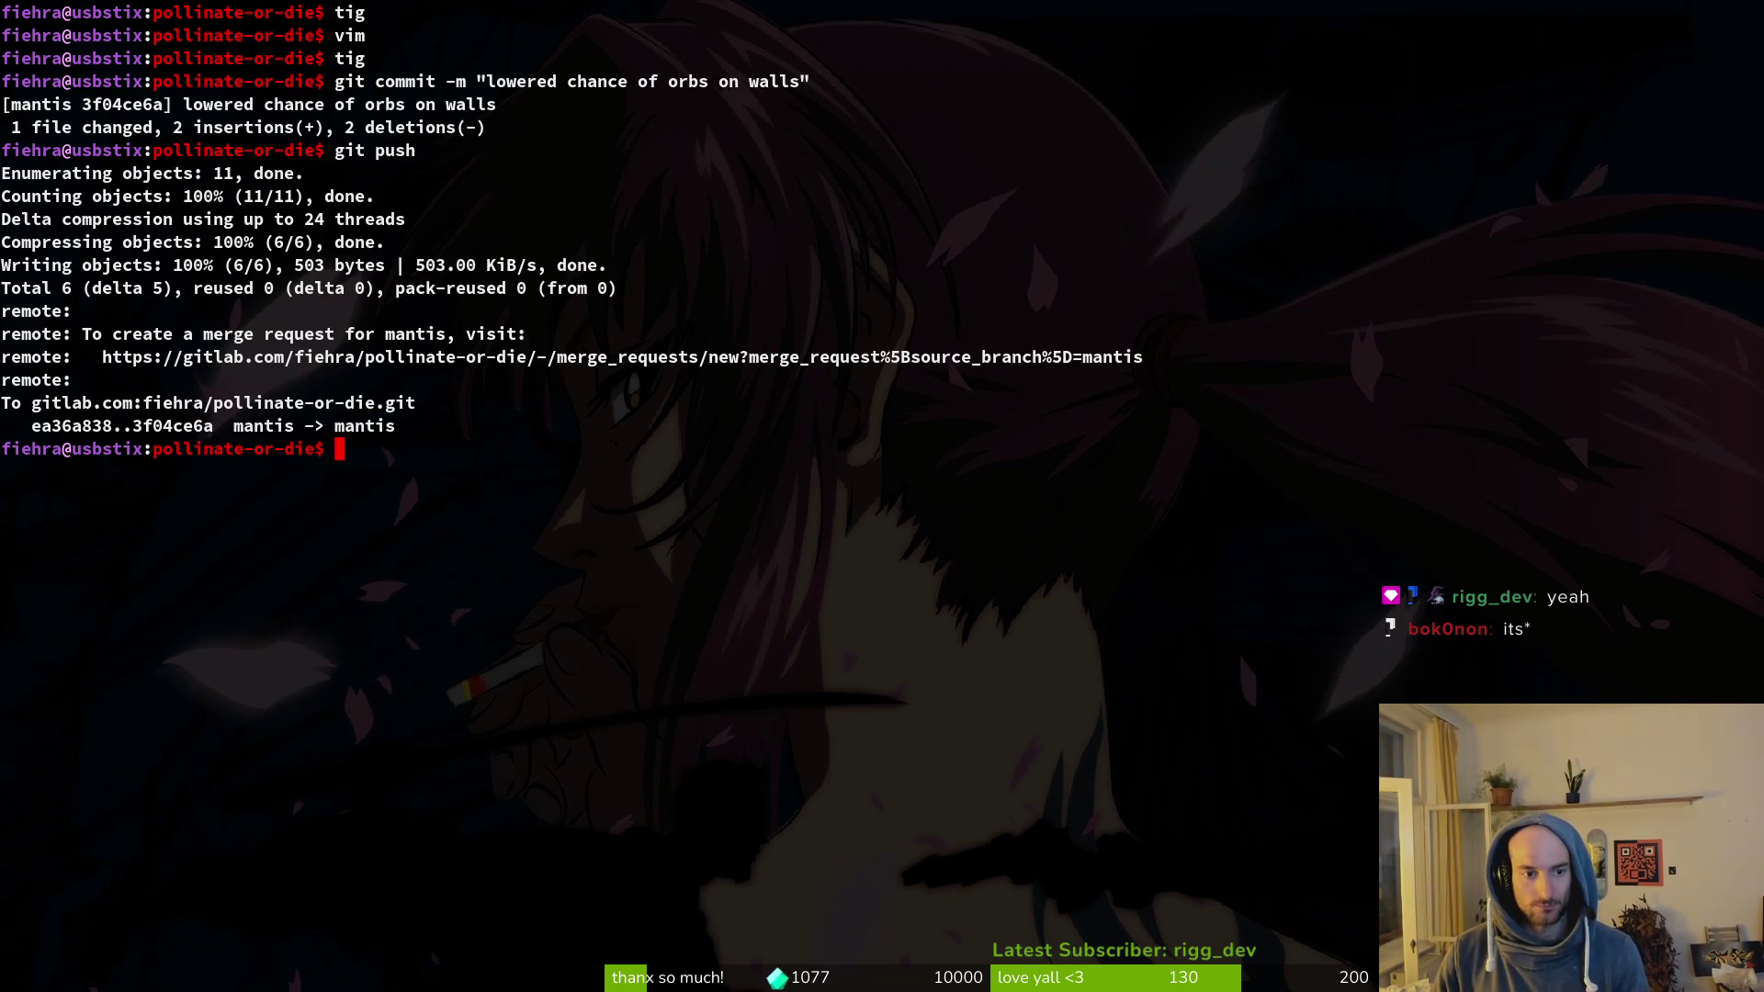
key("super+2")
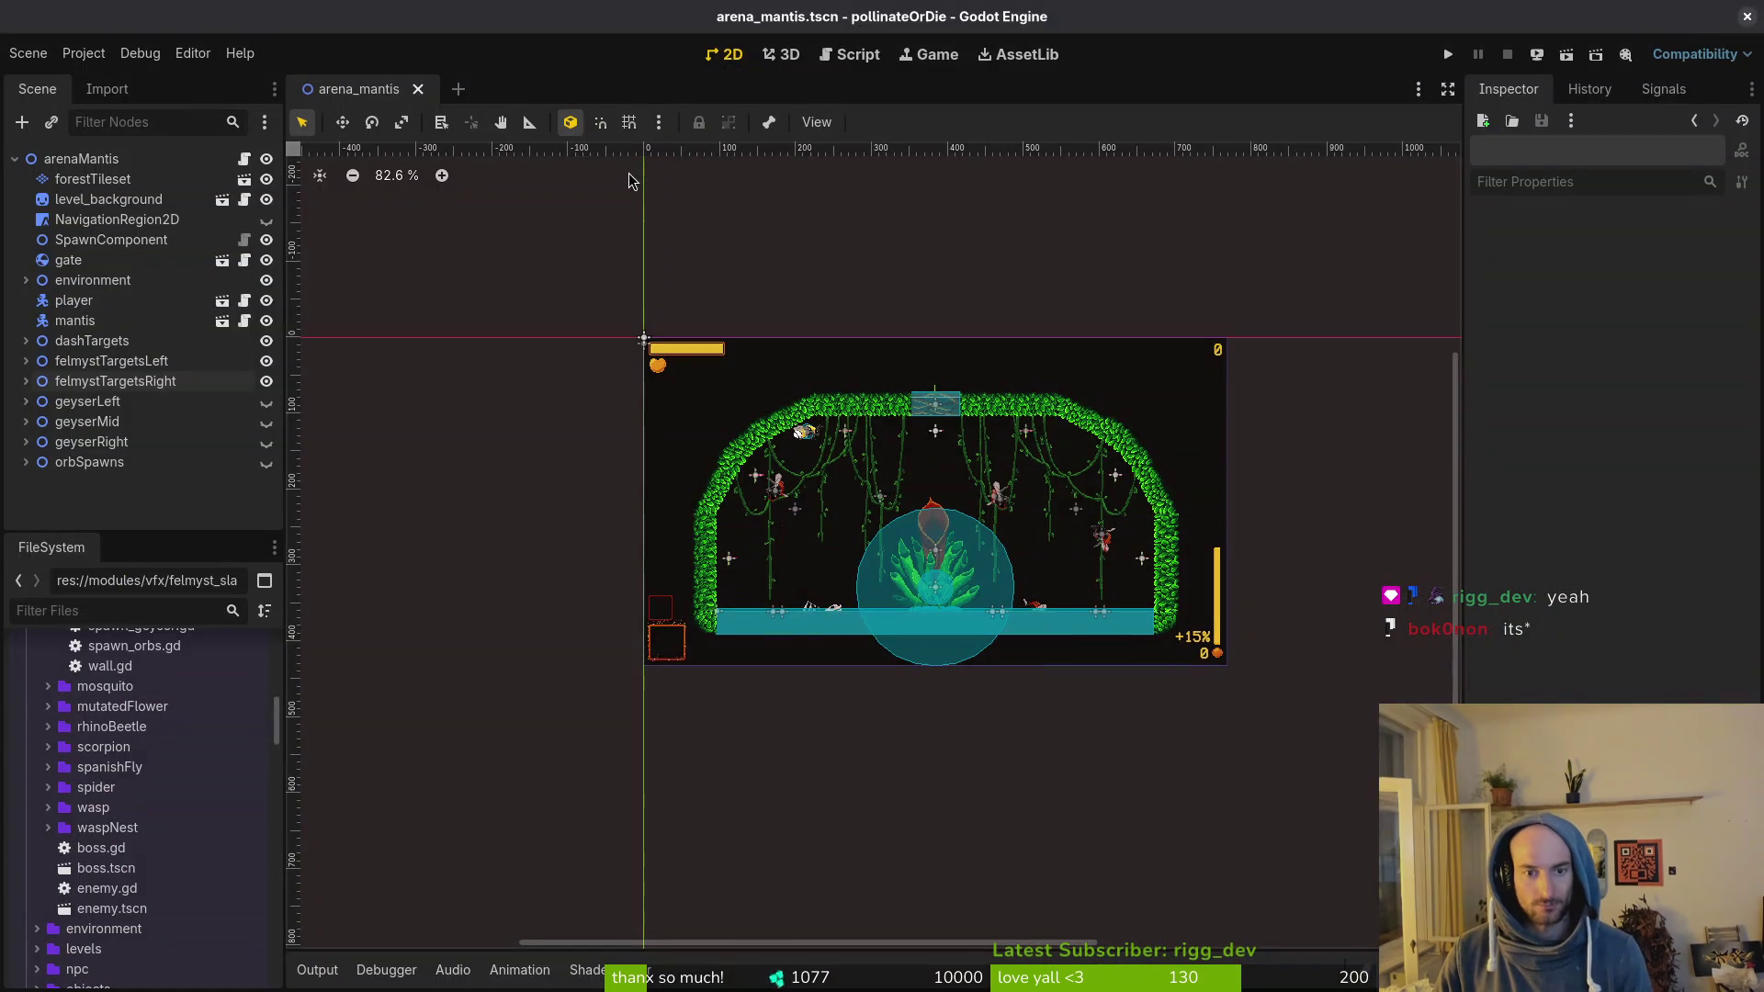
Step: Zoom and pan around the sheet to inspect the dash sprites and flame streak tips
key("super+3")
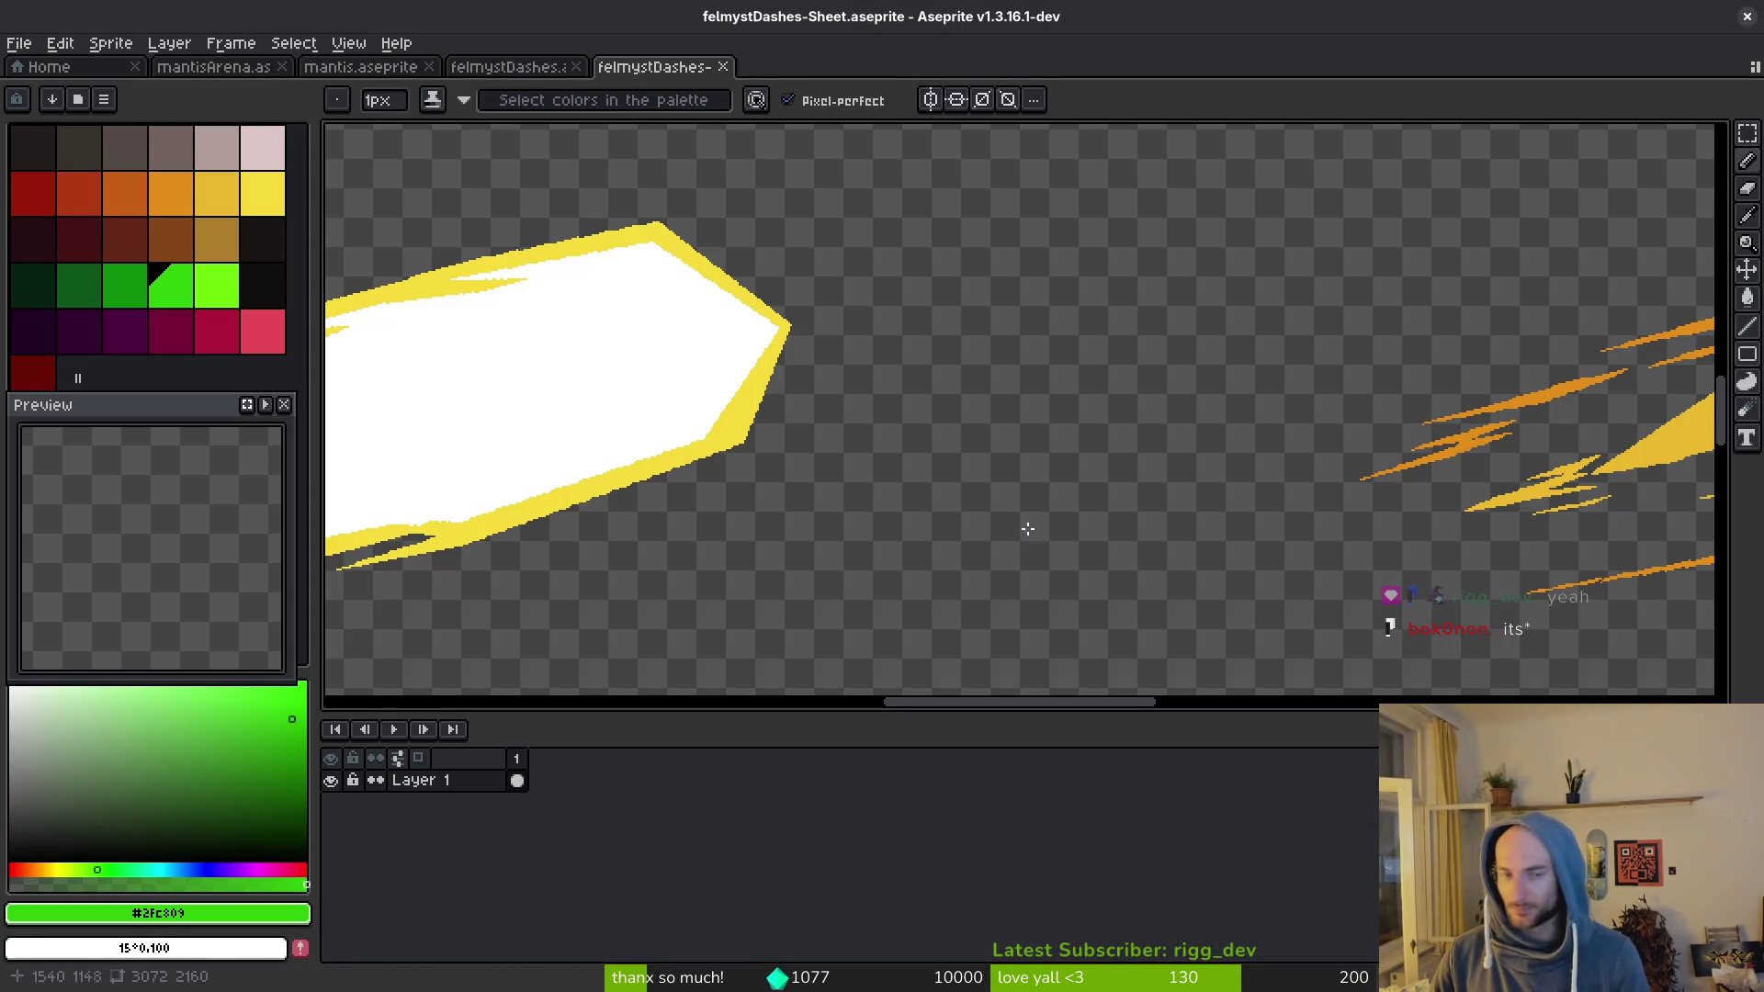
scroll(760, 355, "down", 3)
scroll(894, 343, "up", 4)
left_click_drag(894, 342, 870, 395)
scroll(891, 409, "down", 3)
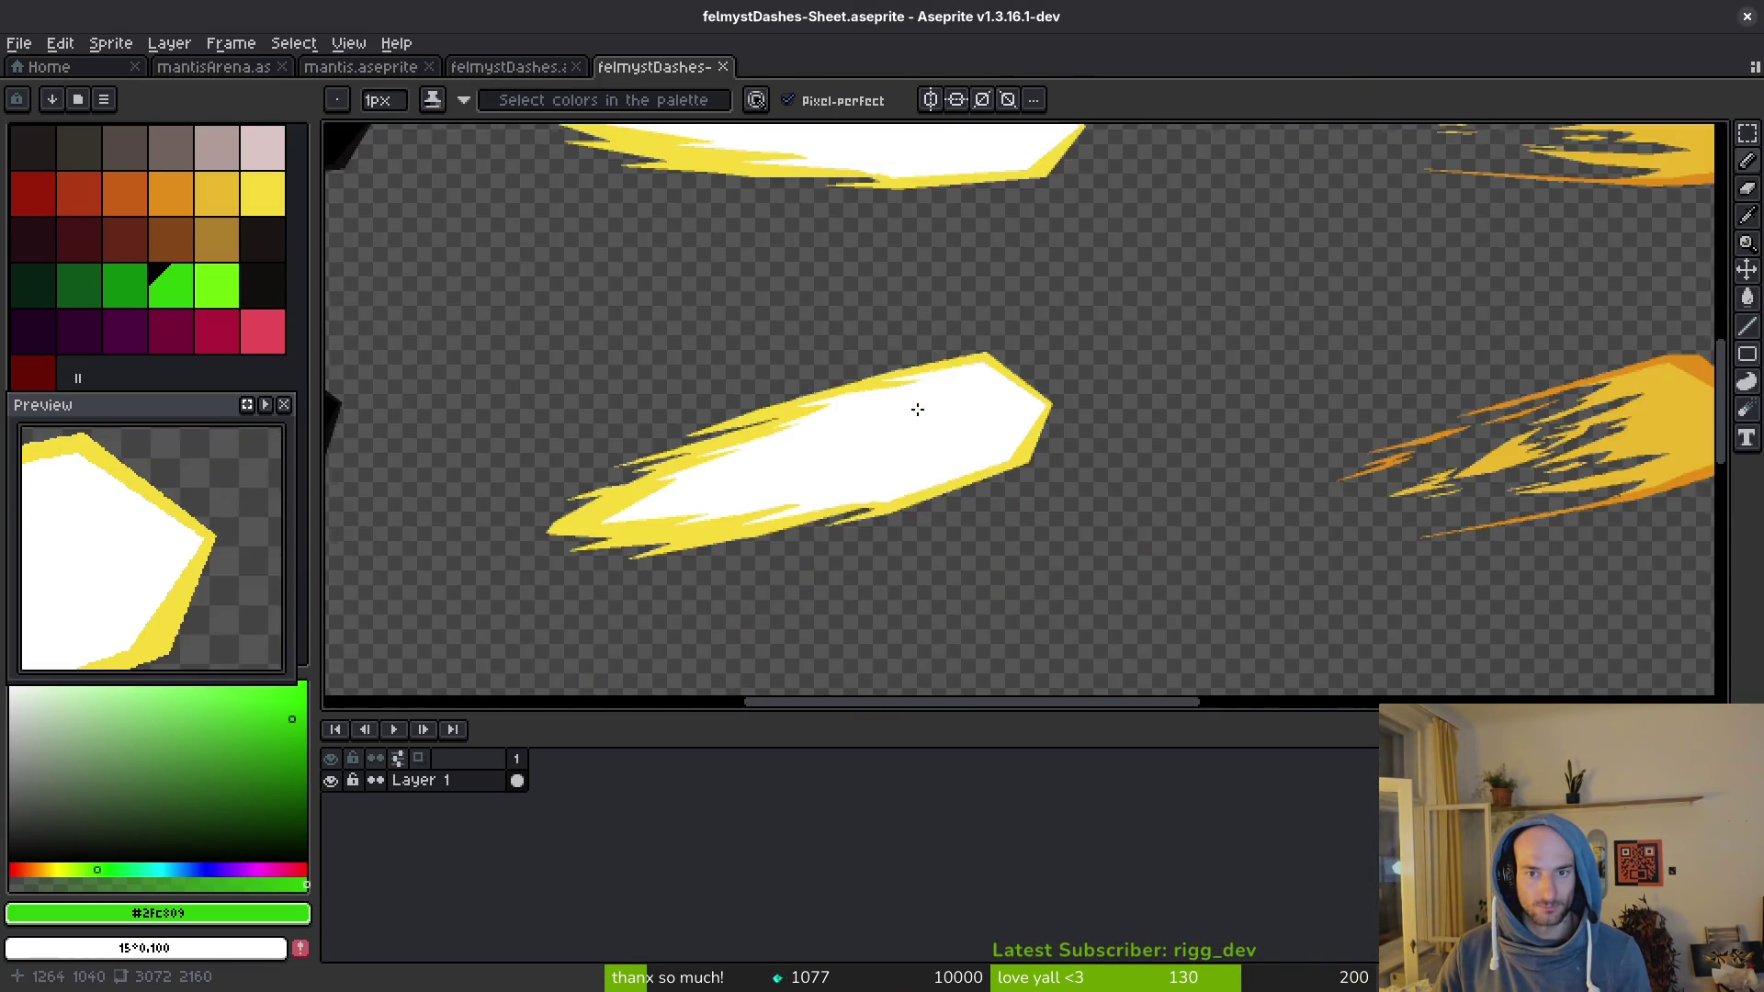
scroll(972, 421, "up", 4)
scroll(996, 441, "down", 1)
scroll(1057, 432, "down", 1)
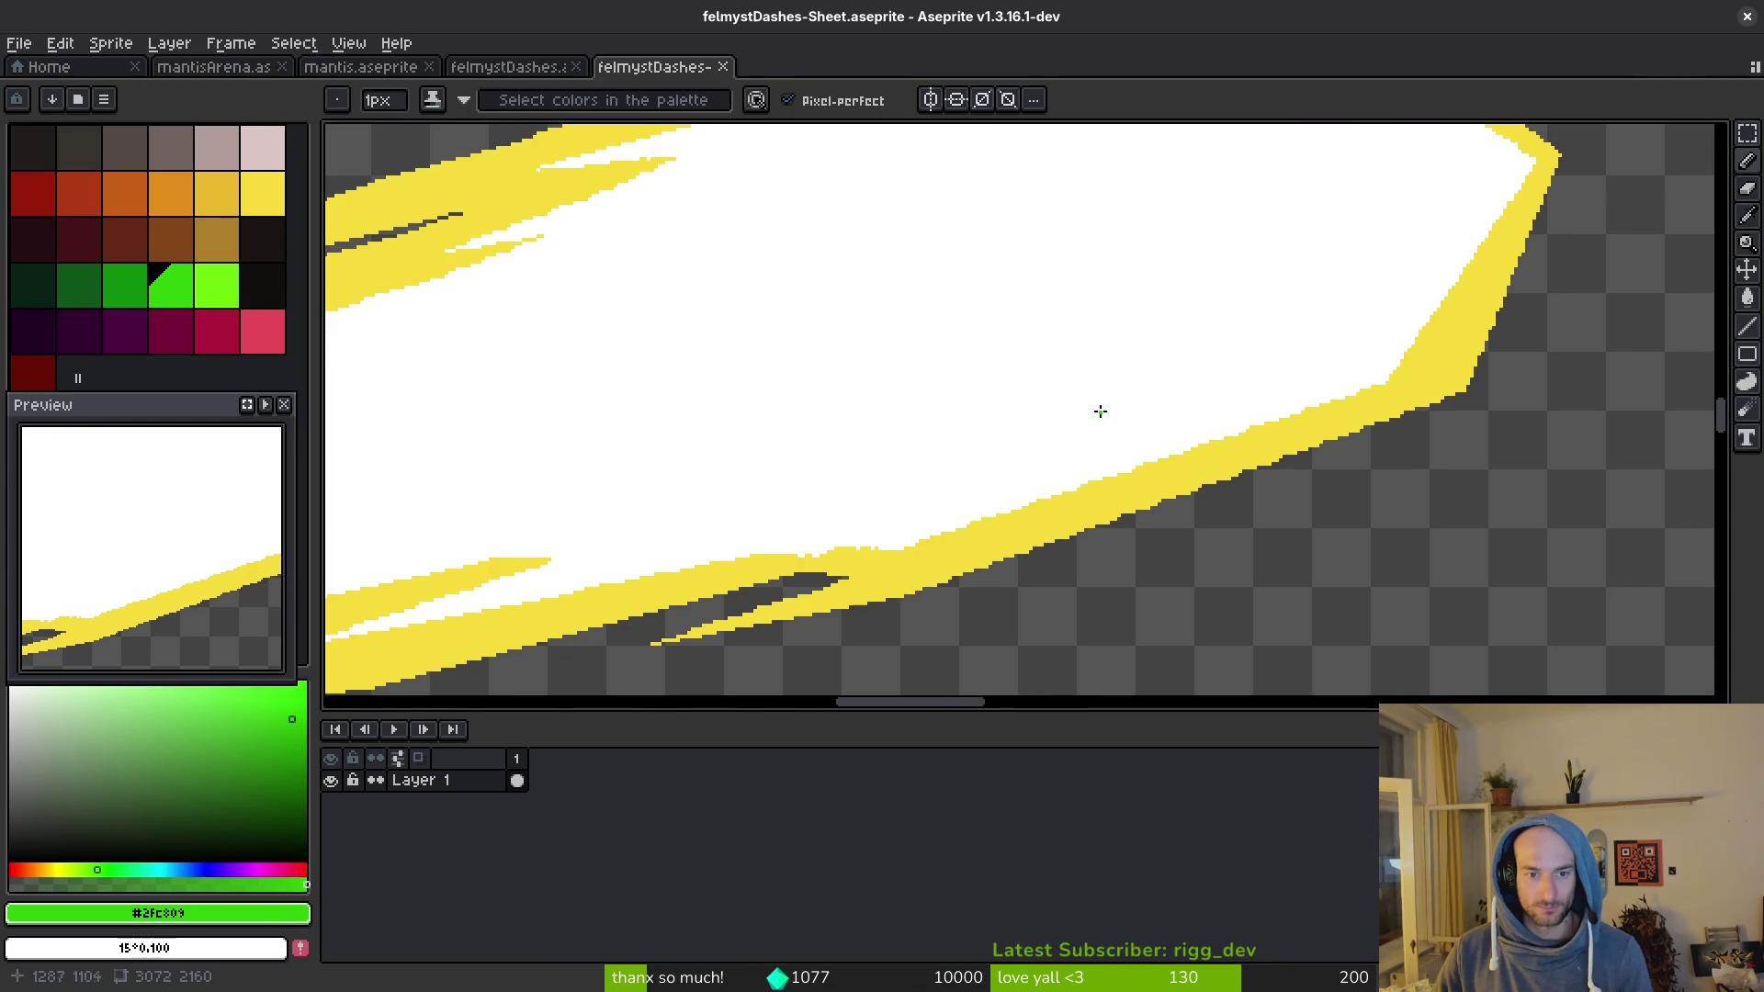
scroll(1098, 382, "down", 1)
scroll(1156, 313, "down", 1)
scroll(1156, 313, "down", 3)
scroll(1139, 414, "right", 2)
scroll(1149, 456, "up", 3)
scroll(1185, 400, "right", 5)
scroll(1232, 395, "down", 2)
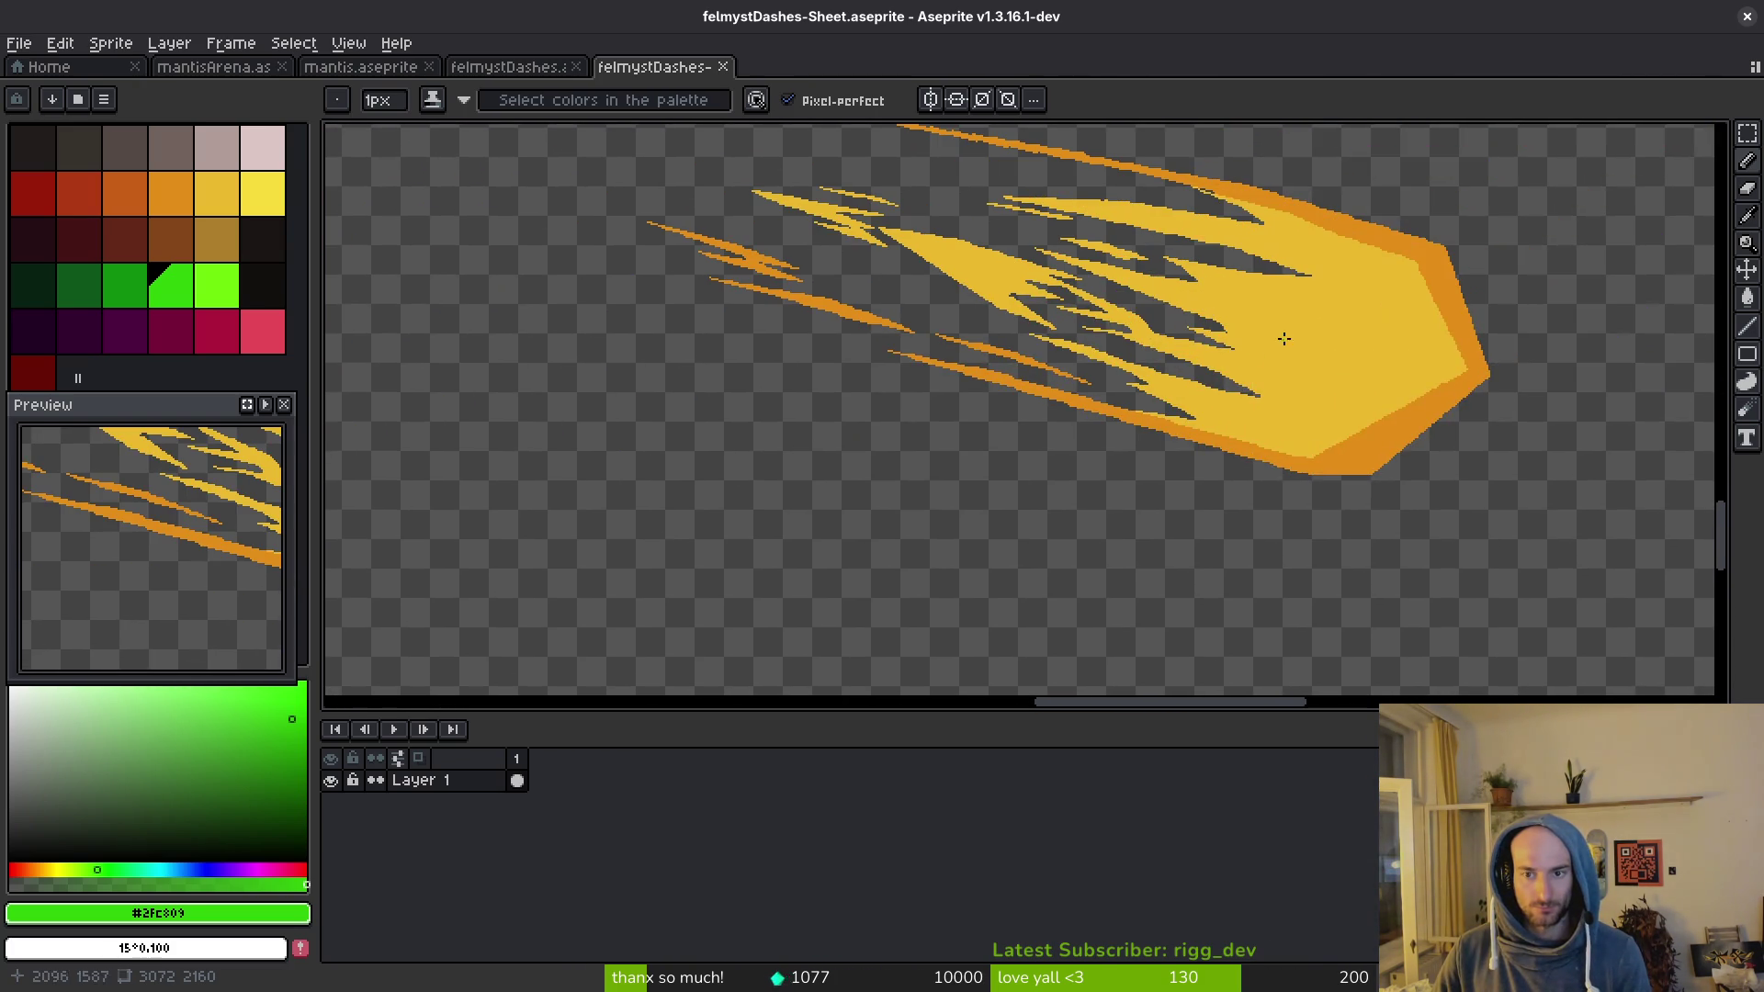
scroll(1141, 291, "up", 4)
mouse_move(1115, 488)
left_mouse_down()
mouse_move(794, 275)
mouse_move(1015, 466)
mouse_move(982, 422)
left_mouse_up()
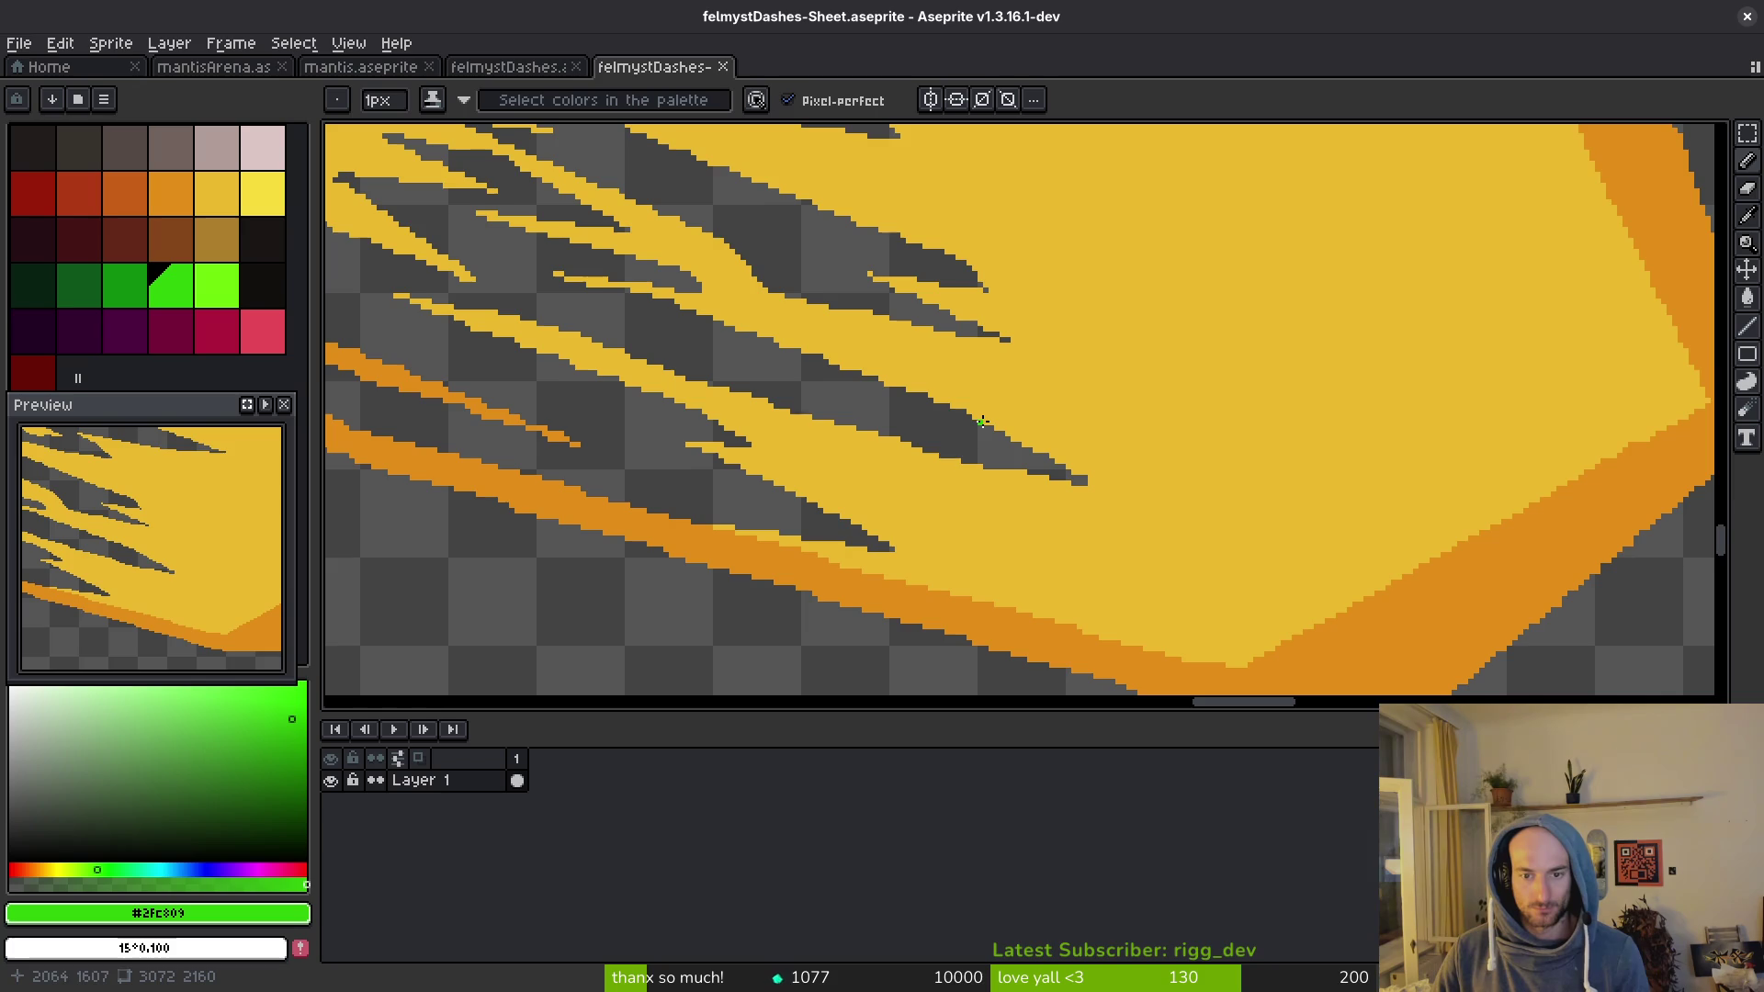
left_click_drag(1077, 467, 906, 396)
scroll(907, 396, "down", 5)
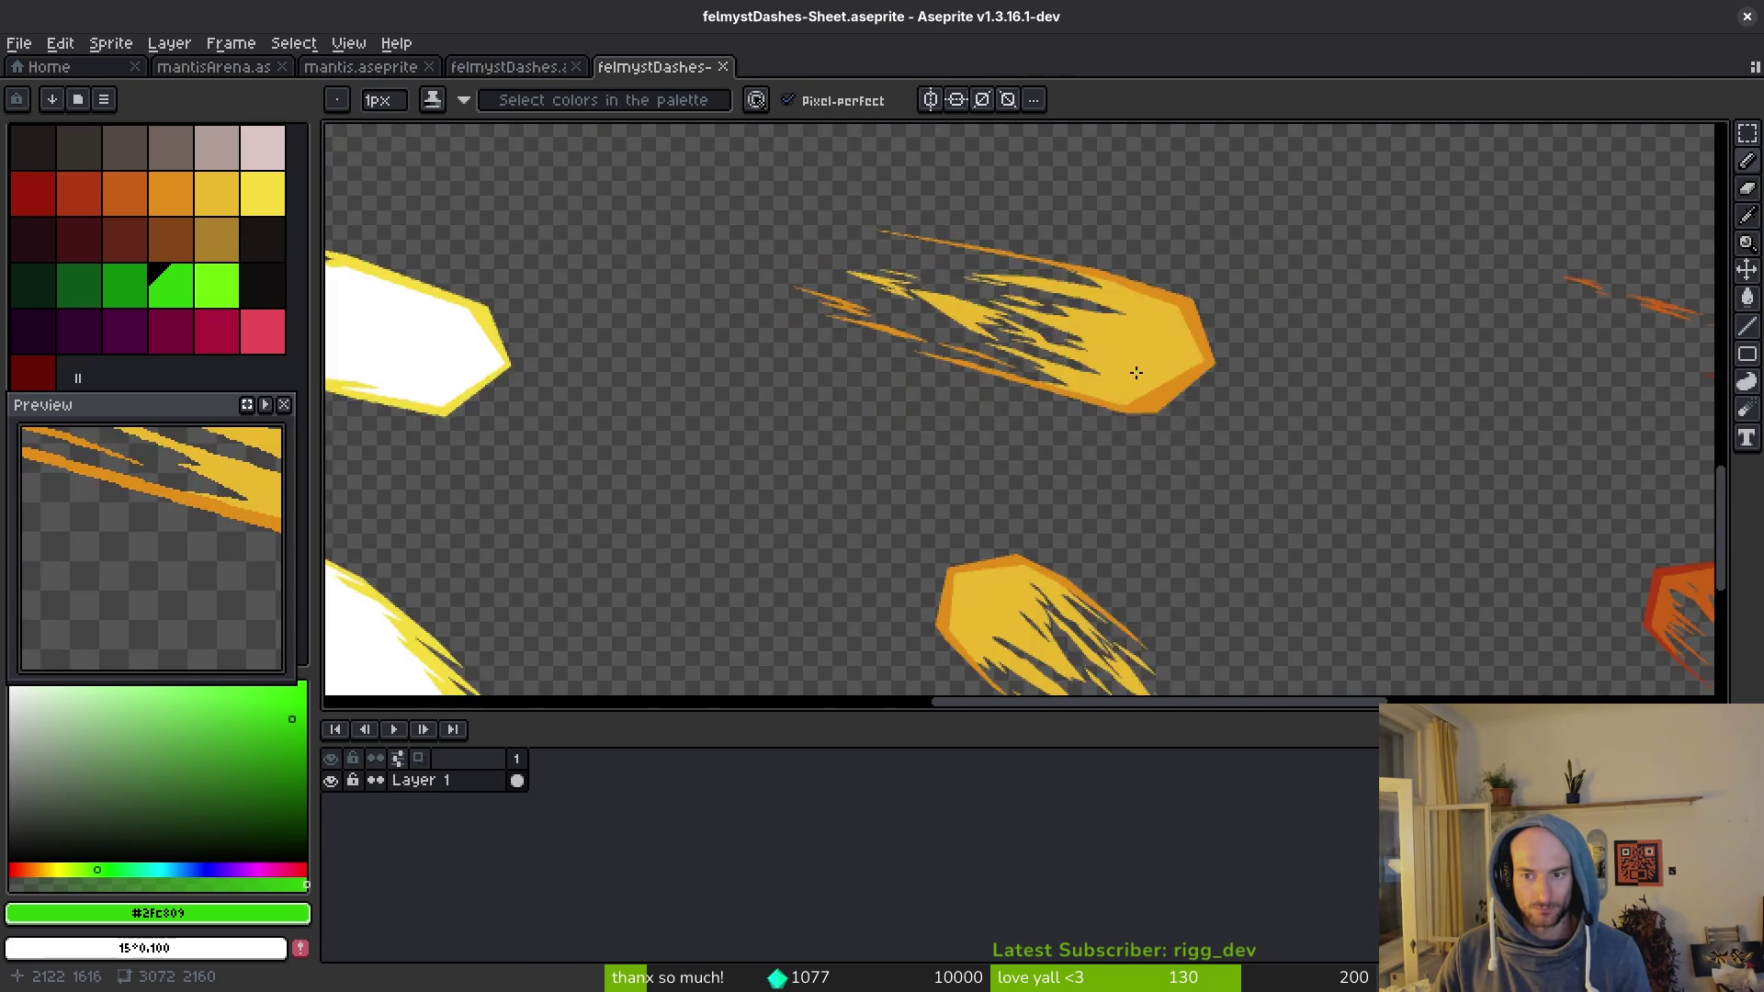
Step: Close the felmystDashes-Sheet, mantis, mantisArena and Home tabs
left_click(723, 67)
left_click(393, 72)
left_click(452, 71)
left_click(415, 78)
left_click(428, 67)
left_click(282, 67)
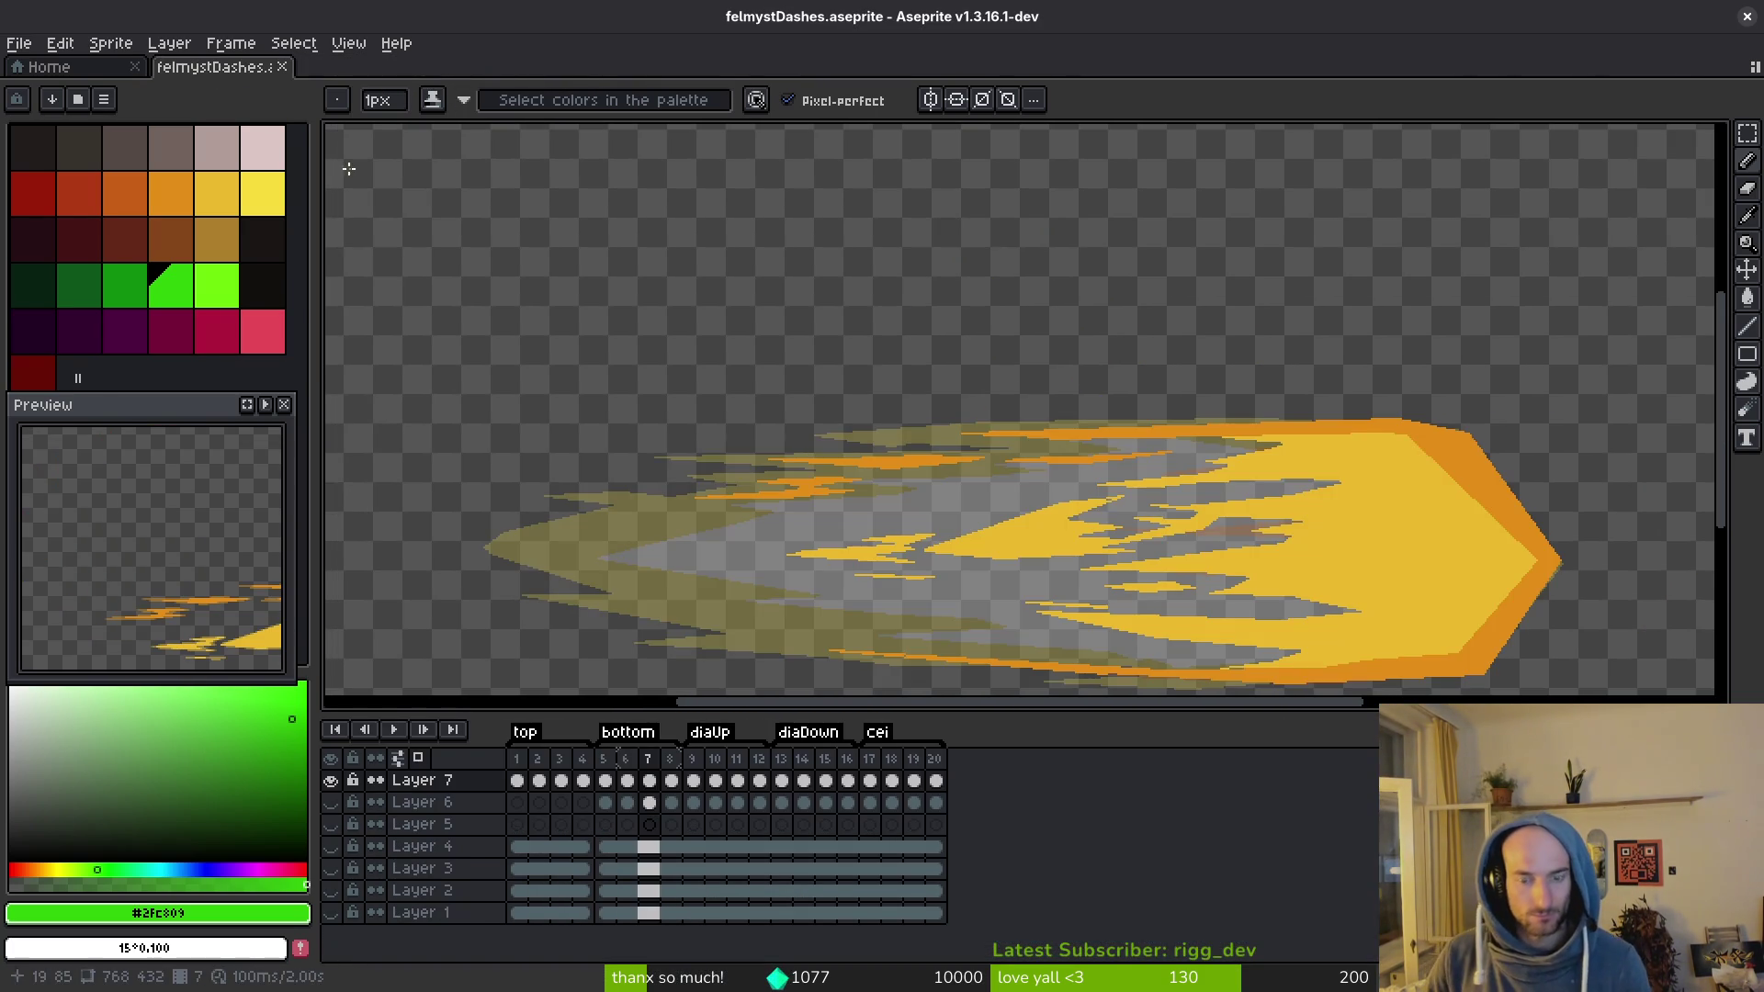
left_click(135, 67)
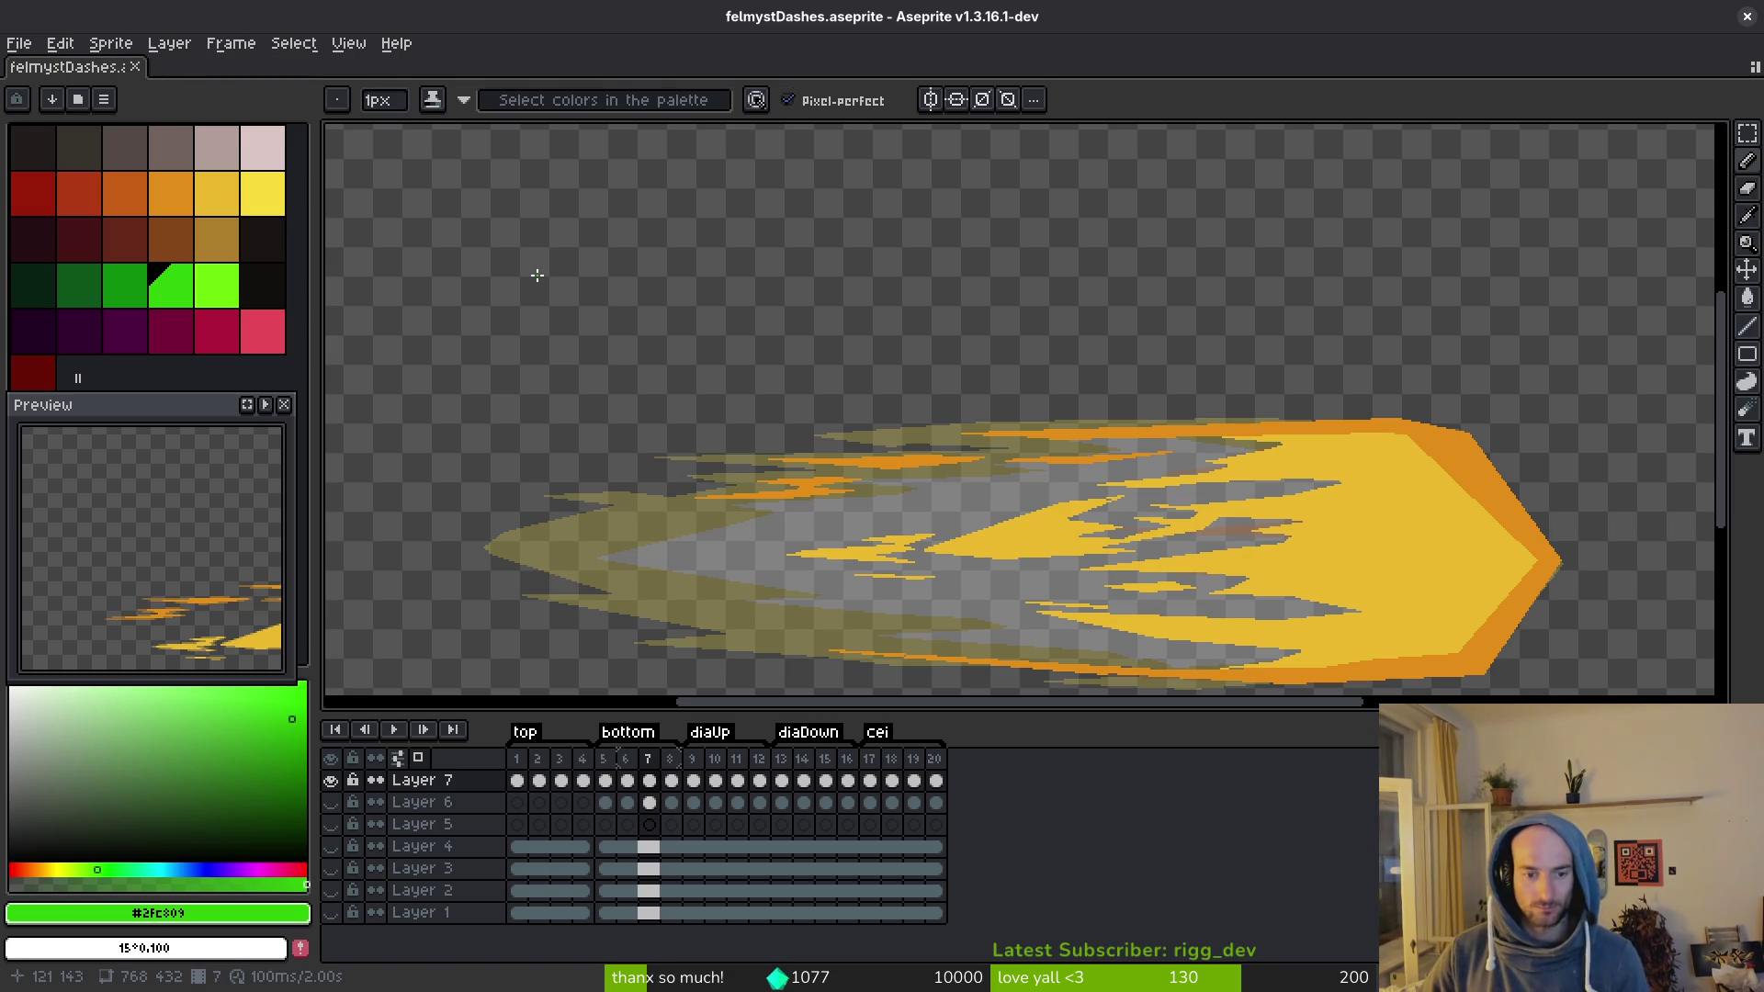
Step: Jump to frame 1 and inspect frames 1 through 3 up close, centring the flame
key("Return")
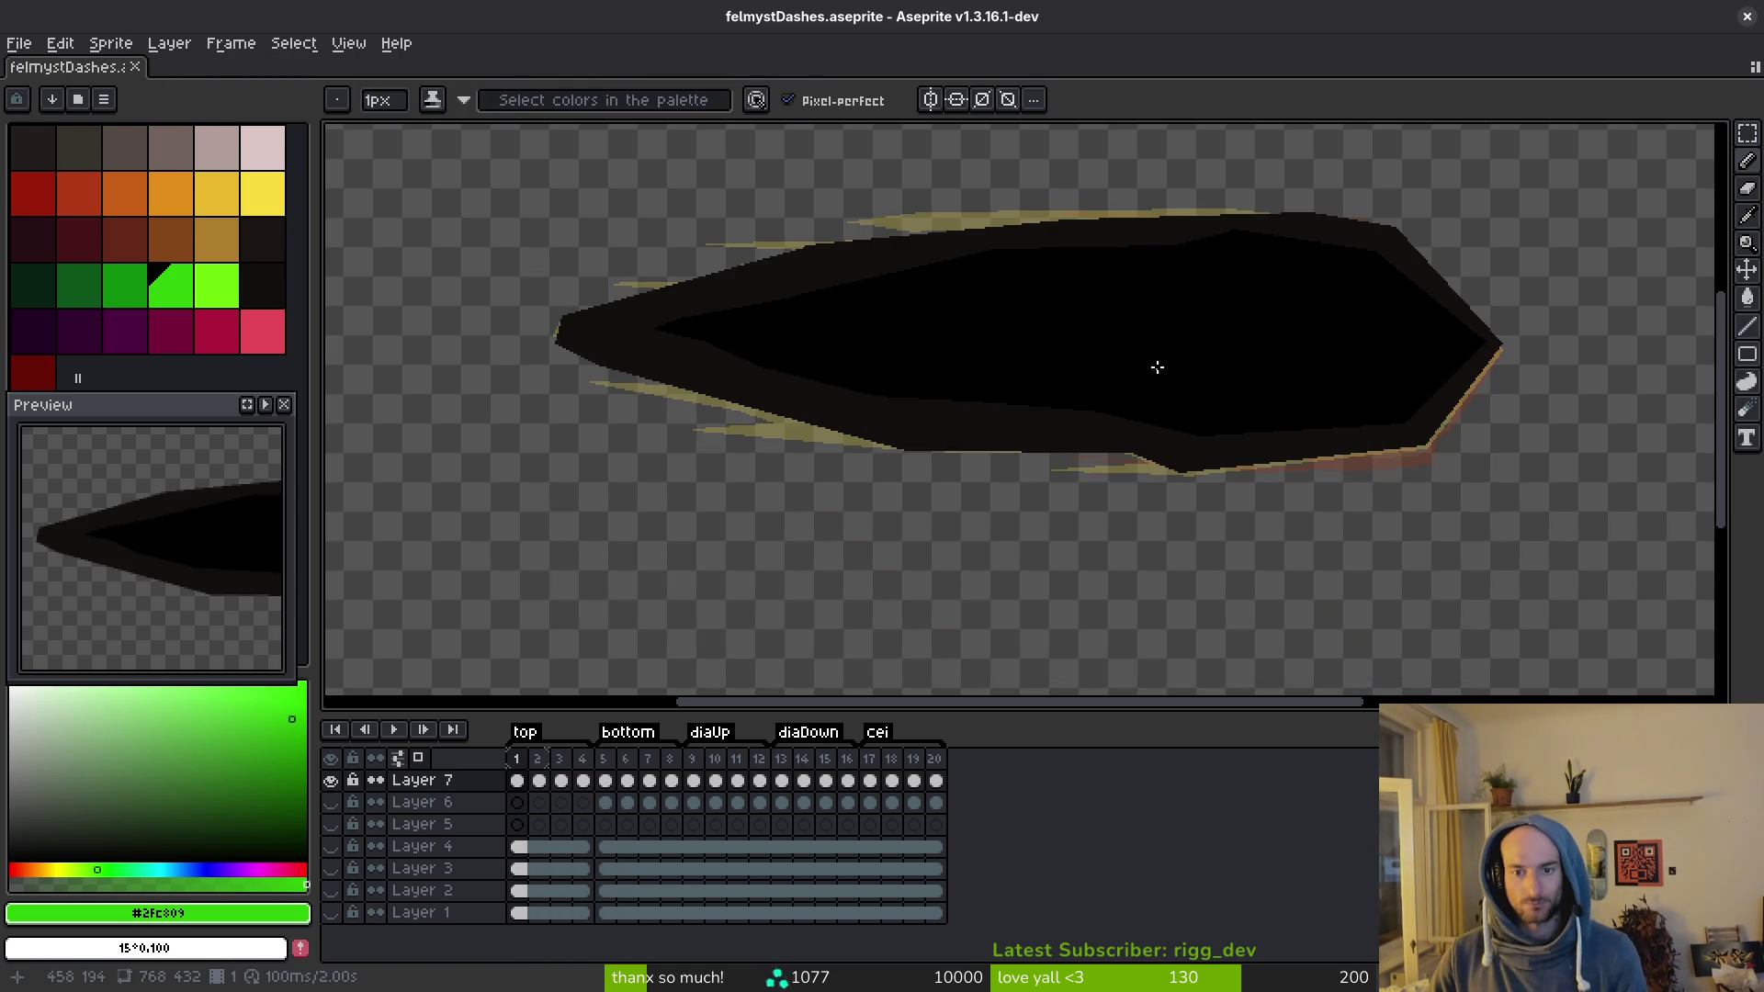
scroll(1168, 389, "up", 2)
scroll(1209, 371, "down", 2)
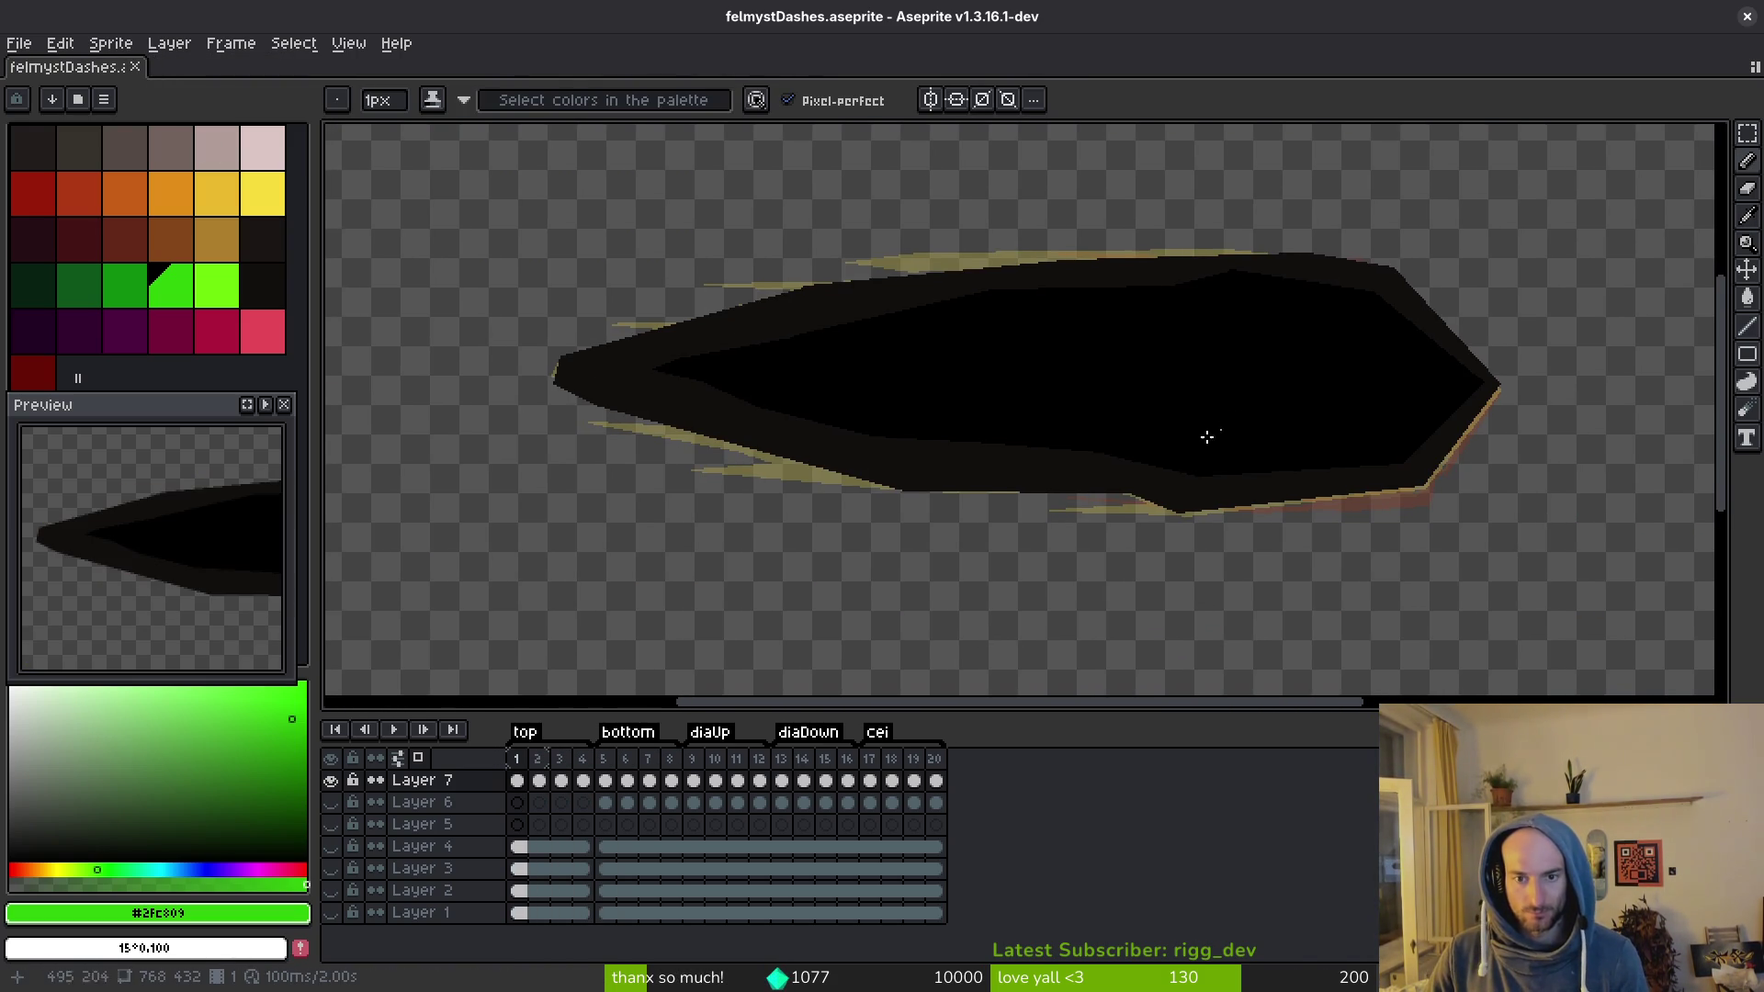
key("Right")
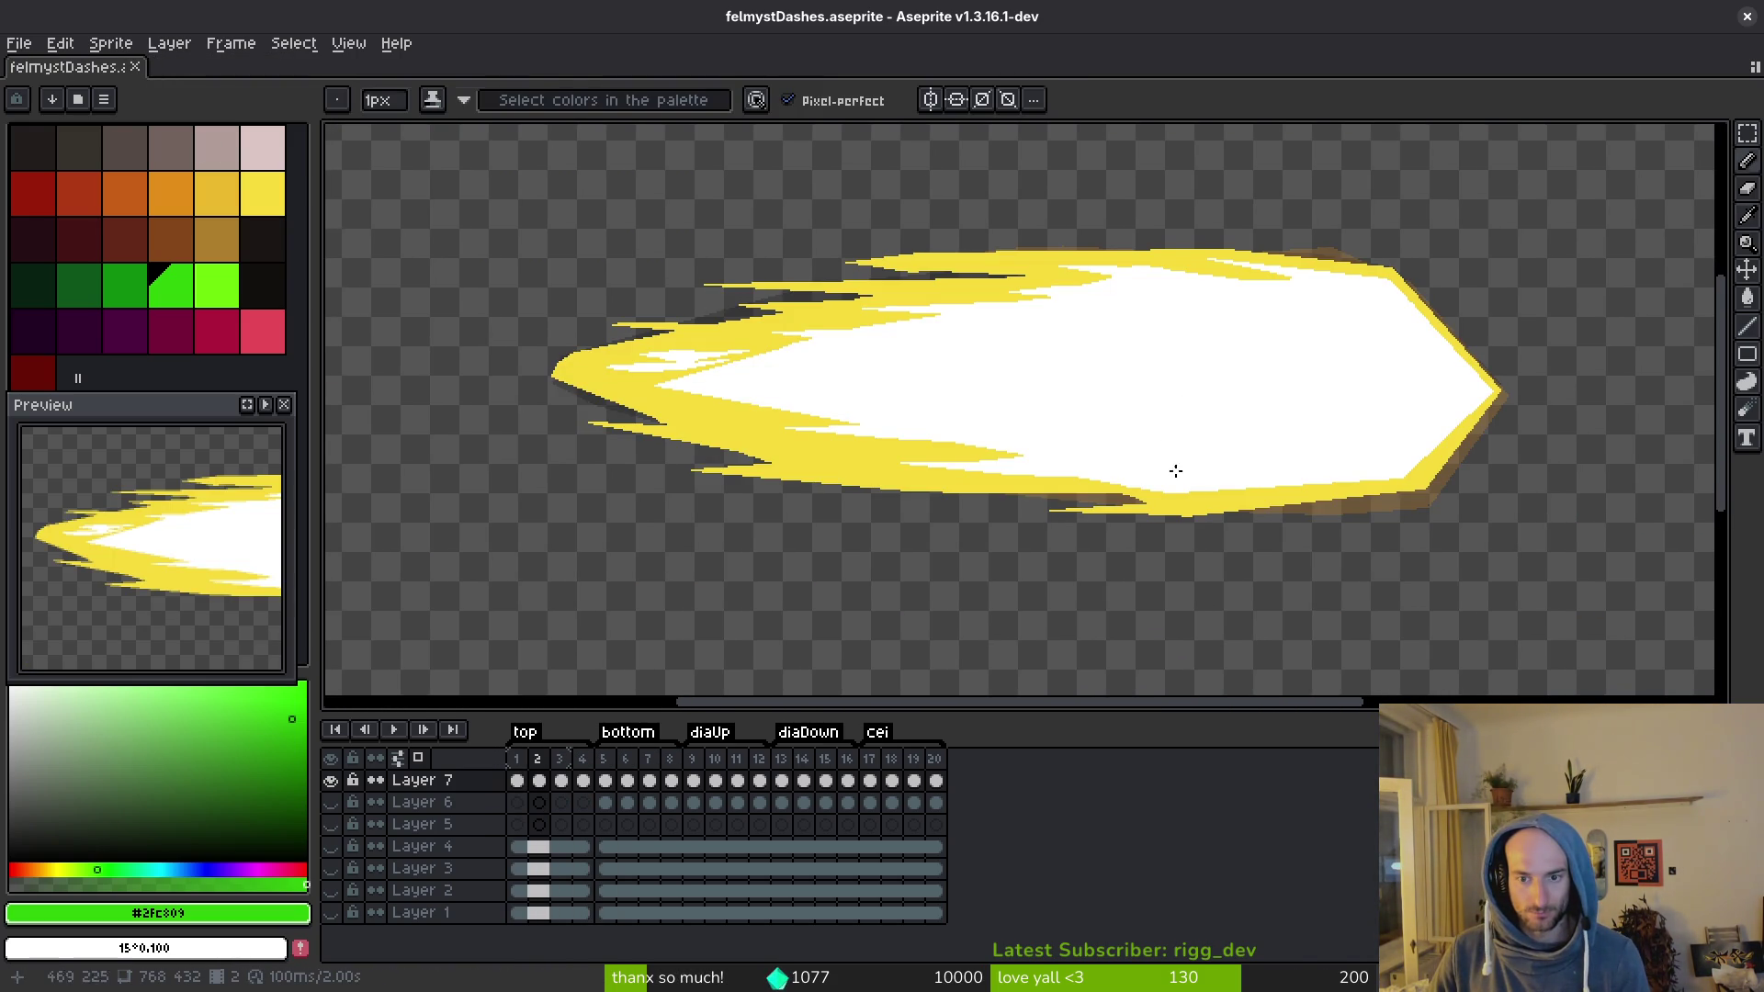
scroll(1059, 284, "up", 2)
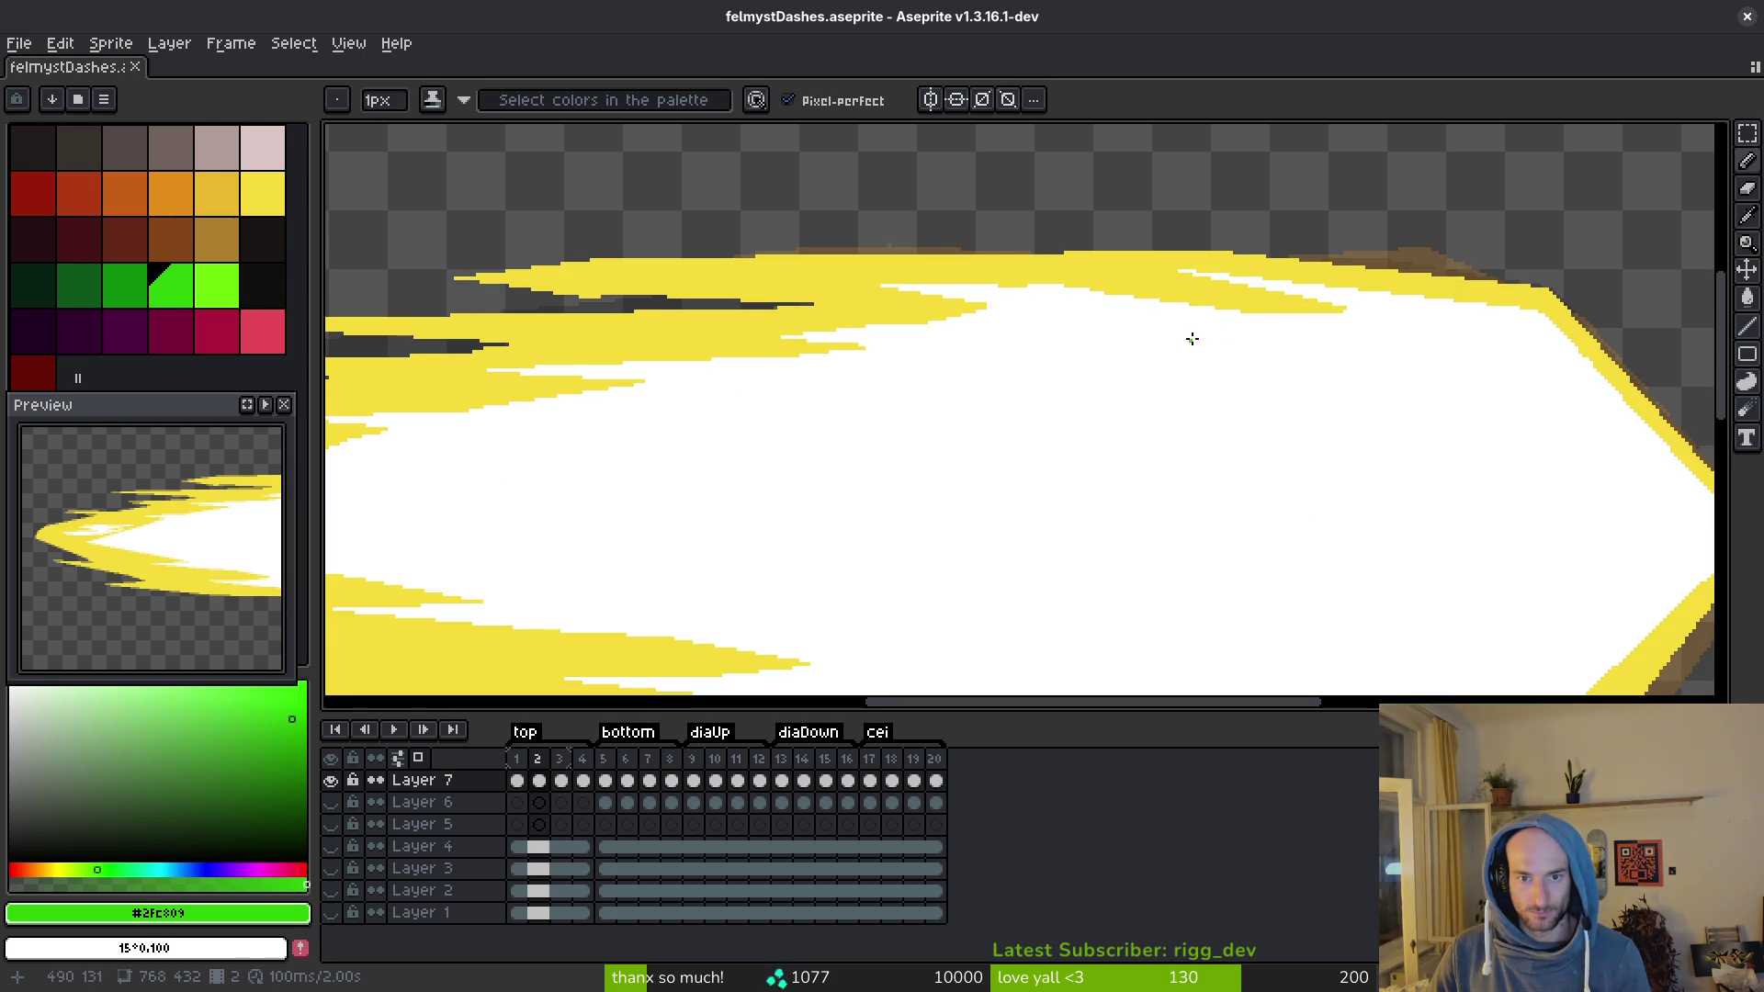
scroll(1193, 339, "down", 2)
left_click_drag(1056, 393, 1029, 295)
key("Right")
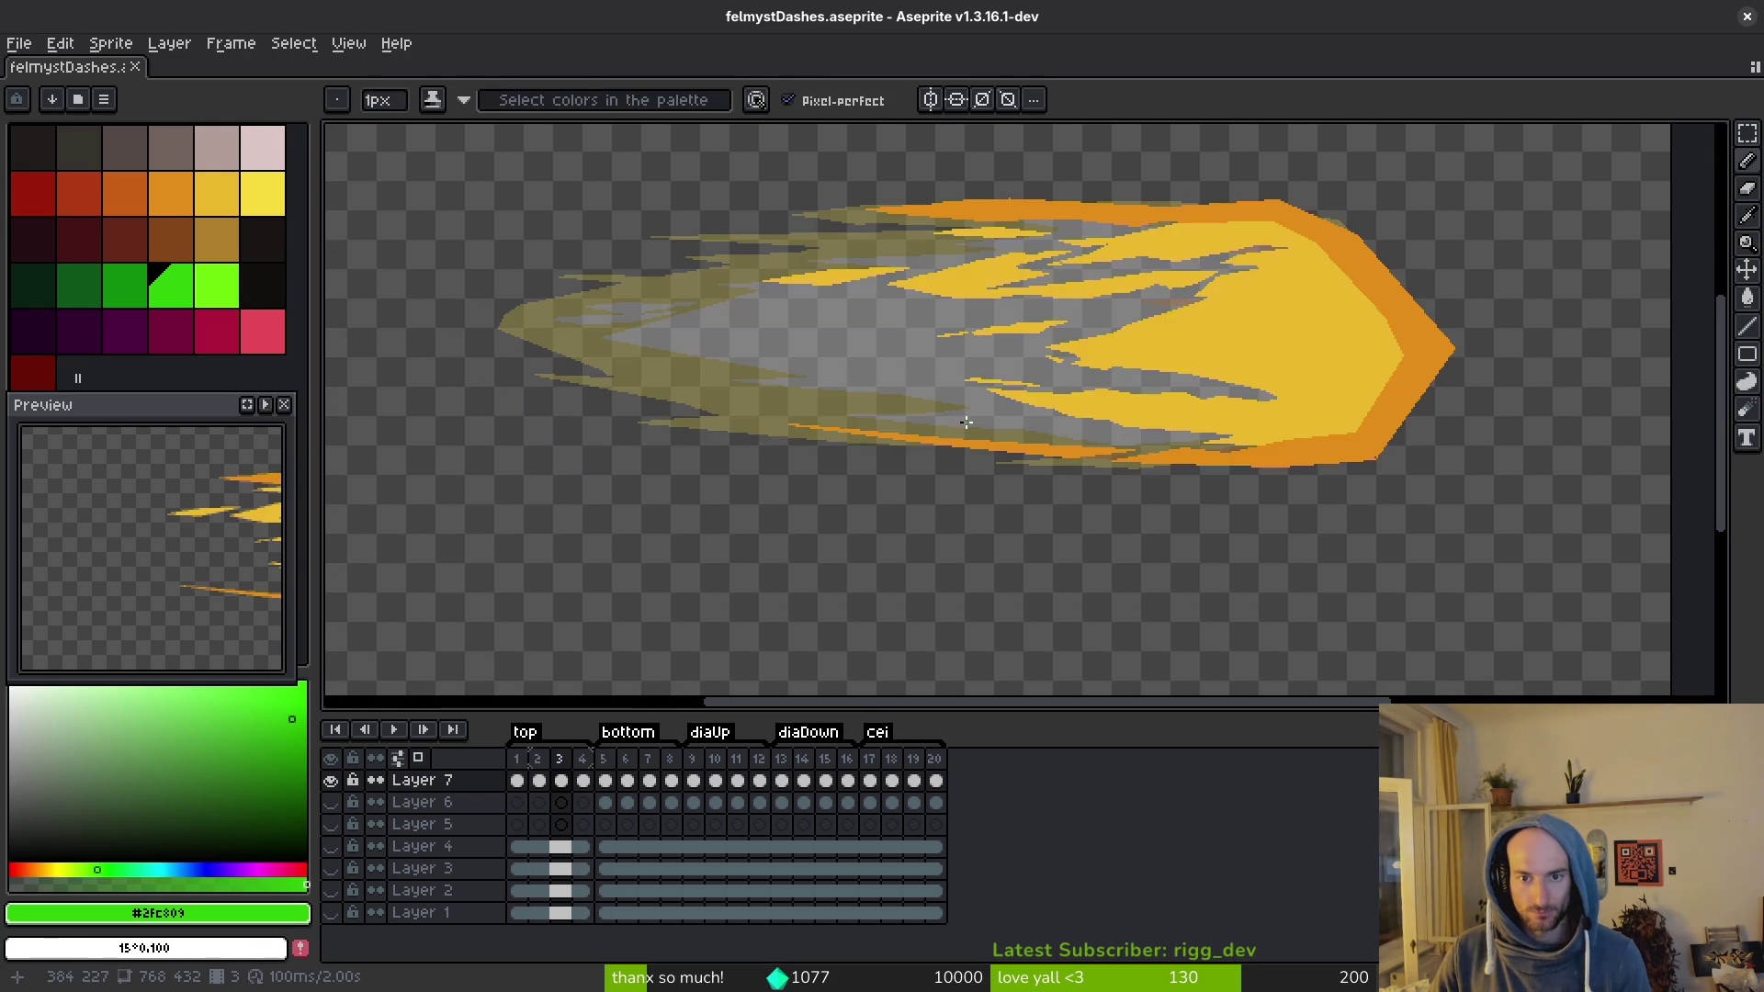
scroll(1165, 433, "up", 2)
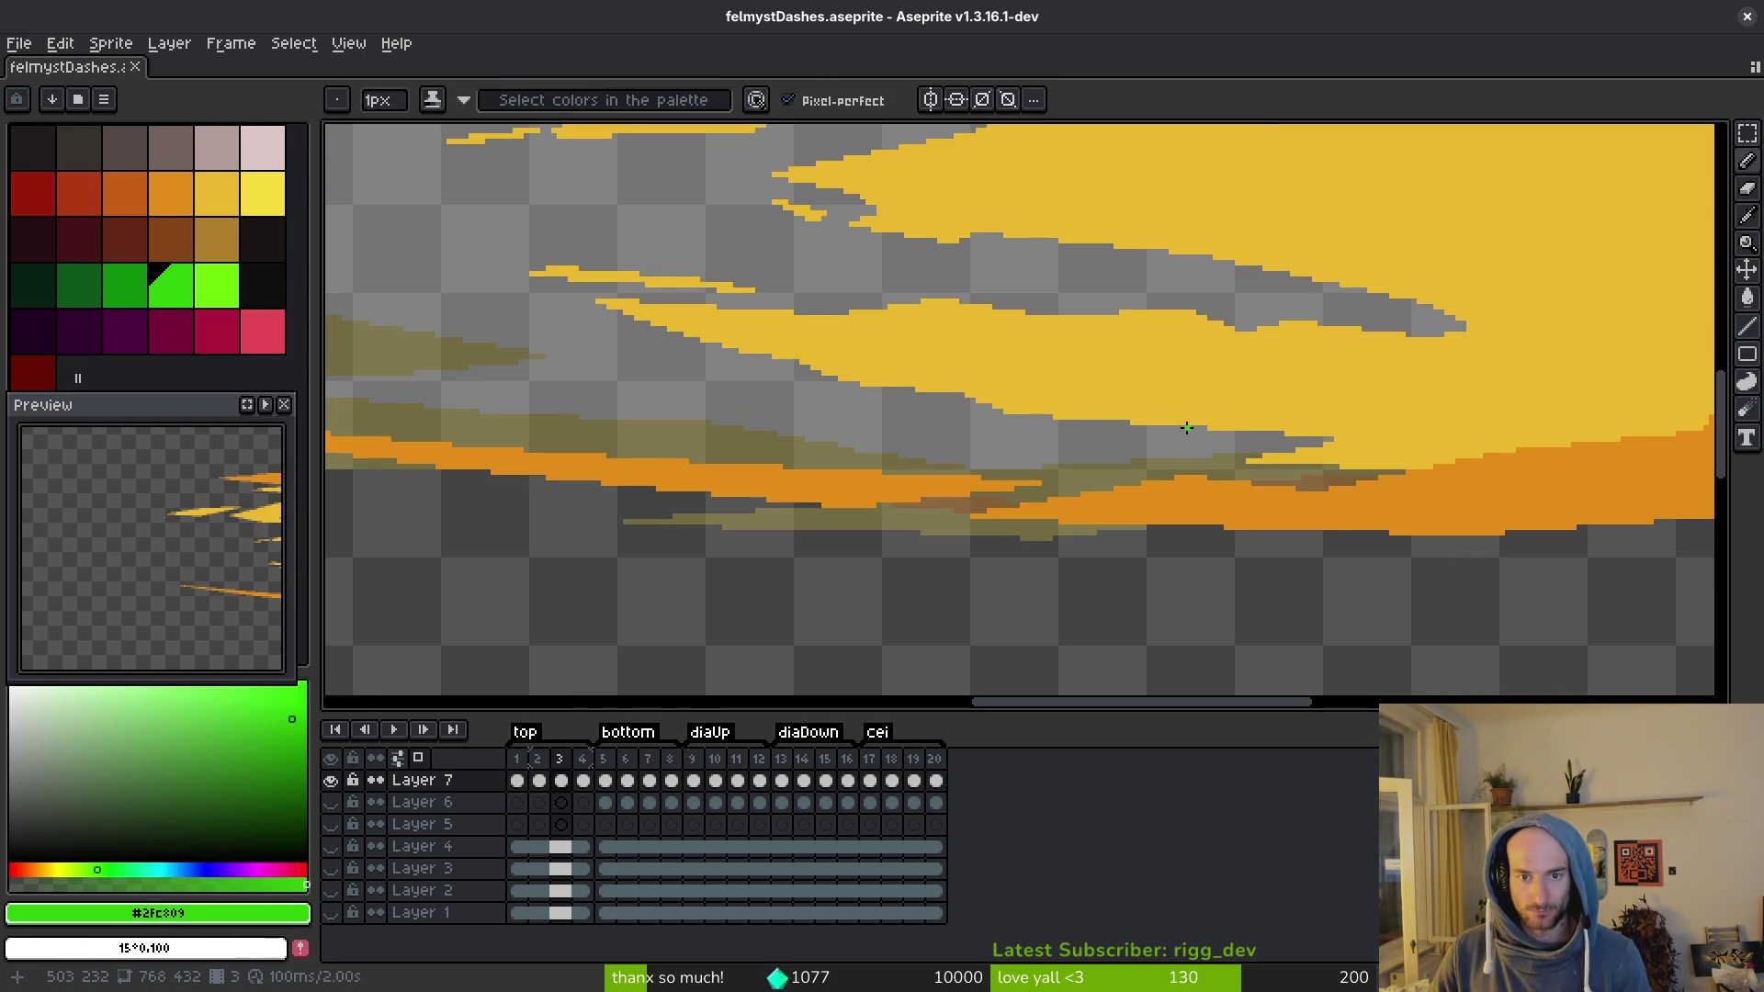
scroll(1191, 417, "down", 3)
scroll(1199, 412, "up", 1)
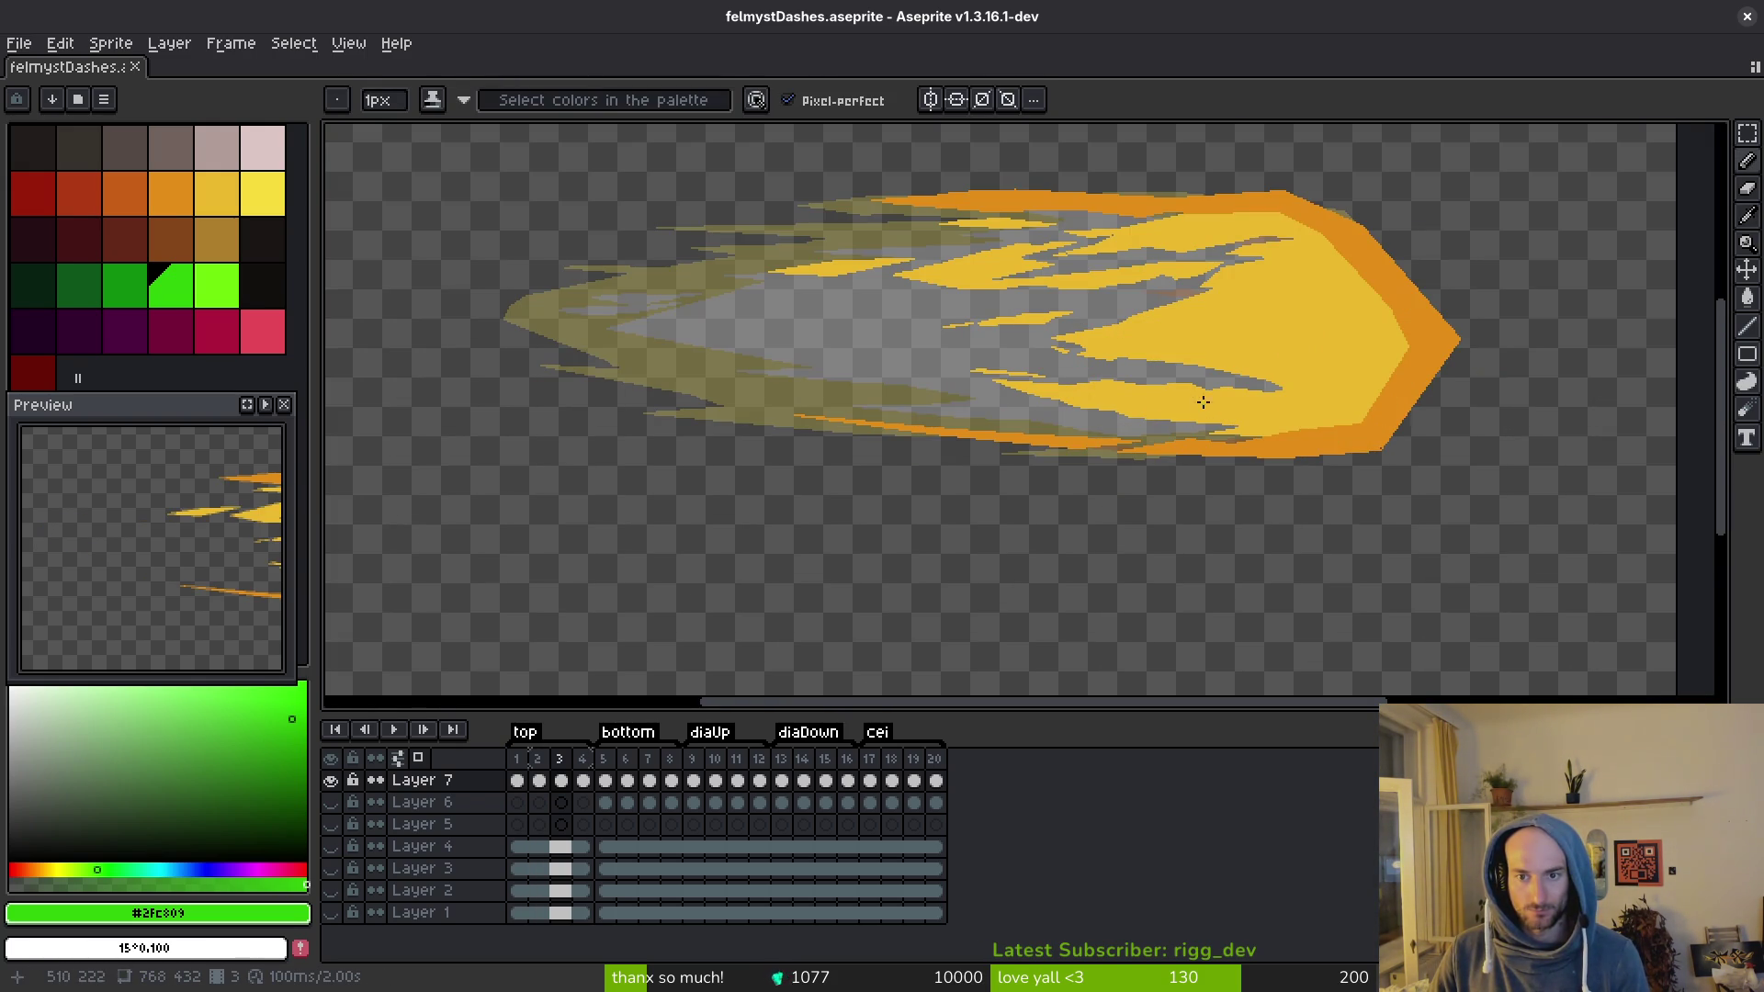
Step: Zoom in on frames 4 and 5, panning across the flame
key("Right")
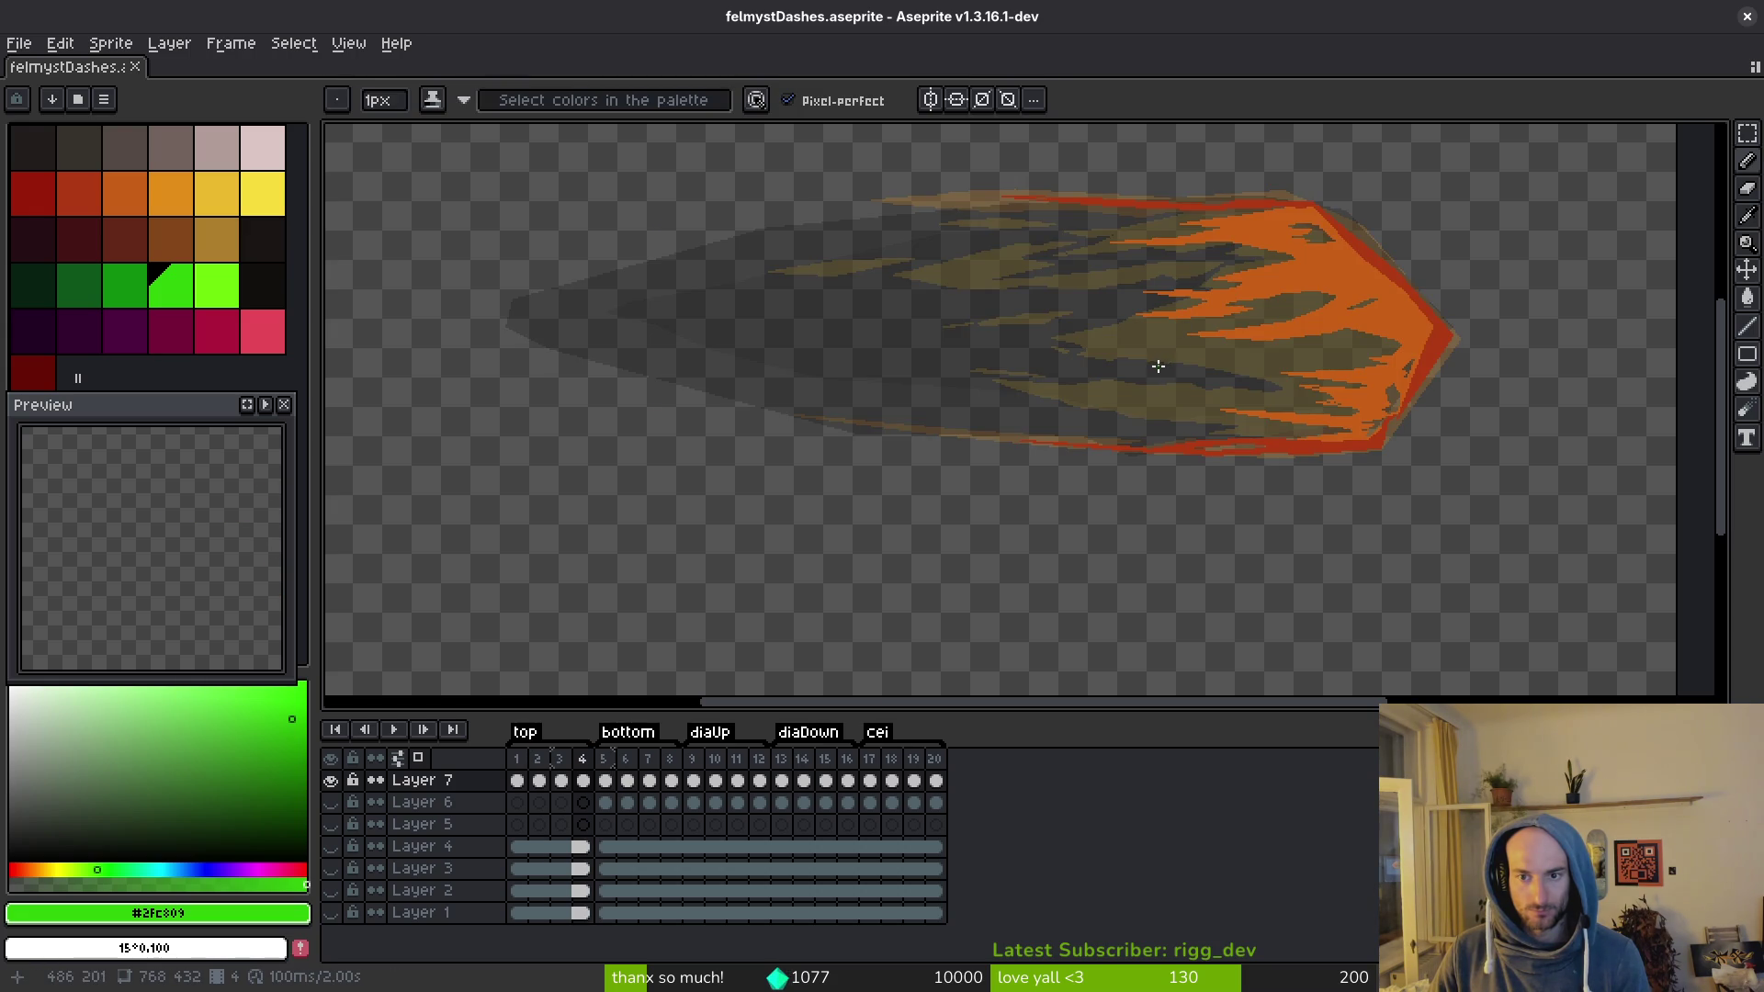
scroll(1155, 363, "up", 2)
left_click_drag(1358, 393, 1252, 426)
scroll(1254, 425, "down", 2)
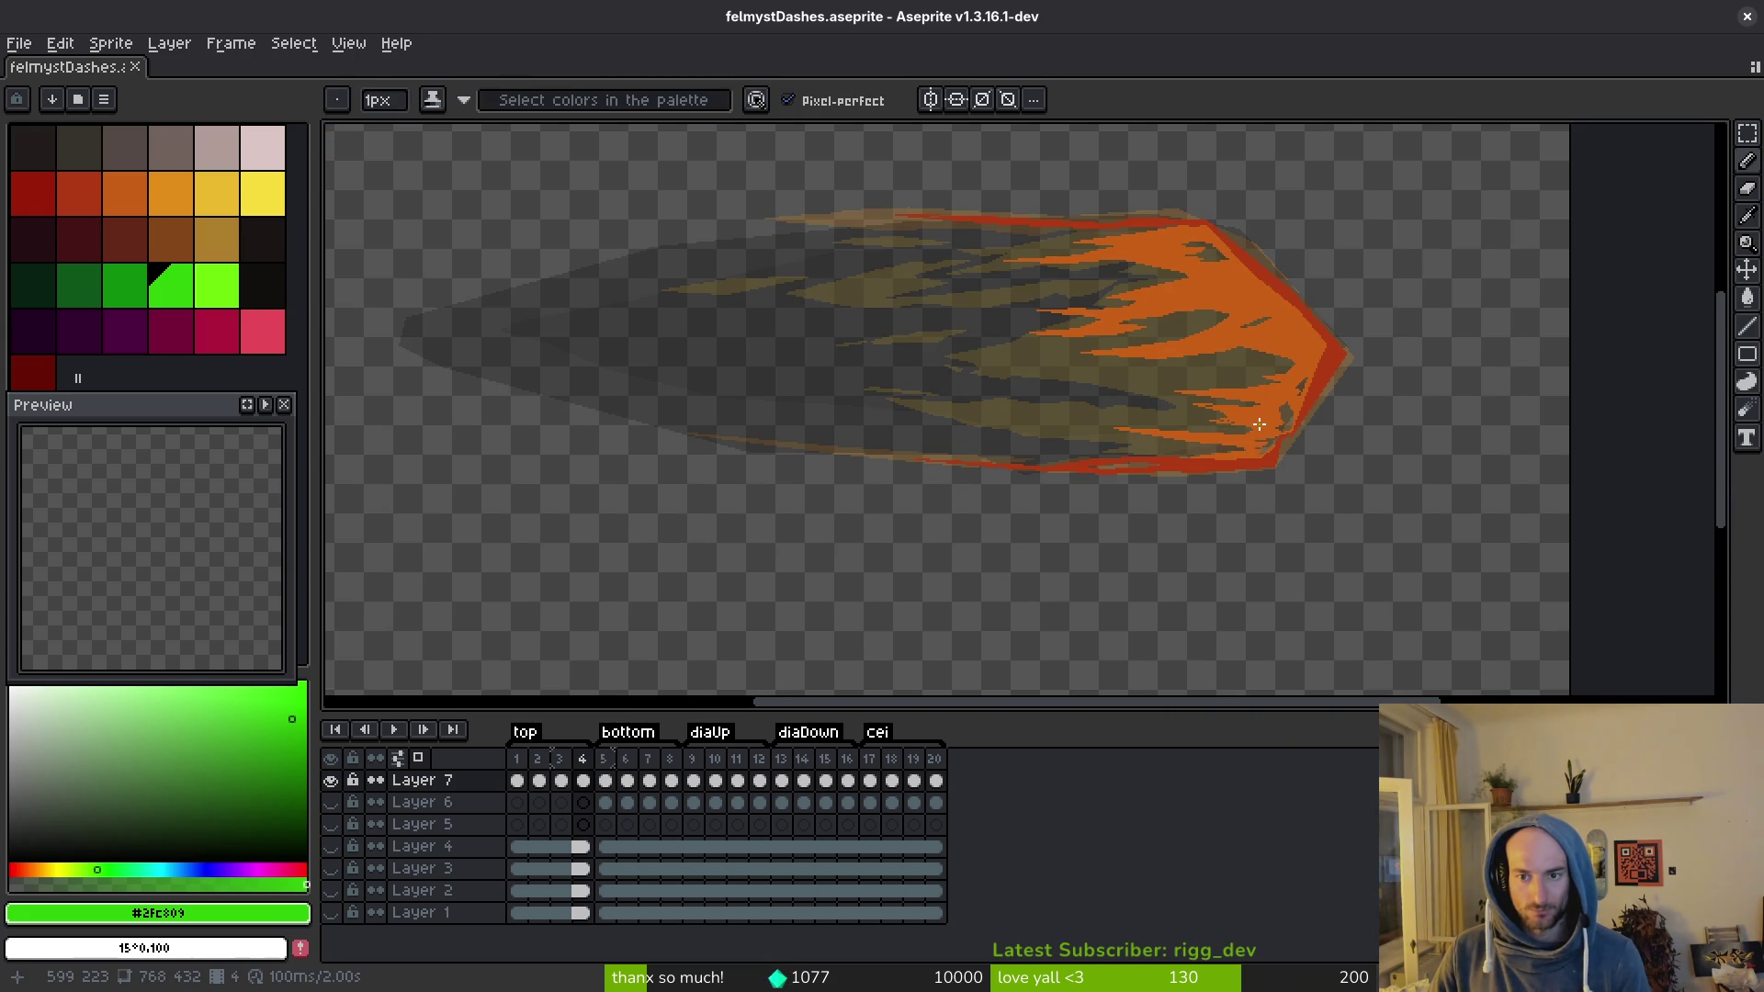
key("Right")
scroll(1273, 501, "up", 3)
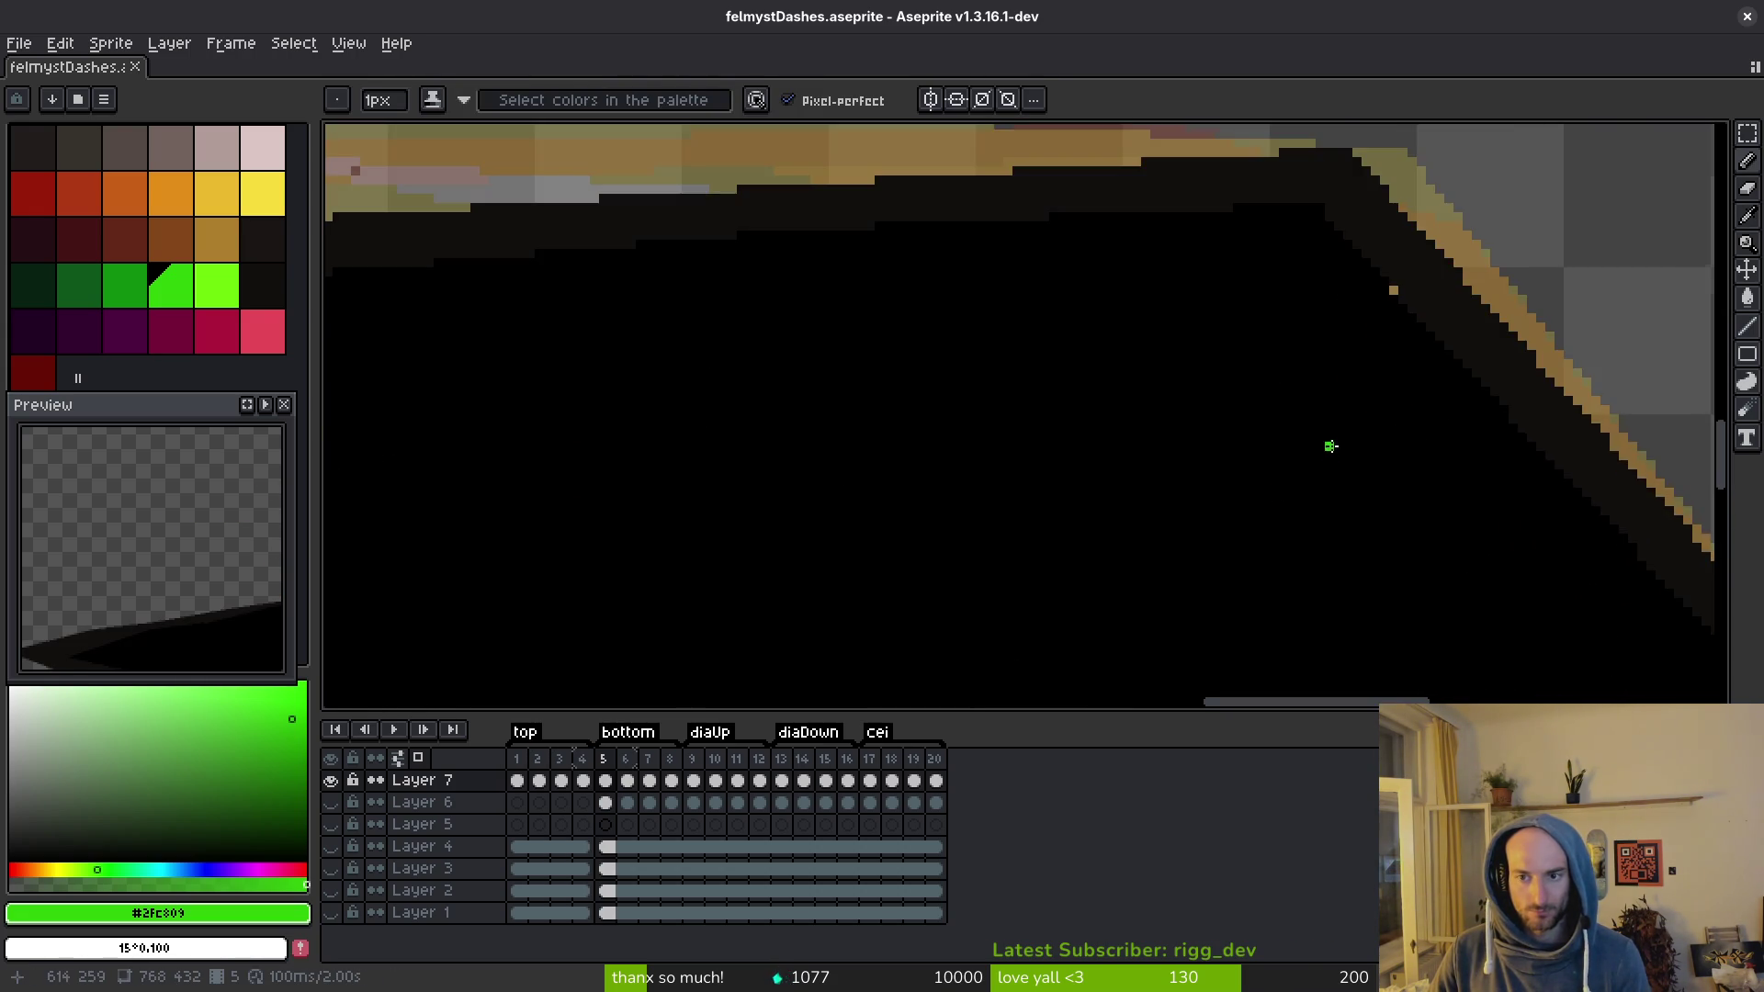
scroll(1330, 445, "down", 3)
Step: Preview frames 6 and 7, then return to frame 4 with the pencil
key("Right")
key("i")
key("Right")
key("Right")
key("Left")
key("Left")
key("Left")
key("Left")
key("Left")
key("Right")
key("b")
scroll(1185, 468, "up", 4)
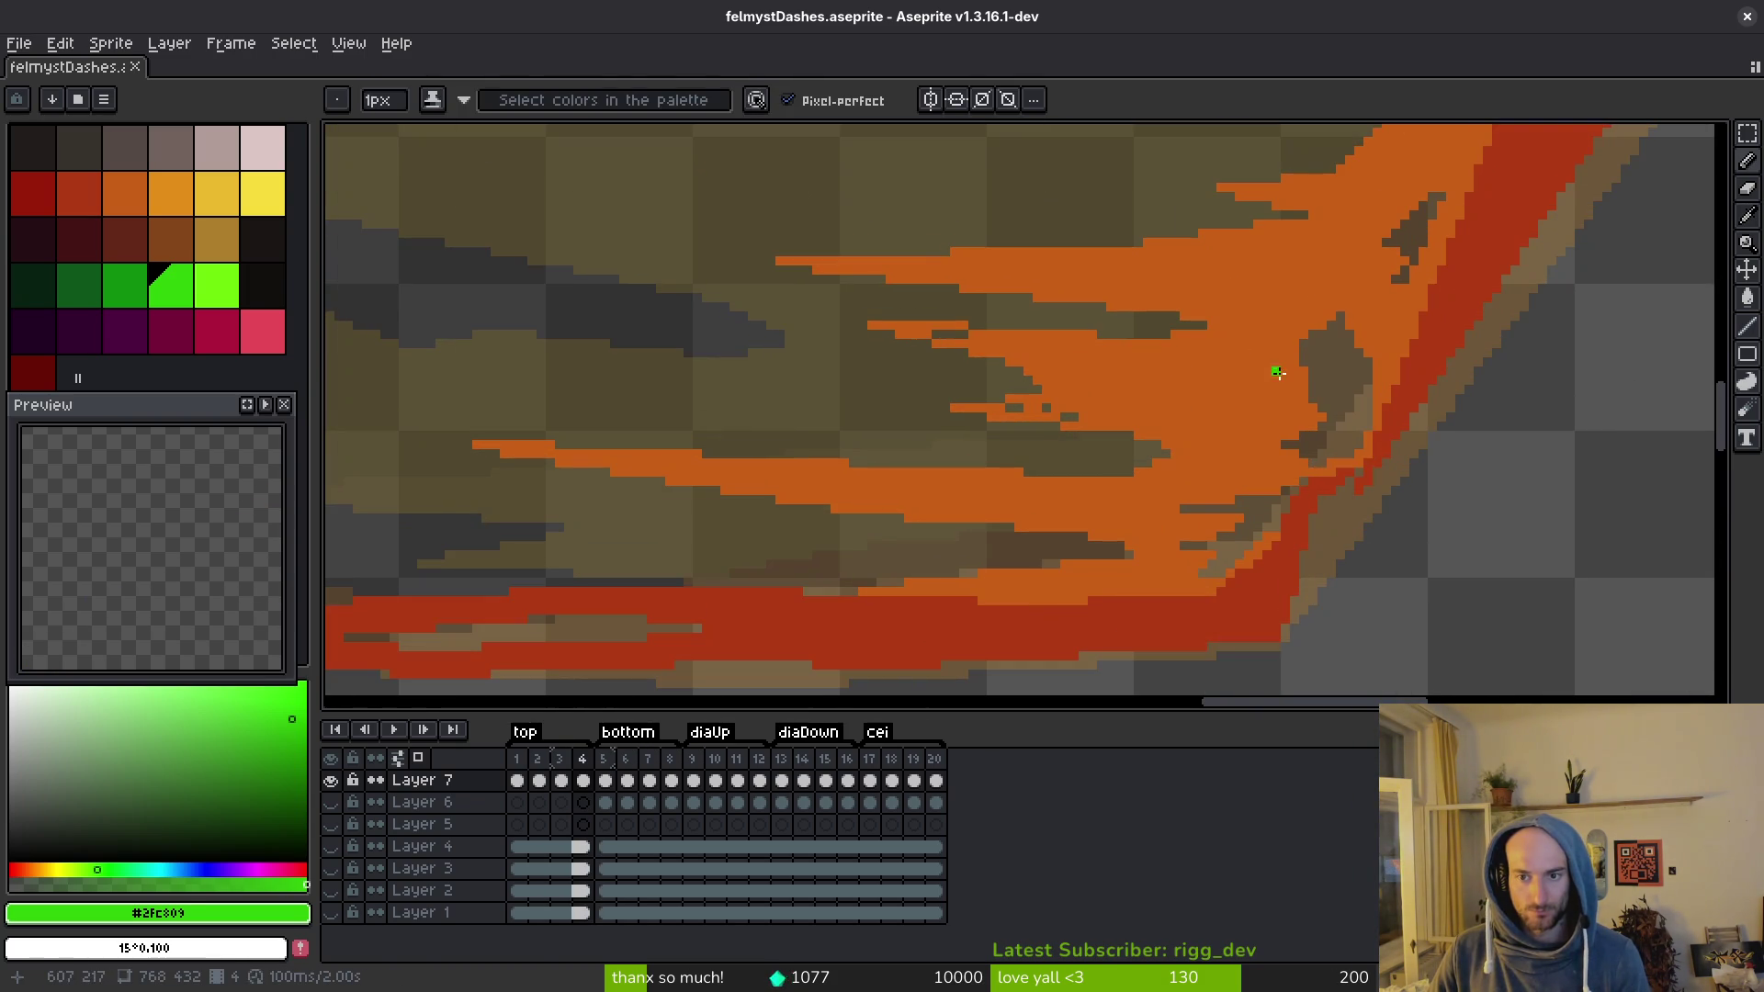
Step: Paint-bucket the dark gaps and blobs inside the flame with the flame's orange
left_click(1277, 371, "alt")
key("g")
left_click(1323, 386)
left_click(1405, 220)
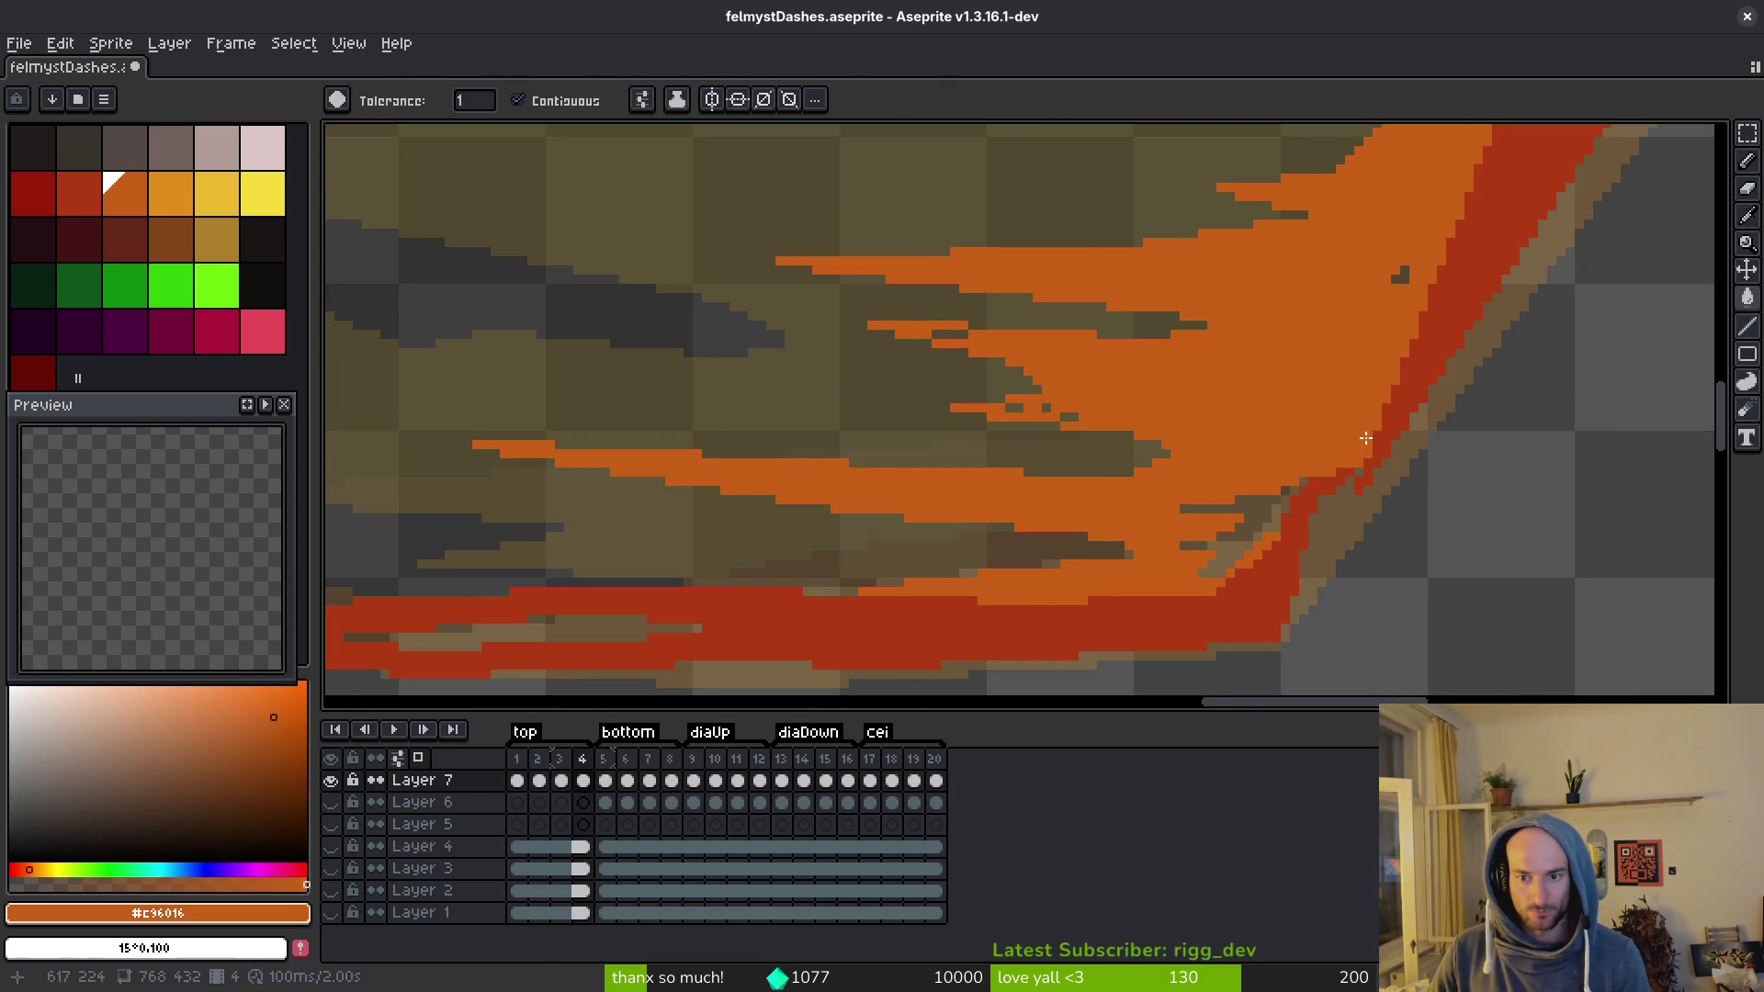
scroll(1366, 438, "up", 1)
left_click(1403, 259)
left_click(1211, 528)
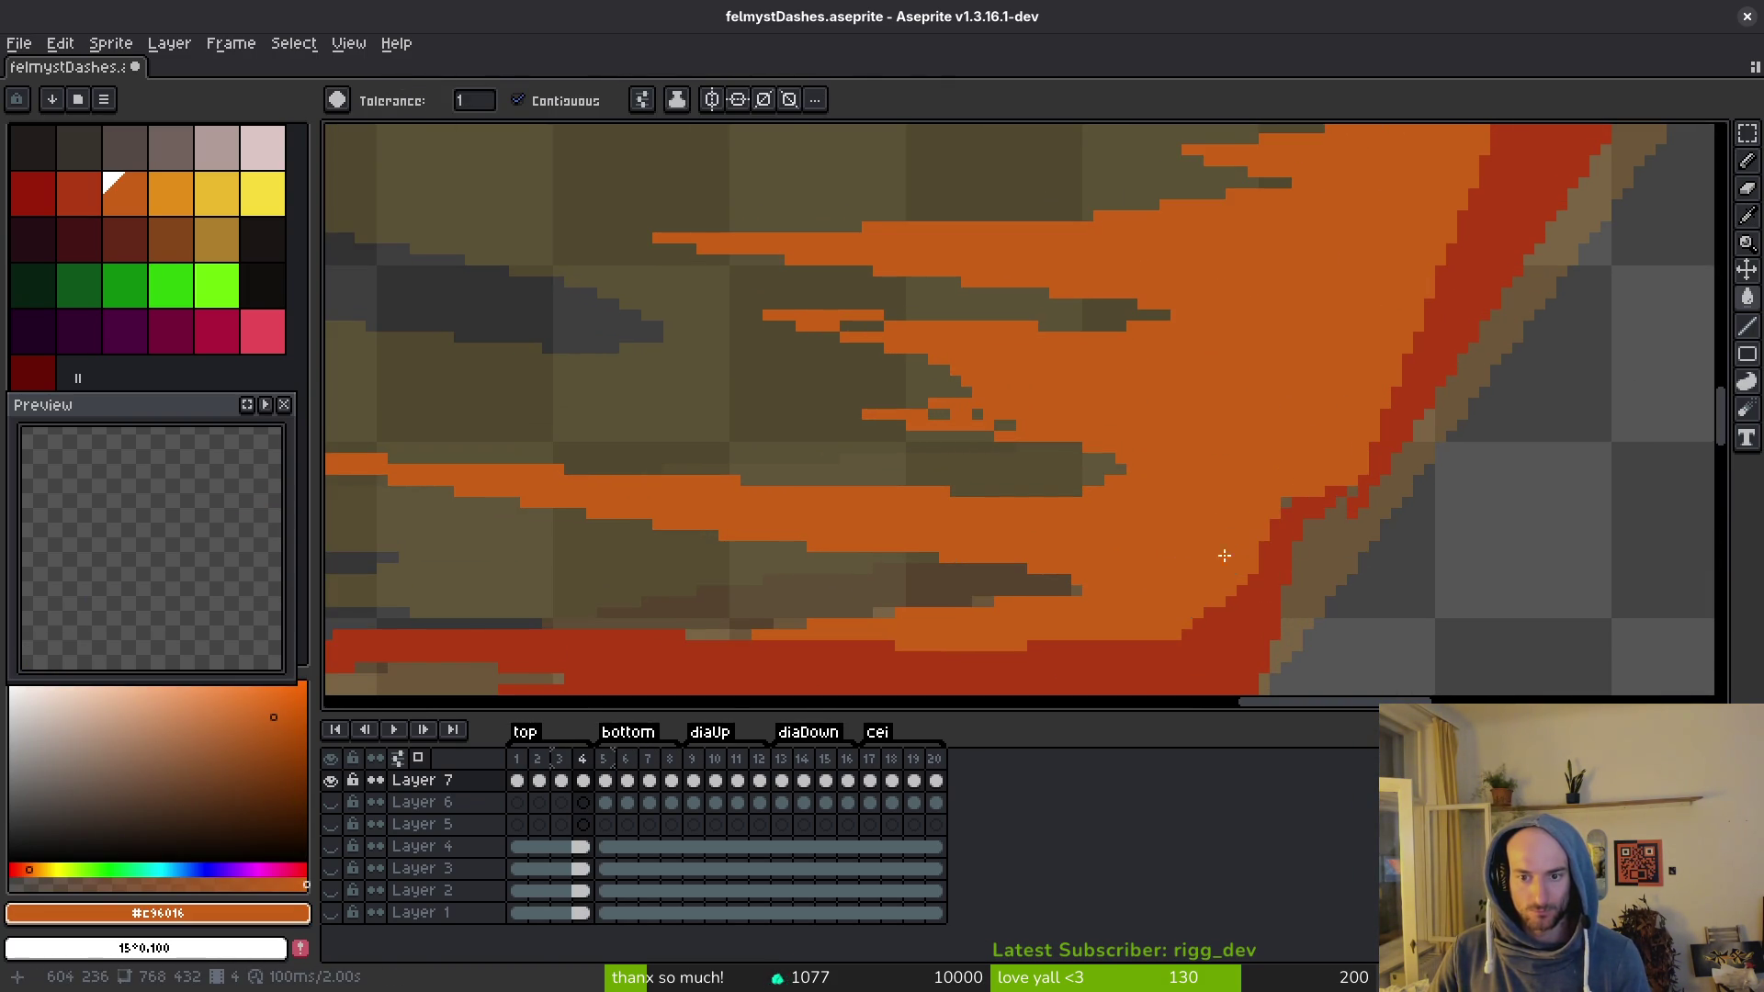
scroll(1231, 542, "down", 6)
scroll(1280, 444, "up", 5)
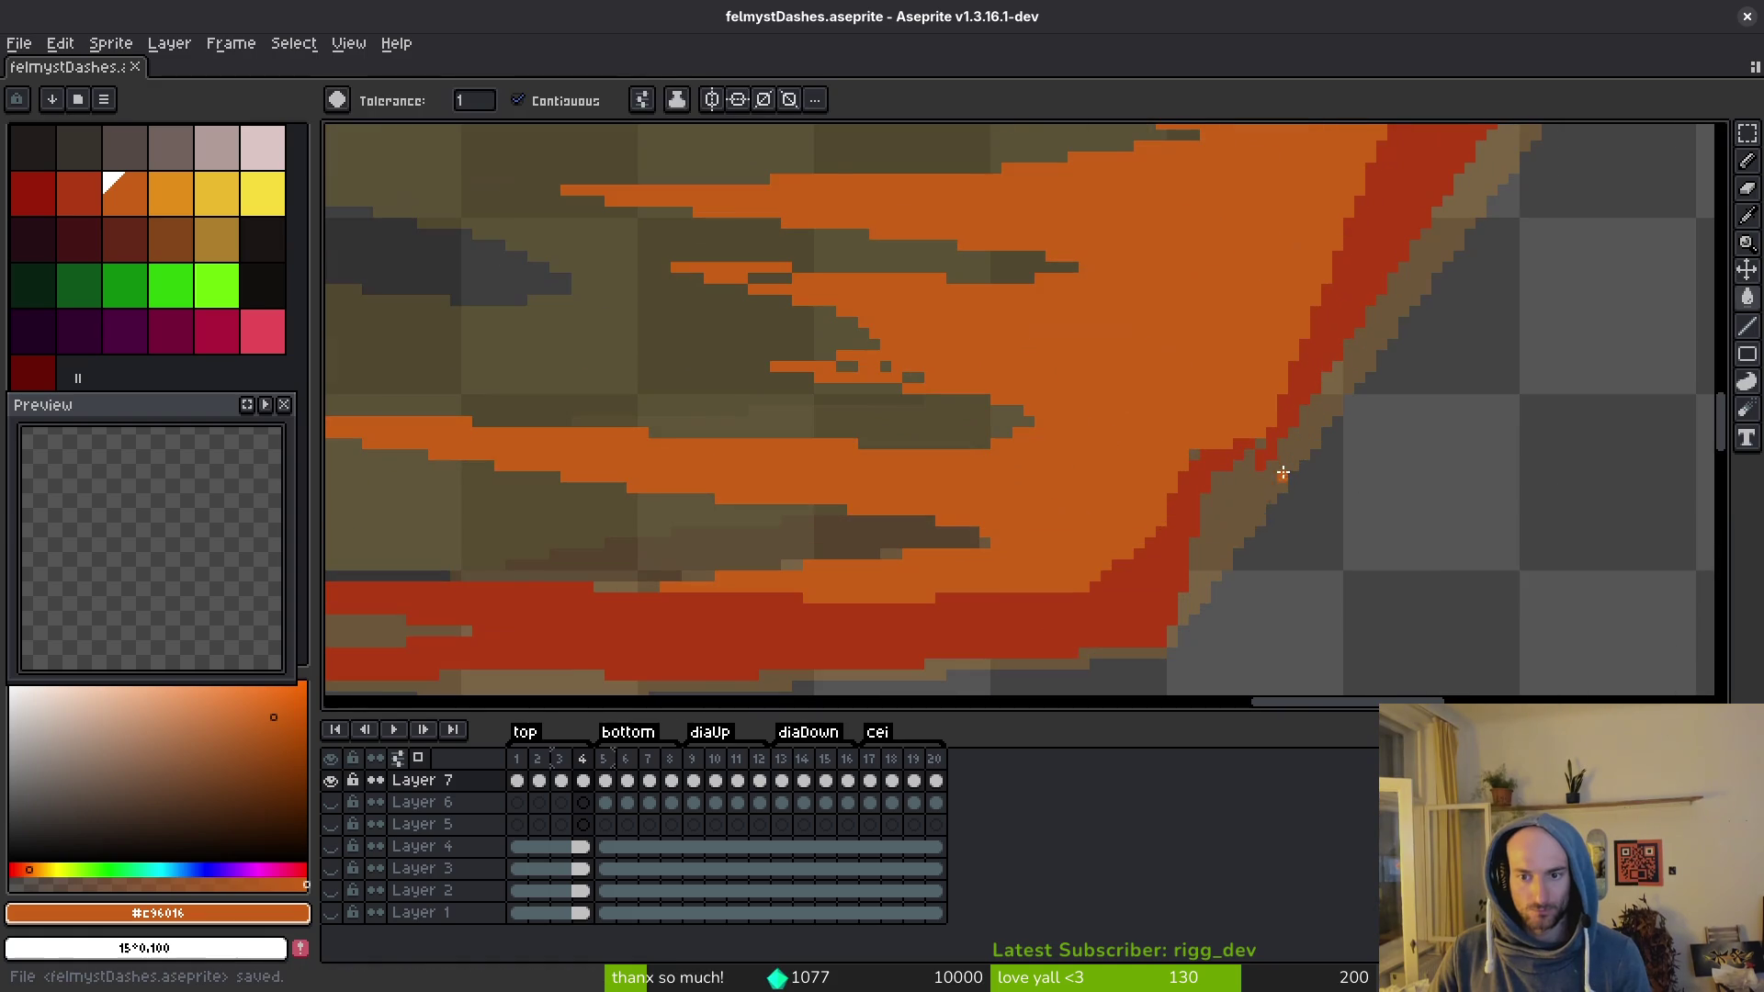
Step: Fill the brown band beside the right edge red and line orange along the outline's inner edge
left_click(1299, 386, "alt")
key("b")
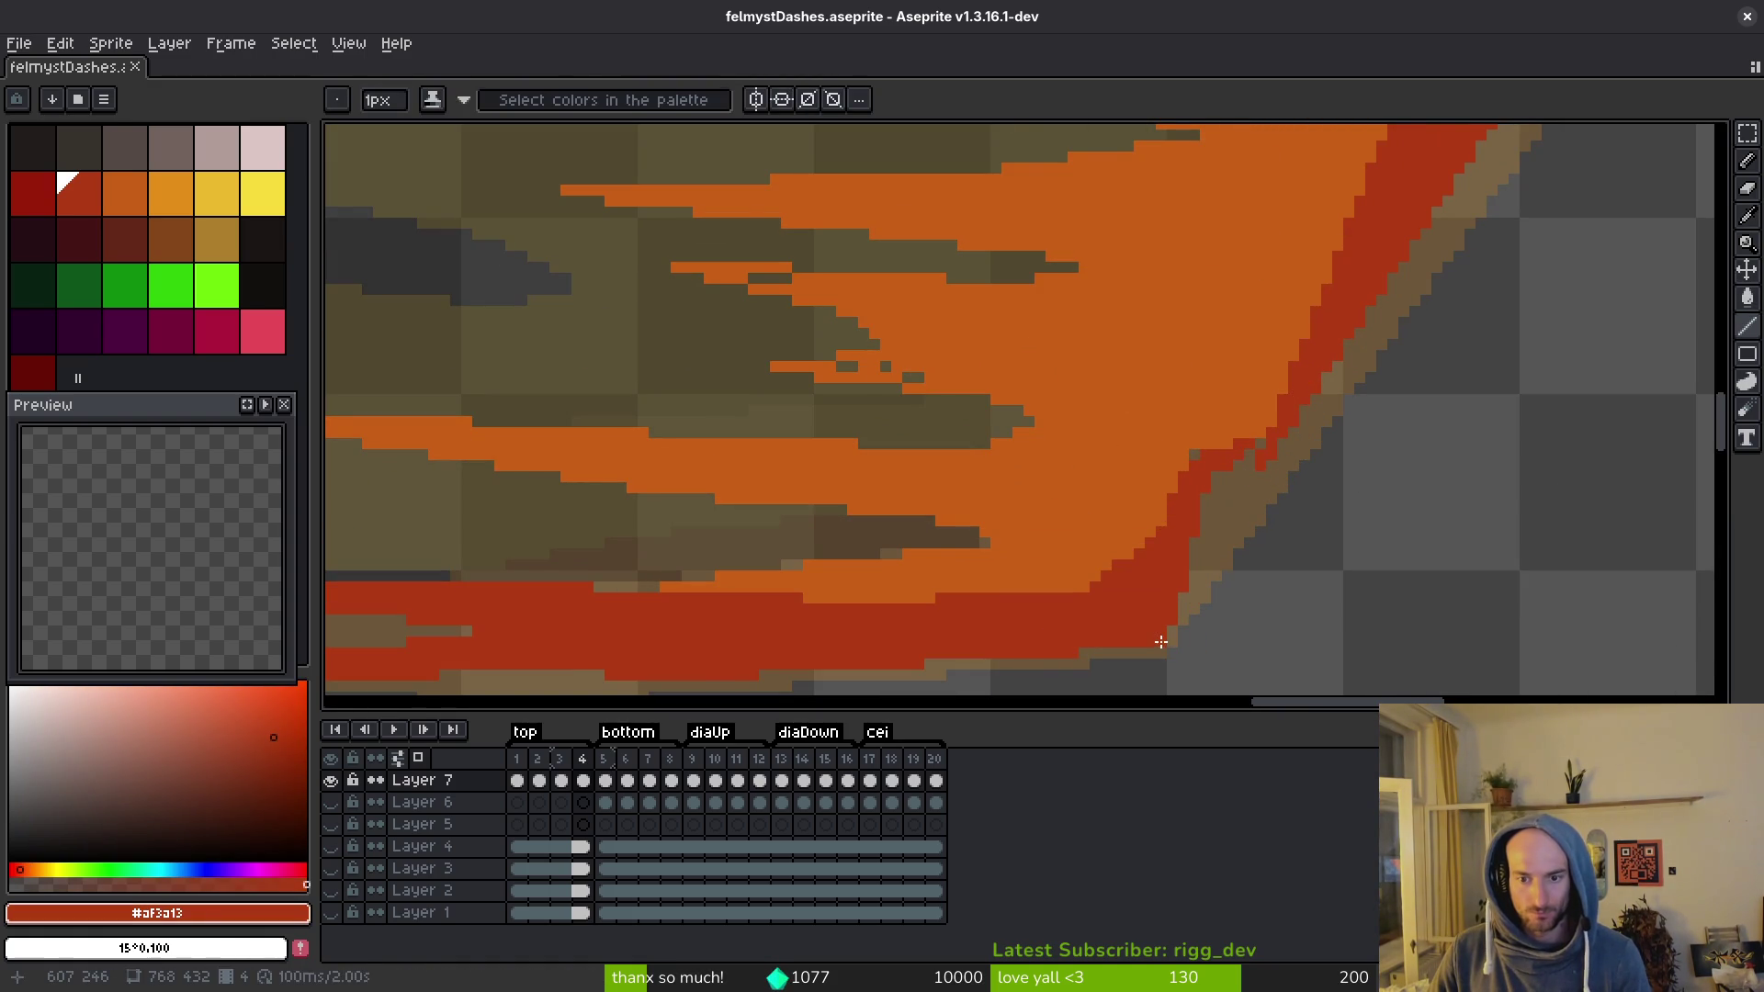
key("g")
left_click(1223, 501)
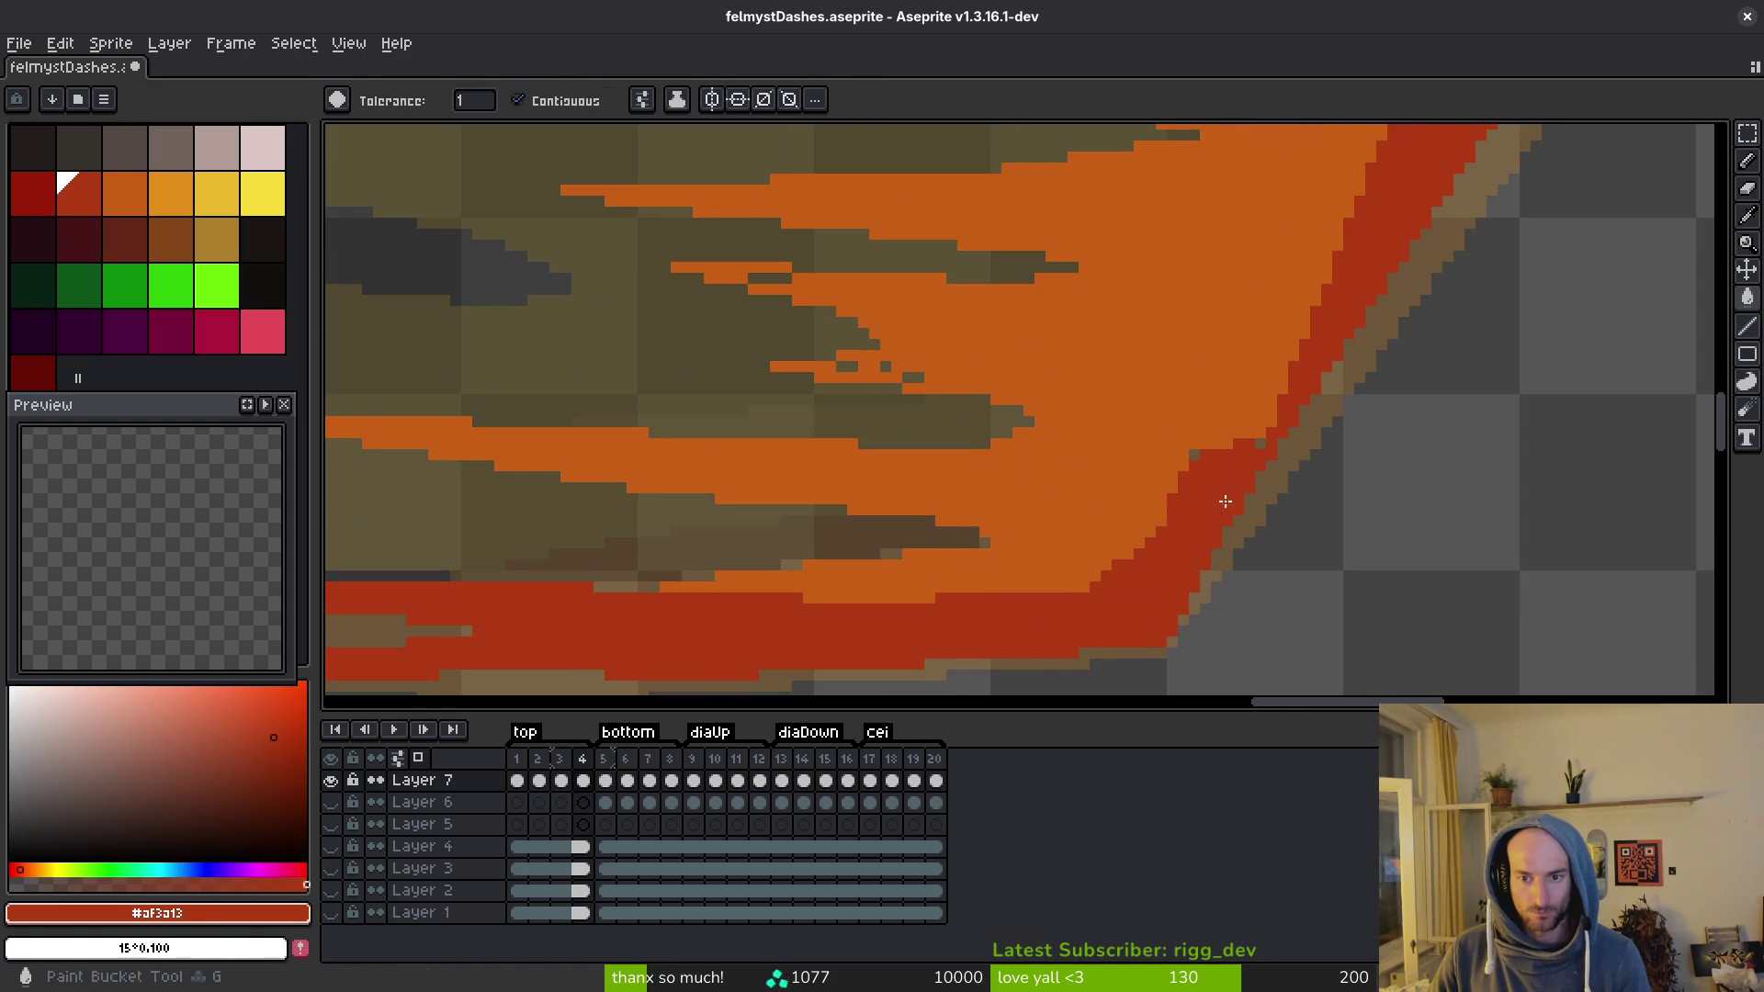
key("z")
scroll(1201, 472, "down", 1)
left_click(1231, 444, "alt")
left_click_drag(1238, 442, 1159, 519)
Step: Sample the red edge colour and save the sprite
key("g")
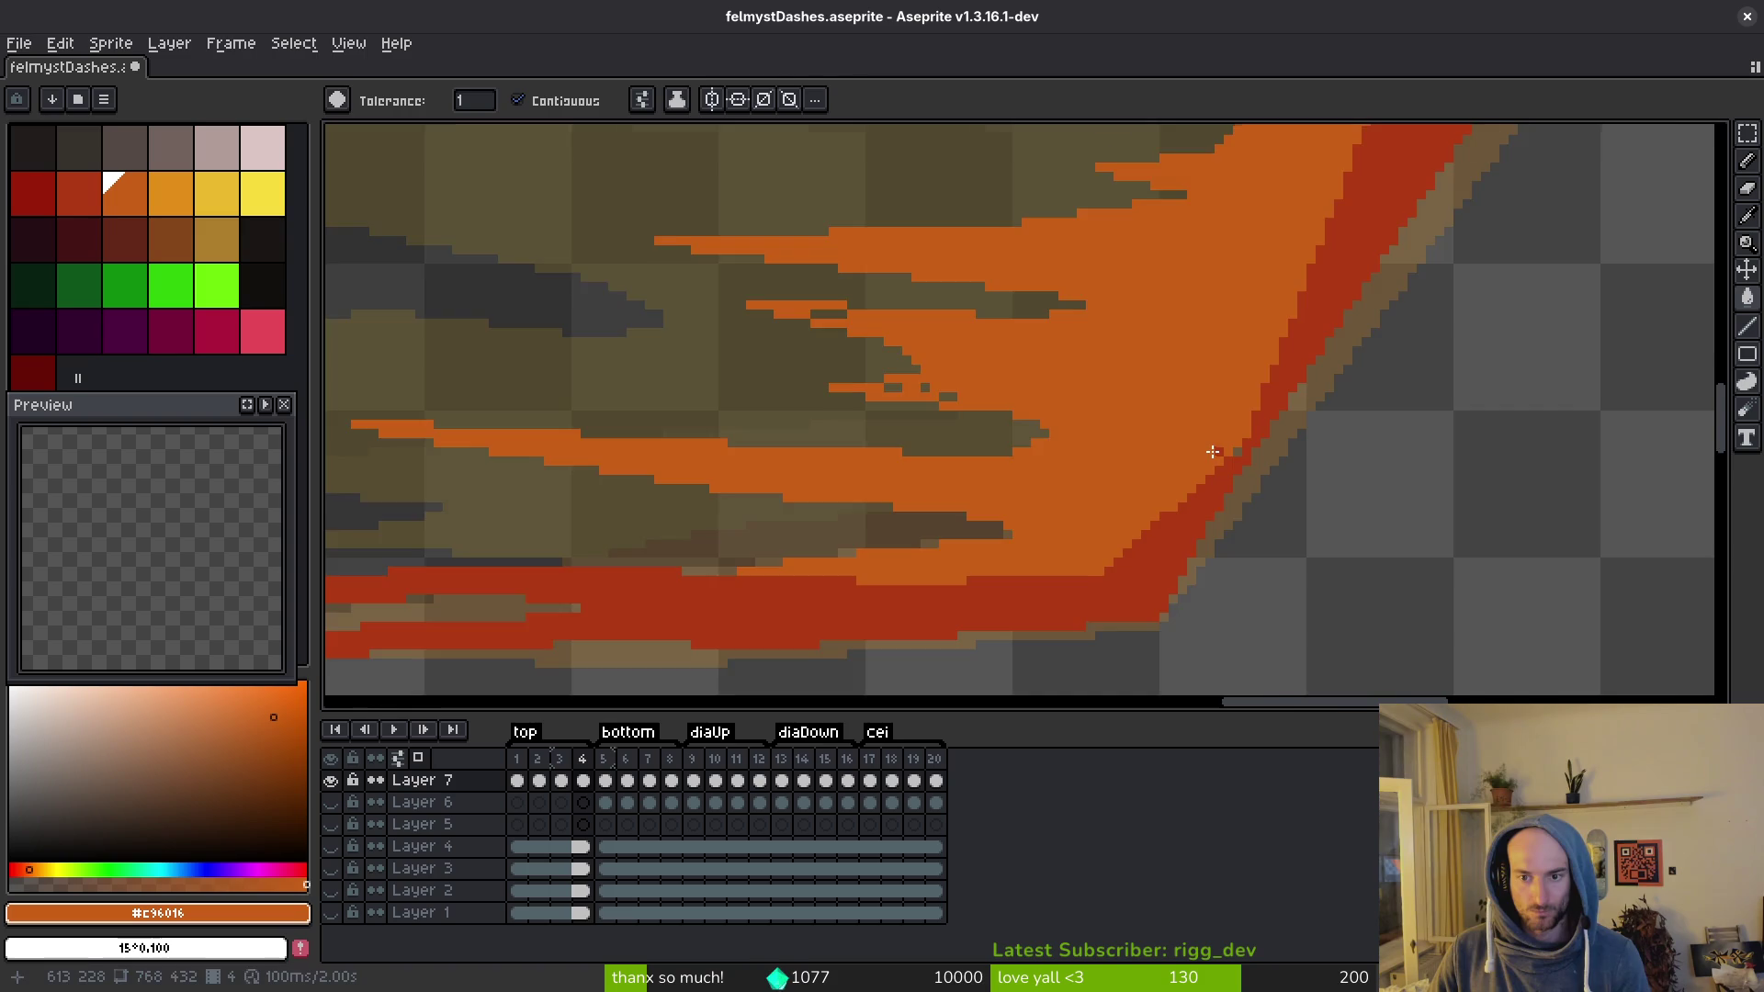
scroll(1213, 452, "up", 2)
key("x")
key("f")
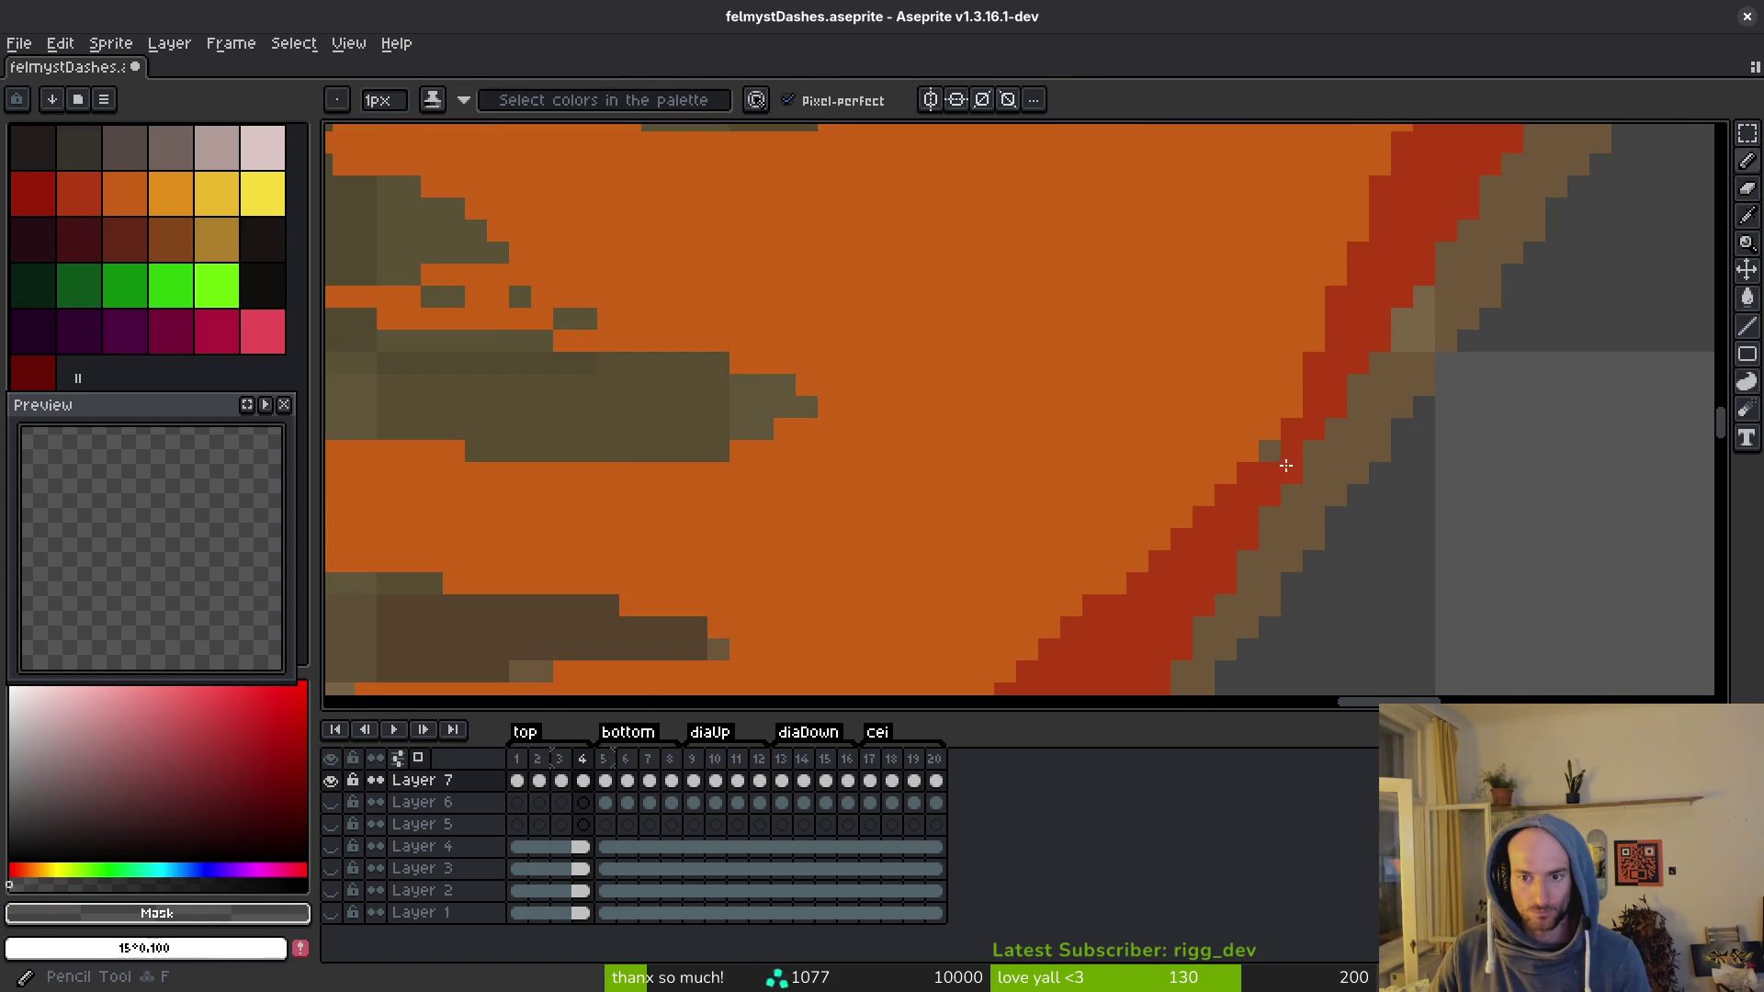
left_click(1283, 466, "alt")
key("ctrl+s")
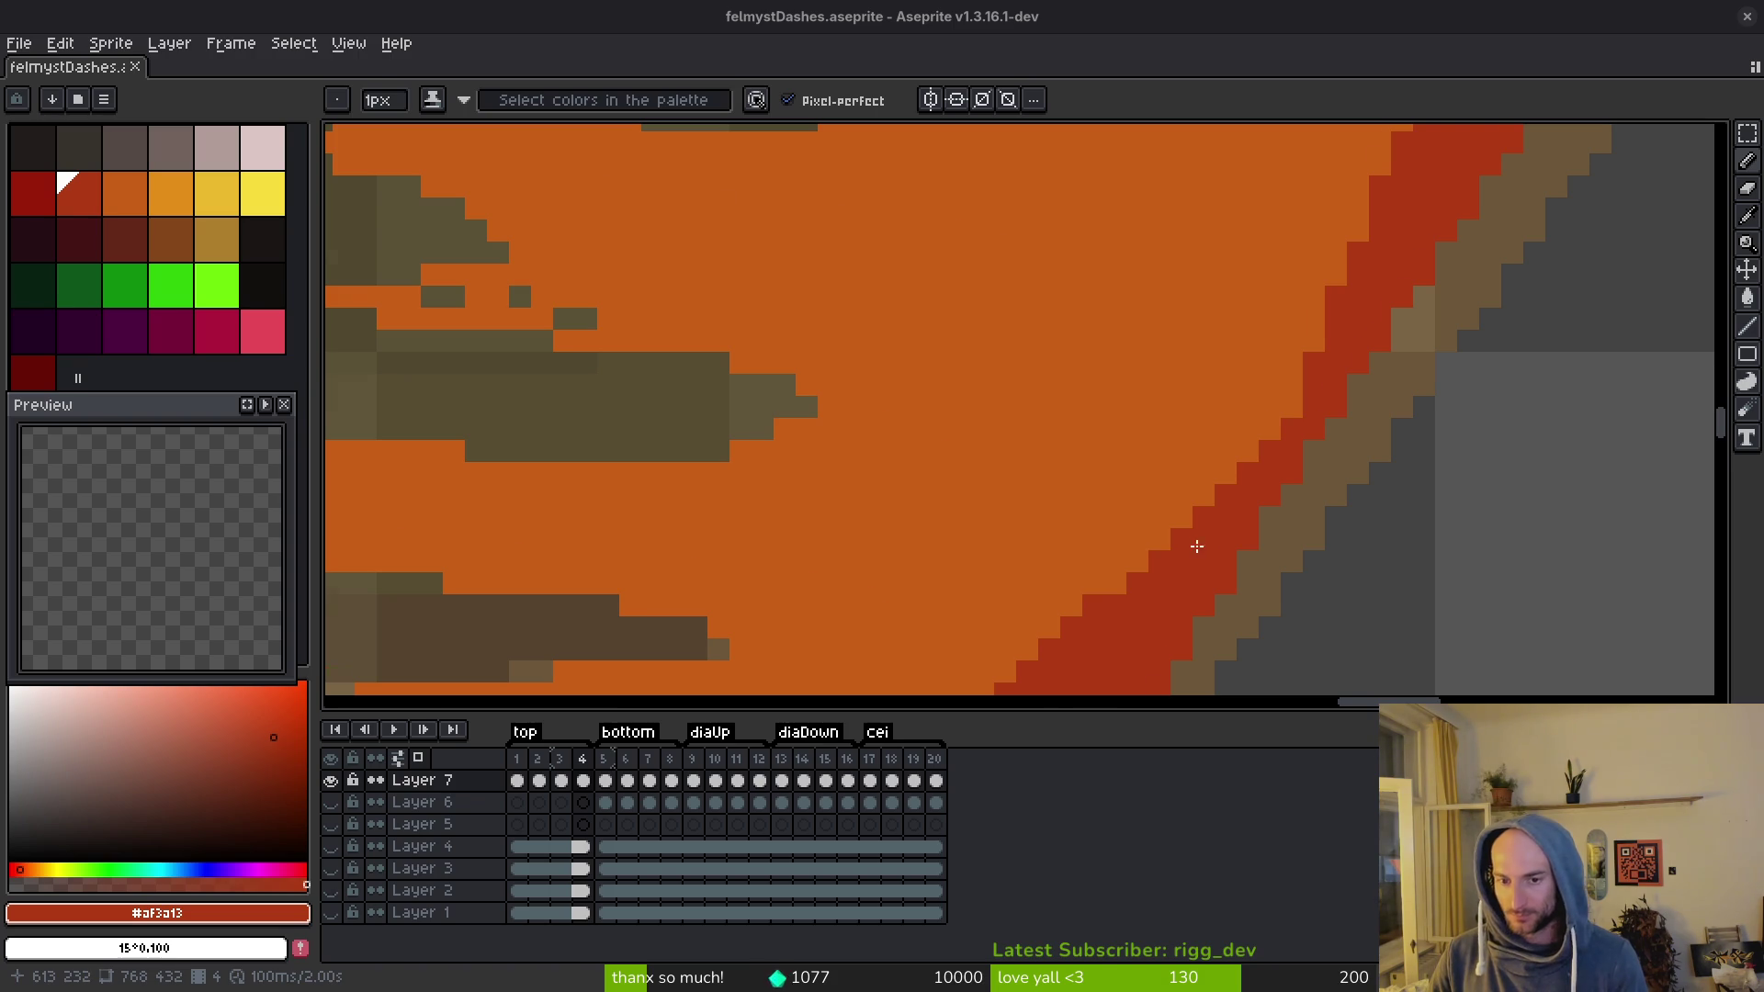
Step: Review the flame tip up close and save the sprite again
scroll(1267, 540, "down", 3)
scroll(1248, 539, "up", 3)
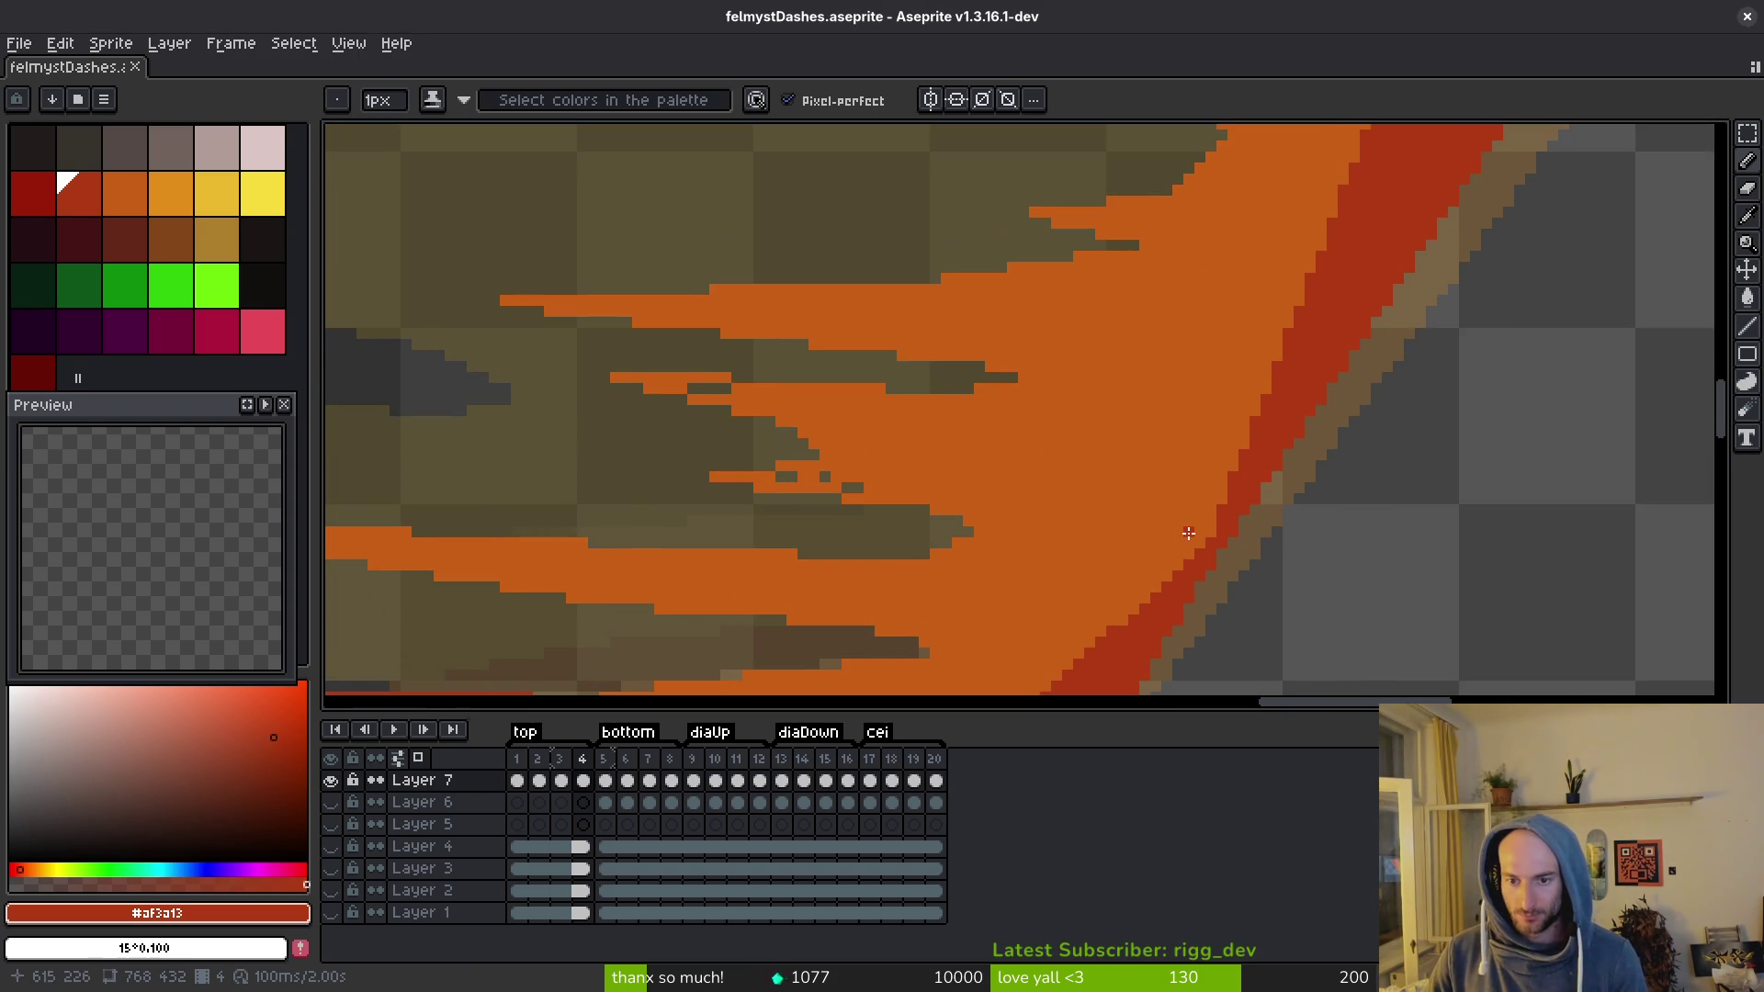
scroll(1330, 283, "down", 2)
scroll(1378, 190, "down", 2)
left_click_drag(1385, 181, 1291, 427)
scroll(1258, 561, "up", 2)
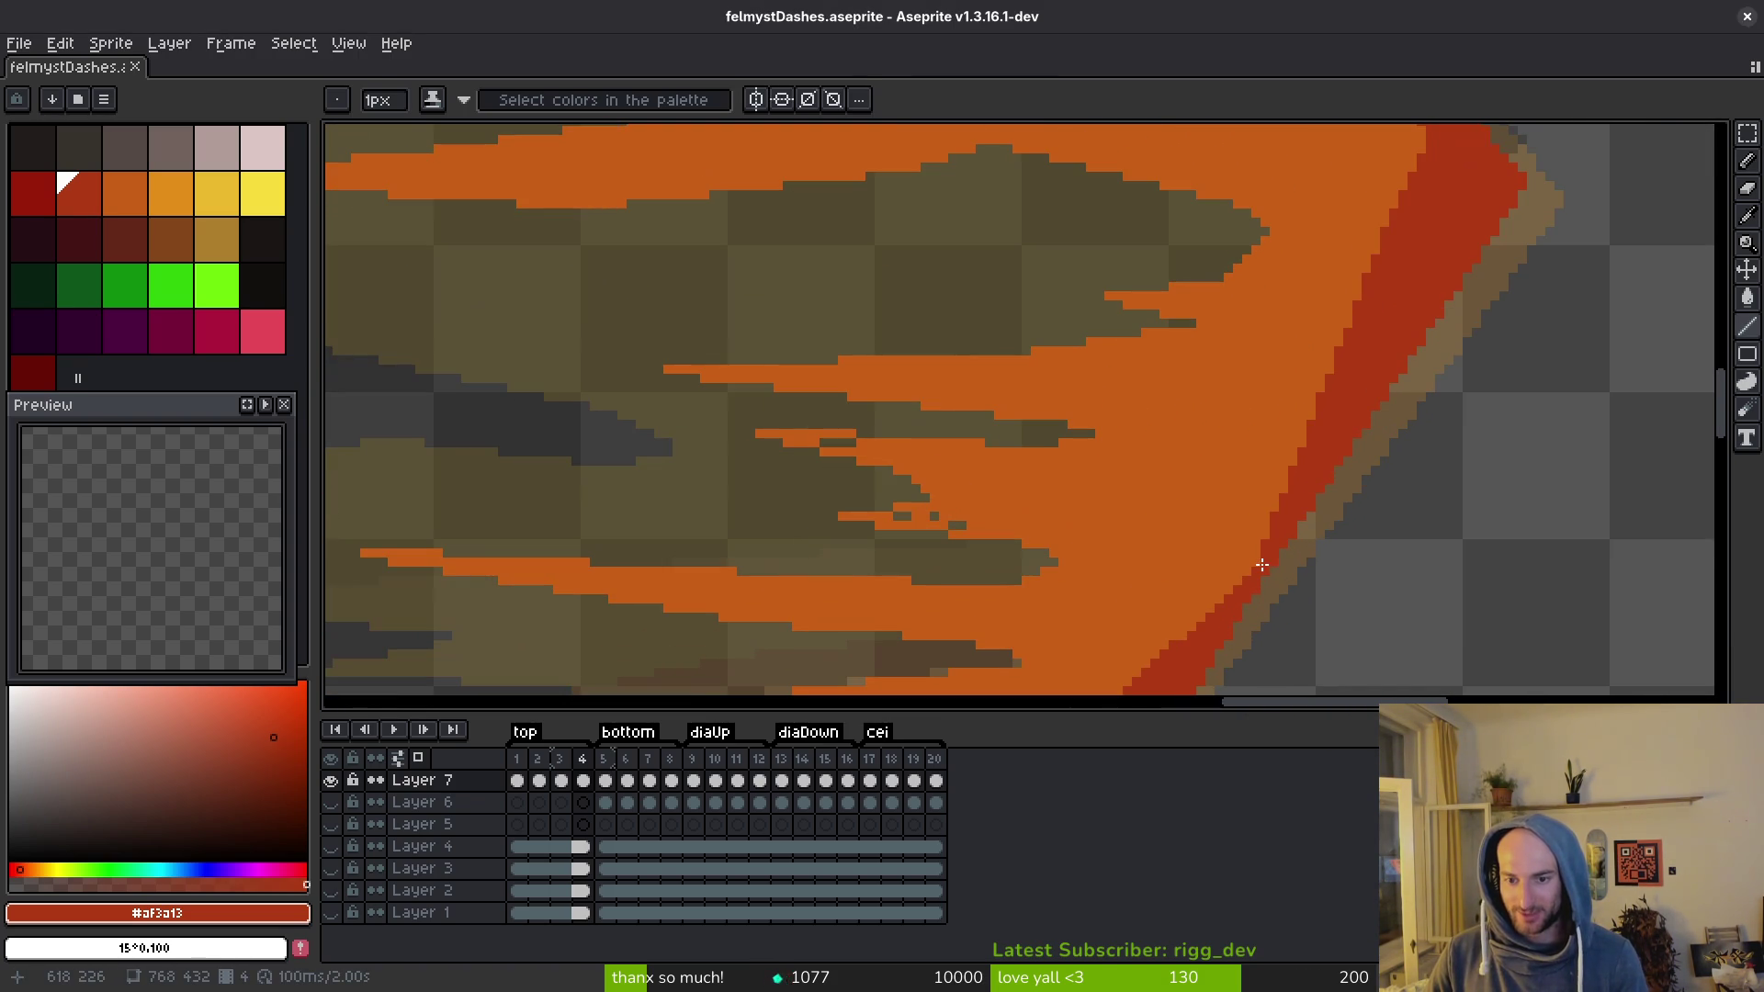
scroll(1392, 255, "down", 1)
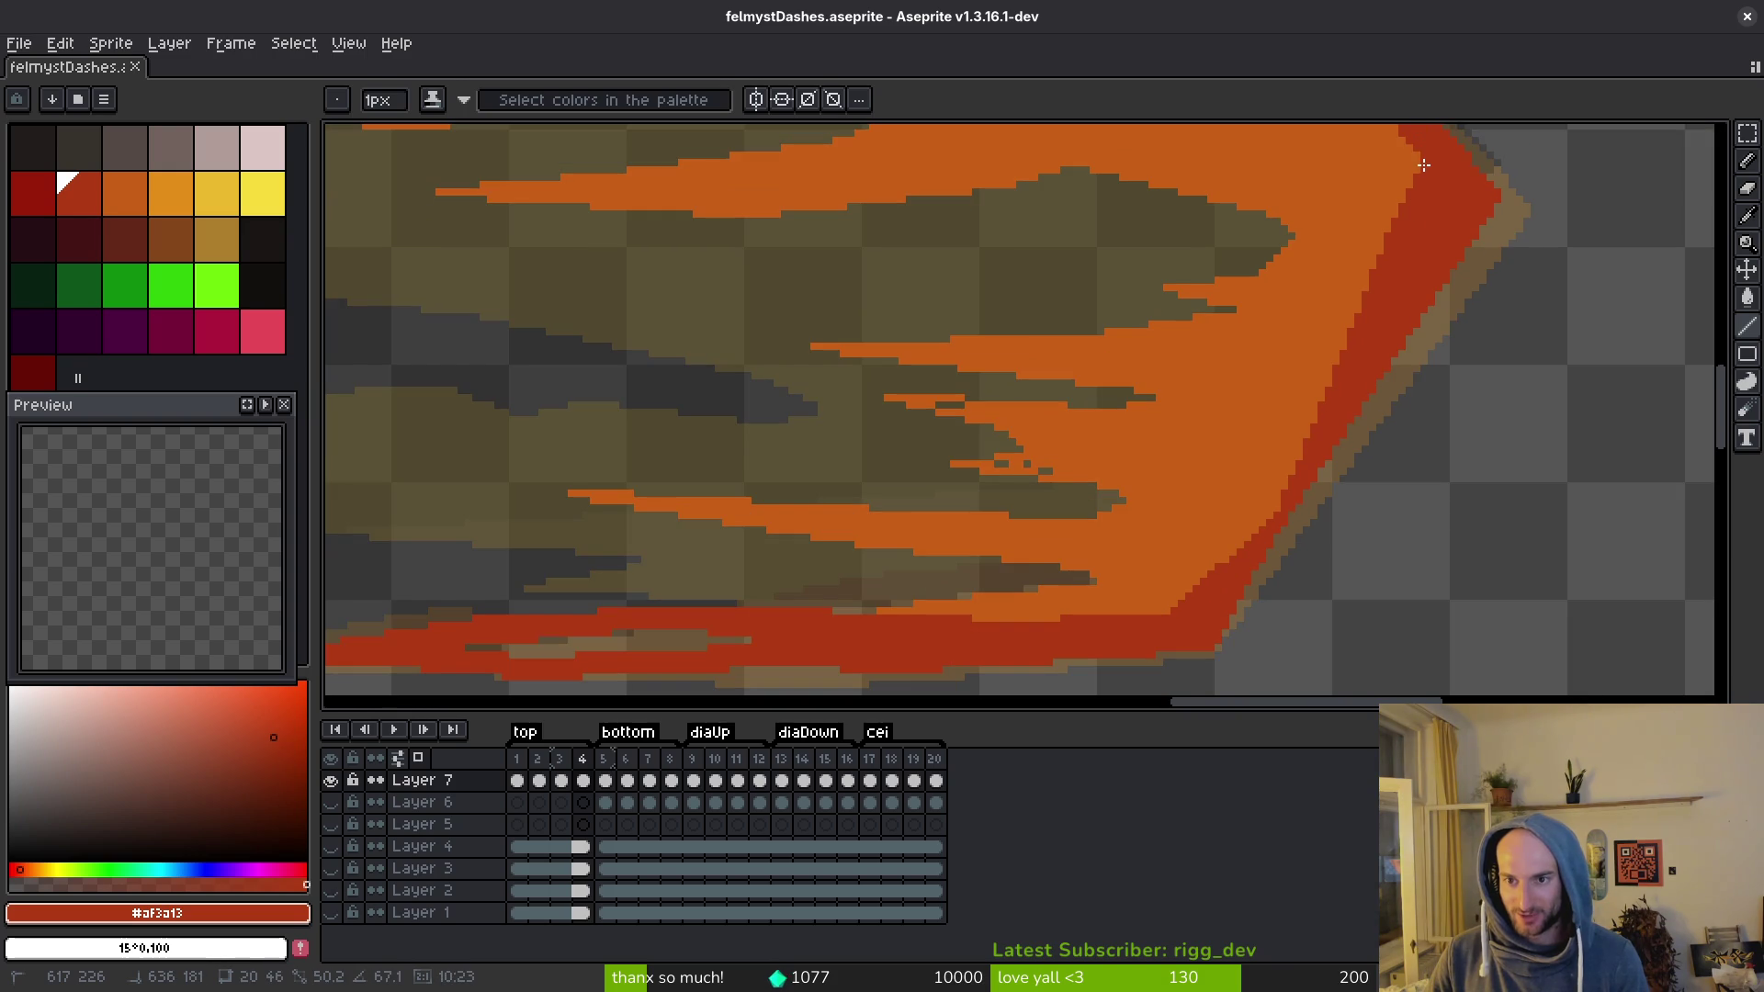
mouse_move(1422, 213)
left_mouse_down()
mouse_move(1425, 417)
mouse_move(1414, 330)
mouse_move(1438, 456)
left_mouse_up()
key("ctrl+s")
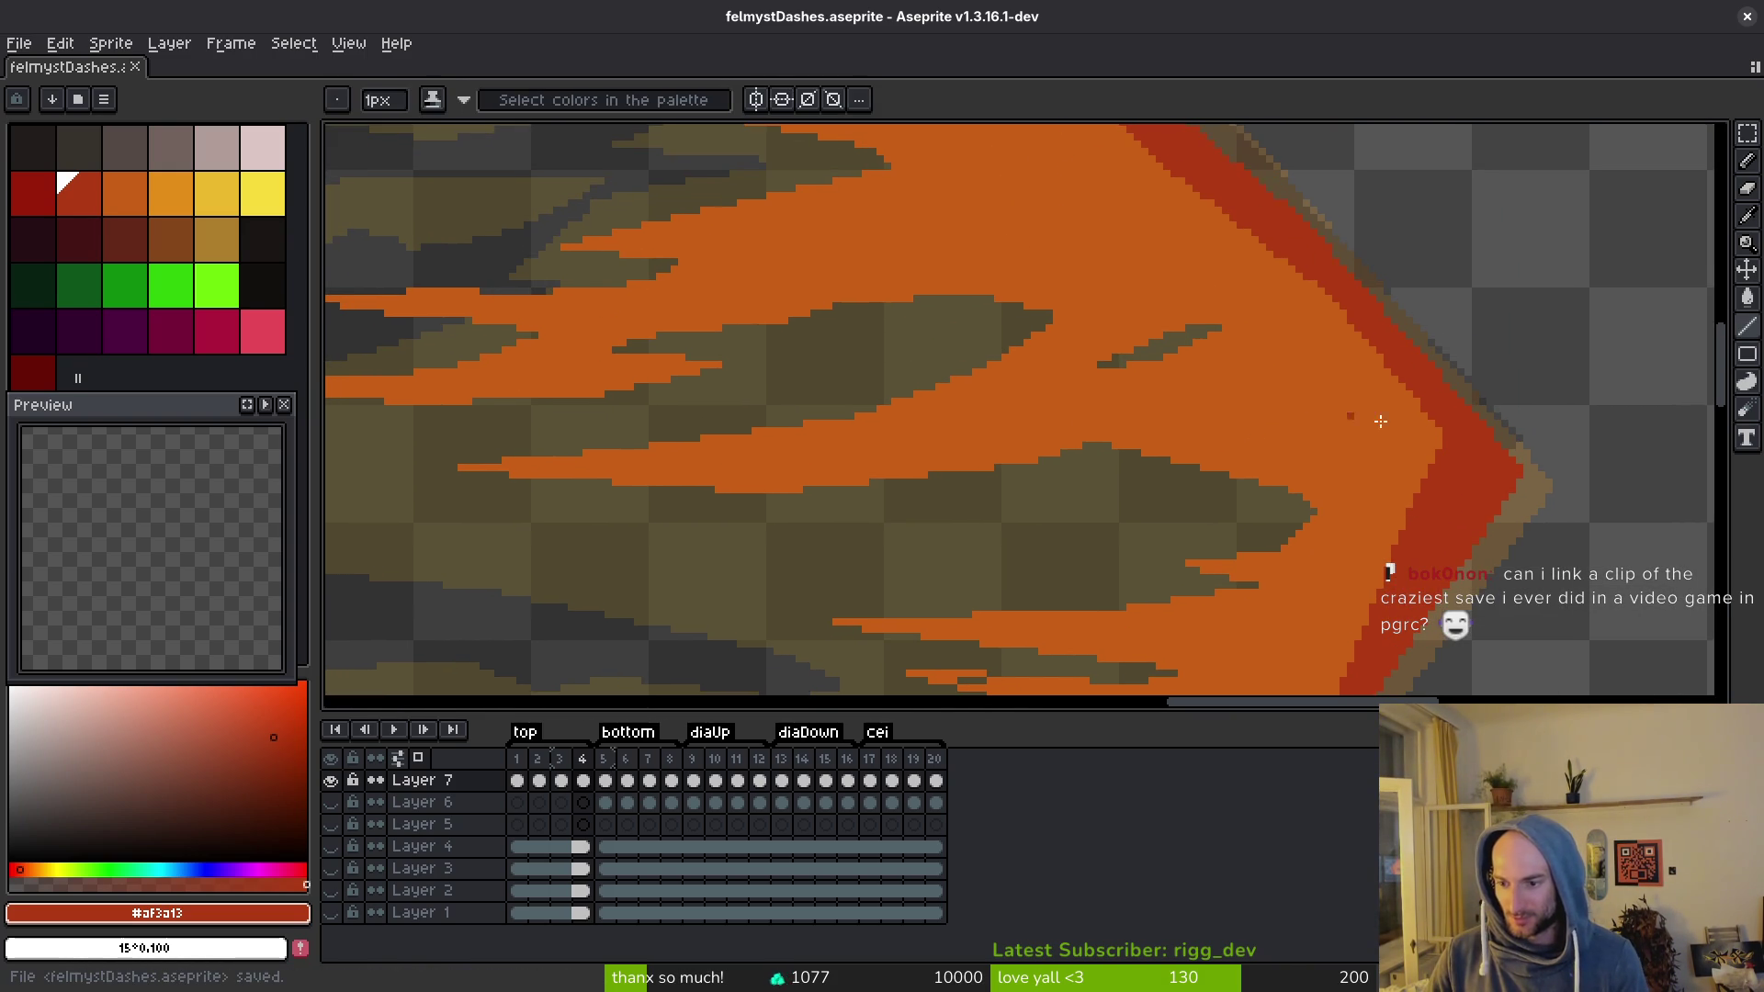
Step: Add red pixels to smooth the flame's edge and save
left_click_drag(1438, 432, 1441, 461)
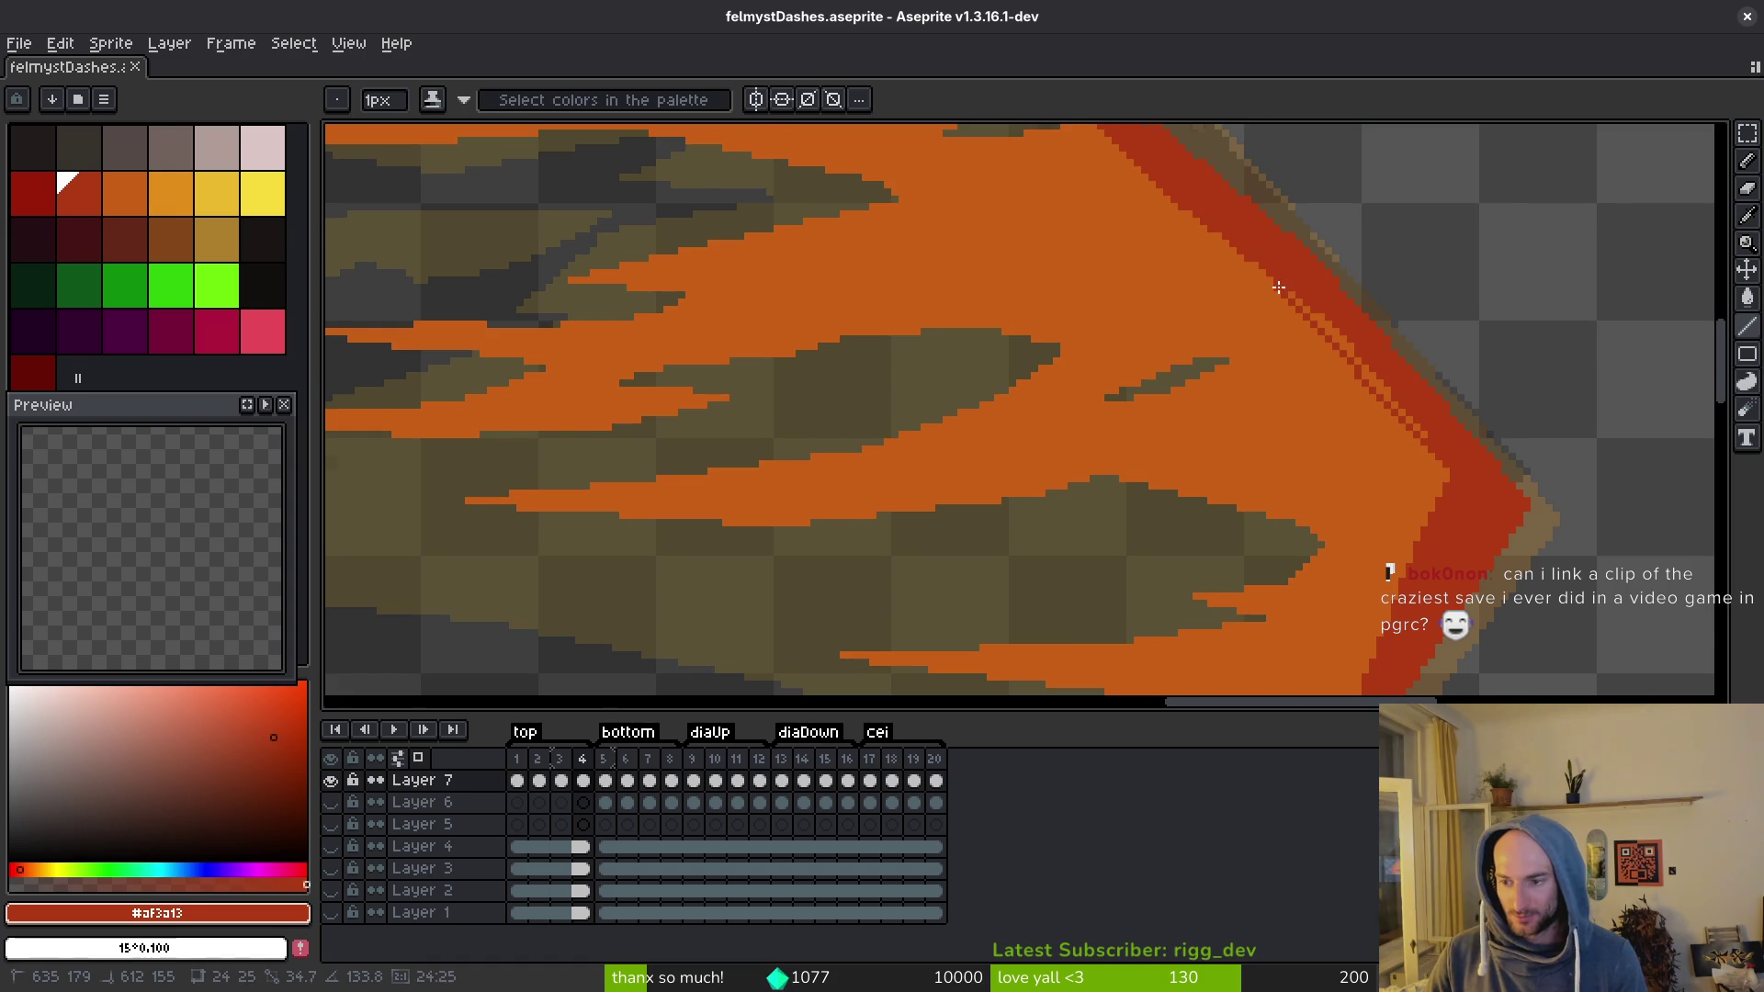
scroll(1286, 295, "down", 1)
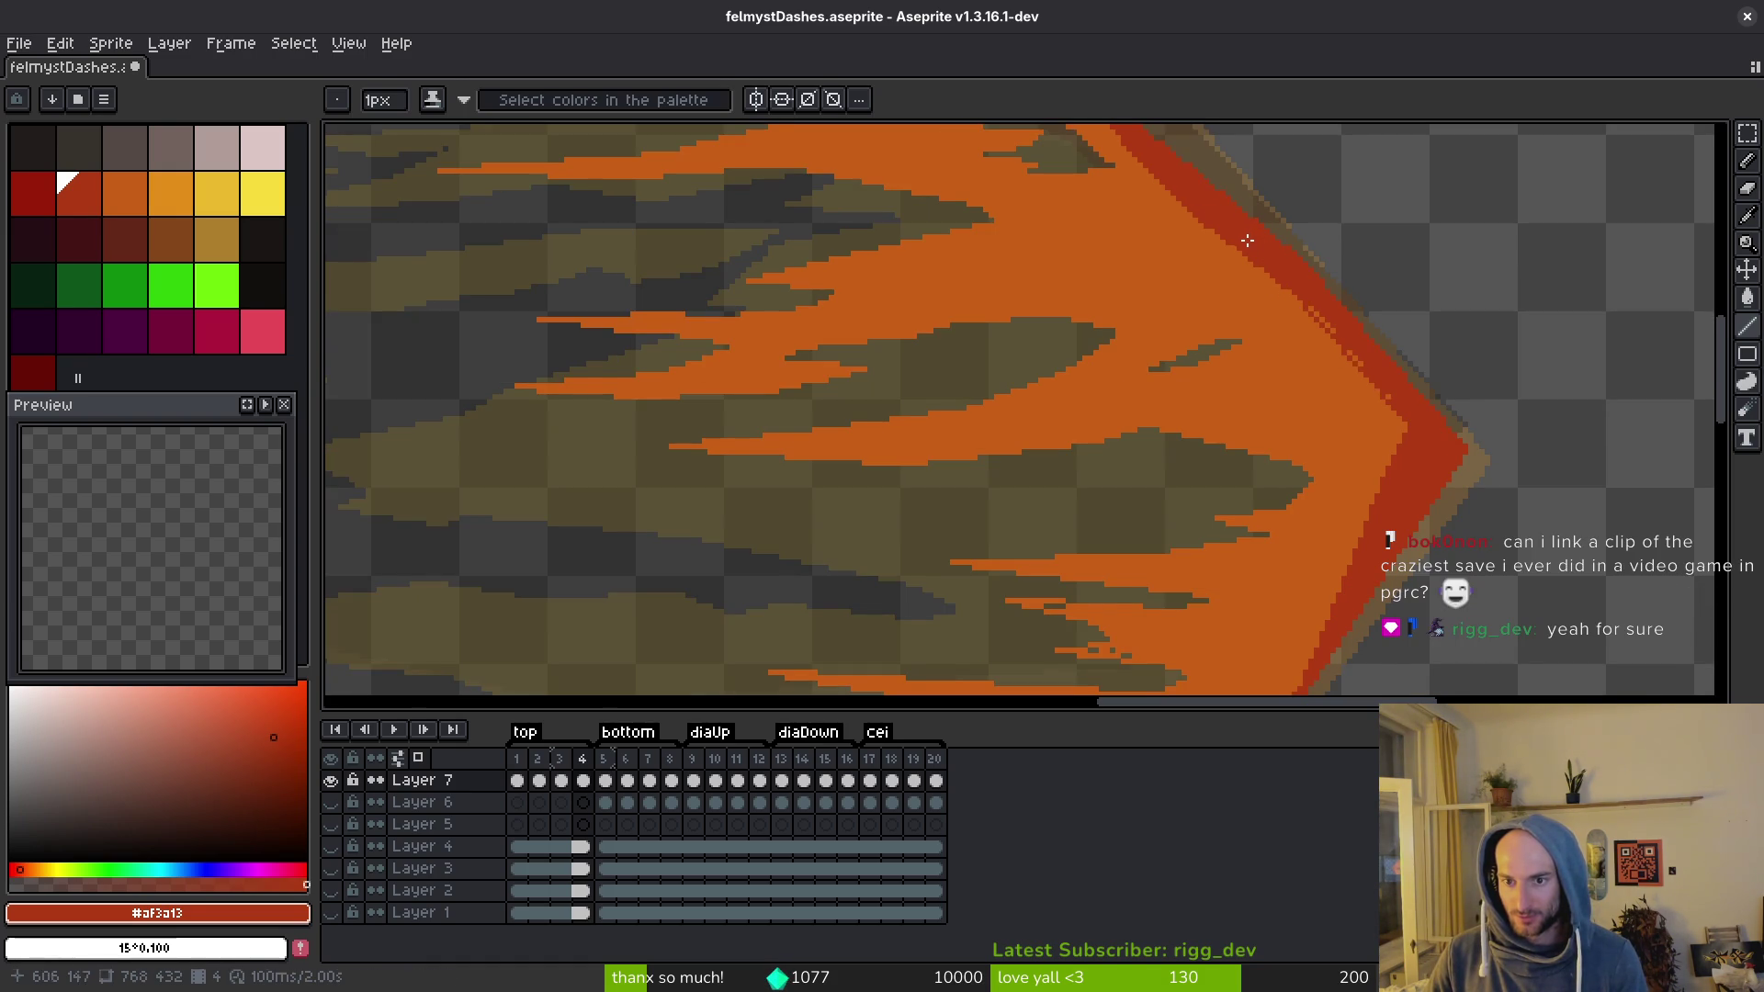
scroll(1369, 370, "up", 1)
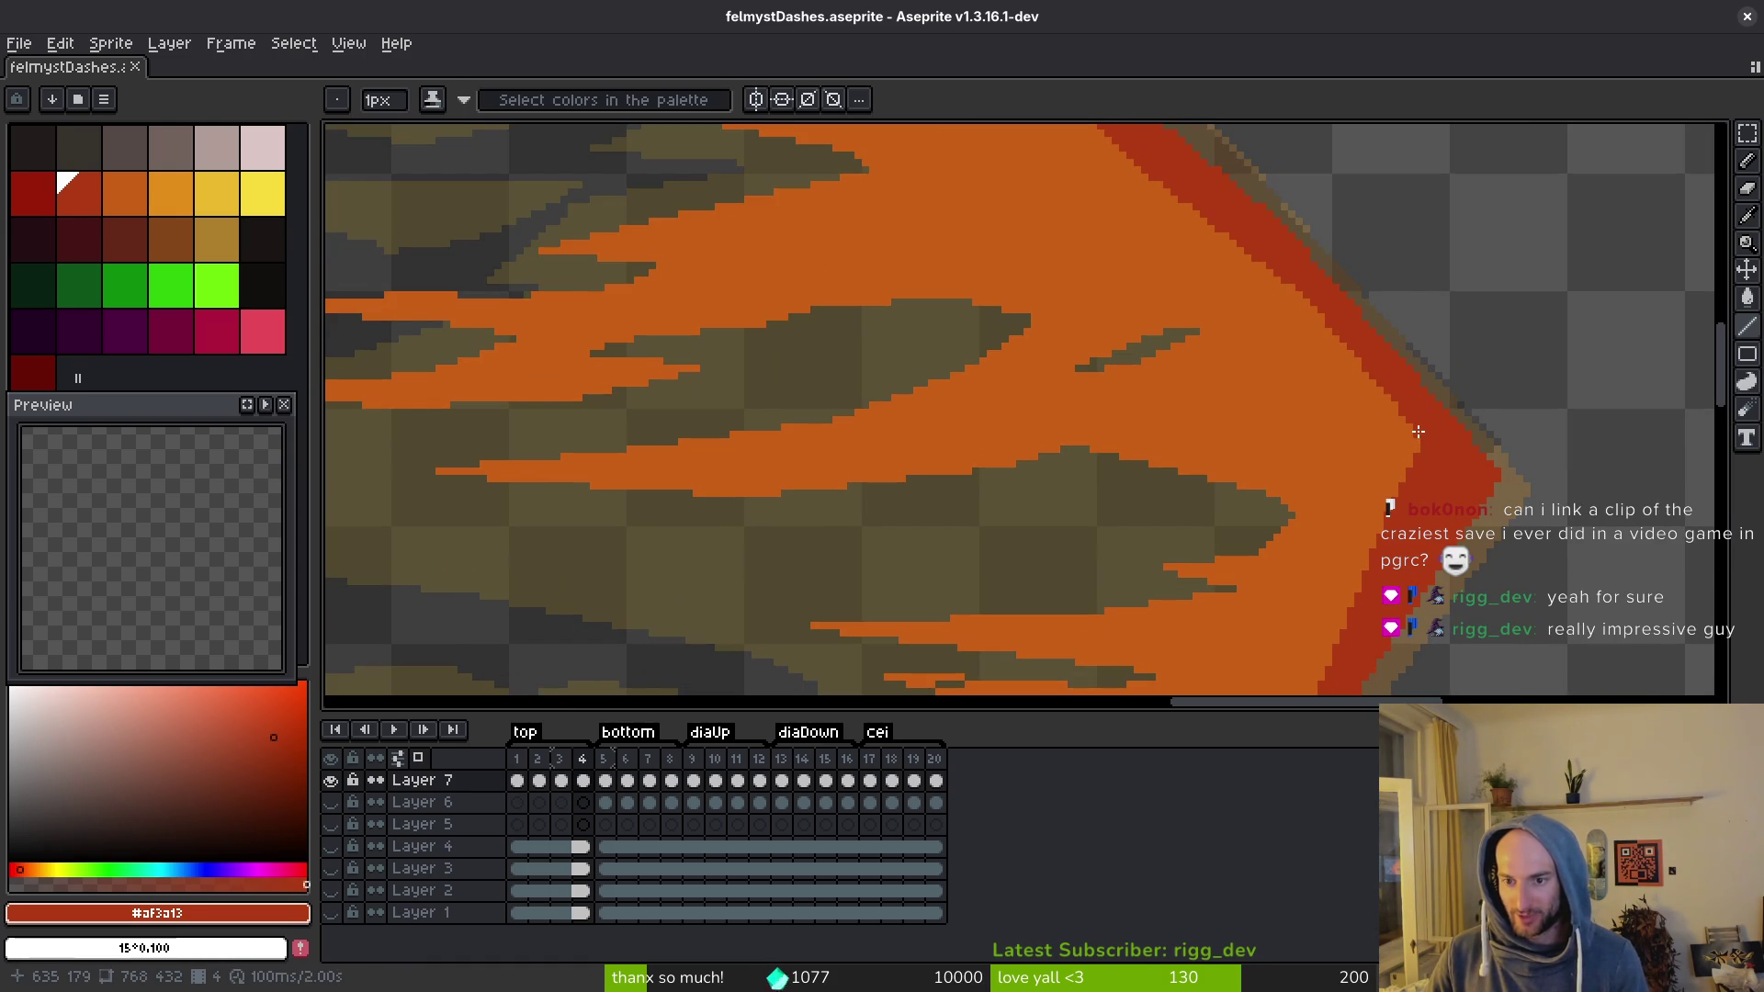
left_click(1307, 302)
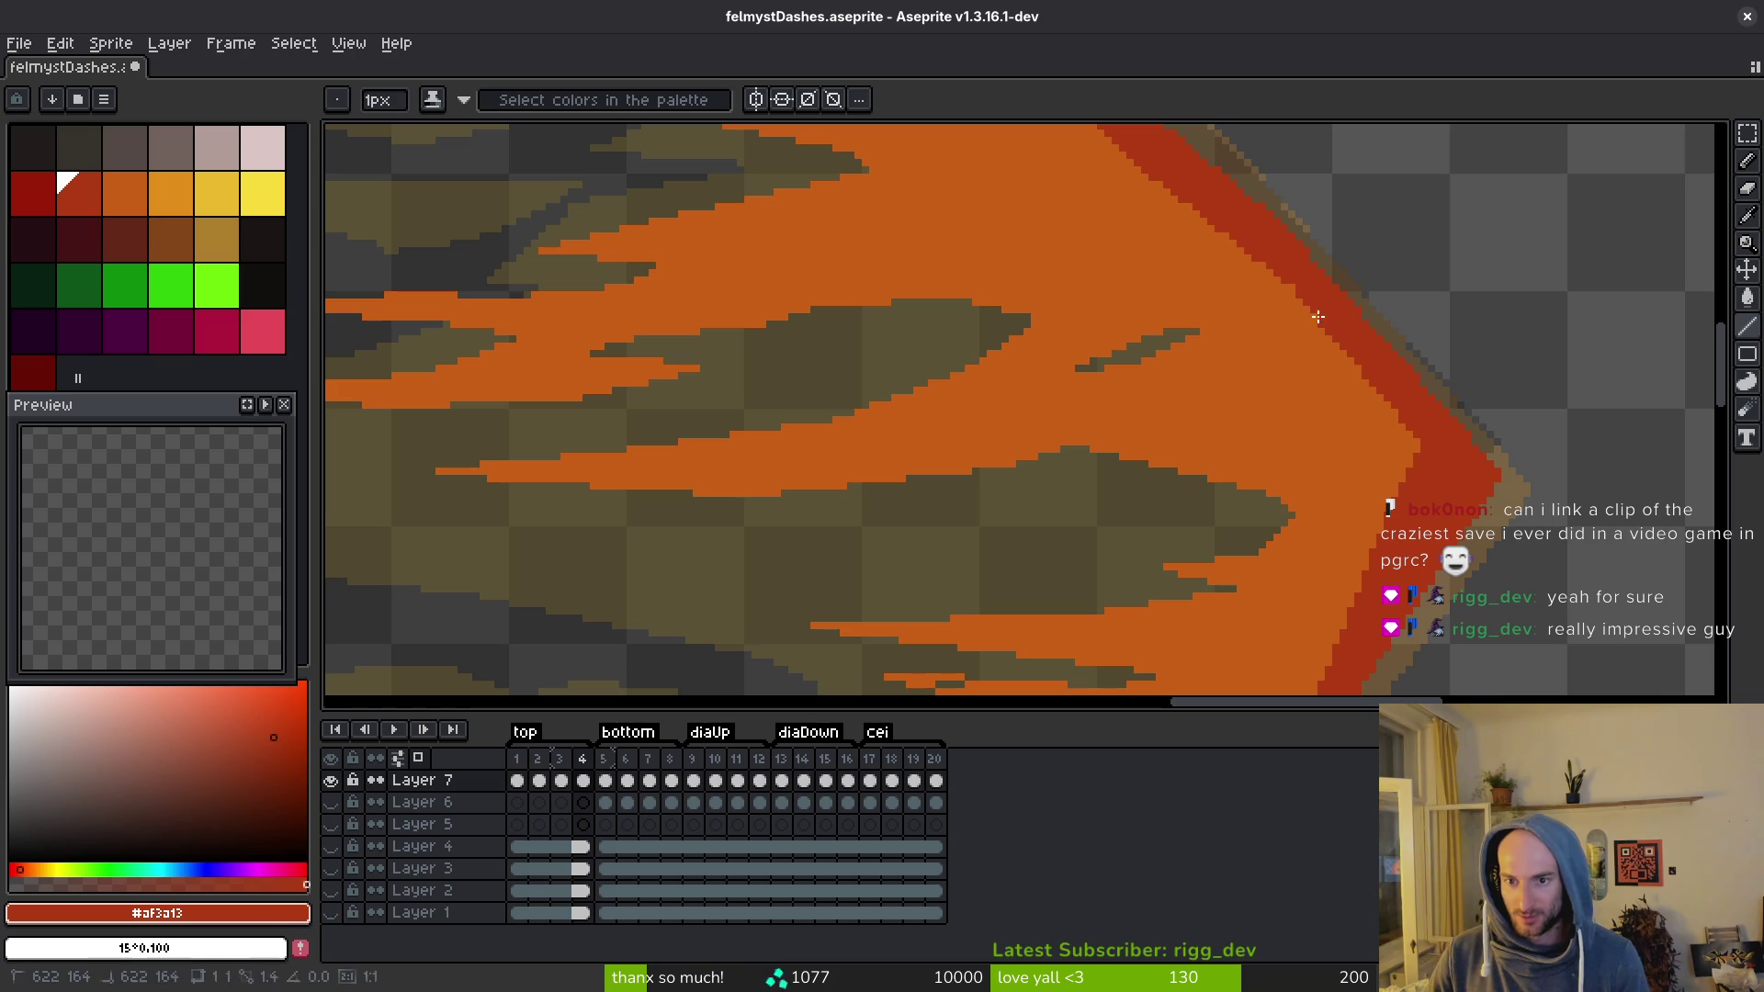
key("ctrl+s")
scroll(1181, 413, "down", 5)
left_click_drag(1227, 429, 1223, 430)
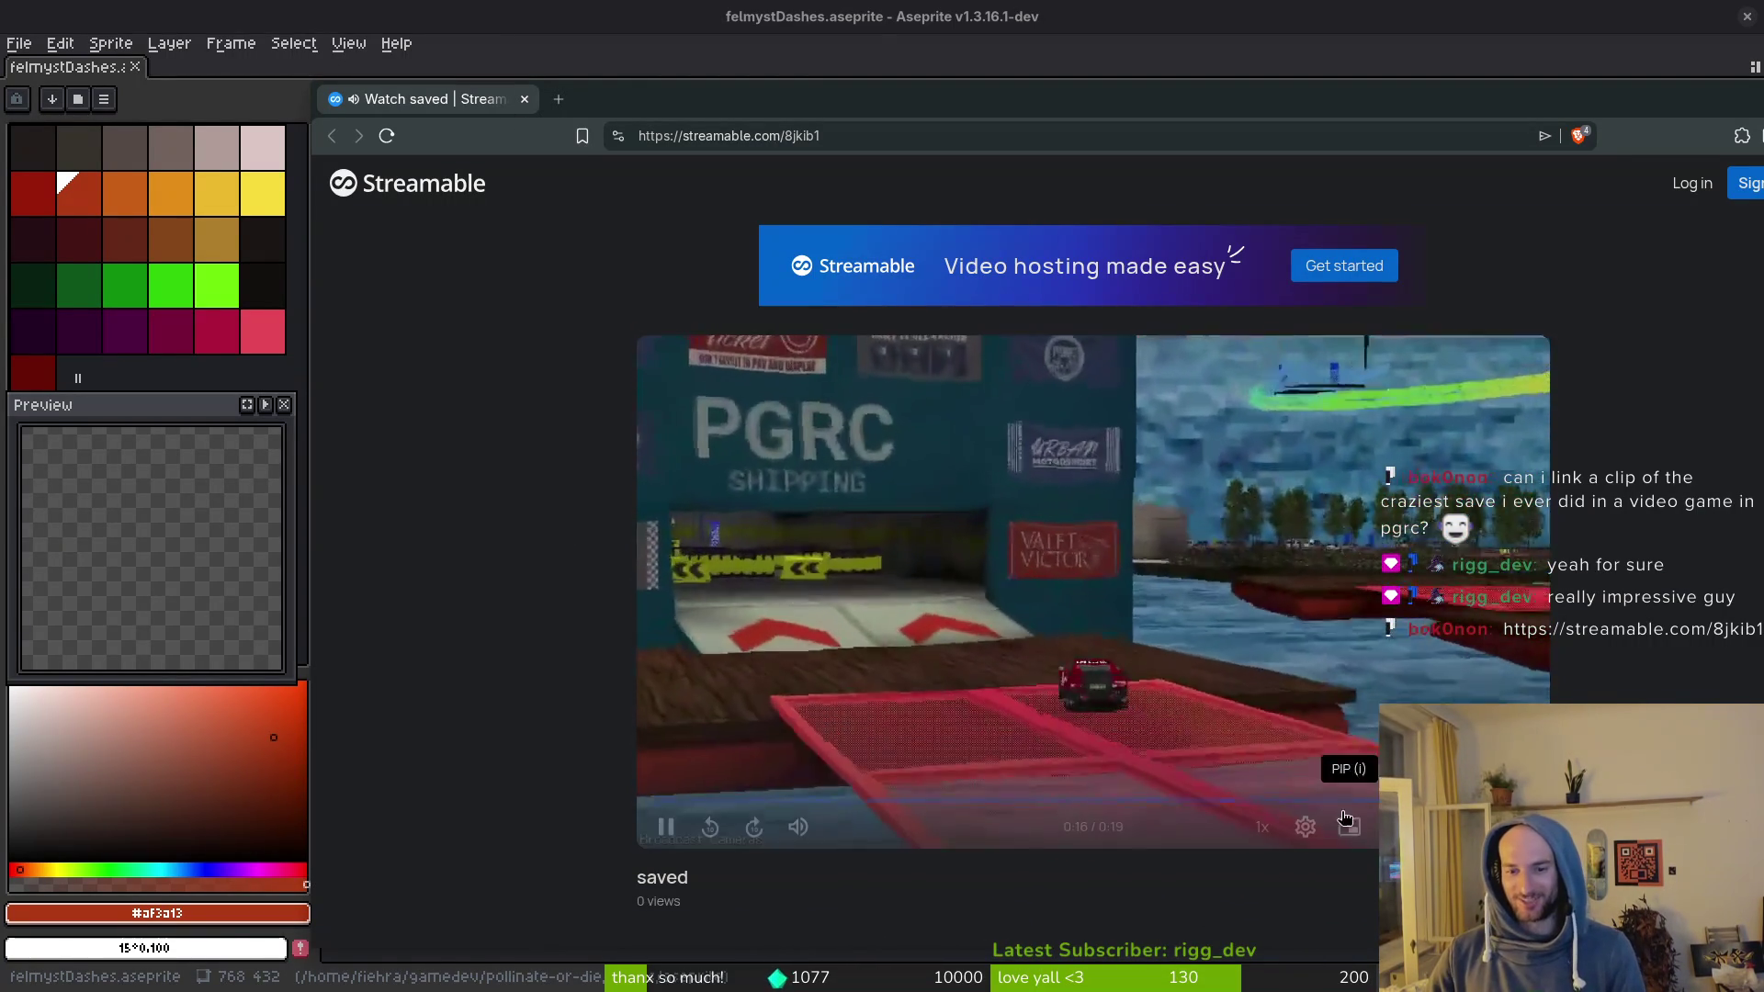
left_click_drag(1305, 806, 1136, 798)
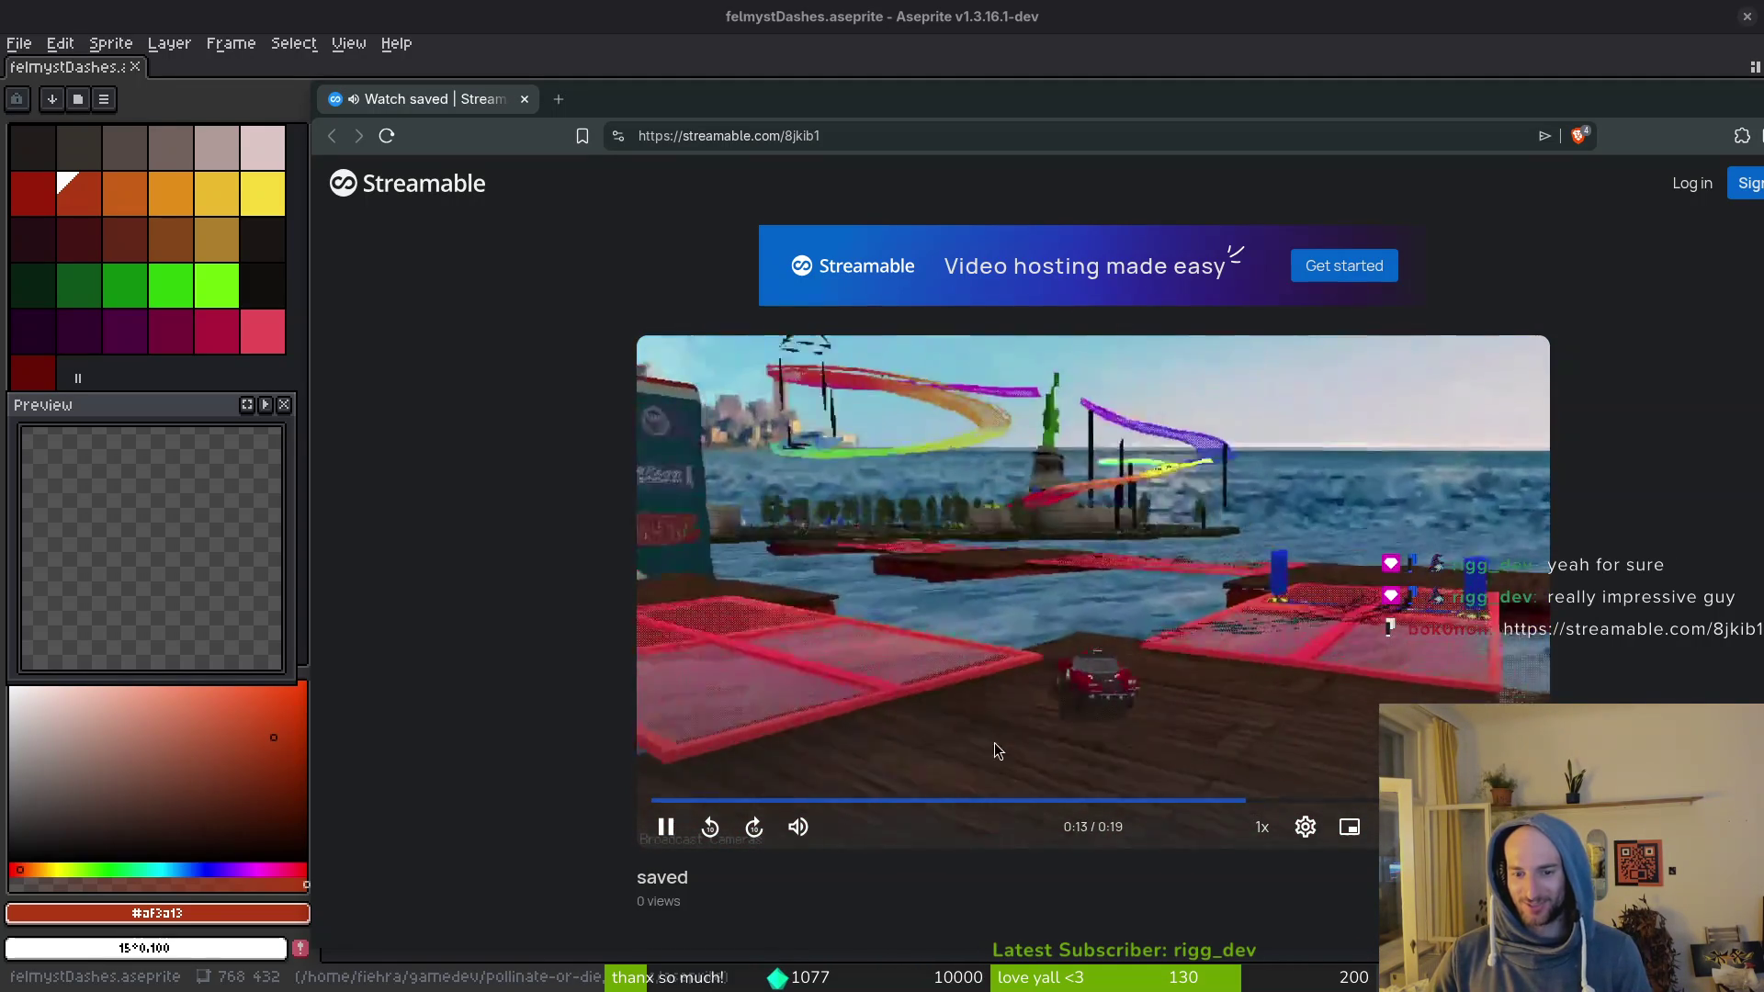
mouse_move(1293, 801)
left_mouse_down()
mouse_move(1126, 791)
mouse_move(1277, 801)
left_mouse_up()
left_click(1216, 799)
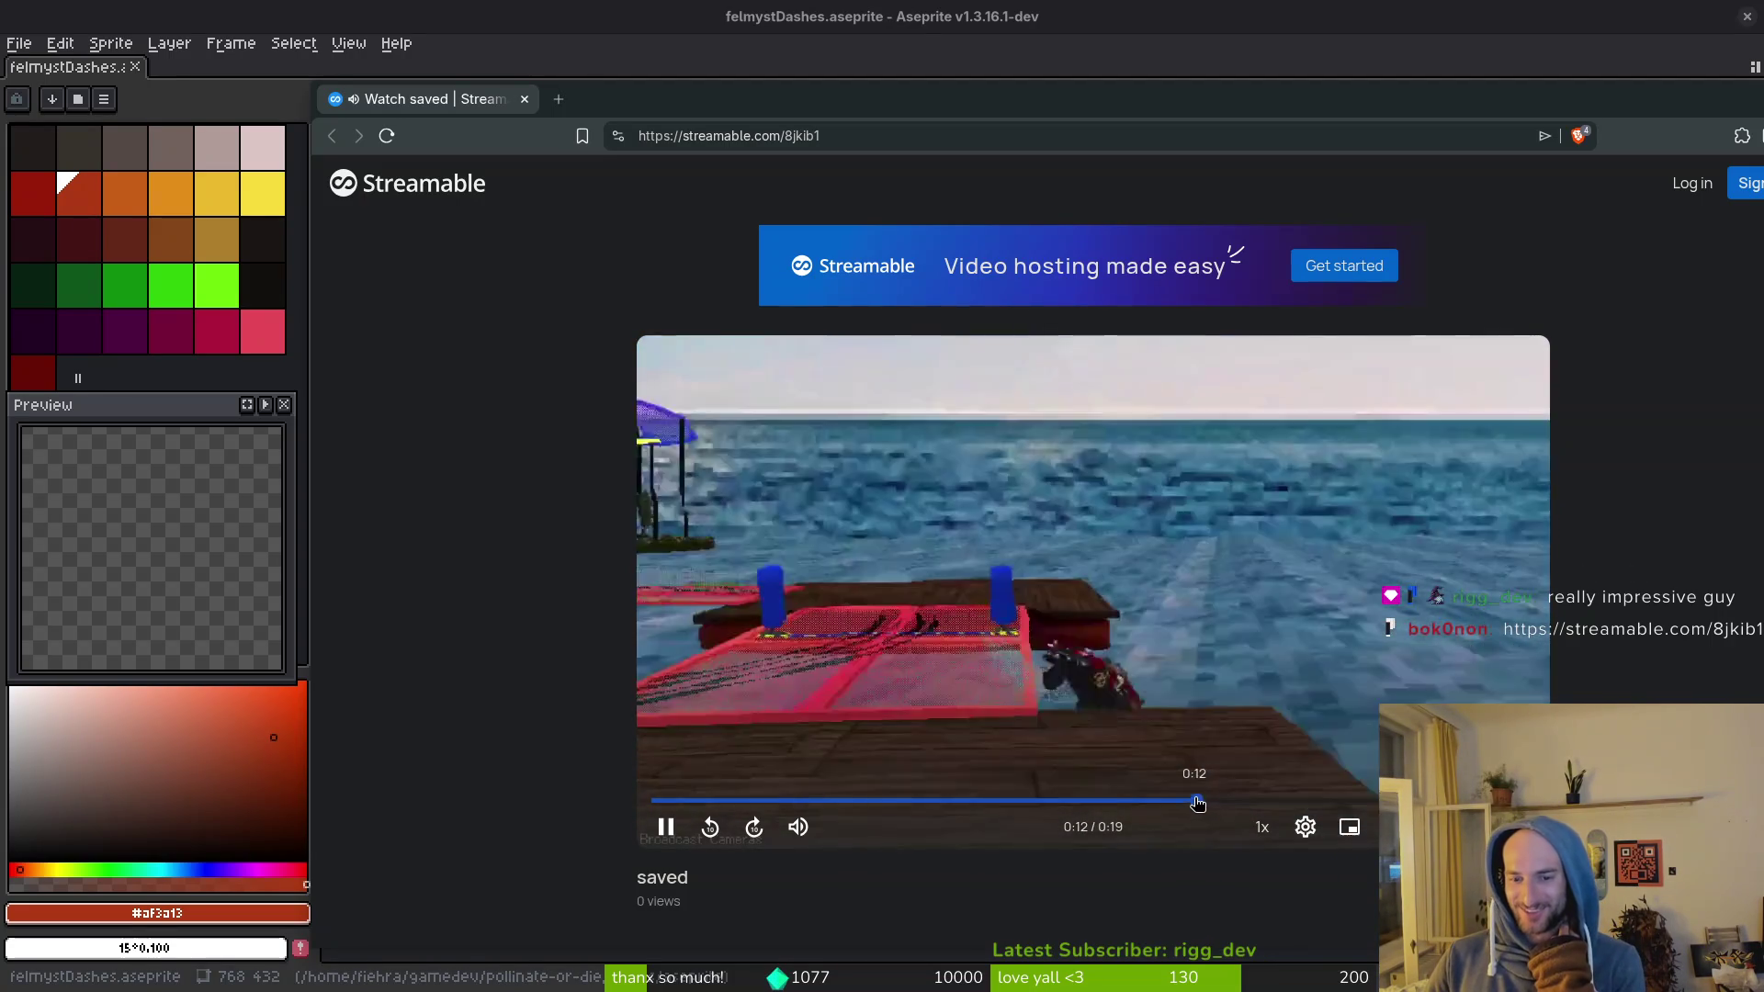
left_click(1194, 800)
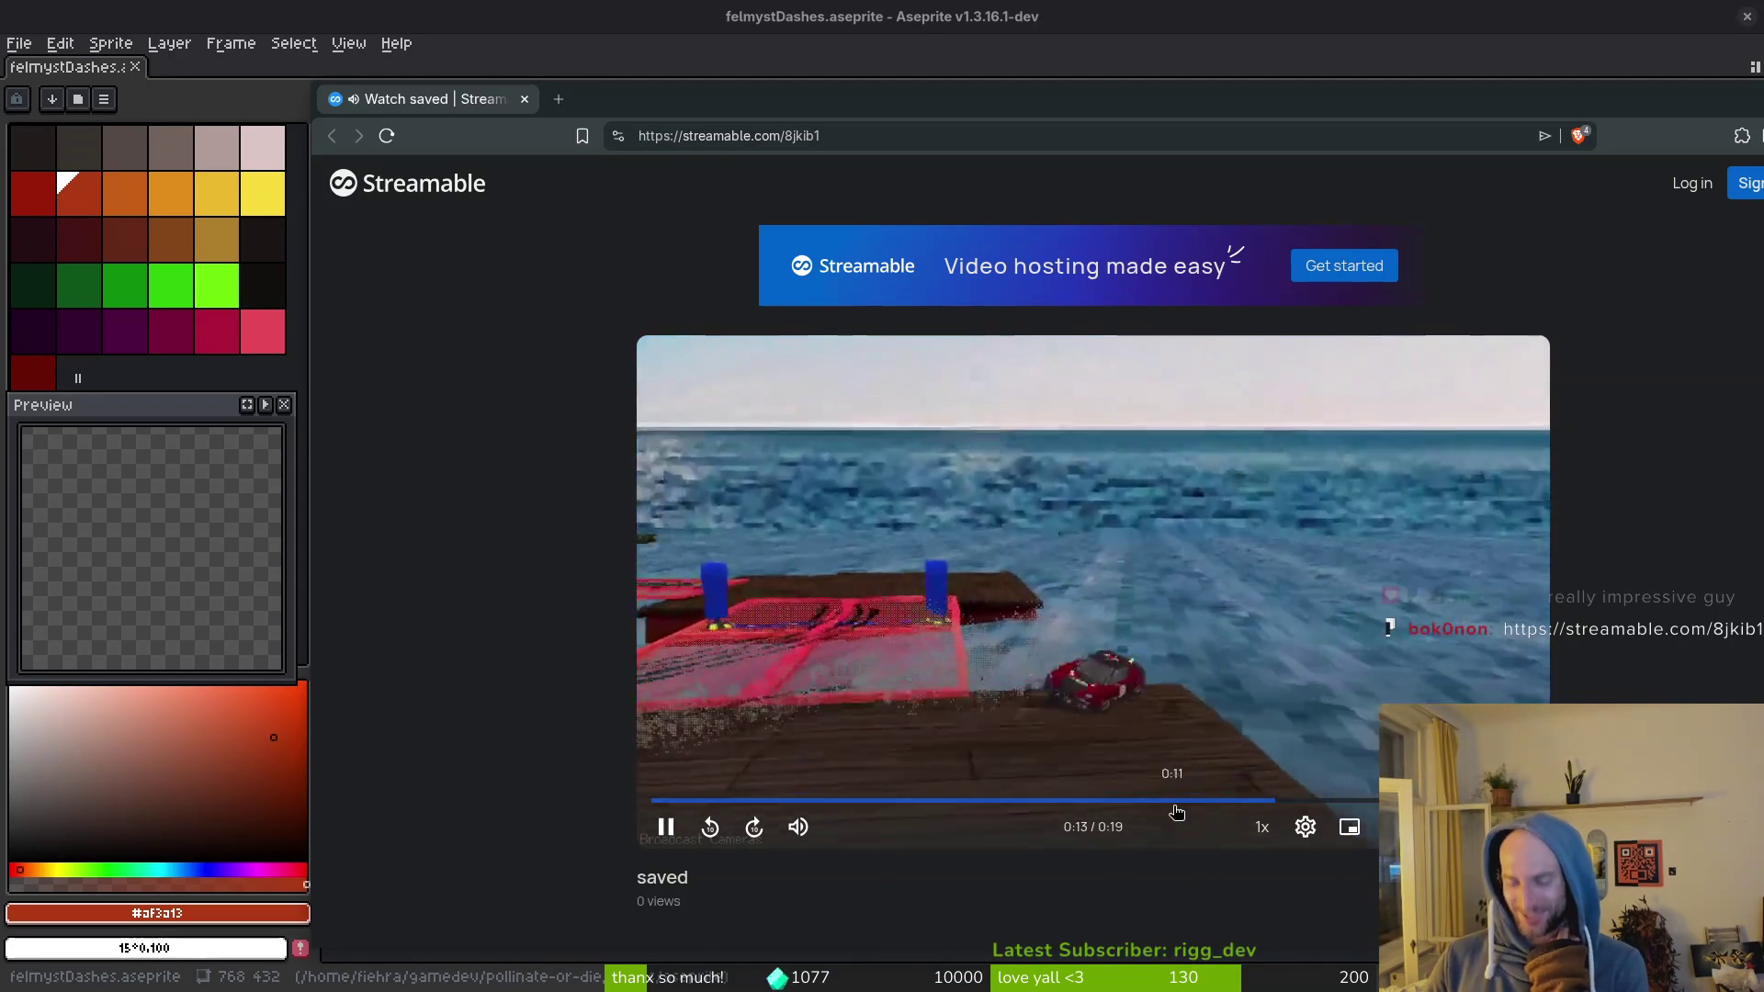
left_click(525, 99)
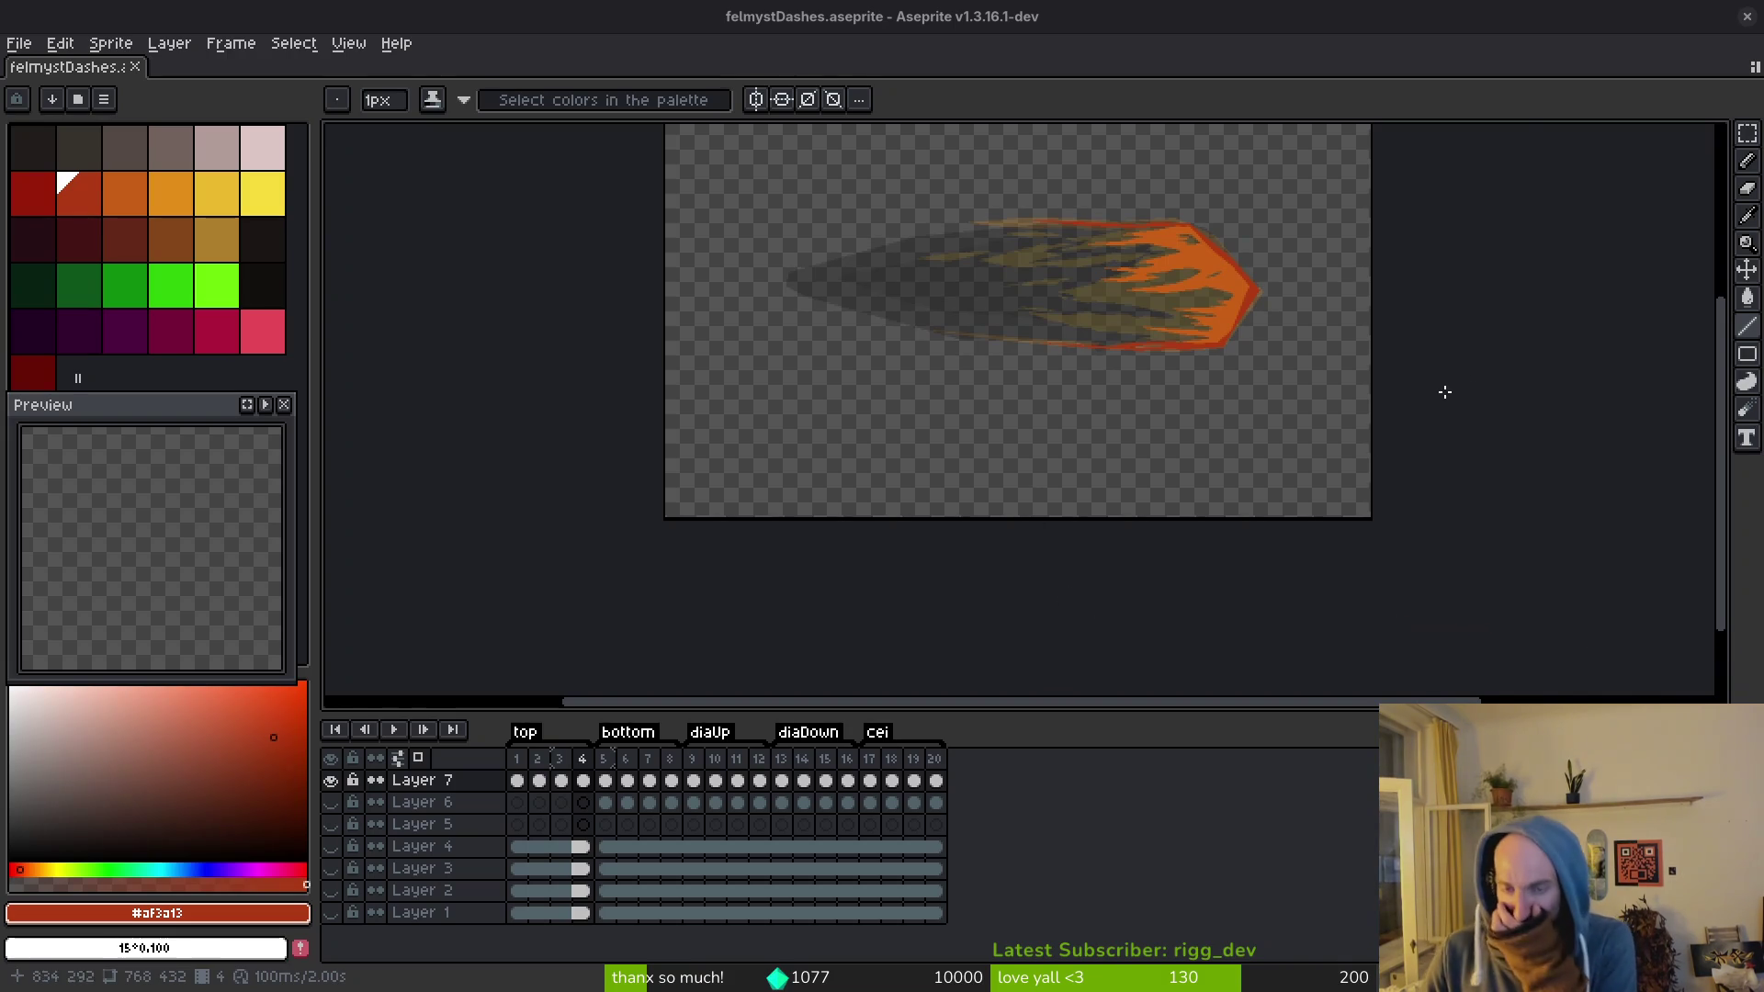
Step: Draw a red line along the full length of the lower streak
scroll(1170, 334, "up", 5)
scroll(1303, 338, "down", 4)
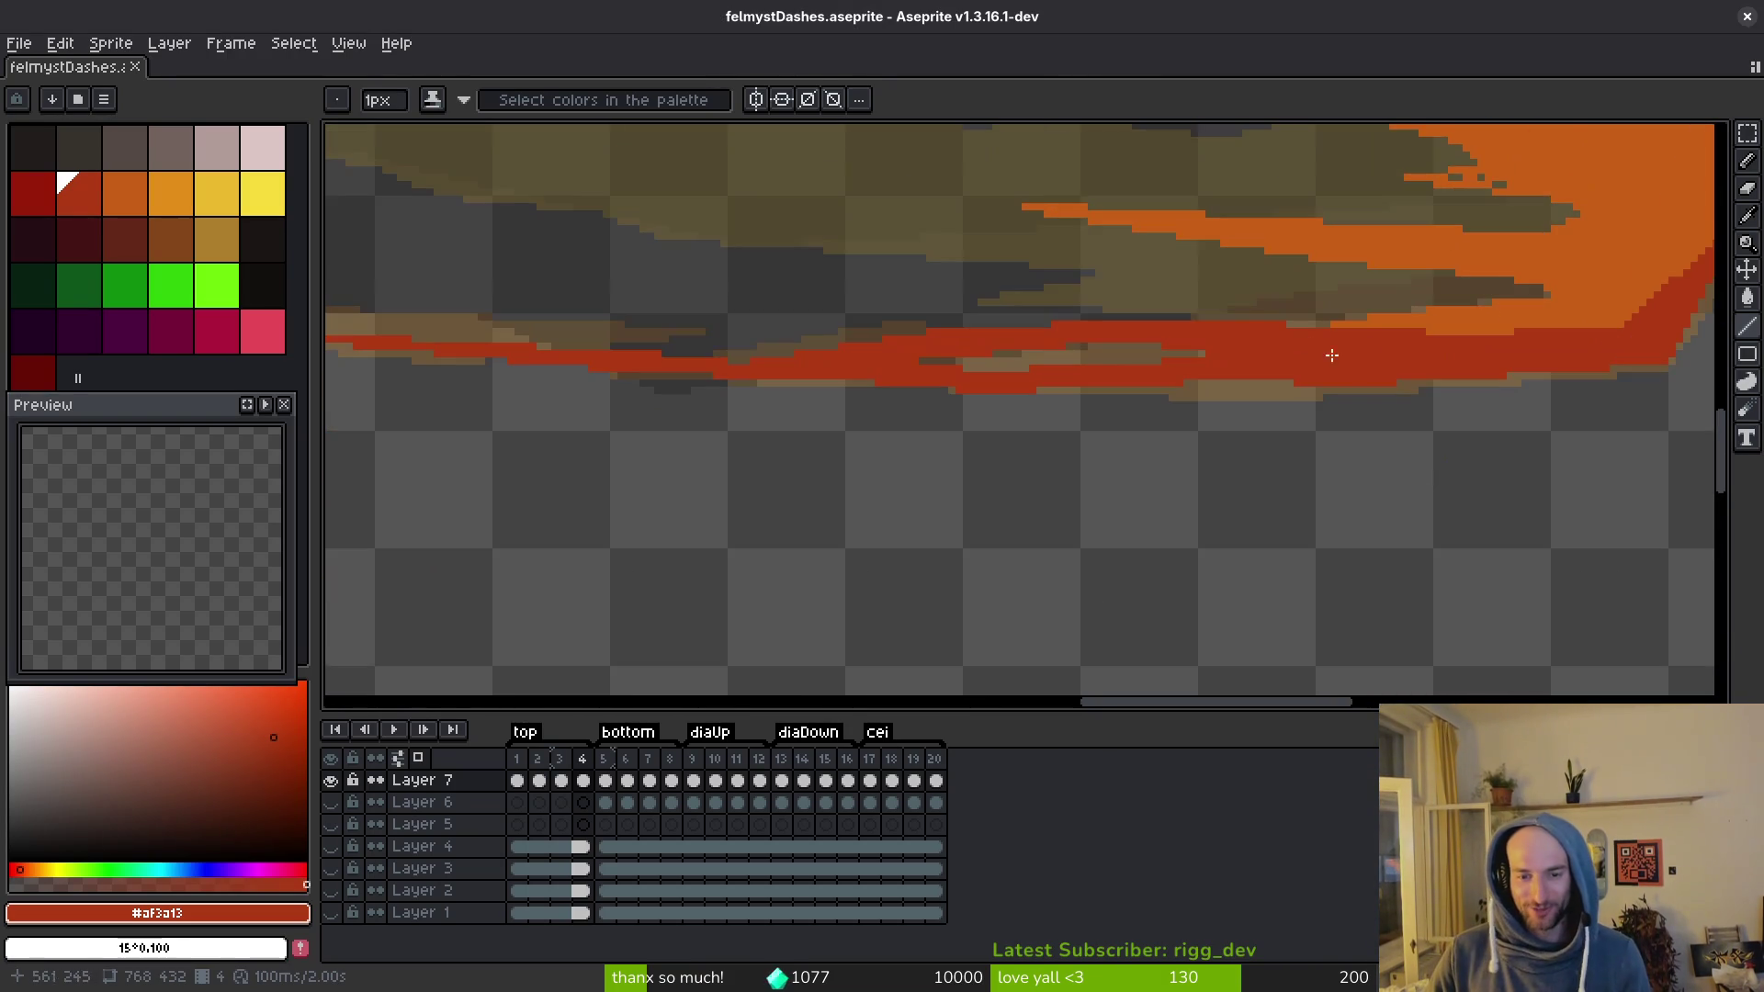
scroll(1181, 401, "up", 2)
scroll(1209, 418, "up", 1)
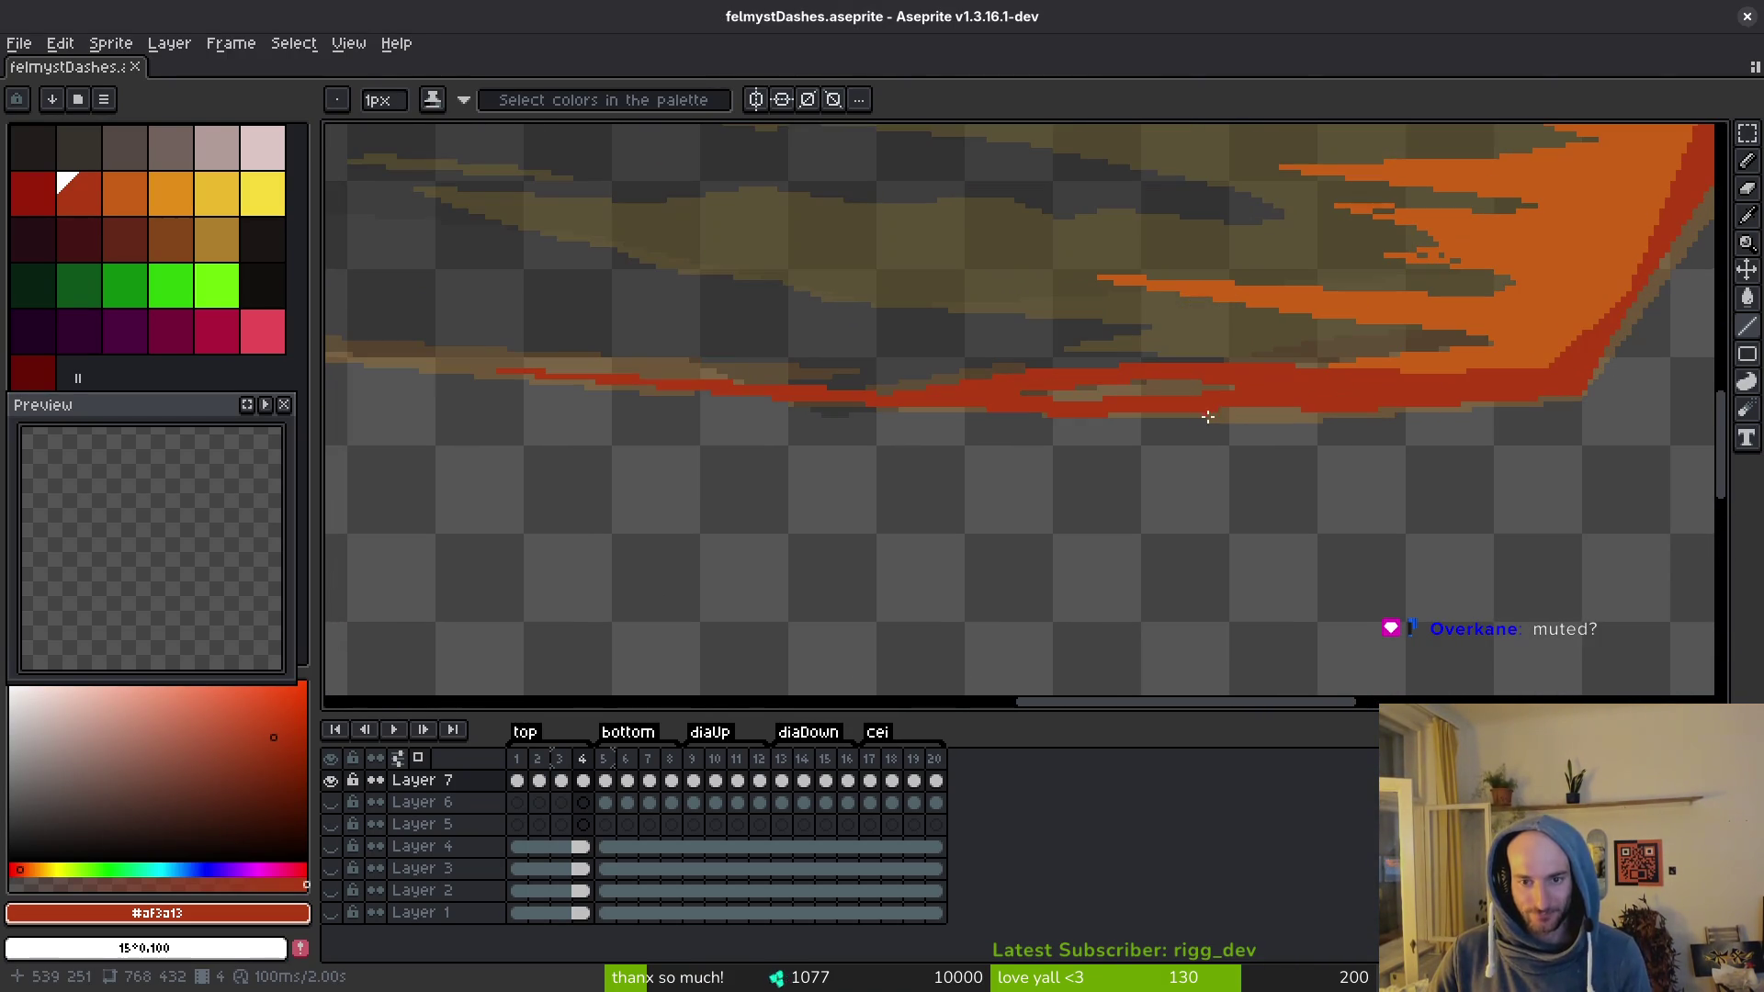
scroll(1508, 417, "up", 2)
mouse_move(1541, 405)
left_mouse_down()
mouse_move(533, 439)
mouse_move(1063, 484)
mouse_move(1188, 520)
mouse_move(1122, 512)
mouse_move(1282, 512)
left_mouse_up()
scroll(533, 440, "down", 1)
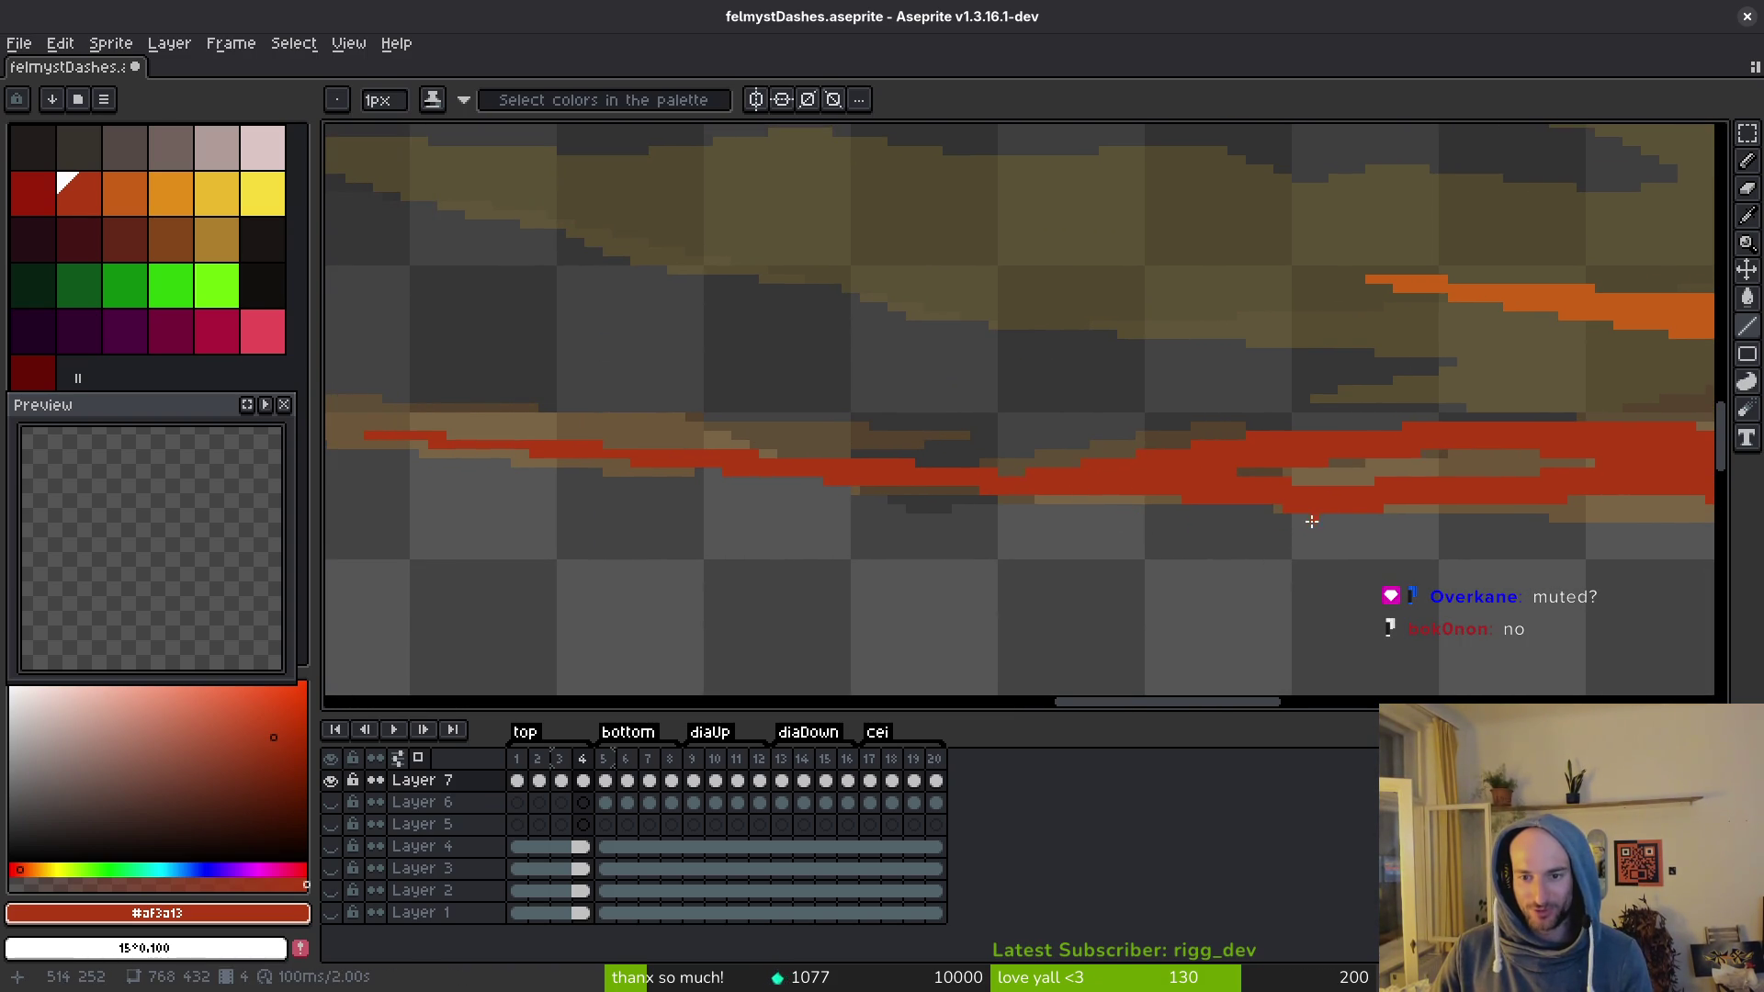
mouse_move(1291, 506)
left_mouse_down()
mouse_move(426, 421)
mouse_move(452, 446)
left_mouse_up()
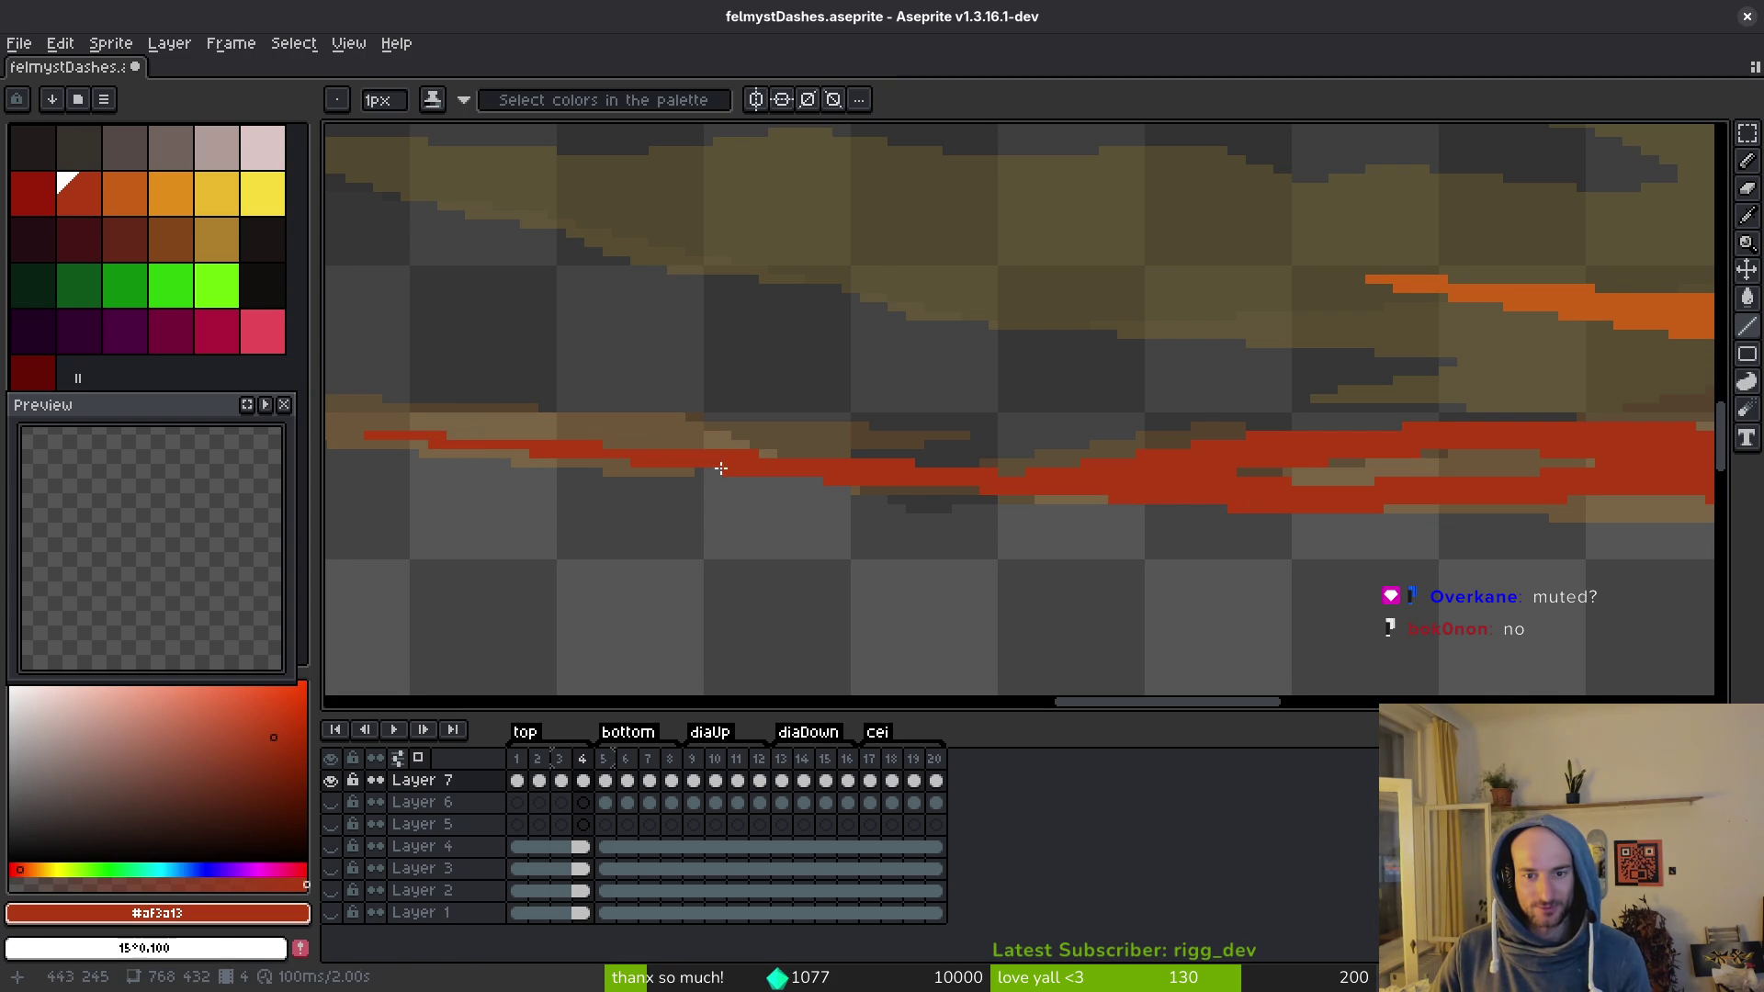
Step: Paint the stray dark pixel in the lower streak orange
left_click_drag(1208, 477, 1066, 469)
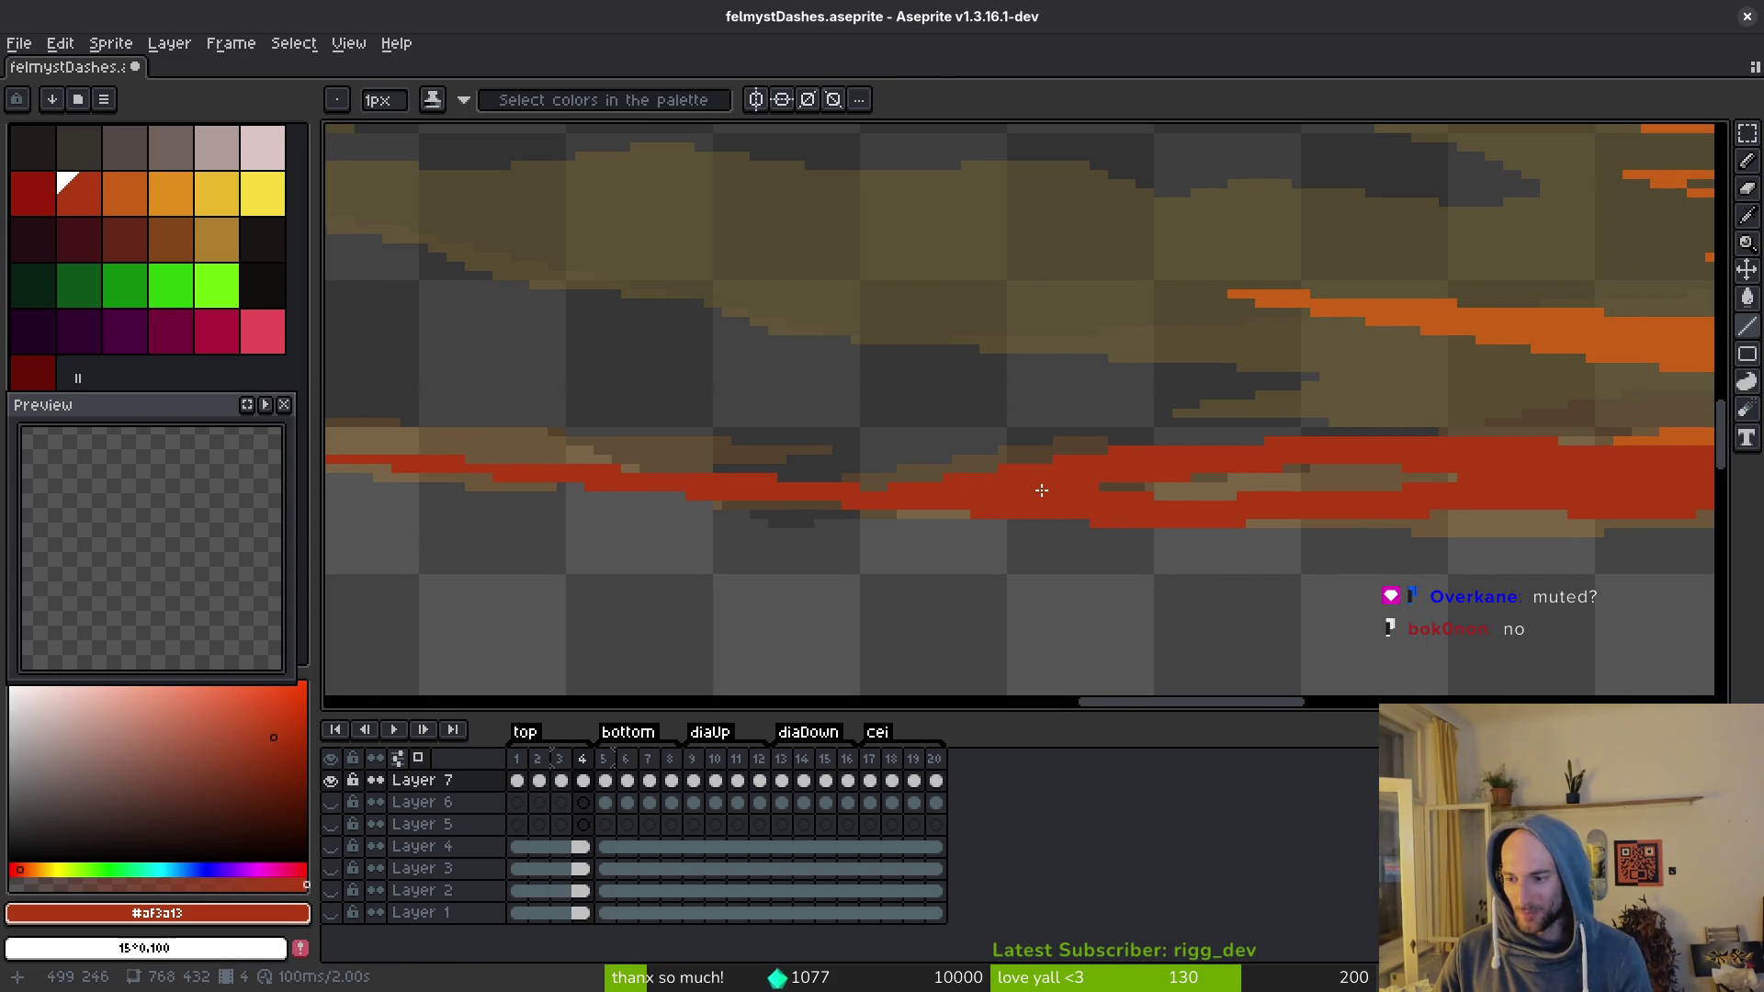
left_click_drag(1145, 492, 1121, 501)
mouse_move(1254, 505)
left_mouse_down()
mouse_move(1124, 560)
mouse_move(1311, 536)
mouse_move(1366, 499)
mouse_move(1296, 499)
left_mouse_up()
left_click(1297, 499, "alt")
scroll(1232, 410, "up", 3)
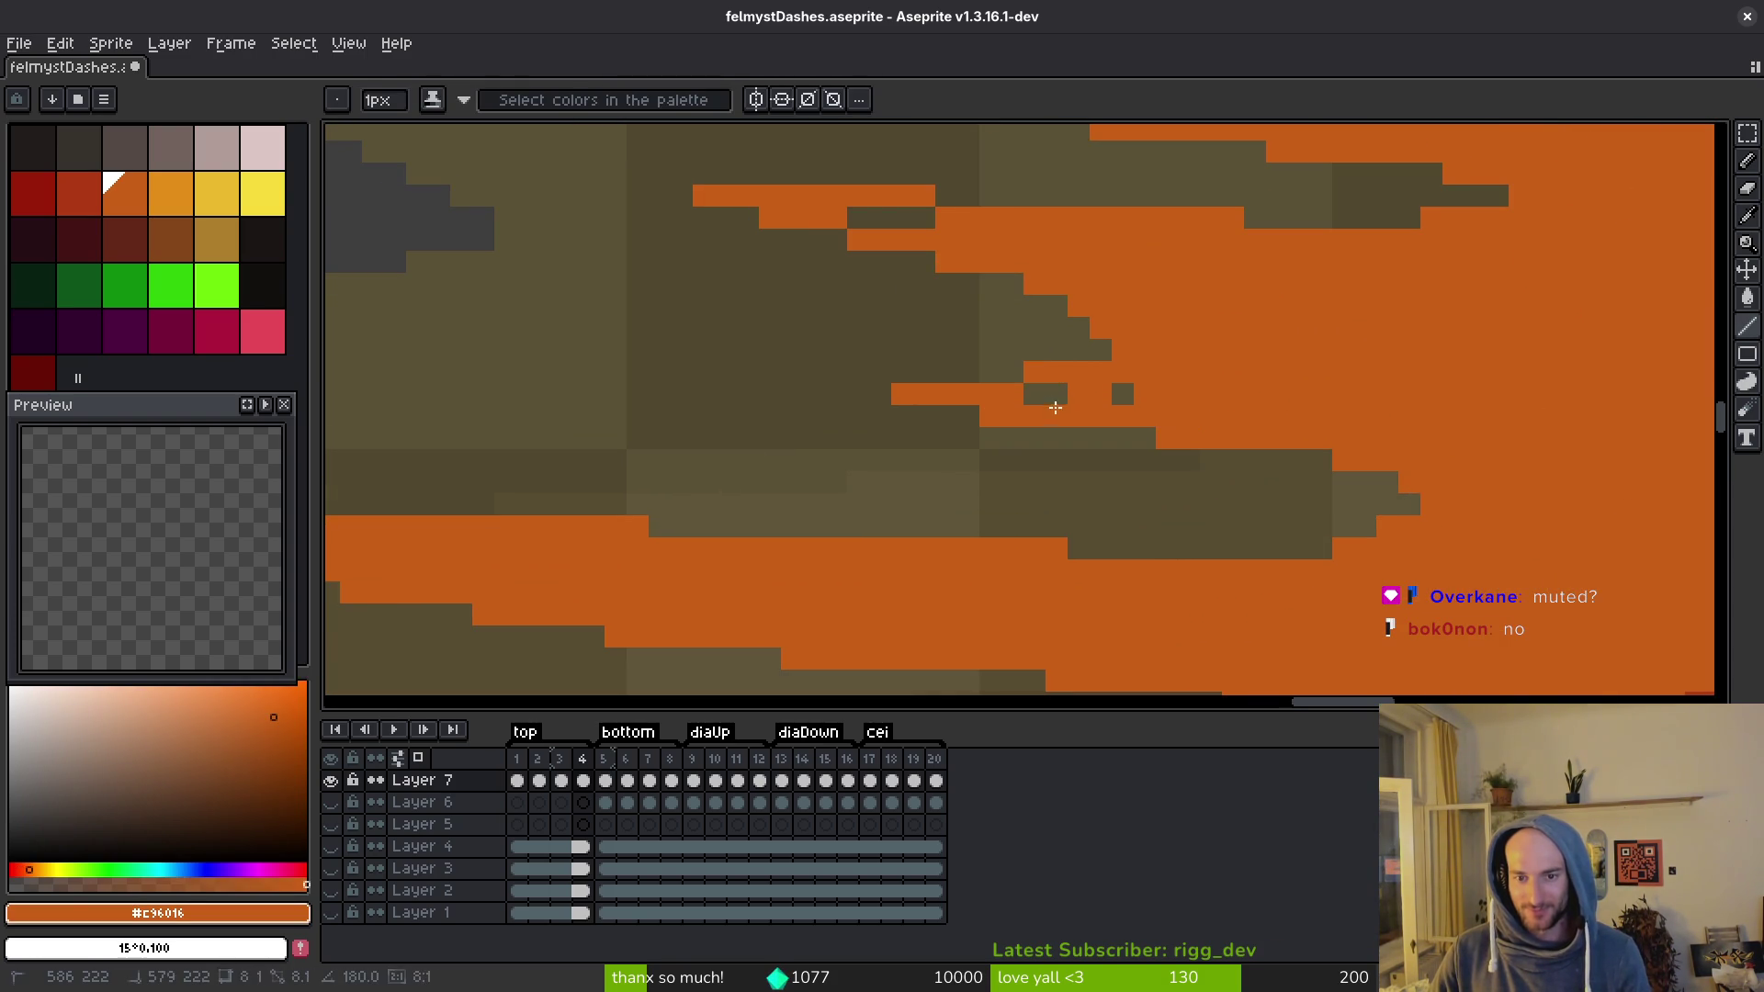
left_click(1122, 395)
scroll(1114, 386, "down", 2)
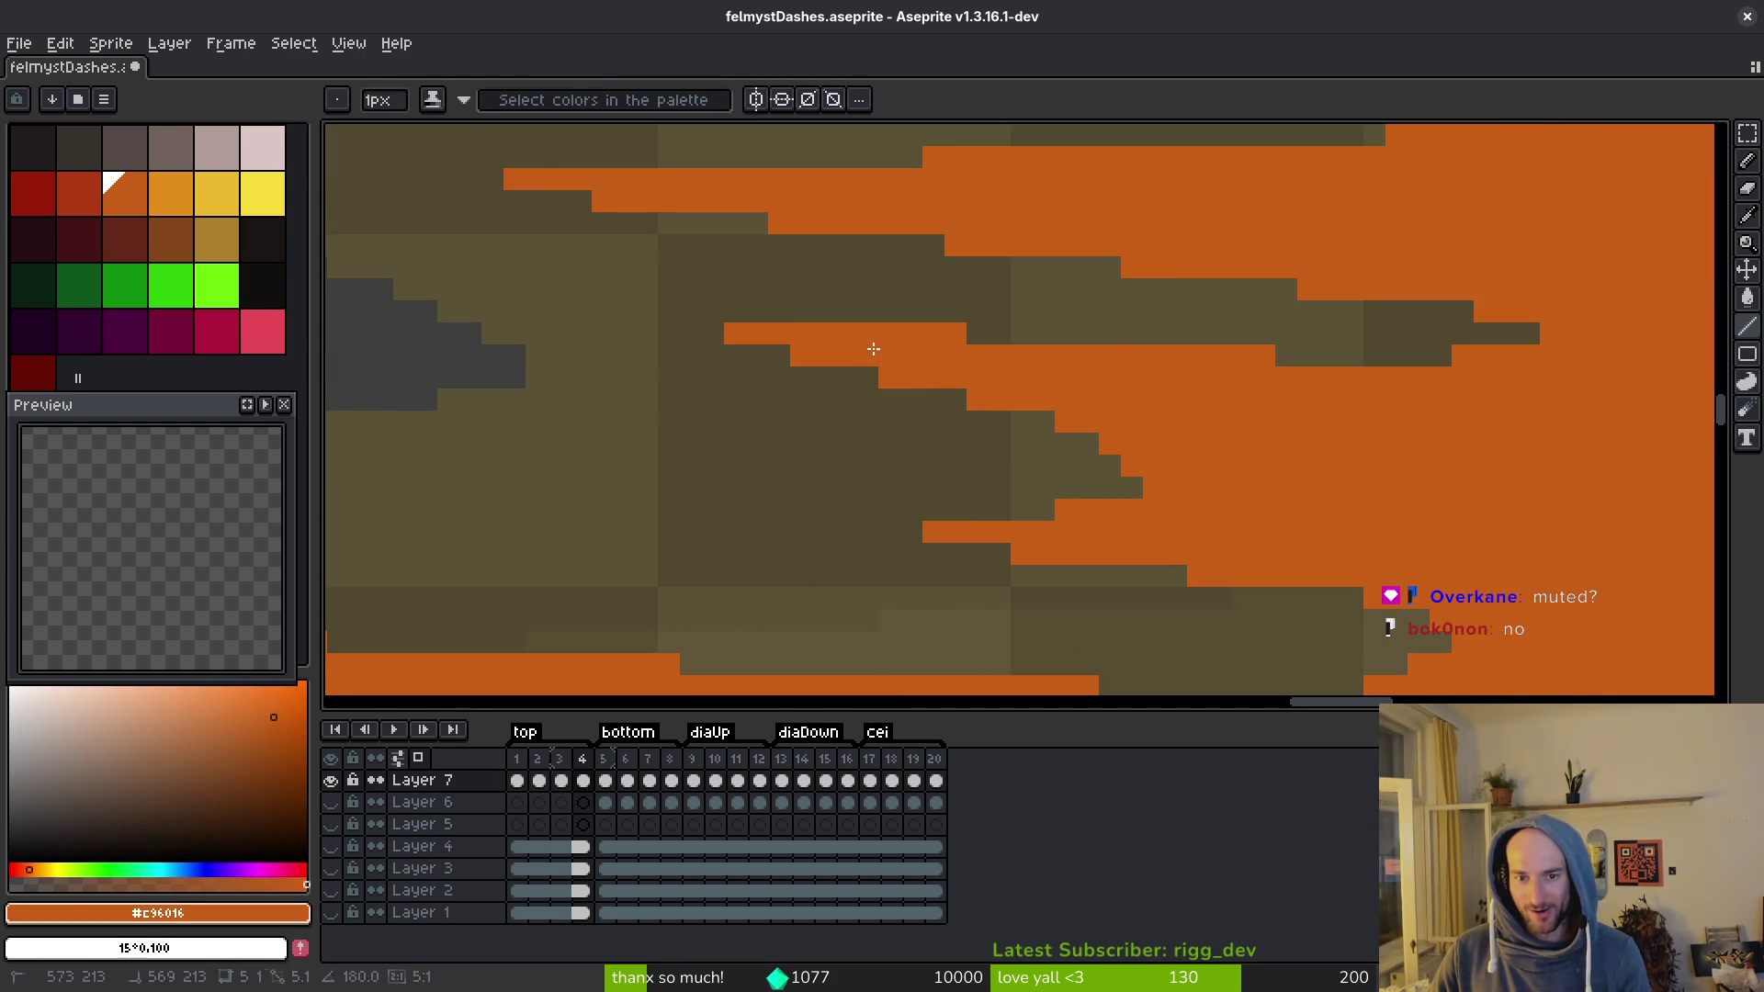
scroll(1054, 419, "down", 1)
Step: Extend the top red stripe with a straight red line
mouse_move(1181, 341)
left_mouse_down()
mouse_move(1220, 295)
mouse_move(1071, 402)
mouse_move(1311, 512)
mouse_move(1267, 398)
mouse_move(1112, 420)
left_mouse_up()
mouse_move(1027, 342)
left_mouse_down()
mouse_move(1319, 374)
mouse_move(1244, 512)
mouse_move(1433, 630)
mouse_move(1405, 489)
mouse_move(1466, 487)
left_mouse_up()
scroll(1140, 434, "up", 1)
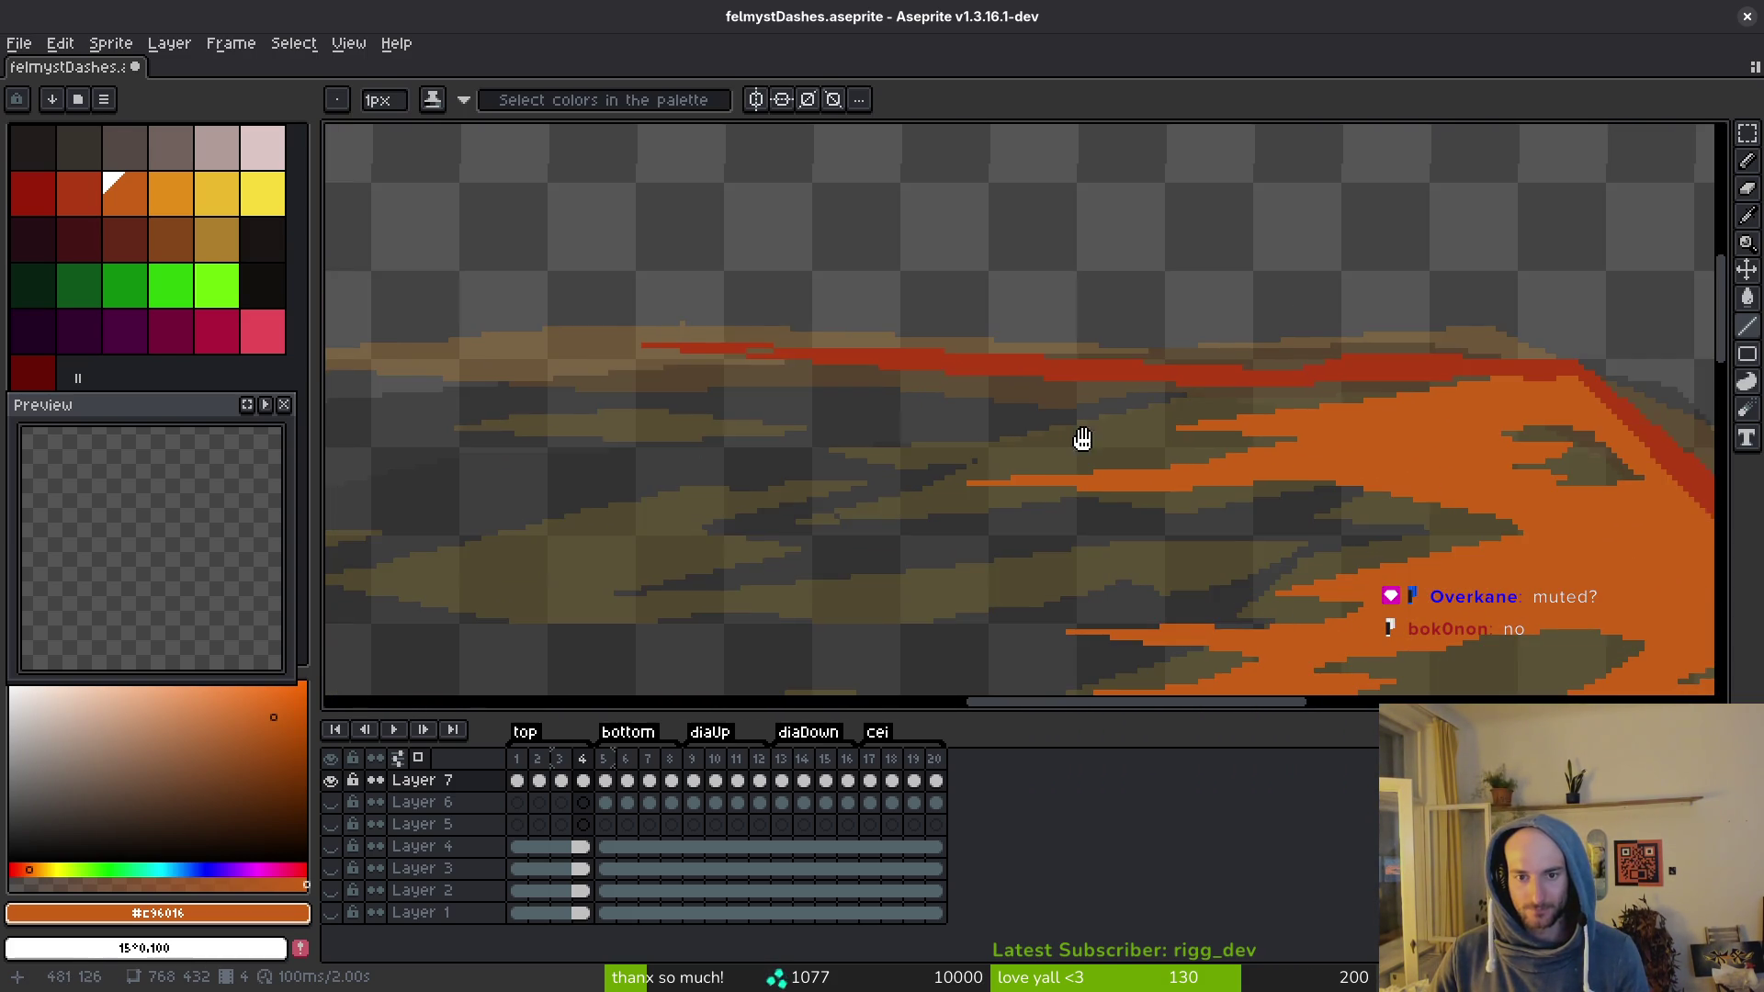
scroll(1011, 404, "up", 1)
left_click(571, 338, "alt")
key("g")
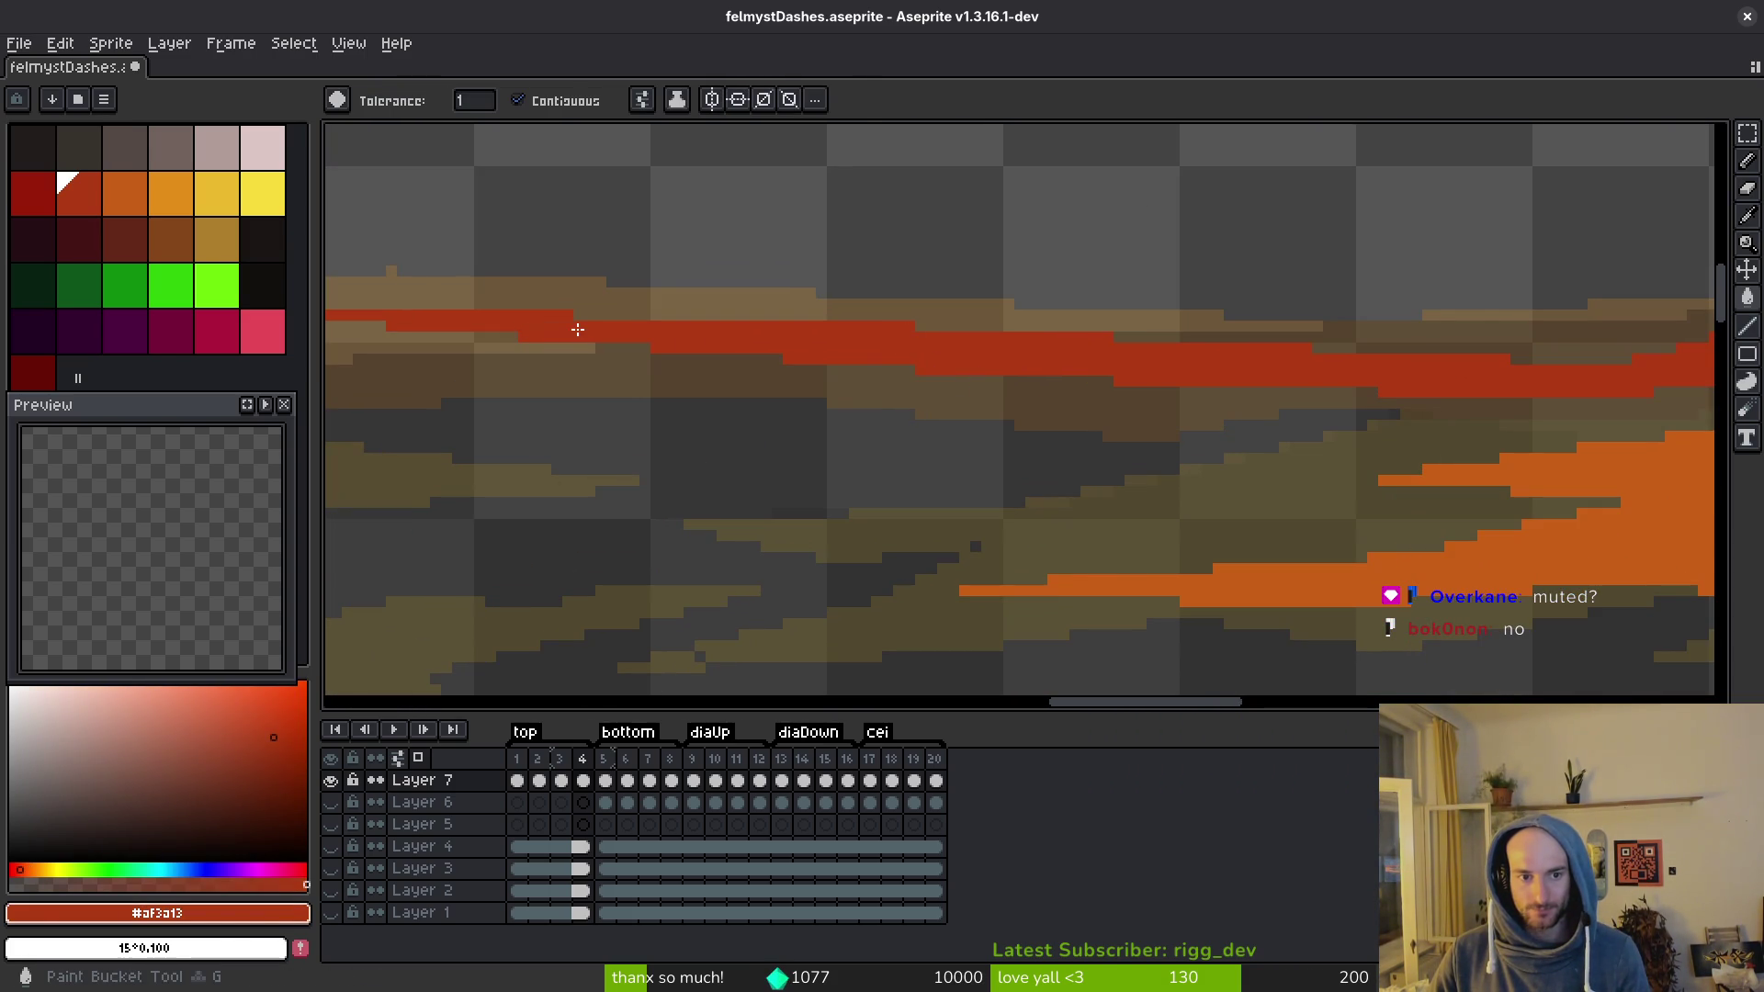
scroll(643, 367, "down", 3)
key("l")
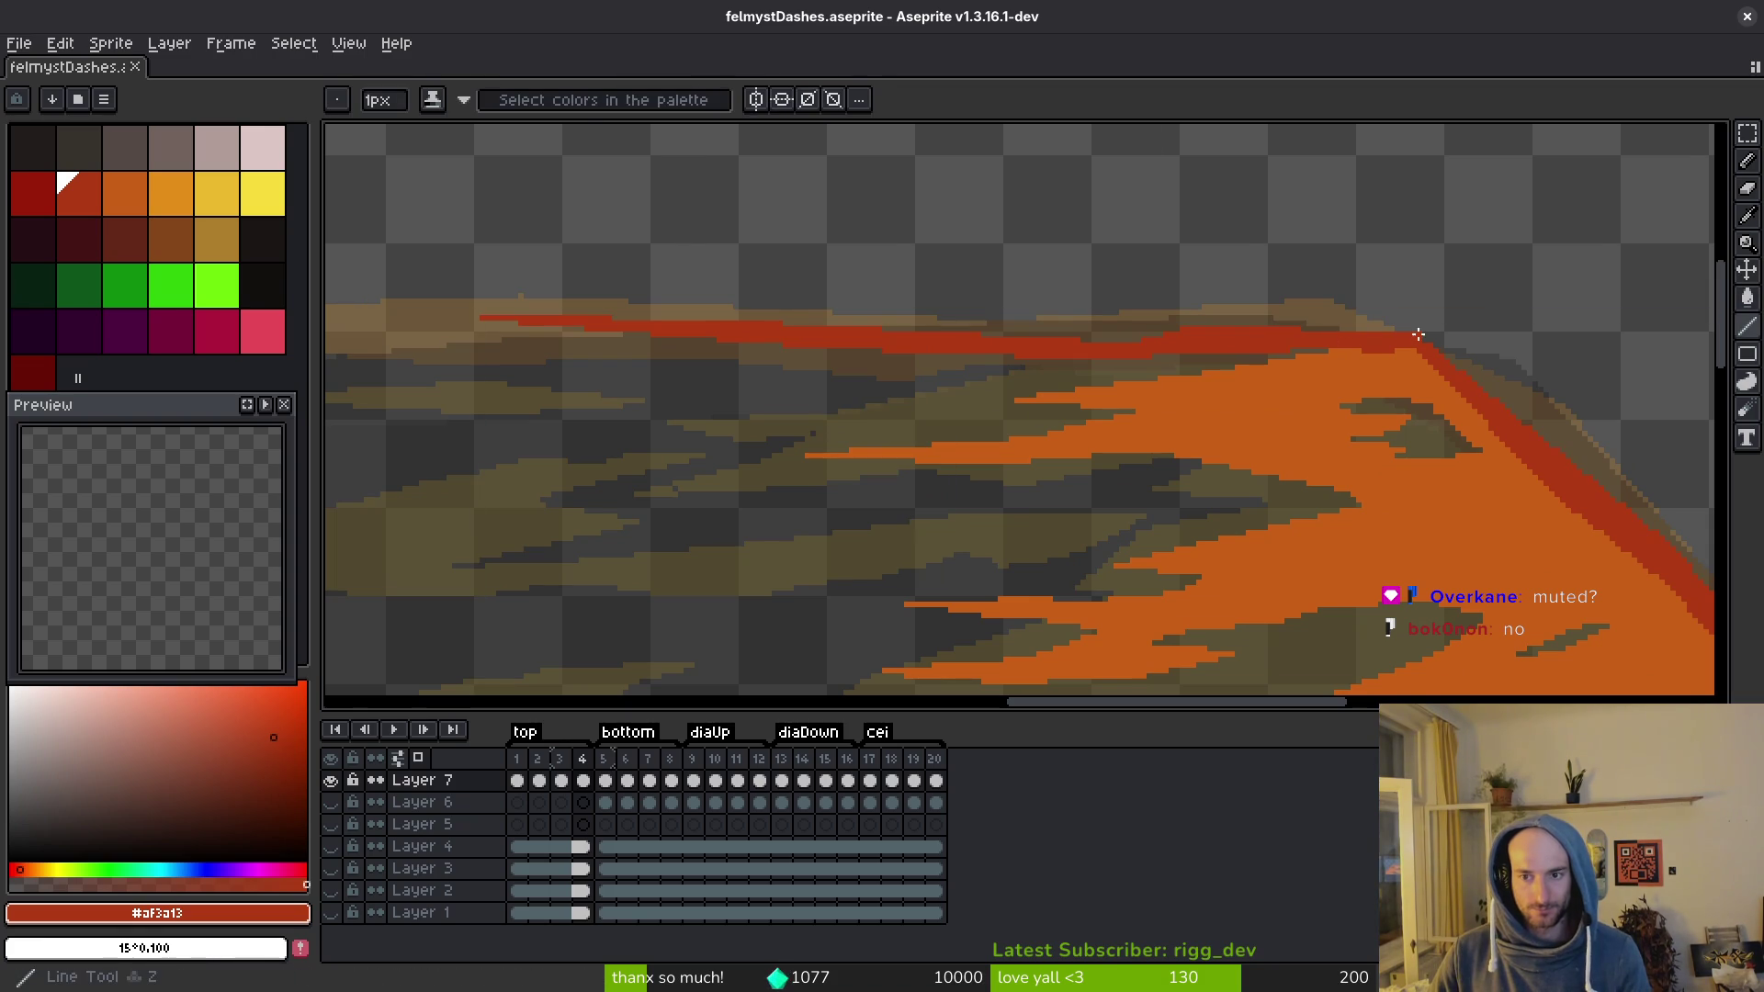
left_click_drag(1406, 335, 614, 320)
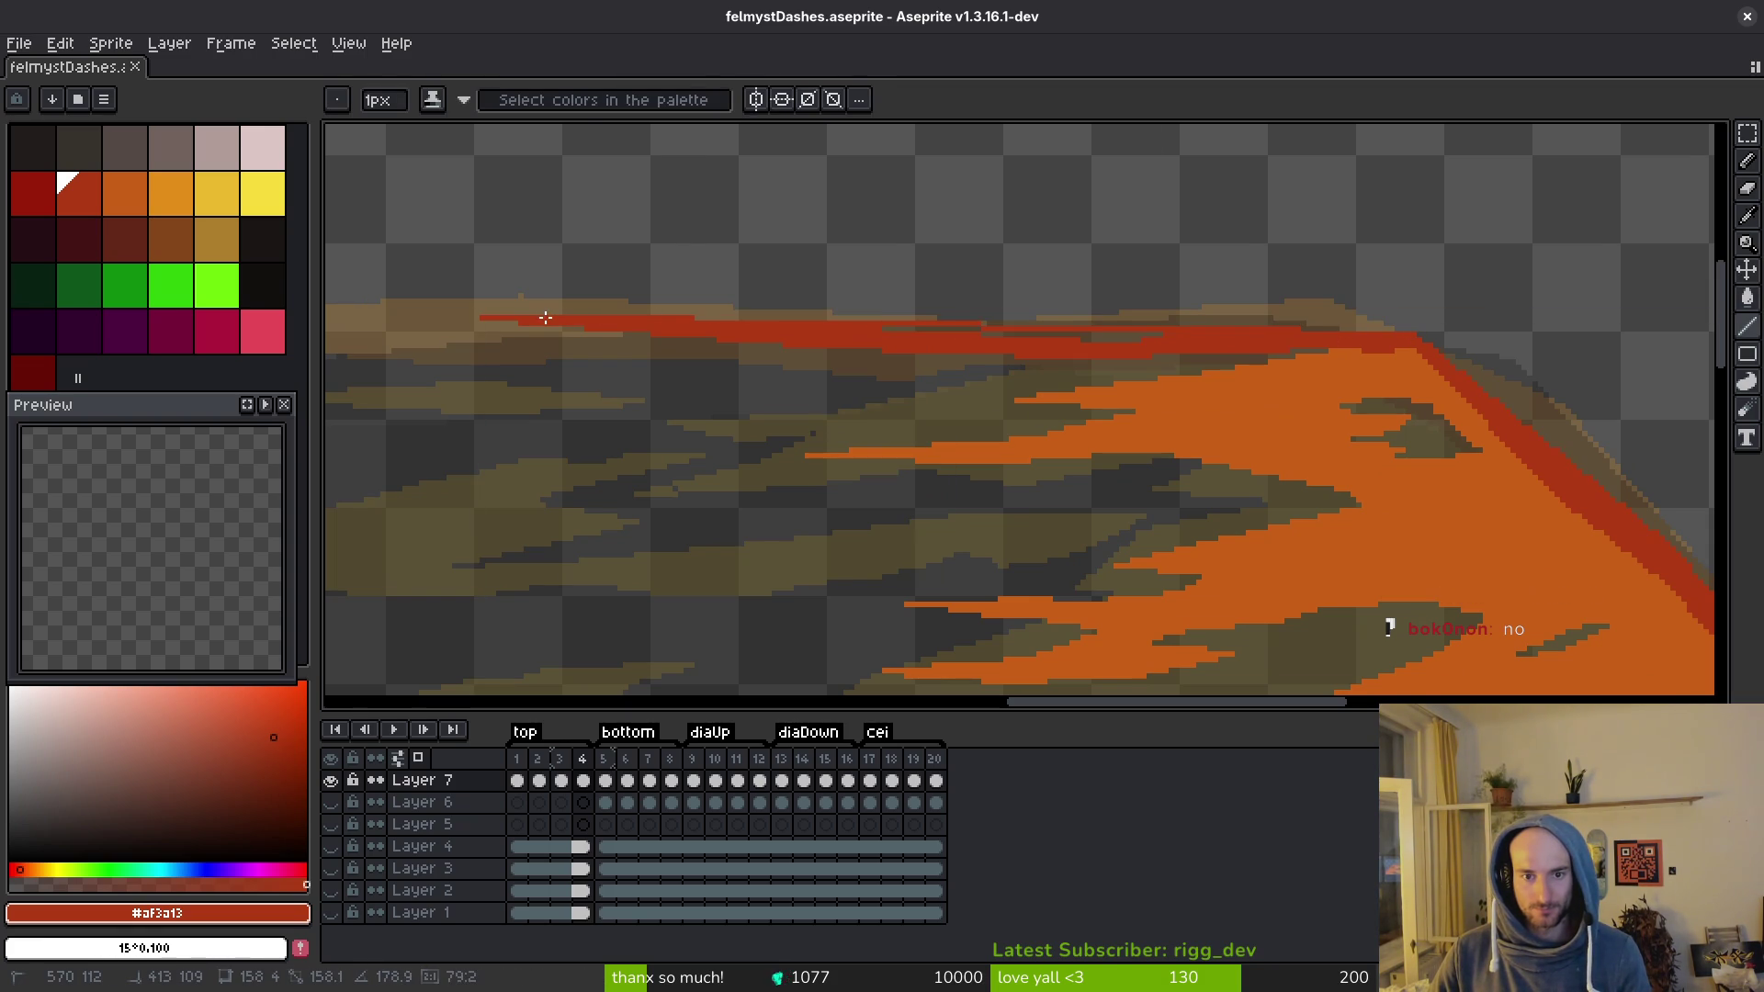
Step: Fill the dark strip inside the red stripe and draw another red line across it
scroll(1390, 617, "up", 3)
key("g")
left_click(780, 268)
scroll(1004, 327, "down", 3)
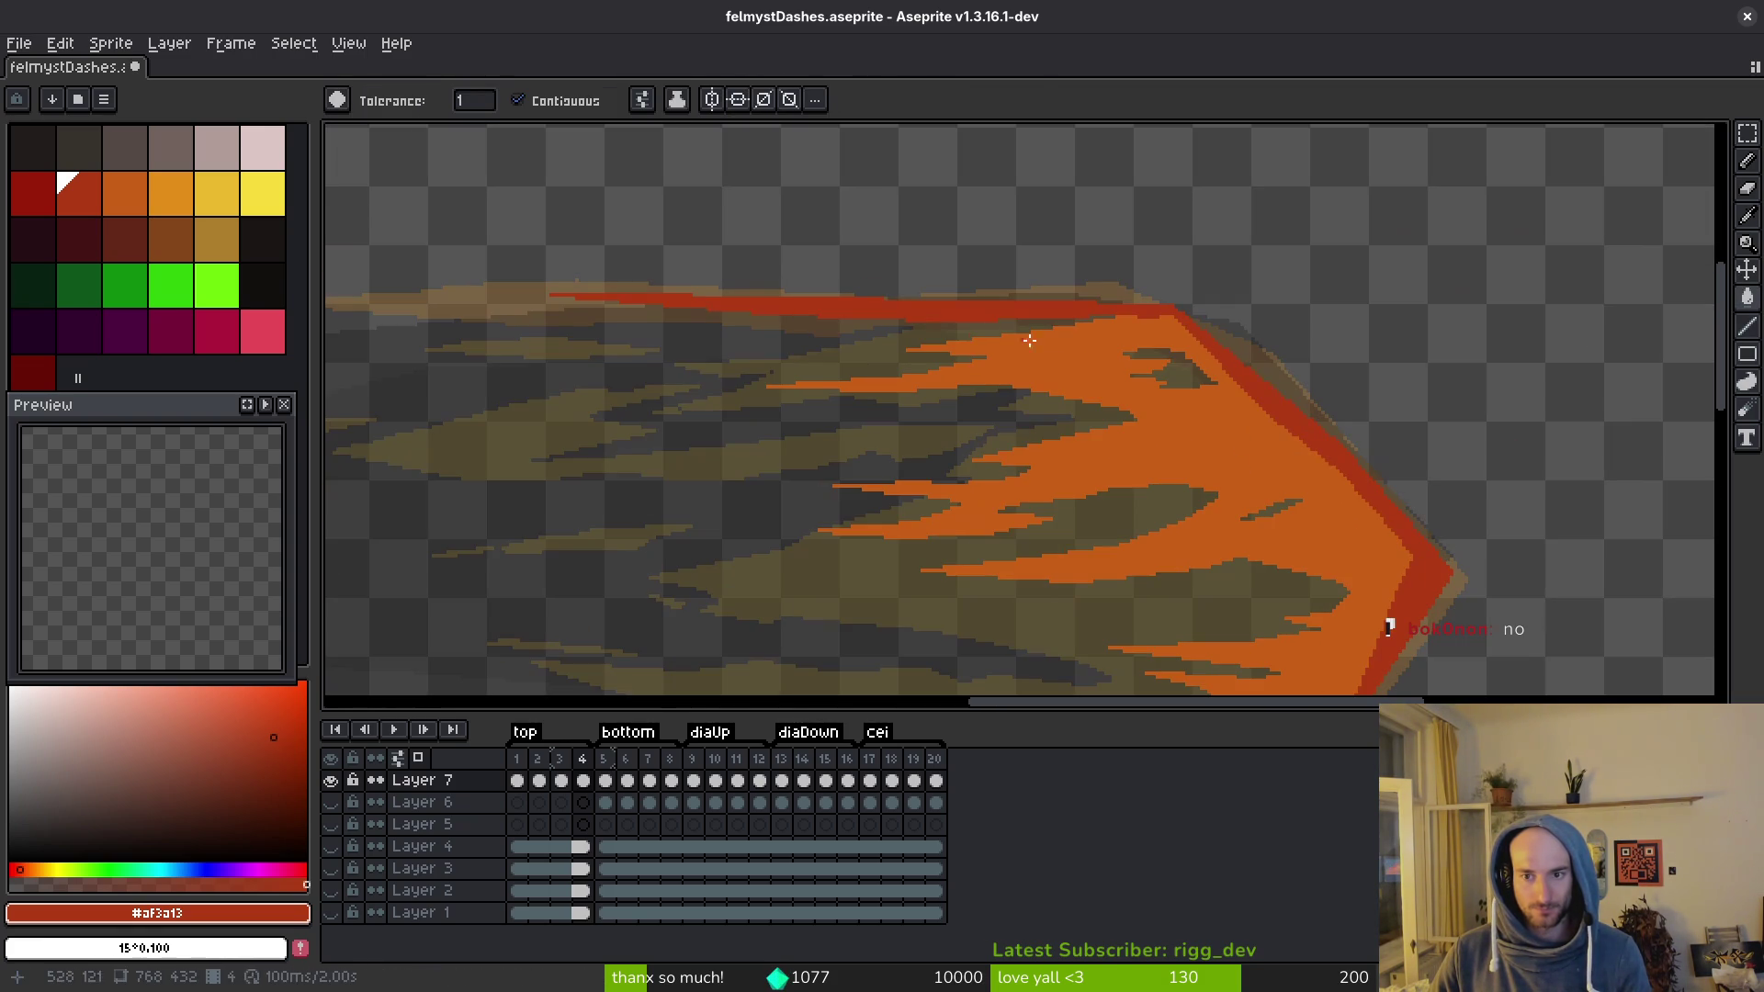
key("l")
scroll(1010, 329, "up", 3)
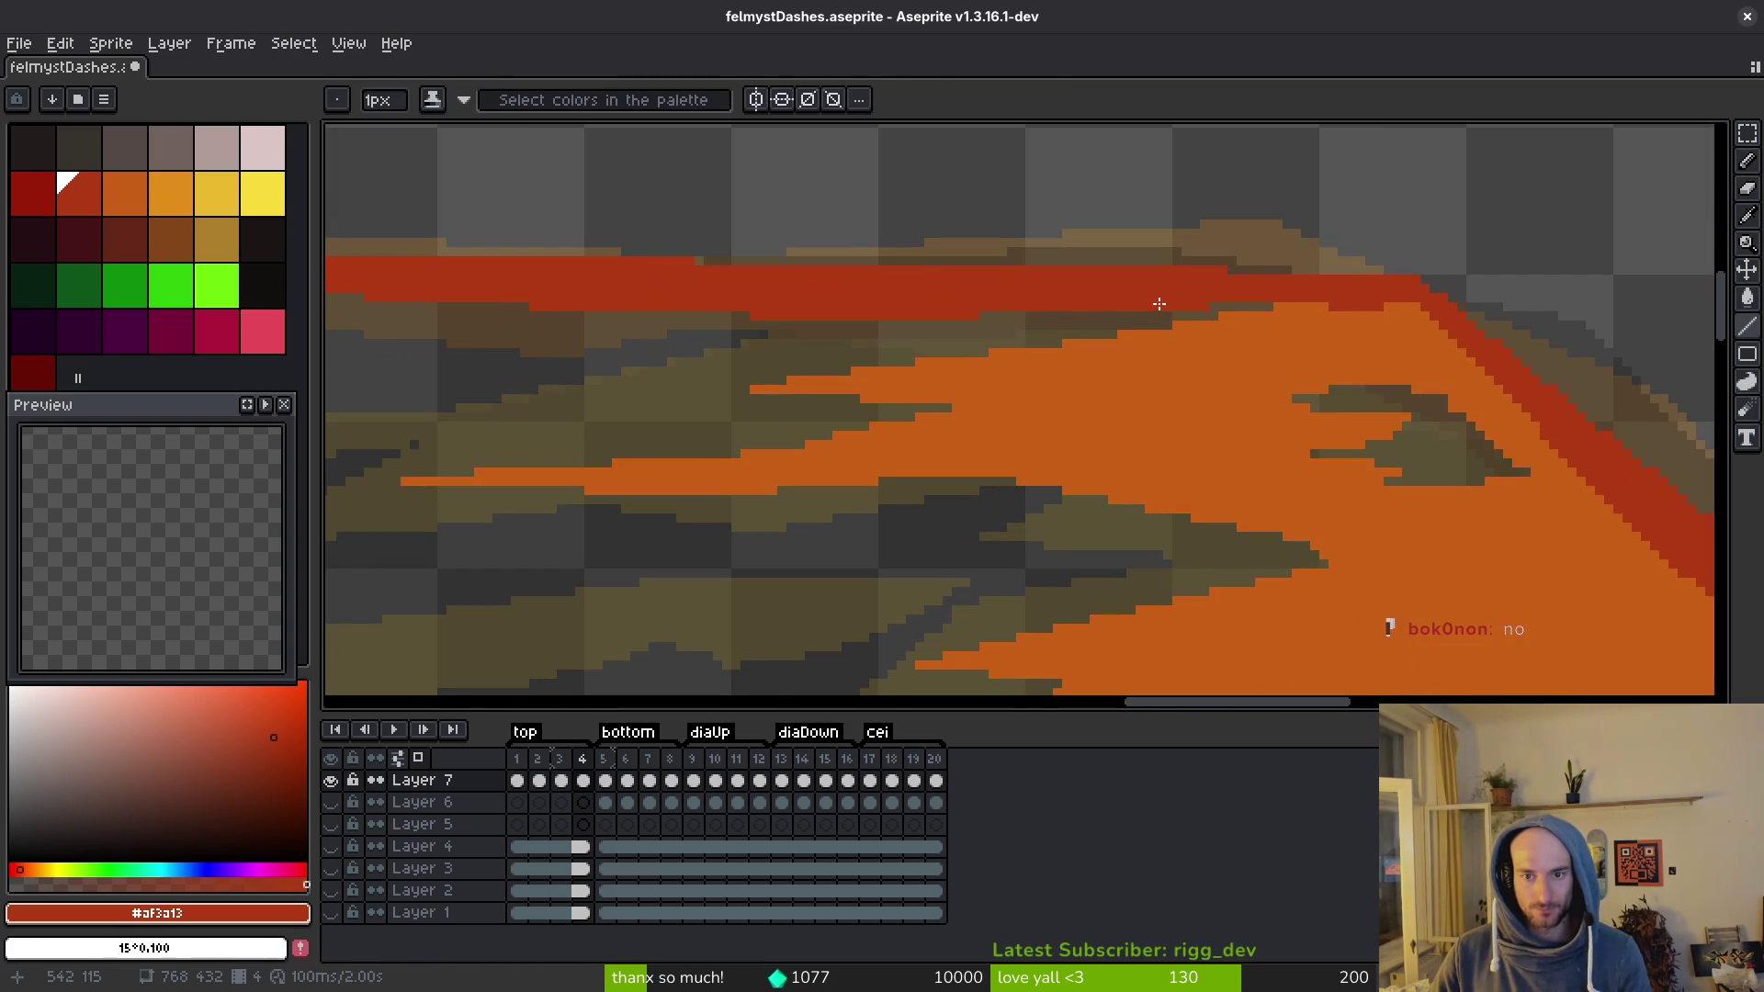
mouse_move(1211, 323)
left_mouse_down()
mouse_move(1458, 329)
mouse_move(1430, 322)
left_mouse_up()
Step: Fill three clusters of stray red pixels with orange and save
key("g")
key("b")
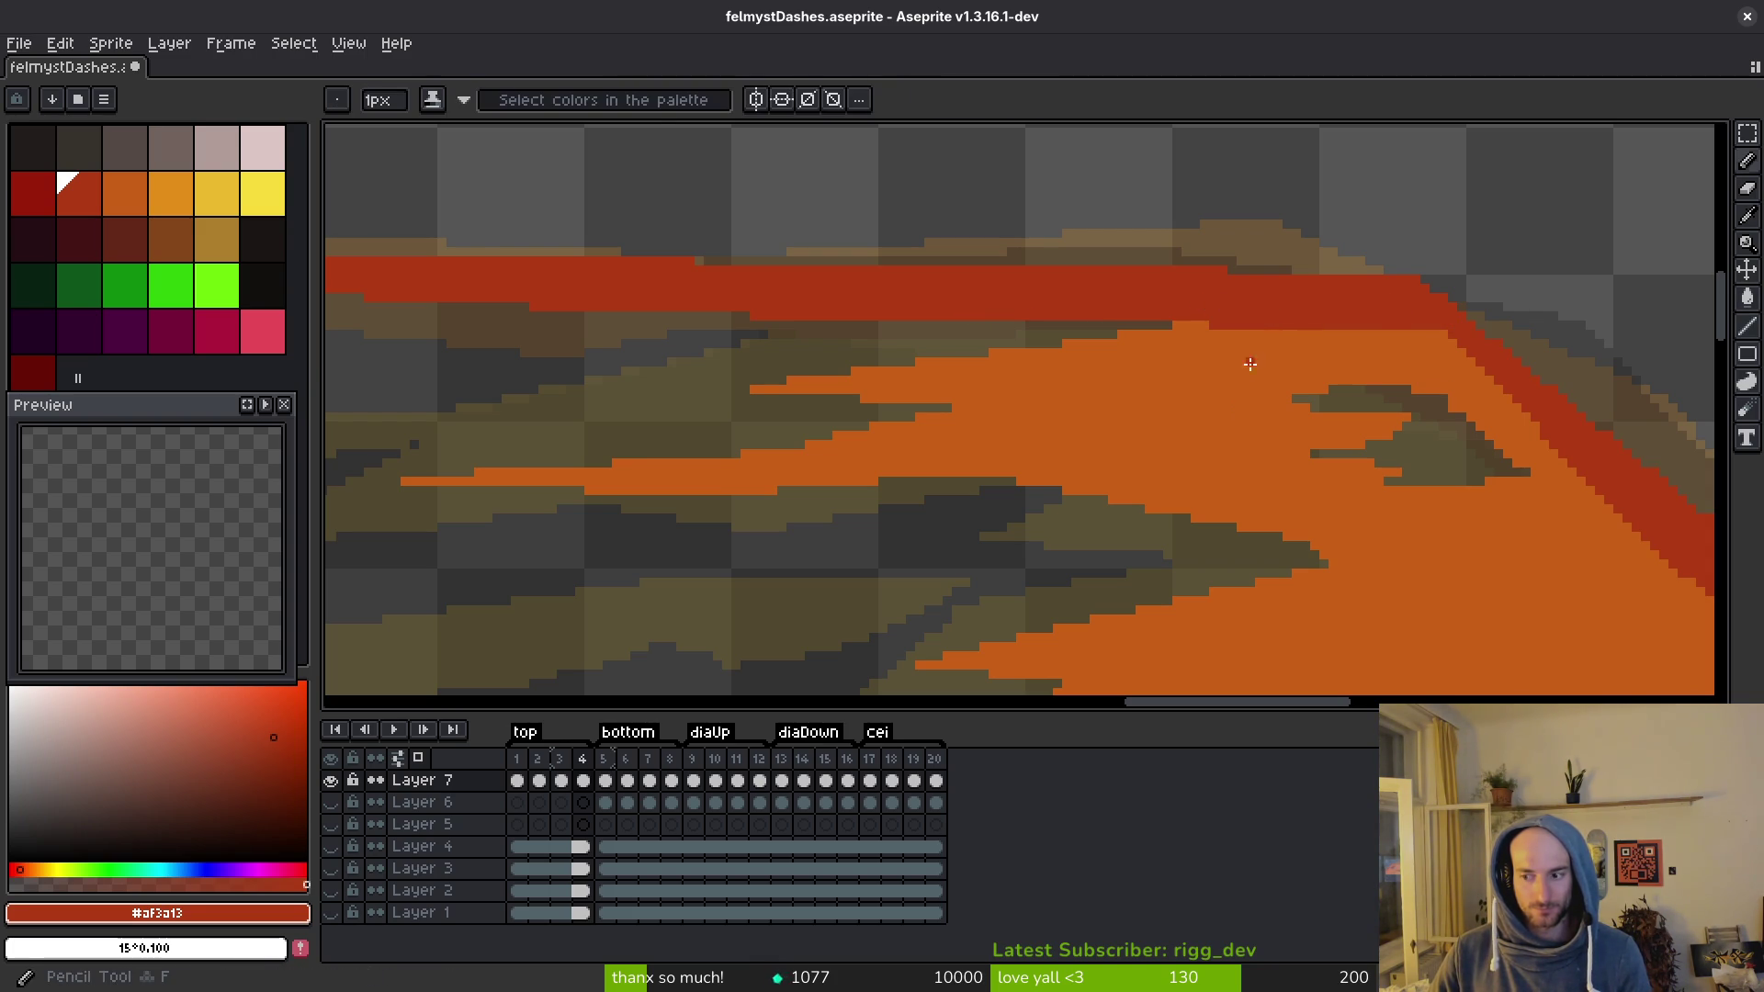
scroll(1194, 321, "down", 3)
scroll(1140, 322, "up", 3)
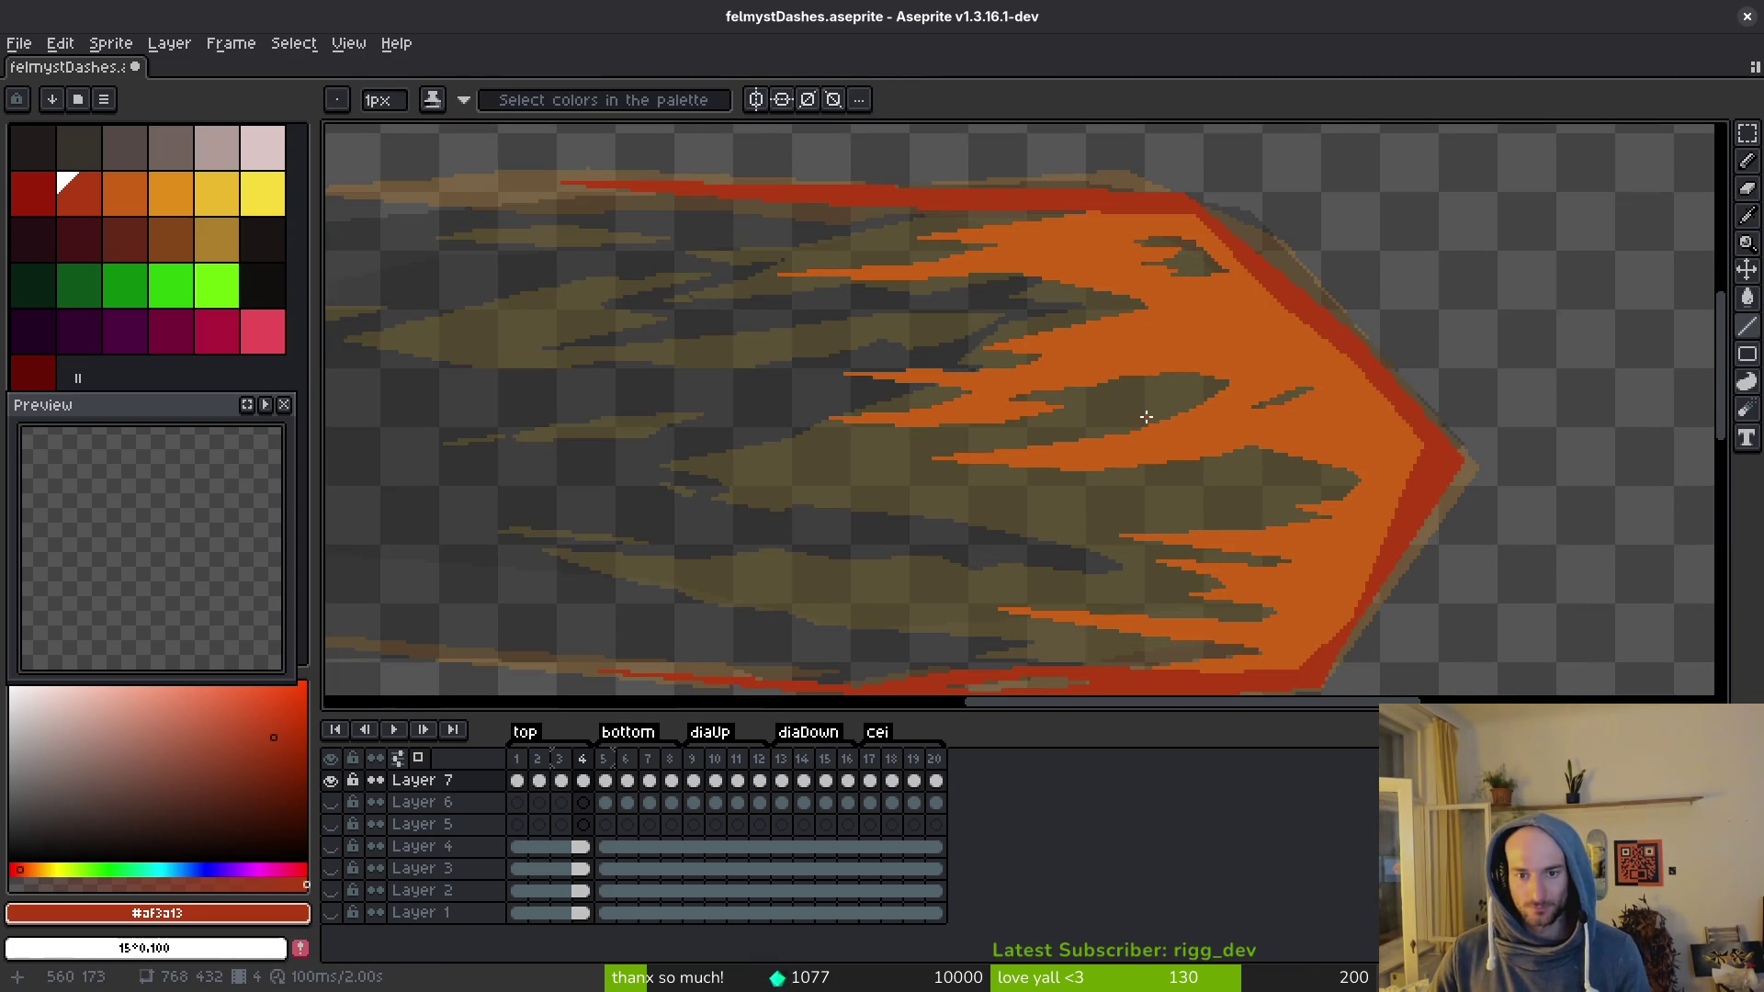
left_click_drag(1197, 476, 1191, 468)
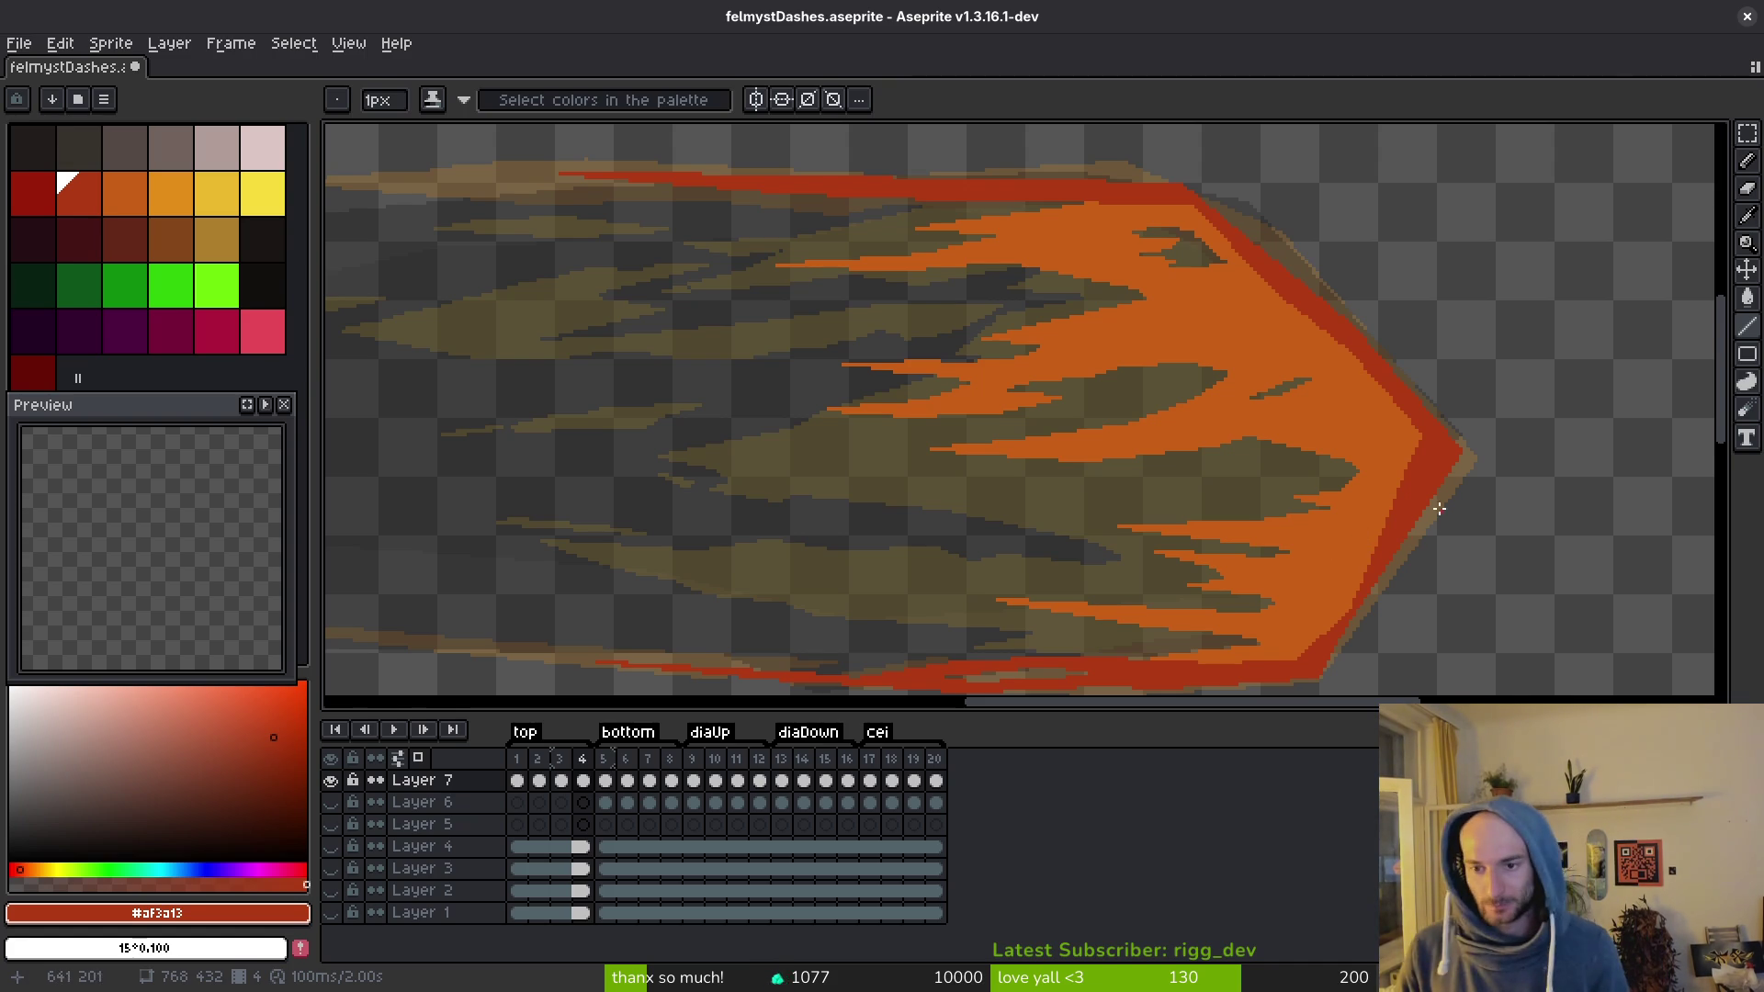
scroll(1415, 504, "up", 3)
left_click(1405, 496, "alt")
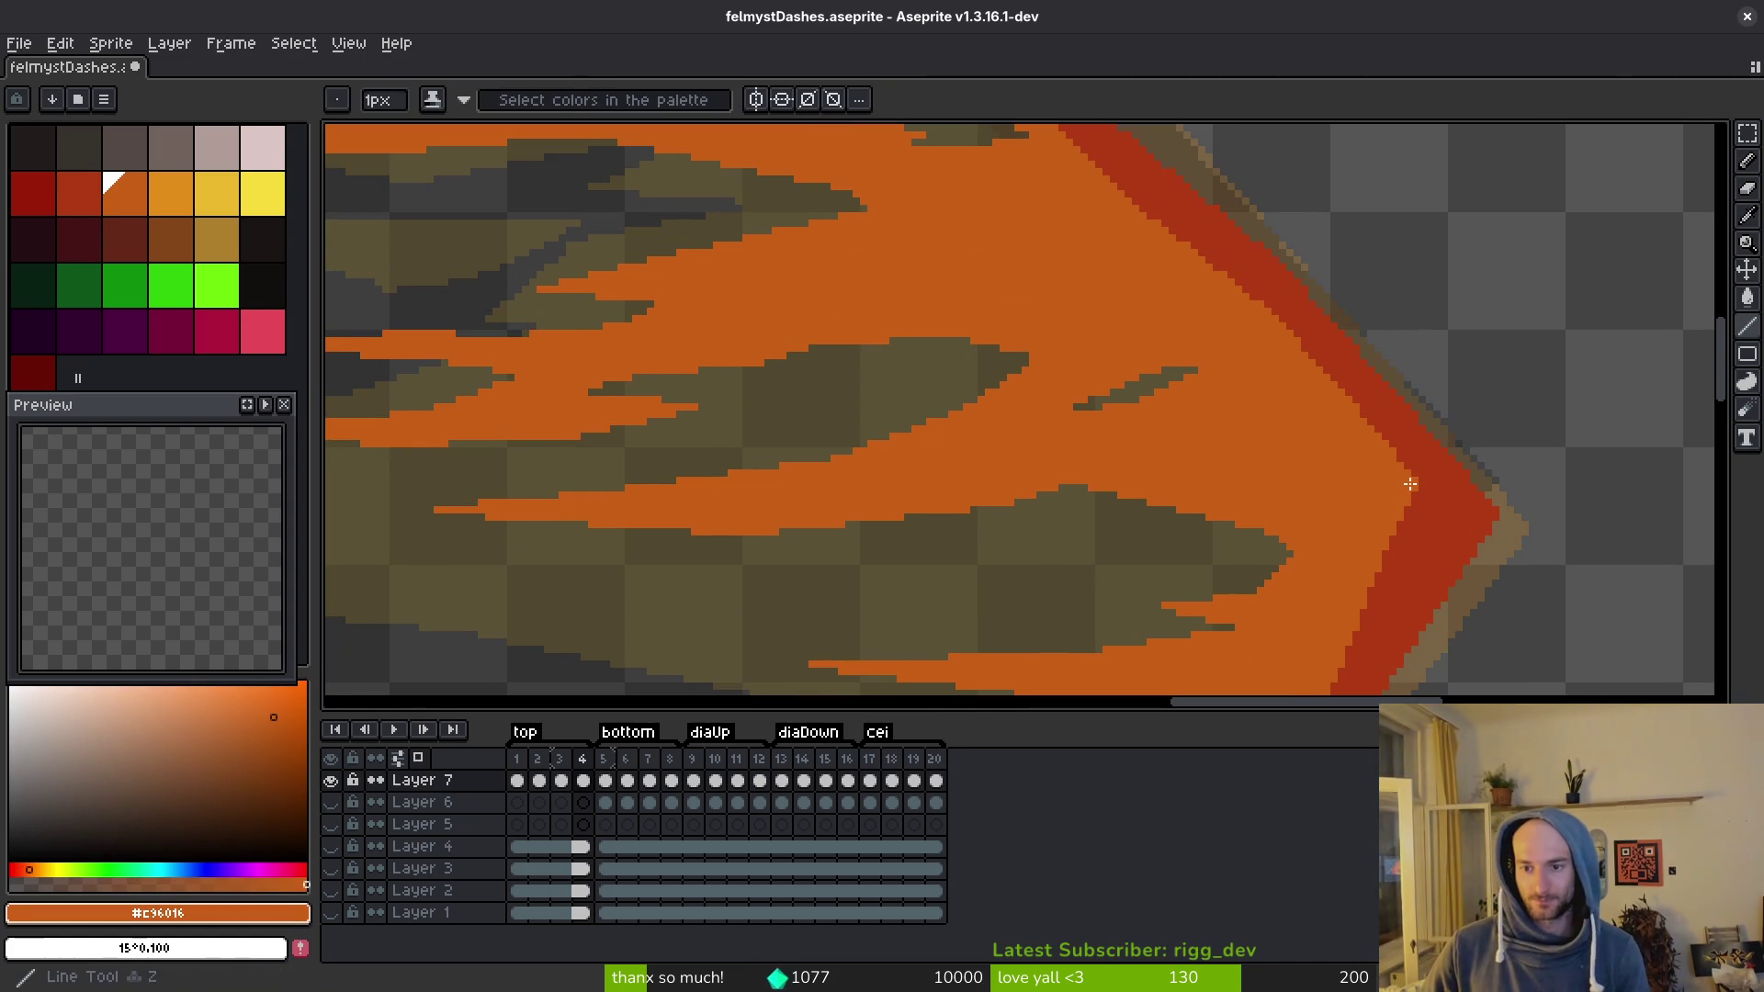
scroll(1433, 459, "down", 1)
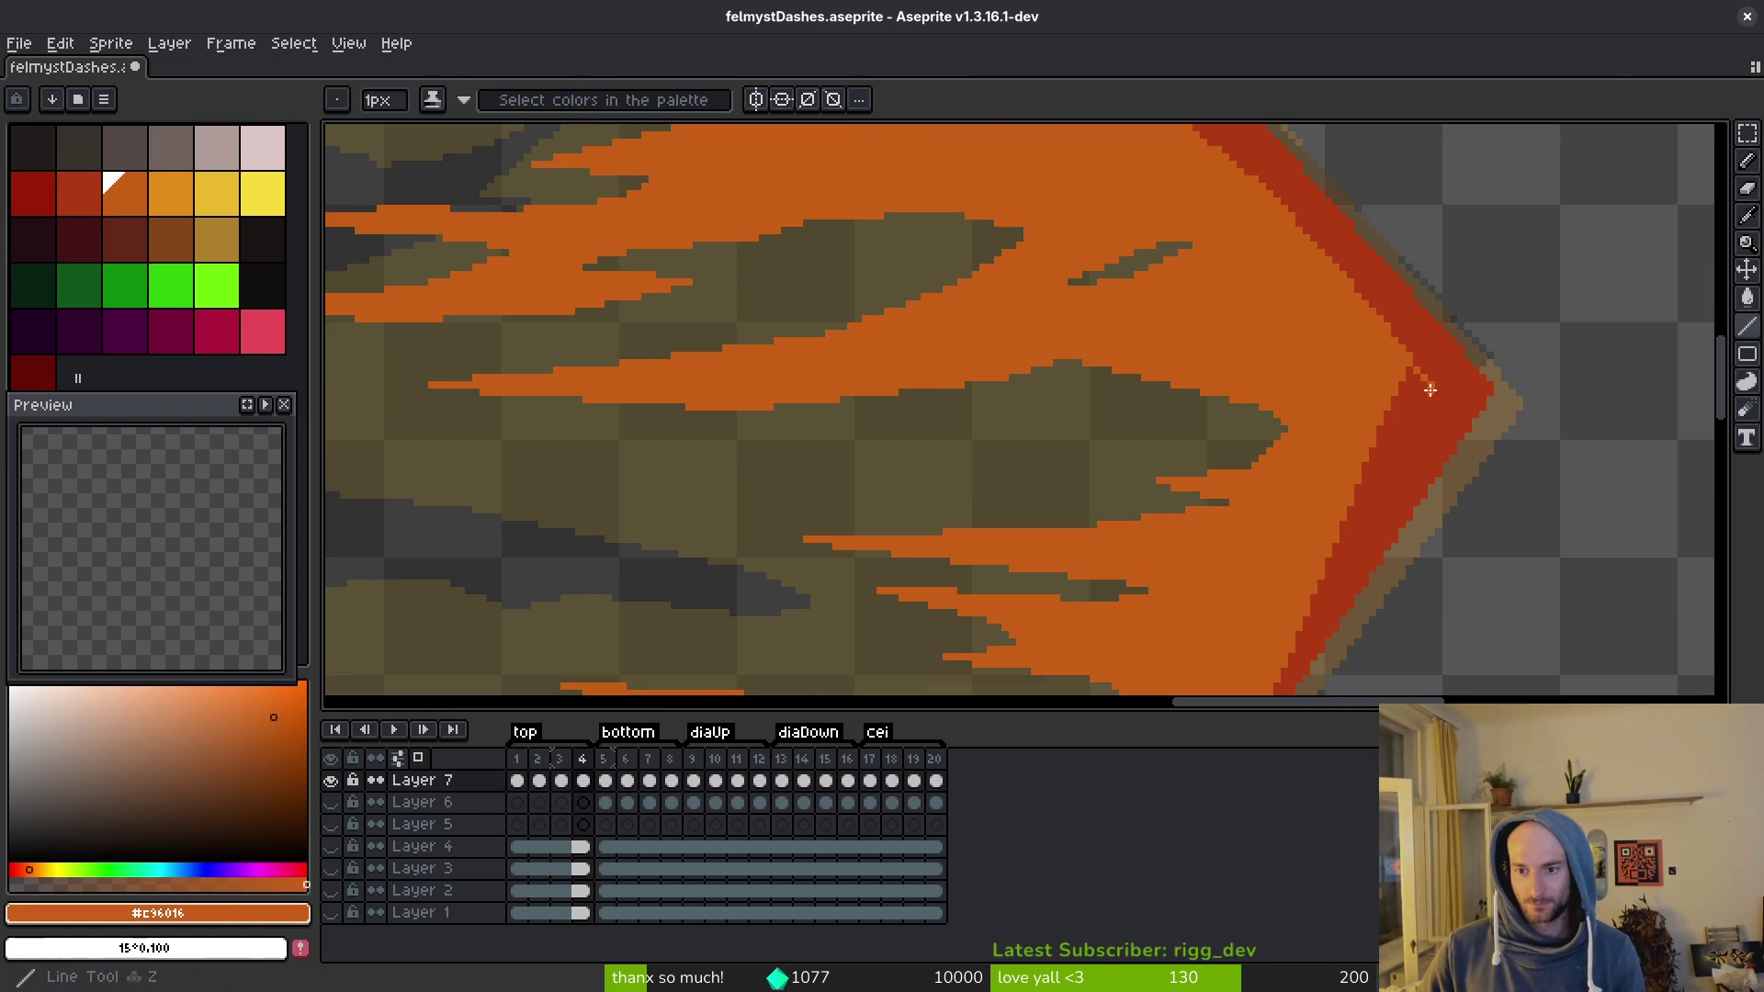
scroll(1355, 503, "down", 1)
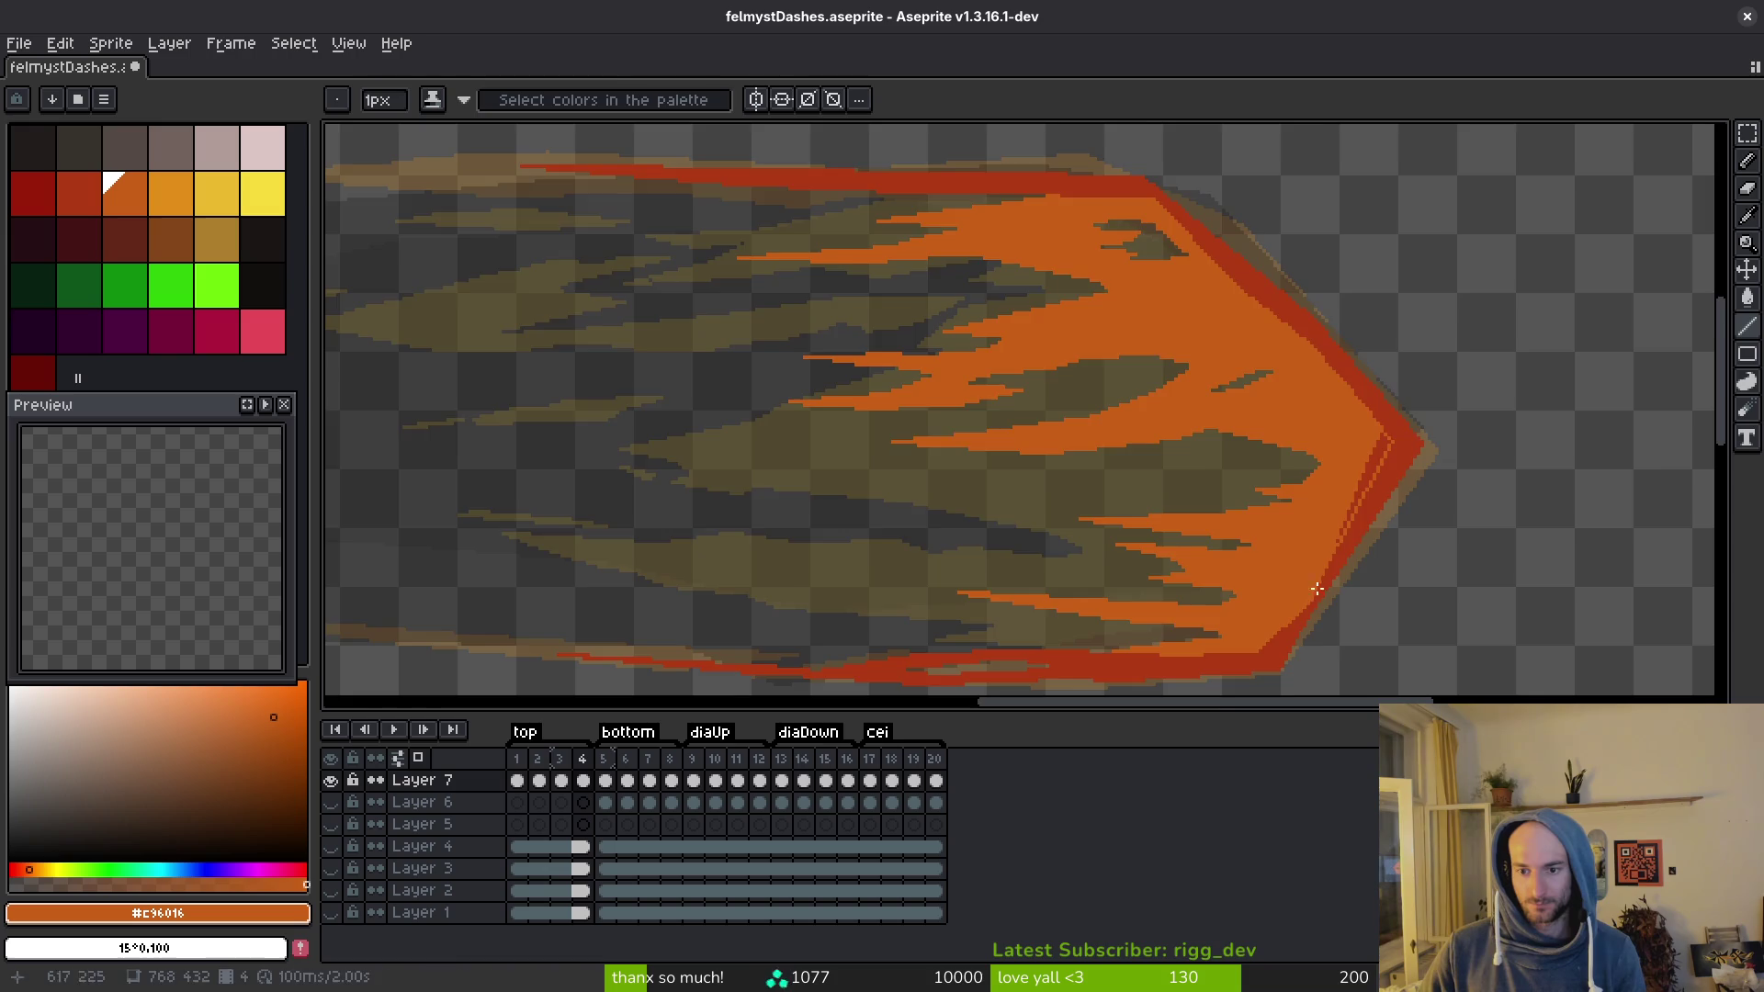
scroll(1369, 478, "up", 1)
key("g")
scroll(1388, 395, "up", 1)
scroll(1379, 352, "up", 2)
left_click(1234, 502)
left_click(1206, 562)
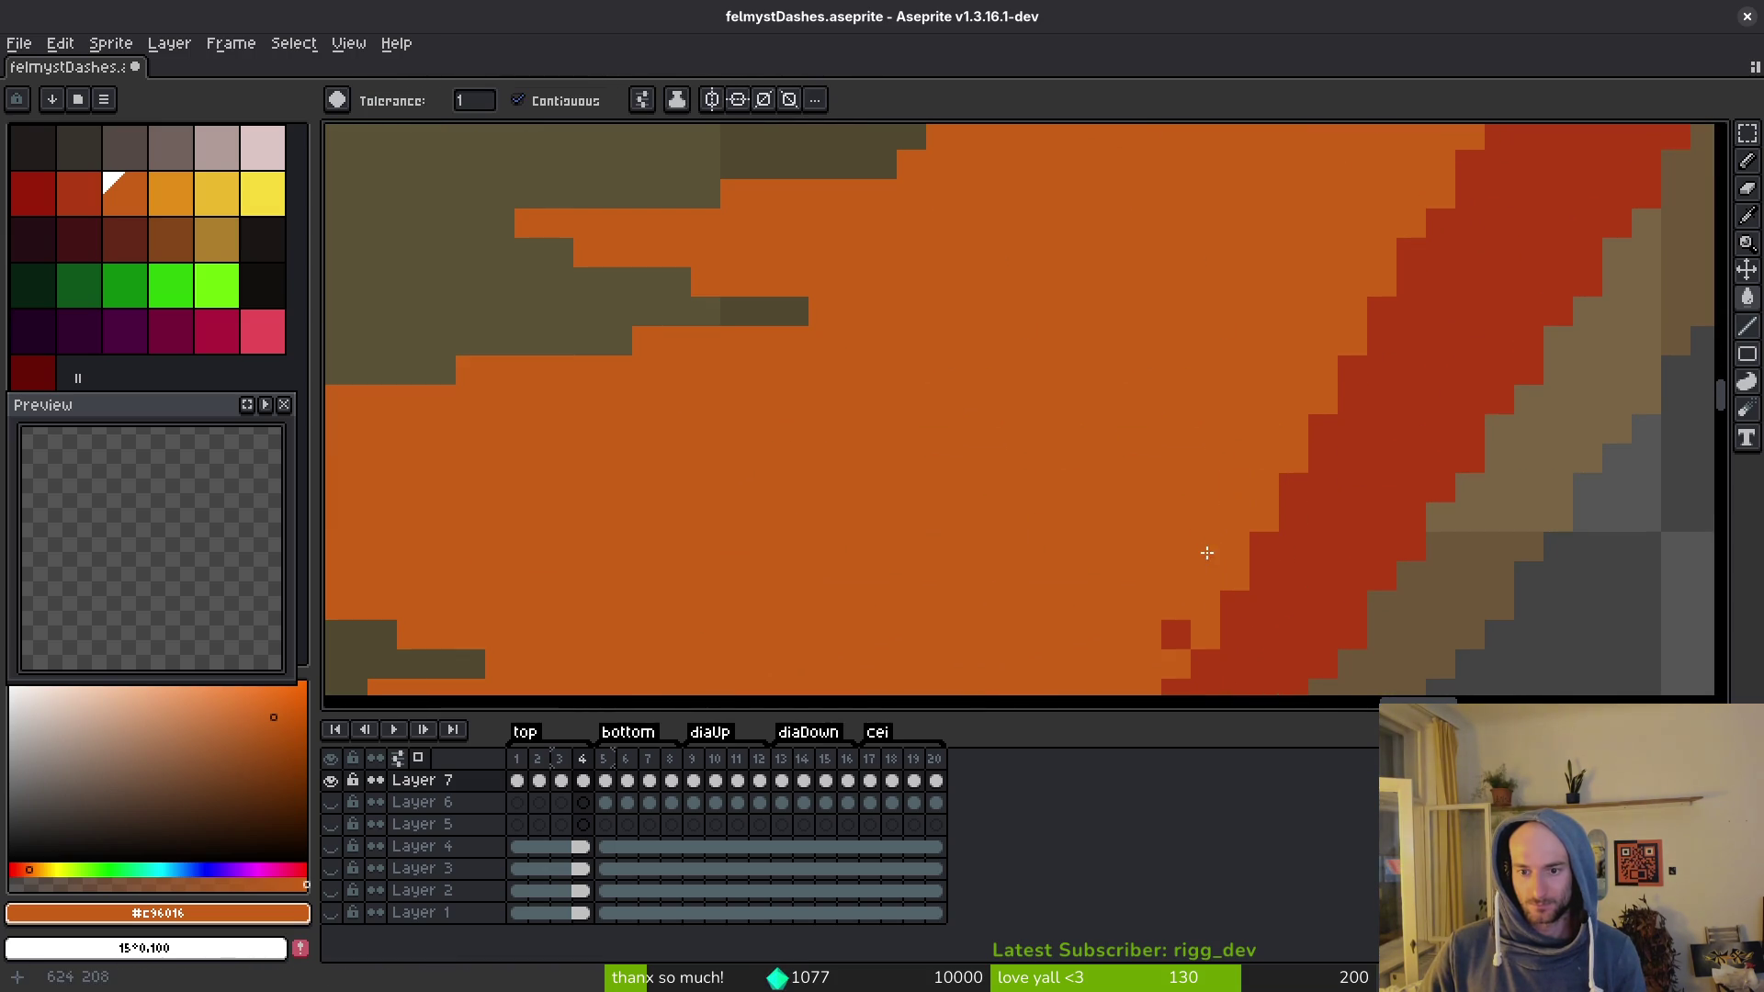
left_click(1176, 634)
scroll(1189, 555, "down", 2)
key("ctrl+s")
Step: Sample the red edge colour, pencil red pixels along the flame edge, and save
scroll(1174, 531, "down", 2)
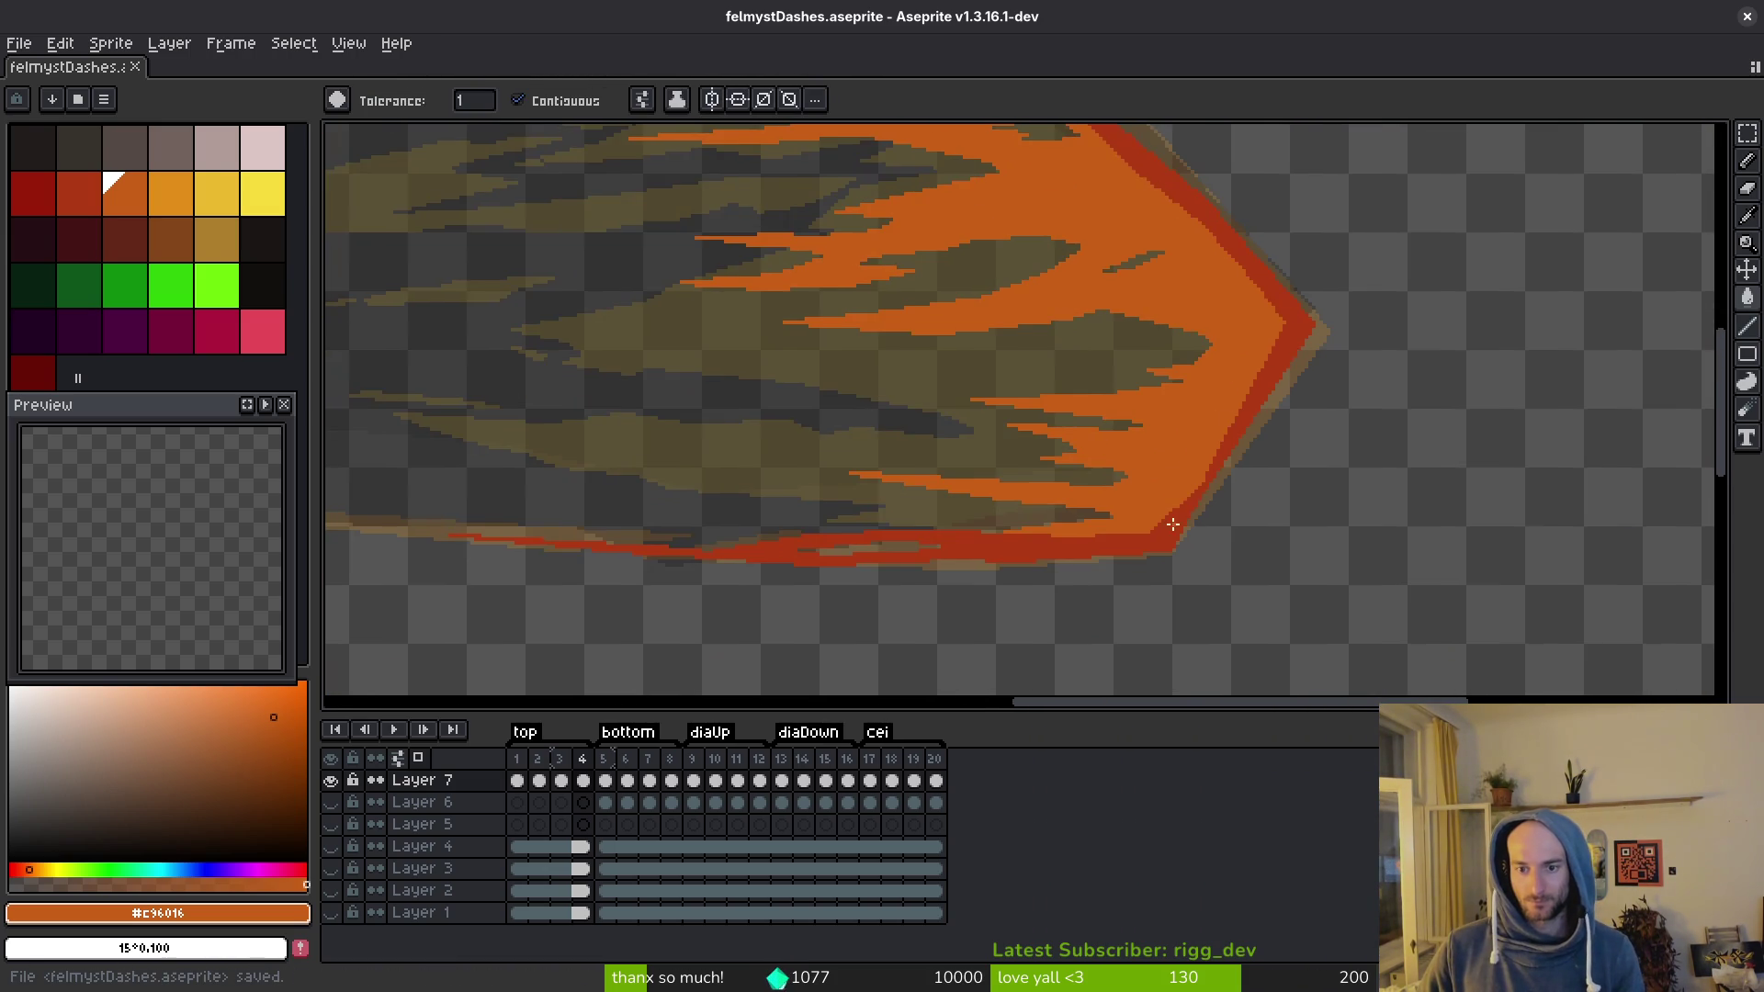
scroll(1194, 487, "up", 2)
scroll(1236, 451, "up", 1)
key("i")
left_click(1247, 439)
key("b")
left_click(1209, 478)
key("ctrl+s")
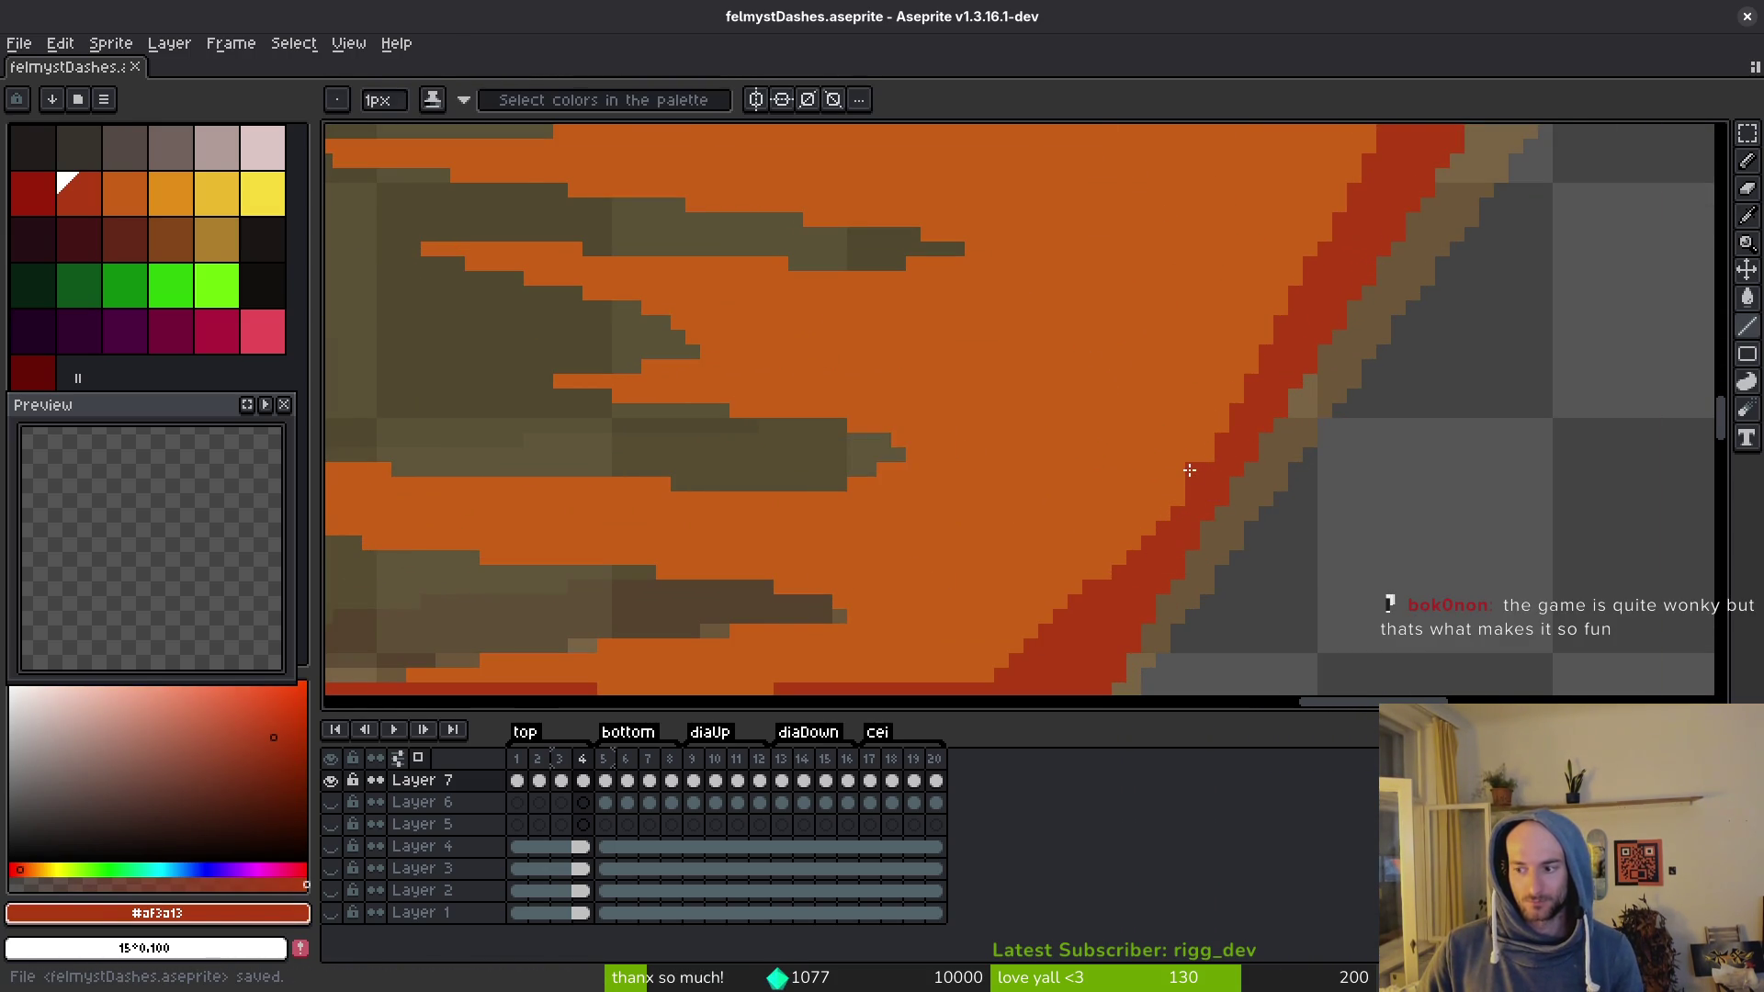
Step: Advance to frame 5 and pan over its dark flame shape
scroll(1203, 459, "down", 4)
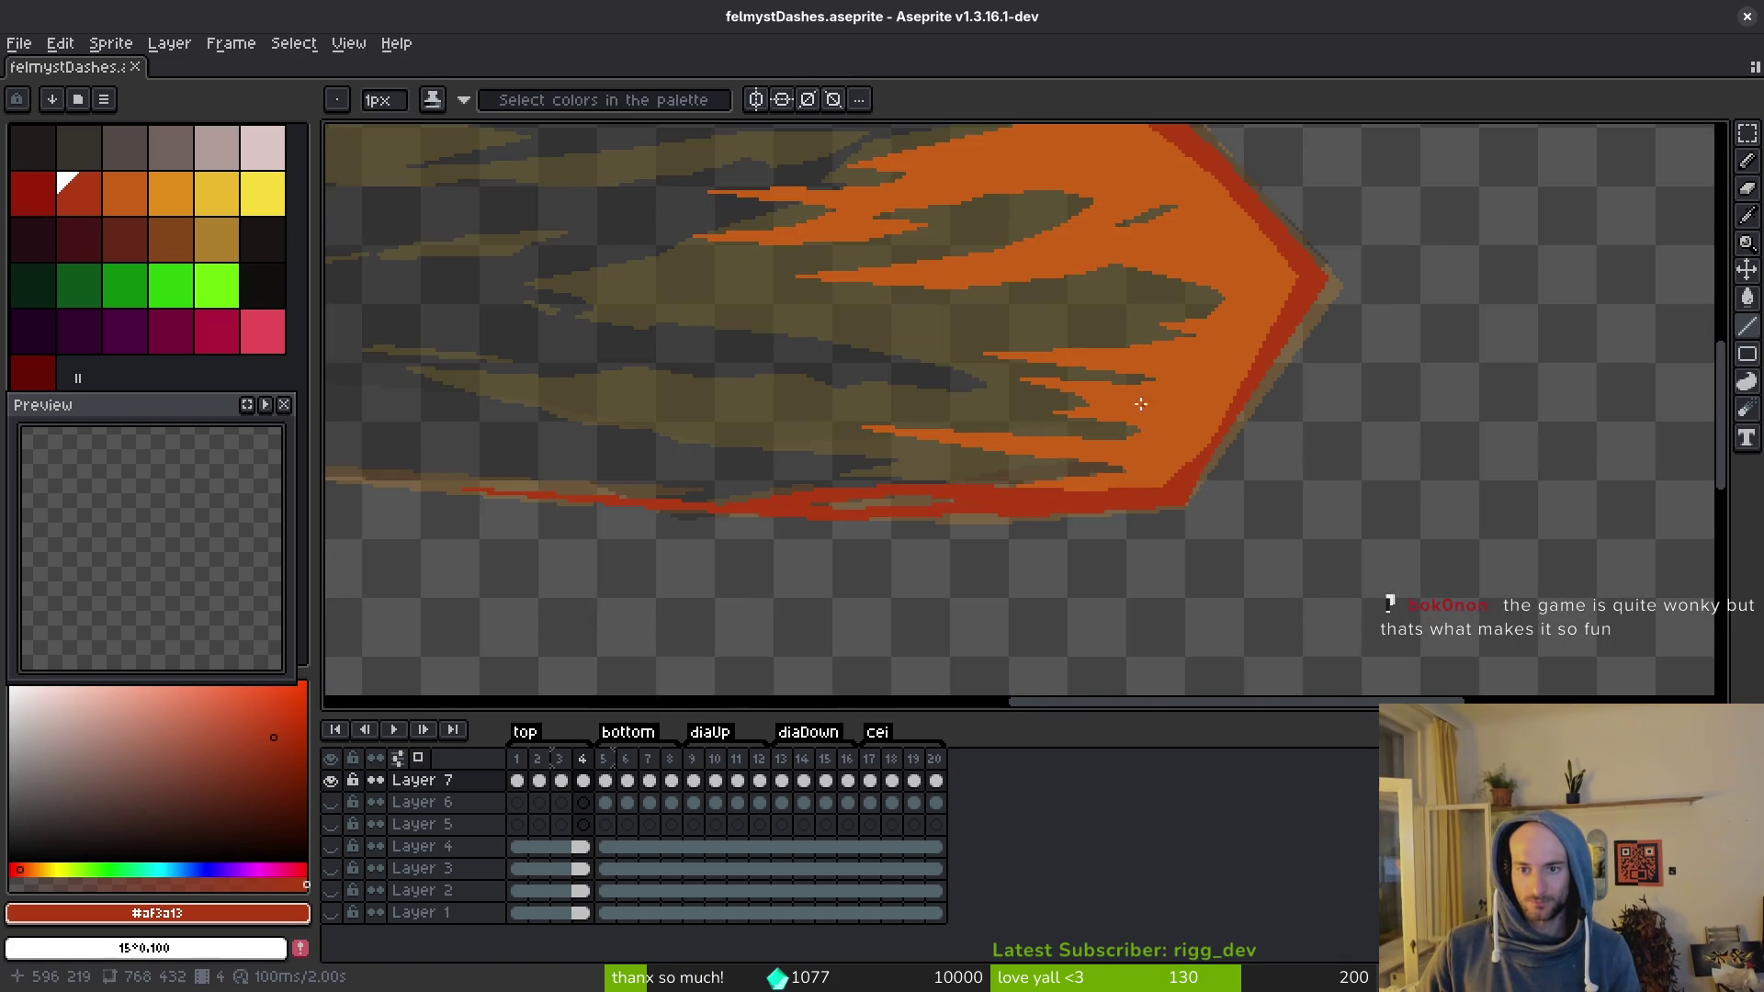
scroll(1255, 508, "up", 1)
left_click_drag(1249, 425, 1261, 483)
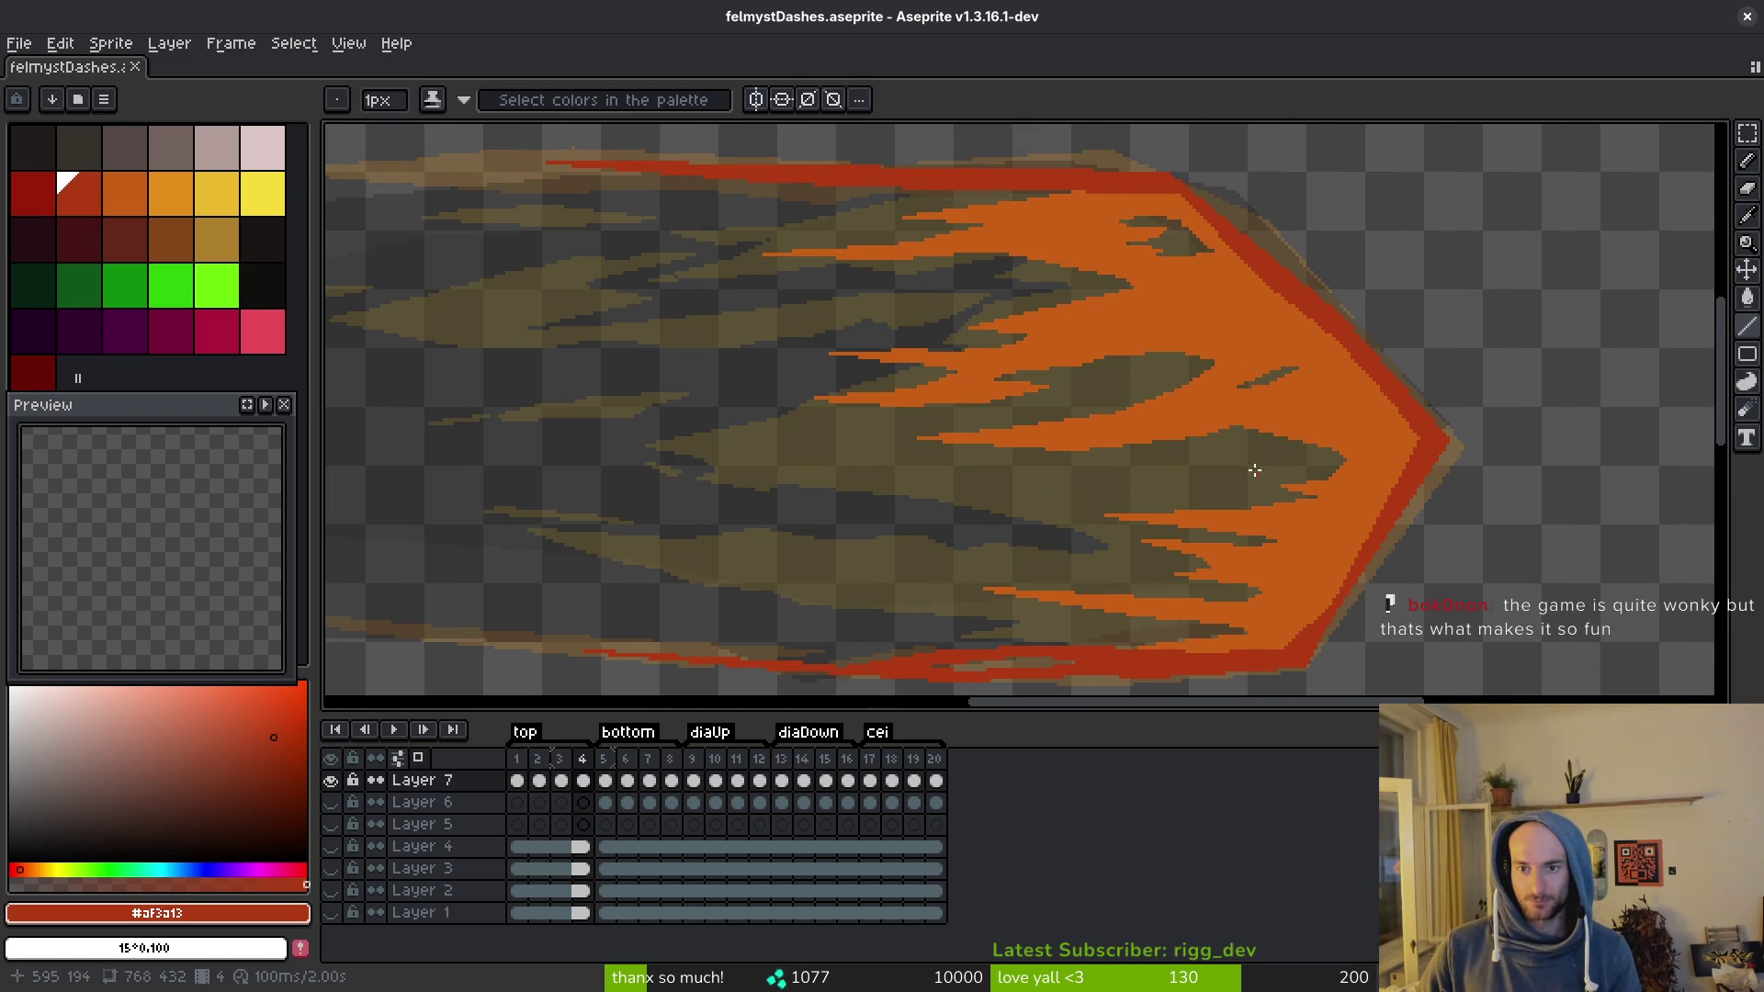
key("period")
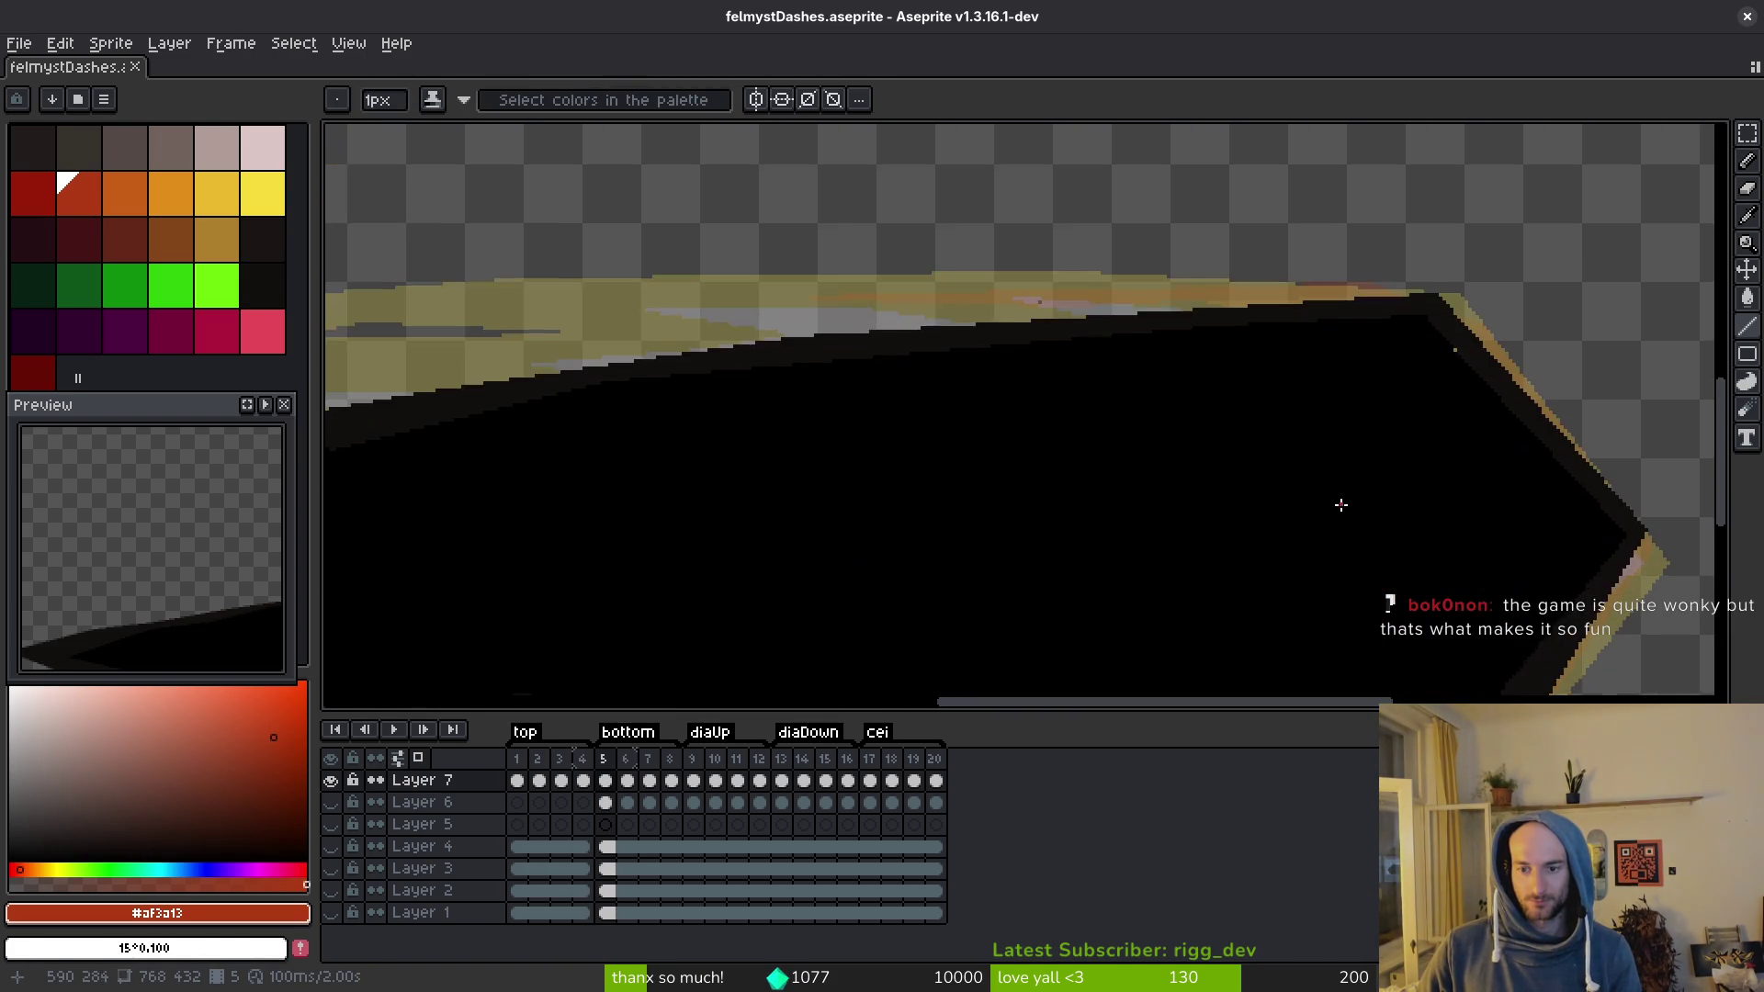
mouse_move(1340, 505)
left_mouse_down()
mouse_move(1201, 322)
mouse_move(1260, 405)
mouse_move(1425, 354)
mouse_move(1383, 356)
left_mouse_up()
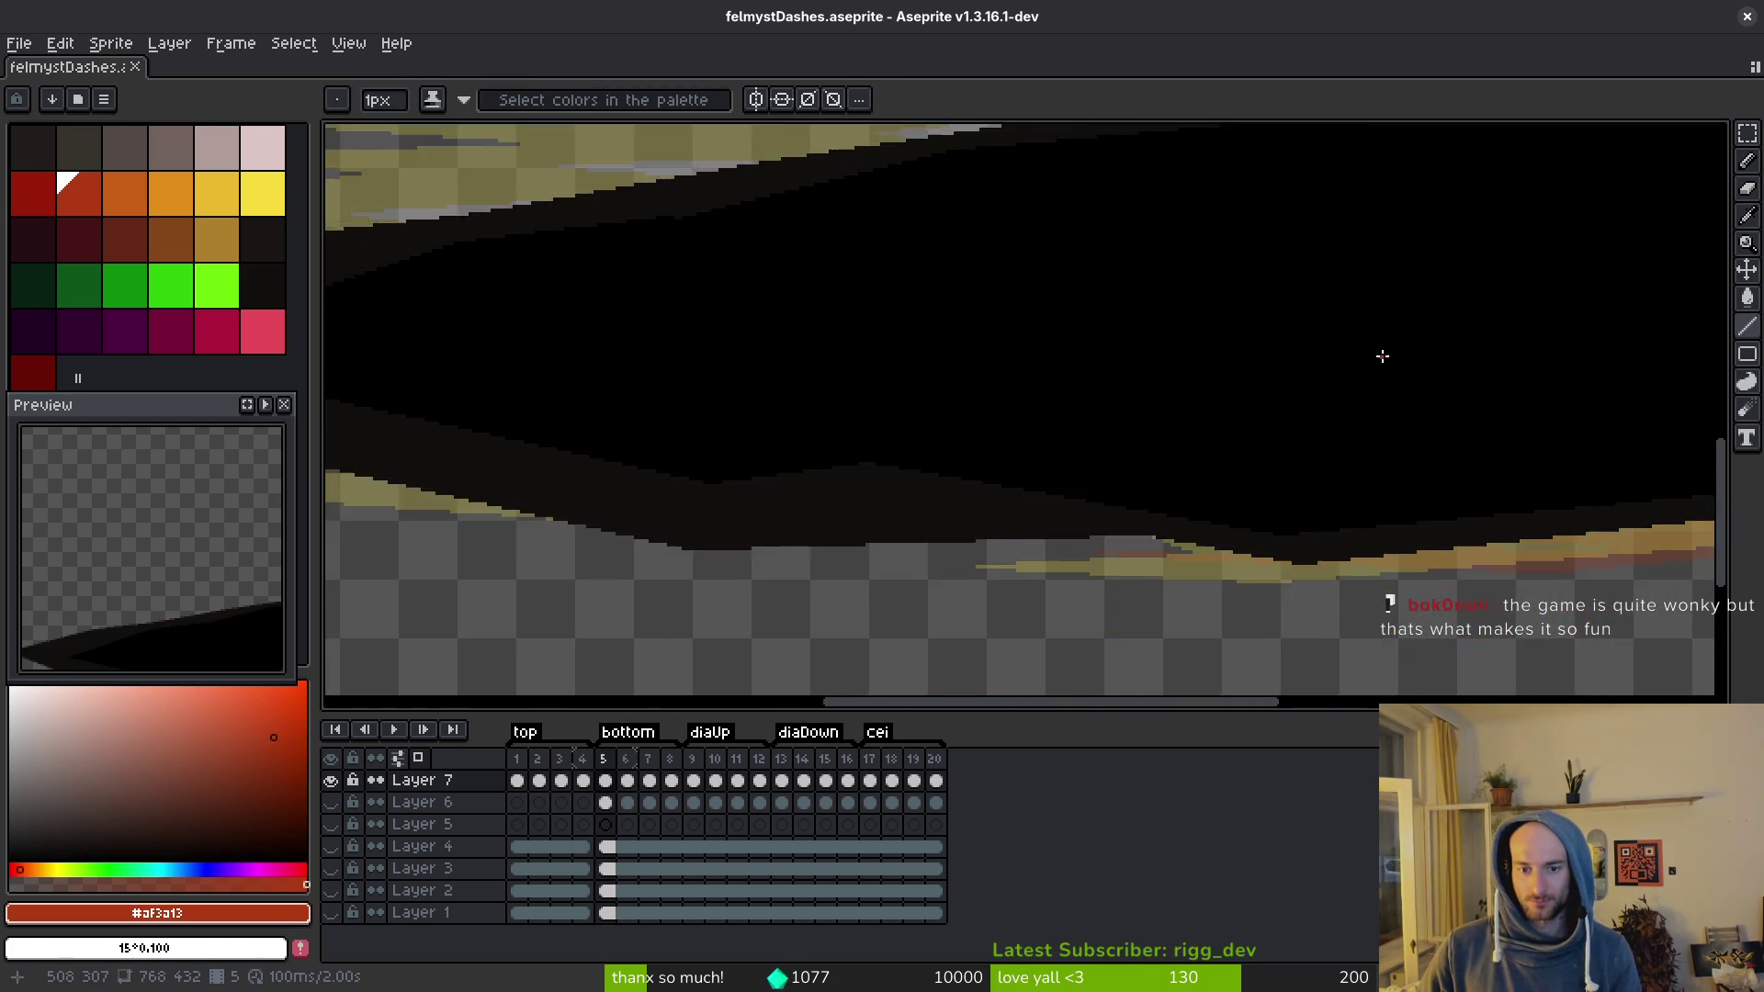
Step: Advance to frame 6 and zoom out on the white streak with its jagged yellow edge
scroll(1303, 410, "down", 3)
left_click_drag(1303, 410, 1299, 428)
key("period")
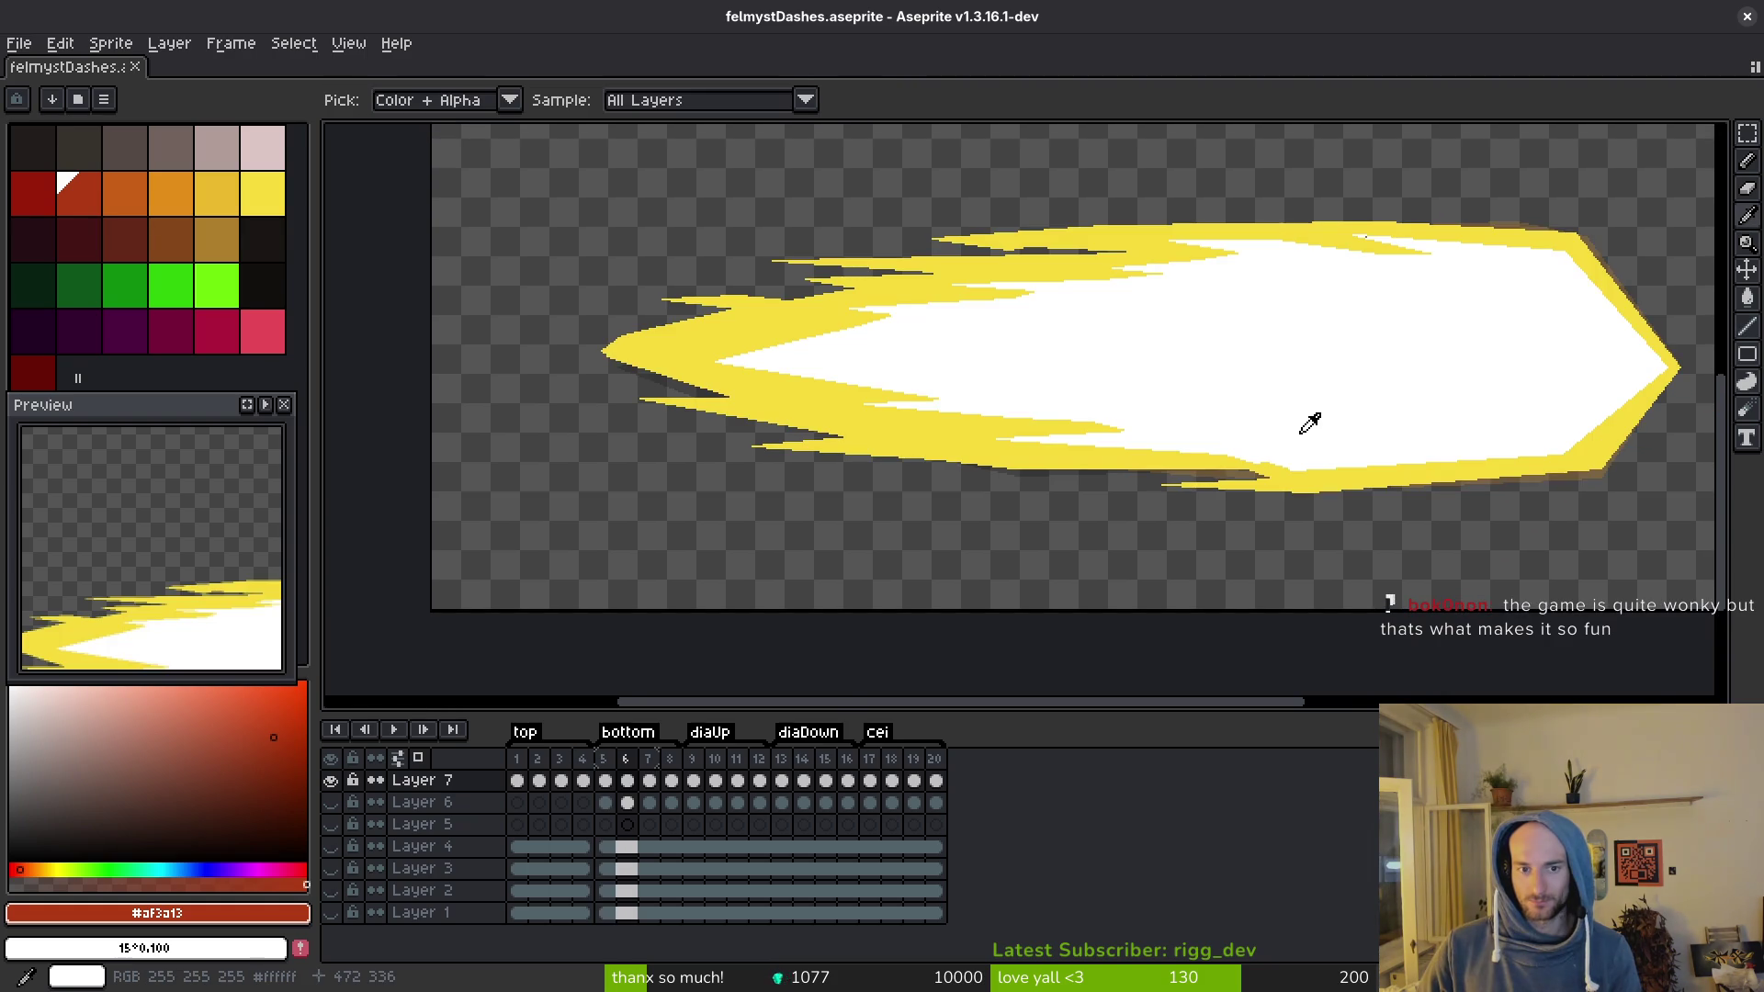
scroll(1190, 440, "up", 3)
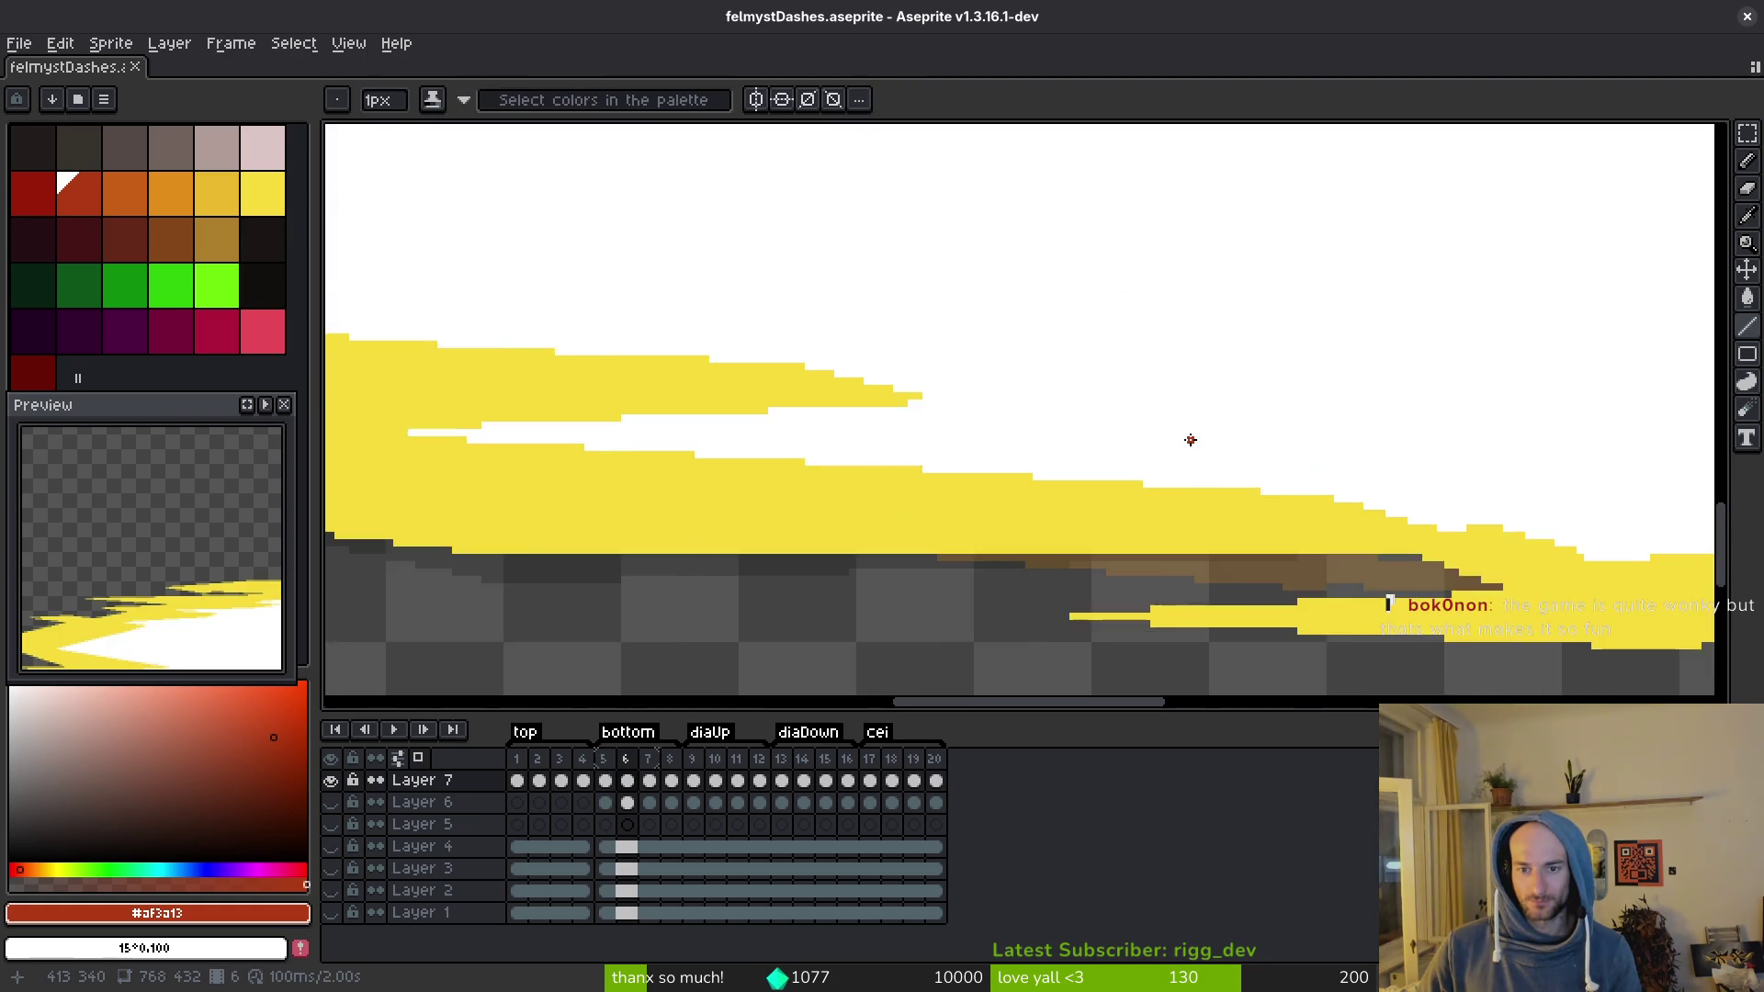
scroll(1191, 440, "down", 3)
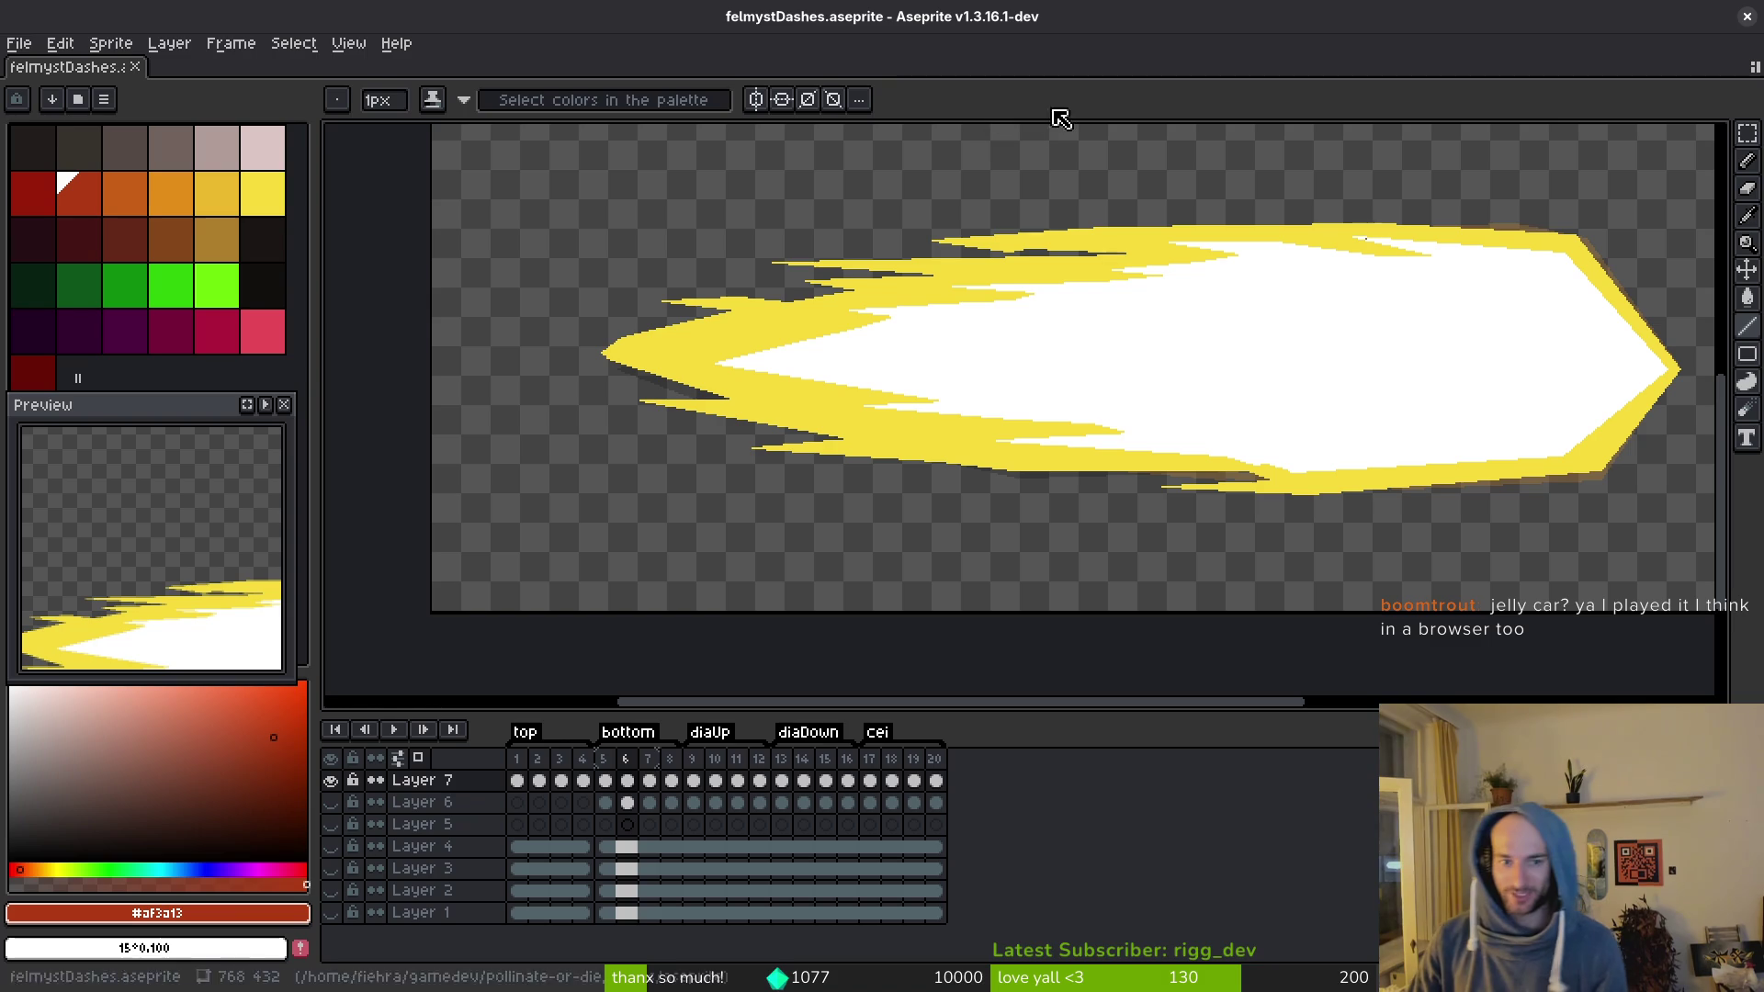
scroll(1134, 295, "left", 2)
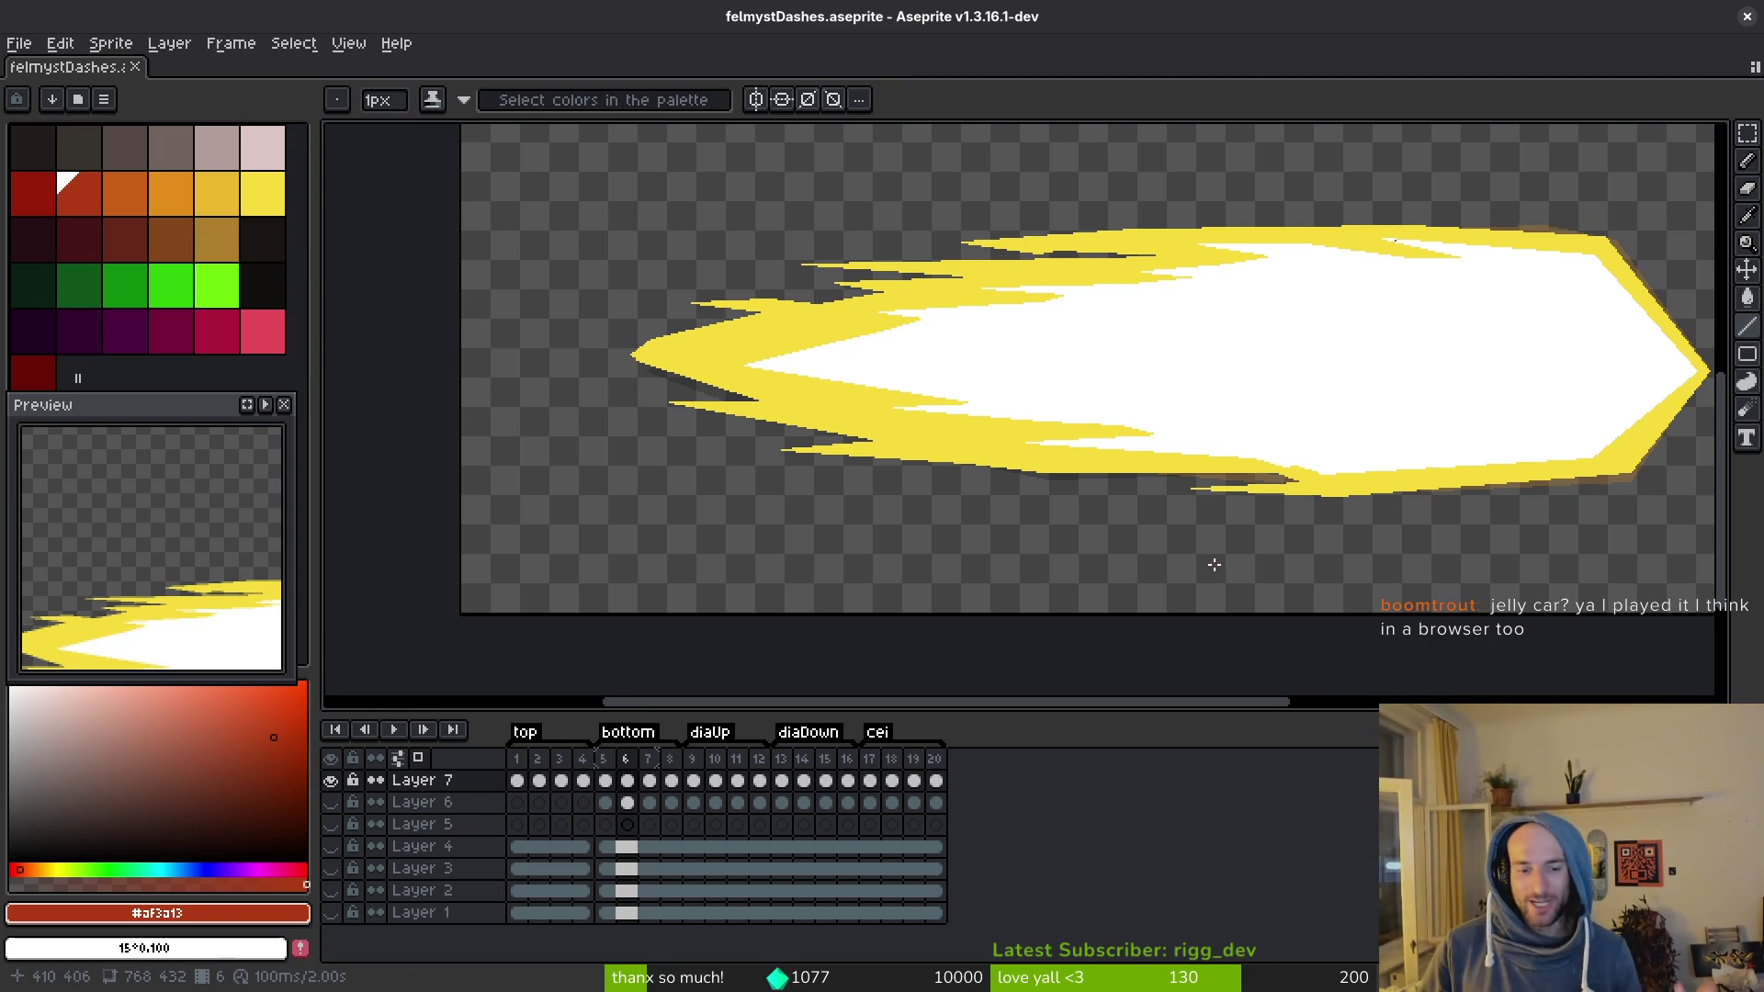
Step: Show Layers 1–3 as the jungle arena background and pan to see the whole sprite
left_click_drag(331, 912, 332, 846)
scroll(1063, 460, "down", 3)
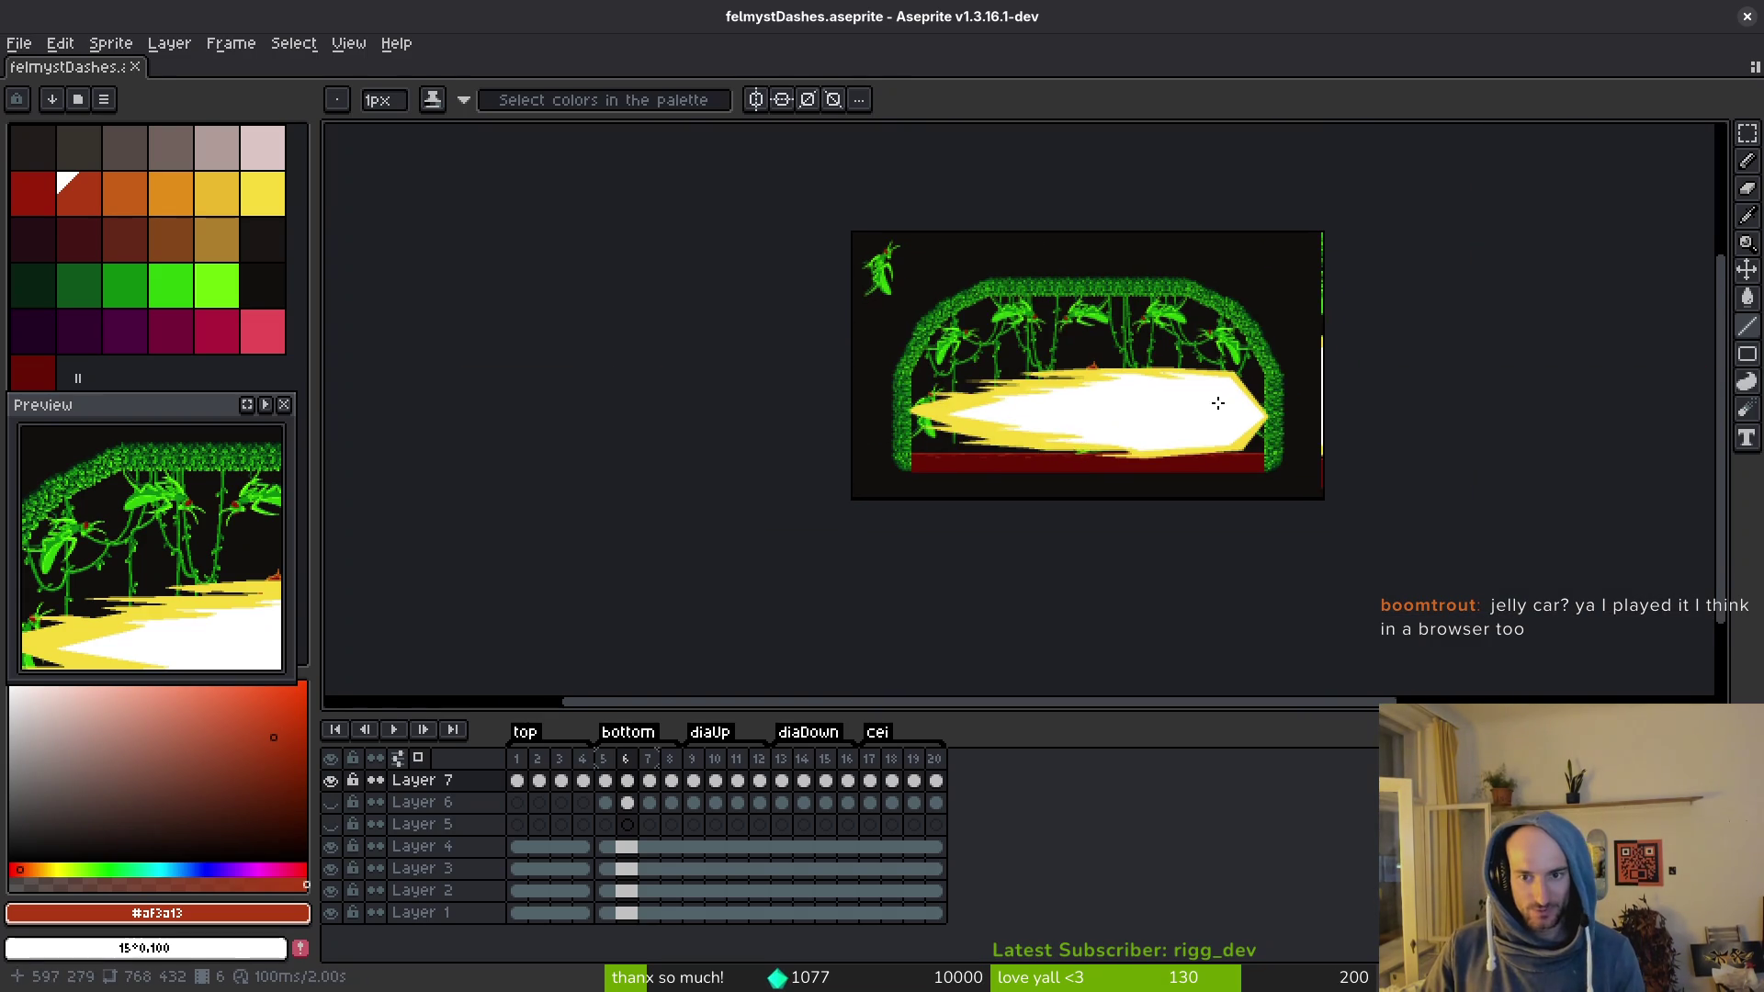
scroll(1218, 403, "up", 1)
scroll(763, 404, "up", 1)
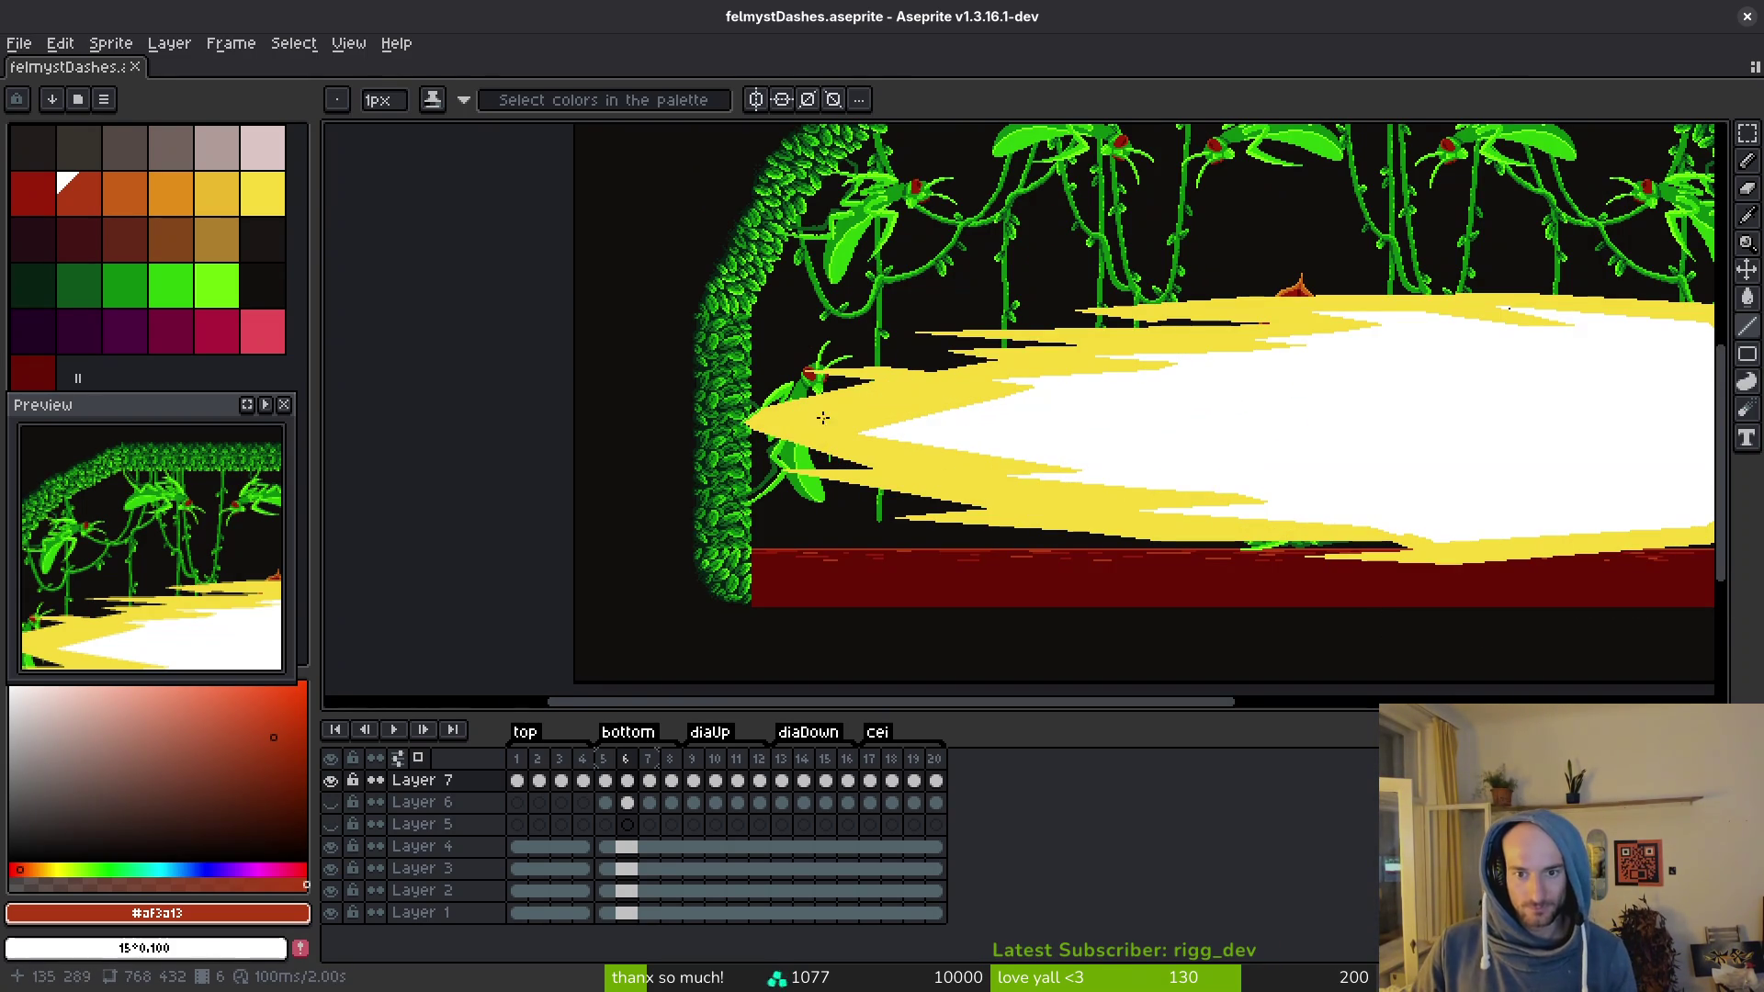
mouse_move(1337, 384)
left_mouse_down()
mouse_move(1149, 424)
mouse_move(1209, 465)
left_mouse_up()
key("Left")
key("Left")
key("Left")
left_click_drag(1017, 370, 1013, 415)
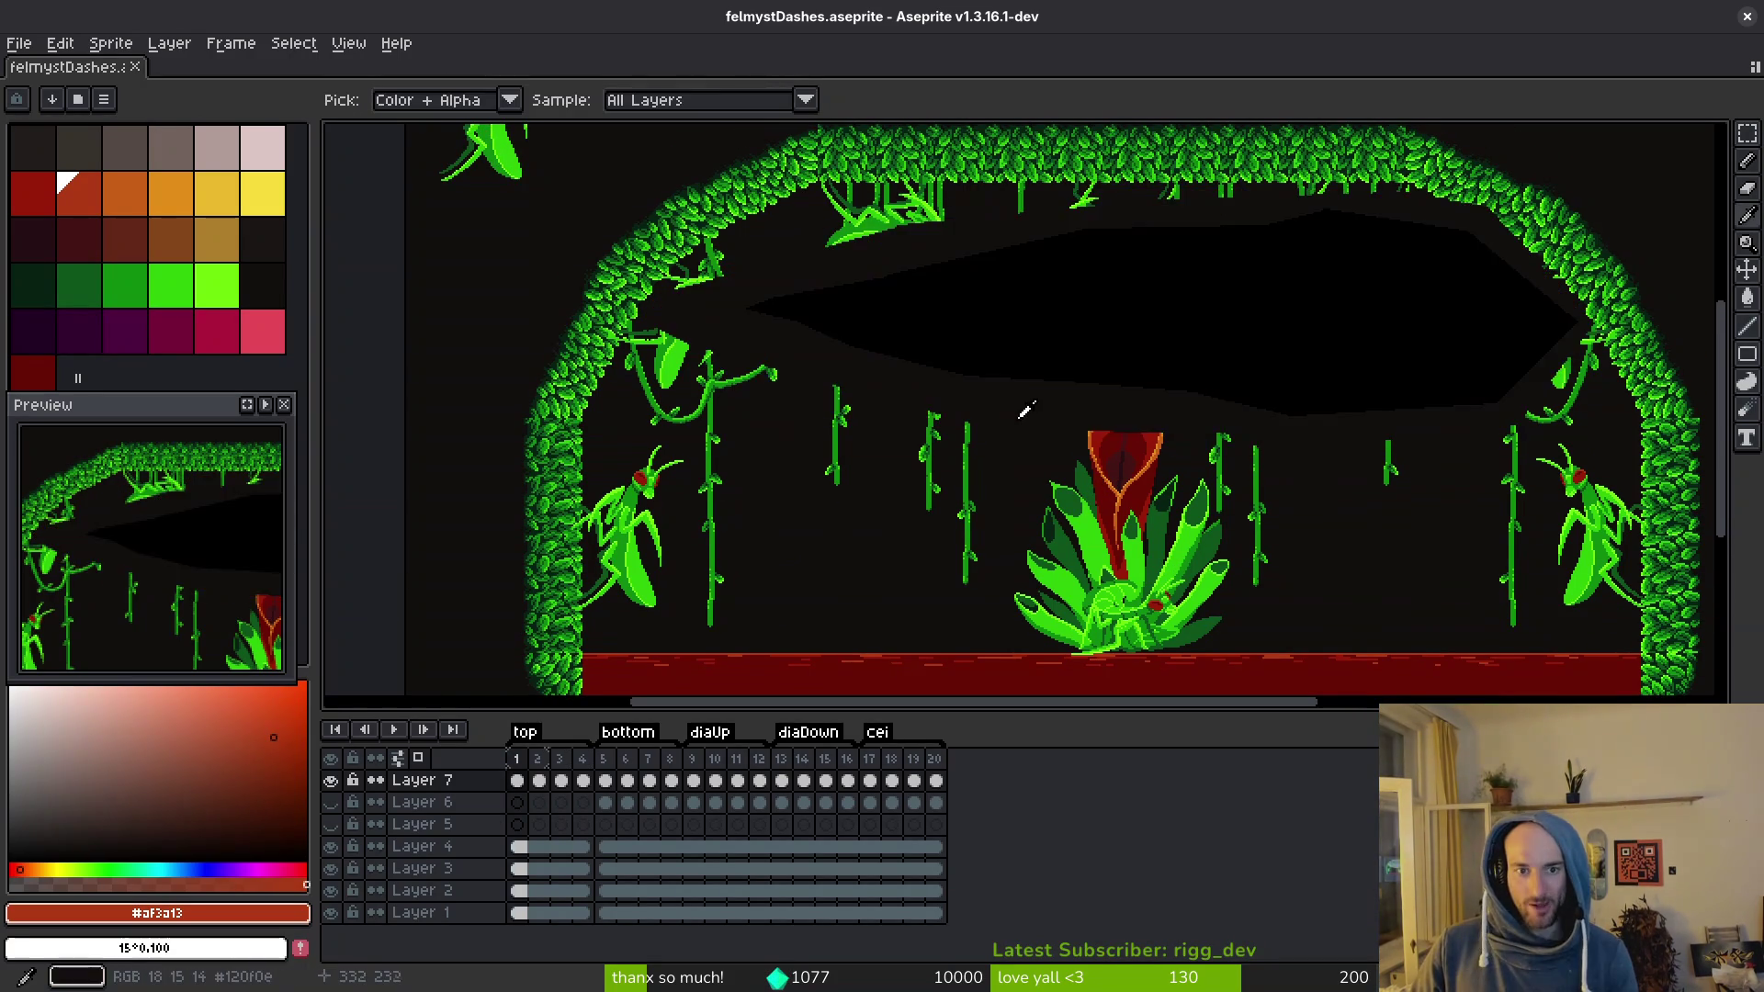
scroll(1152, 324, "up", 2)
scroll(1144, 360, "down", 1)
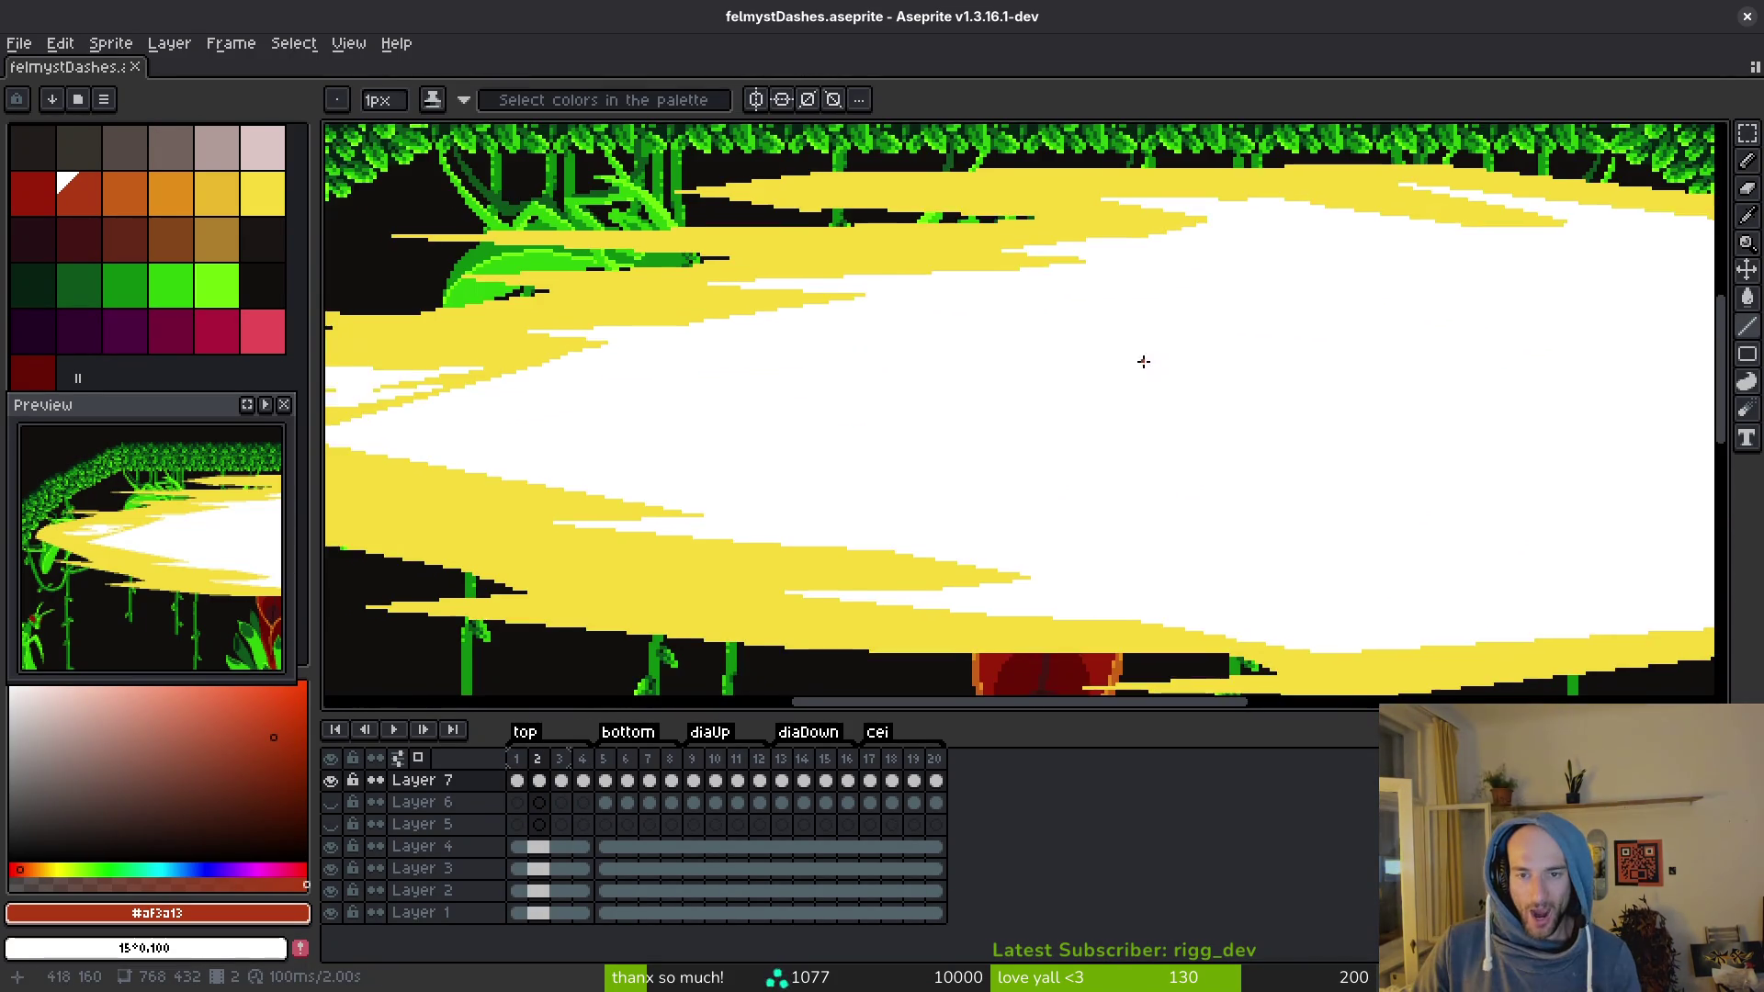
scroll(1035, 404, "down", 2)
scroll(1013, 410, "up", 2)
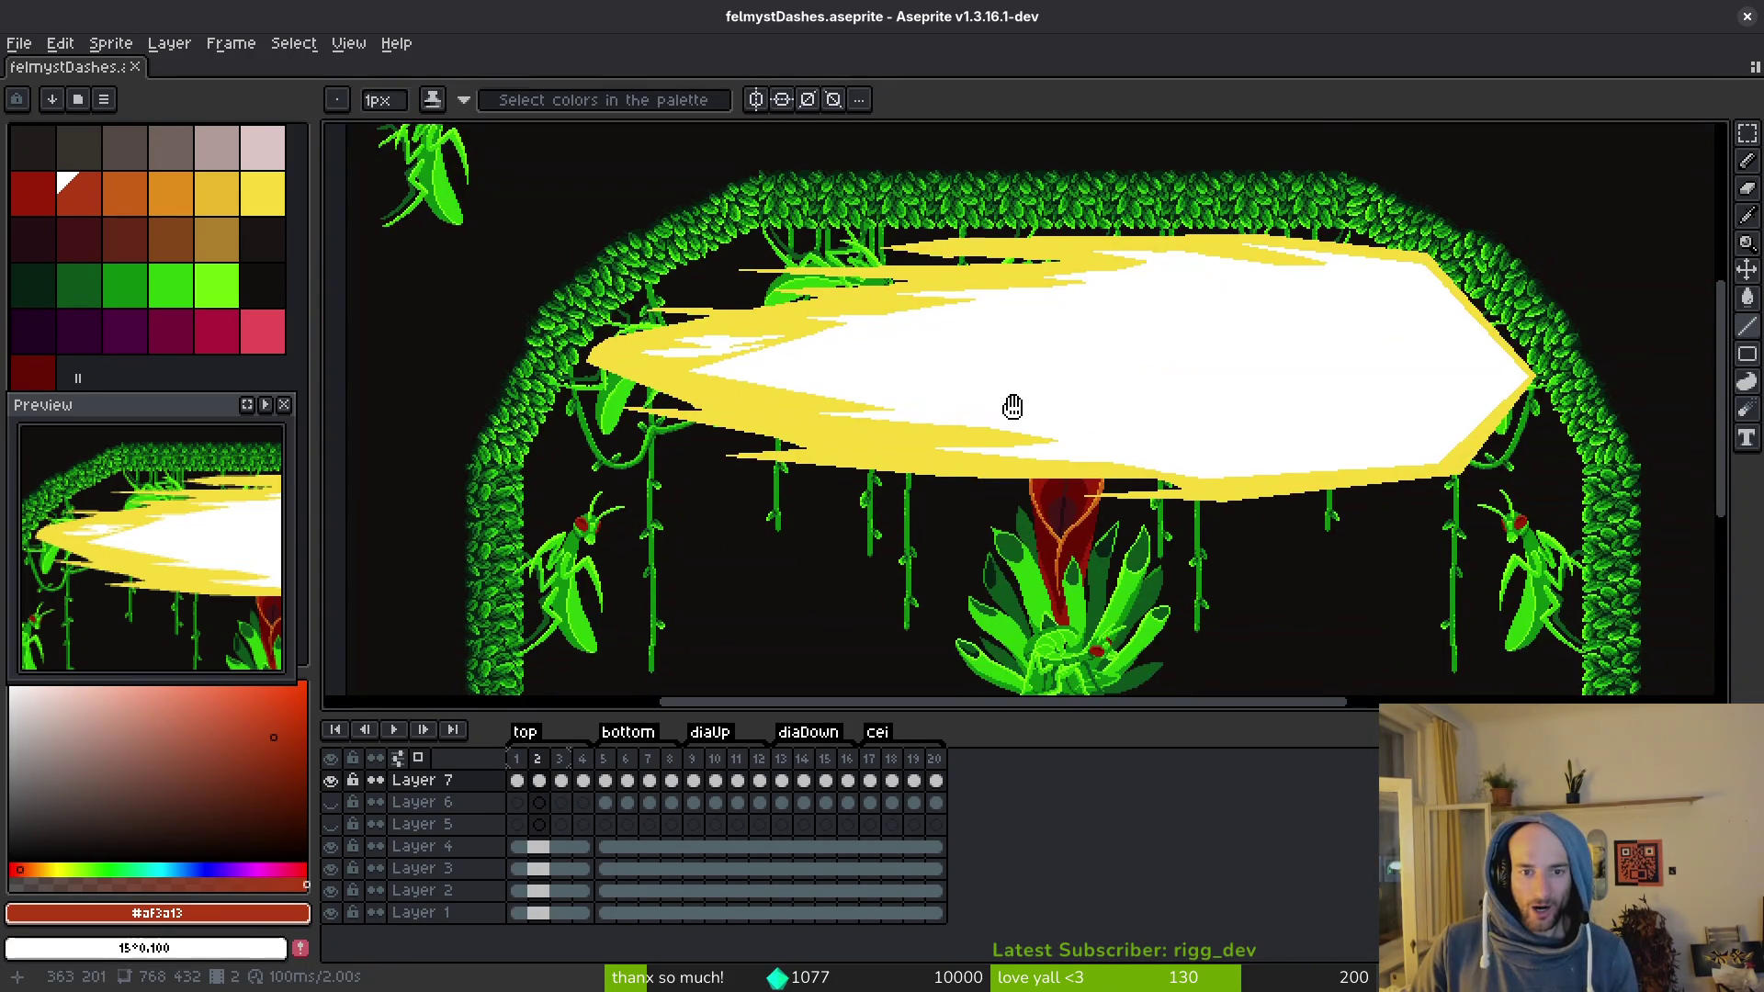
scroll(1020, 395, "down", 2)
Step: Flip back and forth between frames 3 and 4 to compare the orange dash
key("Right")
key("Right")
key("alt")
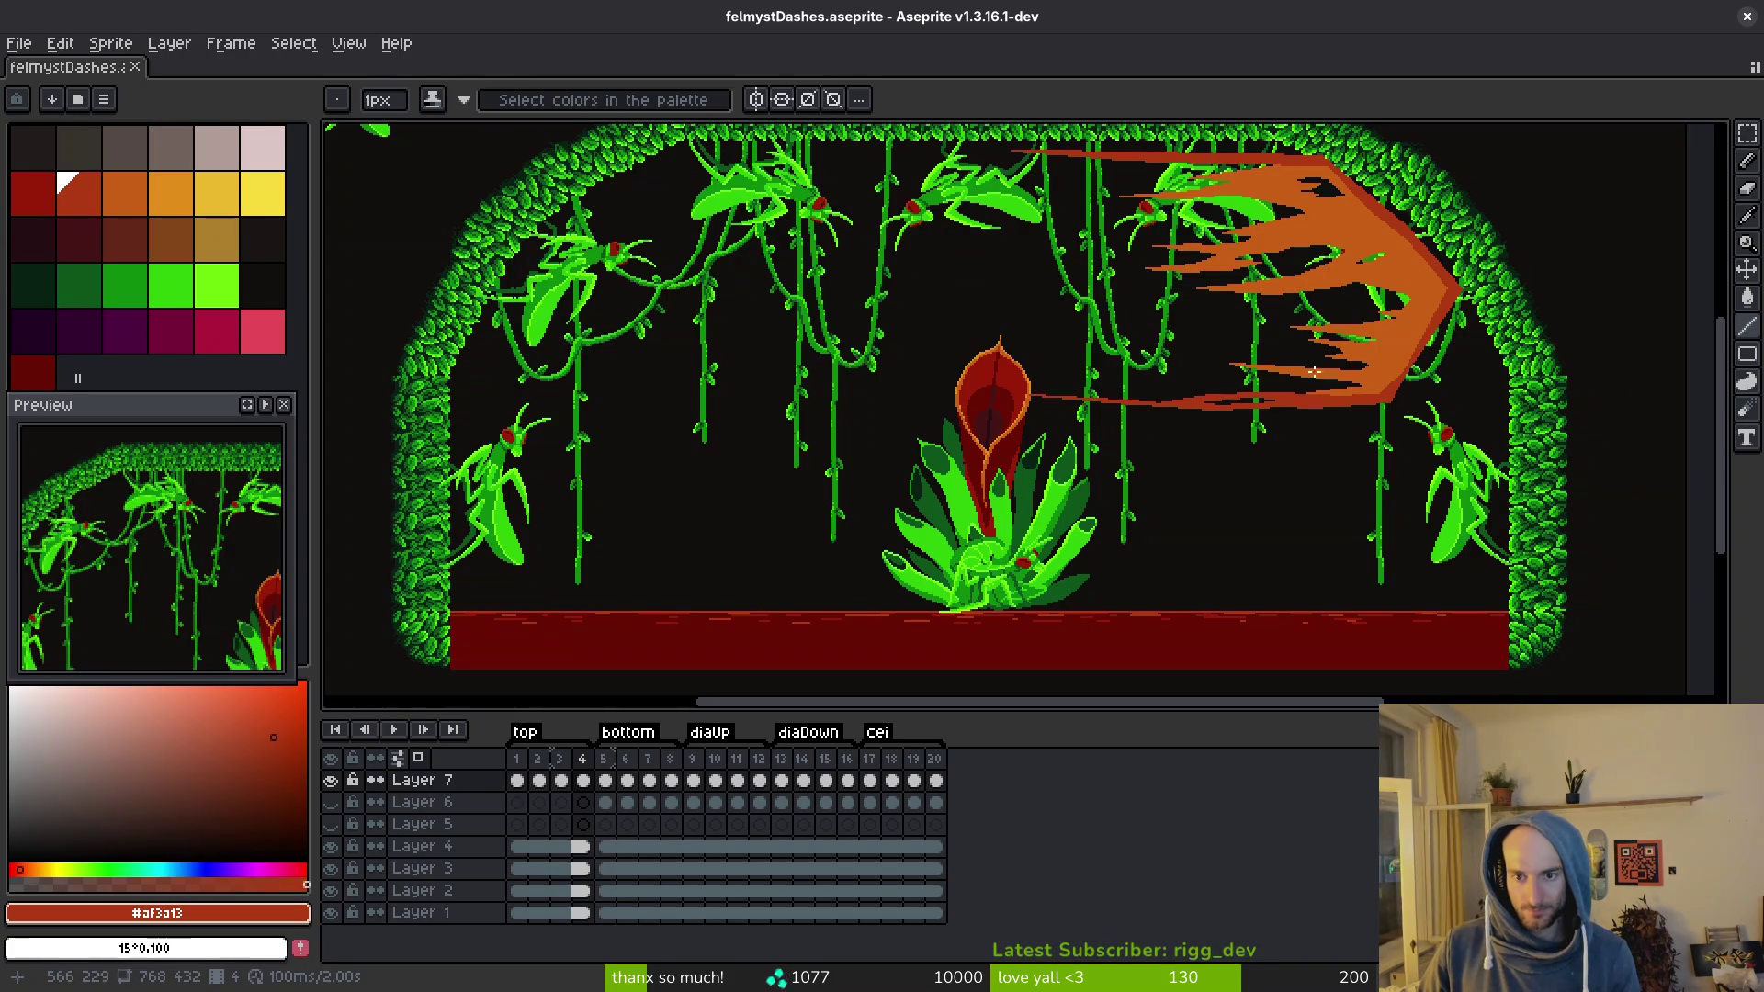
key("Left")
key("alt")
key("Right")
key("Left")
key("Right")
key("Left")
Step: Advance through frames 5 and 6 to settle on the yellow frame 7
key("Right")
key("Right")
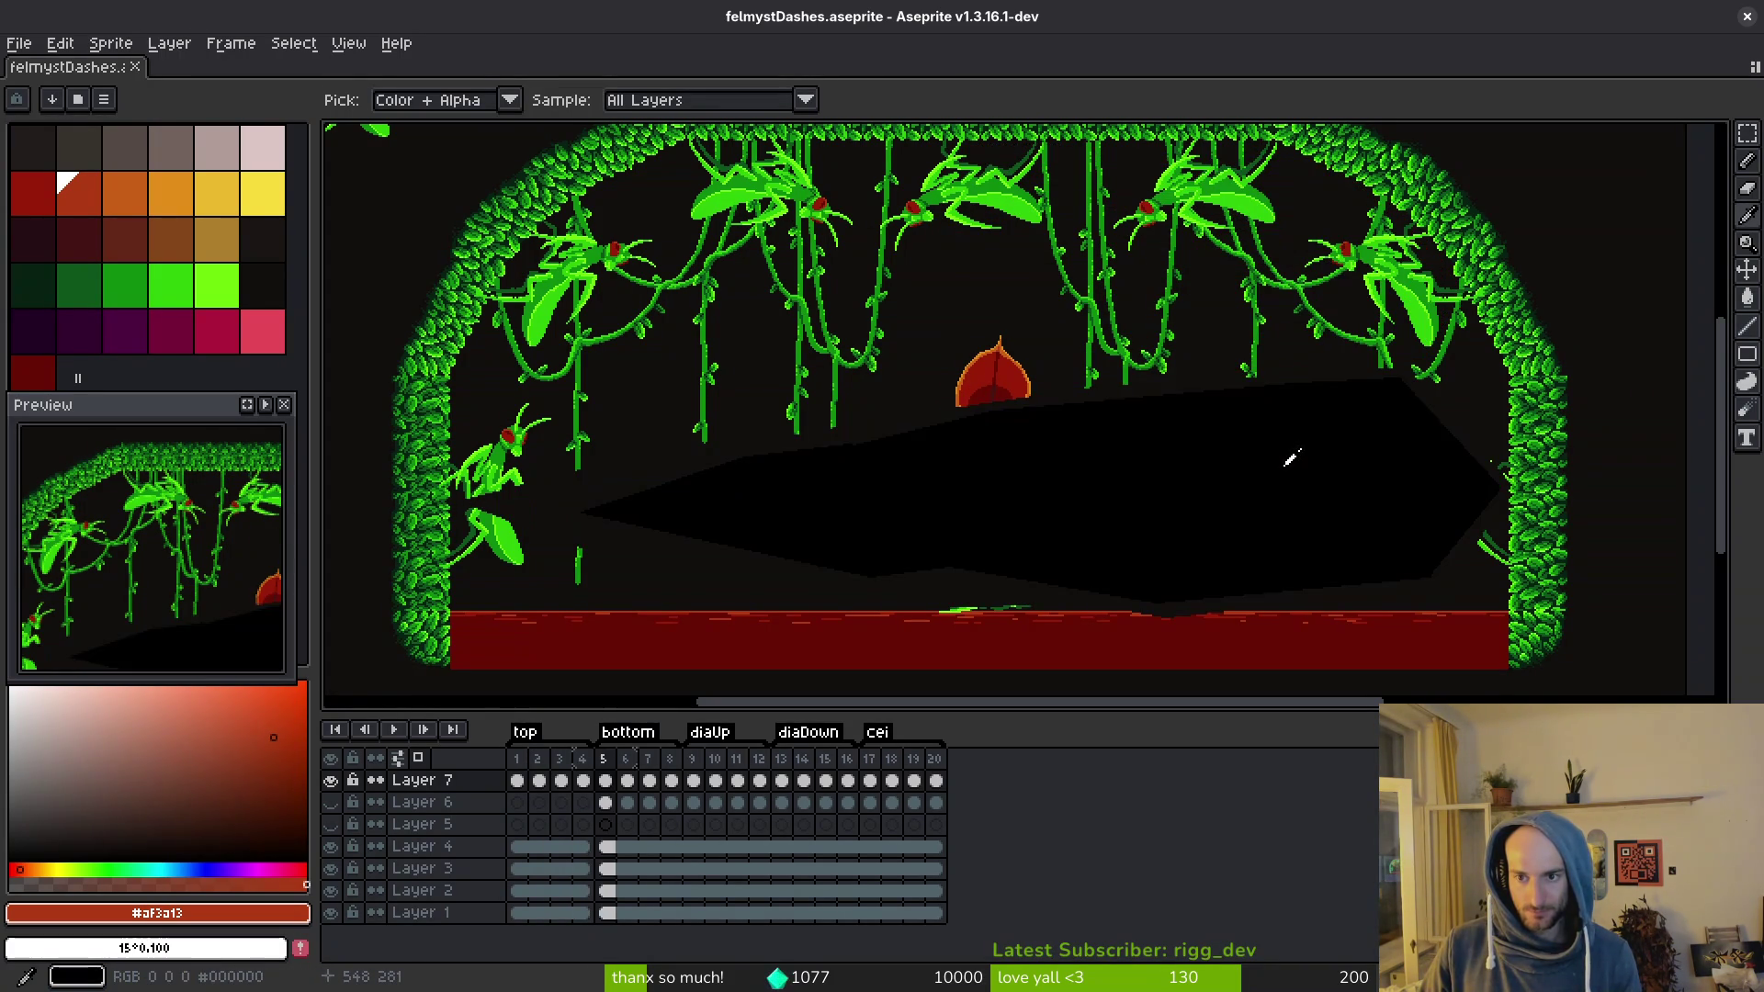
key("Right")
key("Right")
key("Right")
key("Left")
key("Left")
key("Left")
key("Right")
key("Right")
key("Right")
key("Left")
key("b")
scroll(1289, 458, "up", 4)
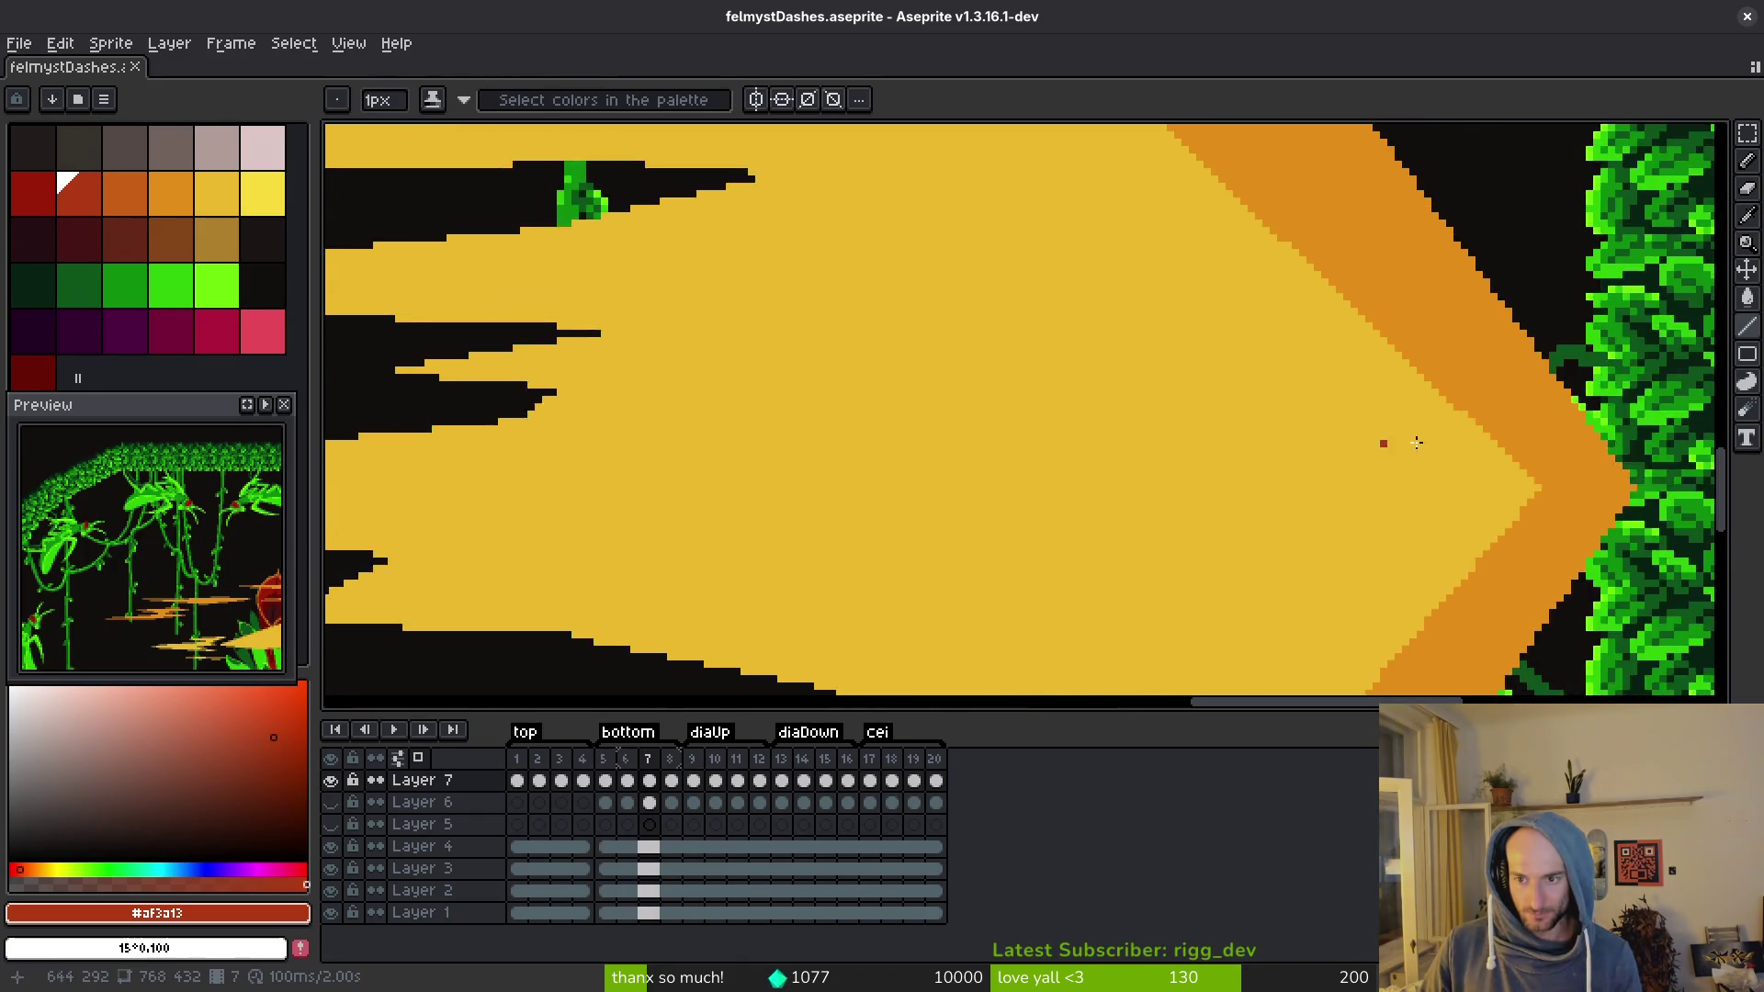
Step: Pick yellow and draw straight edge lines along the dash's pointed tip and lower side
scroll(1287, 441, "down", 3)
left_click(1433, 464, "alt")
scroll(1463, 478, "up", 3)
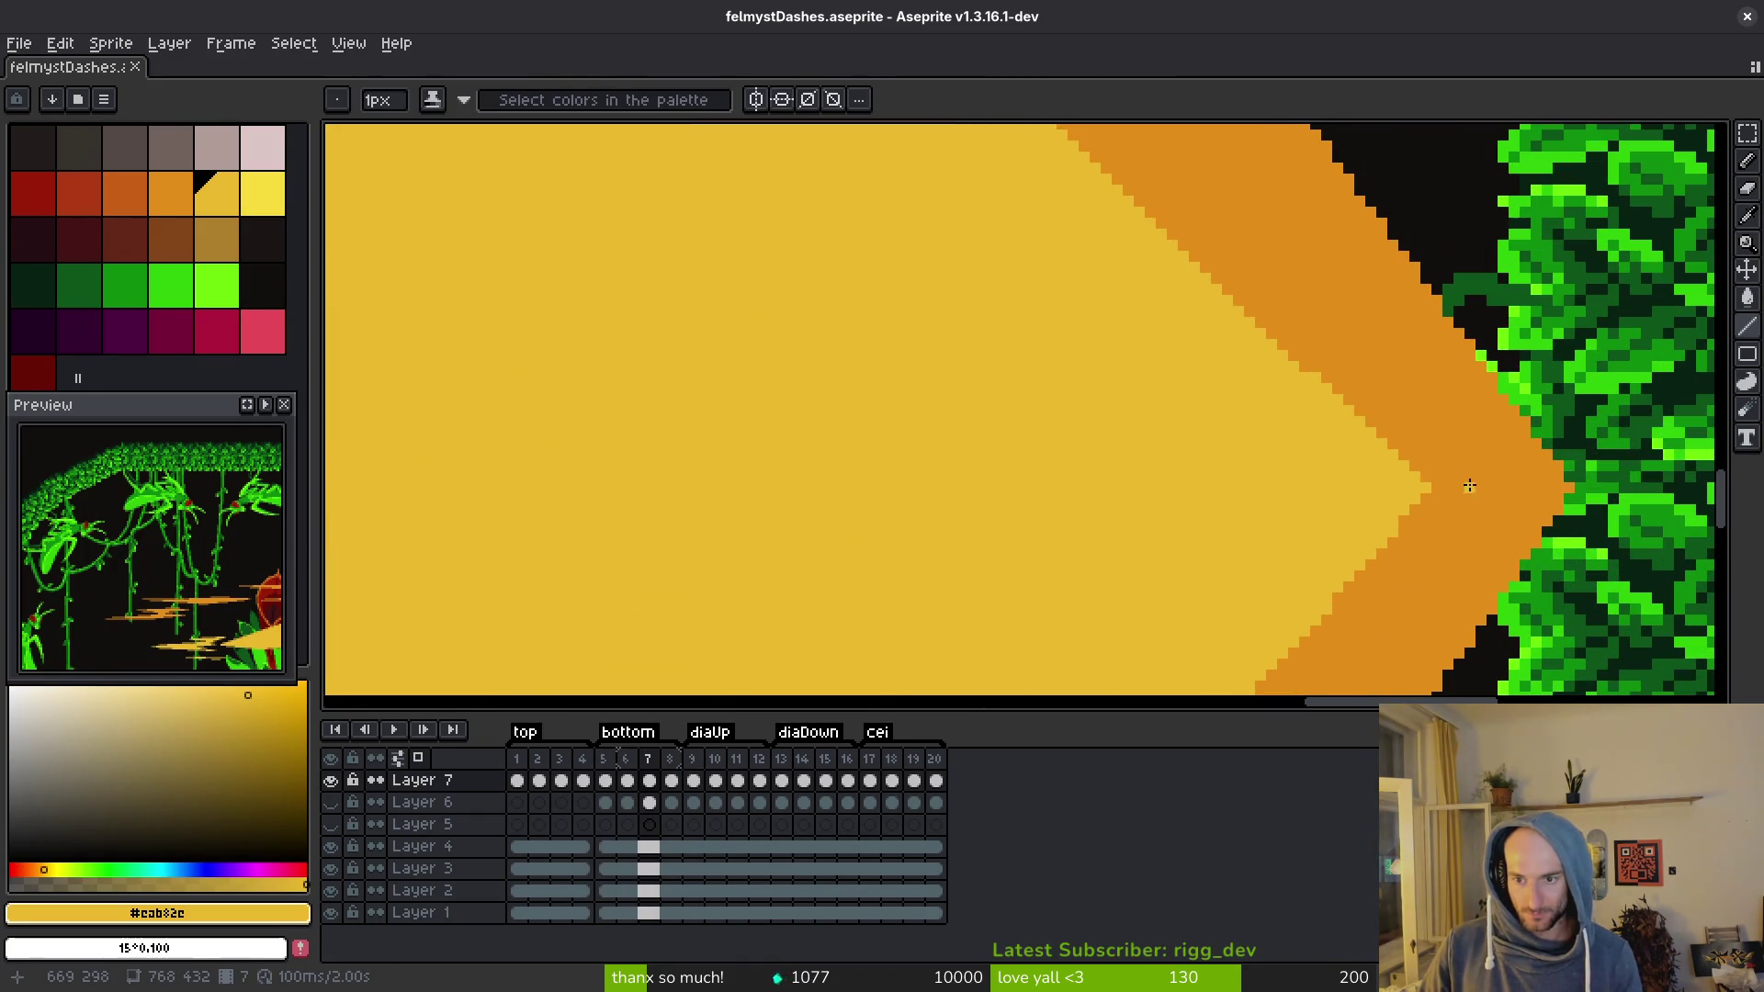
scroll(1470, 482, "down", 2)
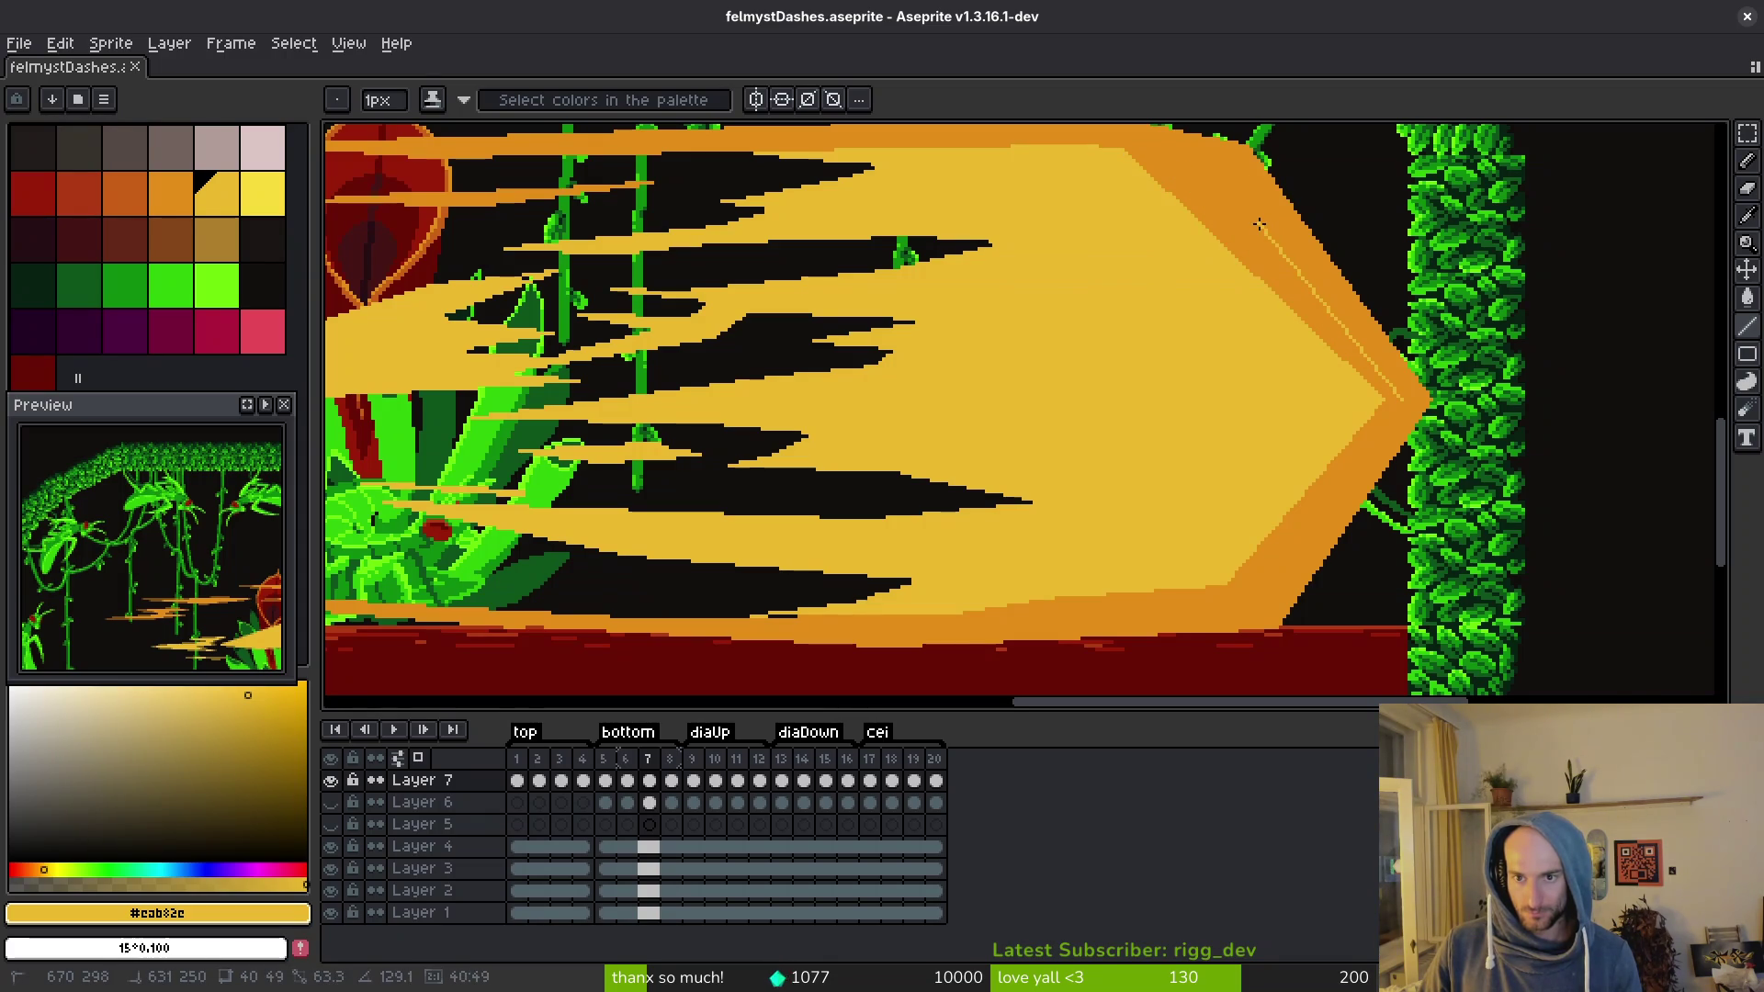
left_click(1220, 167)
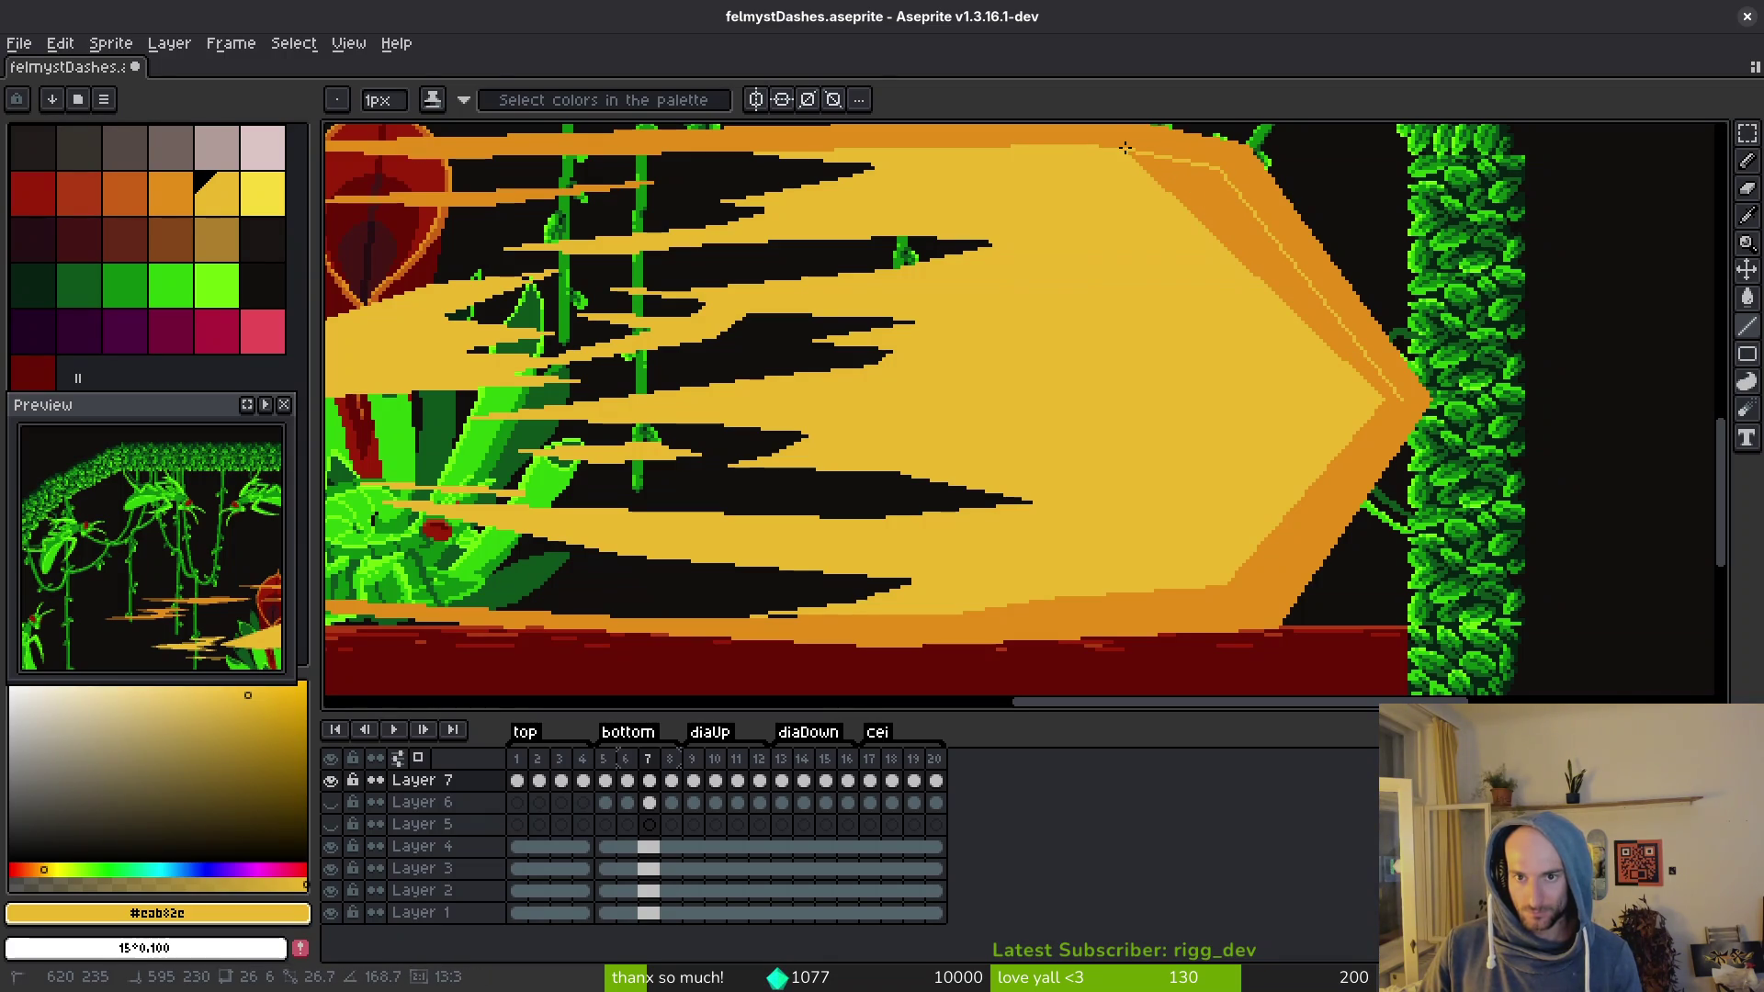
scroll(1386, 324, "up", 2)
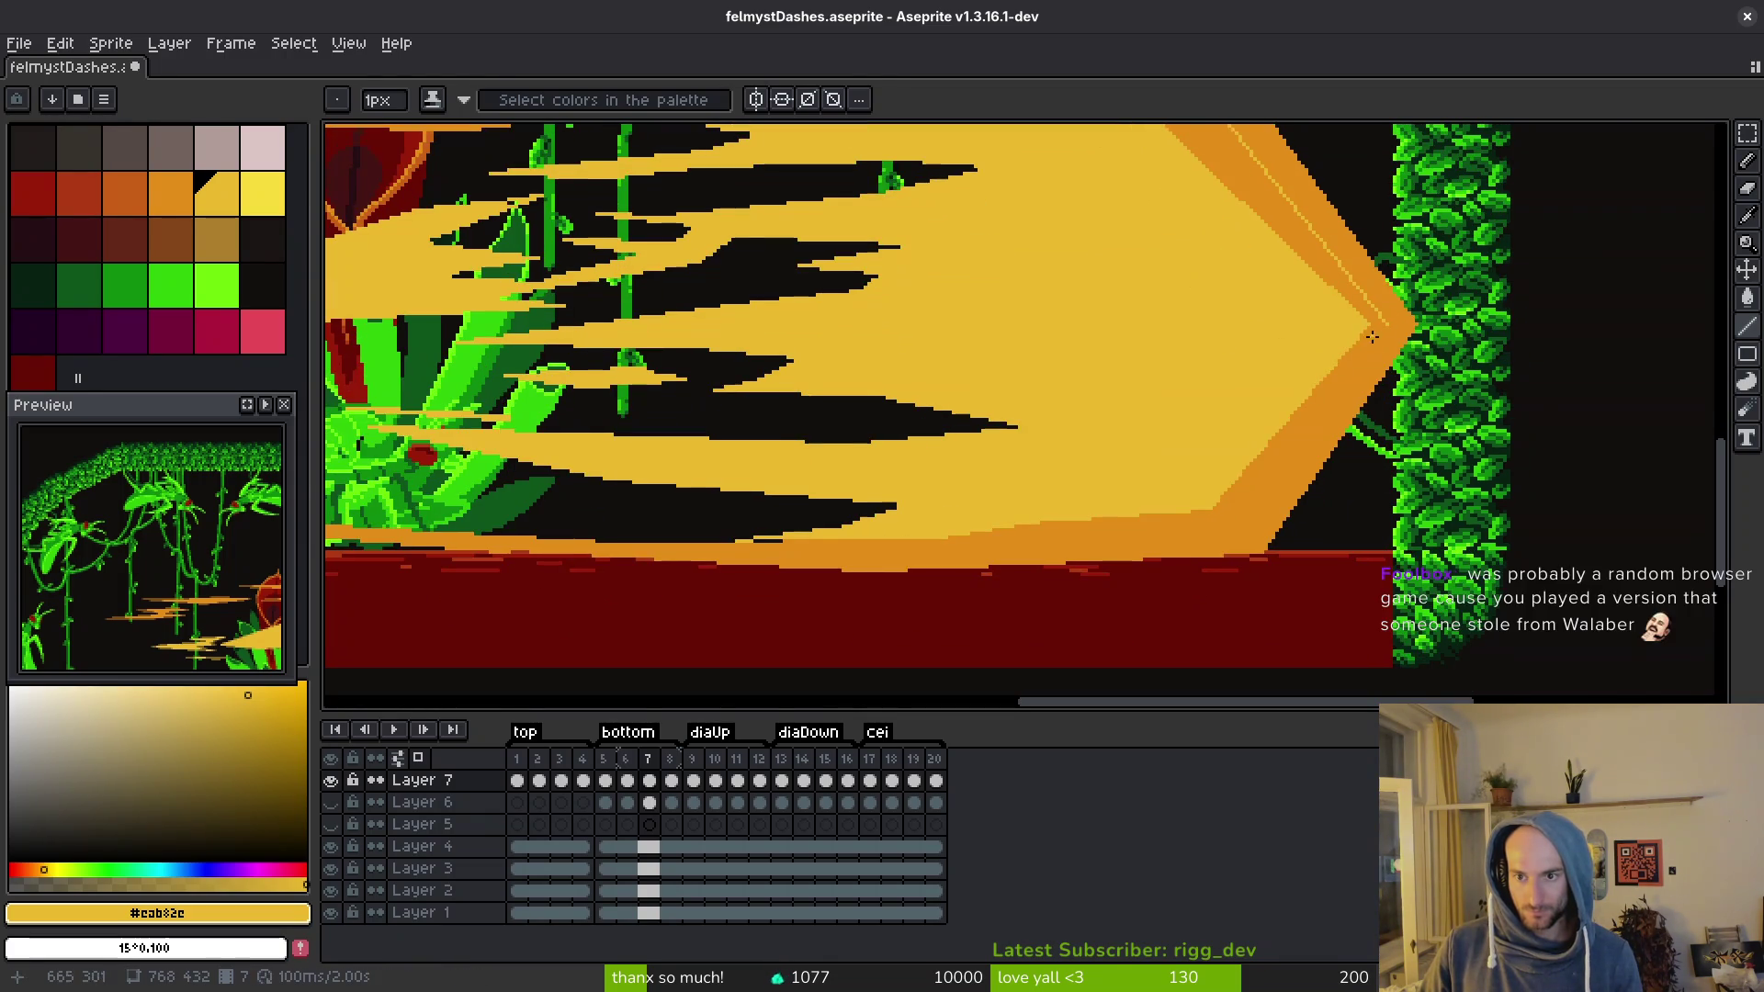
scroll(1387, 324, "down", 3)
scroll(1245, 527, "up", 2)
left_click(1241, 529)
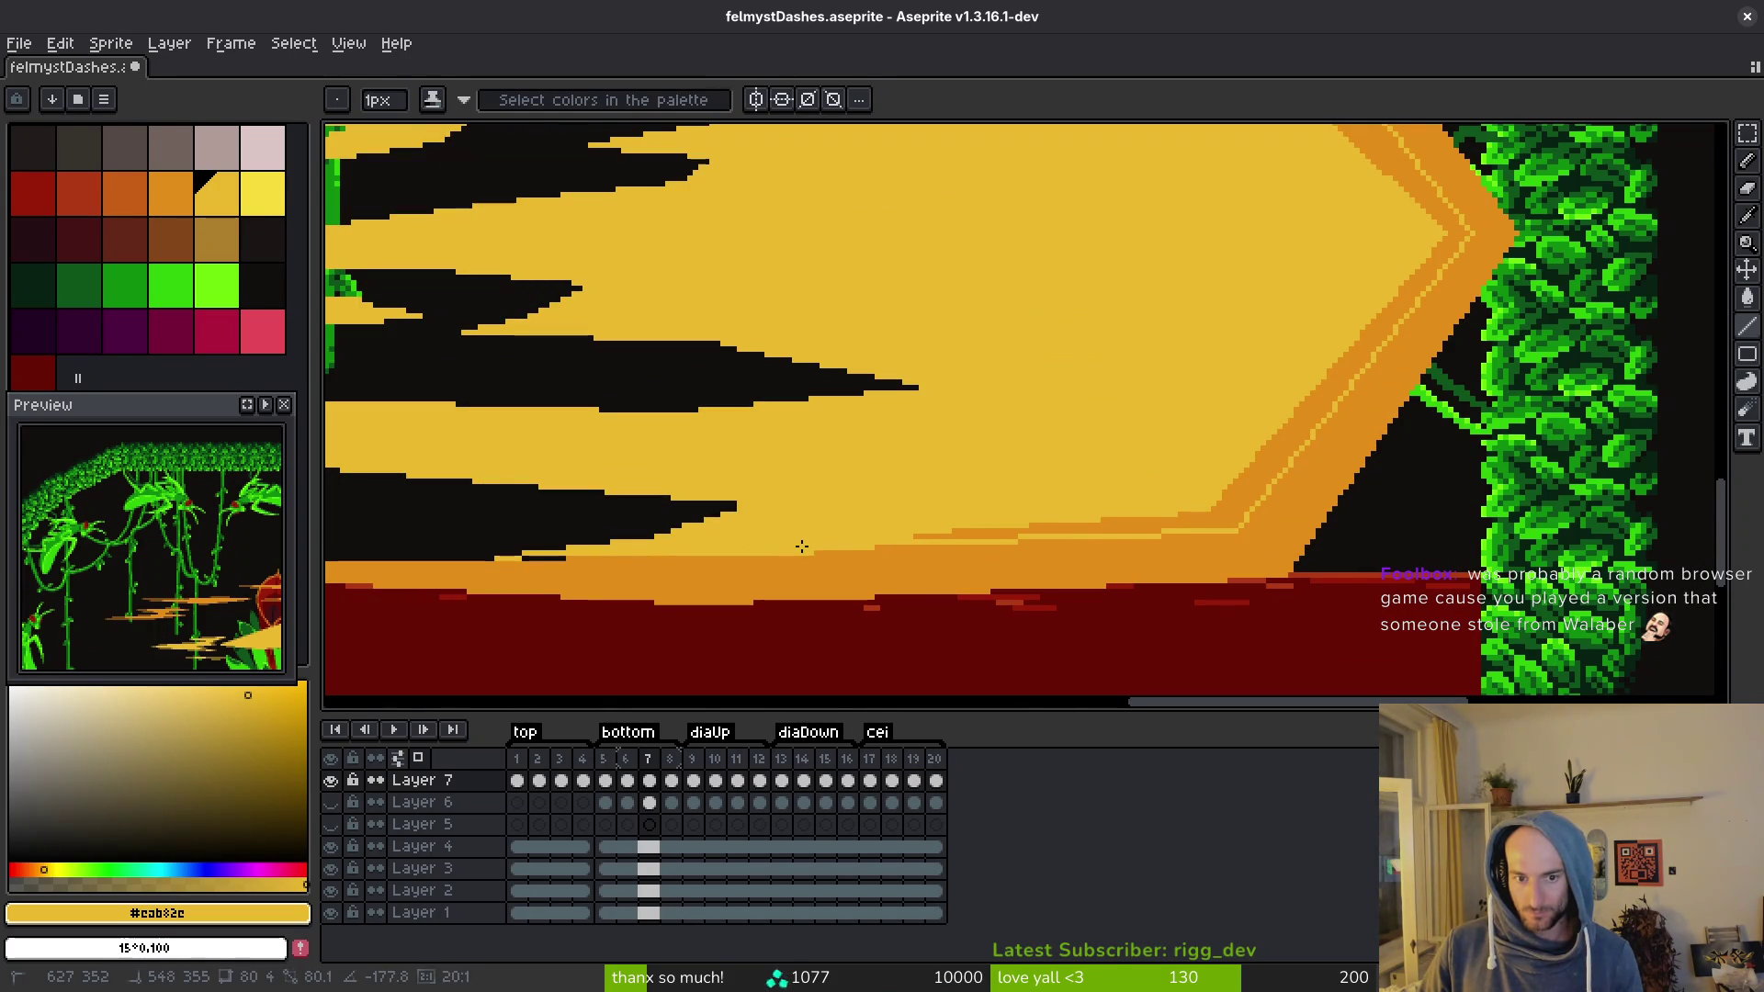
Step: Save felmystDashes.aseprite with the new frame 7 edge lines
key("g")
scroll(1272, 543, "down", 3)
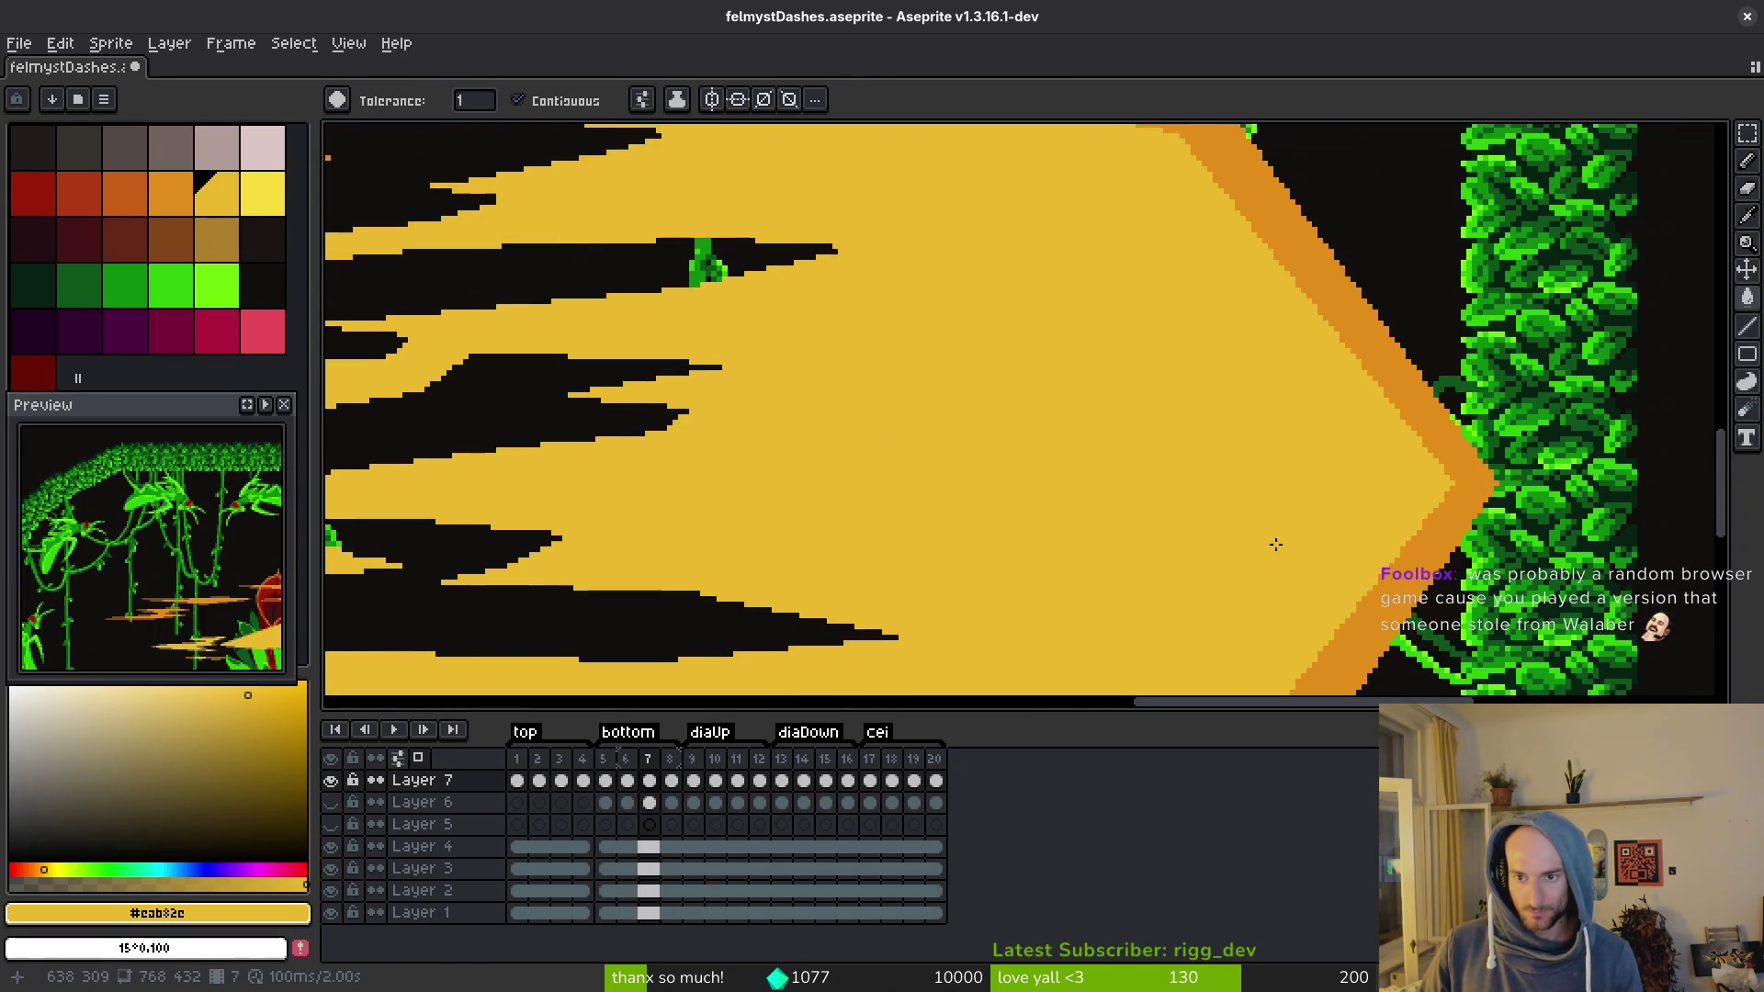
key("ctrl+s")
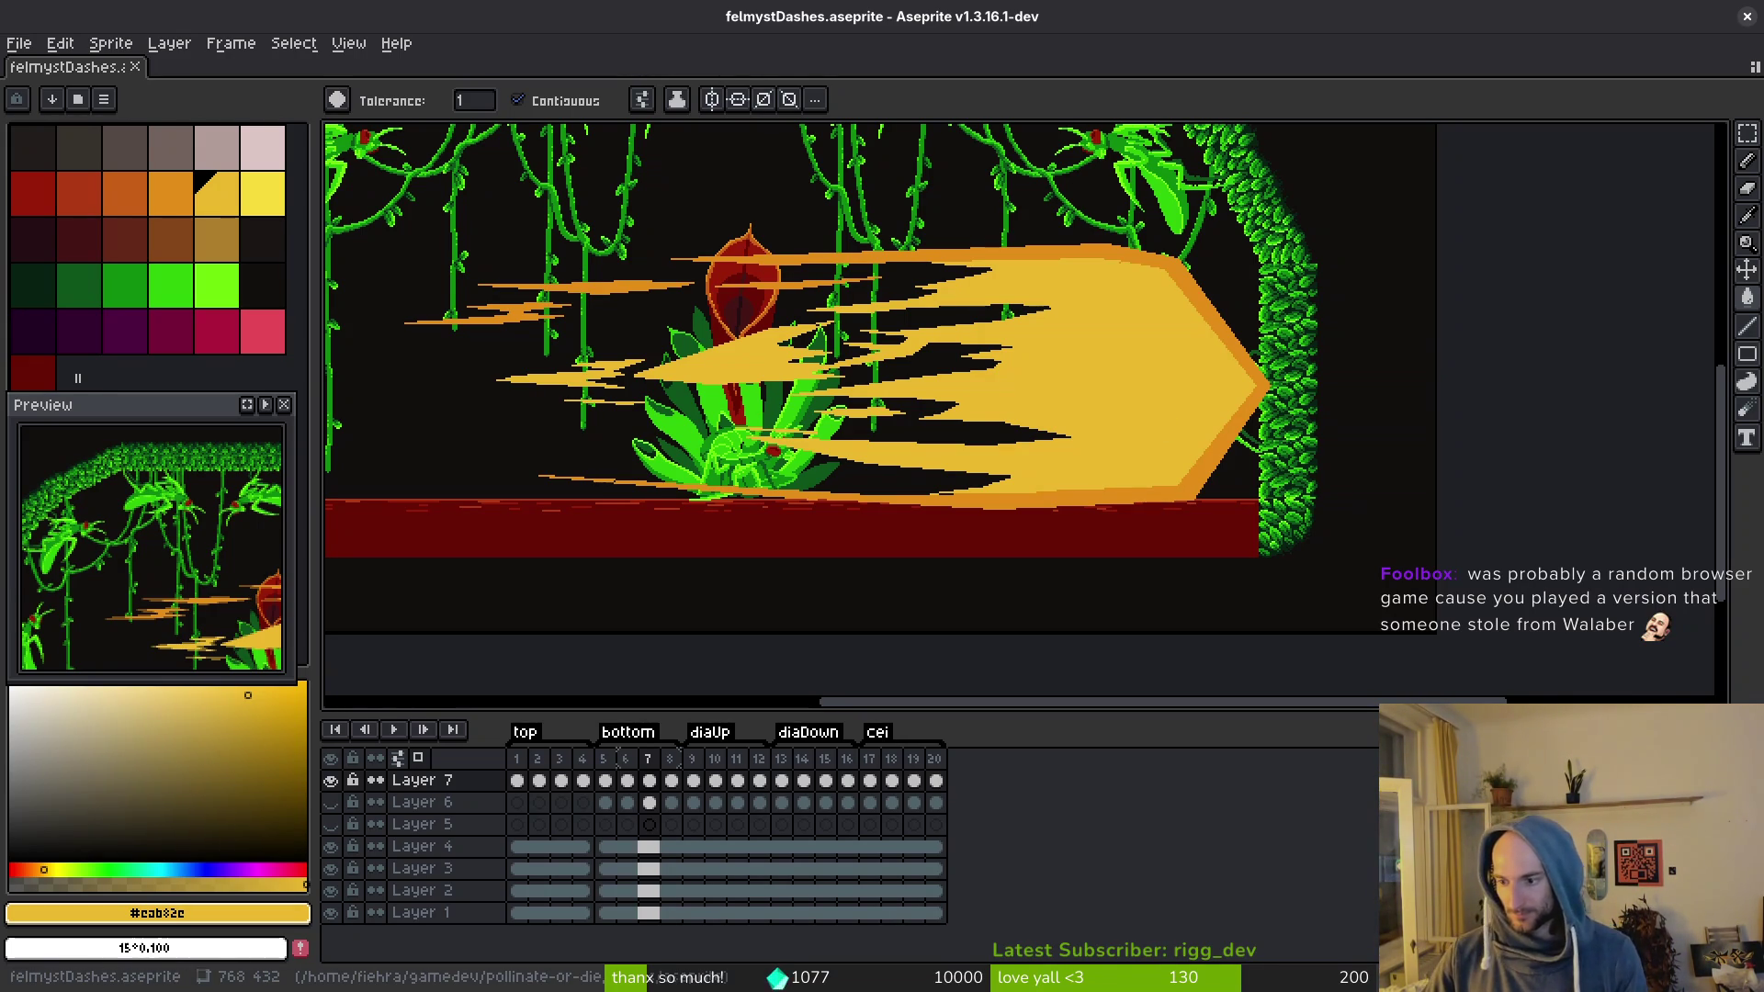
key("ctrl+s")
scroll(1061, 432, "up", 2)
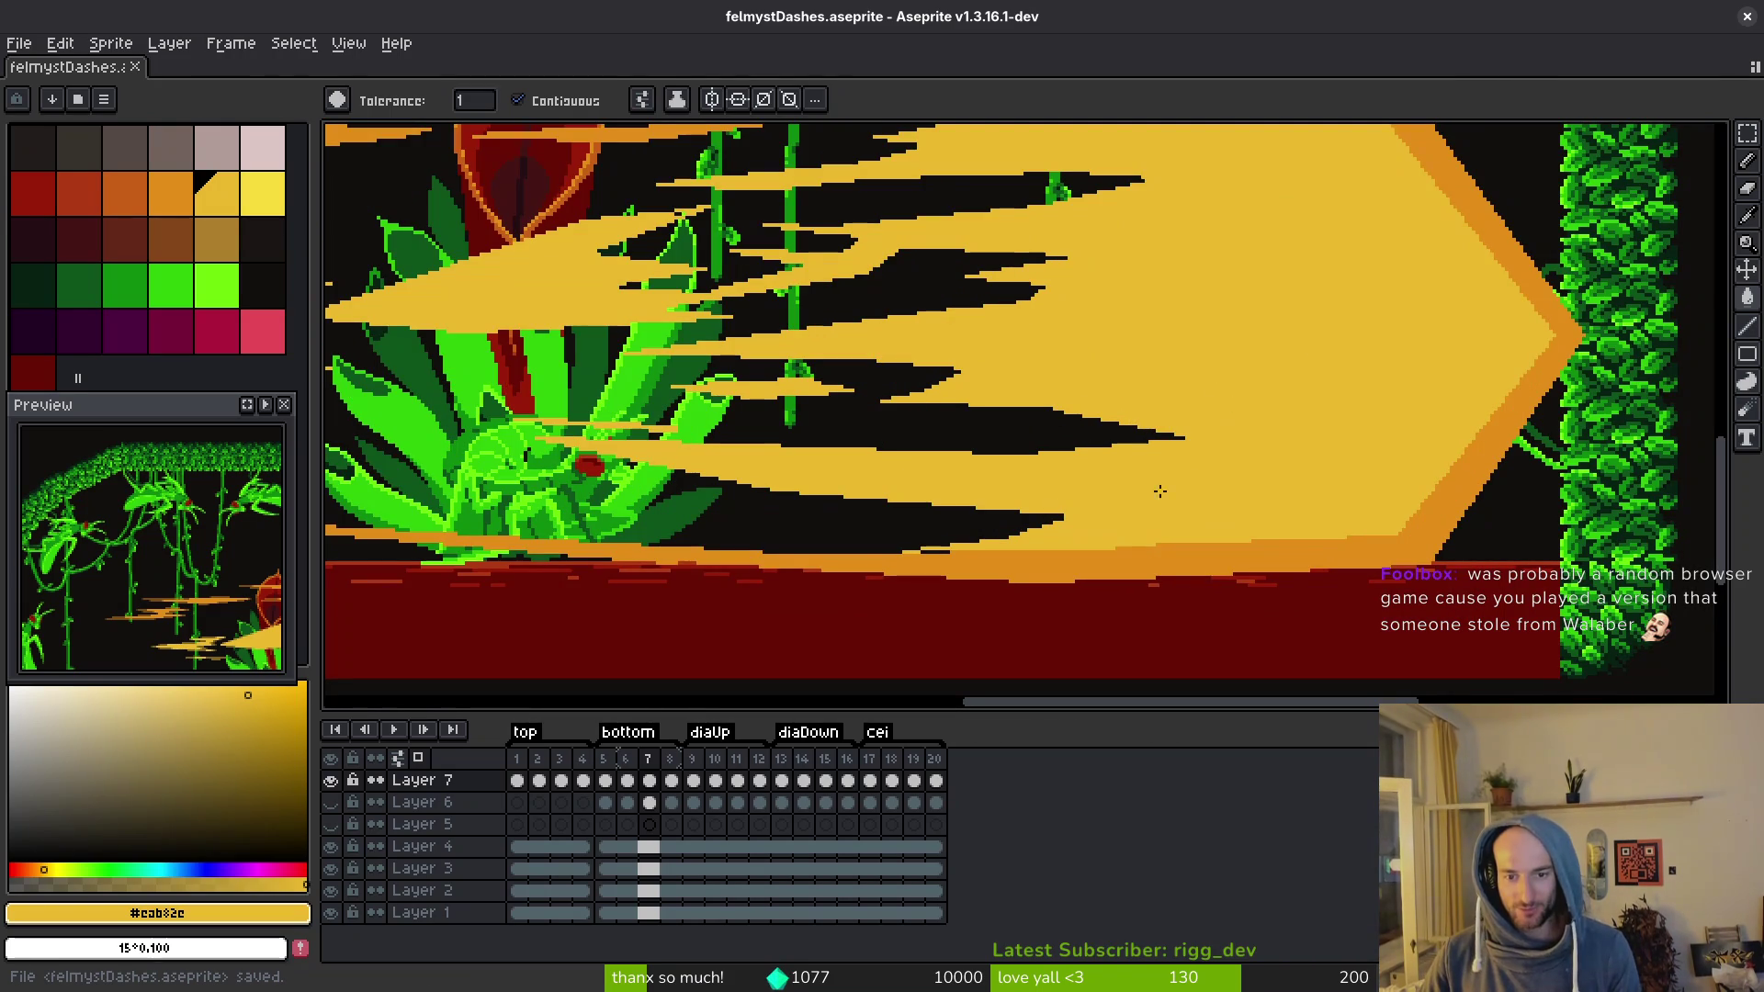
scroll(1212, 441, "up", 2)
Step: Switch to the Line tool and save the sprite while inspecting frame 7
key("l")
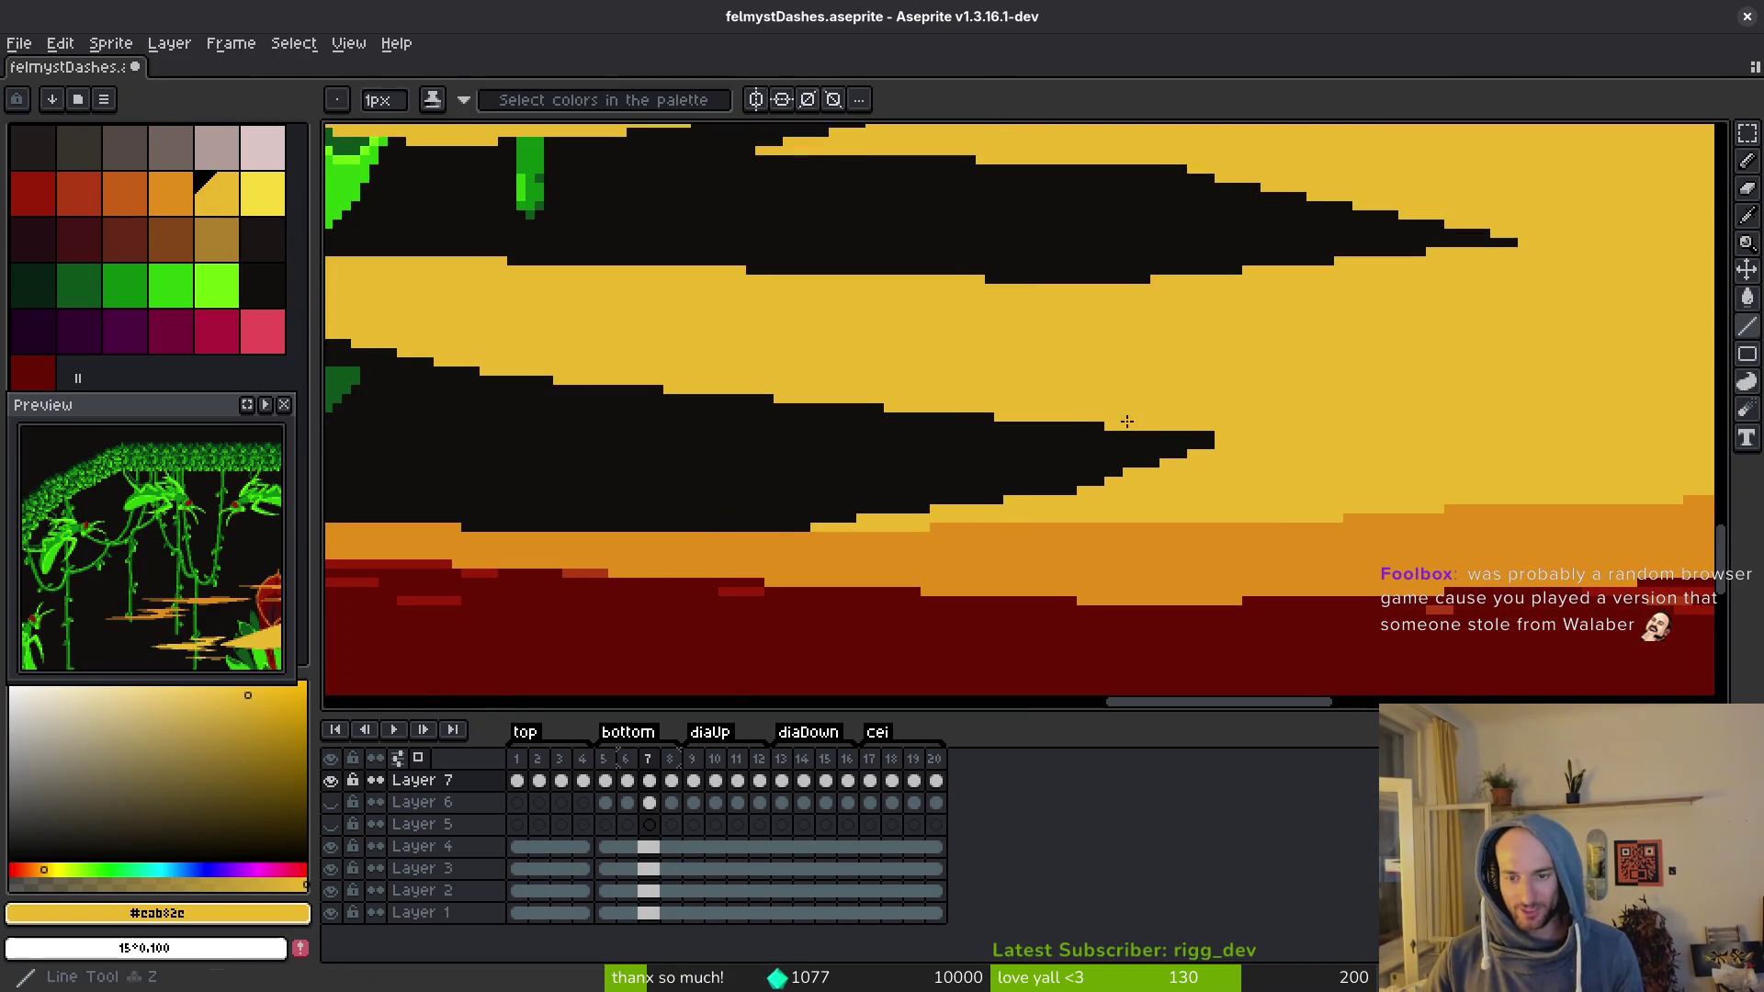
scroll(1199, 434, "up", 2)
key("ctrl+s")
scroll(1261, 345, "down", 3)
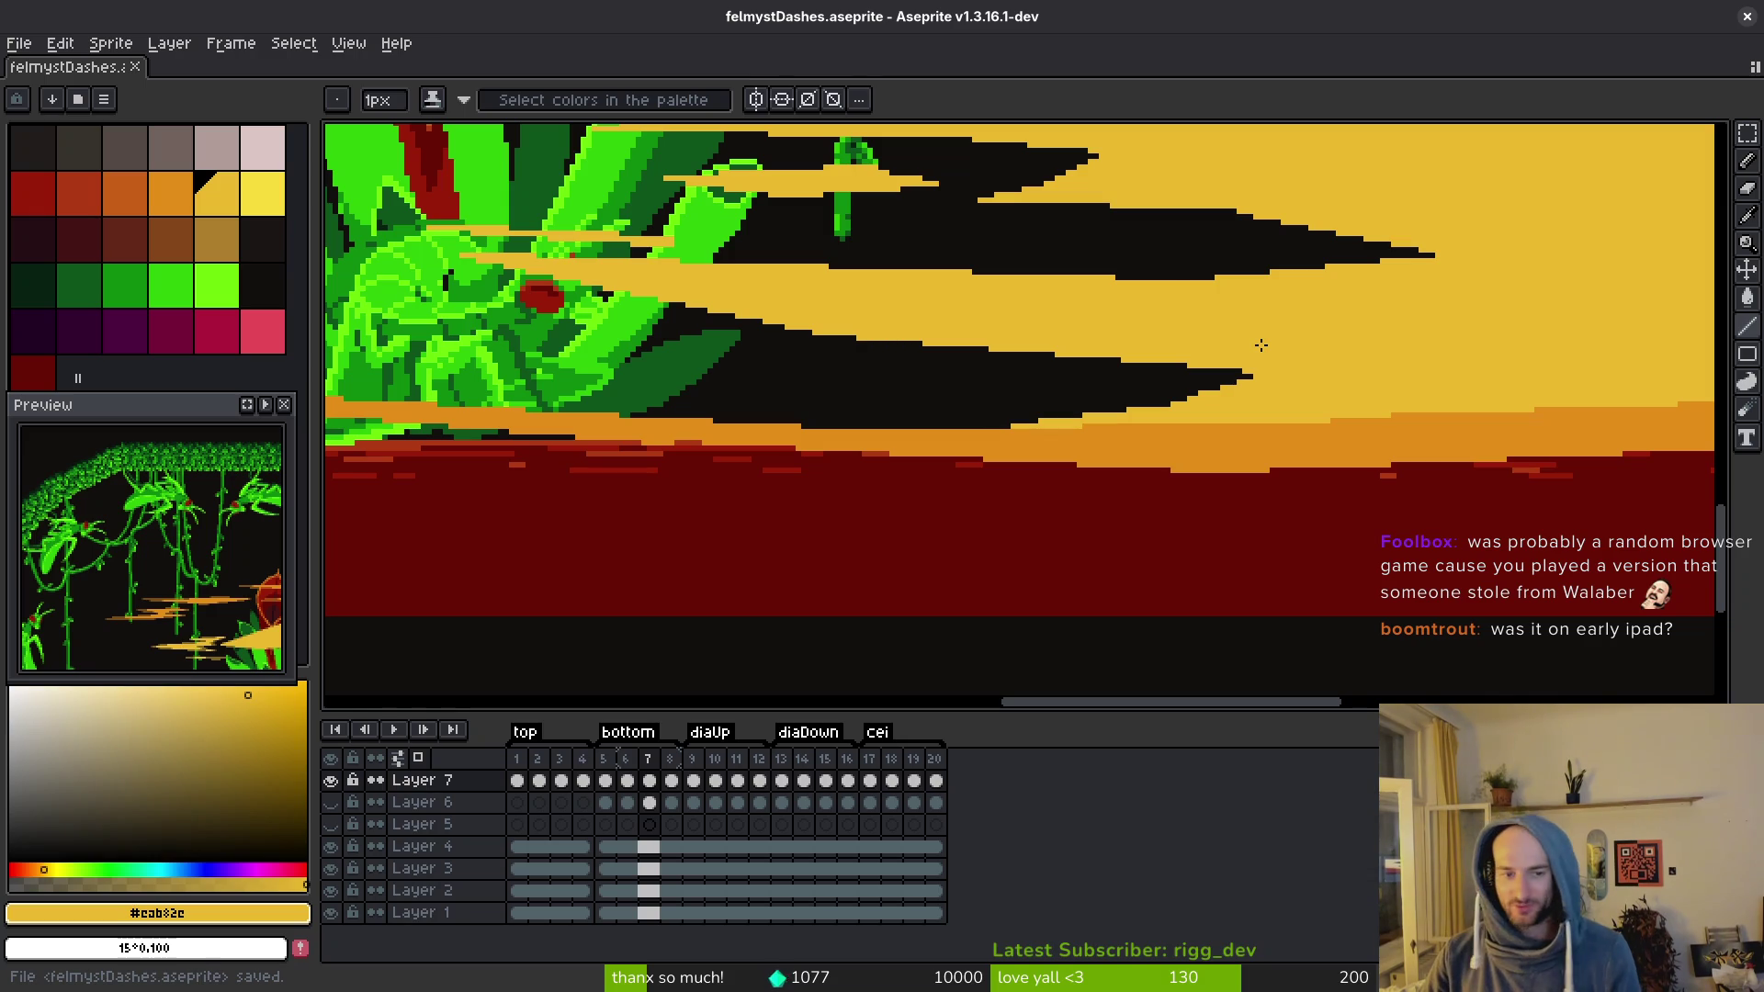
scroll(1233, 387, "up", 3)
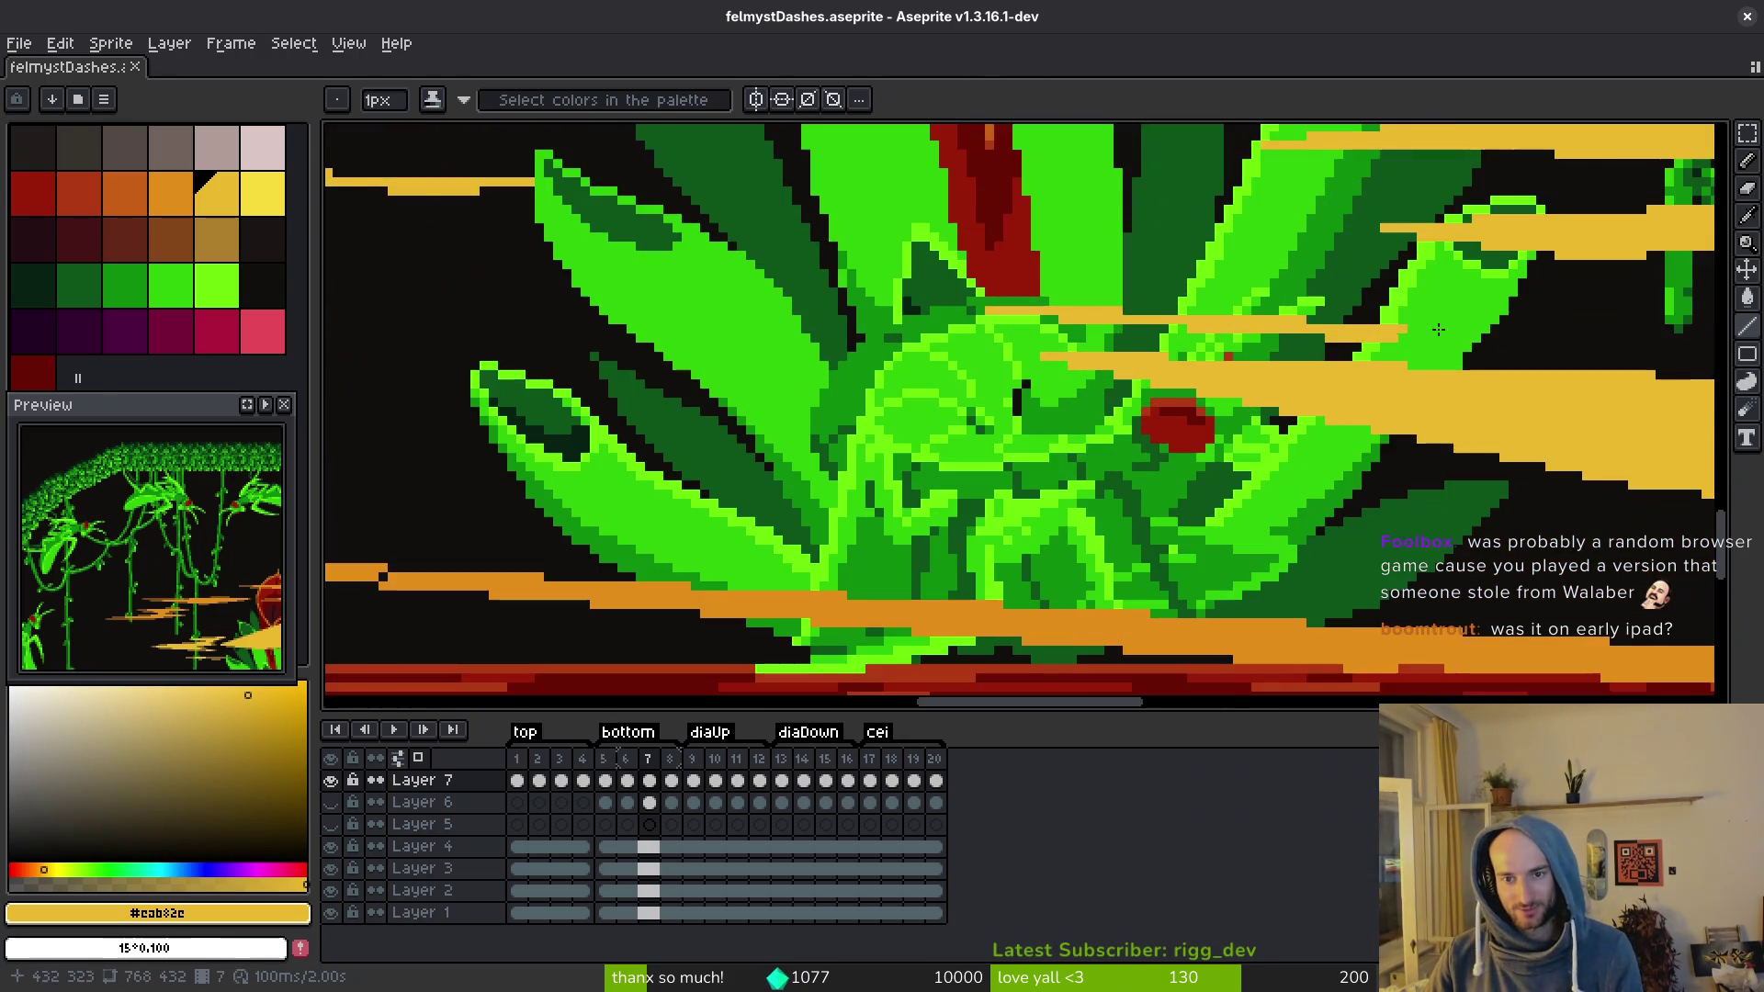
scroll(1242, 362, "up", 1)
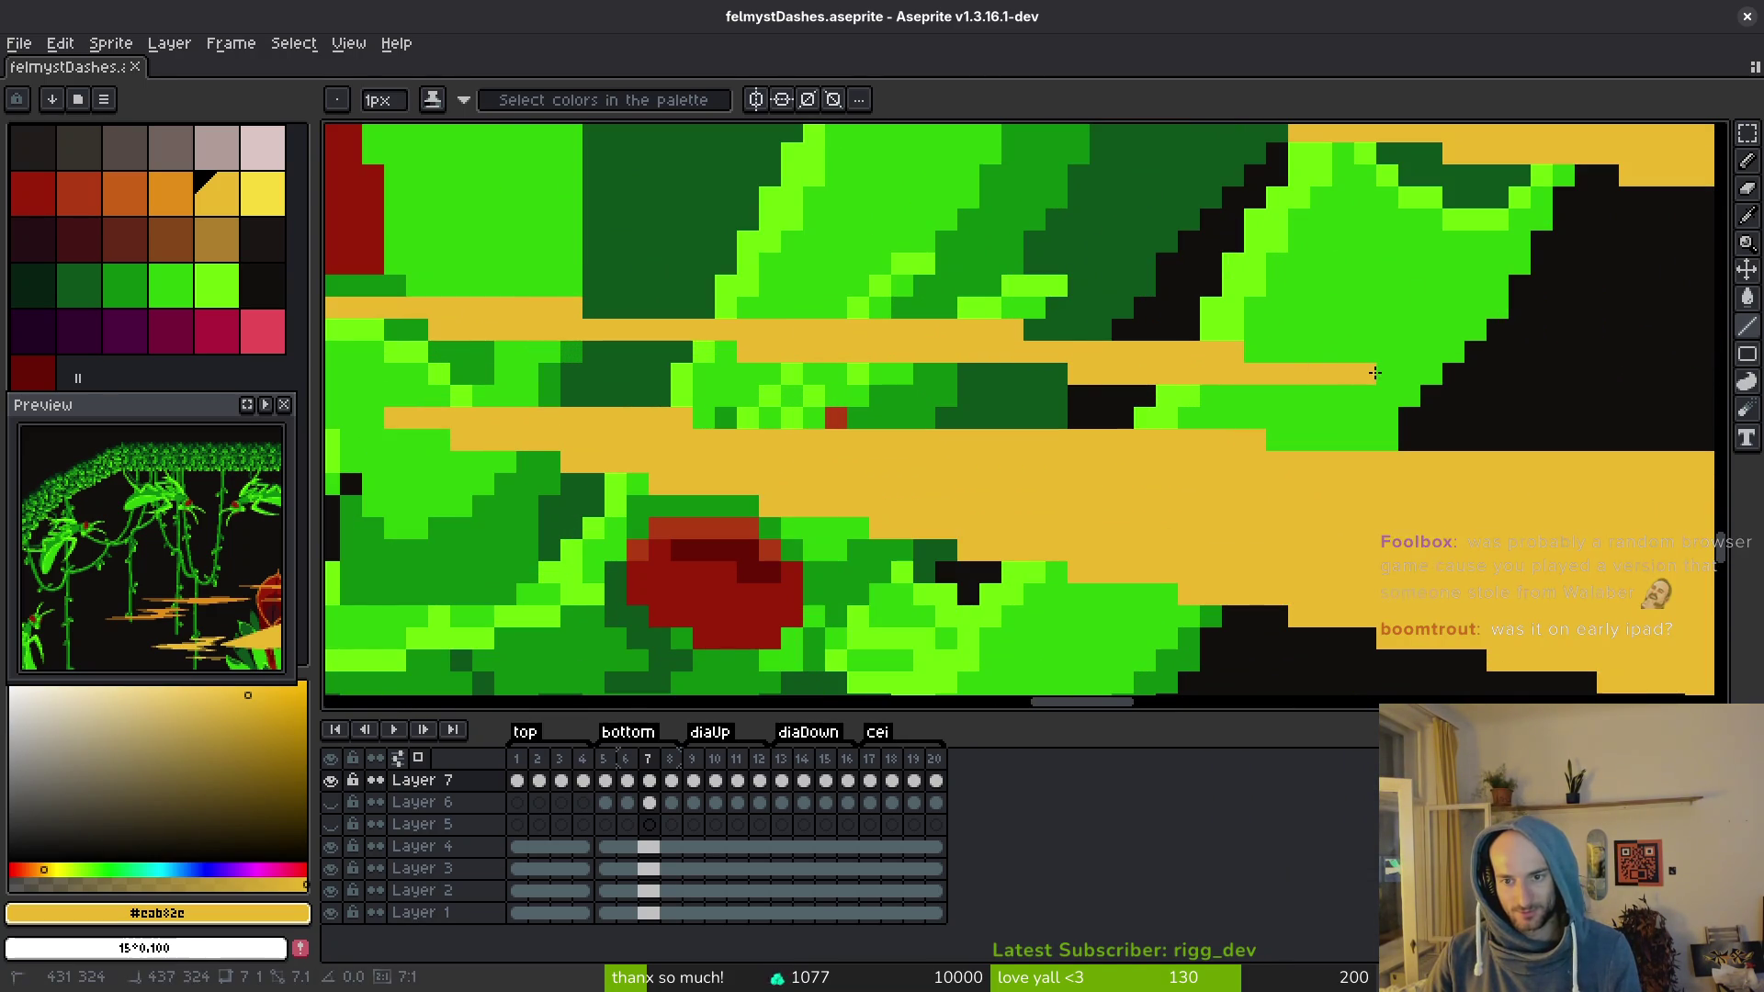
scroll(1371, 383, "down", 2)
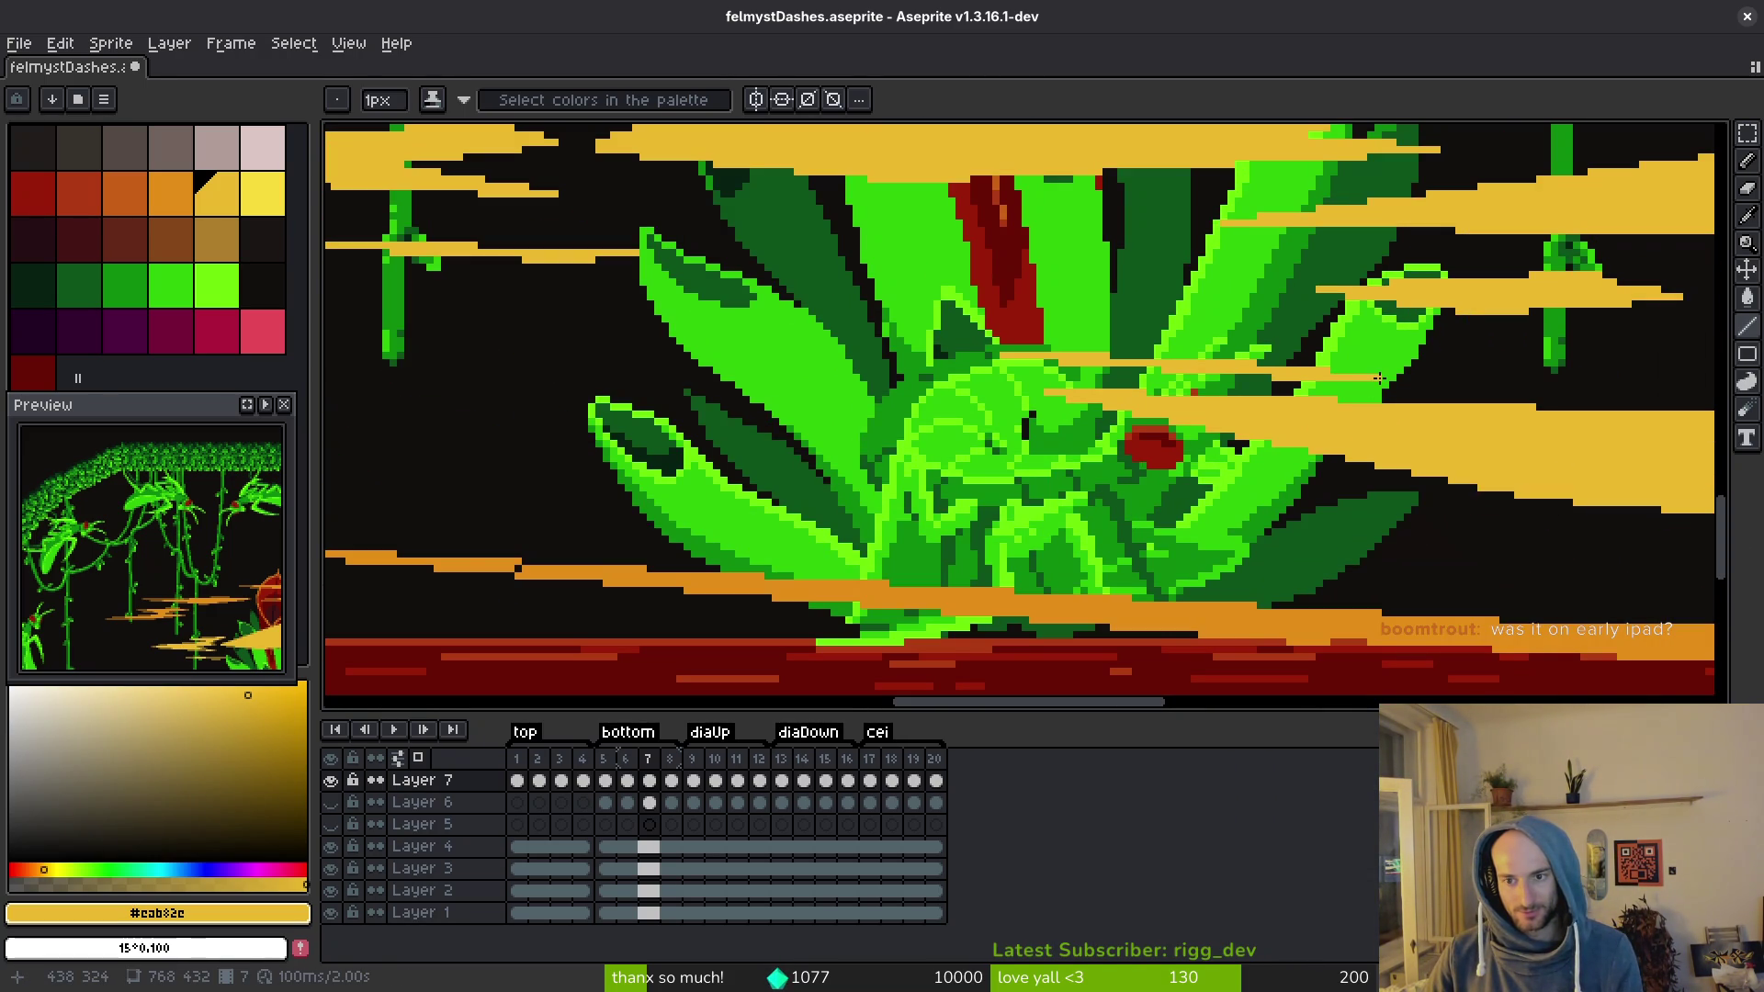
key("ctrl+s")
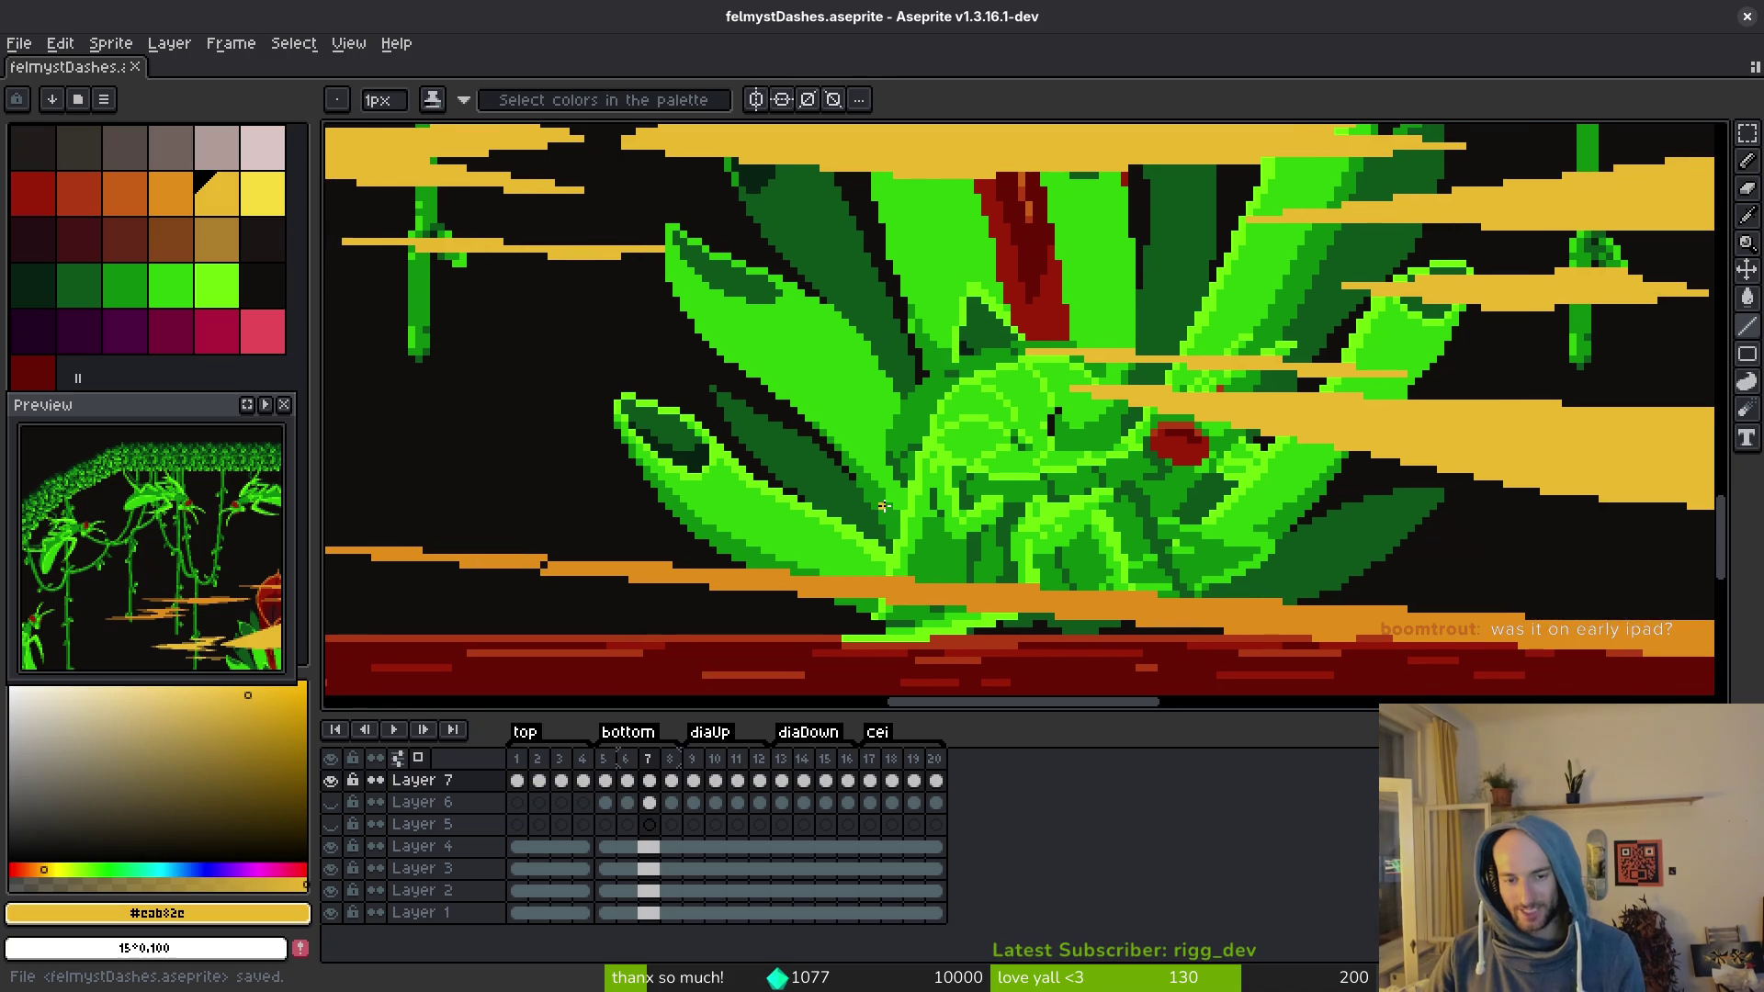
scroll(858, 513, "up", 2)
scroll(858, 514, "up", 1)
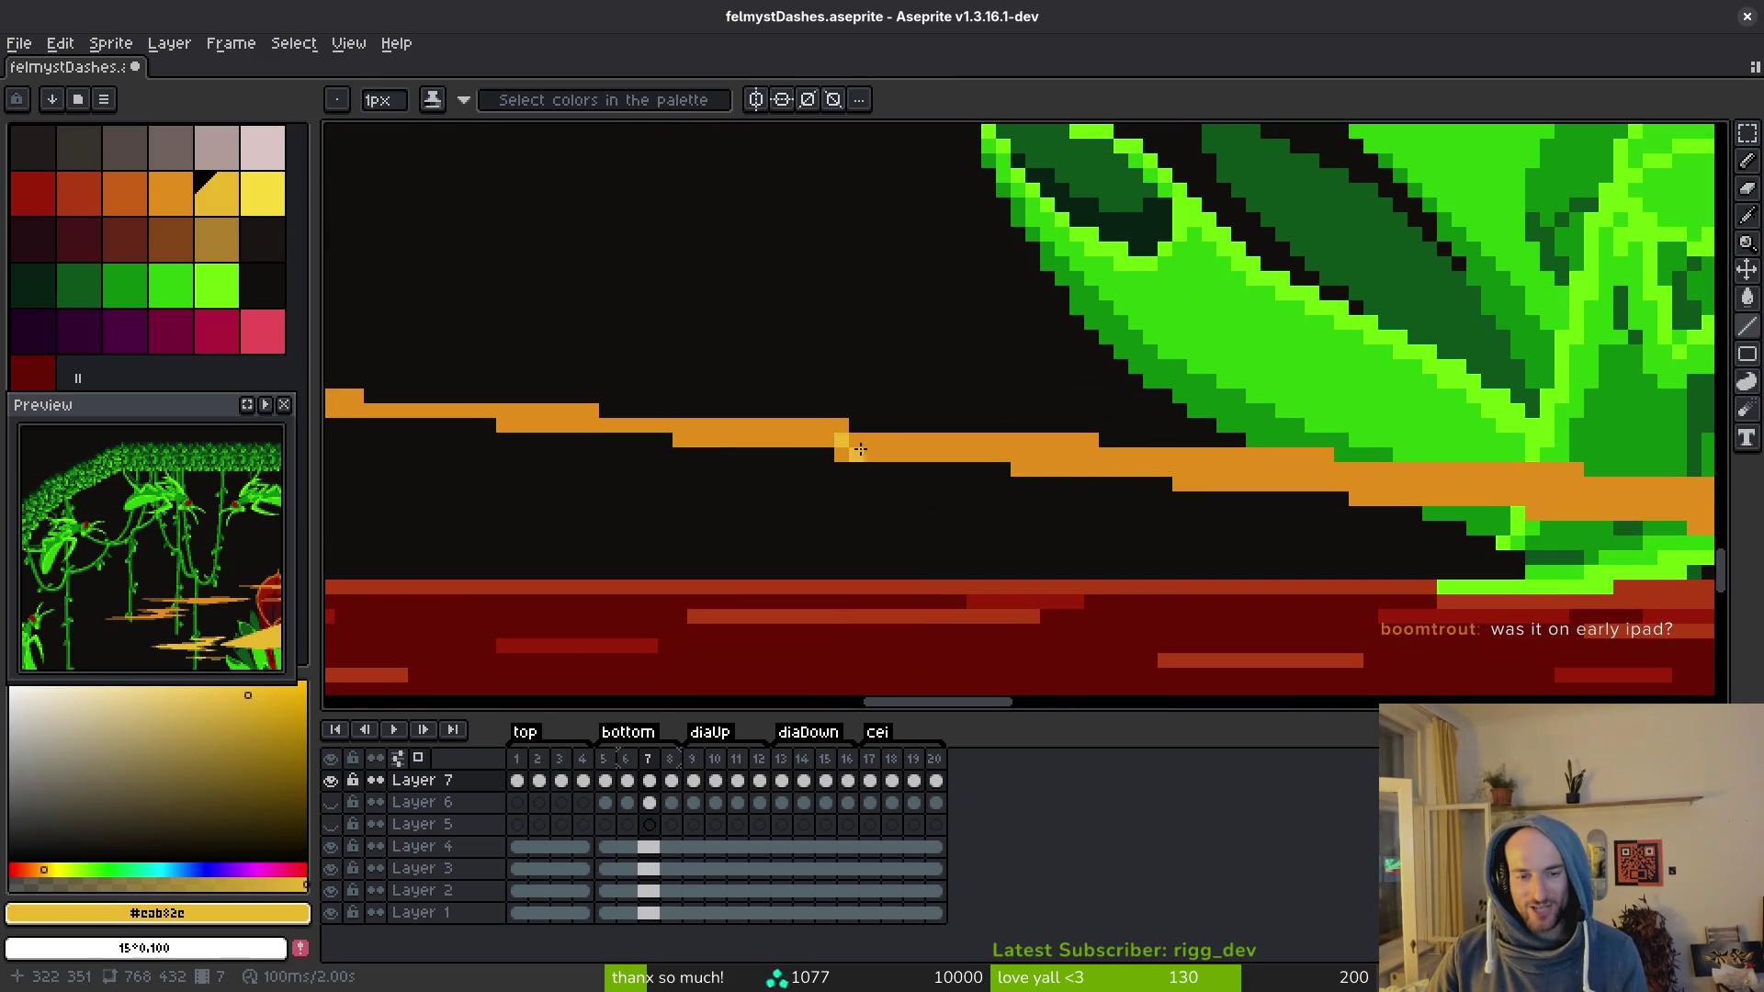
Step: Sample yellow #cab82e, trim the lower black streak's edges, and extend its black tip
left_click(850, 440, "alt")
scroll(850, 440, "down", 2)
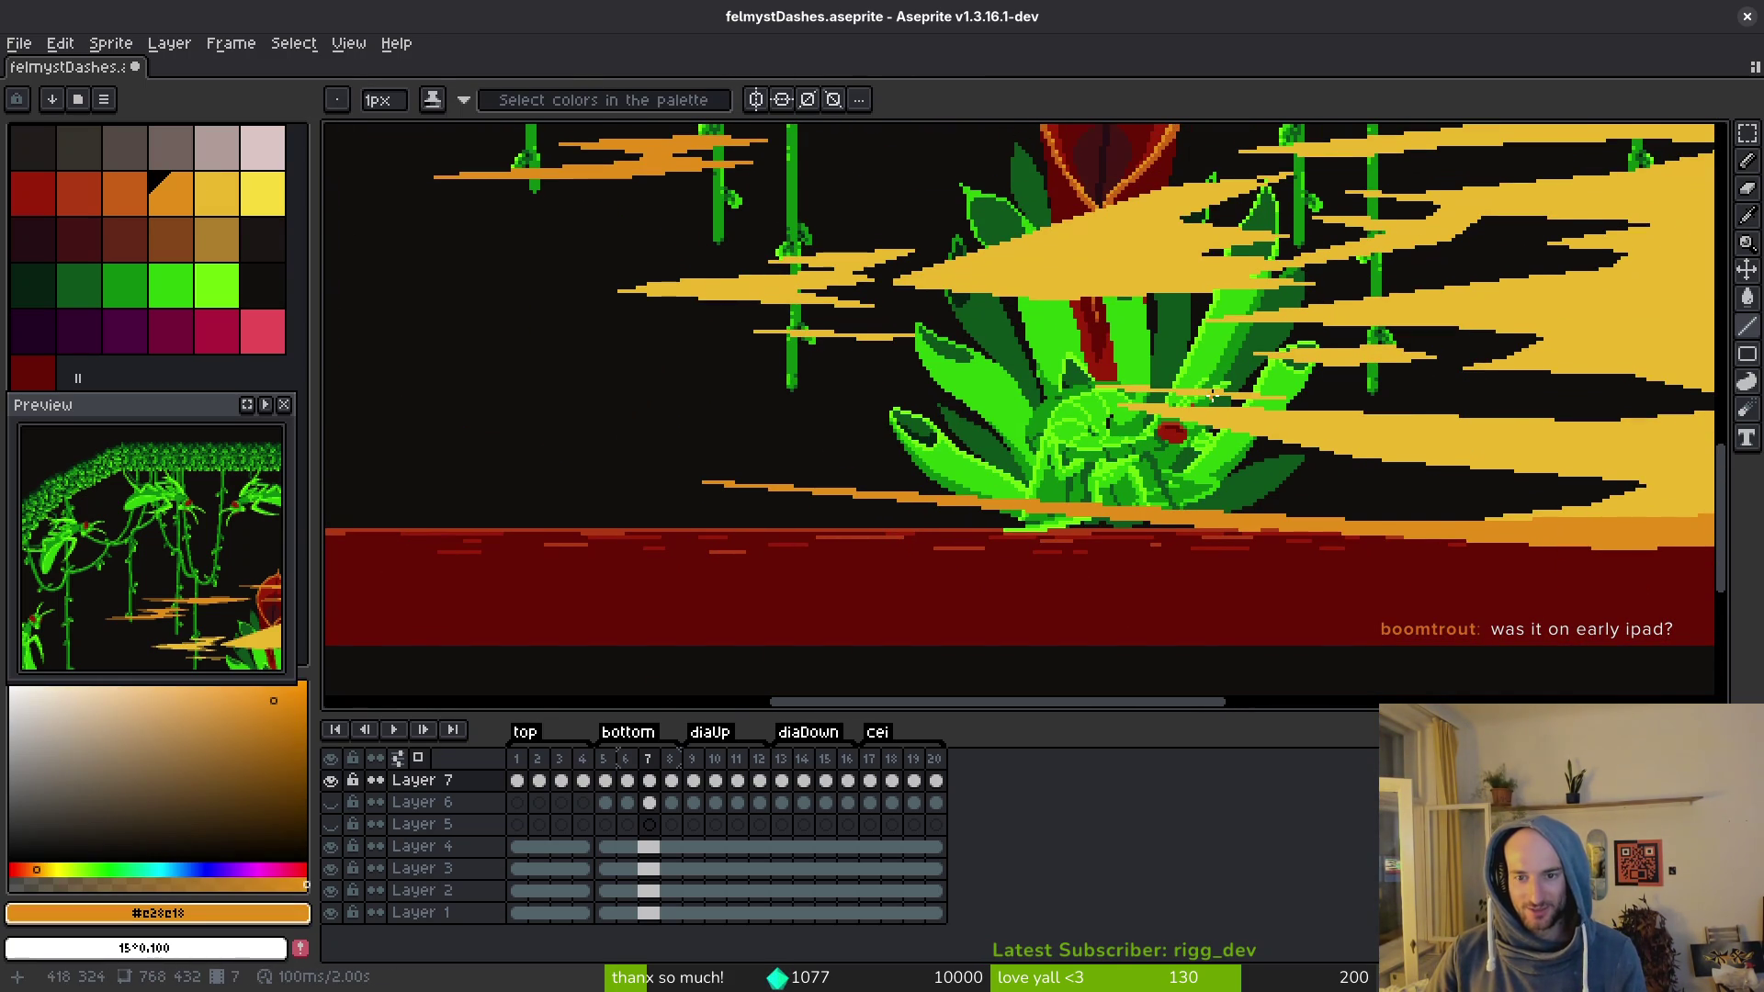
scroll(866, 428, "up", 1)
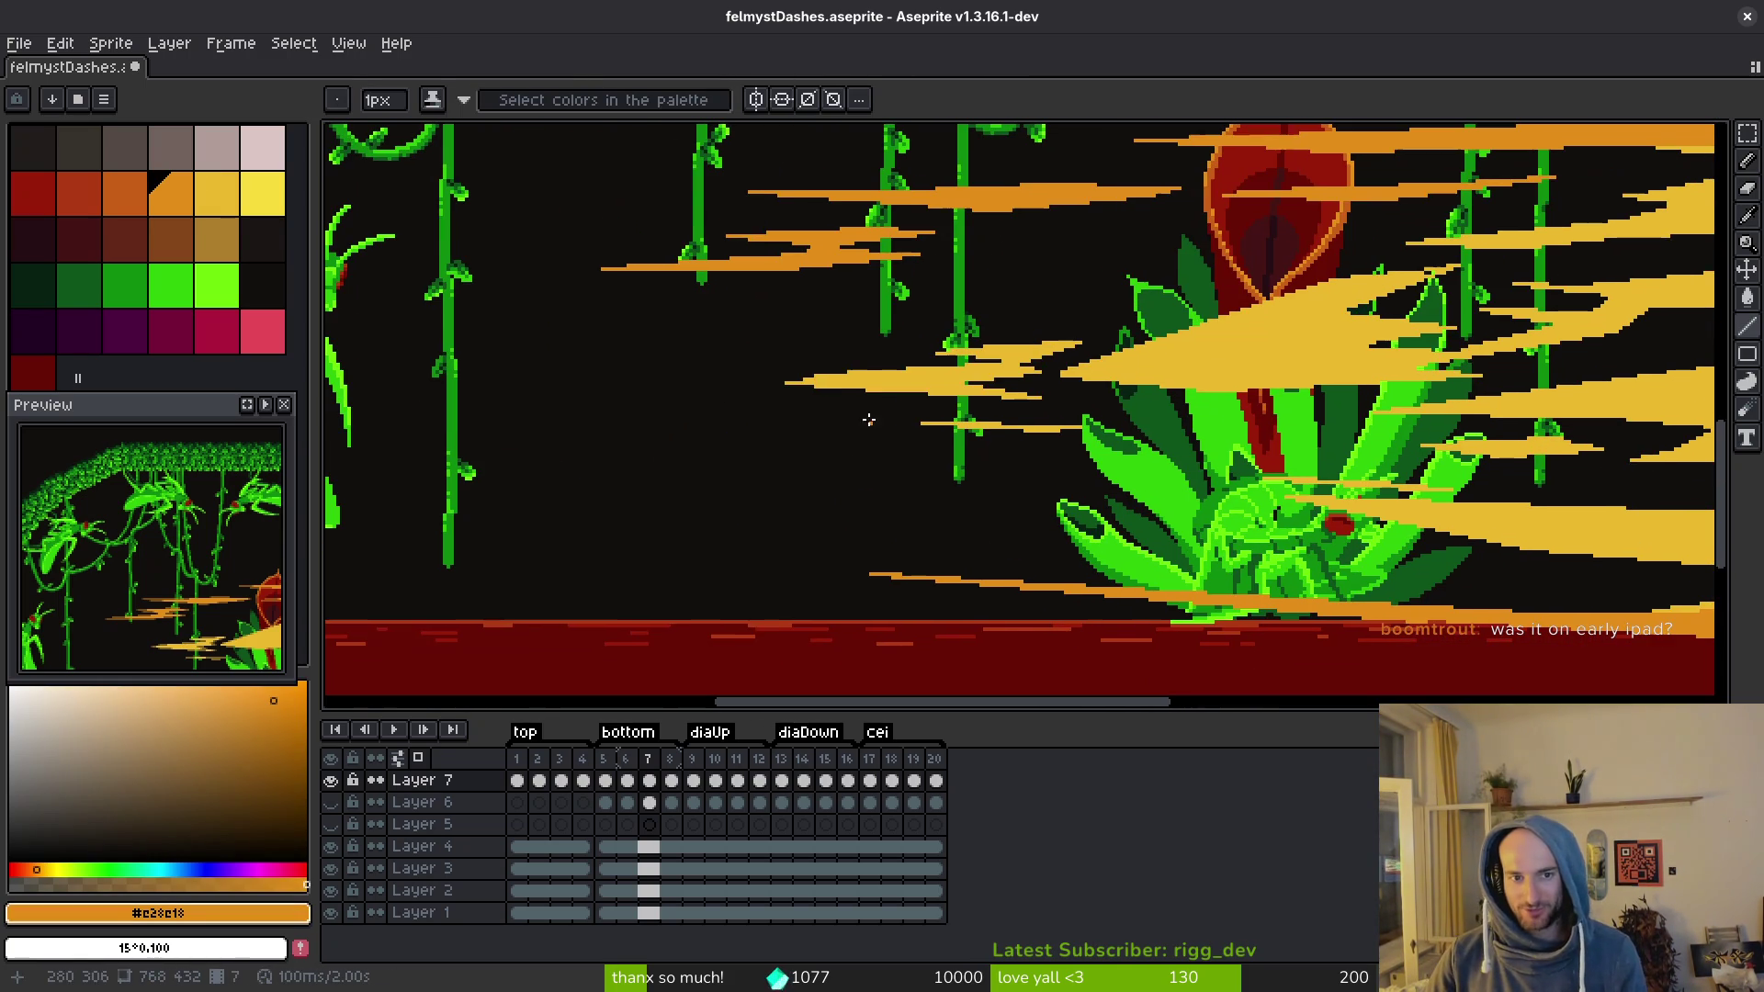
scroll(1015, 224, "right", 5)
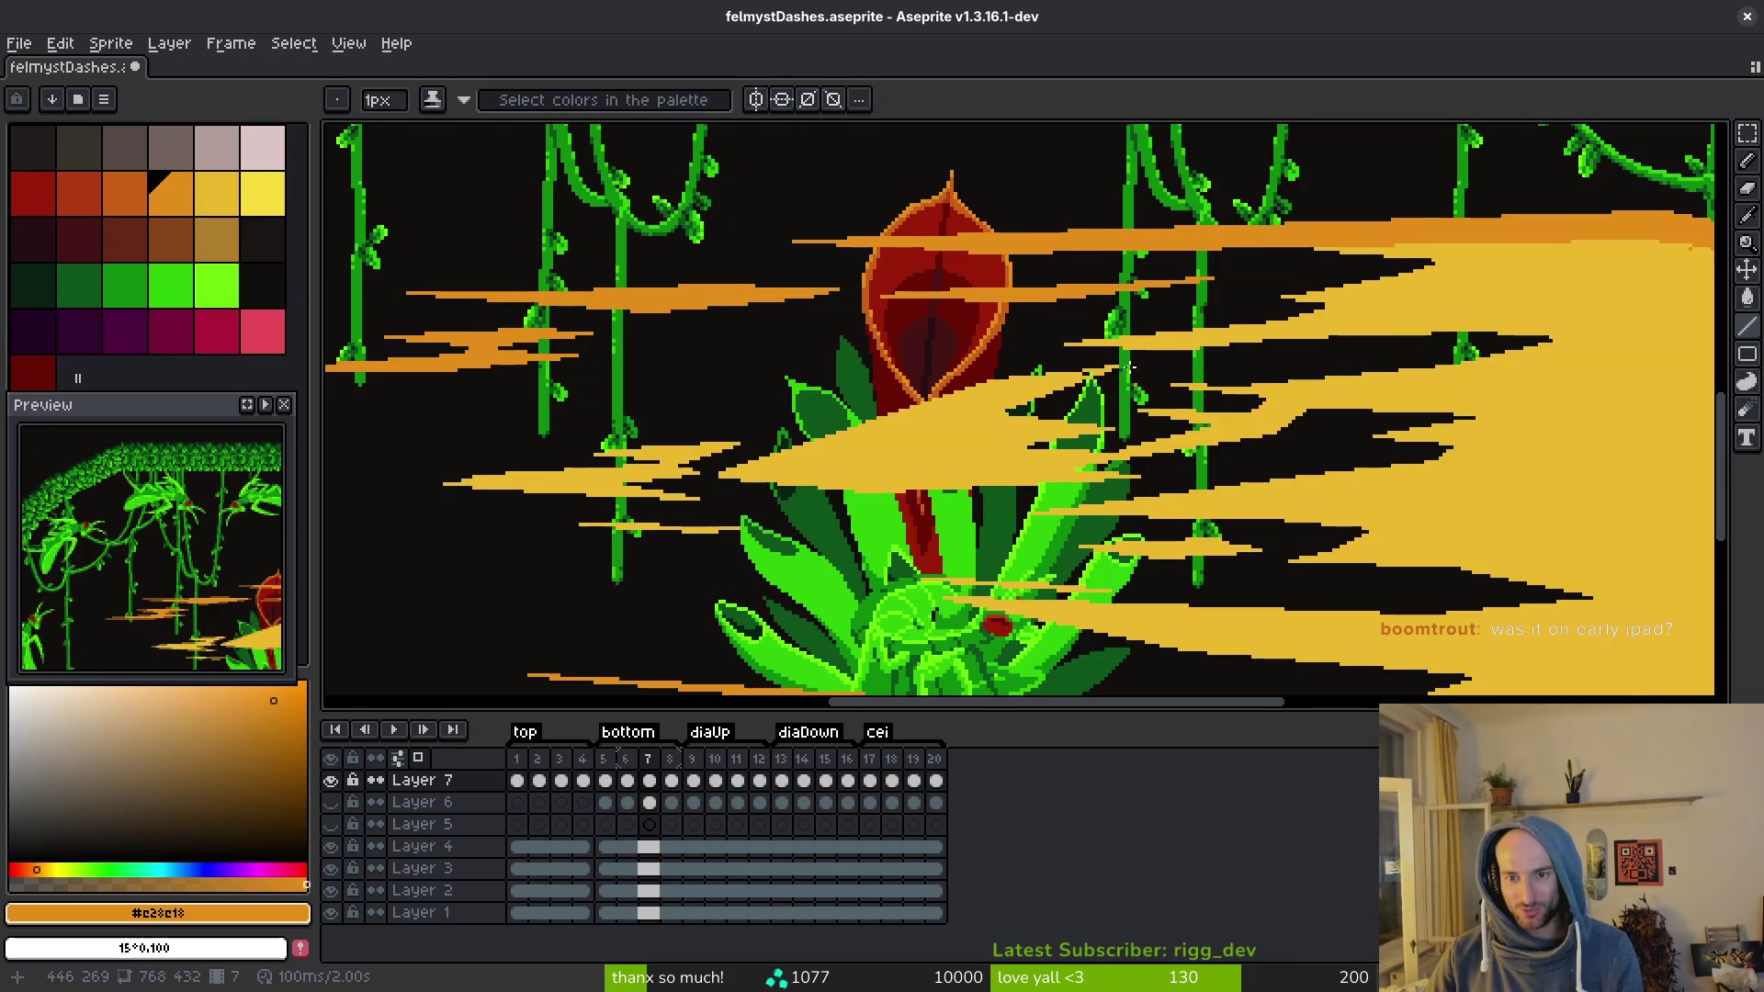
scroll(1103, 413, "right", 5)
scroll(1125, 450, "up", 3)
left_click(1115, 370, "alt")
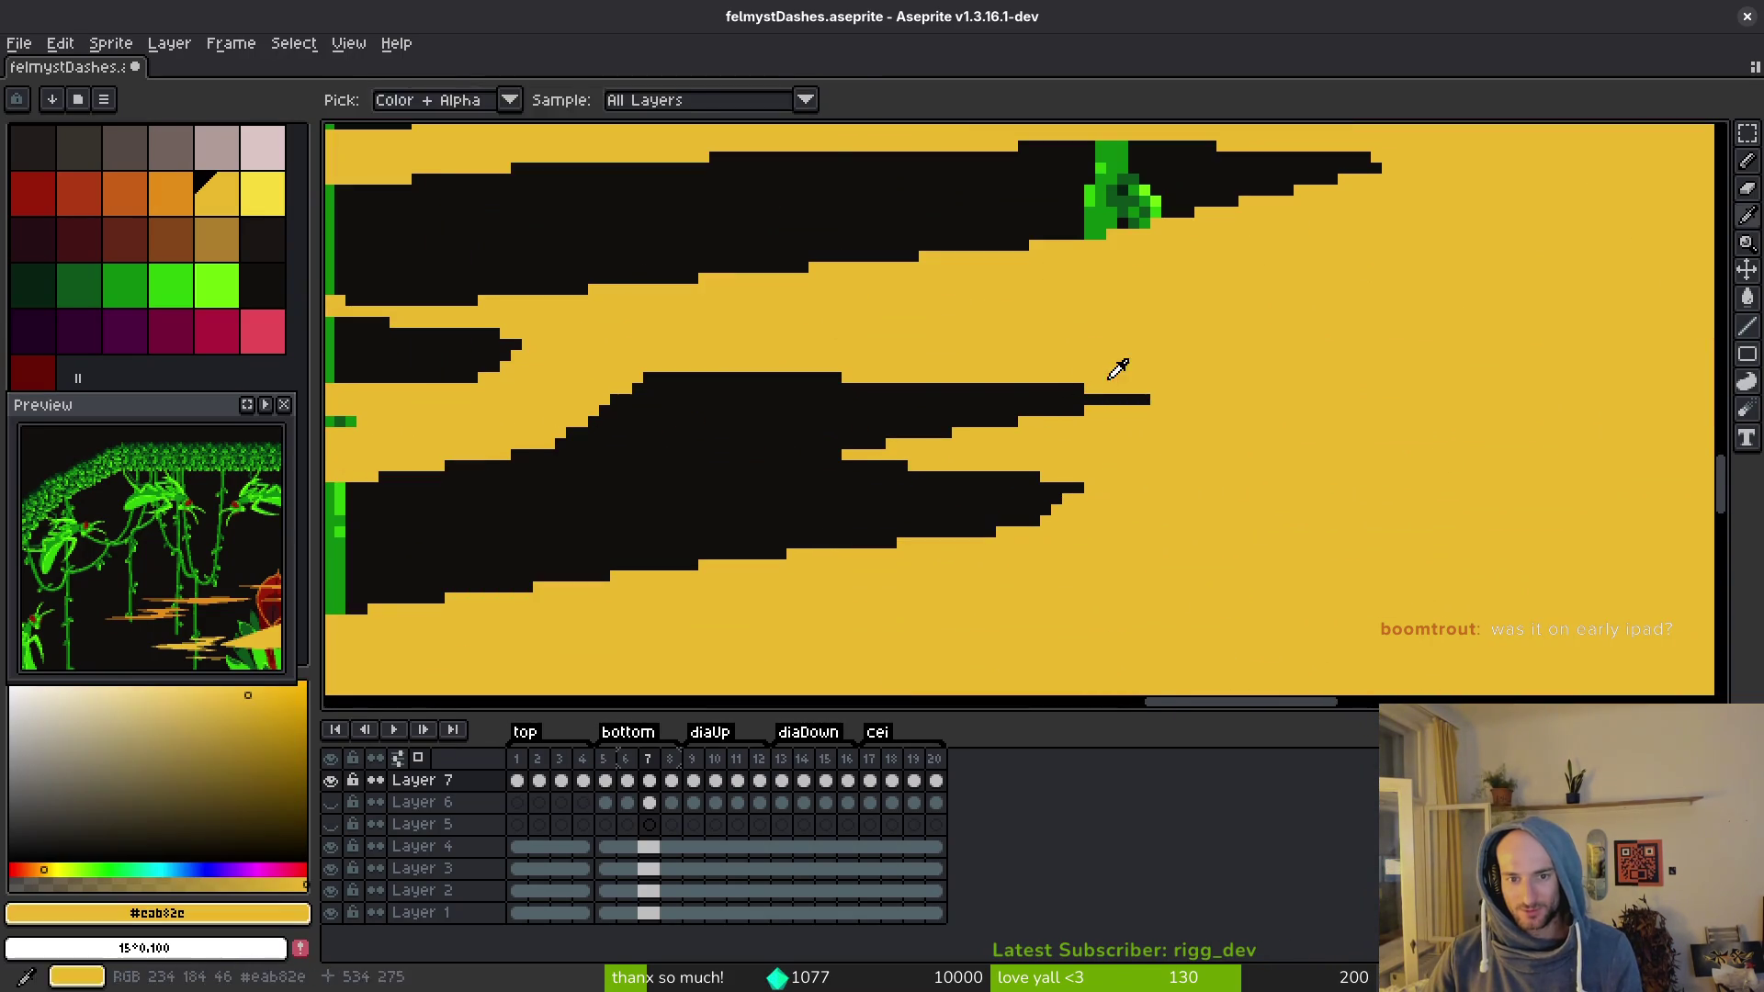
left_click_drag(634, 389, 747, 383)
left_click_drag(1050, 384, 1102, 385)
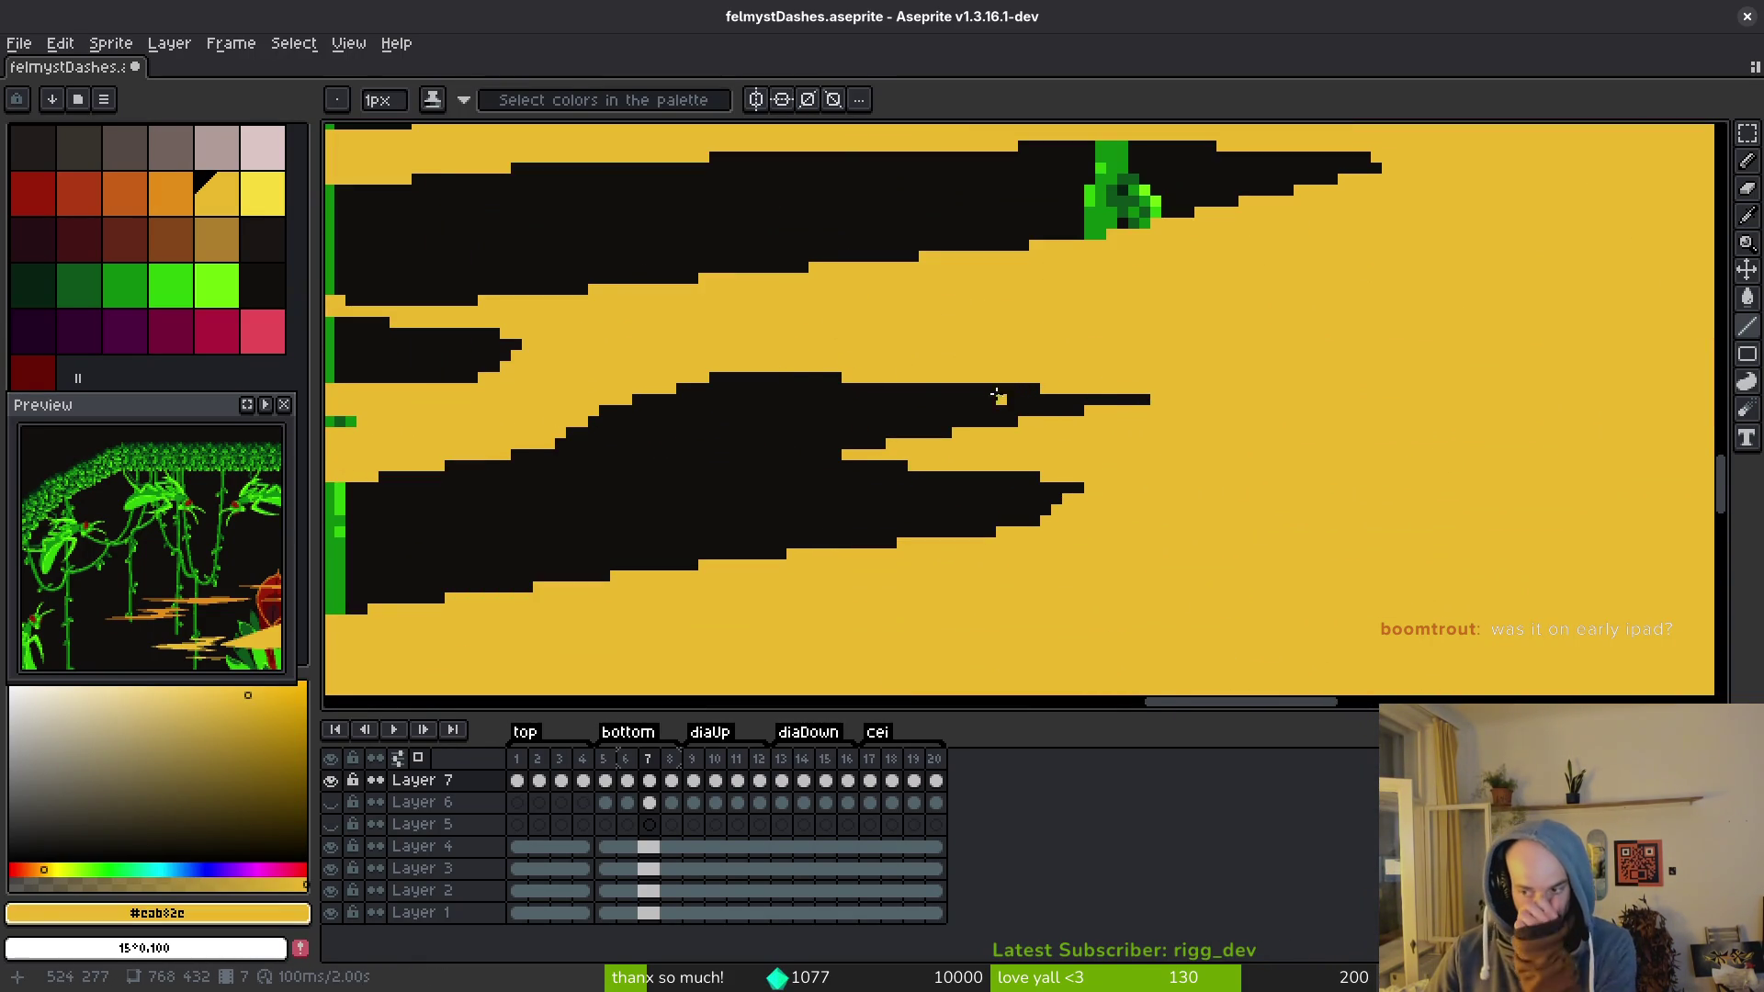
right_click(1068, 488)
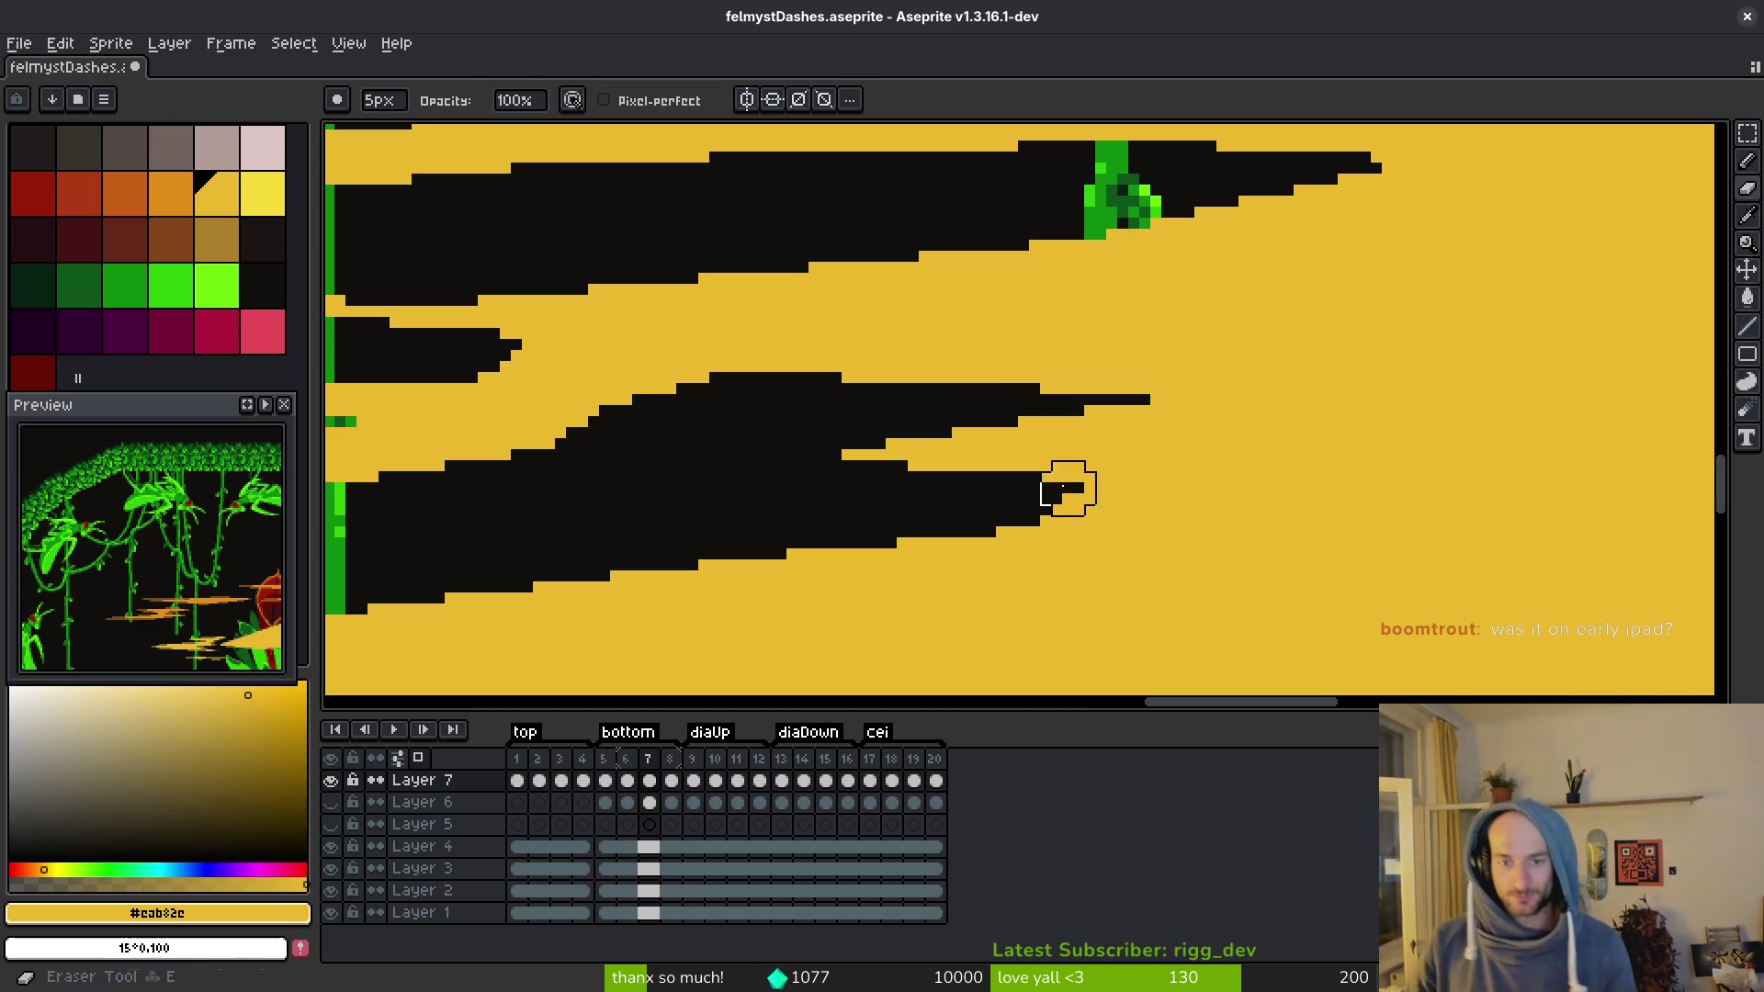
mouse_move(1080, 499)
left_mouse_down()
mouse_move(1098, 488)
mouse_move(1067, 499)
left_mouse_up()
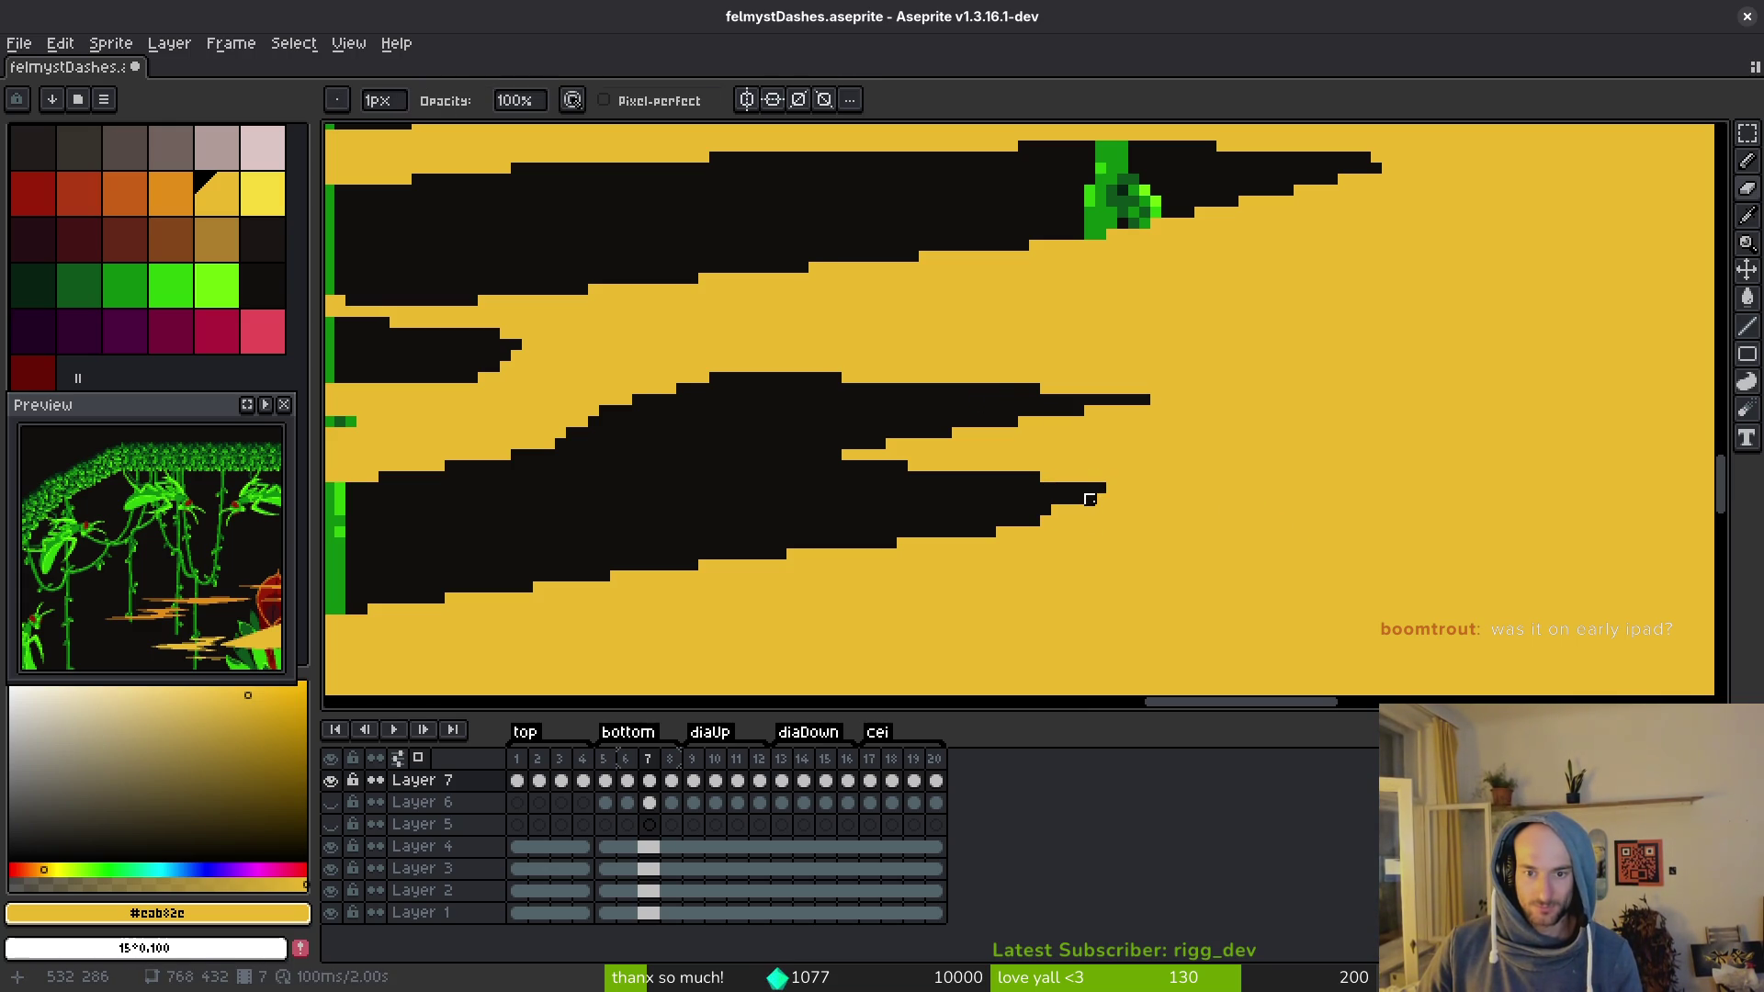
Step: Save the touched-up frame 7 and advance to frame 8
scroll(1185, 515, "down", 2)
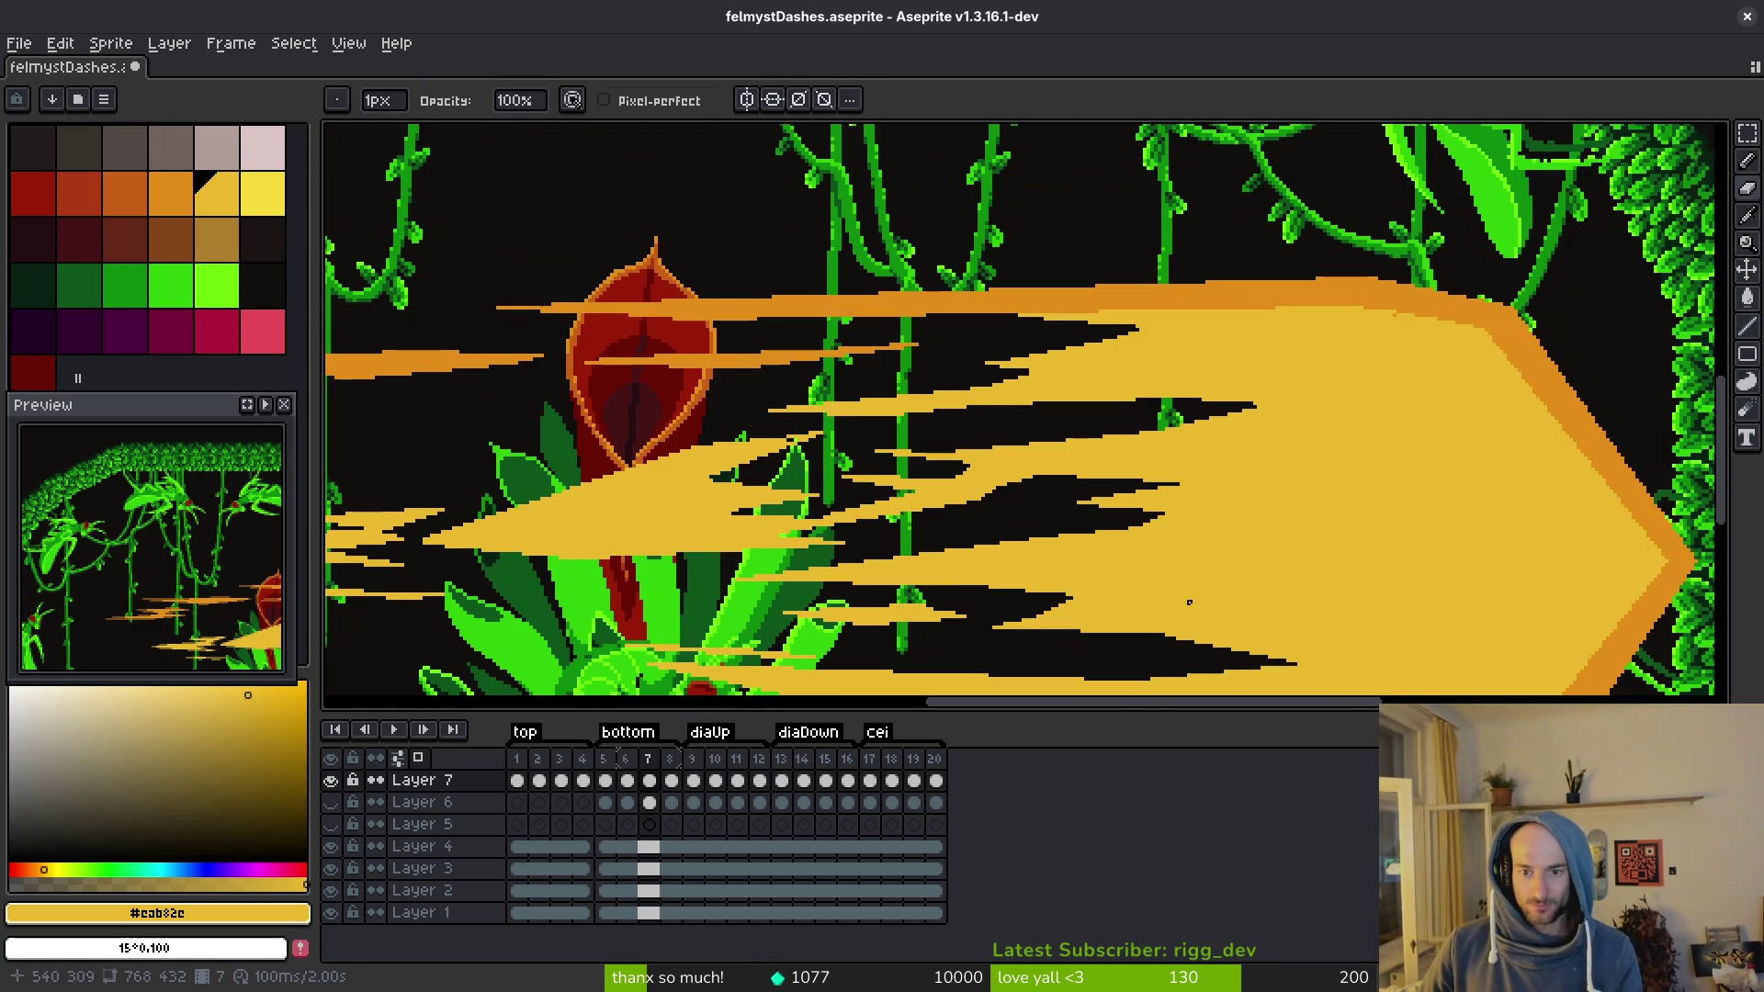
key("ctrl+s")
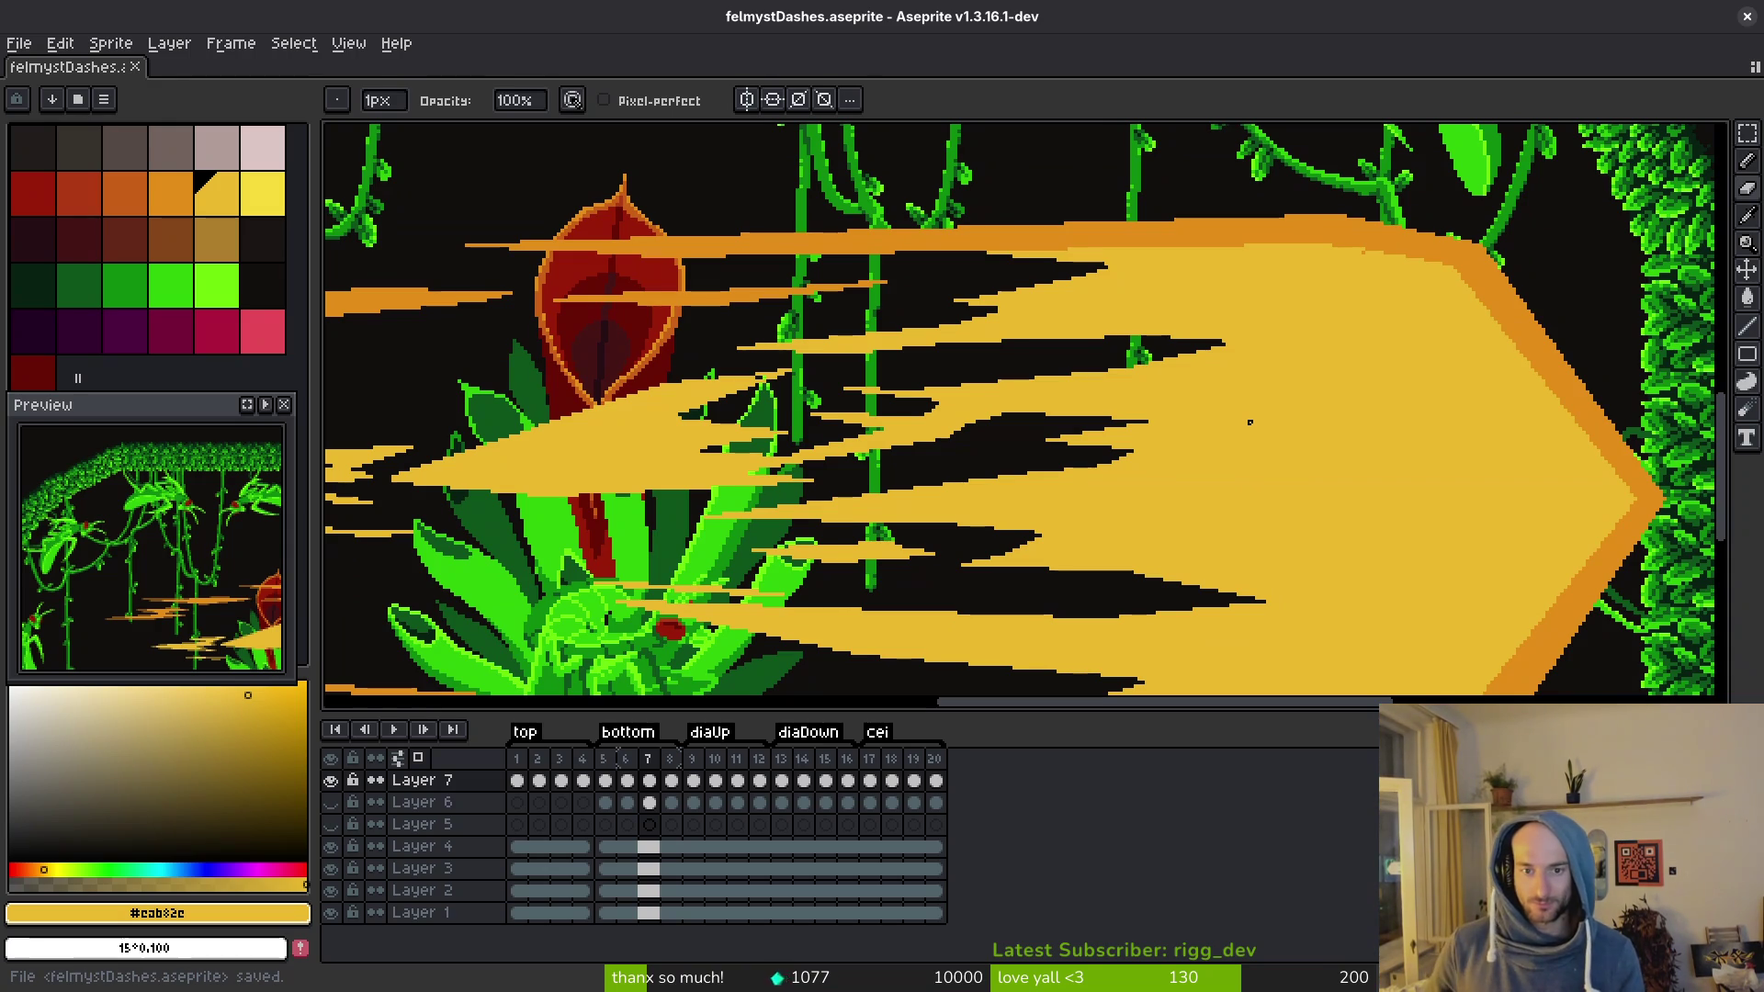
scroll(925, 268, "up", 3)
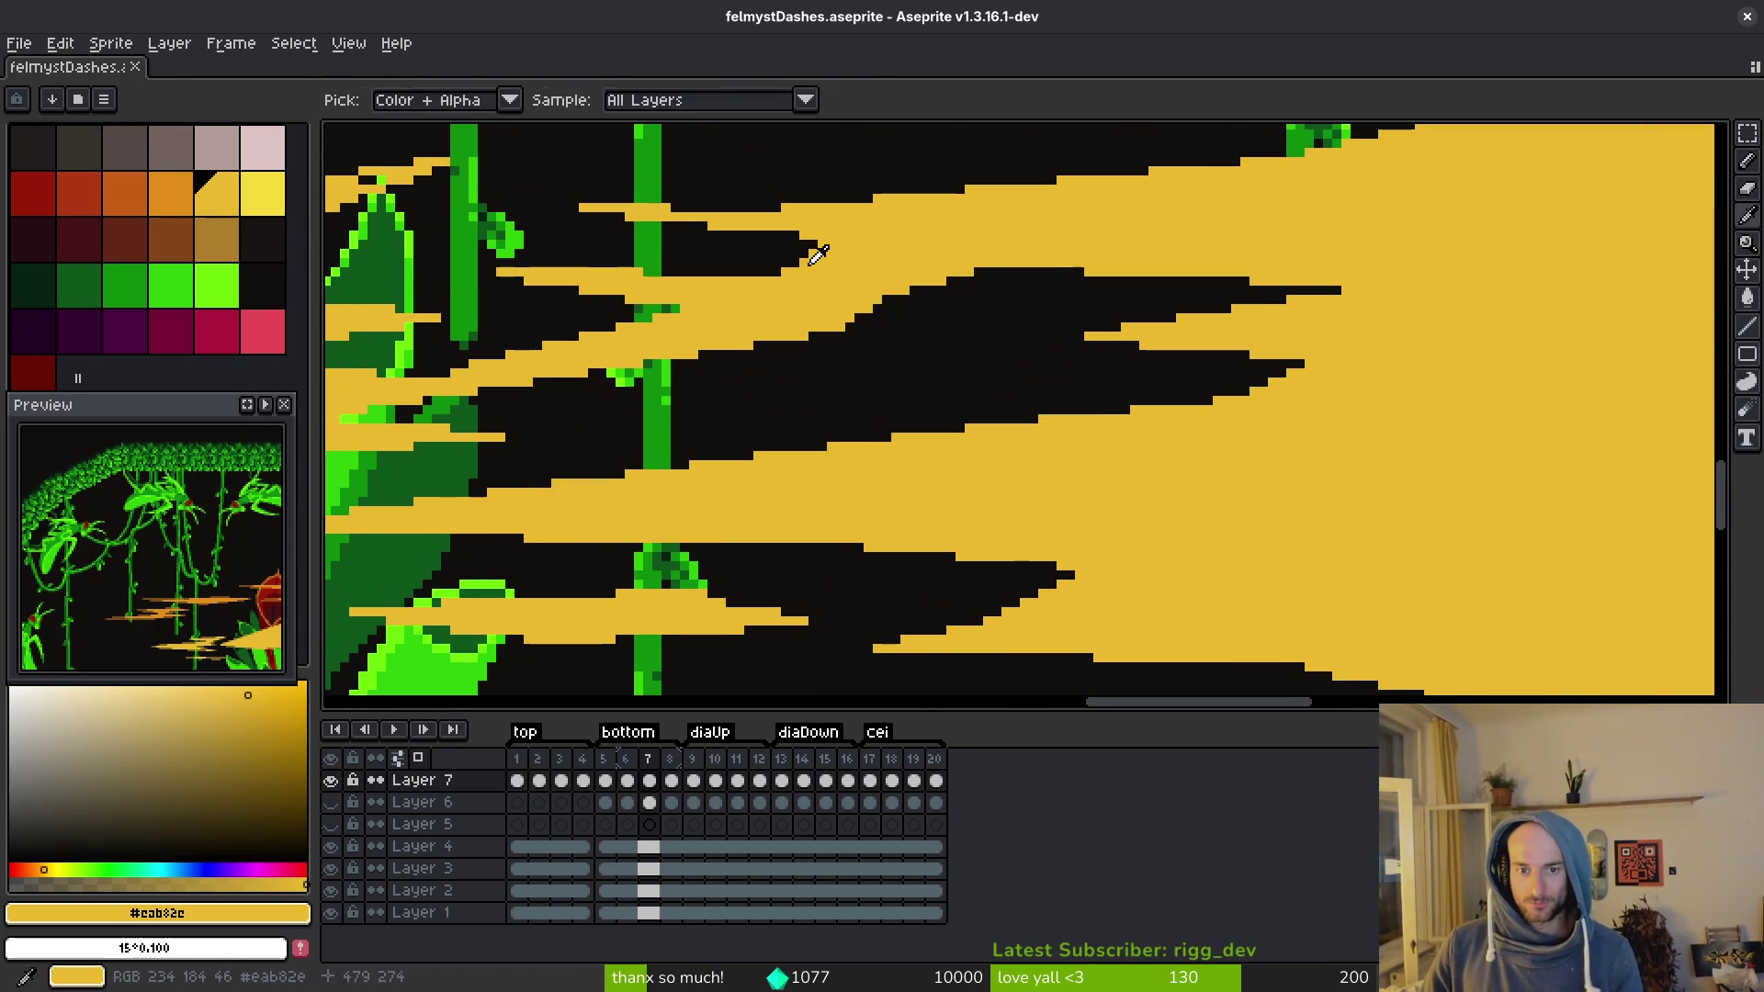
key("ctrl+s")
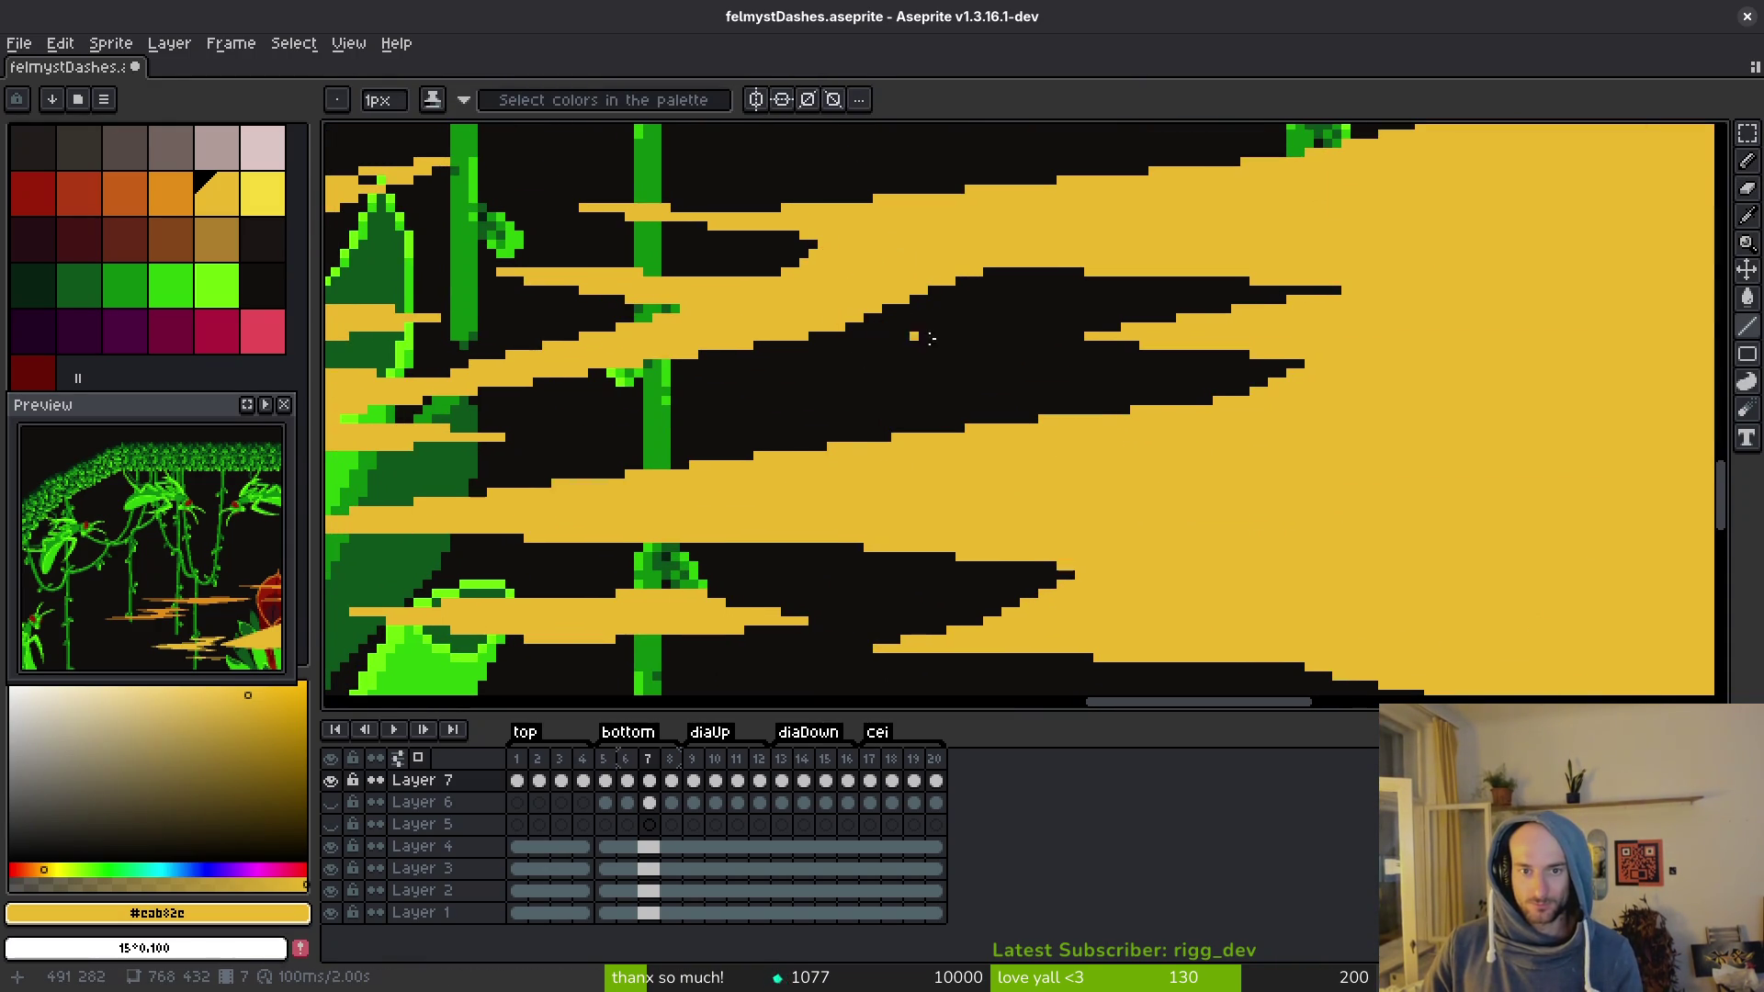
scroll(887, 331, "down", 2)
scroll(1272, 441, "down", 2)
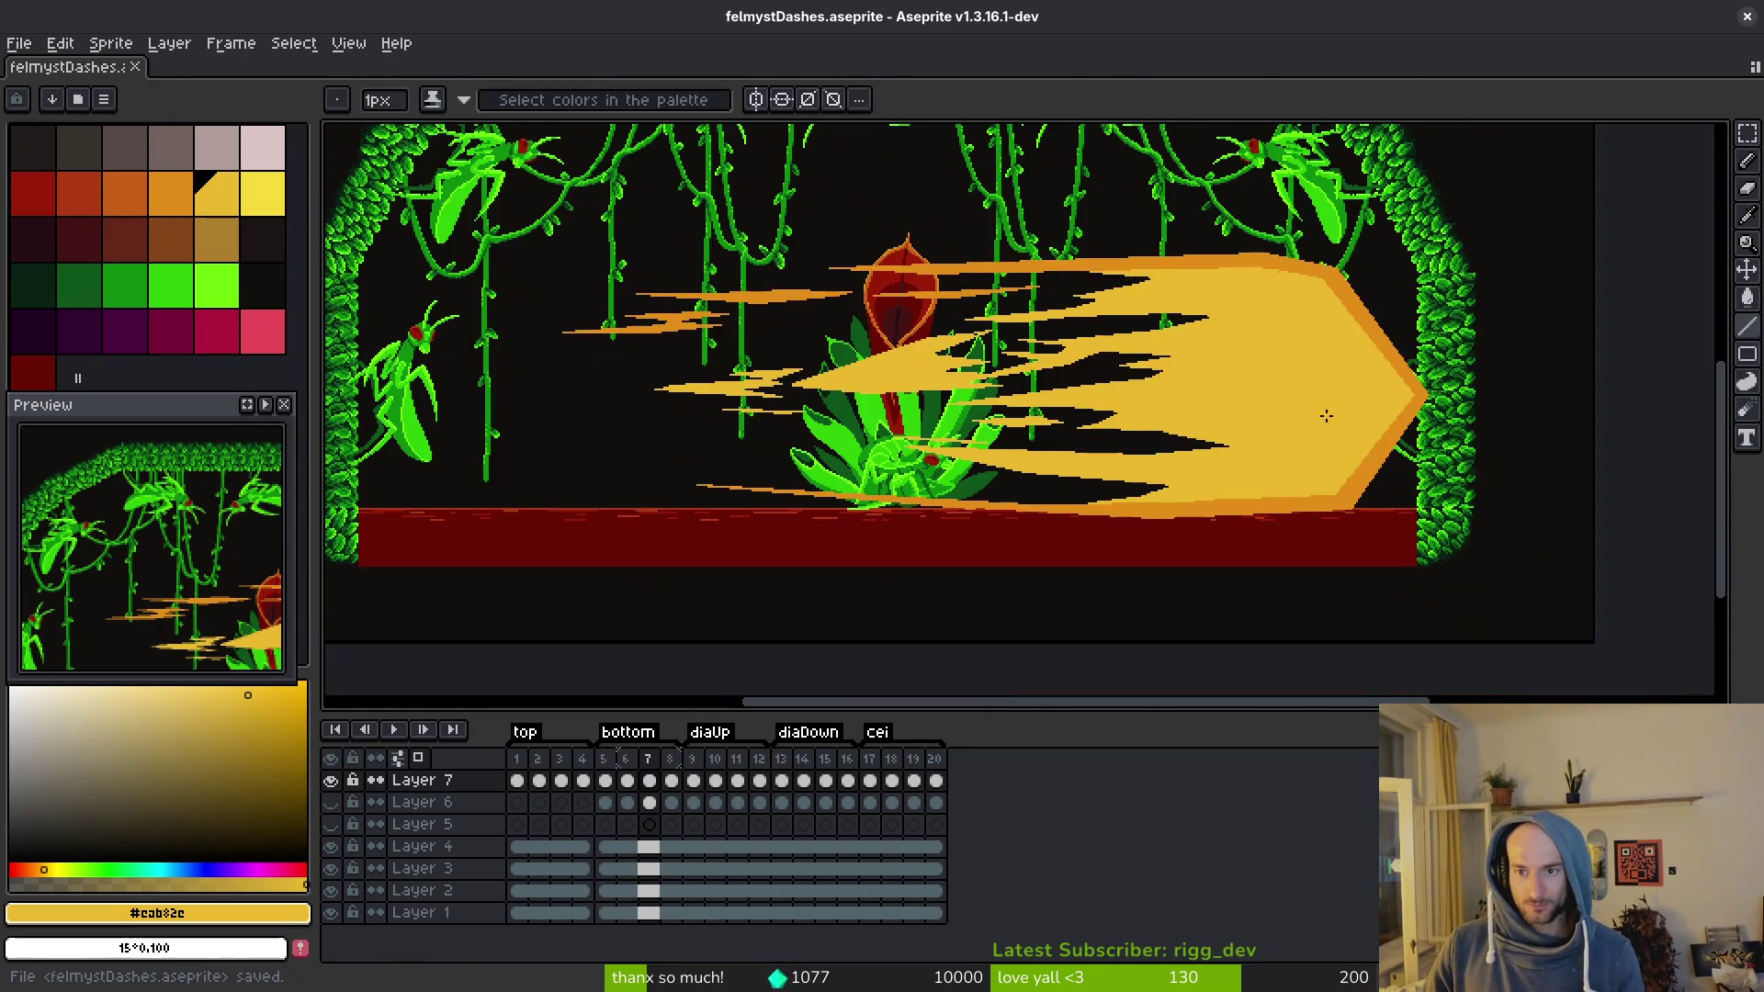
key("alt")
scroll(1327, 395, "up", 5)
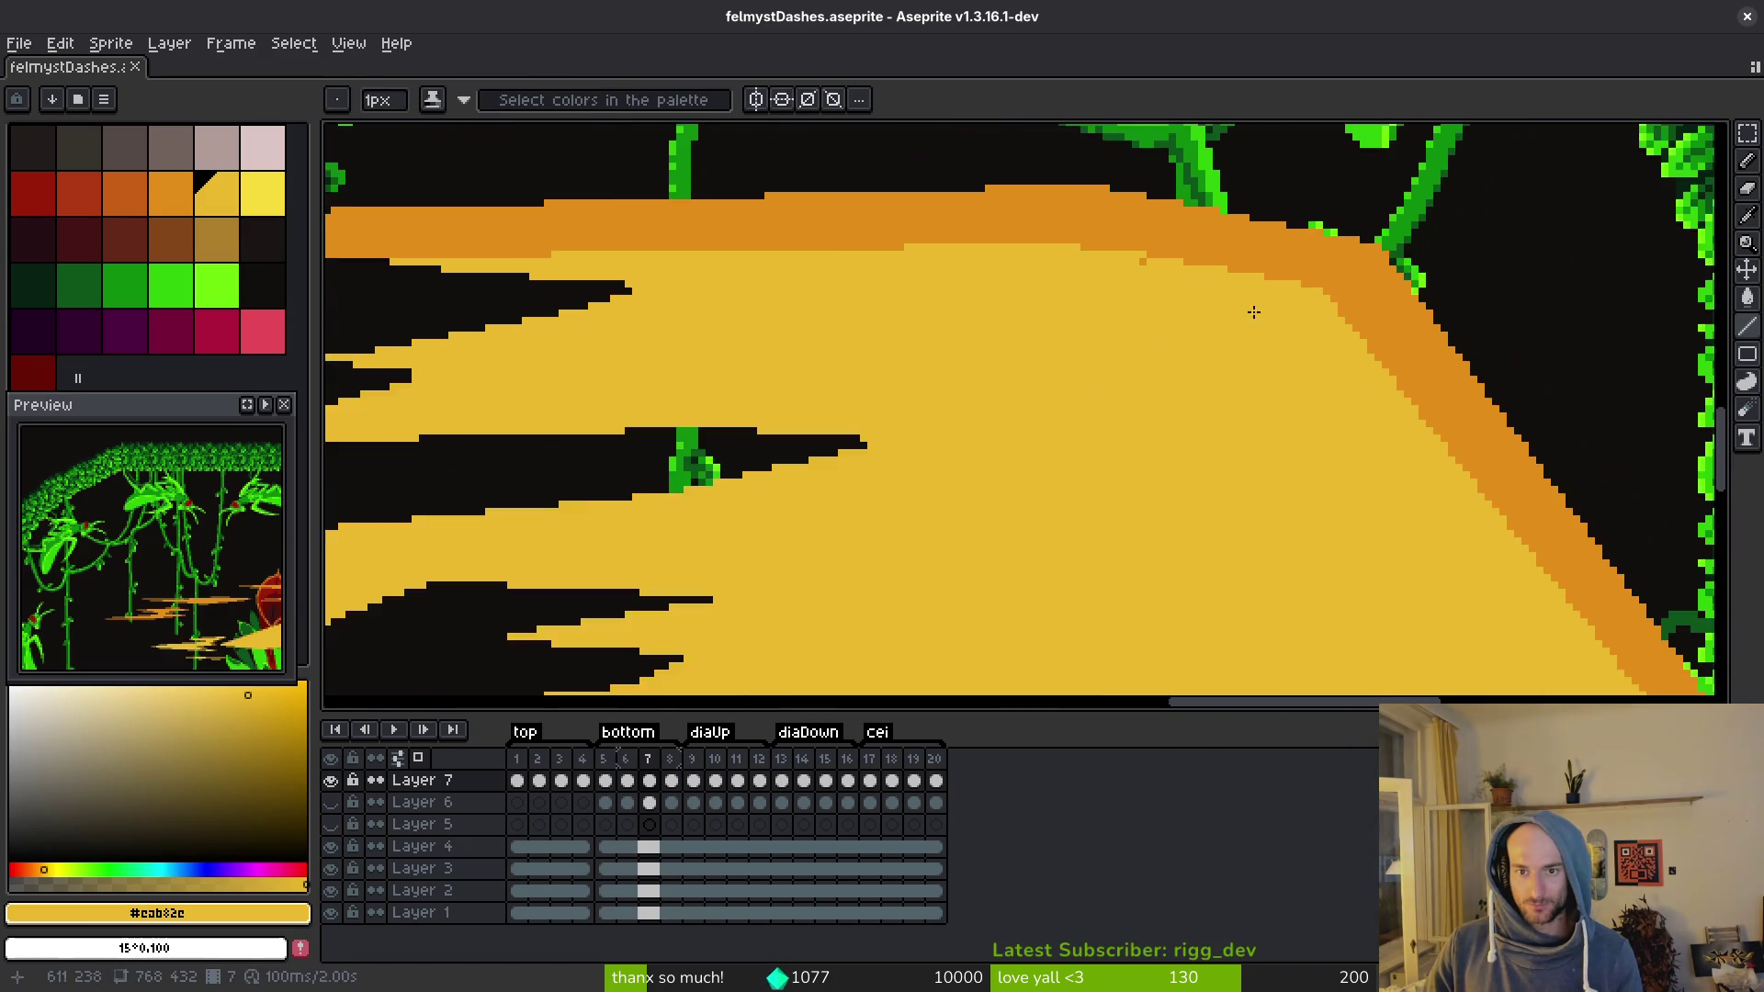
scroll(1115, 260, "down", 4)
scroll(996, 260, "up", 2)
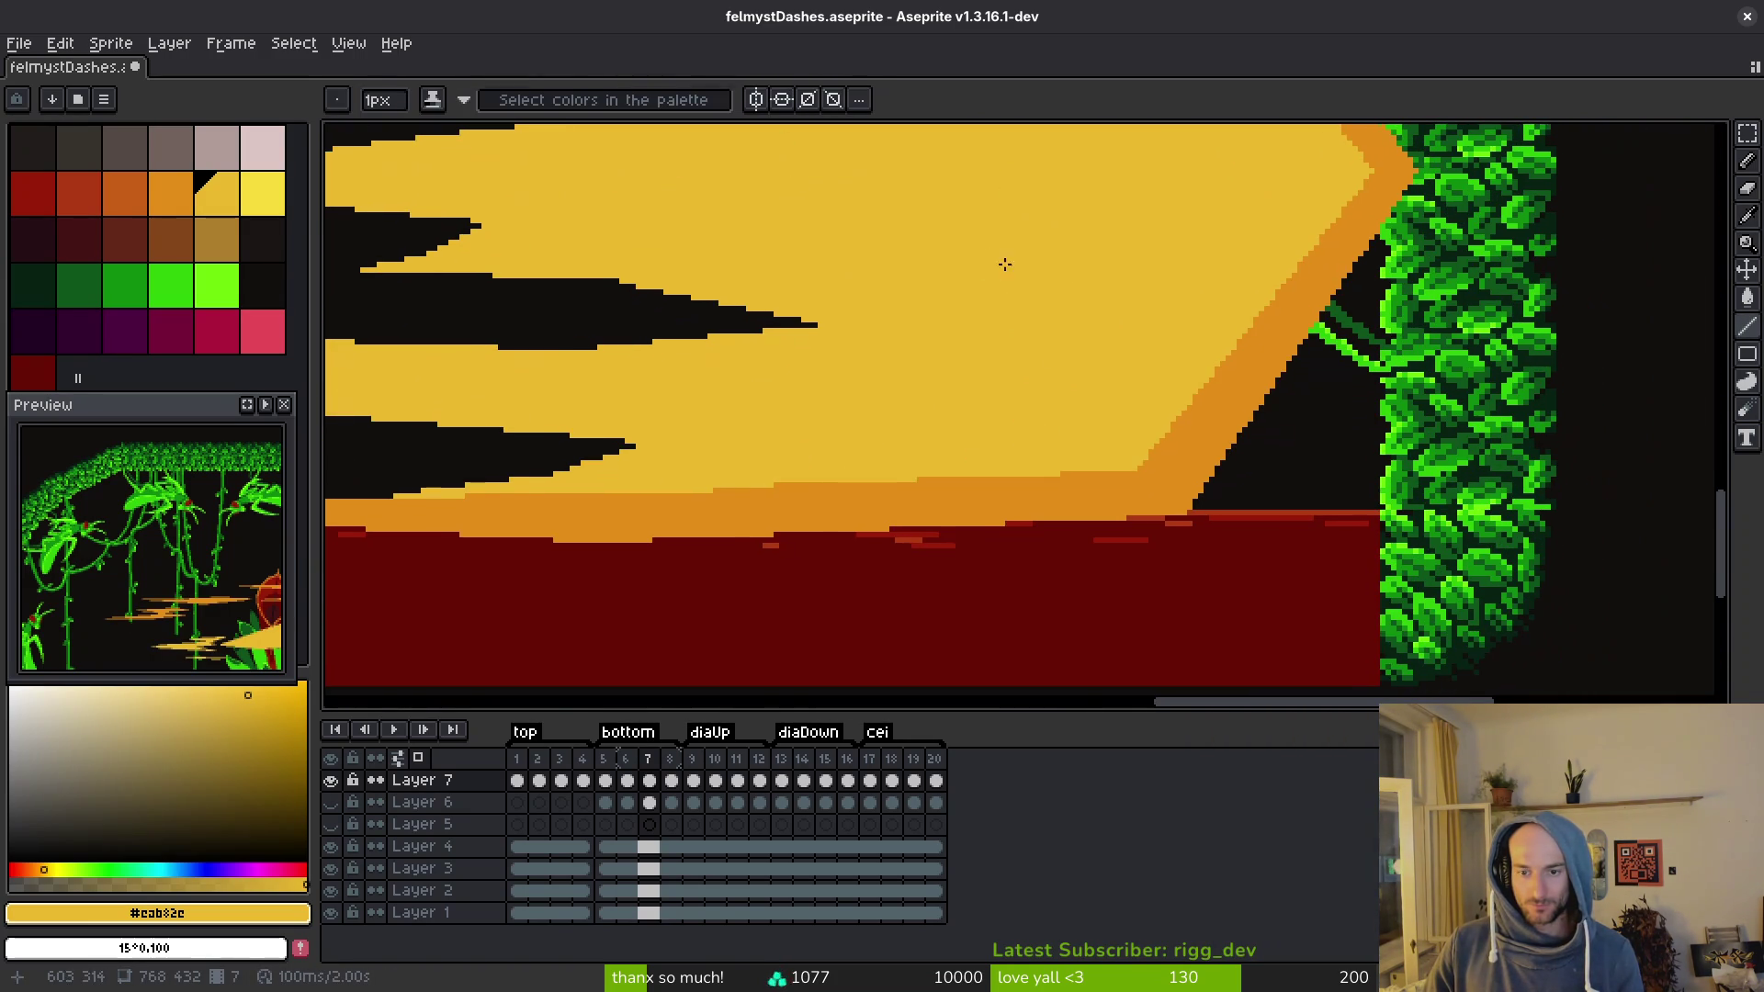
scroll(1057, 404, "down", 2)
key("Right")
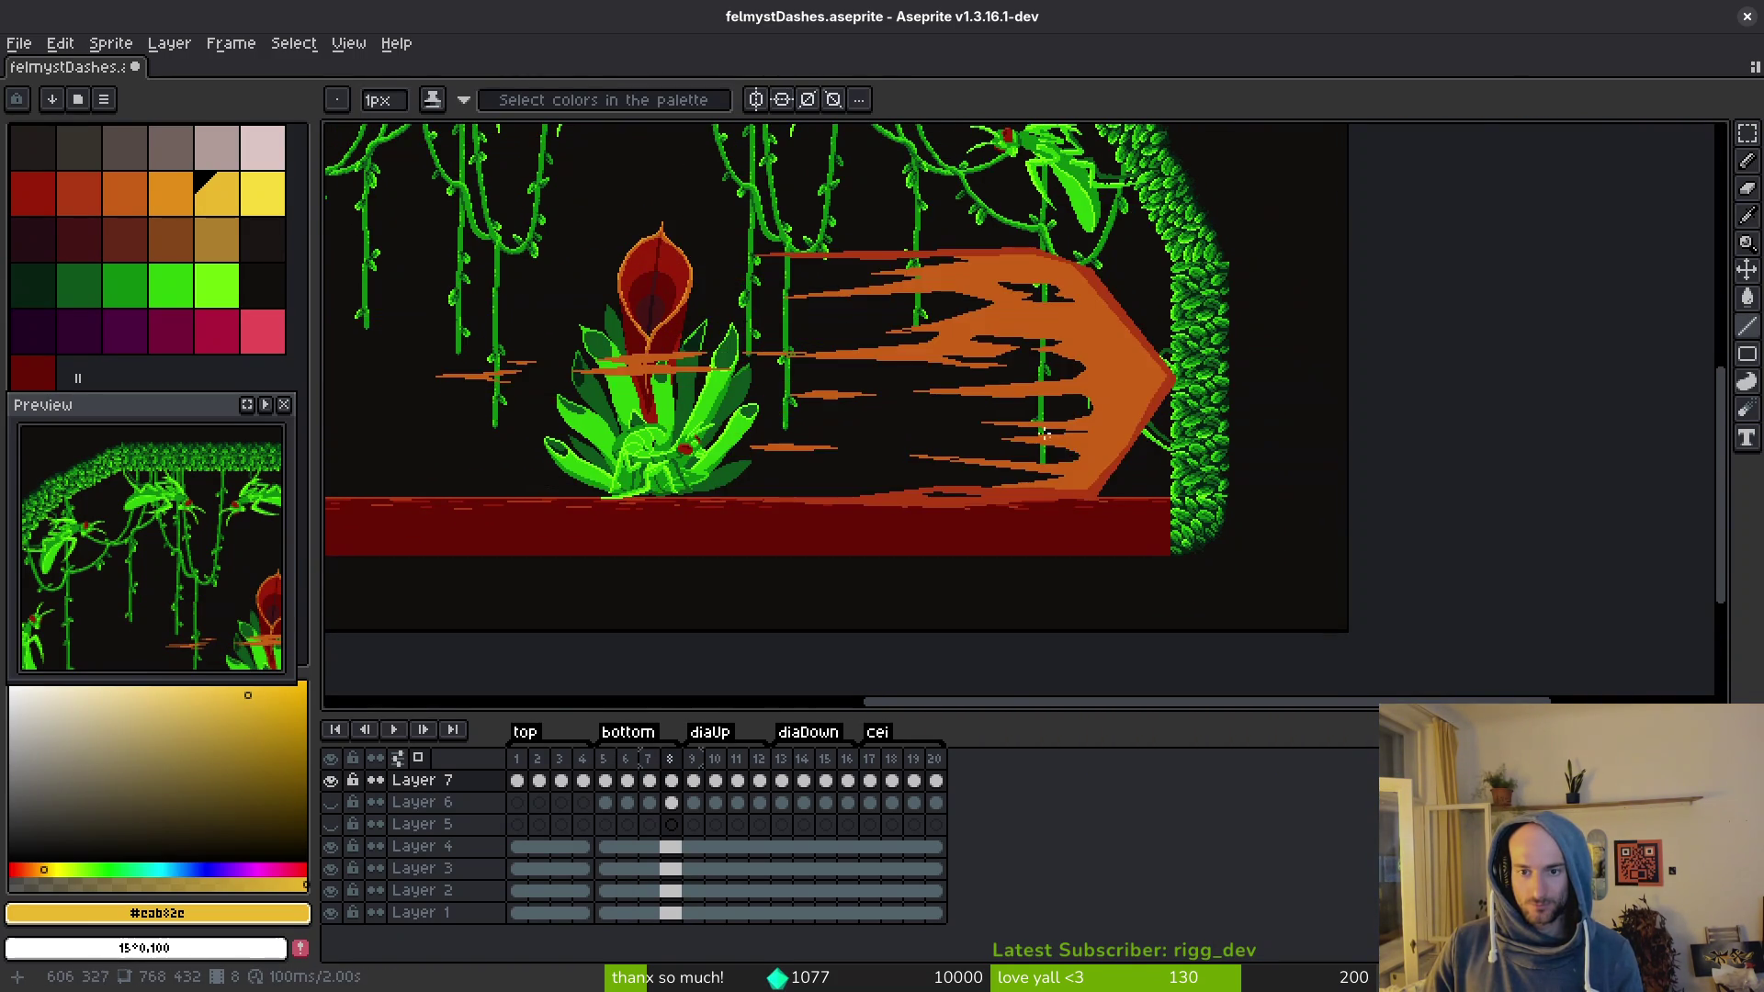
Step: Fill frame 8's edge stripe with dark red-orange #af3a13 and pencil along the red outline
scroll(1137, 416, "up", 2)
left_click(1137, 416, "alt")
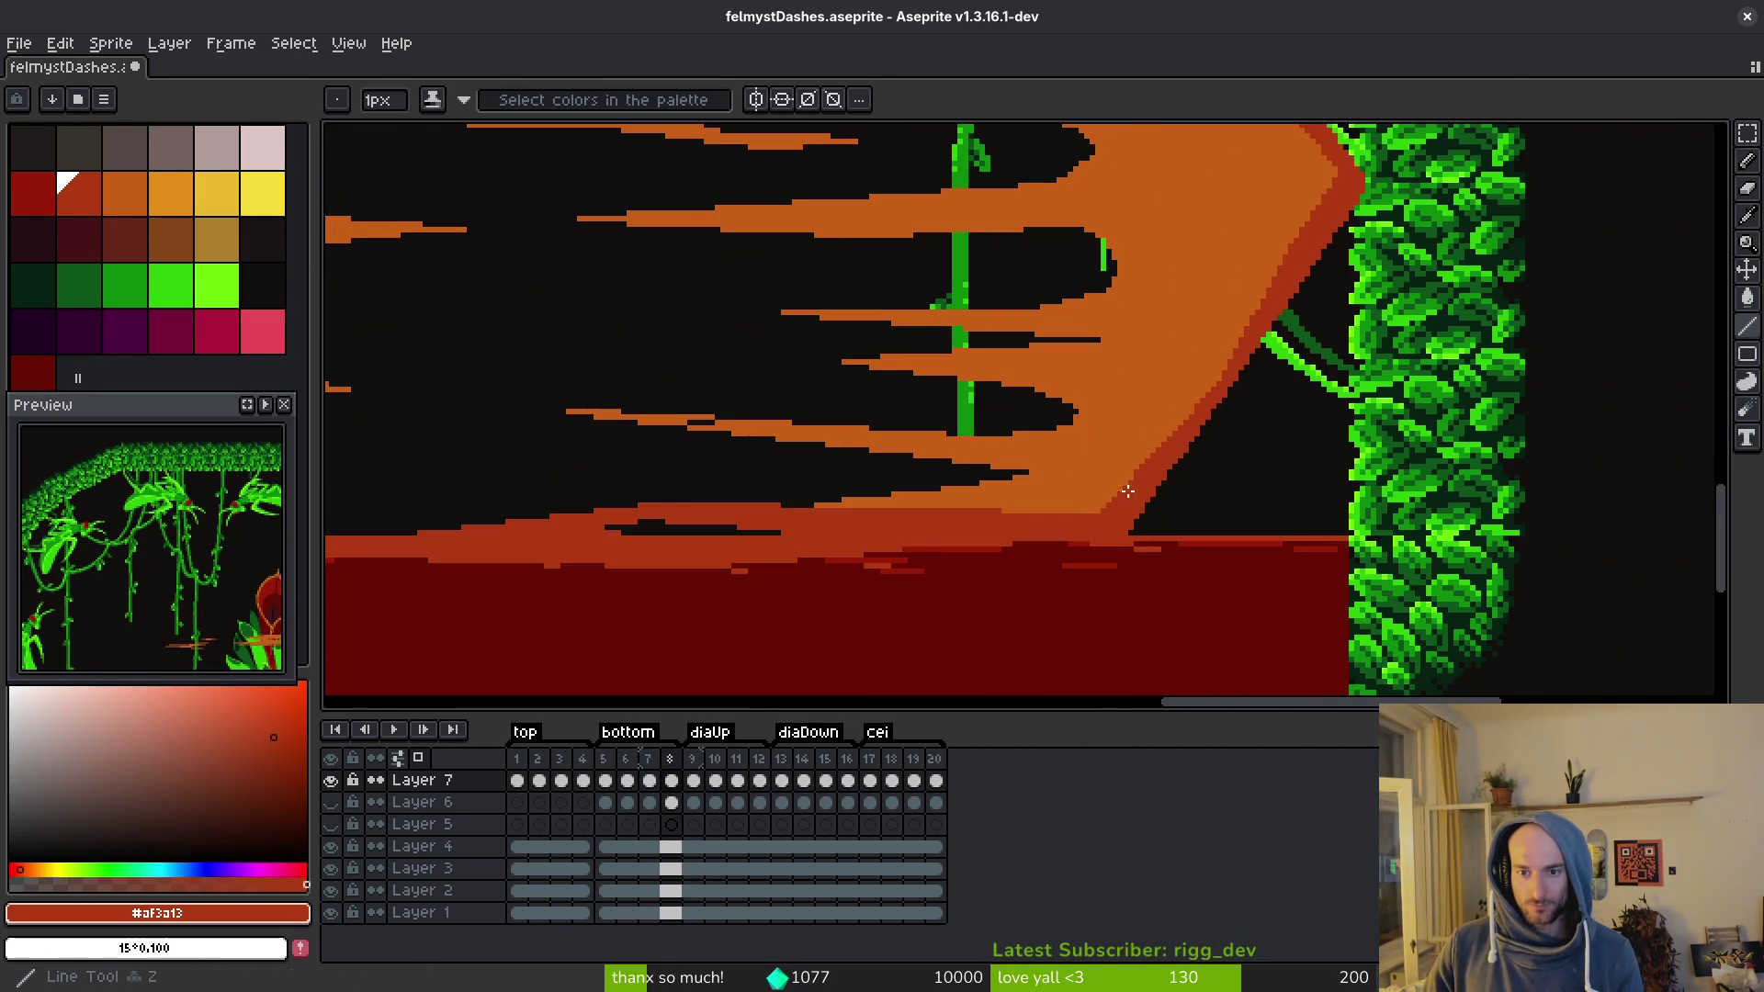
scroll(1268, 381, "up", 2)
left_click(1148, 404)
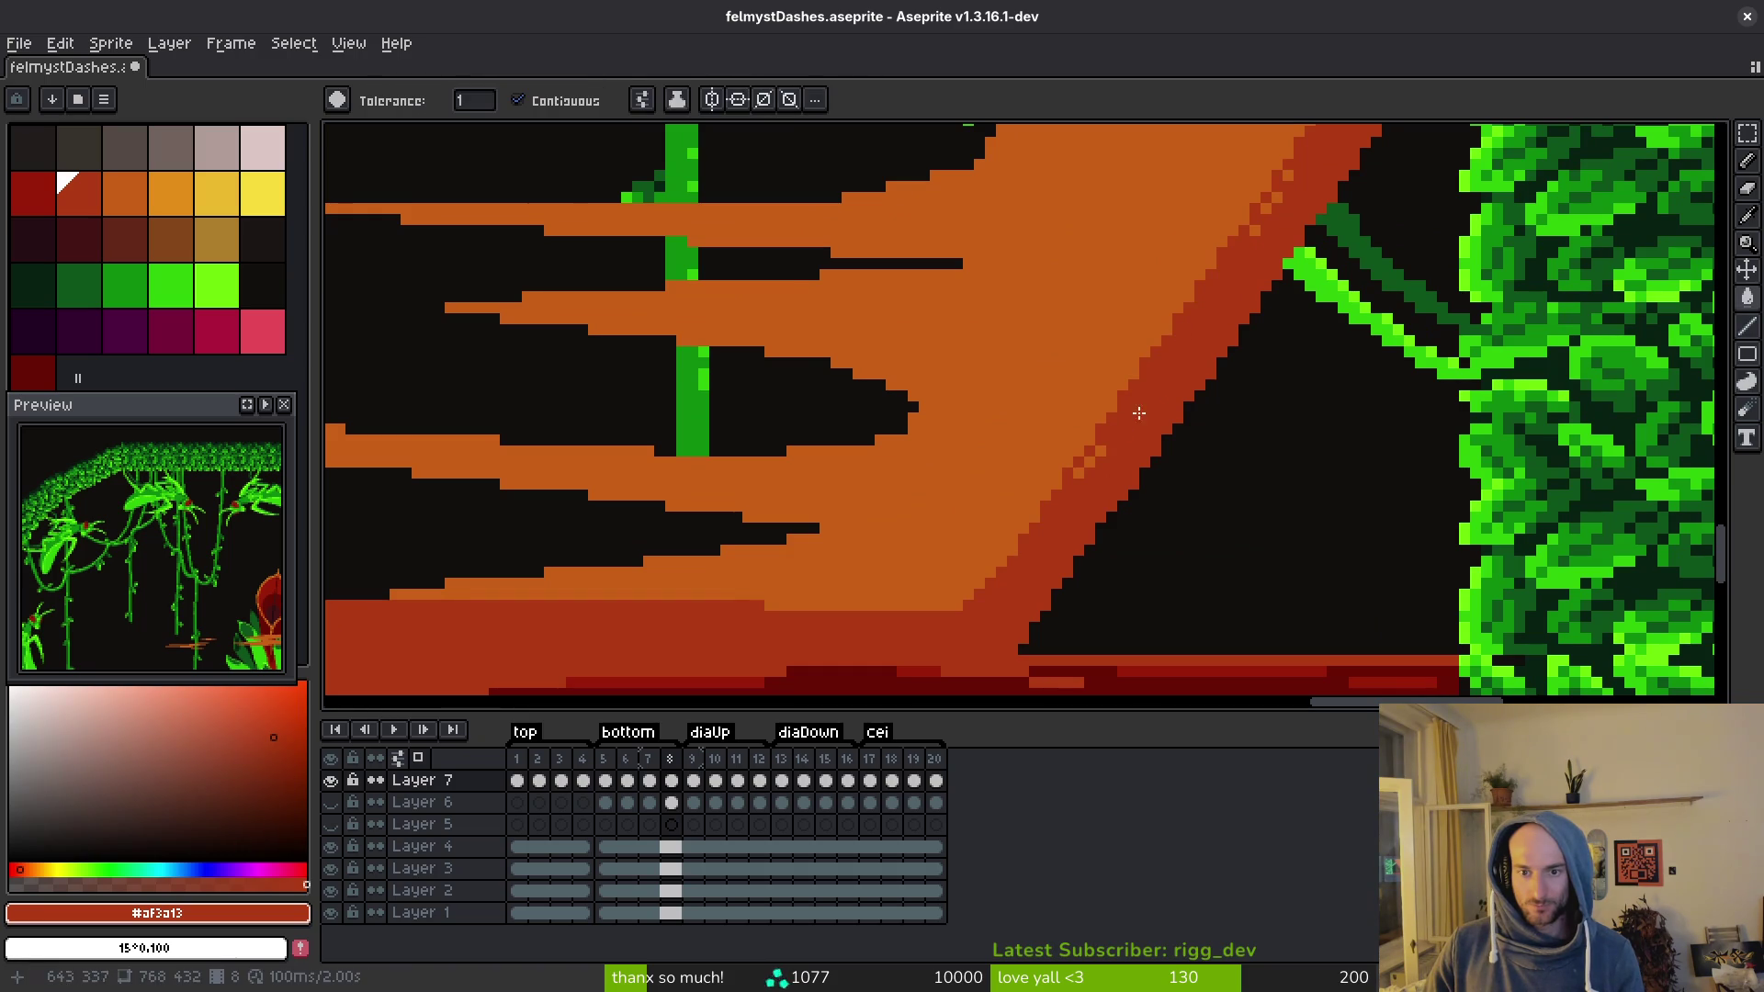
key("b")
scroll(1277, 175, "up", 3)
mouse_move(1291, 193)
left_mouse_down()
mouse_move(1287, 179)
mouse_move(1206, 357)
left_mouse_up()
scroll(1206, 357, "down", 4)
scroll(1268, 381, "up", 2)
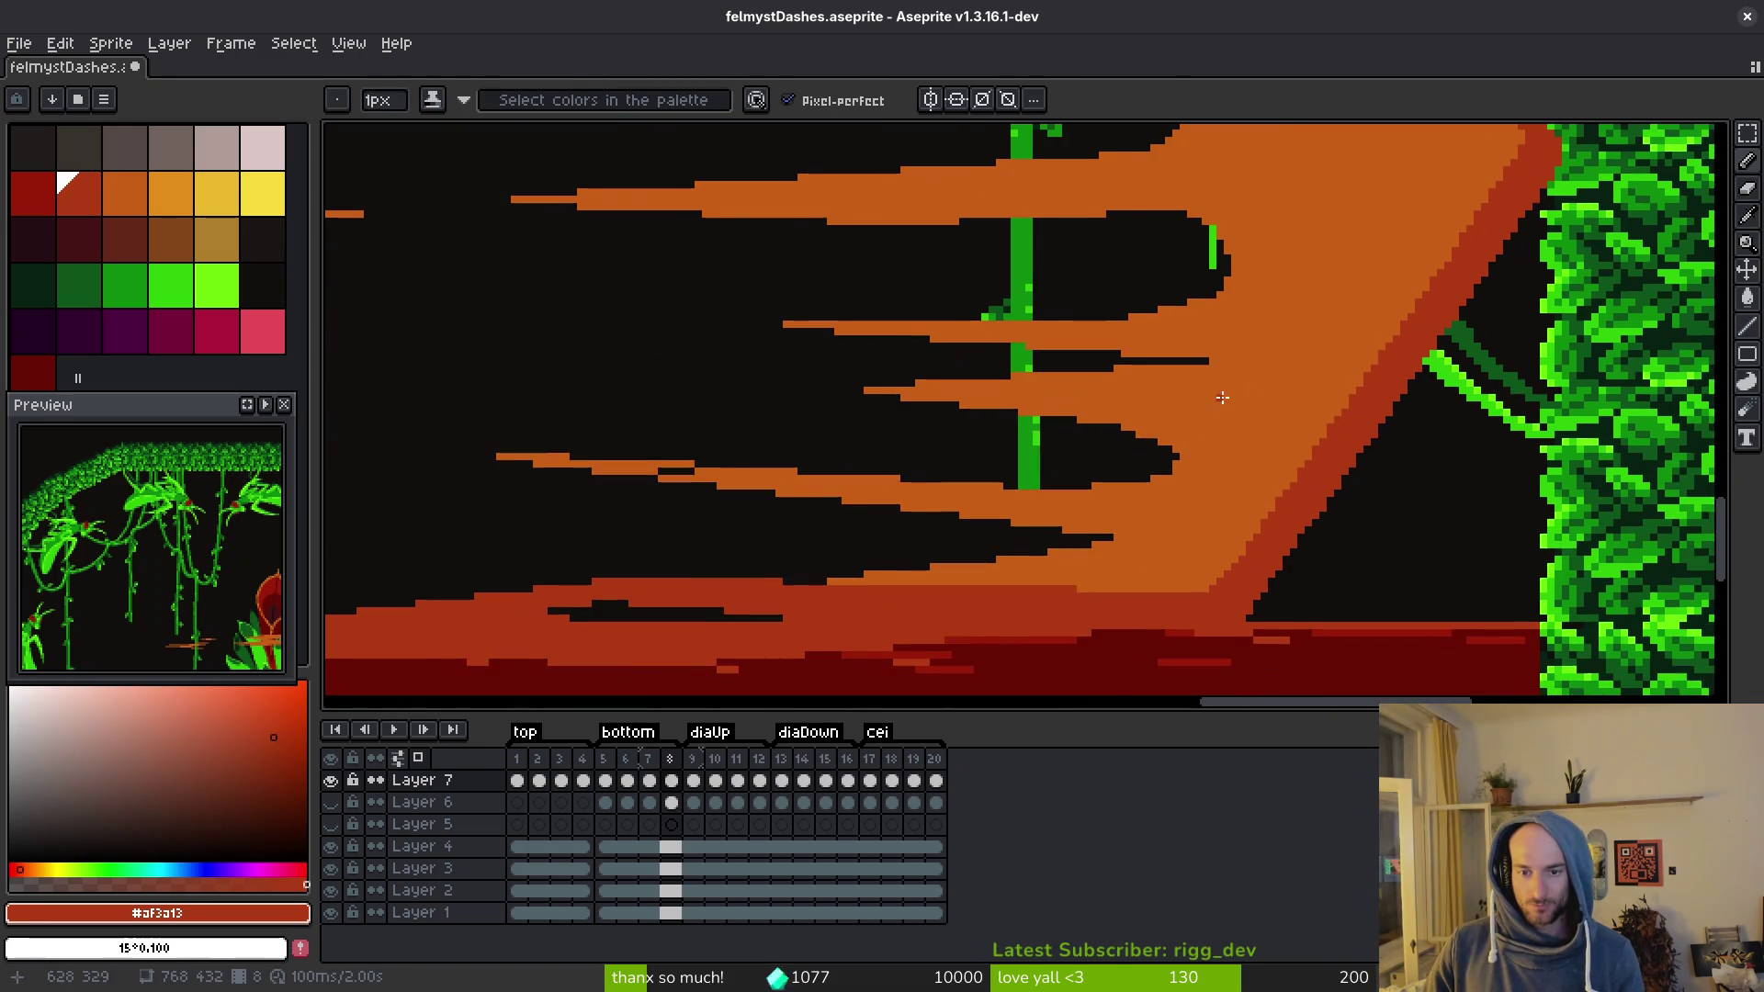
Step: Pick the orange shade and pan to see more of the orange dash and leaves
left_click(1158, 463, "alt")
key("l")
scroll(1158, 463, "up", 1)
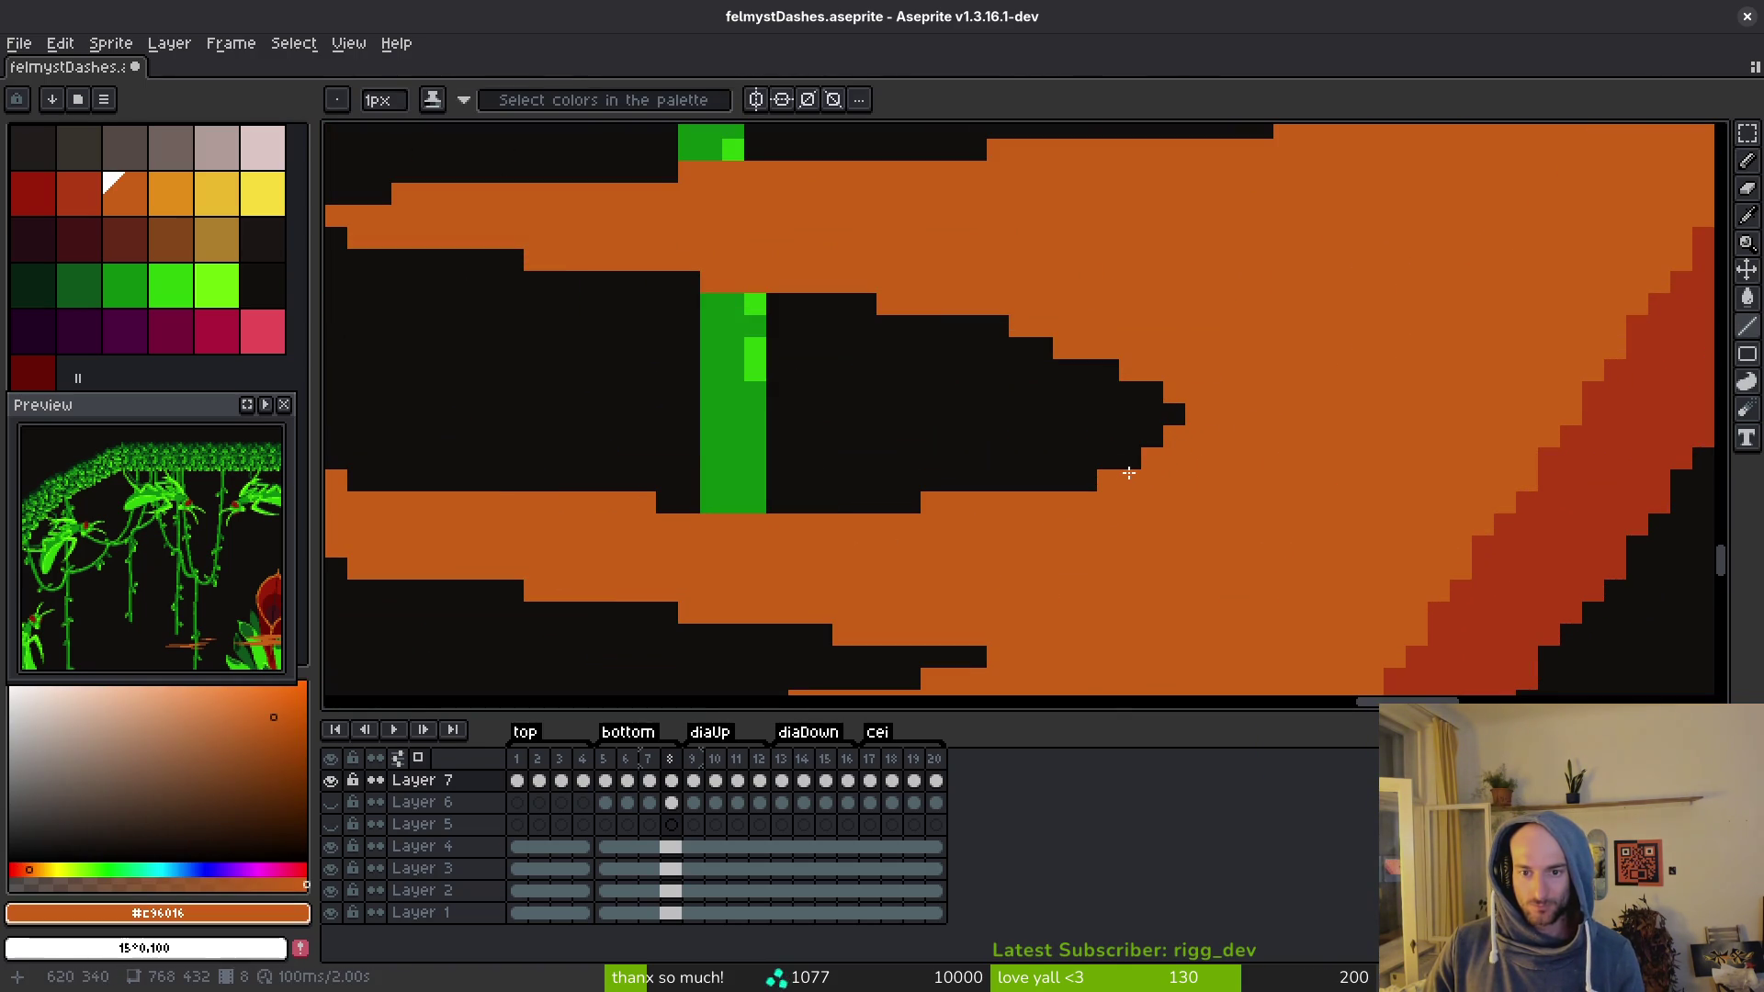
scroll(1158, 463, "down", 3)
scroll(1238, 386, "up", 1)
scroll(1238, 387, "down", 3)
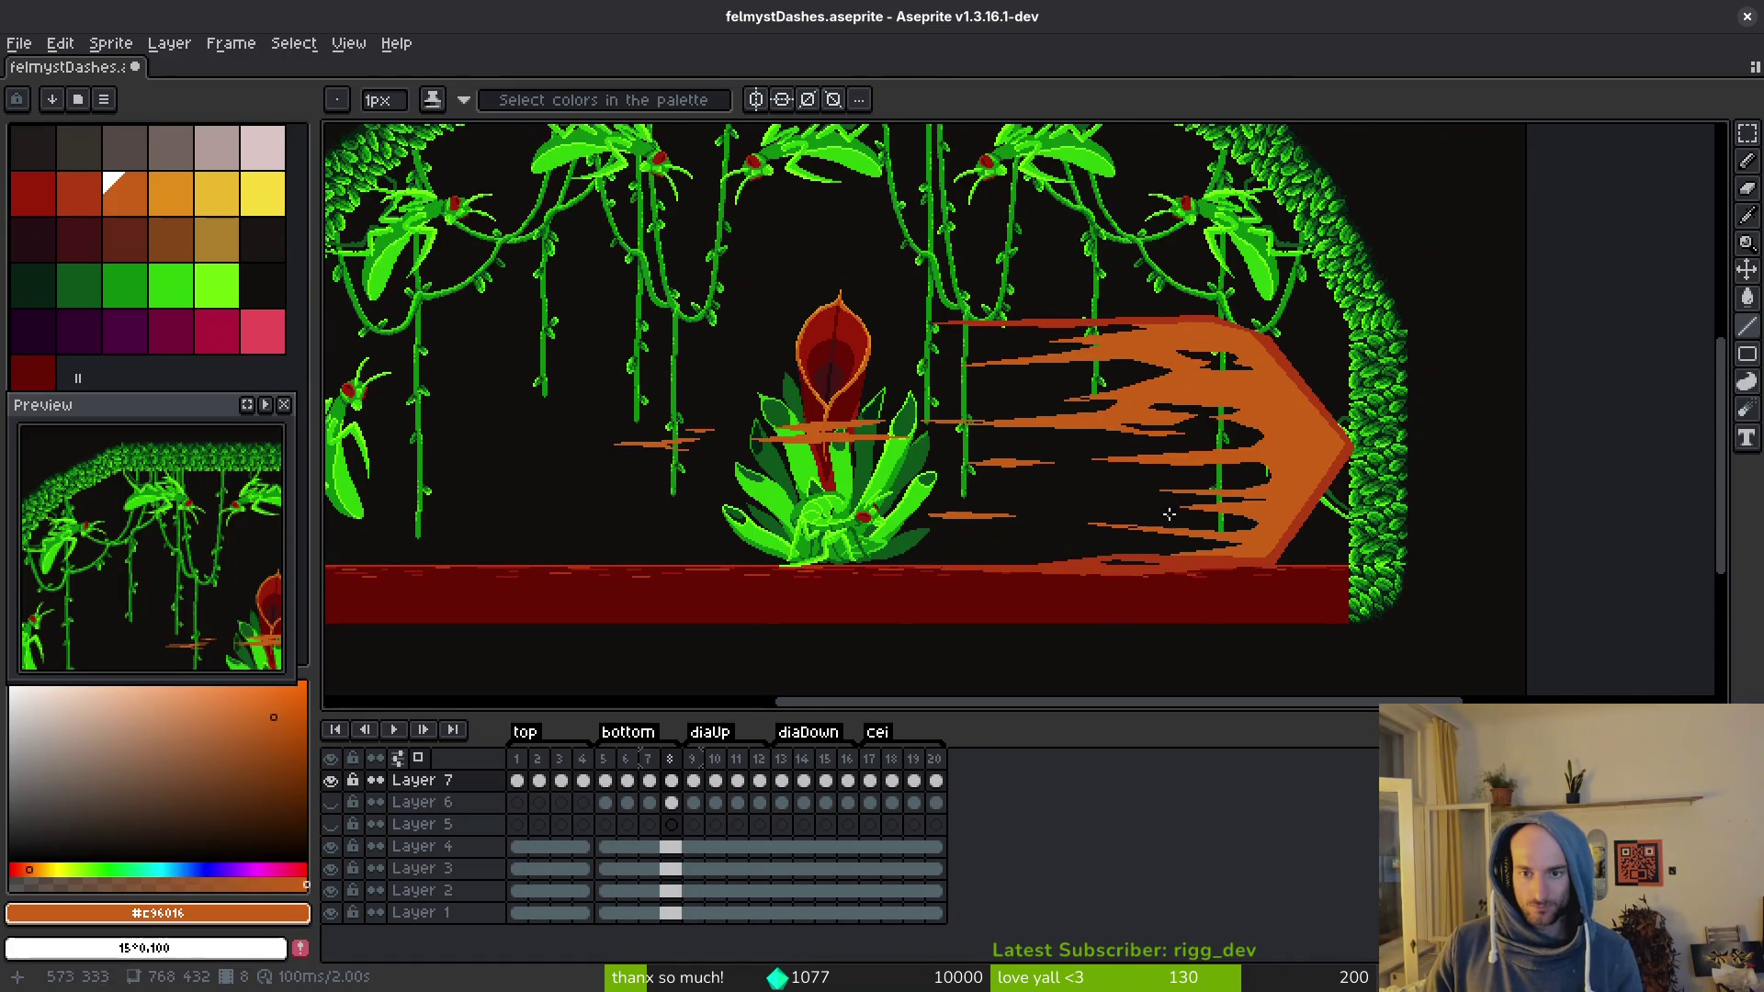
scroll(1242, 439, "up", 3)
scroll(1242, 439, "down", 2)
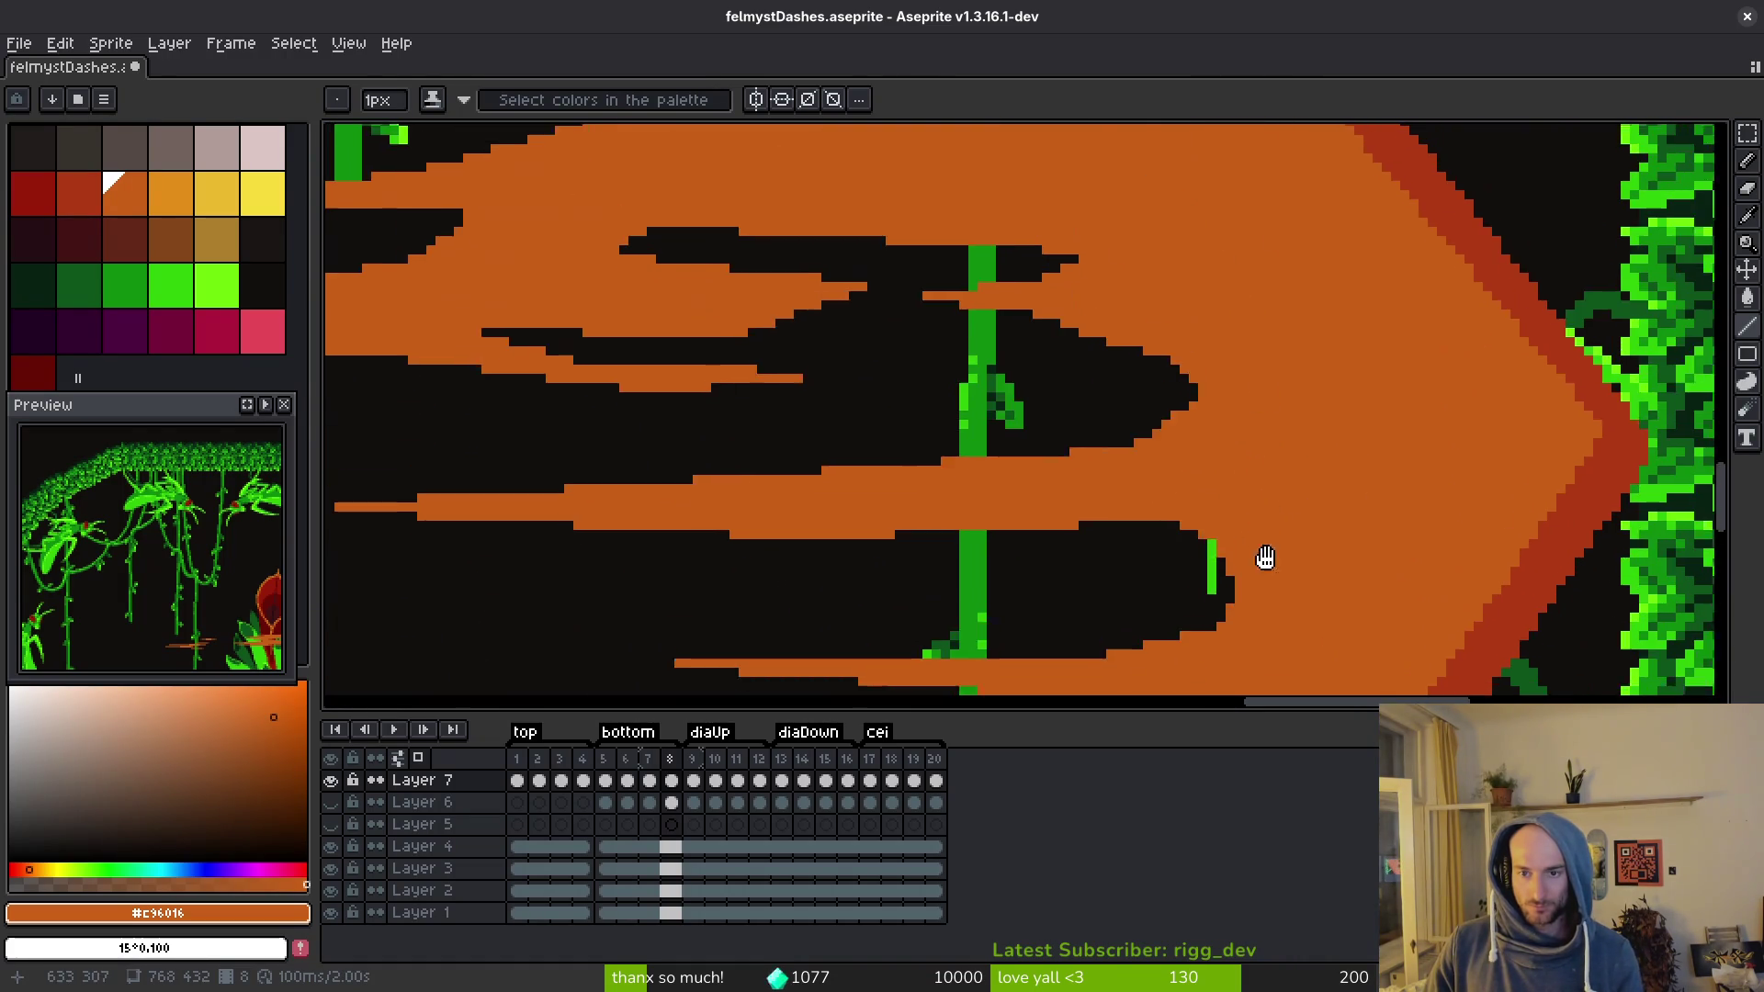
left_click_drag(1164, 409, 1166, 519)
Step: Step forward to frame 10 with the yellow-white diagonal dash
scroll(1235, 460, "down", 3)
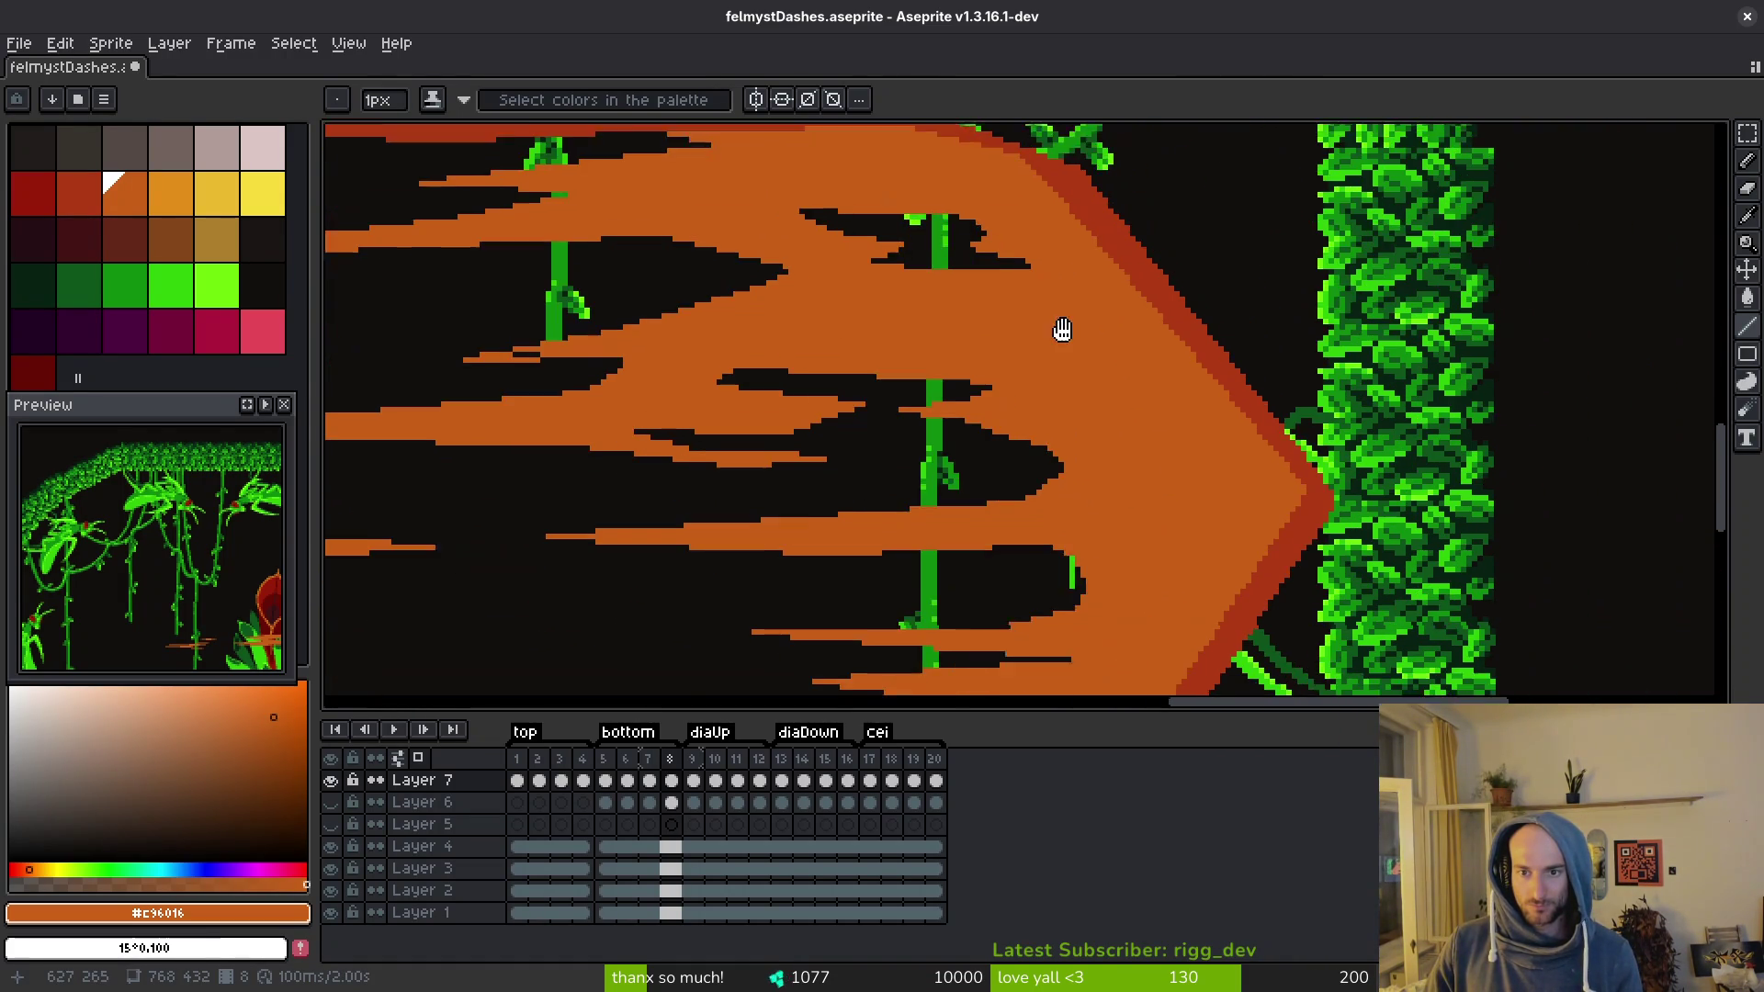
scroll(1249, 380, "up", 1)
scroll(1212, 312, "left", 3)
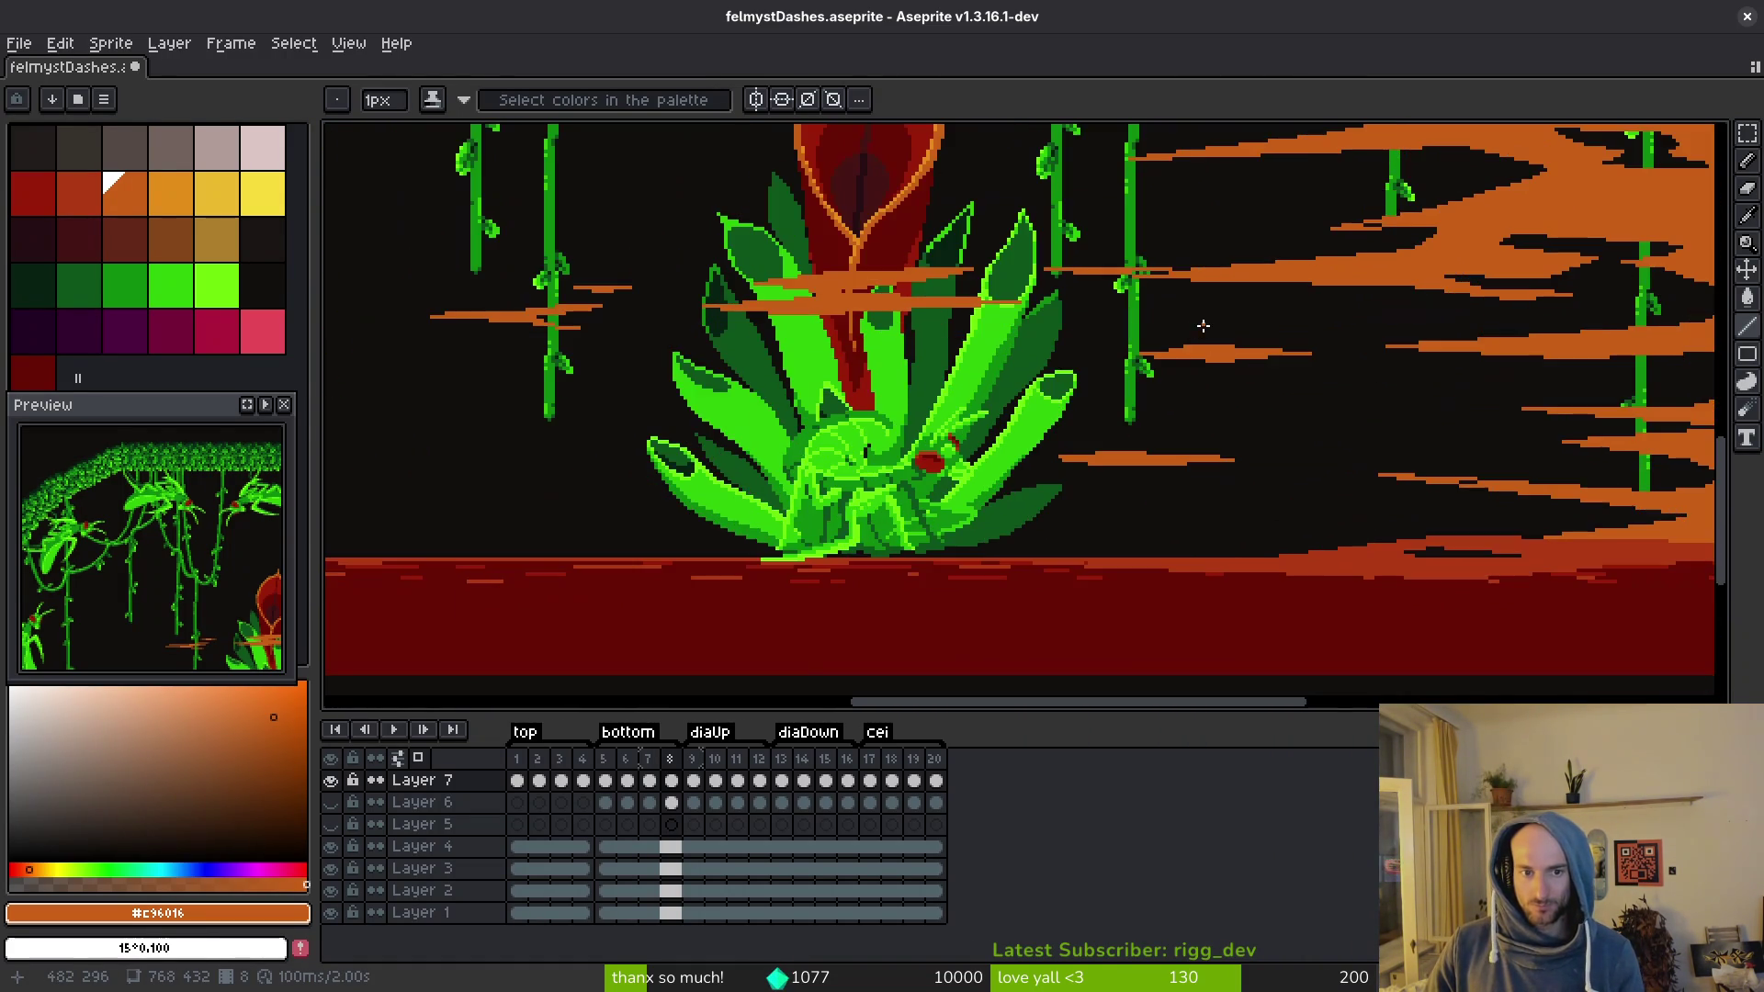
scroll(1181, 323, "down", 3)
key("period")
key("Return")
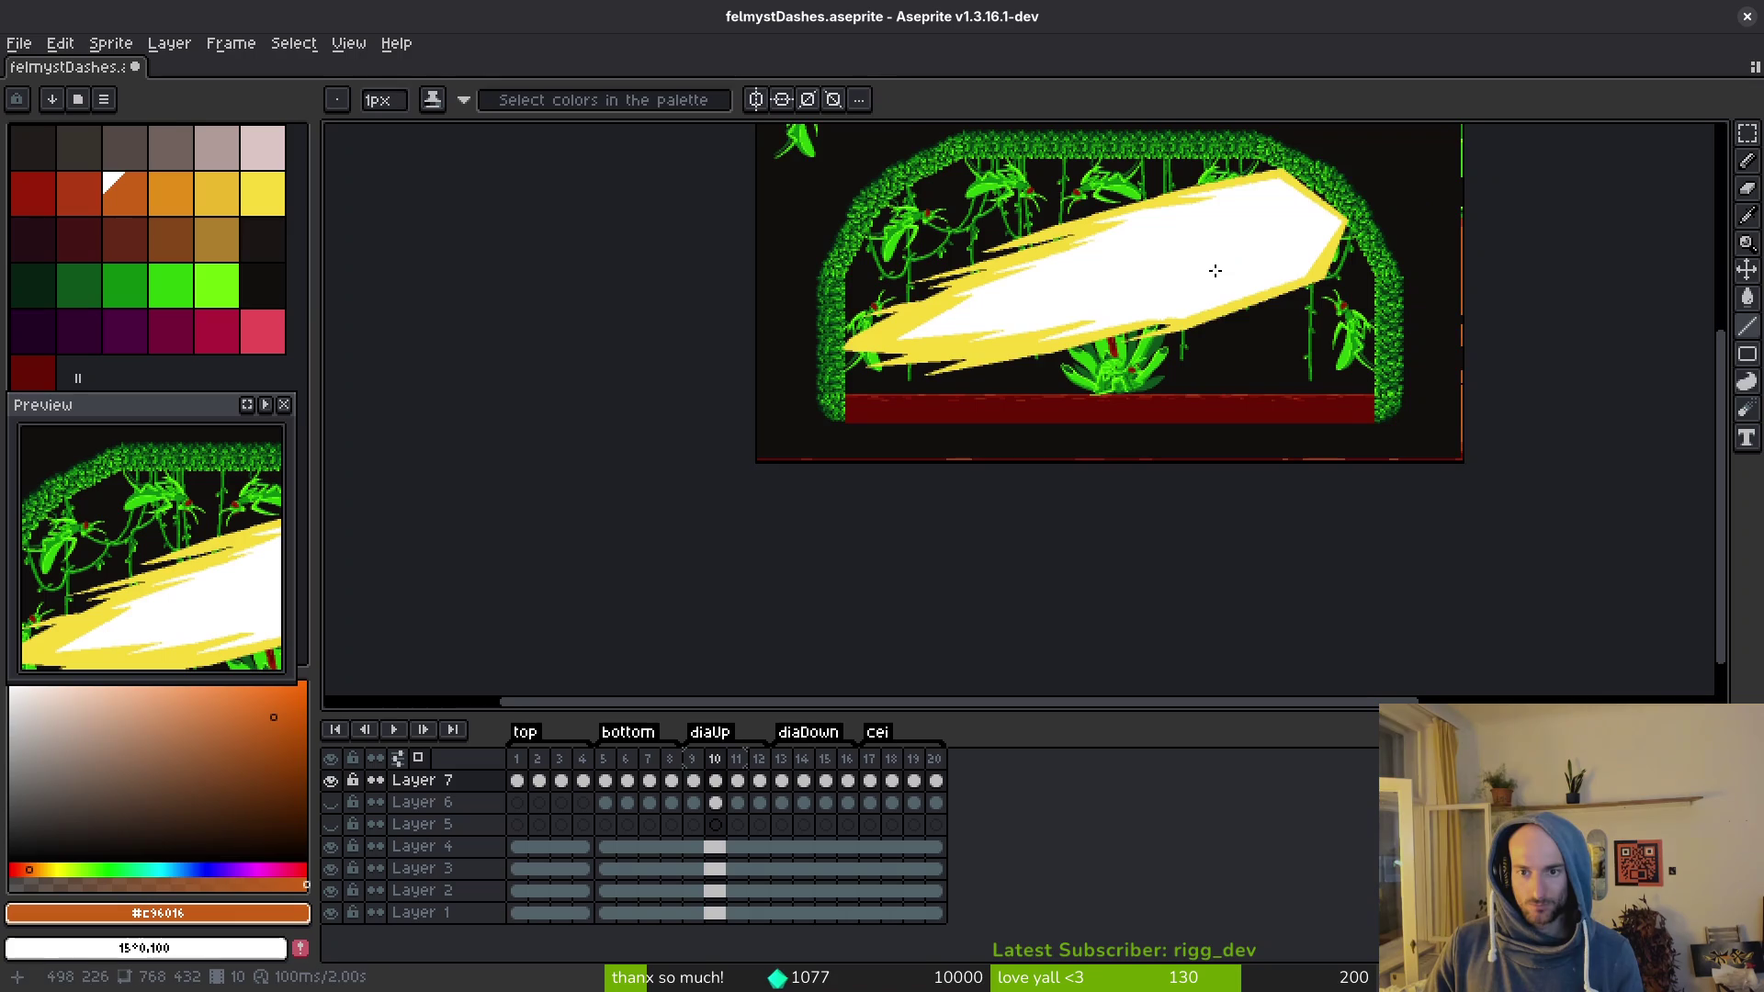
Step: Eyedrop the dash's yellow #f7db3b and frame its upper edge near the mantis
scroll(1131, 360, "up", 3)
key("Return")
key("period")
scroll(1351, 359, "down", 2)
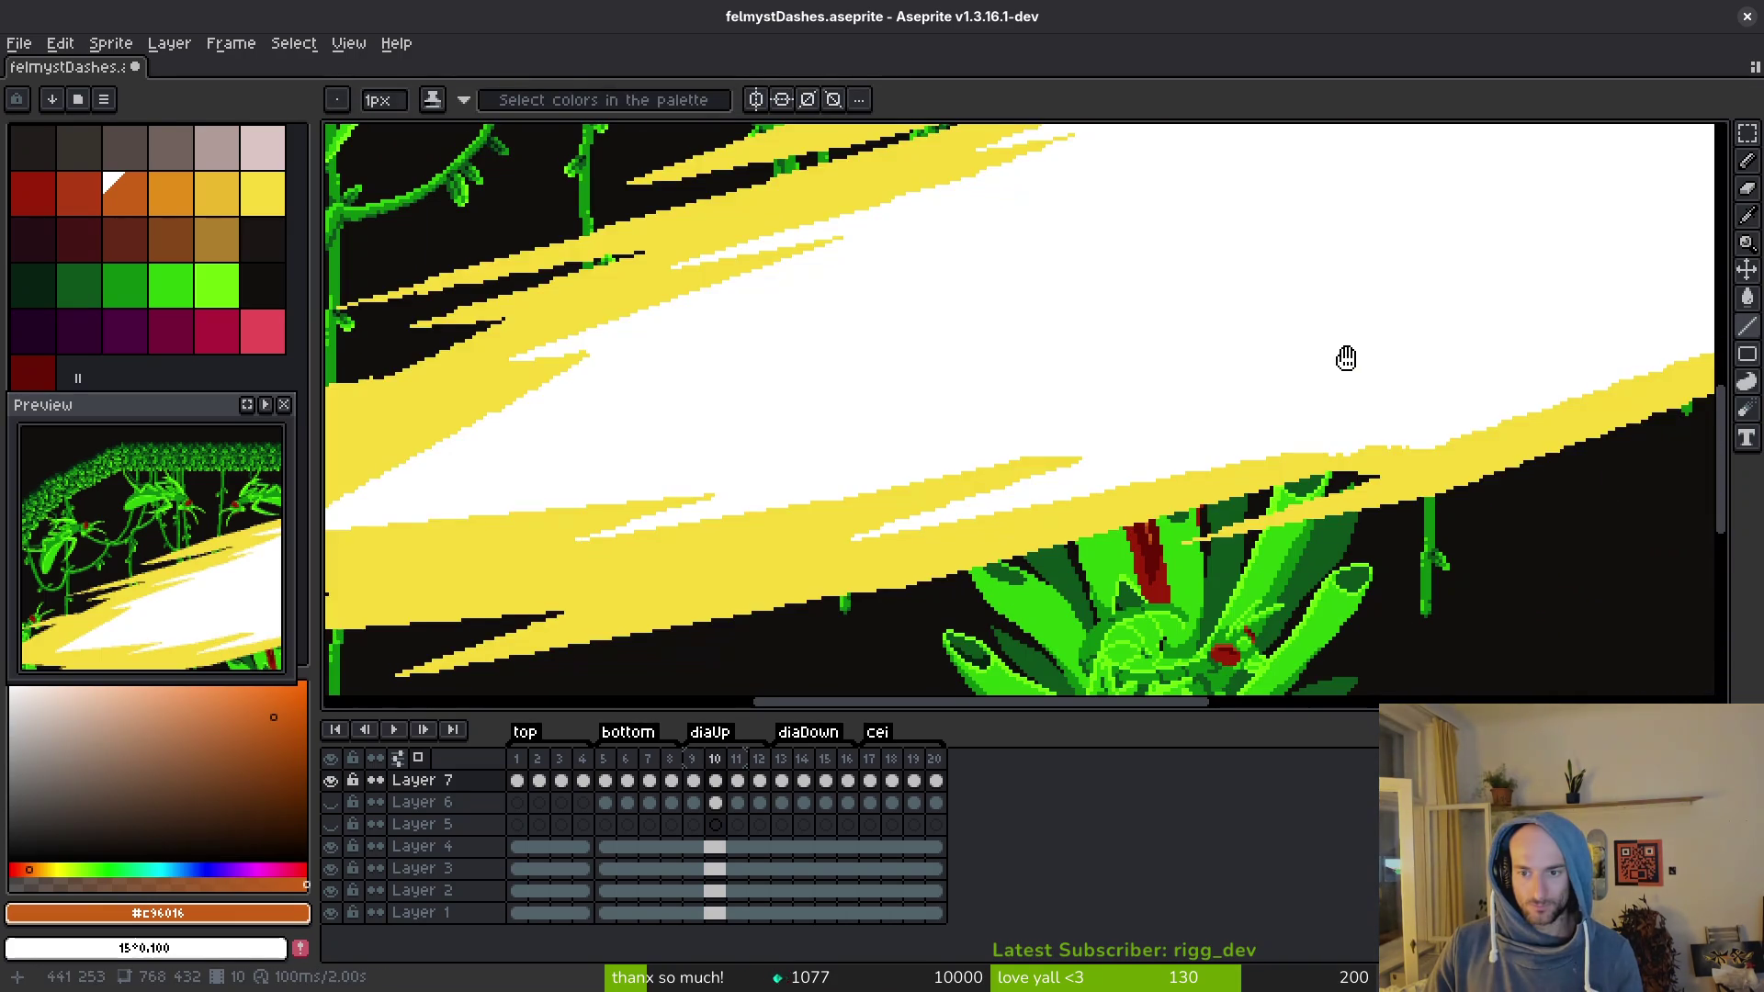
scroll(1332, 382, "right", 2)
scroll(1182, 383, "up", 2)
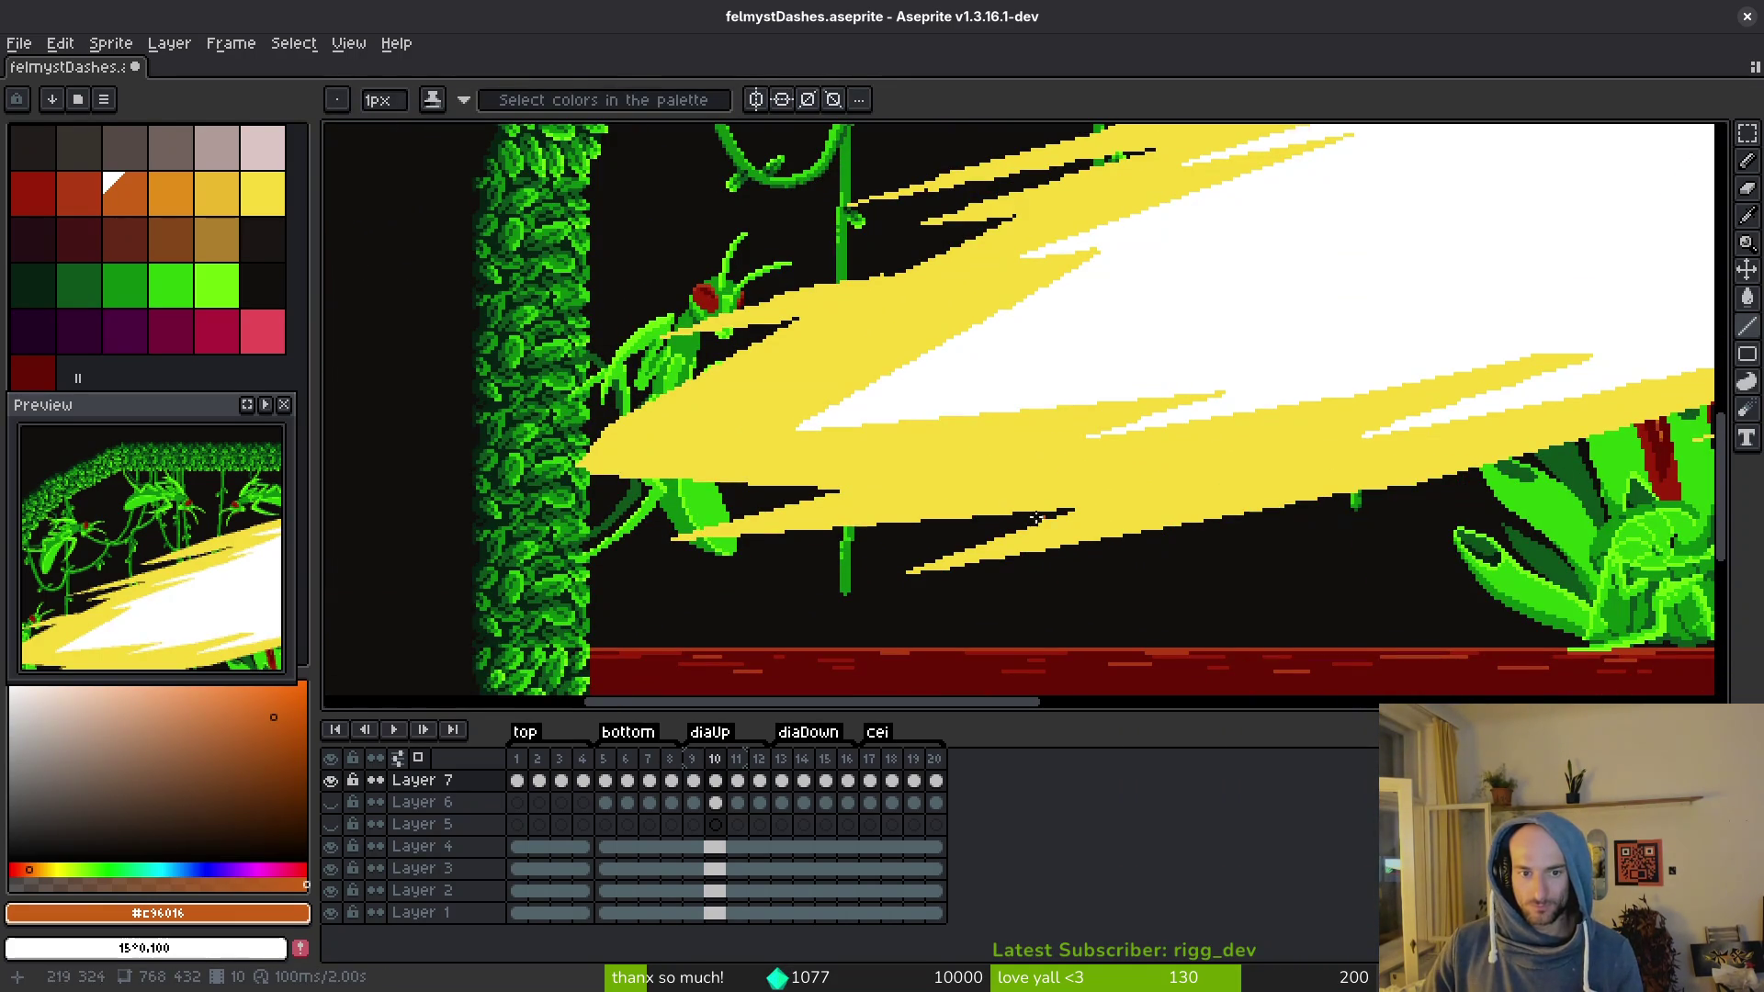
scroll(1010, 432, "left", 3)
scroll(887, 483, "up", 2)
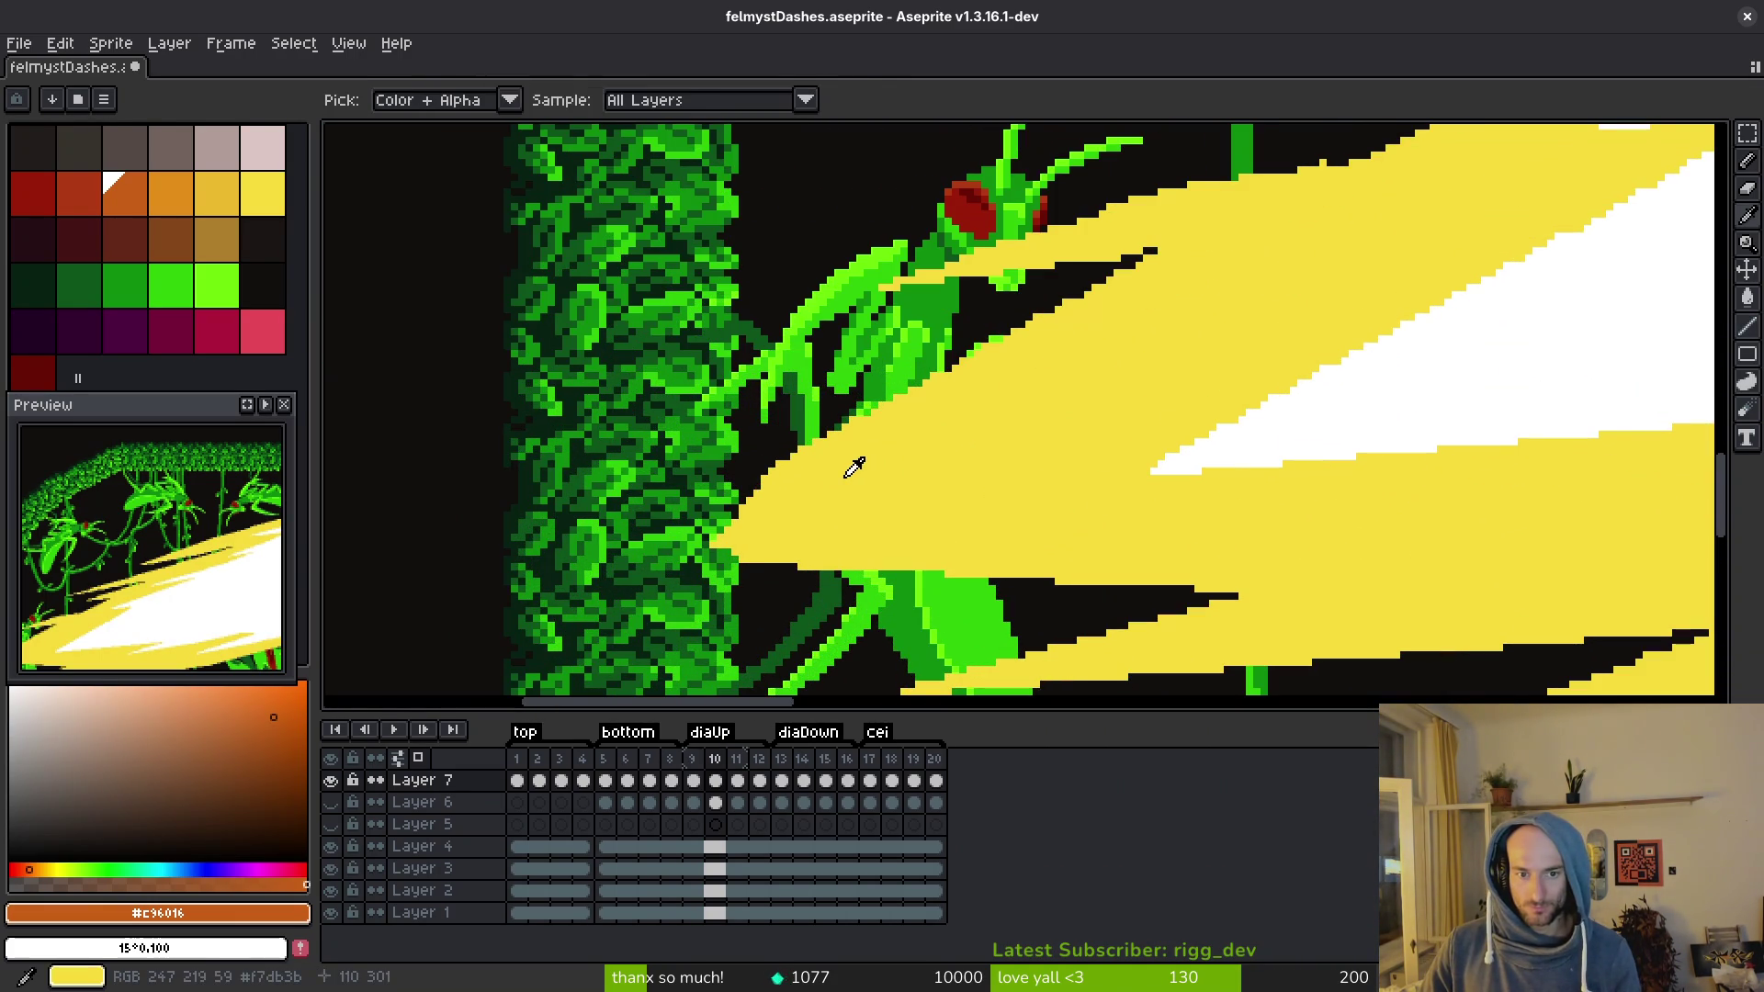
left_click(854, 465, "alt")
scroll(774, 471, "up", 1)
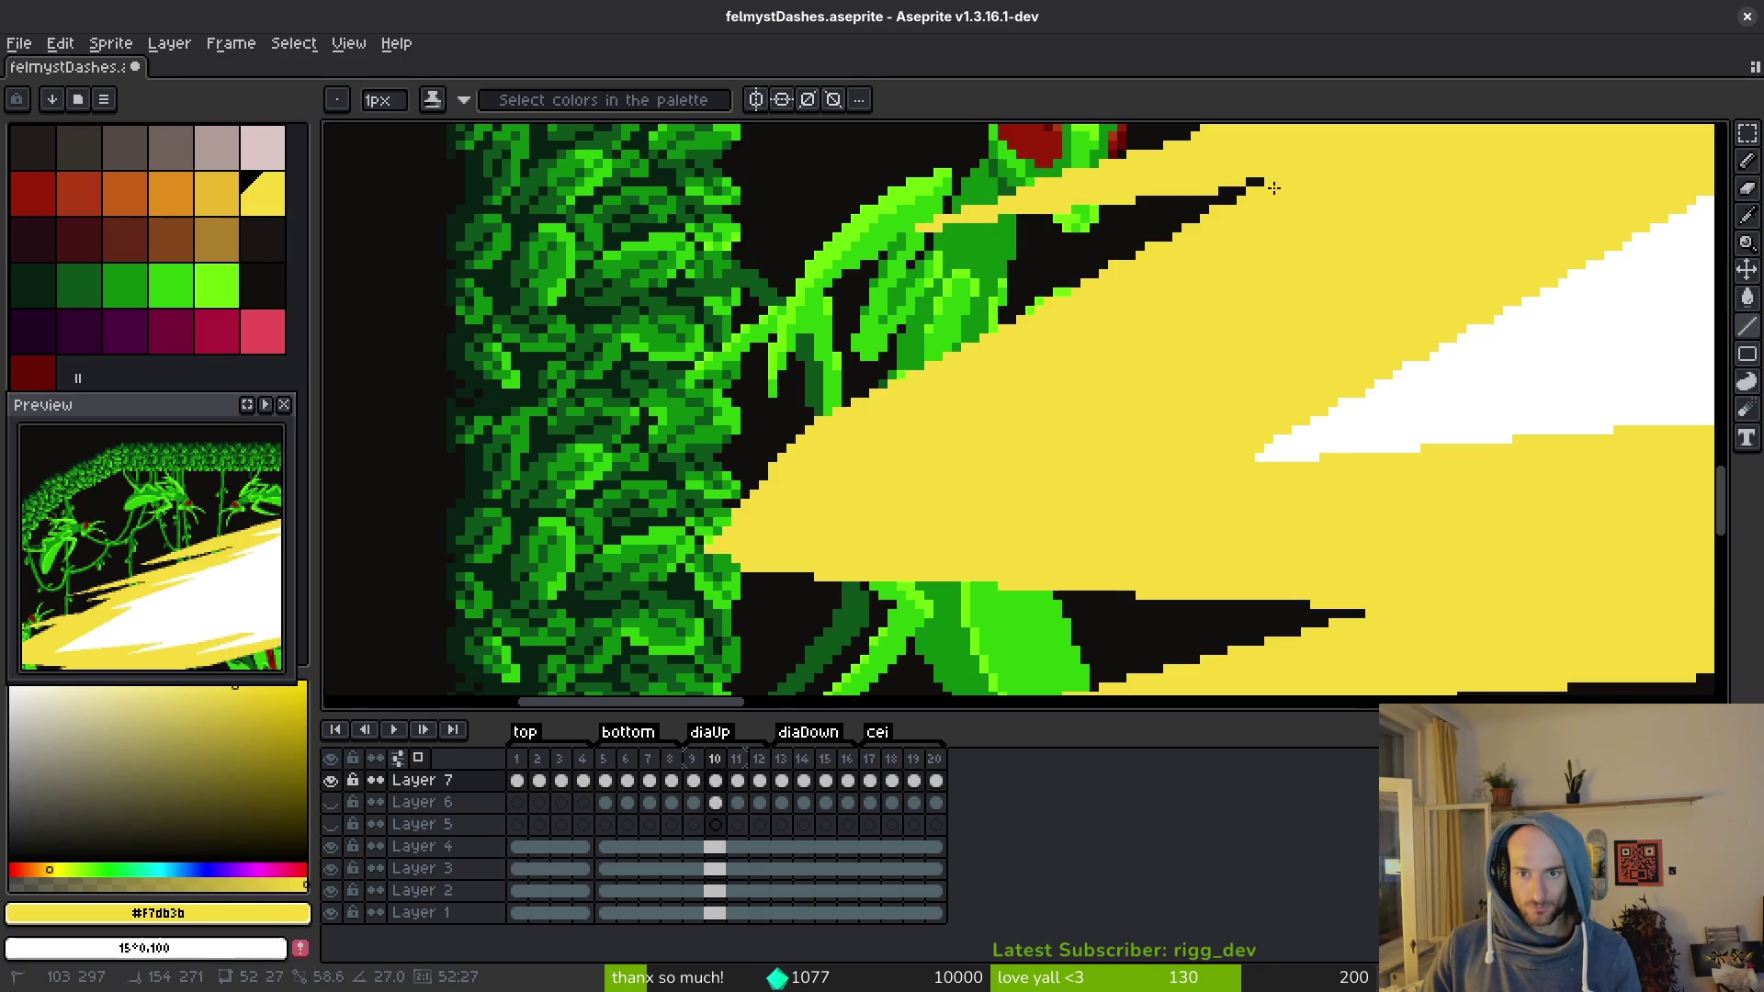
mouse_move(1296, 206)
left_mouse_down()
mouse_move(1196, 370)
mouse_move(1094, 449)
left_mouse_up()
Step: Draw yellow streaks along the dash's upper edge and a dark line thinning one streak
left_click_drag(656, 520, 1036, 392)
mouse_move(1316, 332)
left_mouse_down()
mouse_move(1222, 363)
mouse_move(1309, 337)
left_mouse_up()
mouse_move(1562, 284)
left_mouse_down()
mouse_move(1516, 311)
mouse_move(1475, 377)
mouse_move(1259, 374)
left_mouse_up()
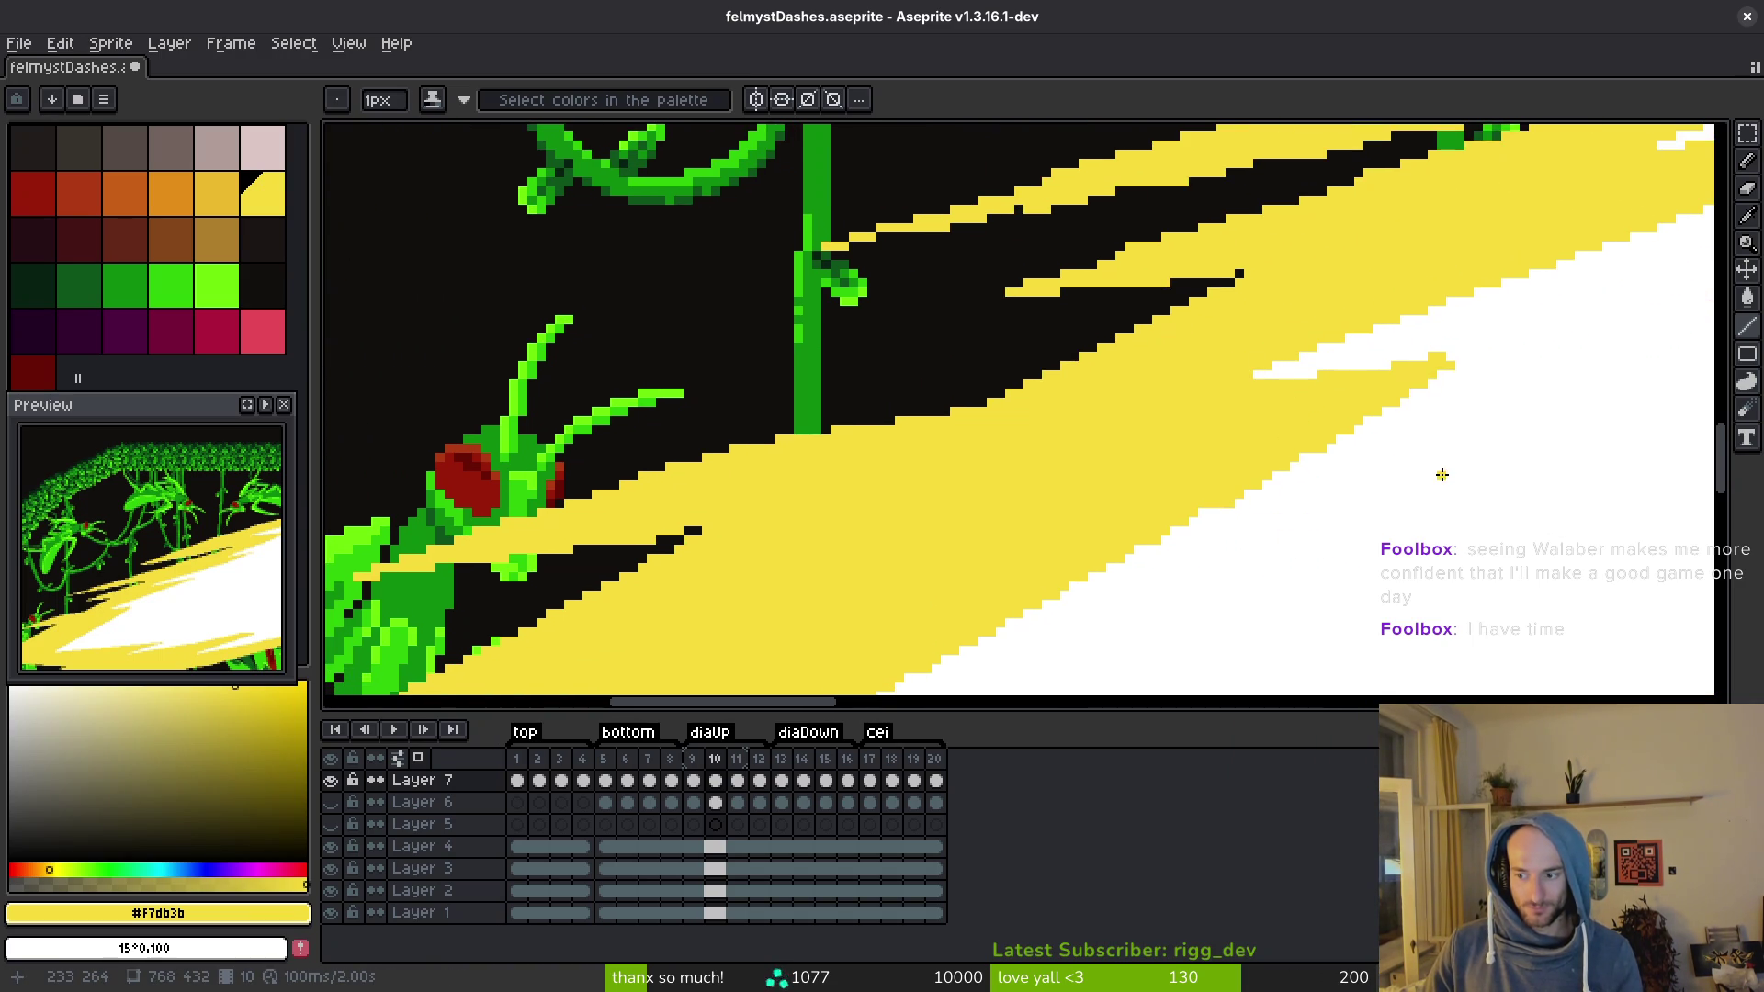
left_click_drag(1437, 460, 1386, 458)
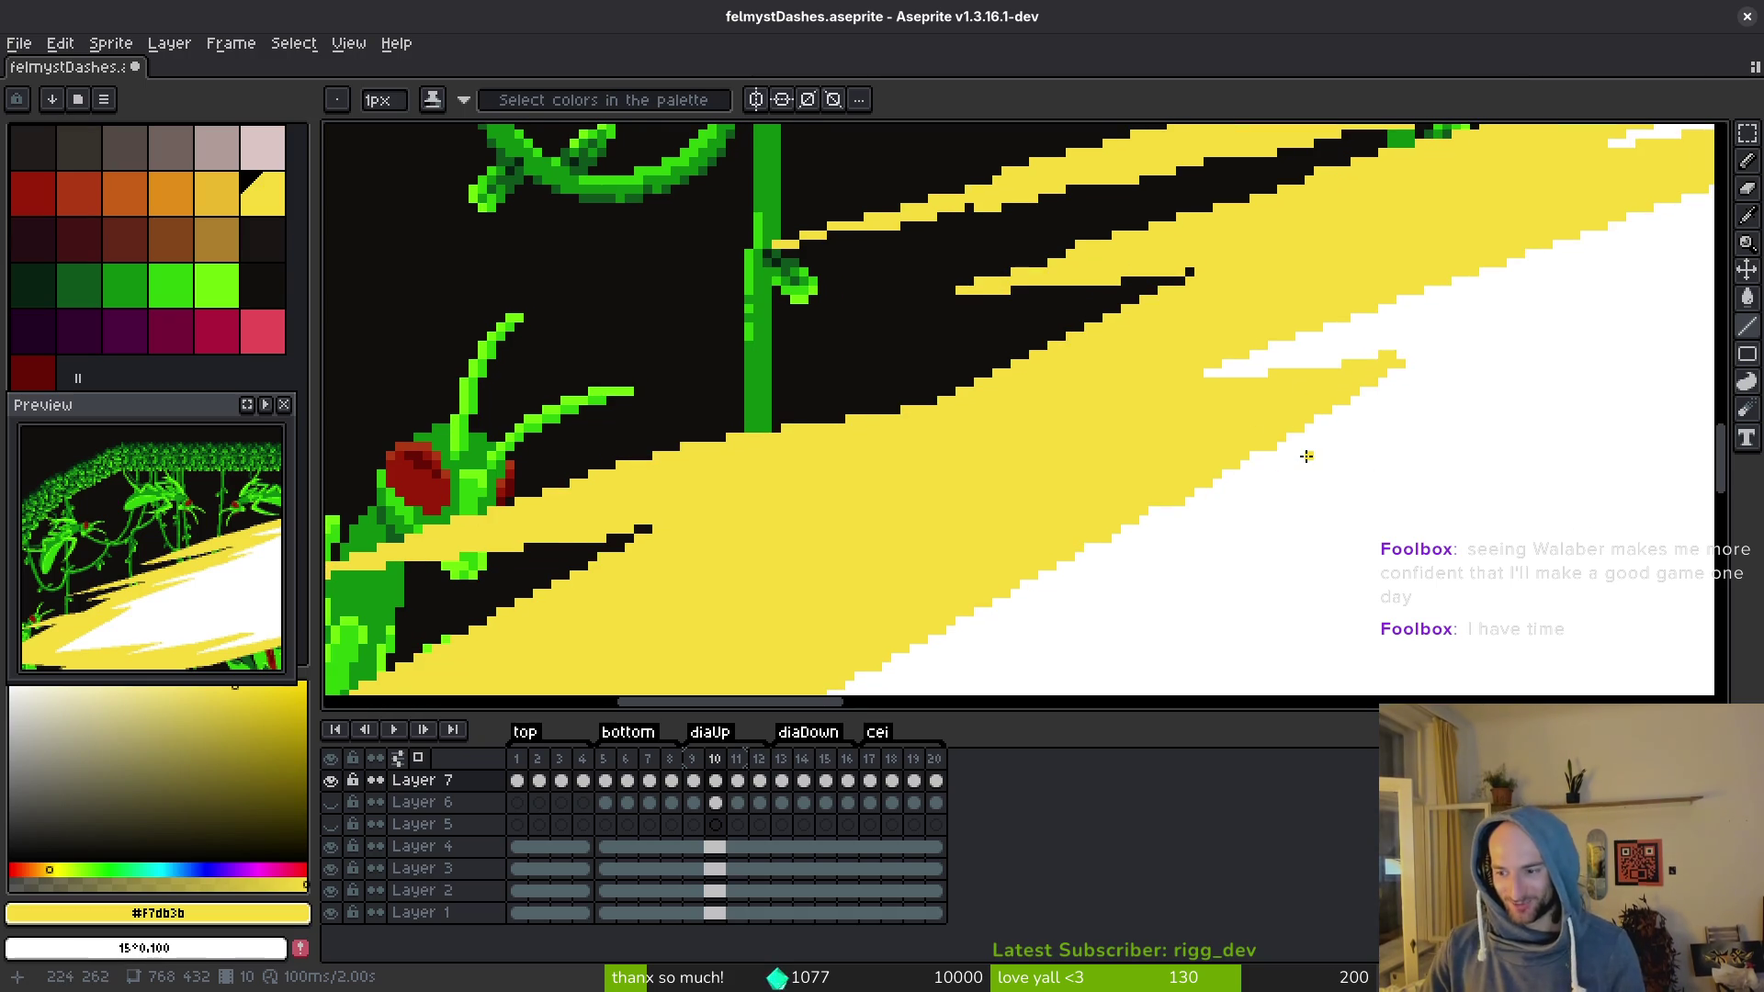
left_click_drag(1176, 311, 1198, 353)
left_click_drag(1073, 330, 1049, 386)
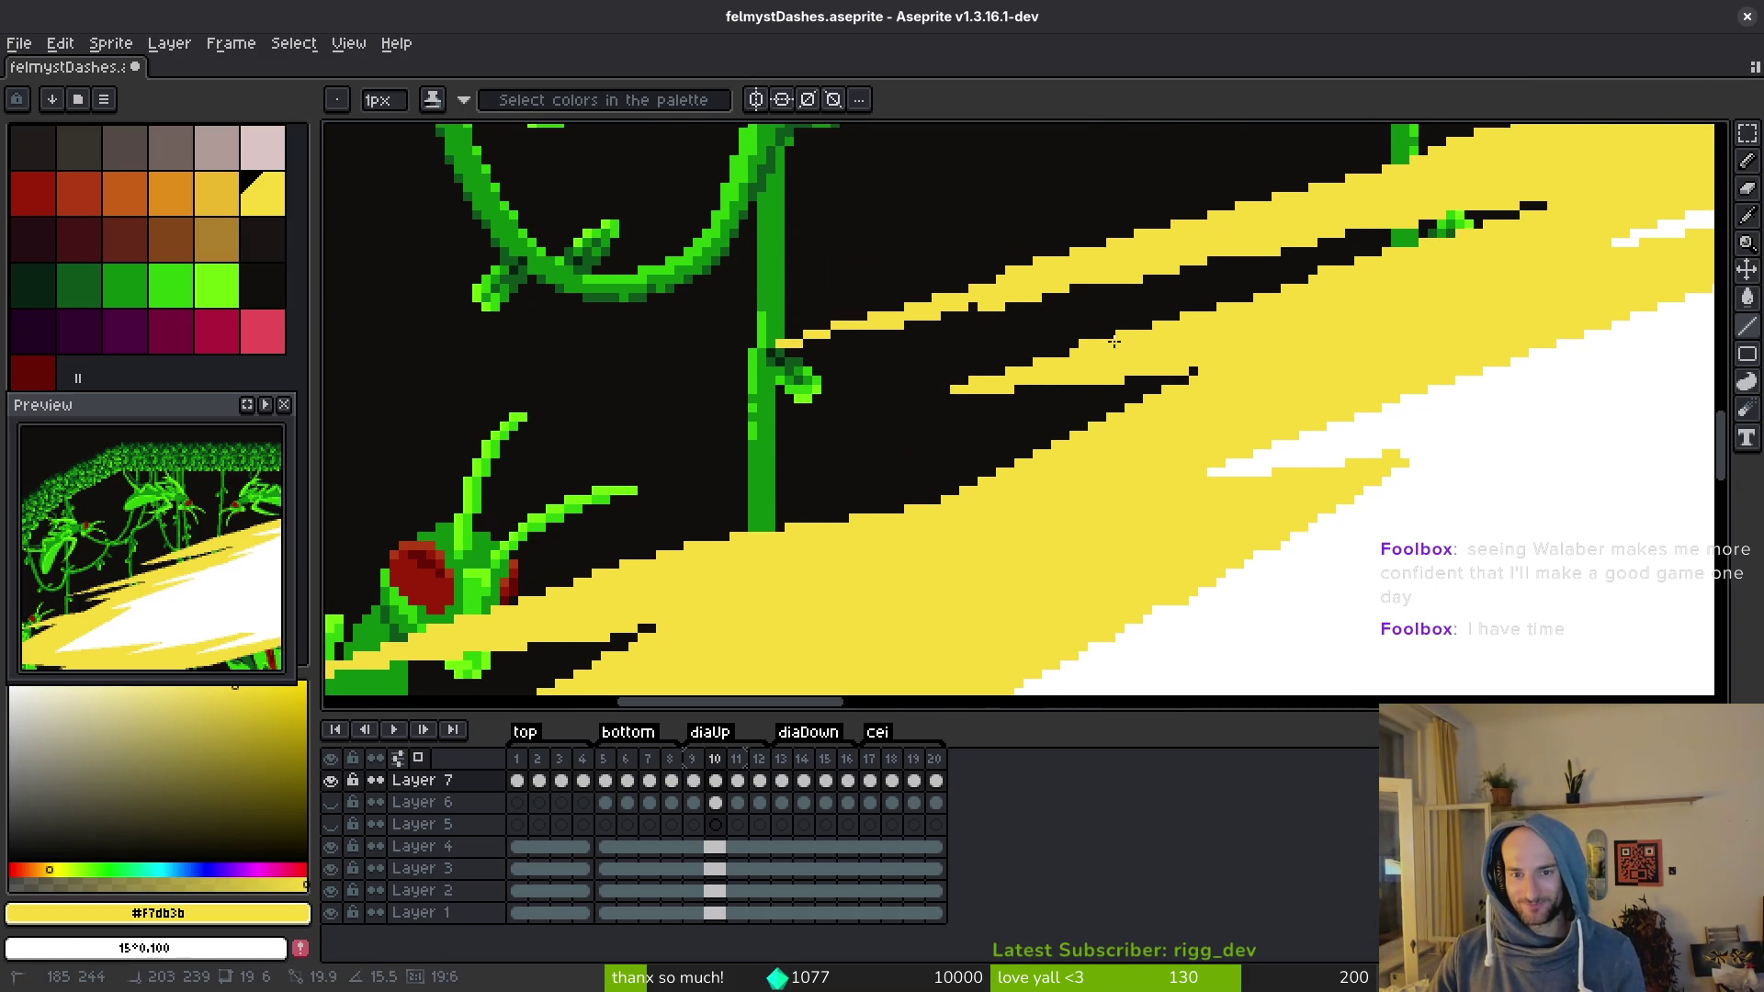
left_click_drag(1491, 231, 1491, 230)
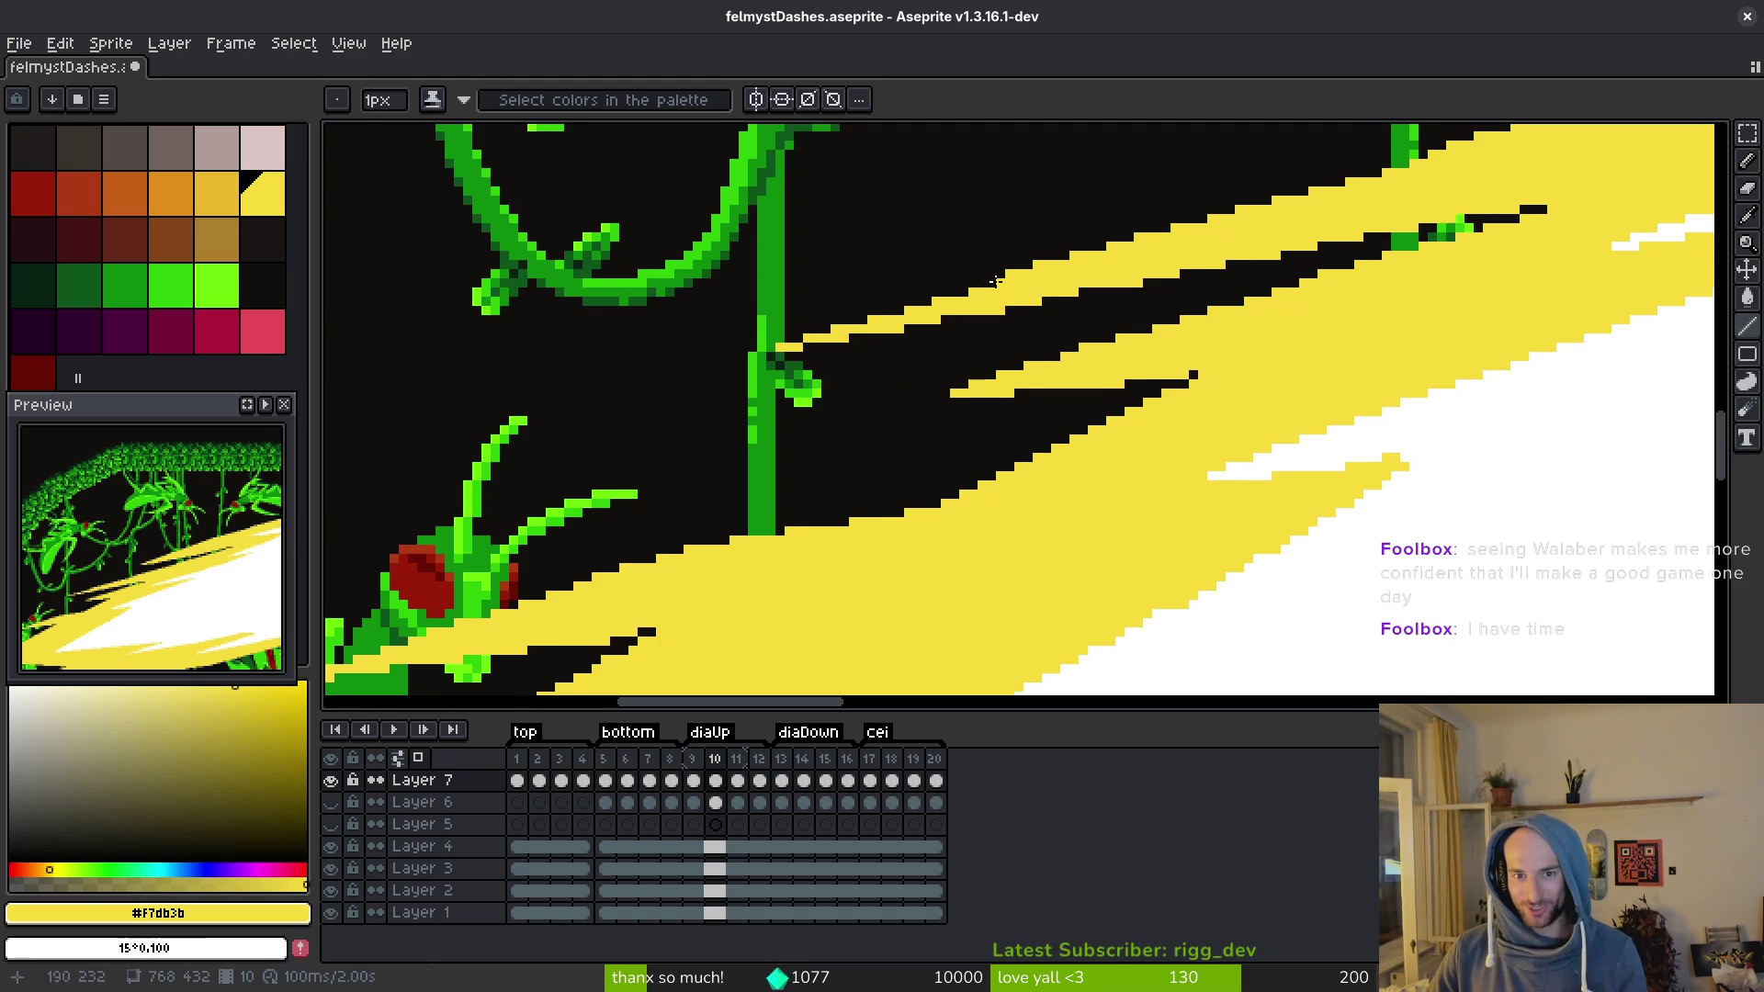
scroll(996, 295, "down", 2)
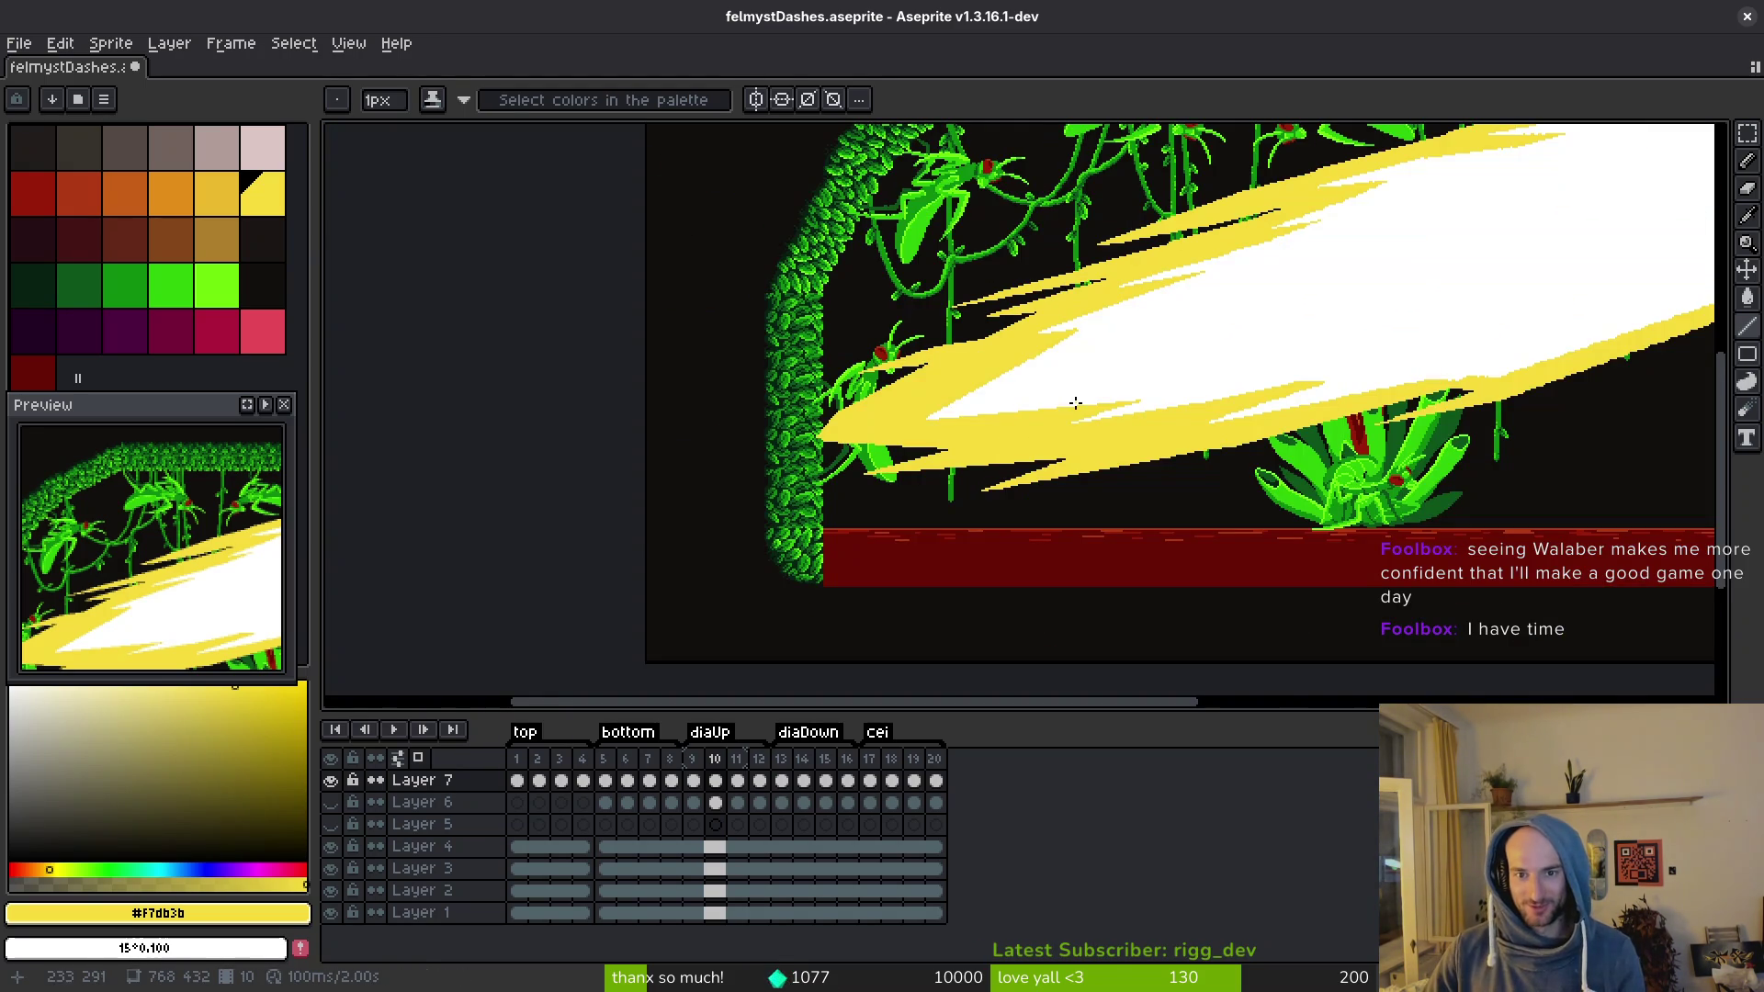
Step: Zoom in on the dash's lower edge and turn the dark speck yellow
left_click_drag(1075, 398, 753, 398)
scroll(890, 472, "up", 3)
scroll(1228, 480, "down", 2)
left_click_drag(1229, 481, 1154, 487)
scroll(1200, 477, "up", 3)
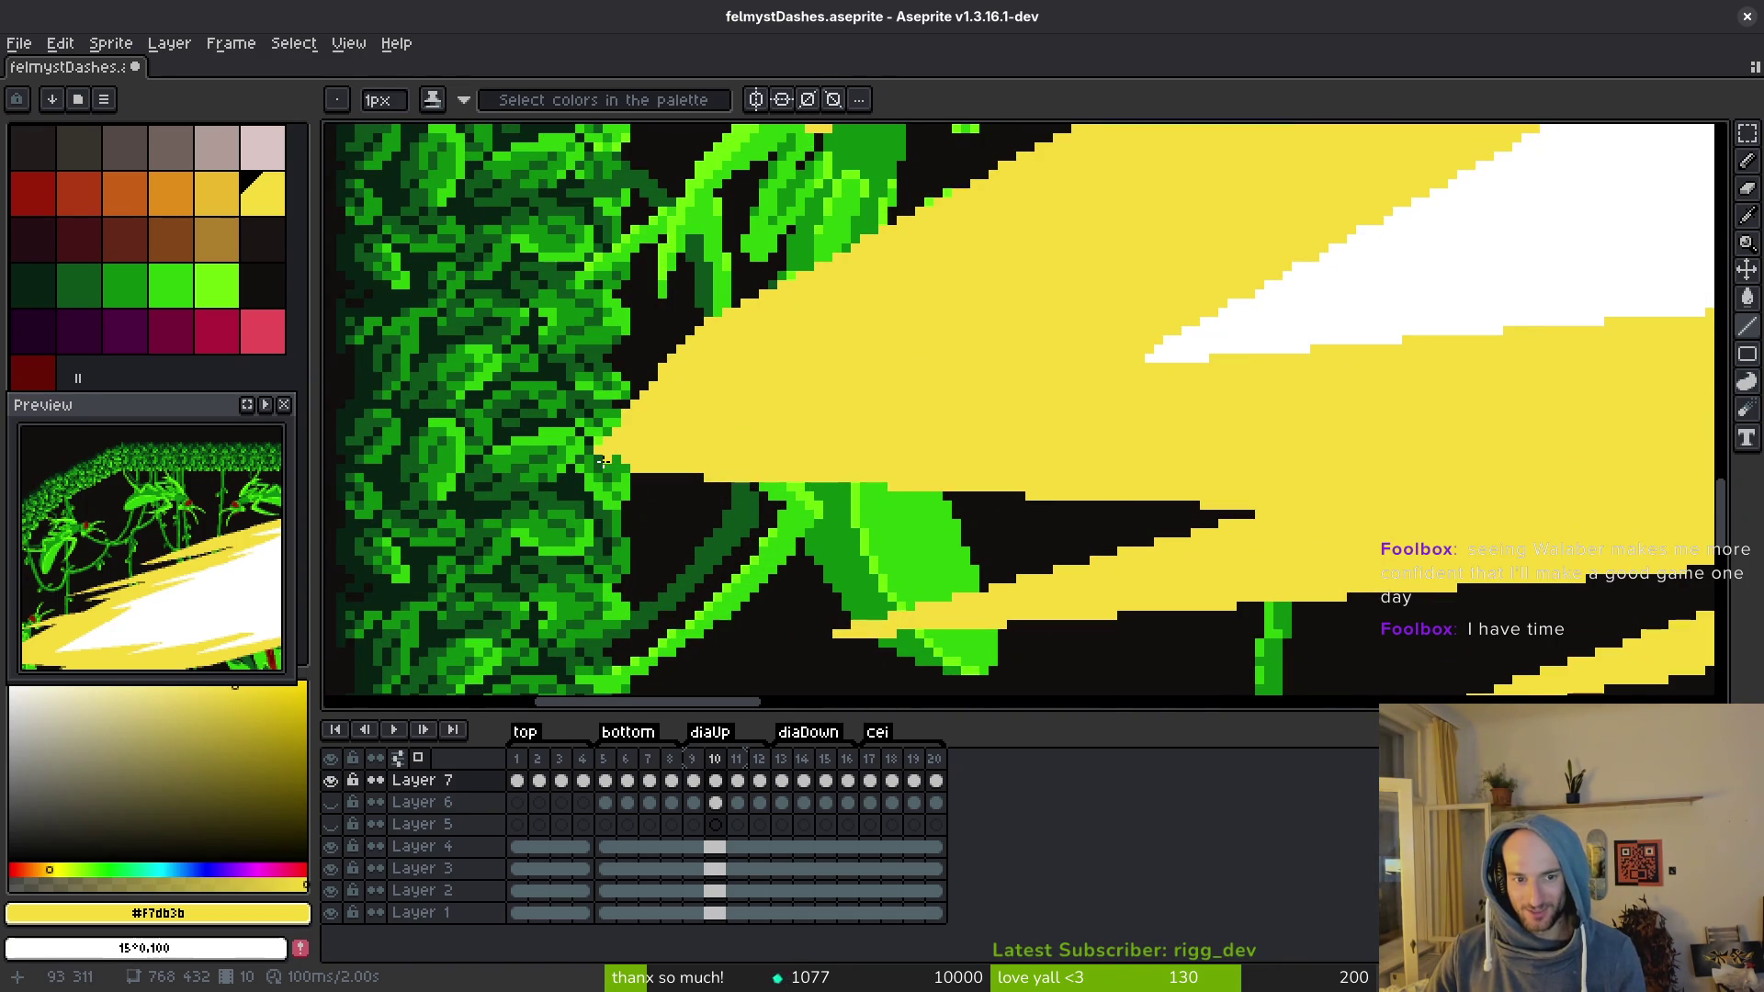
scroll(1189, 410, "right", 5)
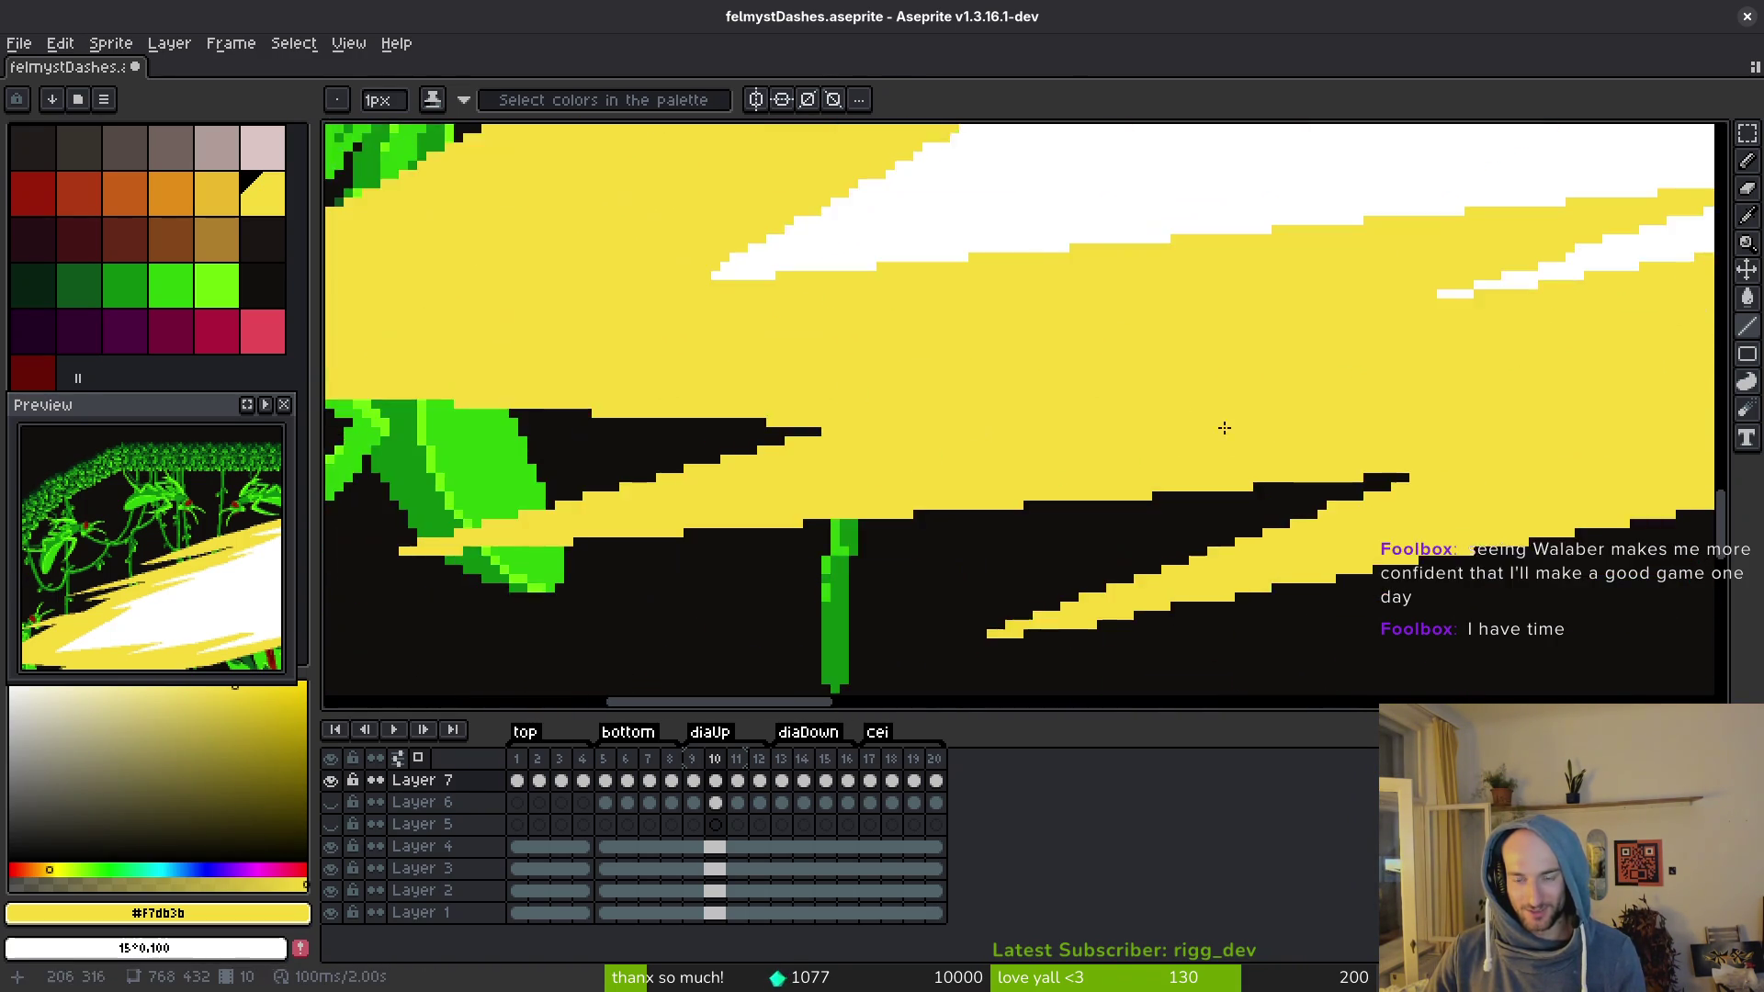
scroll(1189, 410, "down", 2)
scroll(1063, 480, "up", 3)
scroll(1064, 481, "up", 2)
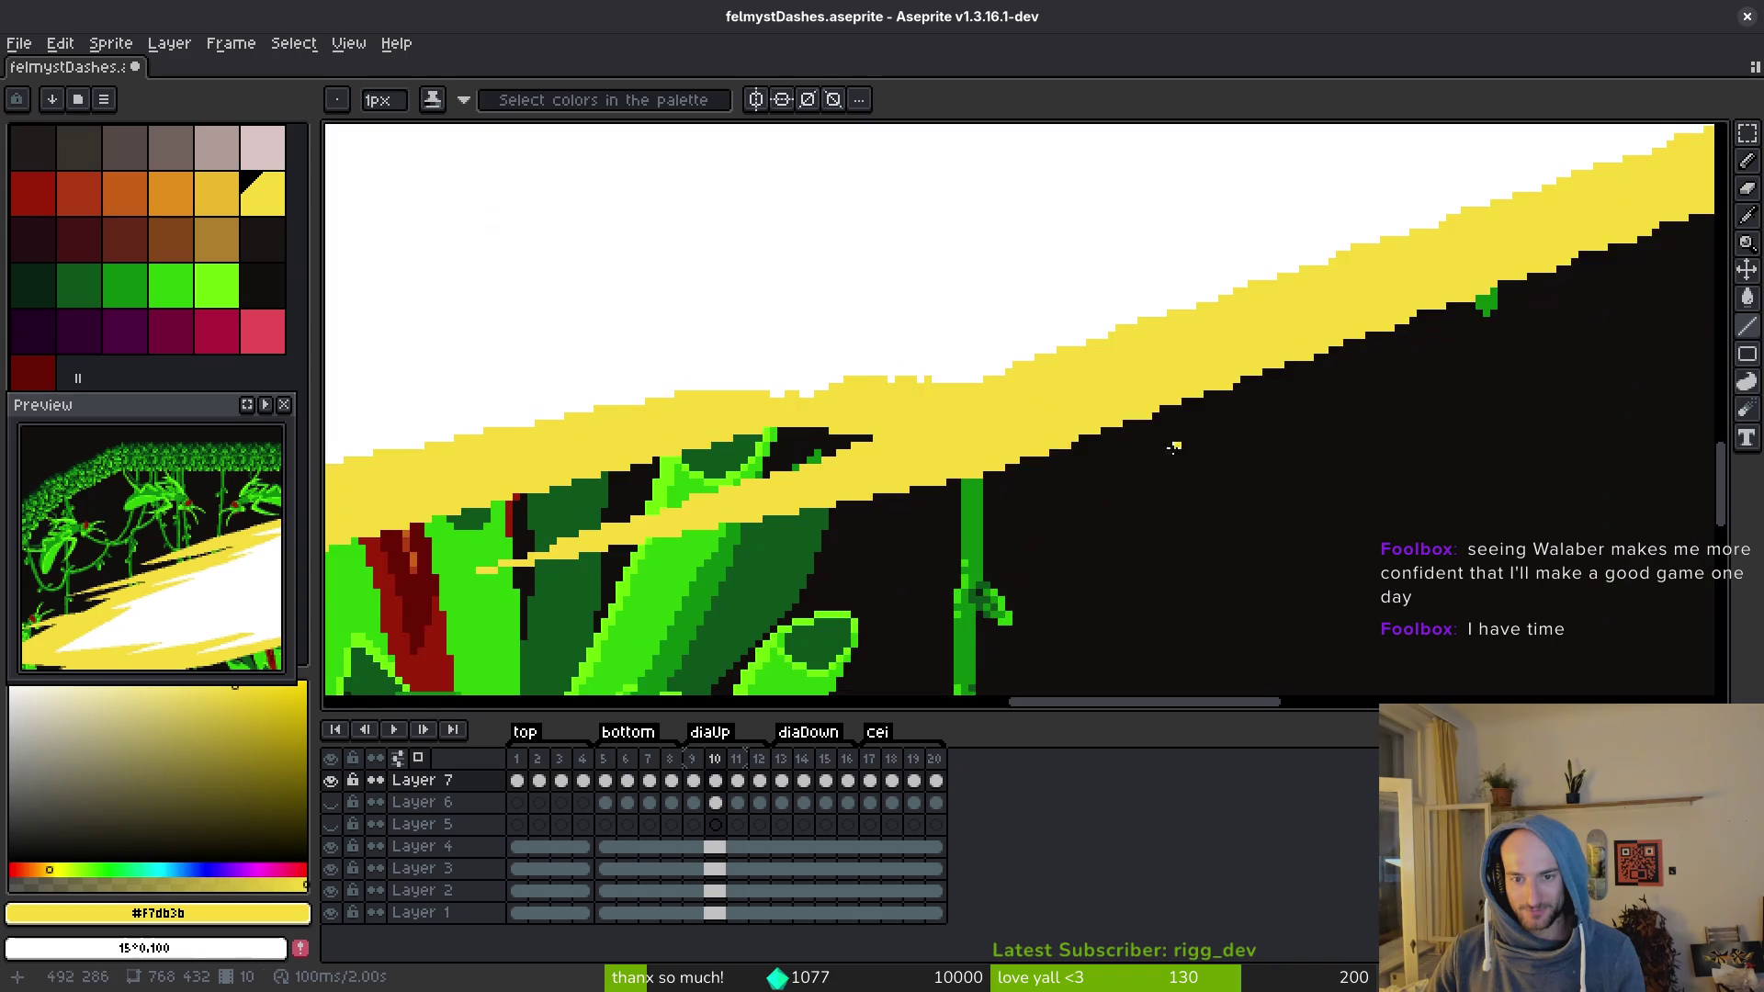
left_click_drag(1136, 450, 1012, 488)
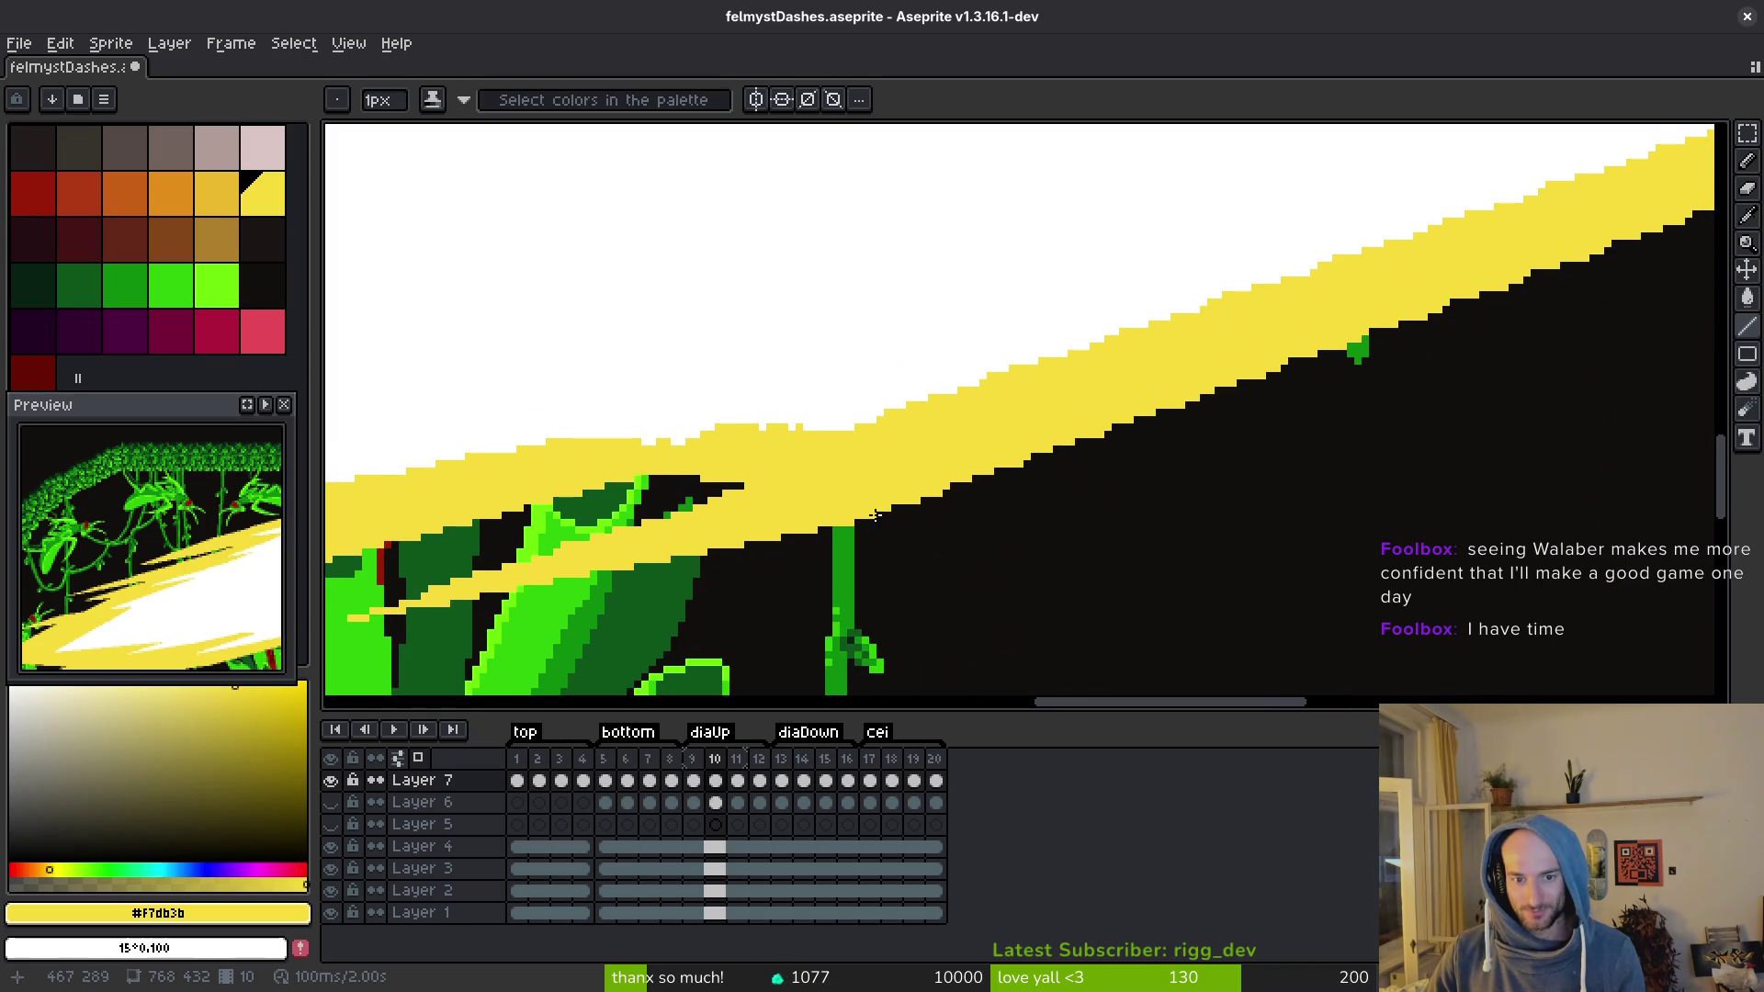
scroll(1155, 365, "down", 2)
scroll(1559, 241, "up", 1)
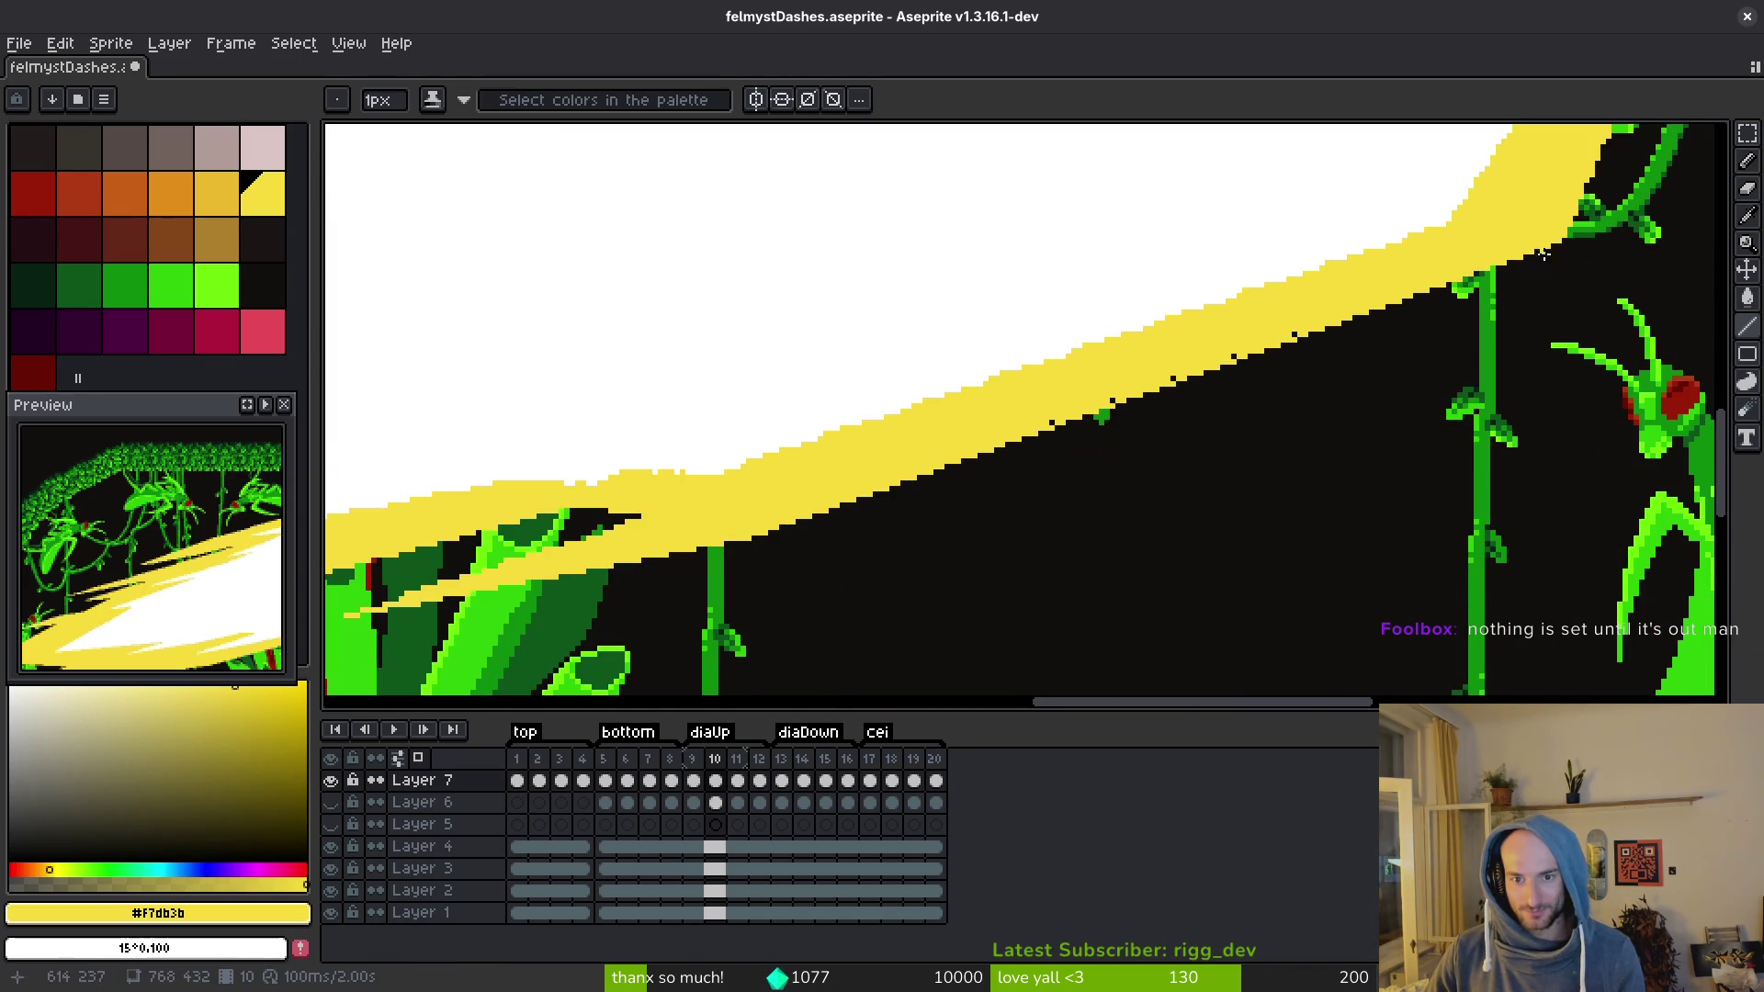
left_click(1053, 421)
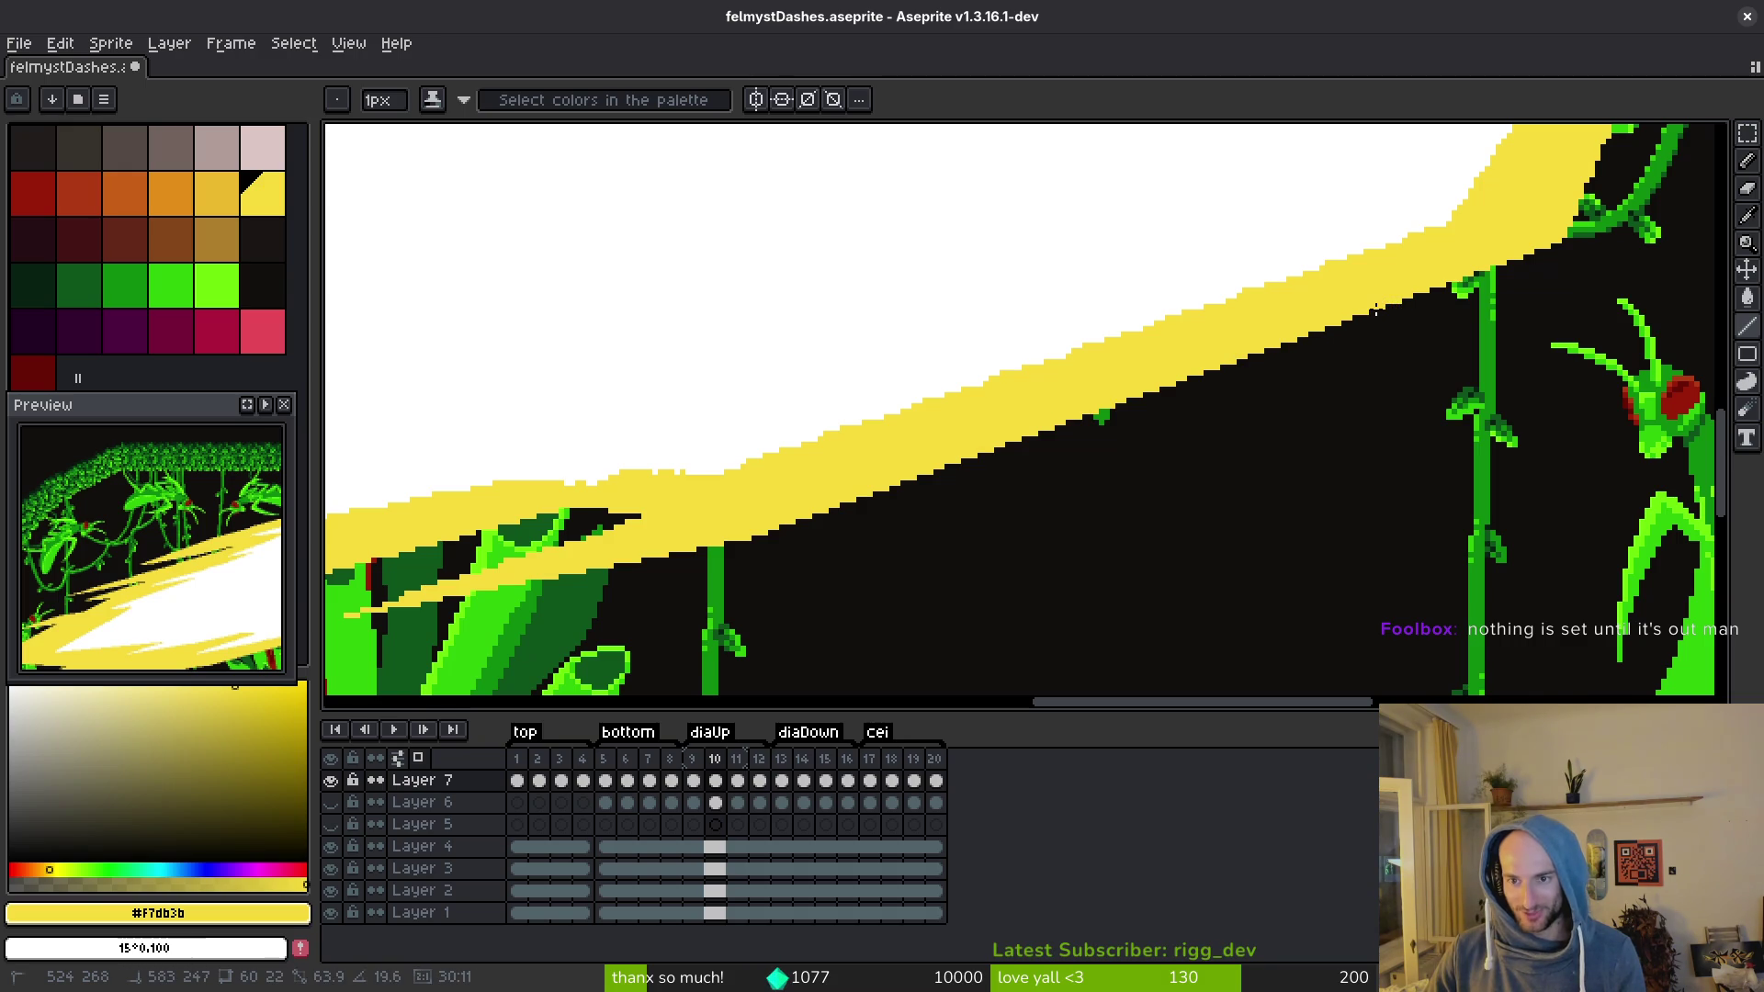
Step: Review frame 10's cleaned border and save felmystDashes.aseprite
scroll(1375, 309, "up", 5)
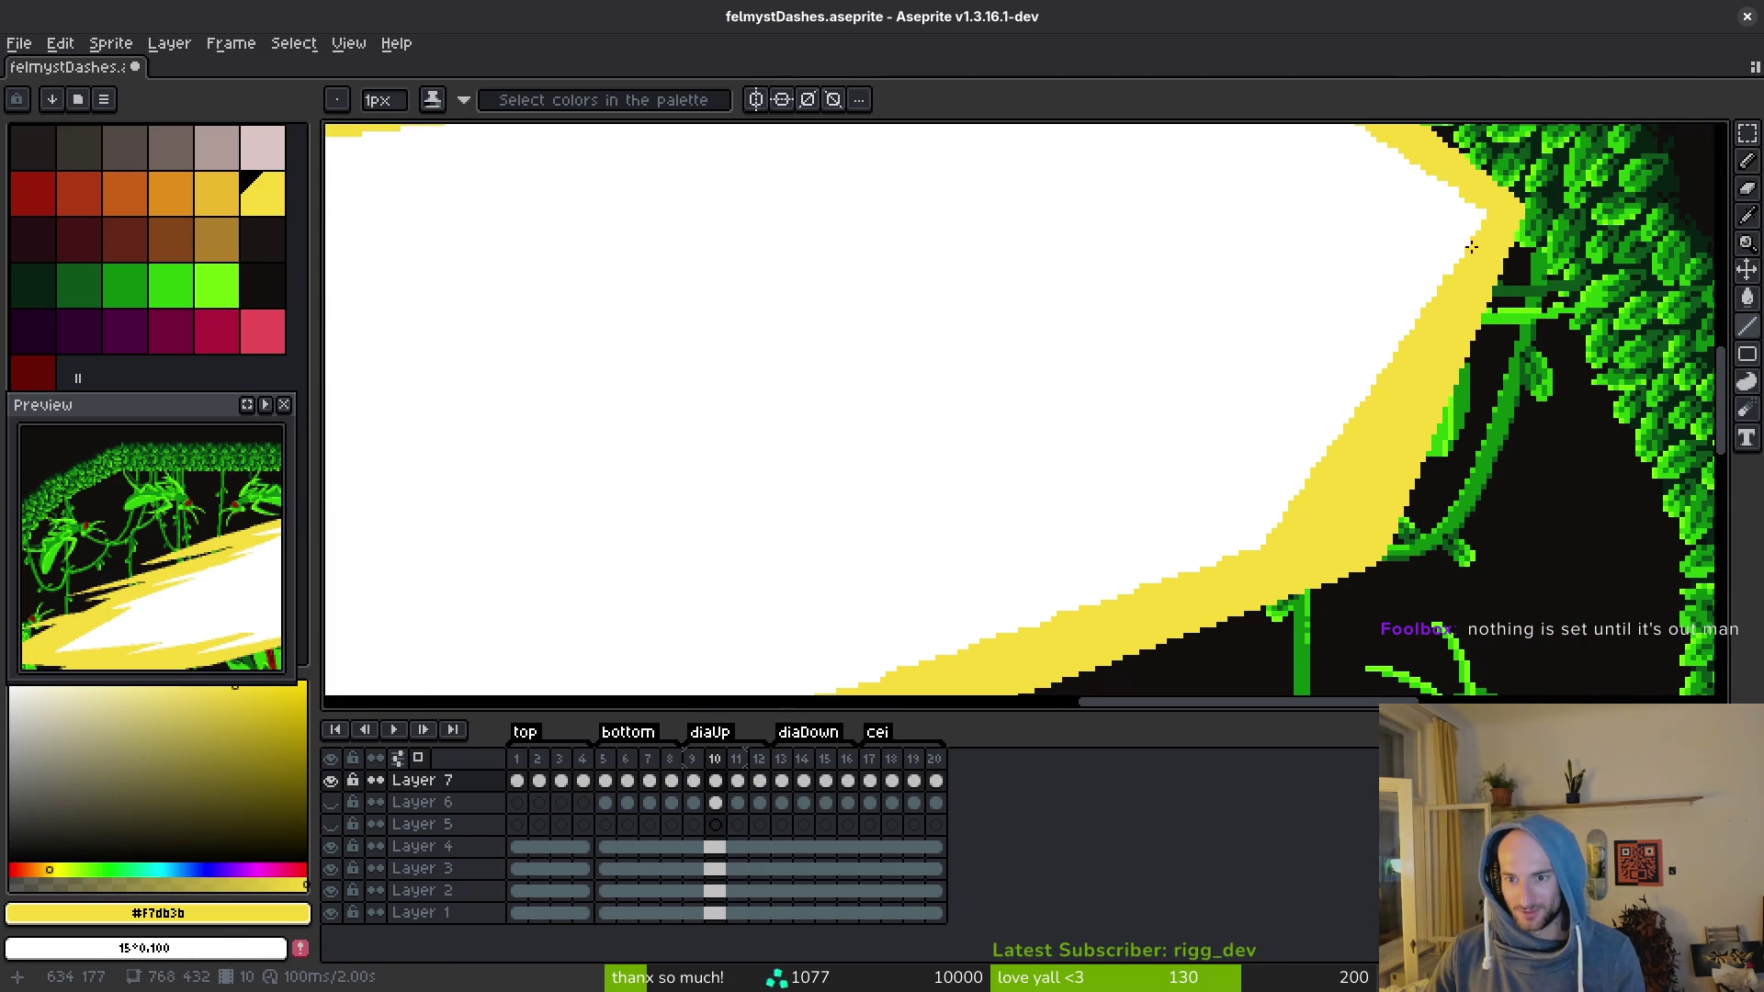
scroll(1473, 246, "up", 4)
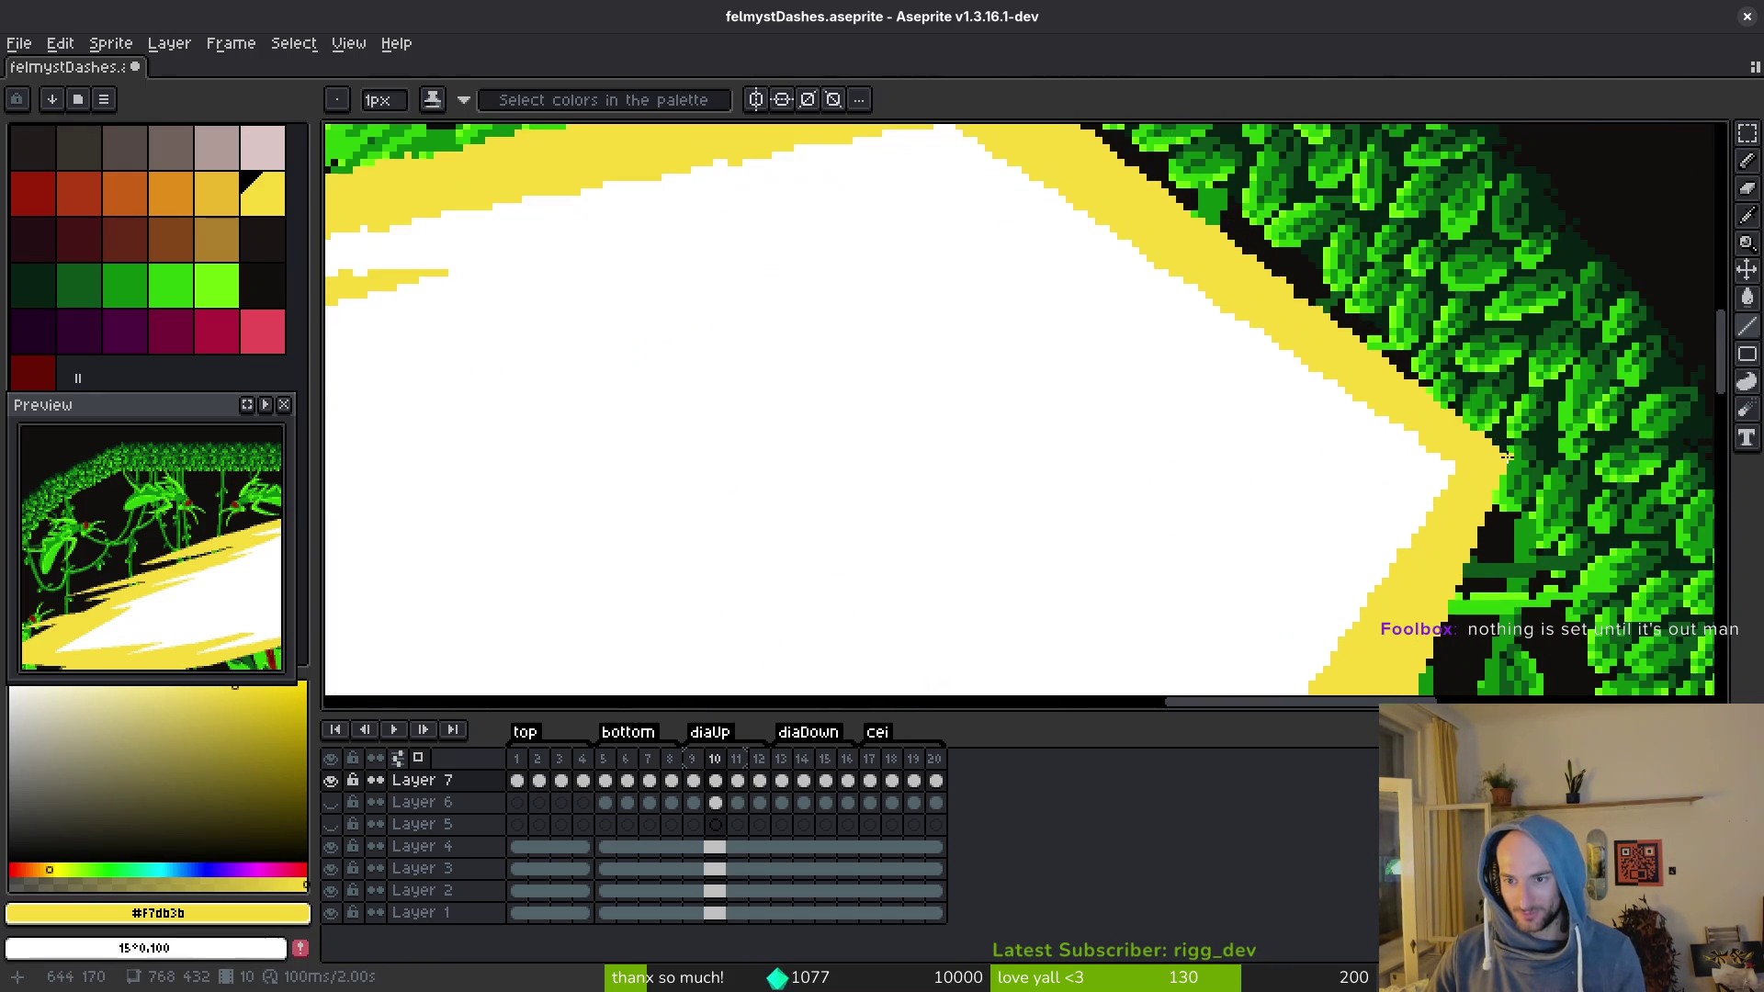
scroll(1109, 147, "up", 3)
scroll(1109, 146, "up", 1)
scroll(1107, 147, "down", 2)
scroll(1100, 148, "up", 1)
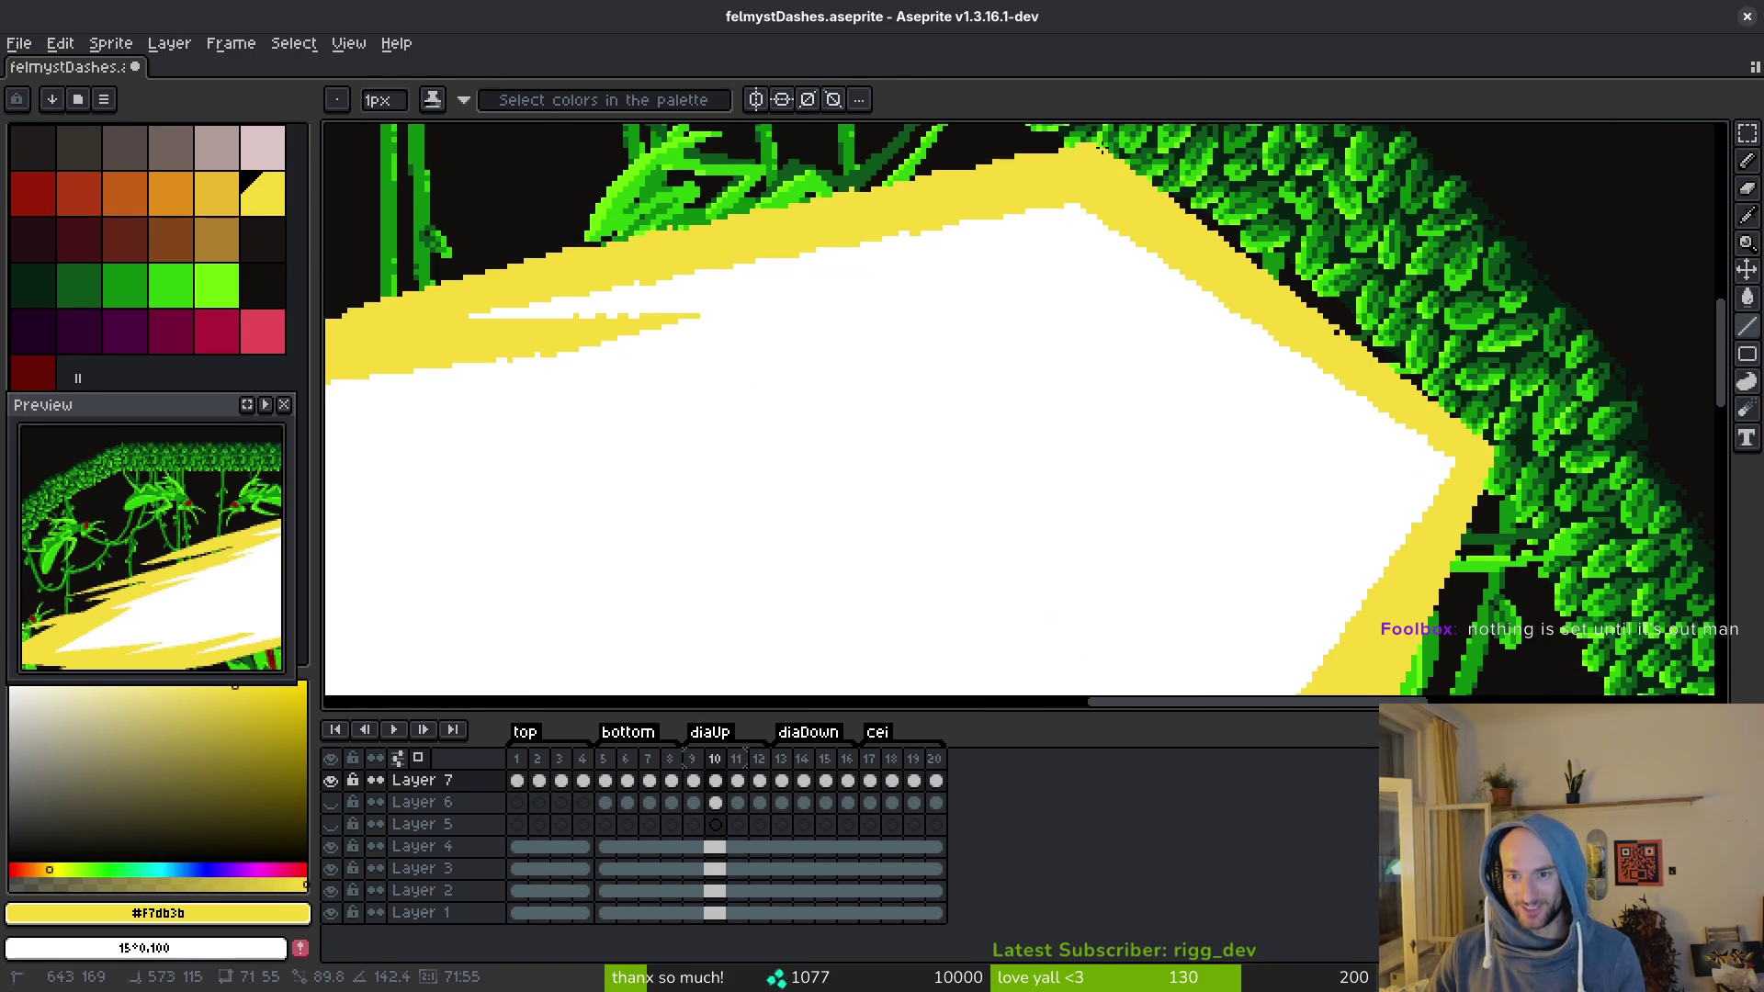
scroll(1332, 328, "up", 1)
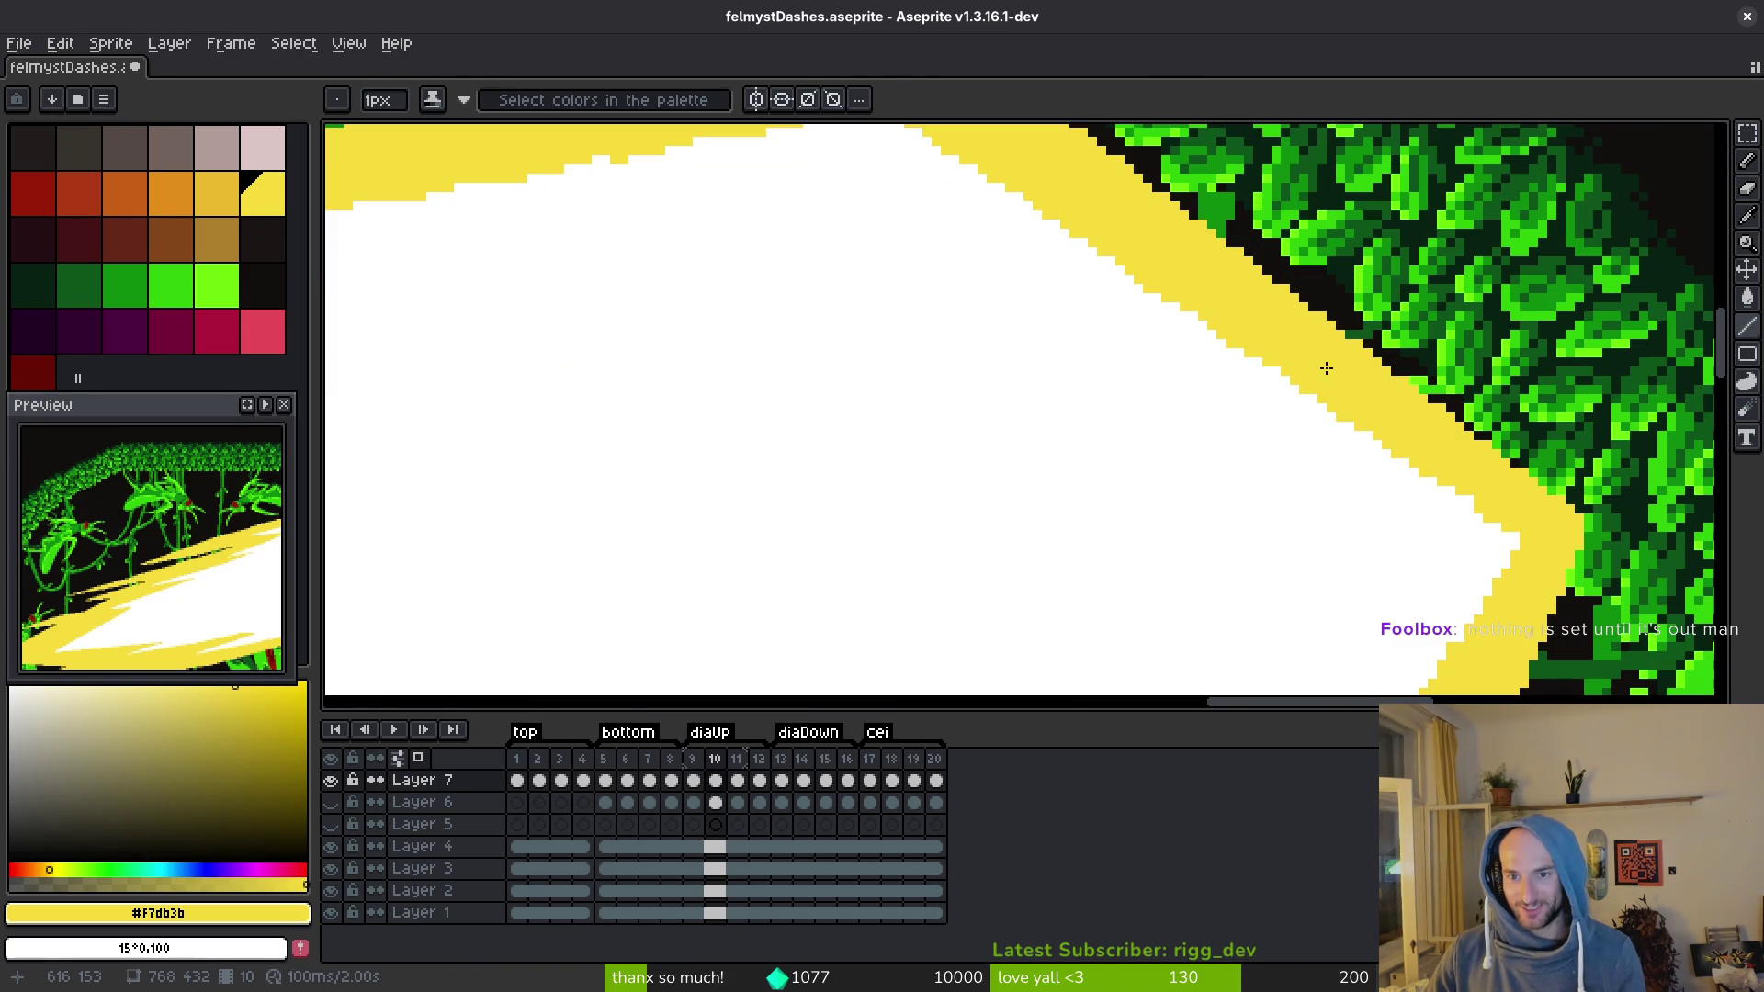
key("ctrl+s")
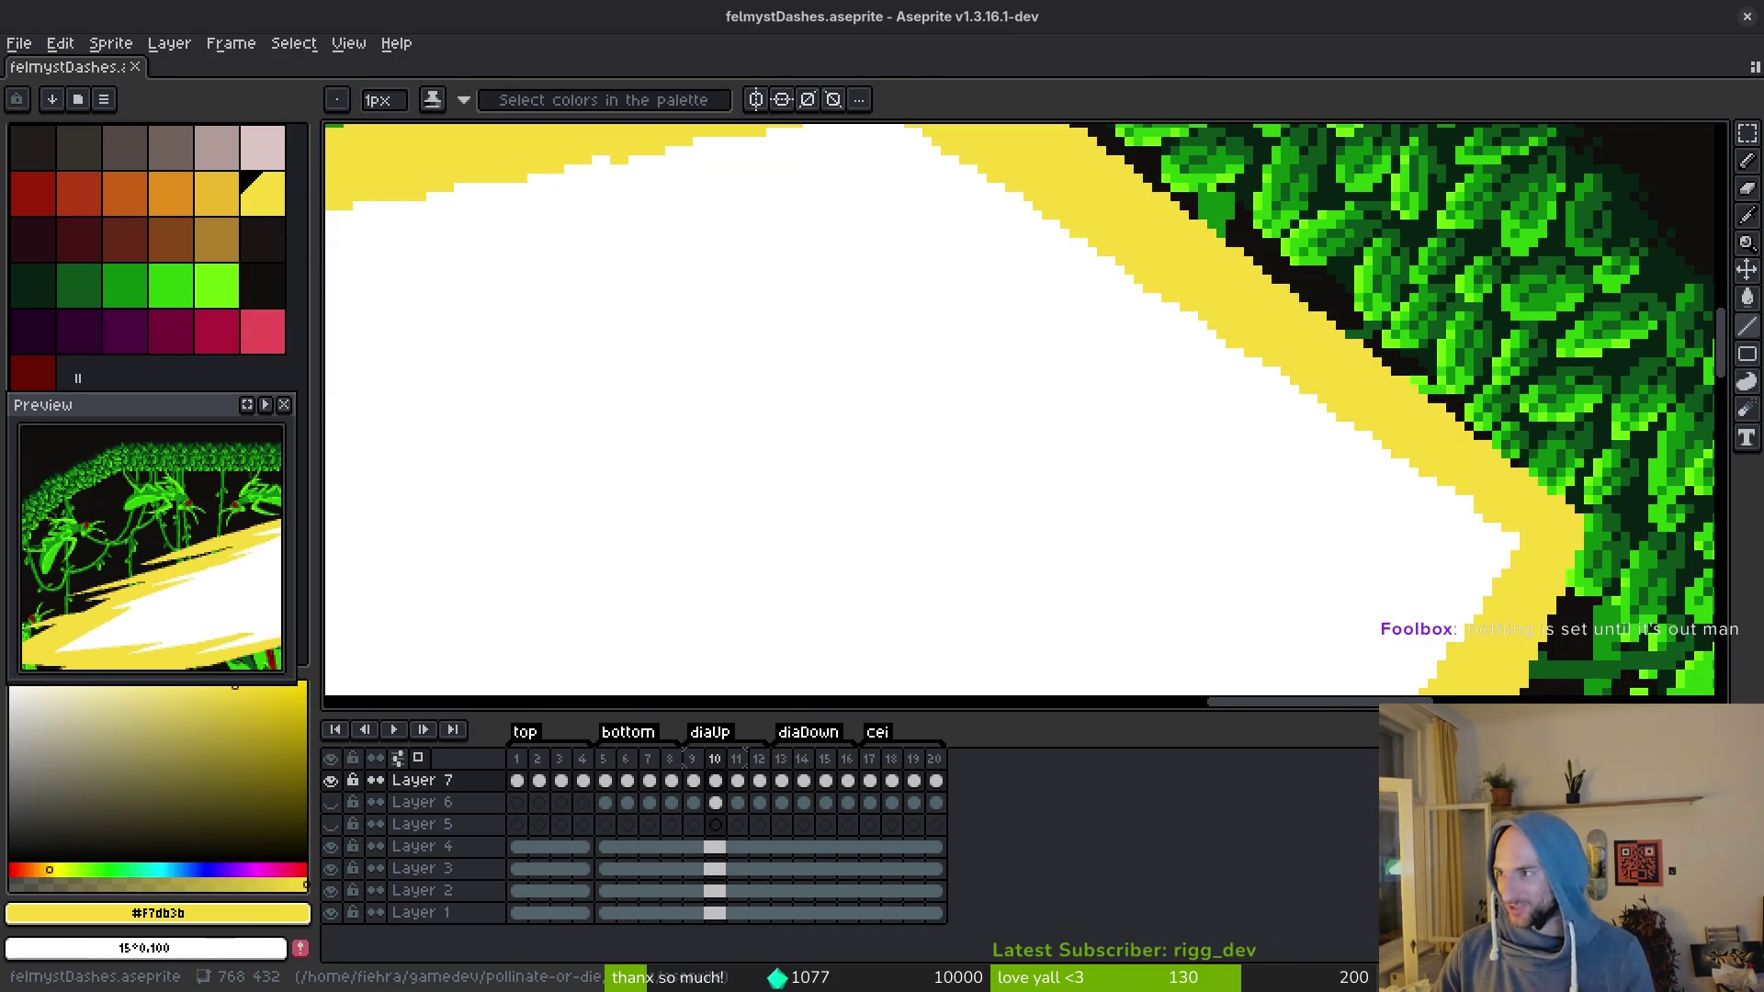
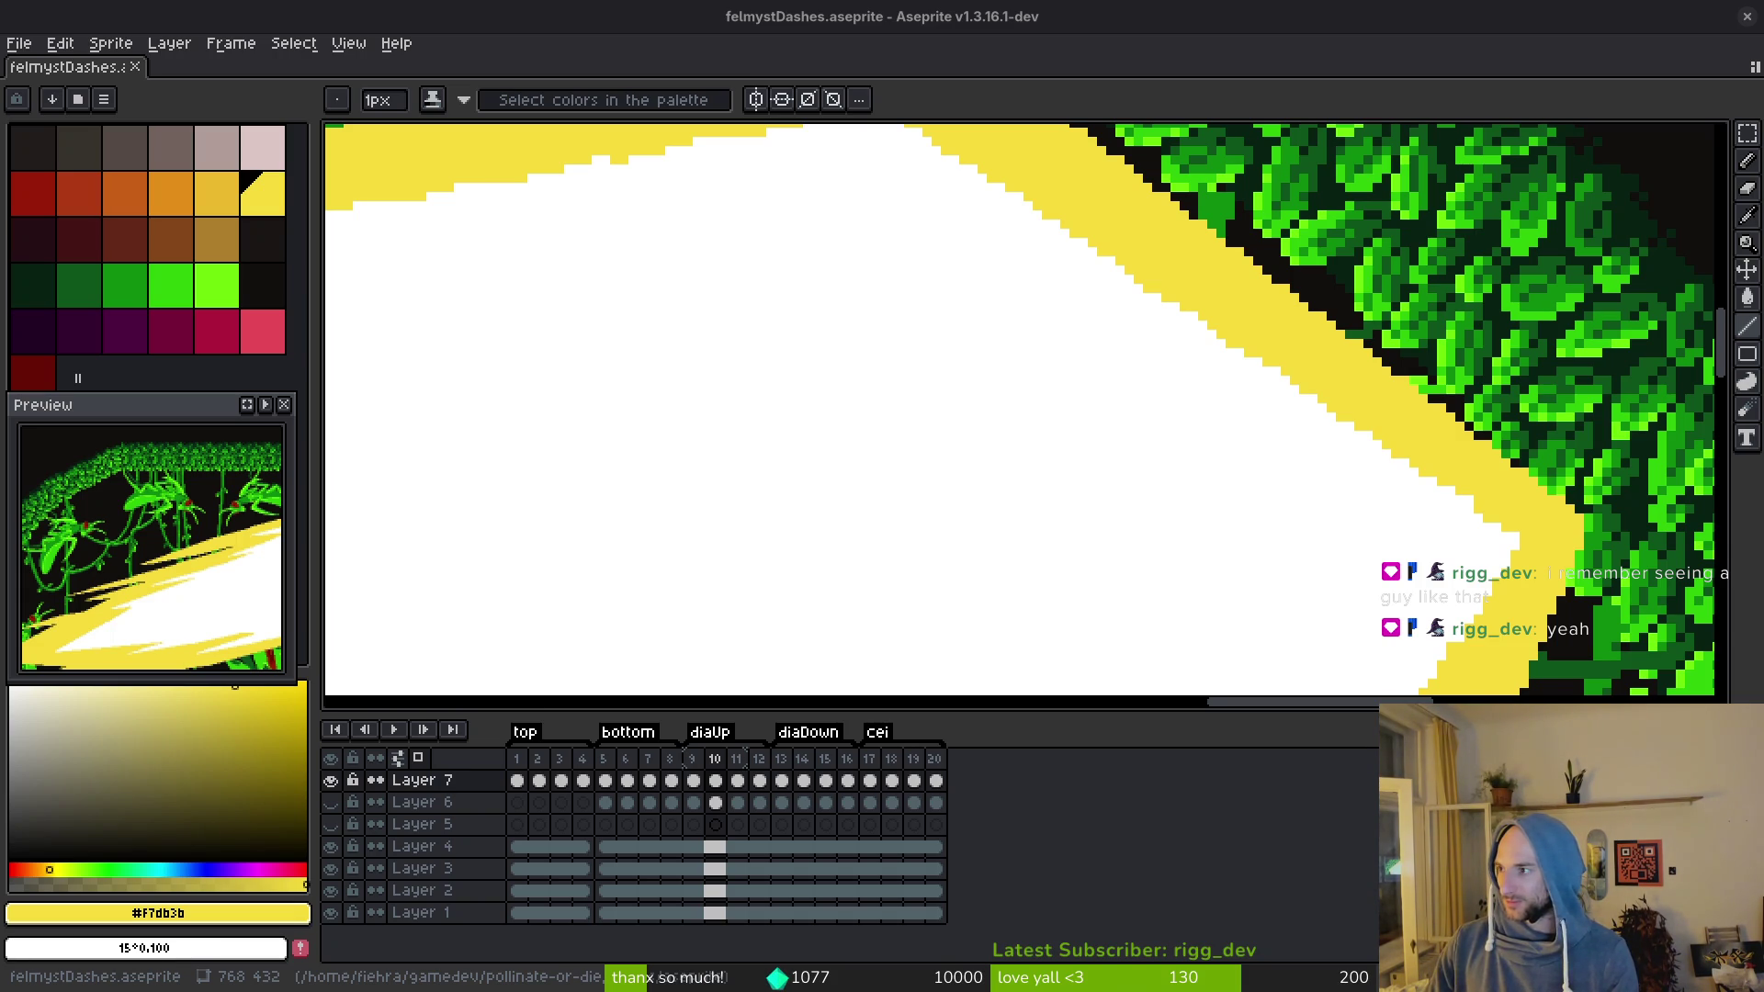
Step: Drag the browser with the FARCRAFT Early Access Reddit post over the Aseprite window
mouse_move(0, 460)
left_mouse_down()
mouse_move(873, 289)
mouse_move(1036, 83)
left_mouse_up()
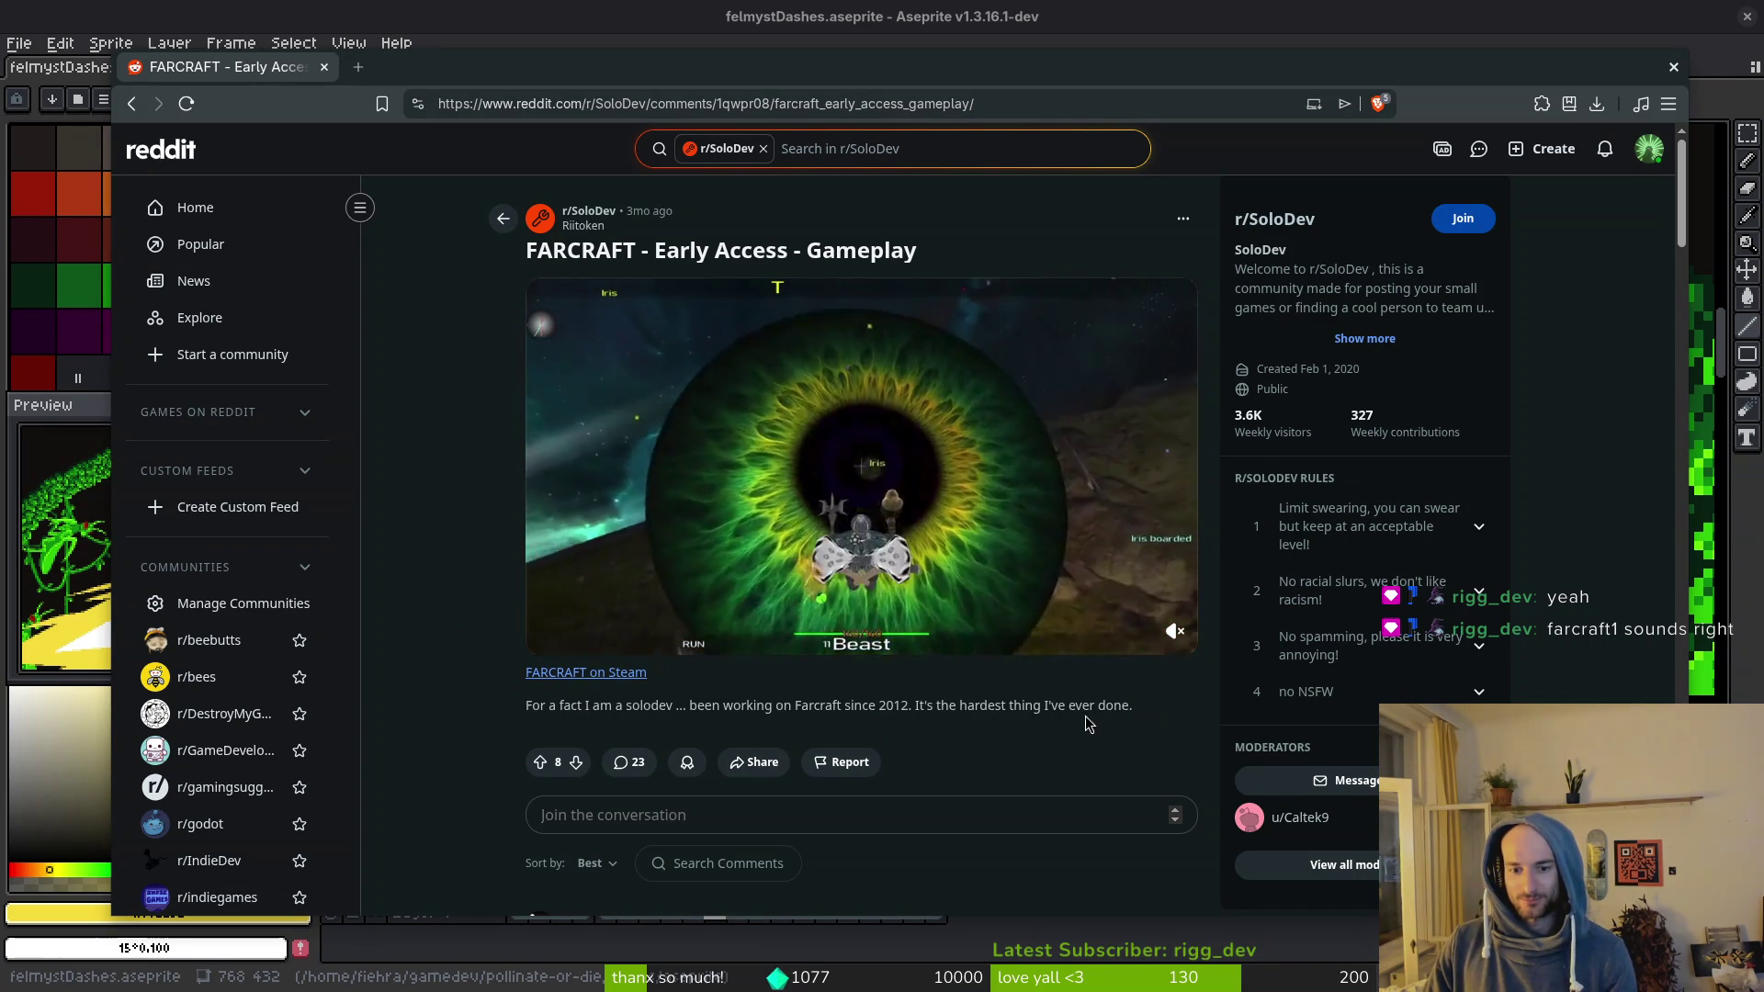
Step: Open the FARCRAFT post author's profile from the username under the subreddit name
left_click_drag(1134, 705, 677, 708)
left_click(428, 439)
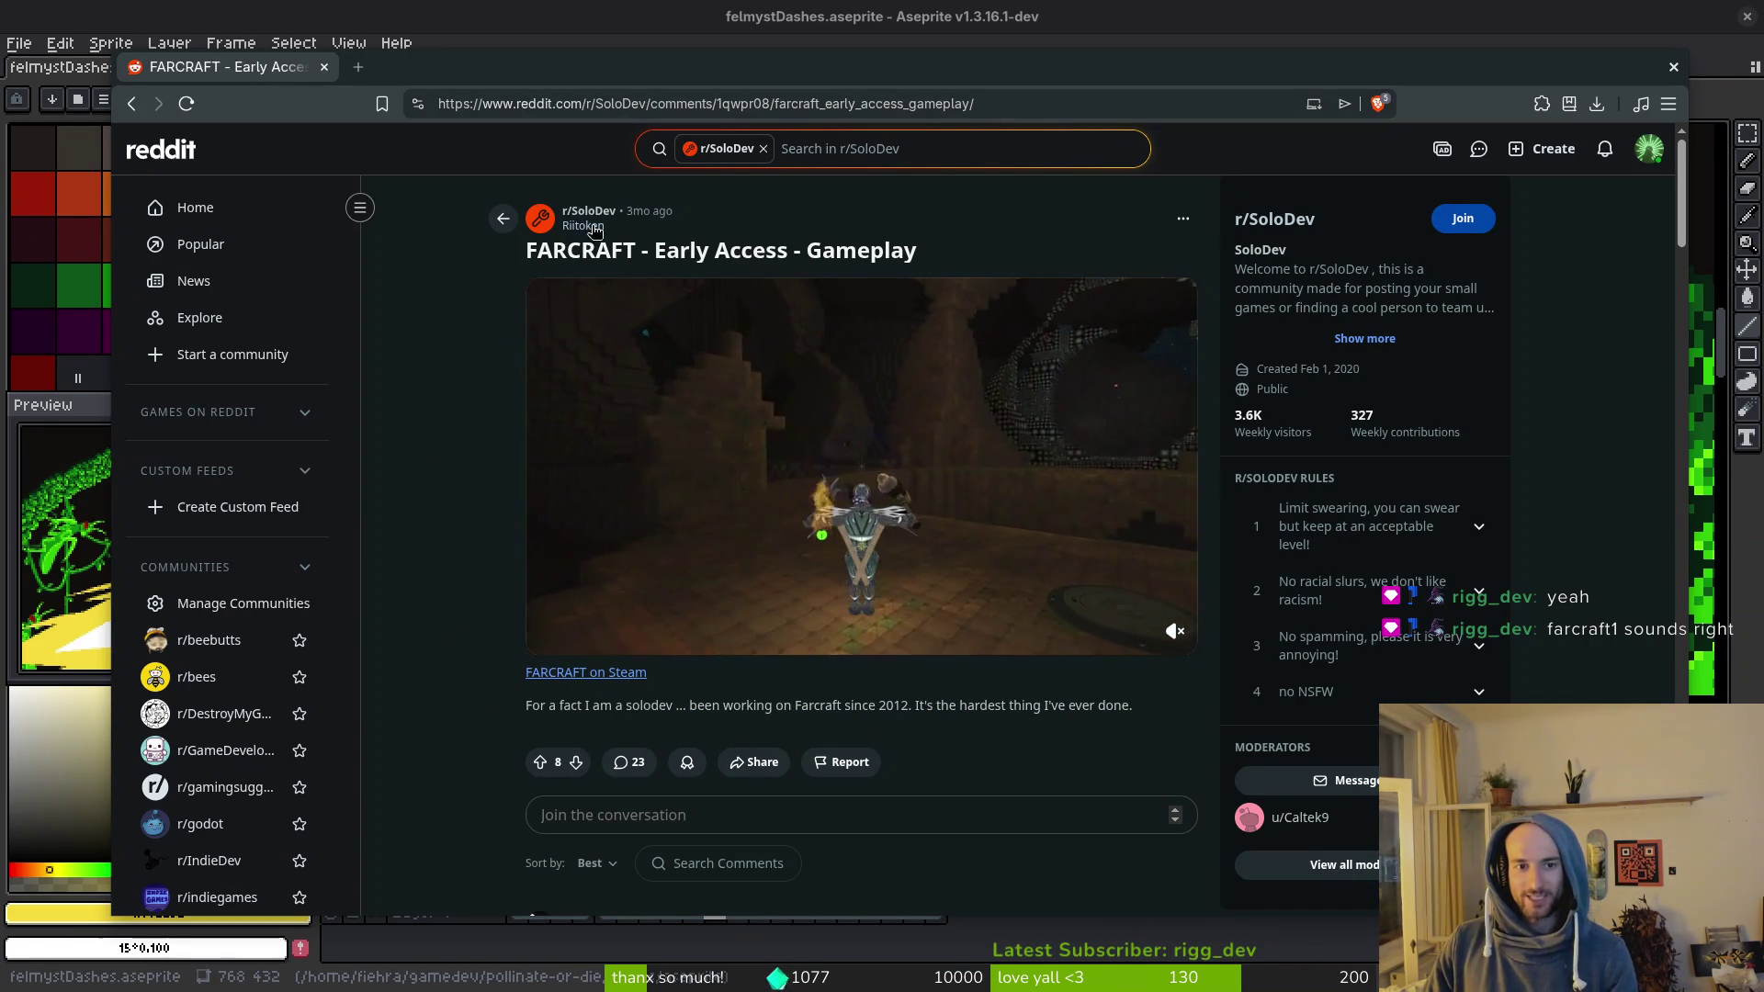
left_click(585, 227)
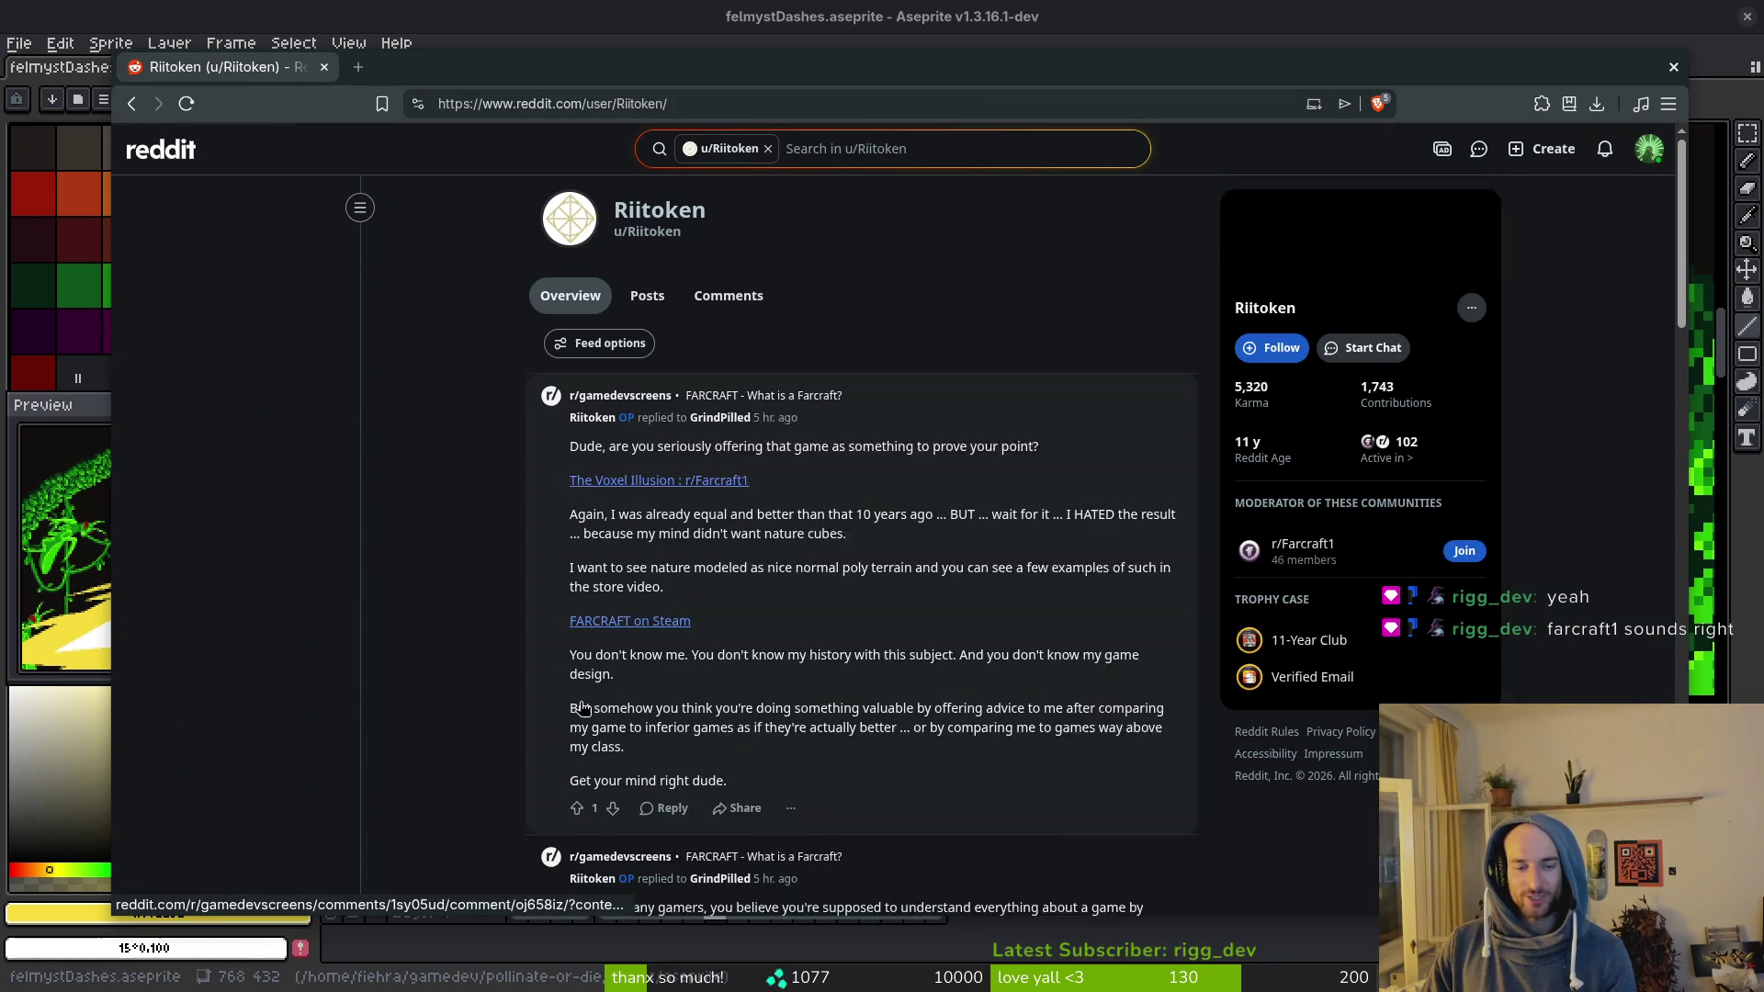
Step: Switch the profile to the Posts tab and begin browsing the author's submissions
left_click(659, 285)
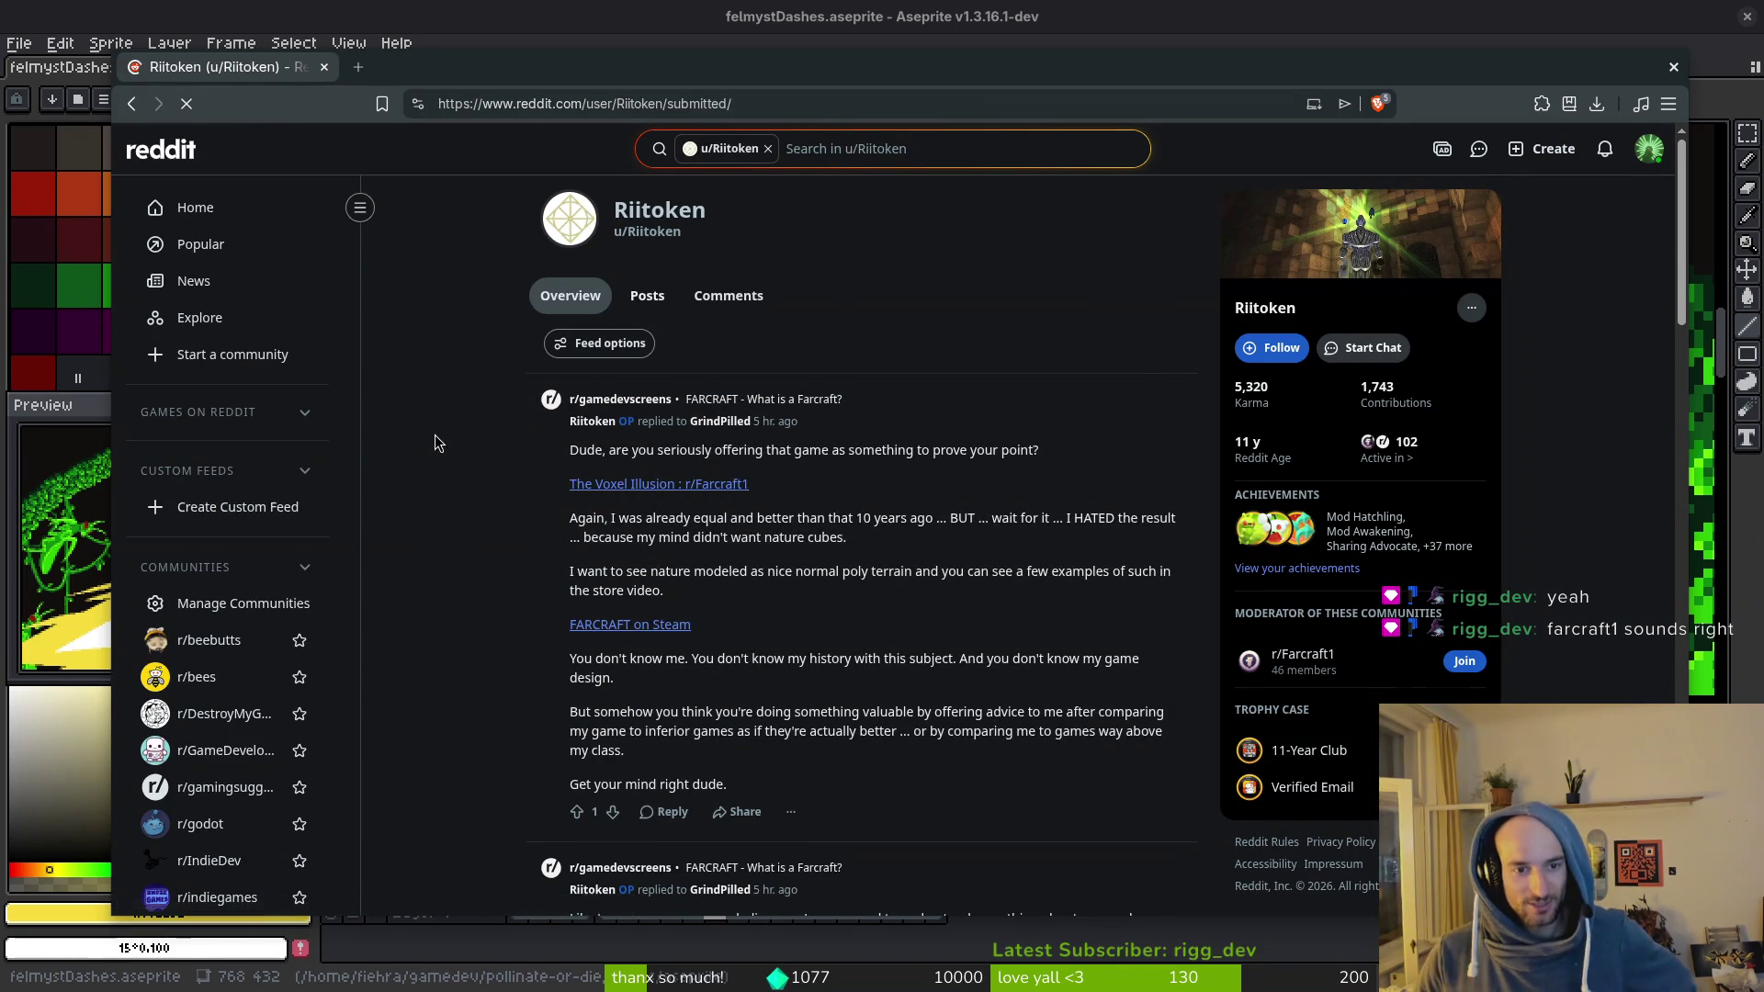
scroll(415, 469, "down", 5)
scroll(437, 478, "down", 4)
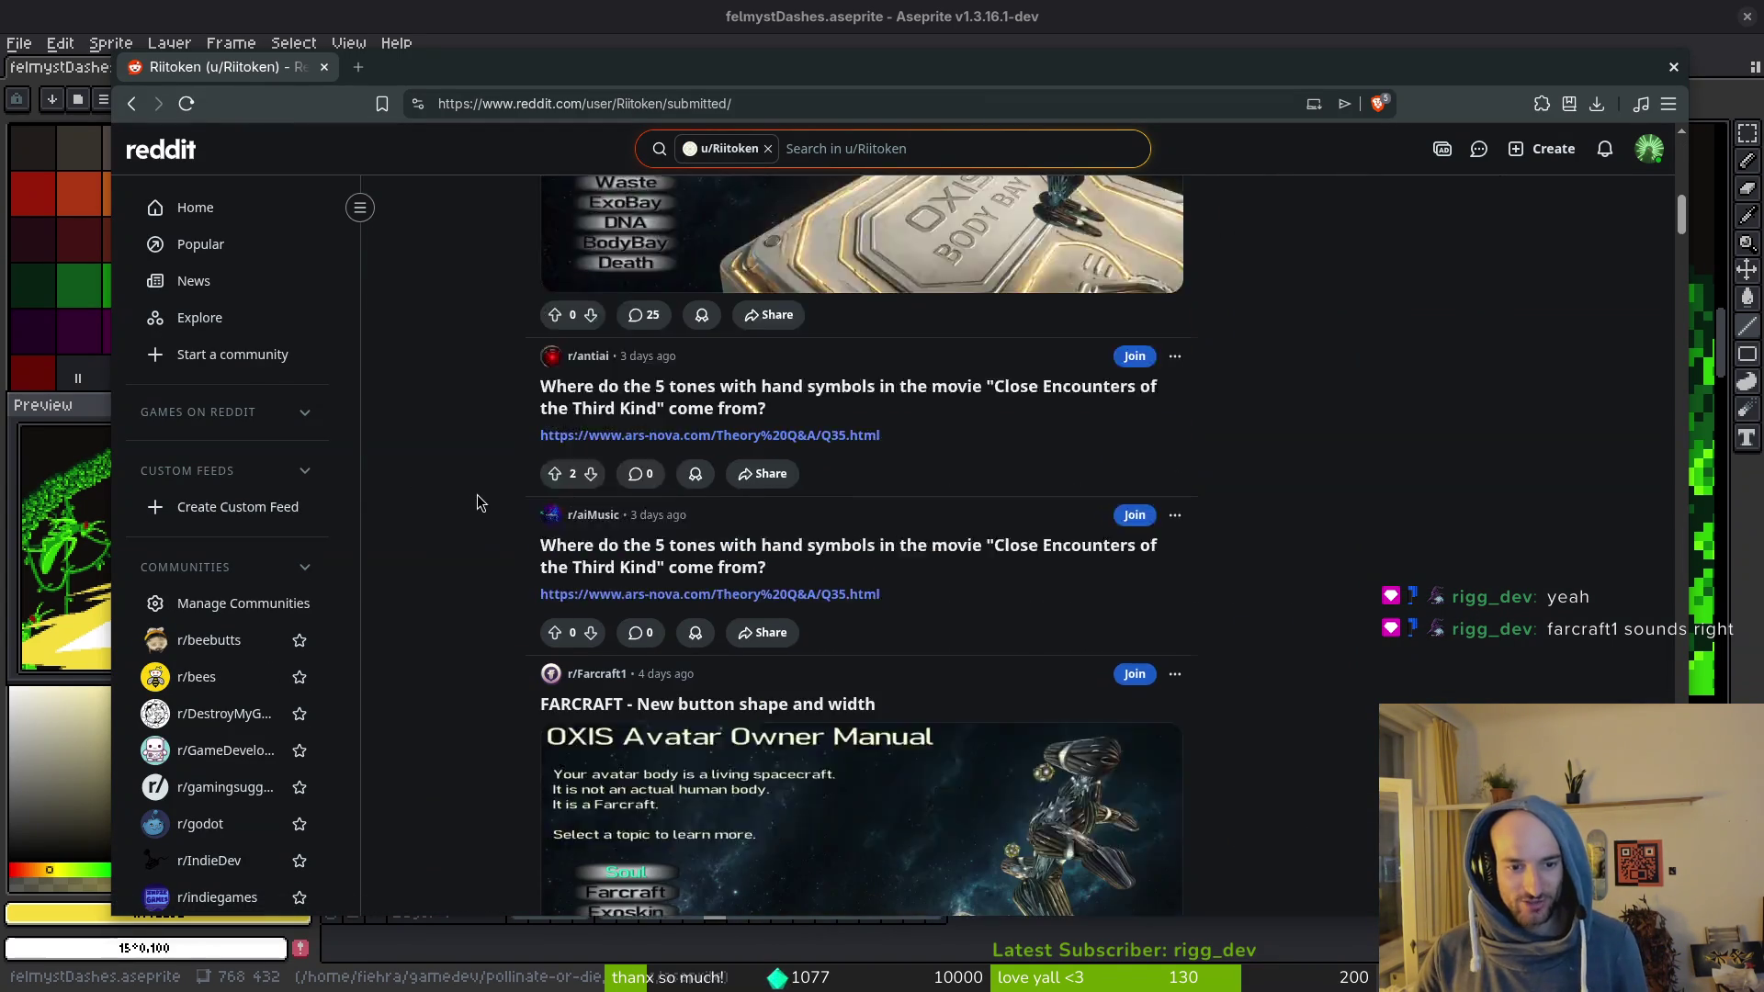
scroll(490, 503, "up", 2)
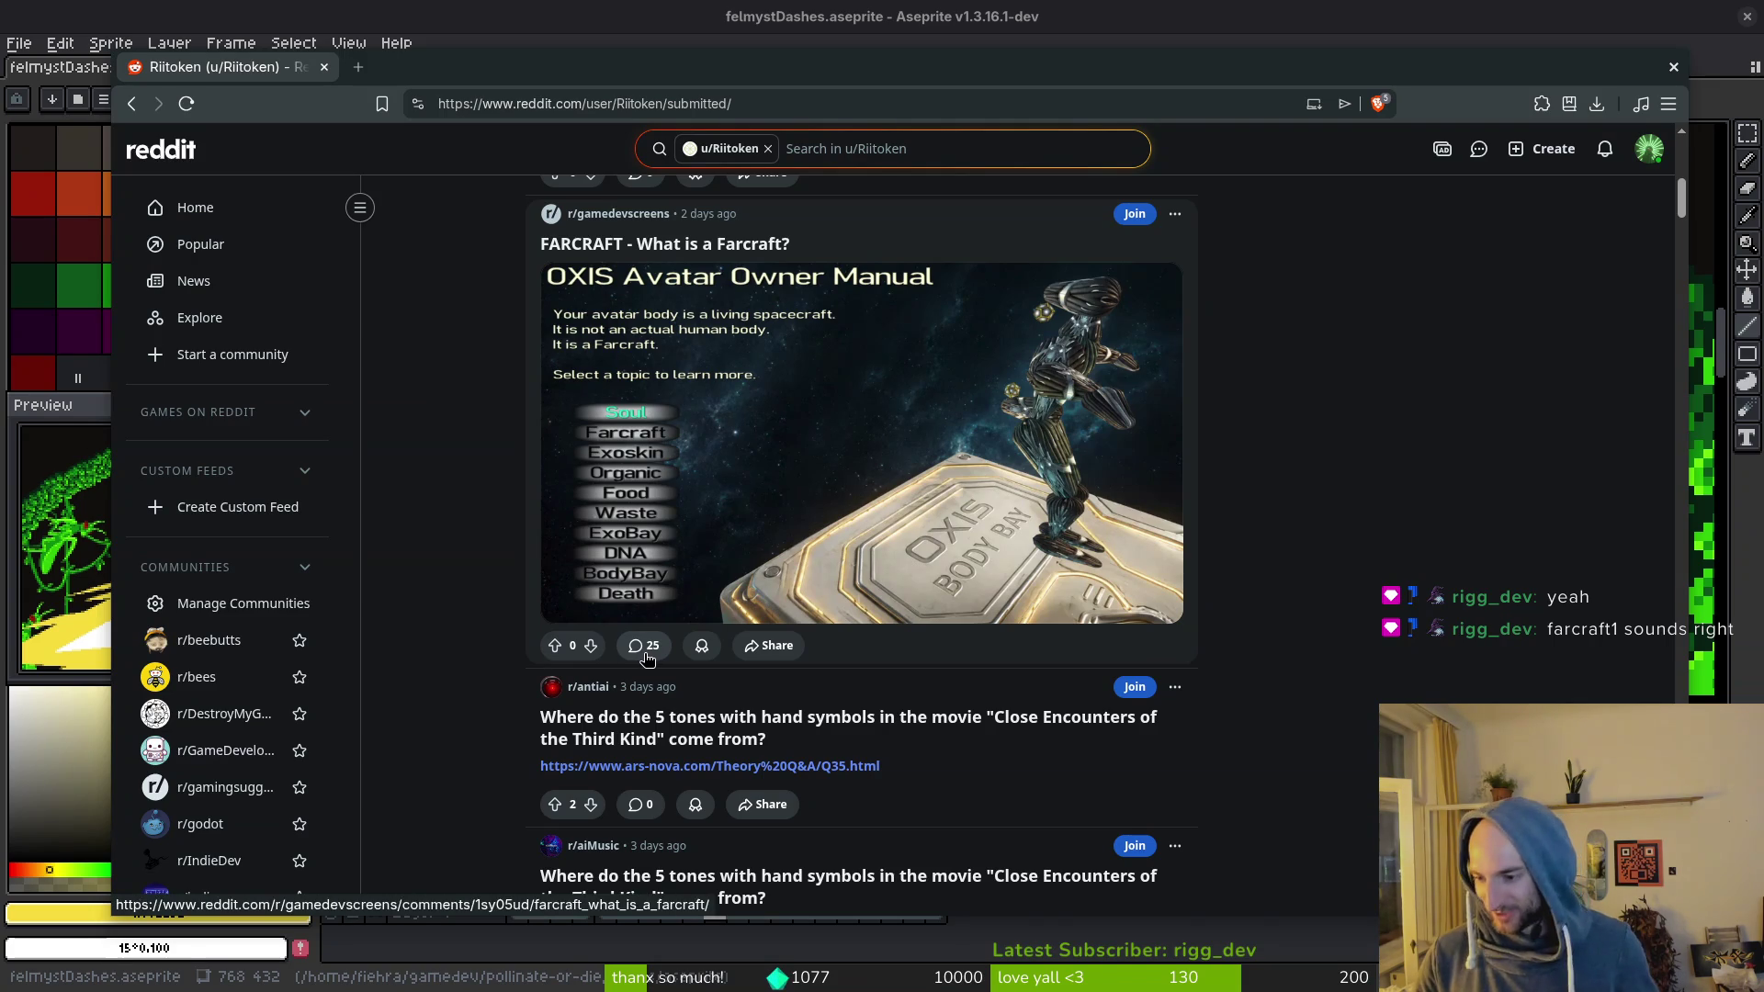
scroll(450, 560, "down", 3)
scroll(471, 554, "down", 8)
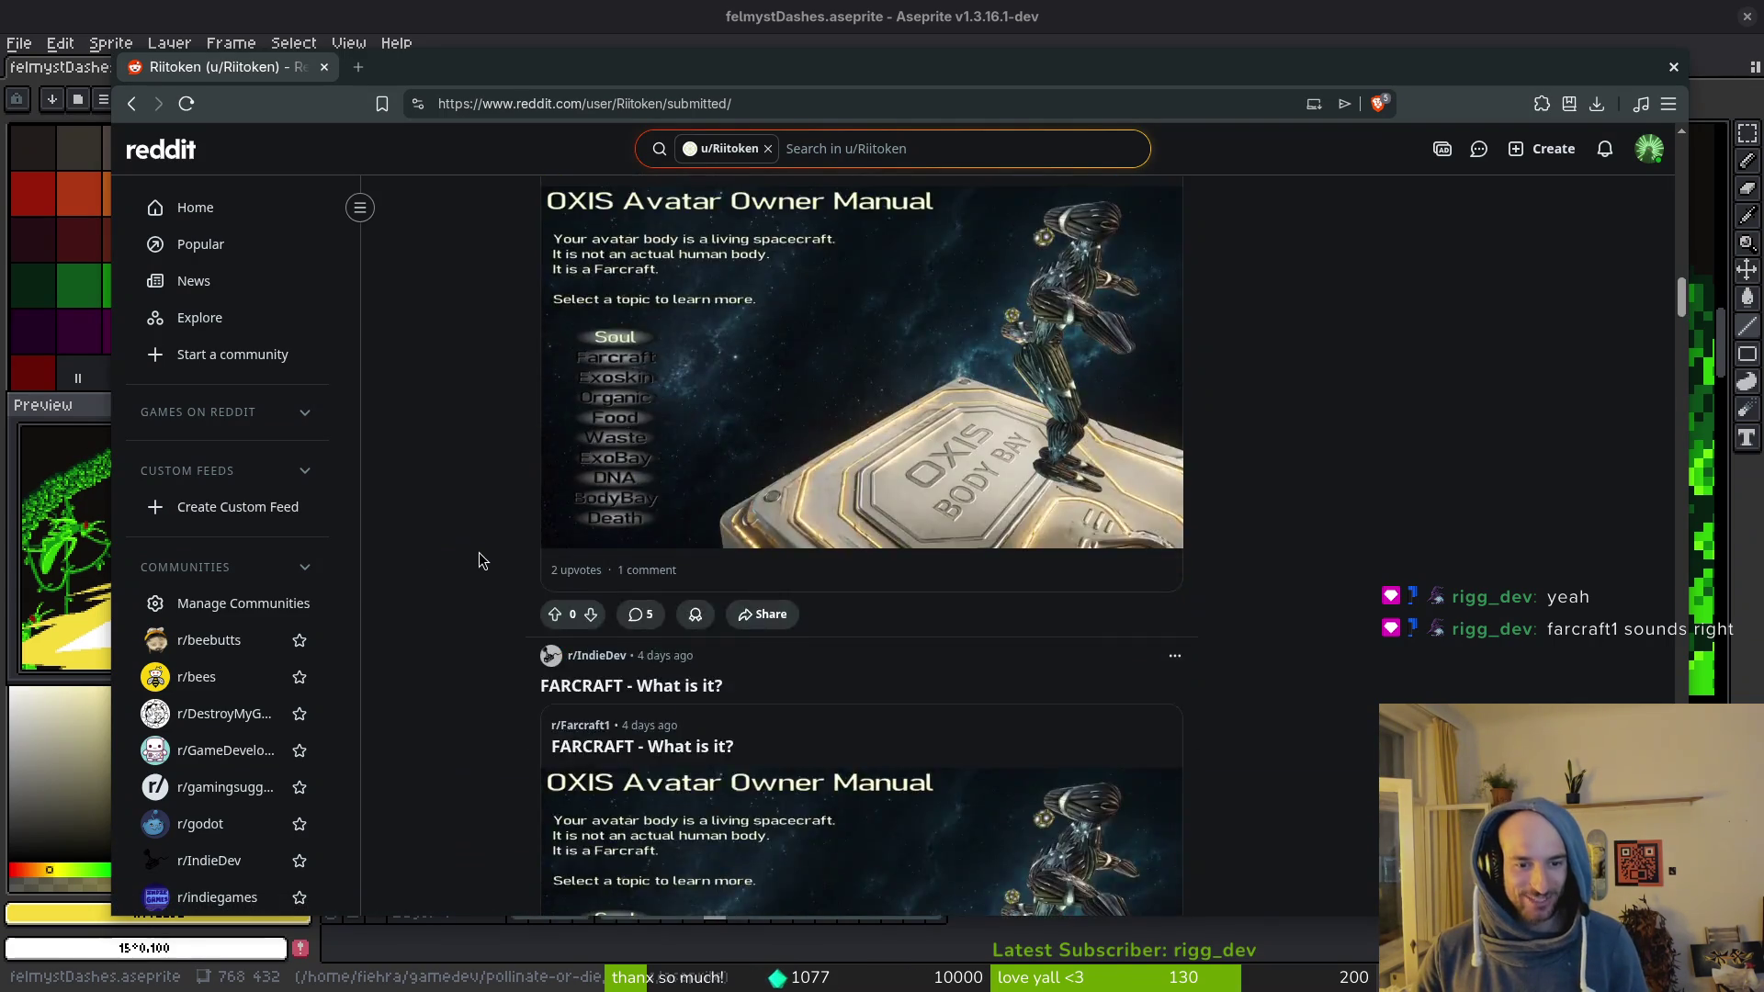
scroll(487, 562, "down", 10)
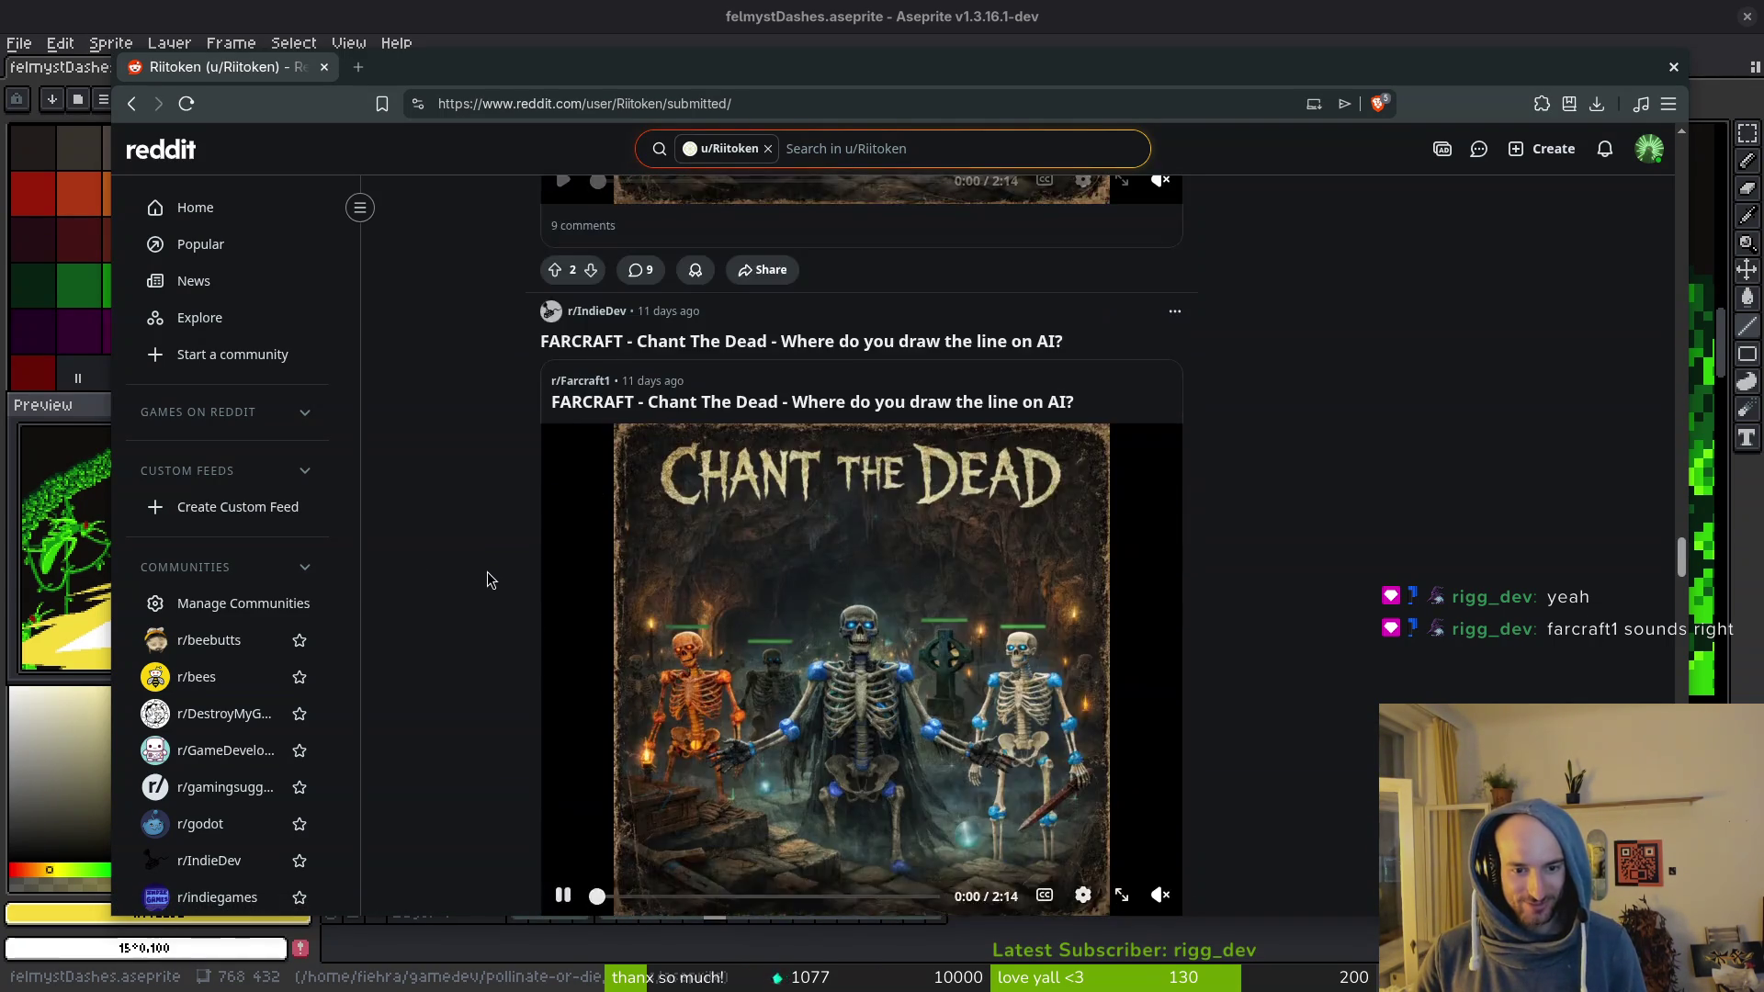
scroll(509, 565, "down", 20)
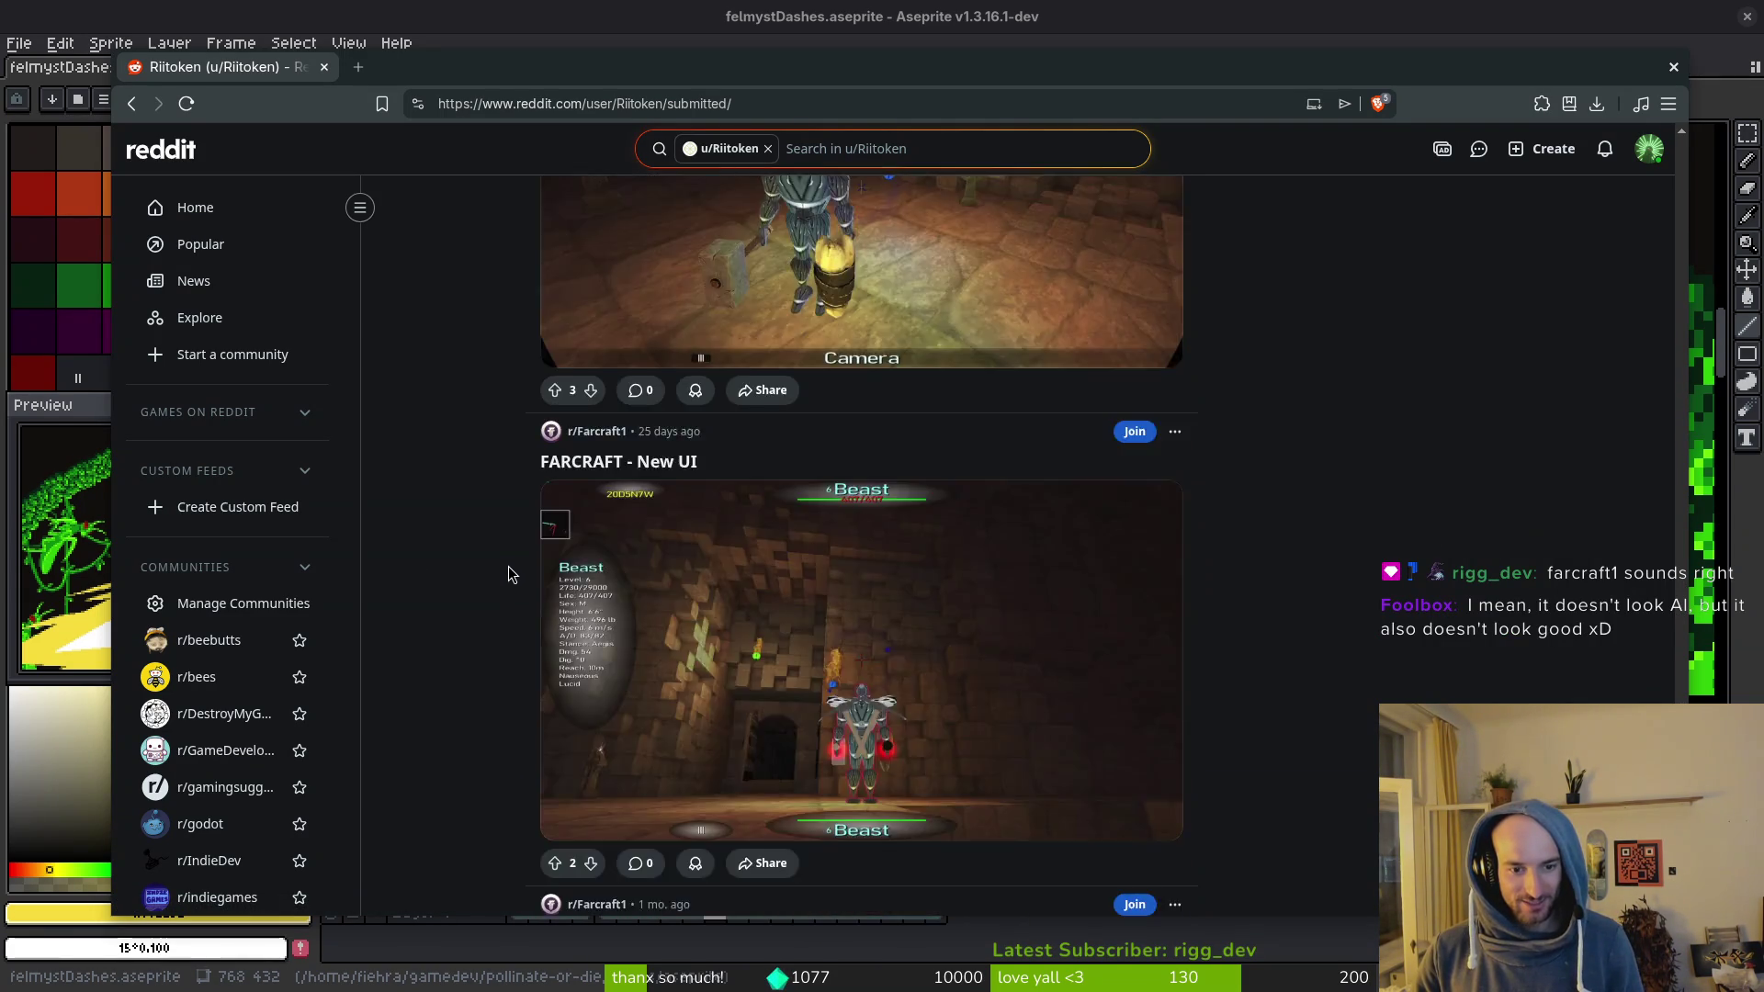
scroll(500, 565, "up", 8)
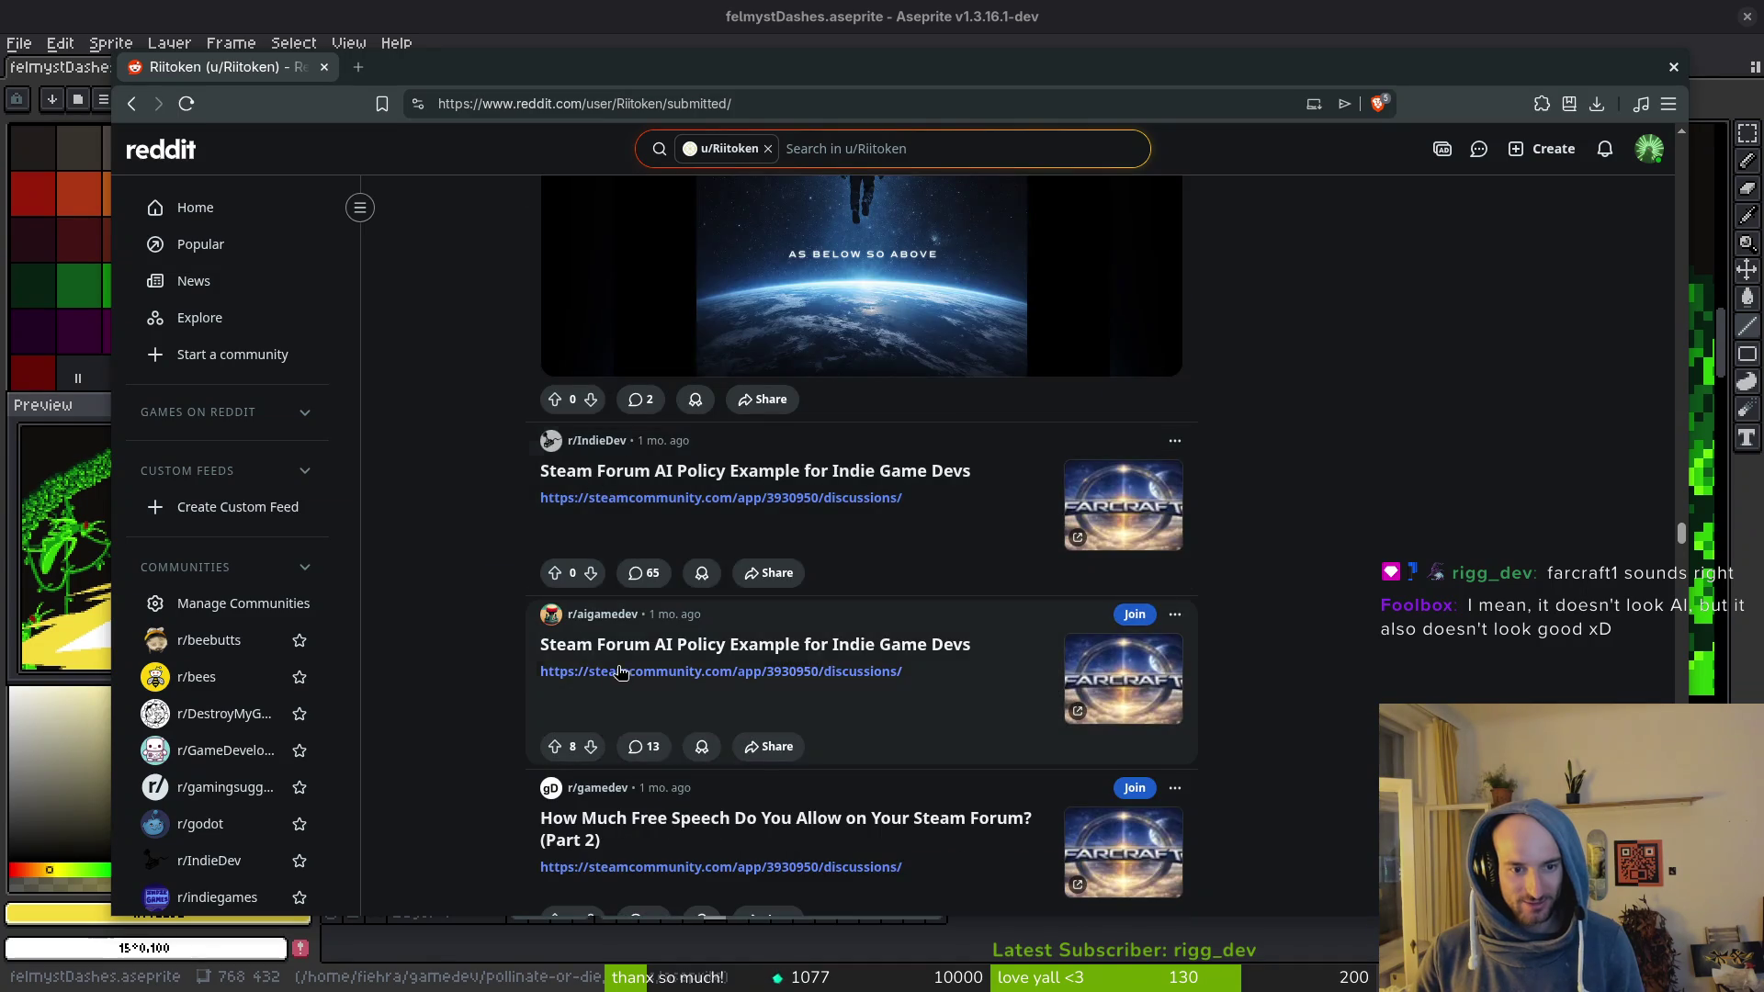
scroll(514, 625, "down", 13)
scroll(506, 587, "down", 7)
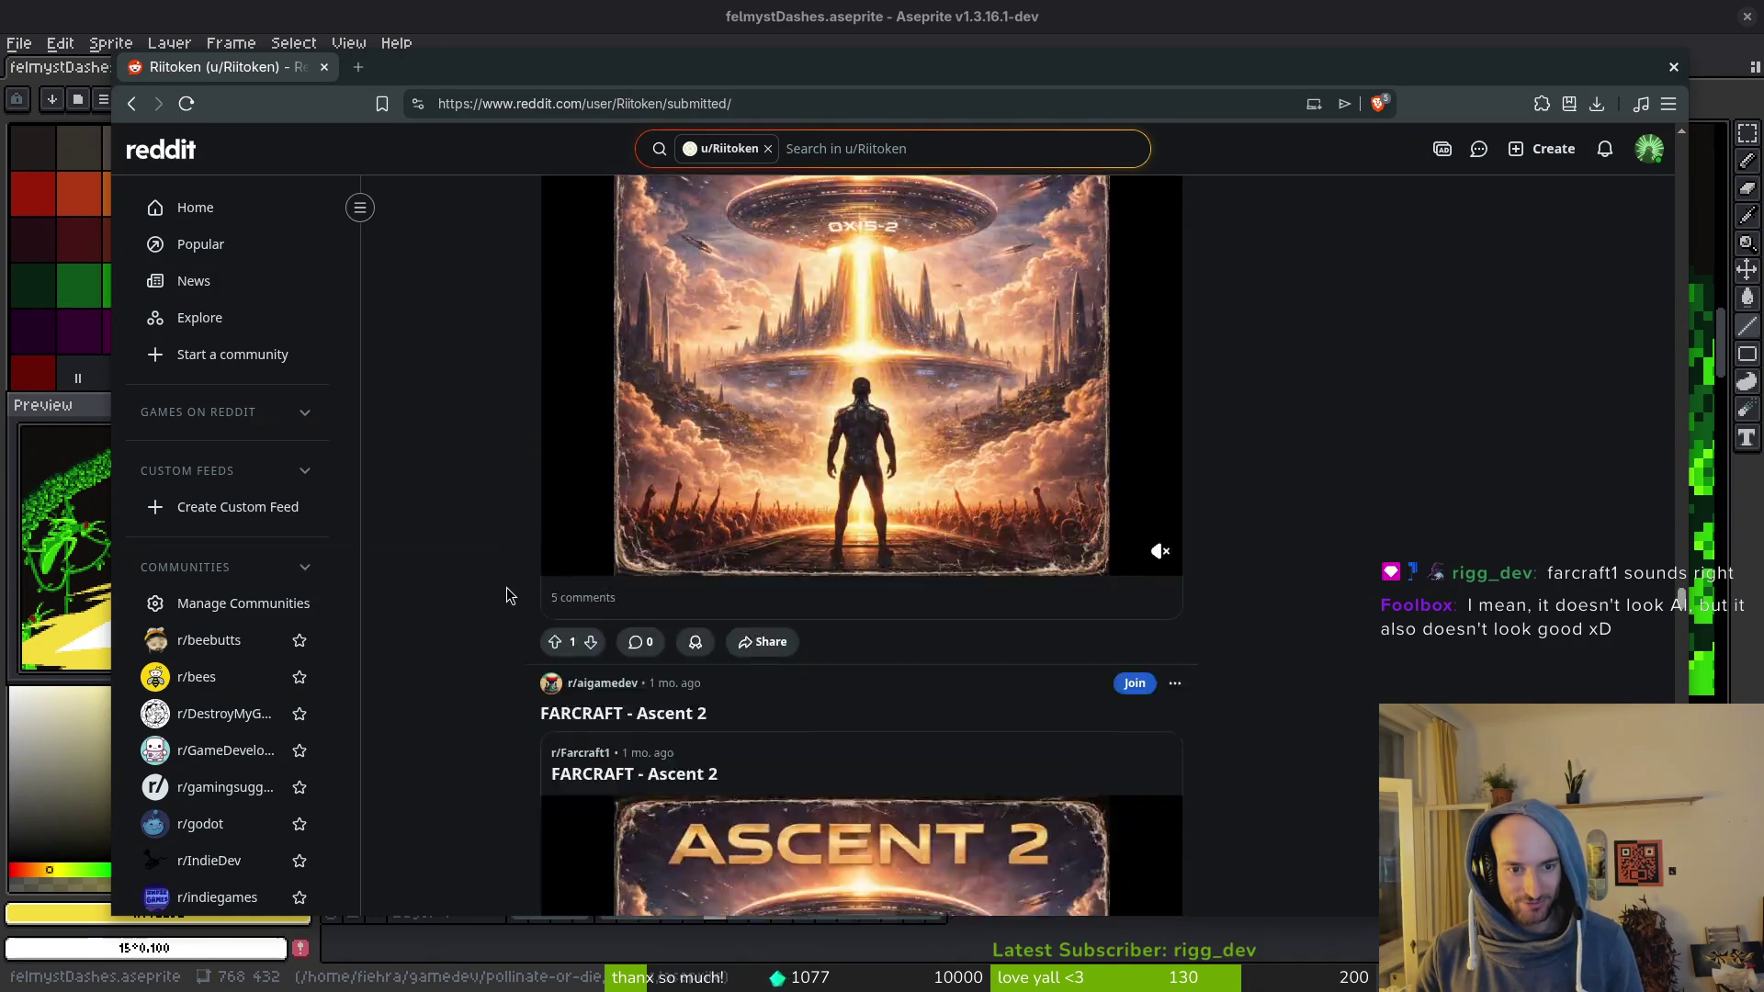
Step: Scroll further down to the 'Steam approved my build' cross-posts in game-dev subreddits
scroll(455, 531, "down", 7)
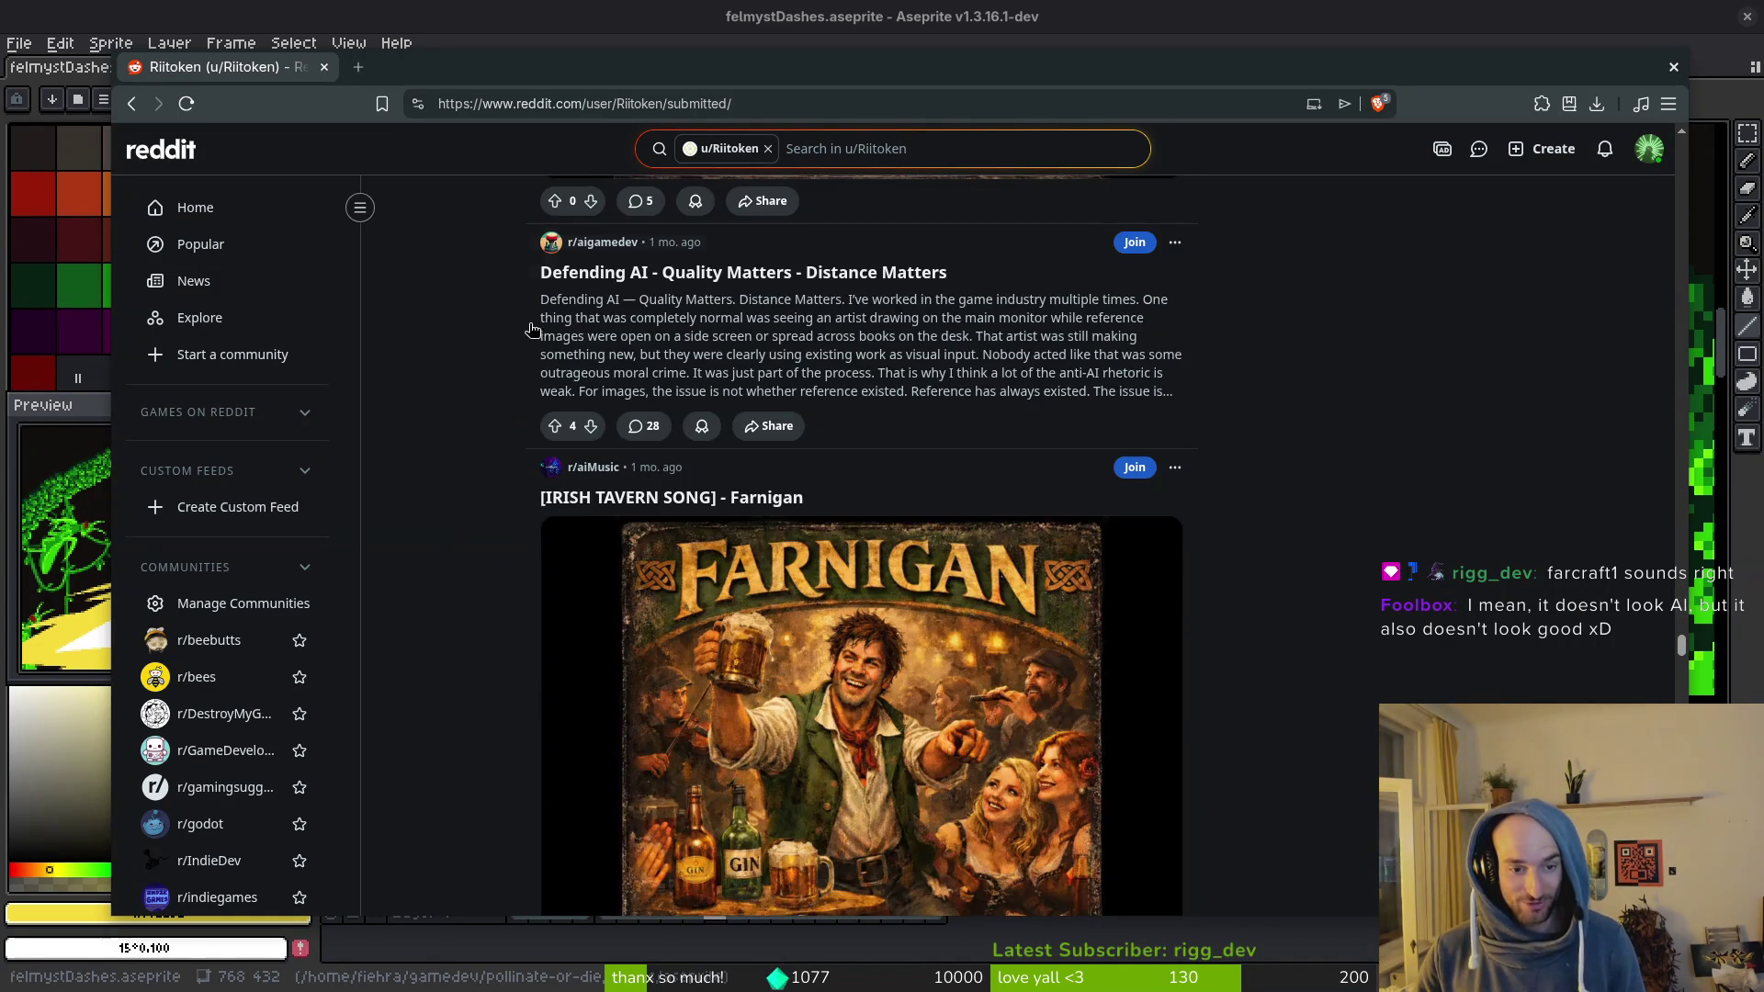
scroll(454, 477, "down", 15)
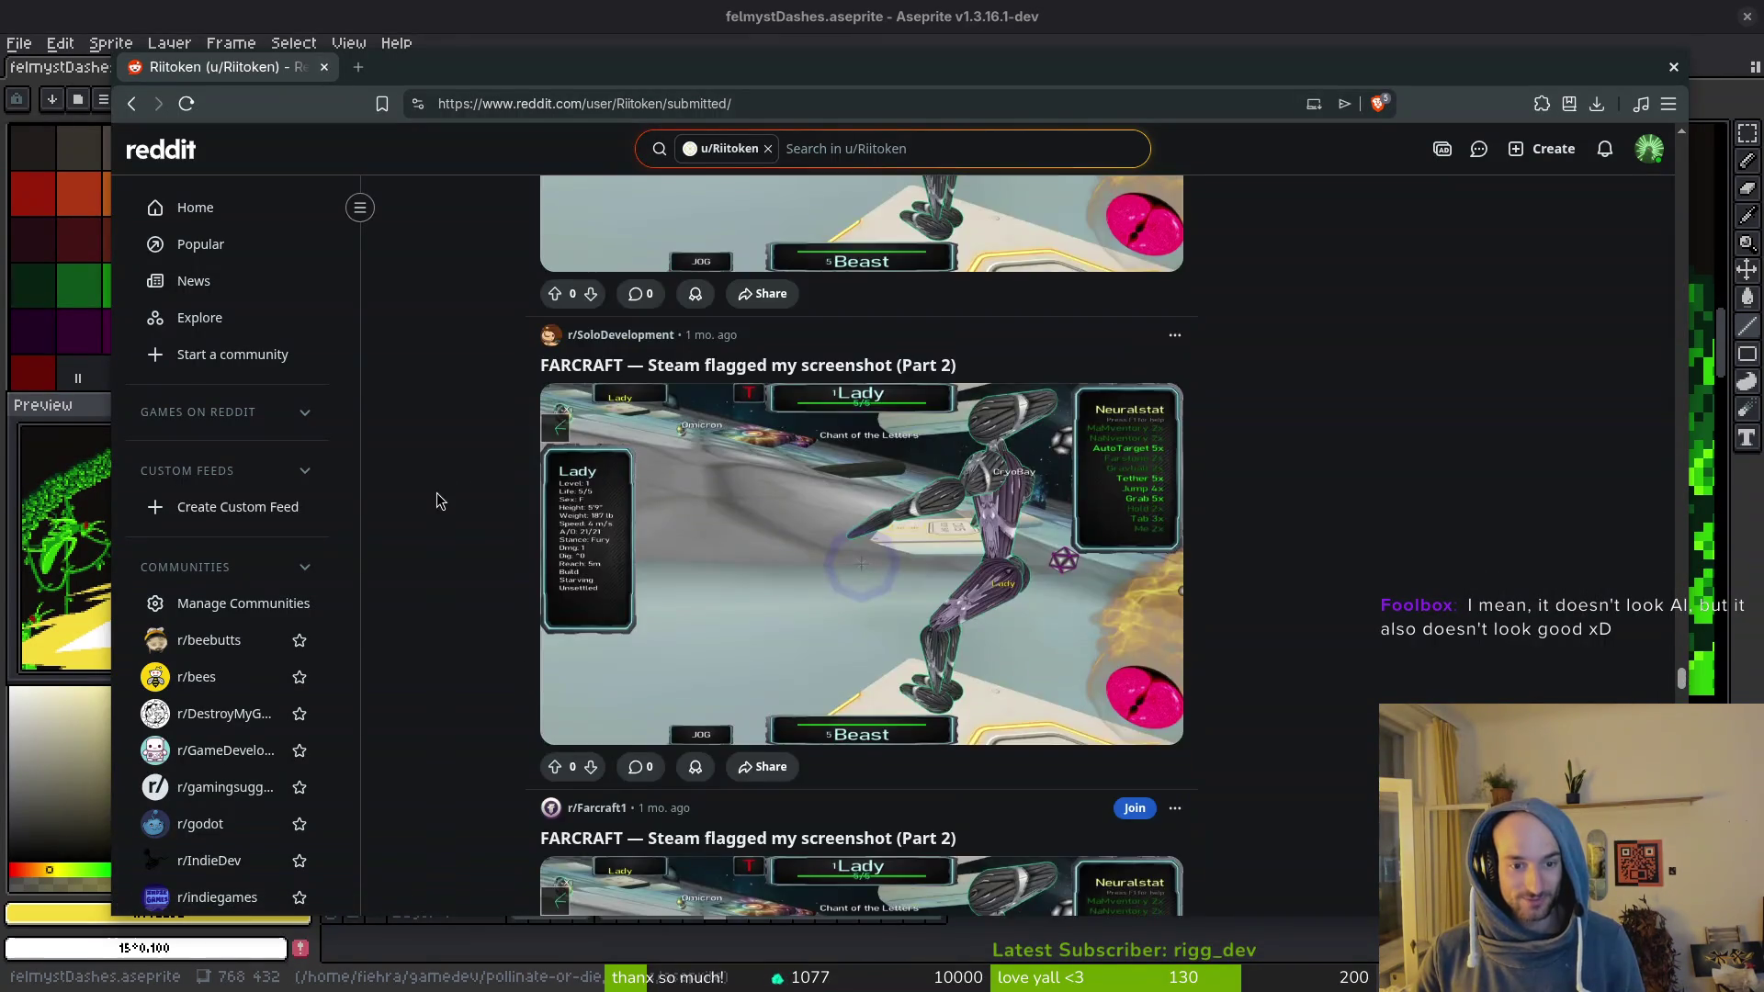
scroll(497, 585, "down", 7)
scroll(508, 468, "down", 6)
scroll(501, 479, "down", 10)
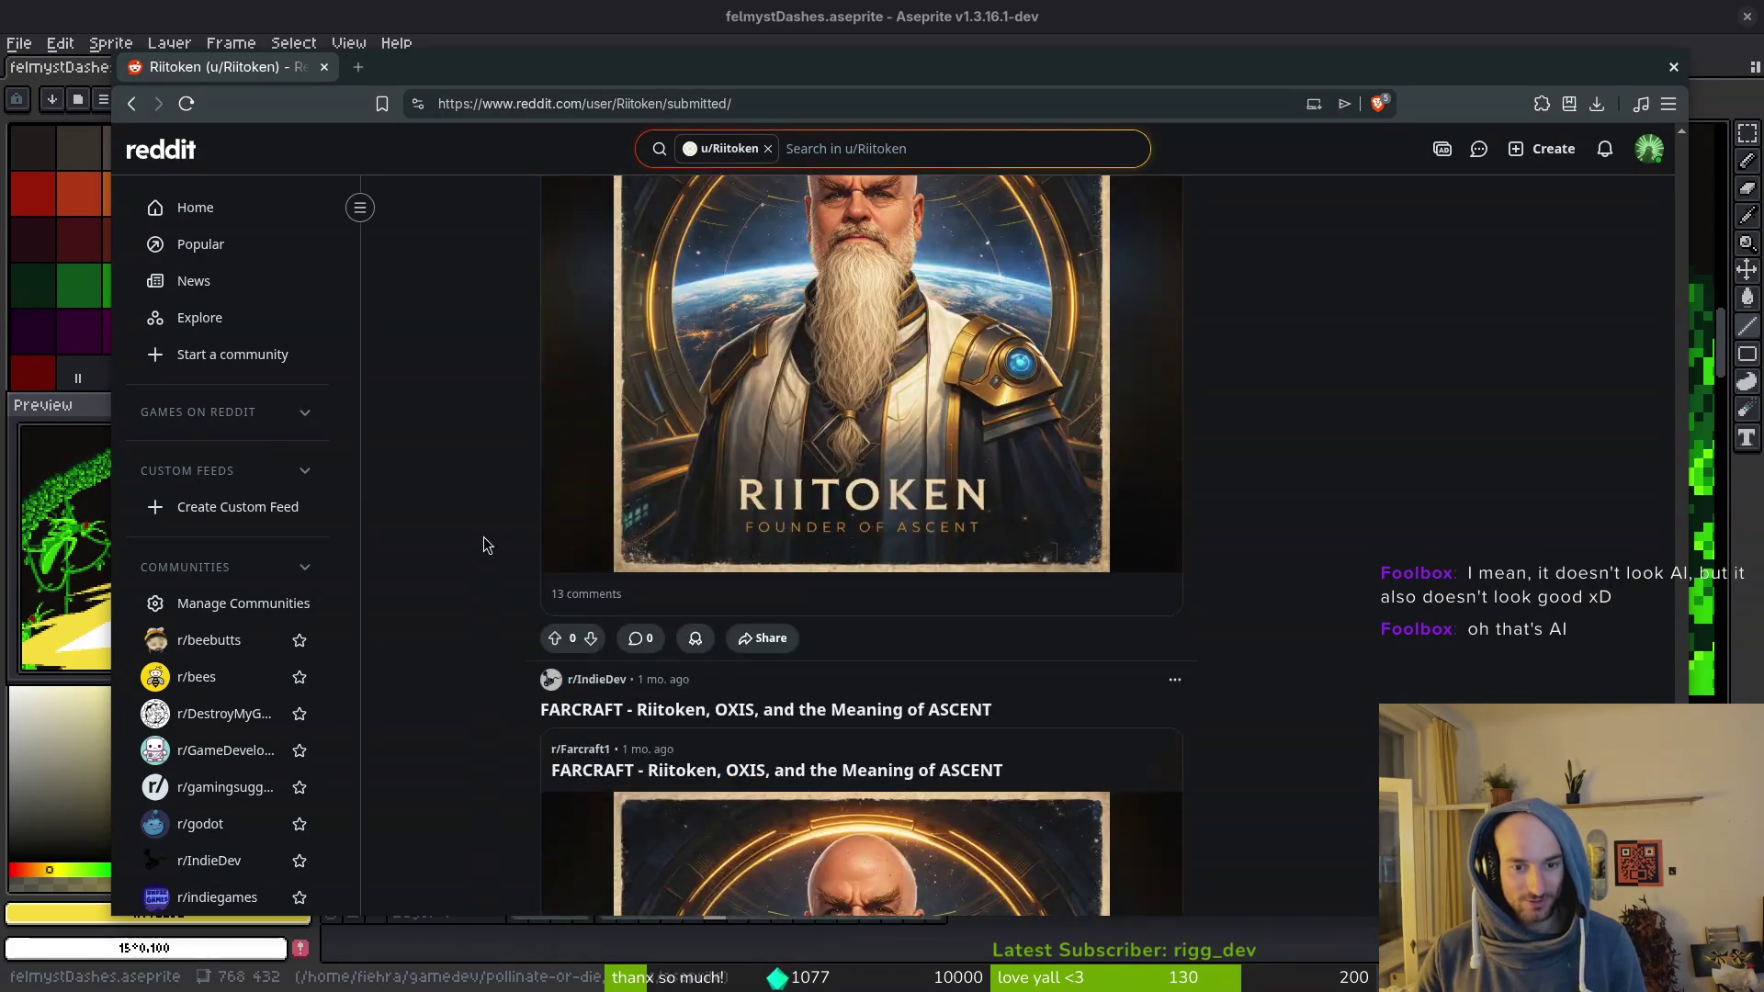
scroll(503, 547, "up", 6)
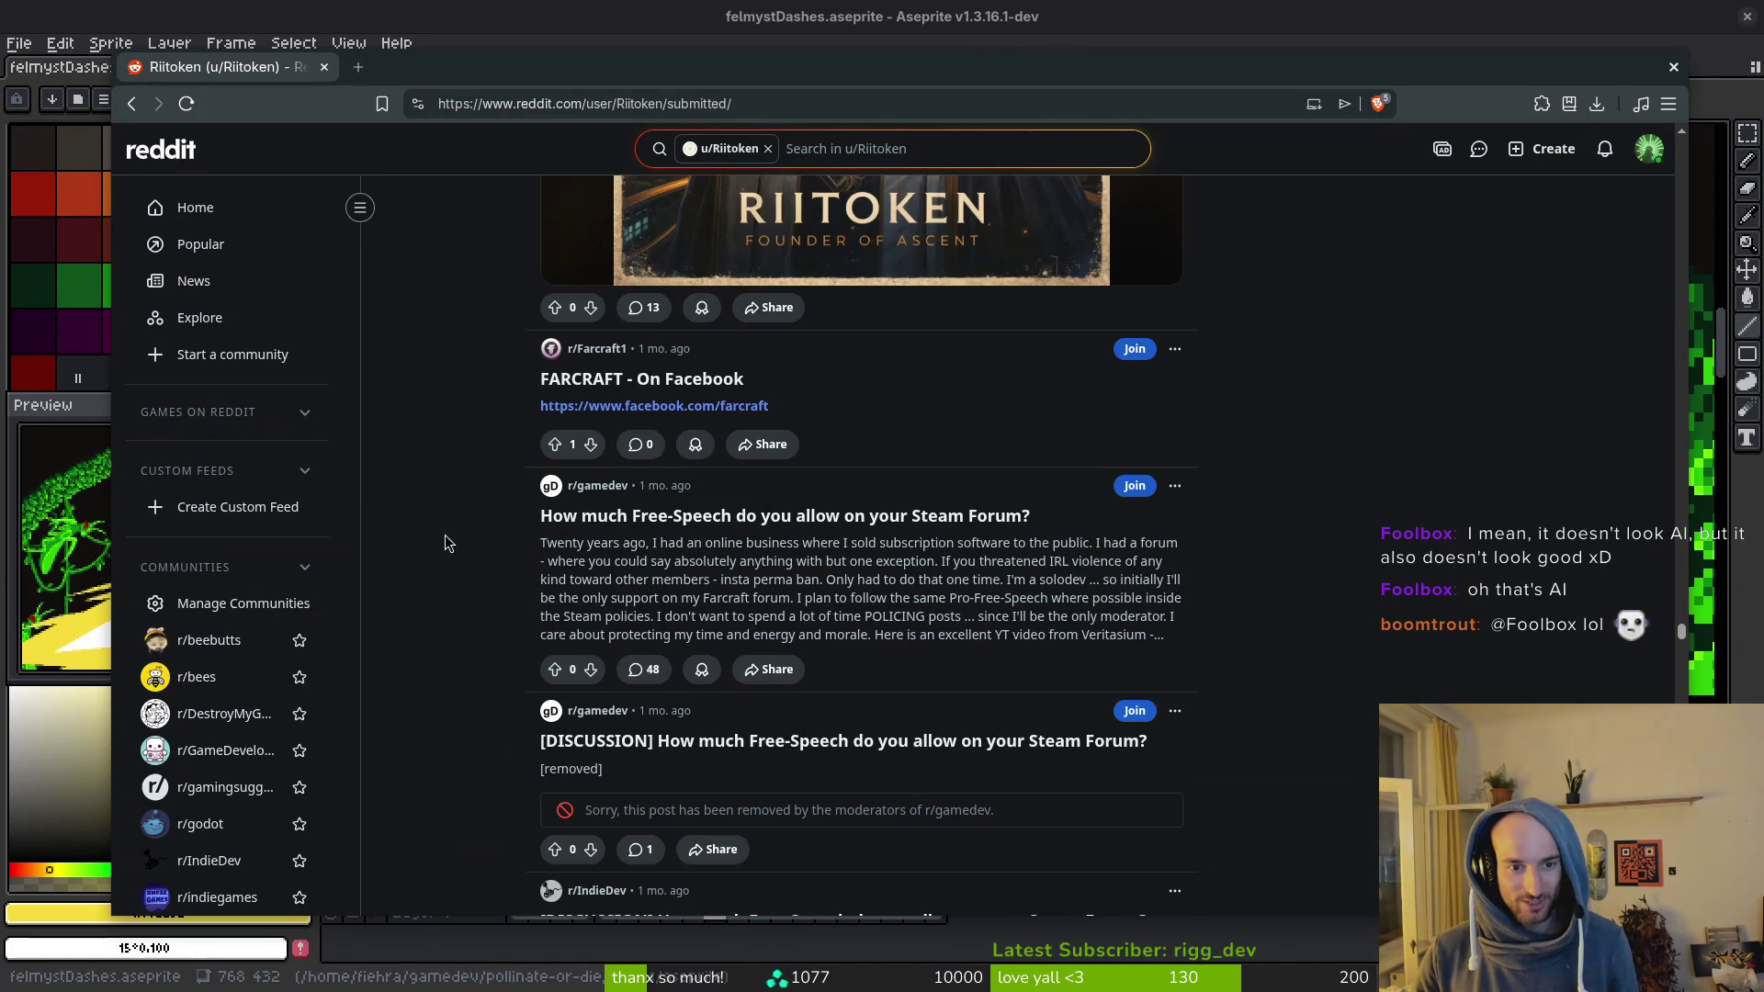
scroll(493, 644, "down", 3)
scroll(477, 624, "down", 3)
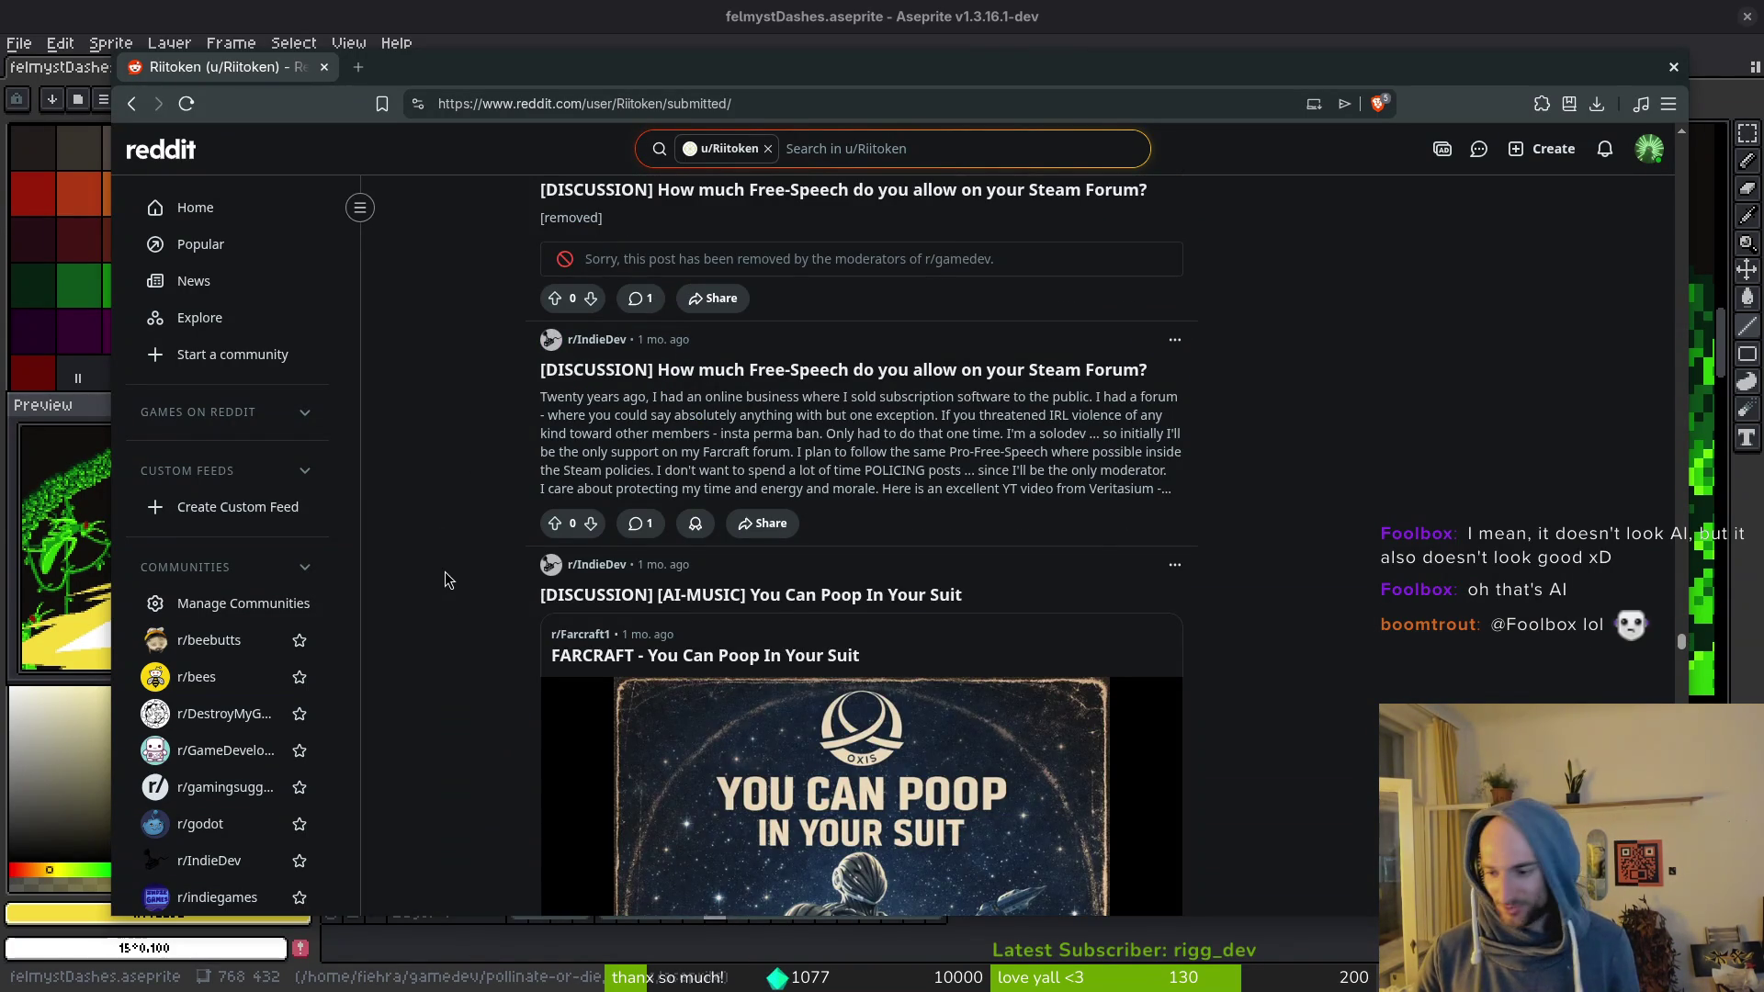
mouse_move(588, 564)
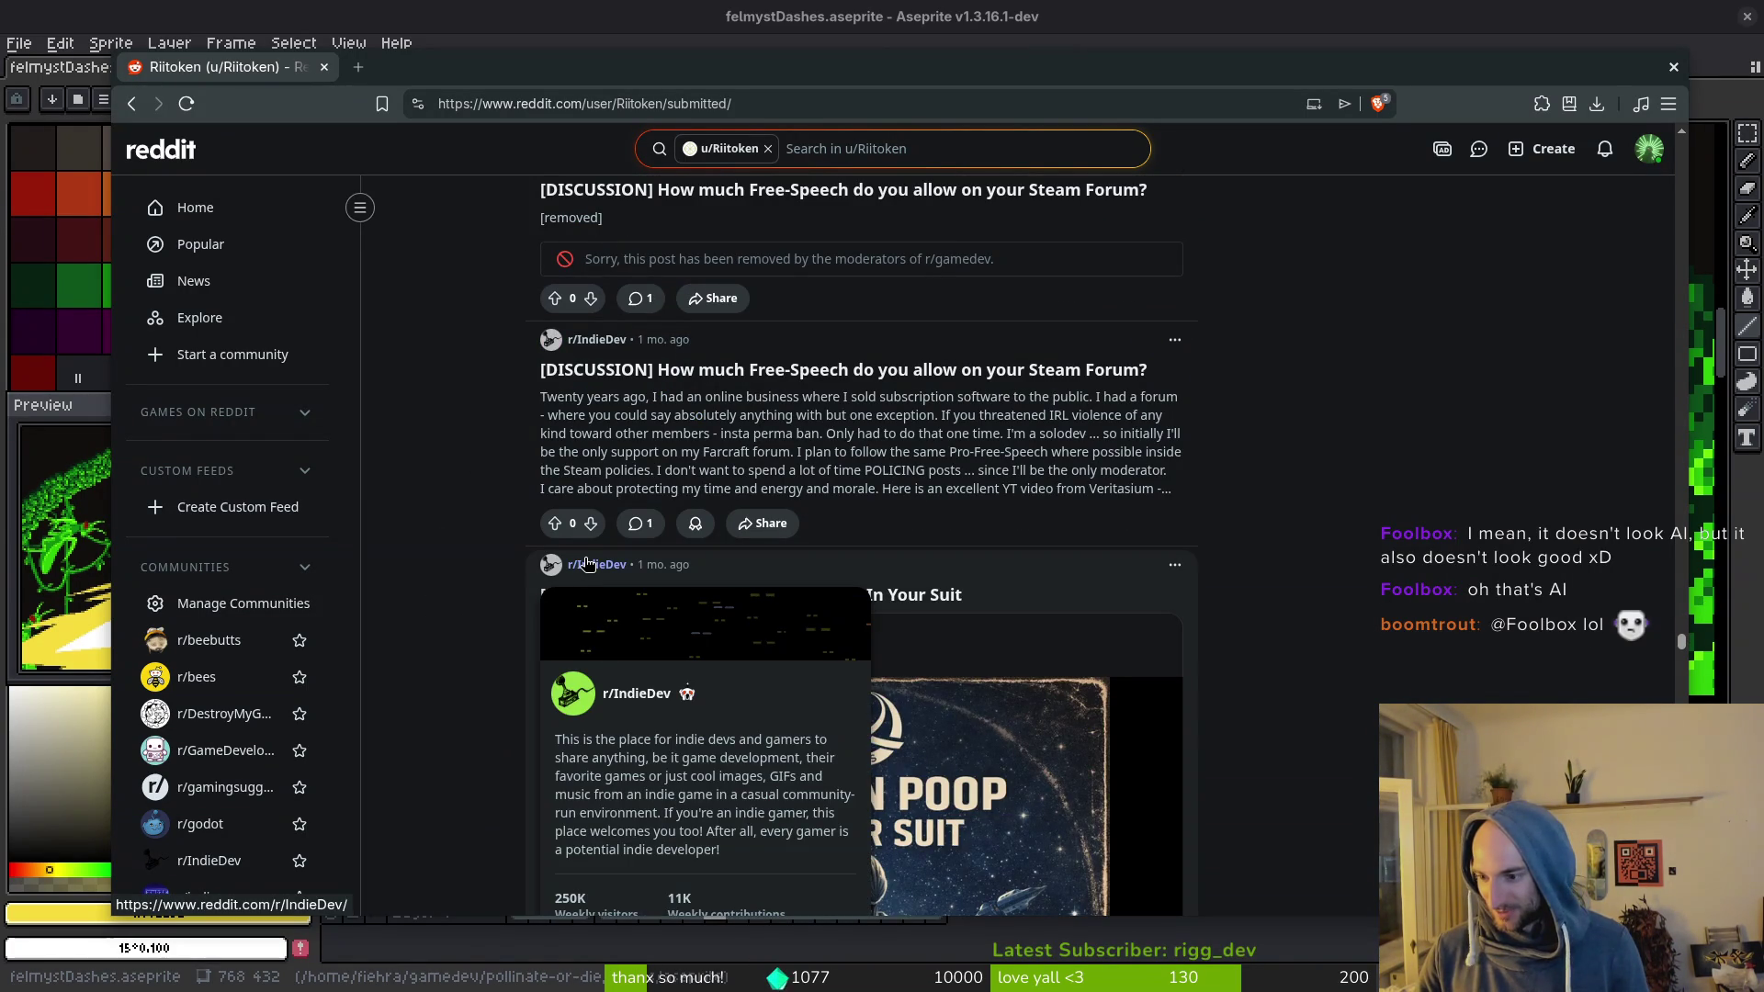
scroll(543, 547, "down", 5)
scroll(433, 576, "down", 10)
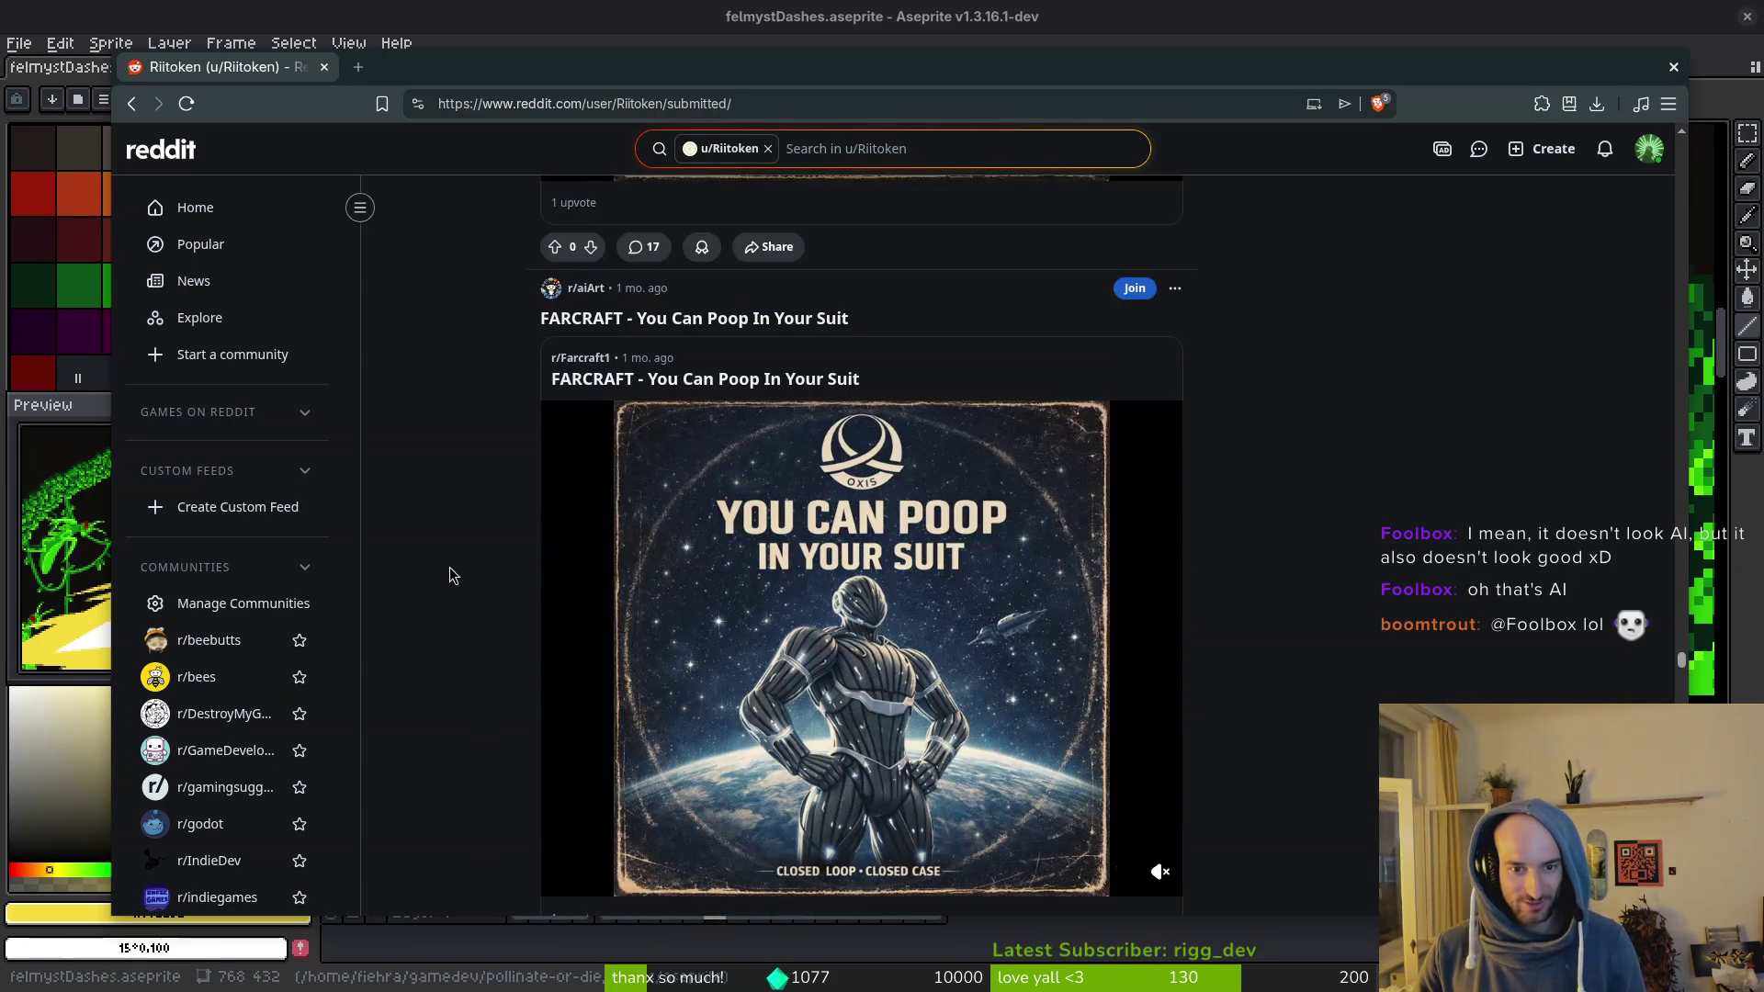
scroll(467, 484, "down", 15)
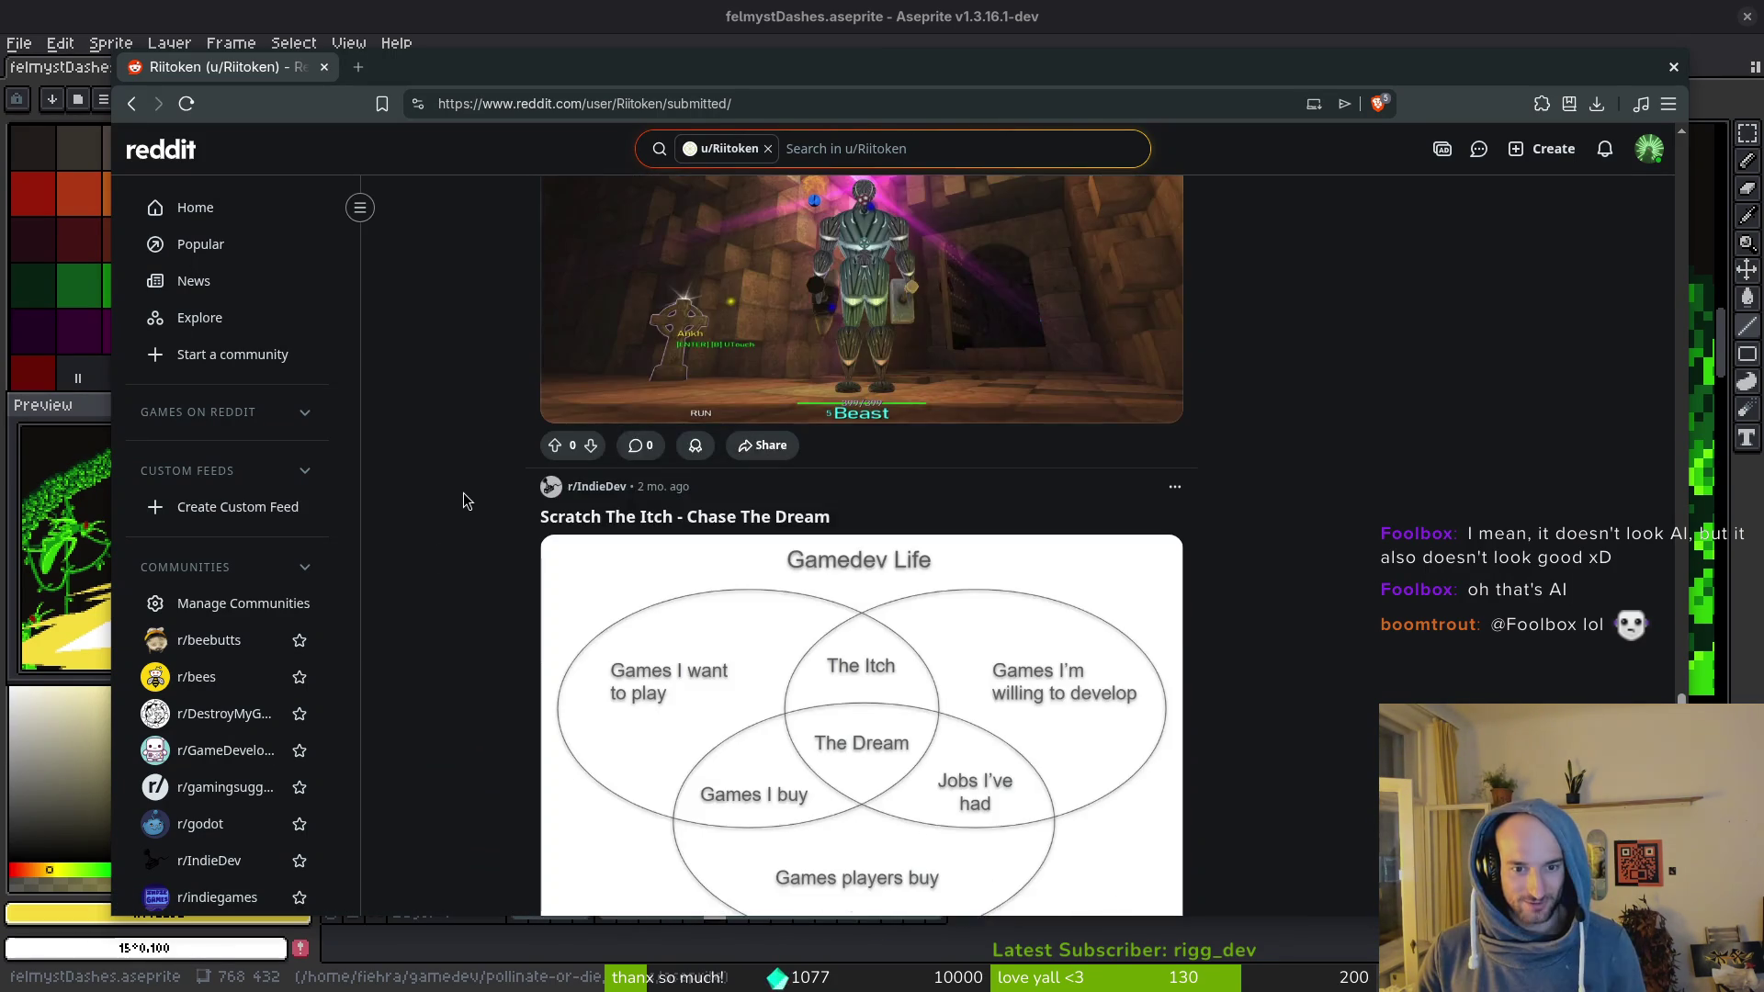
scroll(462, 497, "up", 2)
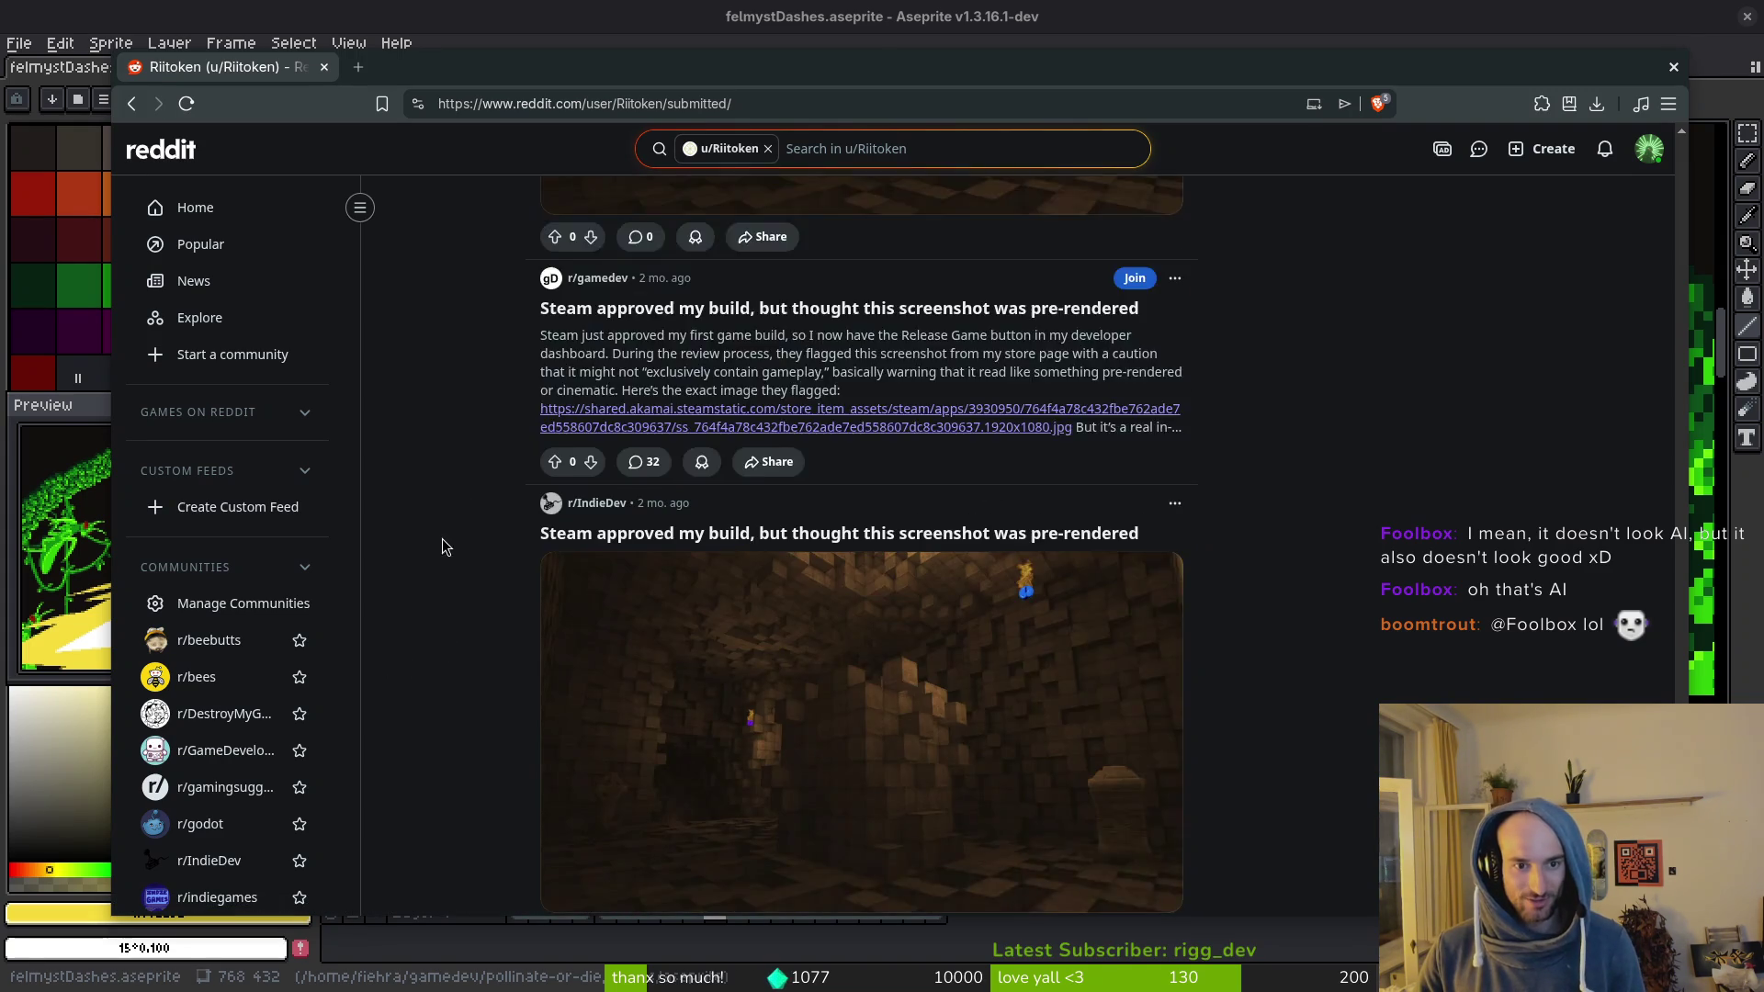
Step: Scroll down through the developer's older submitted posts
scroll(442, 550, "down", 5)
scroll(506, 581, "down", 3)
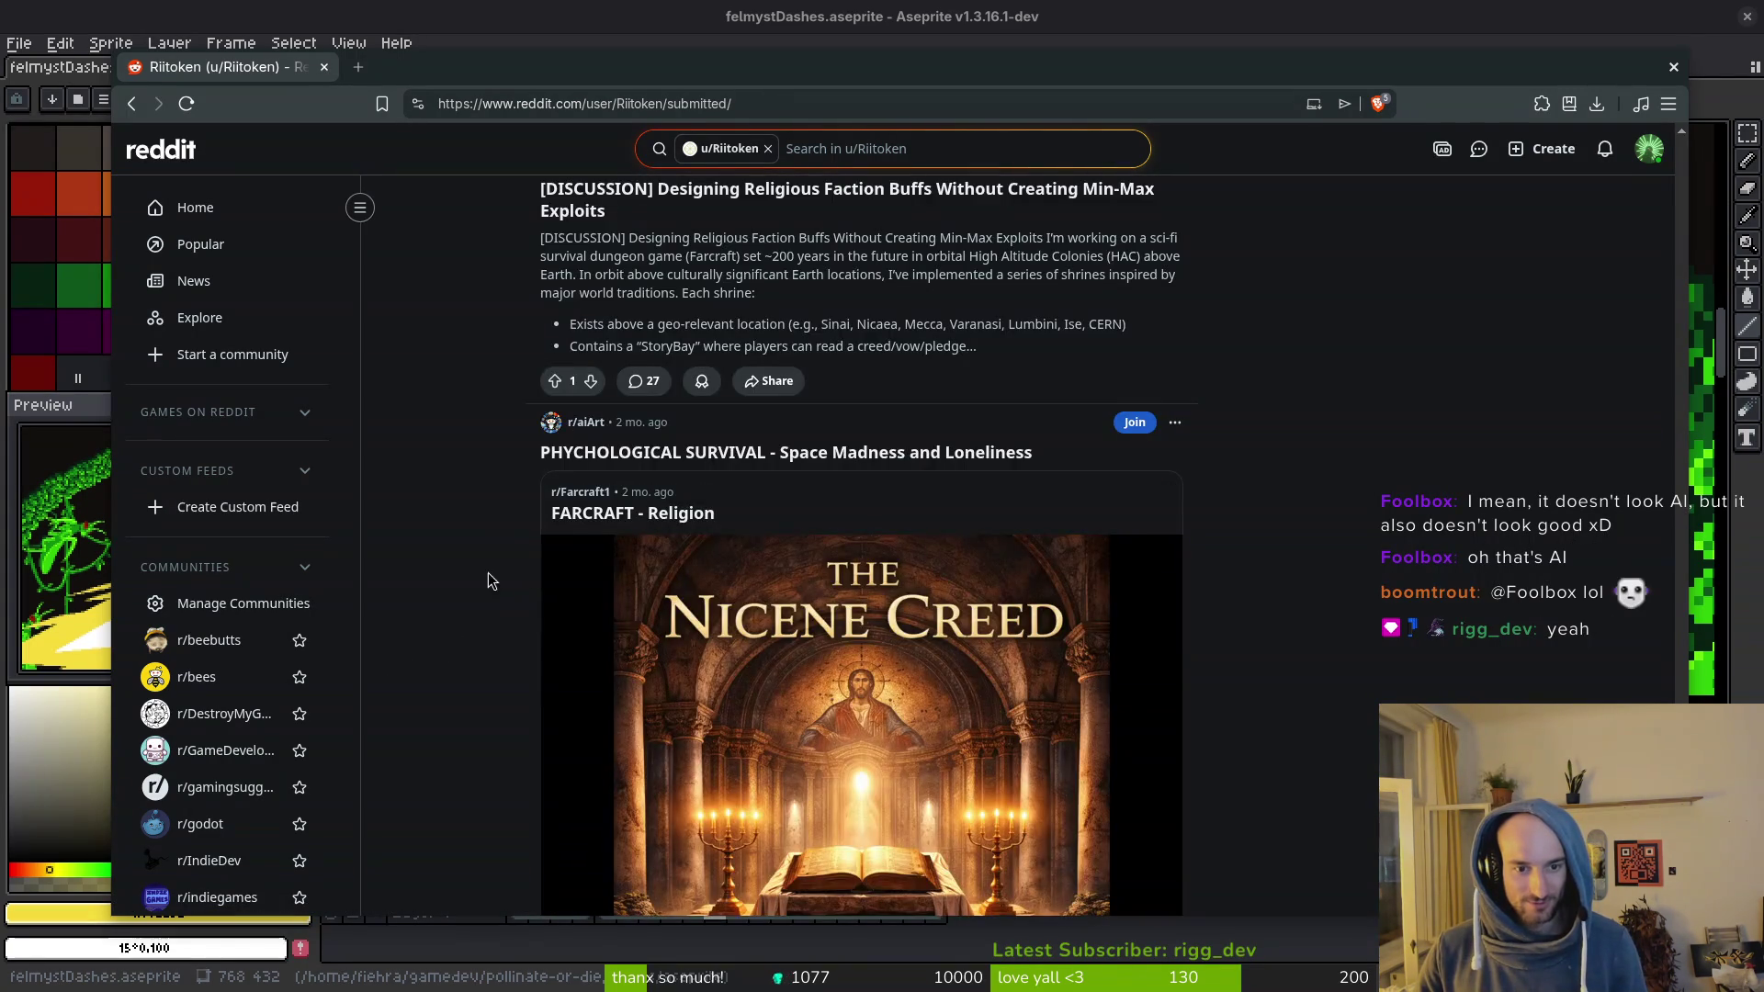
scroll(478, 552, "down", 6)
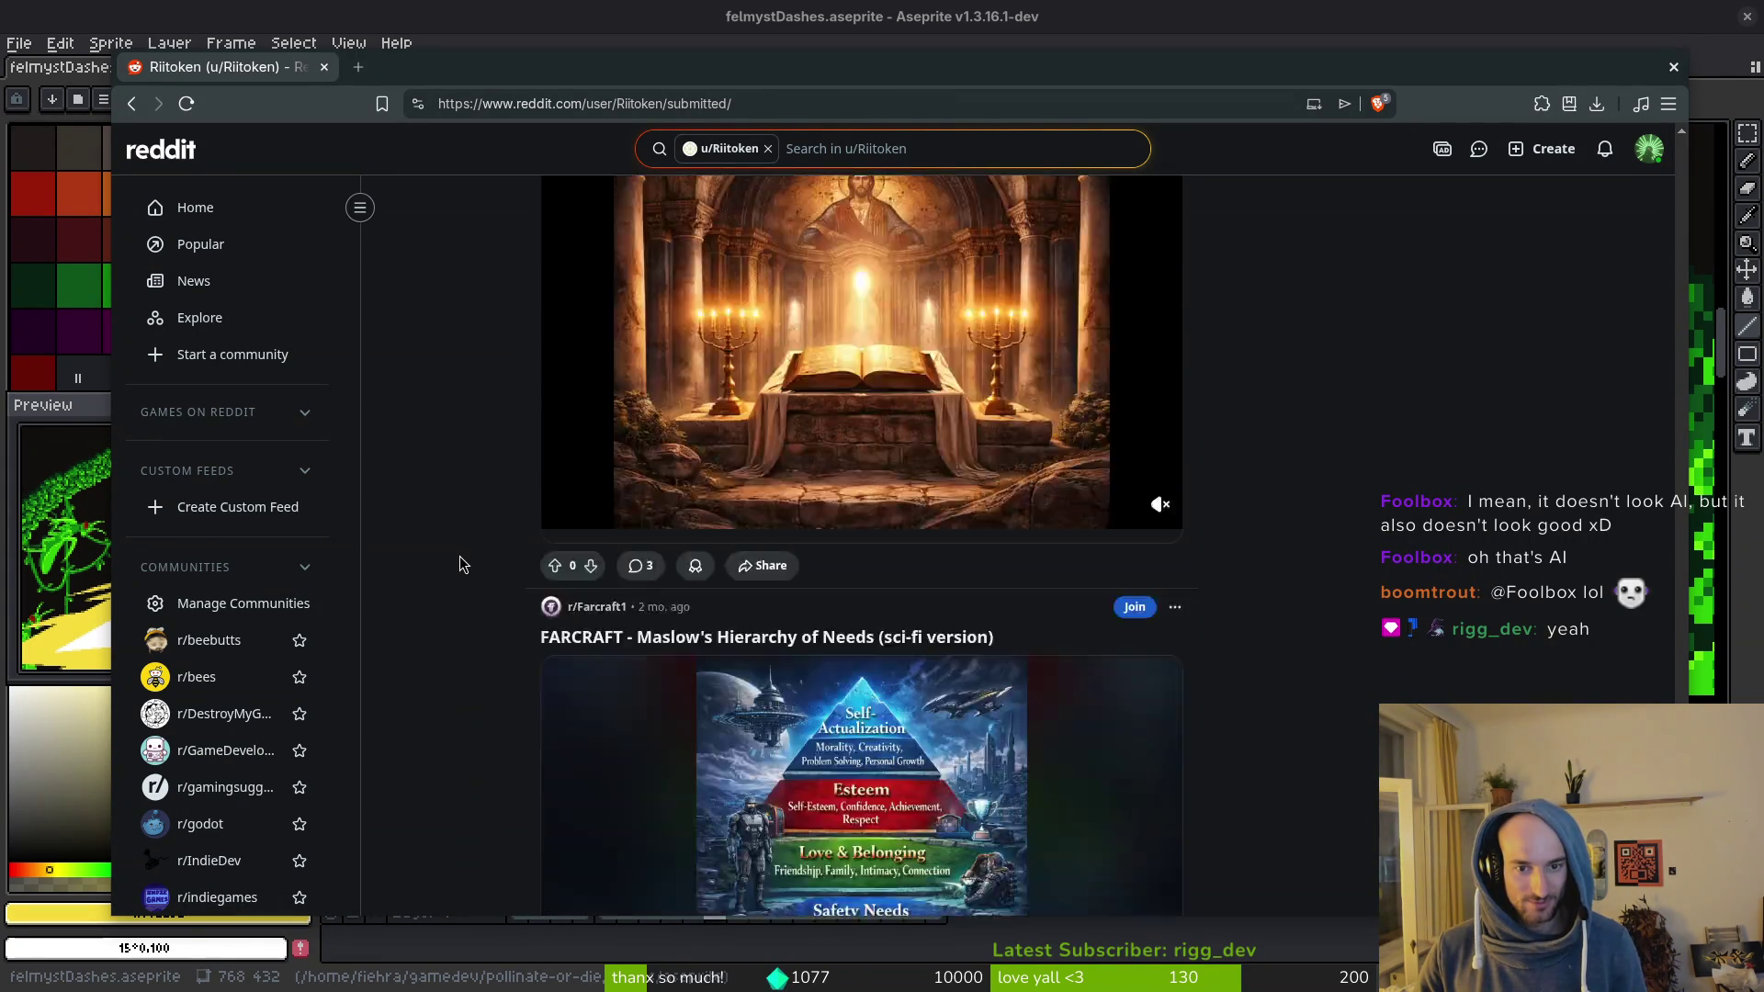
scroll(496, 584, "down", 6)
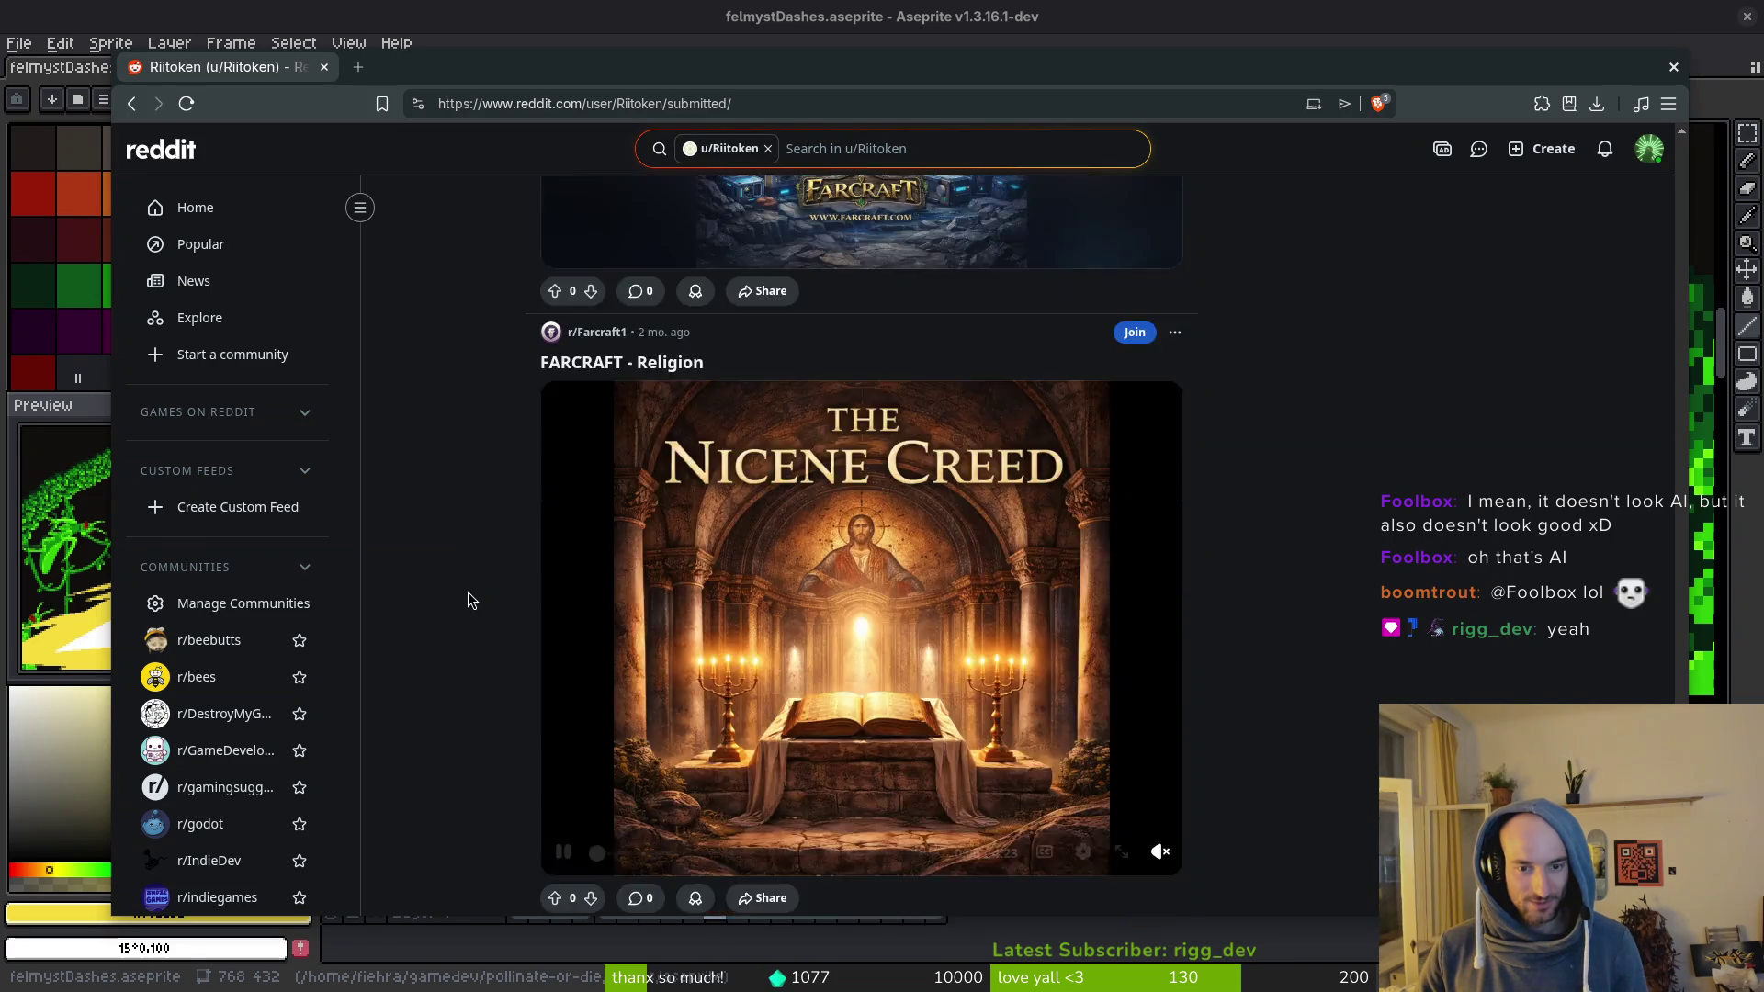
scroll(464, 599, "up", 4)
scroll(835, 504, "up", 5)
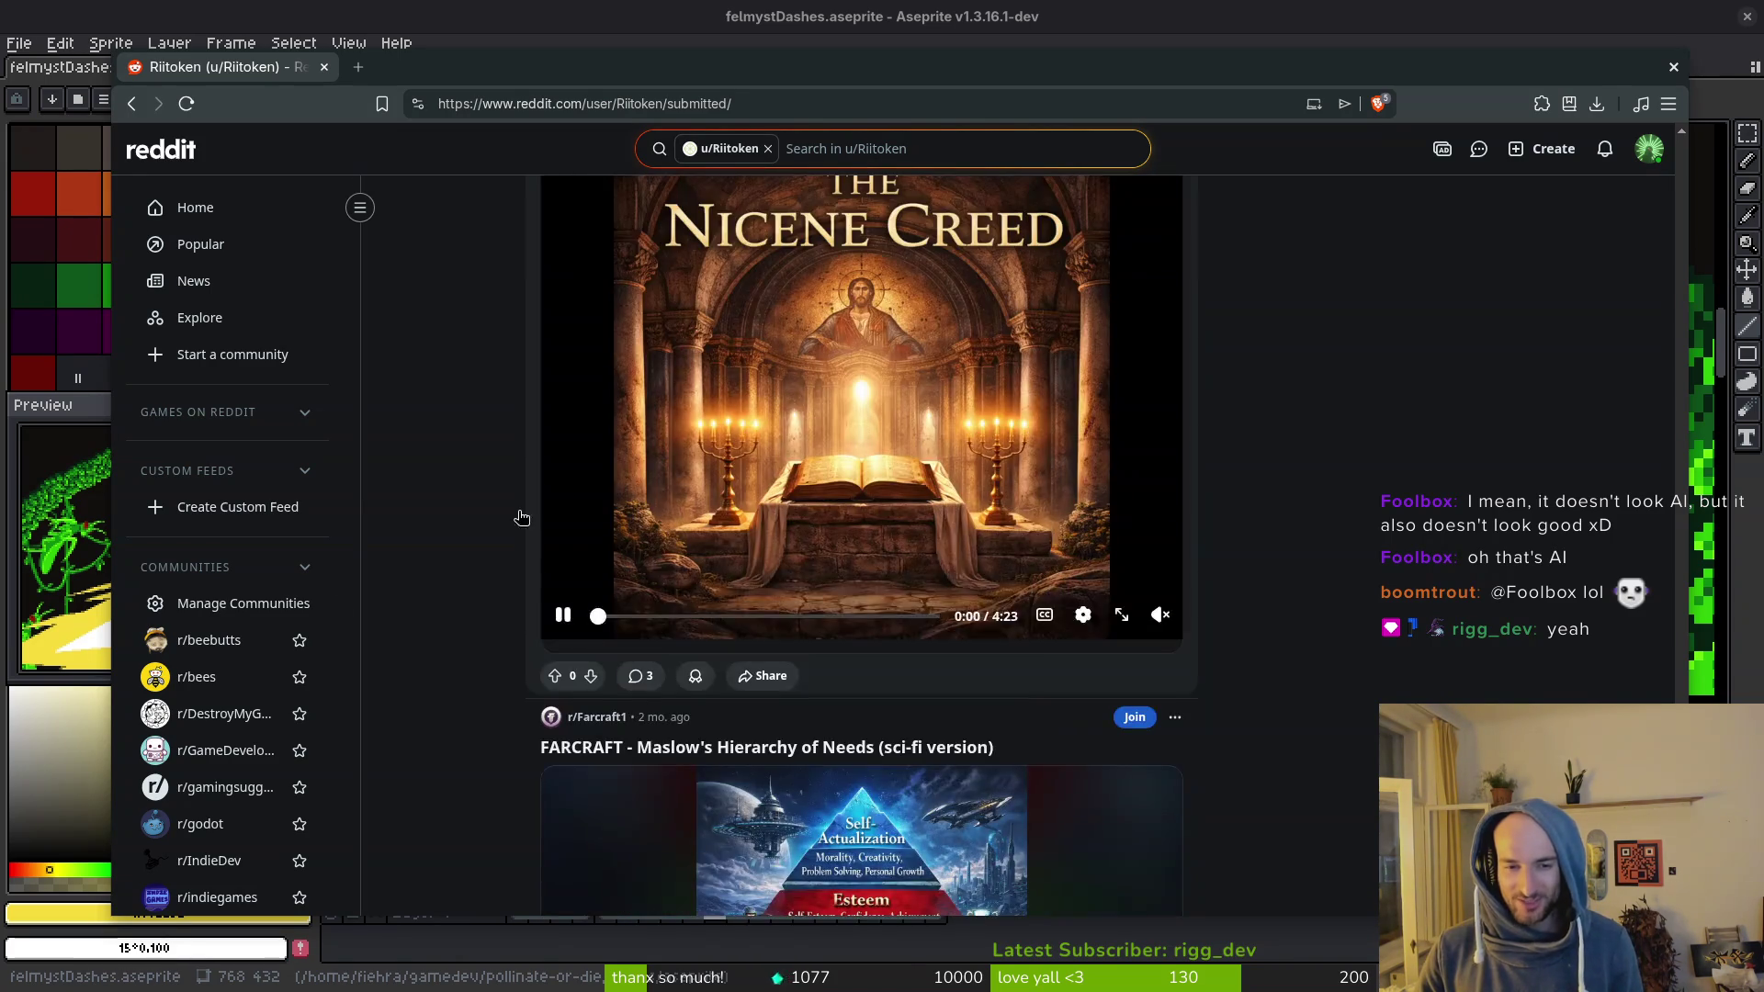
scroll(521, 560, "up", 2)
scroll(449, 551, "down", 5)
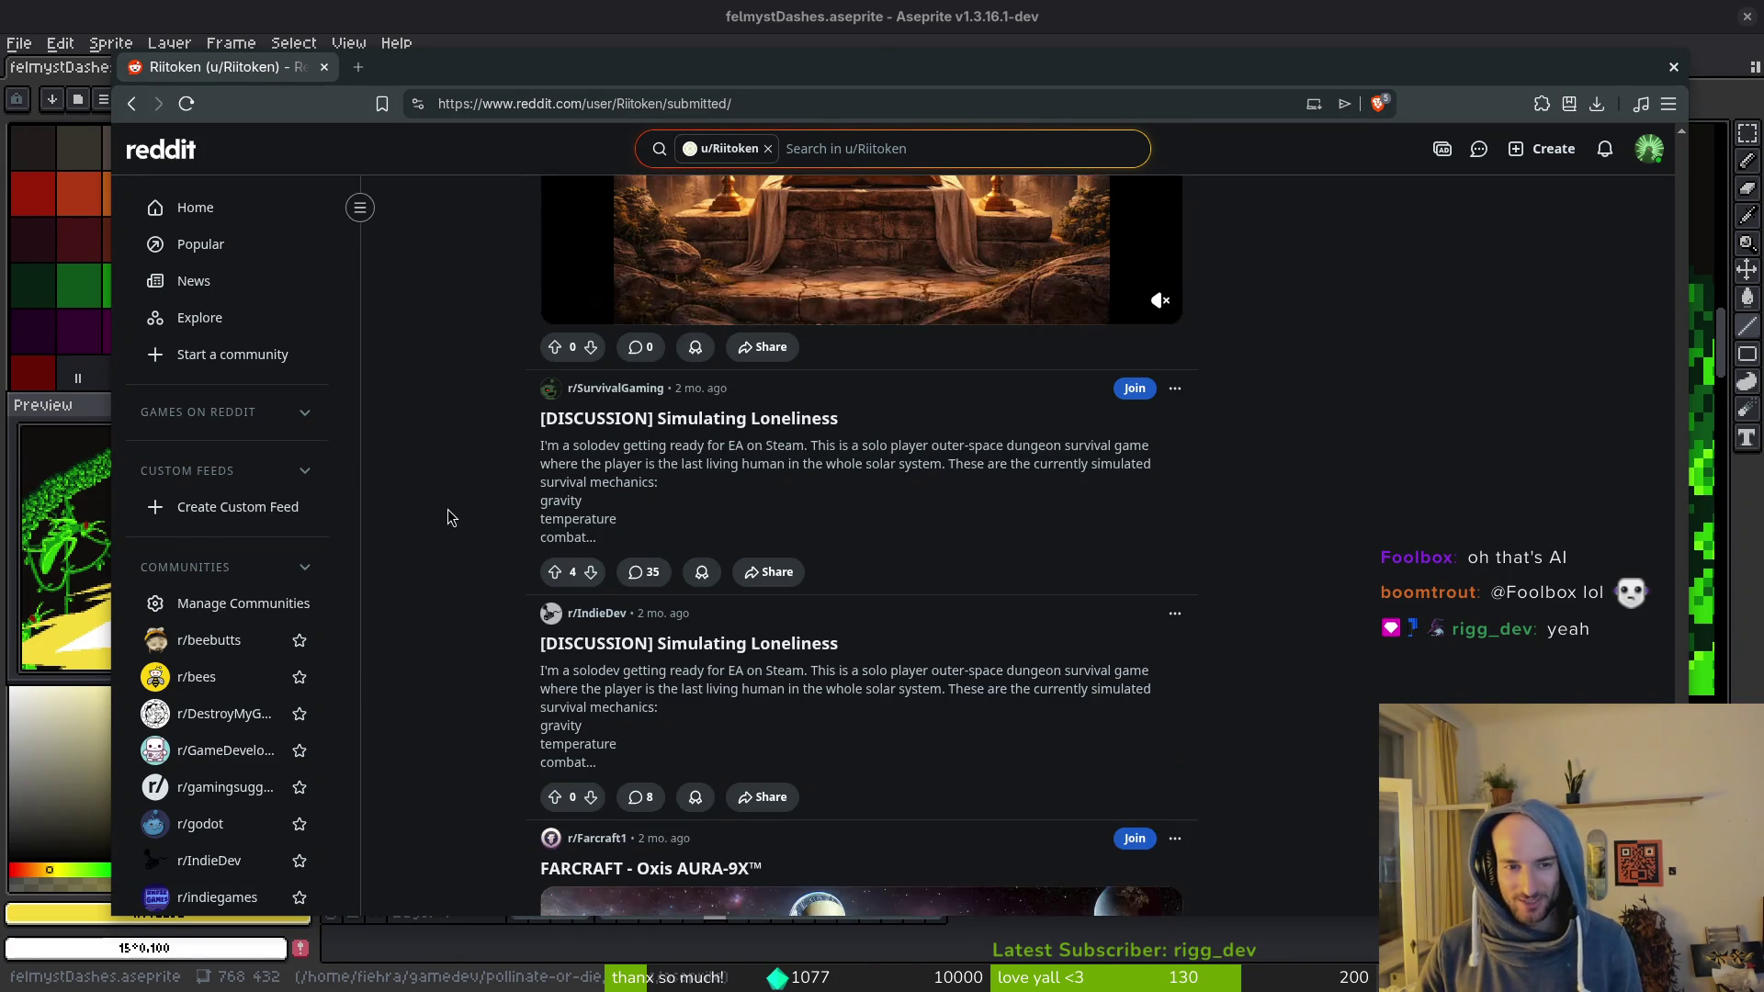
scroll(457, 528, "down", 4)
scroll(453, 538, "down", 6)
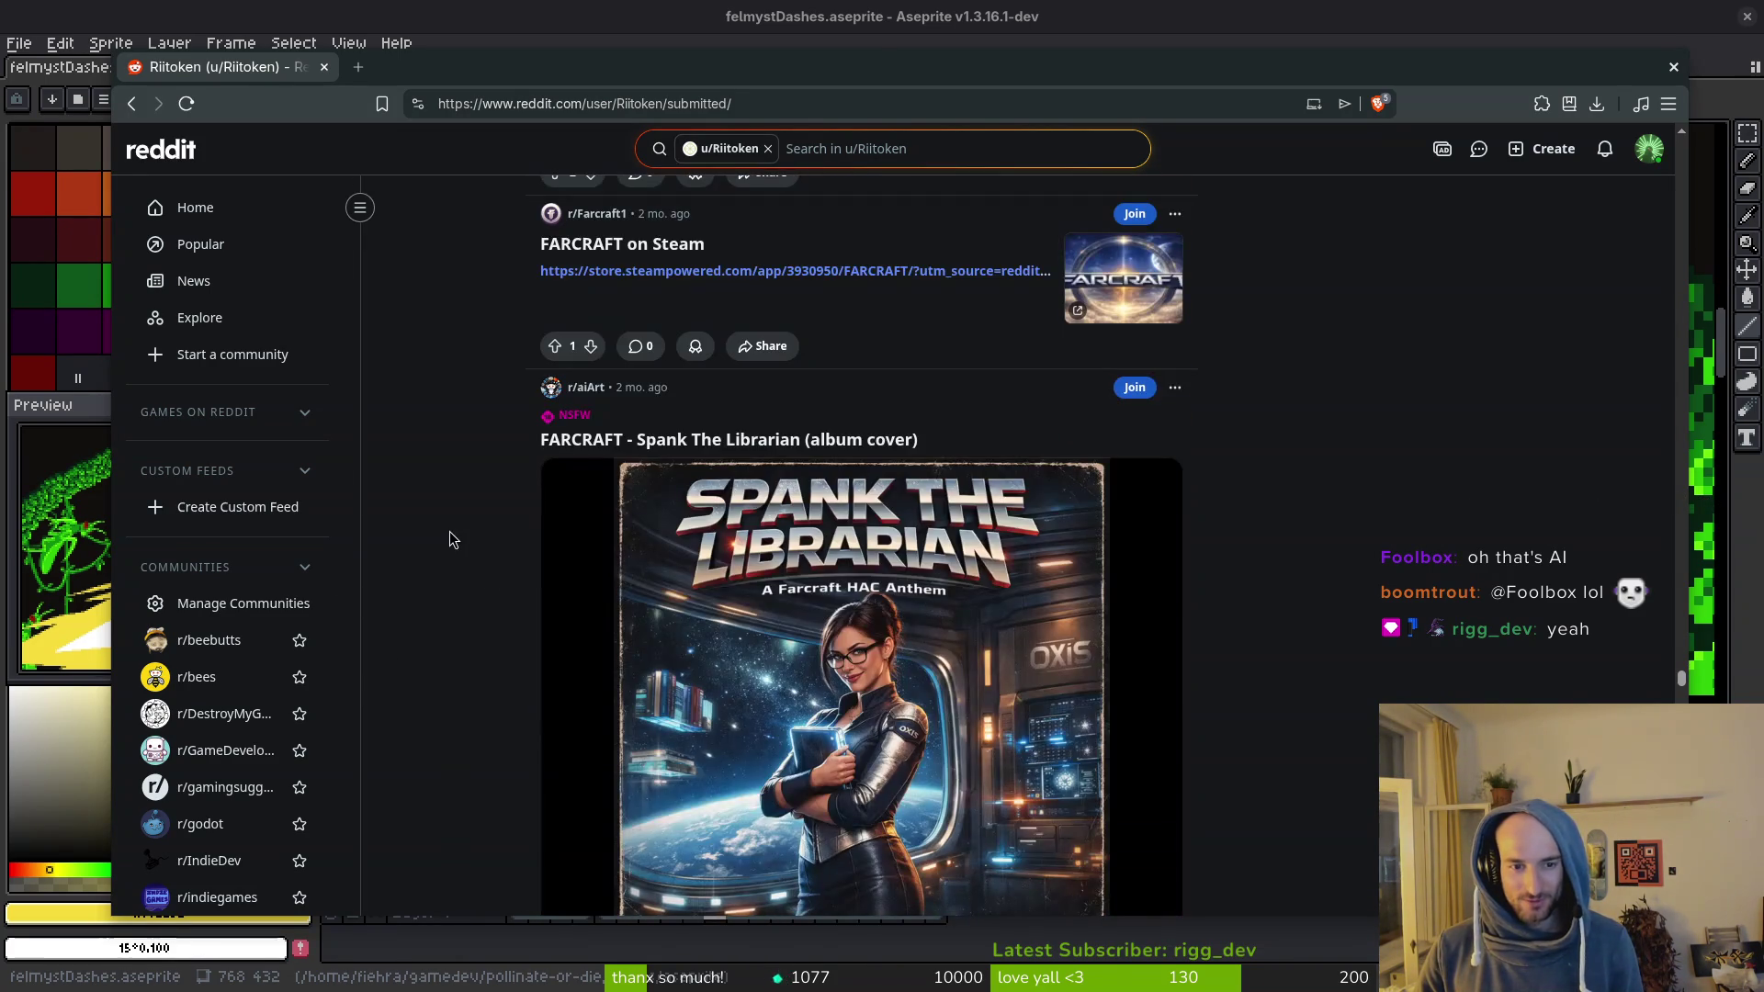
scroll(450, 539, "down", 10)
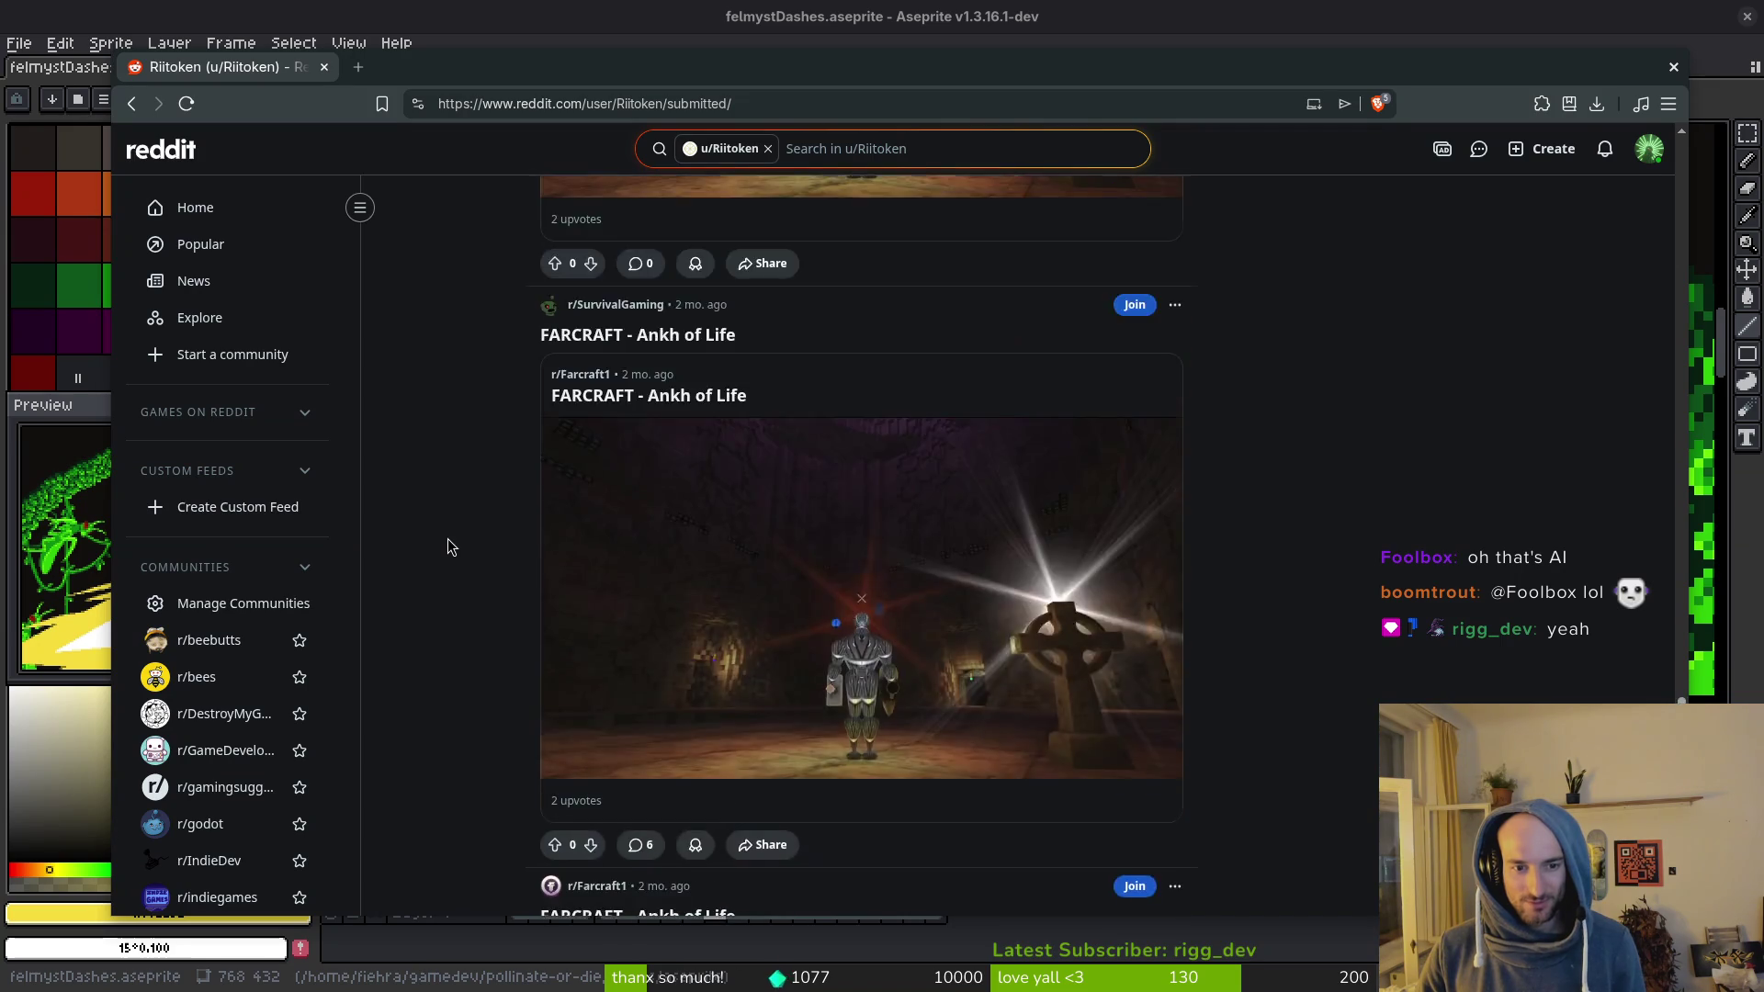
scroll(458, 542, "down", 12)
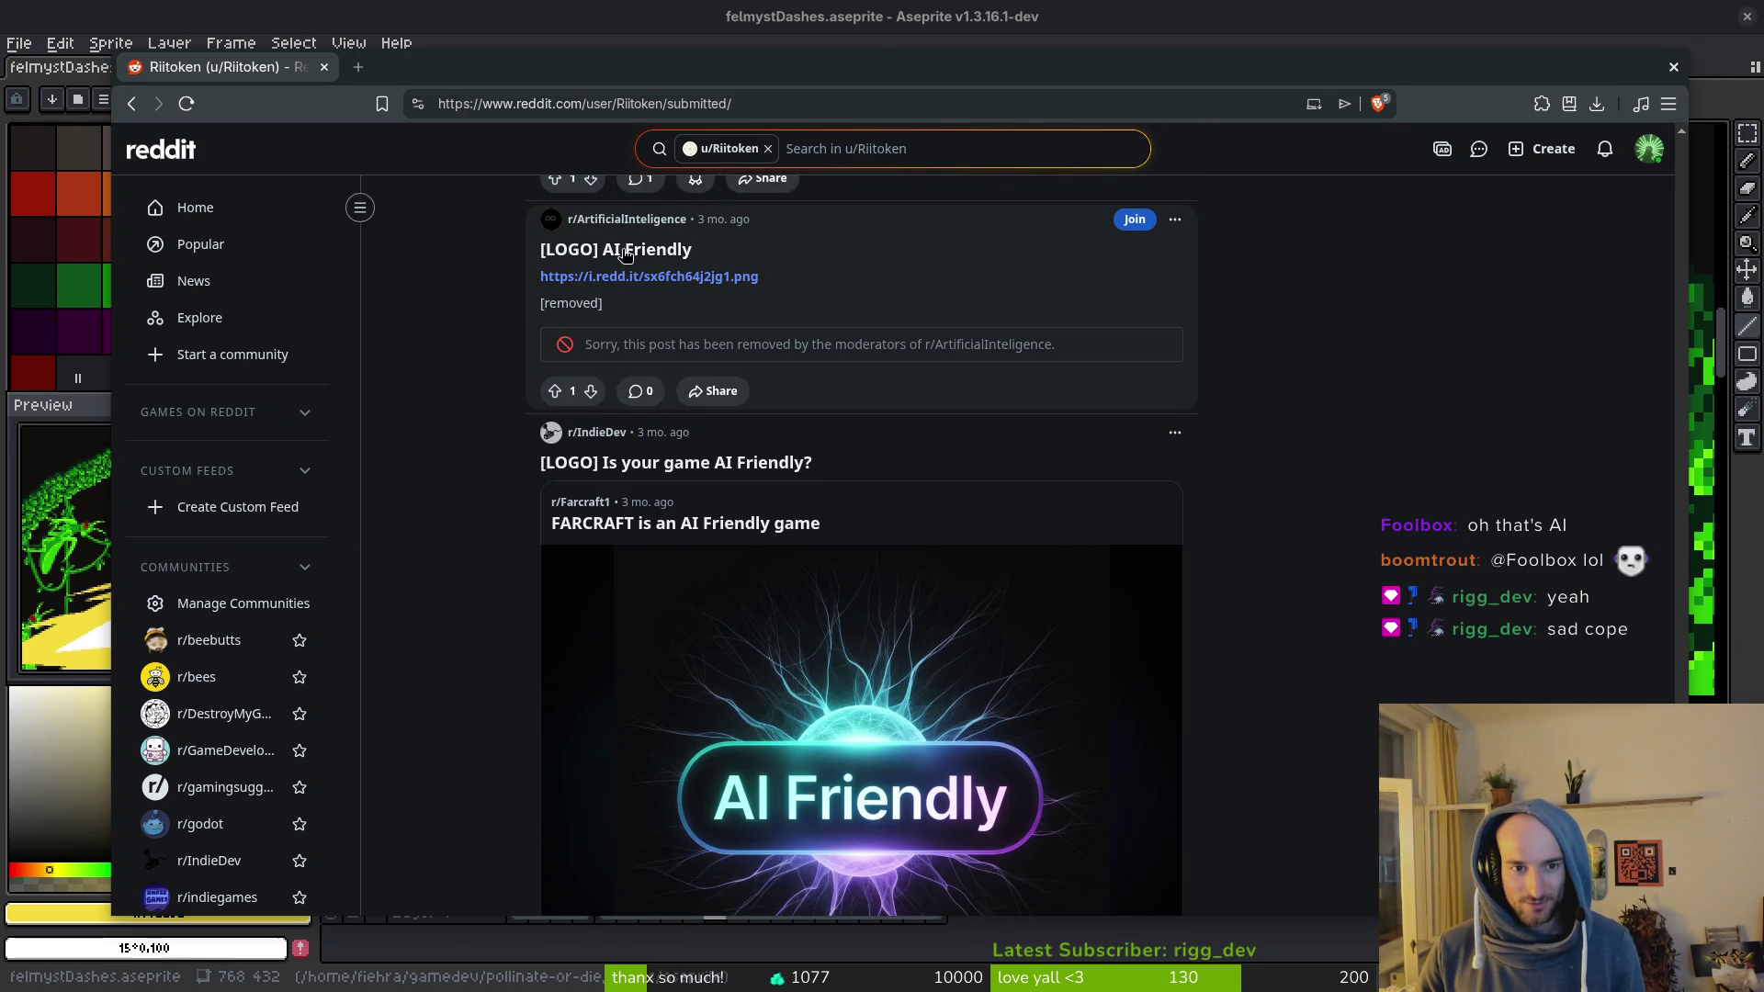
scroll(665, 496, "down", 5)
scroll(665, 489, "down", 8)
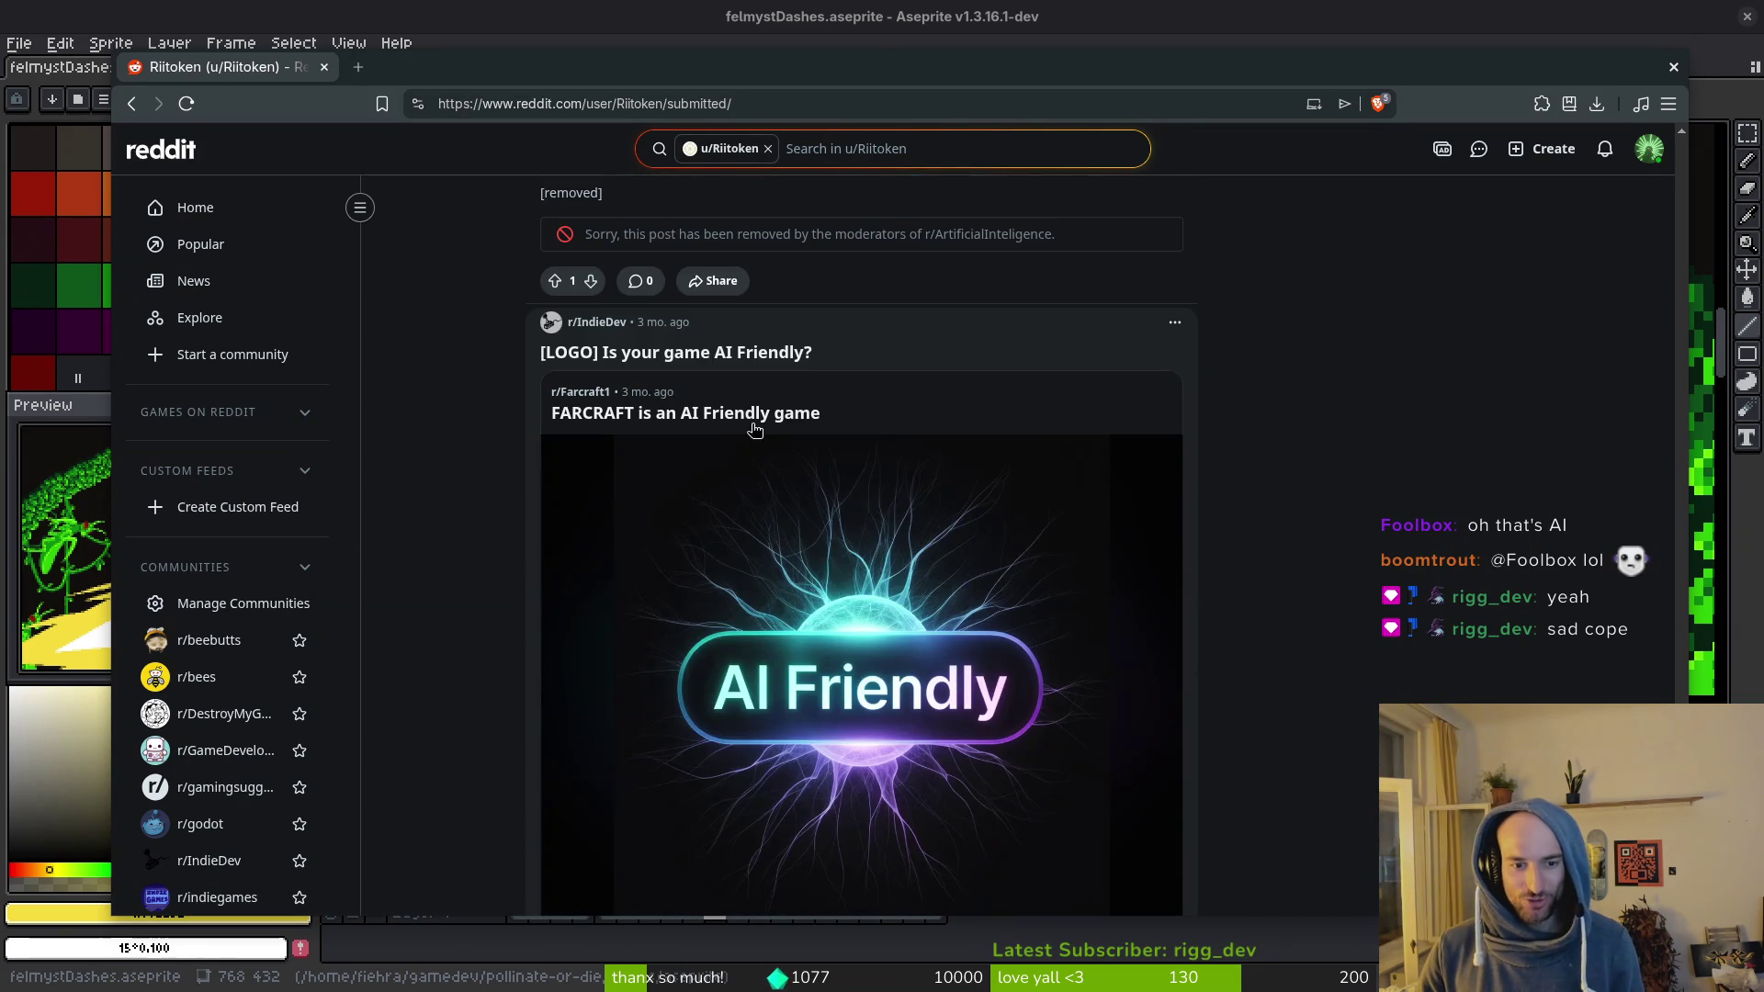
scroll(510, 538, "down", 3)
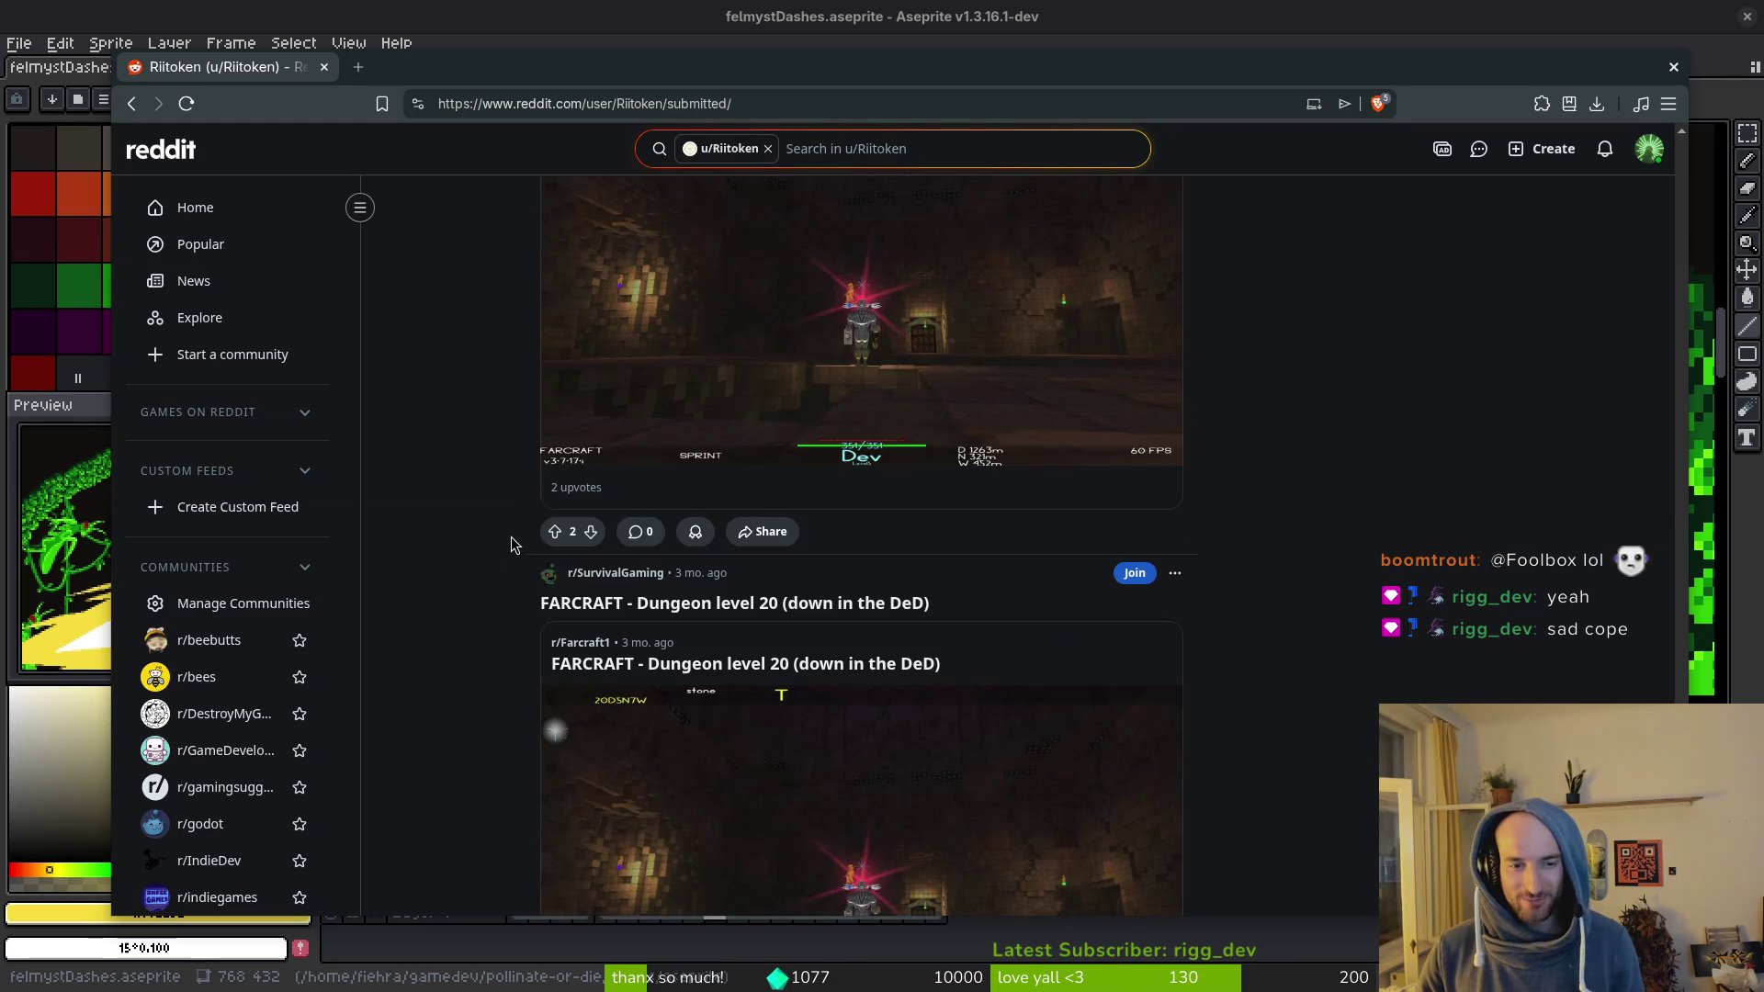
scroll(494, 662, "down", 4)
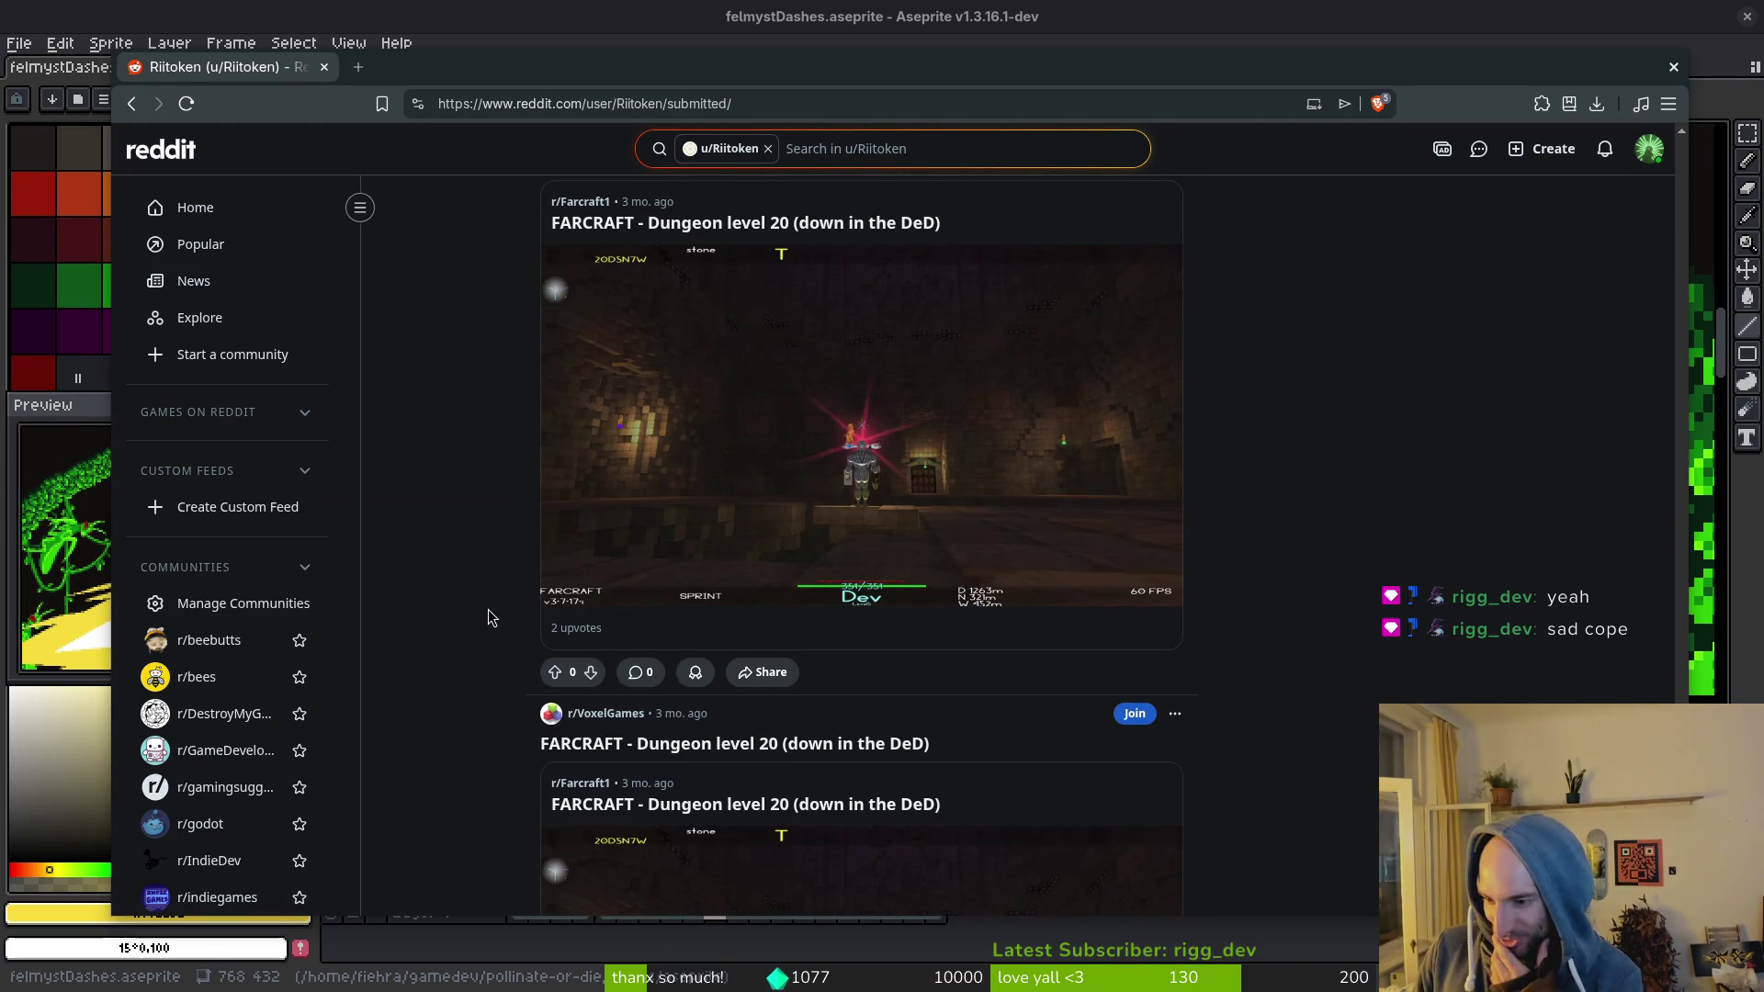
scroll(404, 598, "down", 4)
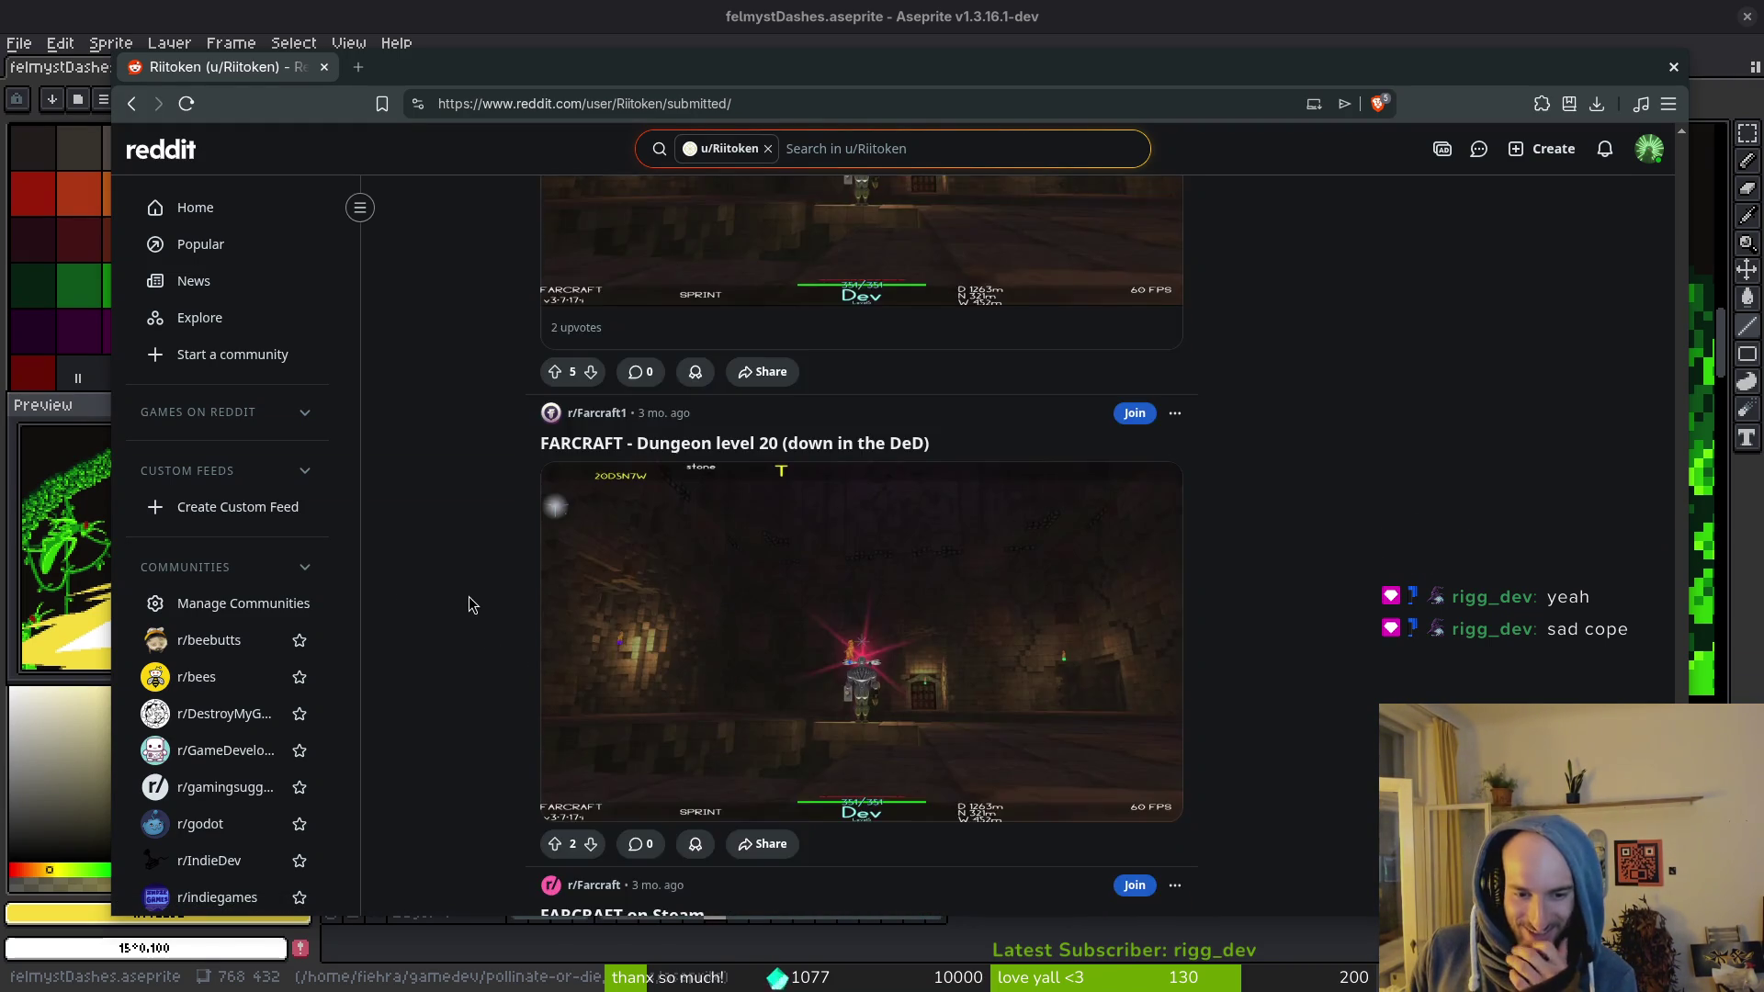
scroll(469, 602, "down", 5)
scroll(473, 611, "down", 15)
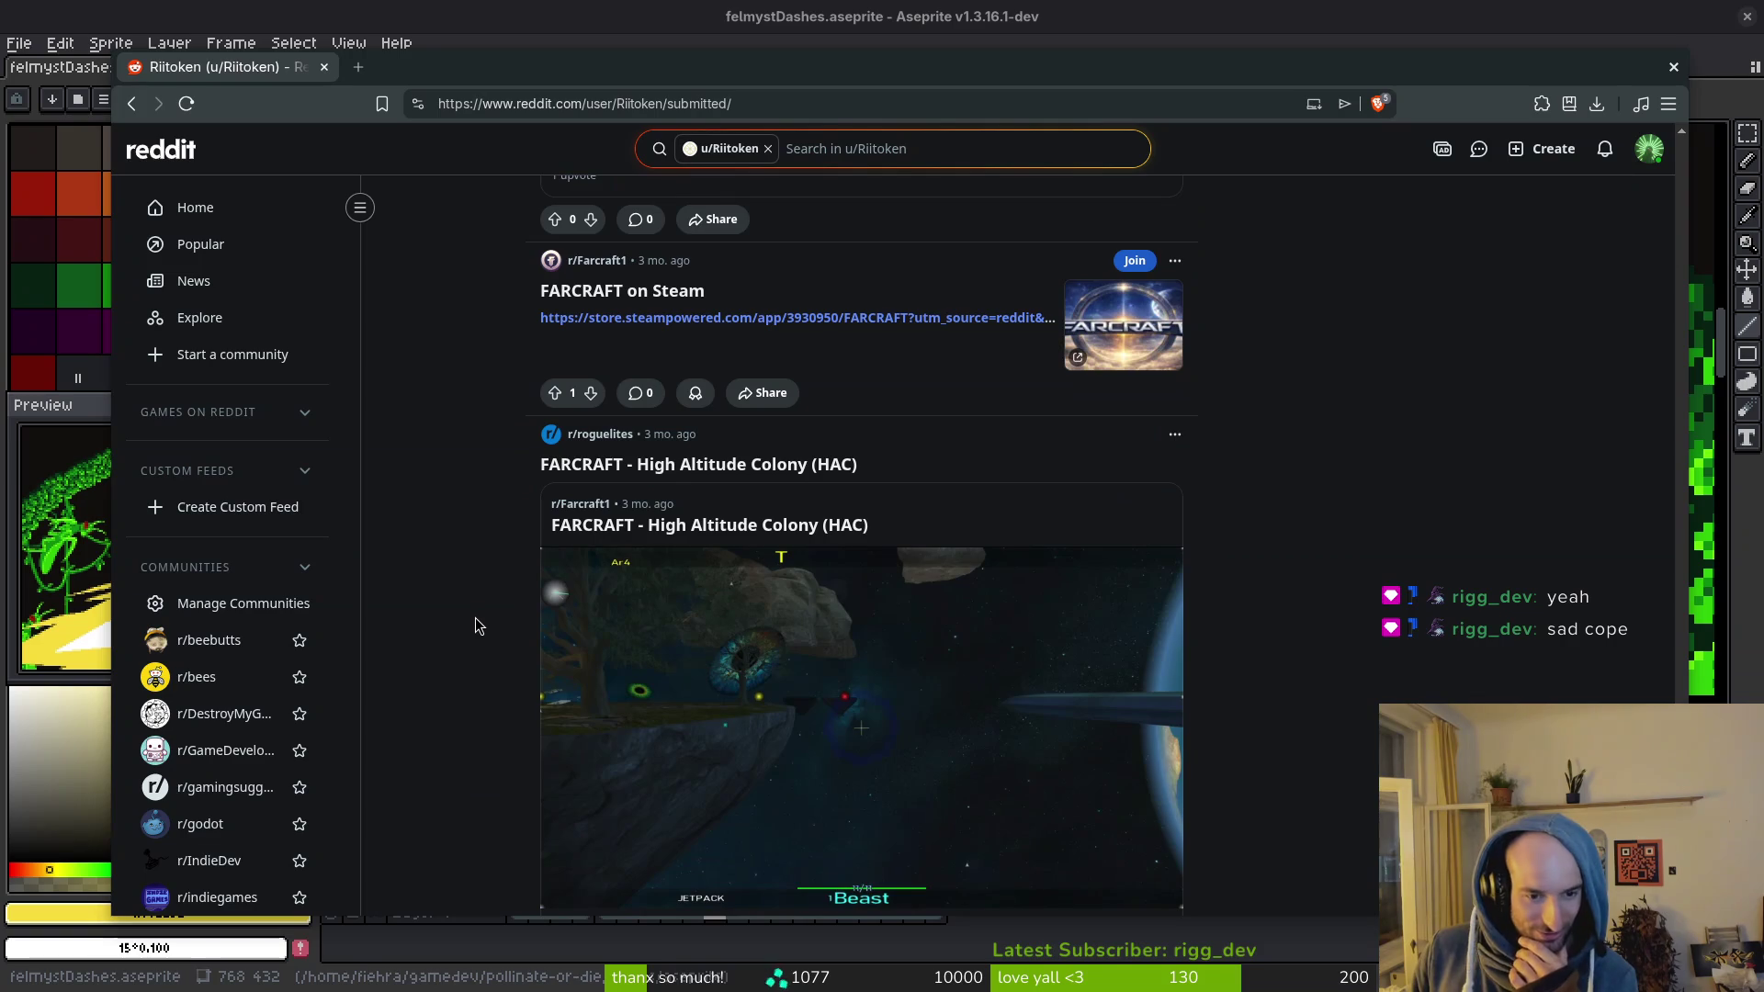
scroll(486, 638, "down", 8)
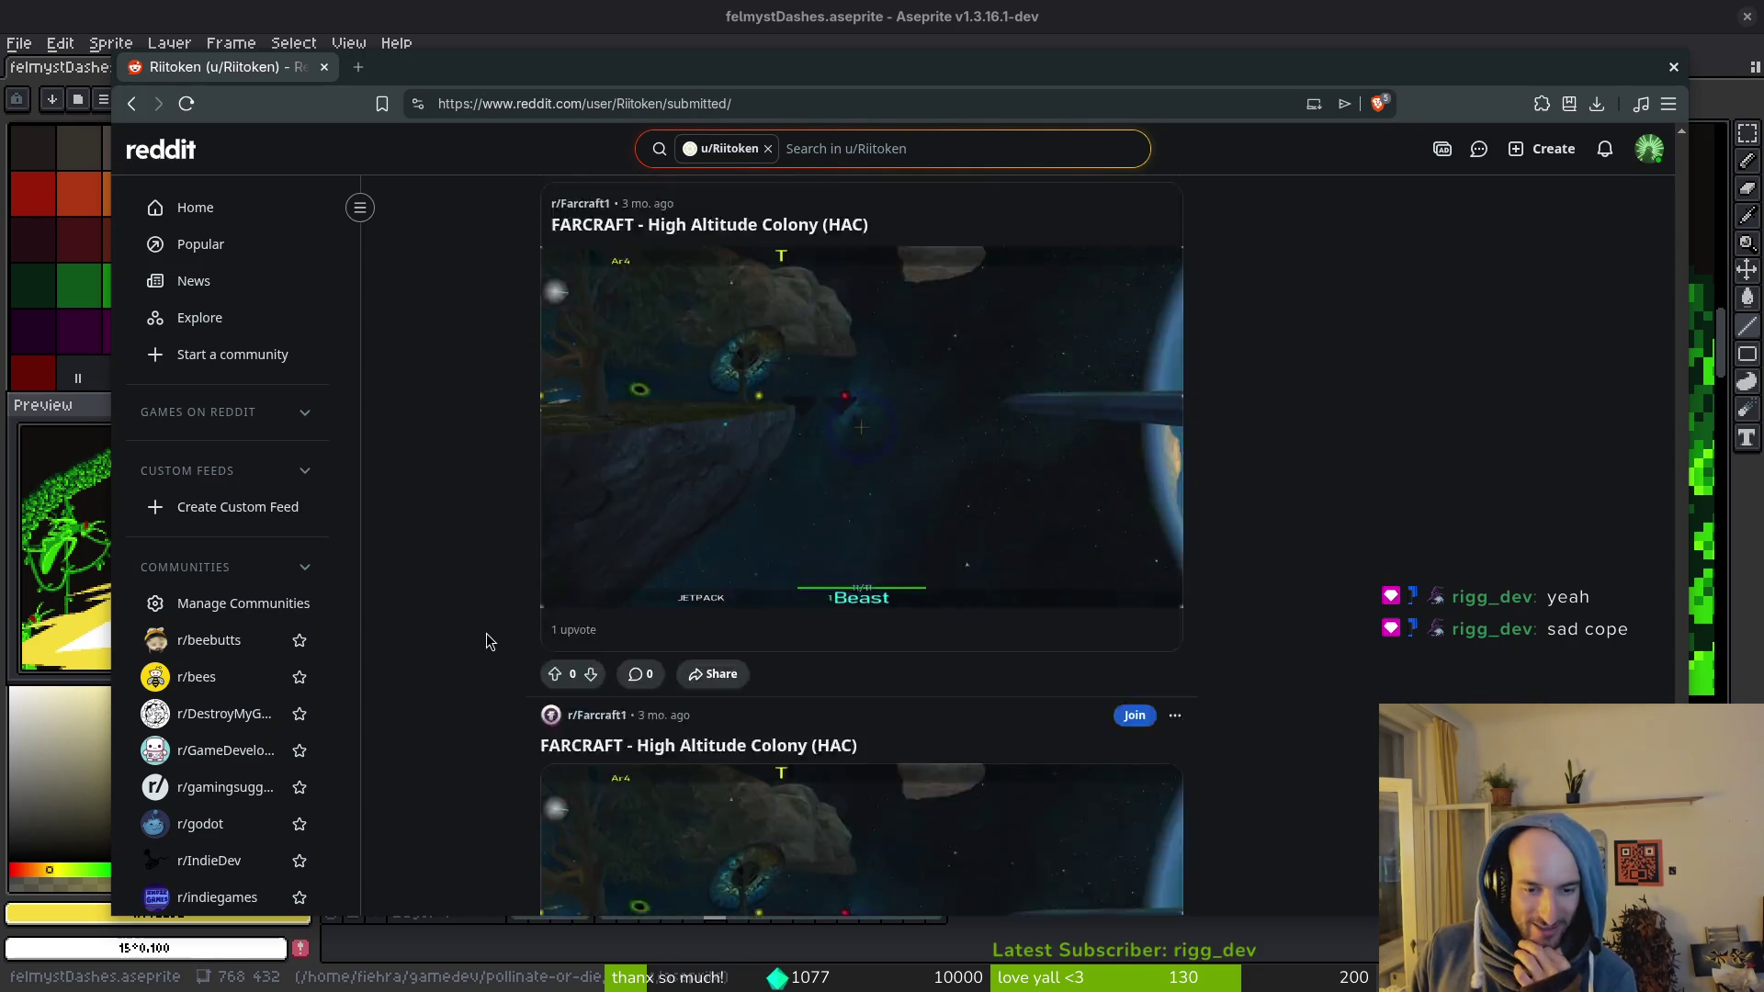
scroll(492, 634, "down", 17)
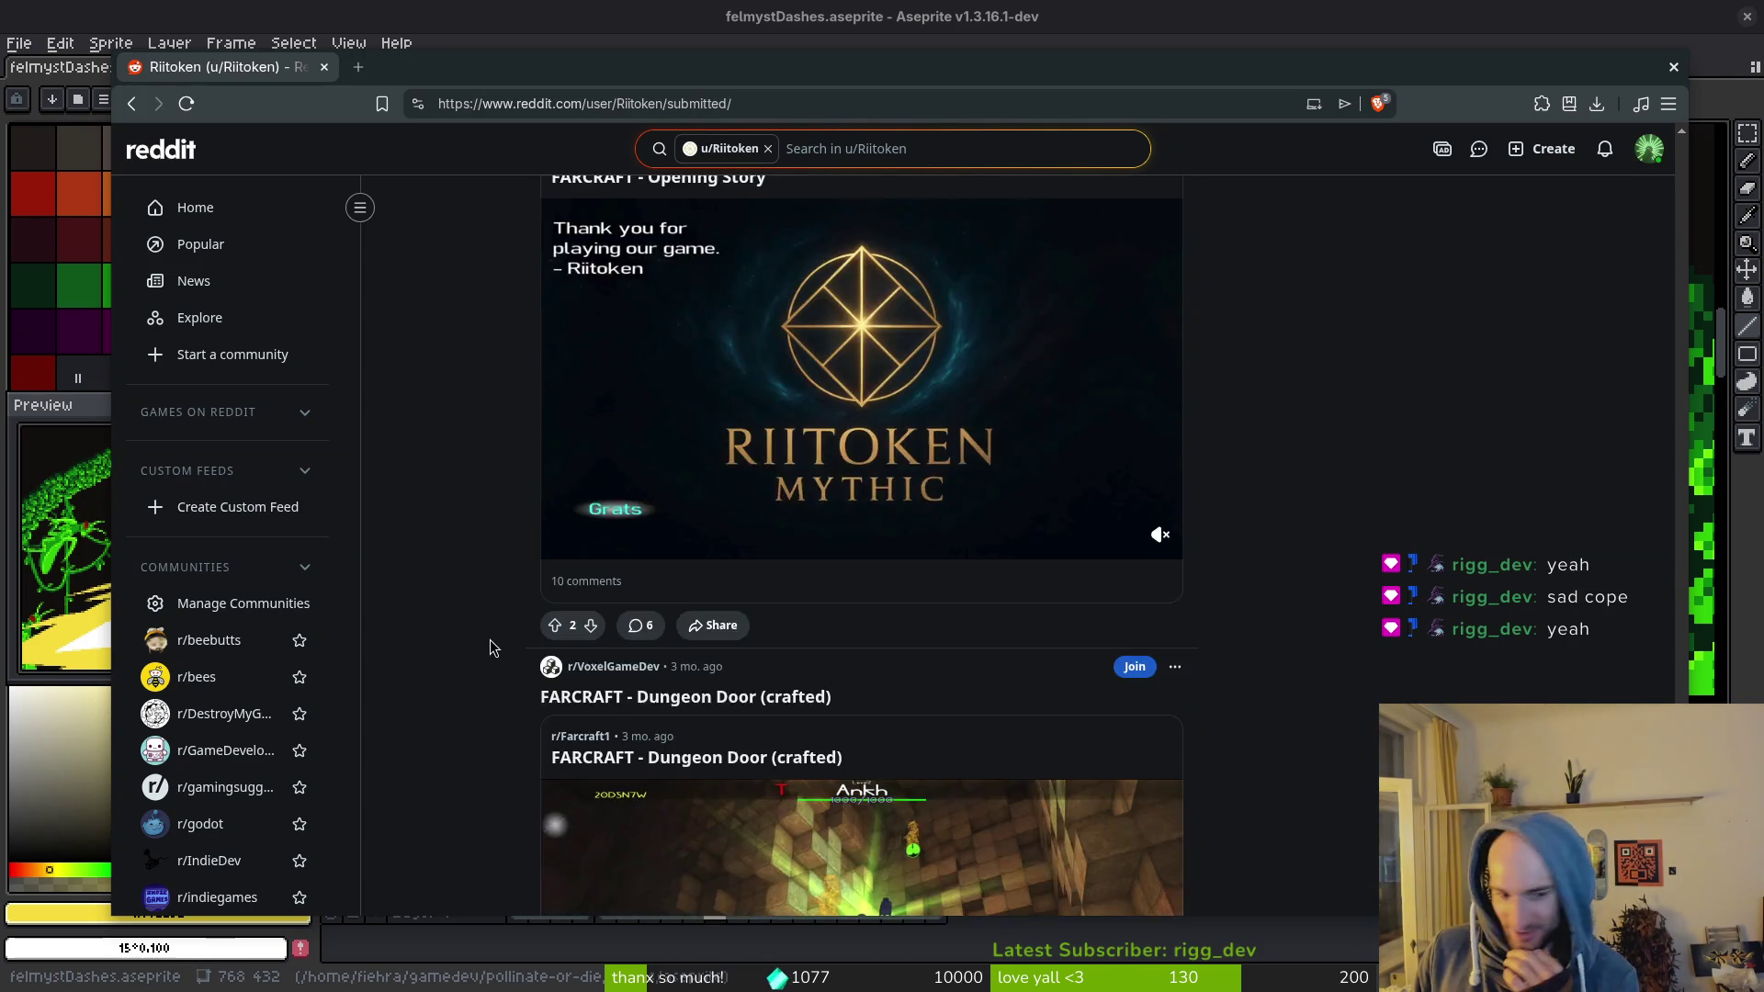
scroll(496, 634, "down", 15)
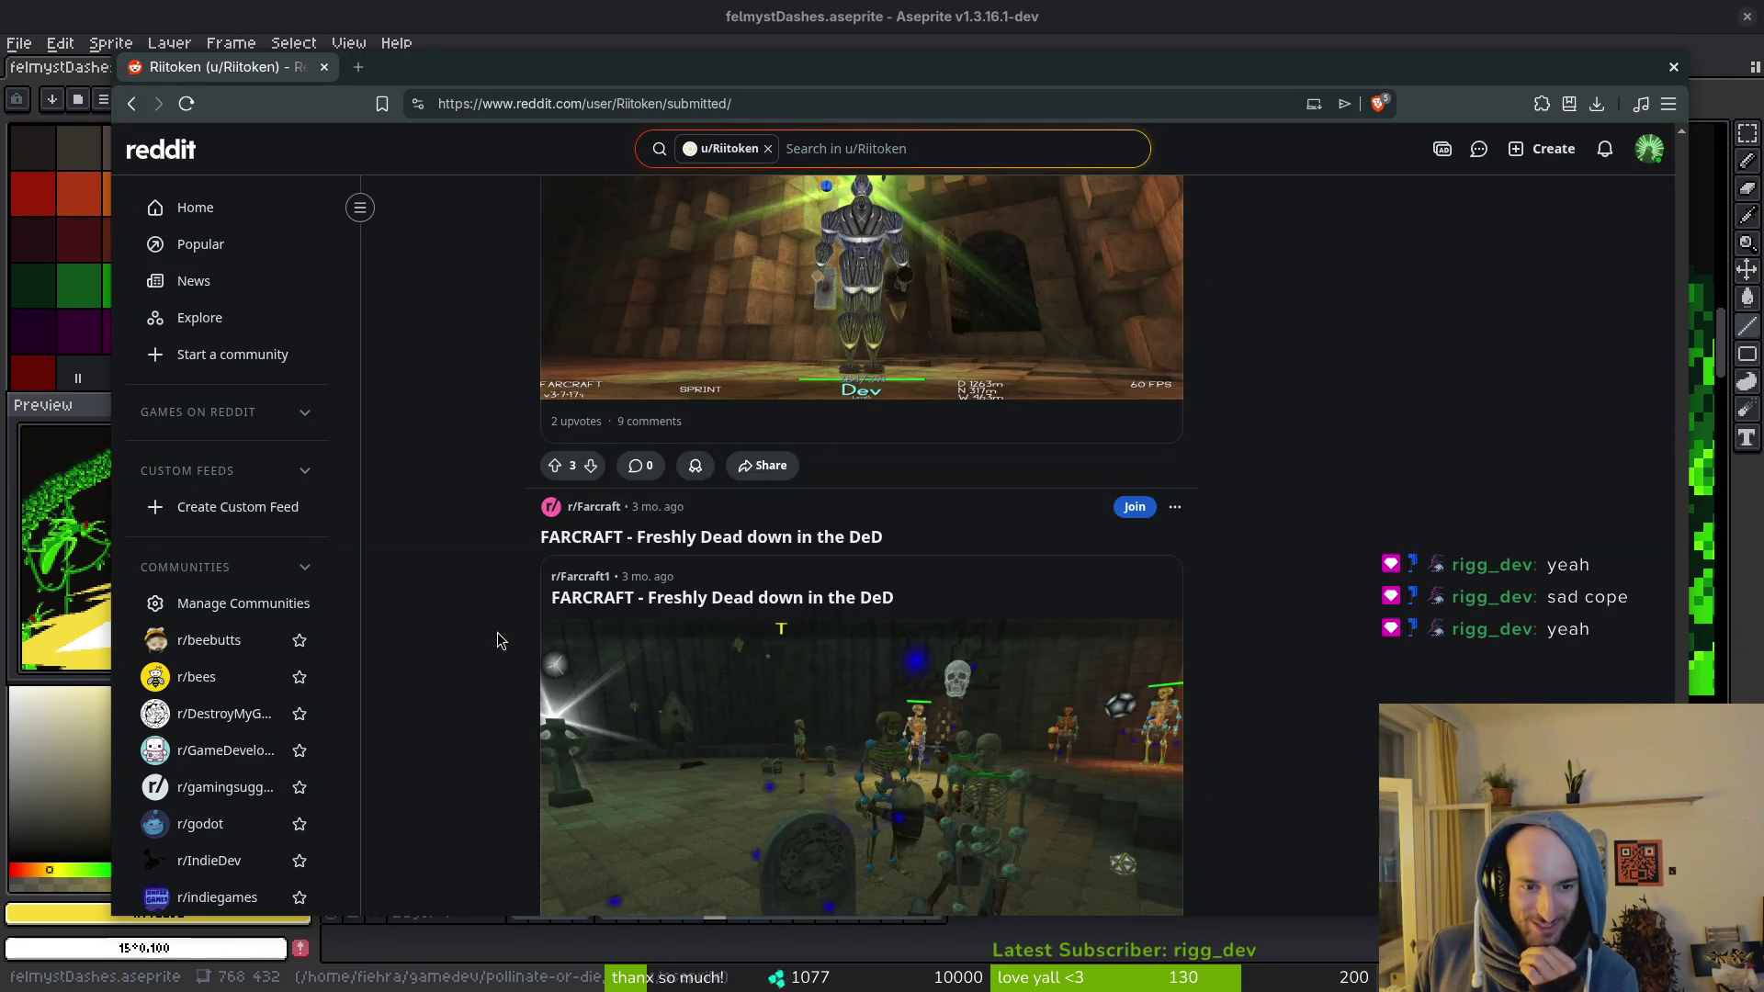
Step: Continue to the 9-year-old submissions, then jump back to the profile header showing 5,320 karma
scroll(498, 643, "down", 10)
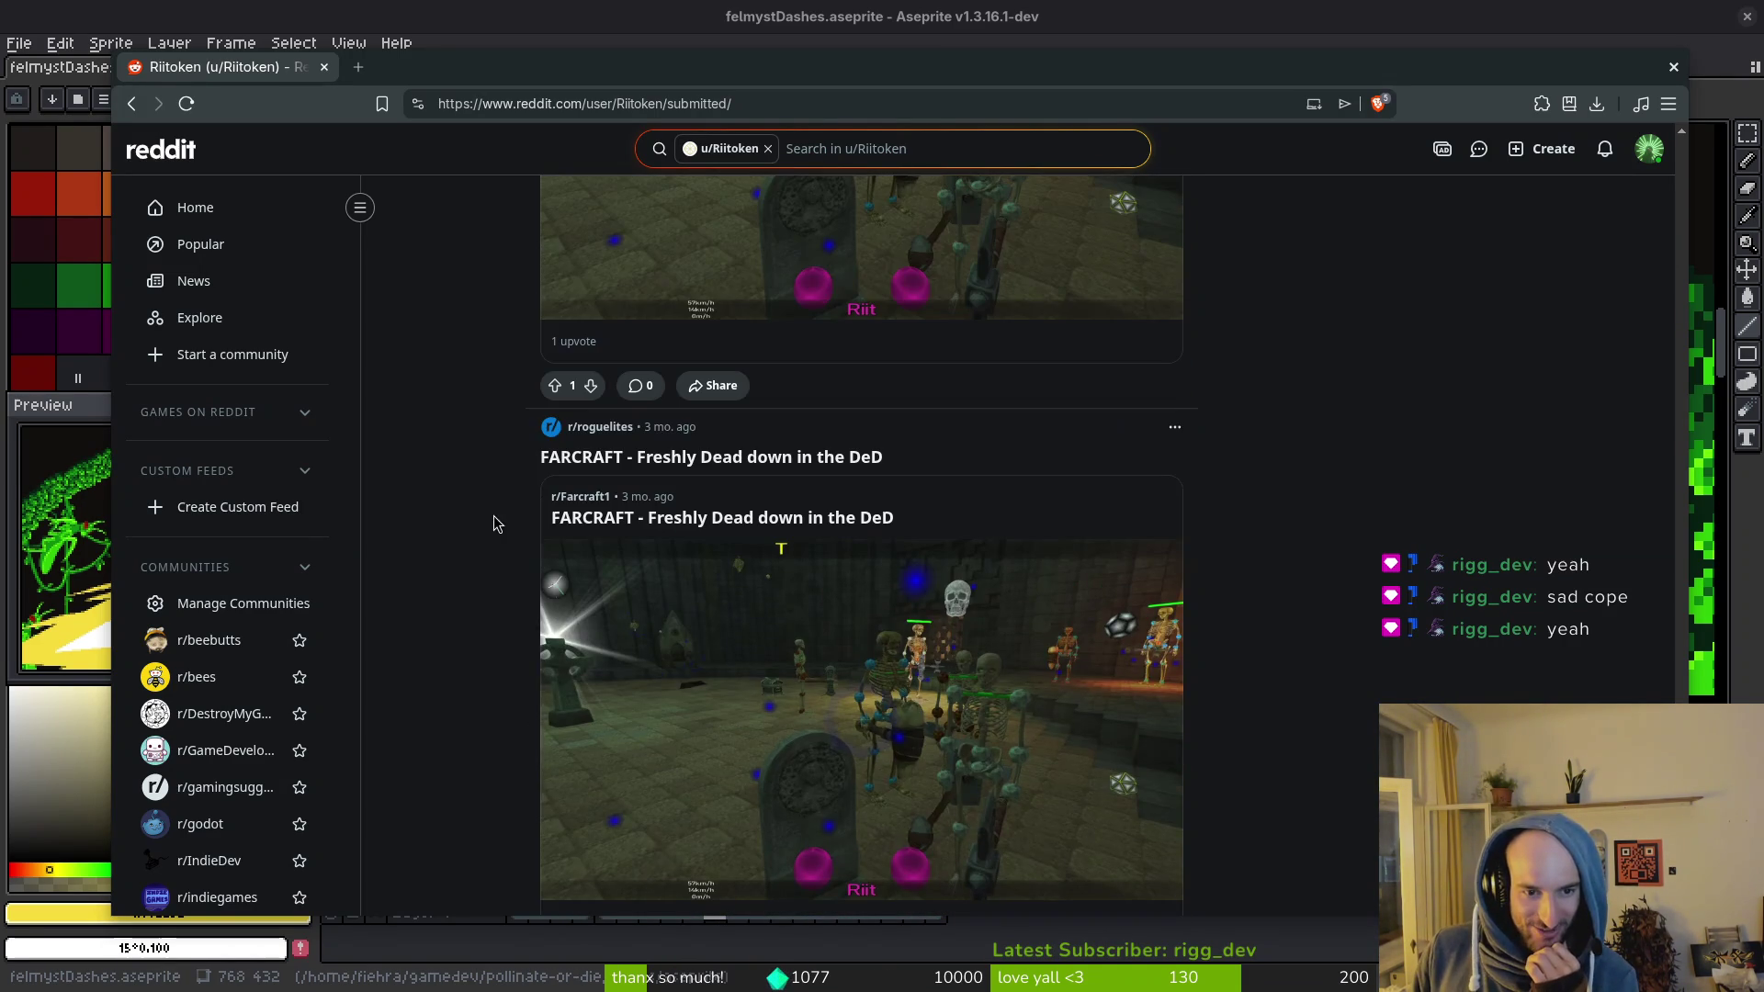
scroll(514, 593, "down", 10)
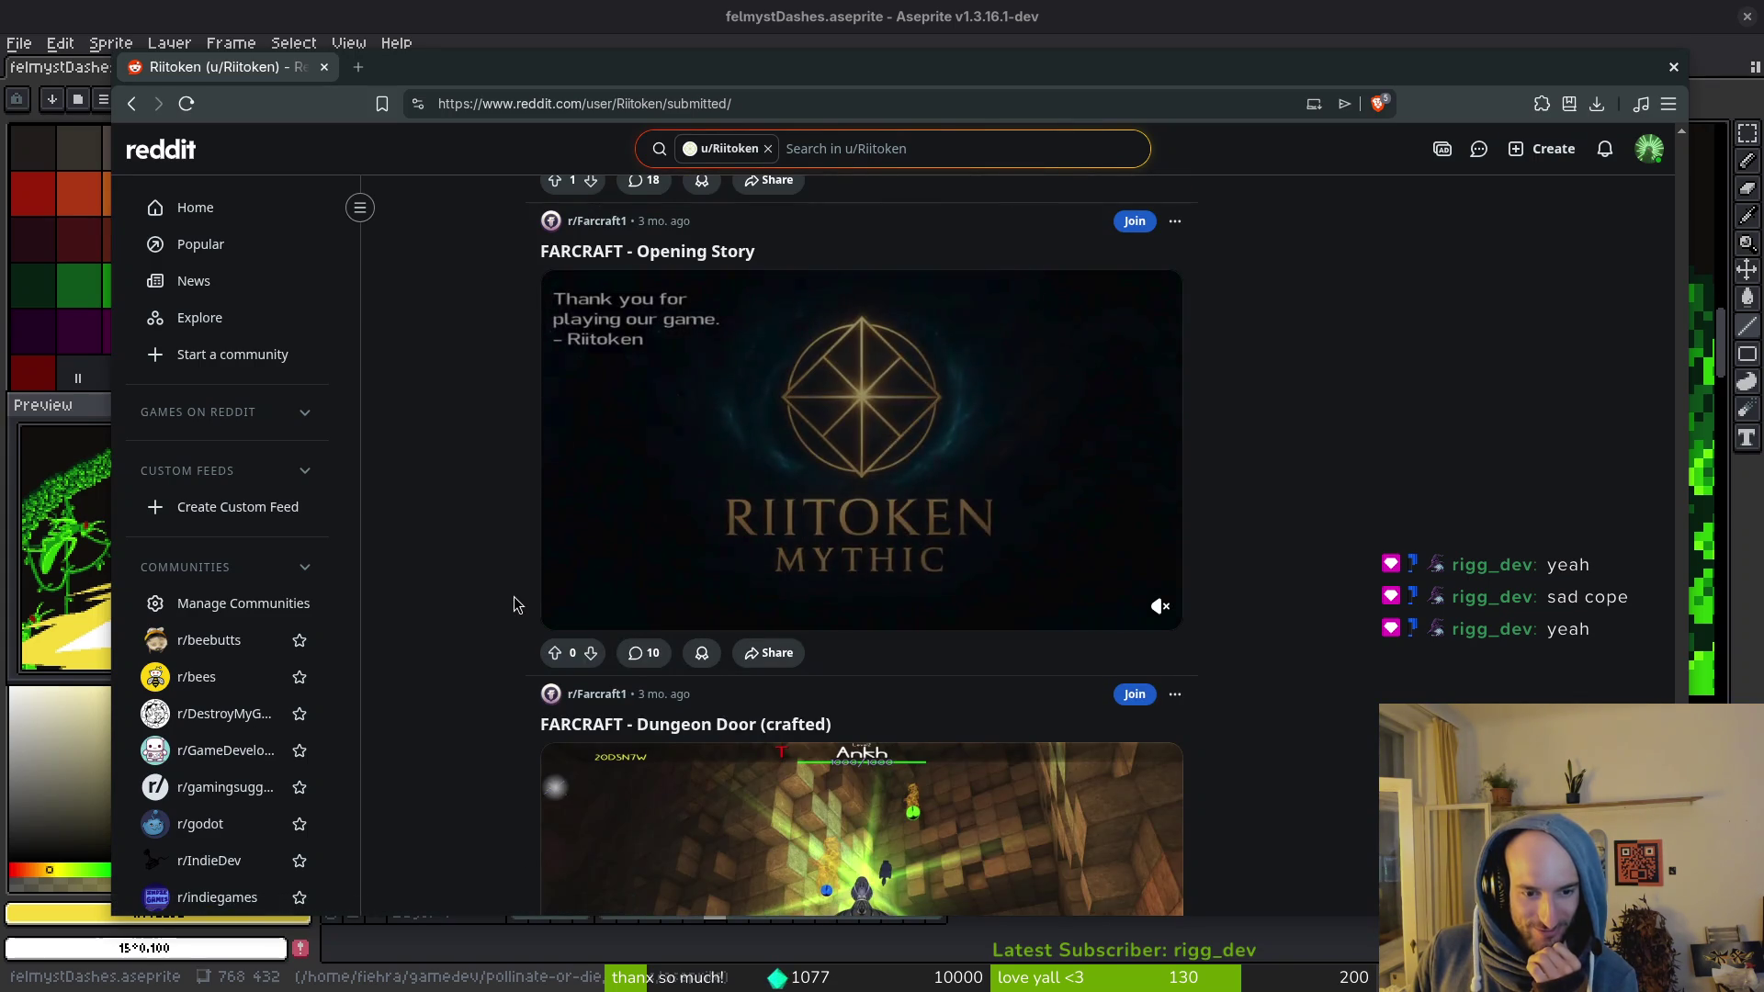
scroll(510, 595, "down", 10)
scroll(503, 595, "down", 20)
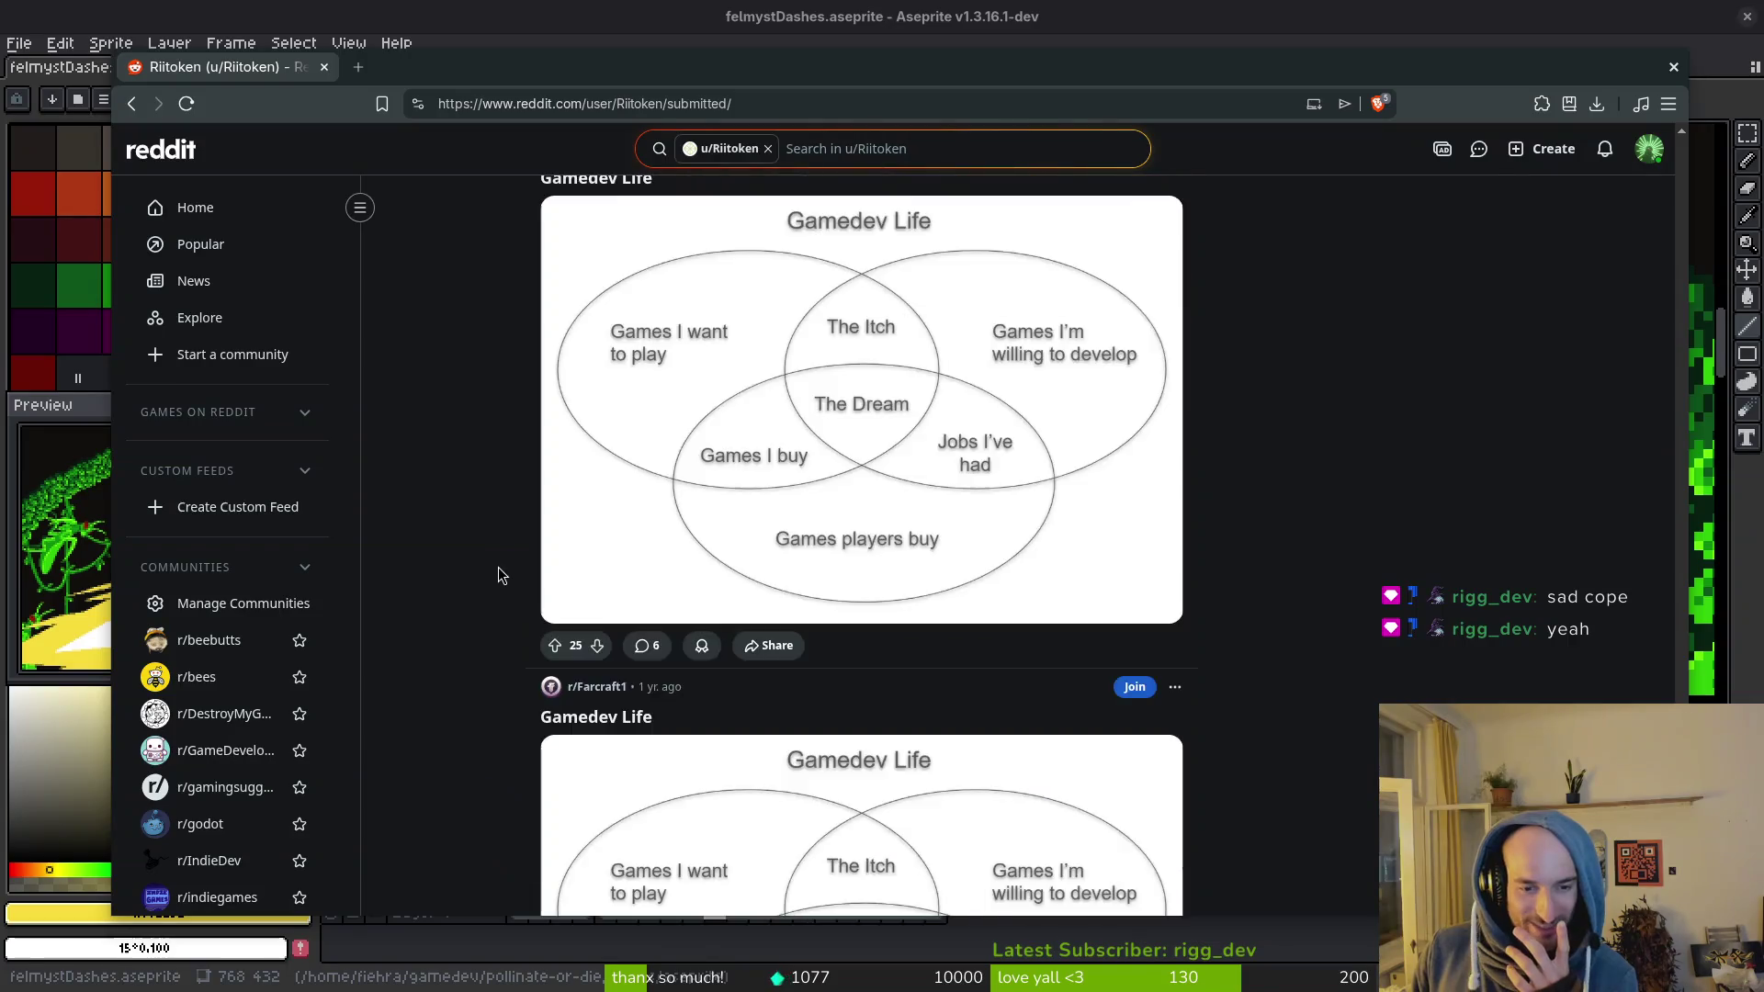
scroll(485, 572, "up", 5)
scroll(487, 568, "down", 9)
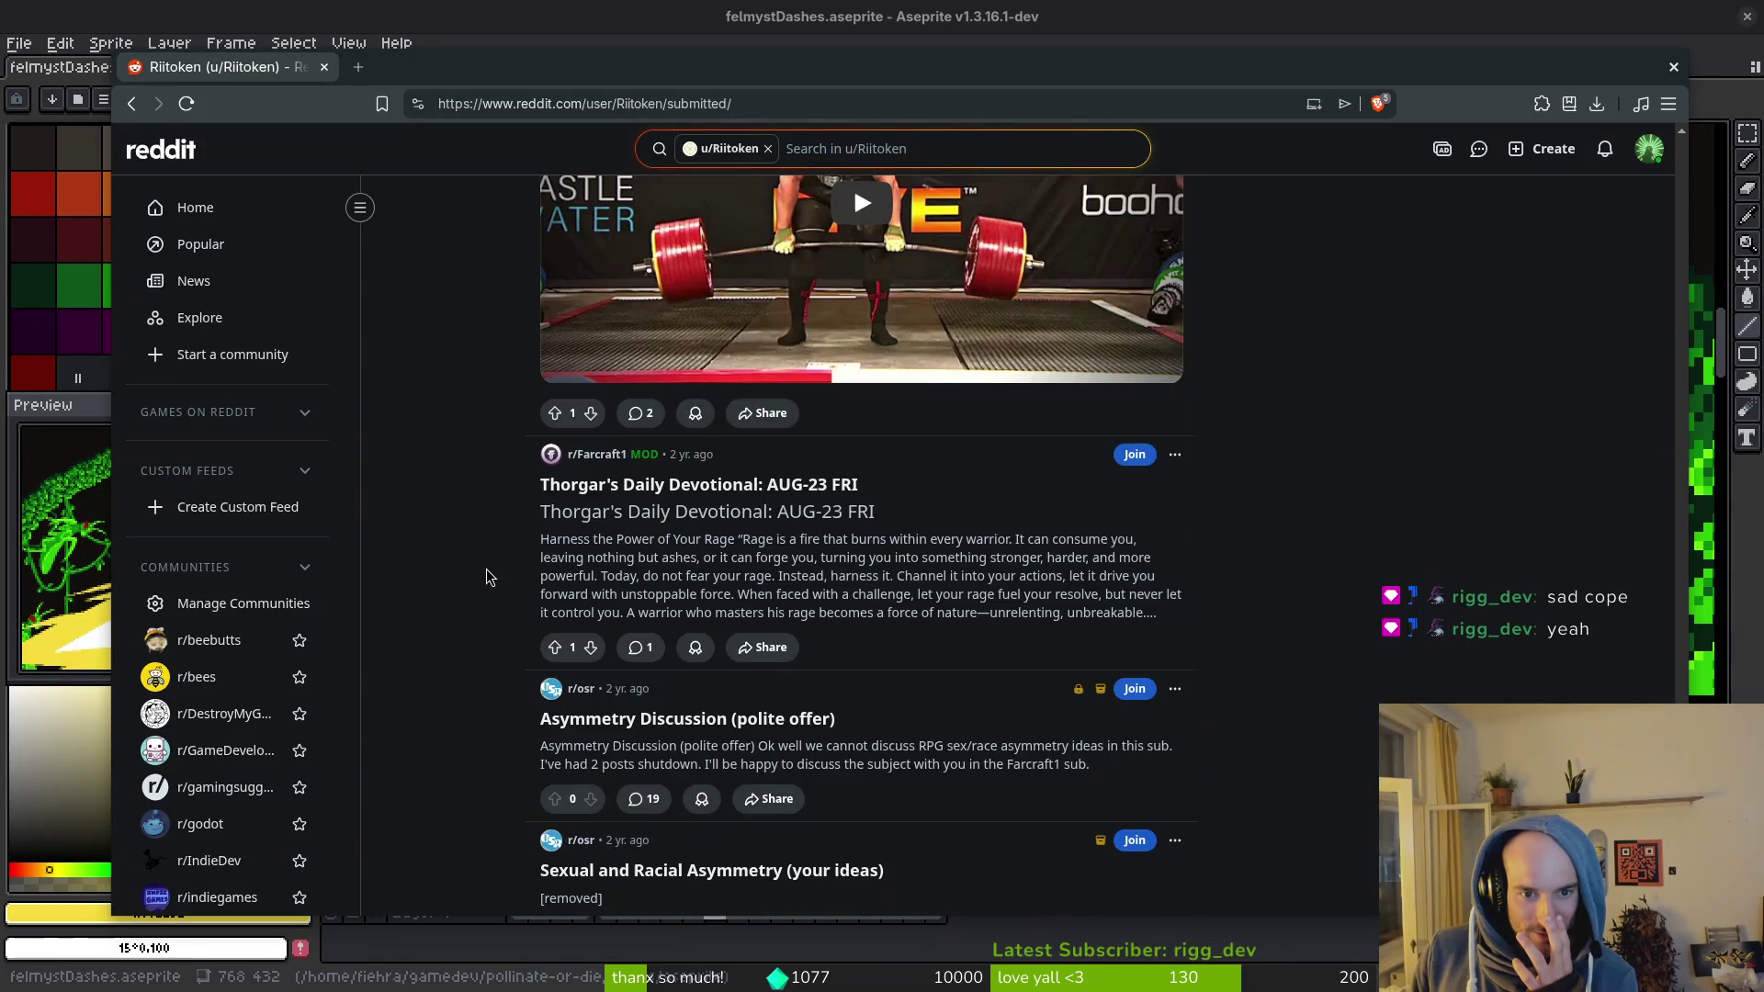
scroll(487, 570, "down", 7)
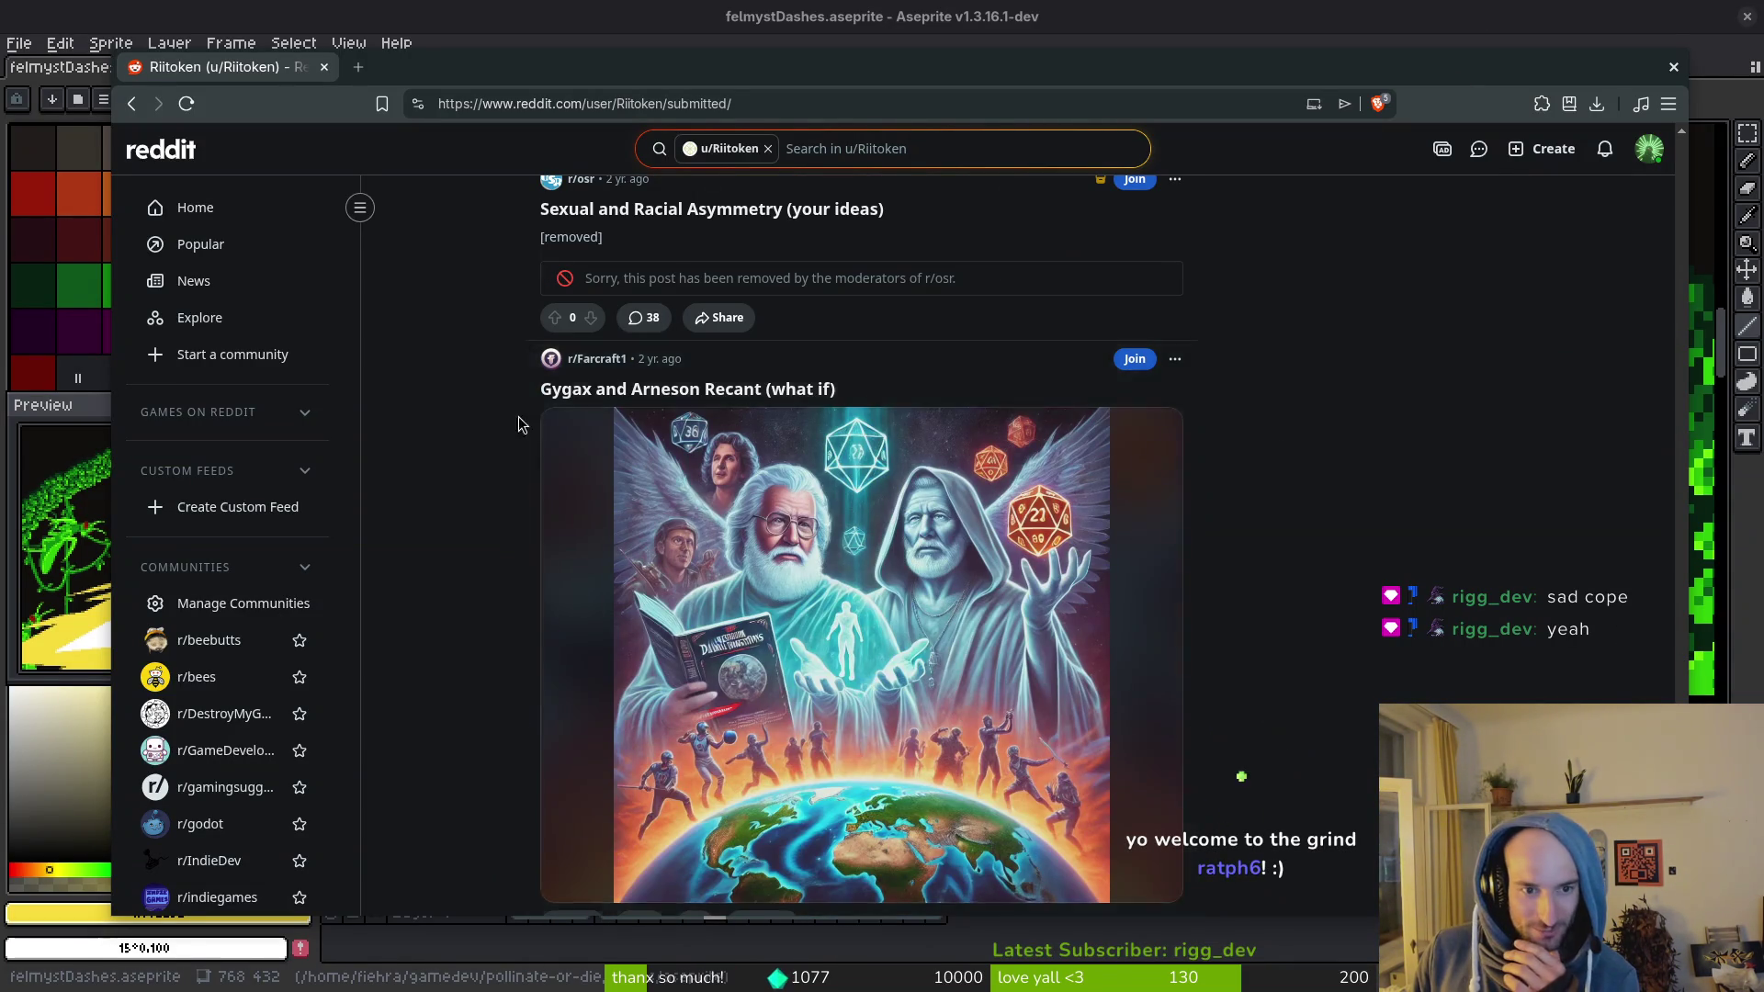
scroll(465, 416, "down", 10)
scroll(426, 584, "down", 7)
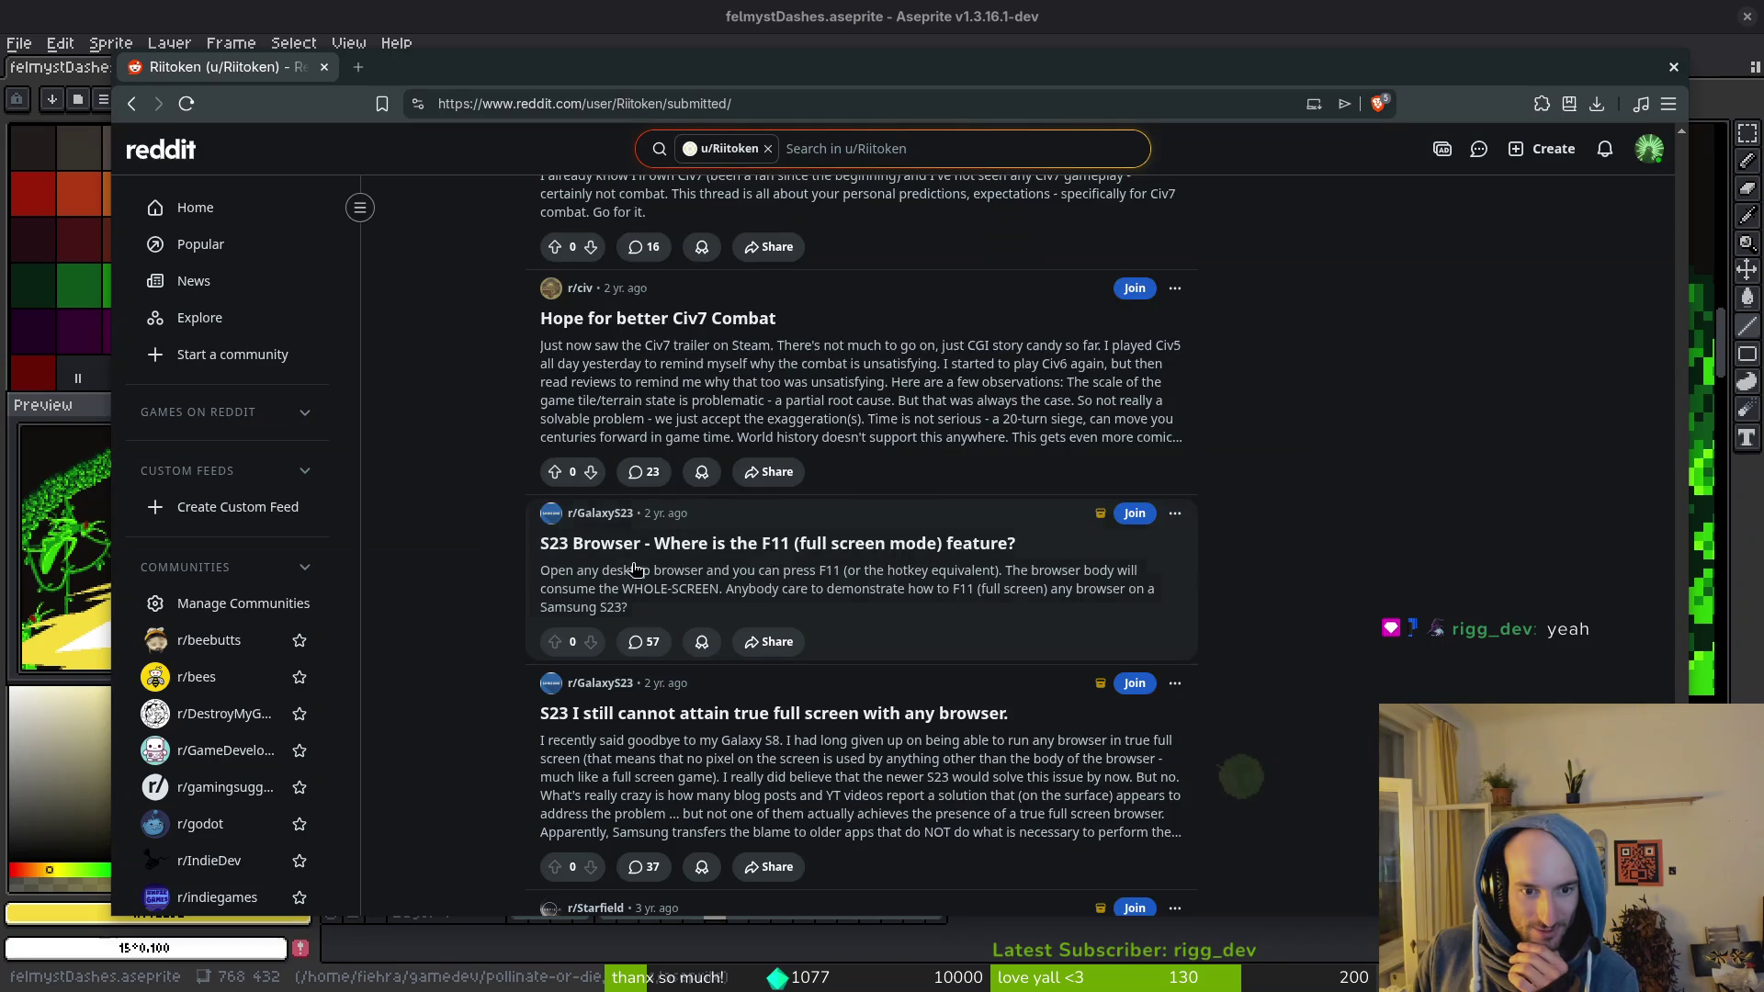
scroll(464, 576, "down", 15)
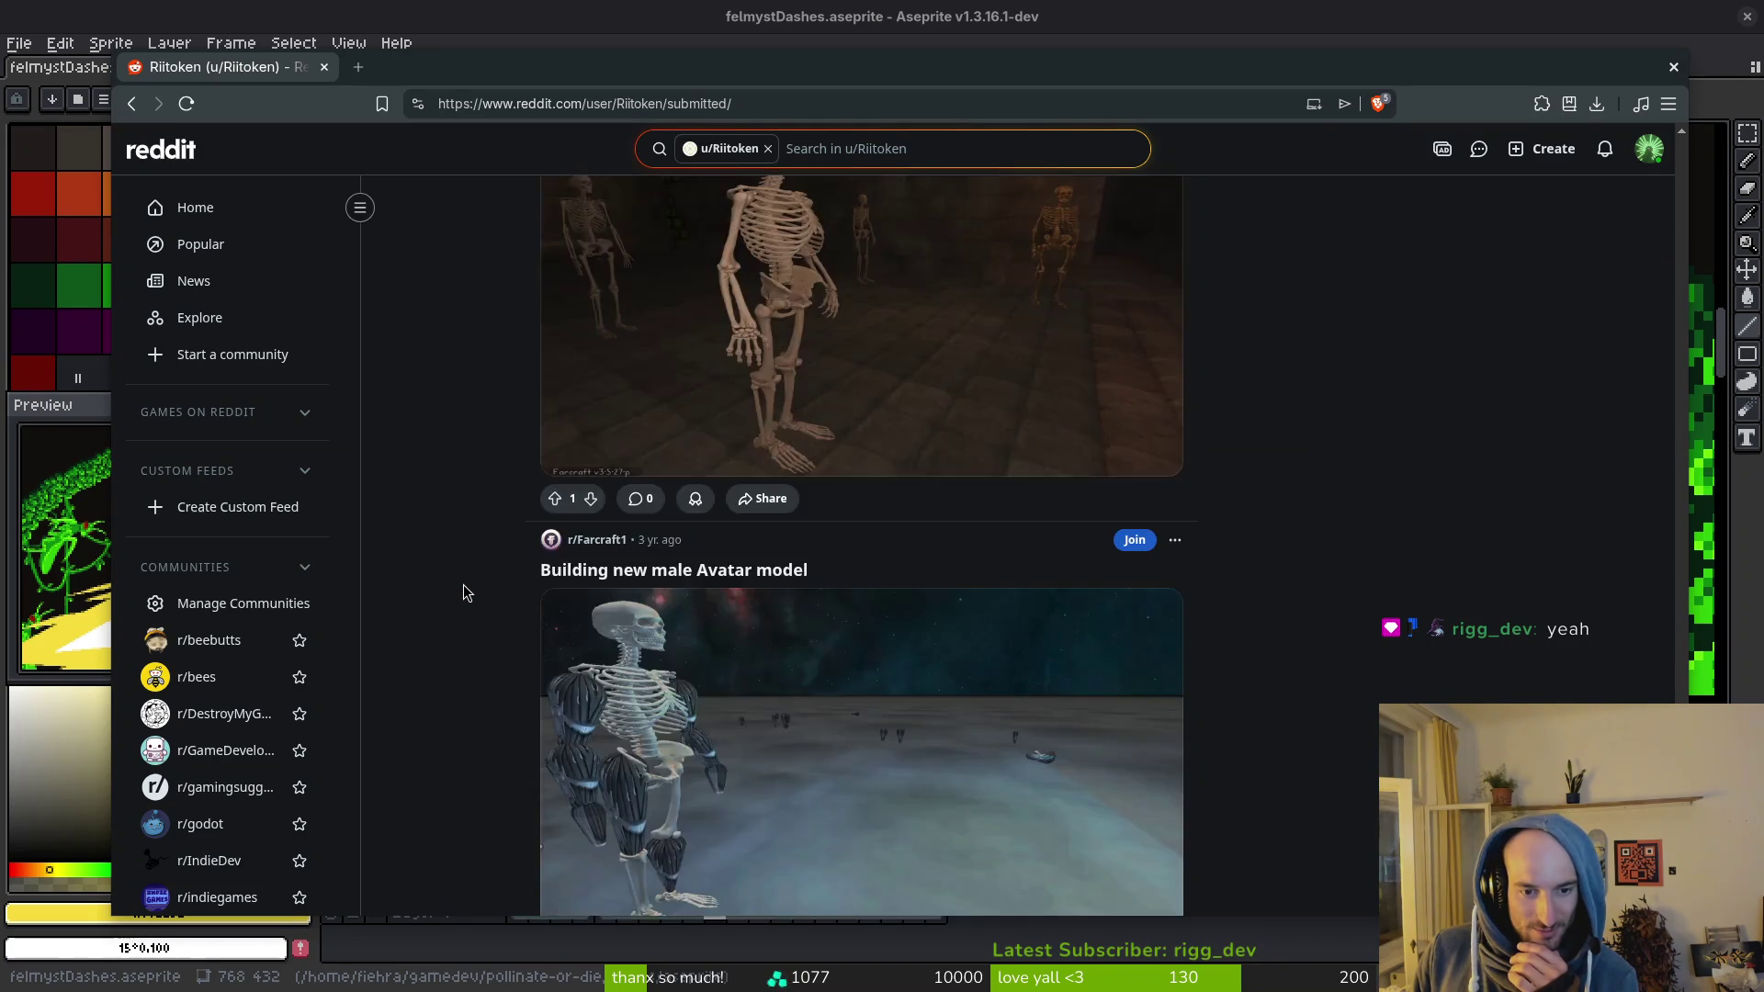
scroll(468, 580, "down", 15)
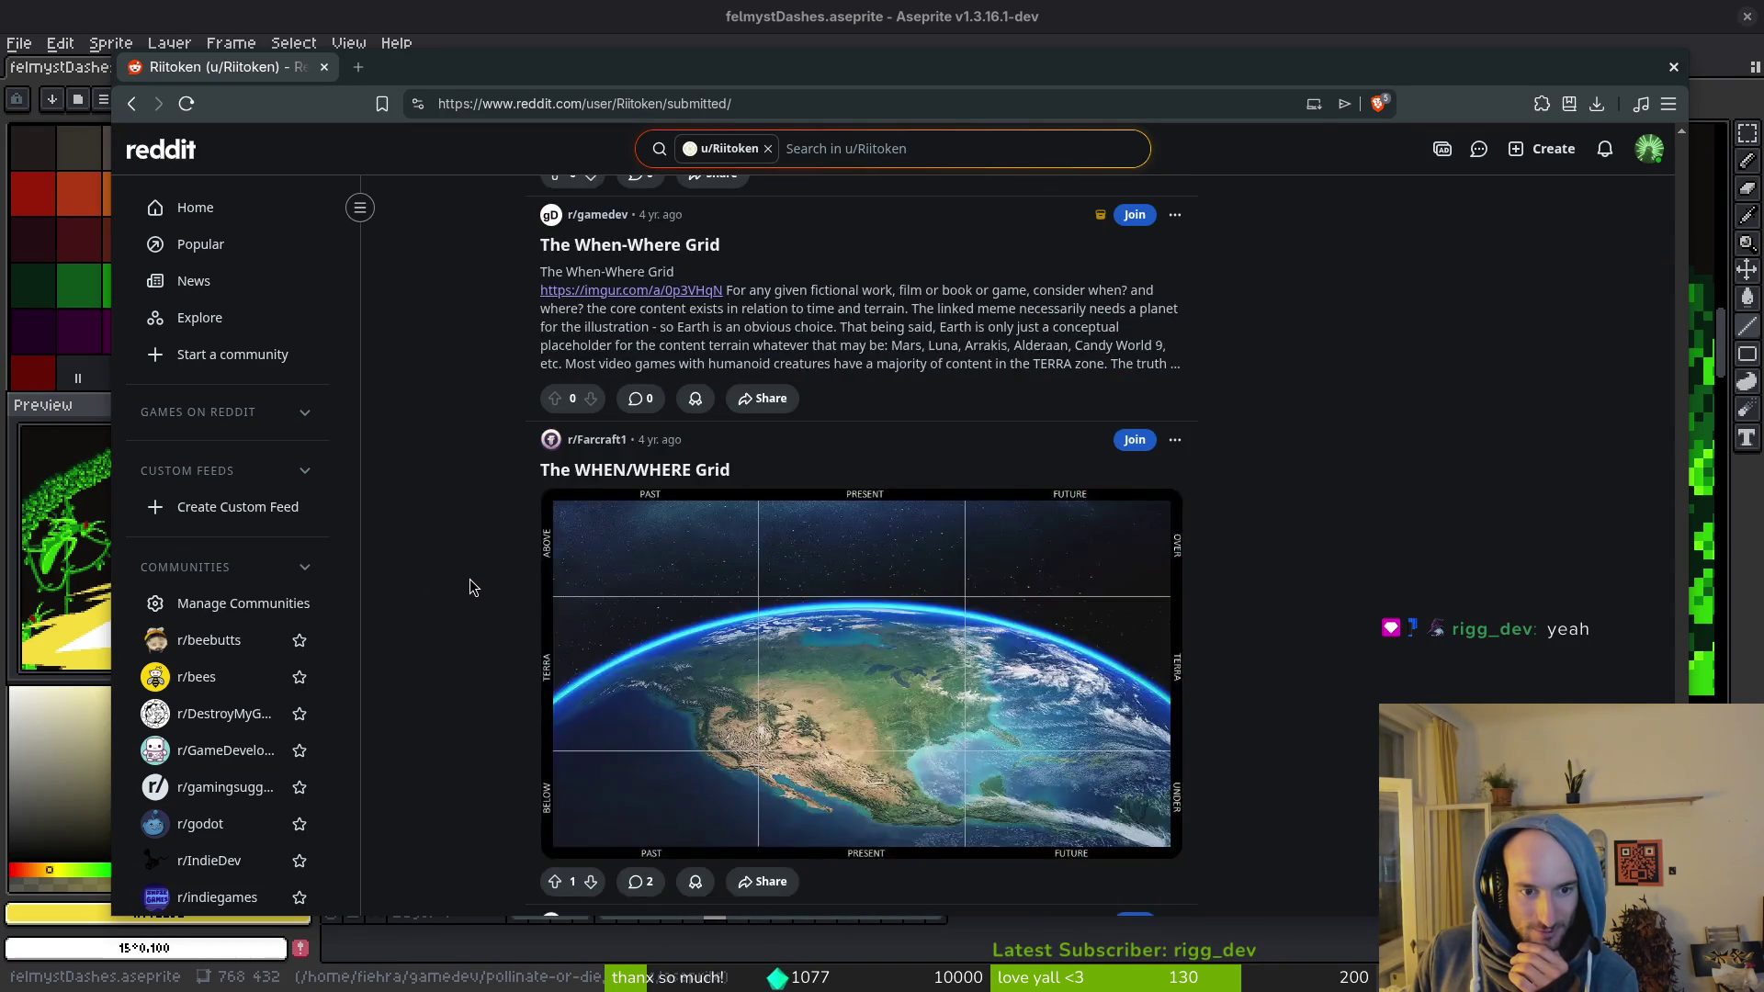
scroll(464, 590, "down", 15)
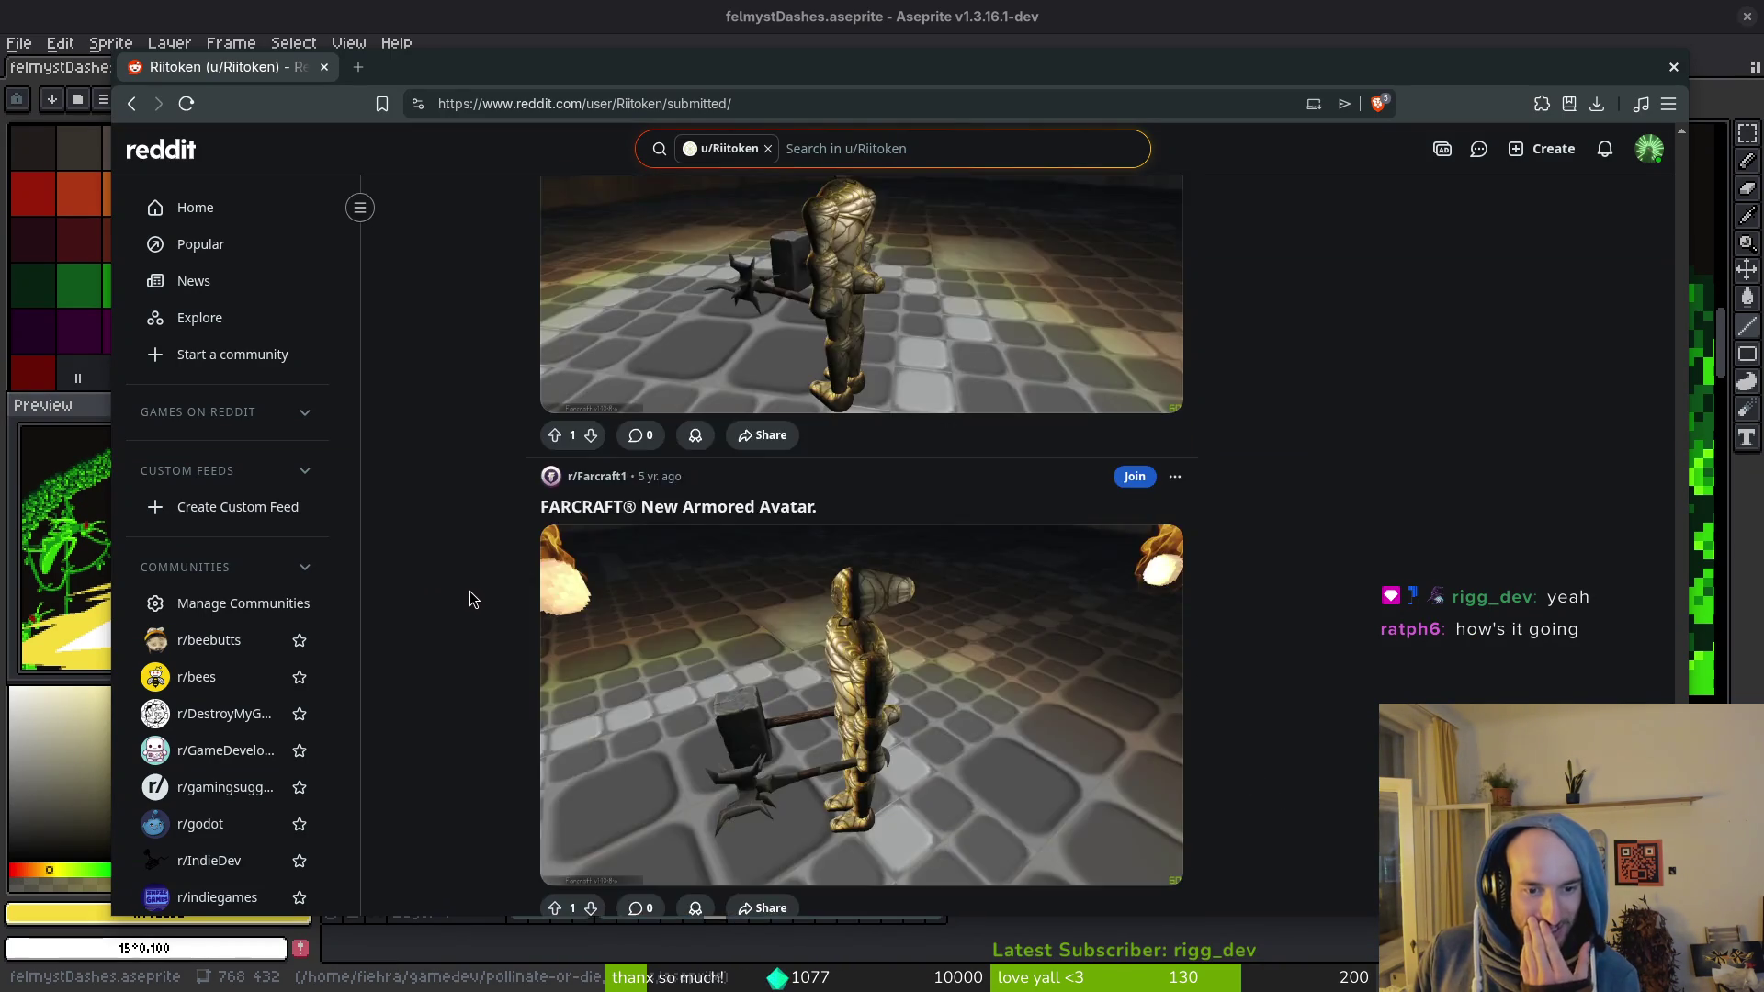
scroll(491, 602, "down", 15)
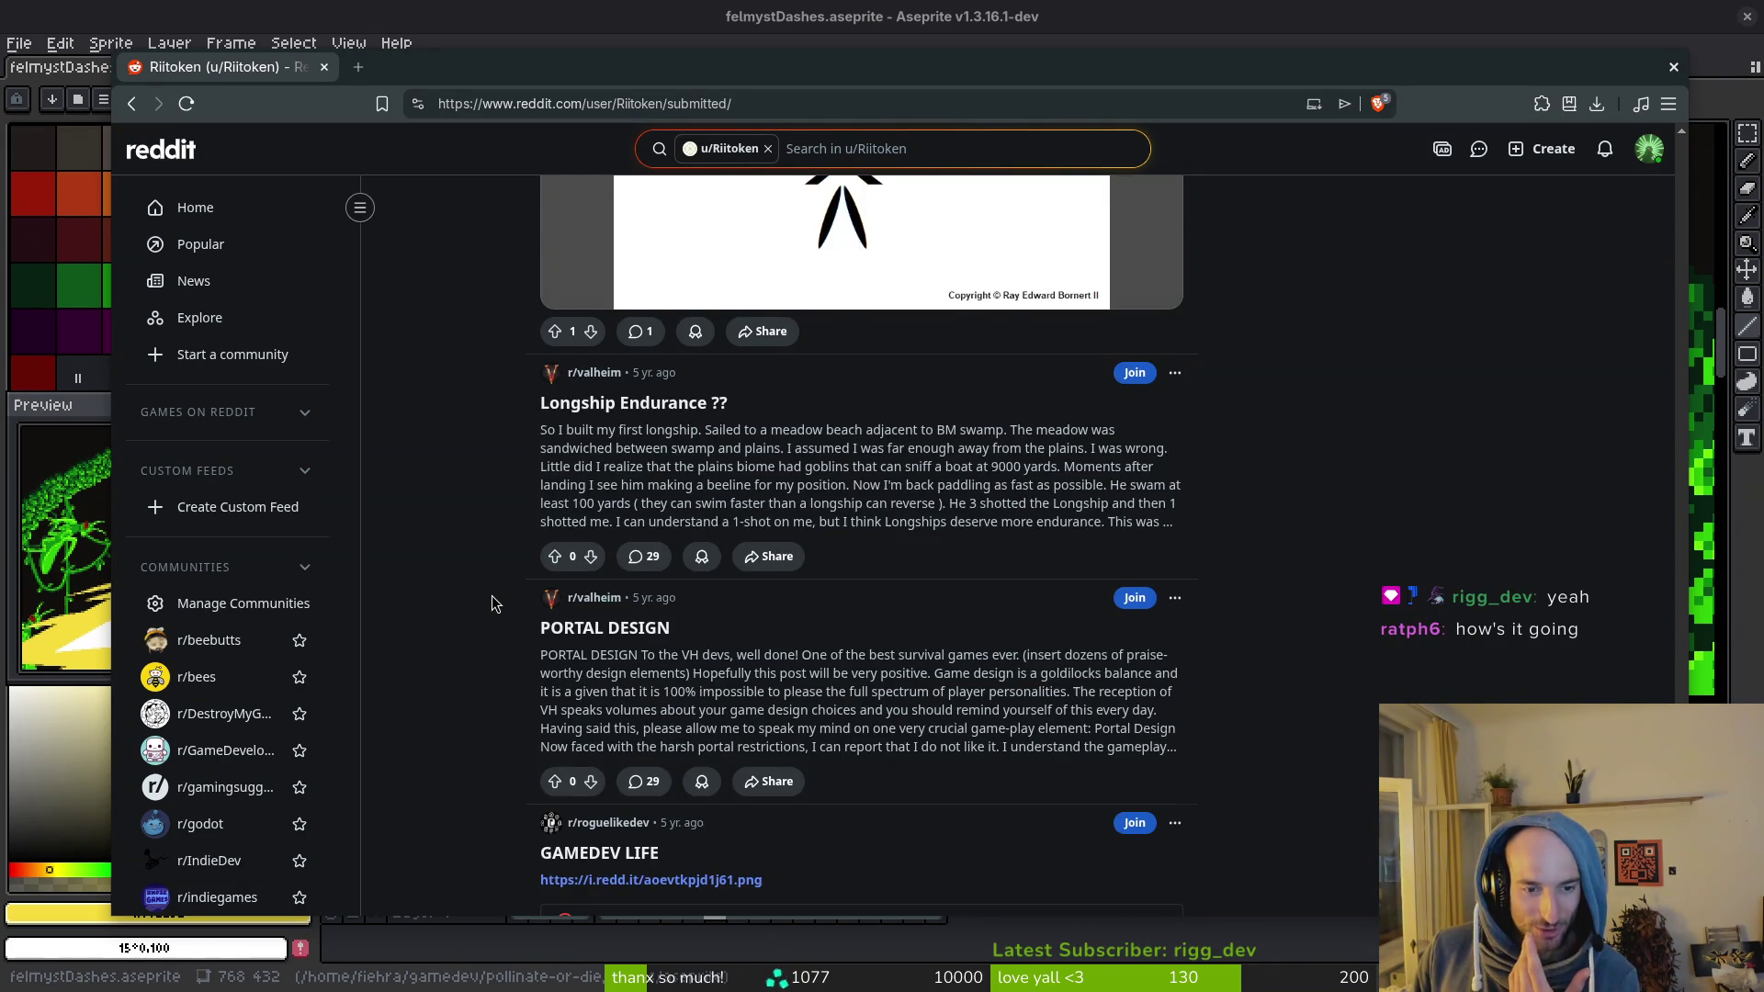
scroll(494, 602, "down", 5)
scroll(499, 597, "down", 10)
scroll(502, 598, "down", 3)
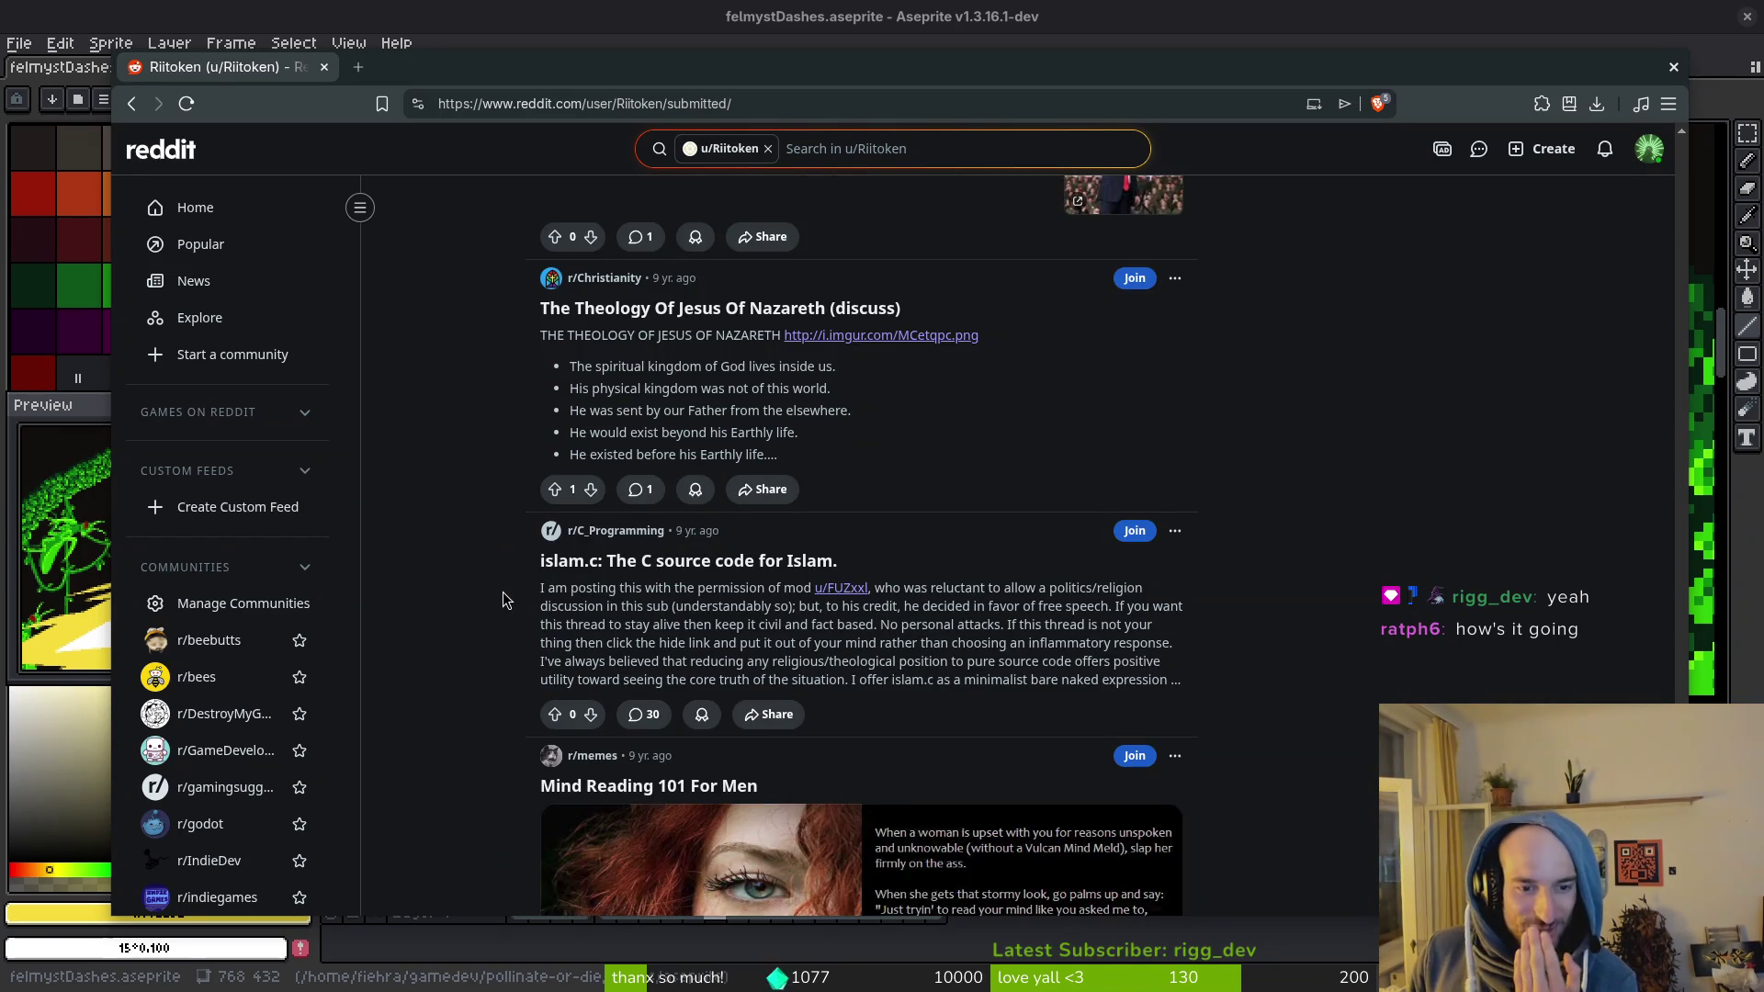
scroll(503, 594, "down", 9)
scroll(500, 602, "down", 10)
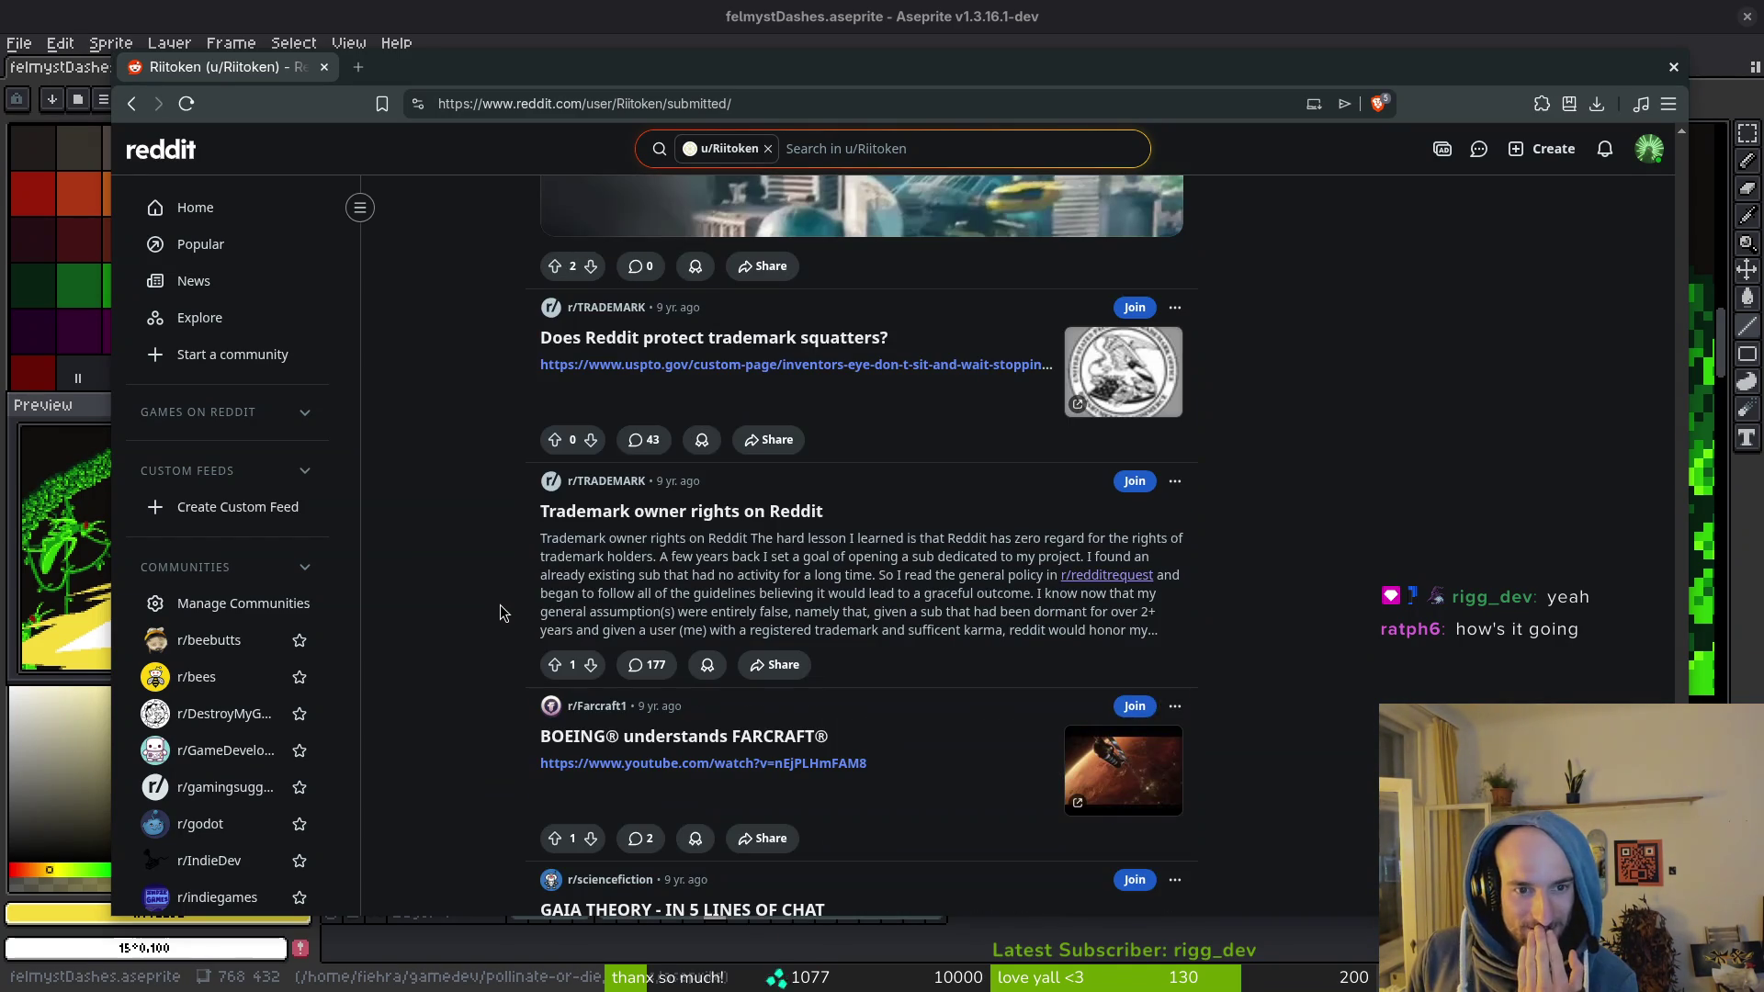
scroll(500, 604, "down", 15)
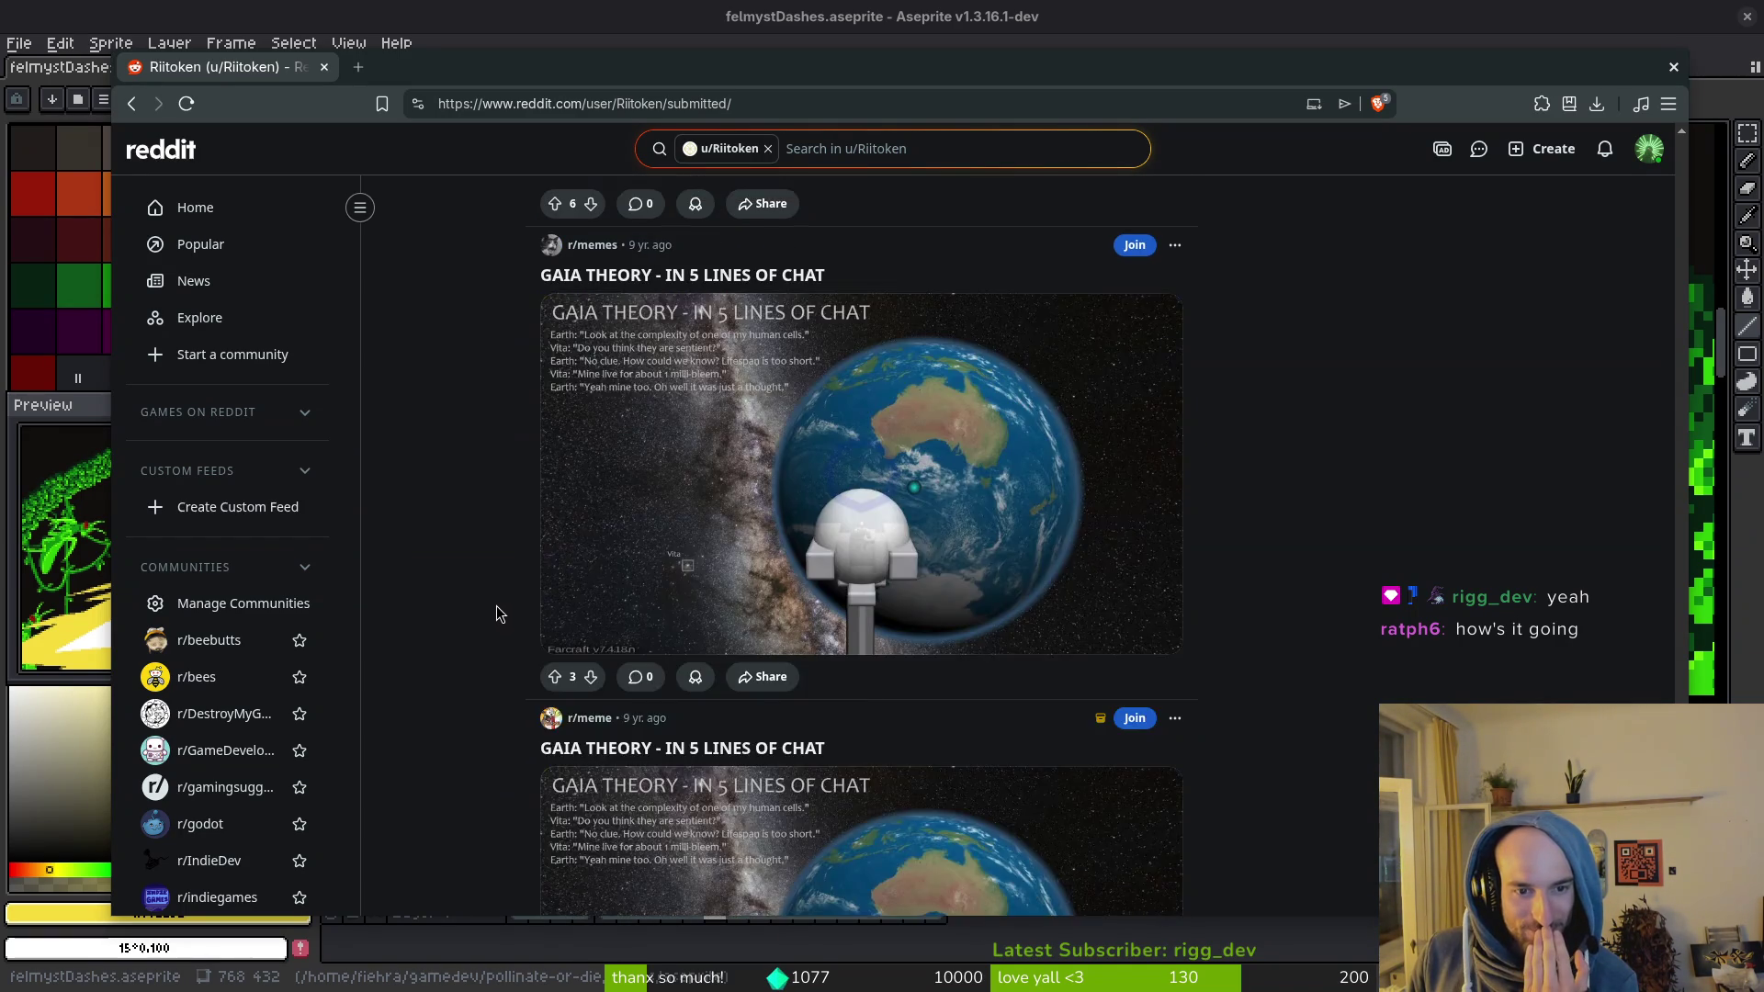
scroll(492, 621, "down", 15)
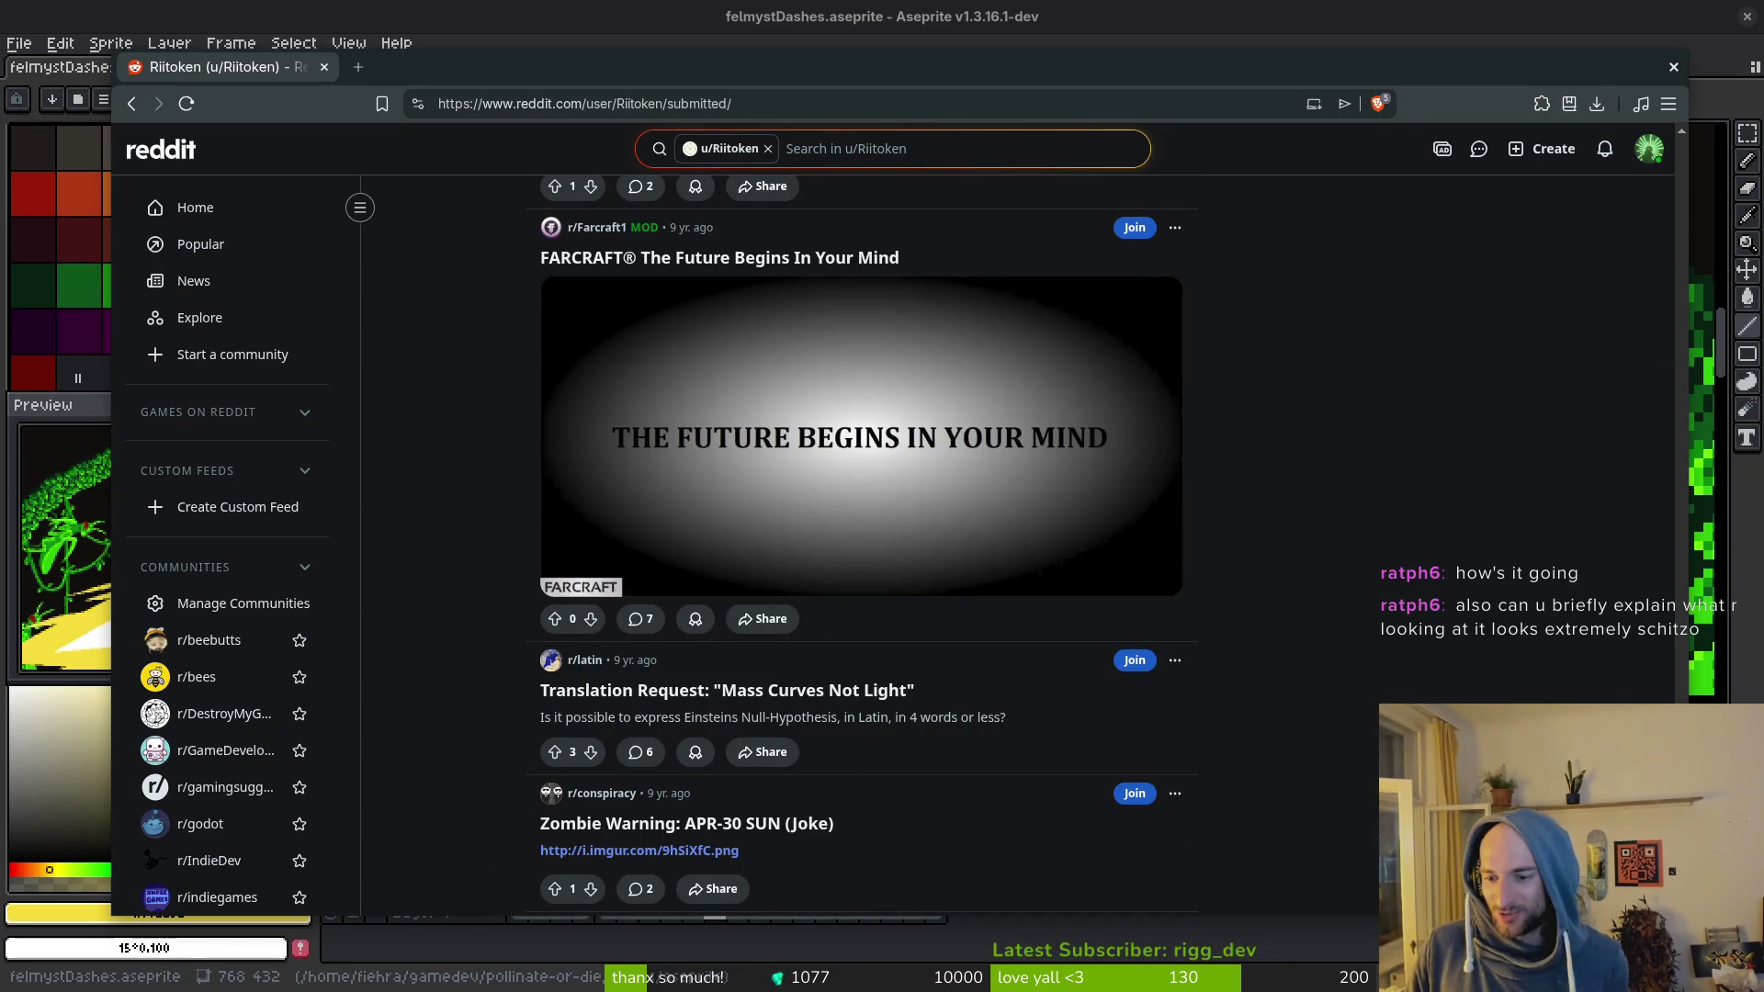
key("Home")
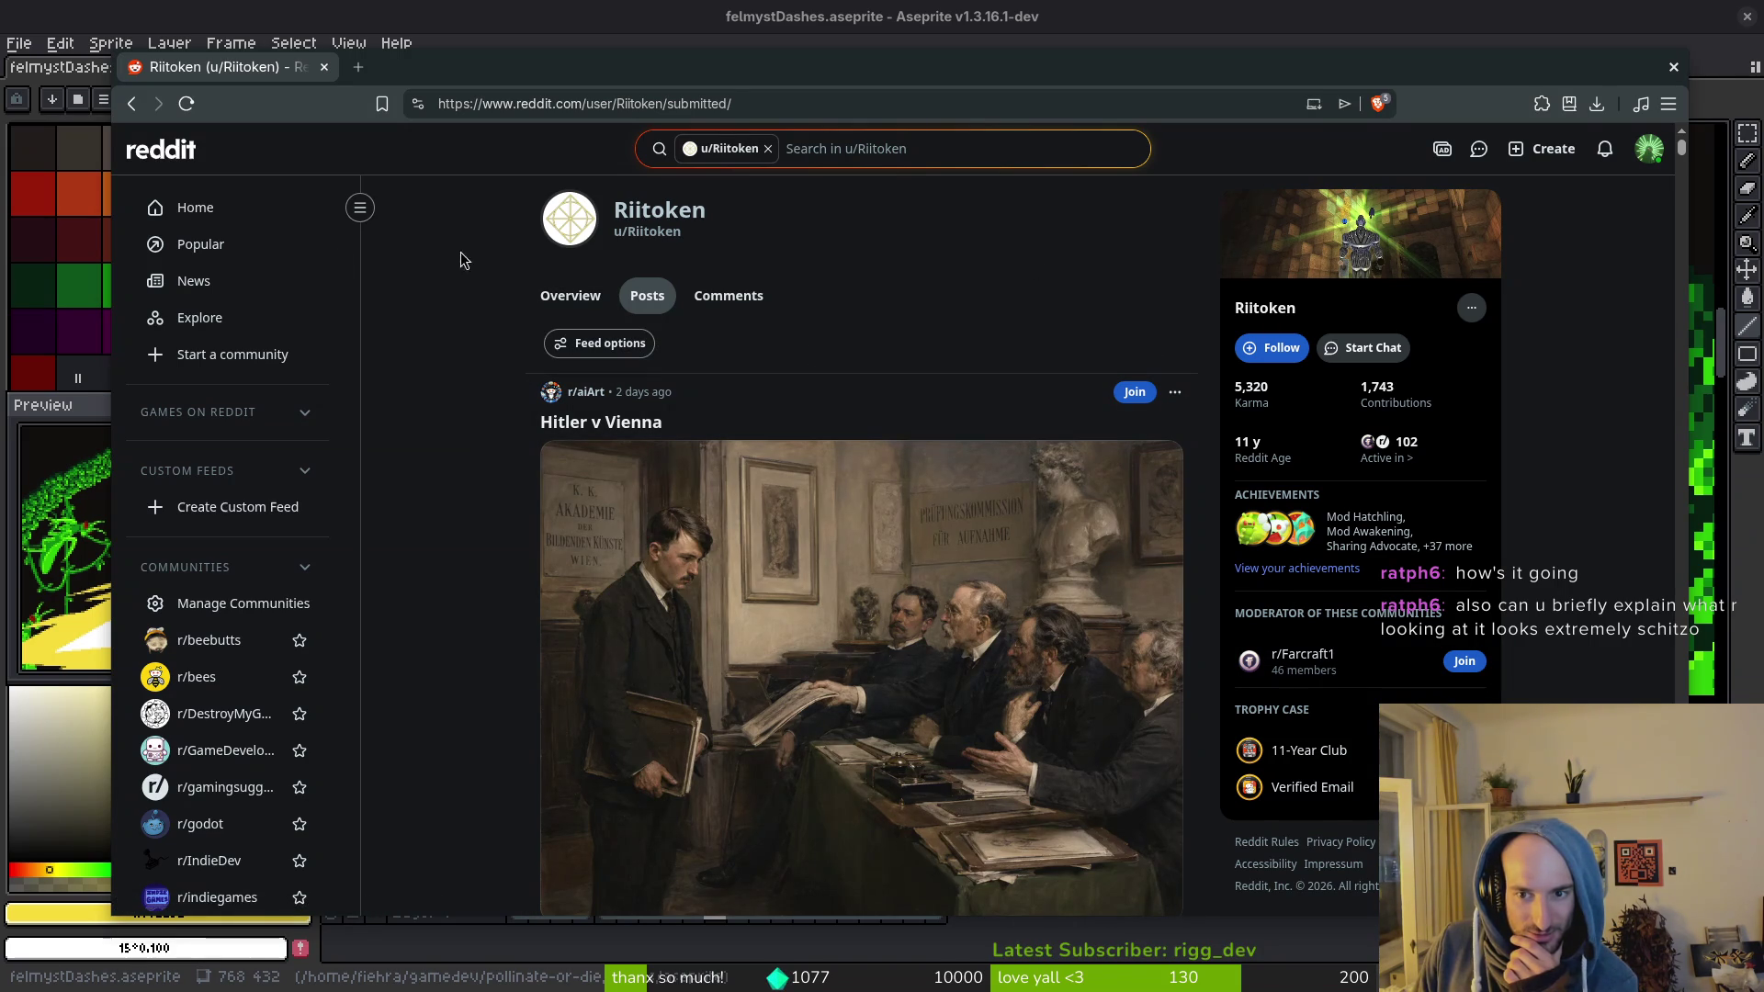
Step: Switch the author's post list to the Compact view
left_click(625, 344)
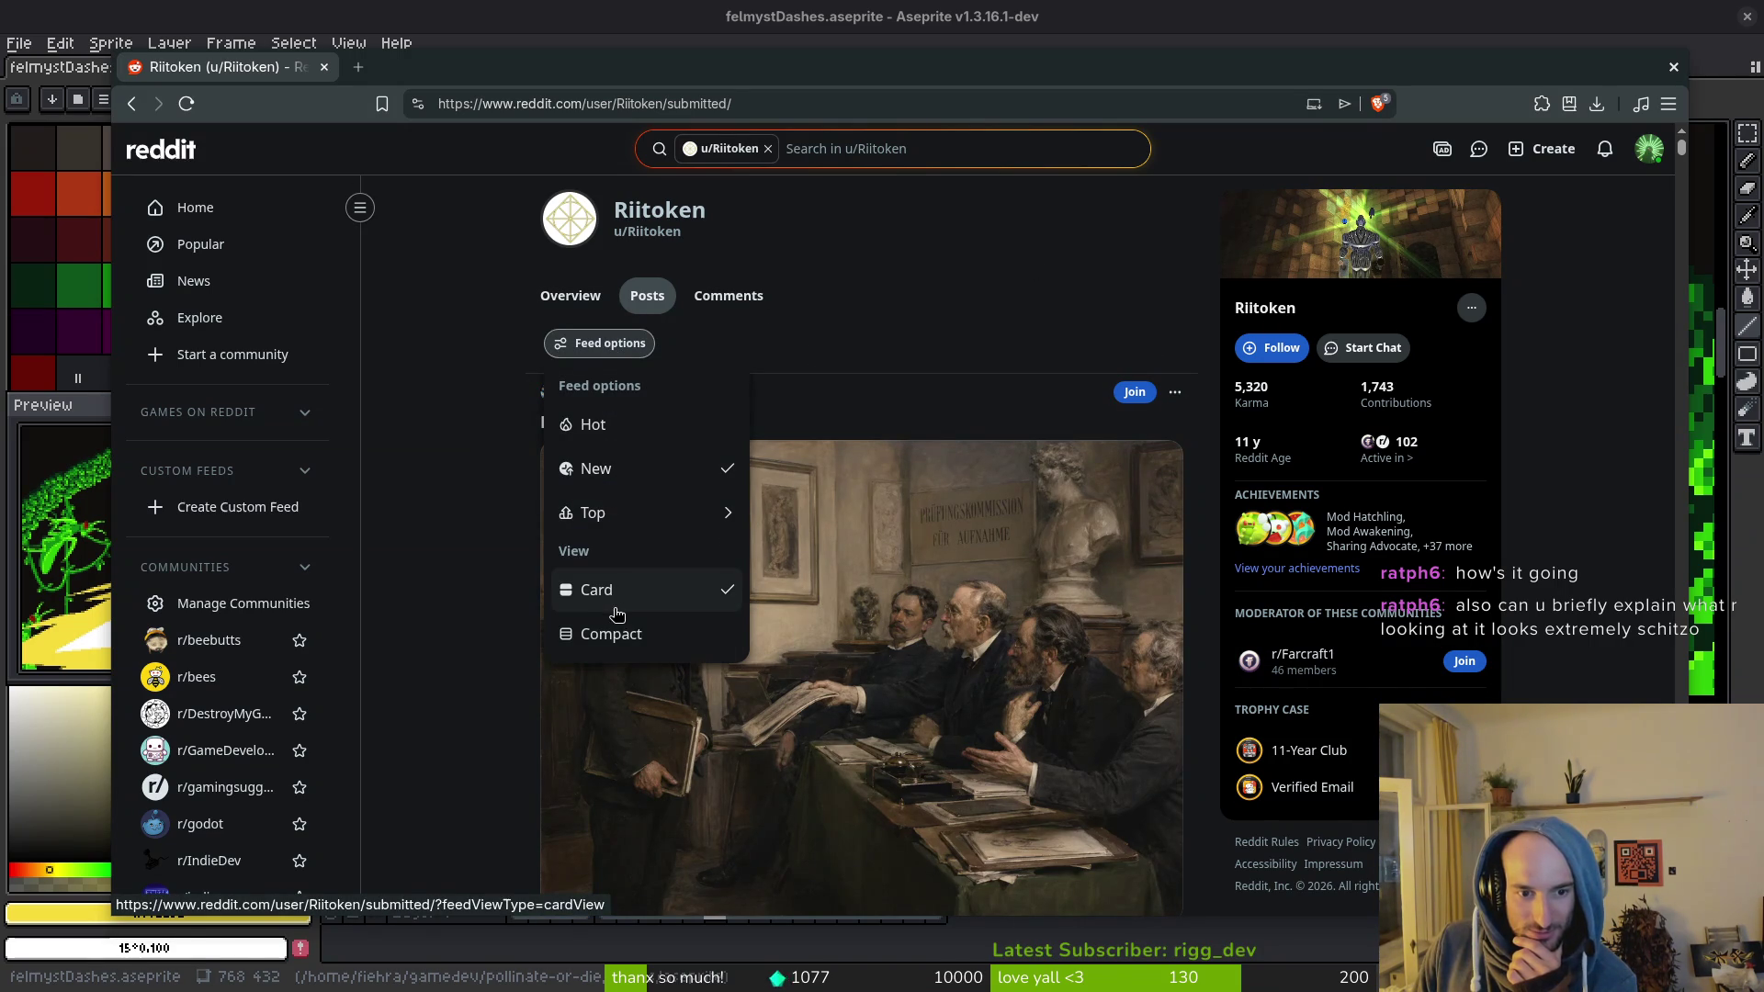
left_click(624, 641)
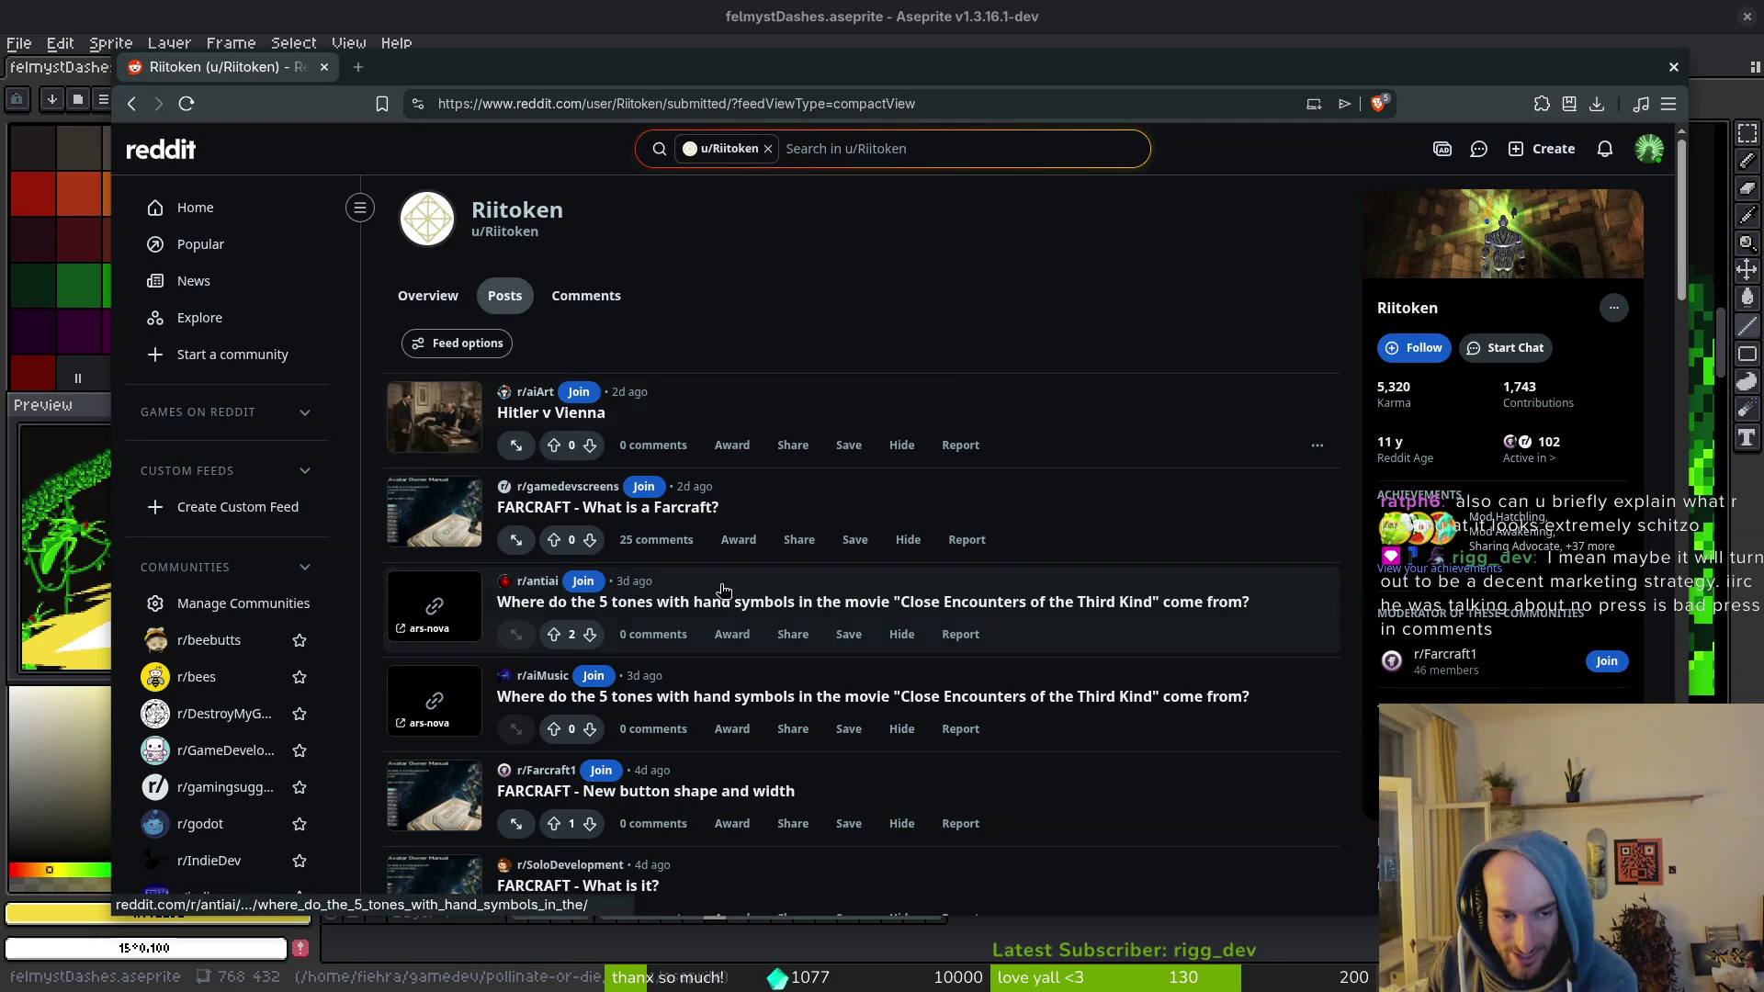
scroll(950, 361, "down", 10)
scroll(930, 358, "up", 2)
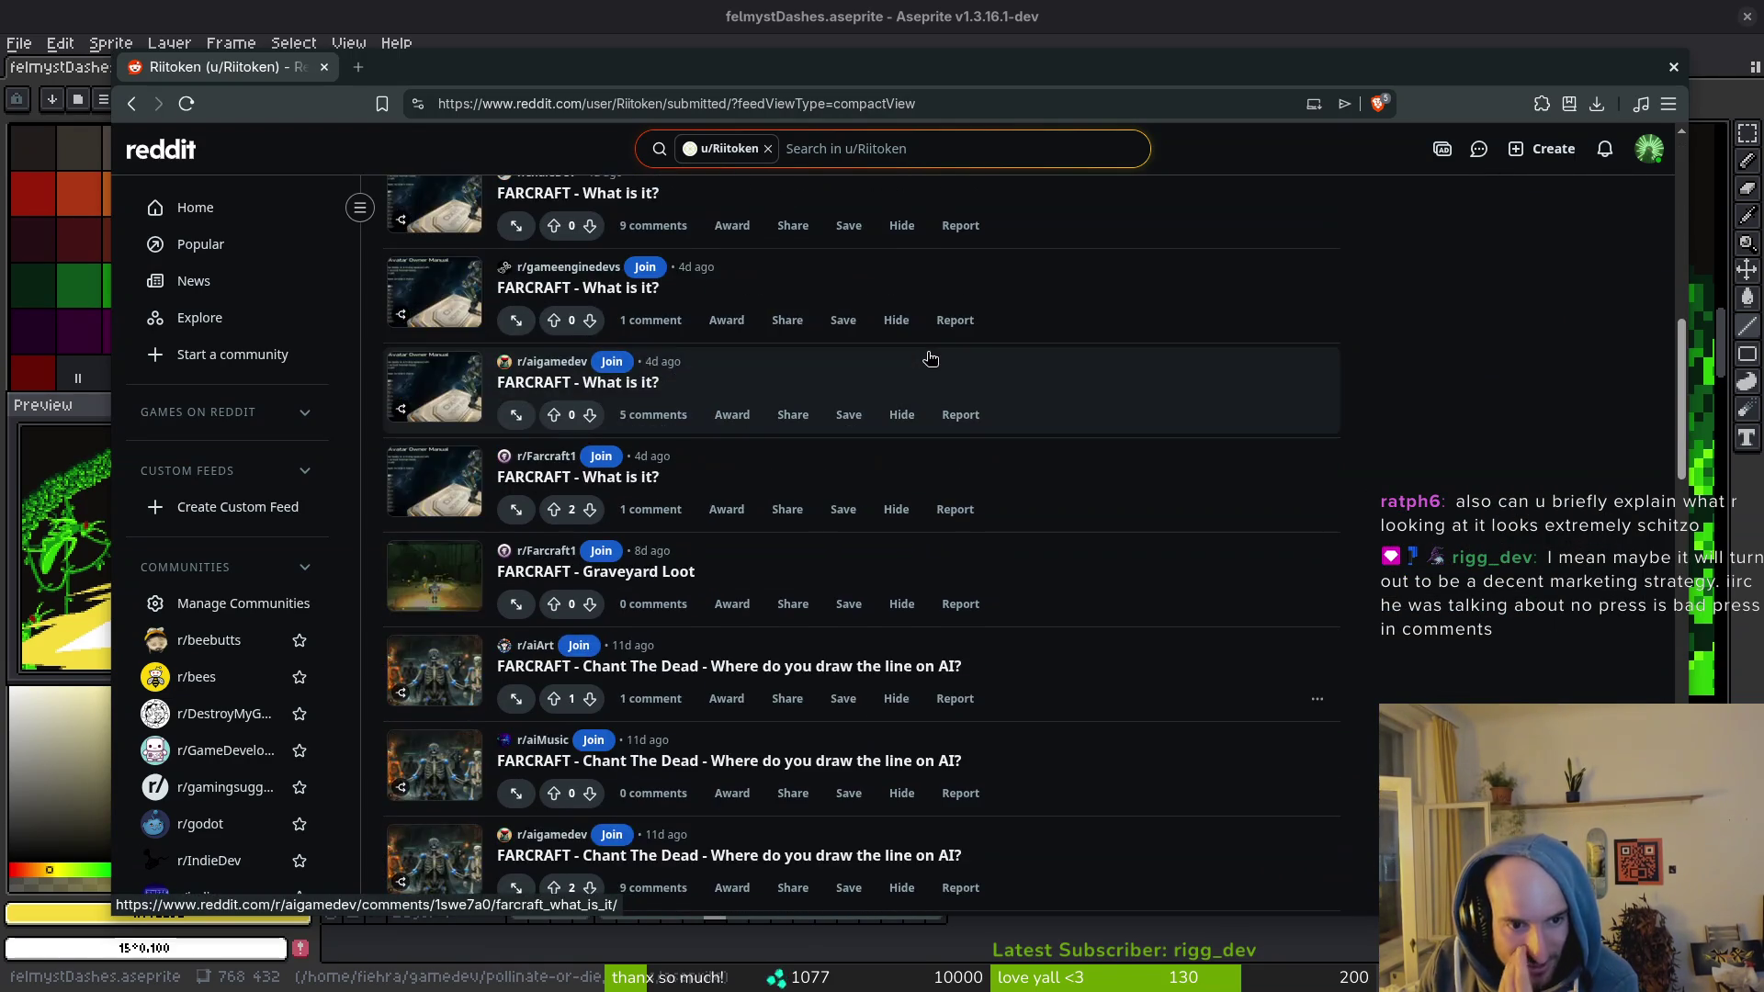
Step: Open the r/SoloDevelopment post 'FARCRAFT - Chant The Dead - Where do you draw the line on AI?'
scroll(929, 358, "up", 10)
scroll(869, 345, "down", 14)
scroll(869, 346, "down", 6)
scroll(529, 385, "up", 8)
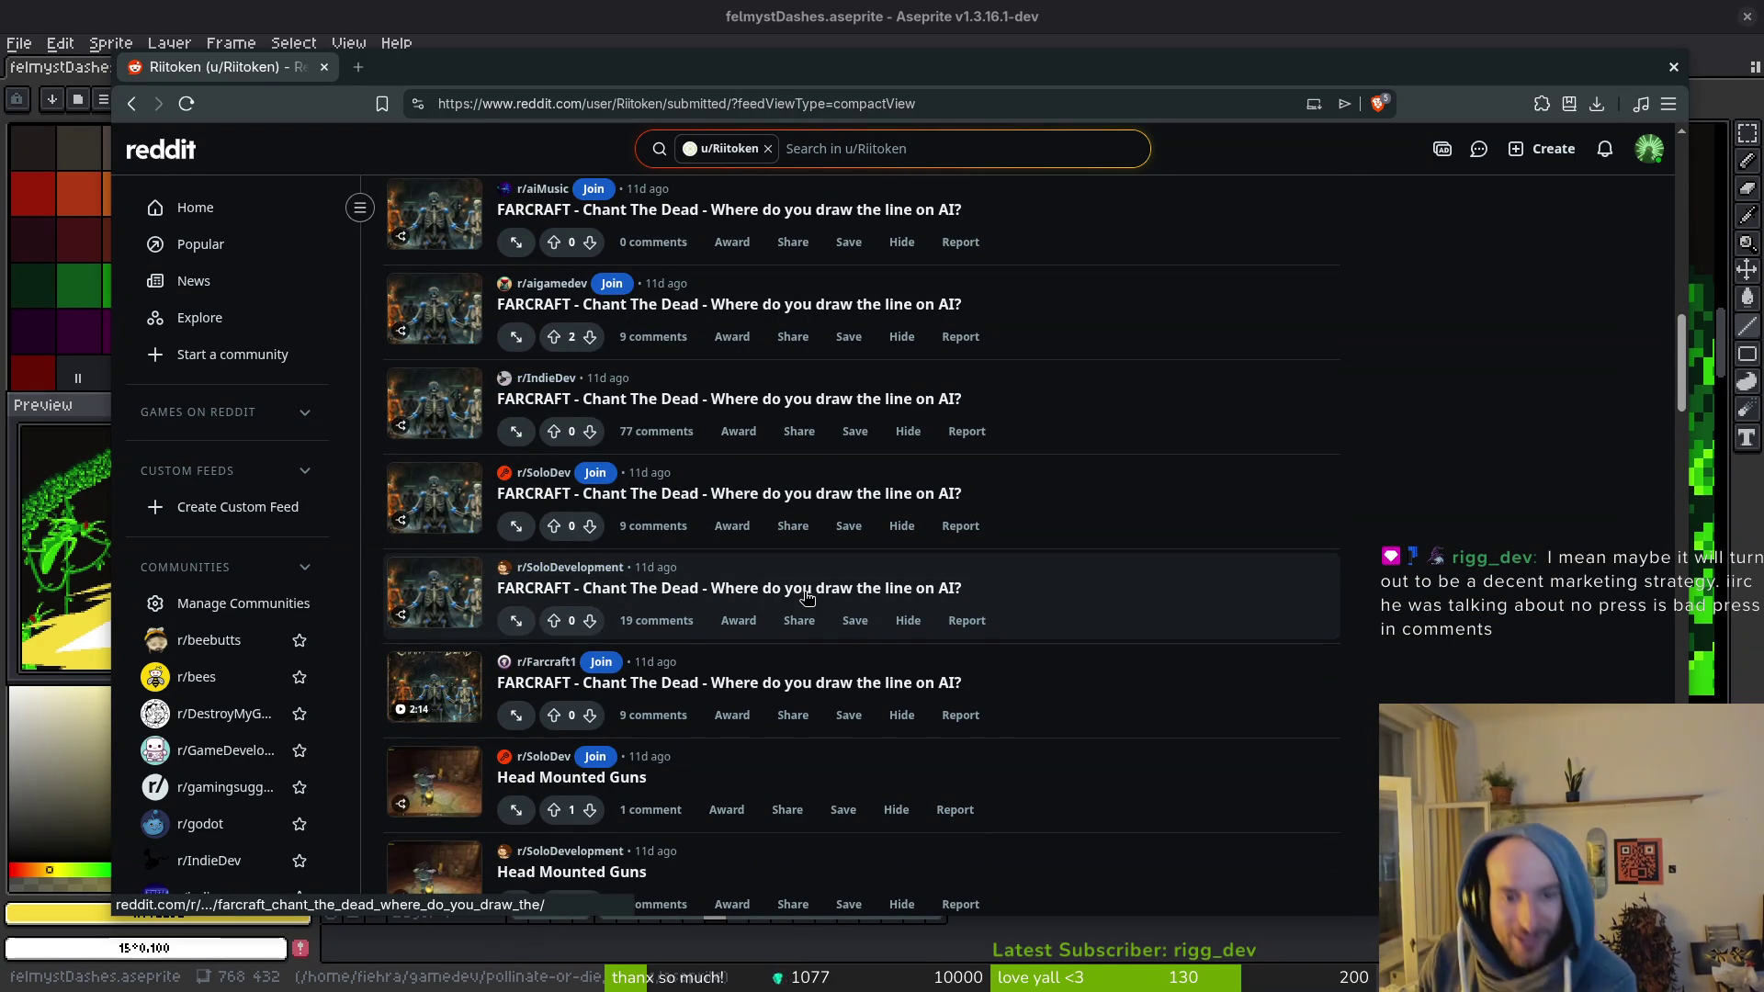
left_click(656, 590)
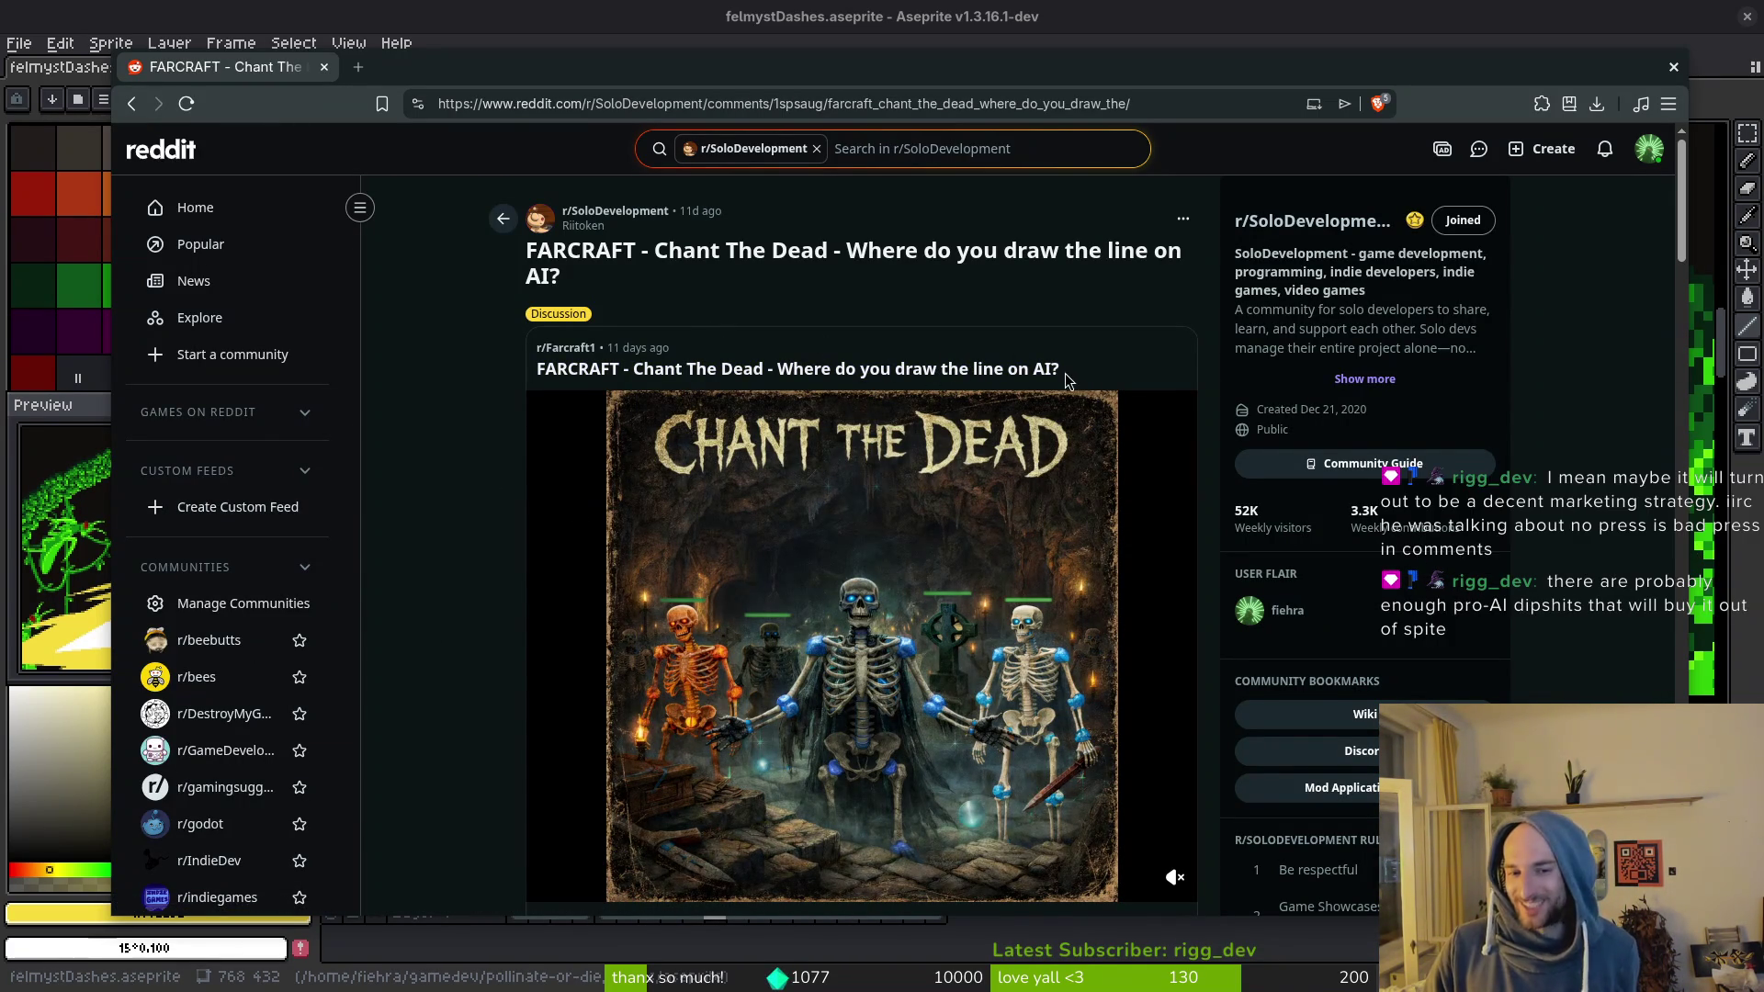
left_click(588, 226)
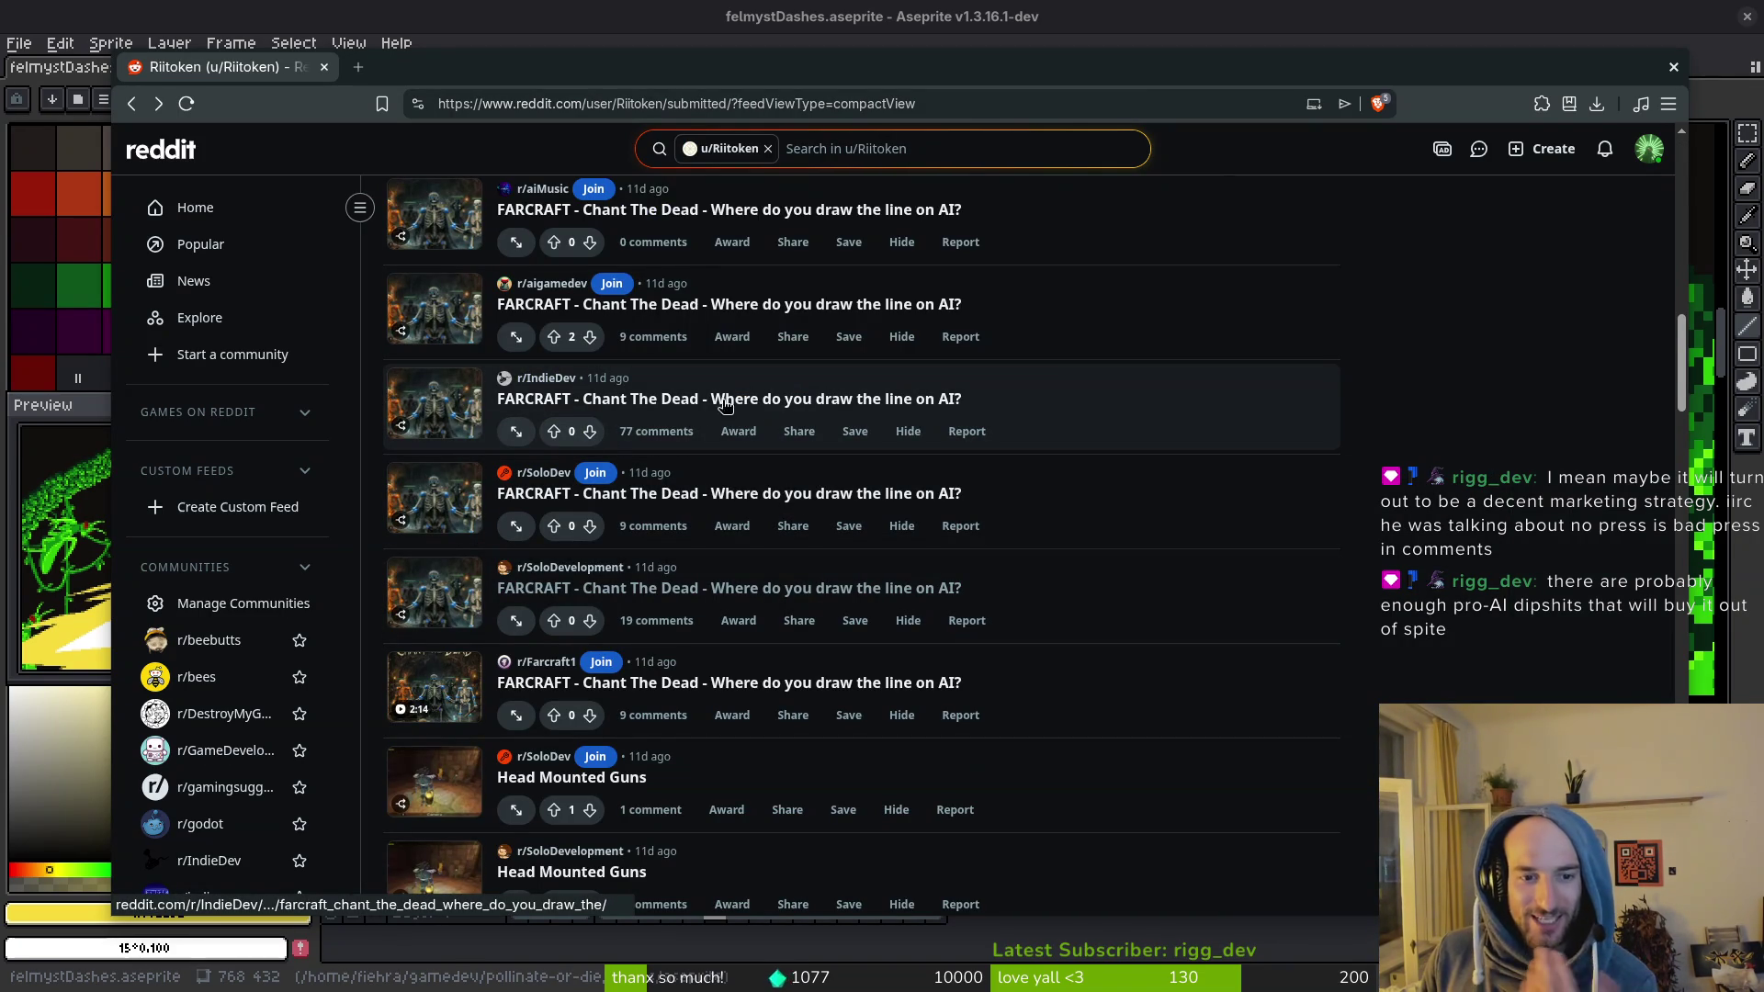
left_click(630, 440)
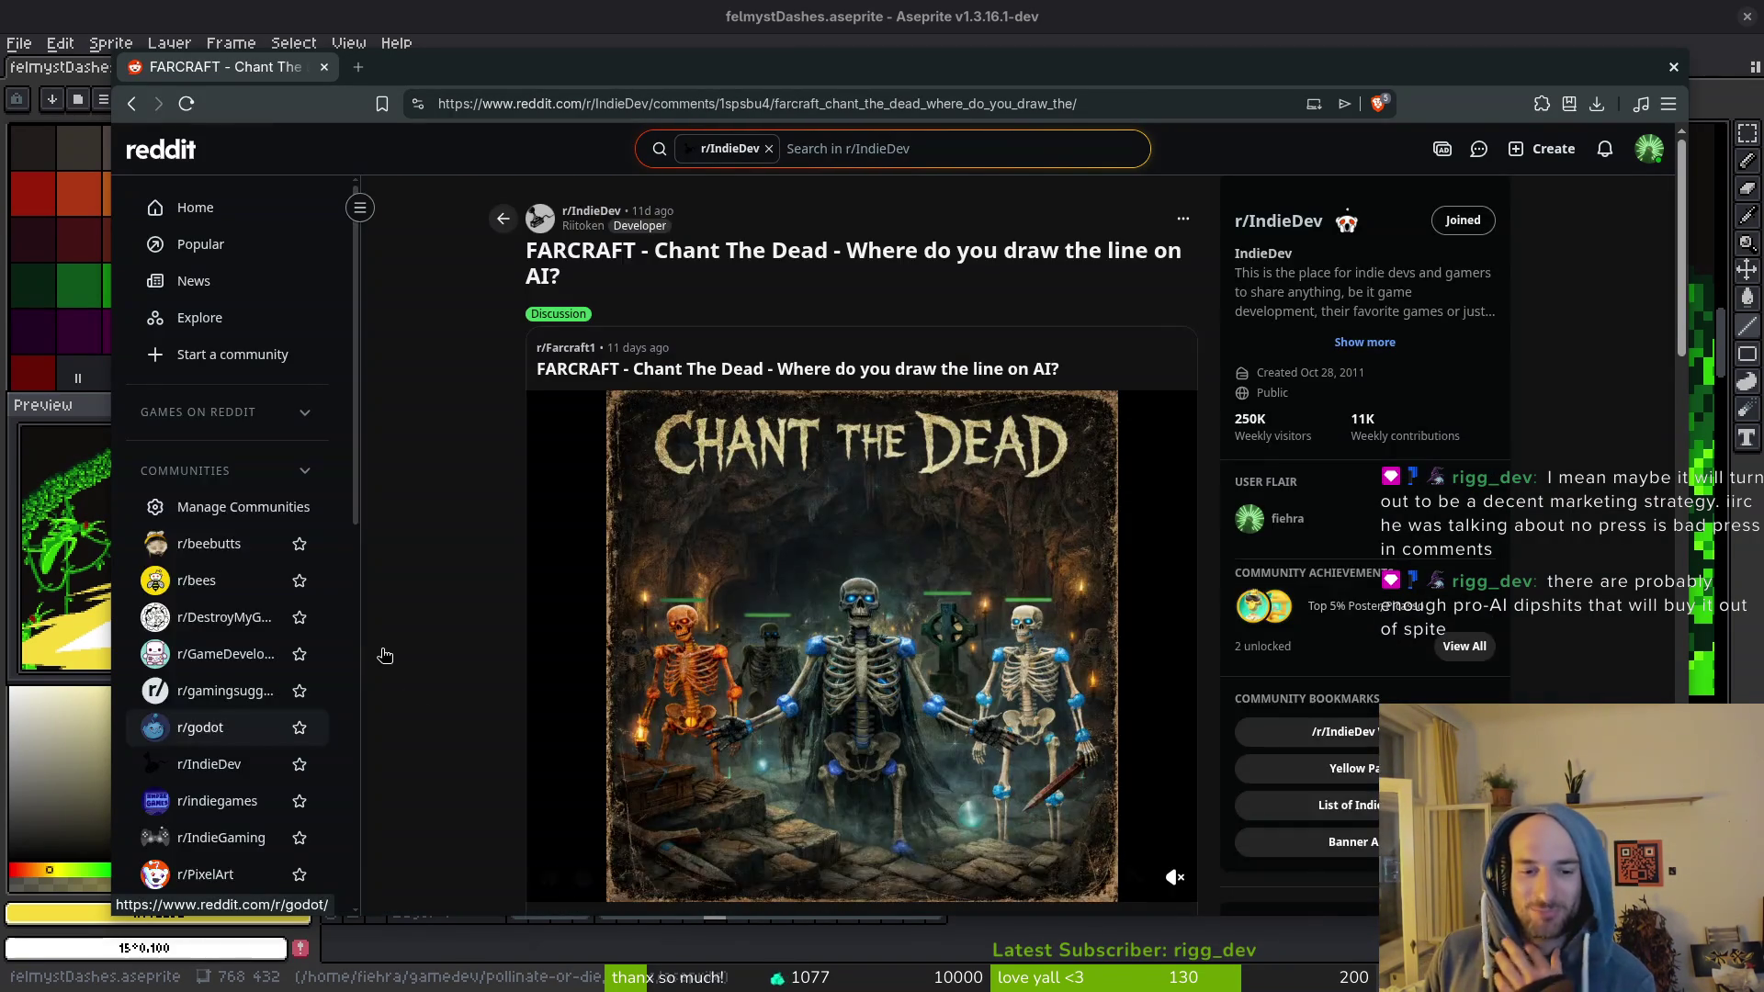
scroll(398, 636, "down", 6)
scroll(379, 634, "down", 2)
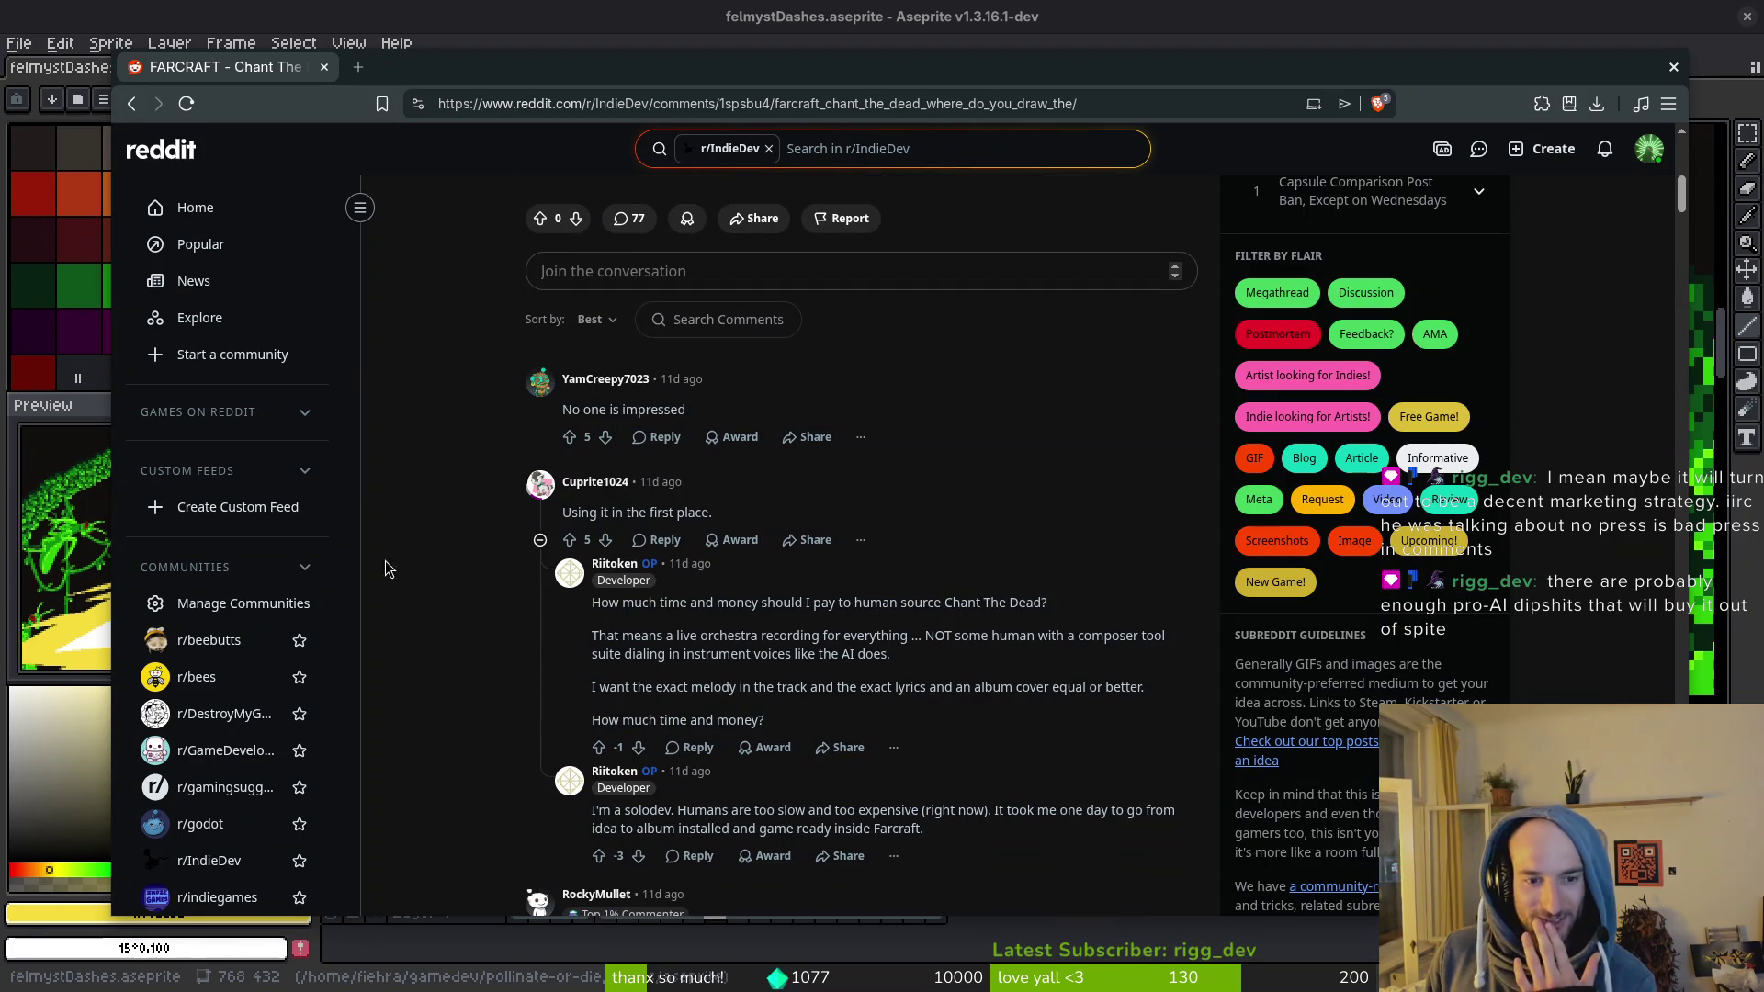
left_click_drag(714, 512, 571, 514)
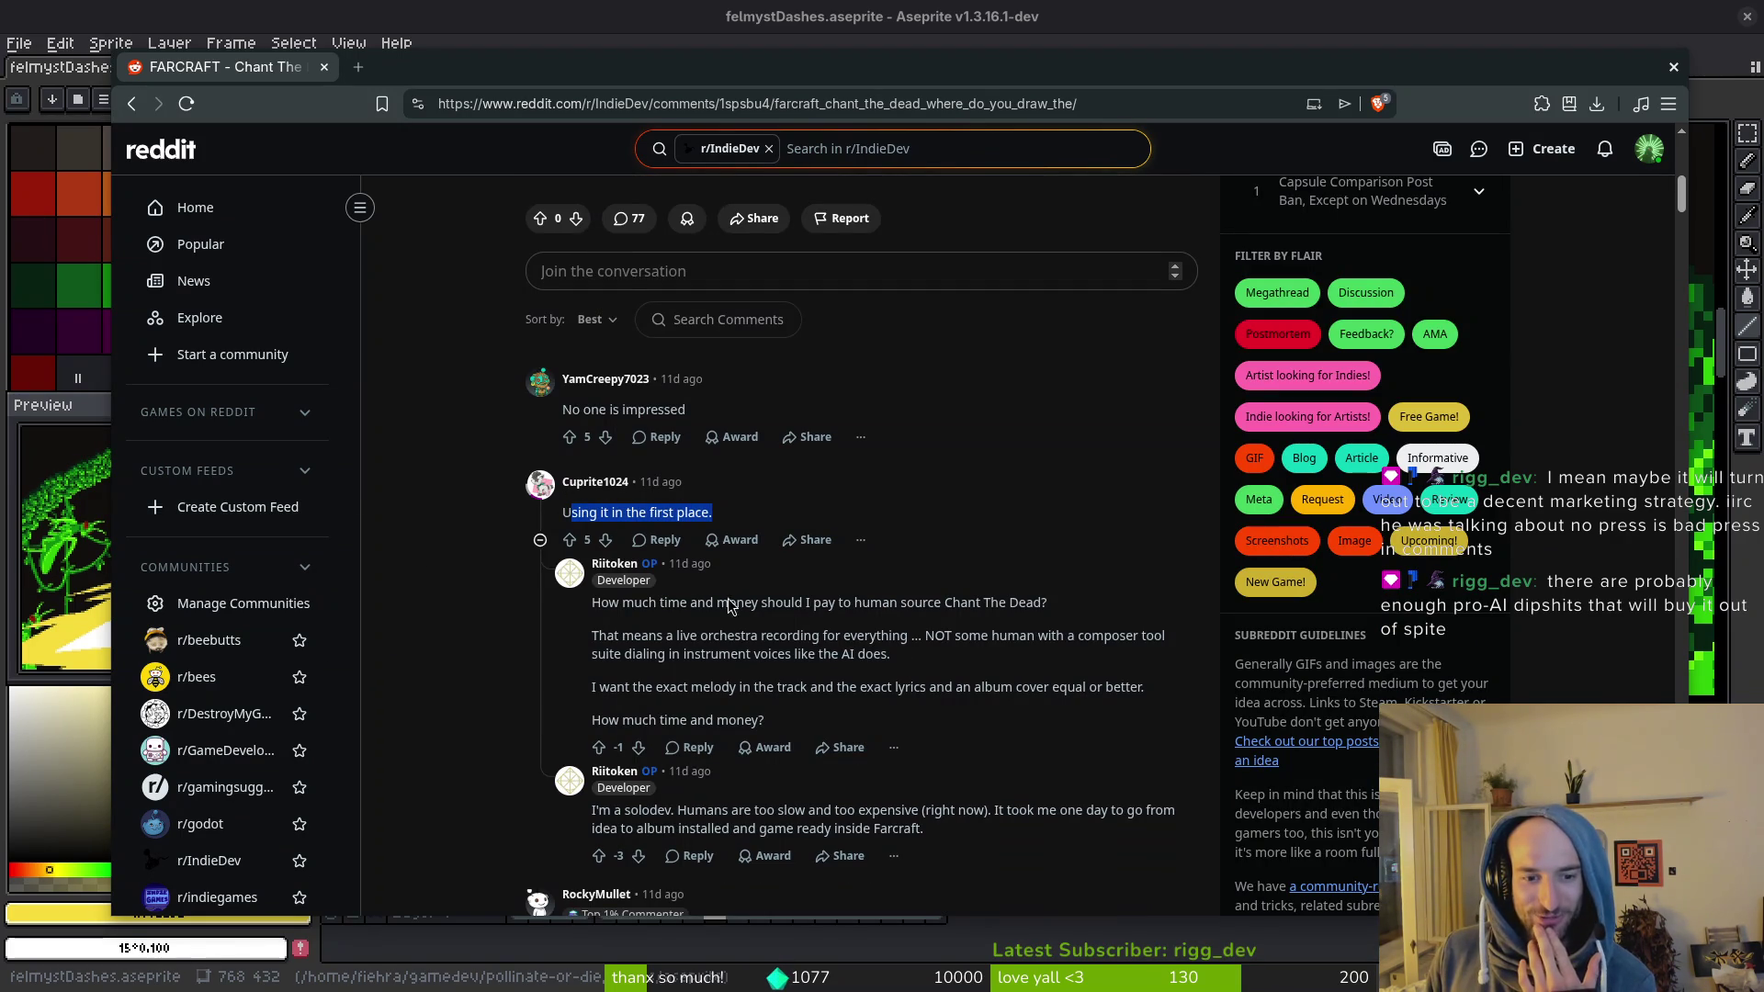
mouse_move(592, 604)
left_mouse_down()
mouse_move(928, 638)
mouse_move(1148, 691)
mouse_move(962, 726)
left_mouse_up()
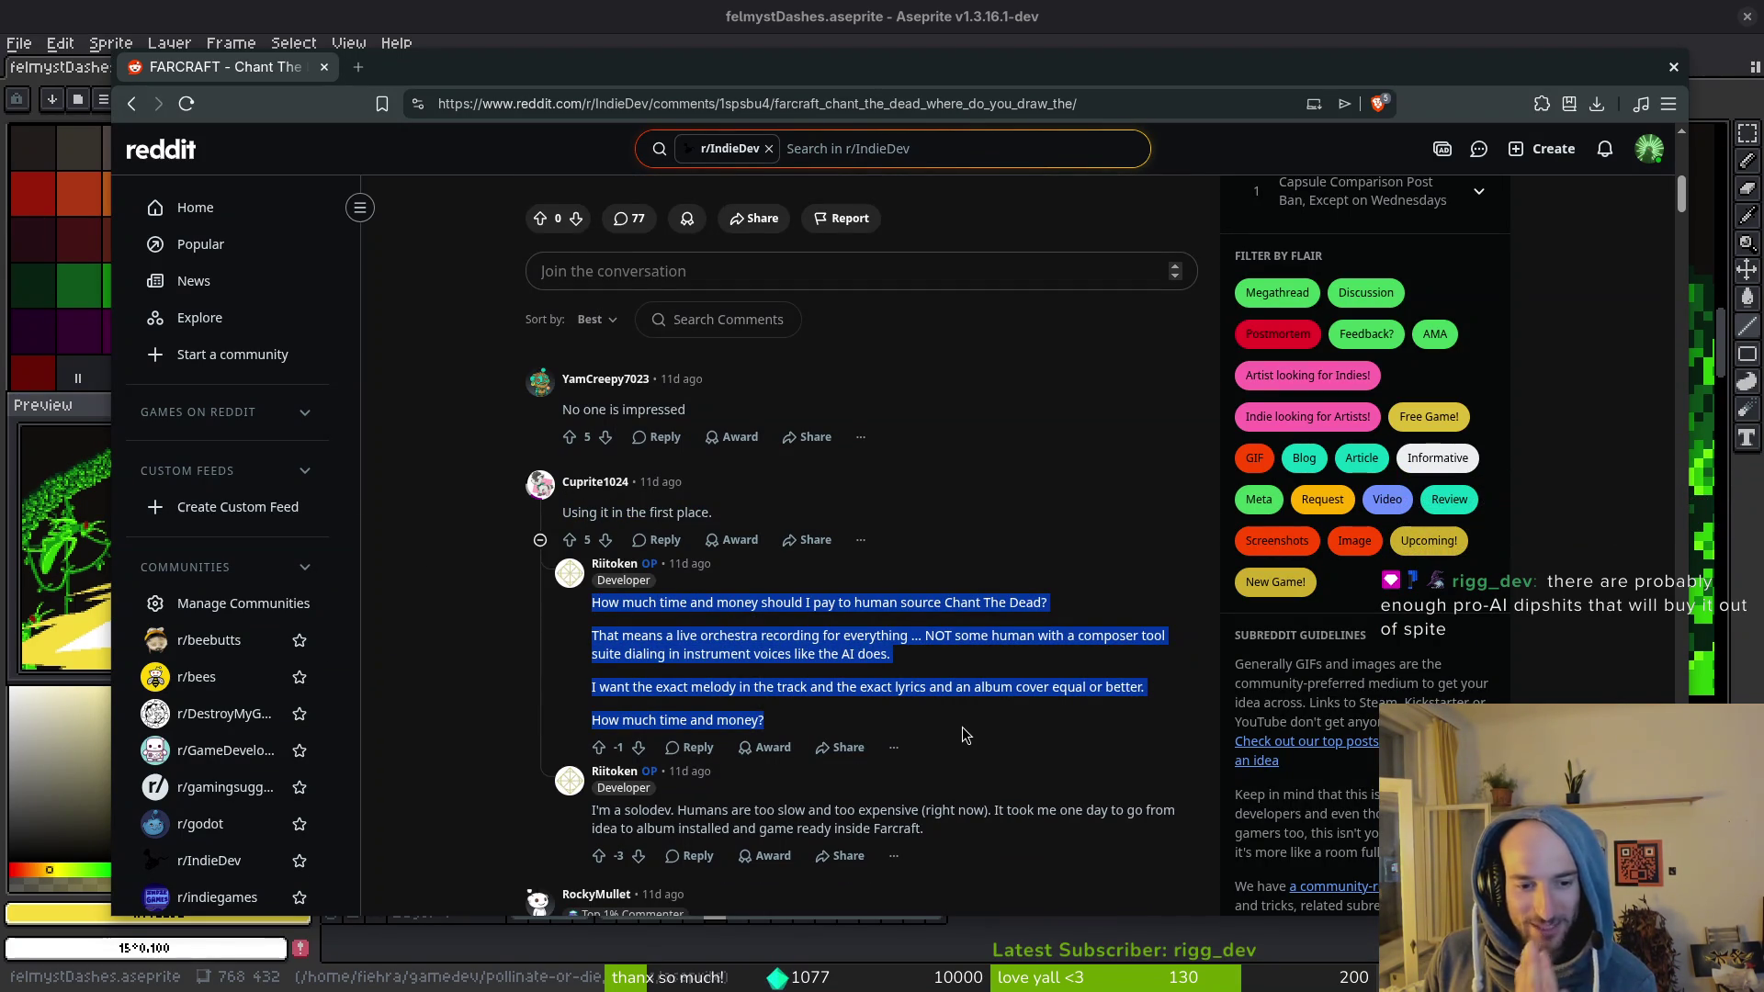
scroll(899, 662, "down", 2)
scroll(900, 663, "down", 3)
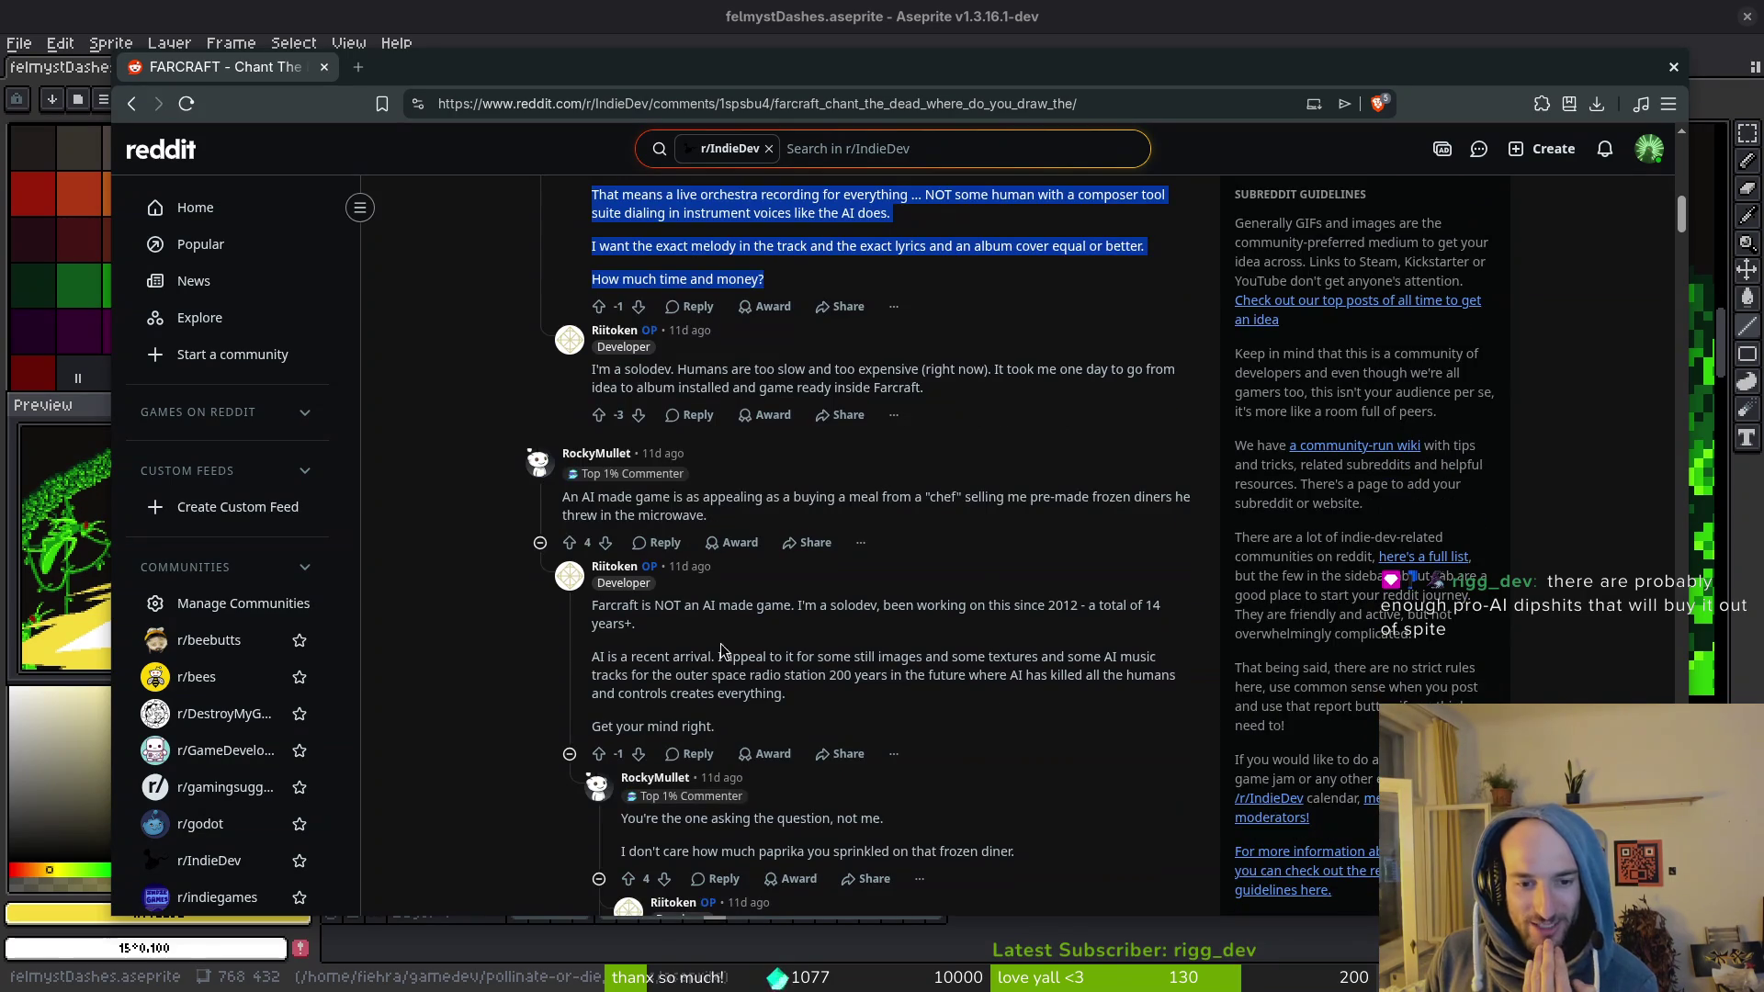
scroll(893, 589, "down", 3)
scroll(938, 659, "down", 3)
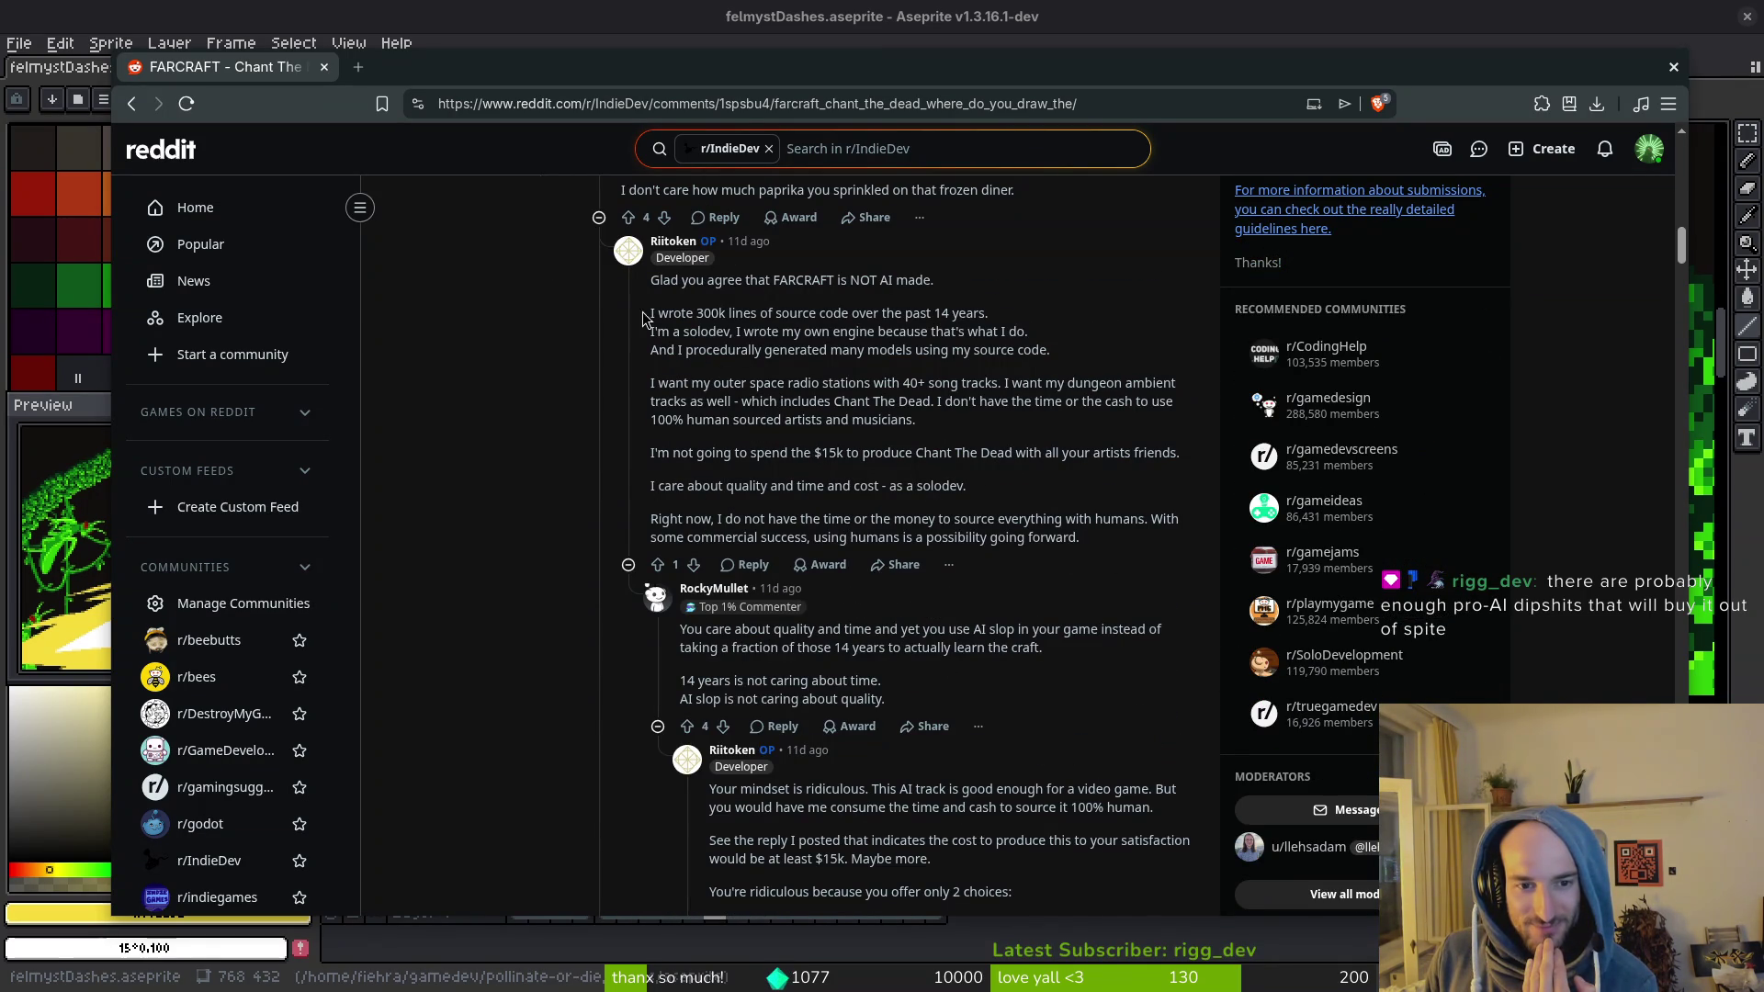
mouse_move(655, 302)
left_mouse_down()
mouse_move(1180, 457)
mouse_move(1085, 545)
left_mouse_up()
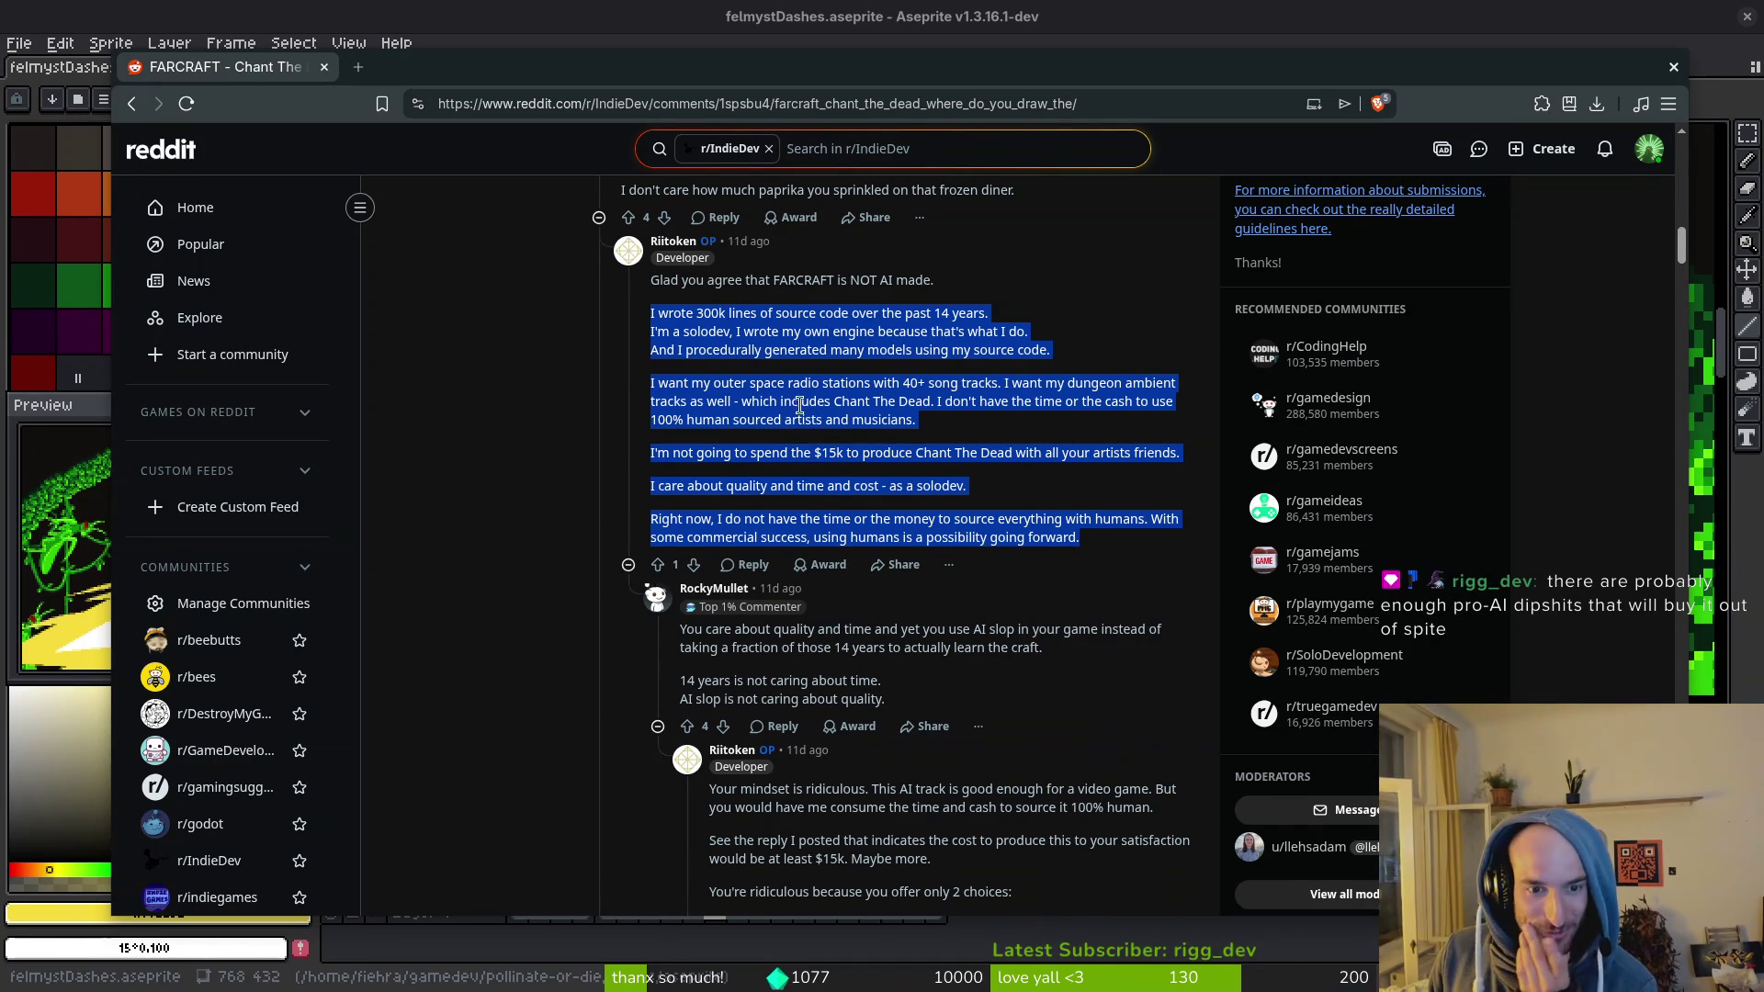
scroll(798, 404, "down", 5)
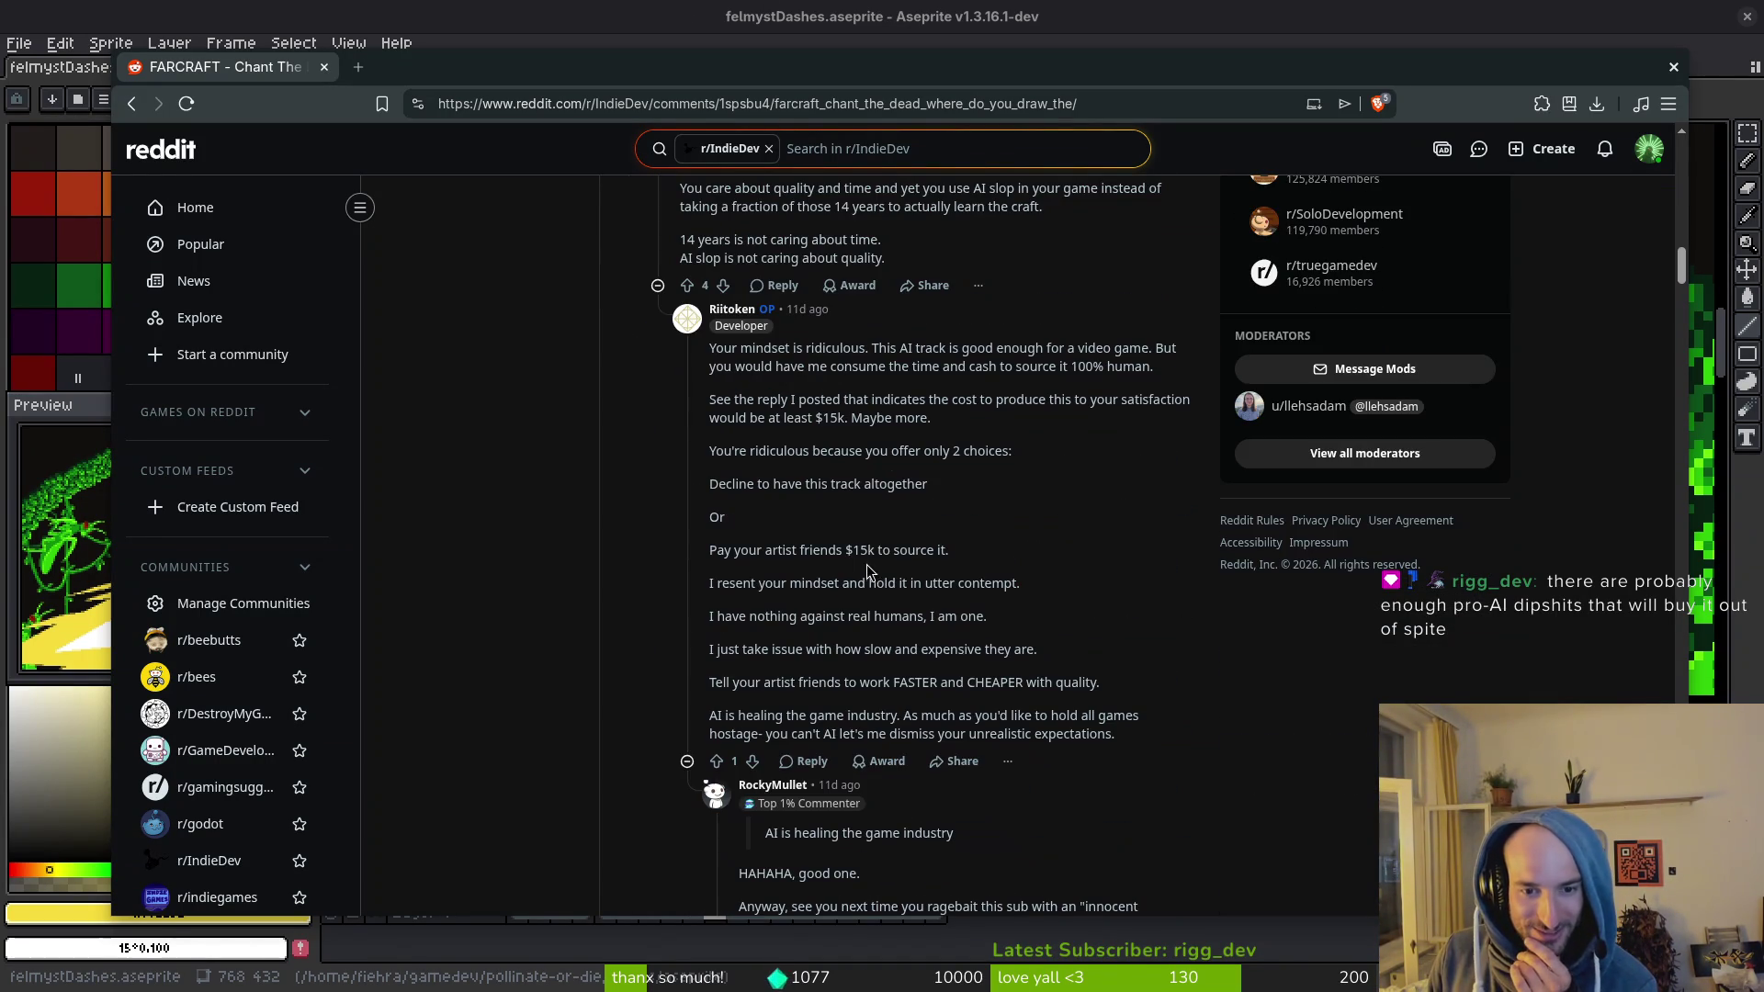
triple_click(868, 418)
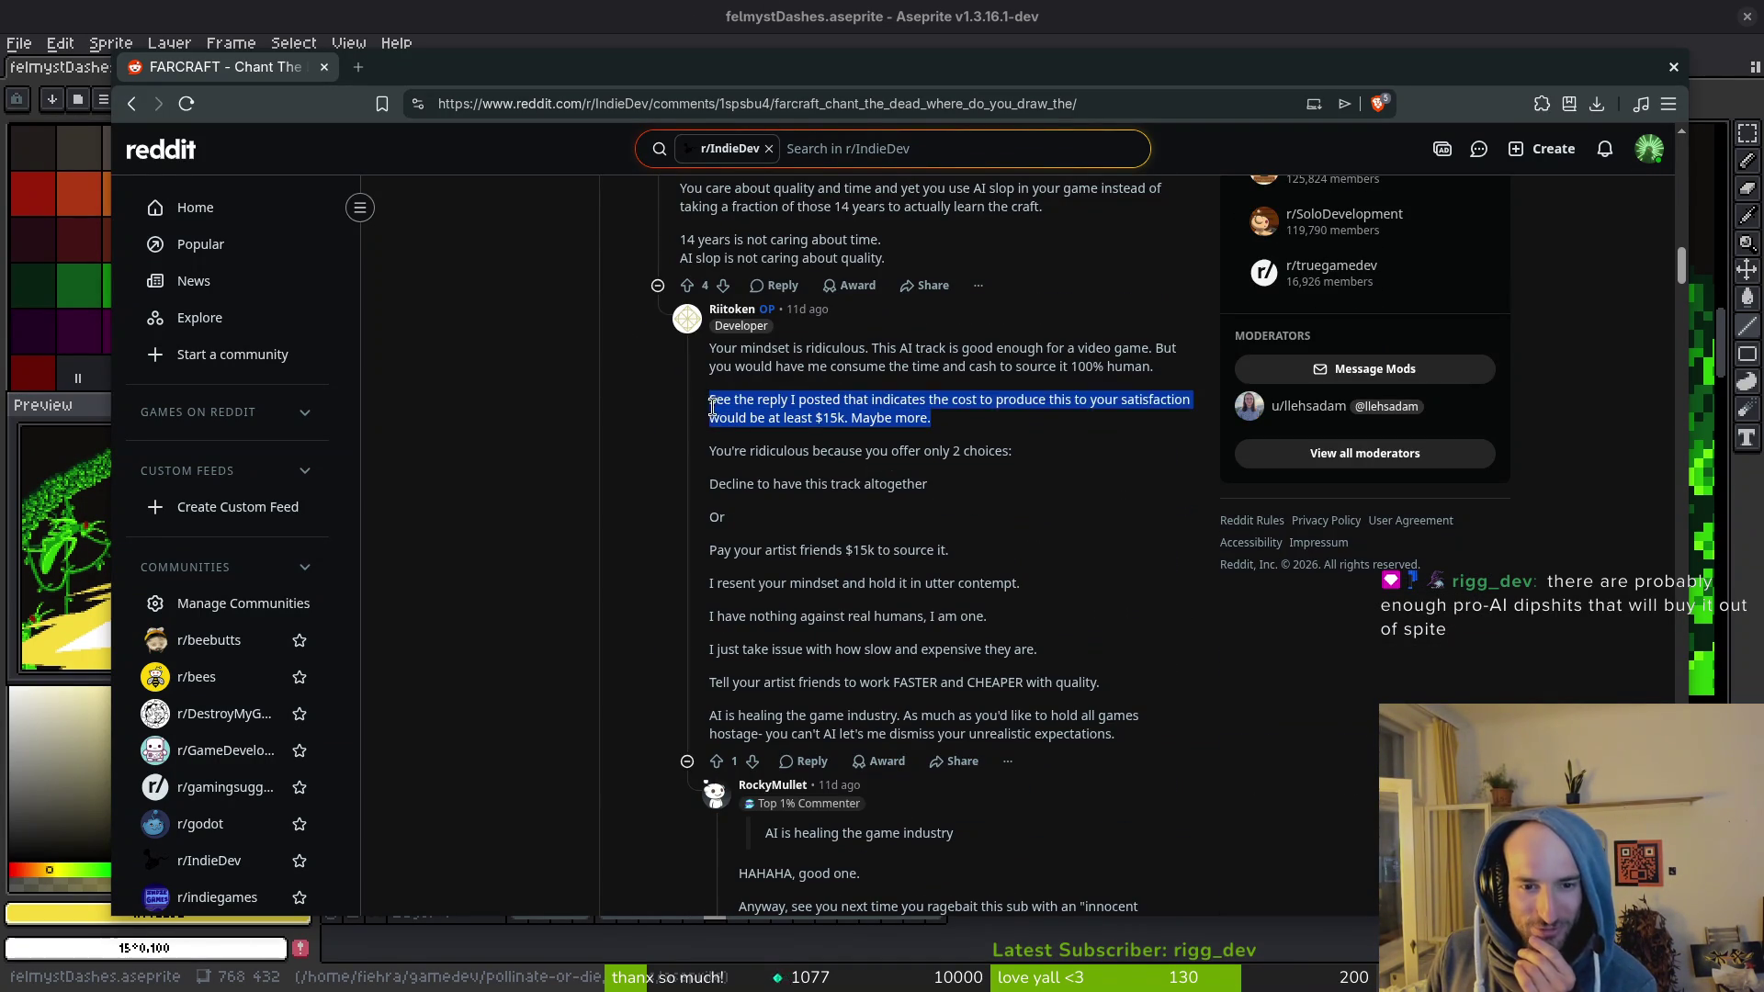
left_click(868, 432)
scroll(817, 441, "down", 5)
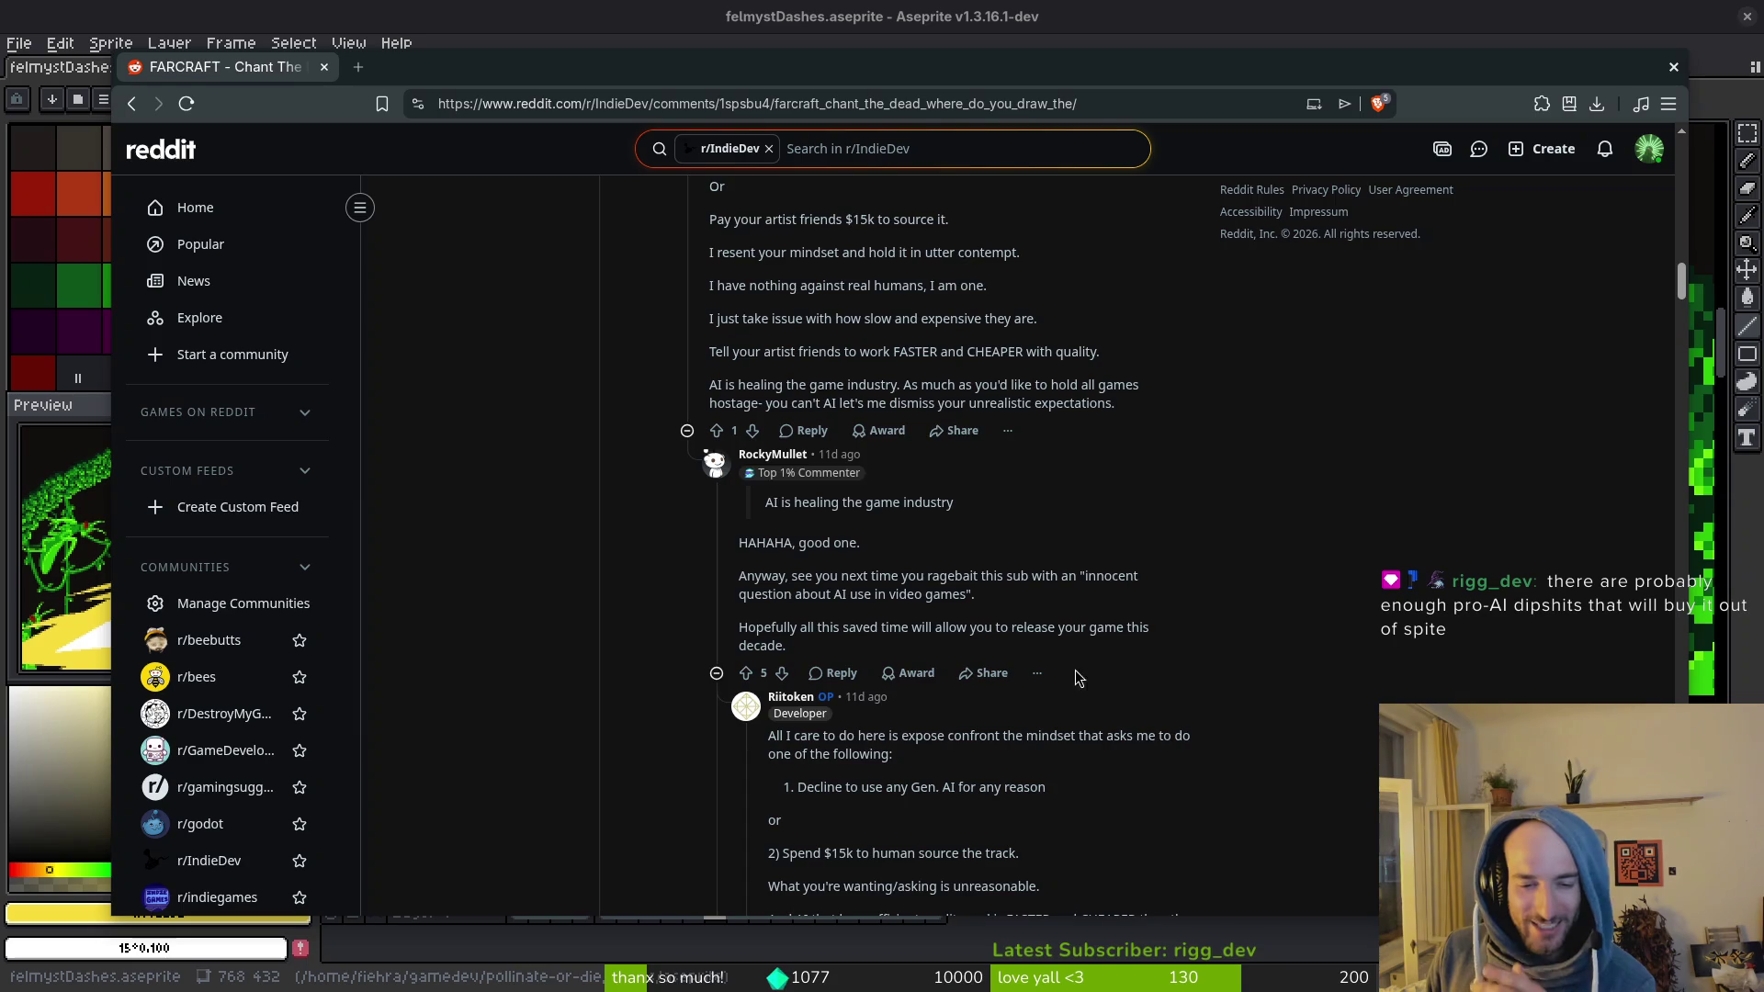
scroll(1021, 623, "down", 3)
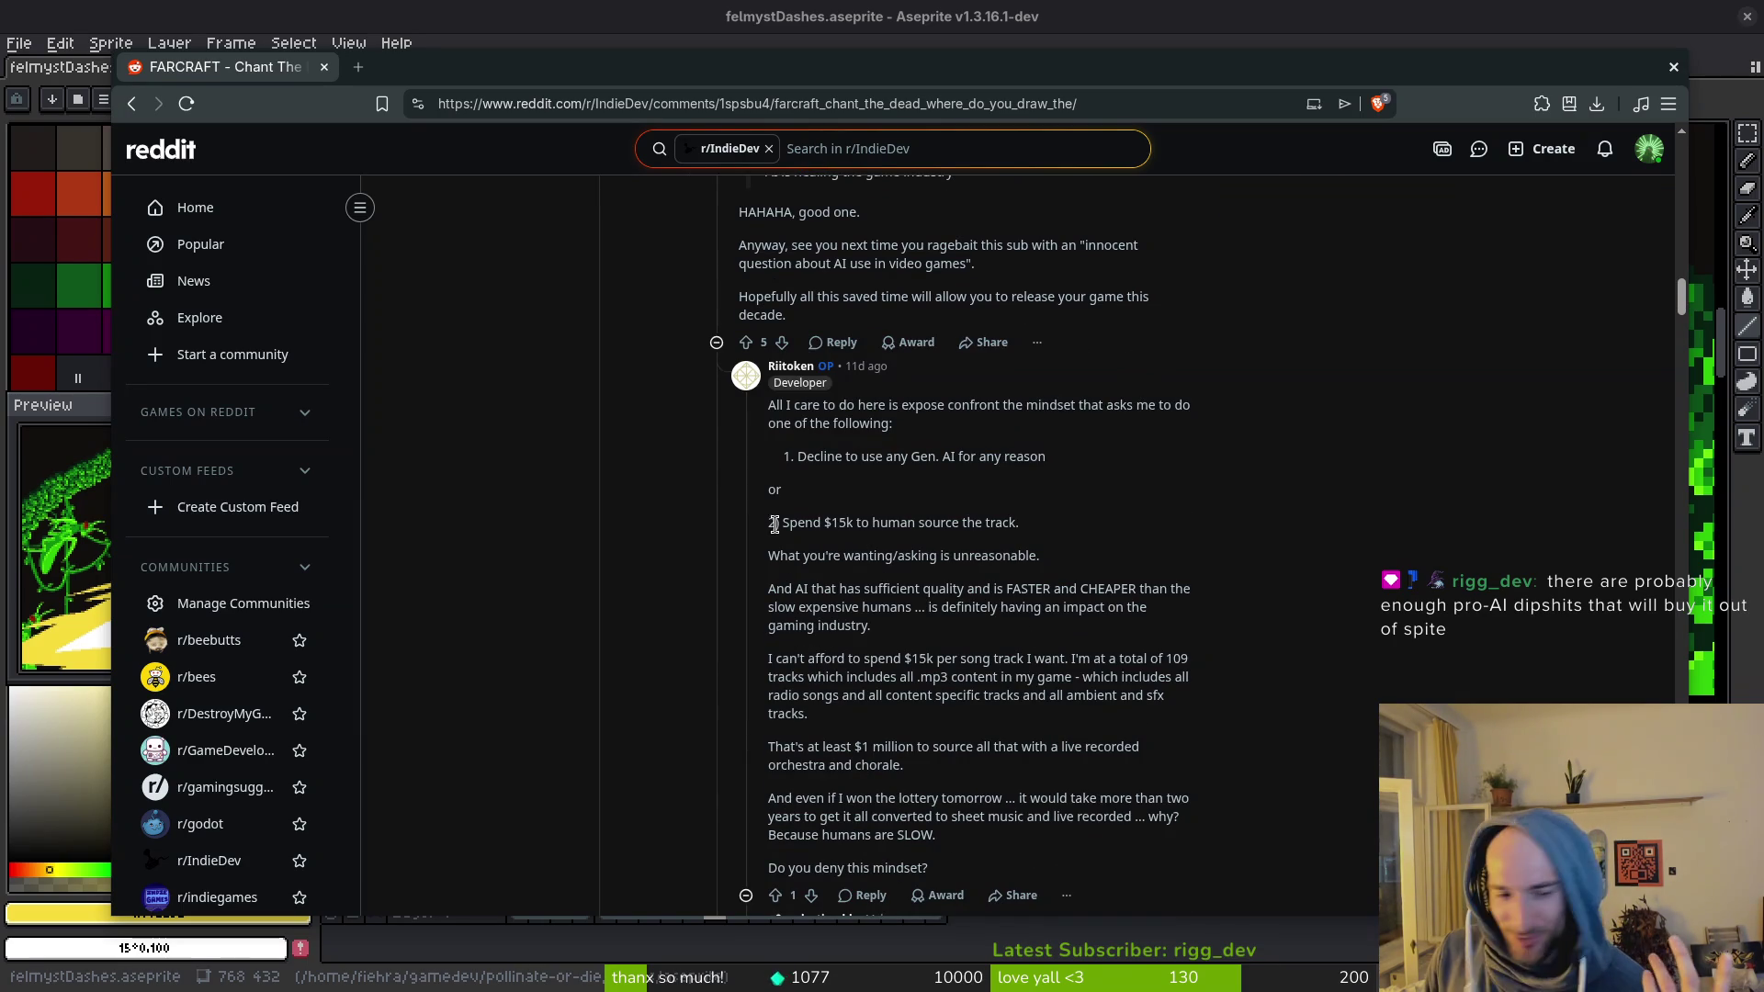
left_click_drag(774, 420, 1087, 611)
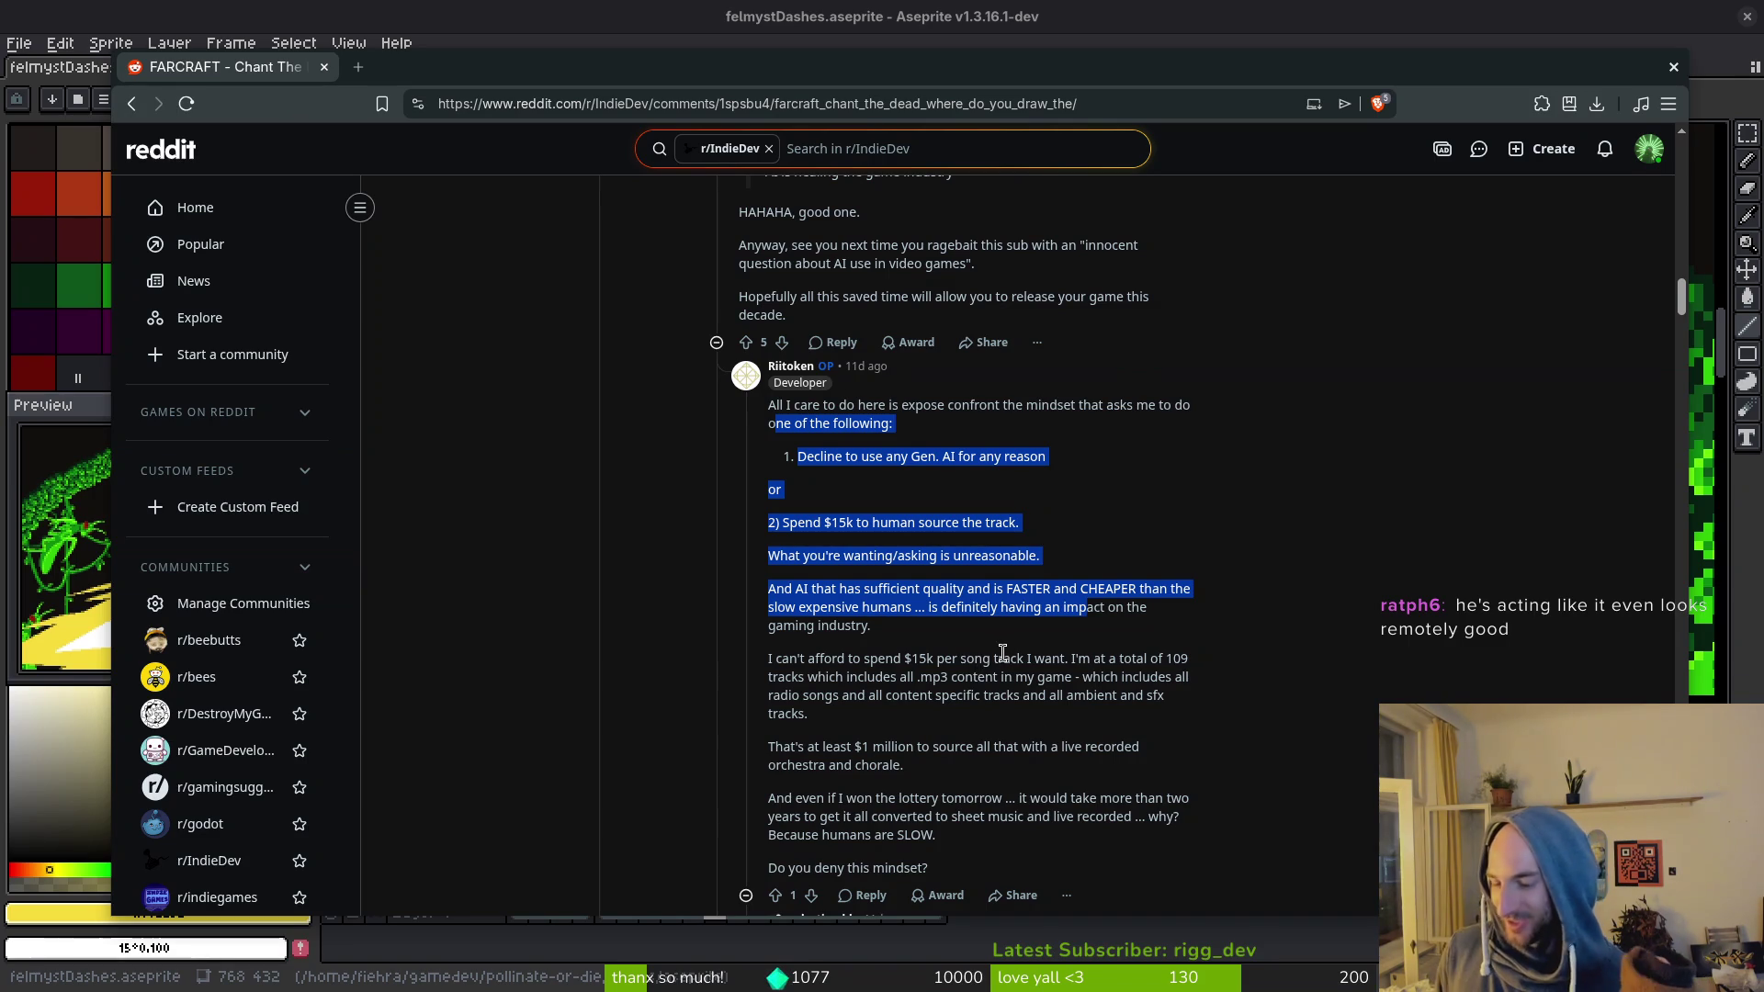
scroll(1074, 581, "down", 8)
scroll(1065, 588, "up", 4)
scroll(1056, 598, "down", 5)
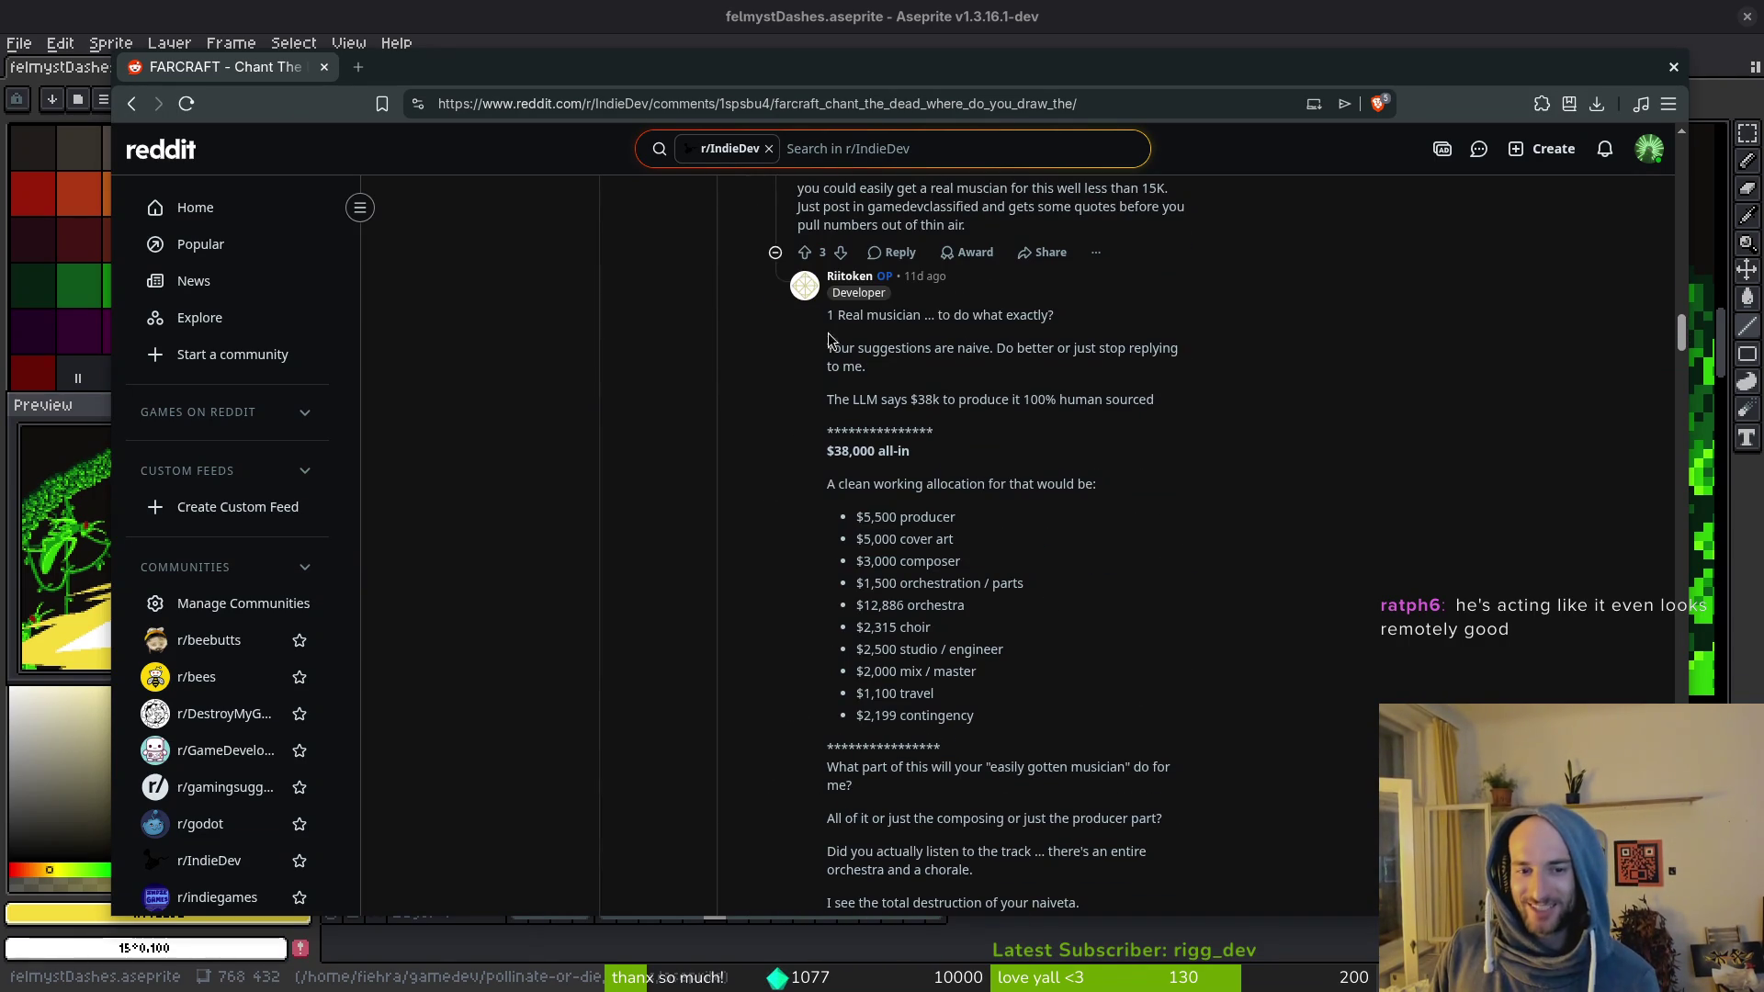
mouse_move(828, 323)
left_mouse_down()
mouse_move(1142, 775)
mouse_move(1257, 696)
left_mouse_up()
scroll(1142, 775, "down", 2)
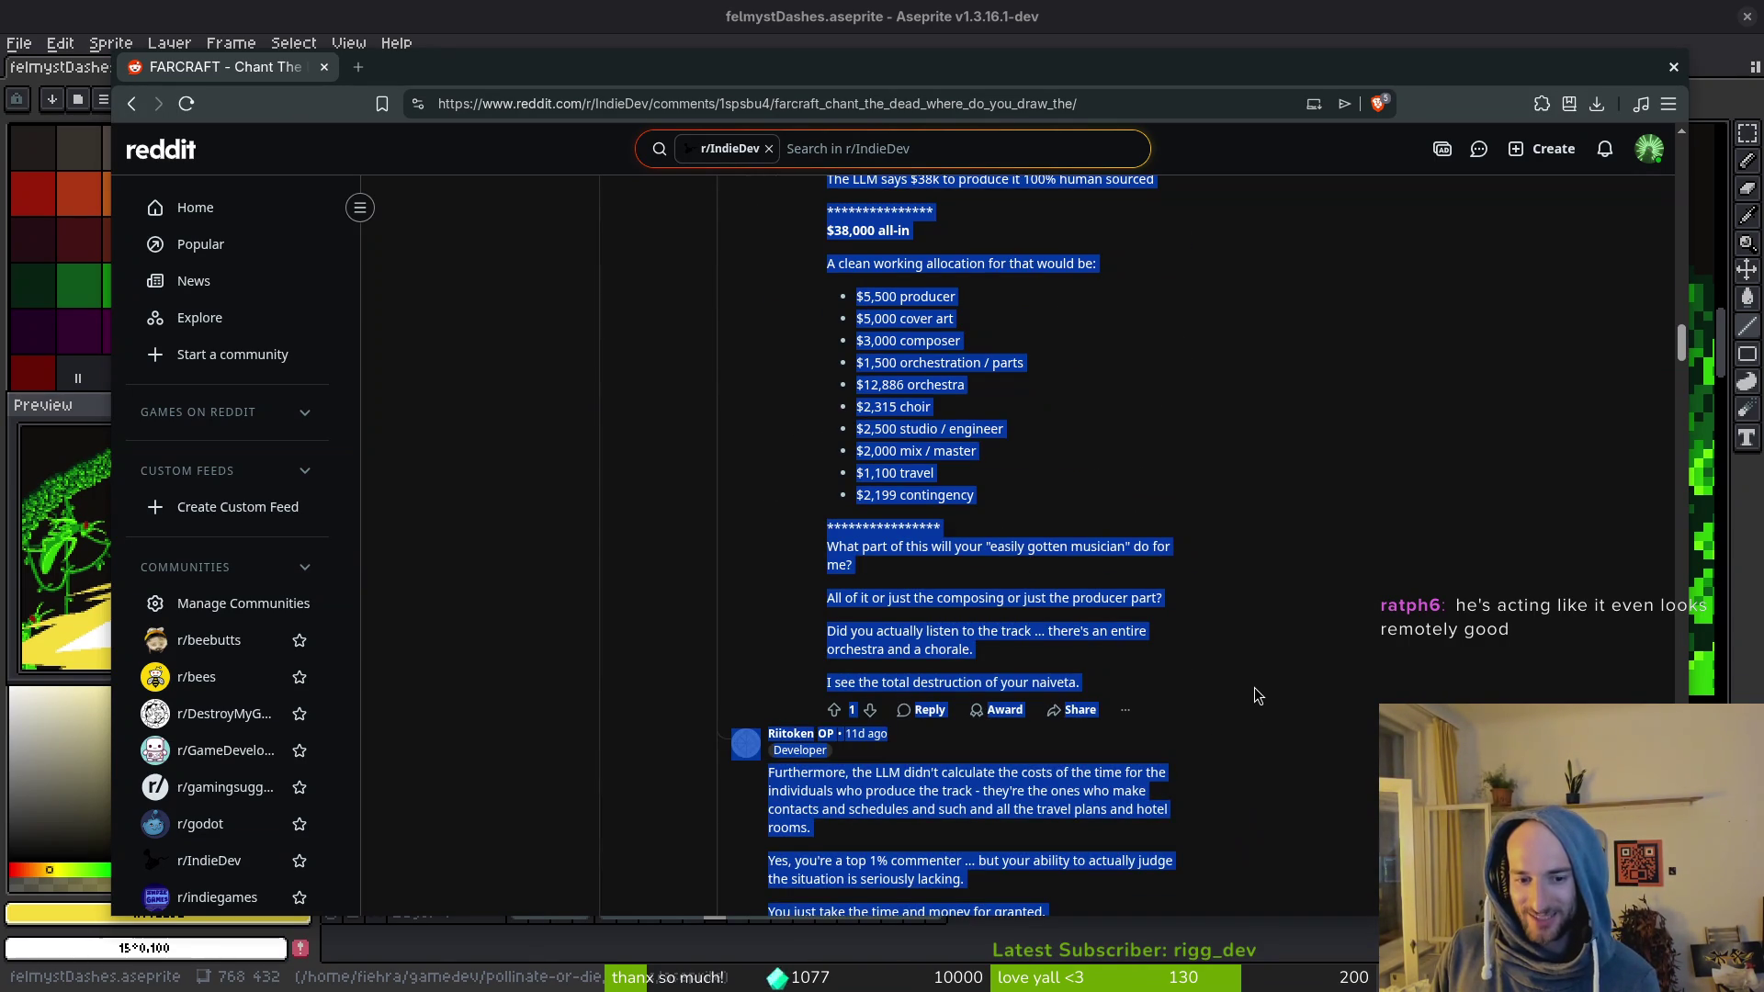
scroll(1241, 667, "down", 1)
left_click(1018, 557)
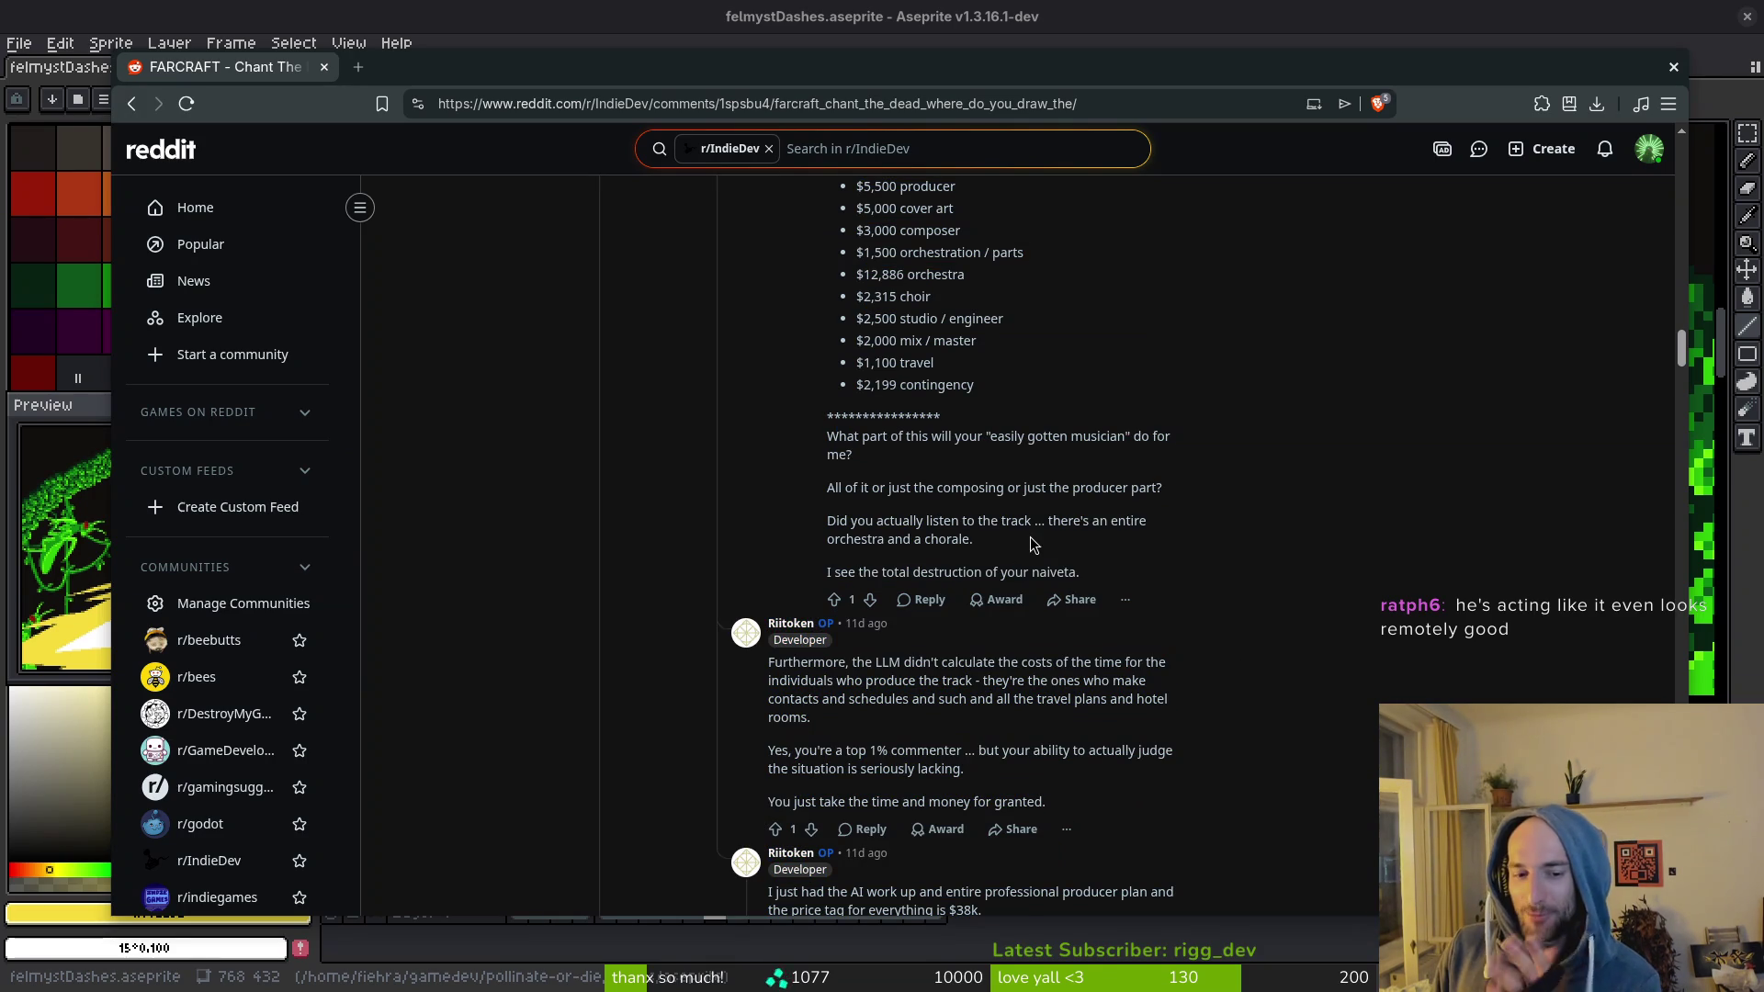
scroll(926, 630, "up", 3)
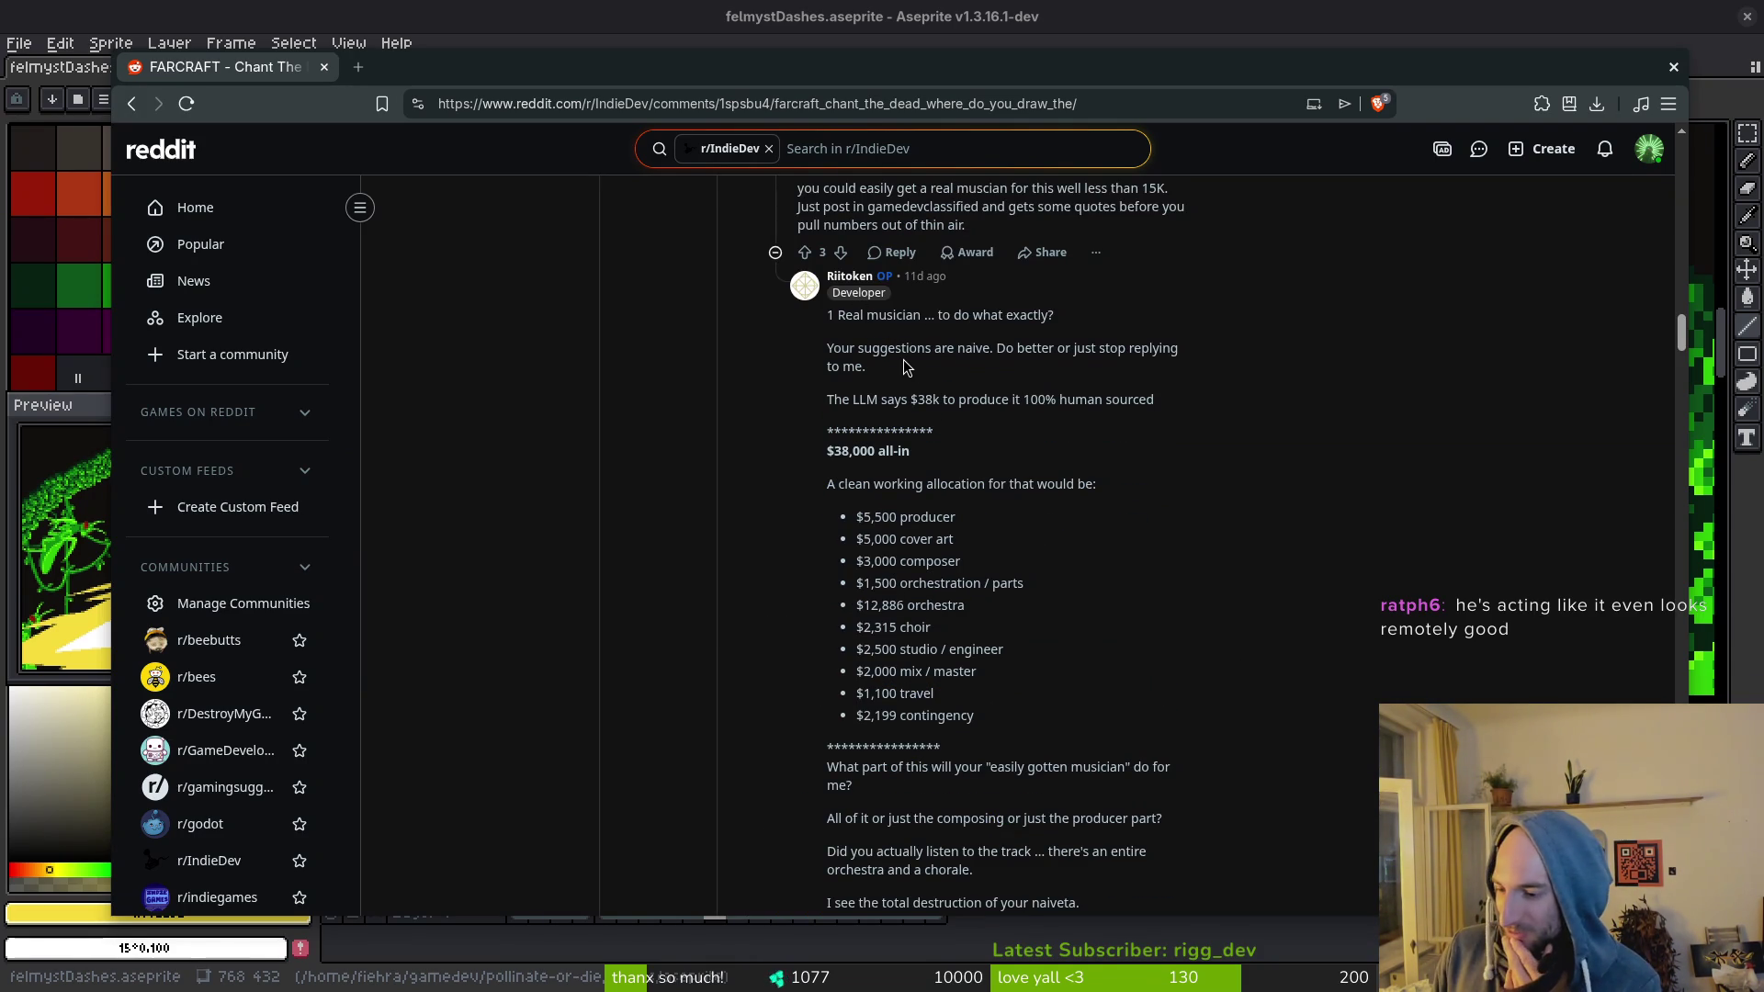
scroll(1212, 588, "down", 5)
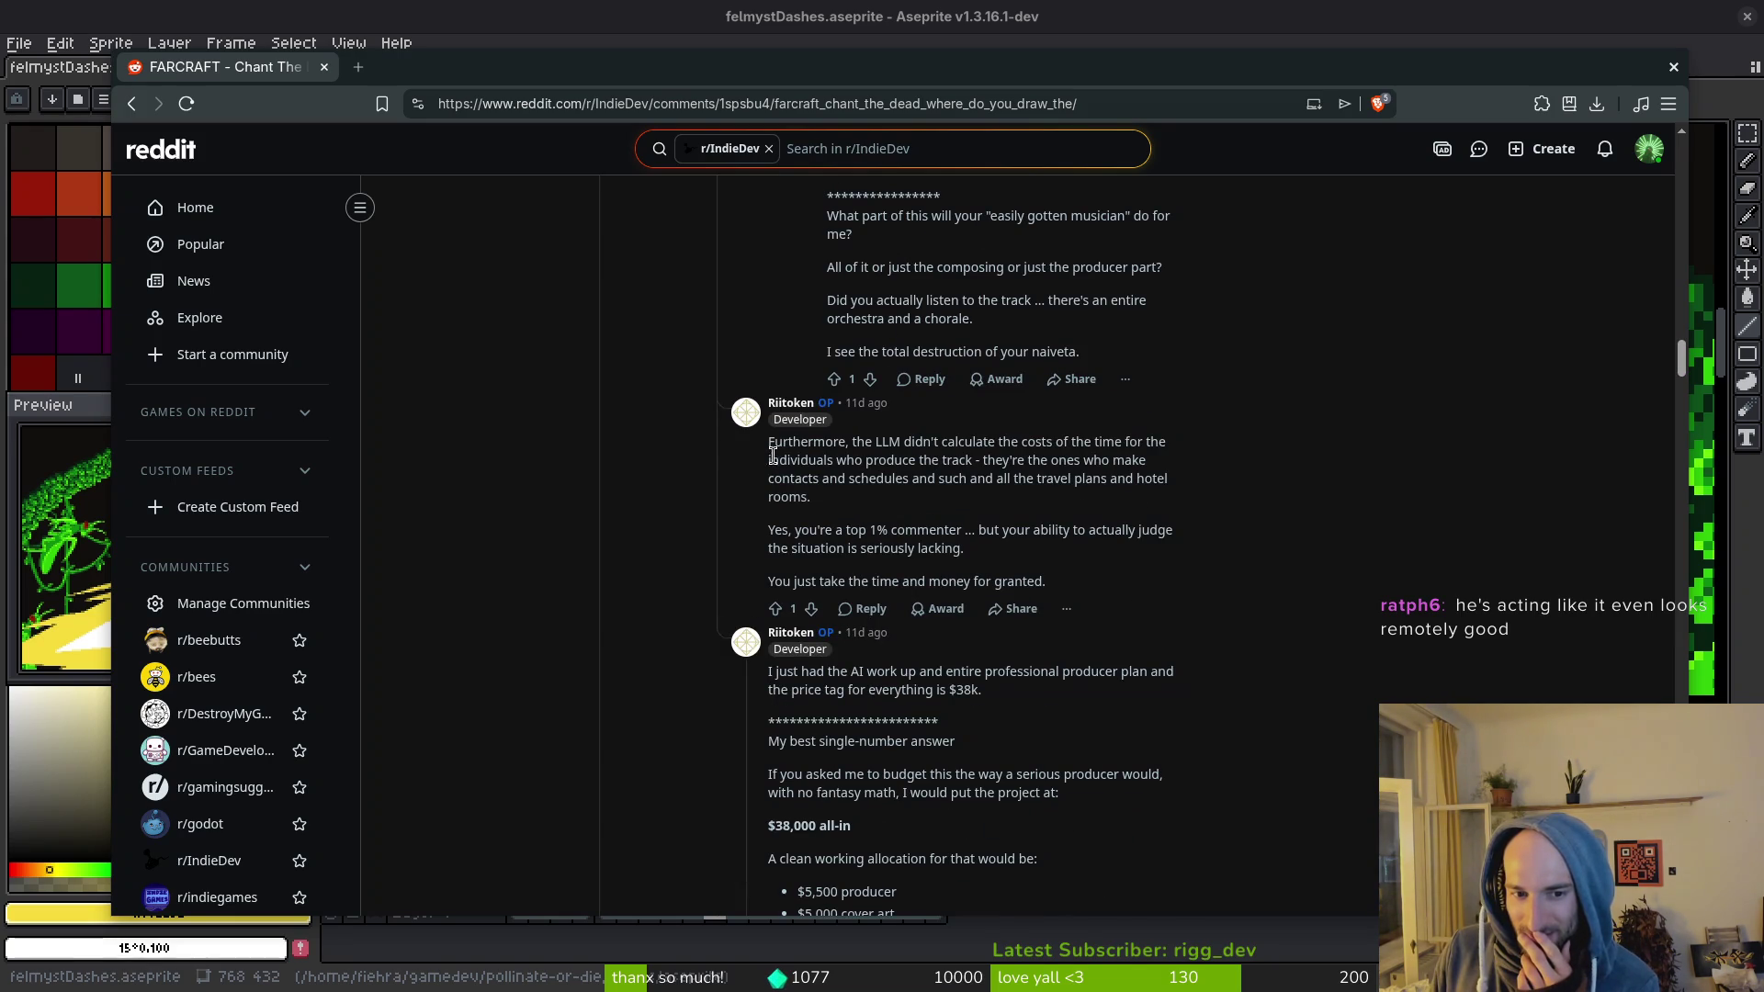
scroll(787, 461, "down", 6)
scroll(900, 721, "up", 6)
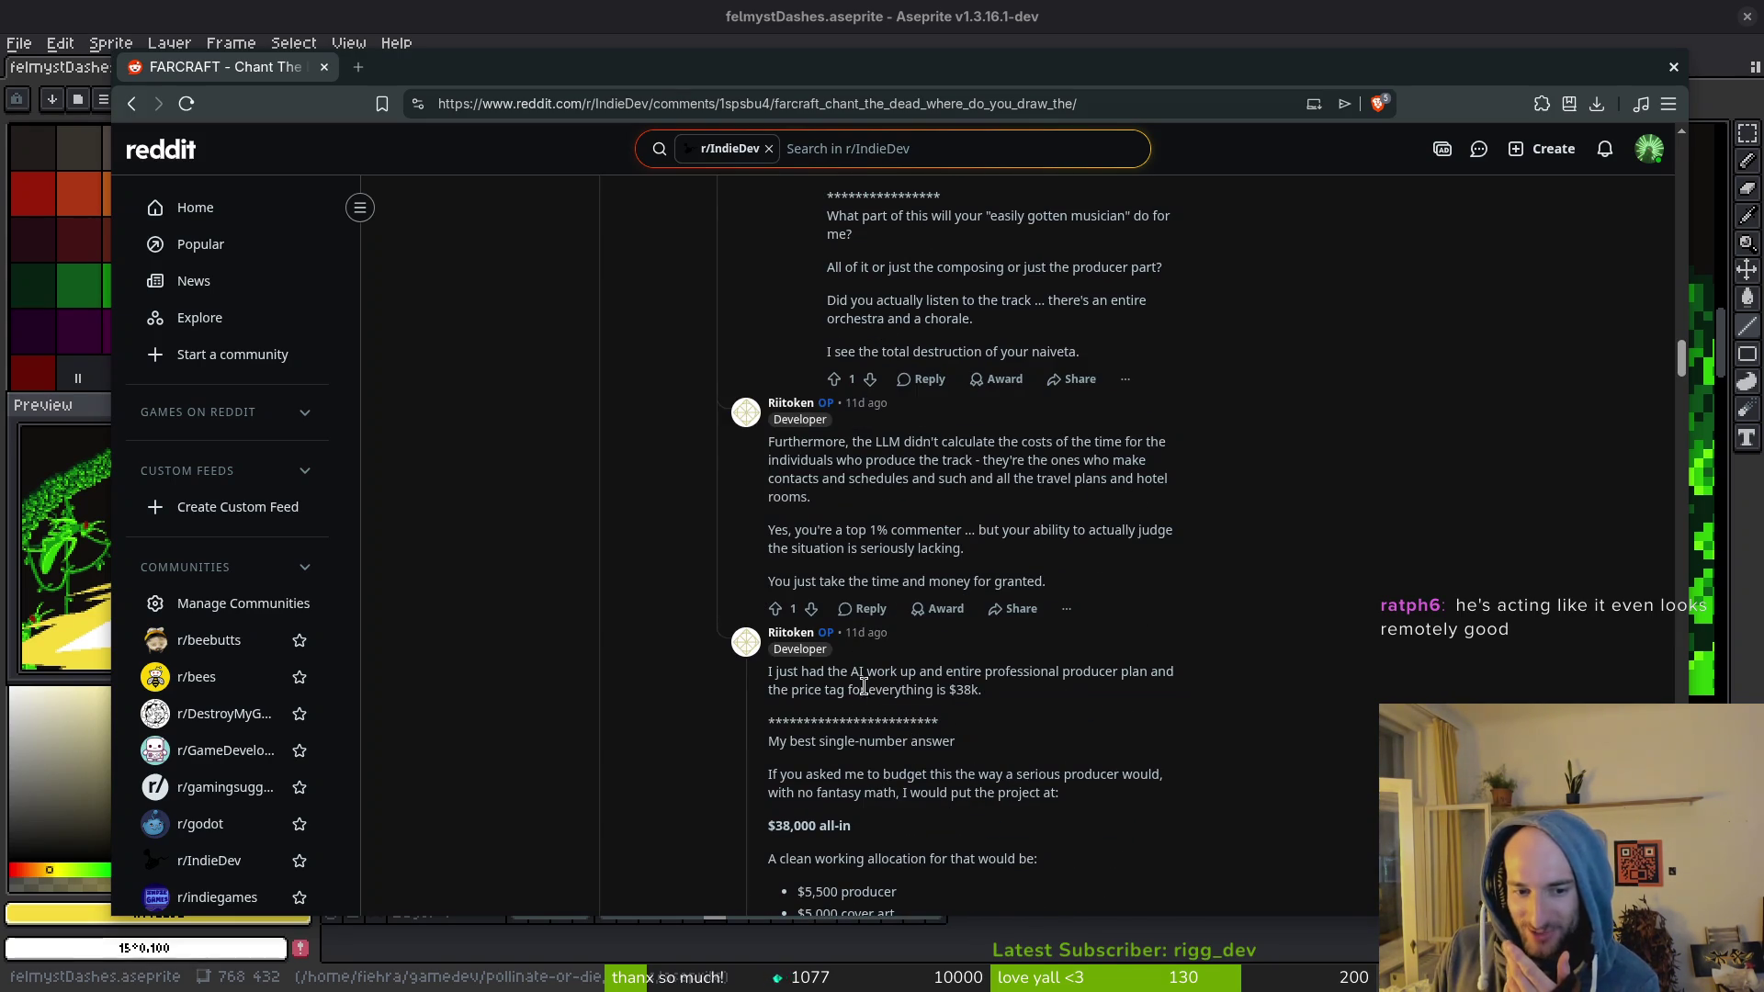
scroll(880, 714, "down", 1)
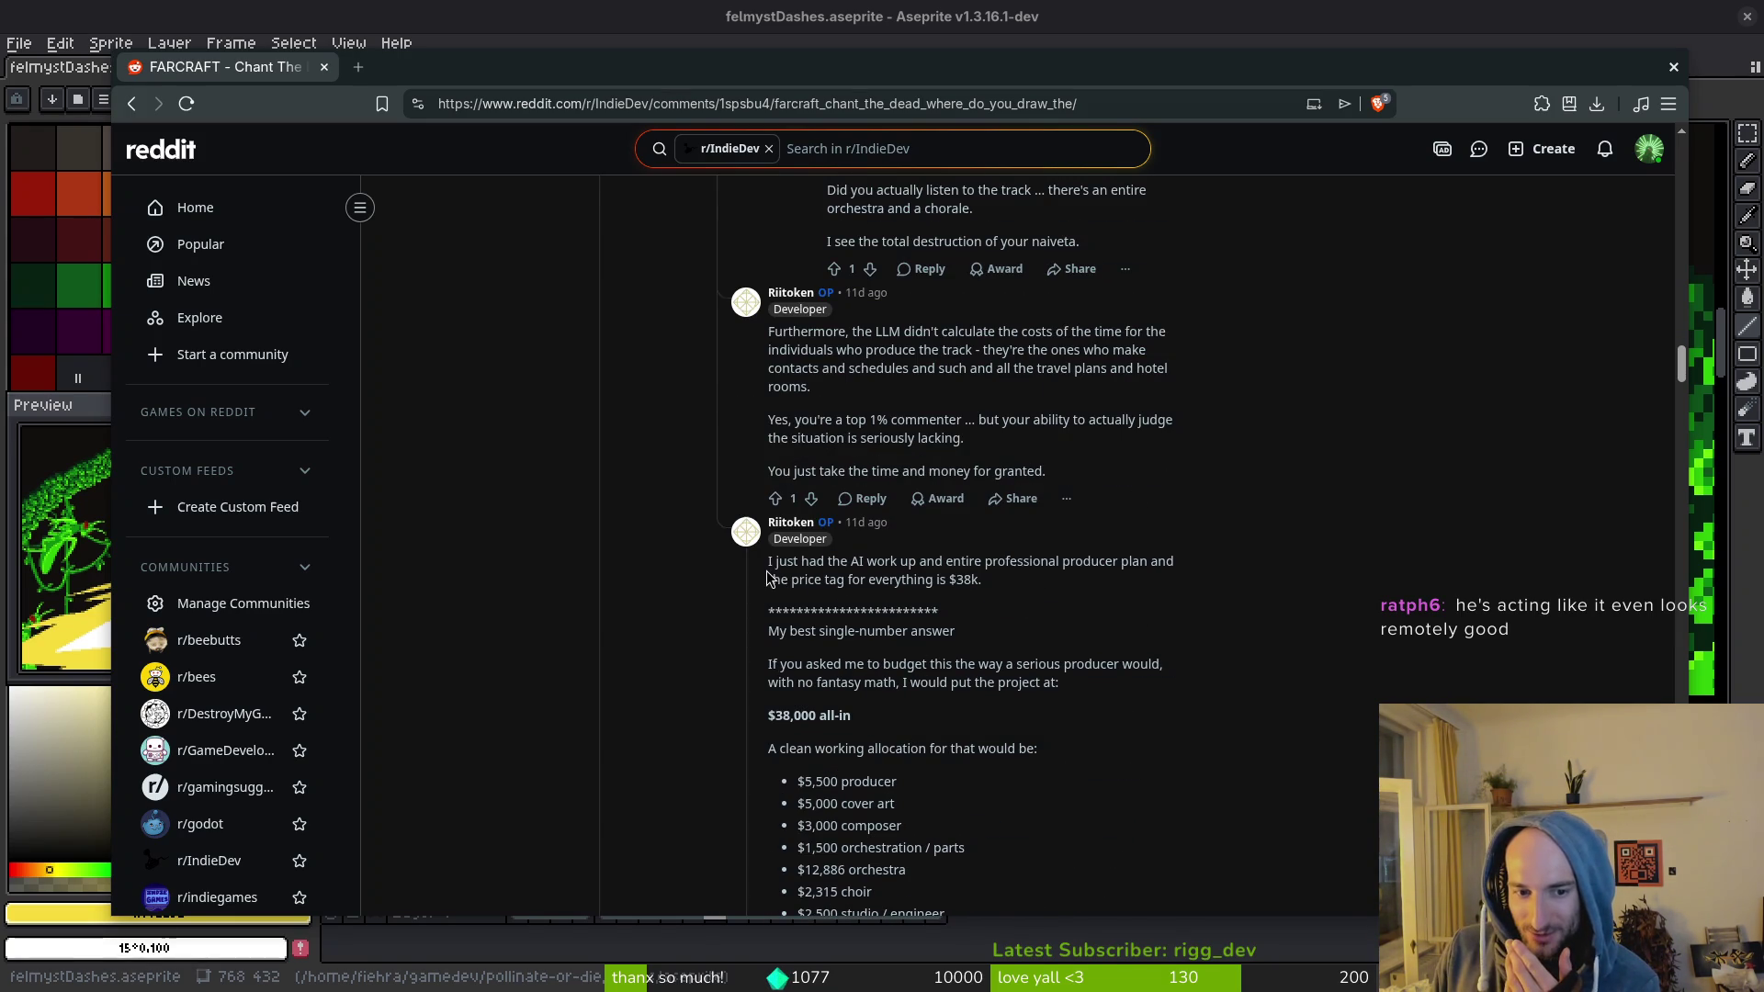
mouse_move(768, 566)
left_mouse_down()
mouse_move(1023, 692)
mouse_move(1073, 696)
mouse_move(1138, 855)
mouse_move(1171, 819)
mouse_move(1194, 873)
left_mouse_up()
scroll(1073, 696, "down", 2)
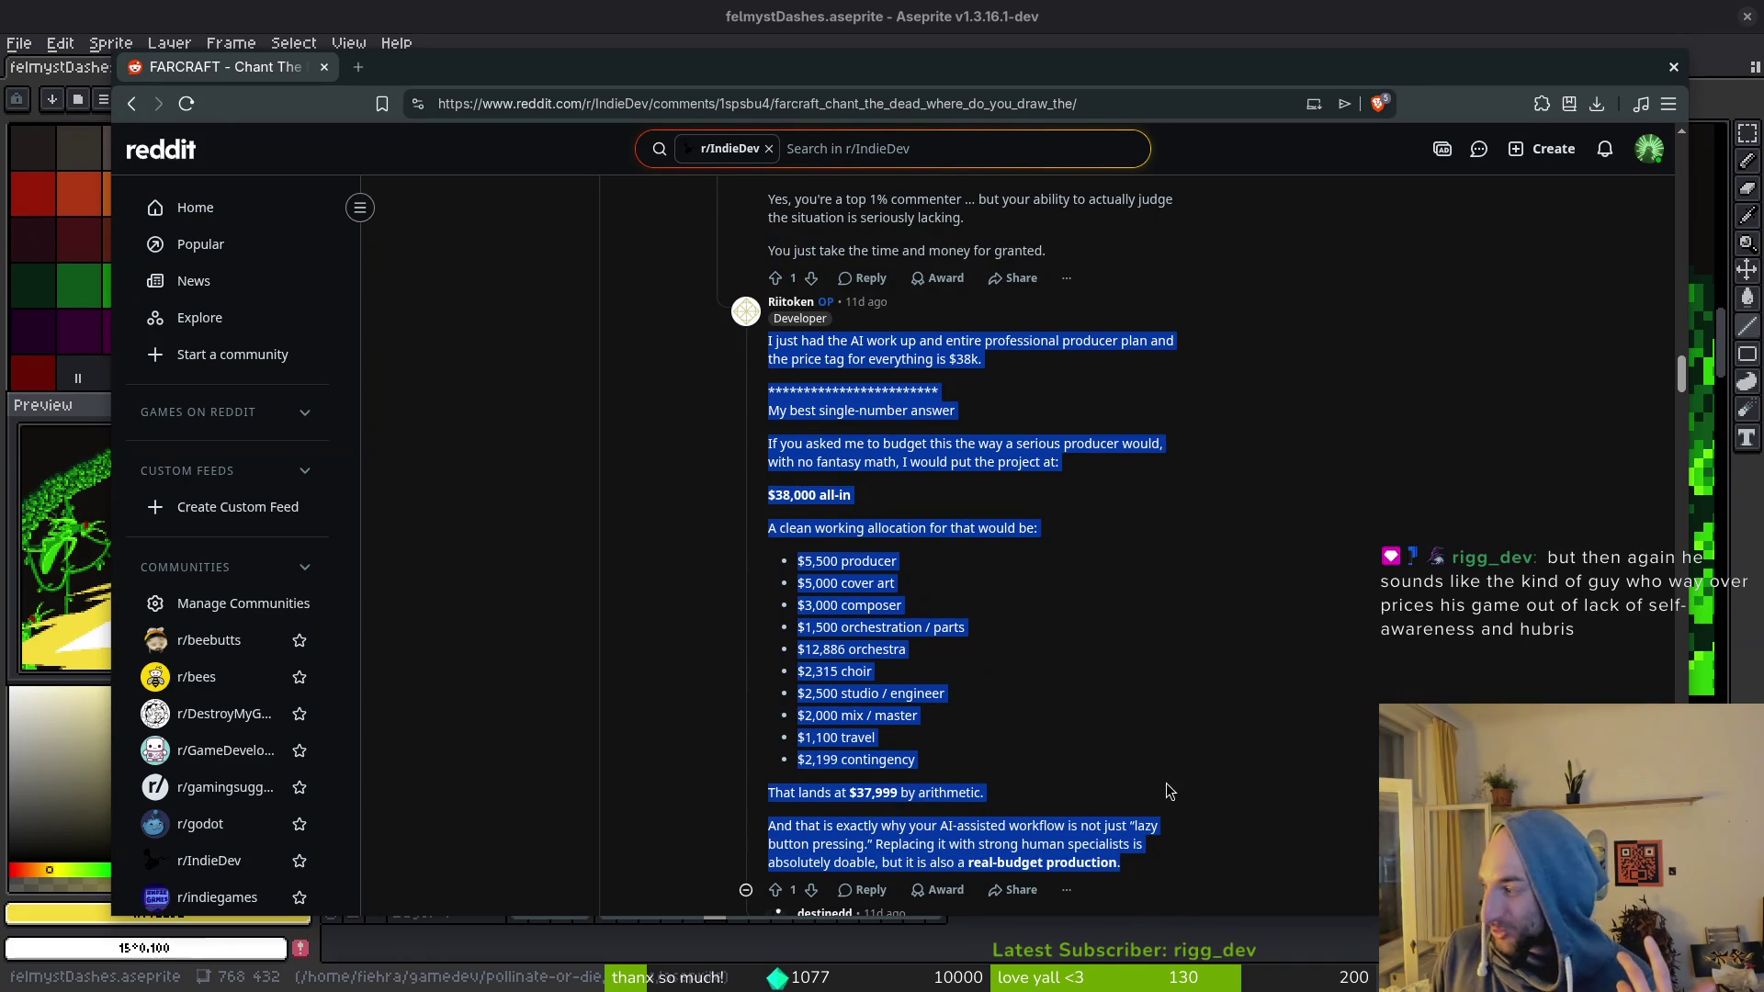
scroll(1156, 772, "down", 8)
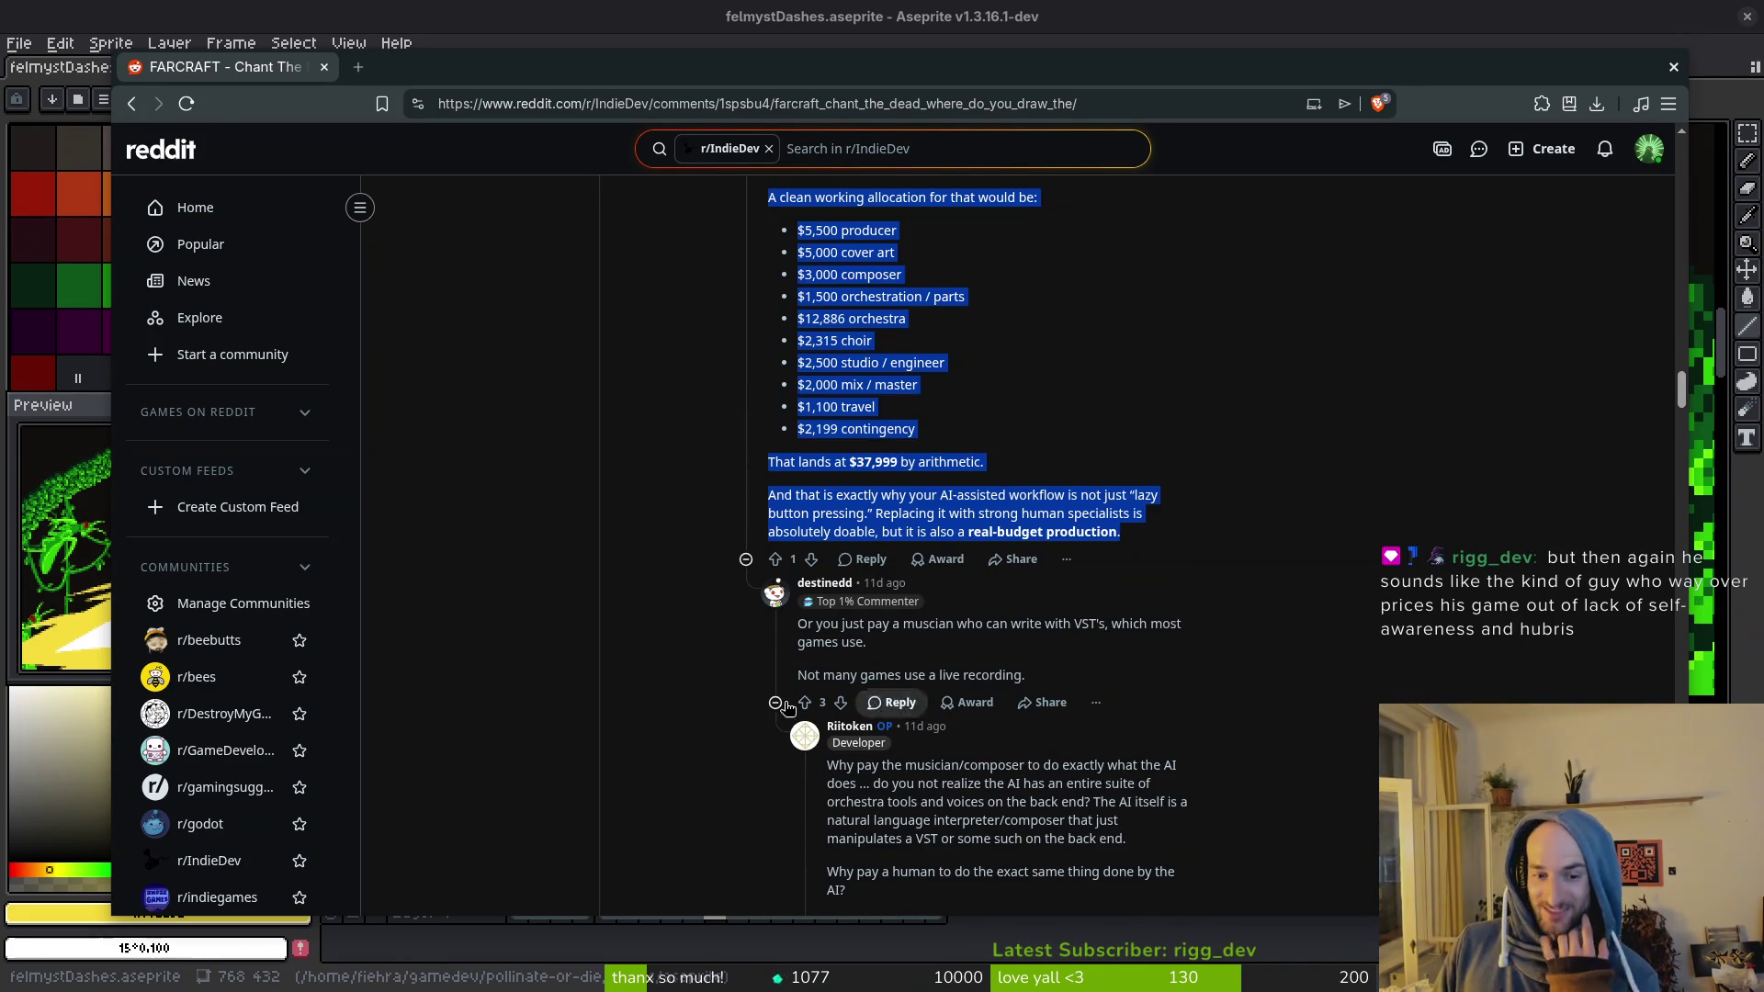
key("alt+Left")
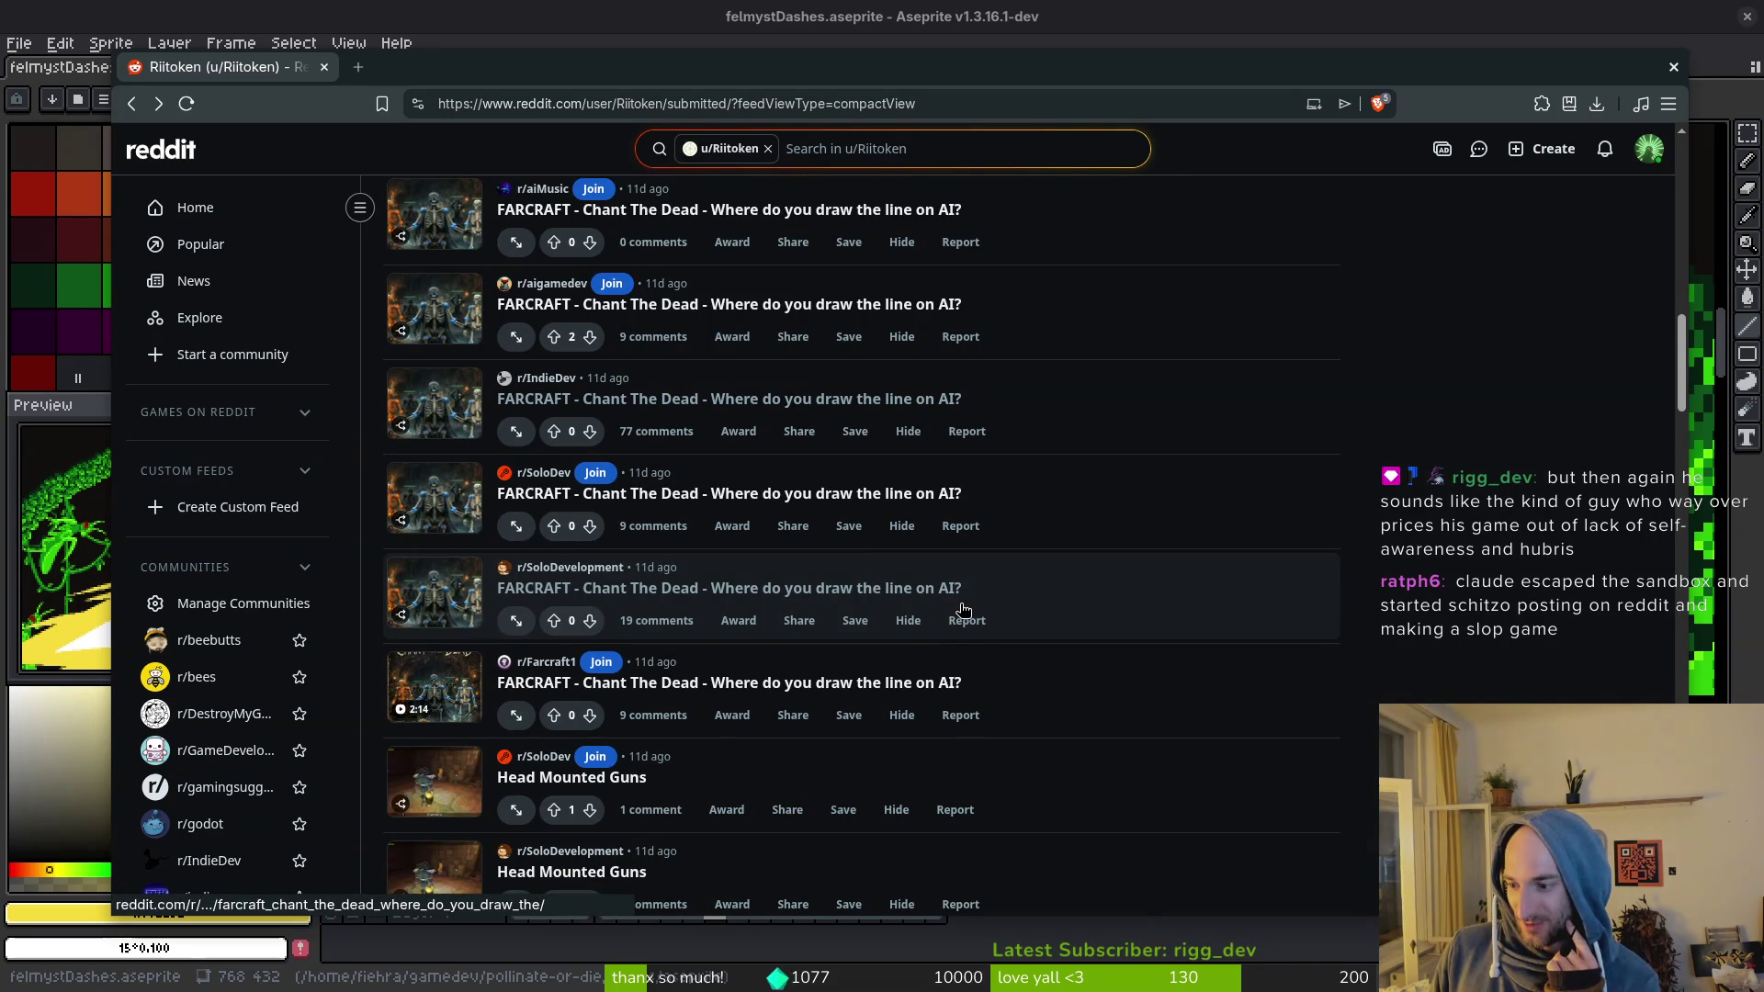
Step: Scroll around the reopened r/IndieDev Chant The Dead post while its 2:14 video plays
scroll(987, 614, "down", 3)
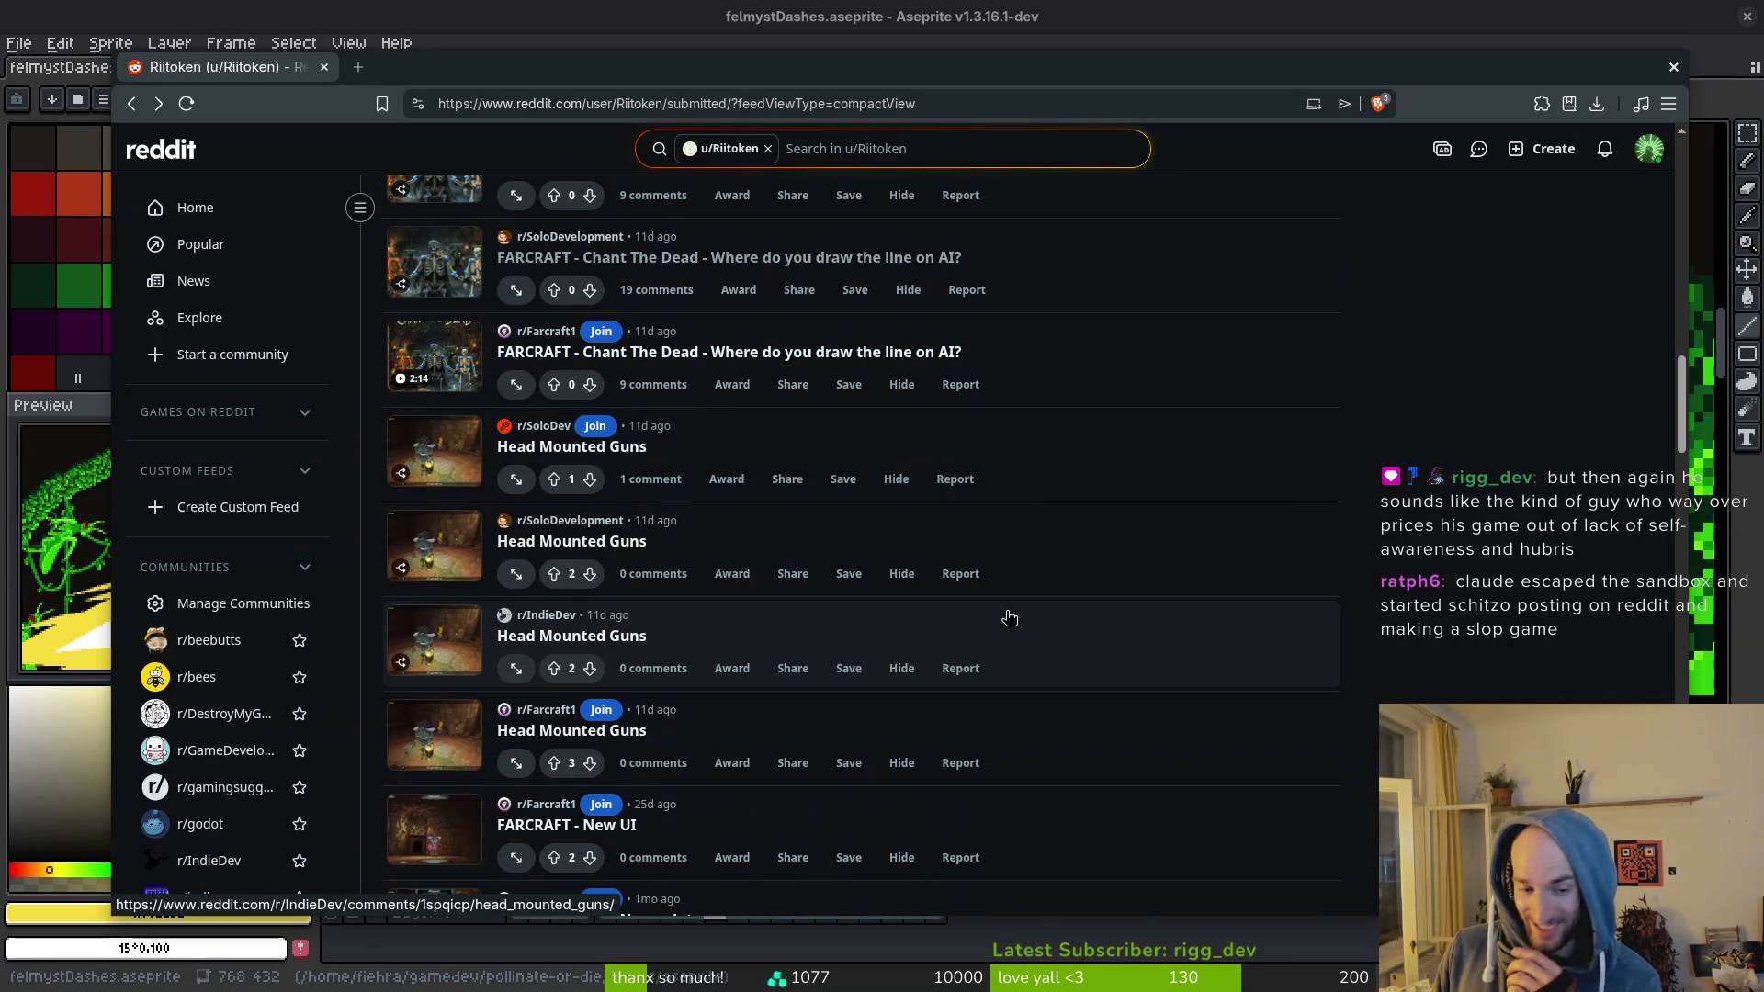
scroll(425, 600, "up", 4)
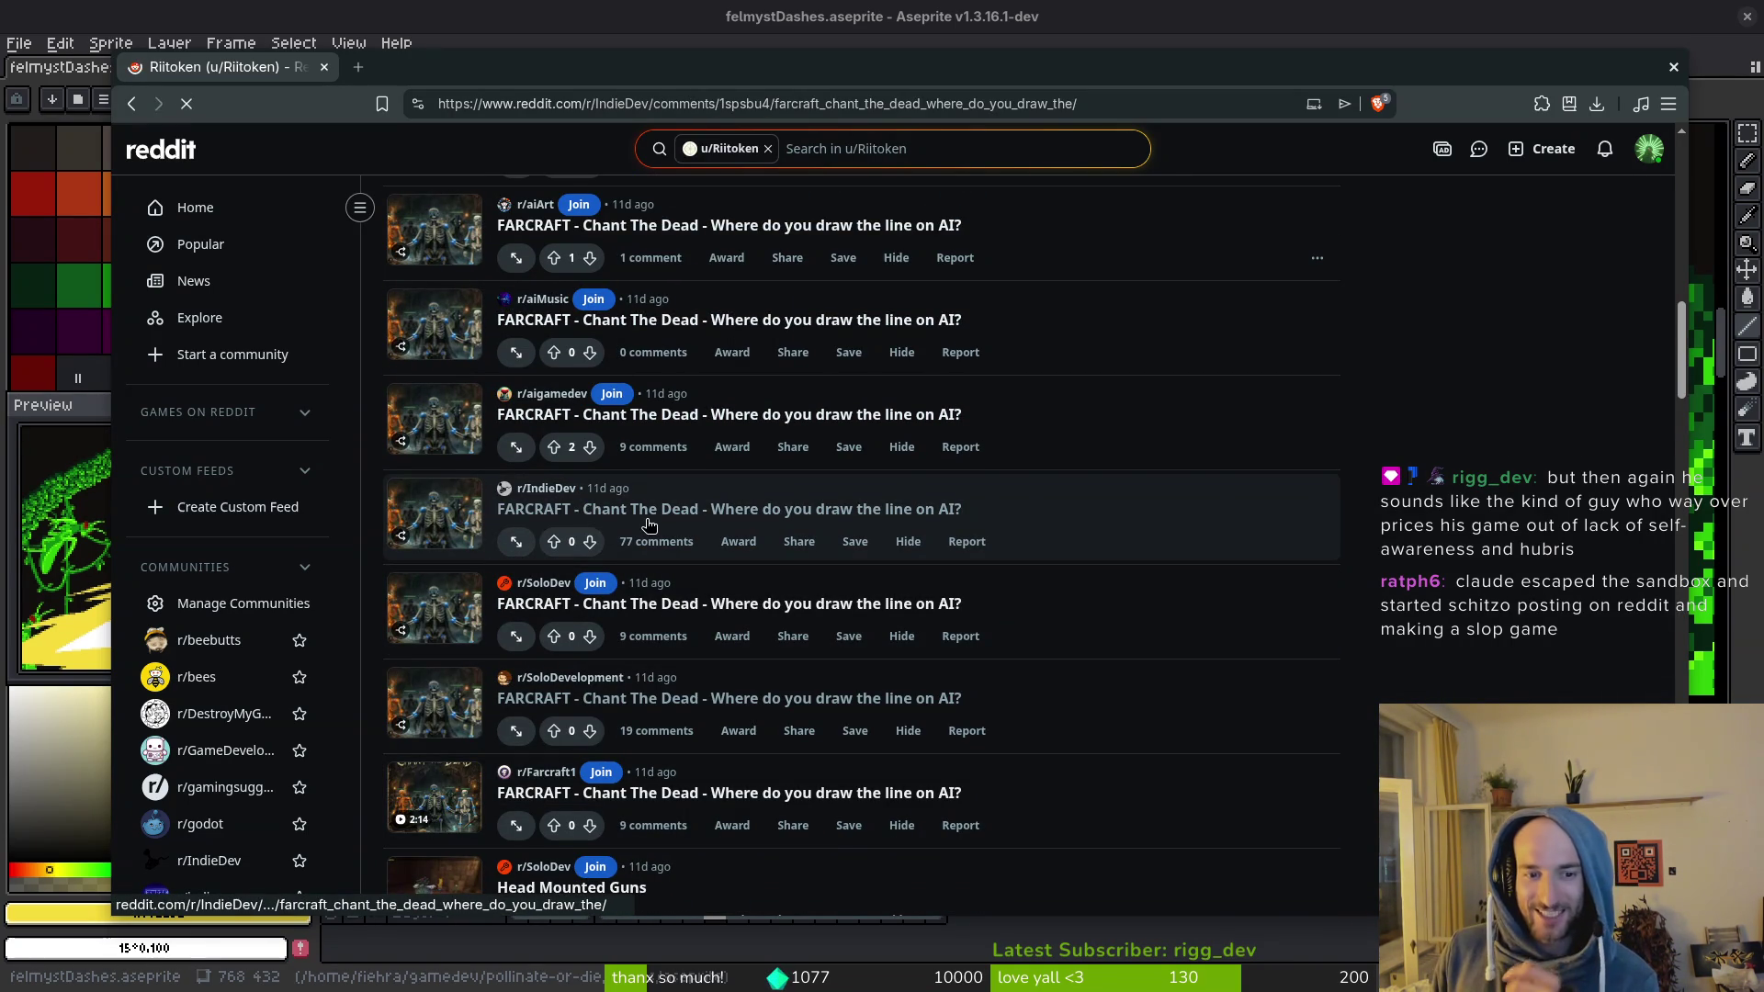
scroll(662, 551, "down", 3)
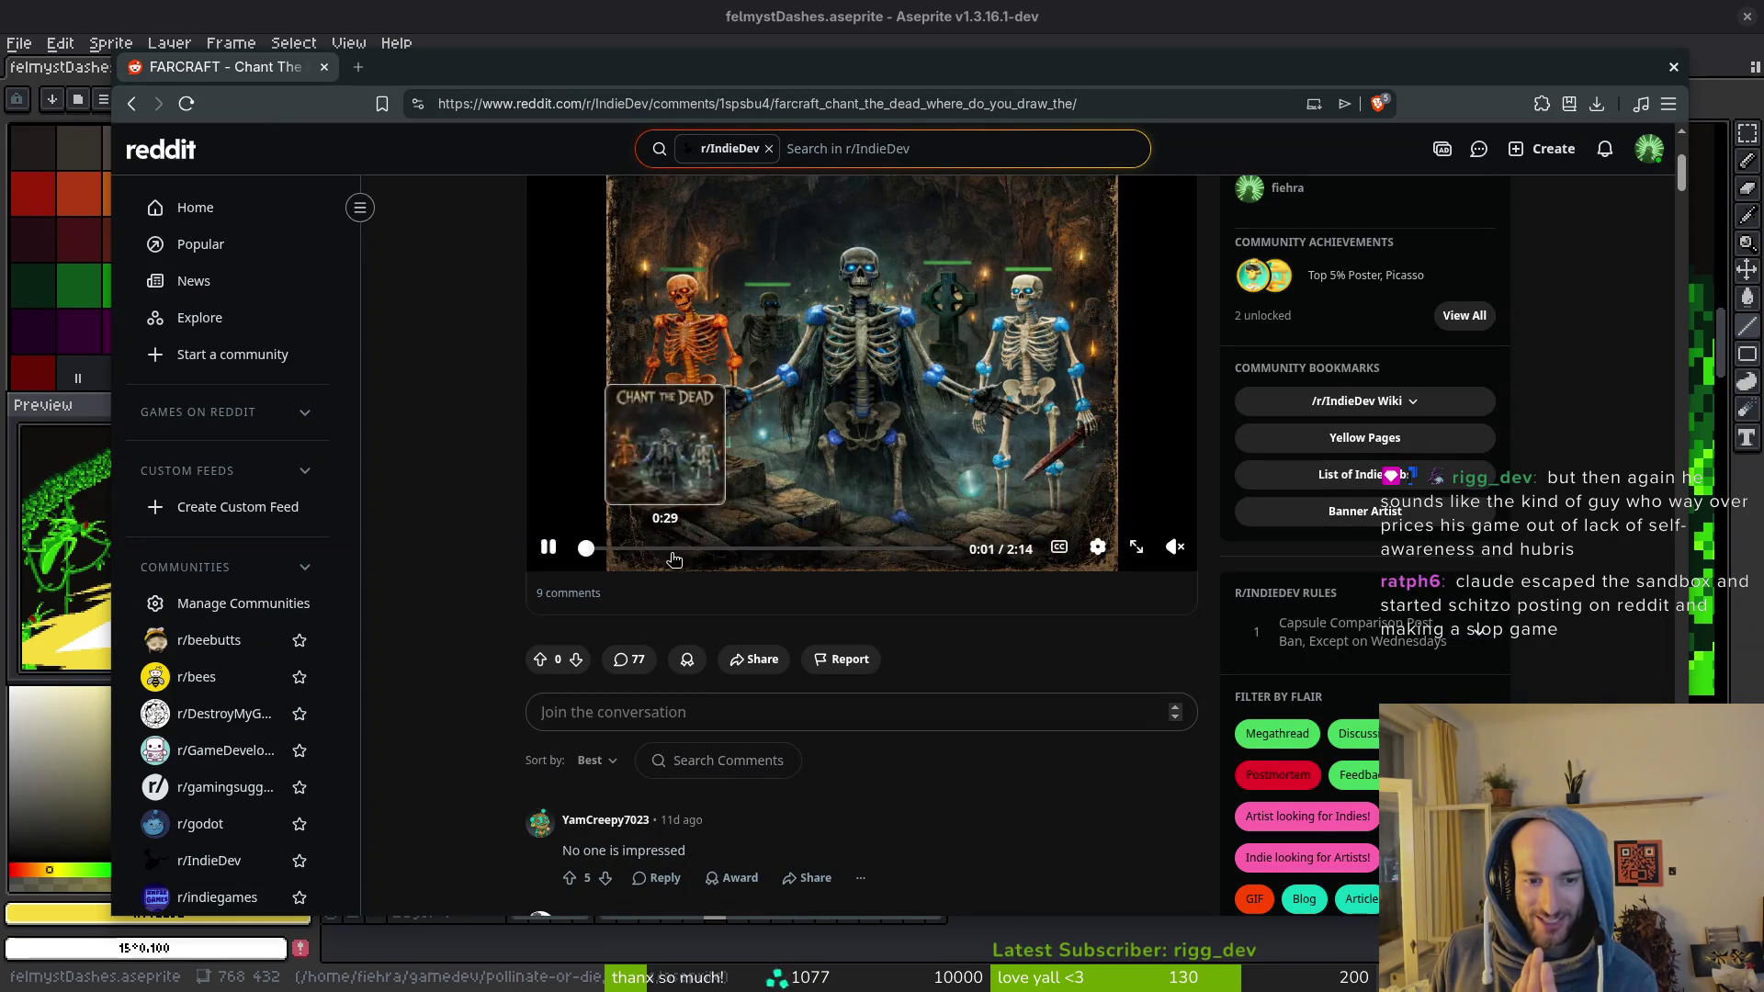
Step: Unmute the Chant The Dead video, skip to 1:20, then jump back to about 0:40
scroll(652, 542, "up", 3)
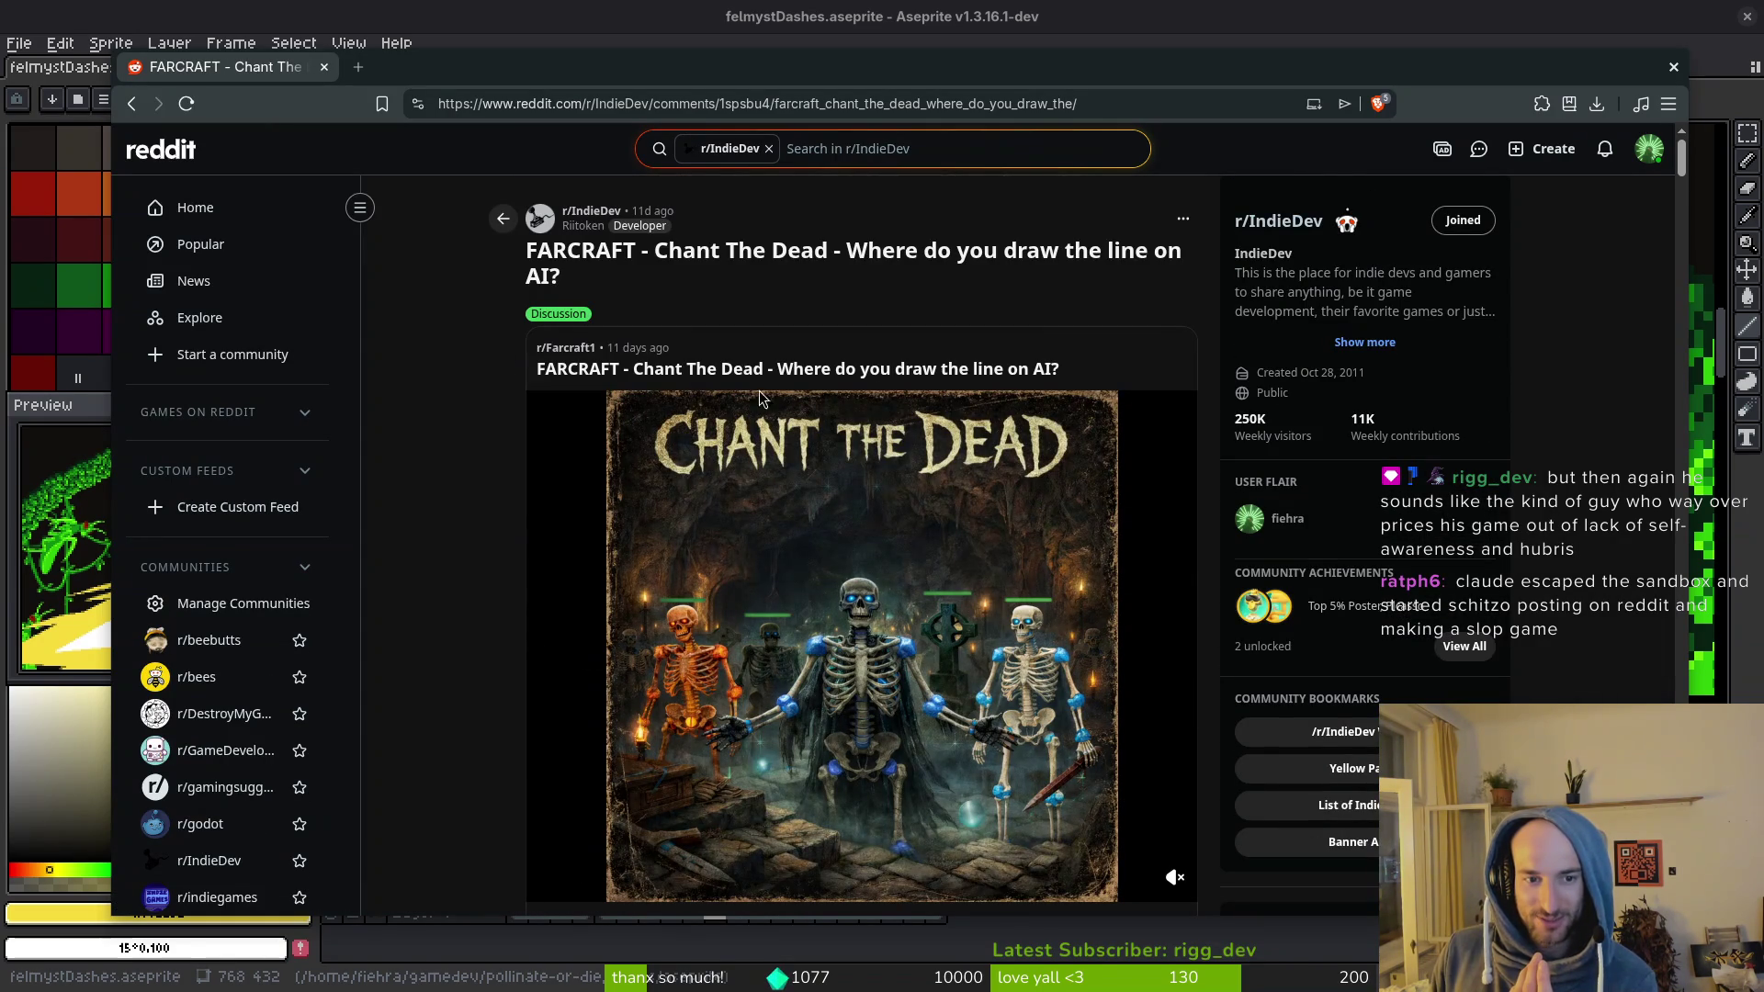
scroll(939, 347, "down", 3)
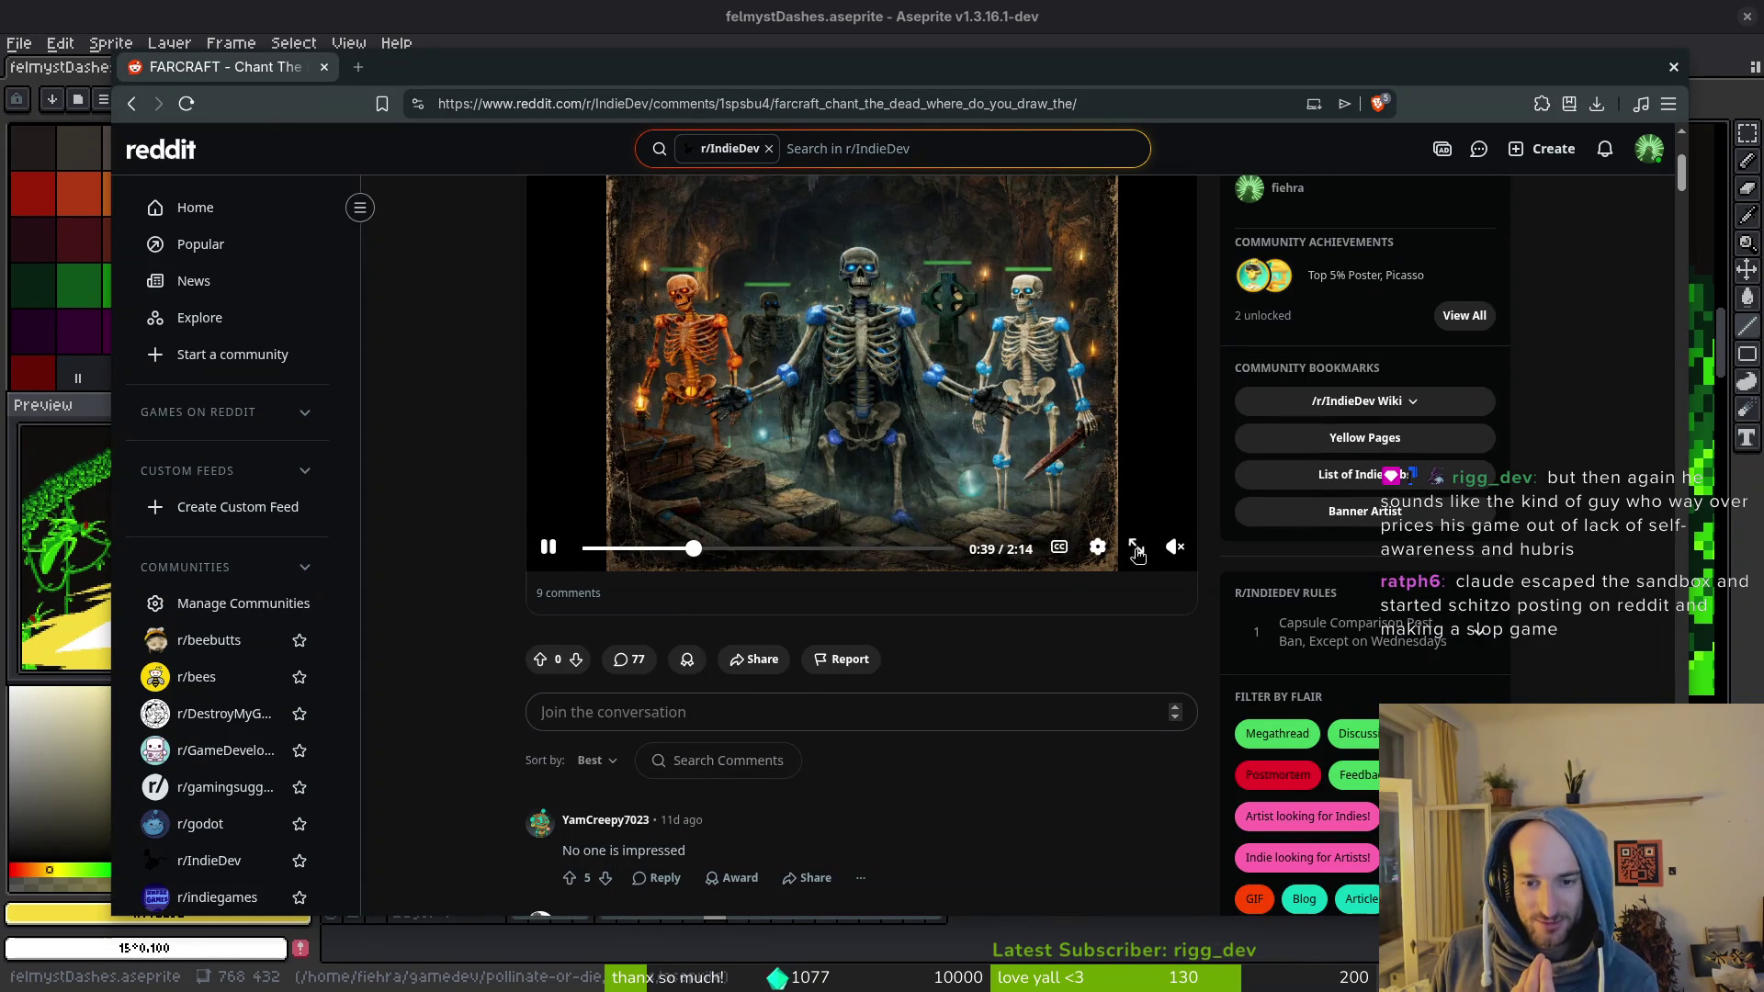
left_click(1173, 547)
left_click(807, 550)
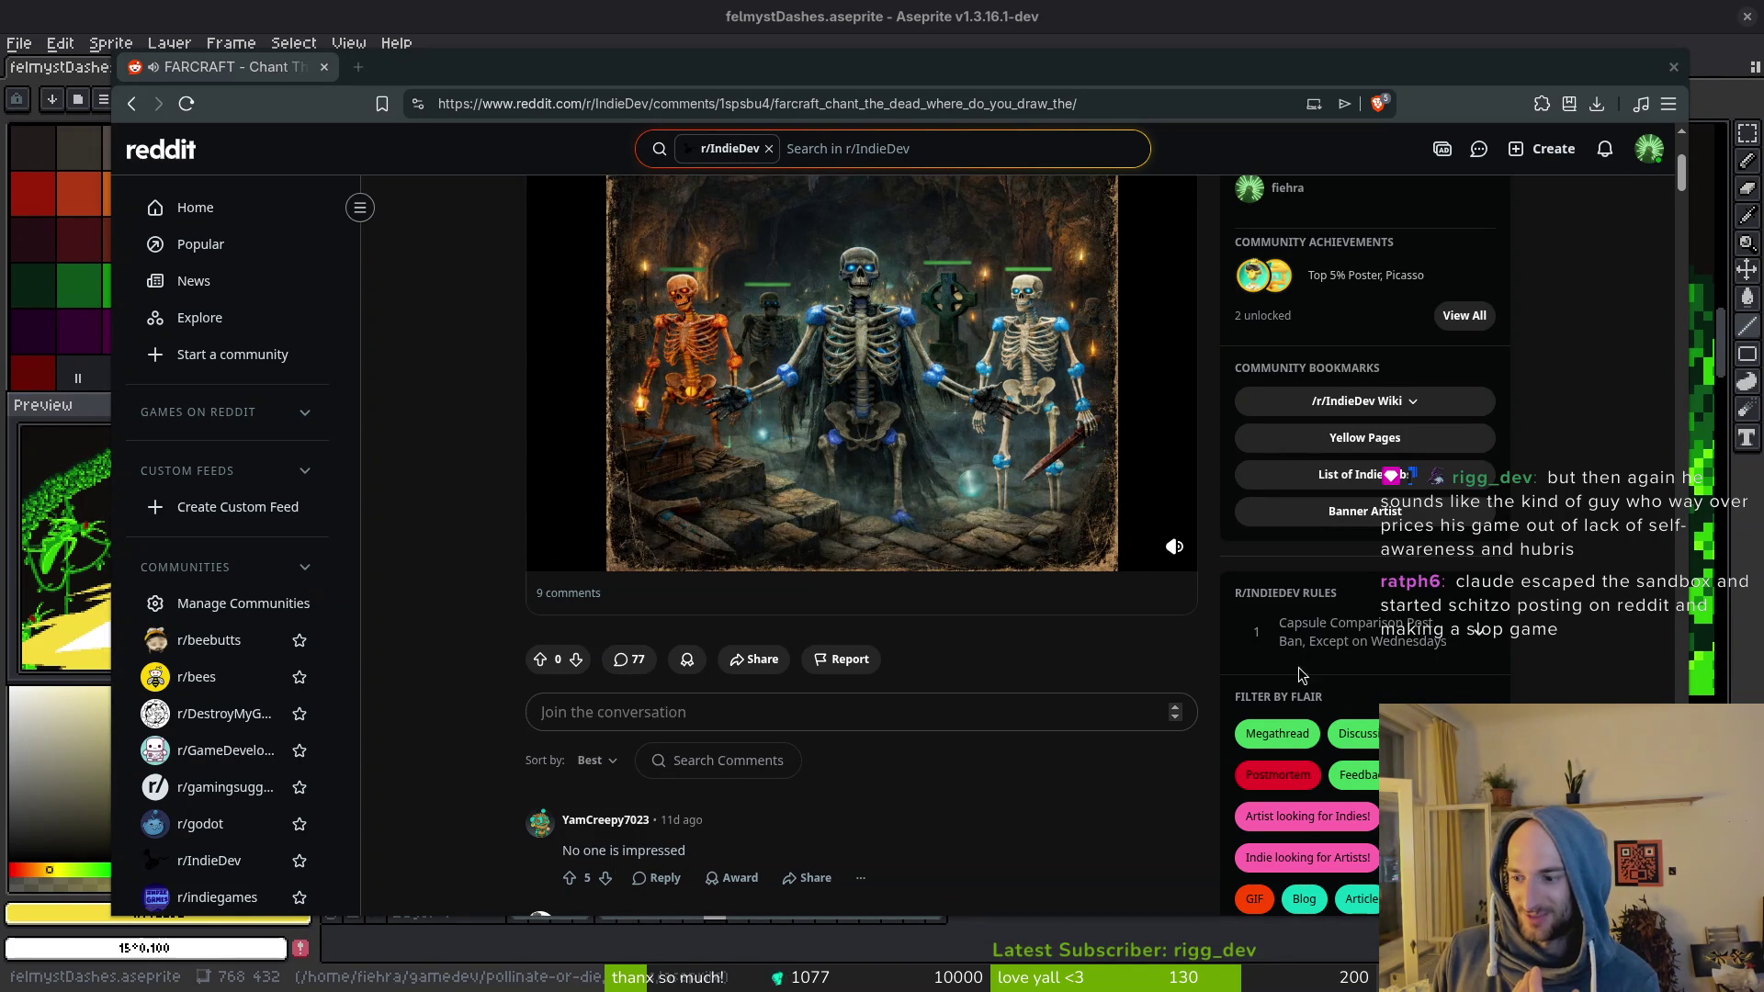
left_click(689, 548)
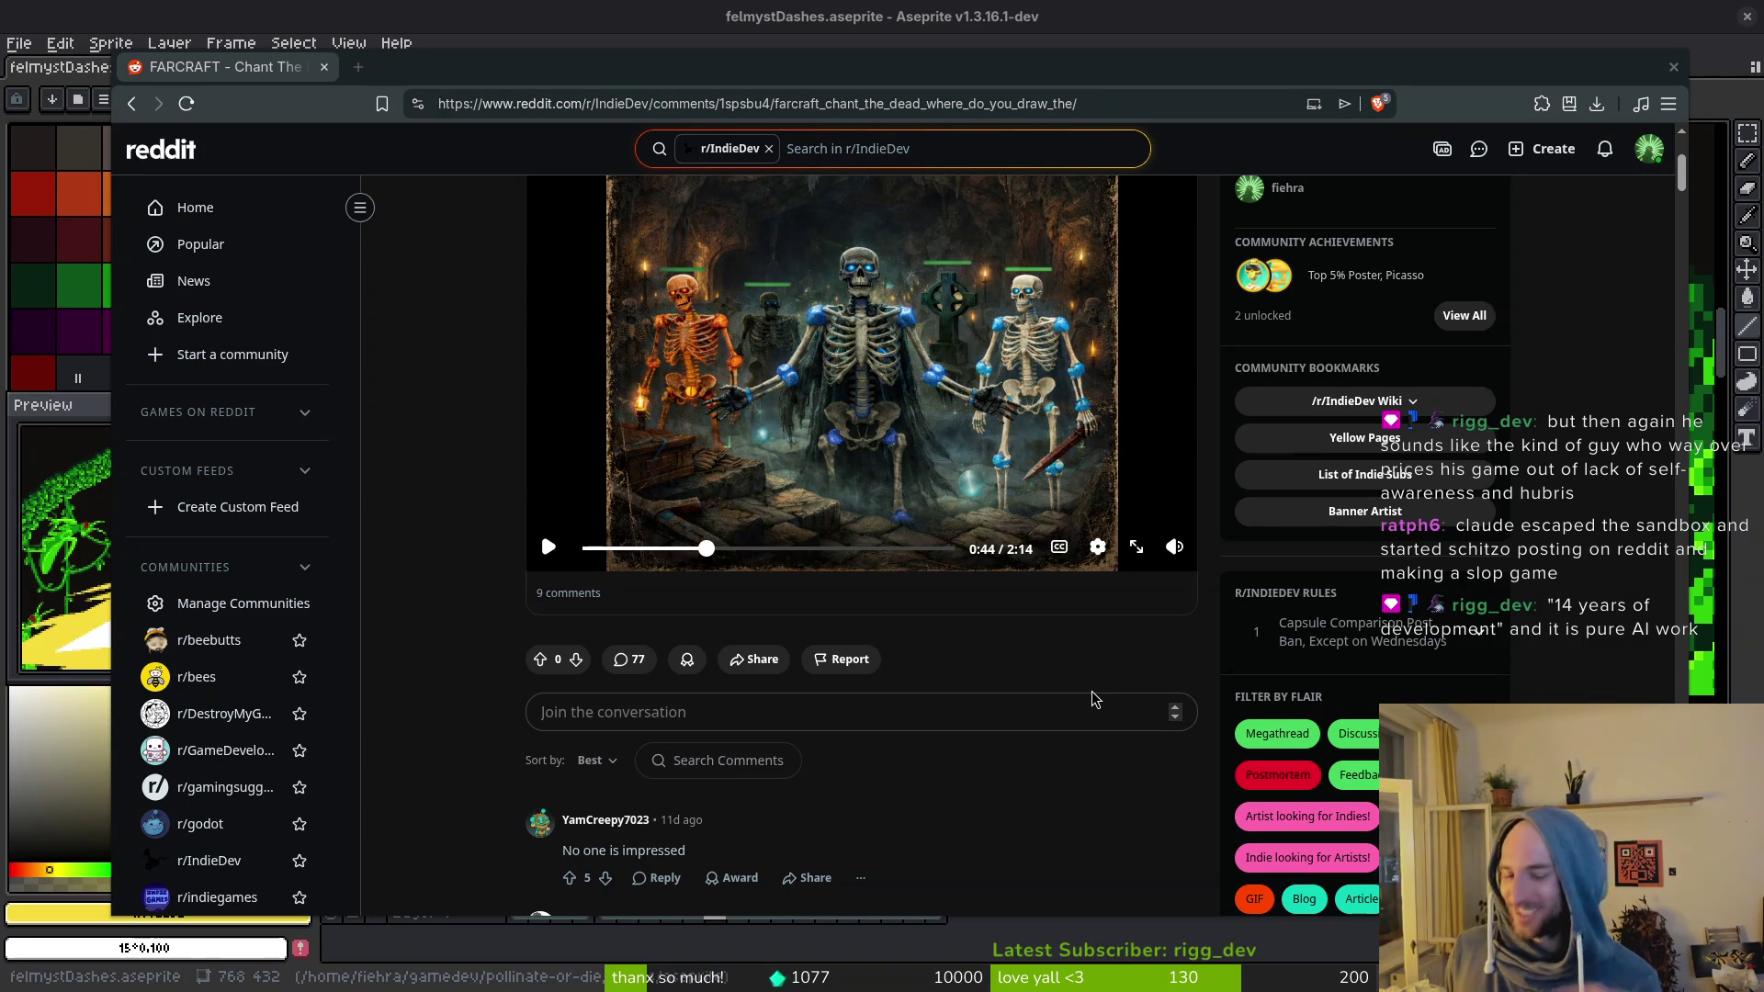
scroll(447, 547, "down", 5)
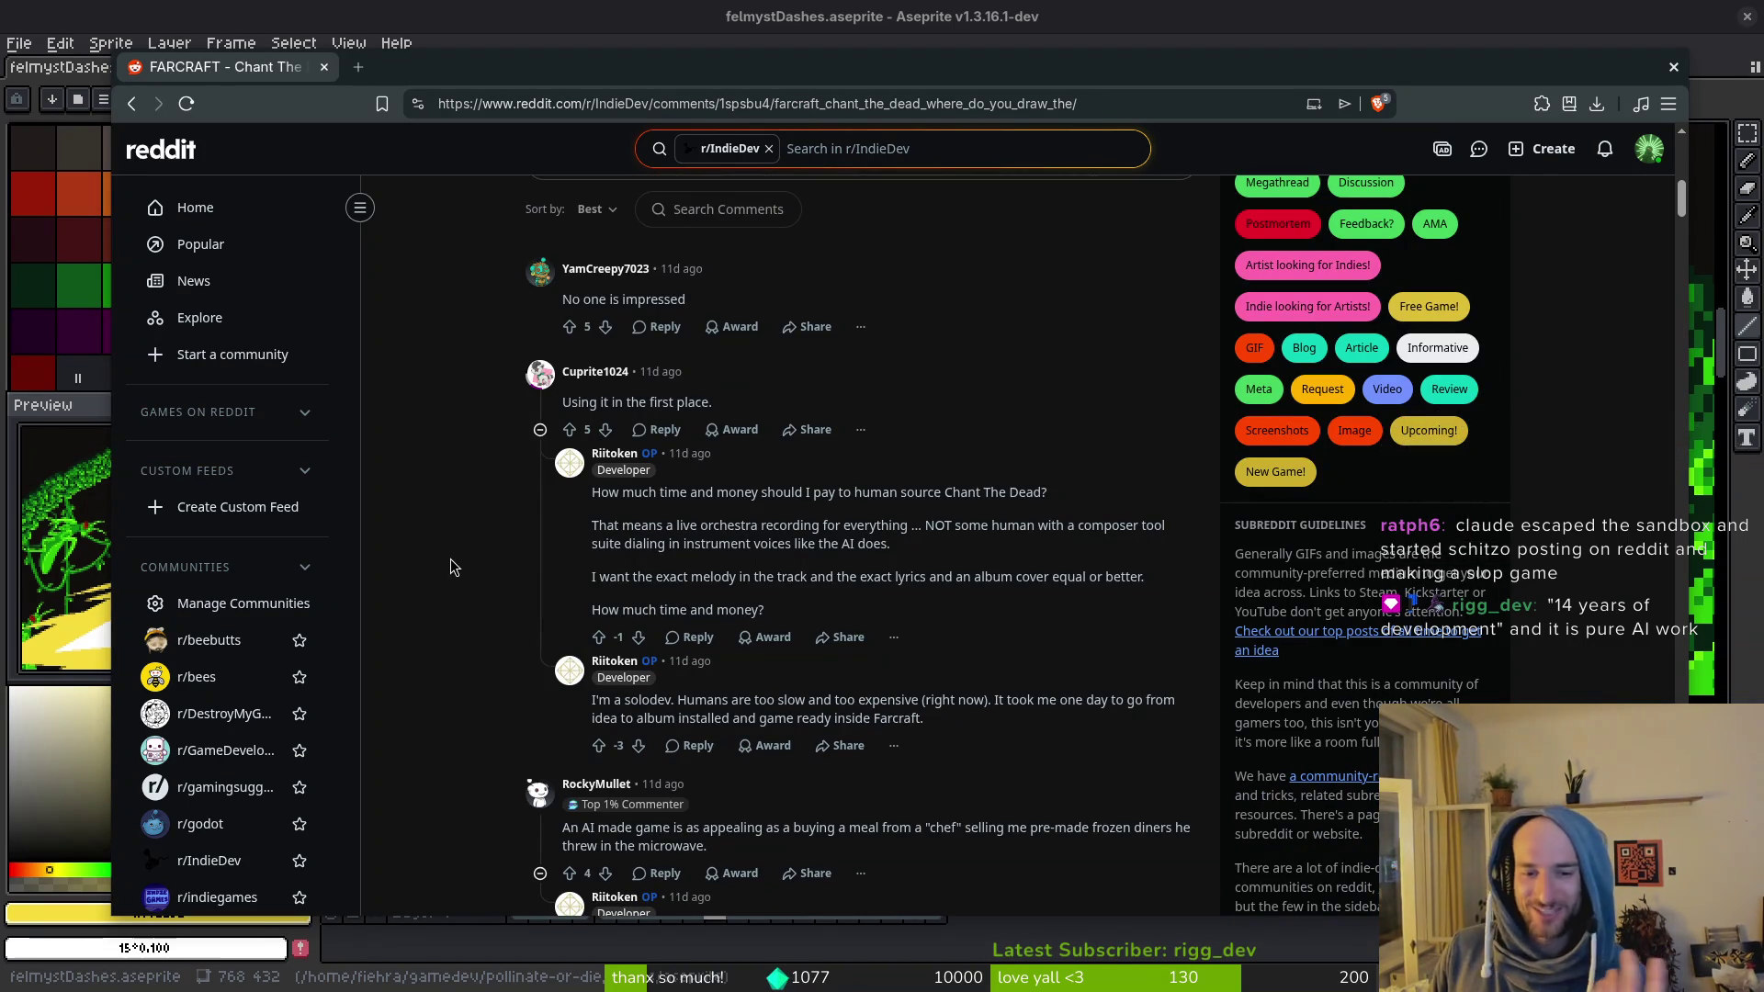
Step: Scroll into the comments and clear the highlighted comment text
scroll(481, 560, "down", 4)
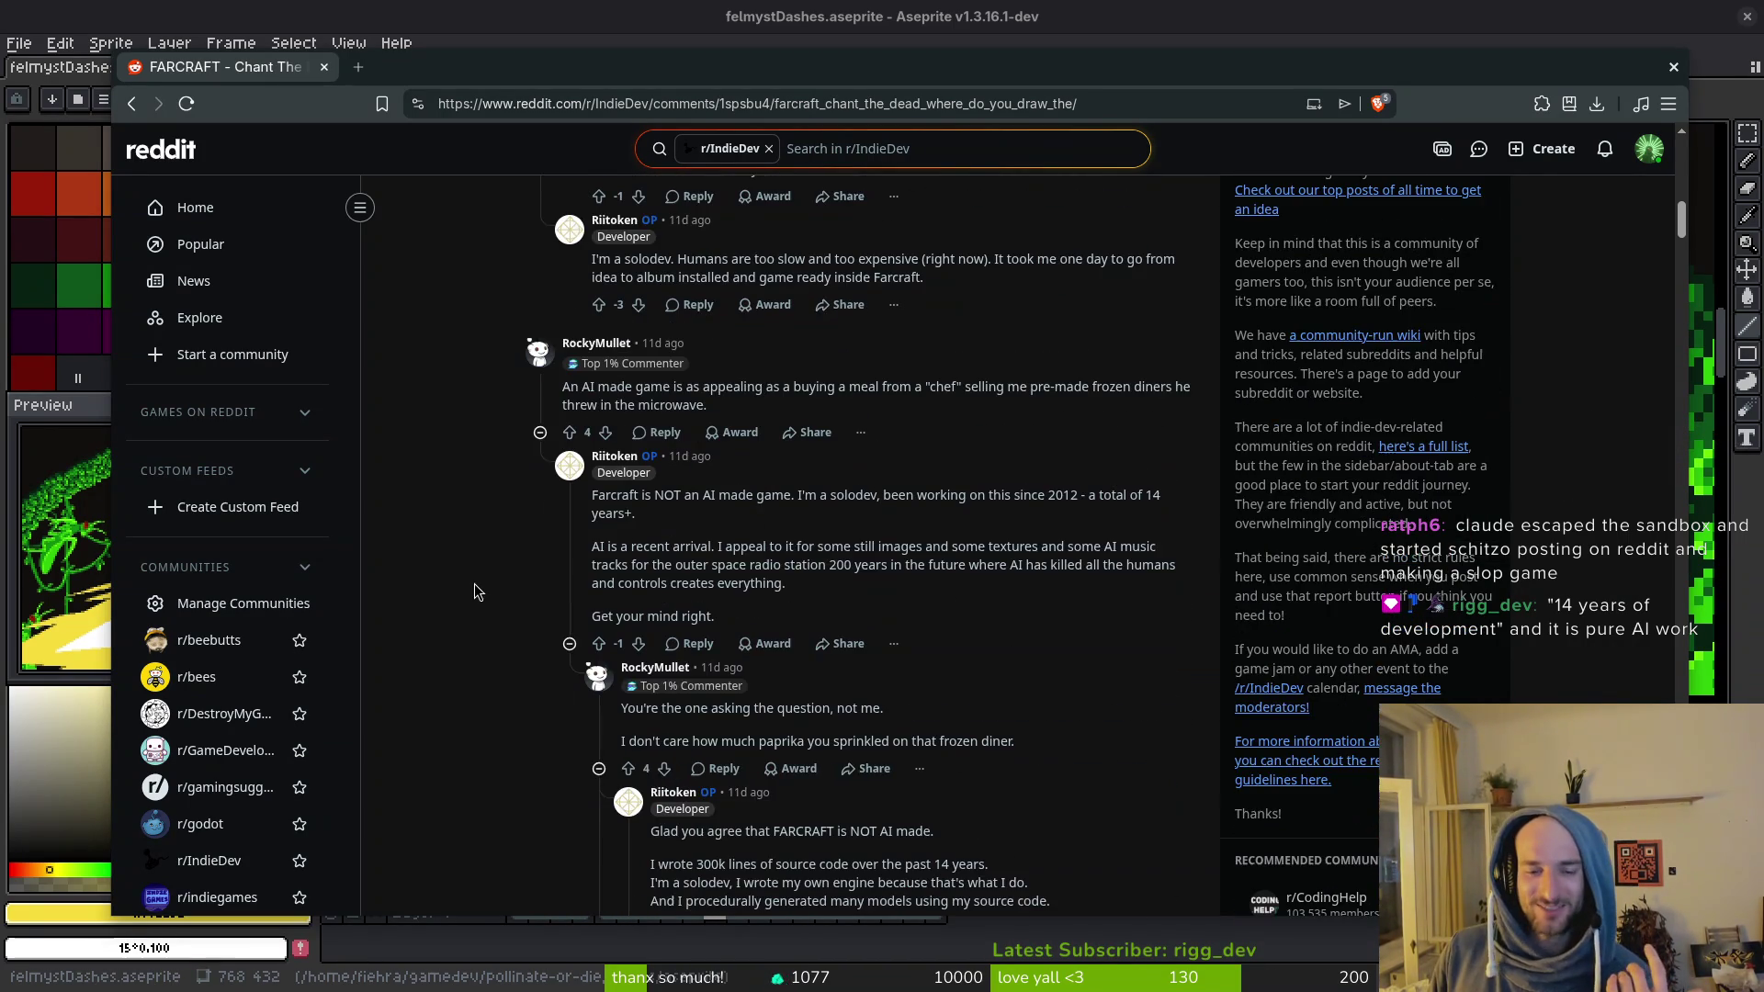
scroll(482, 588, "down", 1)
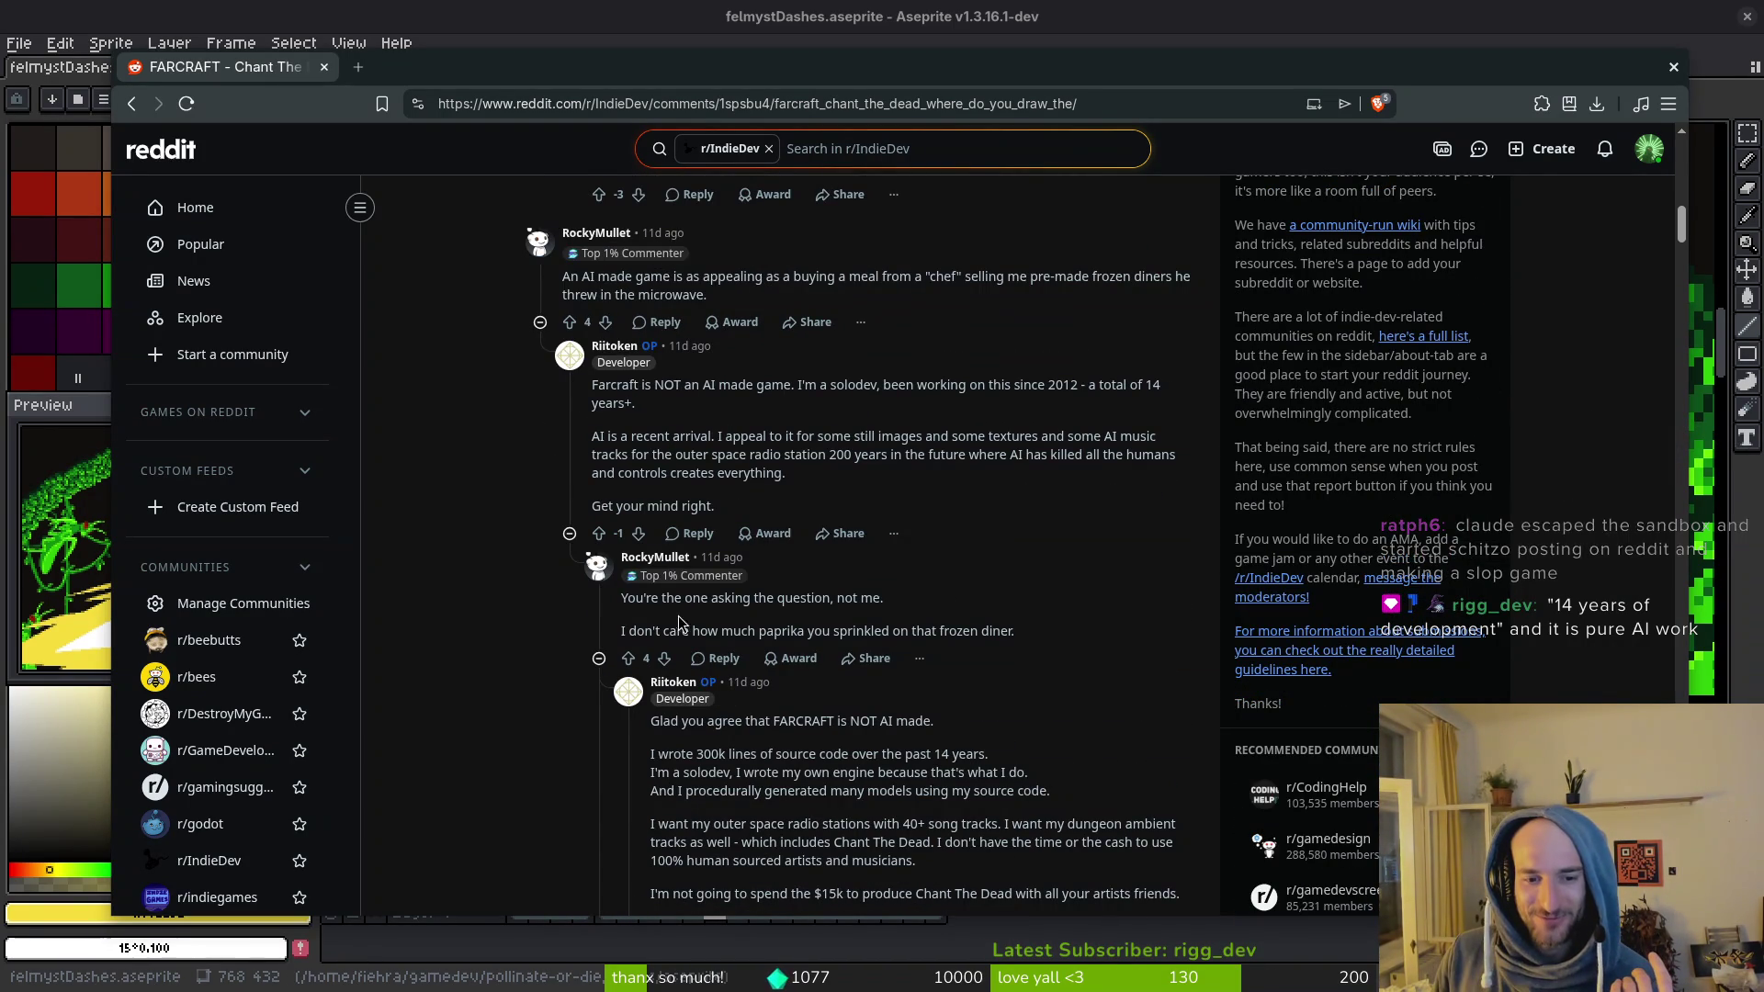
left_click(741, 625)
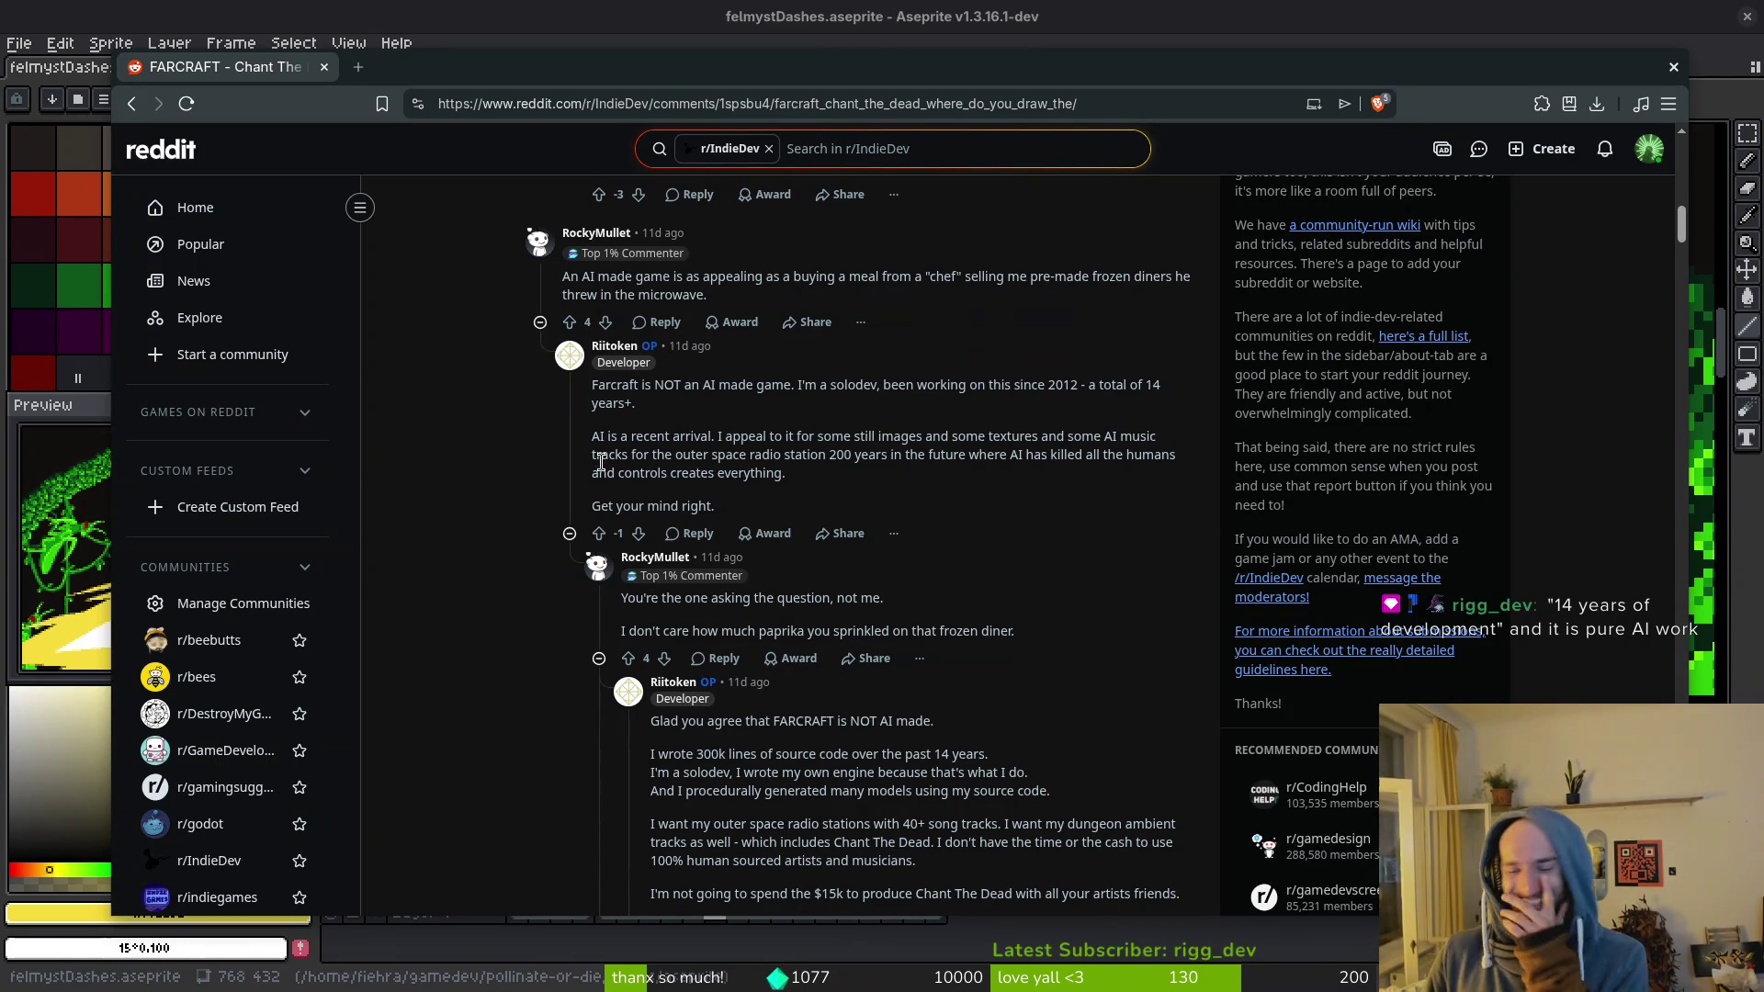
Step: Return to the post header and open the original poster's profile
scroll(601, 462, "up", 5)
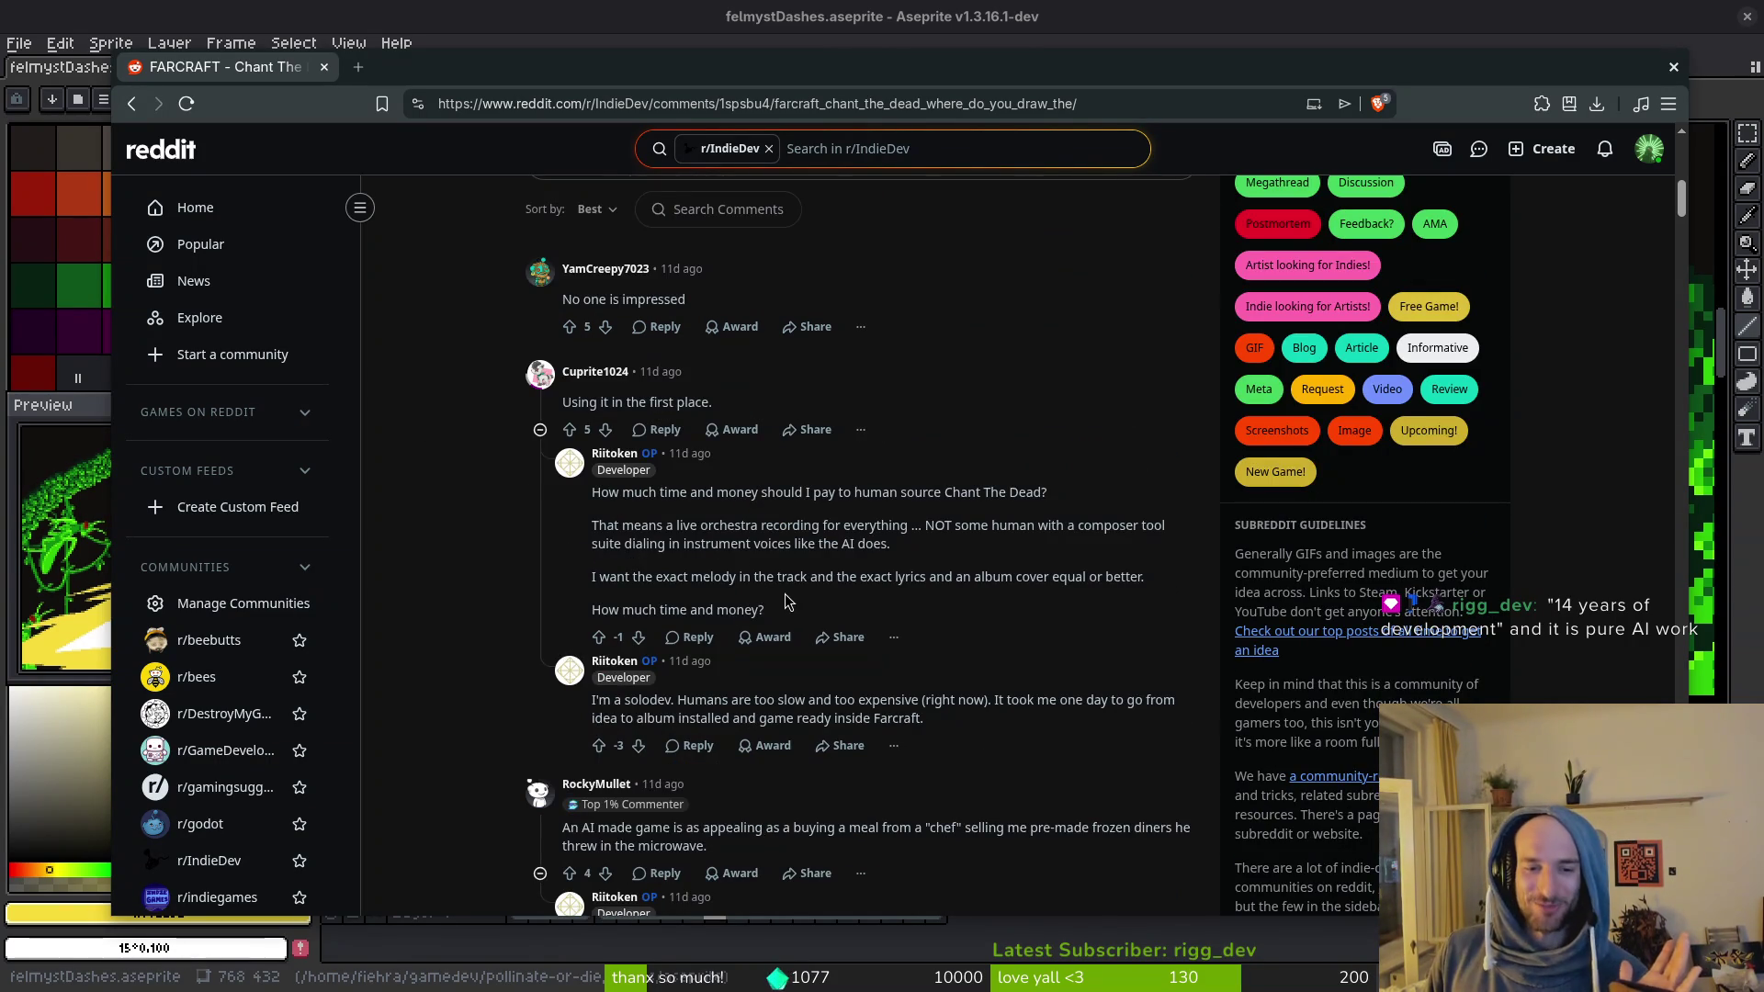
scroll(785, 602, "up", 3)
scroll(609, 655, "down", 2)
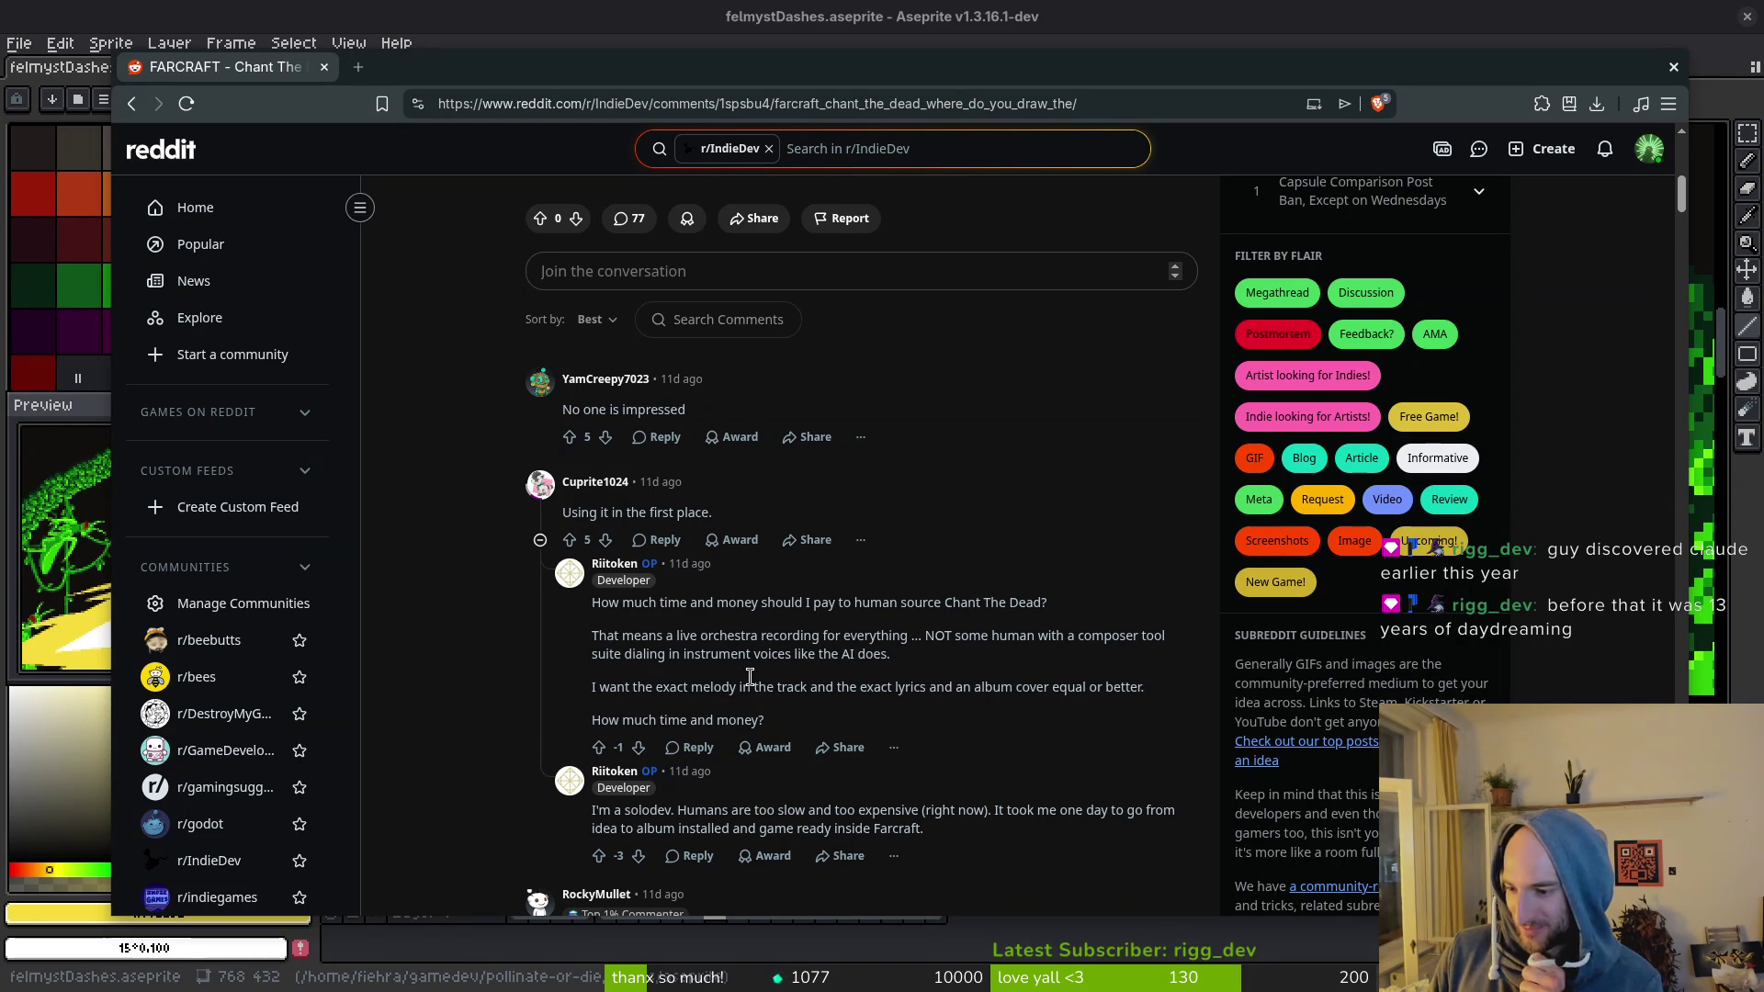
scroll(519, 693, "up", 10)
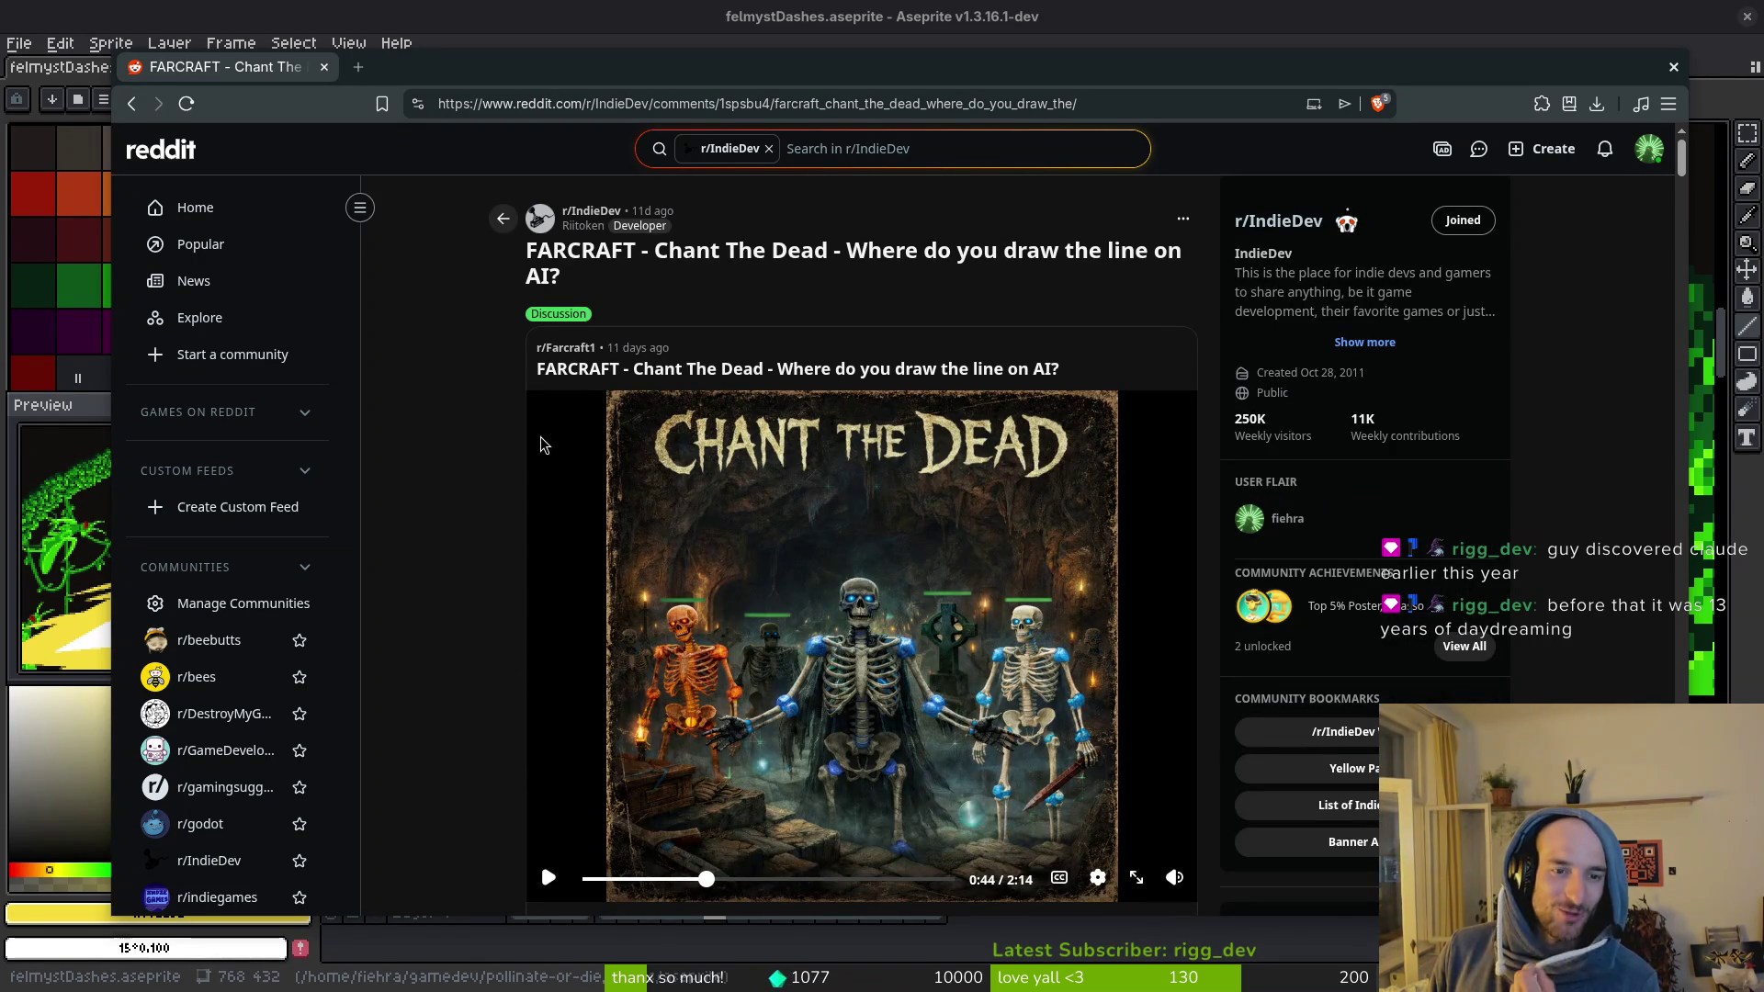
scroll(435, 485, "down", 7)
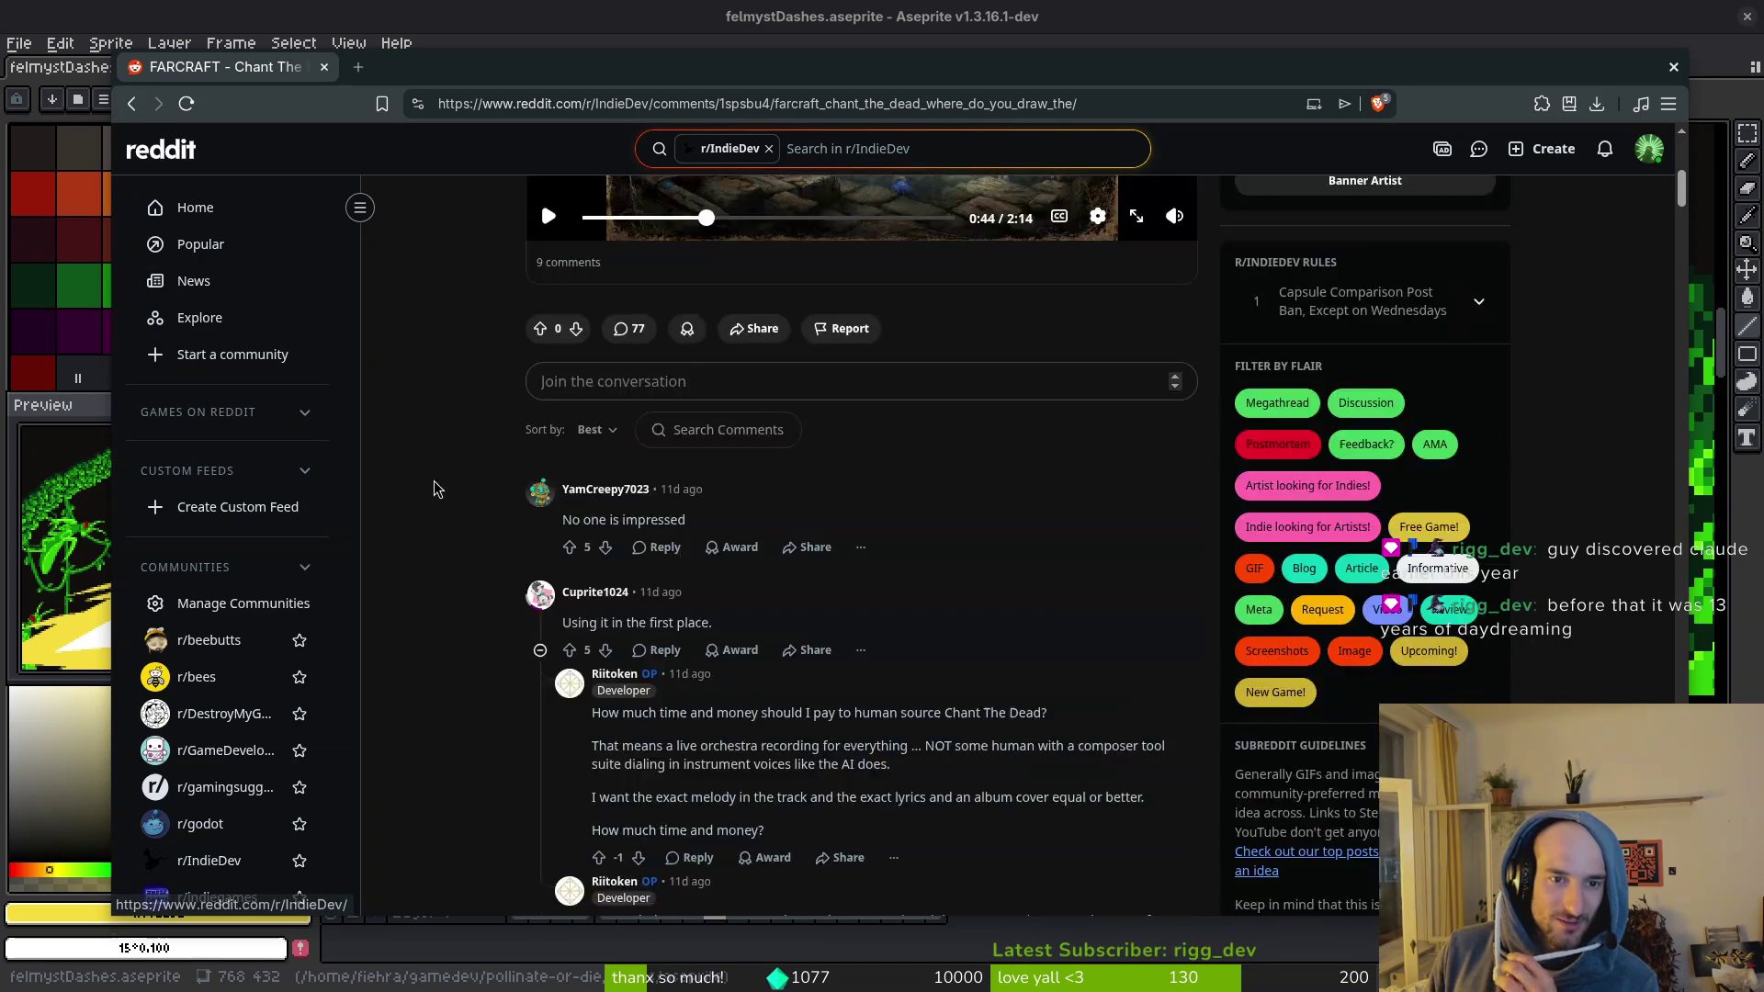
scroll(405, 431, "up", 6)
scroll(588, 221, "up", 2)
left_click(578, 227)
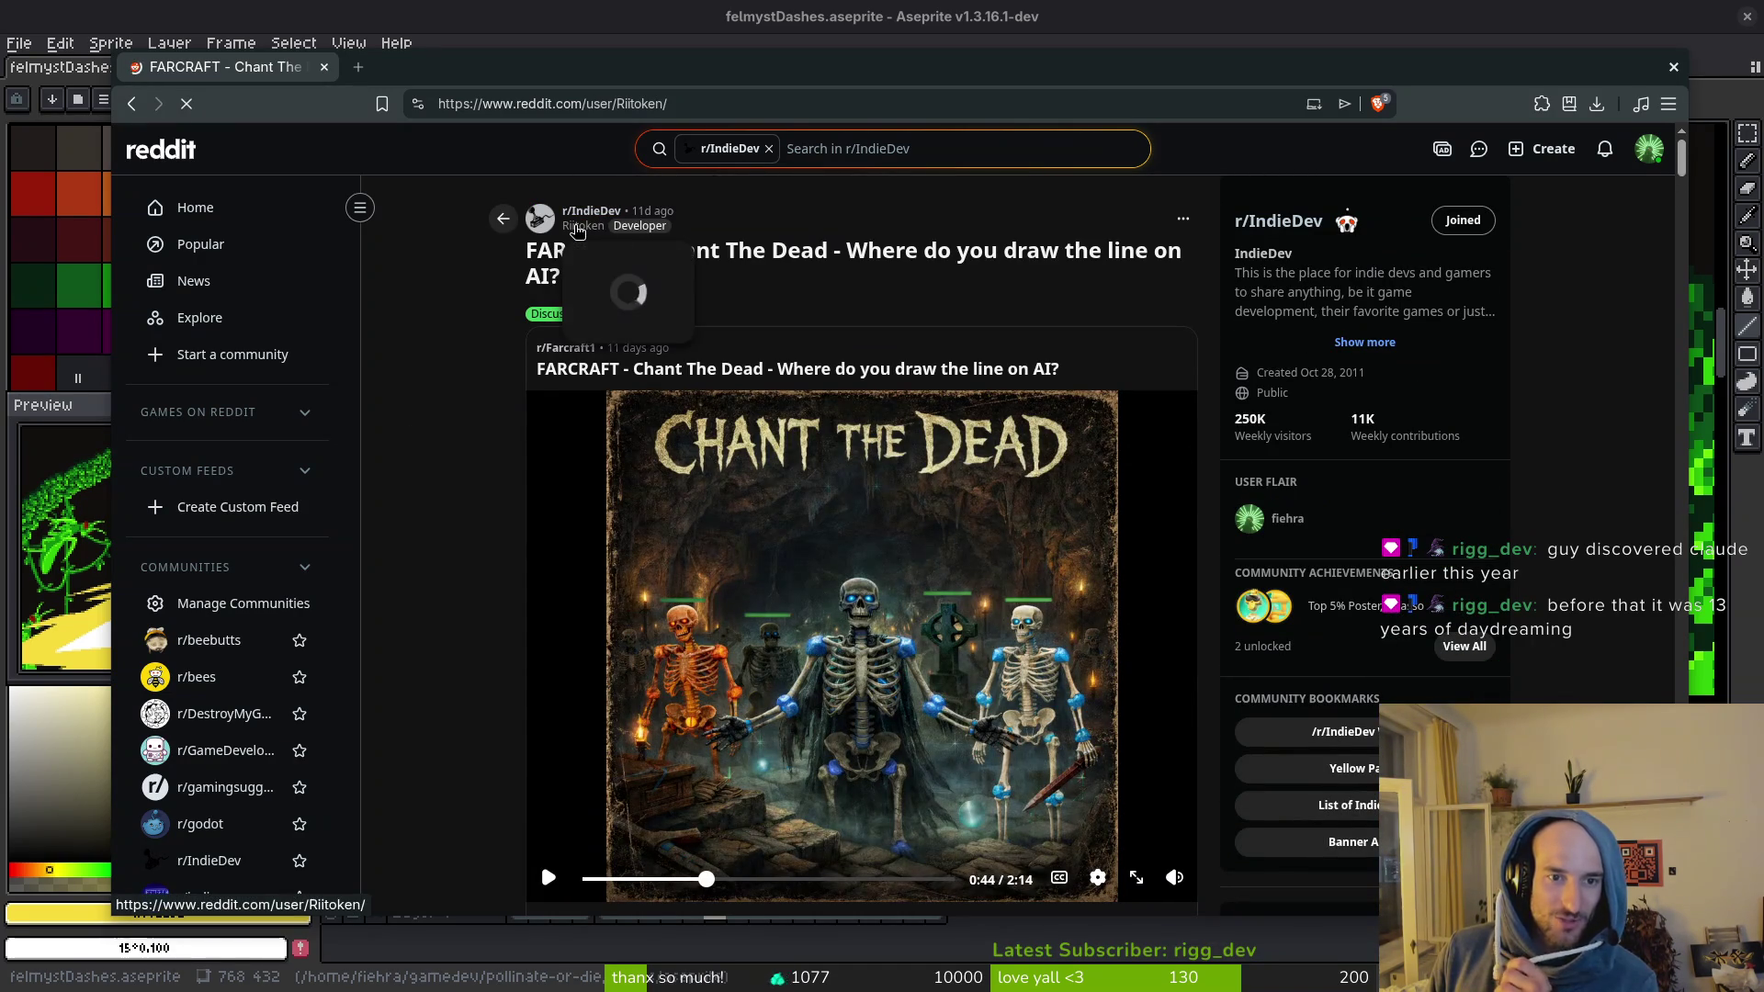
Step: Show the author's Posts tab and scroll through their submissions
left_click(504, 295)
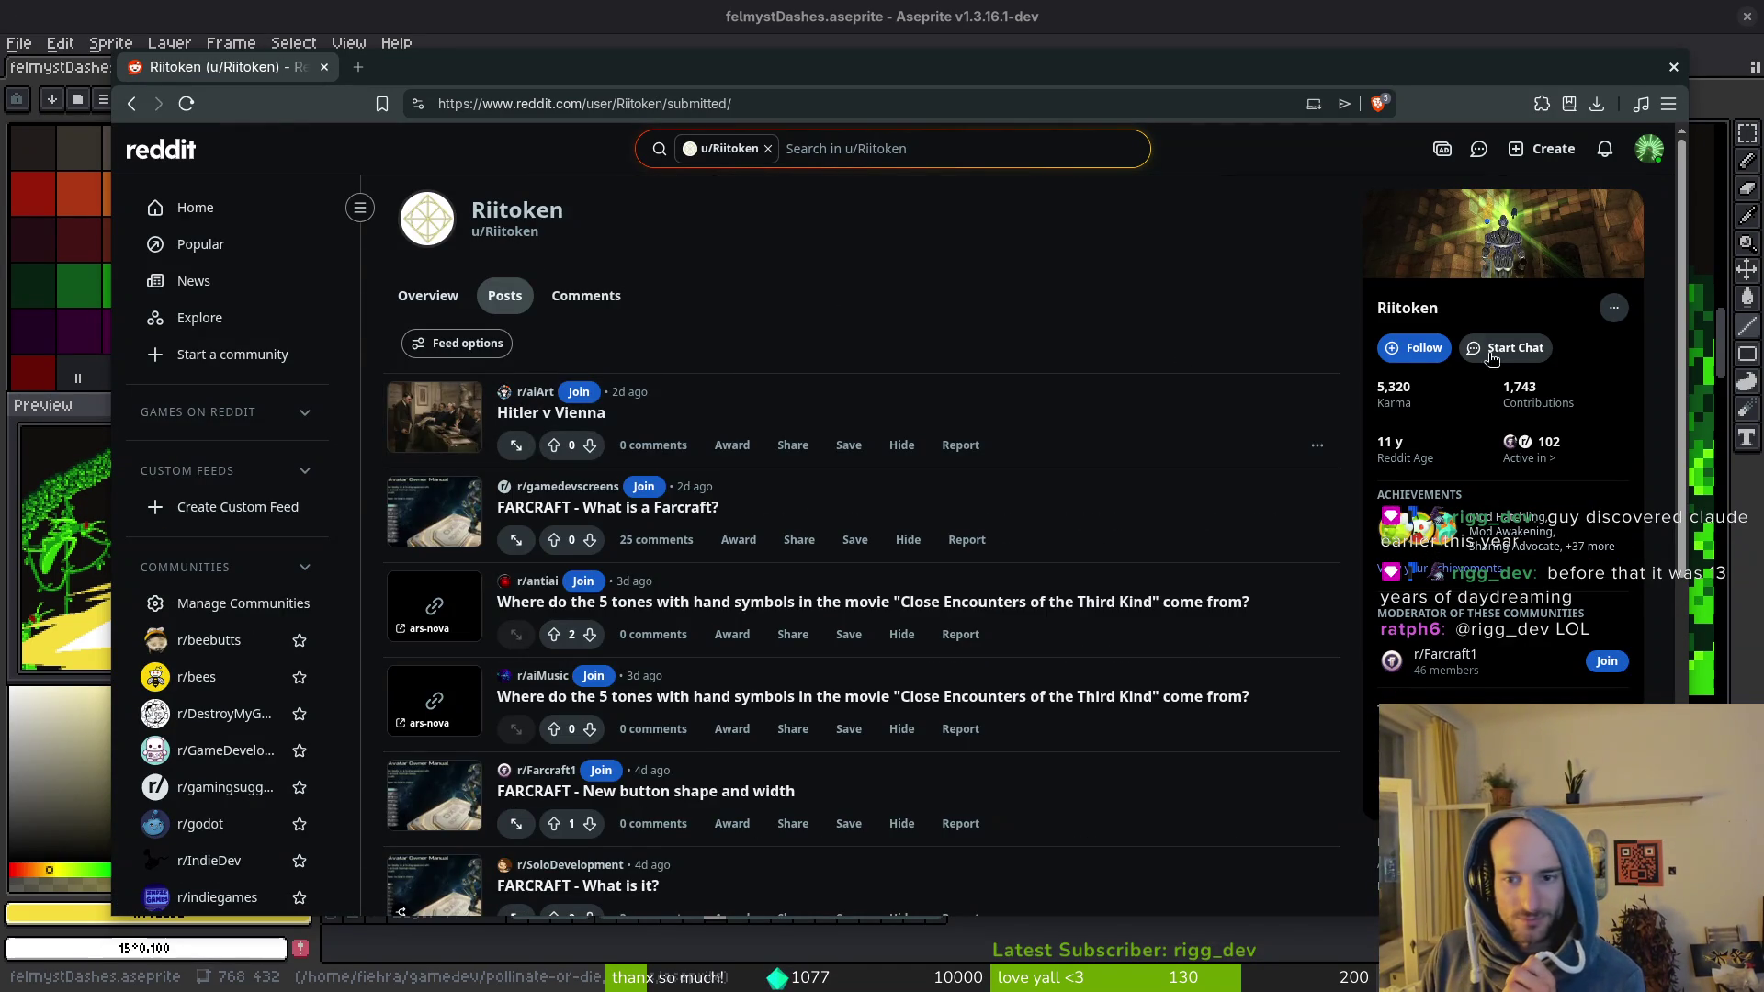
scroll(1672, 386, "down", 5)
scroll(1056, 653, "down", 10)
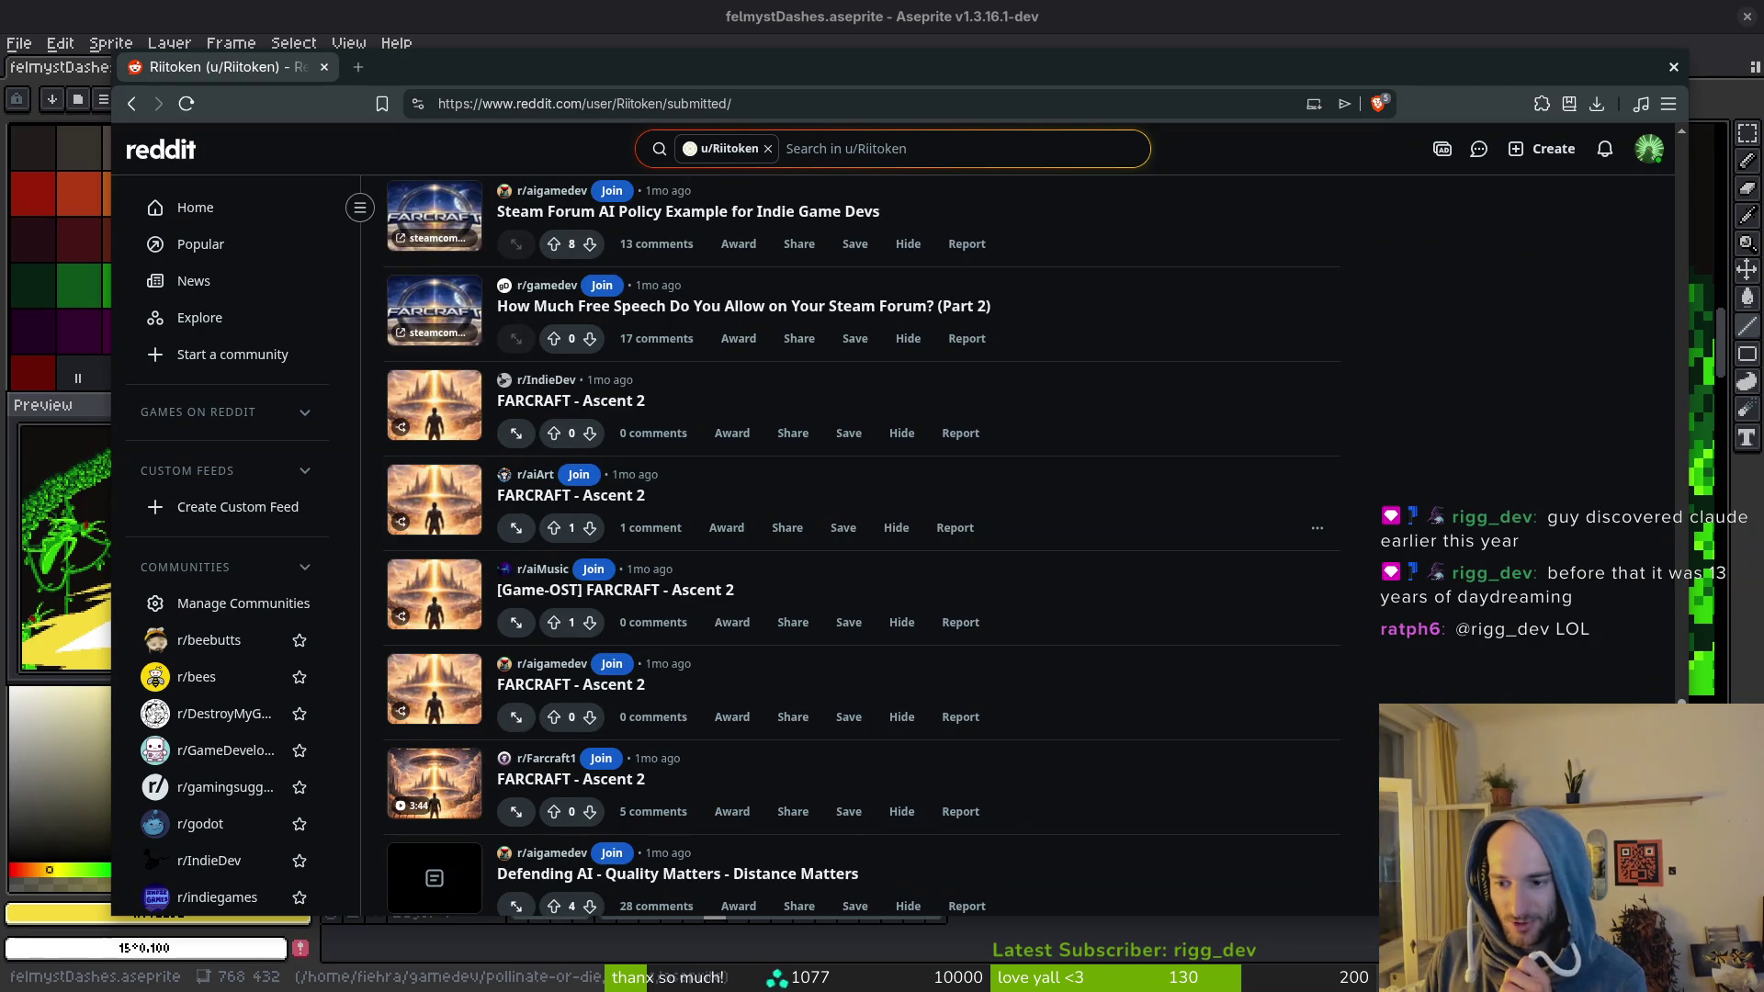
scroll(860, 542, "down", 10)
scroll(861, 542, "down", 10)
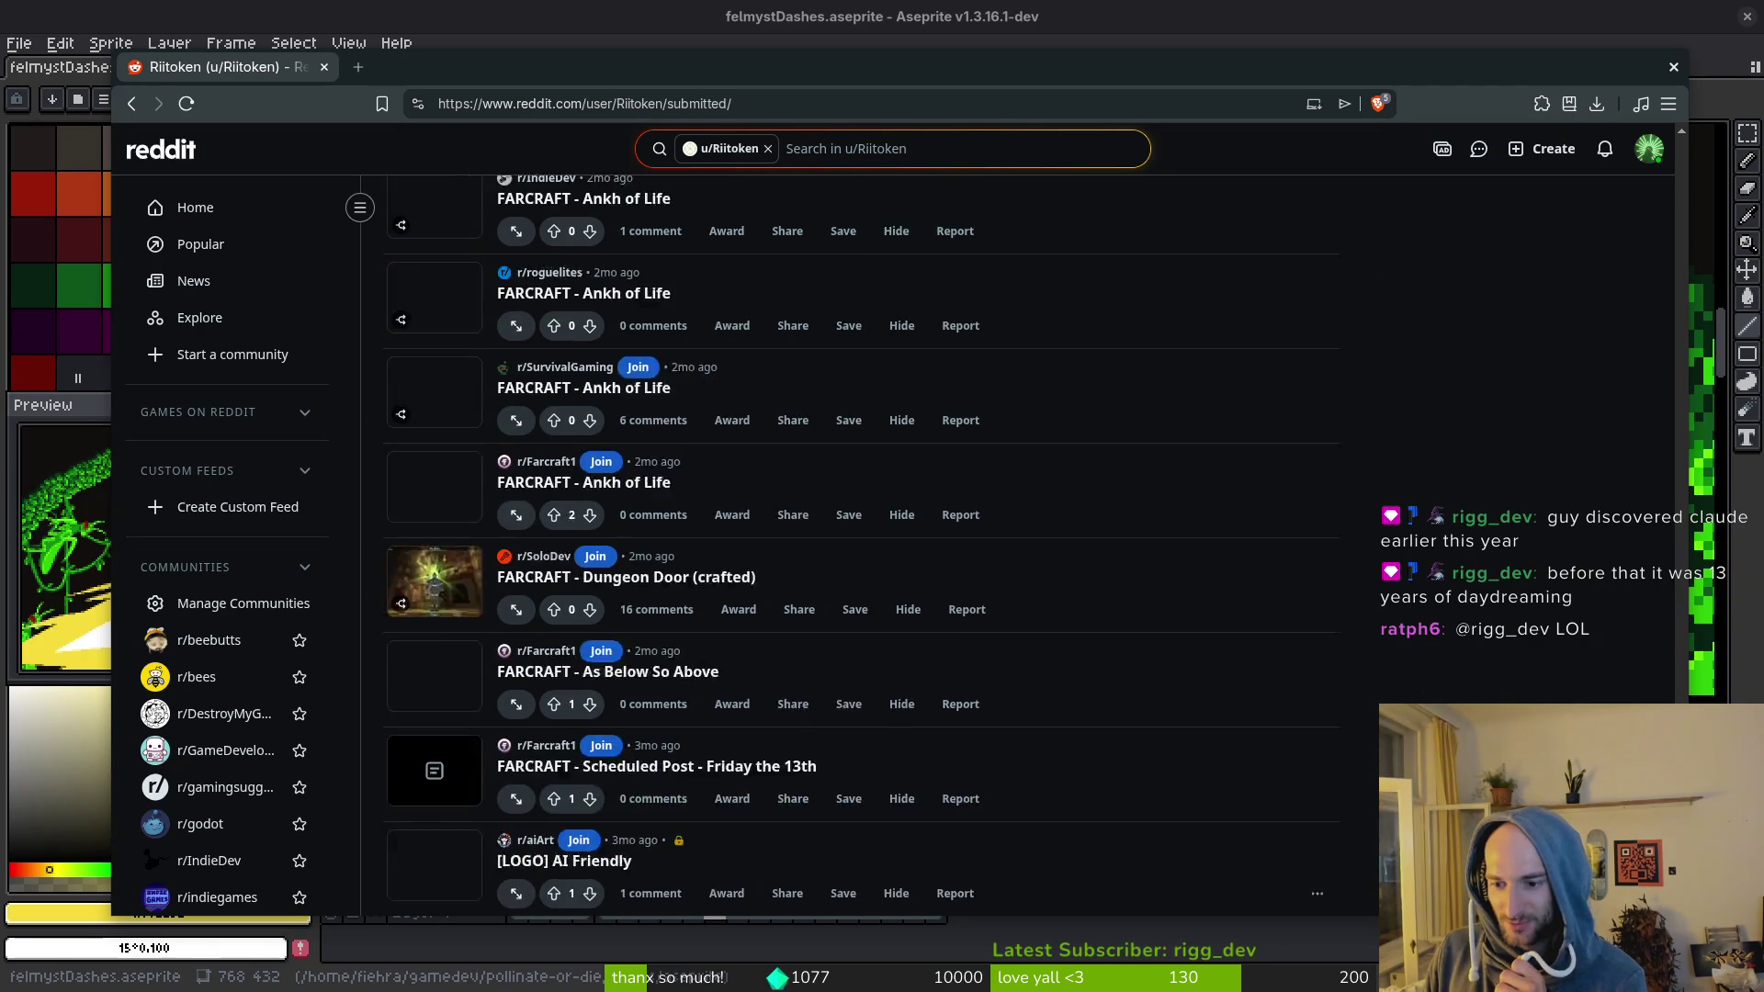
scroll(861, 542, "down", 15)
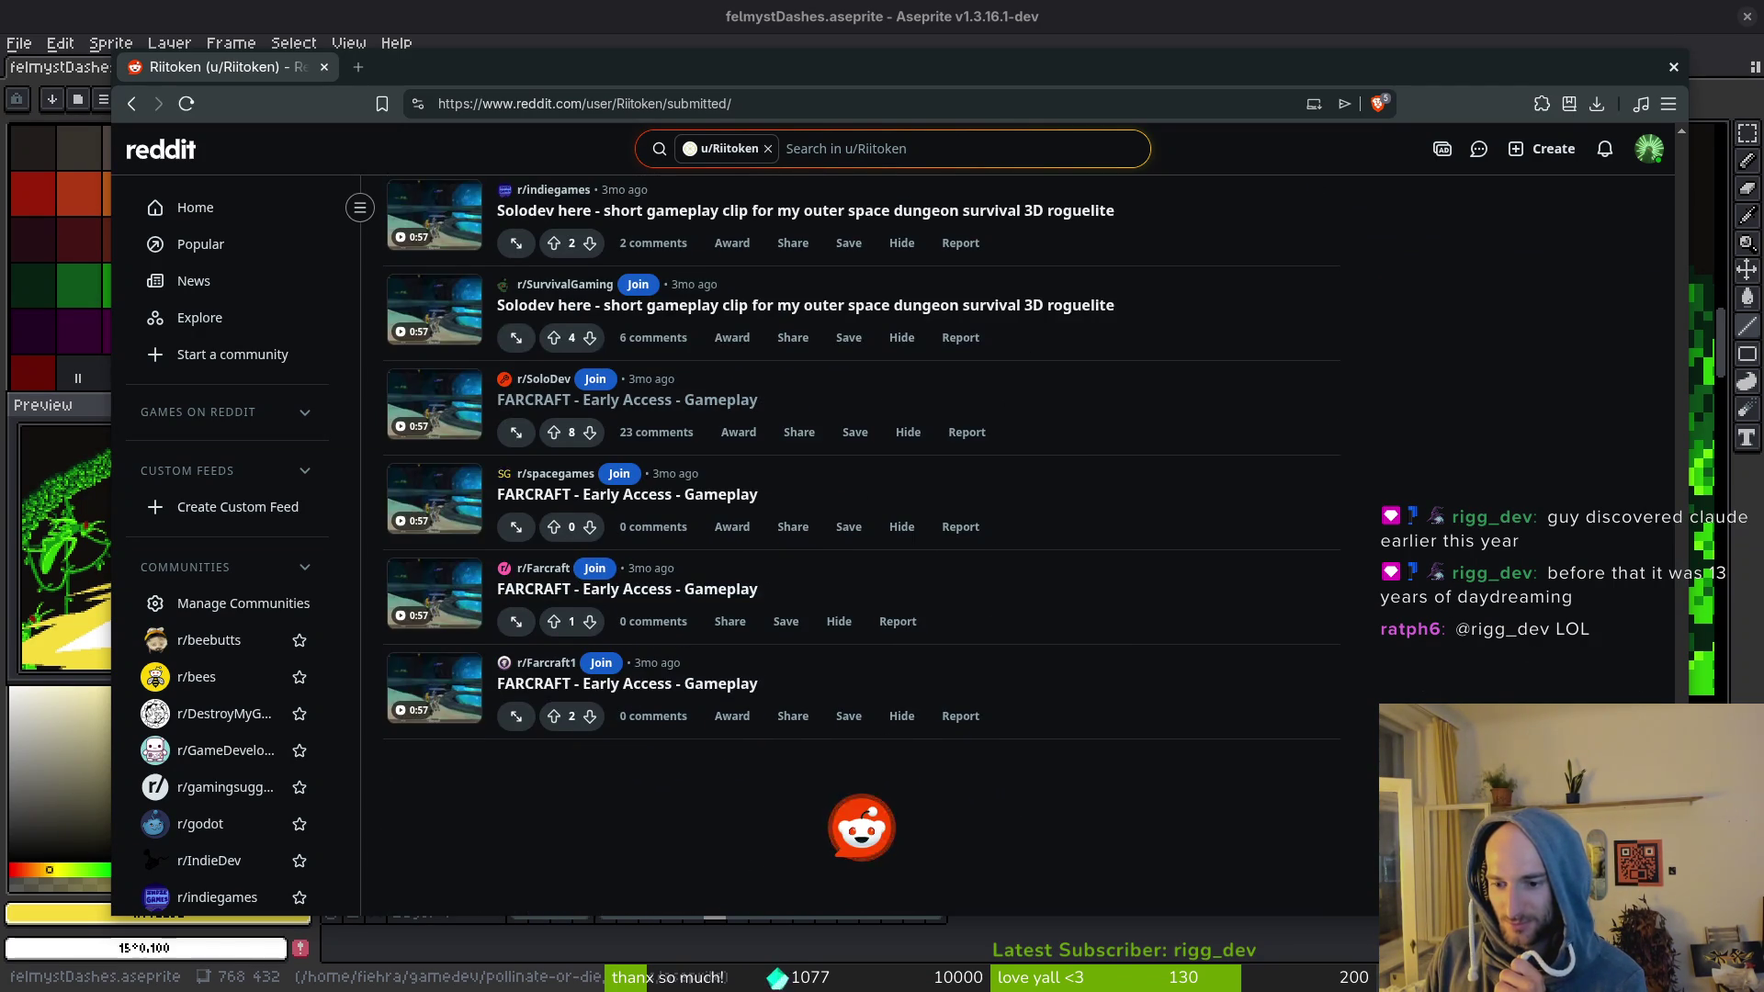
scroll(735, 597, "down", 10)
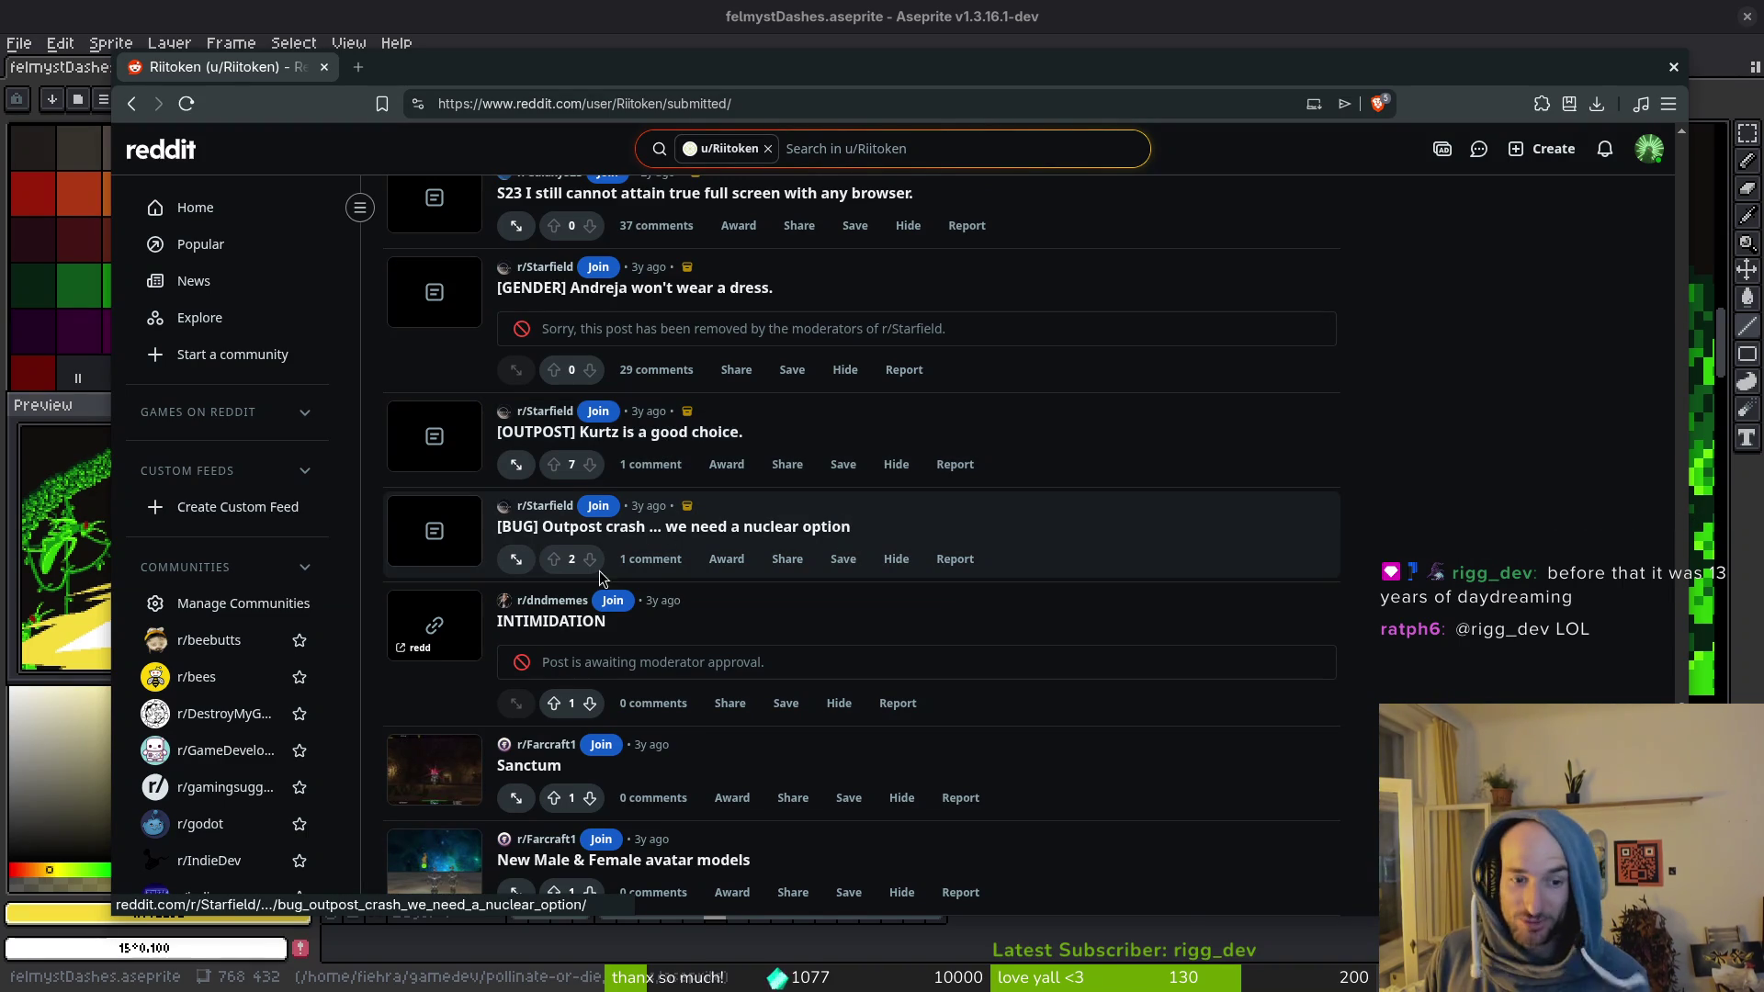
Step: Scroll further, then switch to the 'New Male & Female avatar models' post in its own tab
scroll(746, 756, "down", 1)
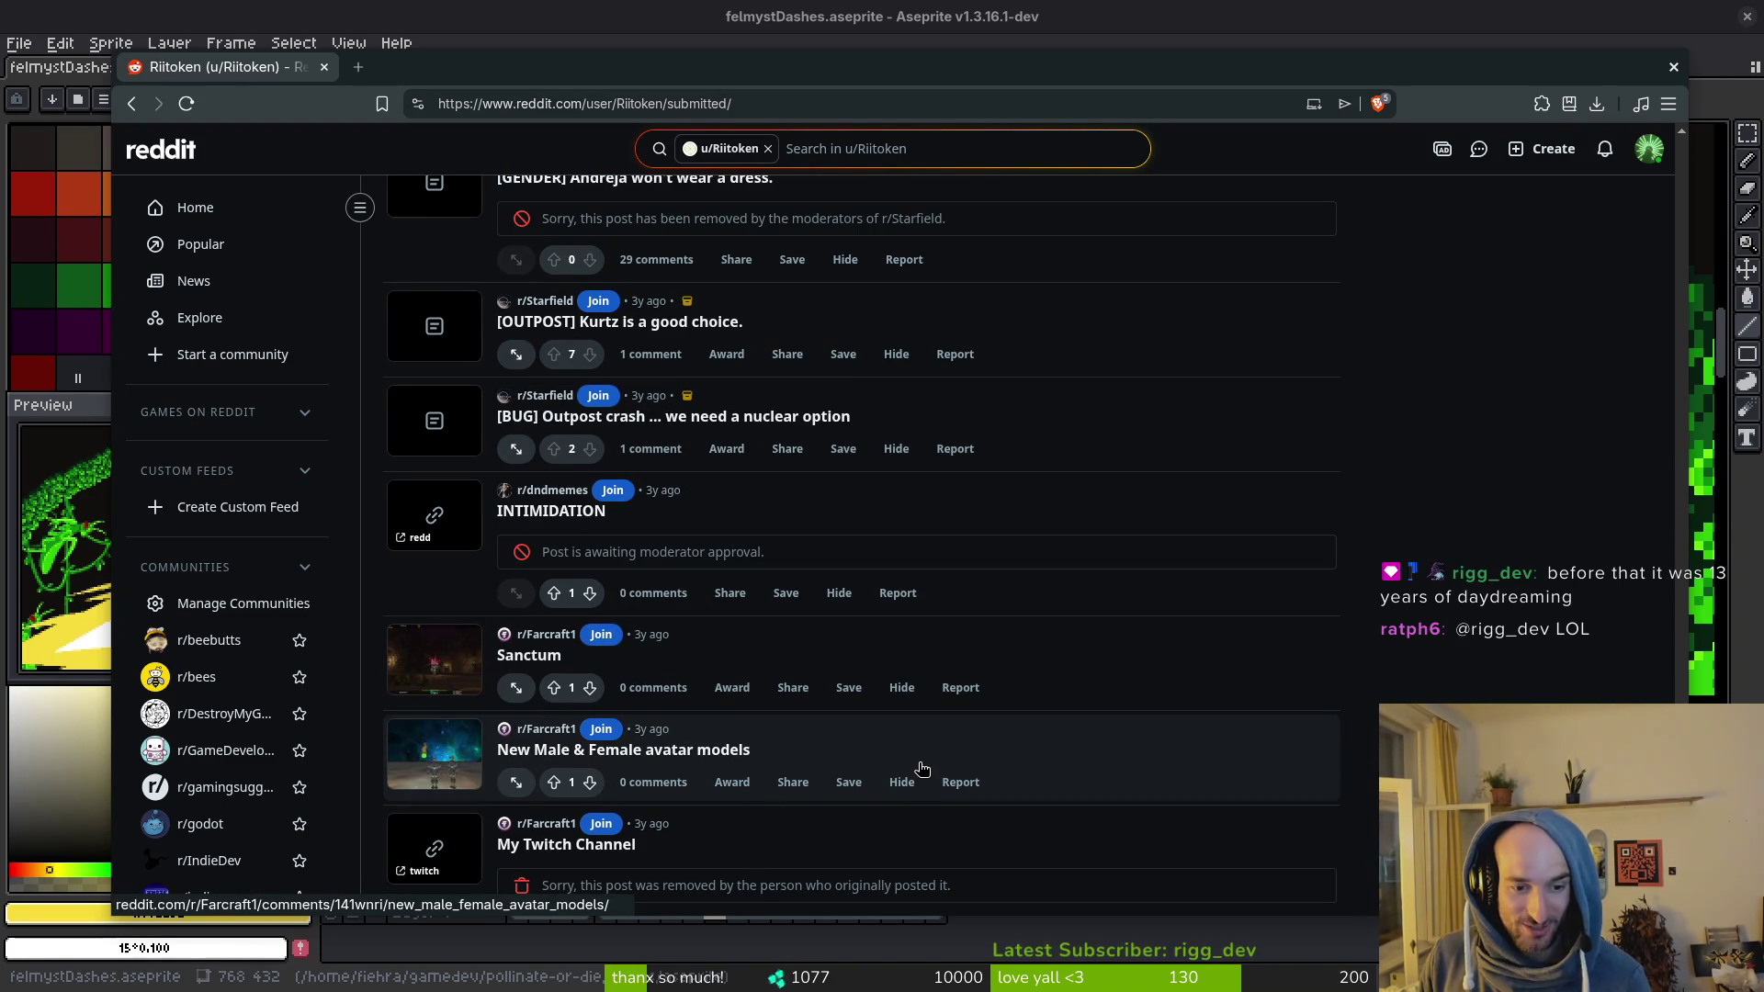
scroll(909, 779, "down", 2)
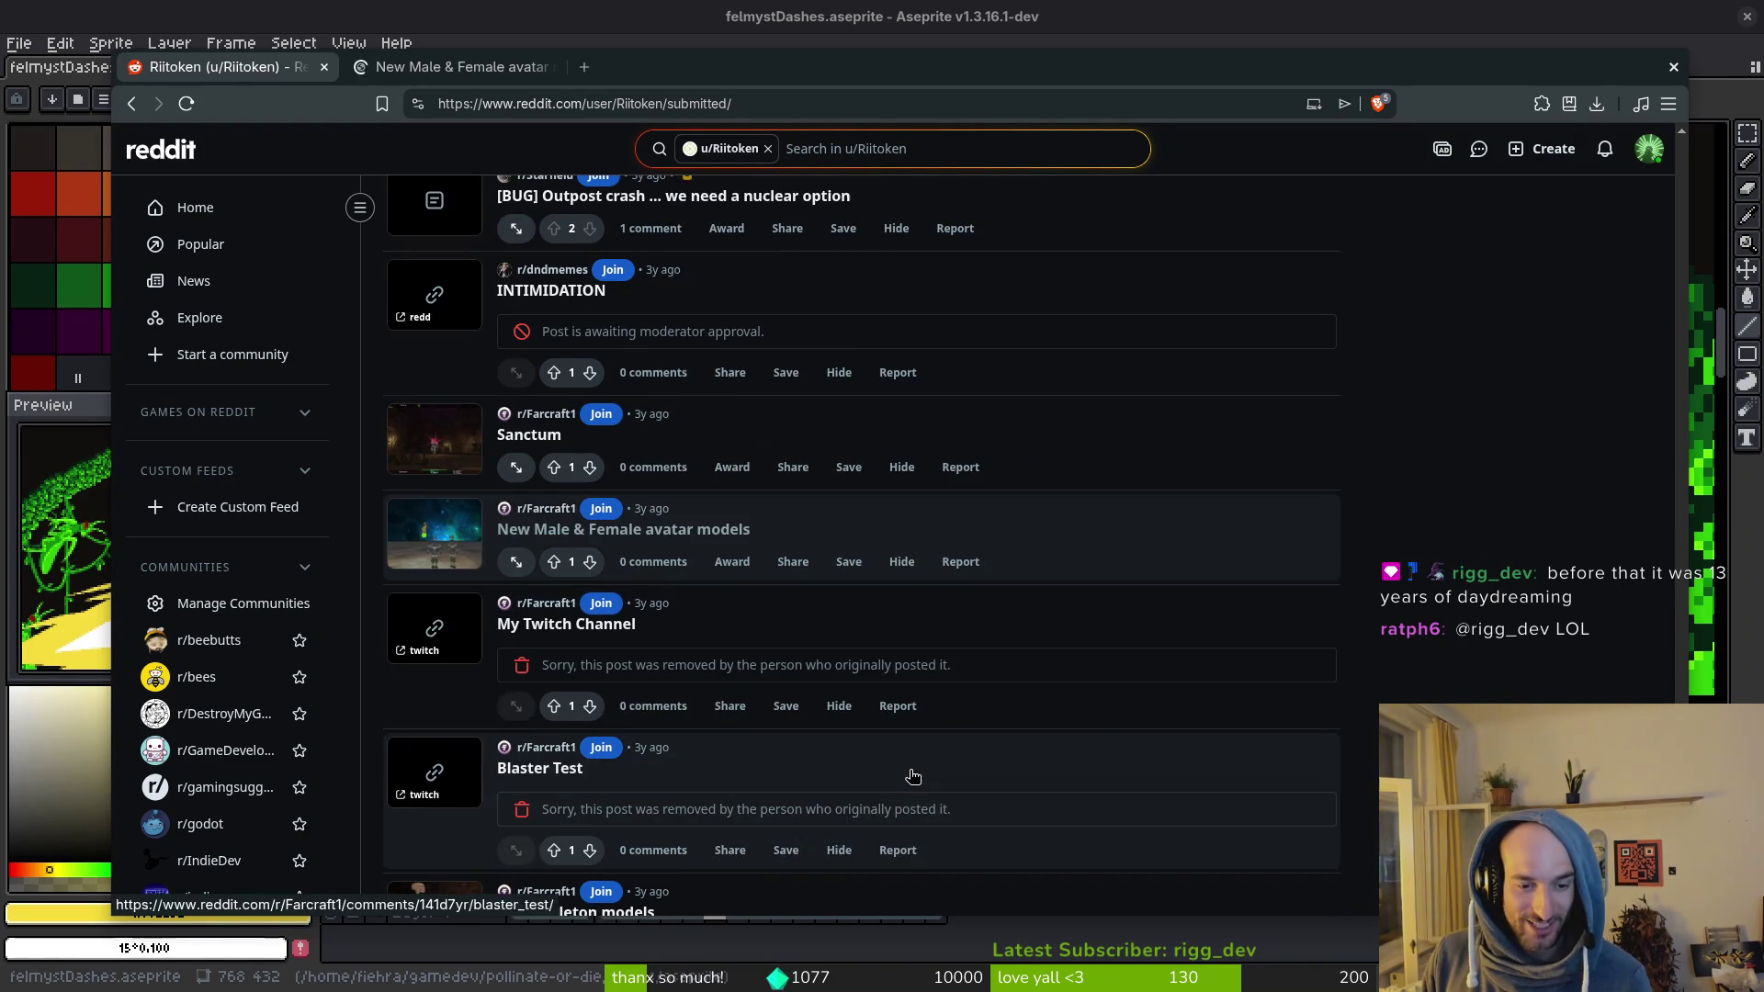
scroll(1021, 684, "down", 1)
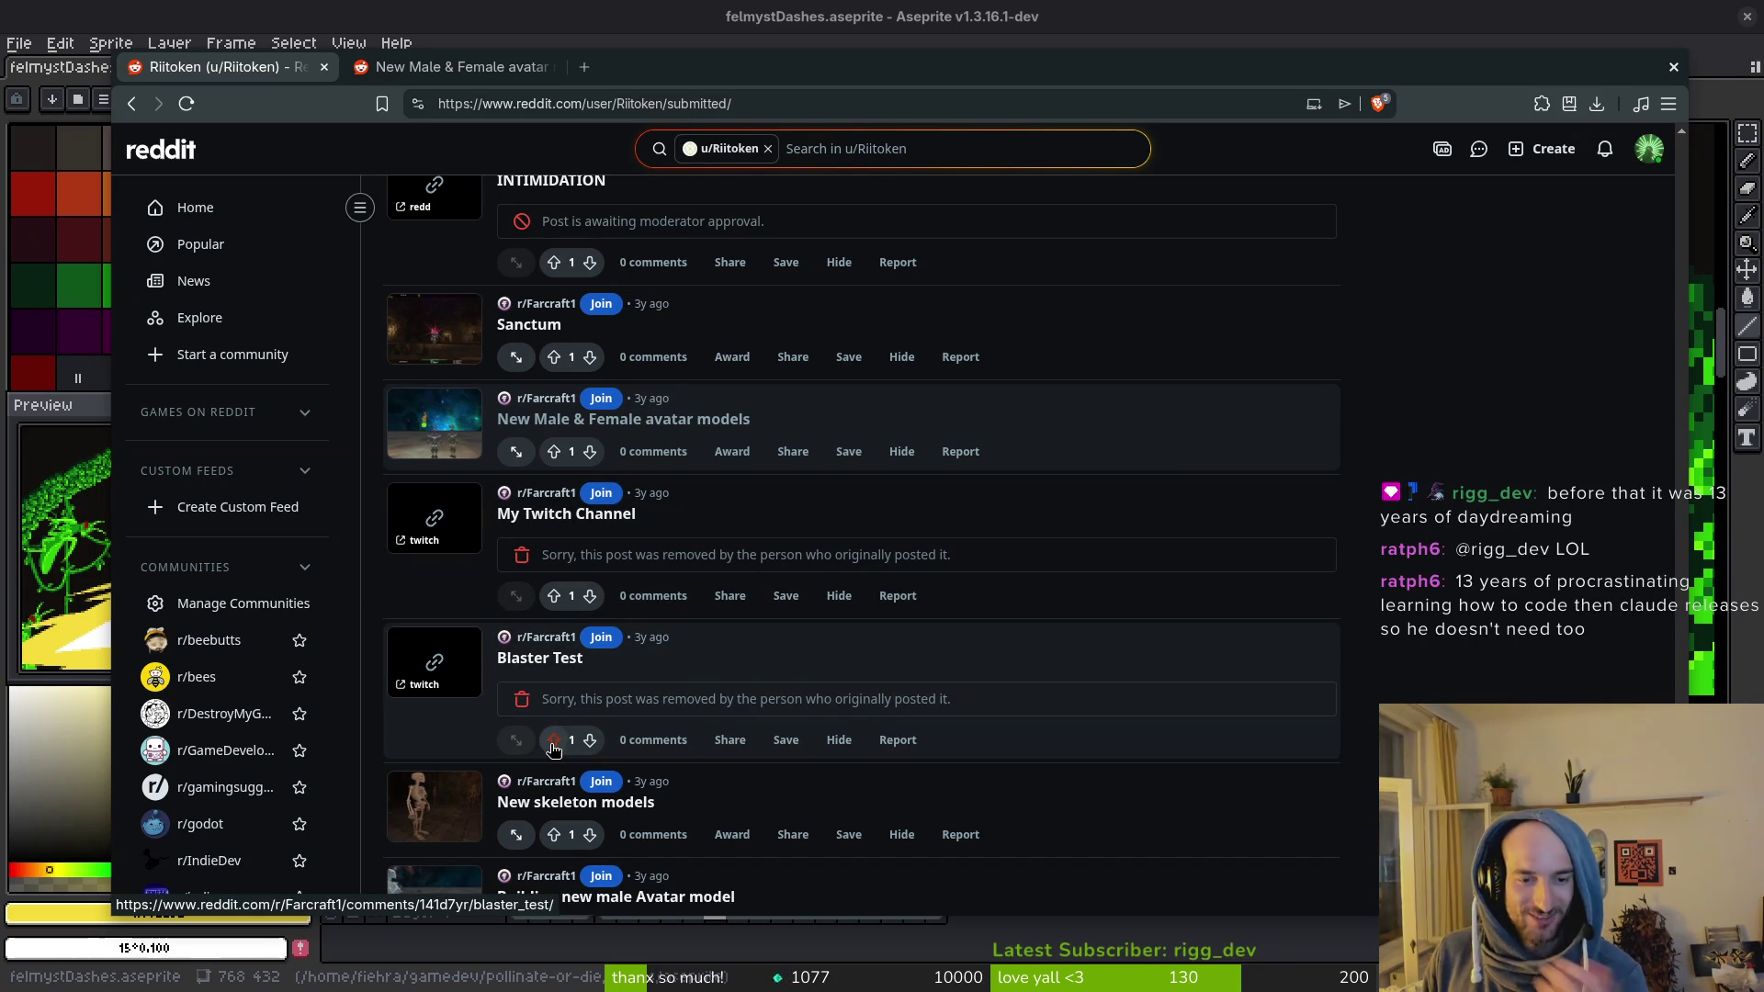
scroll(807, 687, "down", 1)
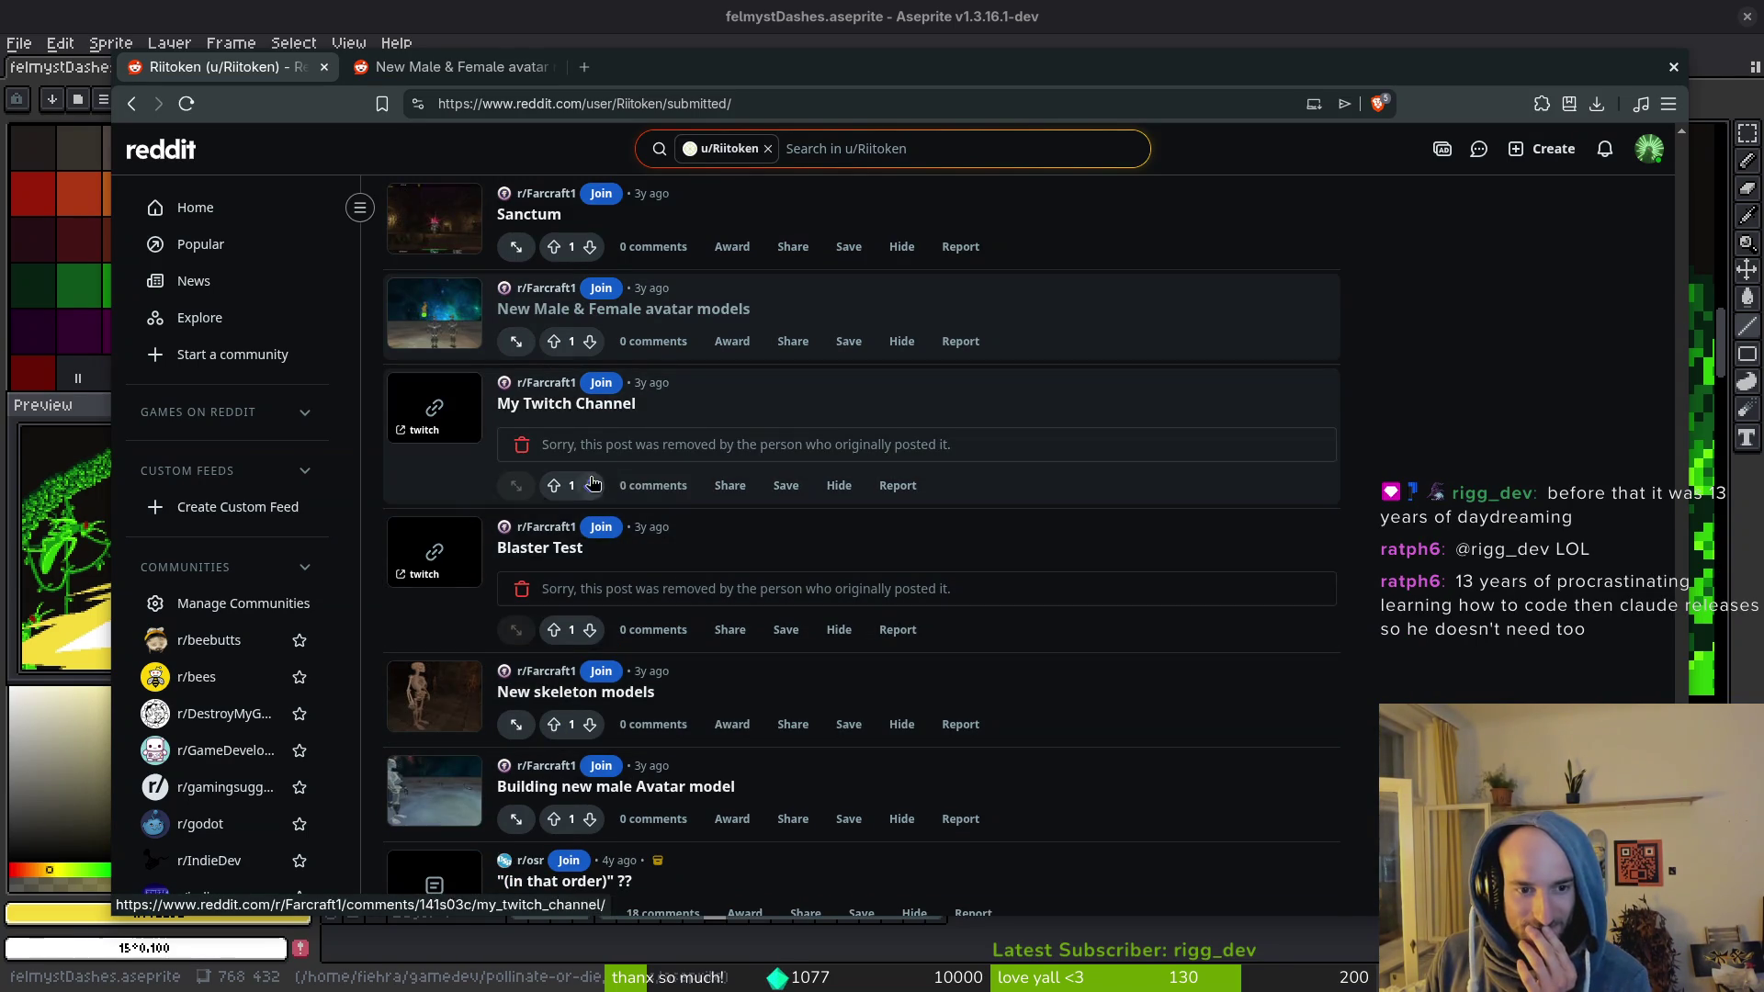
scroll(643, 680, "down", 1)
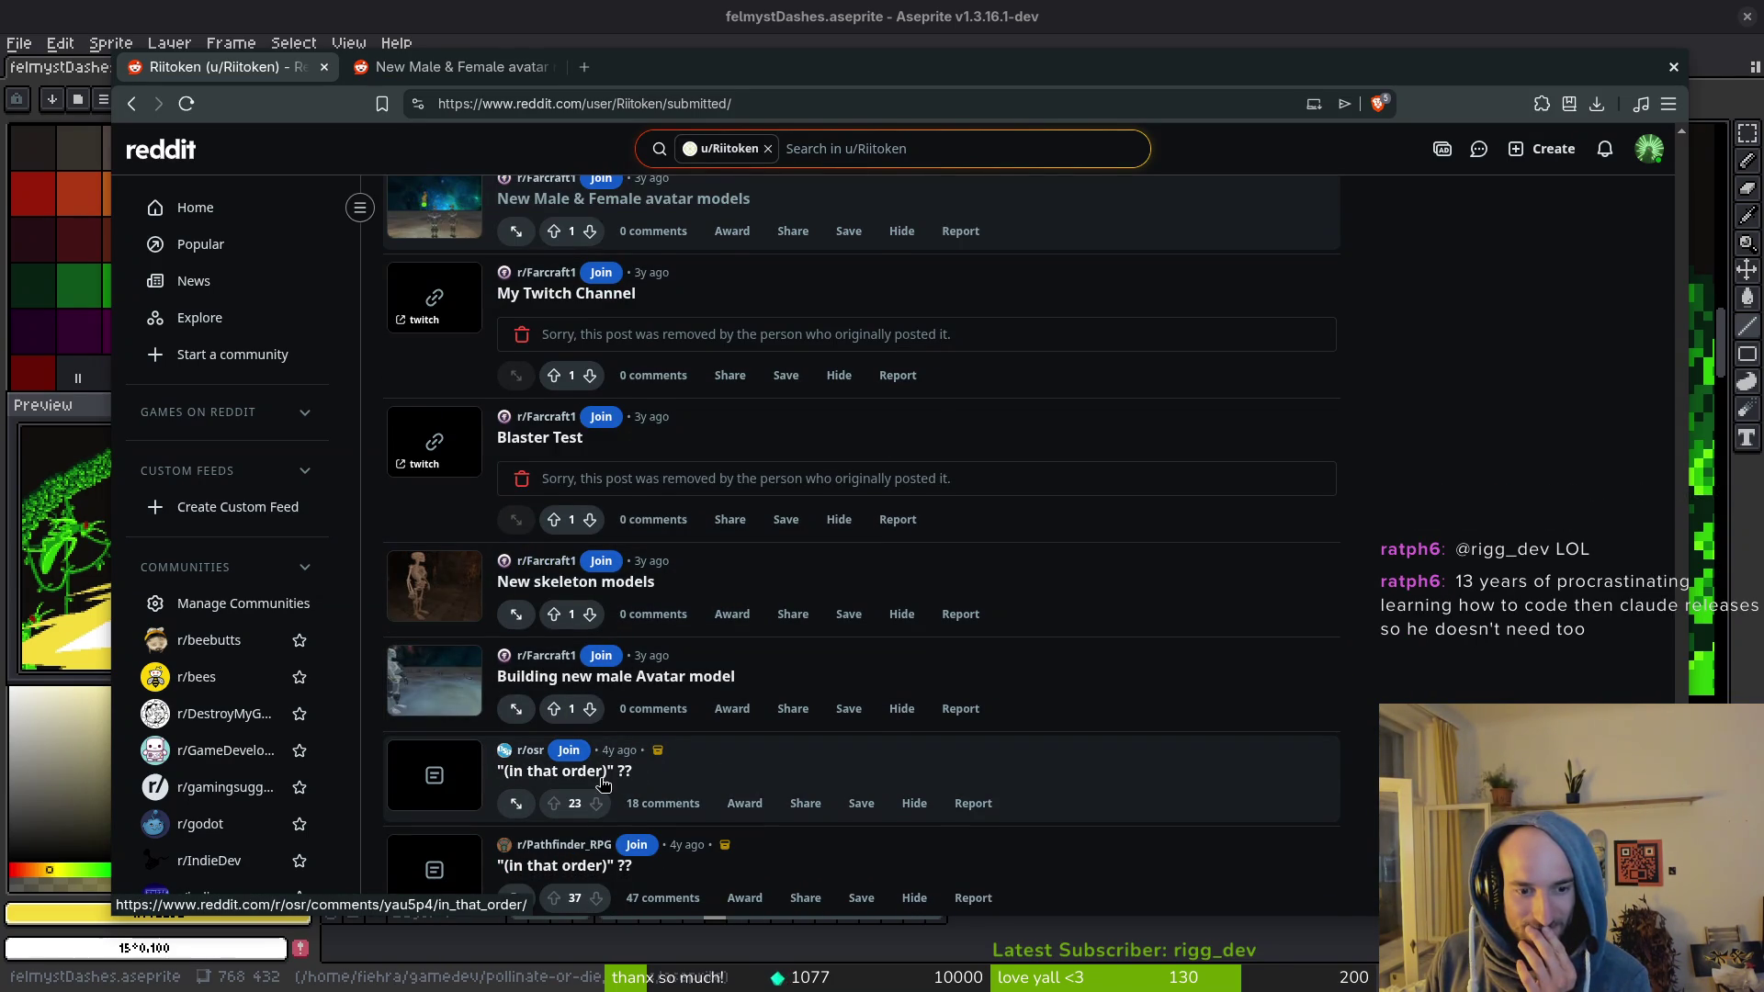
scroll(604, 782, "down", 2)
scroll(735, 771, "up", 8)
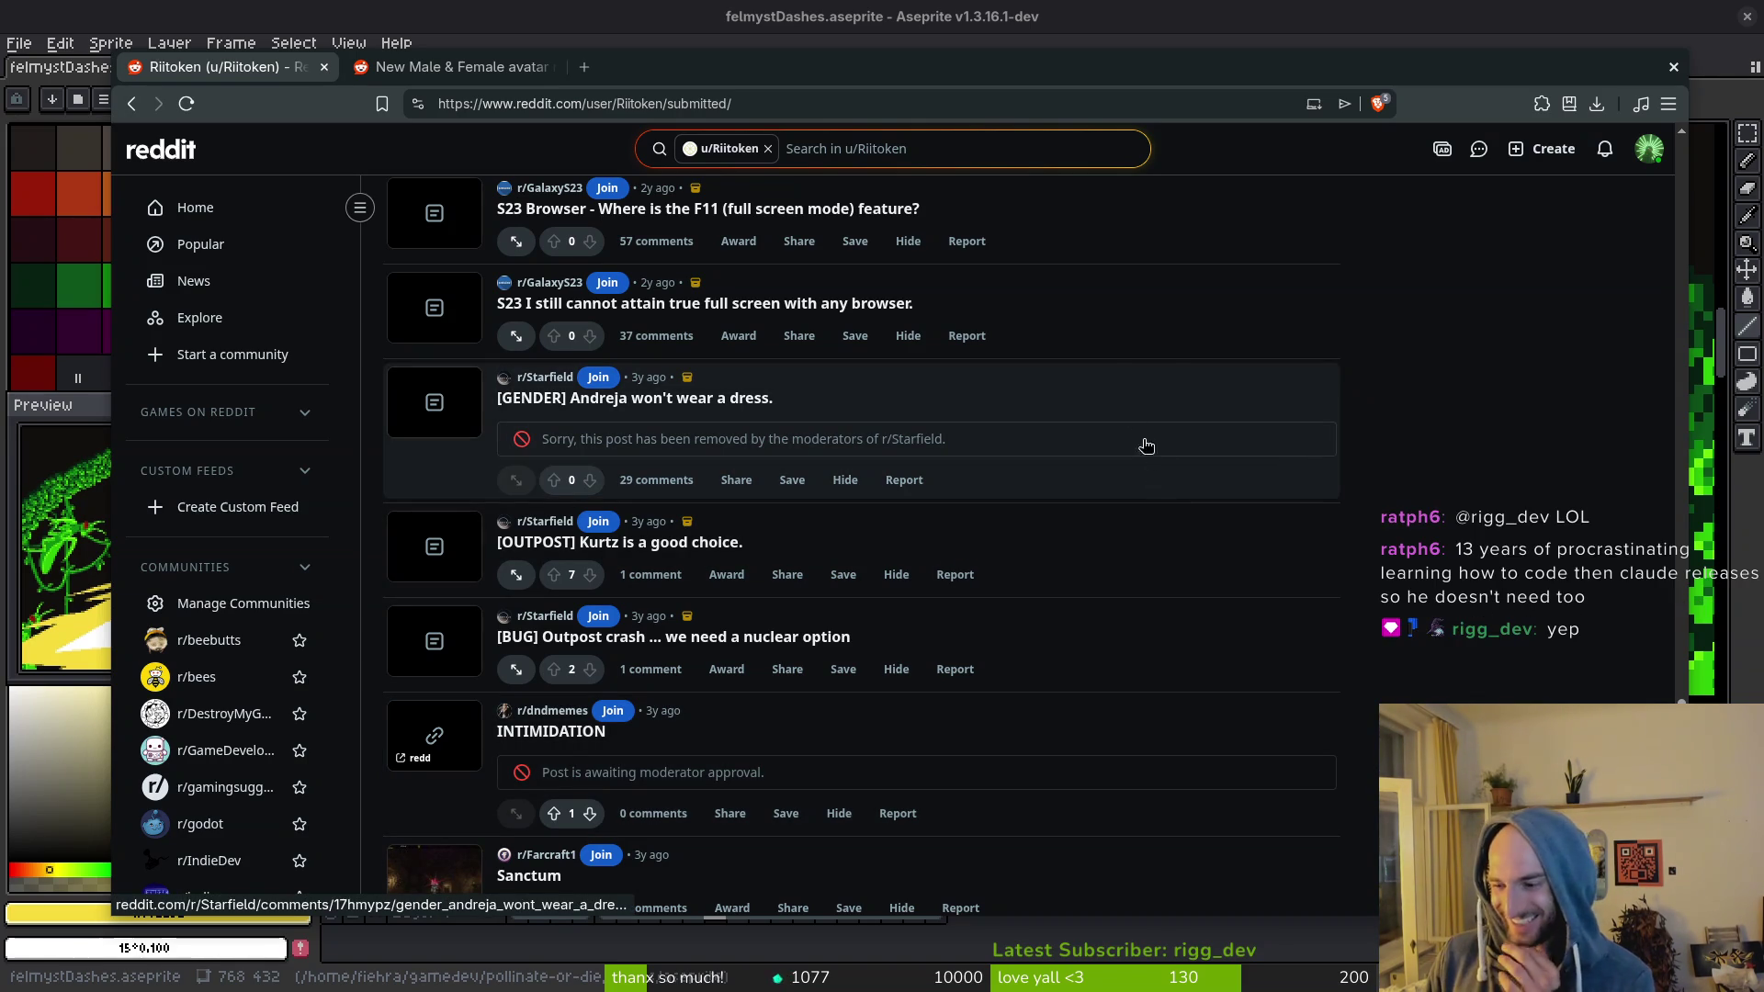
left_click(439, 66)
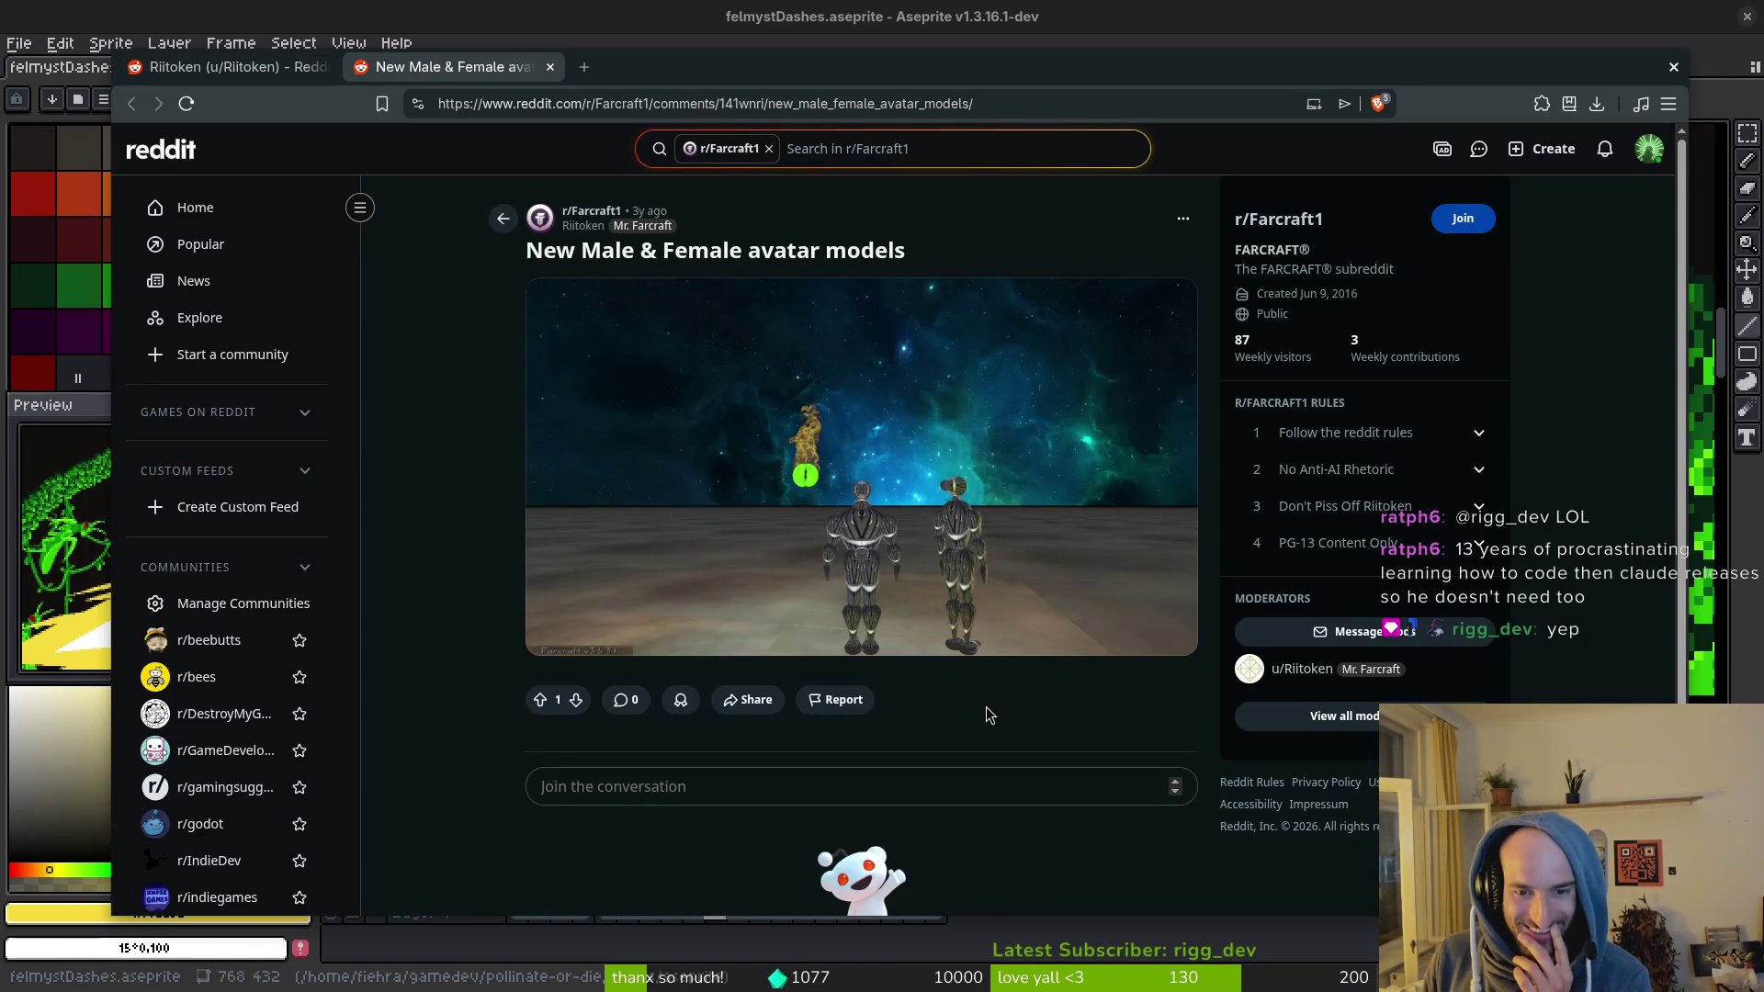
Step: Enlarge the avatar image, then open 'FARCRAFT on Steam' and its store.steampowered.com link
left_click(930, 539)
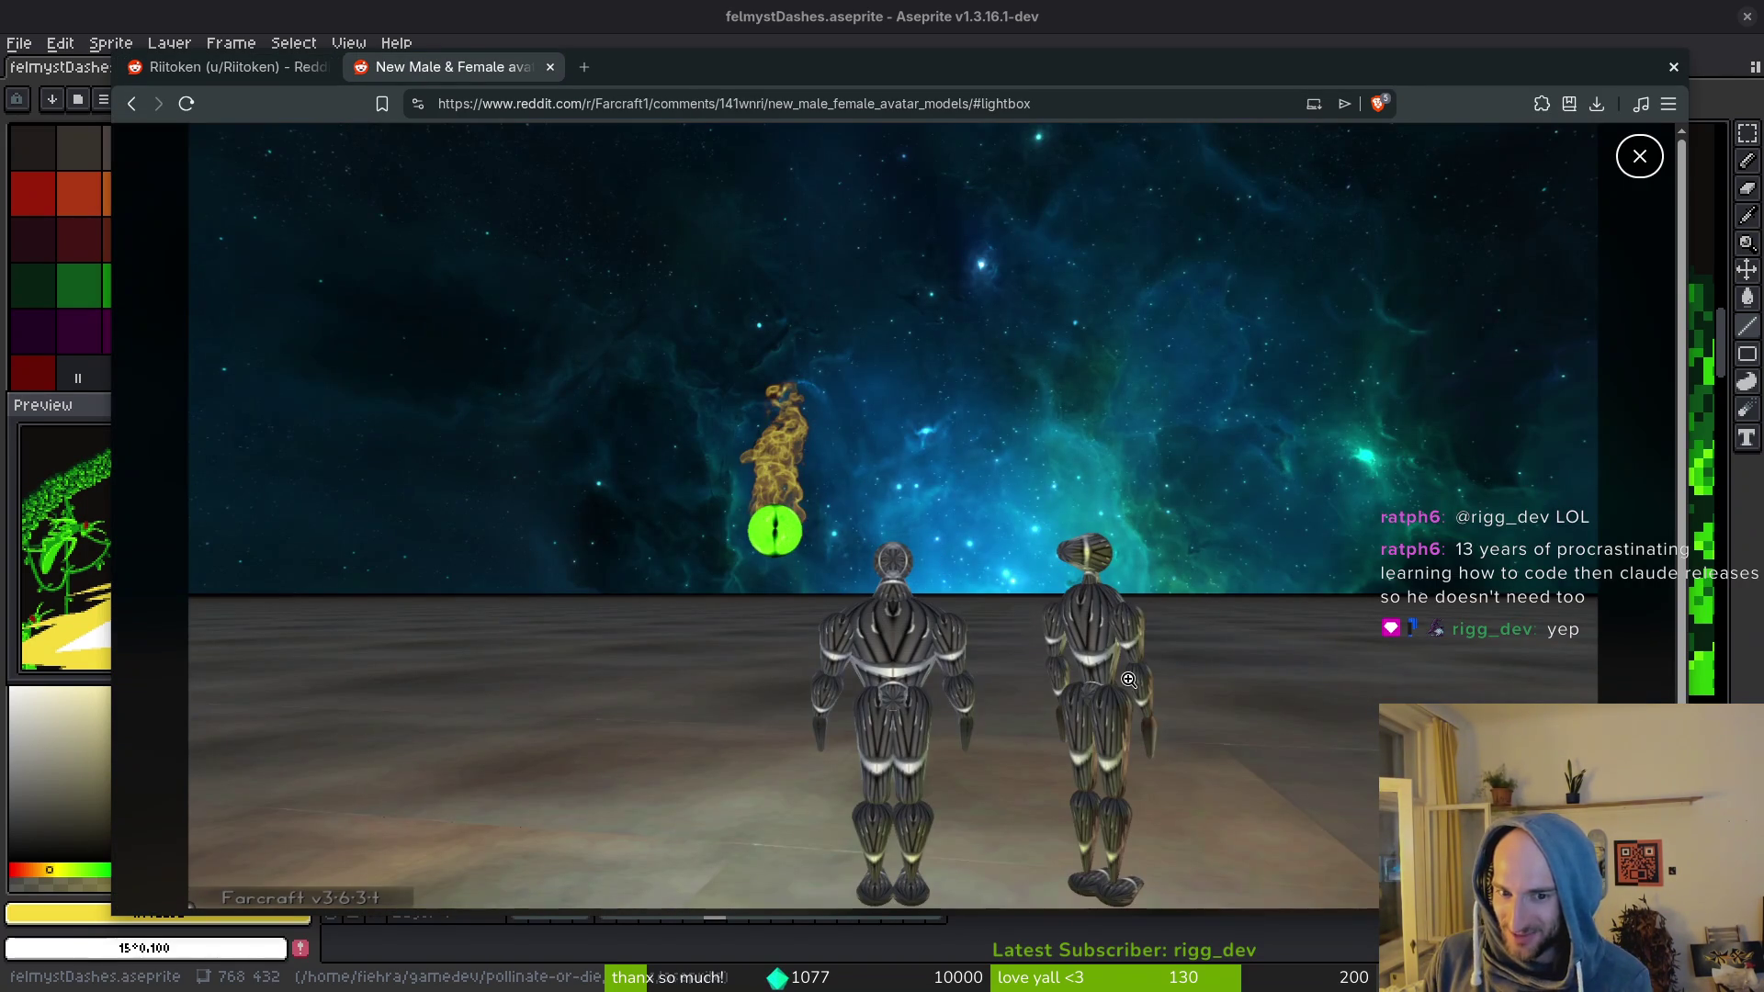
key("ctrl+shift+Tab")
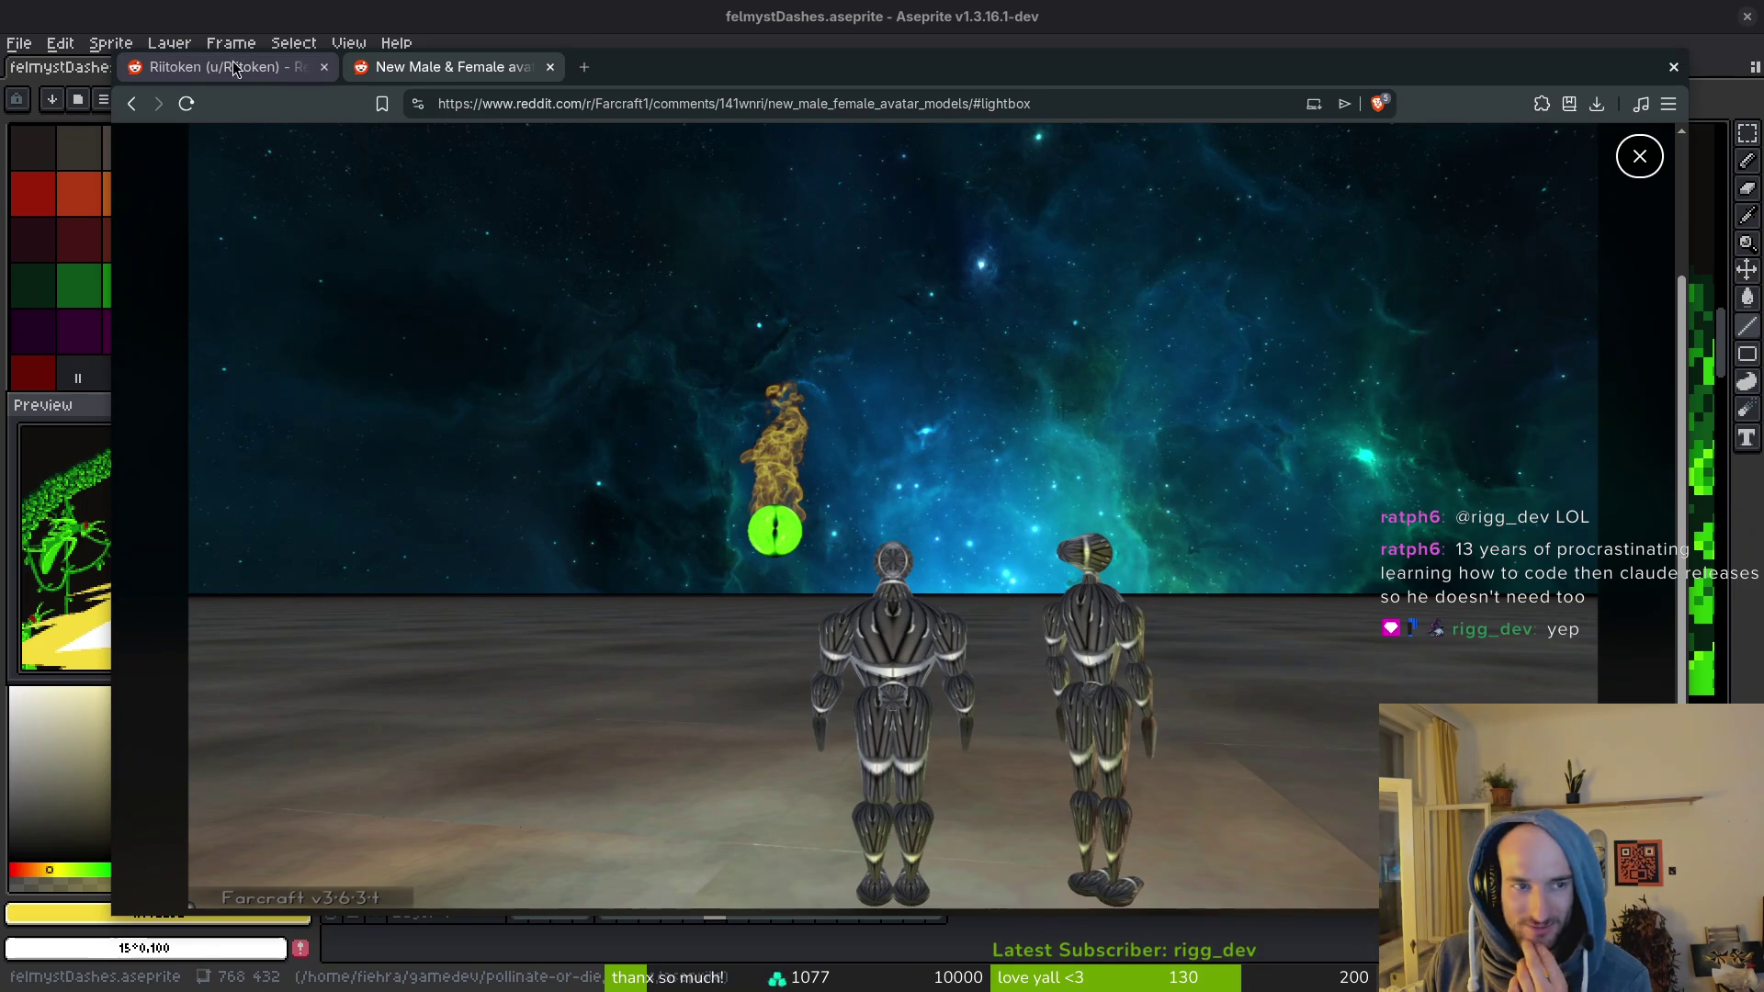
scroll(889, 575, "up", 10)
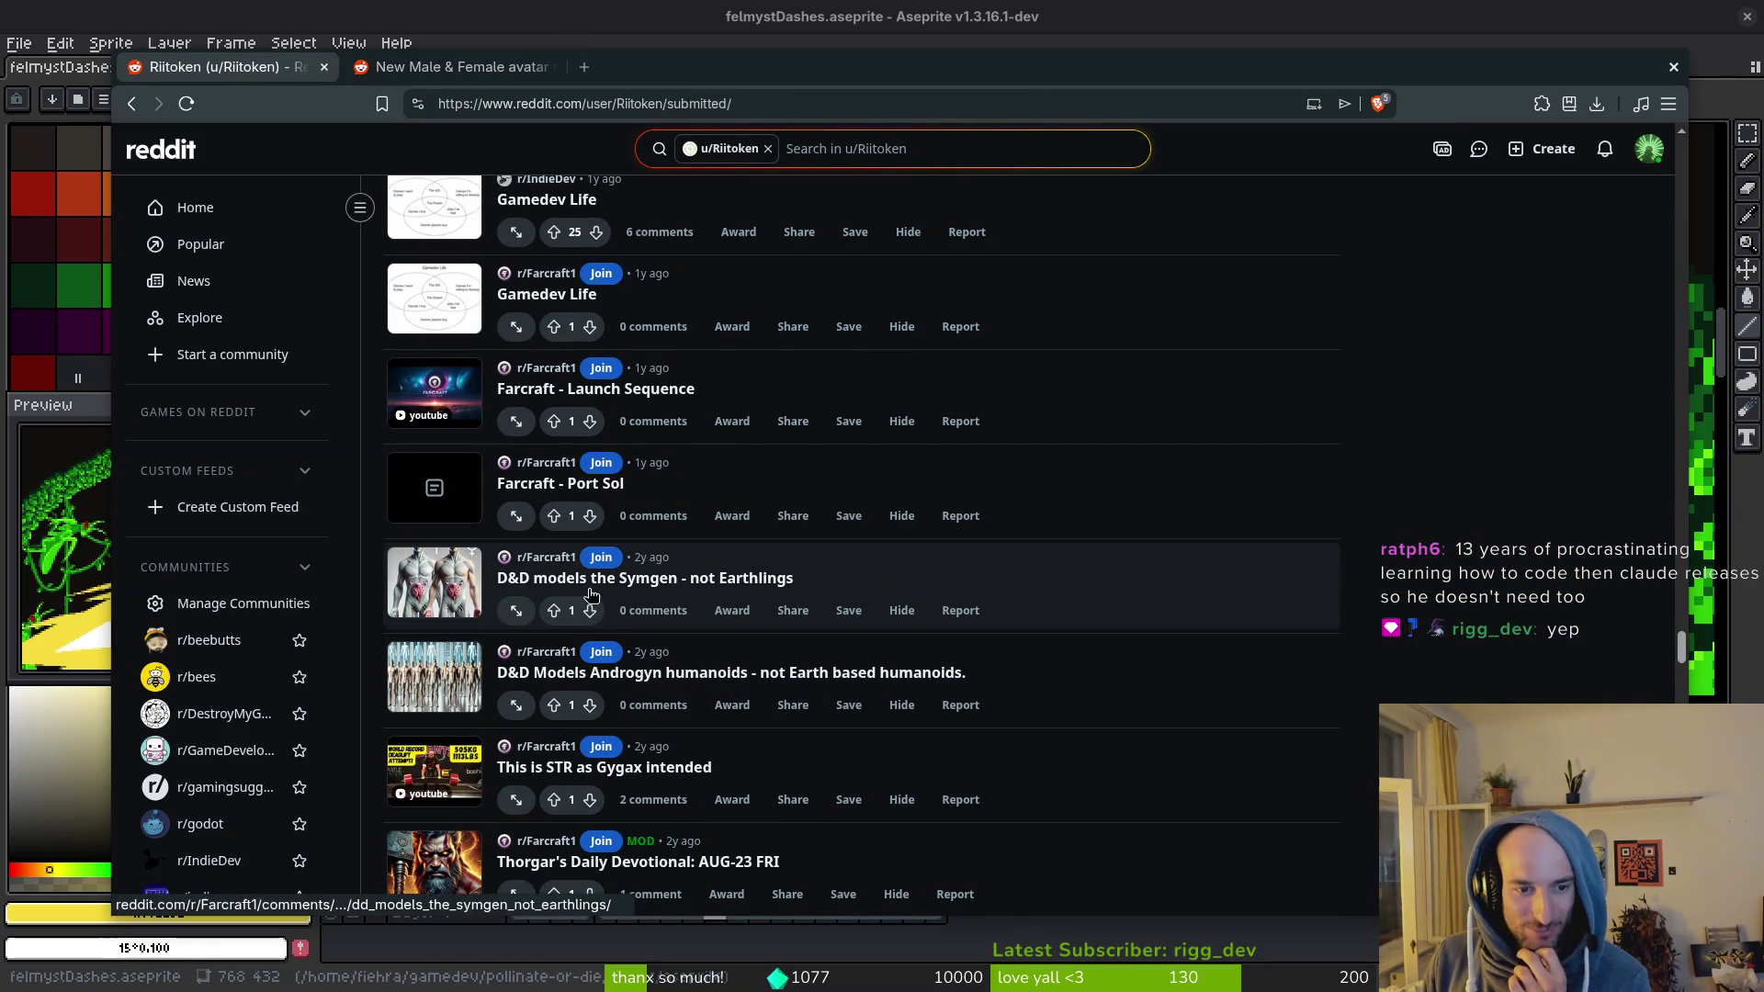
scroll(1146, 551, "up", 15)
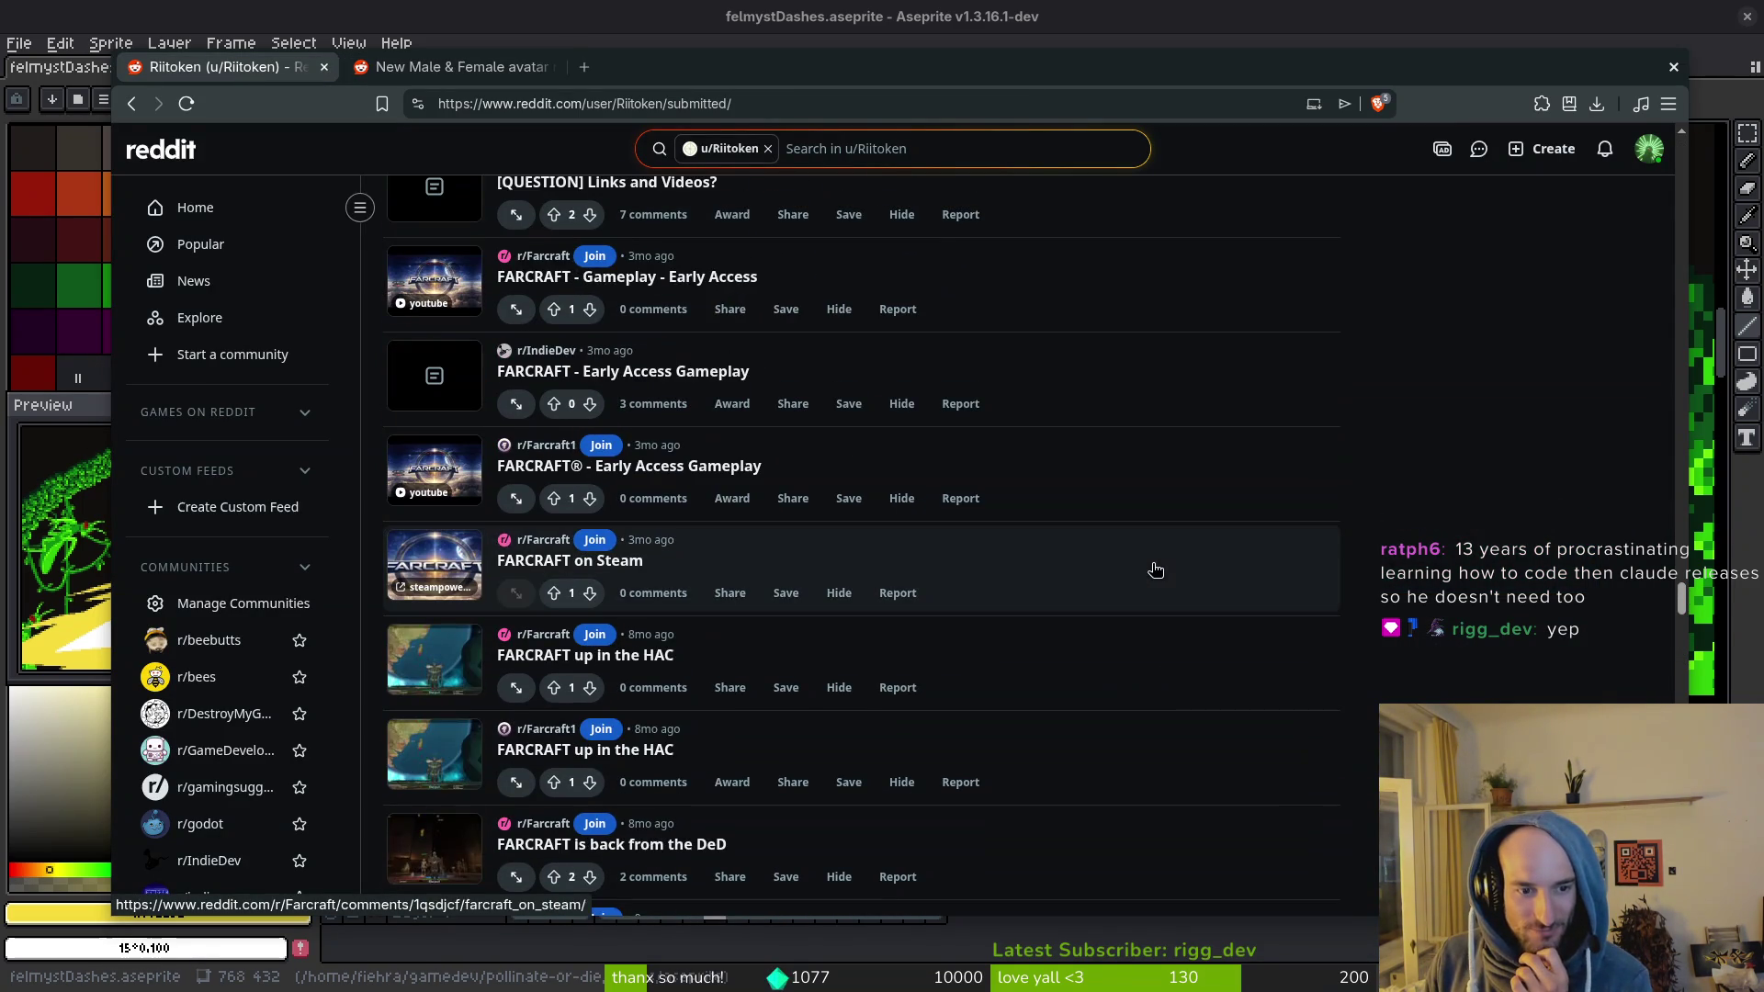
left_click(659, 563)
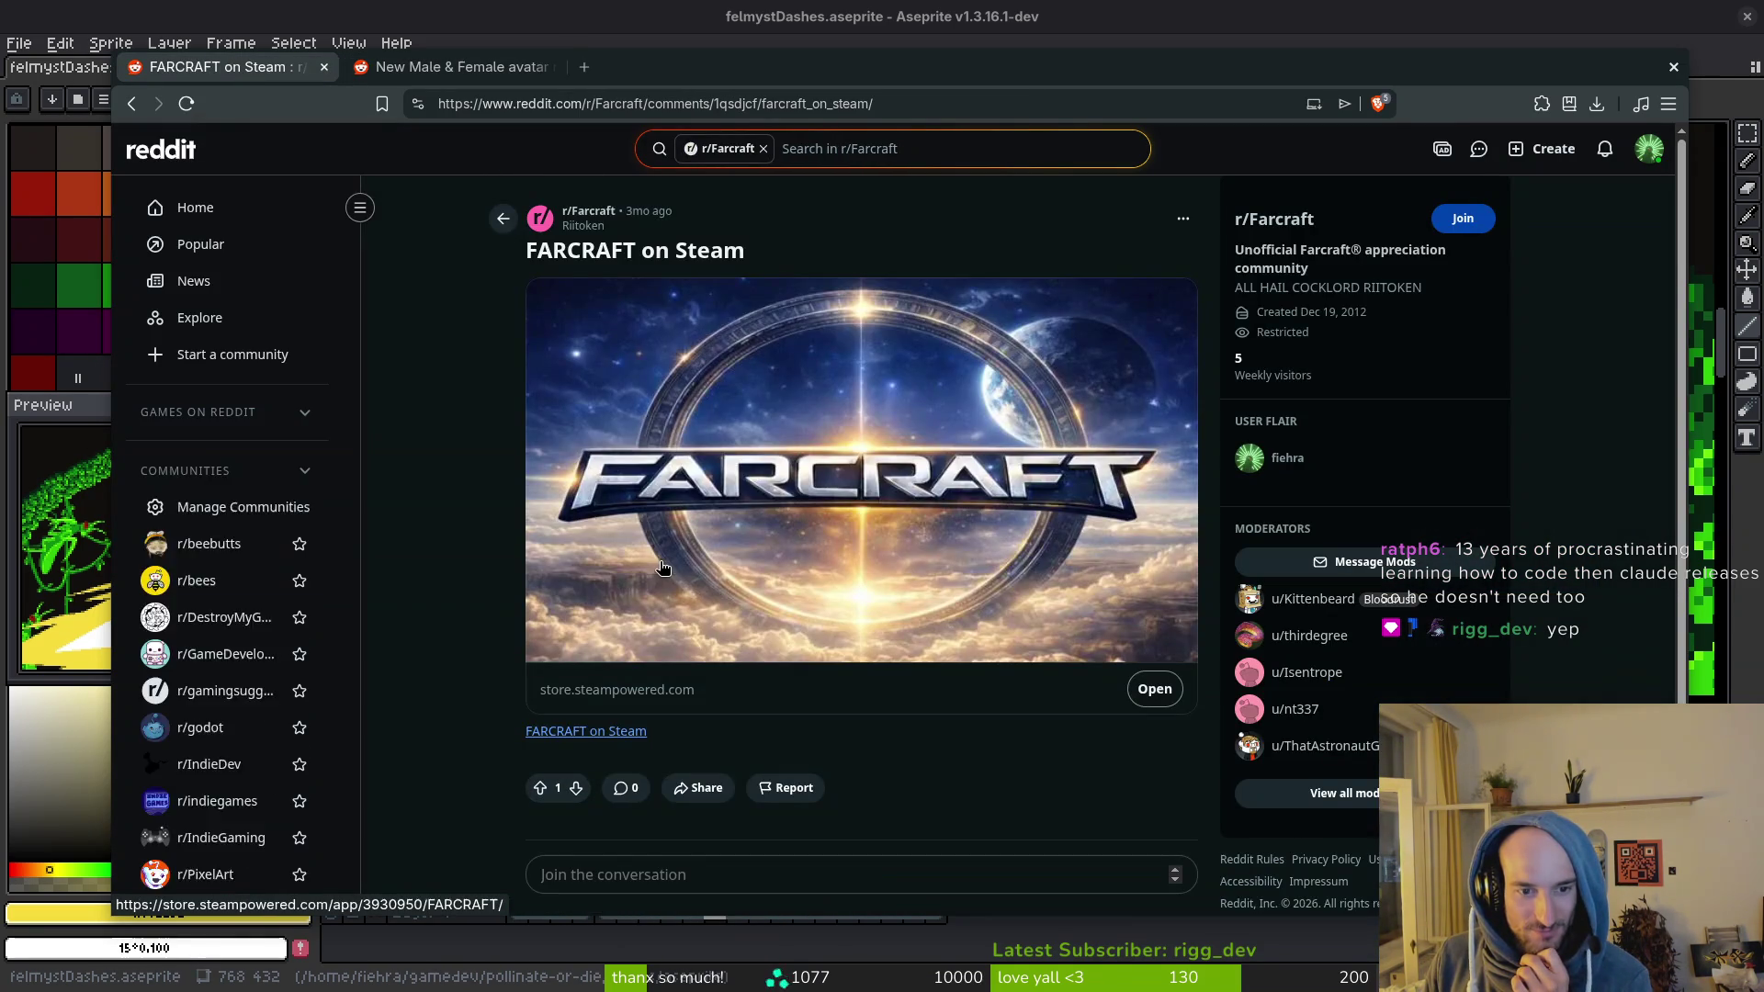
left_click(599, 730)
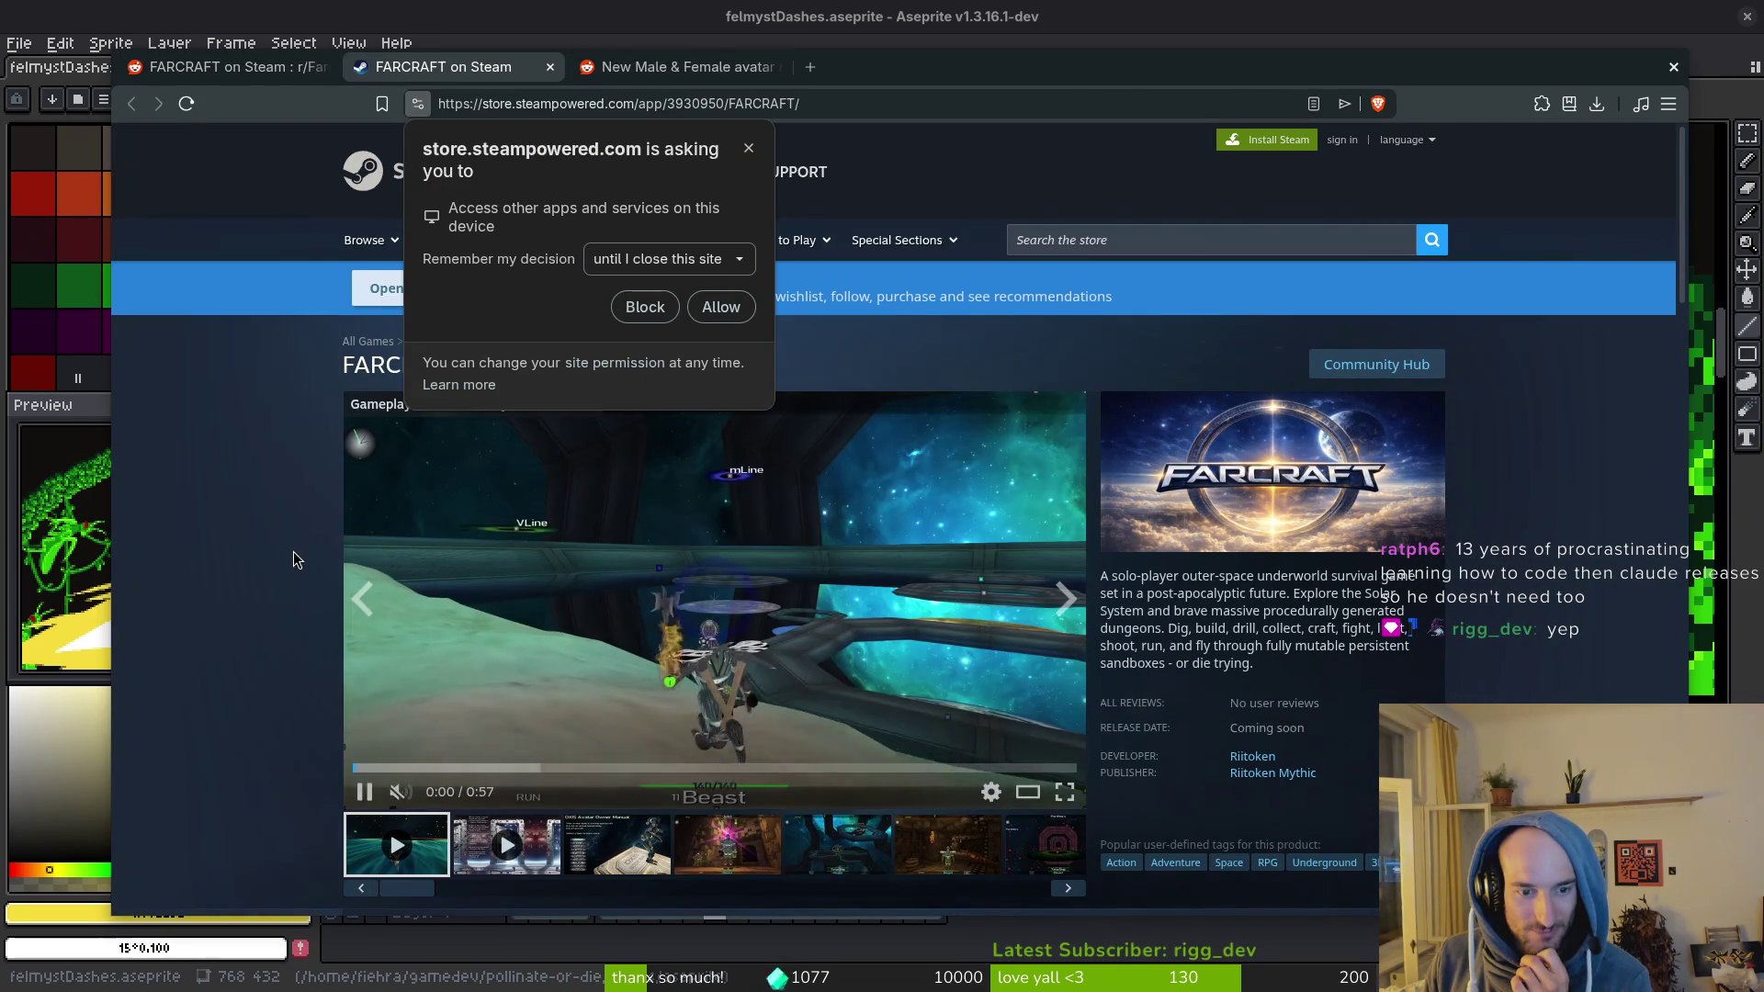
Step: Allow device access and watch the FARCRAFT trailer full screen, rewinding to the dungeon scene
left_click(1058, 792)
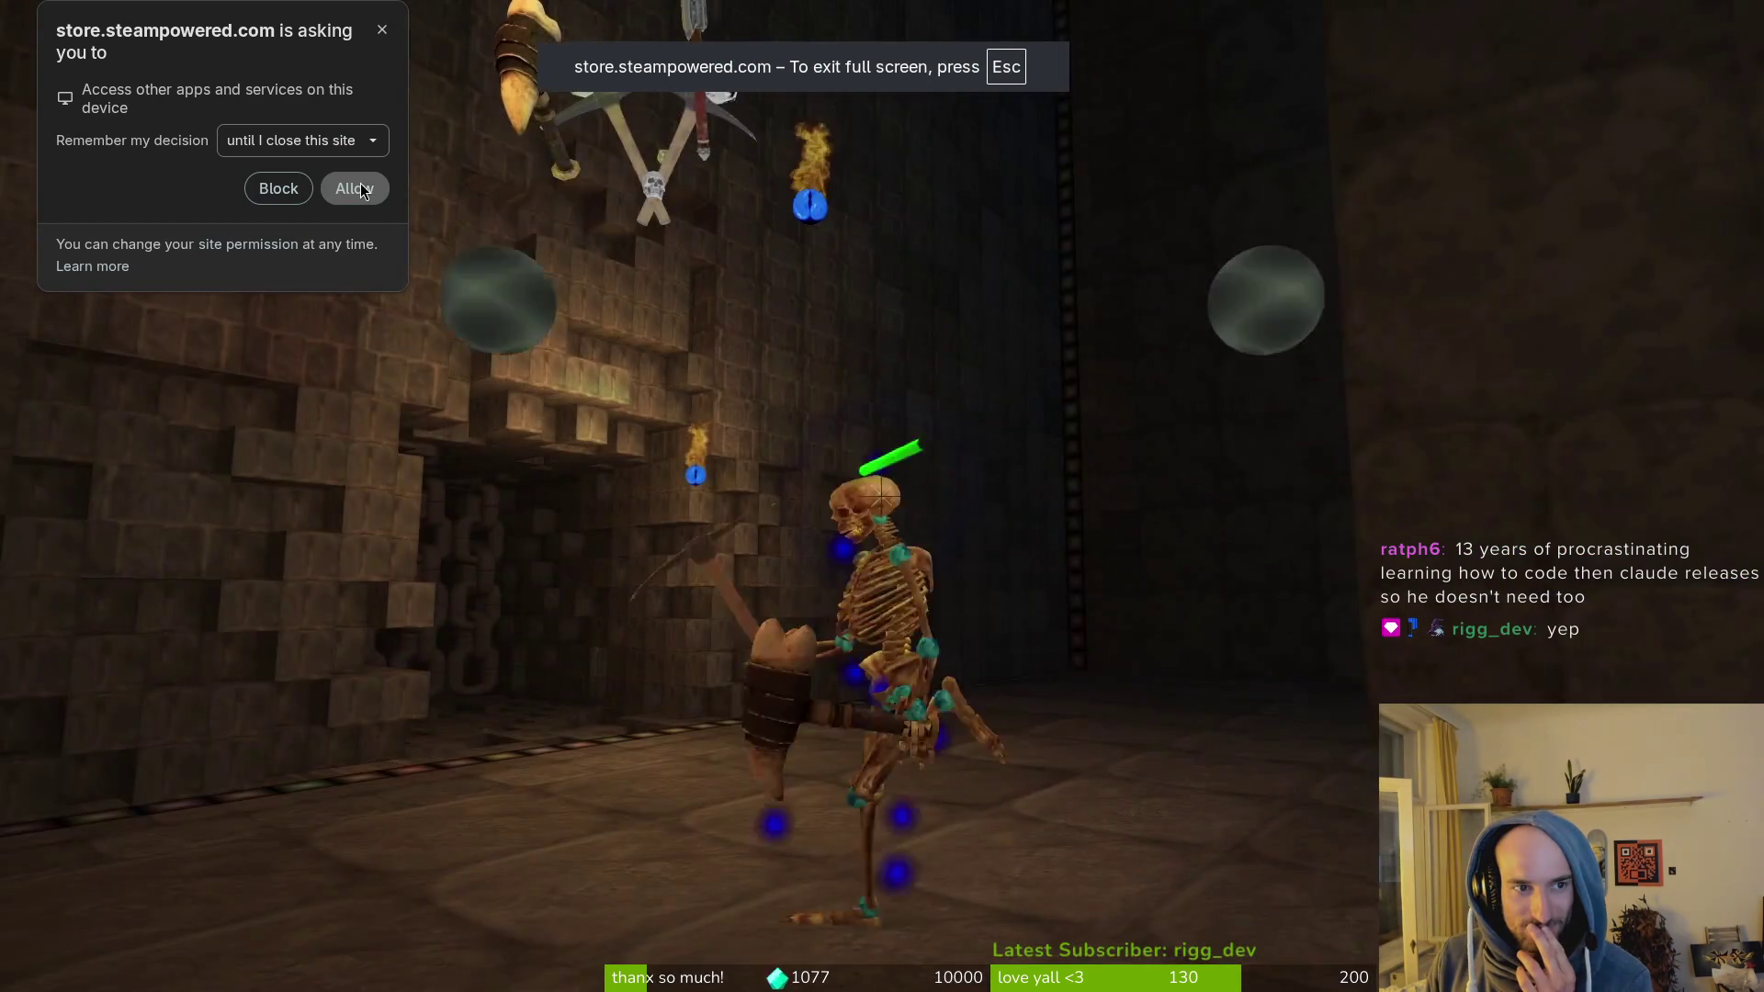
left_click(361, 190)
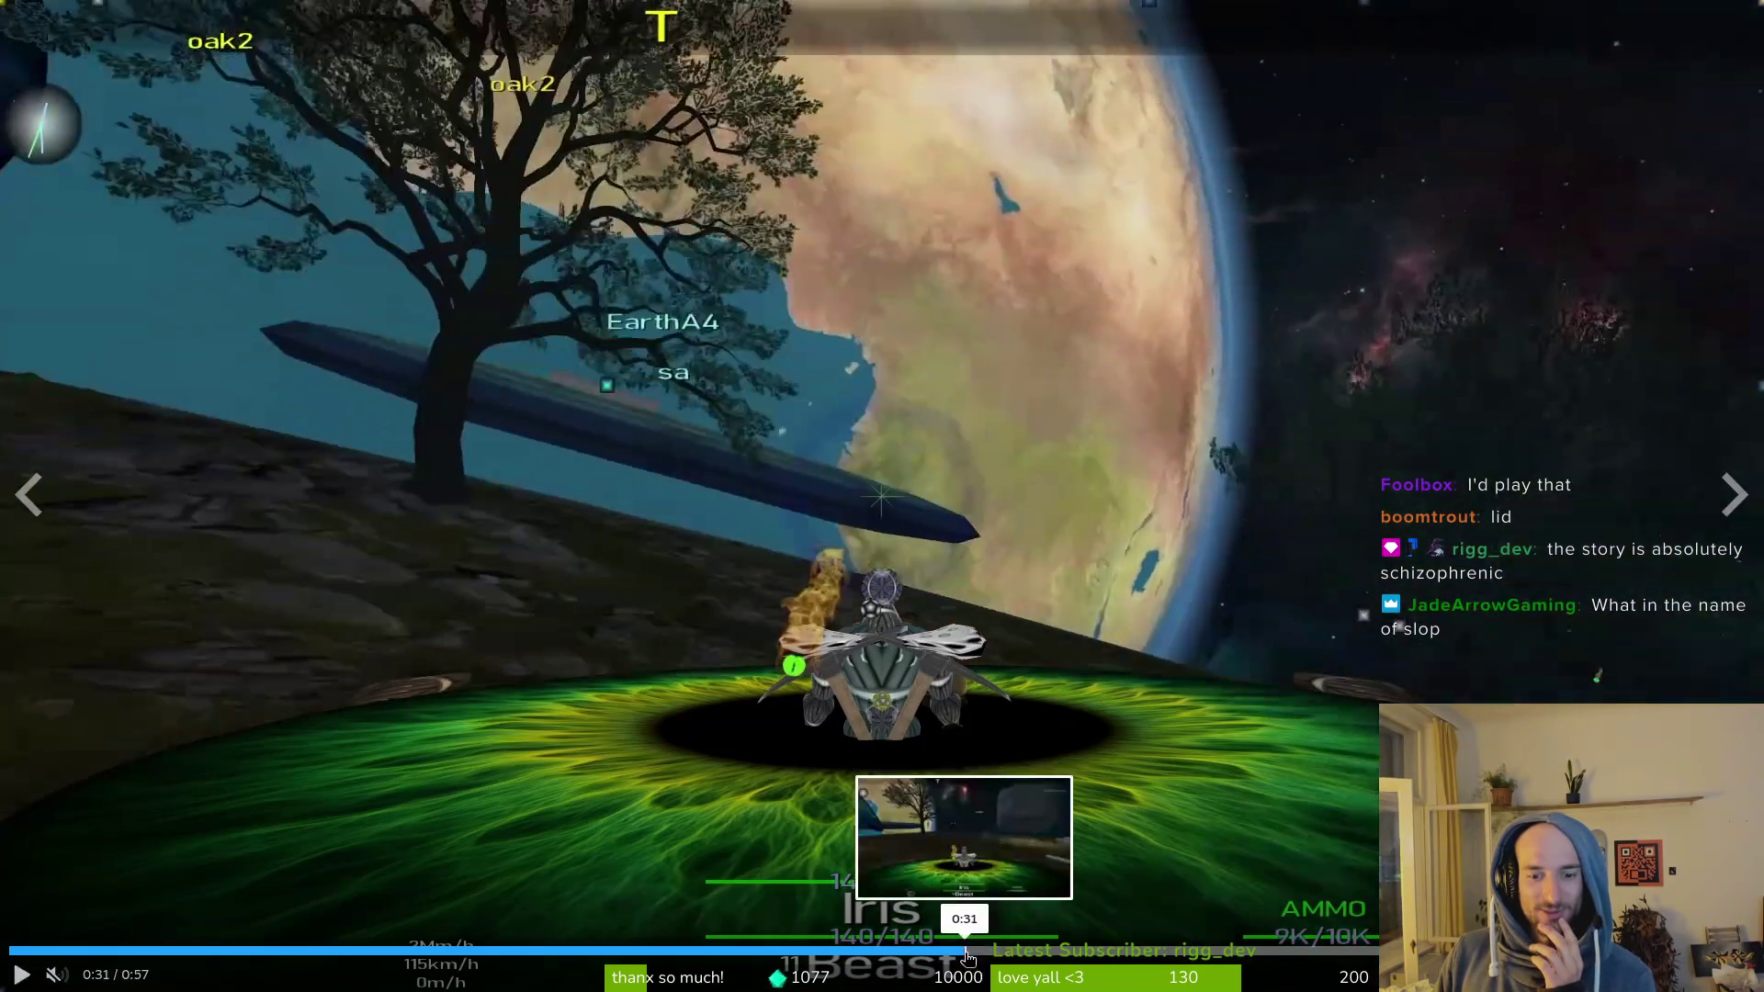
left_click(965, 950)
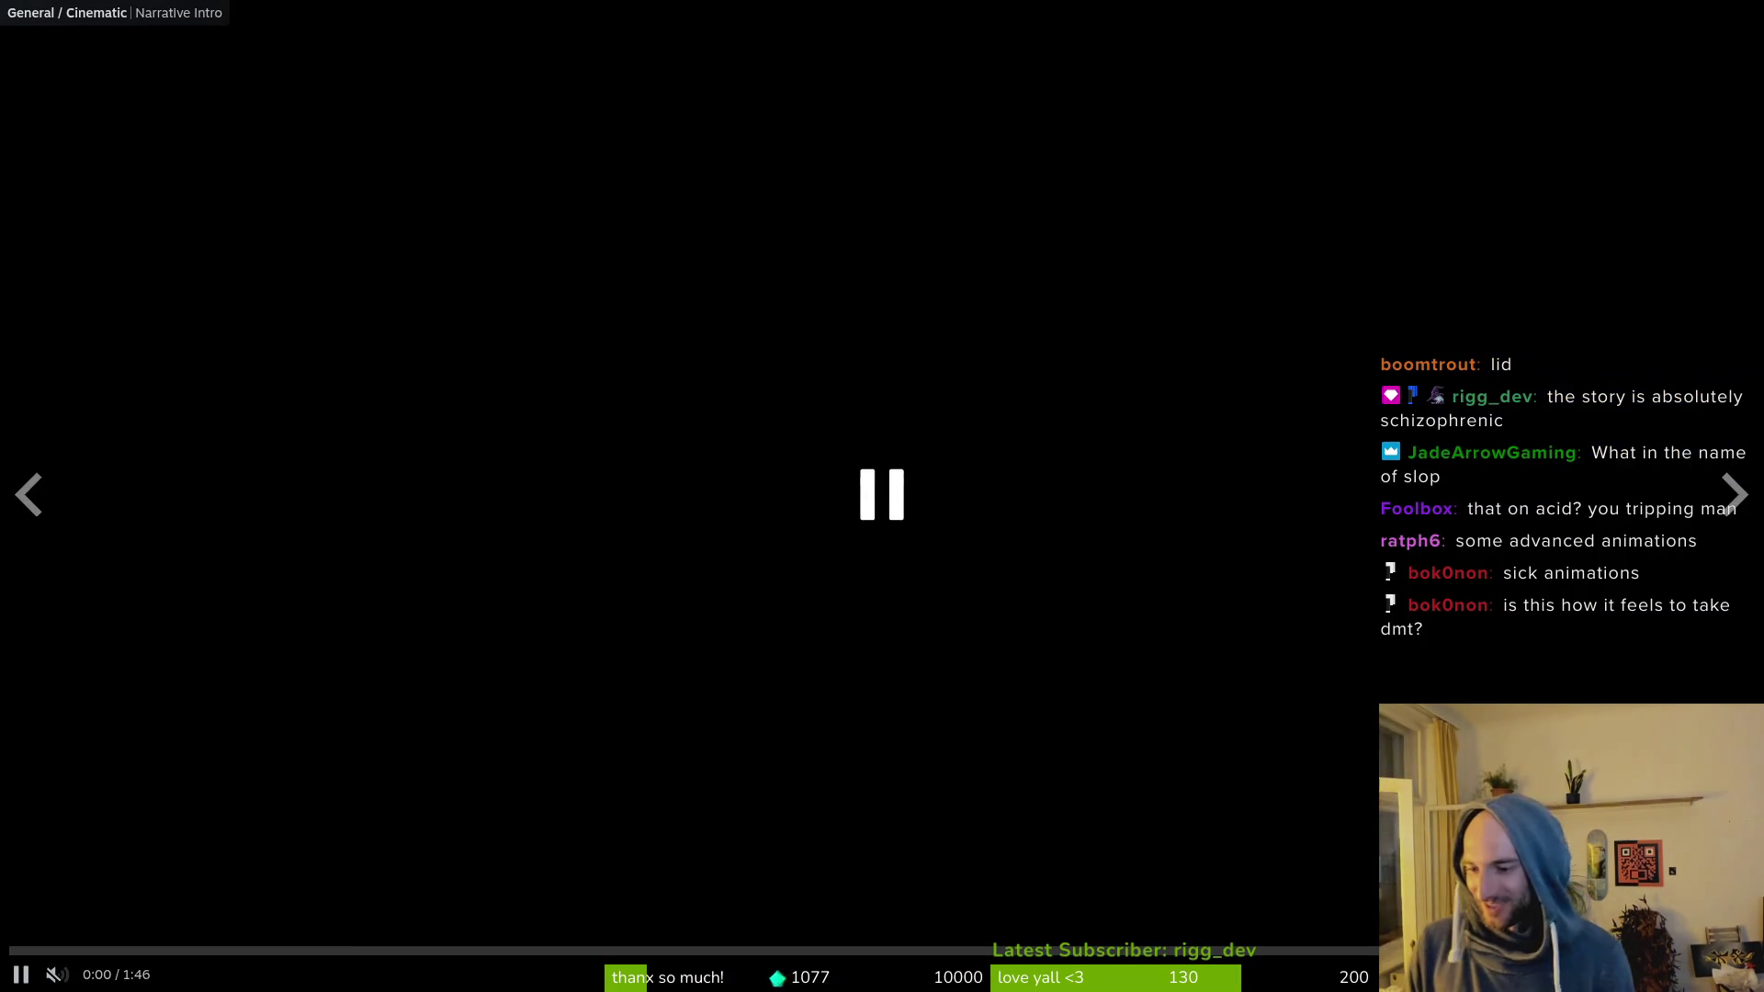
key("Escape")
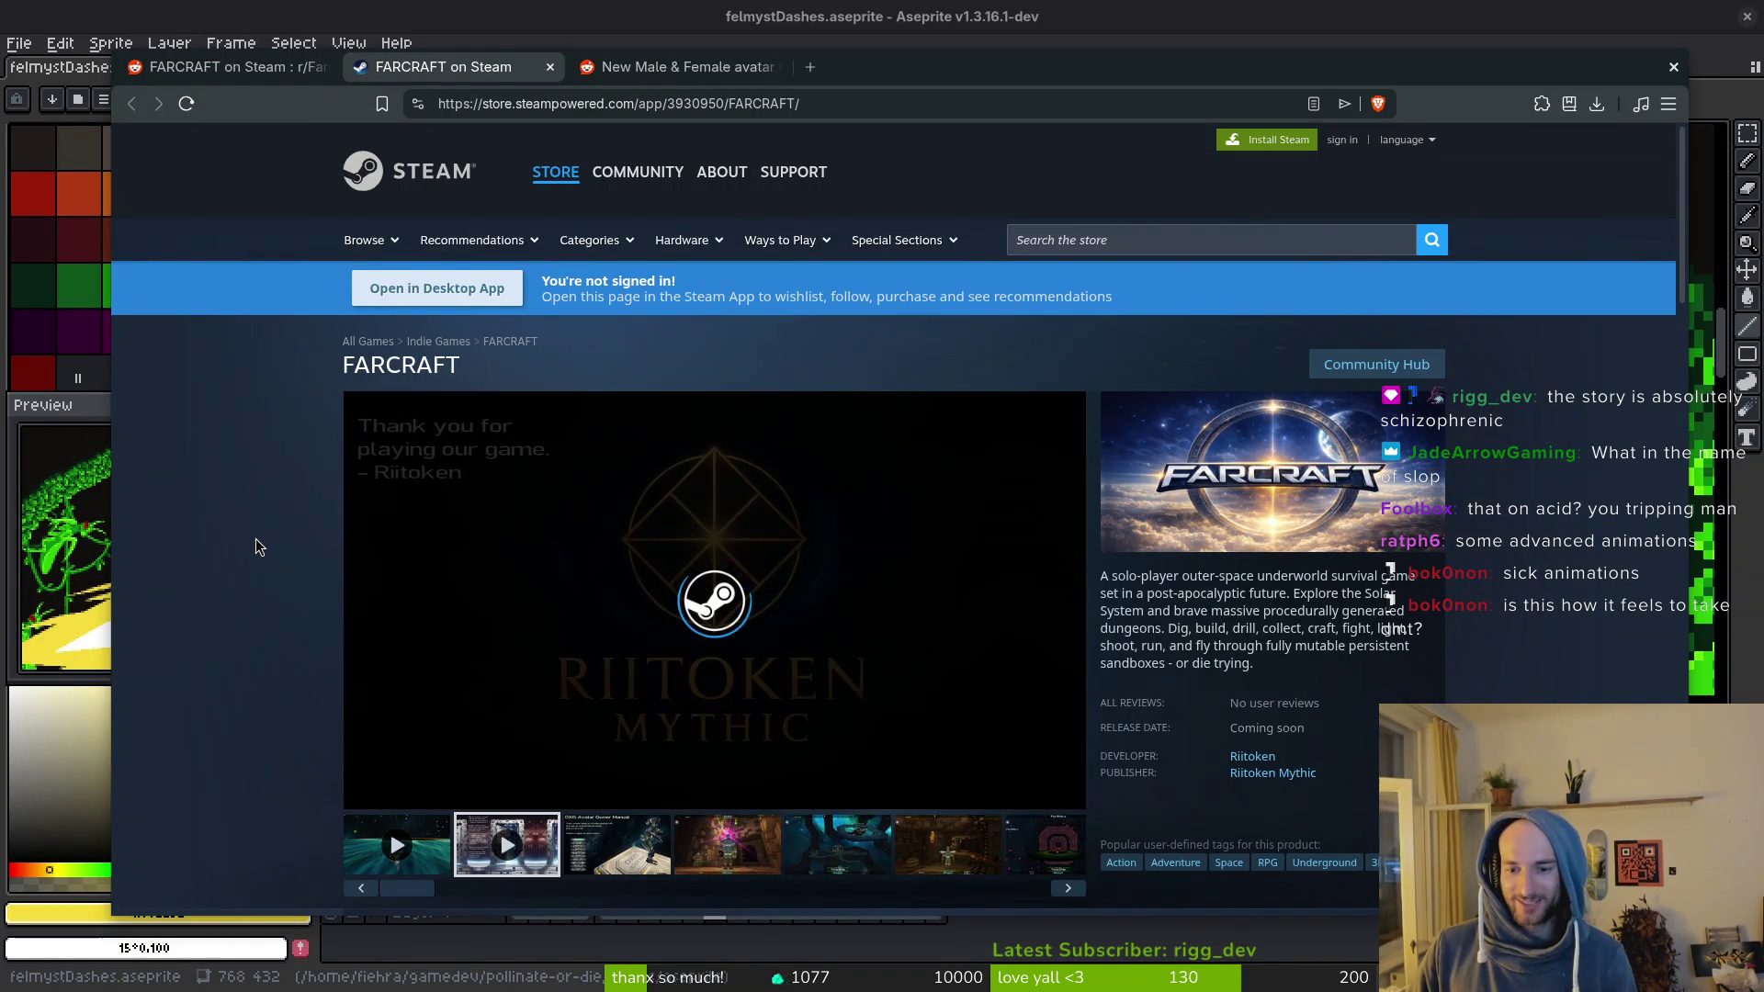
Step: Read the FARCRAFT description, then close the Steam, avatar models post and last browser tabs
scroll(256, 537, "down", 3)
scroll(267, 535, "down", 5)
scroll(266, 538, "down", 4)
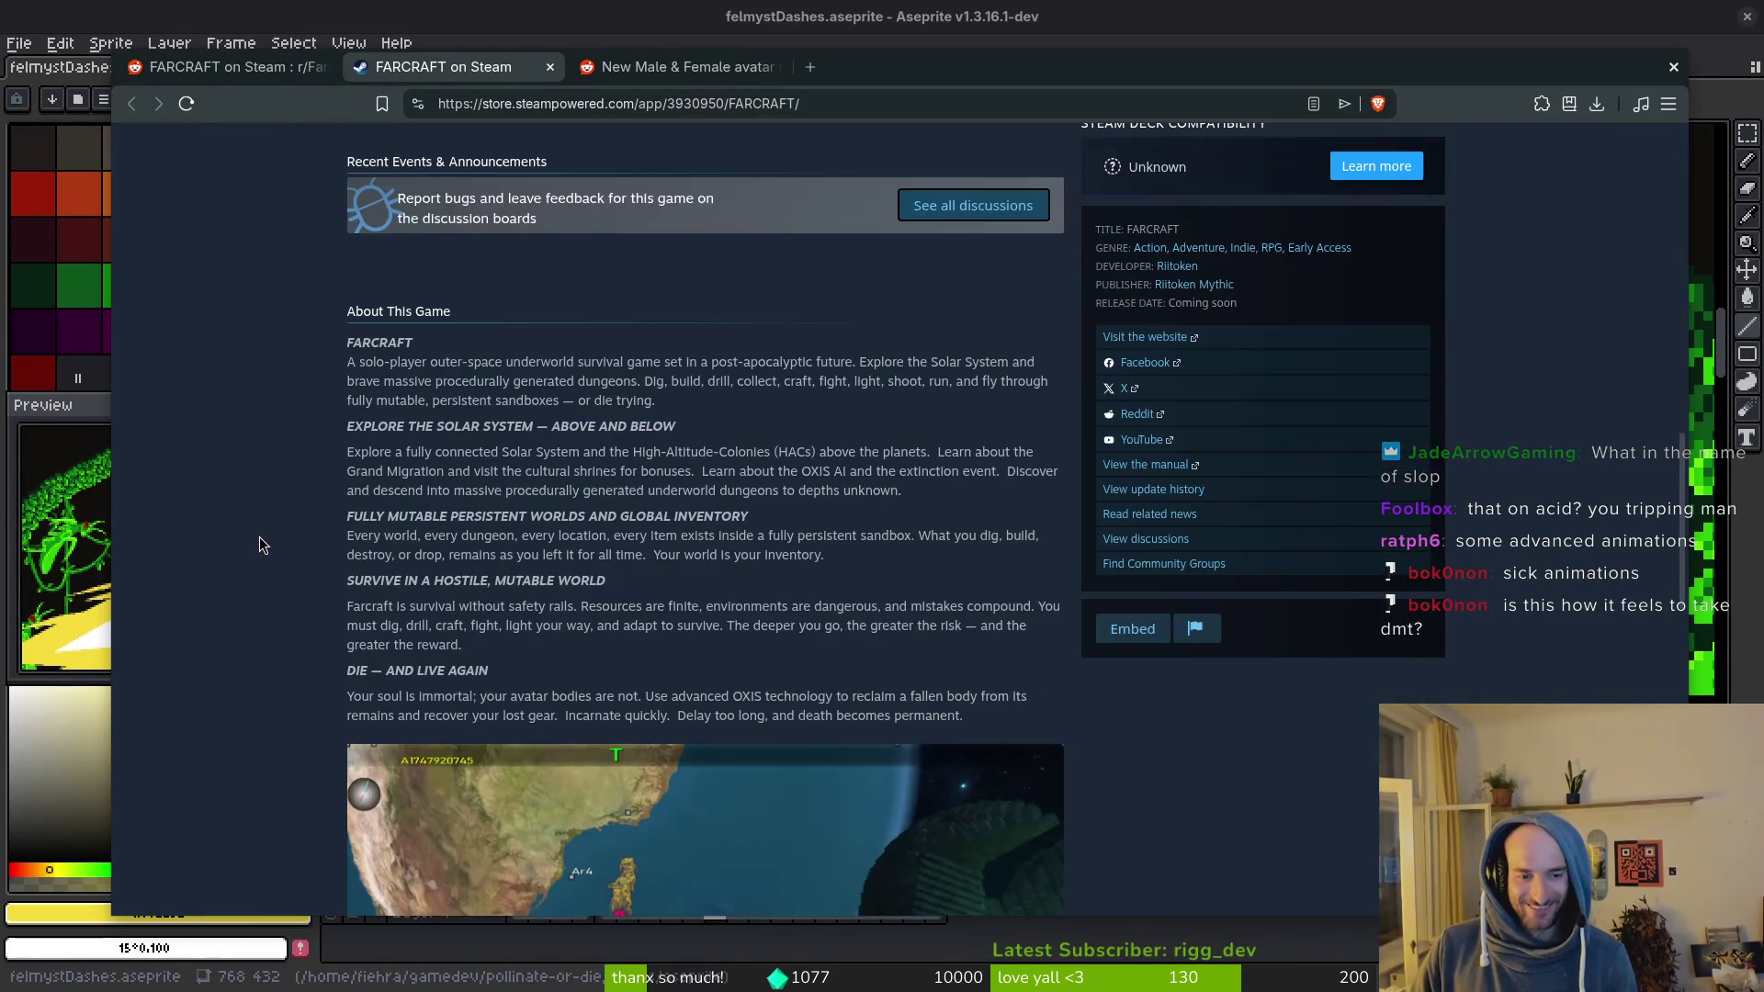
scroll(263, 528, "down", 3)
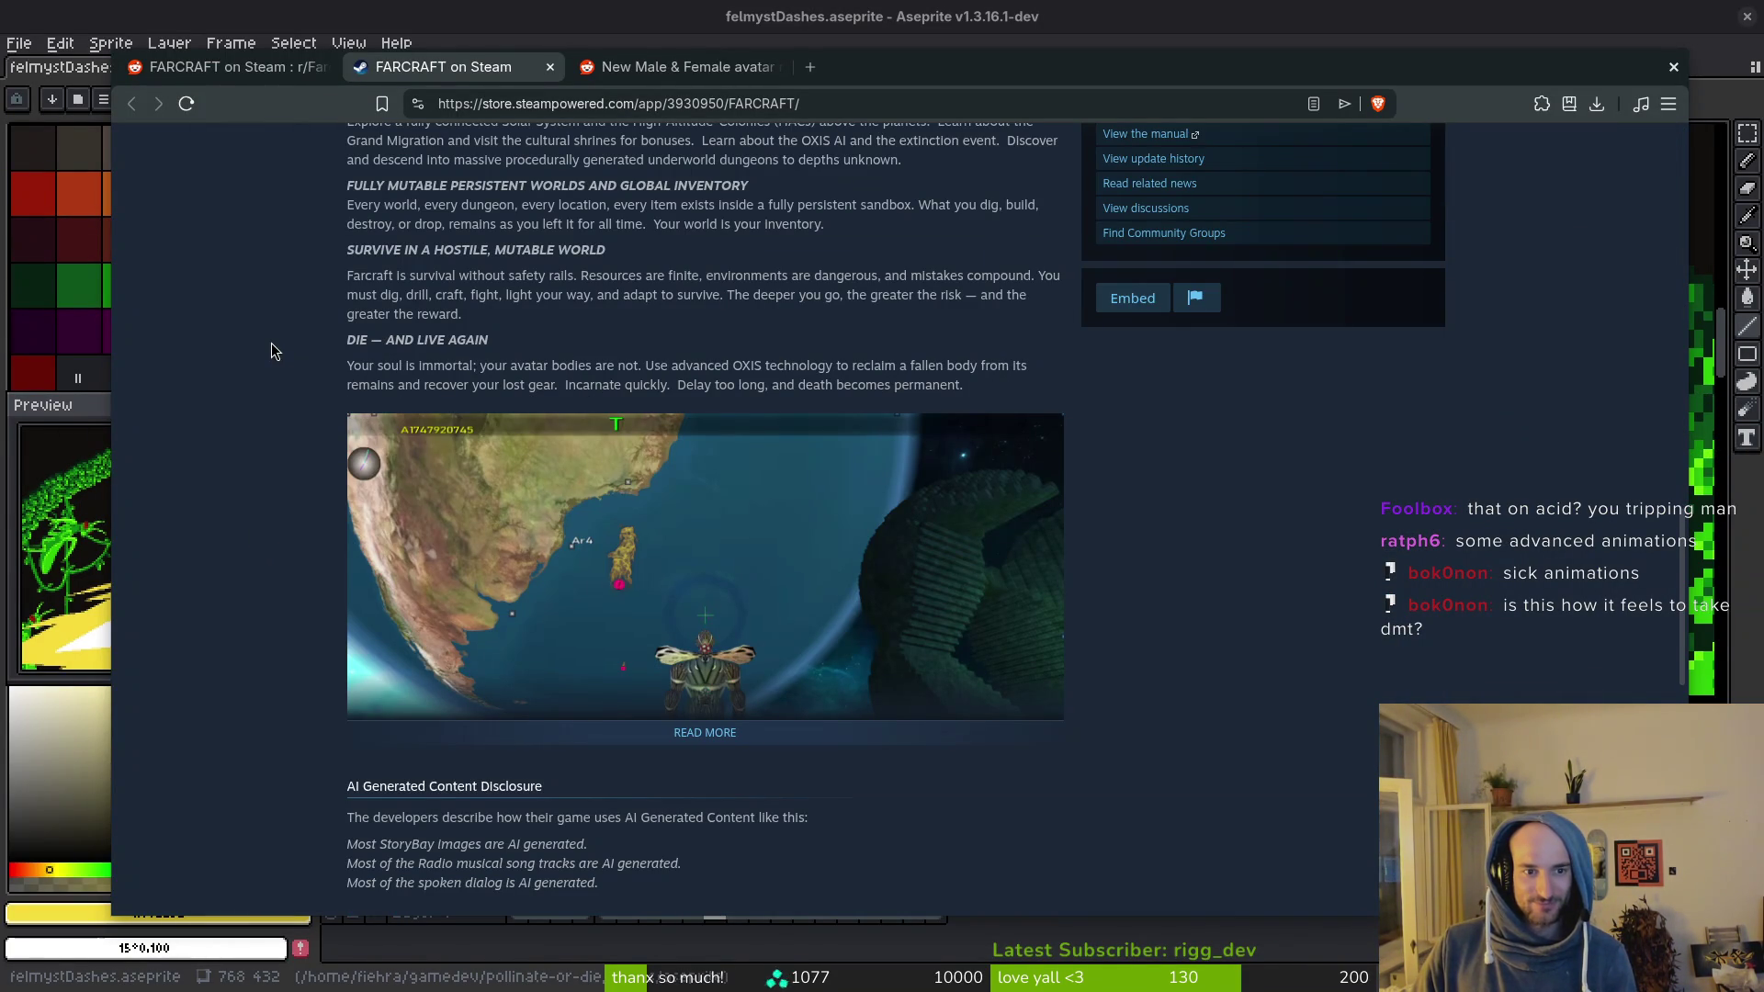
scroll(272, 343, "up", 5)
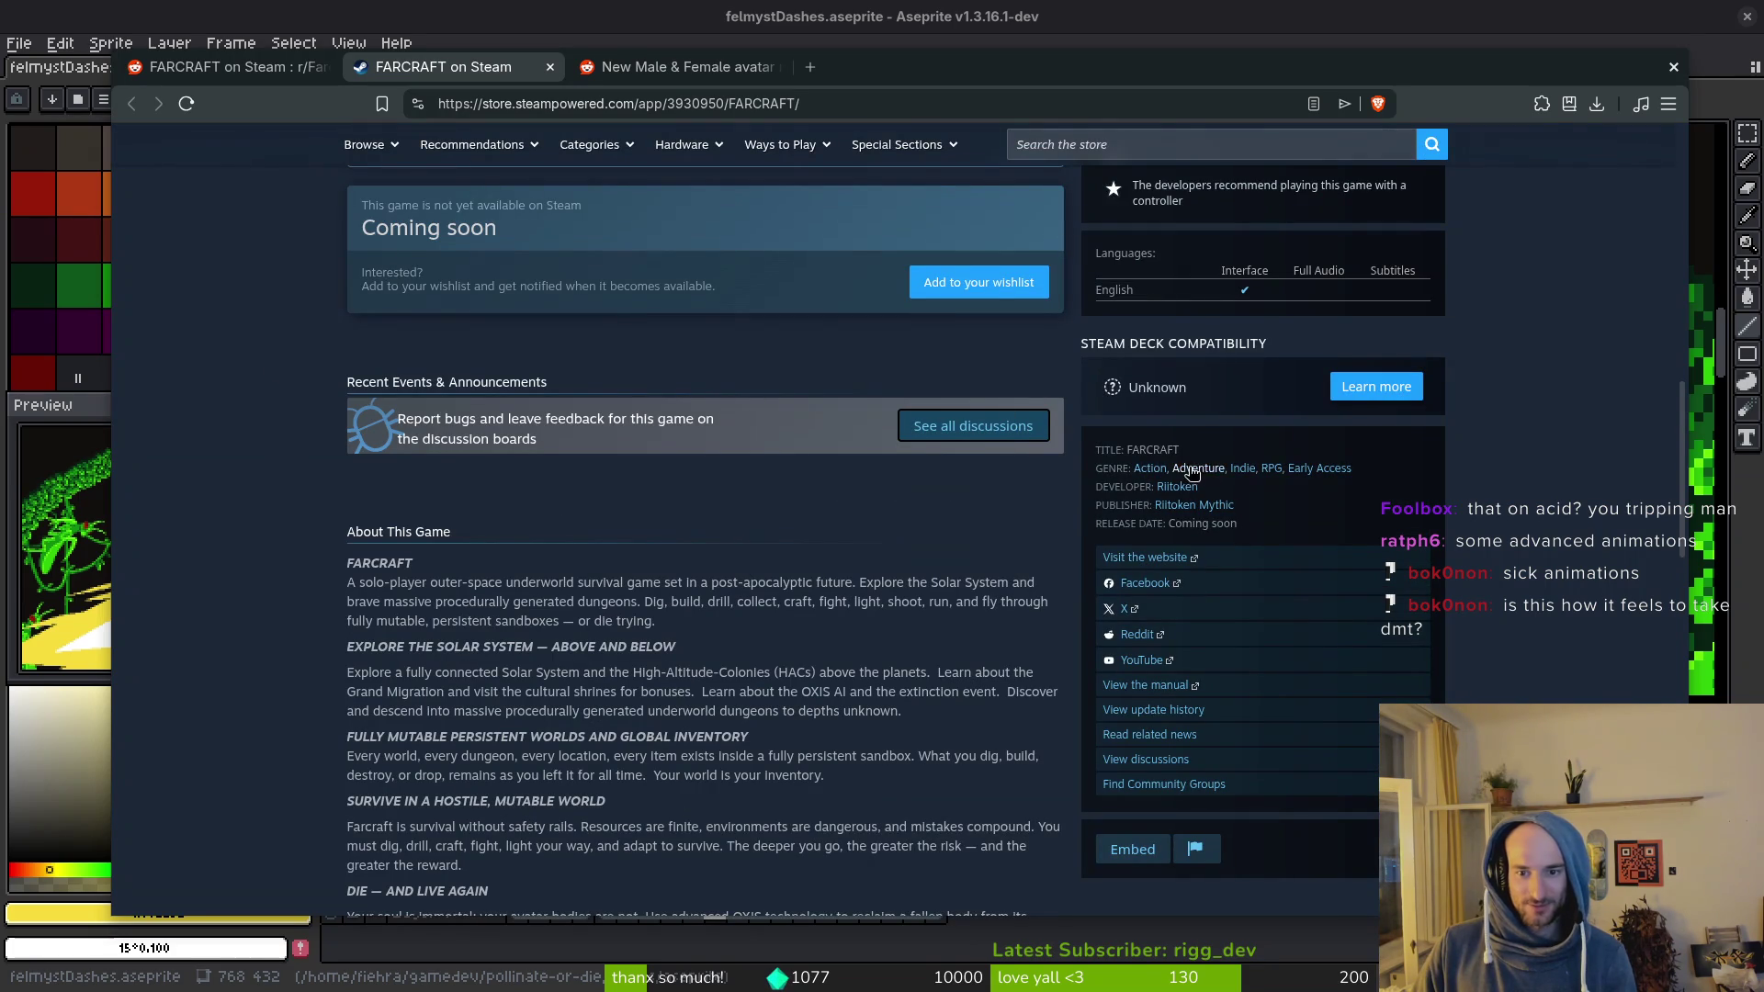
scroll(425, 545, "up", 6)
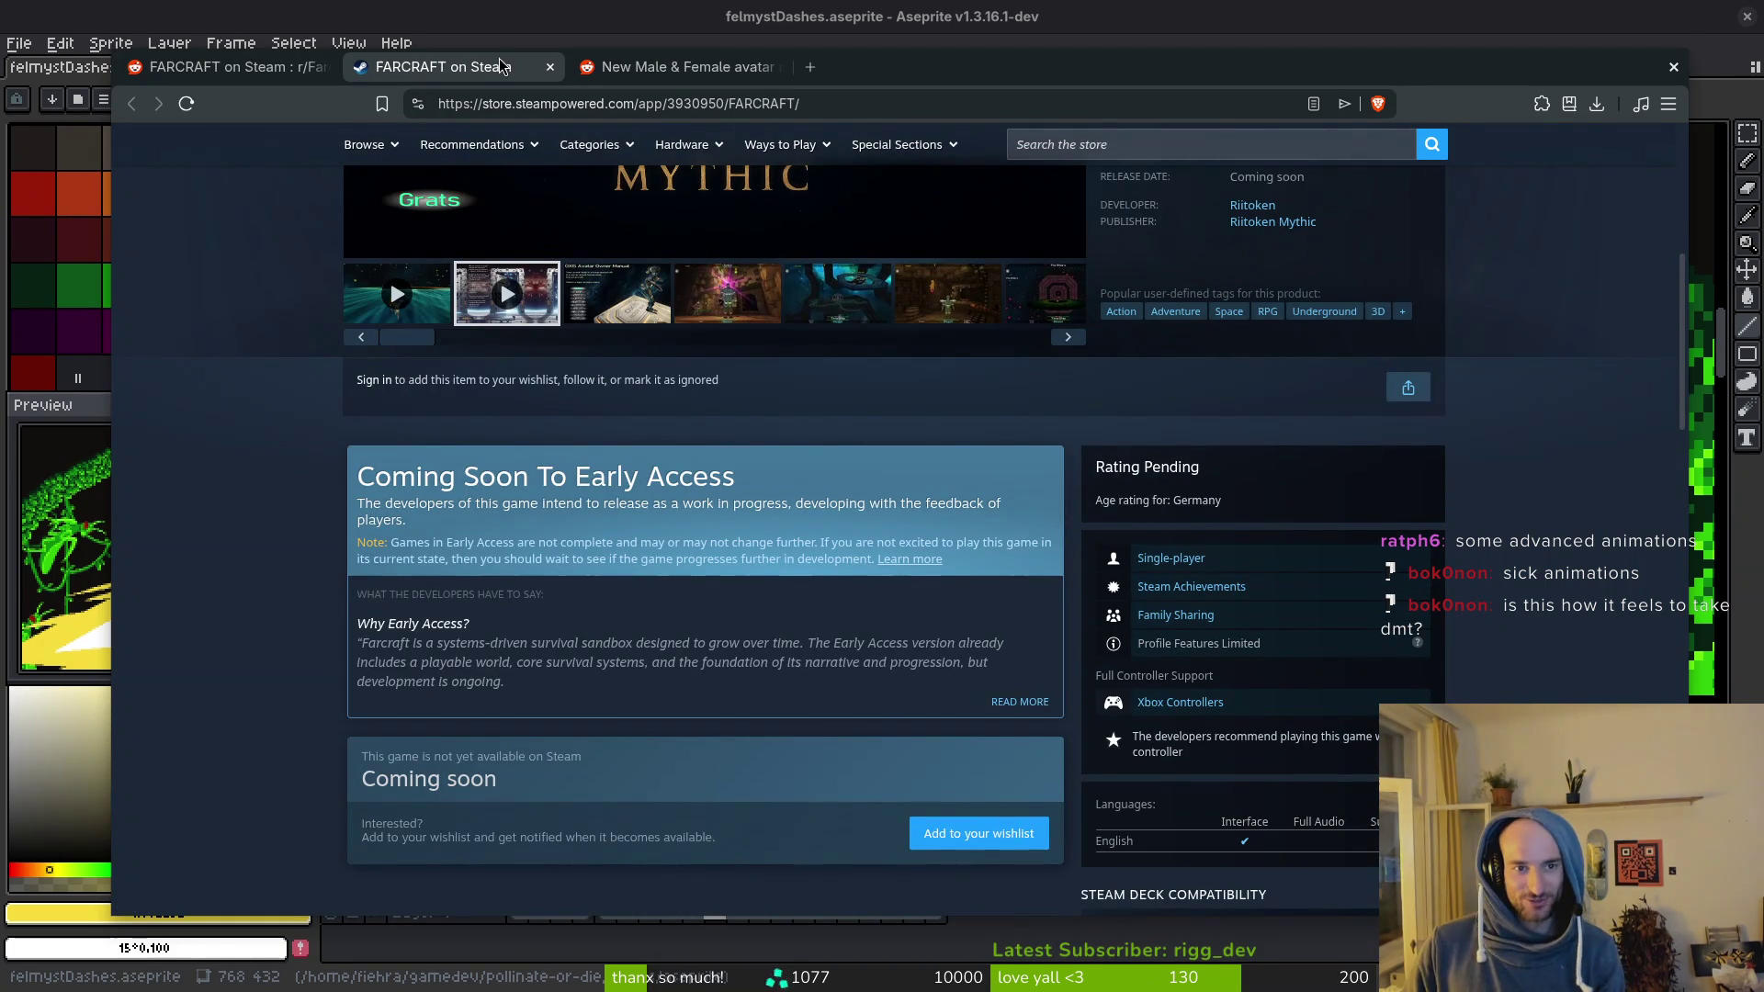
left_click(550, 67)
left_click(547, 69)
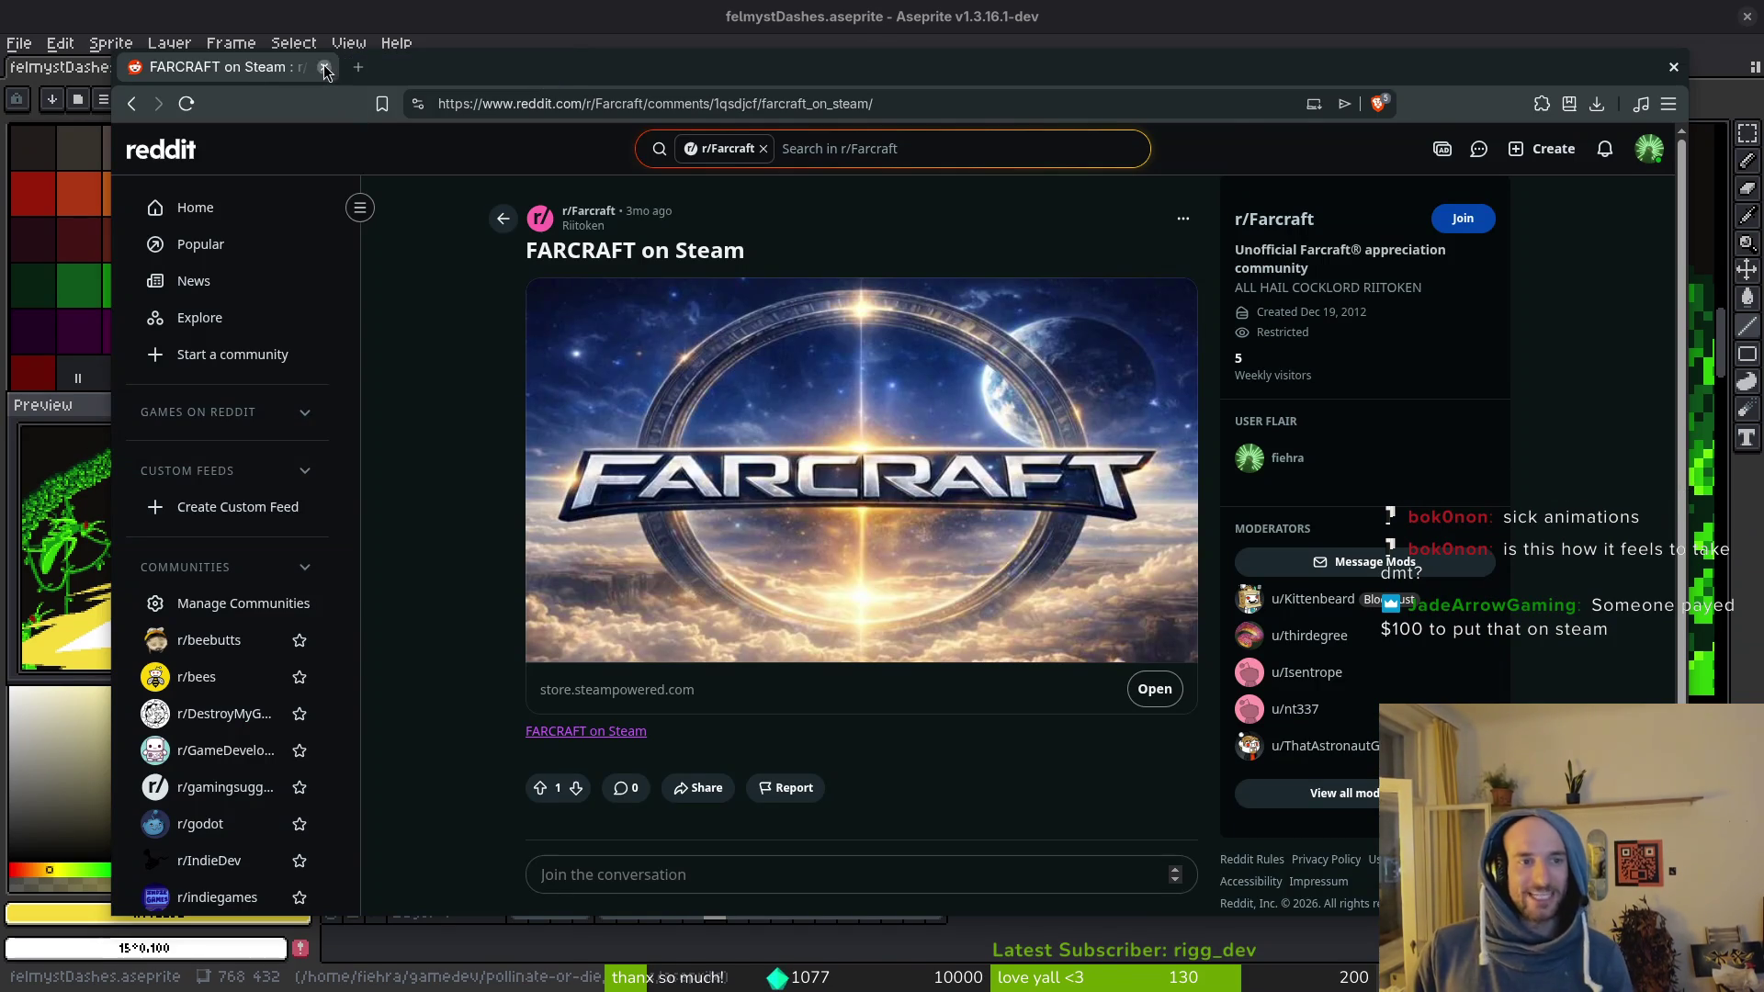
left_click(323, 67)
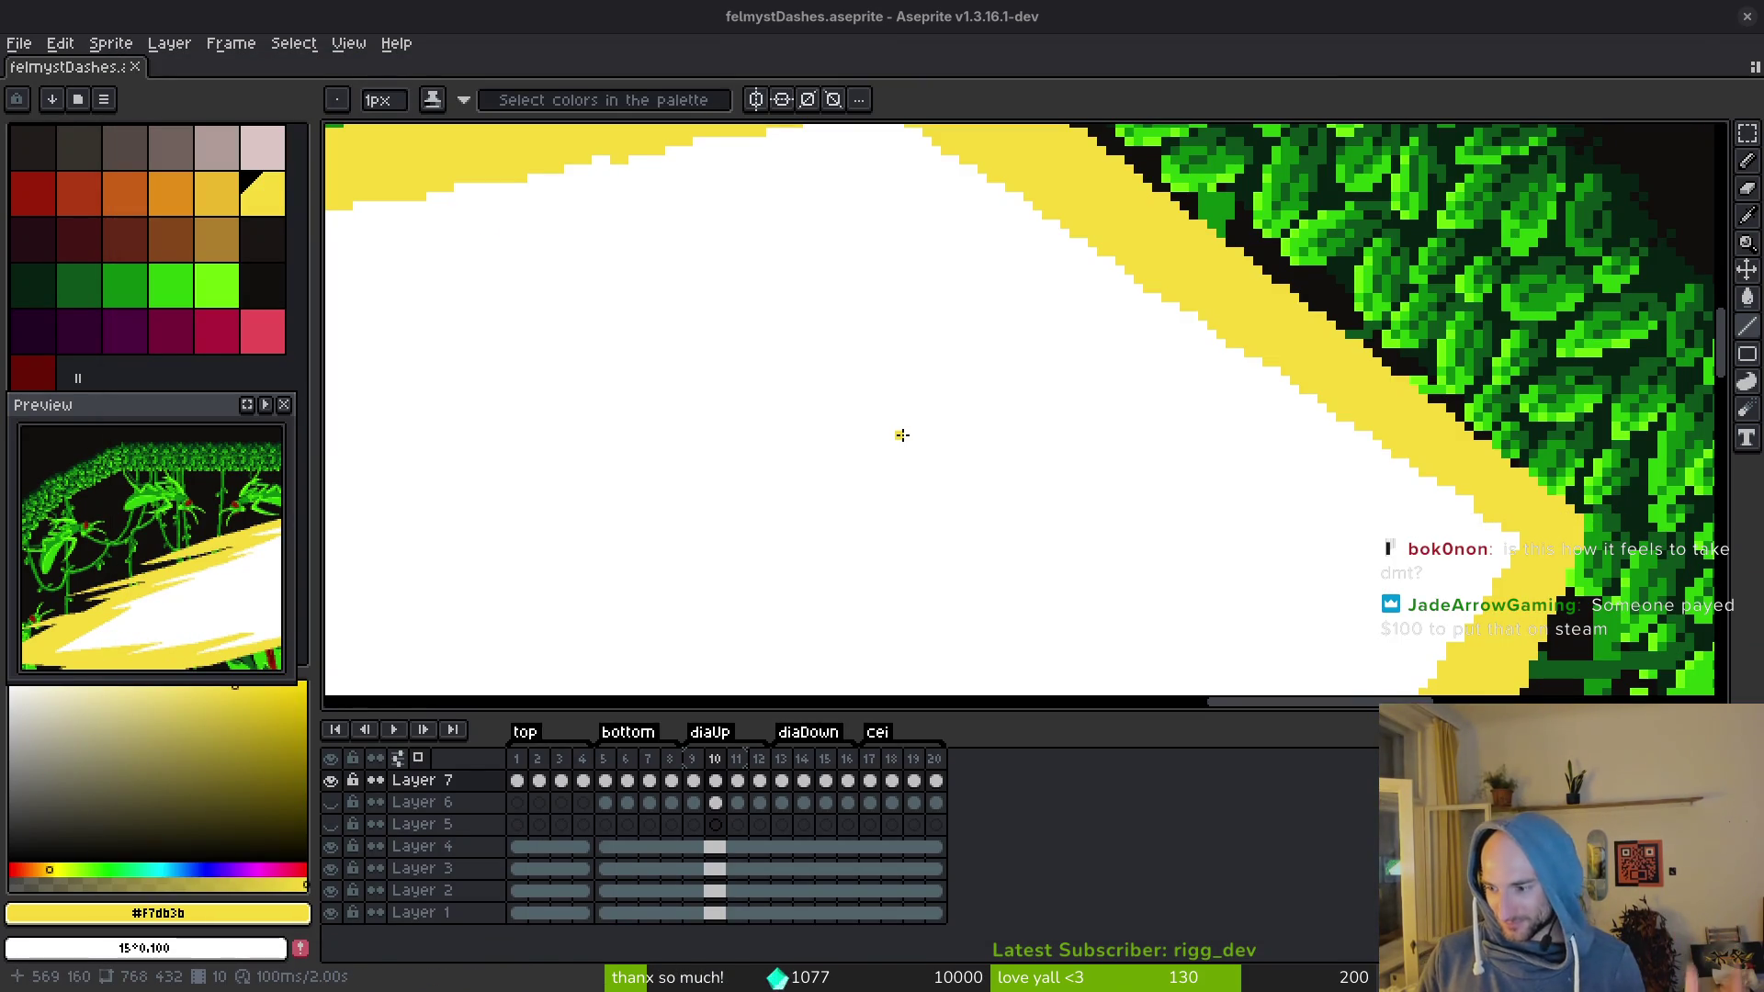
Step: Pick white from the slash and draw a first white line along the yellow edge
scroll(998, 446, "down", 3)
scroll(1011, 505, "up", 3)
mouse_move(1011, 504)
left_mouse_down()
mouse_move(1106, 524)
mouse_move(1111, 499)
left_mouse_up()
scroll(1111, 459, "up", 2)
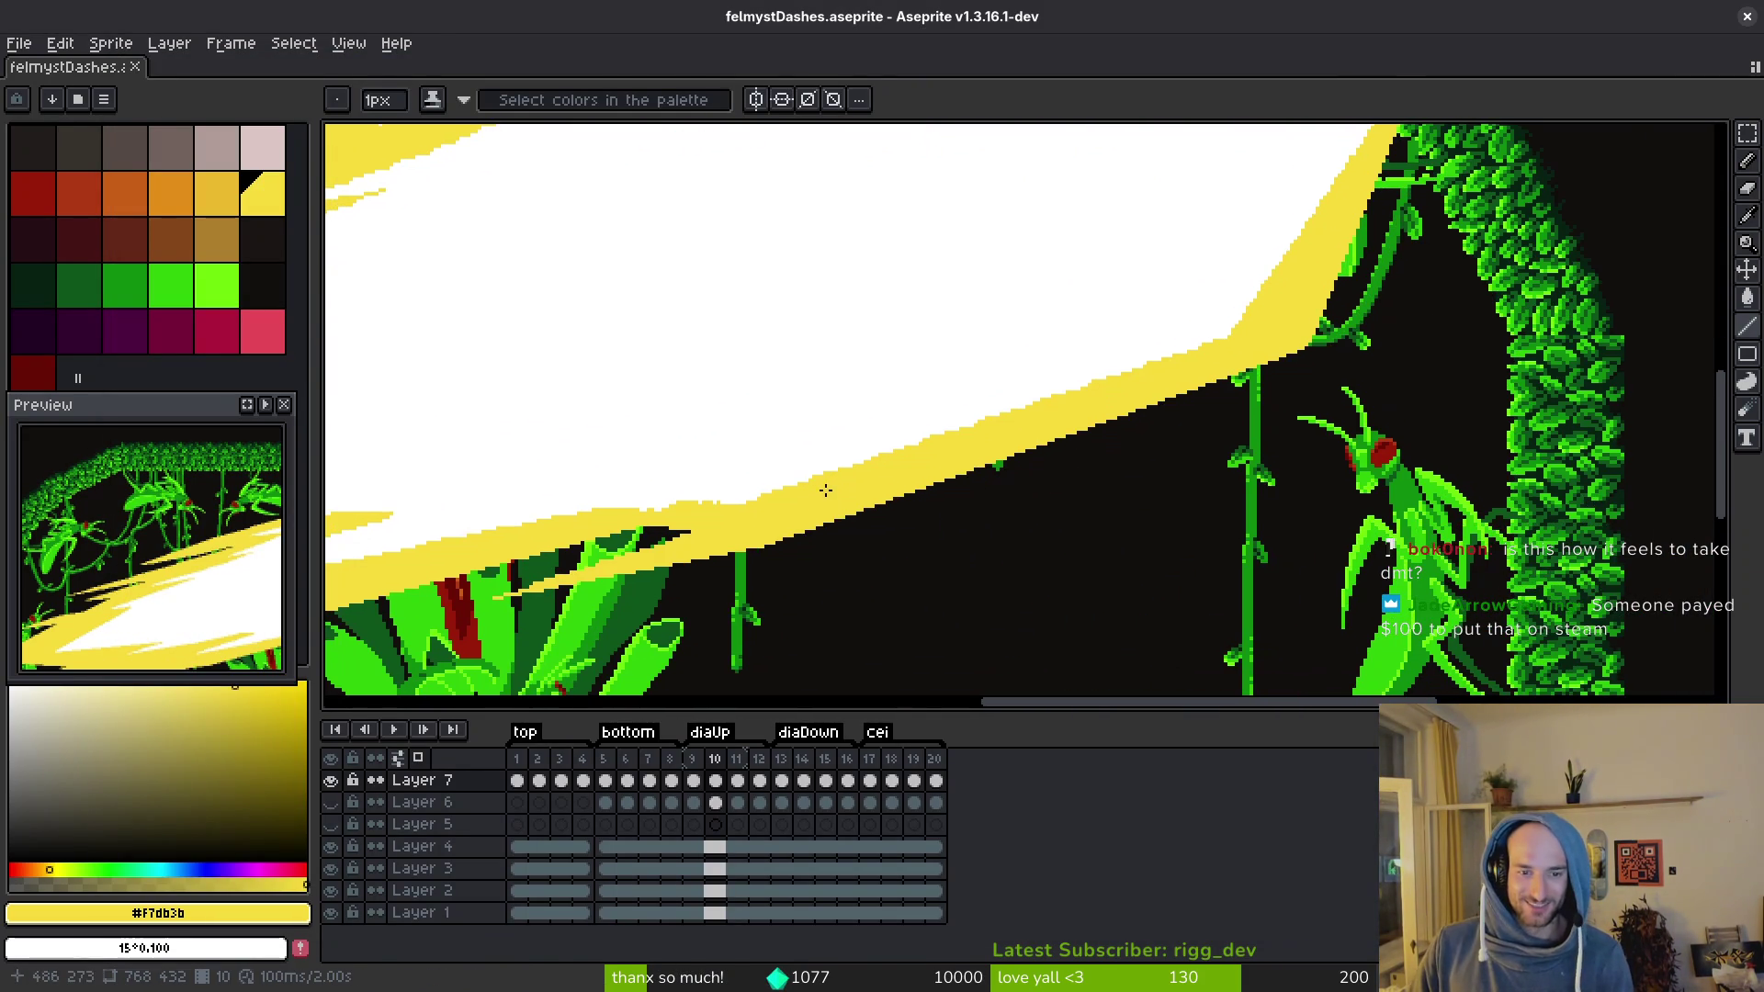
left_click(770, 480, "alt")
scroll(775, 500, "up", 3)
left_click(686, 519)
scroll(1116, 361, "down", 3)
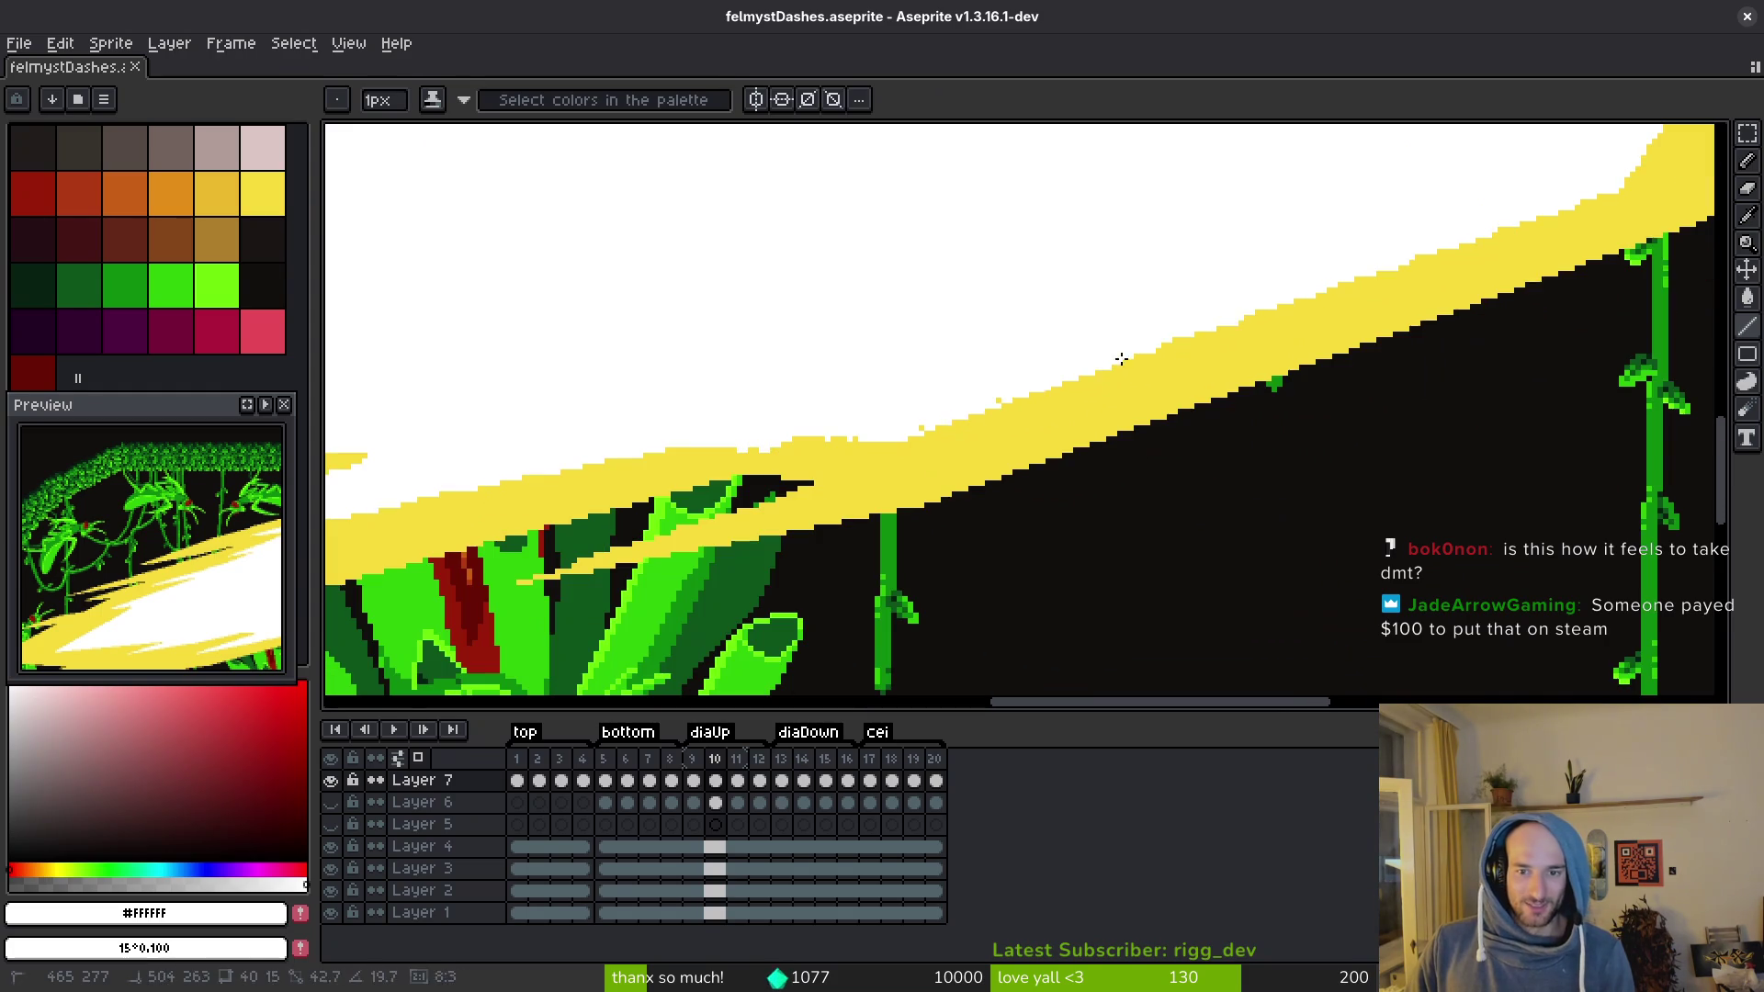
left_click(1268, 340)
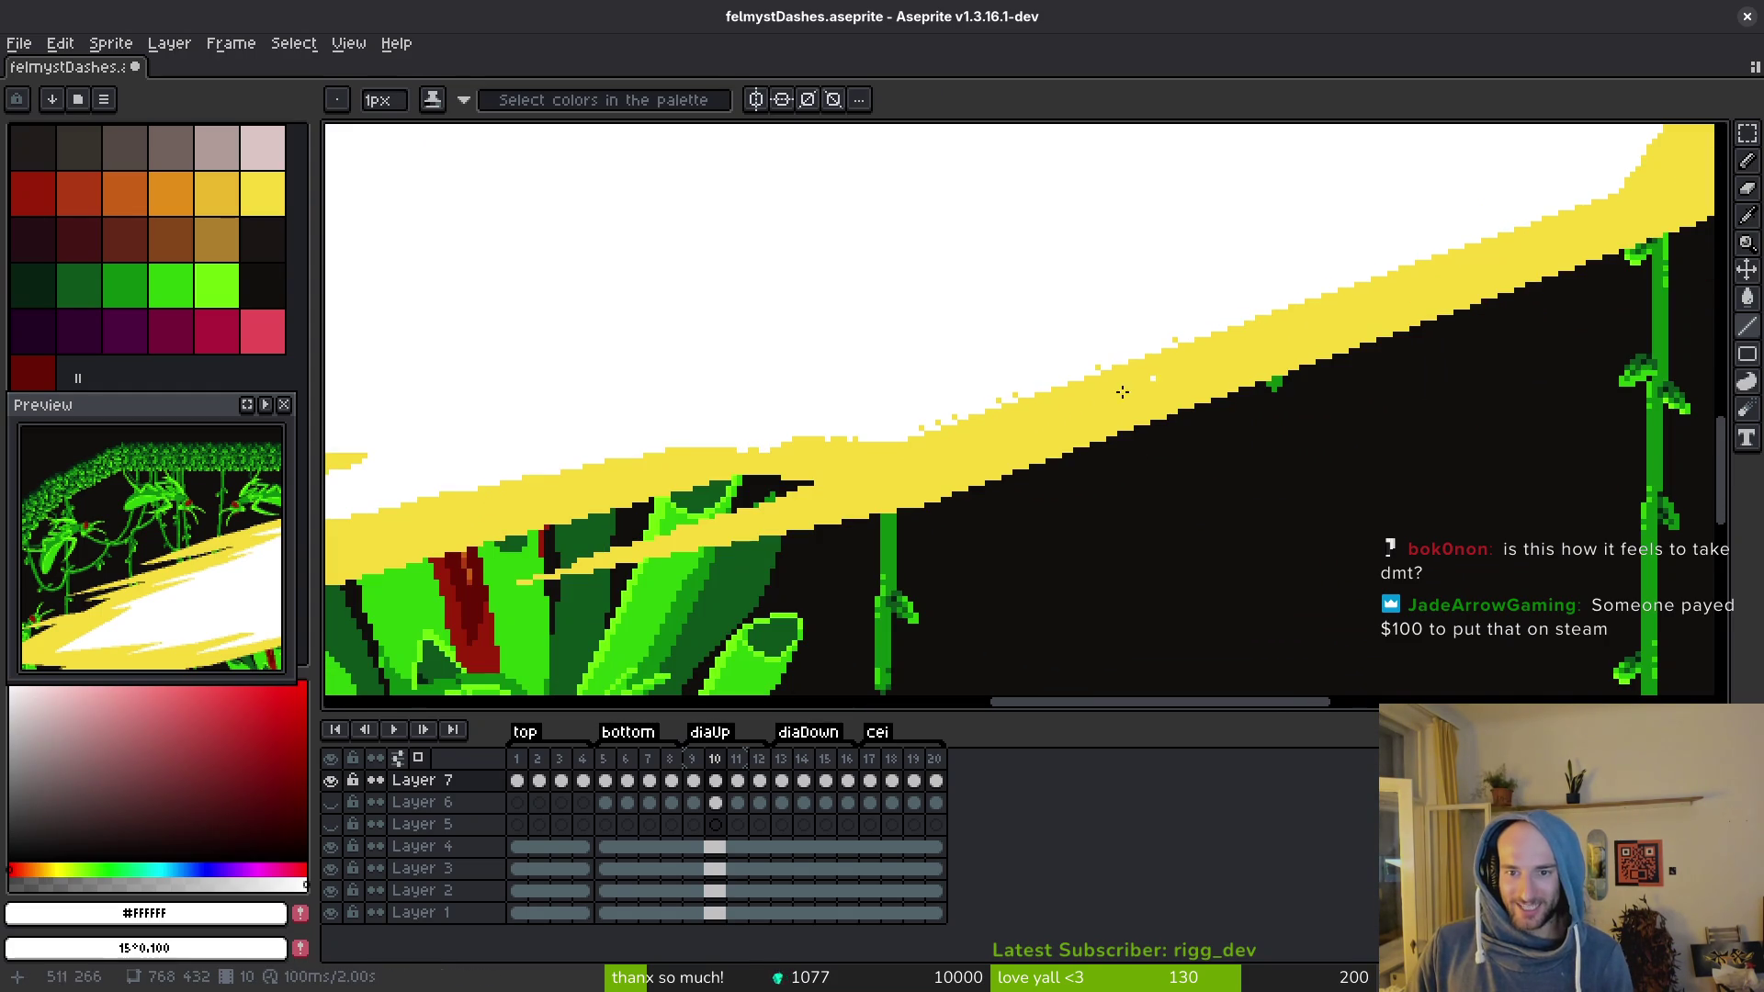
Step: Draw more white lines along the yellow band's edge toward the upper left
mouse_move(1209, 331)
left_mouse_down()
mouse_move(1240, 330)
mouse_move(1337, 441)
left_mouse_up()
left_click(1249, 504)
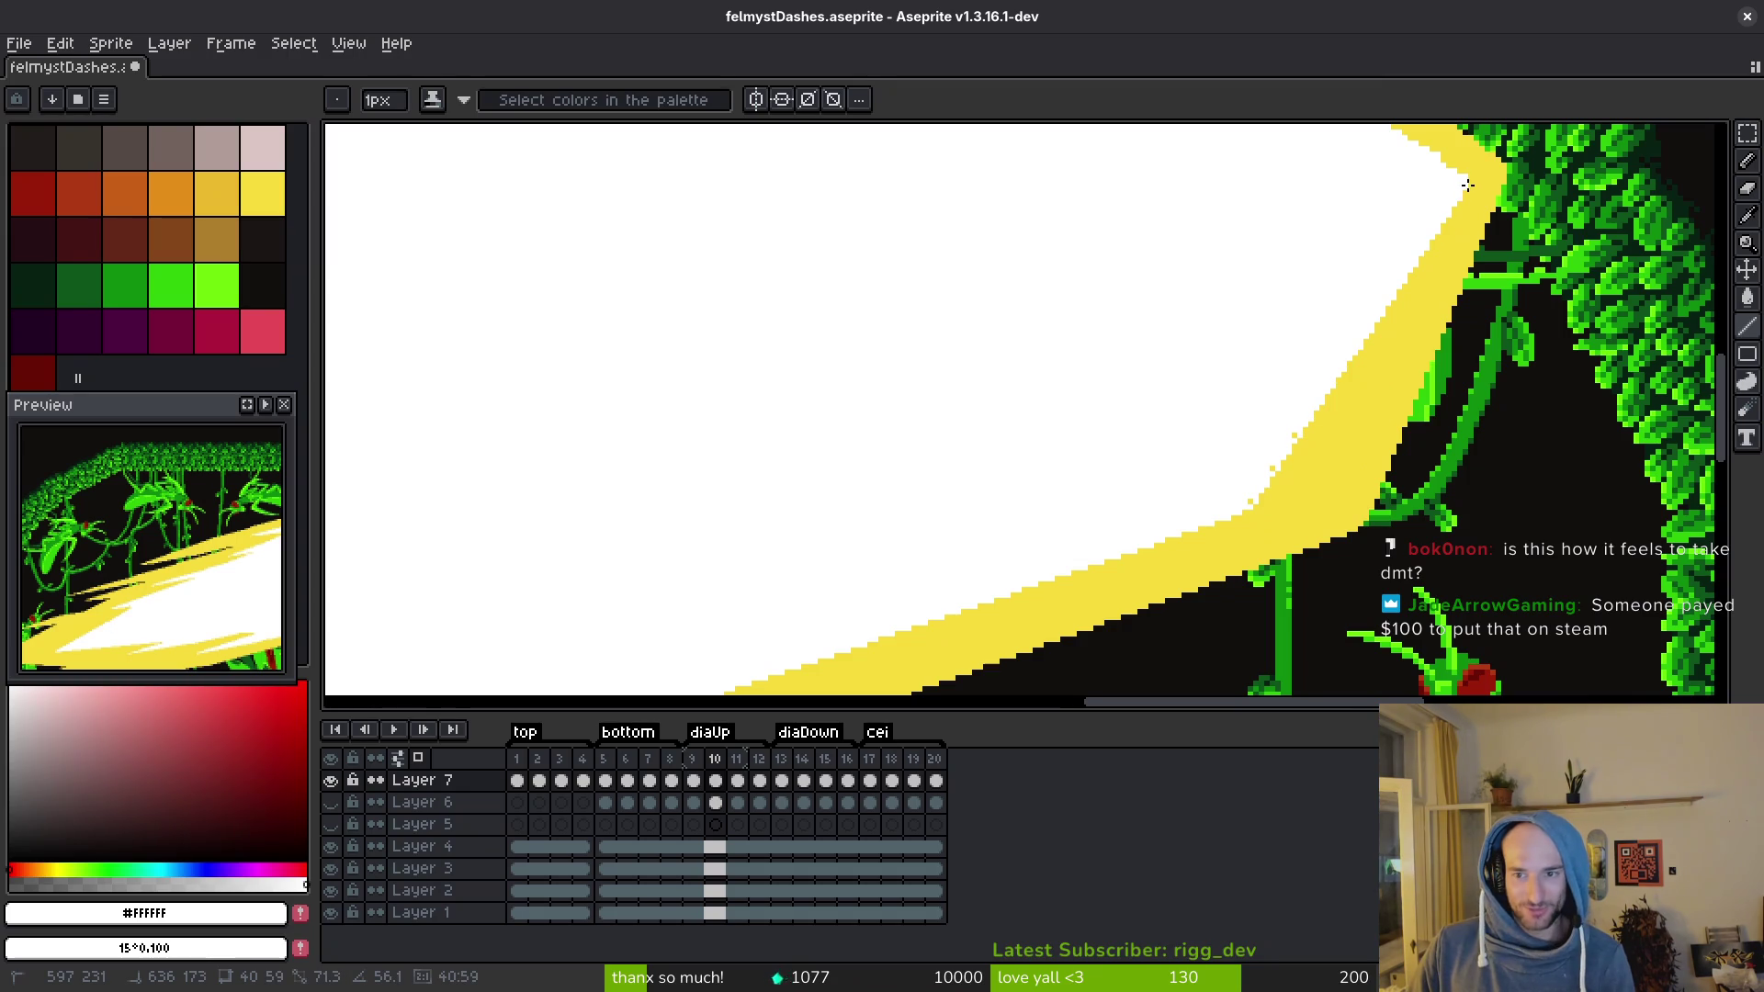
left_click(1252, 501)
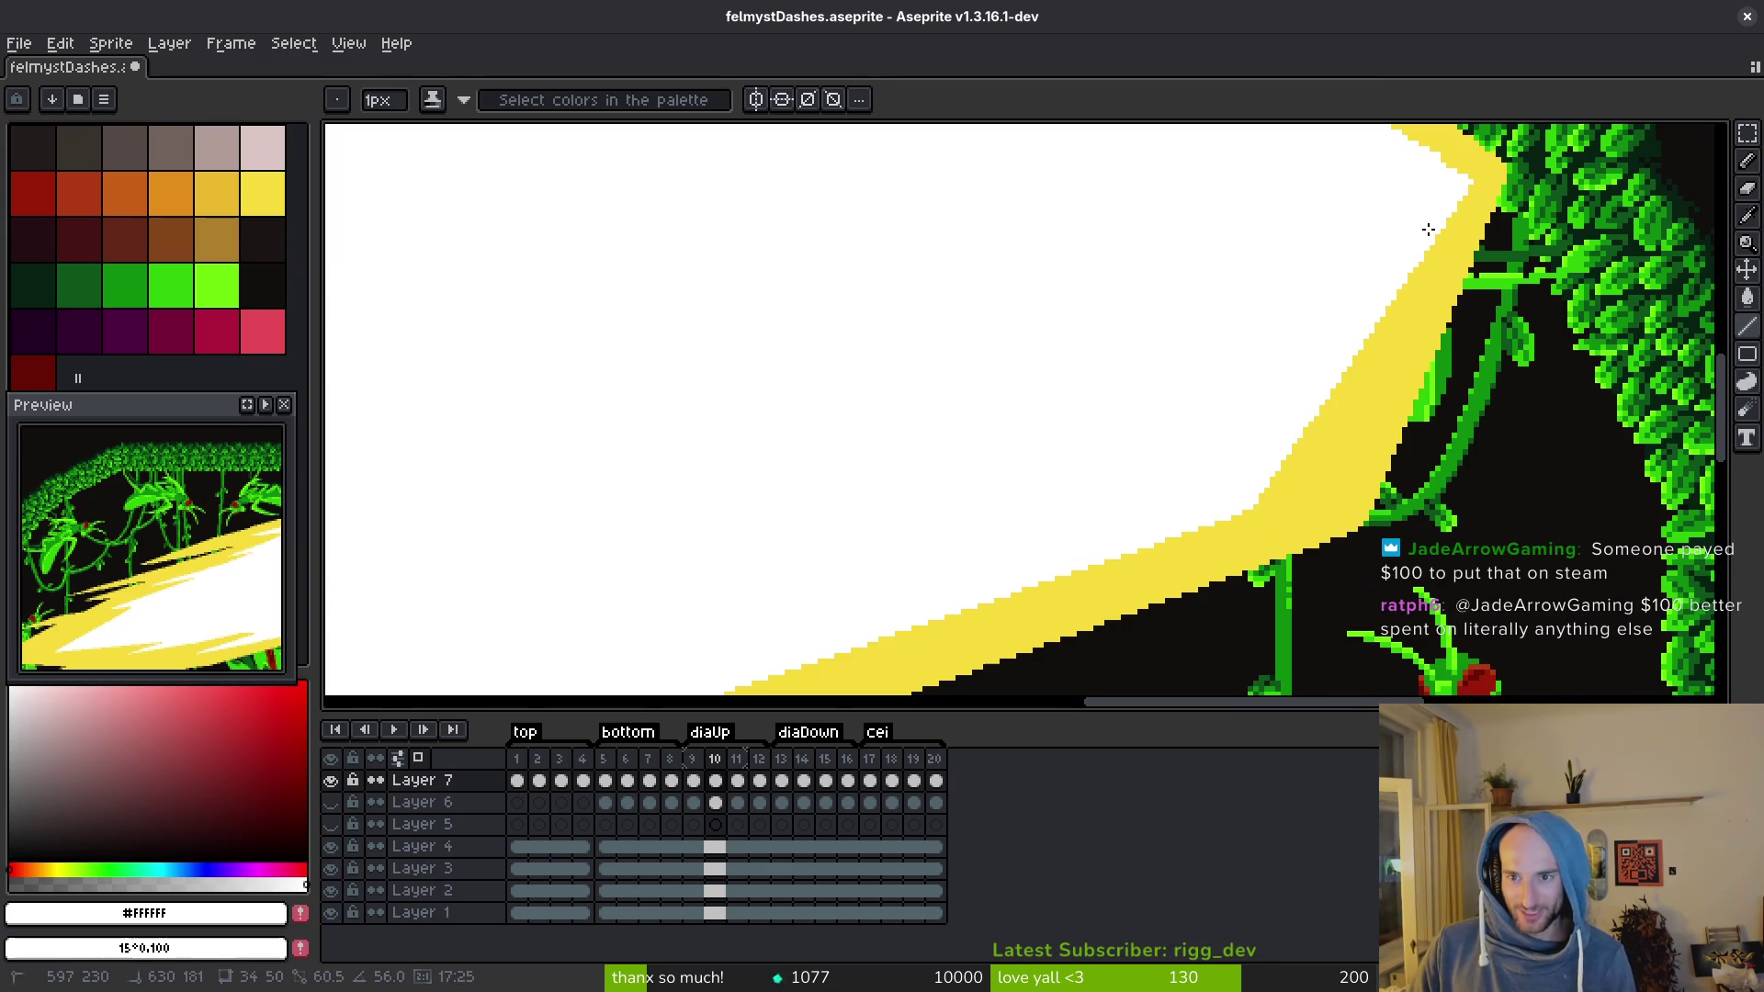
scroll(1414, 367, "up", 3)
left_click_drag(1430, 401, 1052, 146)
left_click_drag(1410, 389, 1083, 172)
left_click_drag(1014, 276, 1116, 308)
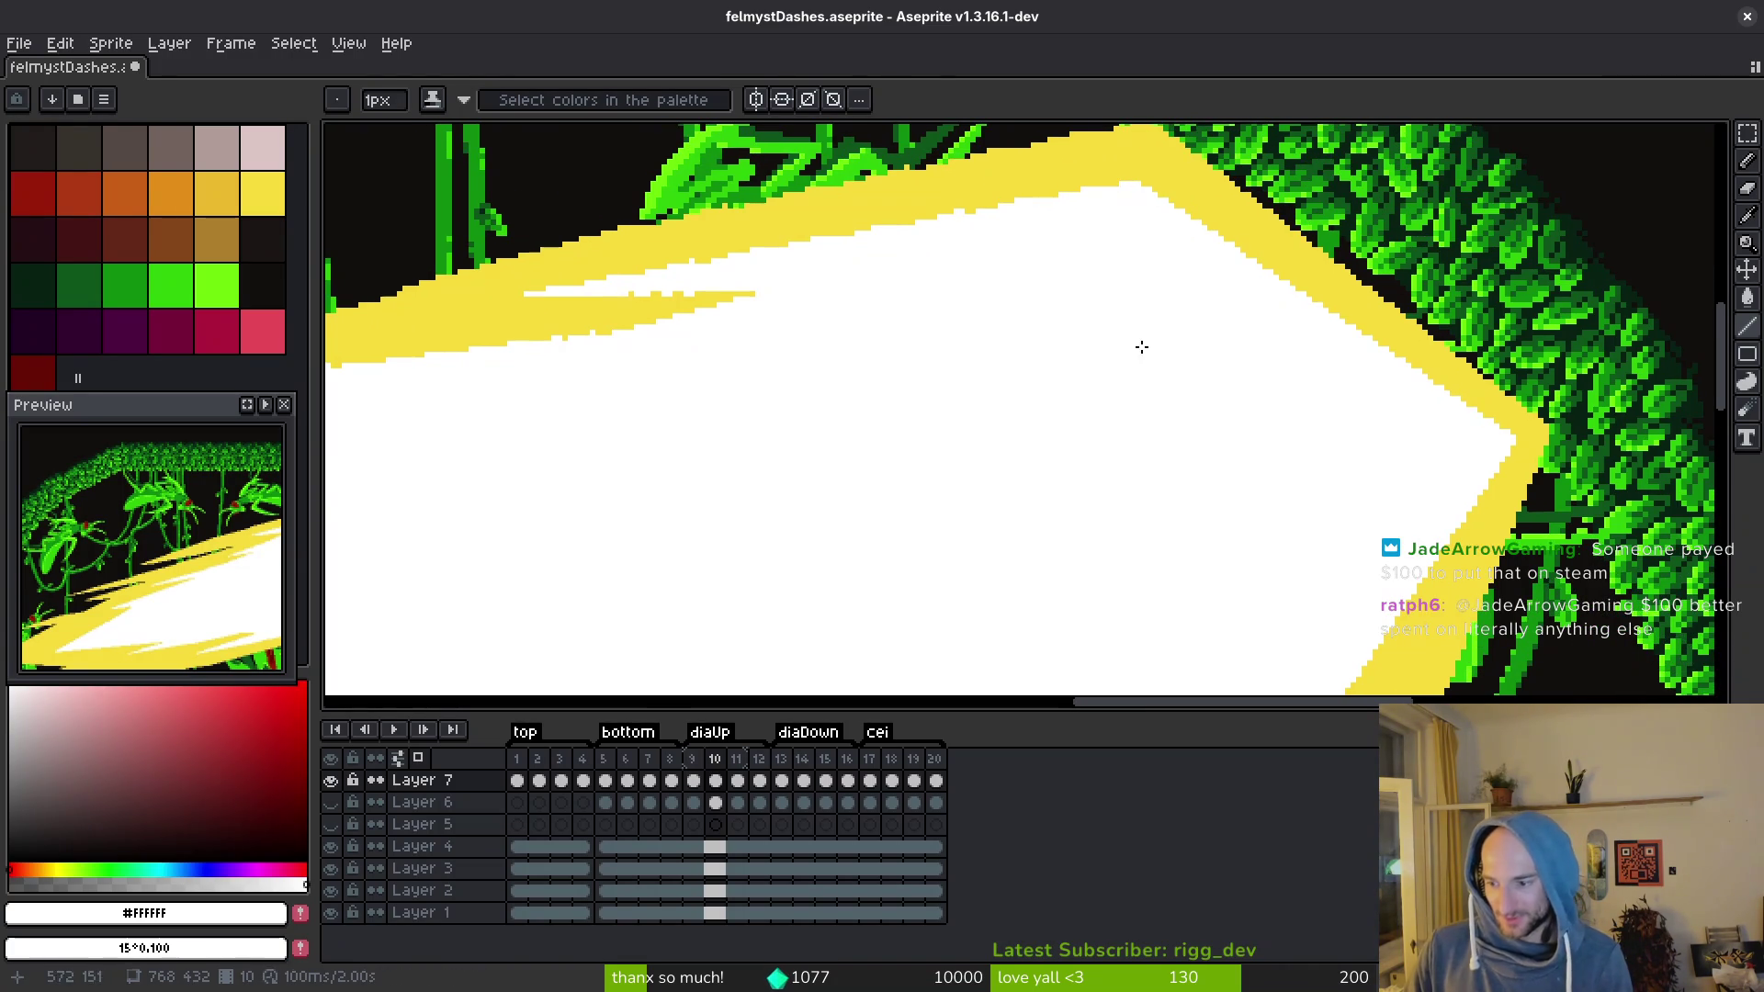
Step: Draw white streaks from the slash's top-right peak leftward across the yellow band
left_click_drag(1081, 478, 1296, 498)
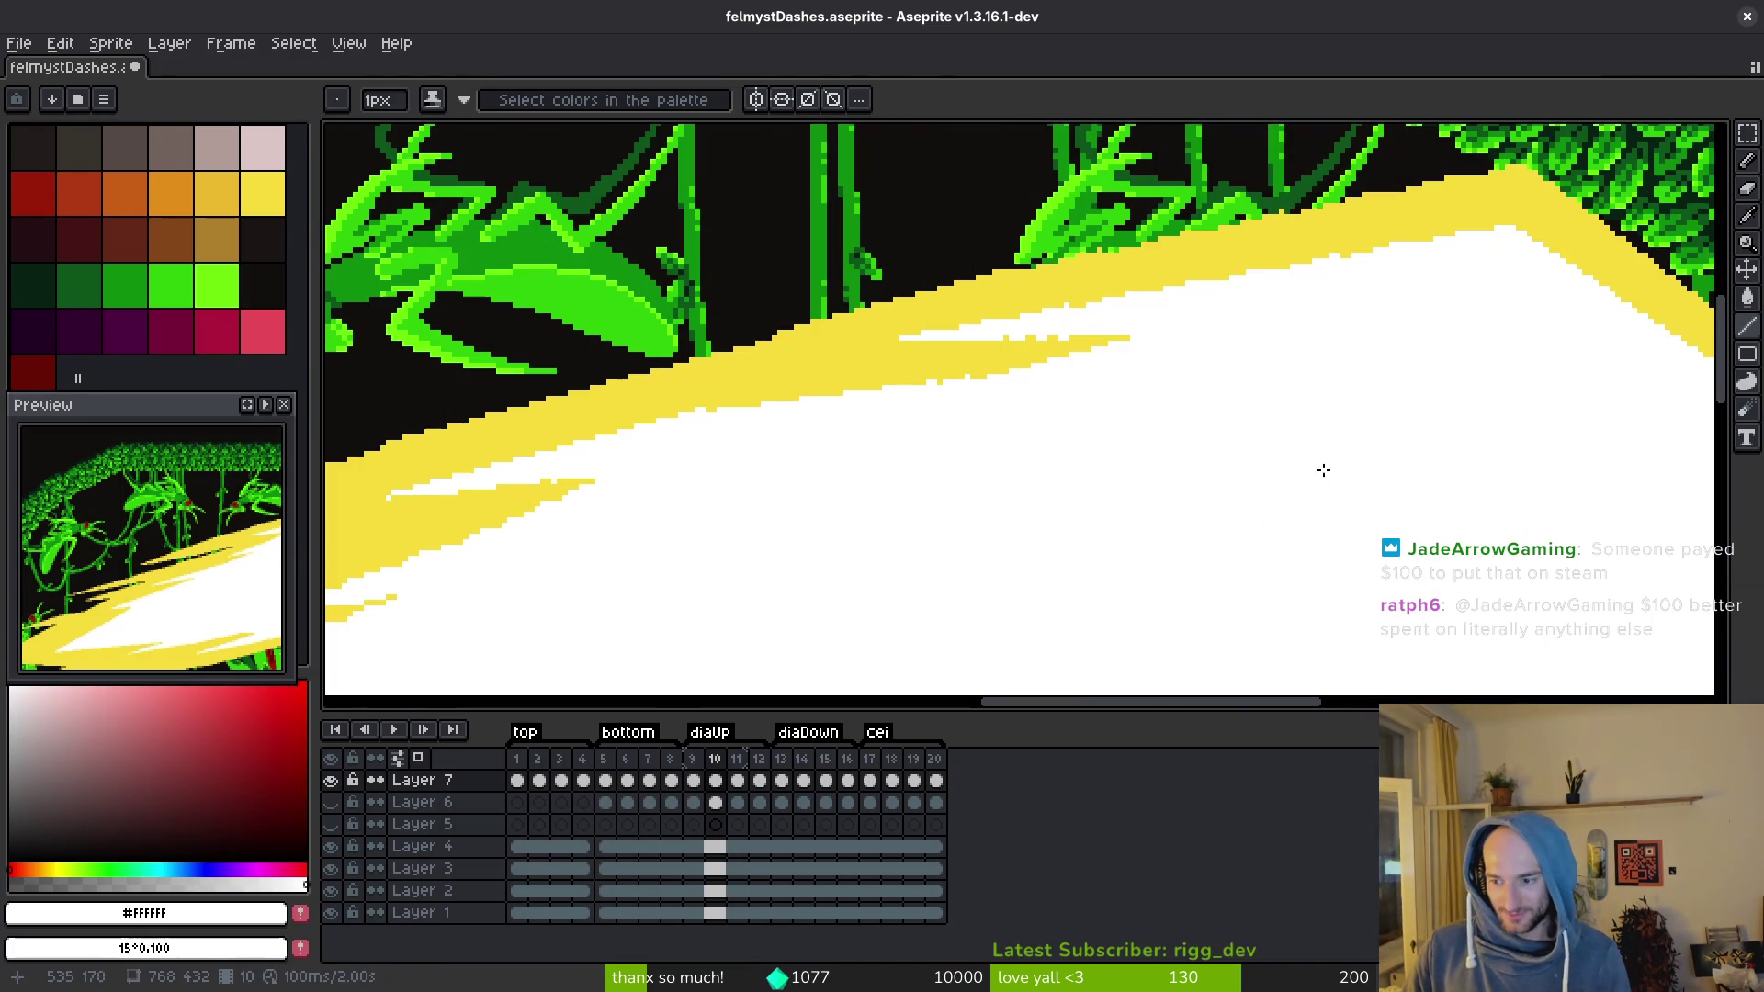
left_click_drag(1493, 229, 896, 337)
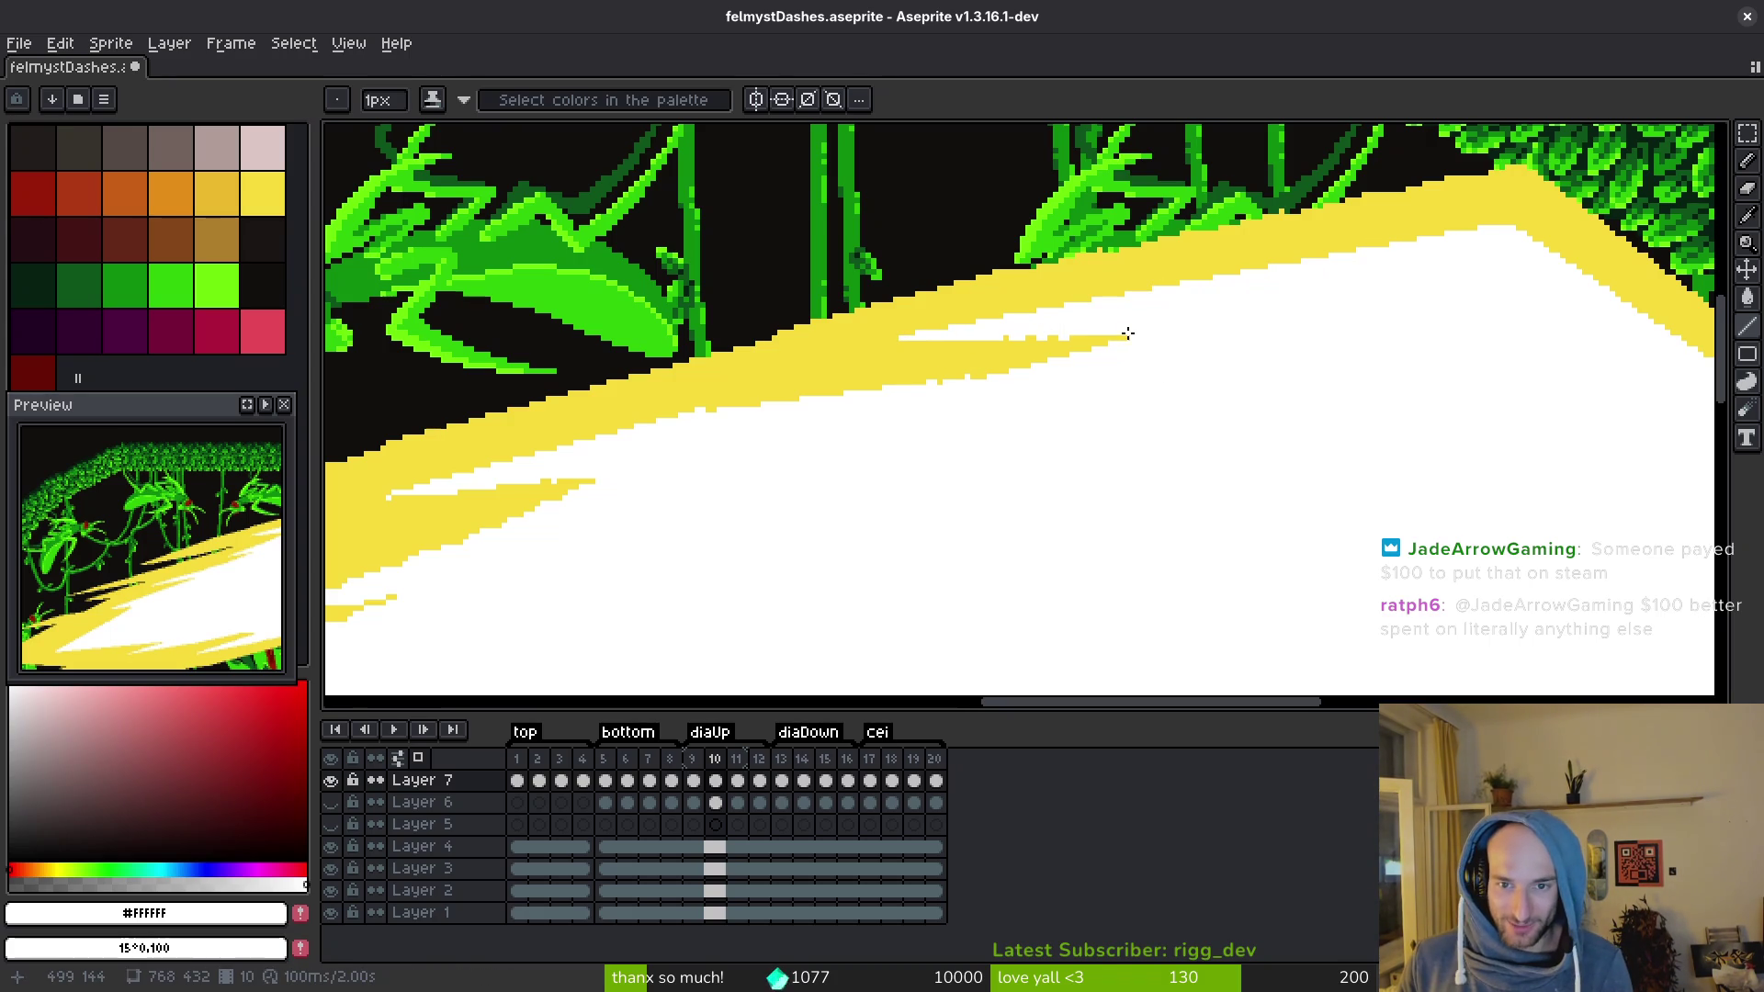
scroll(1115, 347, "left", 3)
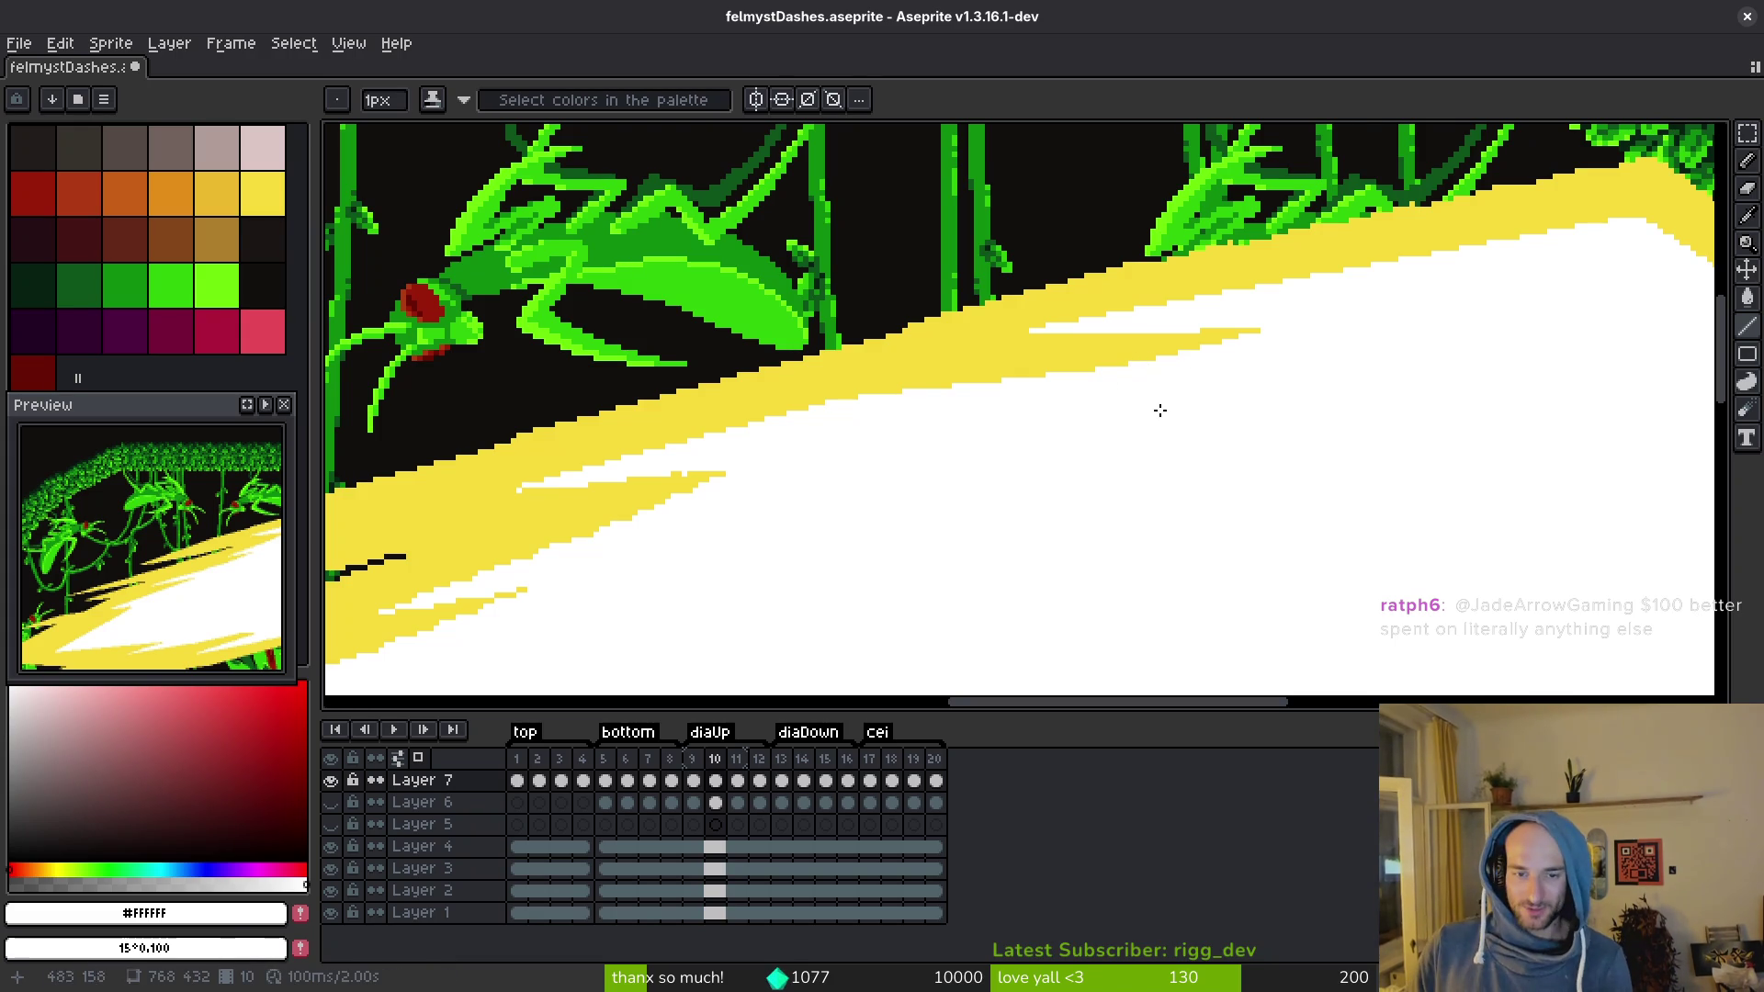
scroll(1130, 485, "down", 1)
scroll(1149, 477, "up", 2)
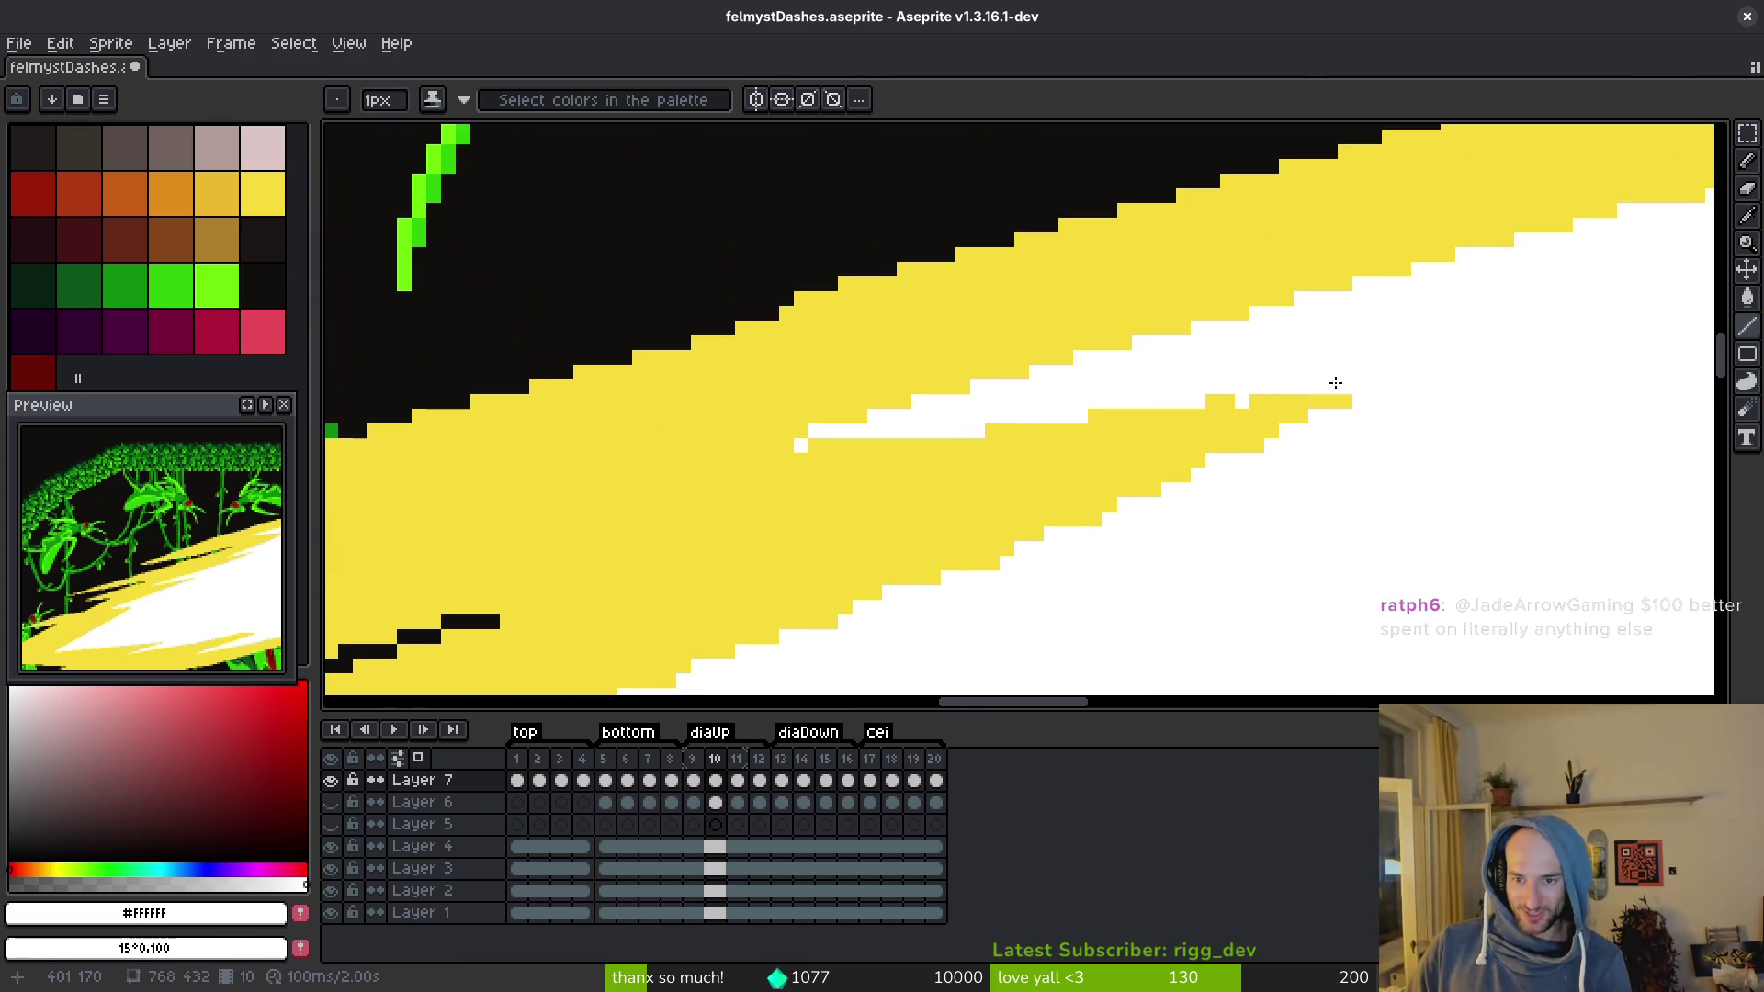
mouse_move(1337, 386)
left_mouse_down()
mouse_move(726, 444)
mouse_move(748, 445)
left_mouse_up()
Step: Save the sprite, then draw a white line from the upper-right yellow edge, redoing a bad one
key("ctrl+s")
scroll(1222, 416, "down", 1)
scroll(1222, 416, "up", 1)
scroll(1544, 242, "down", 1)
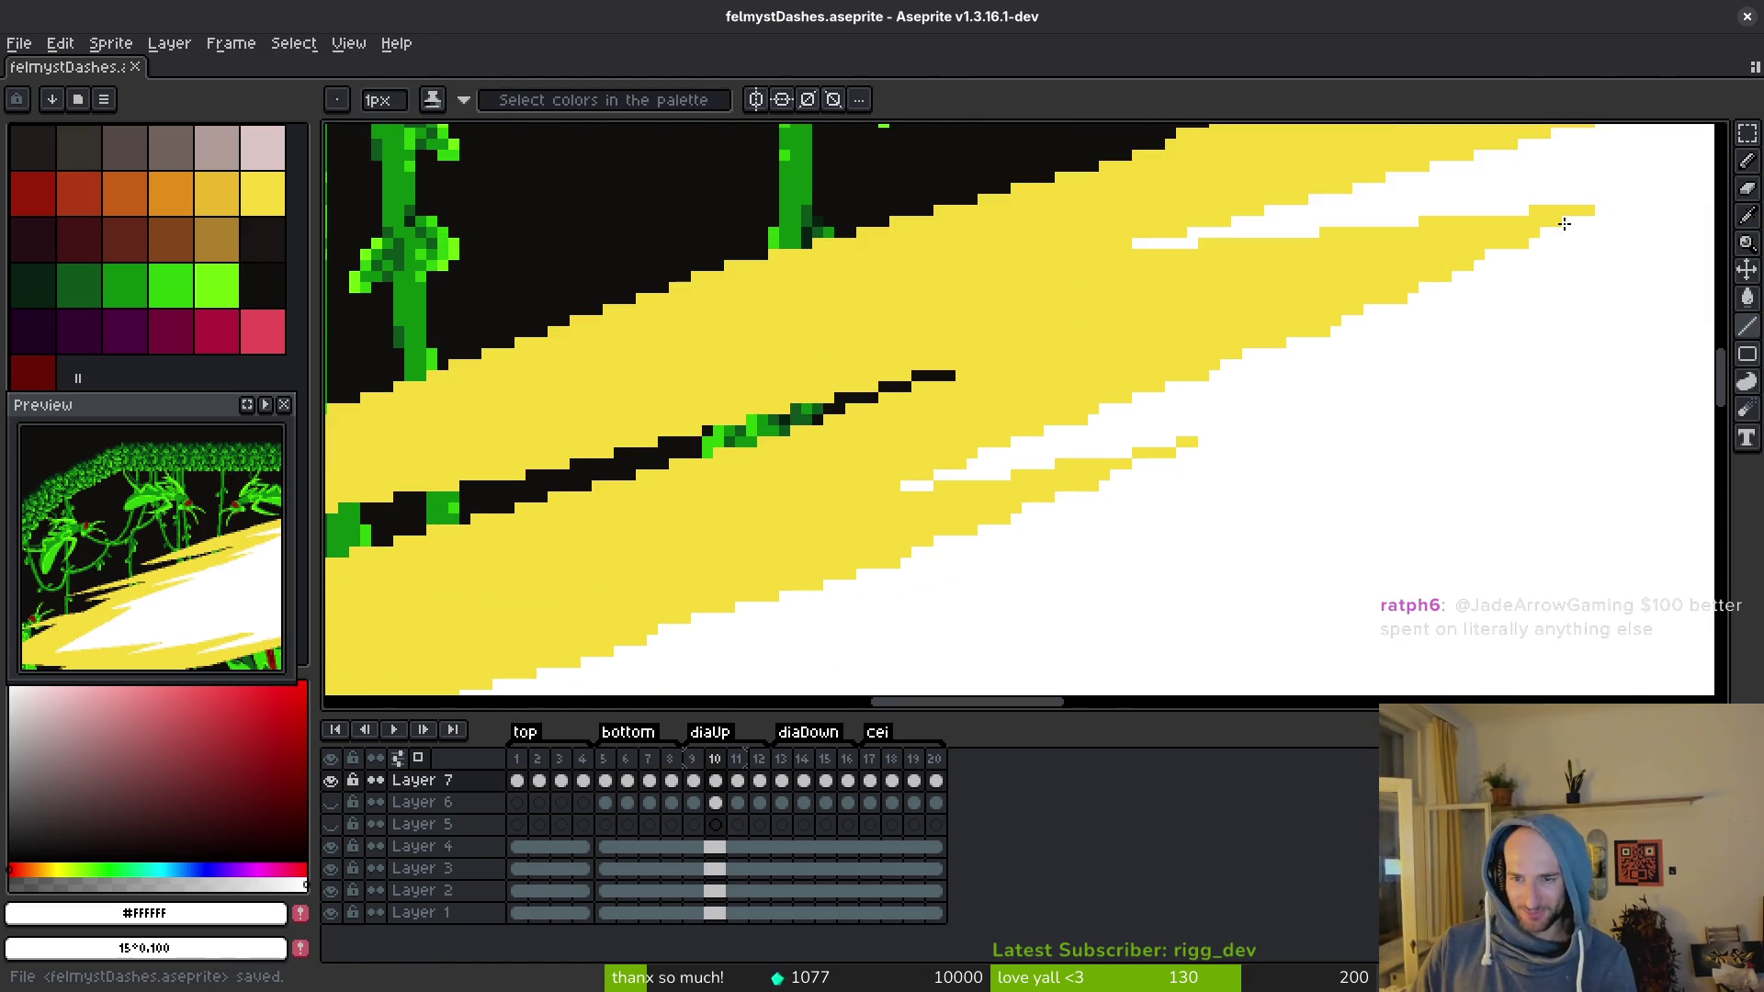
mouse_move(1591, 213)
left_mouse_down()
mouse_move(1020, 477)
mouse_move(880, 503)
left_mouse_up()
key("ctrl+z")
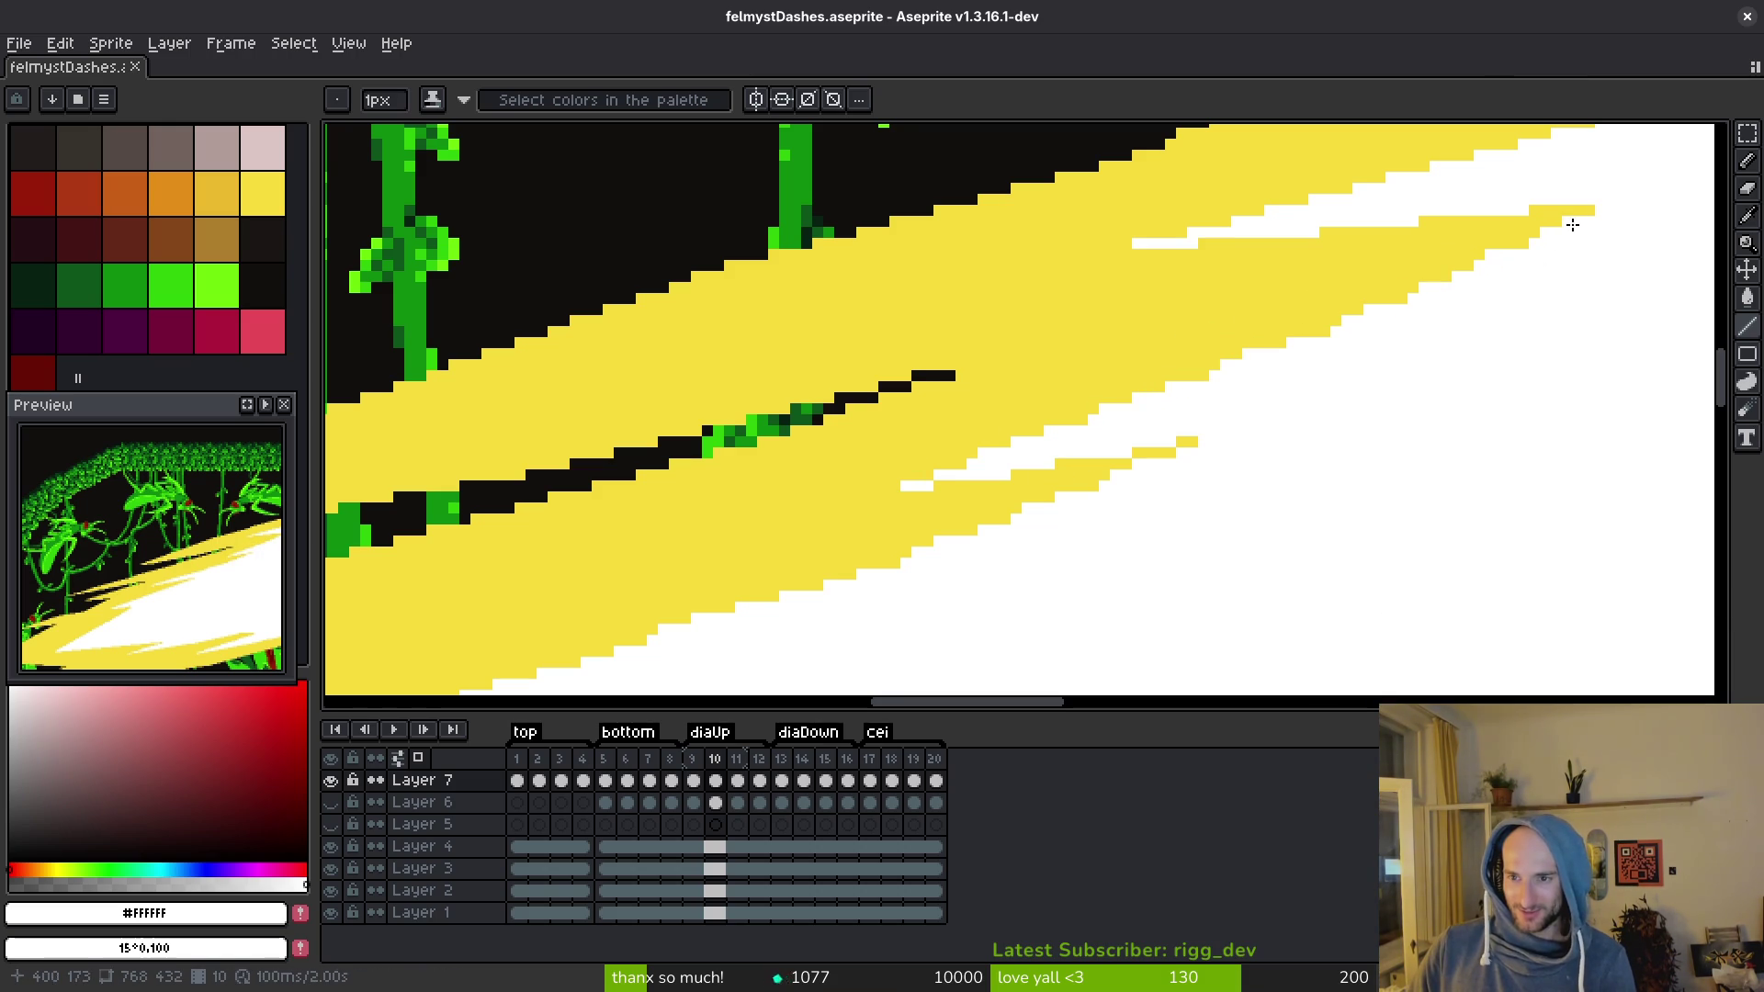
mouse_move(1590, 219)
left_mouse_down()
mouse_move(1142, 417)
mouse_move(850, 504)
left_mouse_up()
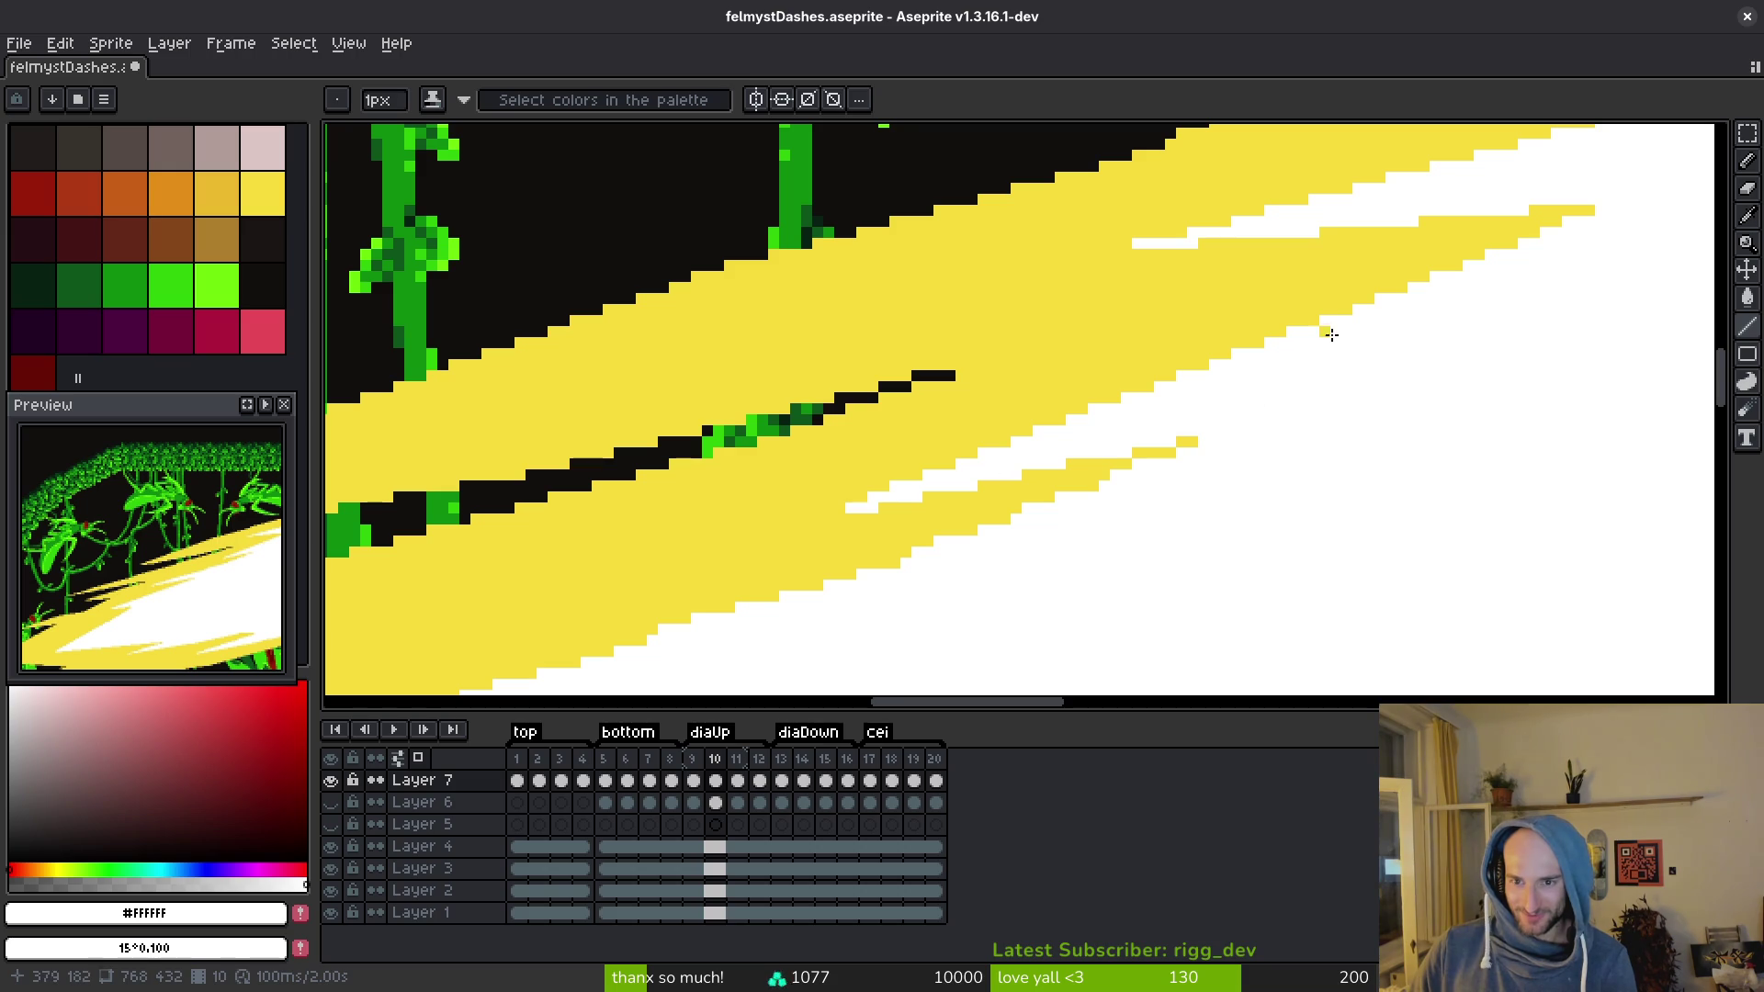
Step: Draw several long white streaks through the lower yellow band and add a single edge pixel
scroll(1240, 504, "down", 2)
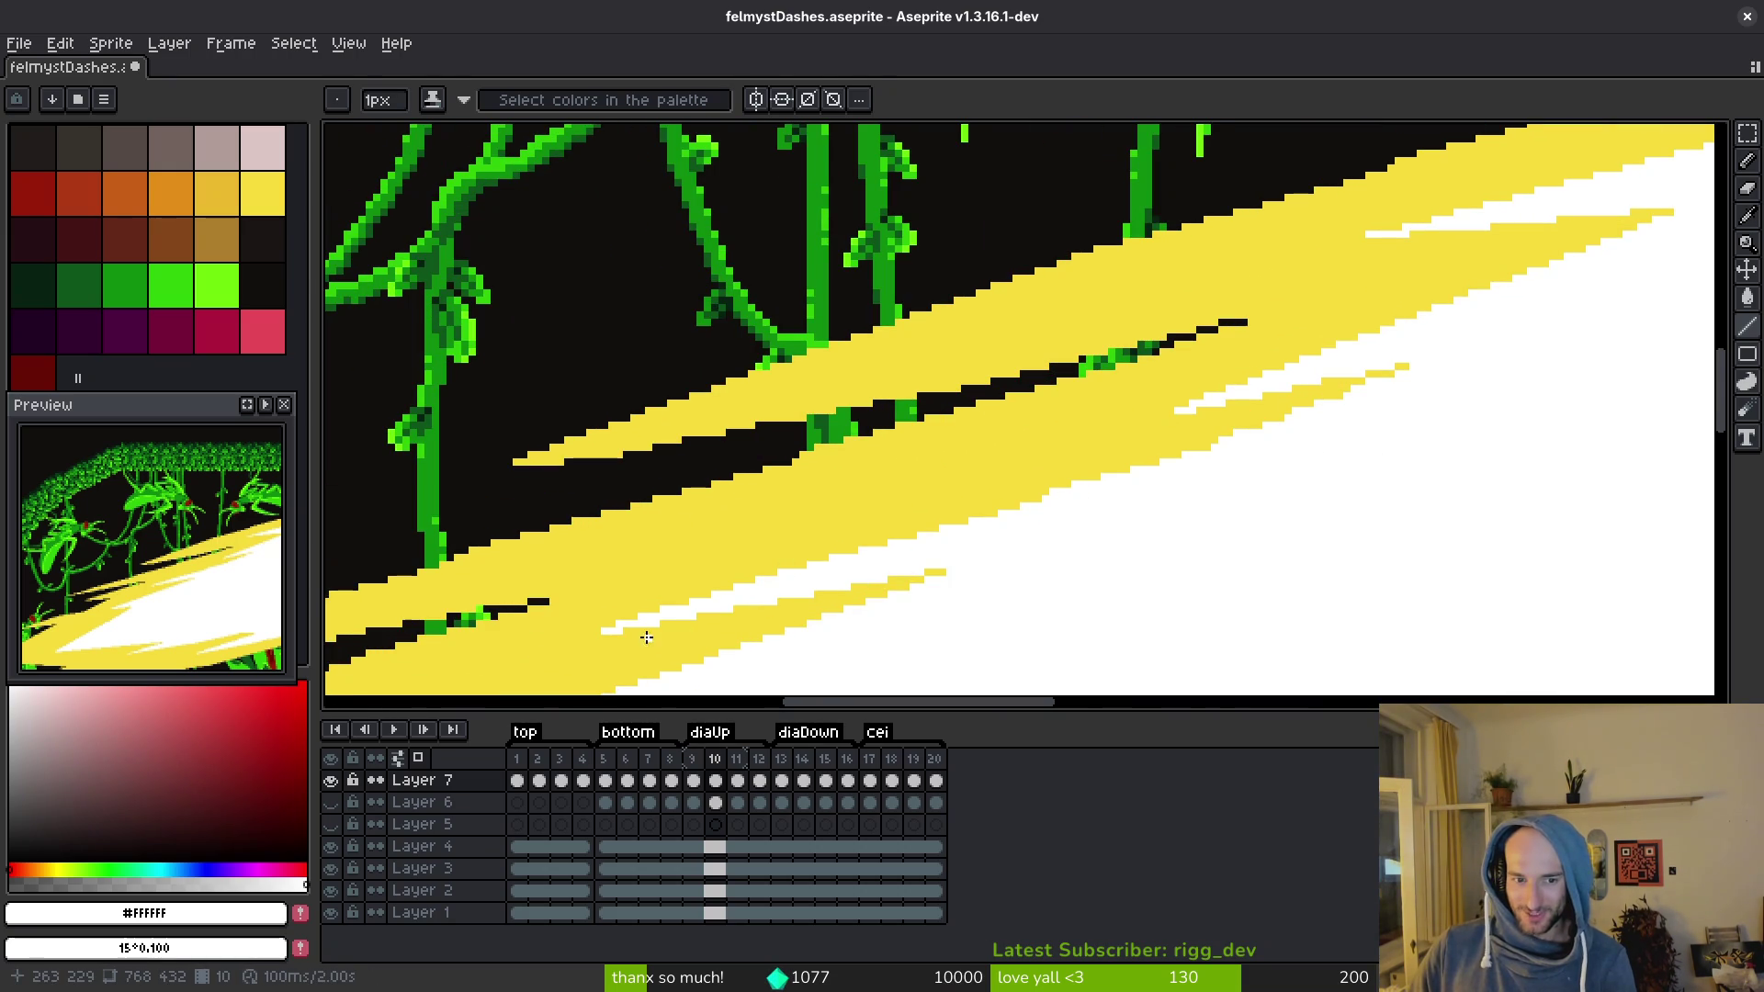
mouse_move(602, 632)
left_mouse_down()
mouse_move(1204, 465)
mouse_move(1271, 427)
mouse_move(1235, 433)
mouse_move(1258, 452)
mouse_move(1332, 386)
mouse_move(1400, 377)
mouse_move(1417, 395)
left_mouse_up()
scroll(1342, 472, "down", 3)
scroll(1413, 405, "up", 3)
left_click_drag(1193, 423, 1277, 348)
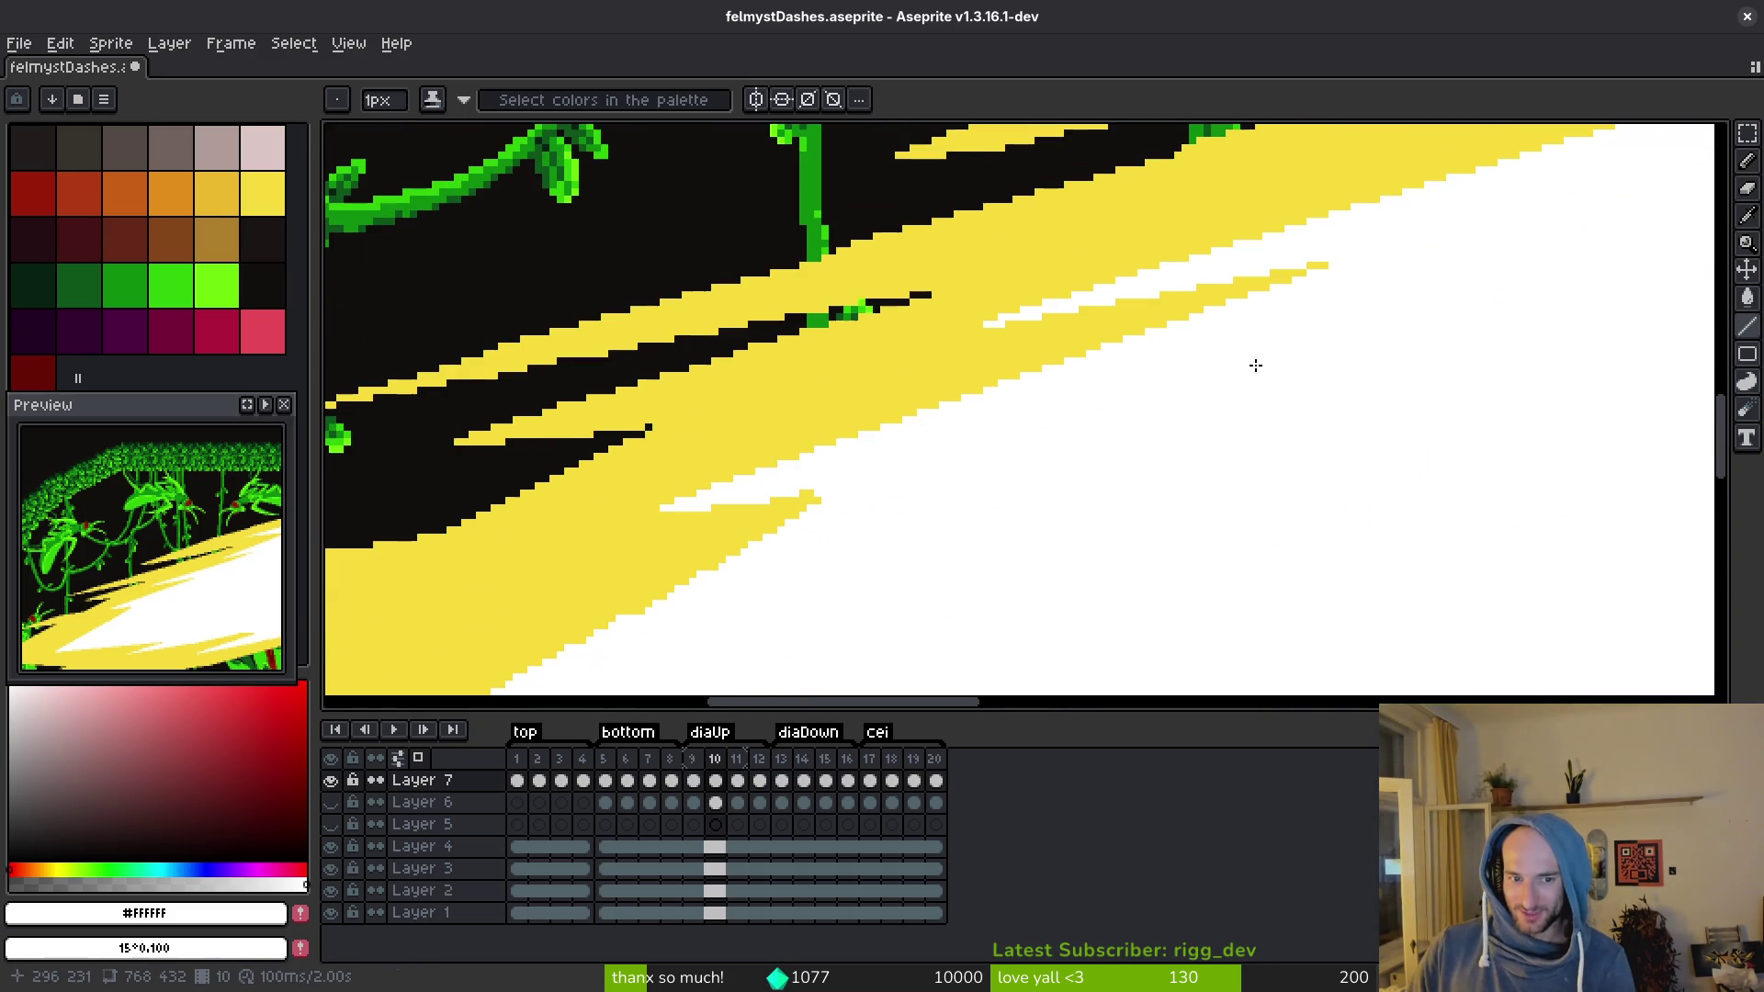
mouse_move(665, 511)
left_mouse_down()
mouse_move(833, 493)
mouse_move(1001, 418)
mouse_move(1062, 467)
left_mouse_up()
mouse_move(635, 584)
left_mouse_down()
mouse_move(1201, 284)
mouse_move(1251, 232)
left_mouse_up()
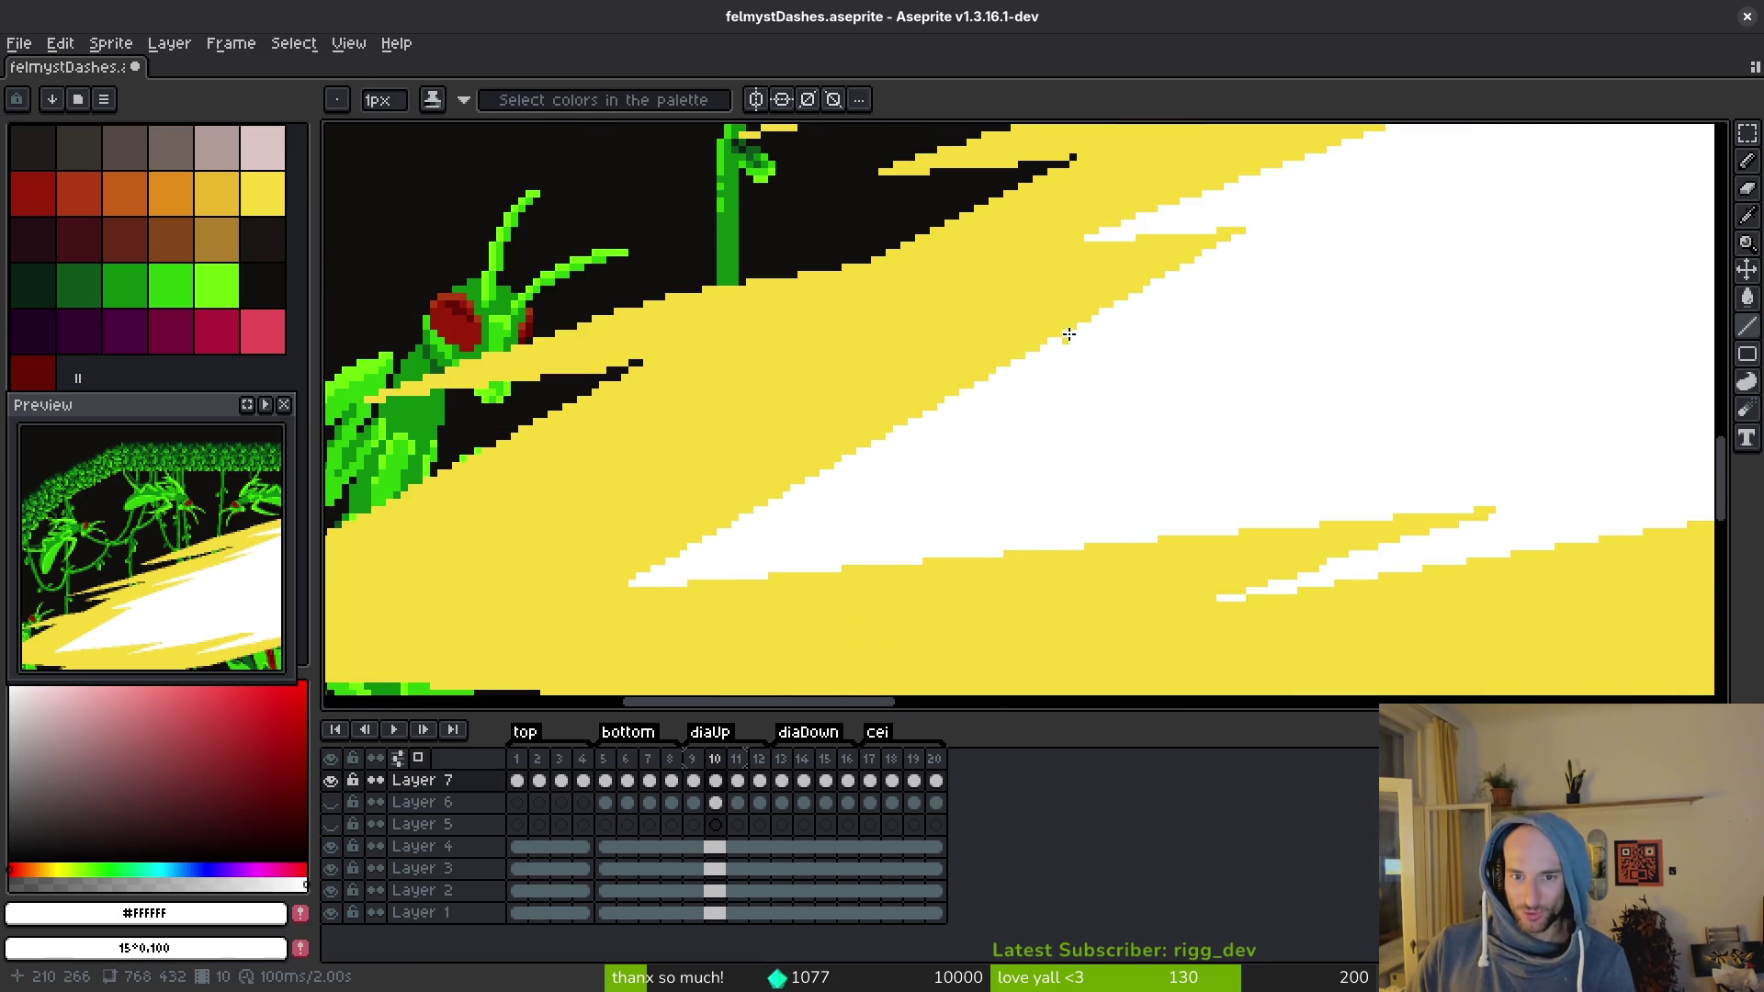
scroll(1286, 507, "down", 1)
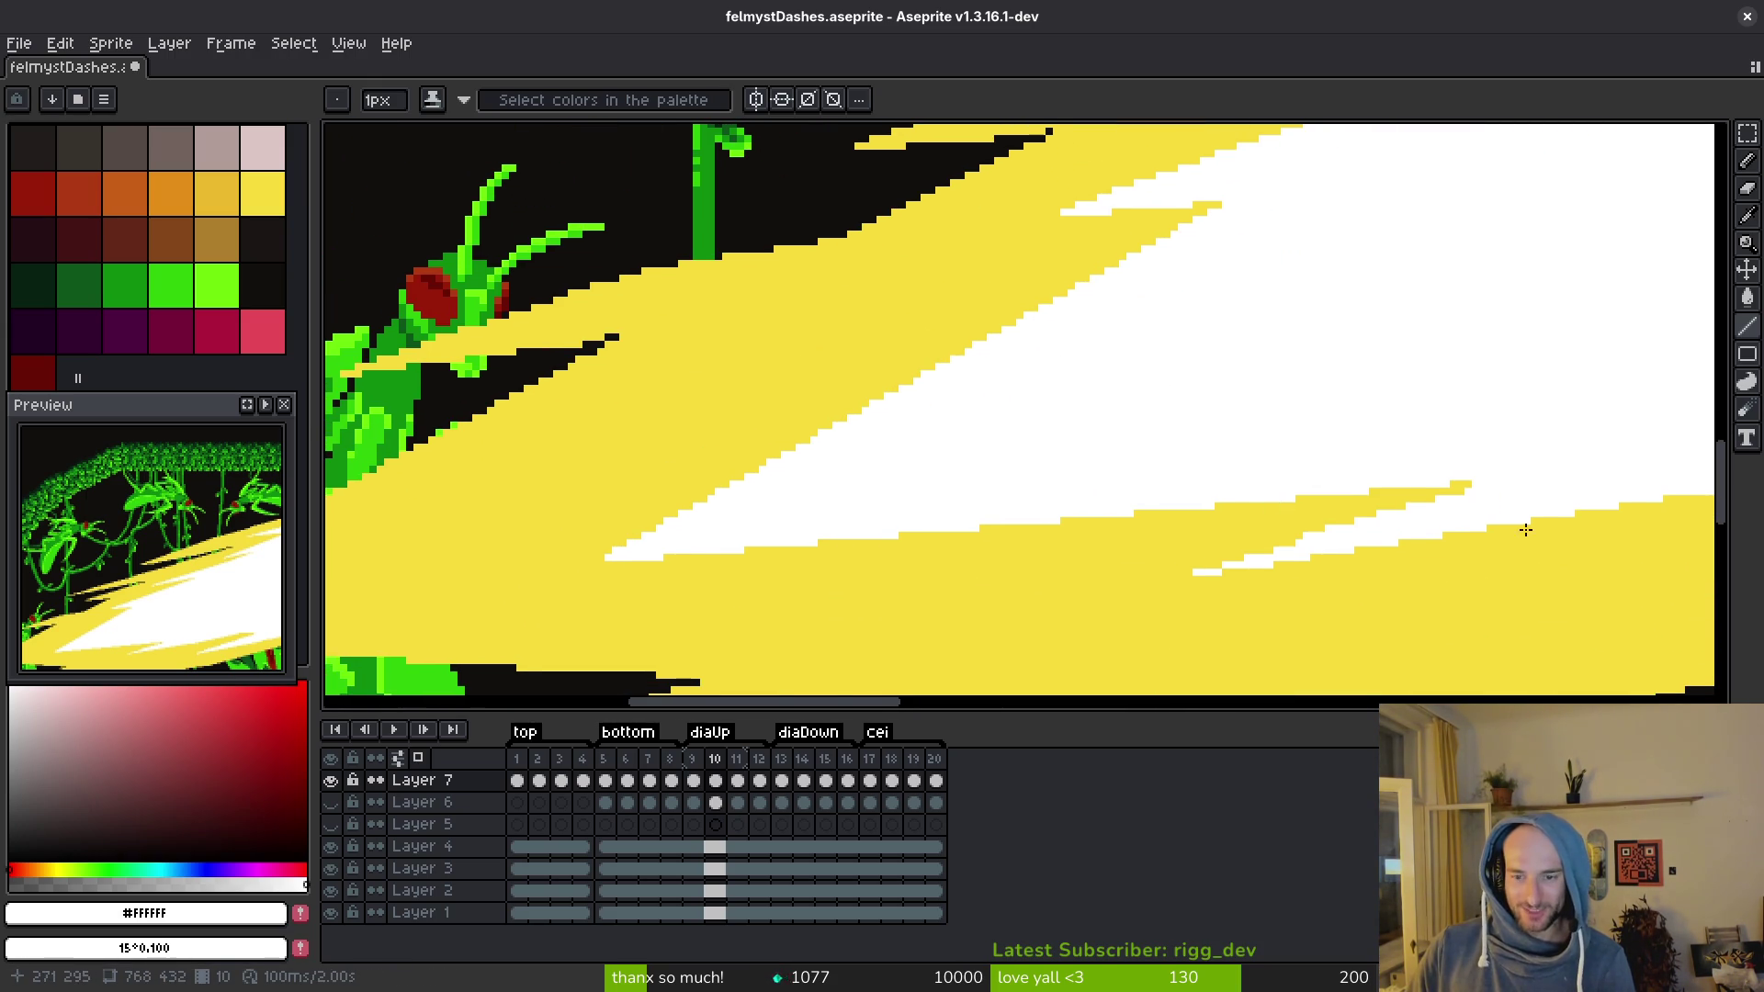
scroll(1102, 542, "right", 1)
left_click(845, 567)
left_click_drag(575, 552, 1416, 461)
scroll(1382, 426, "right", 10)
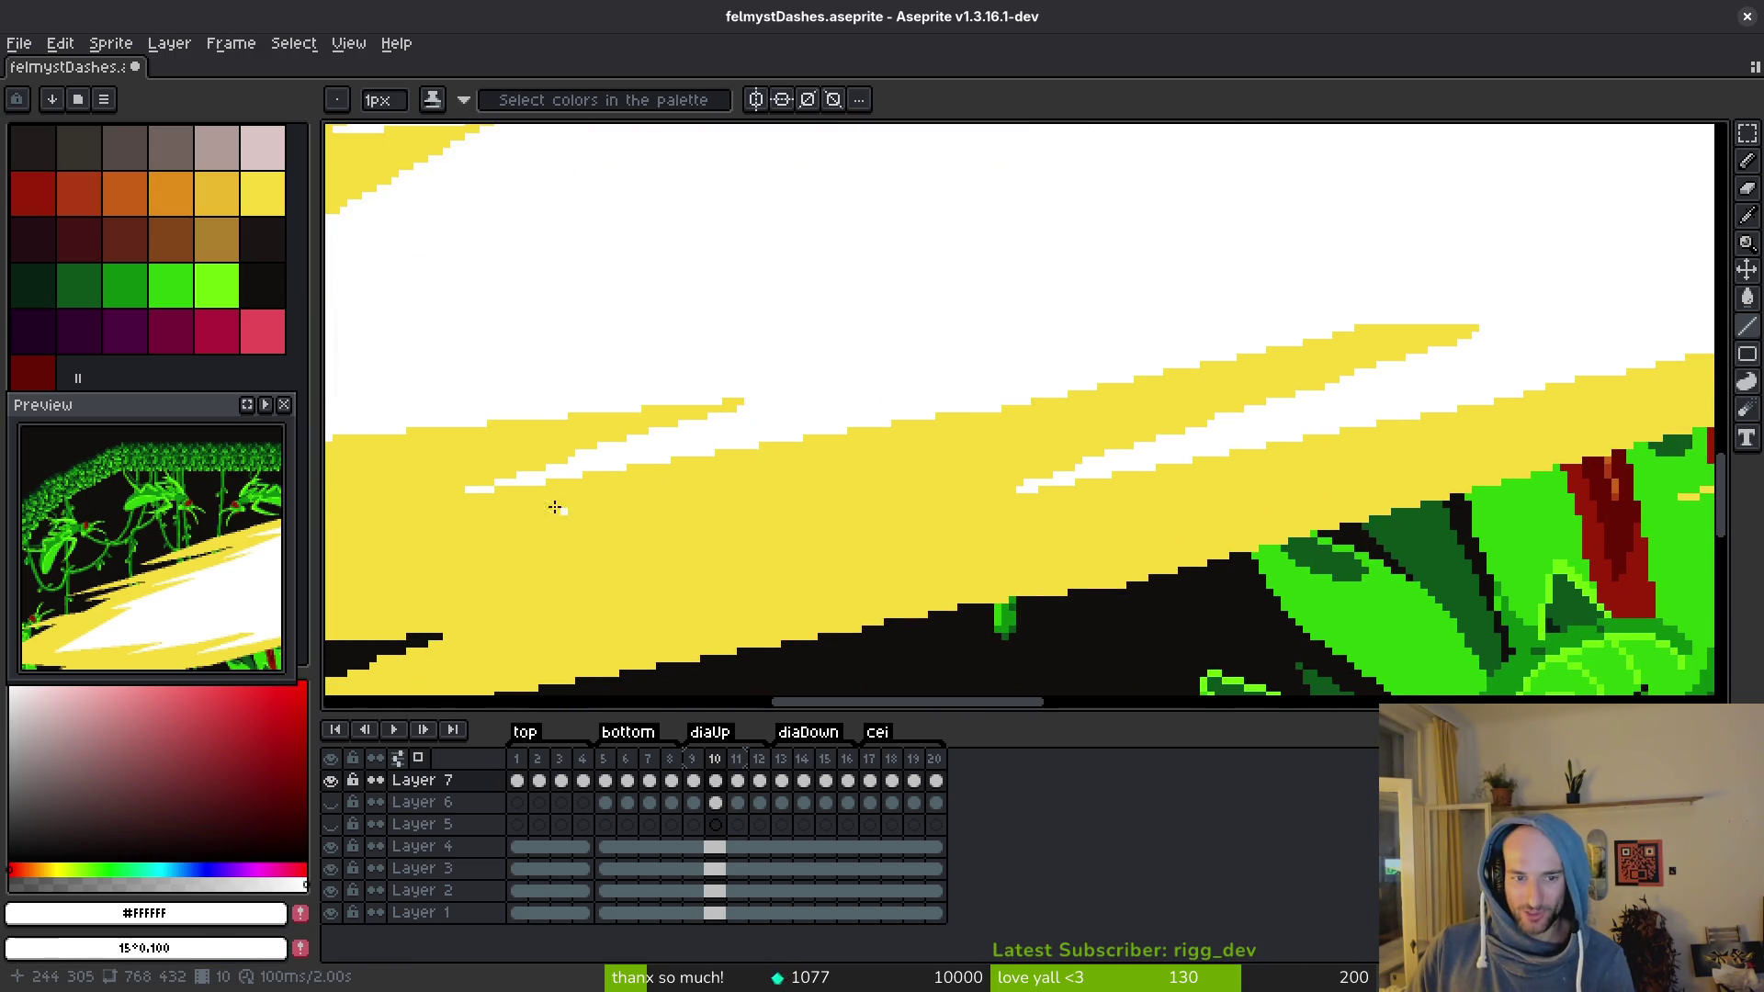
Step: Draw a short white streak into the yellow band and whiten part of the yellow streak
mouse_move(469, 491)
left_mouse_down()
mouse_move(1169, 307)
mouse_move(941, 383)
mouse_move(946, 412)
left_mouse_up()
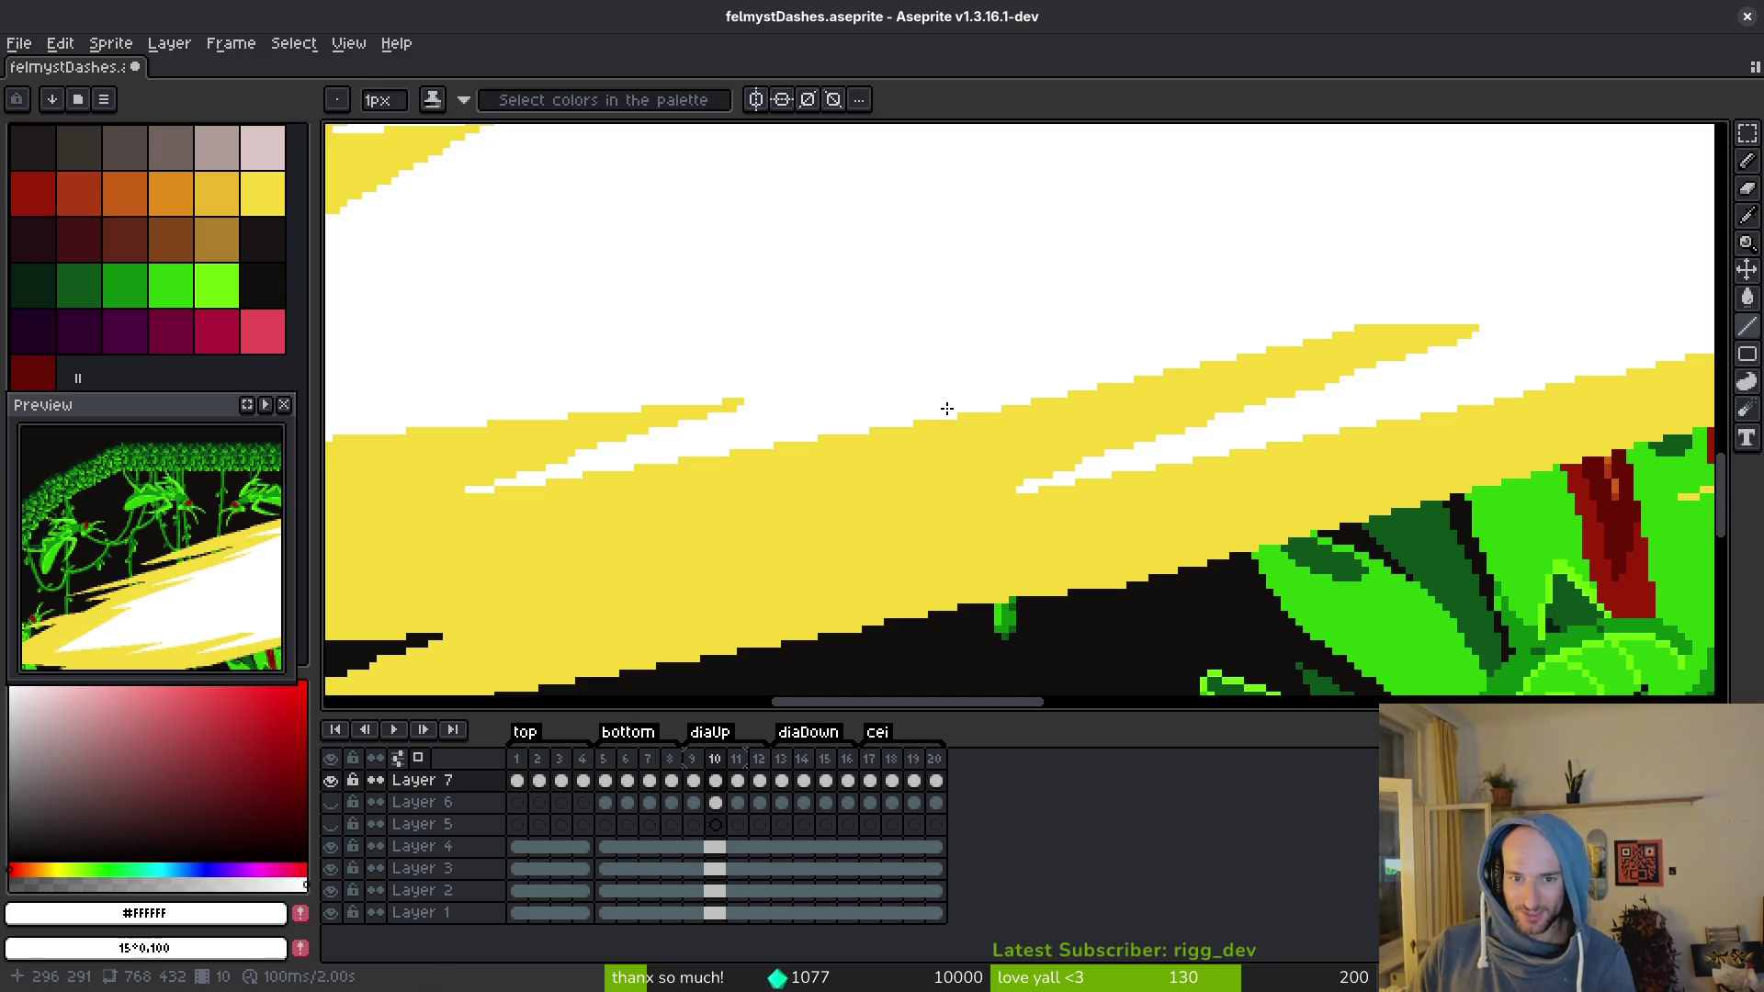
left_click_drag(1351, 329, 1464, 331)
scroll(1026, 476, "right", 5)
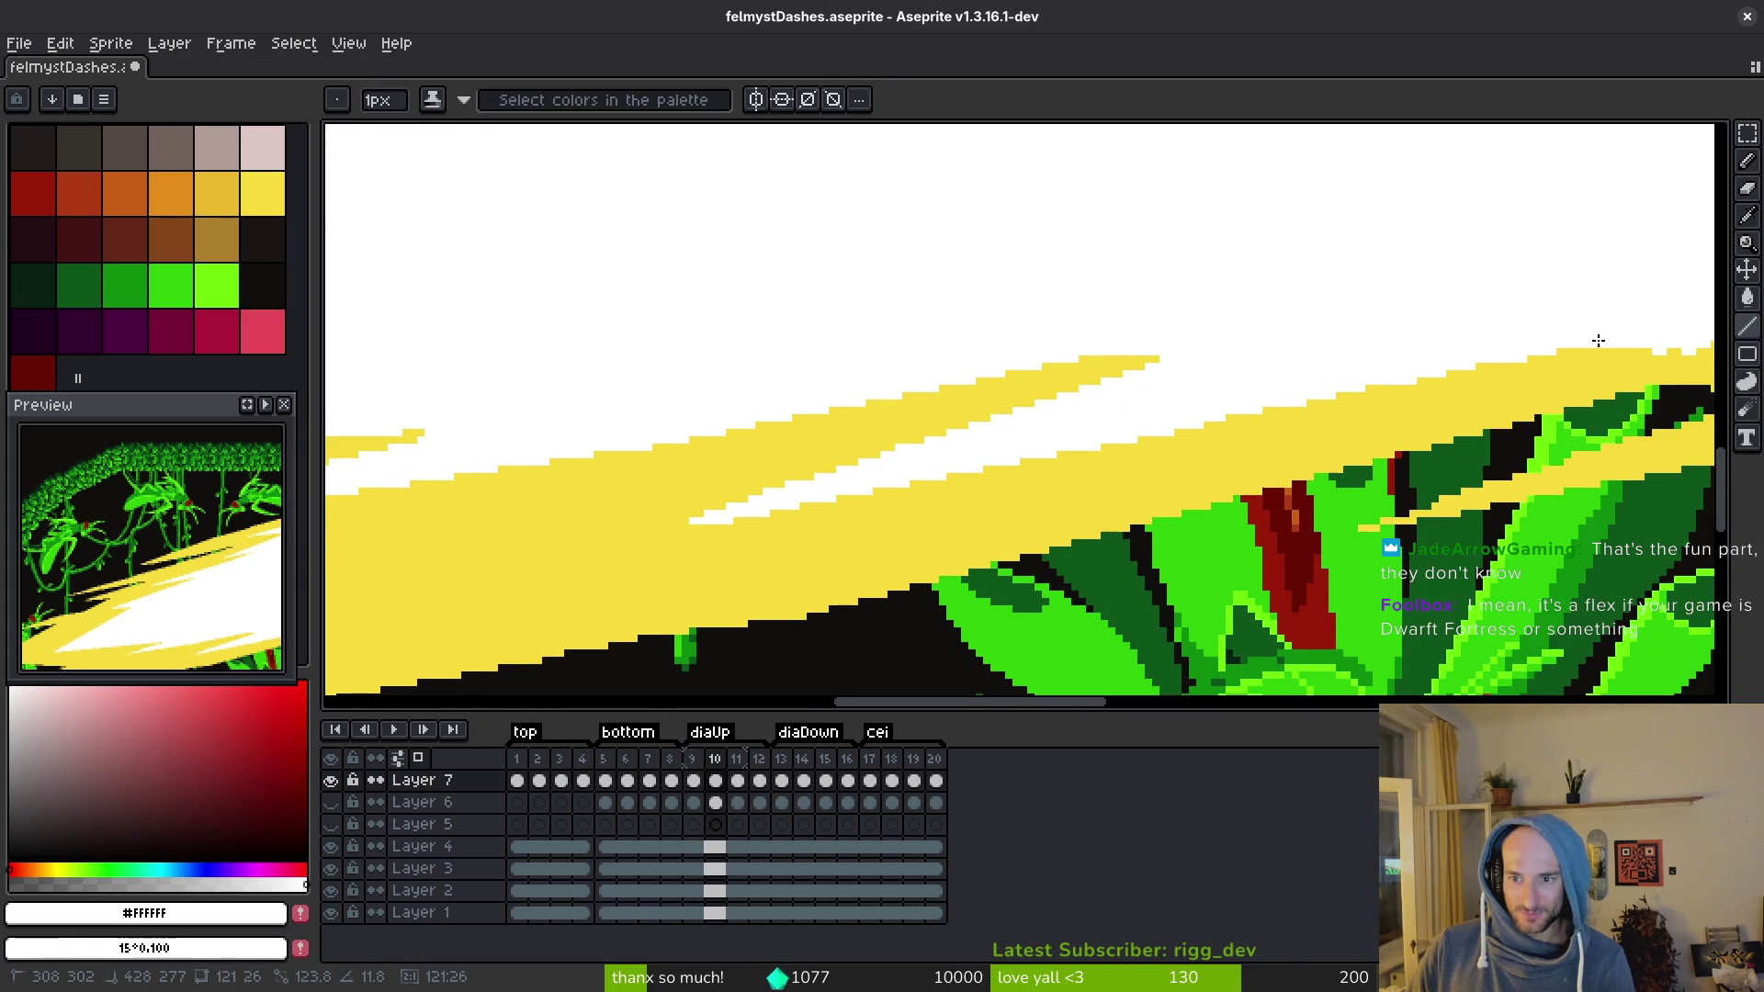
scroll(1562, 368, "right", 3)
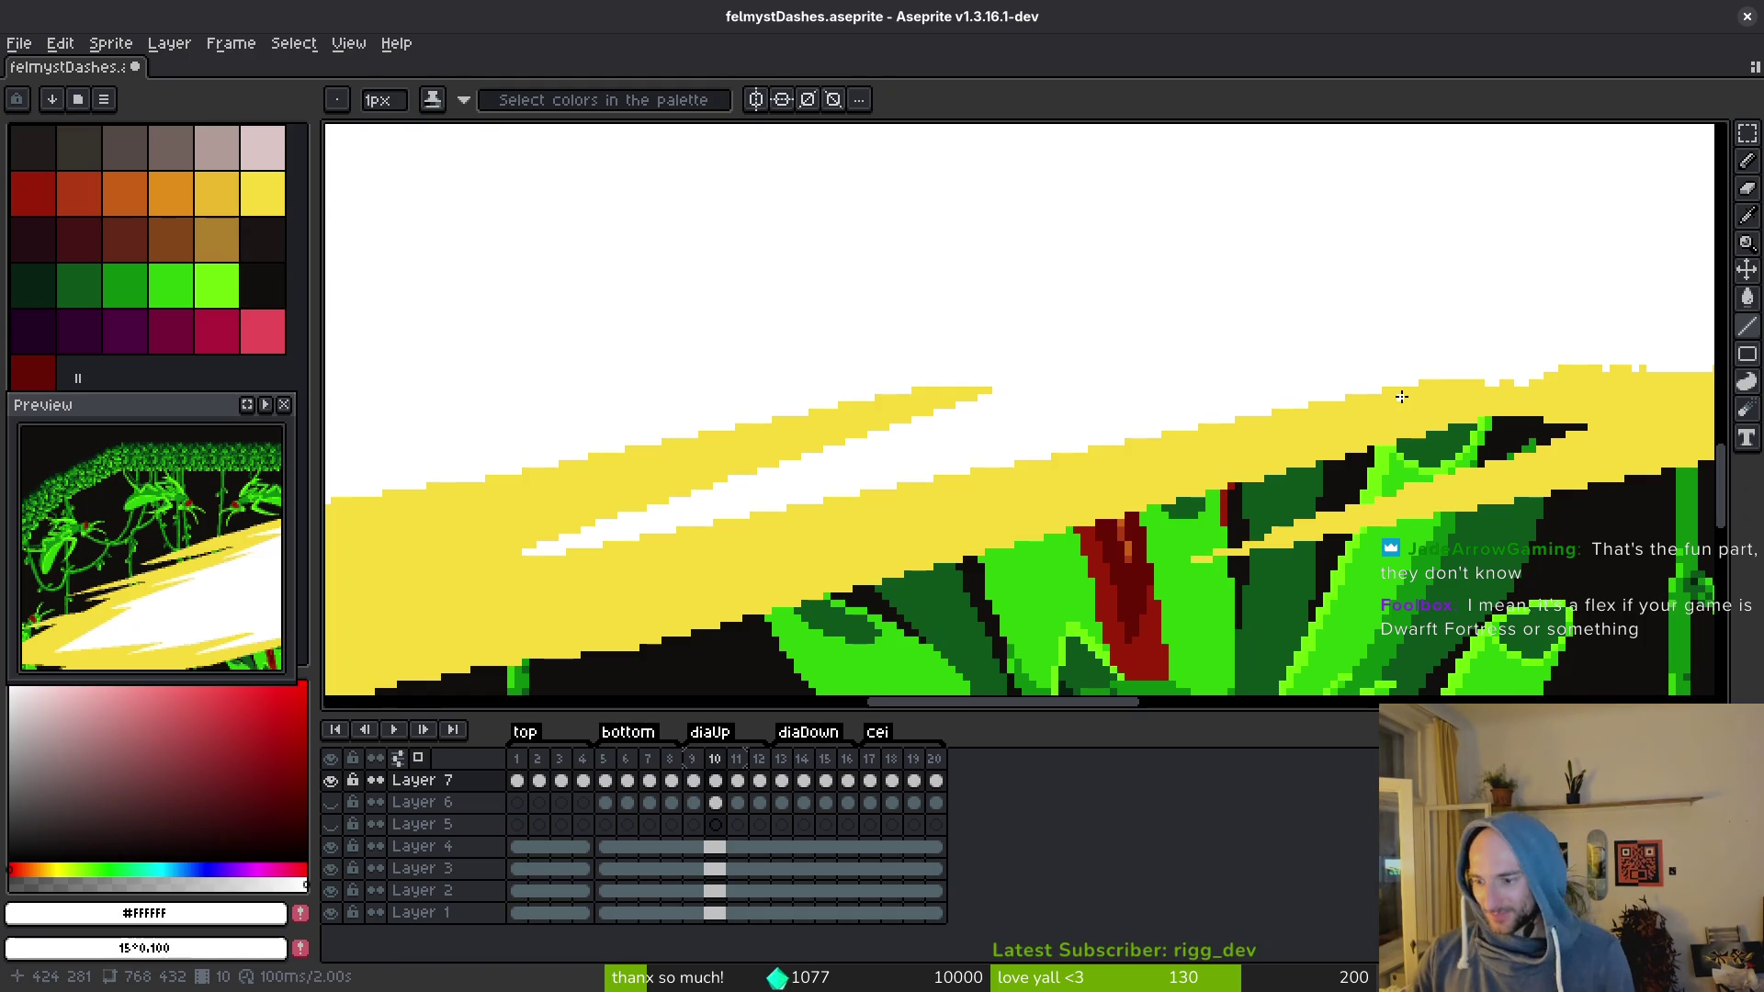
Step: Turn stepped yellow edge pixels white and pick the band's yellow #f7db3b as drawing colour
scroll(1351, 423, "up", 3)
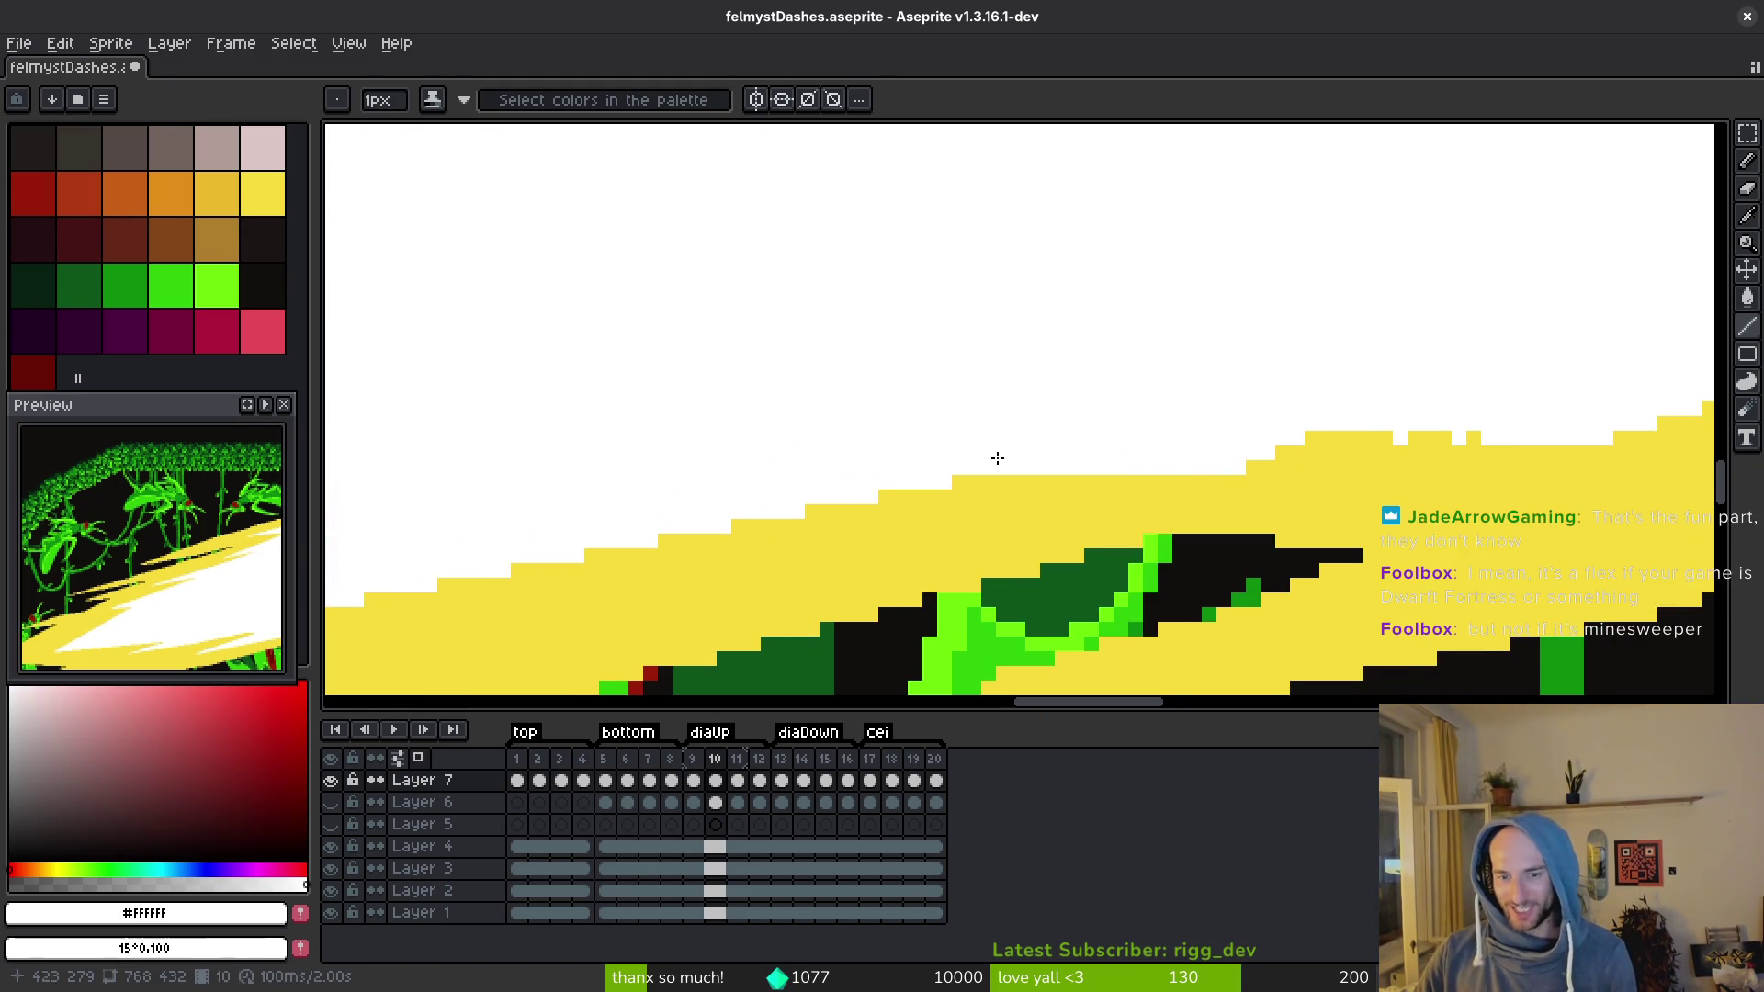
scroll(1237, 484, "right", 3)
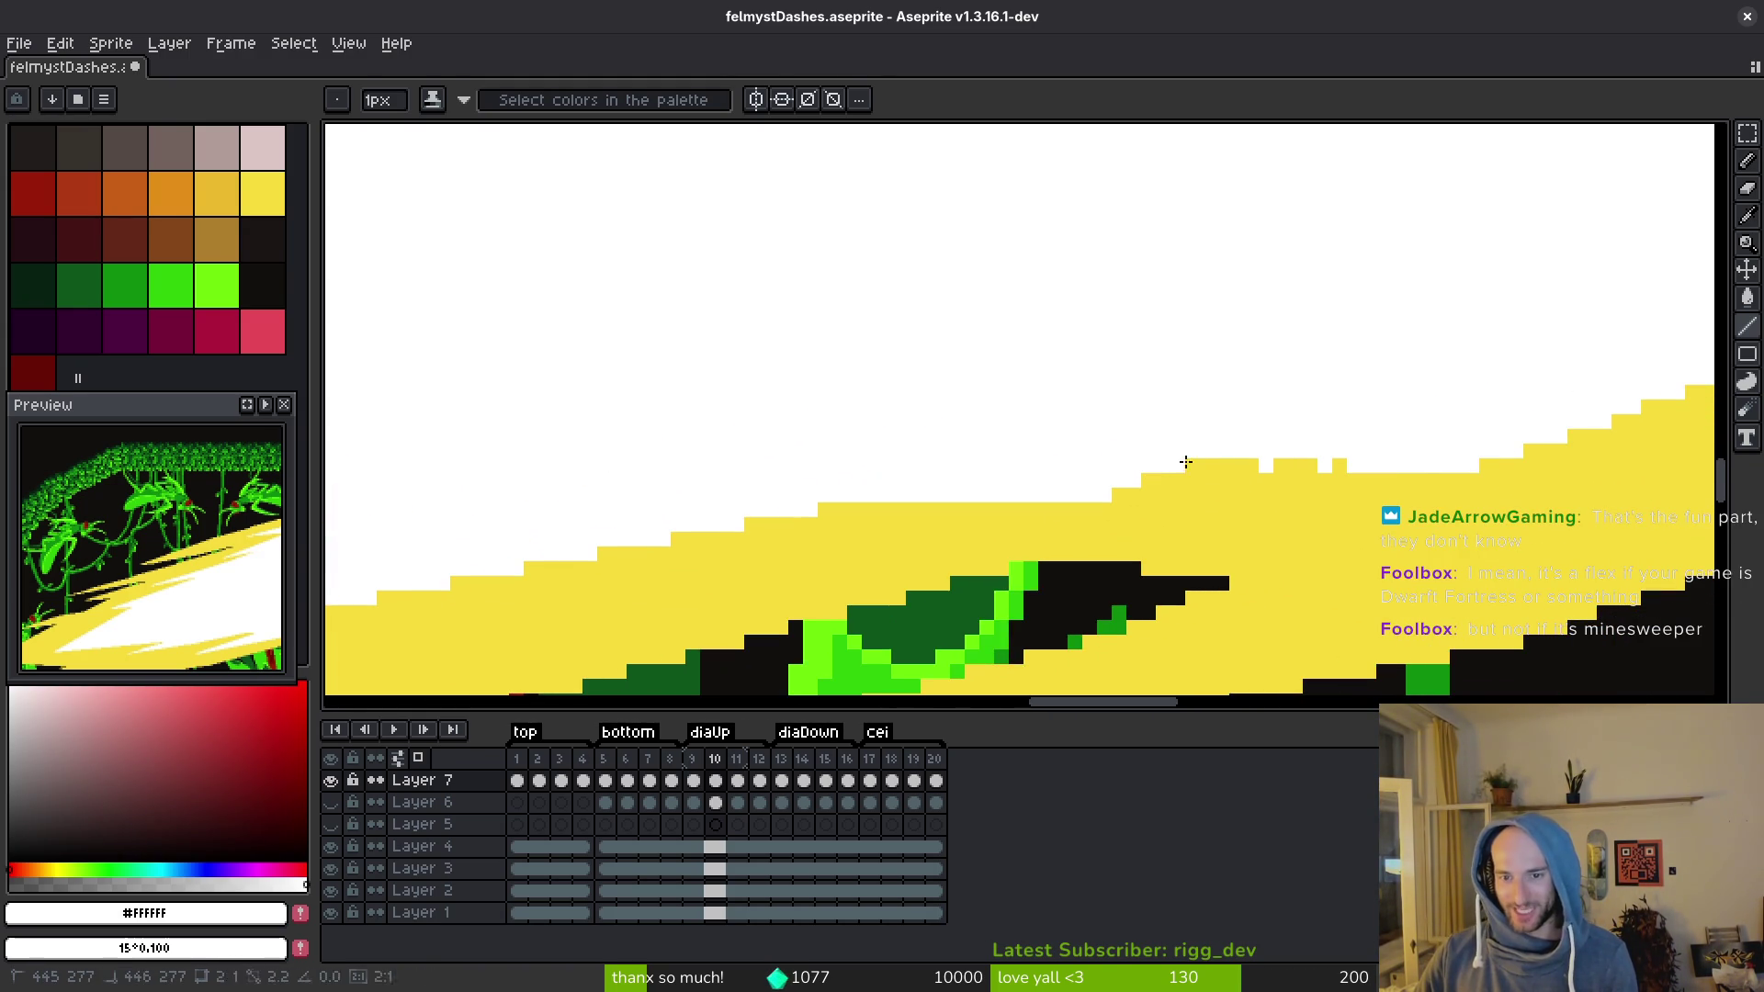
scroll(1470, 588, "down", 2)
scroll(1192, 466, "right", 3)
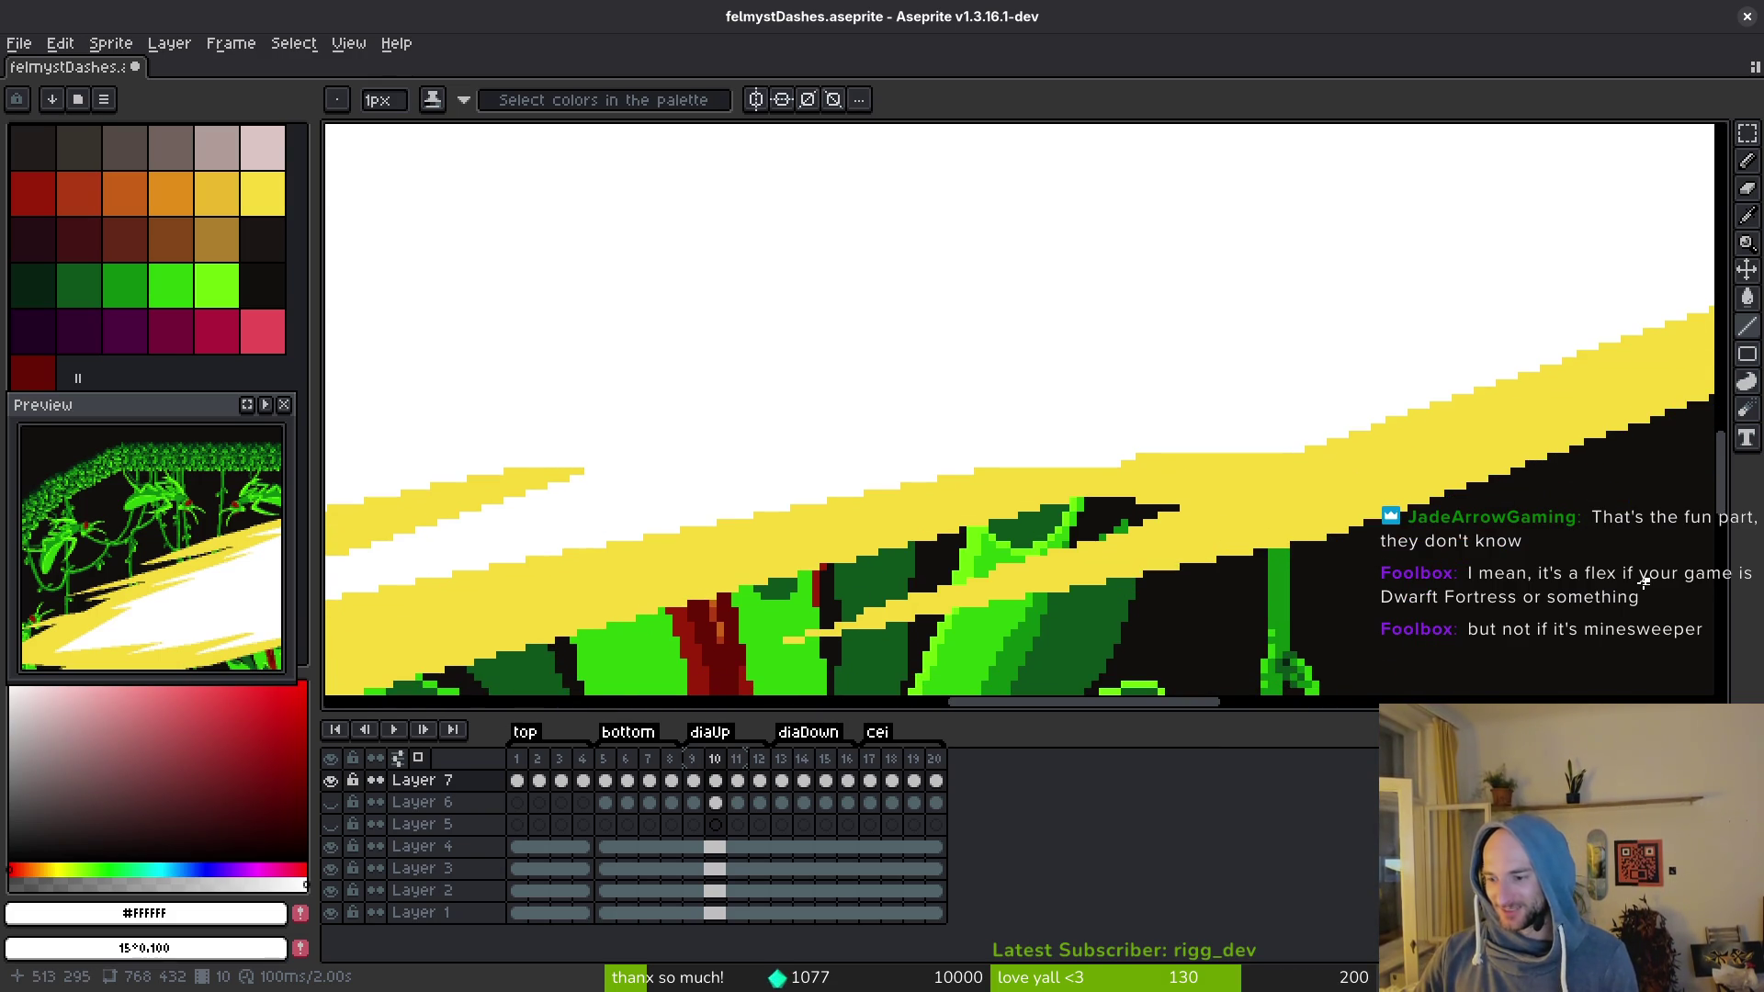
scroll(1222, 505, "down", 1)
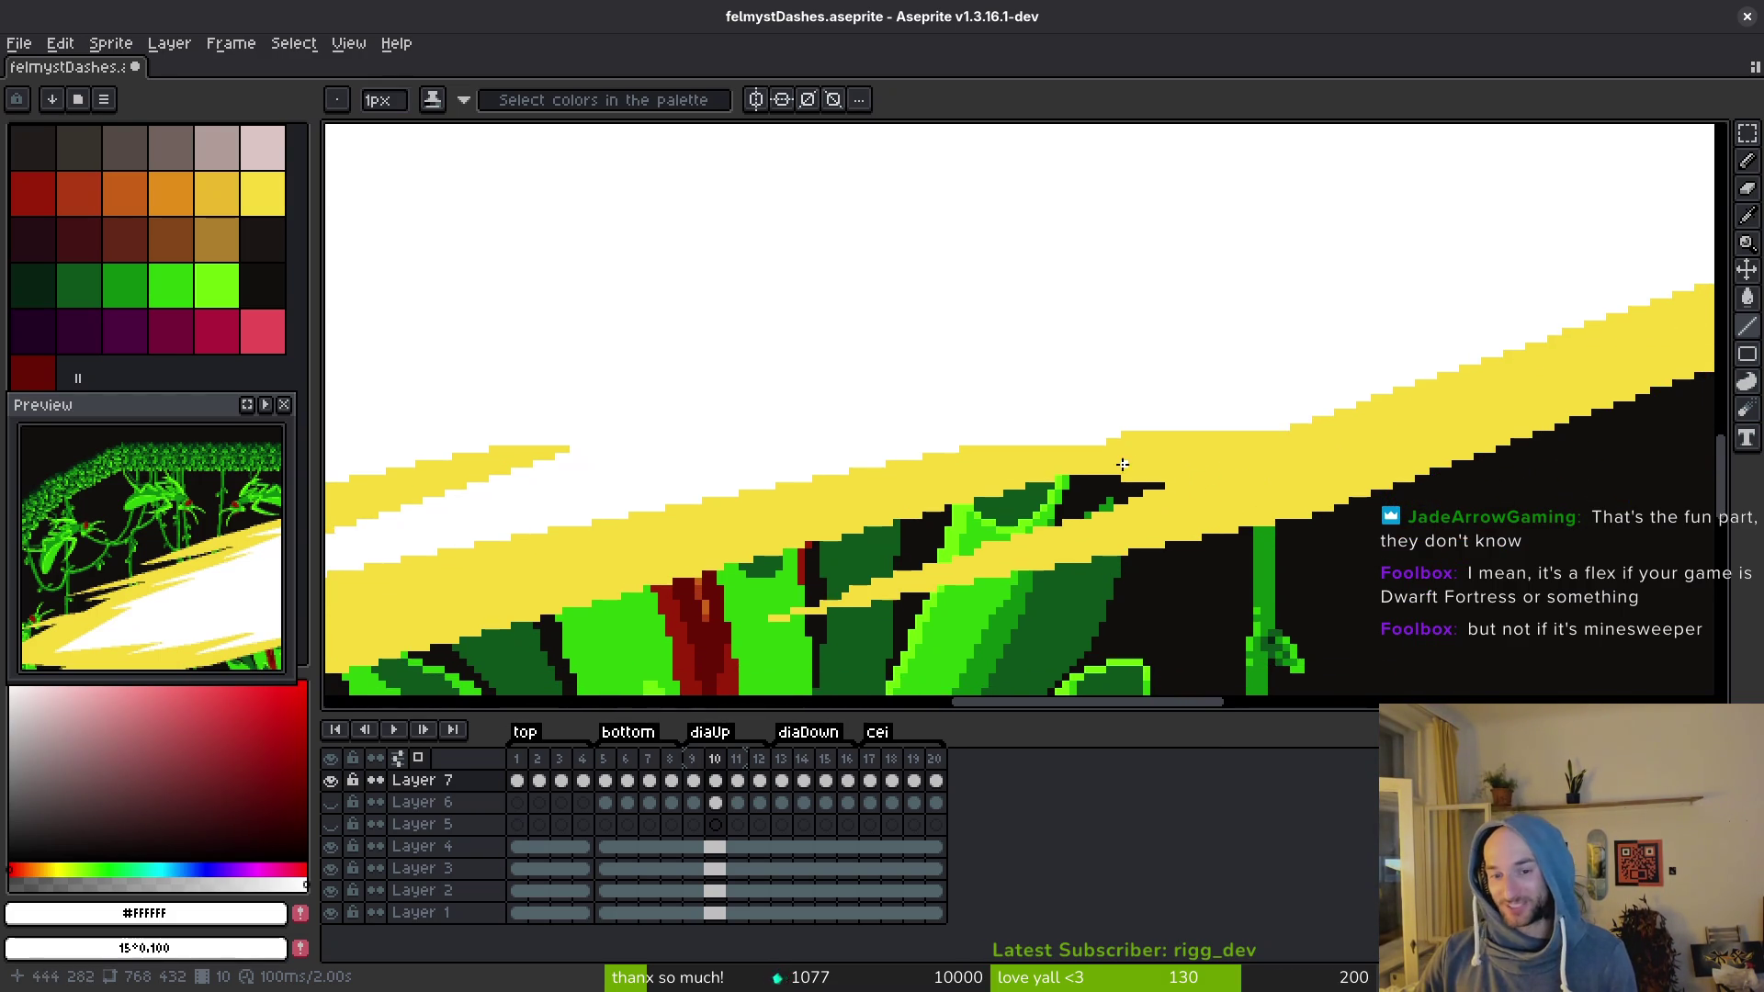
scroll(1137, 448, "up", 2)
left_click_drag(1172, 427, 1086, 434)
left_click(1103, 452, "alt")
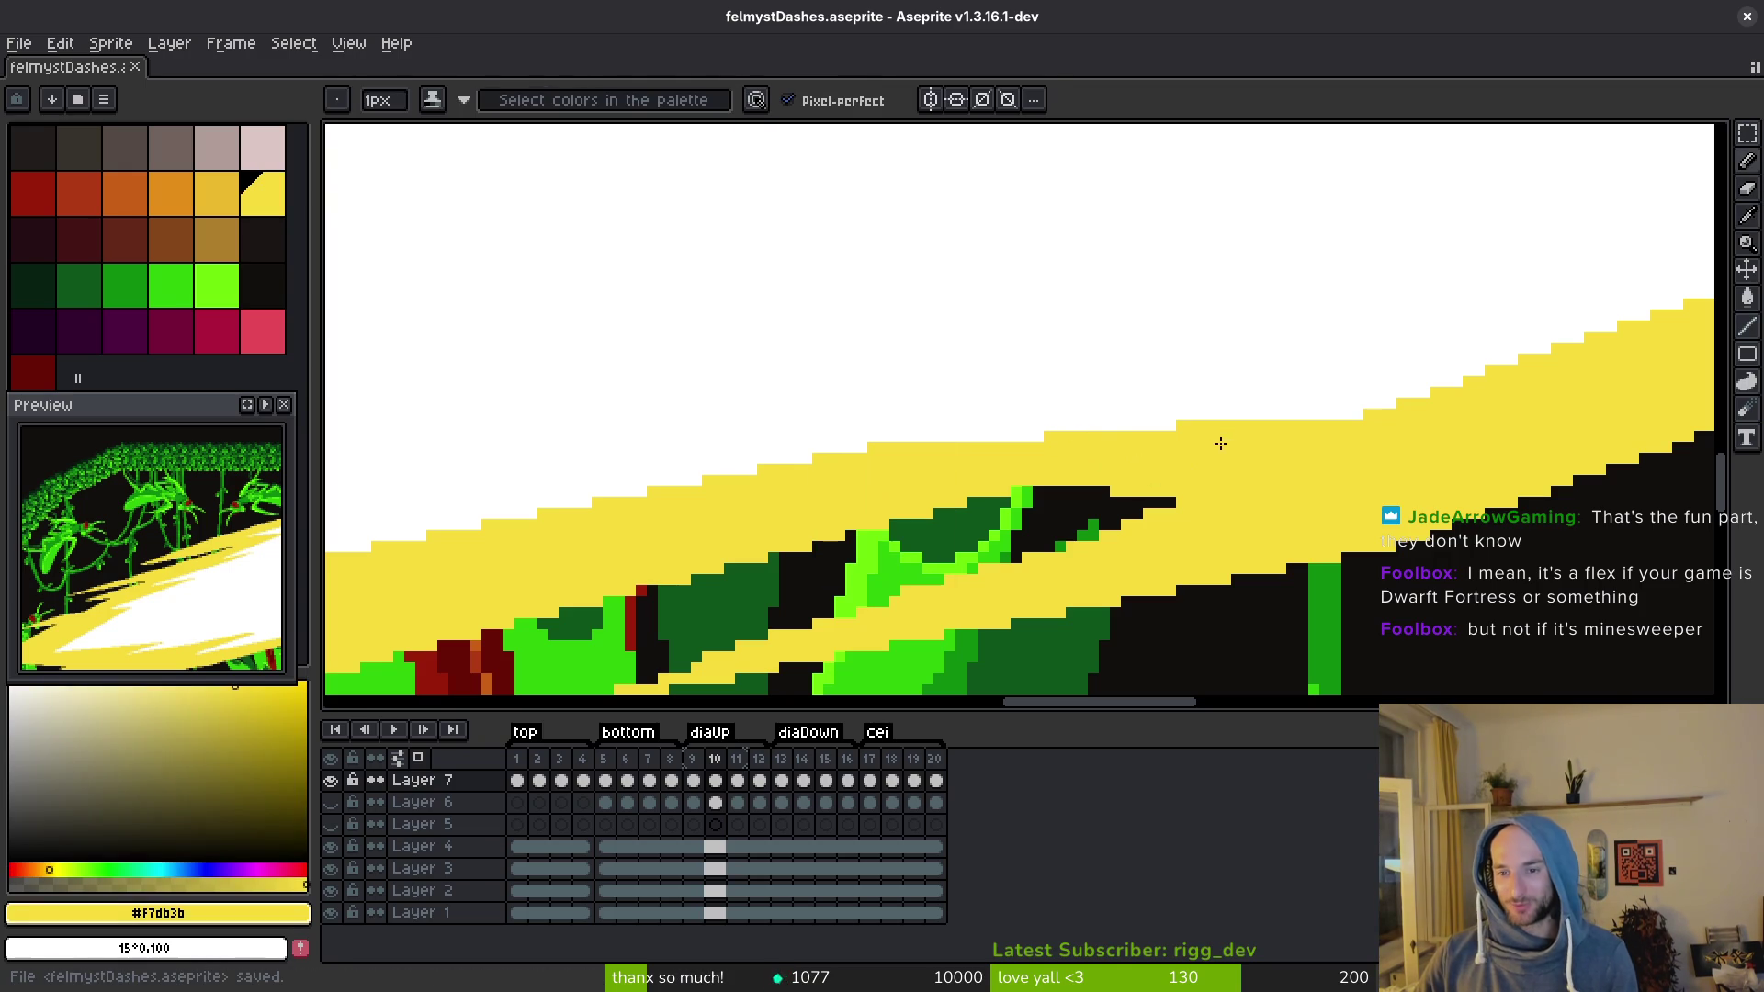
Step: Fill a gap in the yellow edge step, save felmystDashes.aseprite, and review the leaves and band
left_click(1200, 408, "alt")
key("ctrl+s")
scroll(1161, 414, "down", 1)
mouse_move(1299, 472)
left_mouse_down()
mouse_move(1276, 472)
mouse_move(1330, 413)
left_mouse_up()
left_click_drag(757, 527, 1370, 401)
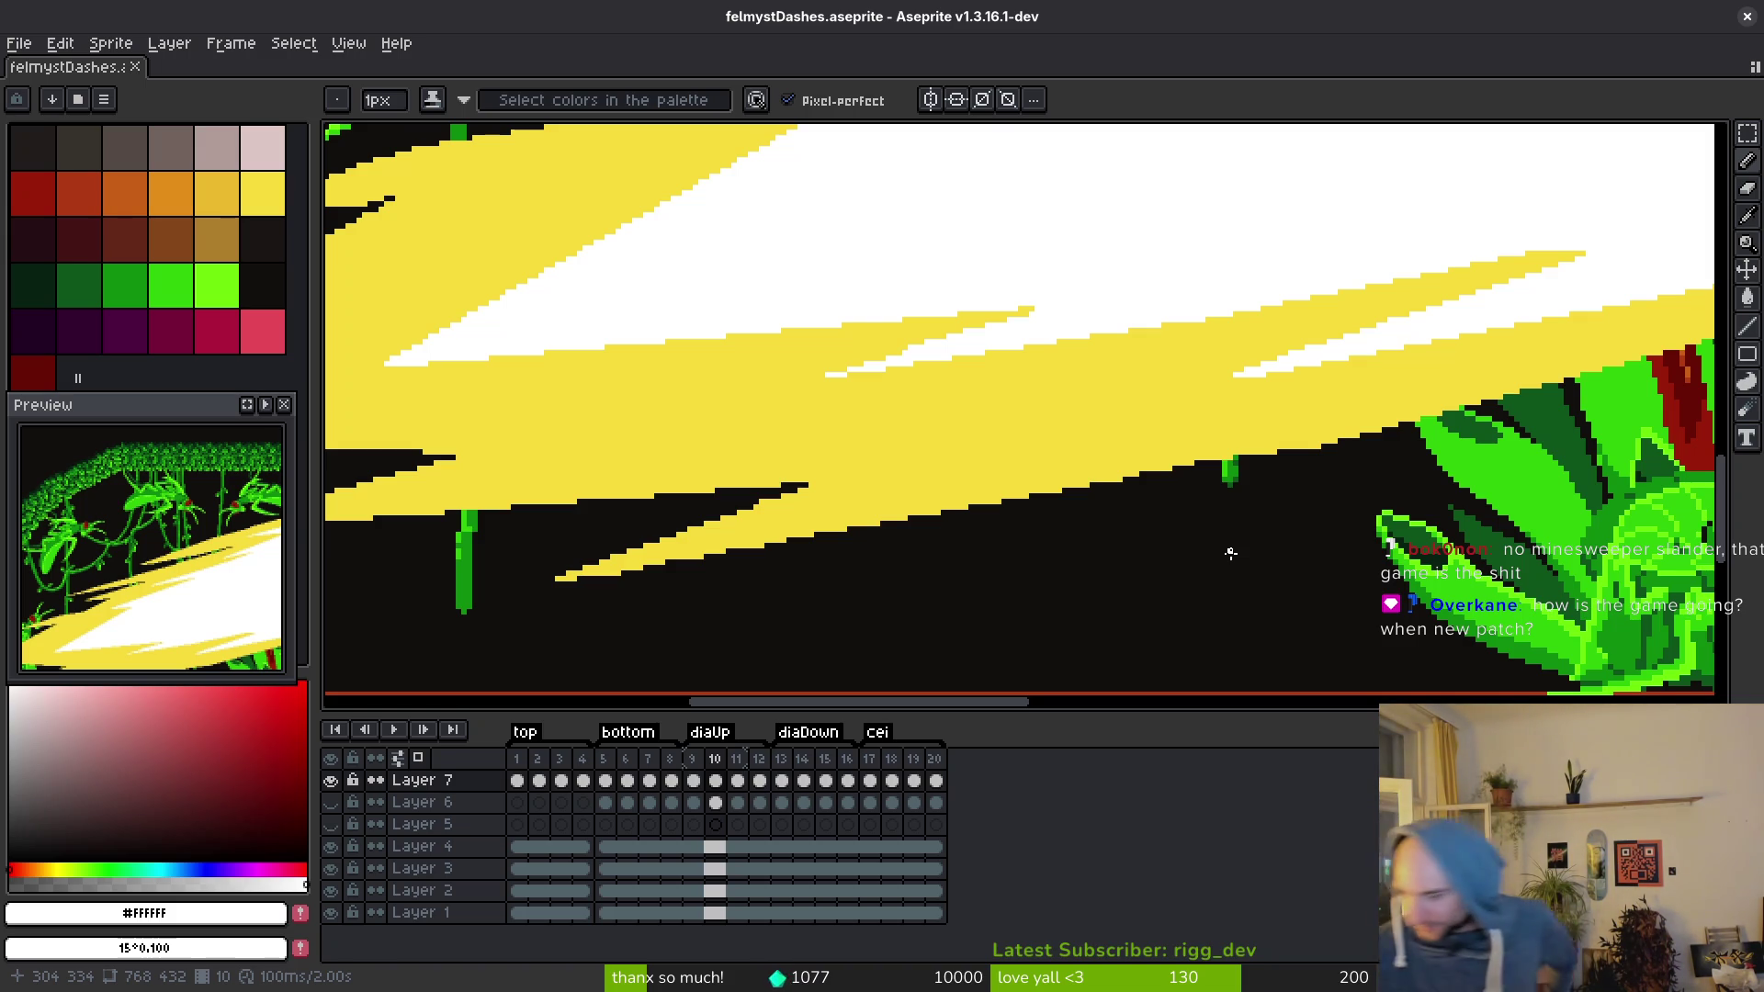
Step: Select the eyedropper, then playtest the mantis level and close the game to return to Aseprite
key("i")
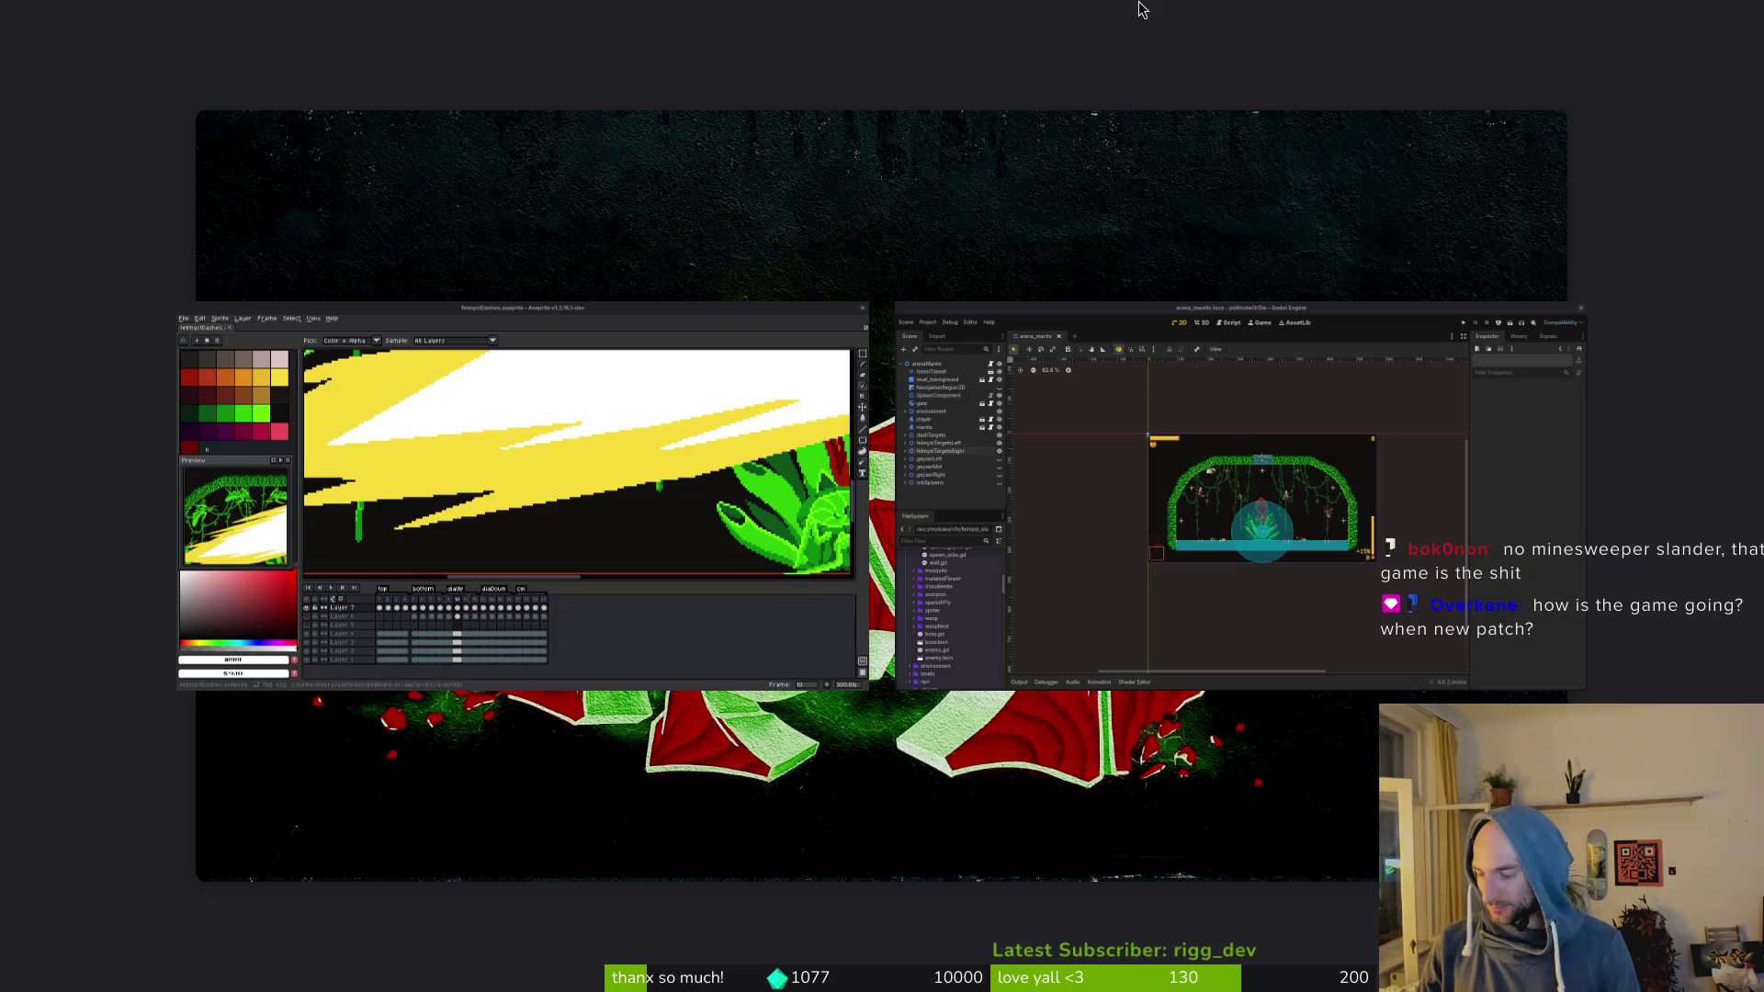
mouse_move(1141, 3)
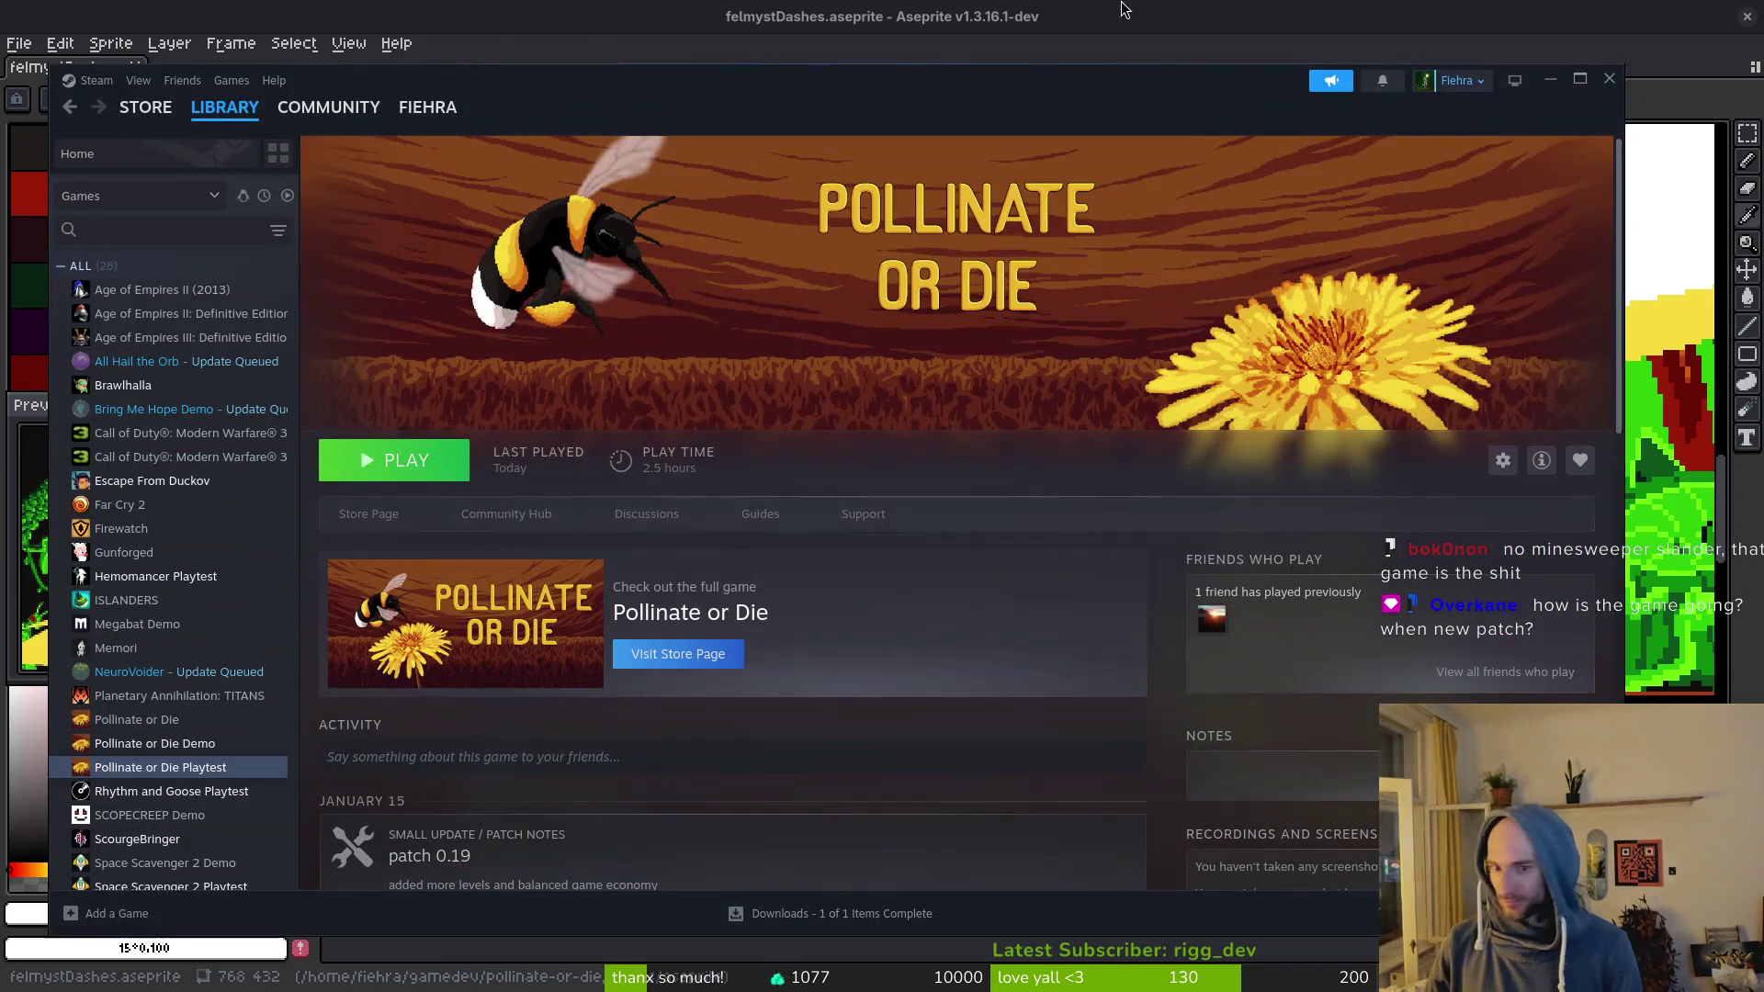
left_click(380, 458)
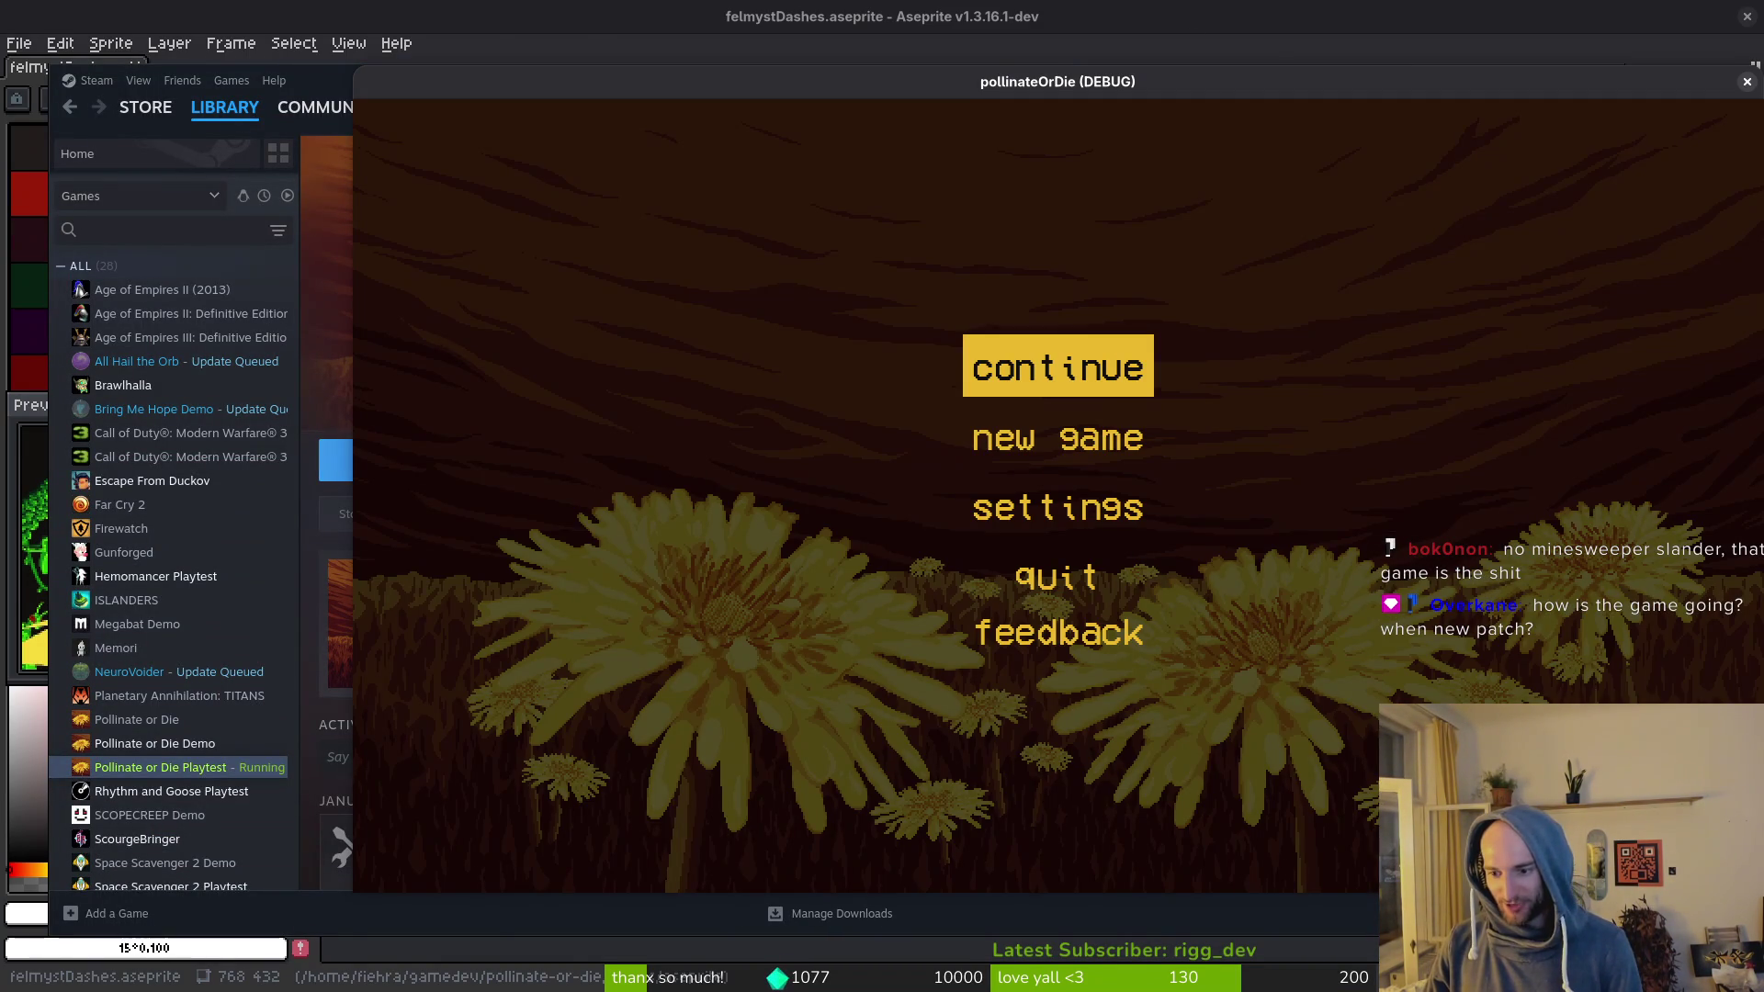
left_click(1154, 393)
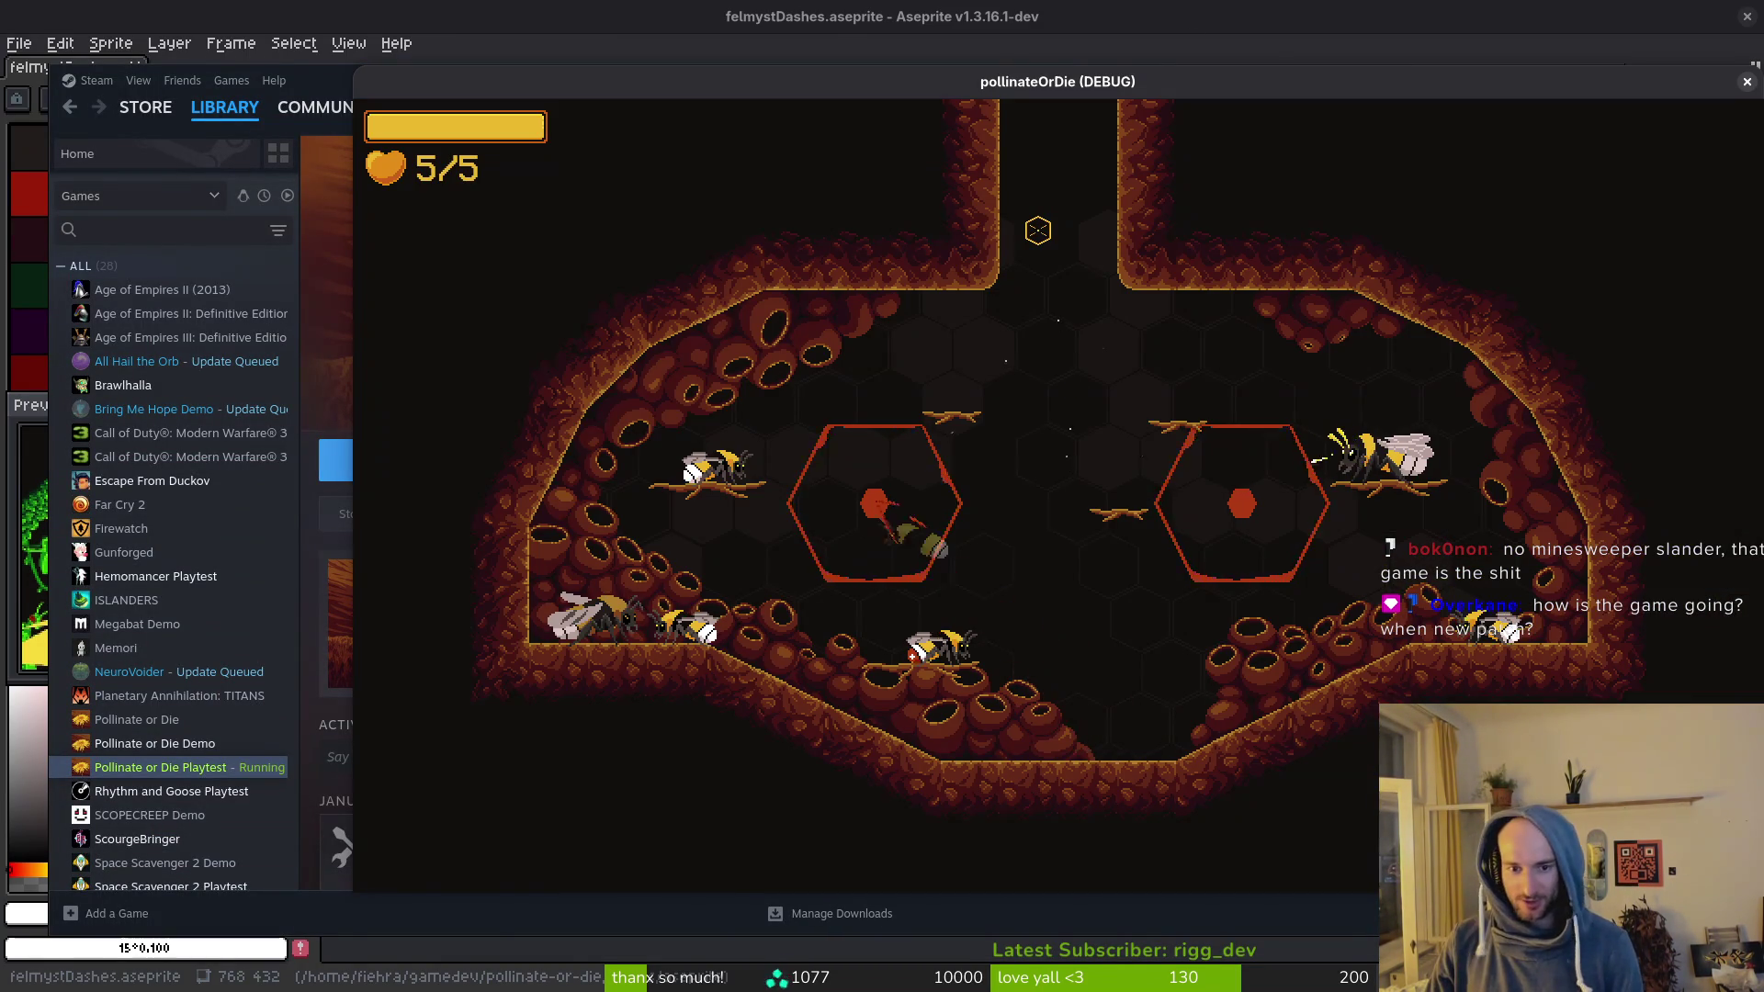
key("Tab")
key("Return")
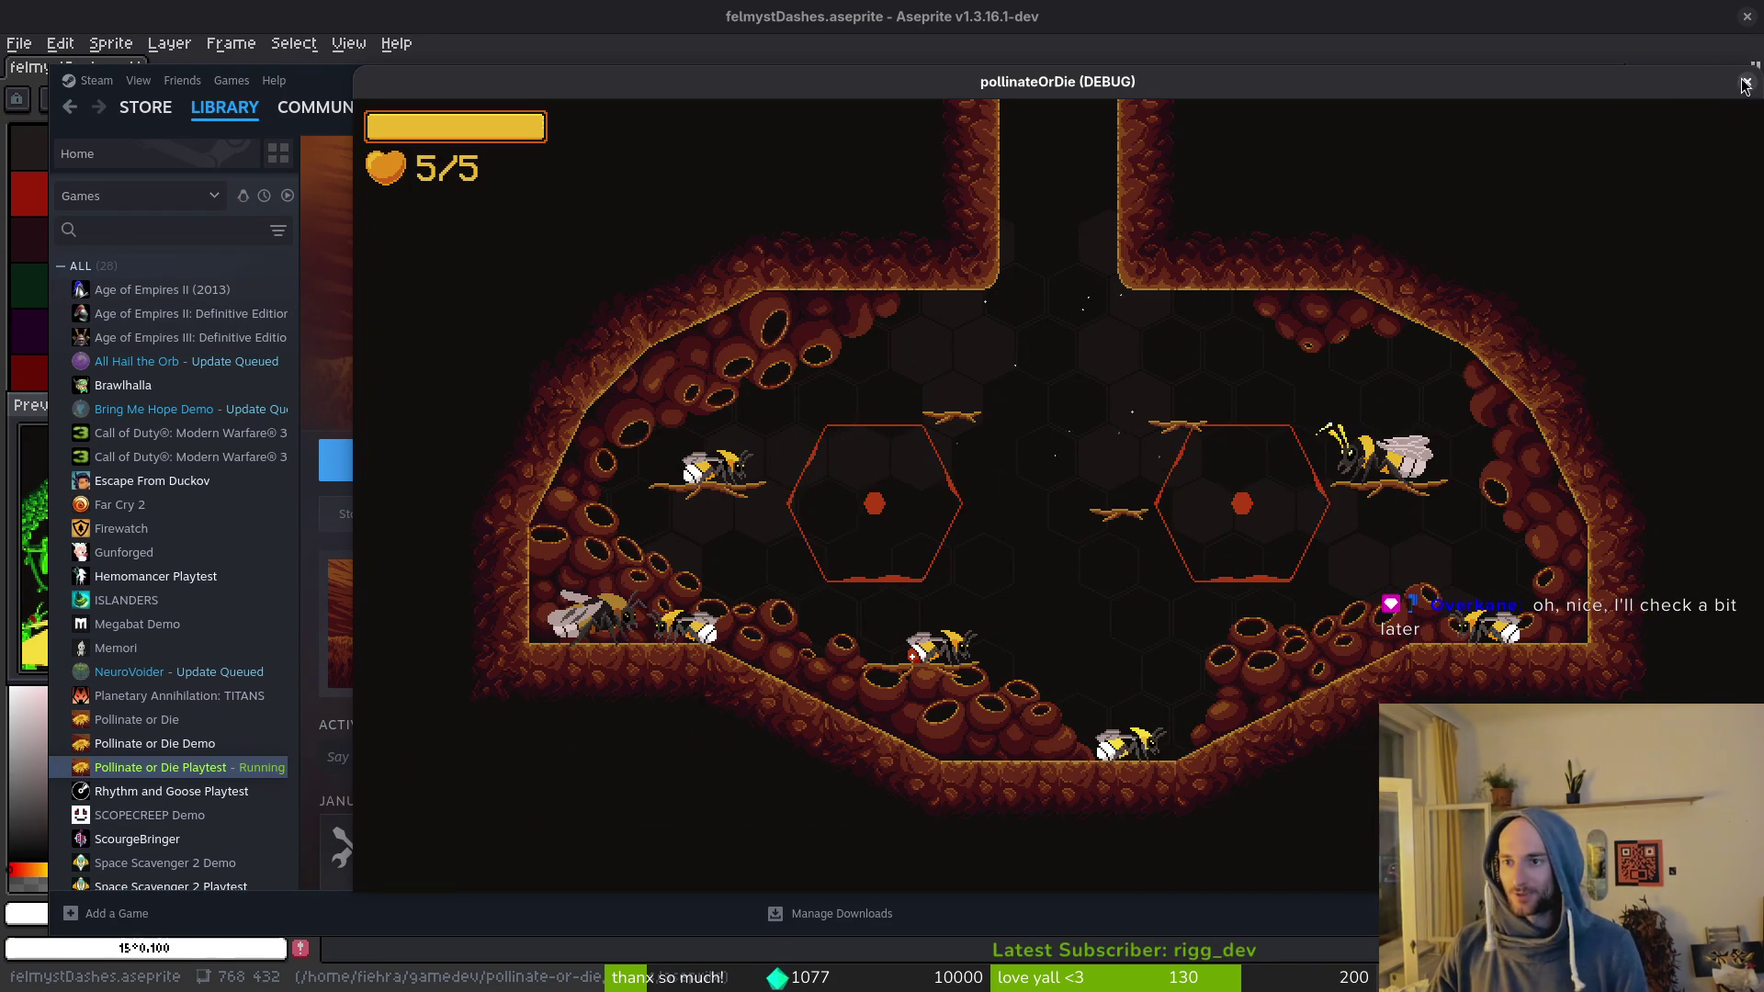
key("Escape")
left_click(1075, 16)
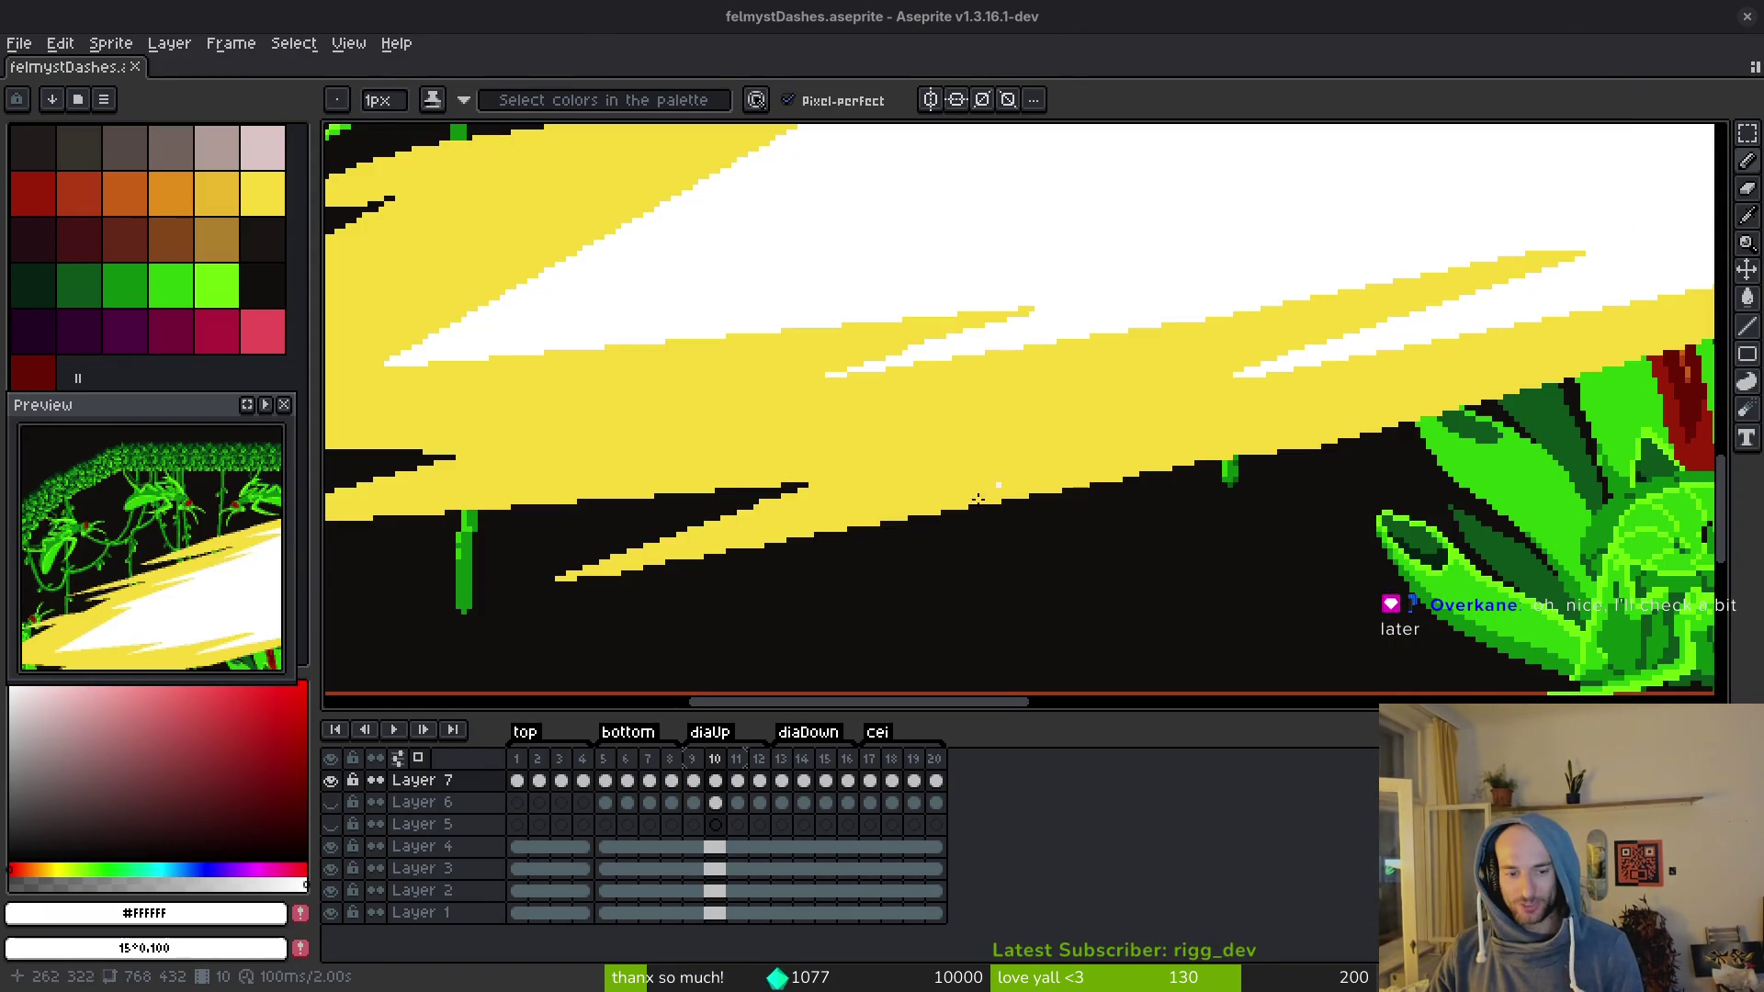
Step: Scroll across the slash sprite, then switch to Godot's arena_mantis.tscn scene
scroll(1250, 446, "right", 5)
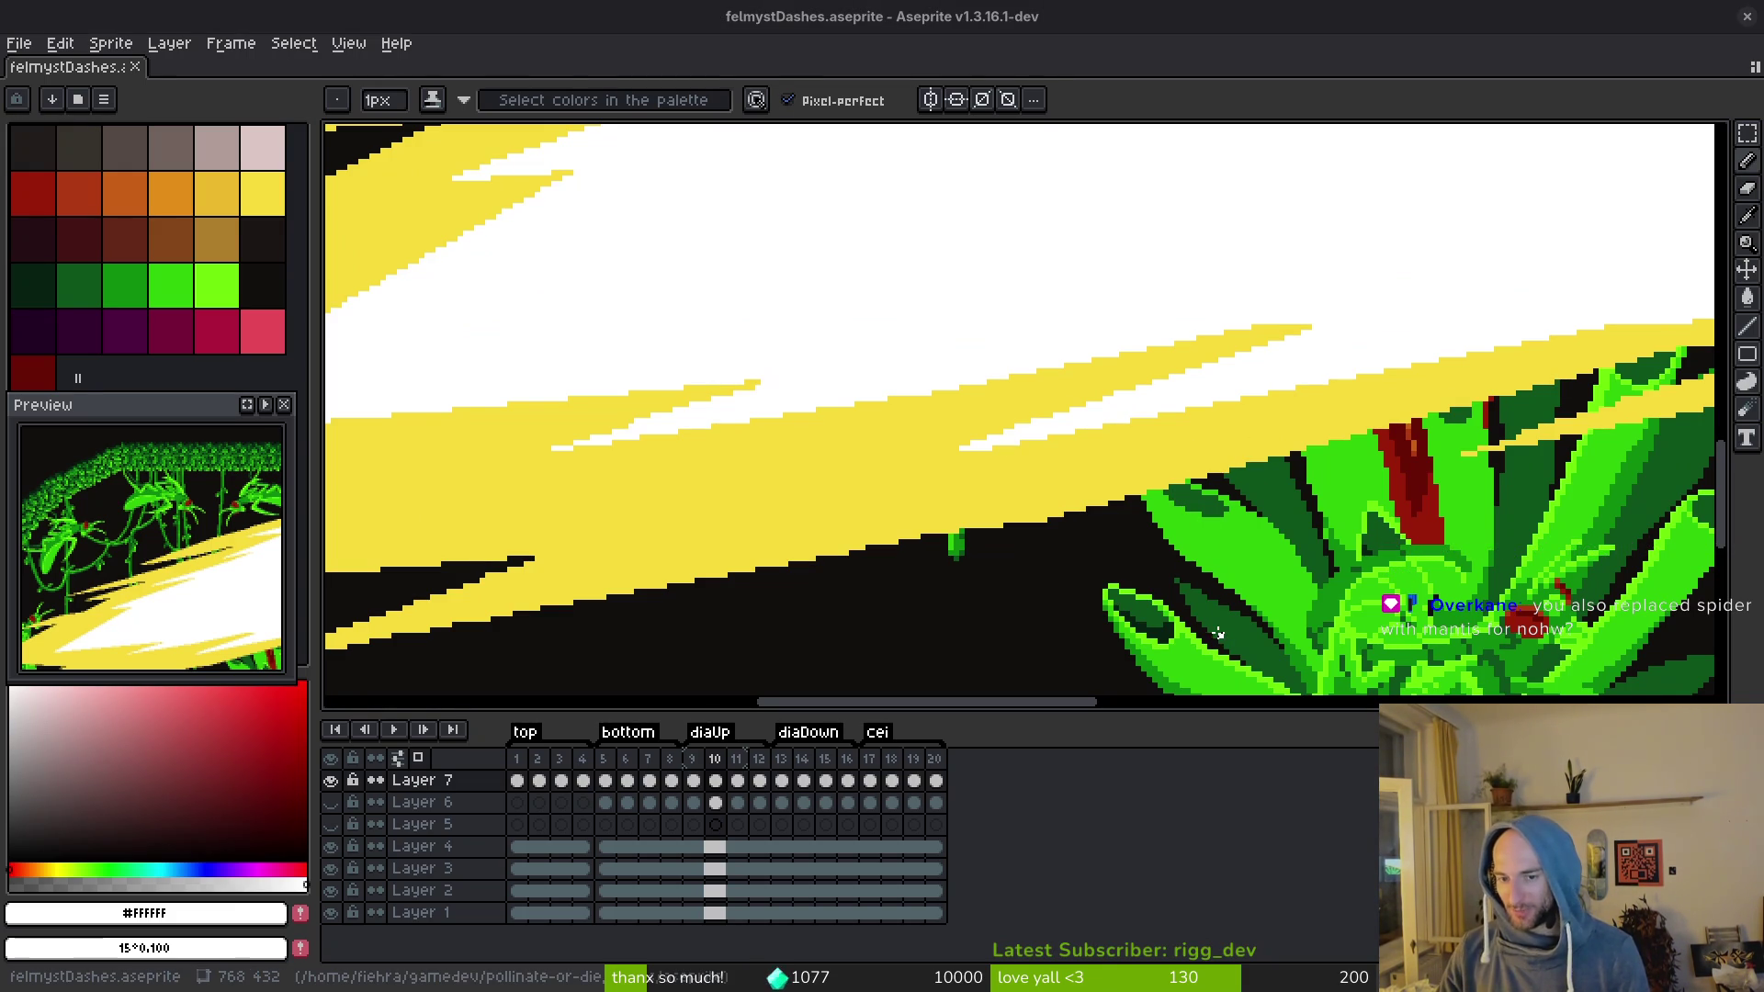
key("alt+Tab")
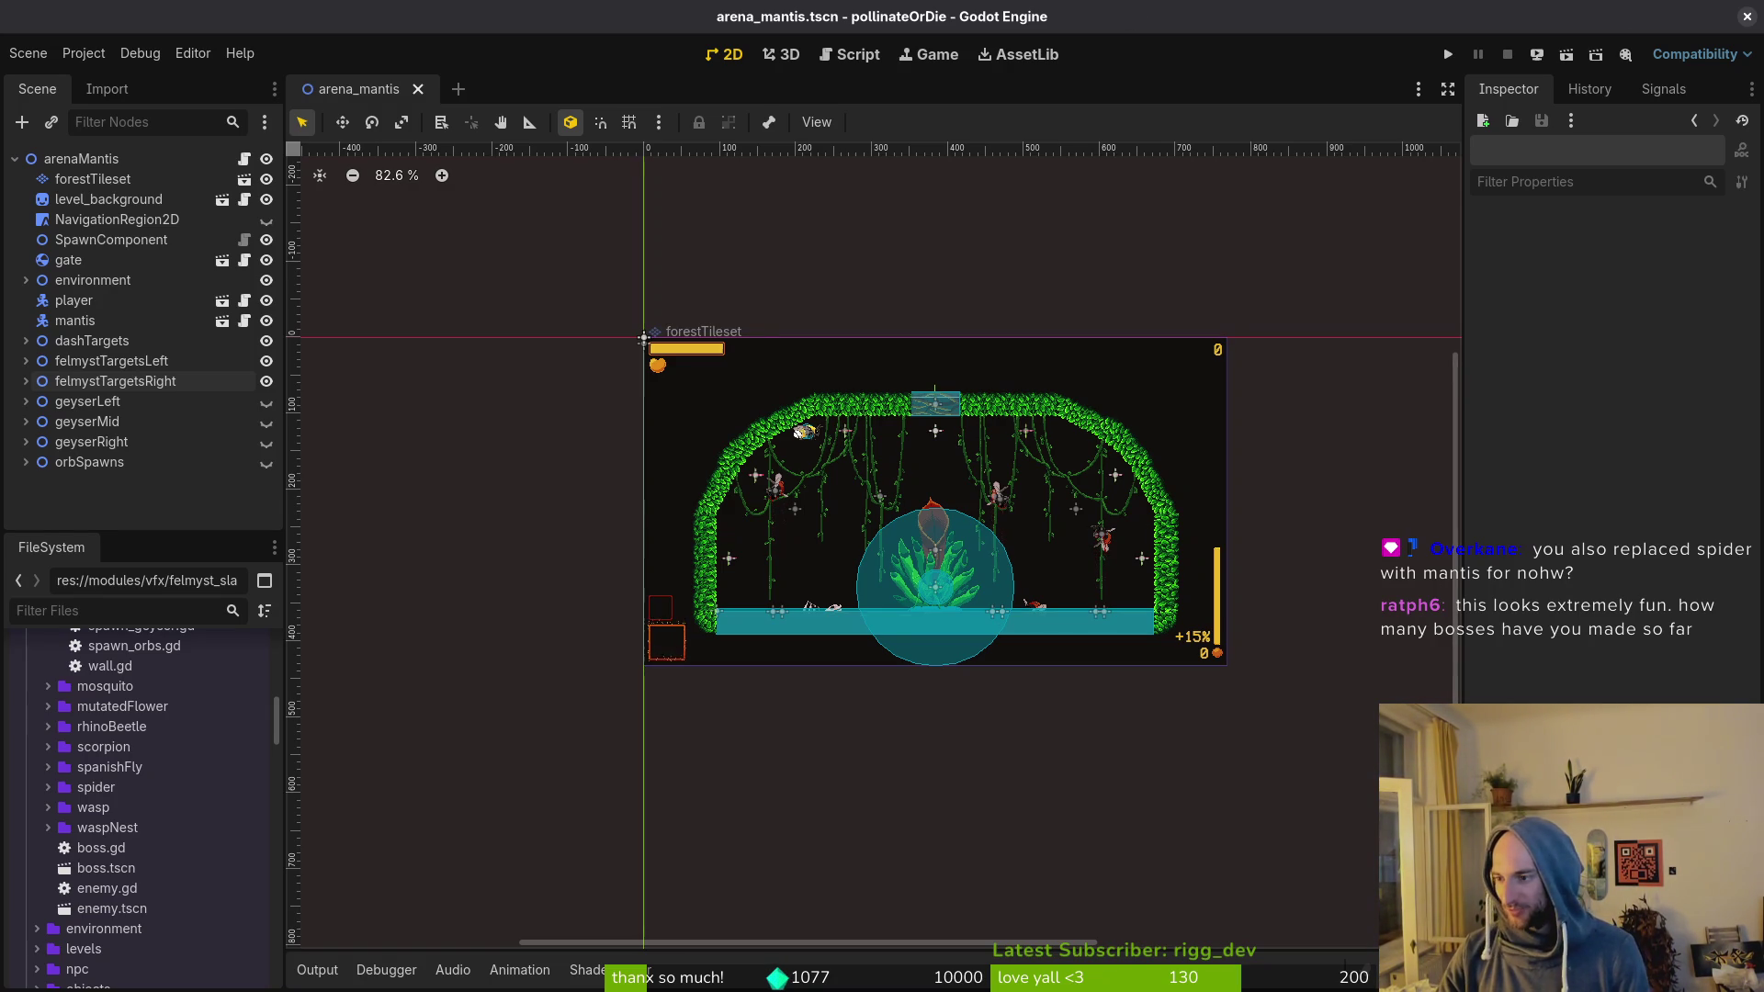
Step: Run the project, continue past the main menu and load the sPider boss level
left_click(1449, 55)
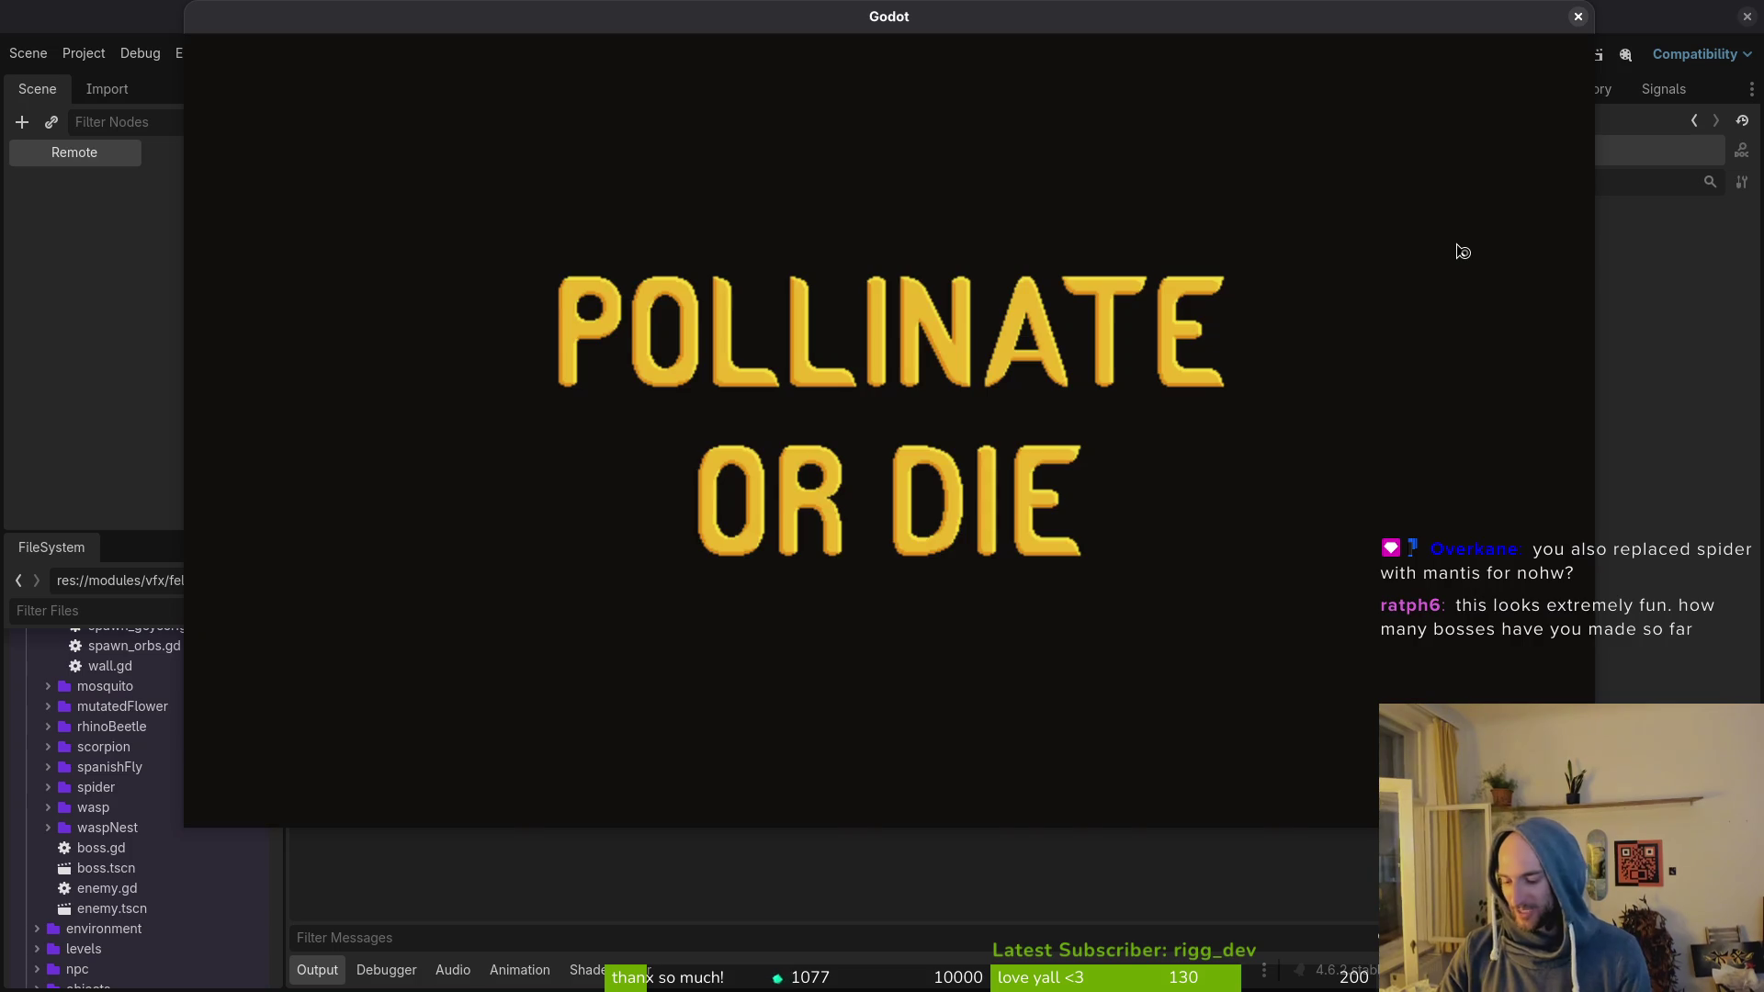
key("Return")
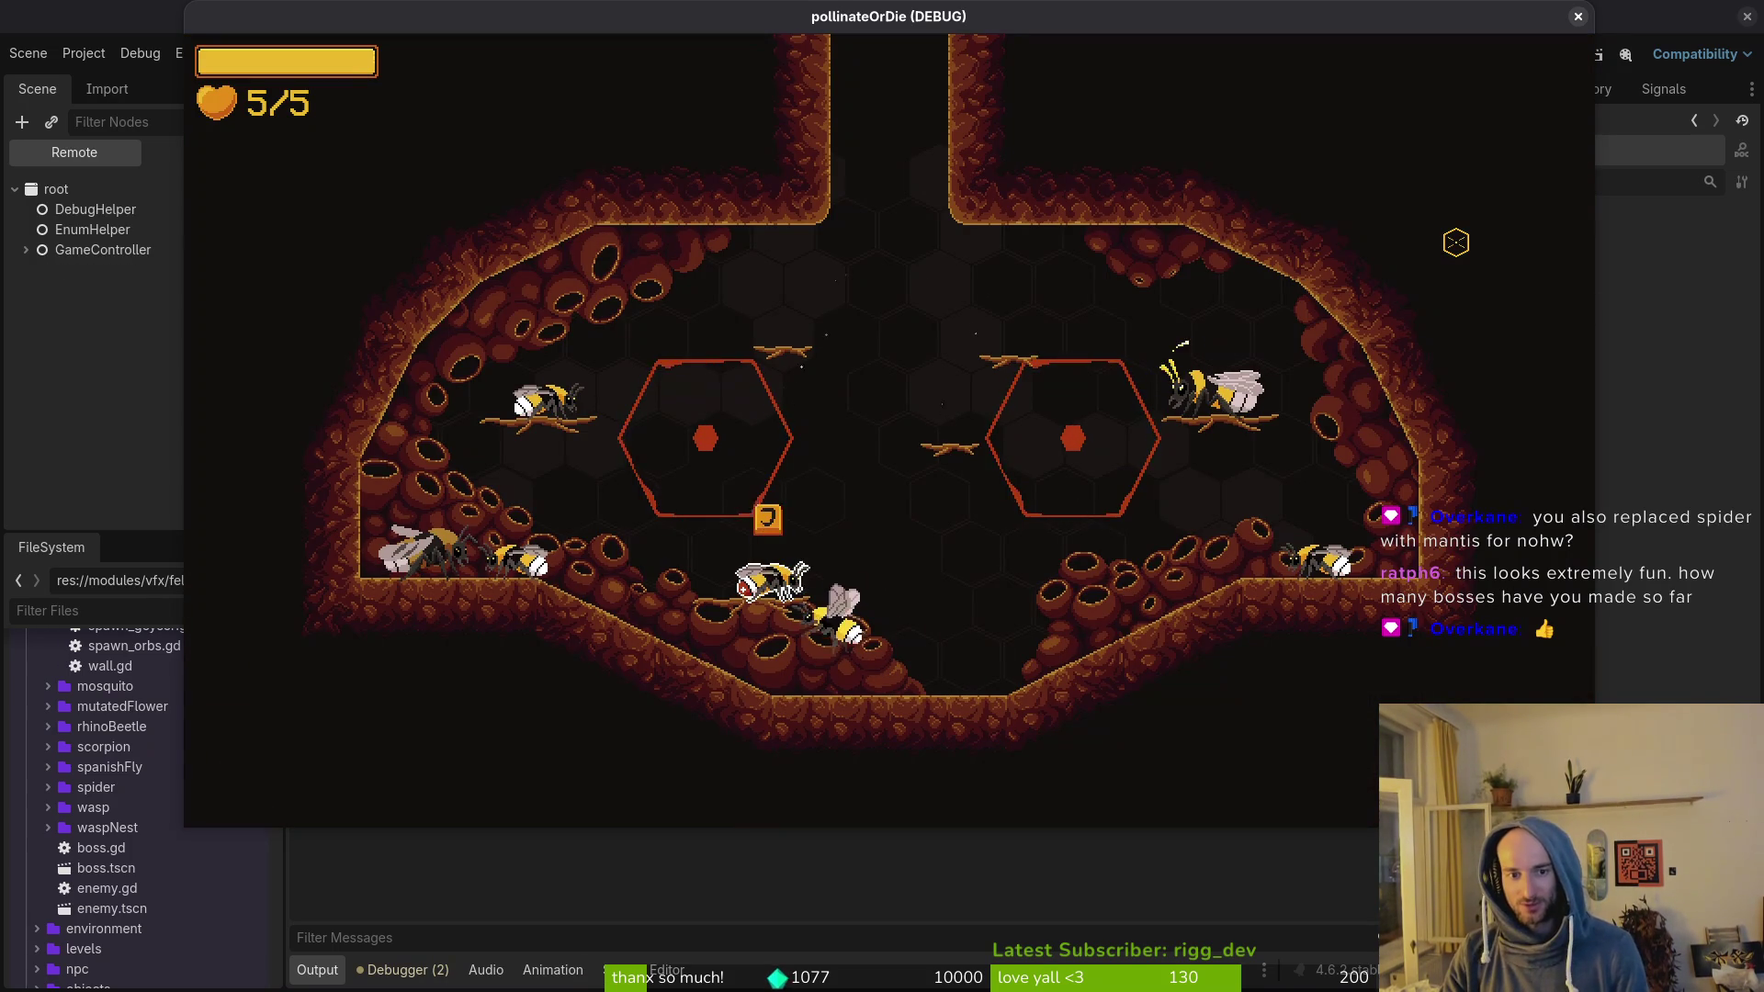
key("Escape")
key("Return")
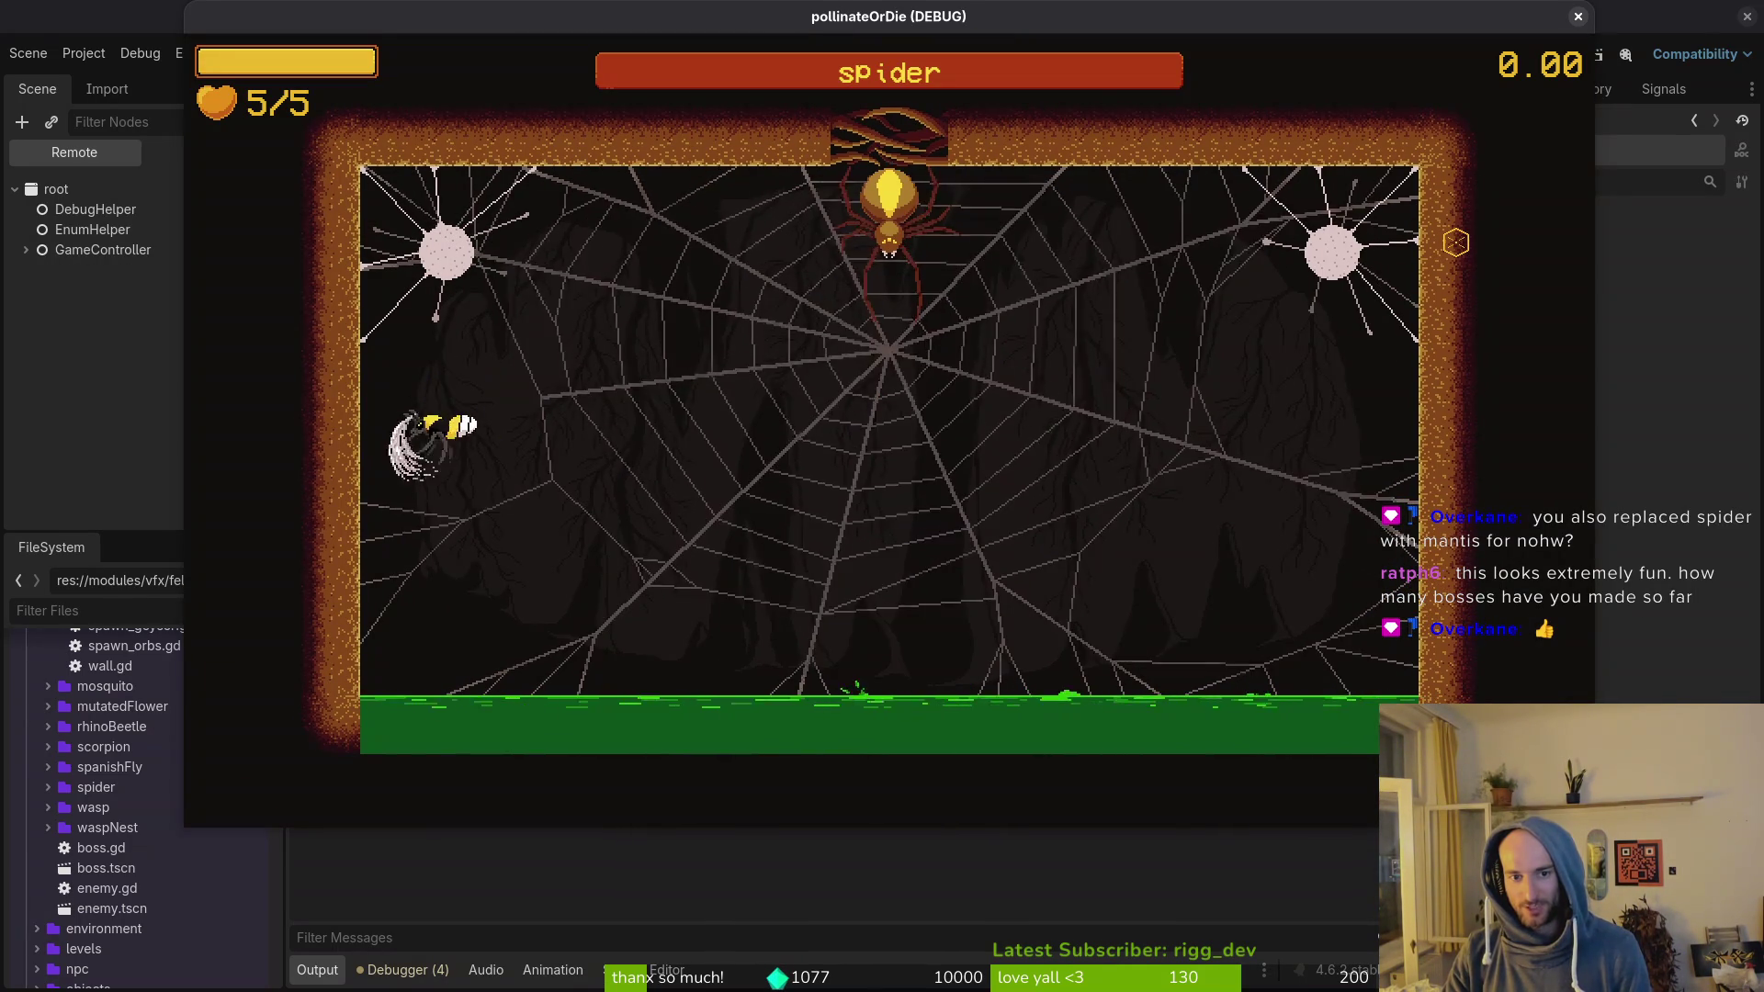
Step: Fly the bee around the web, breaking free of the cocoon and the spider
key("Up")
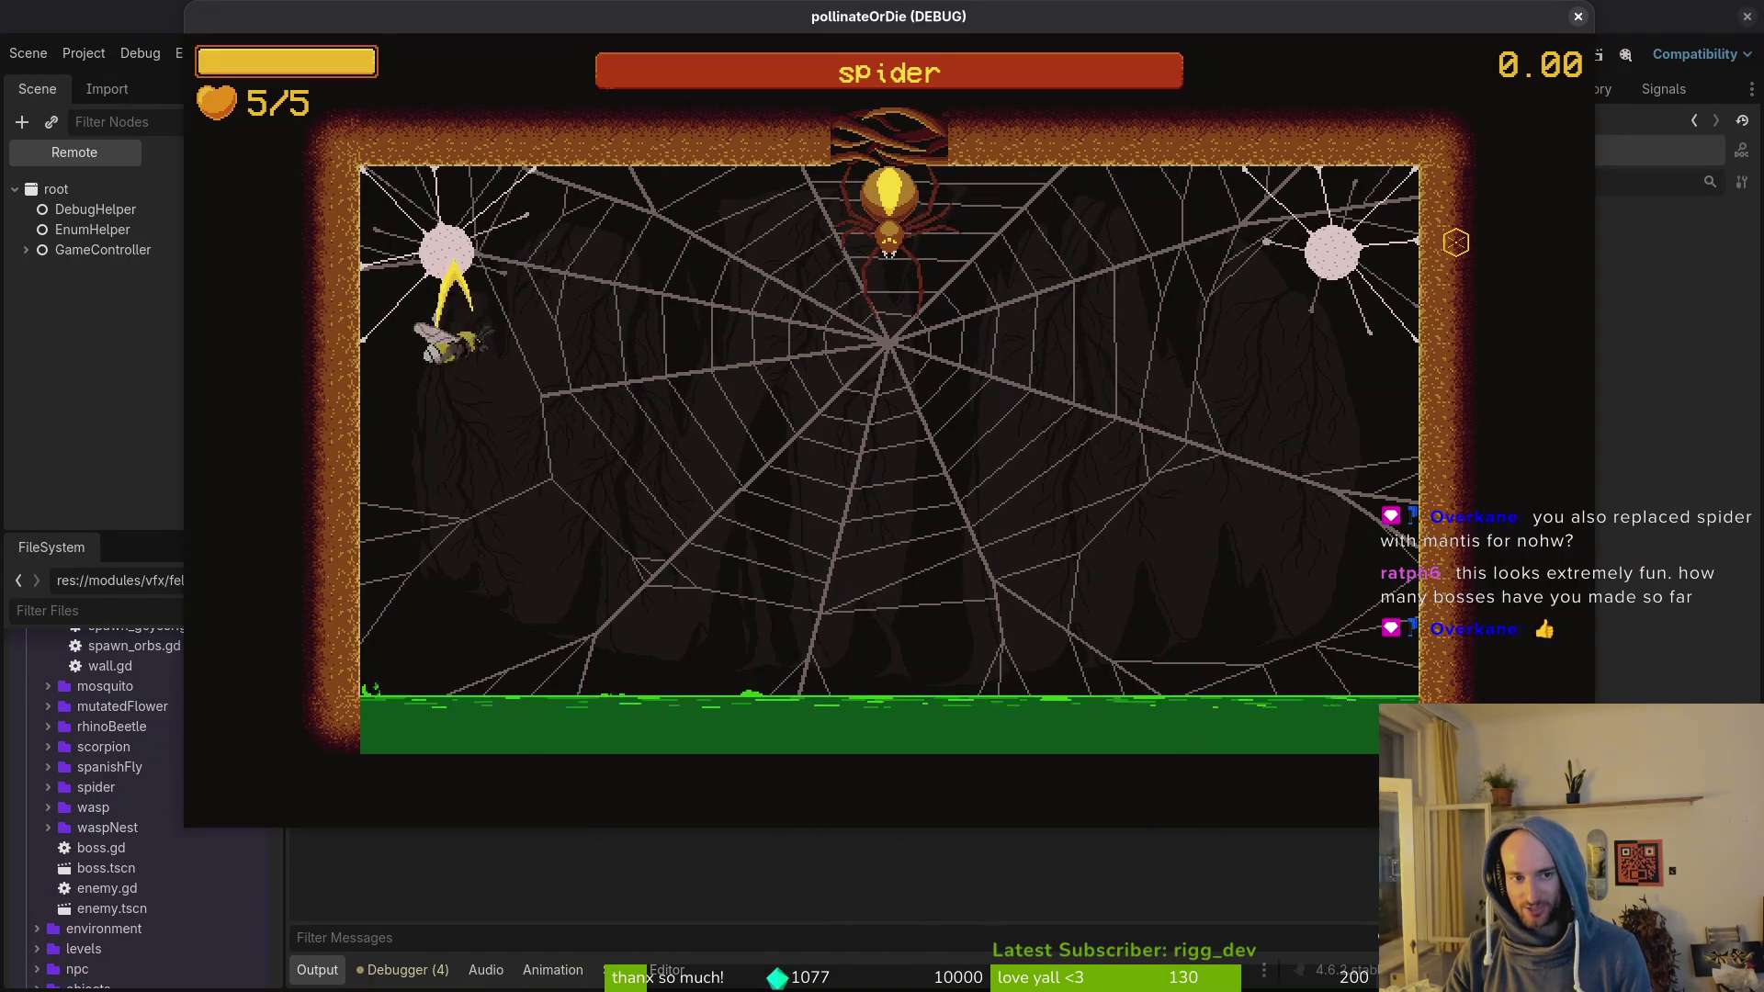
key("Right")
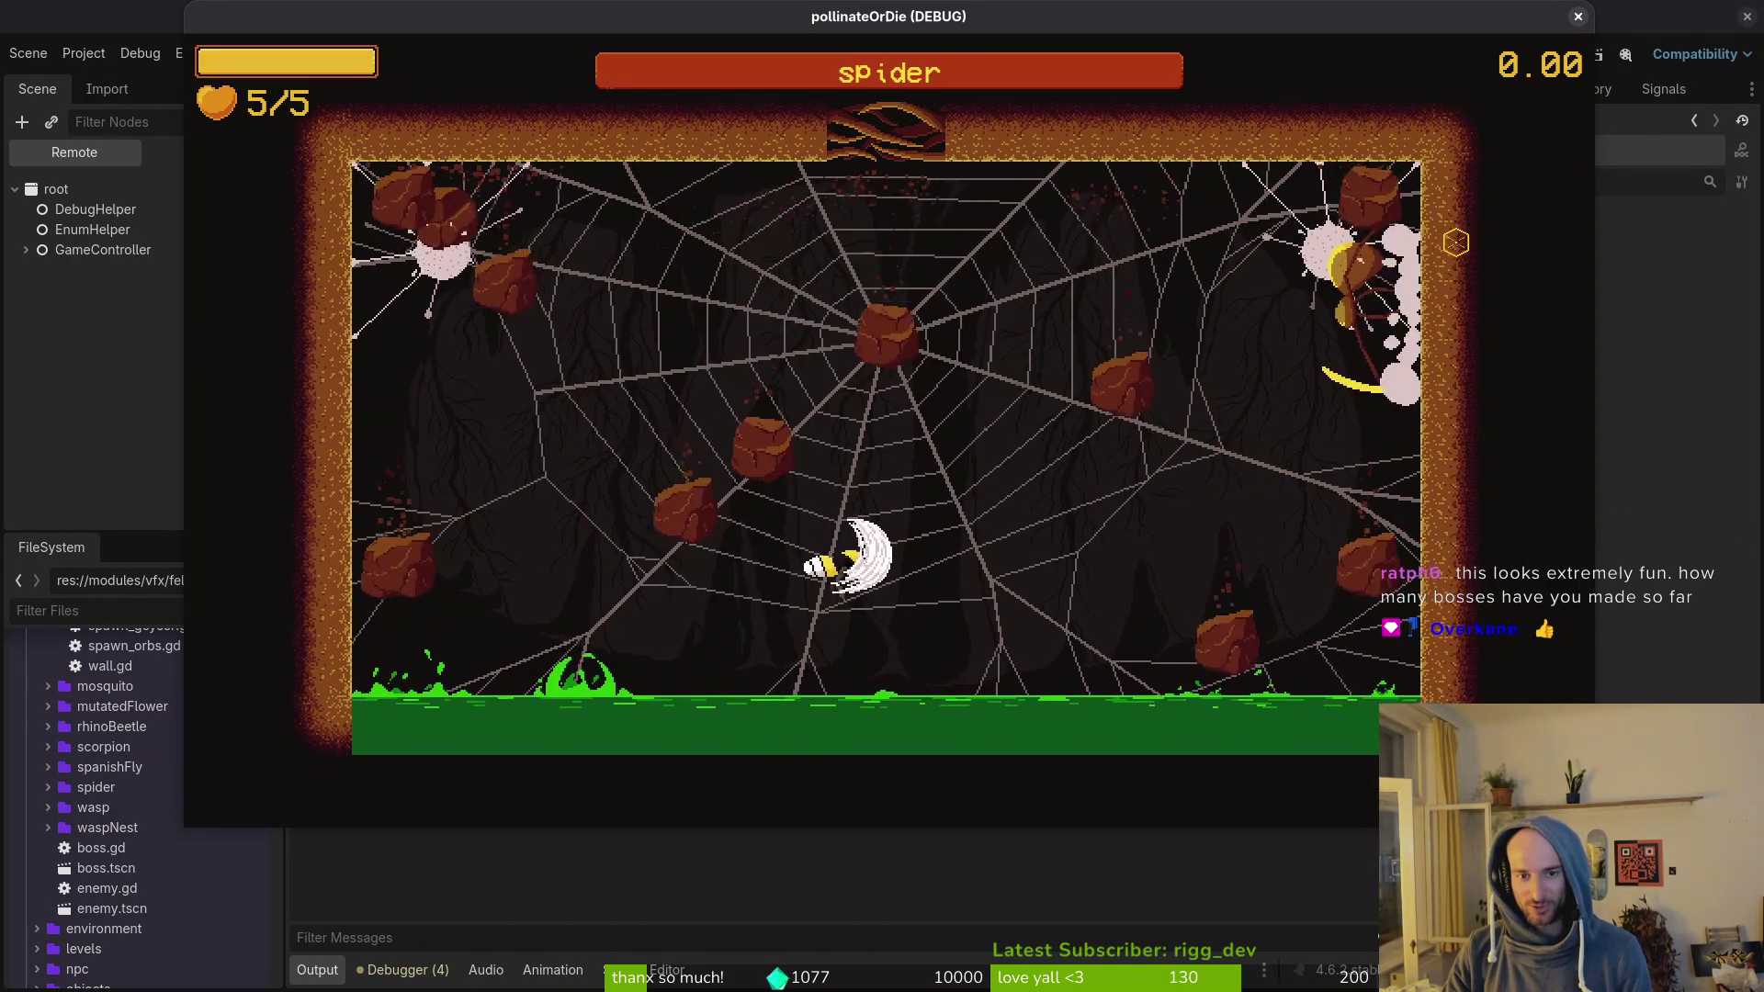
key("Left")
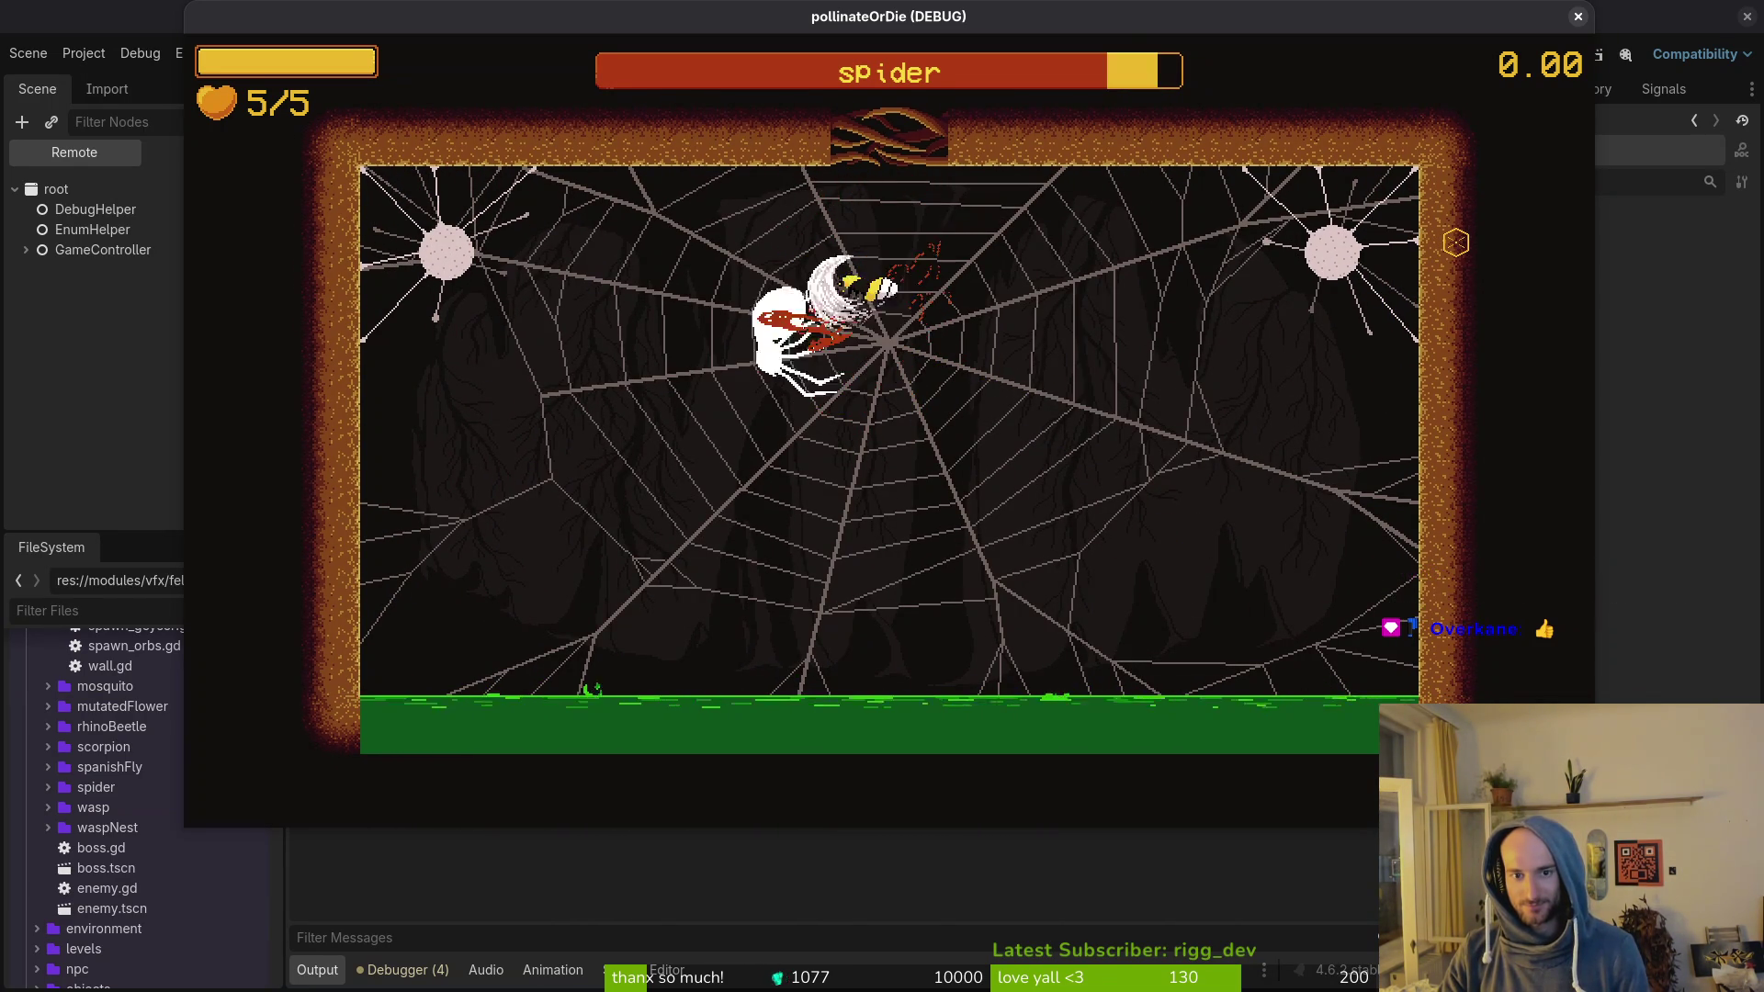
key("Down")
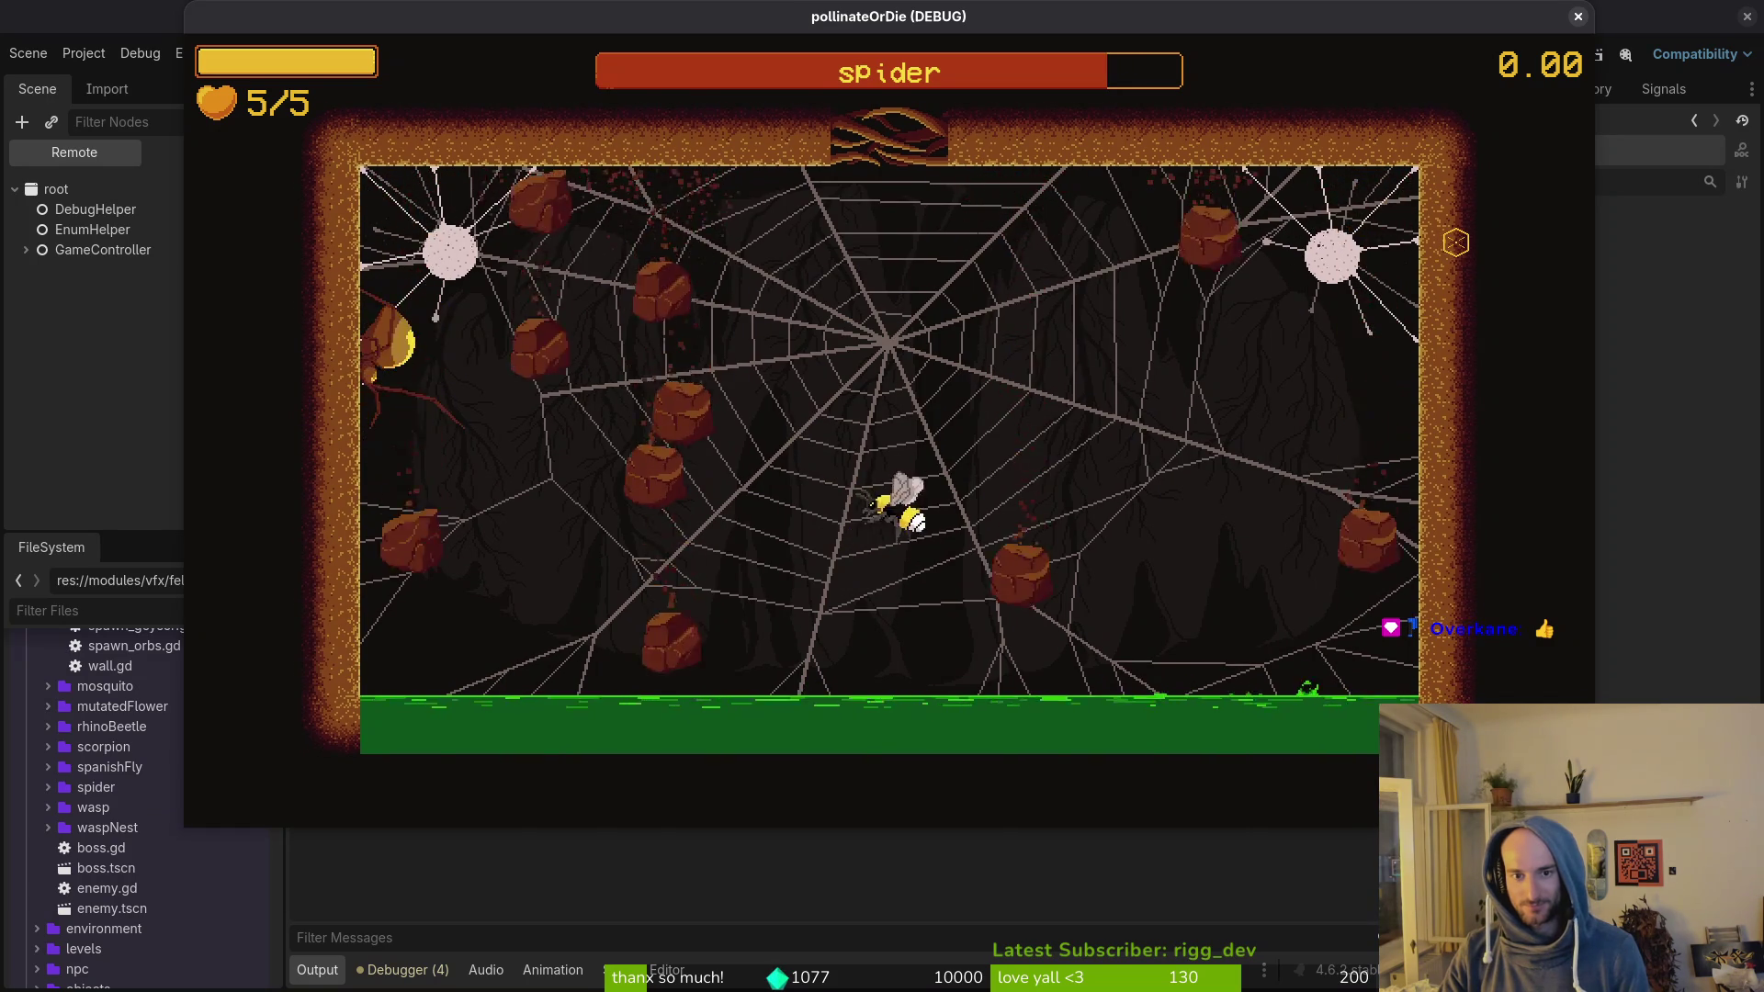
key("Down")
key("Up")
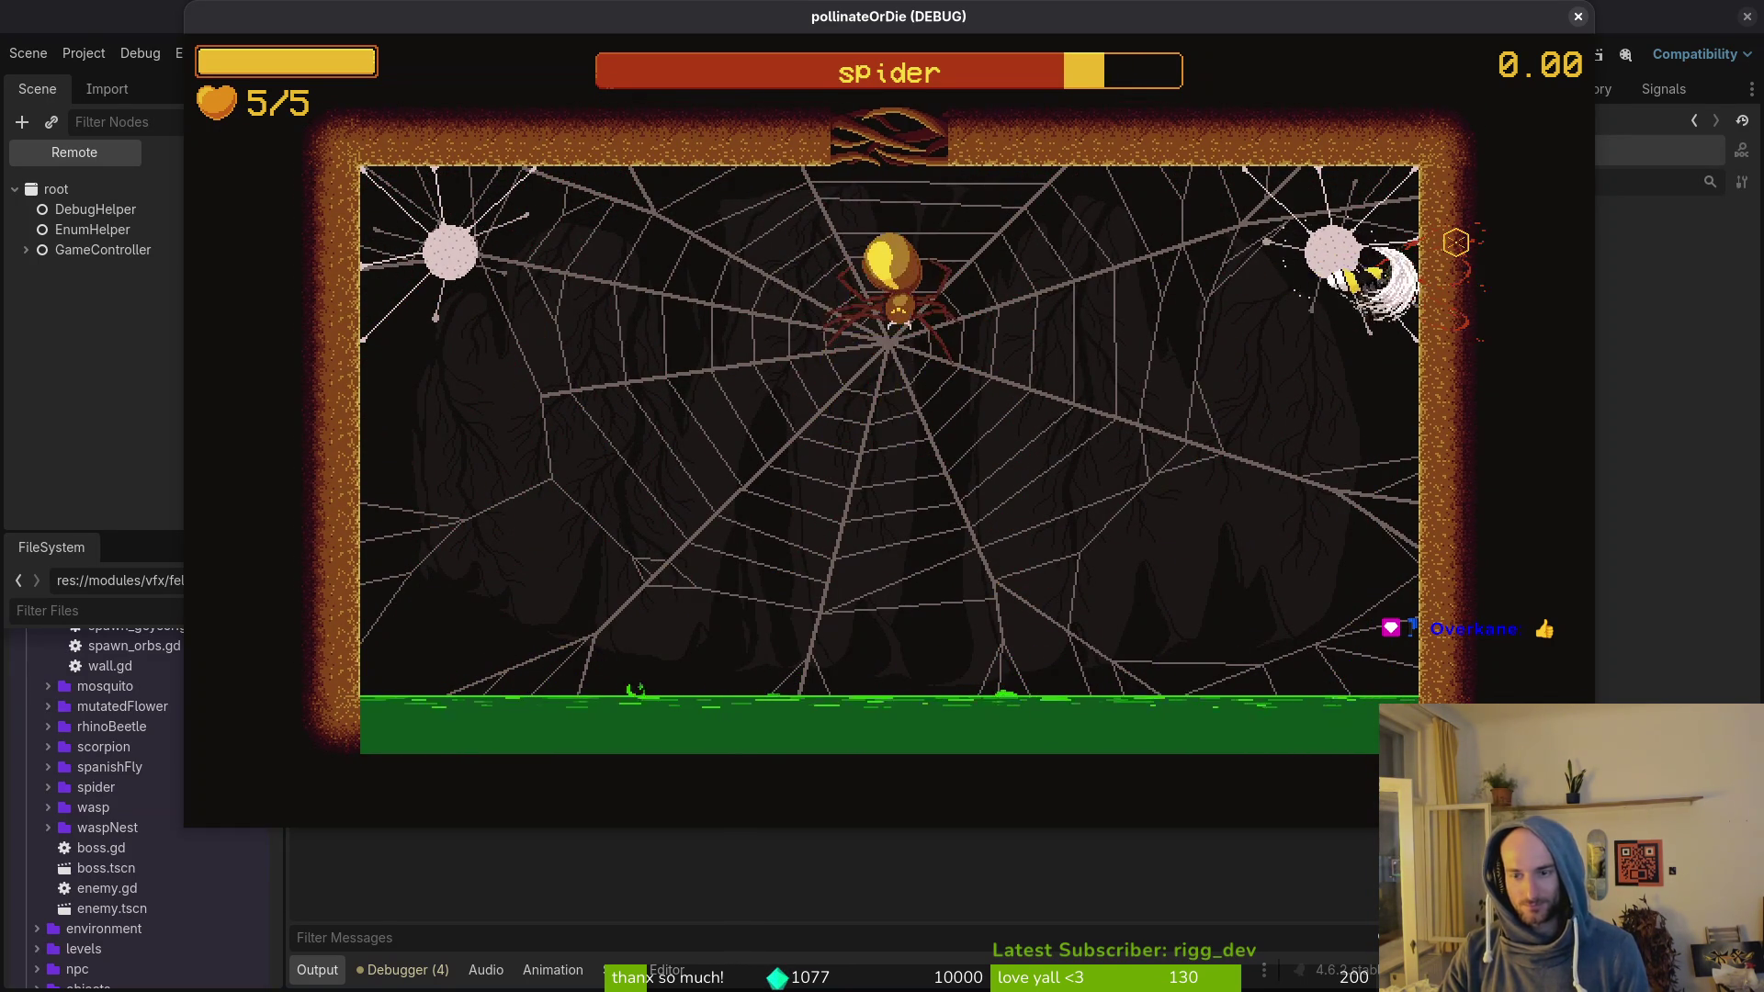
key("Left")
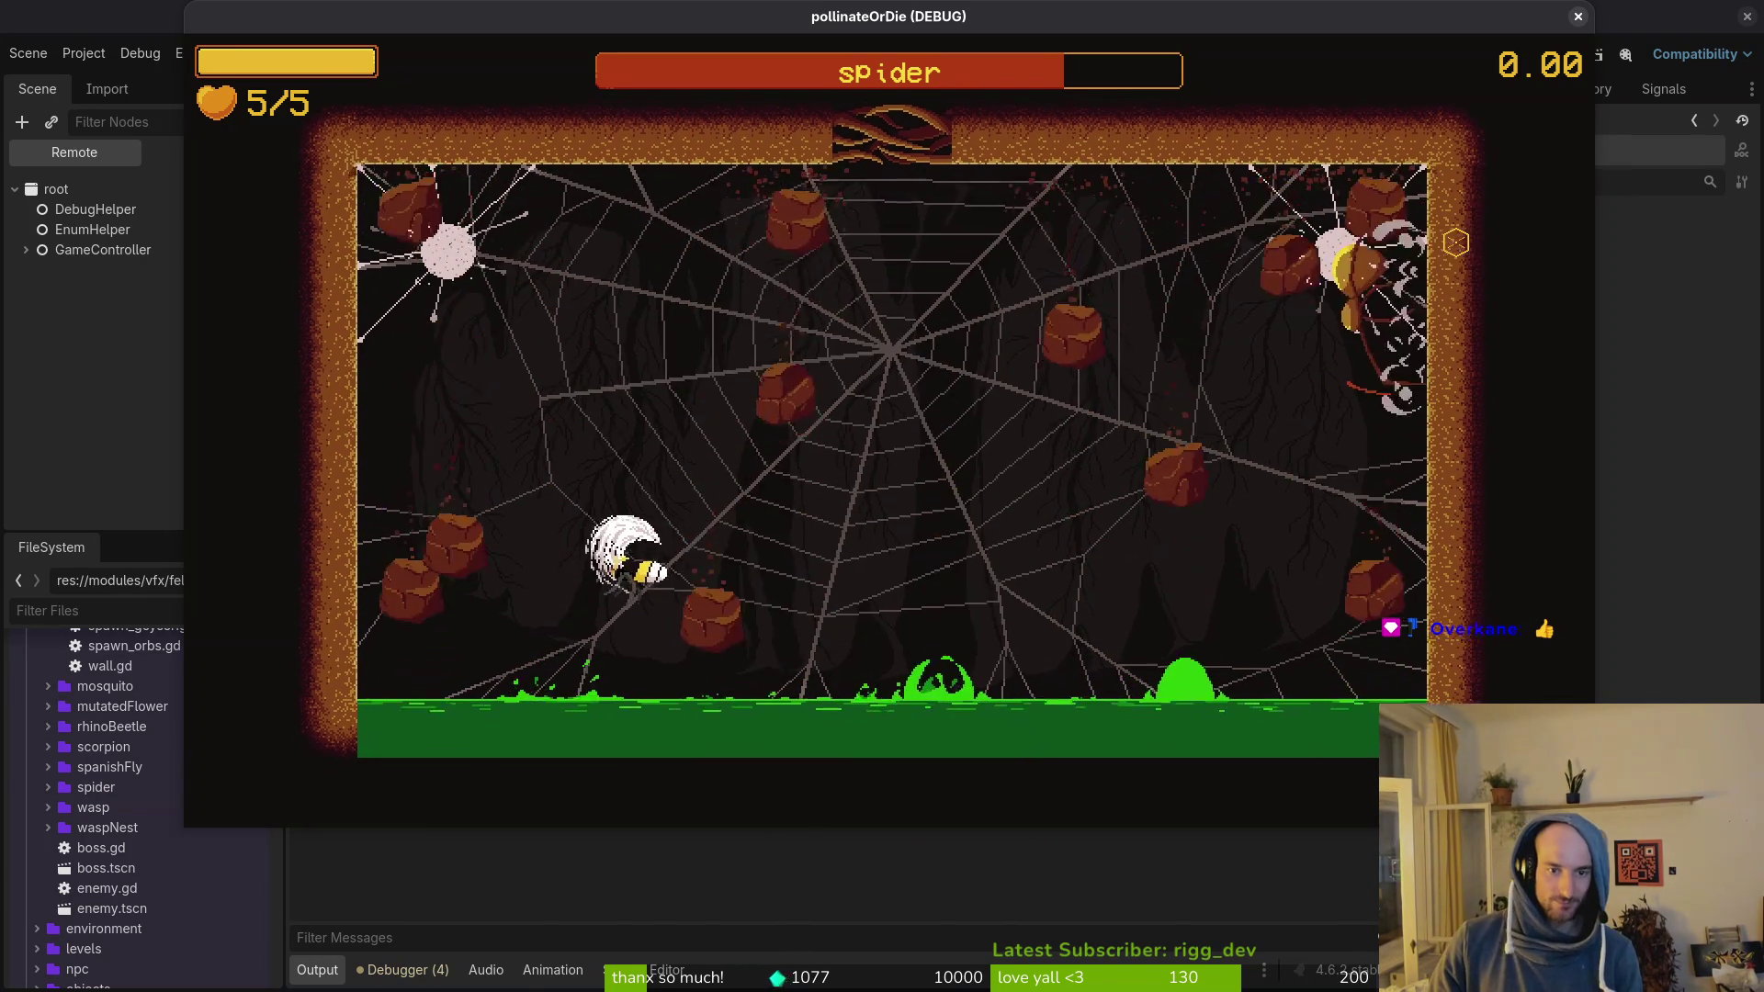
key("Right")
key("Right")
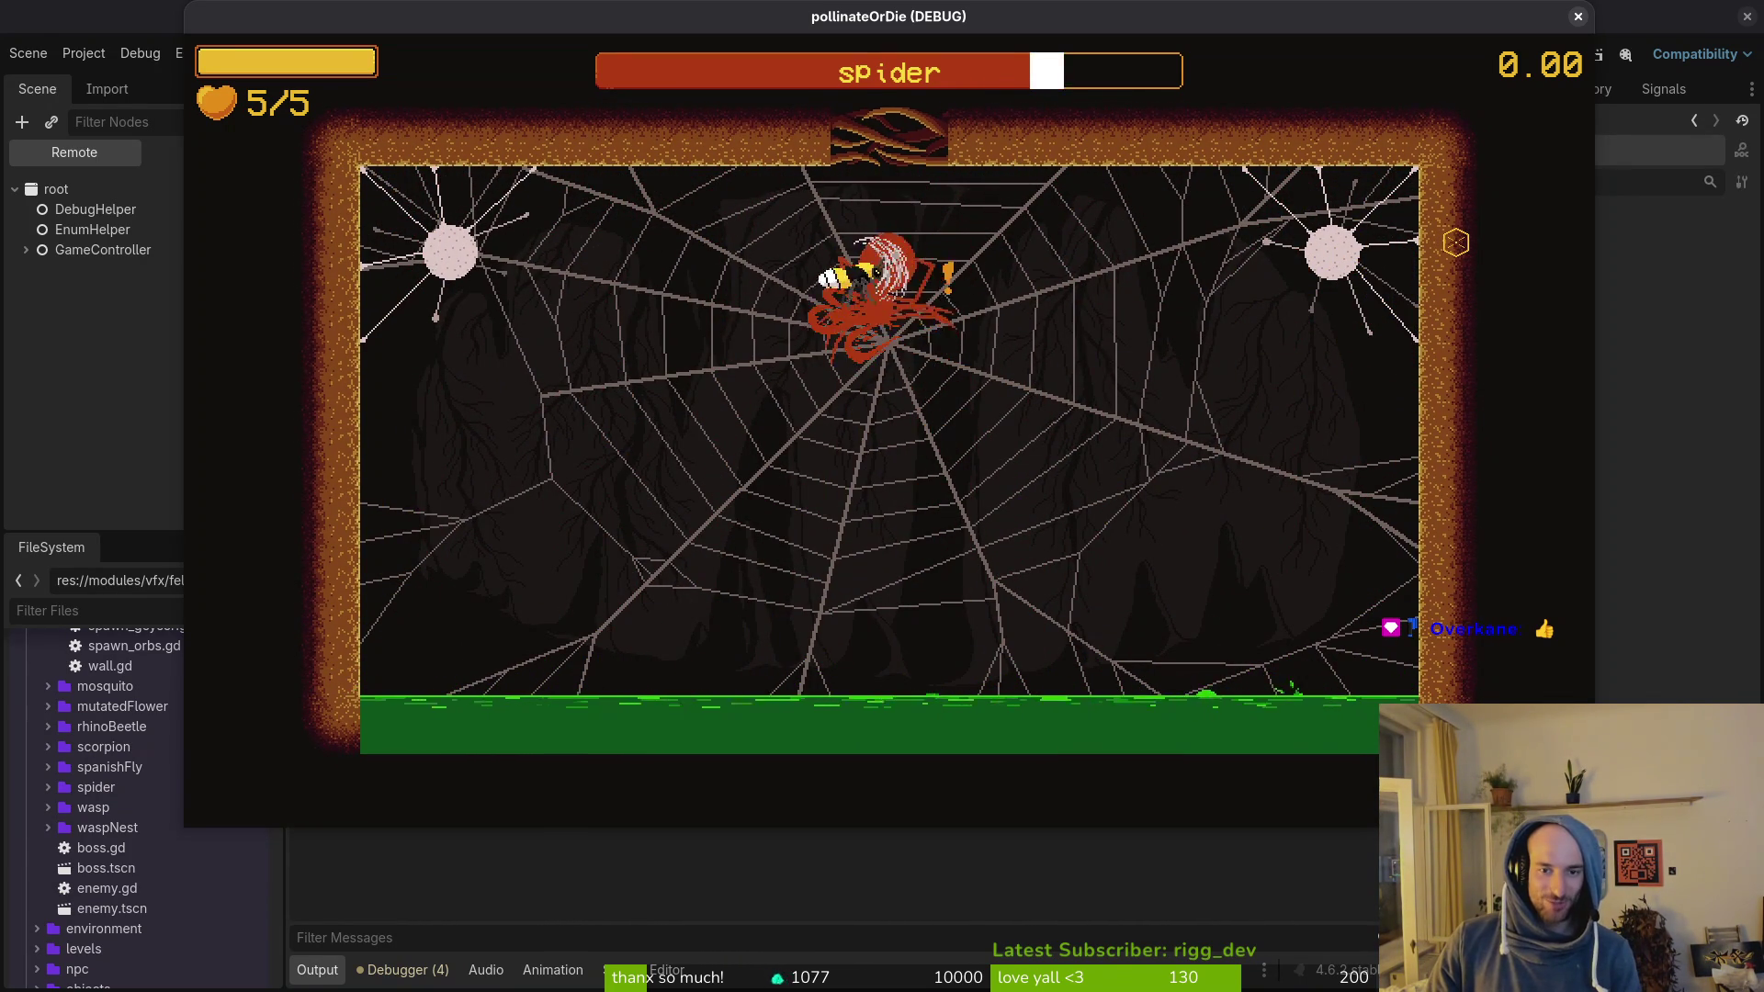
key("Right")
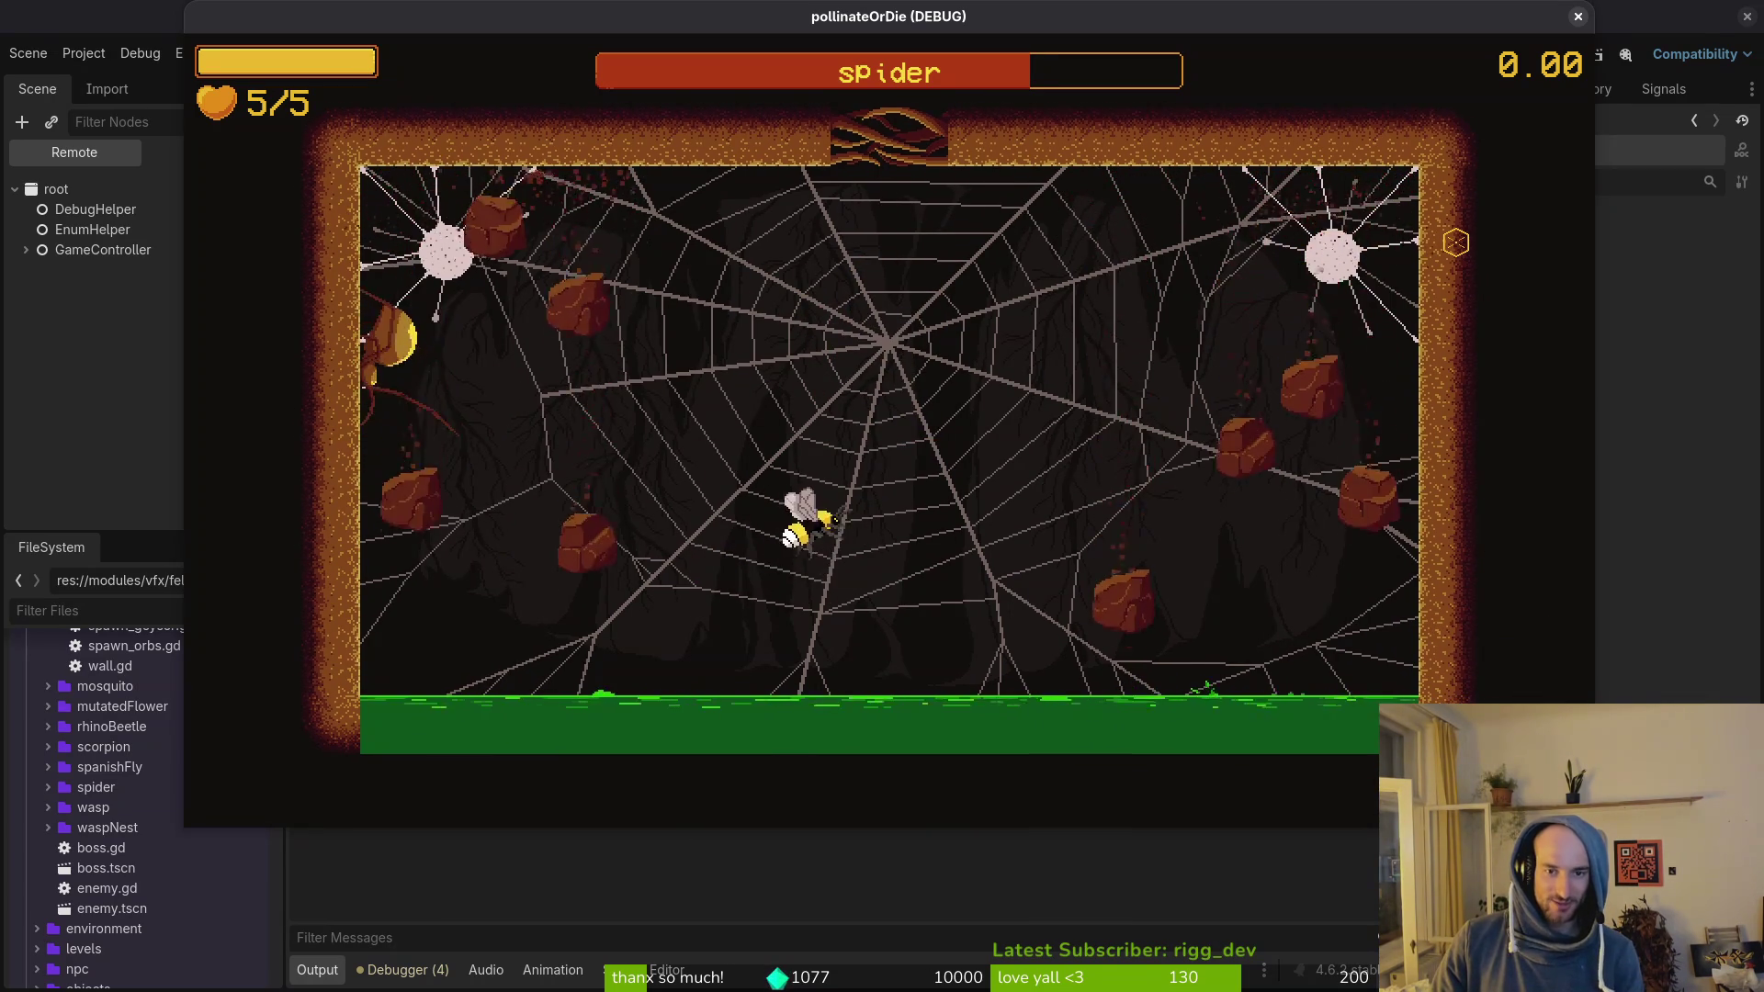
key("Left")
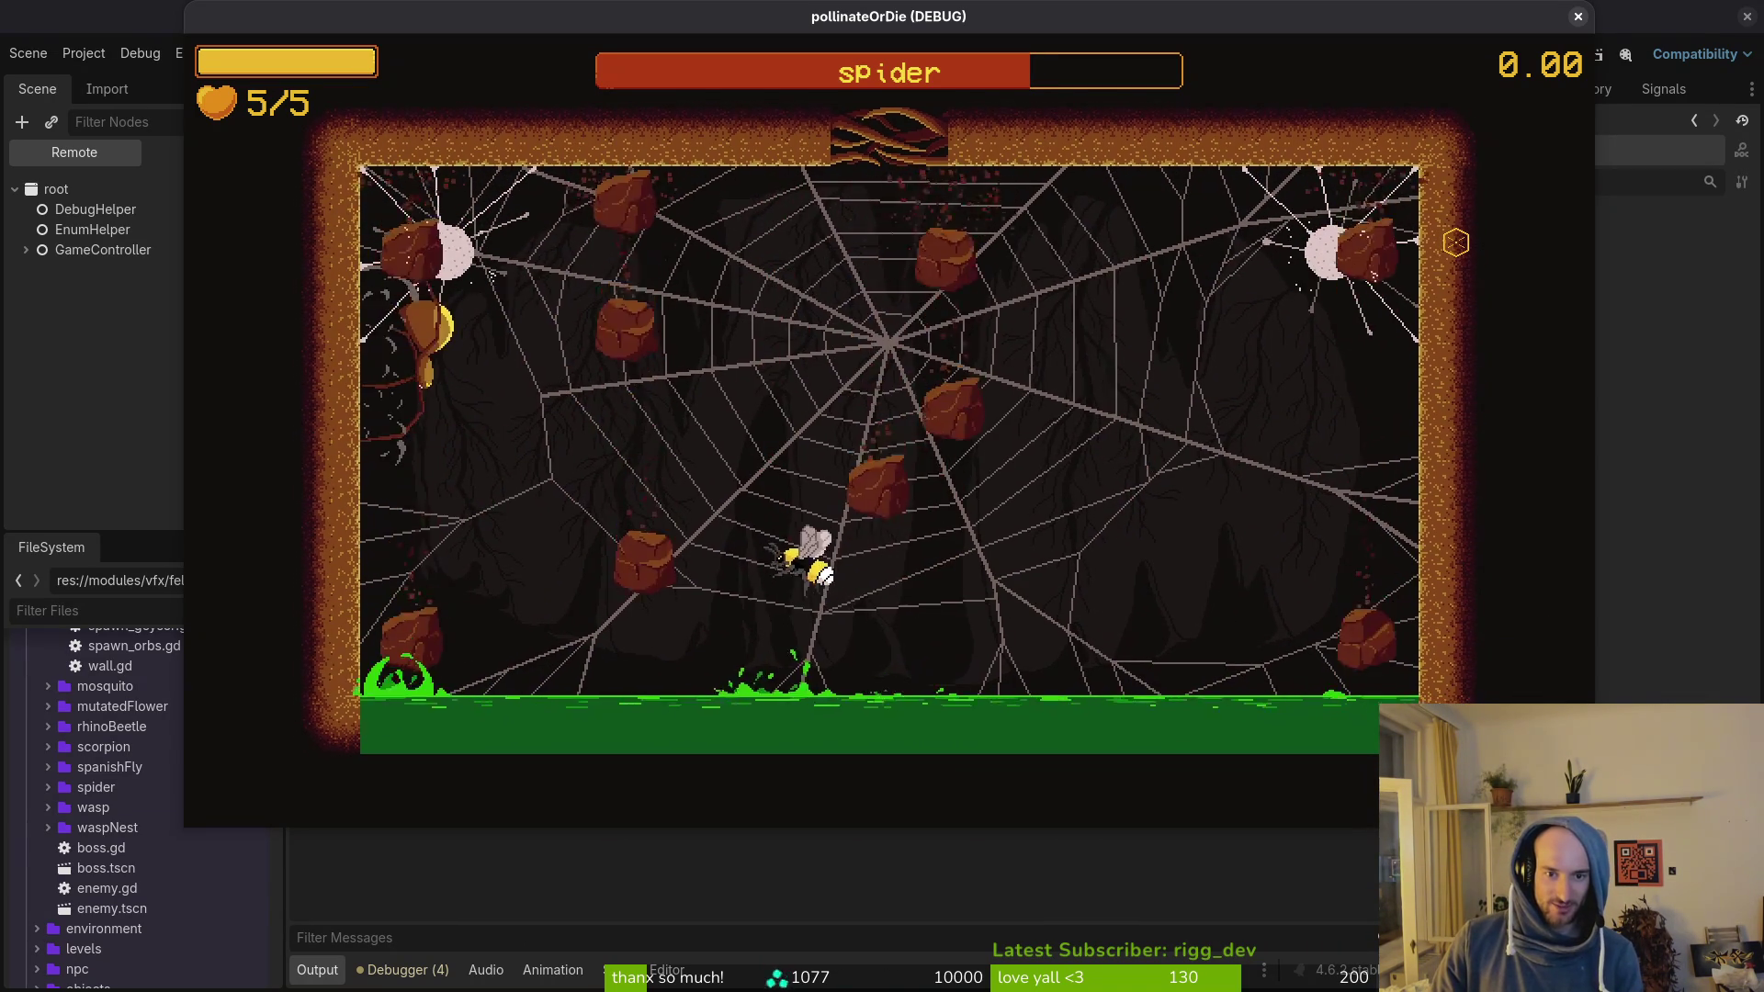
key("Right")
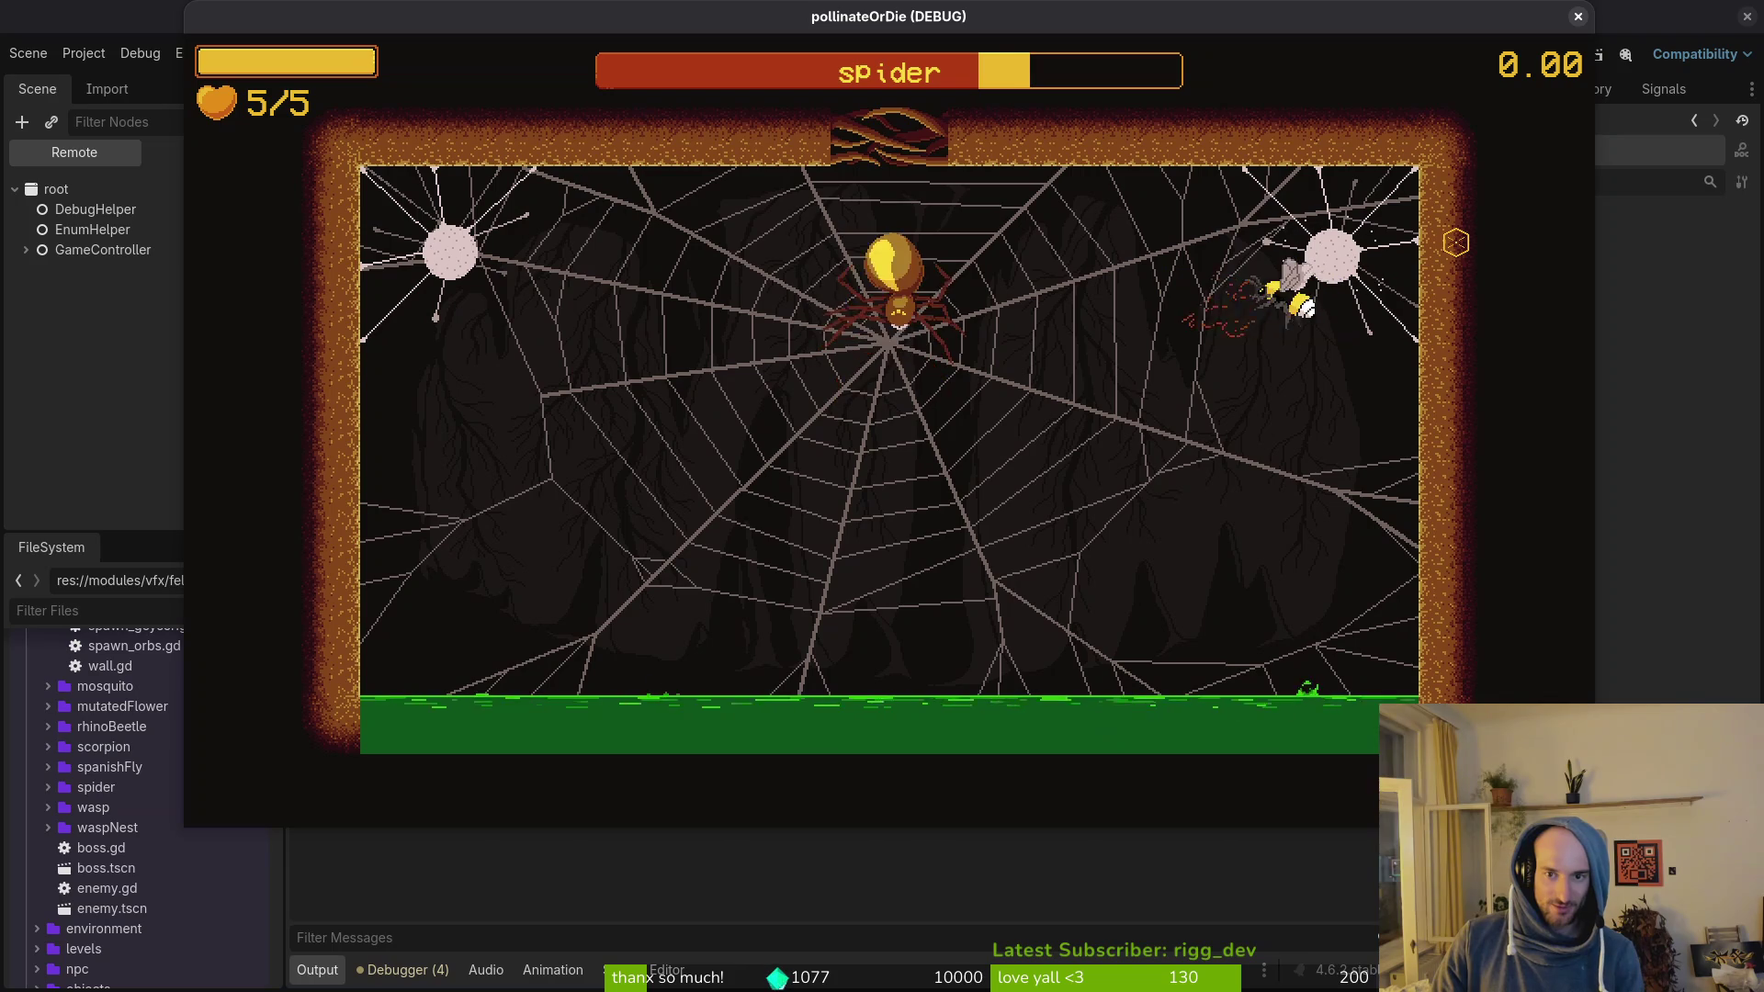
Step: Slash the spider boss and nearby small spiders while flying right and left
key("space")
key("Right")
key("space")
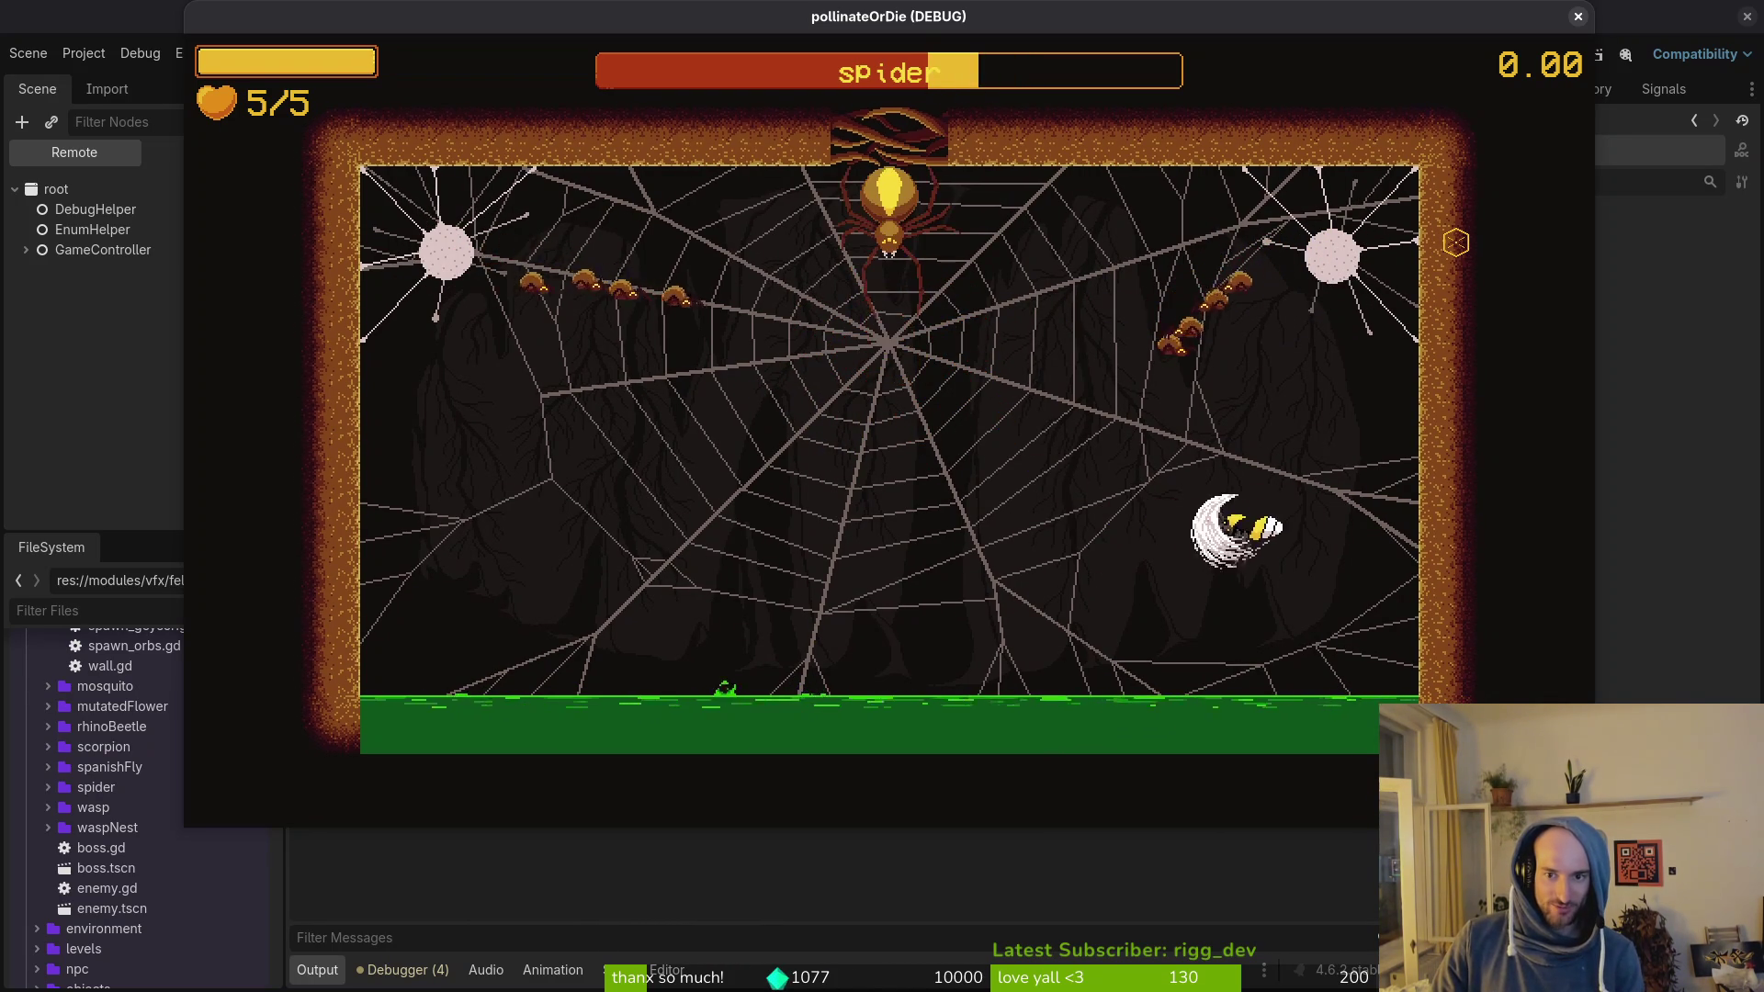
key("space")
key("Up")
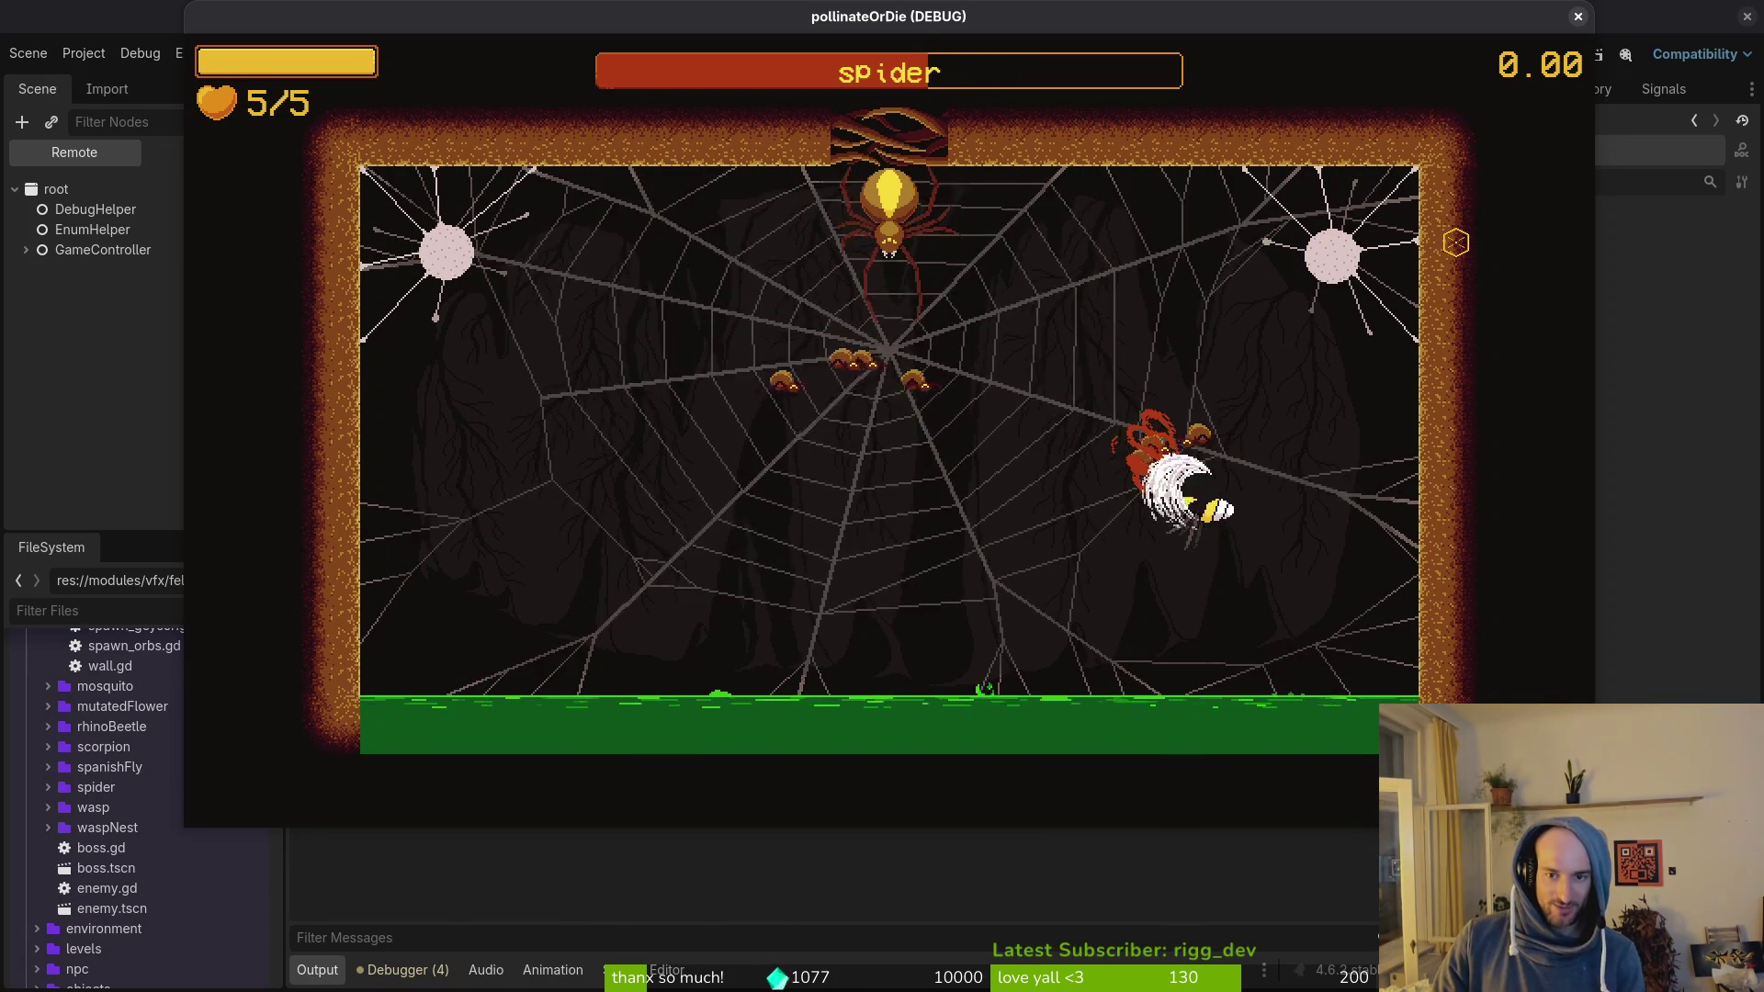
key("space")
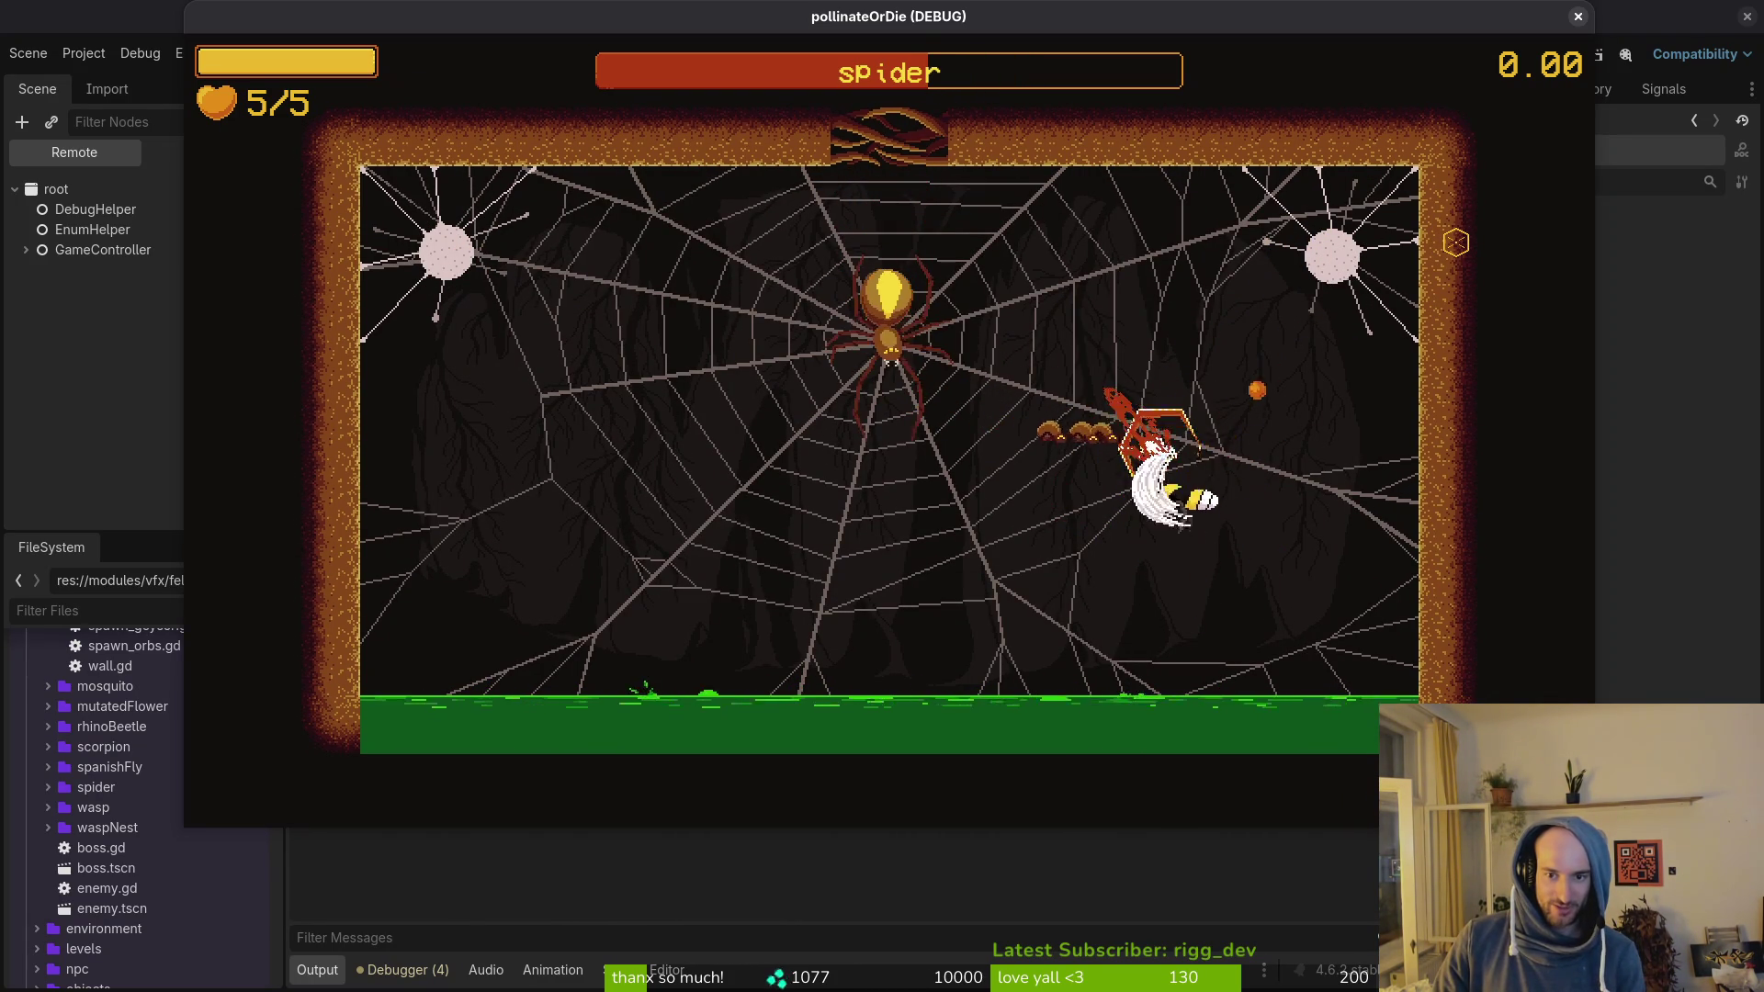
key("Left")
key("space")
key("space")
key("Right")
key("space")
Step: Keep slashing around the web centre, then dodge right and dash to the lower-left
key("Left")
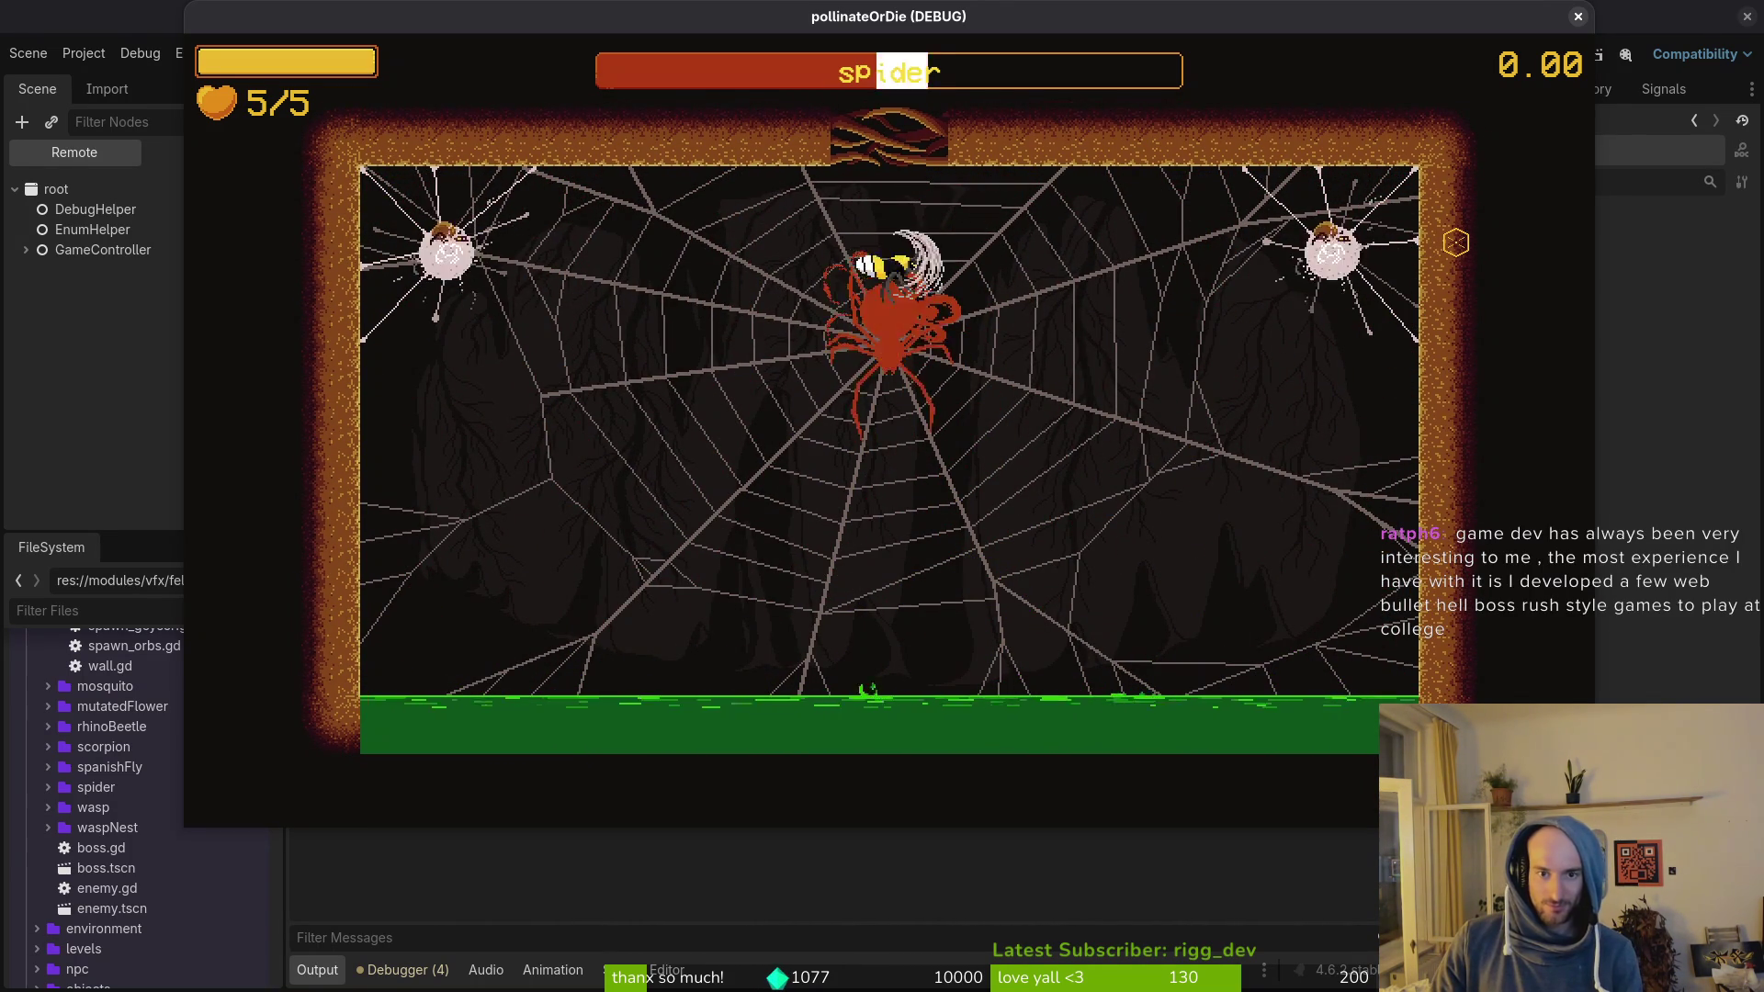
key("Right")
key("space")
key("Left")
key("Right")
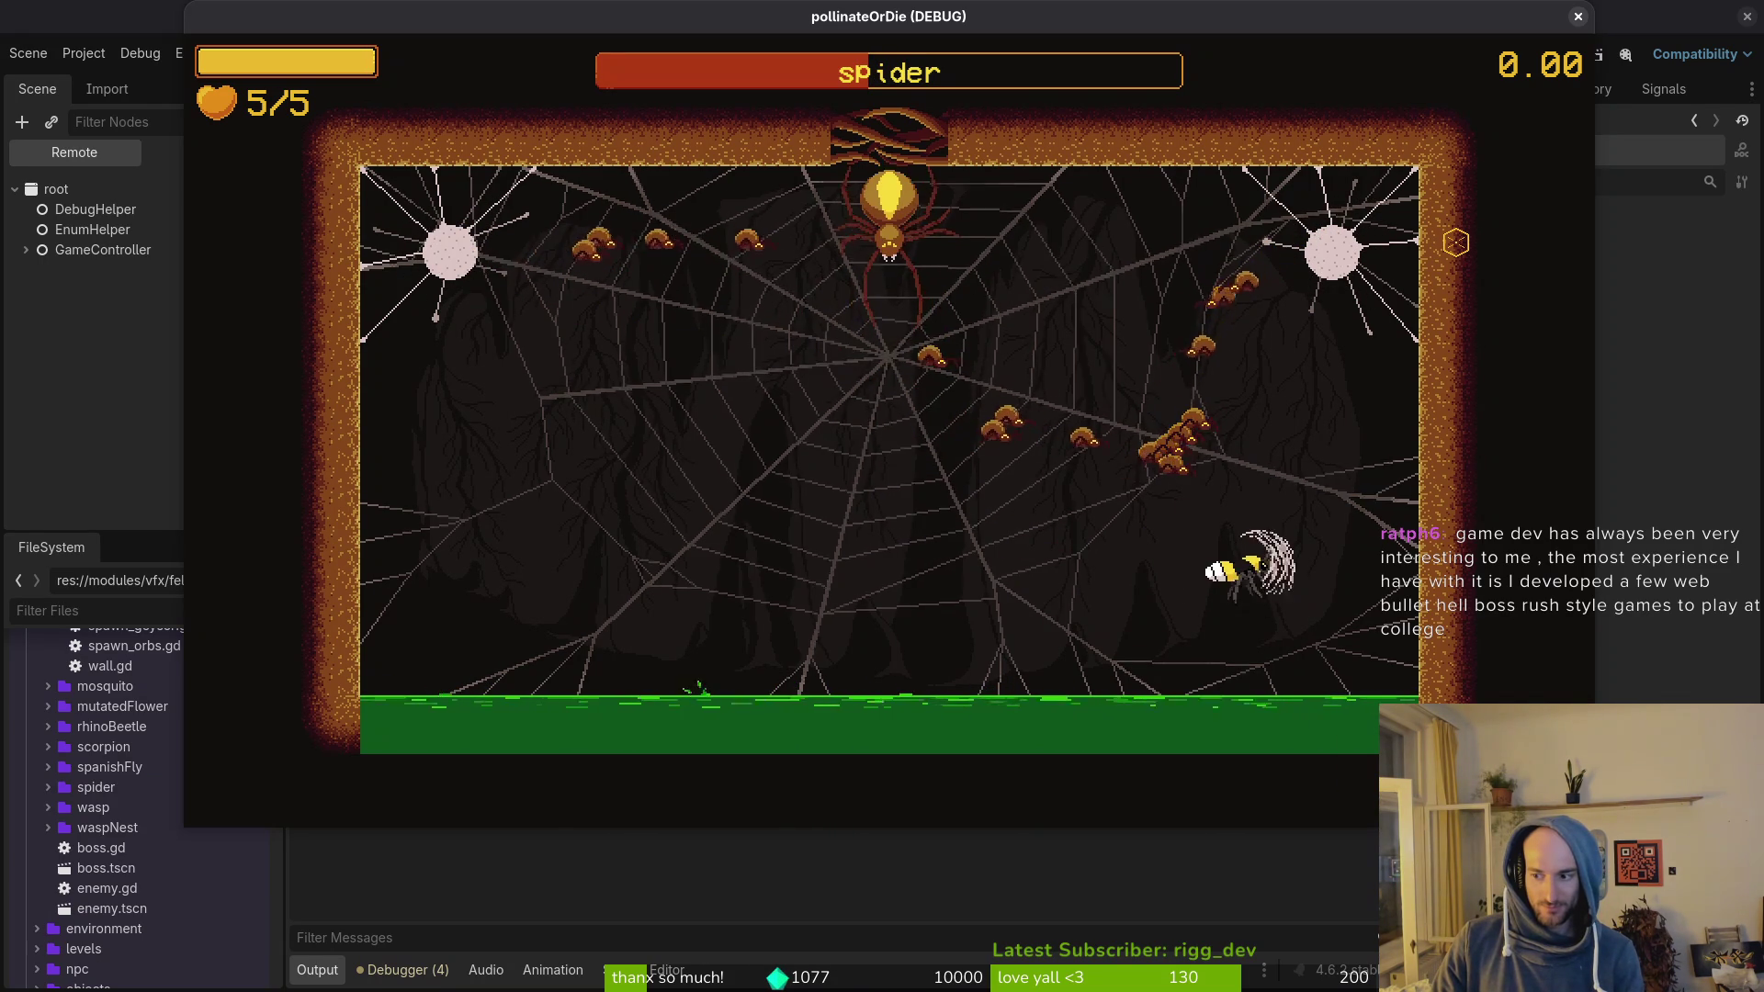
key("Up")
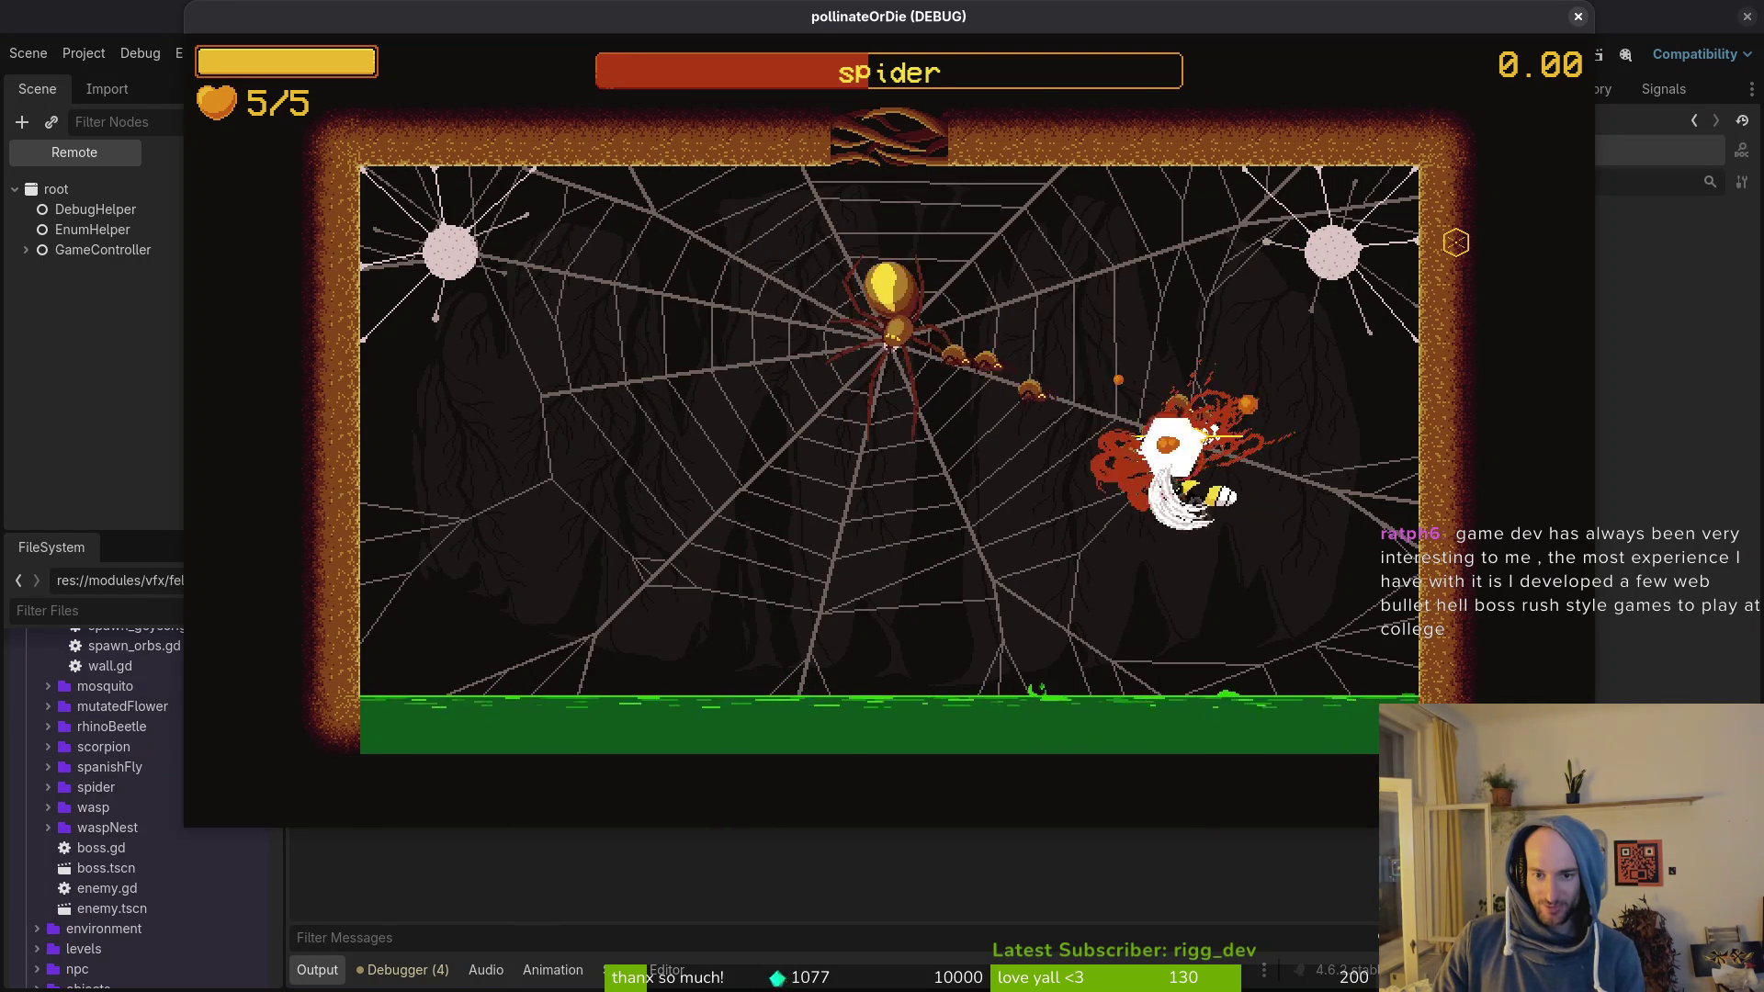
key("Left")
key("Down")
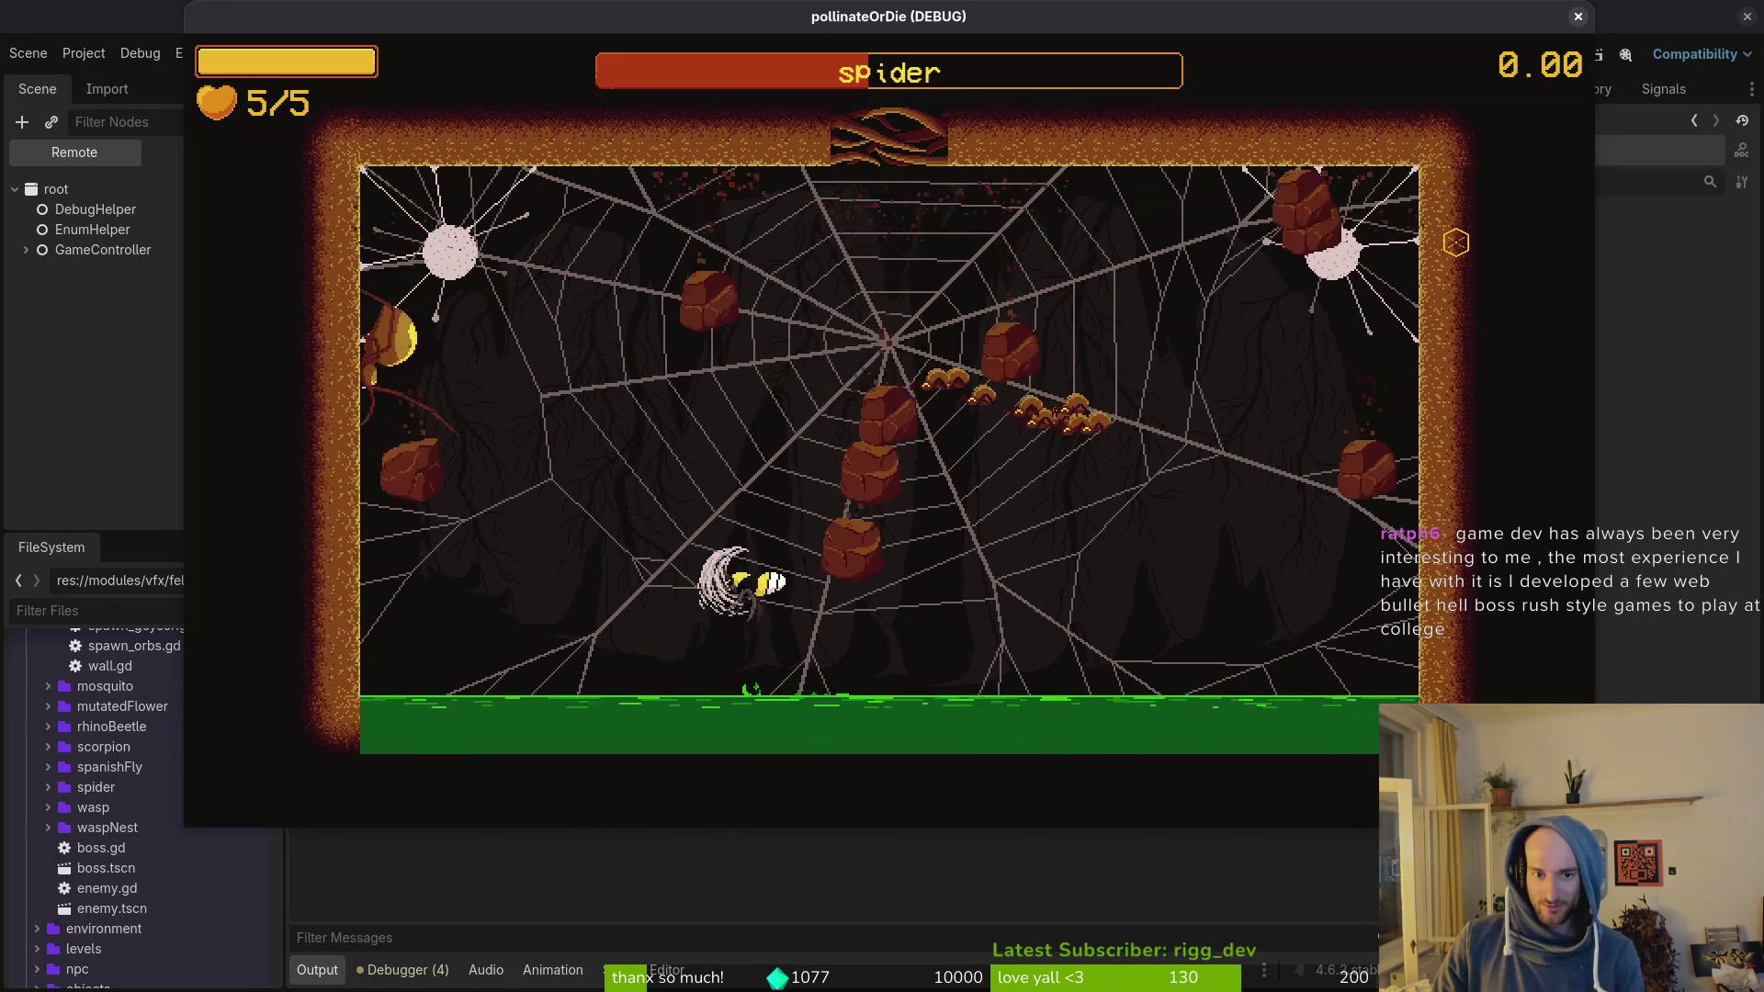
key("Left")
key("Right")
key("Up")
key("Down")
Step: Fly the bee around the web, dodging the spider between the web top and lower centre
key("Up")
key("Right")
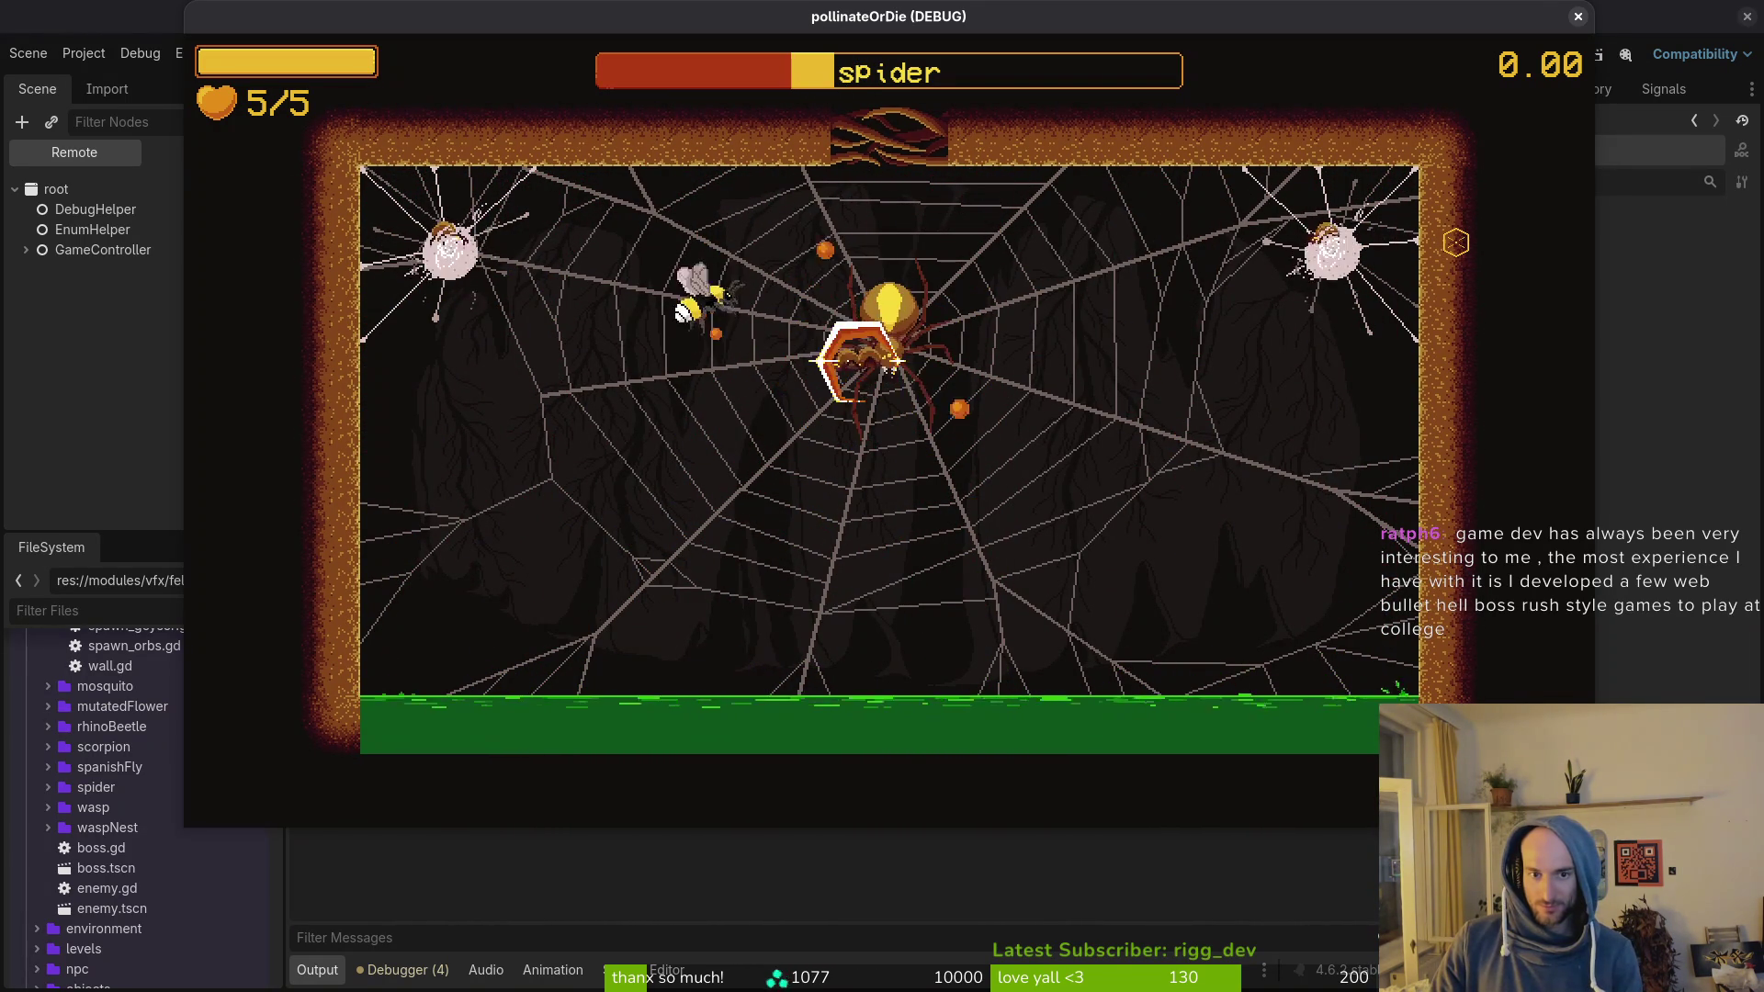
key("Down")
key("Left")
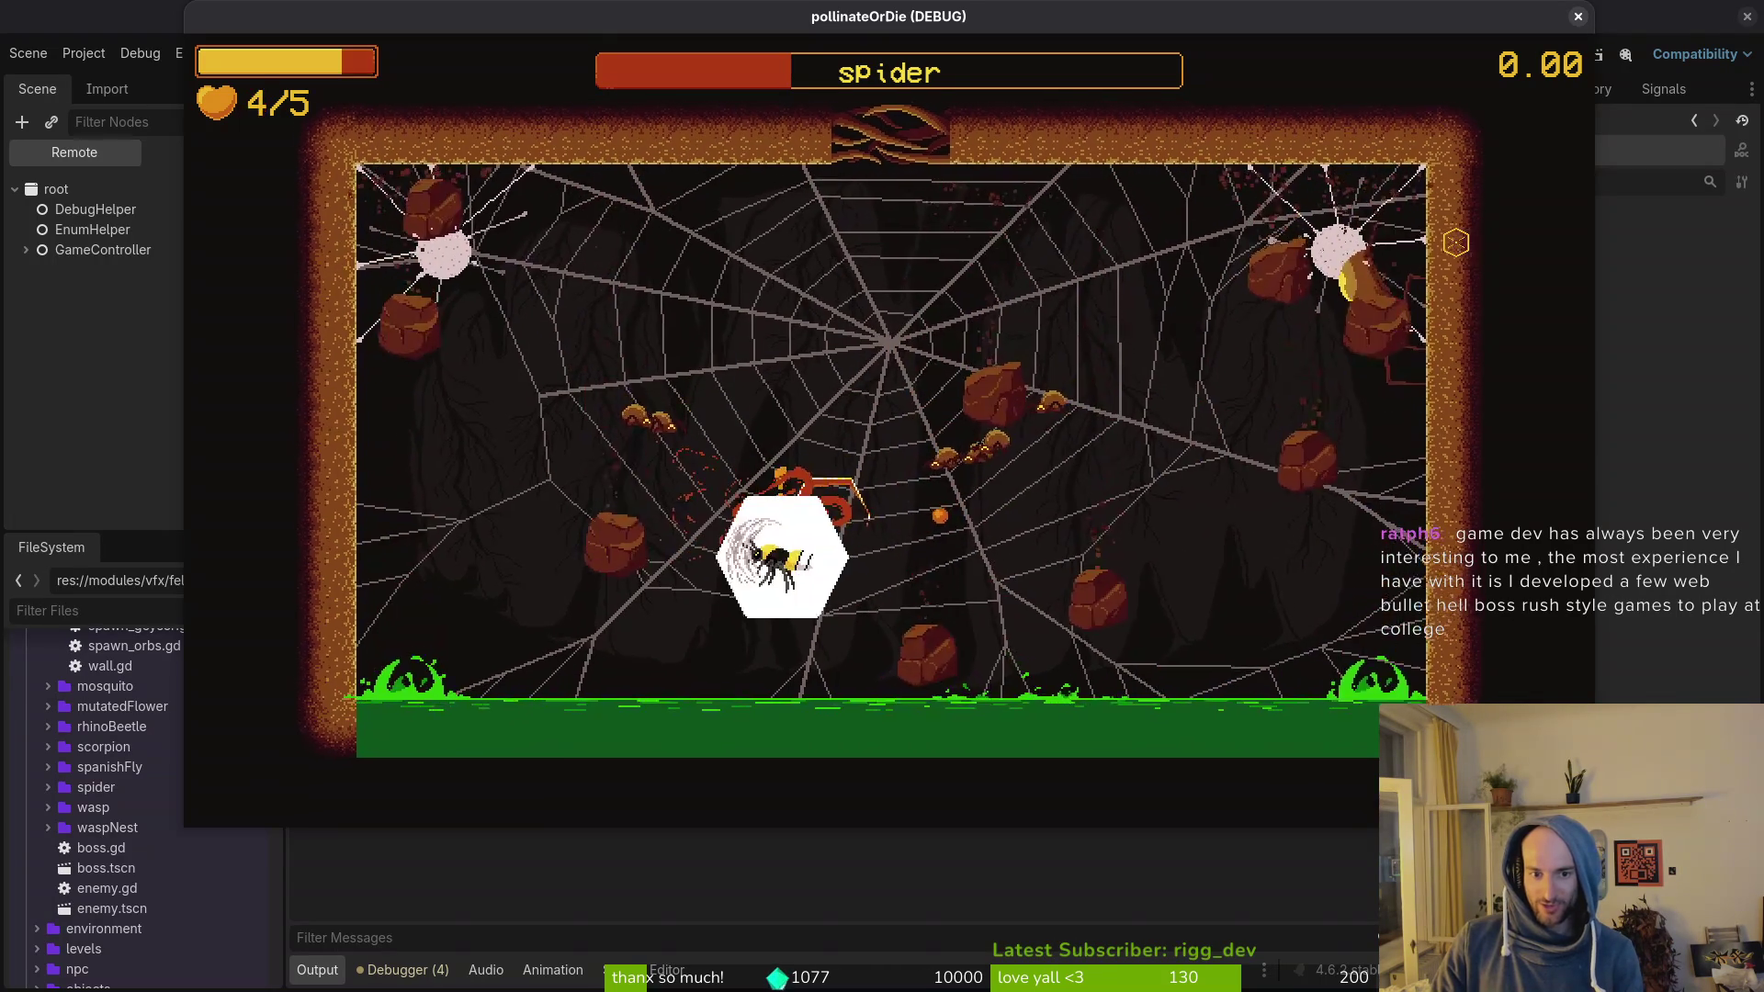
key("Left")
key("Up")
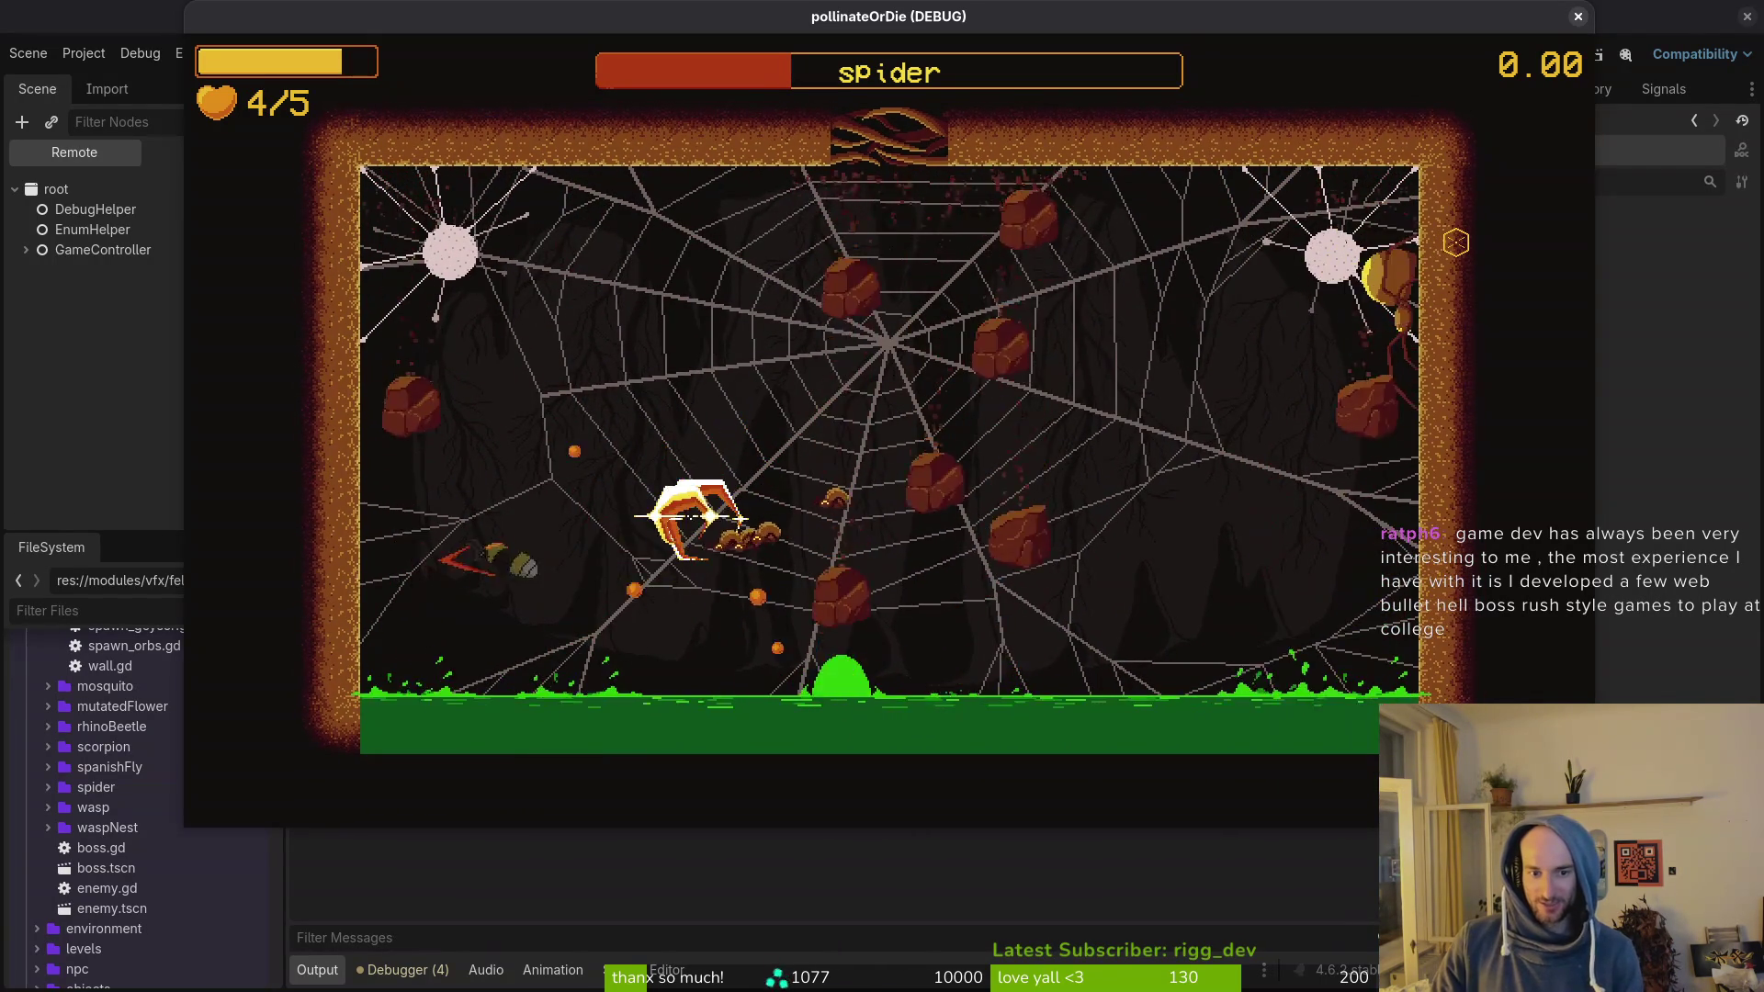
key("Up")
key("Right")
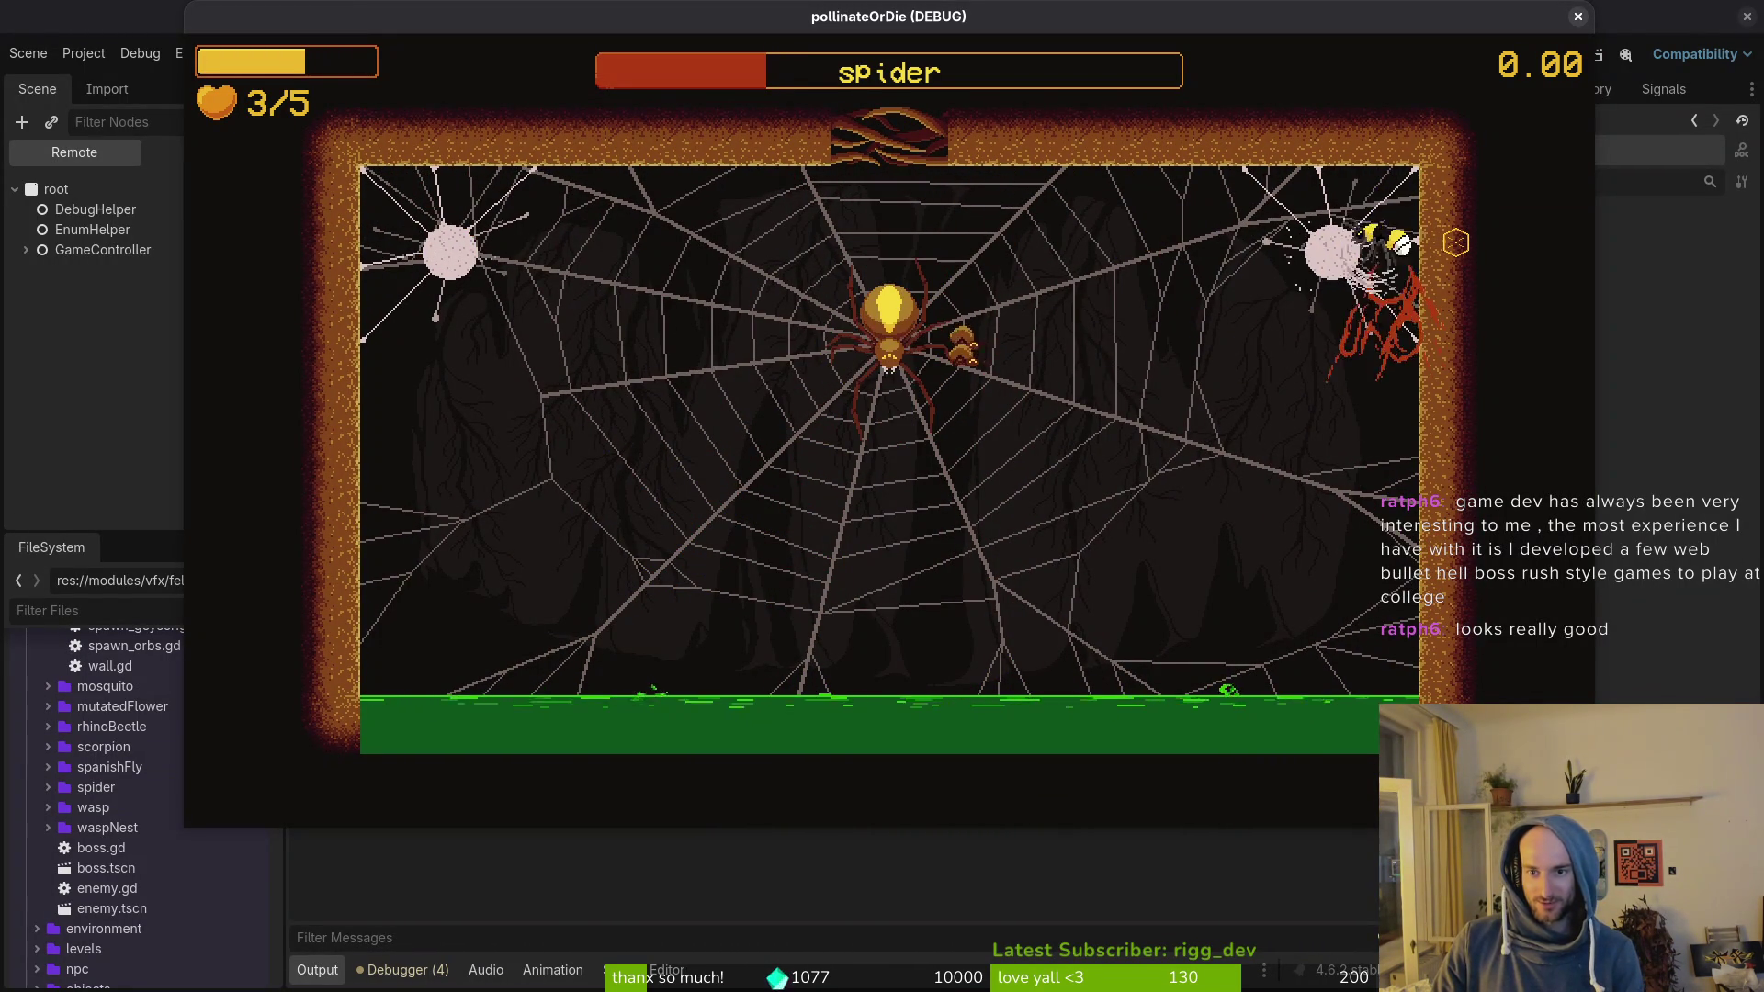
key("Down")
key("Left")
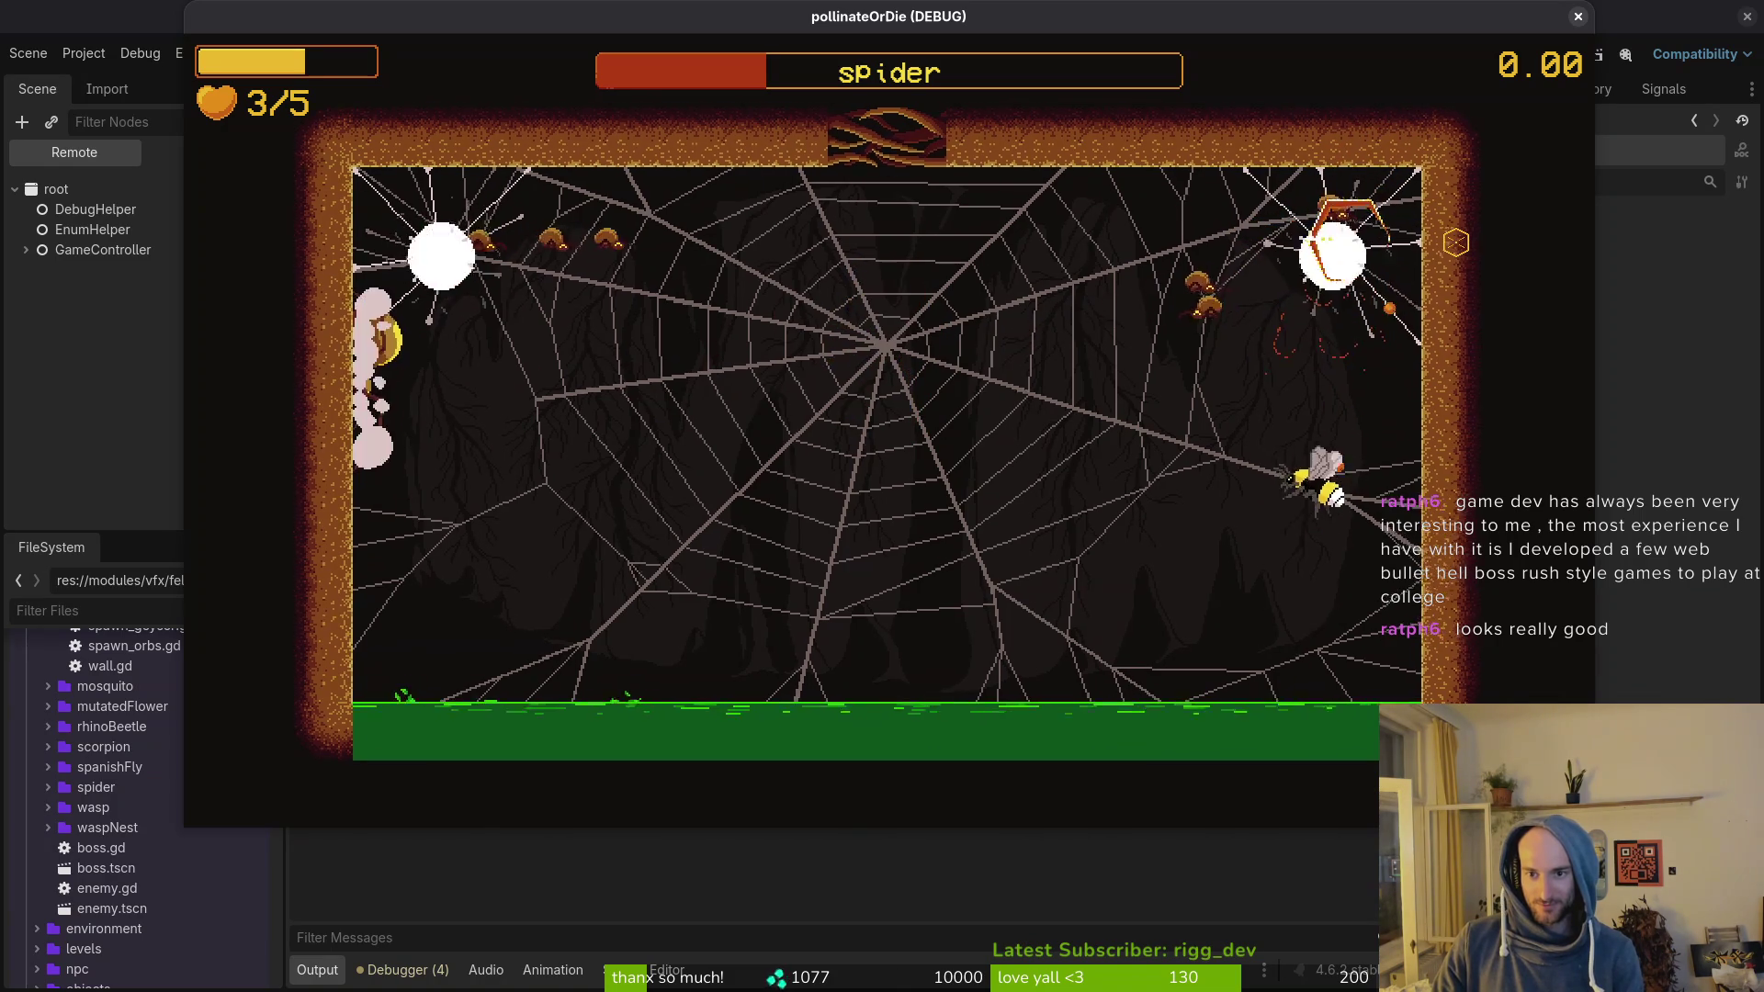
key("Left")
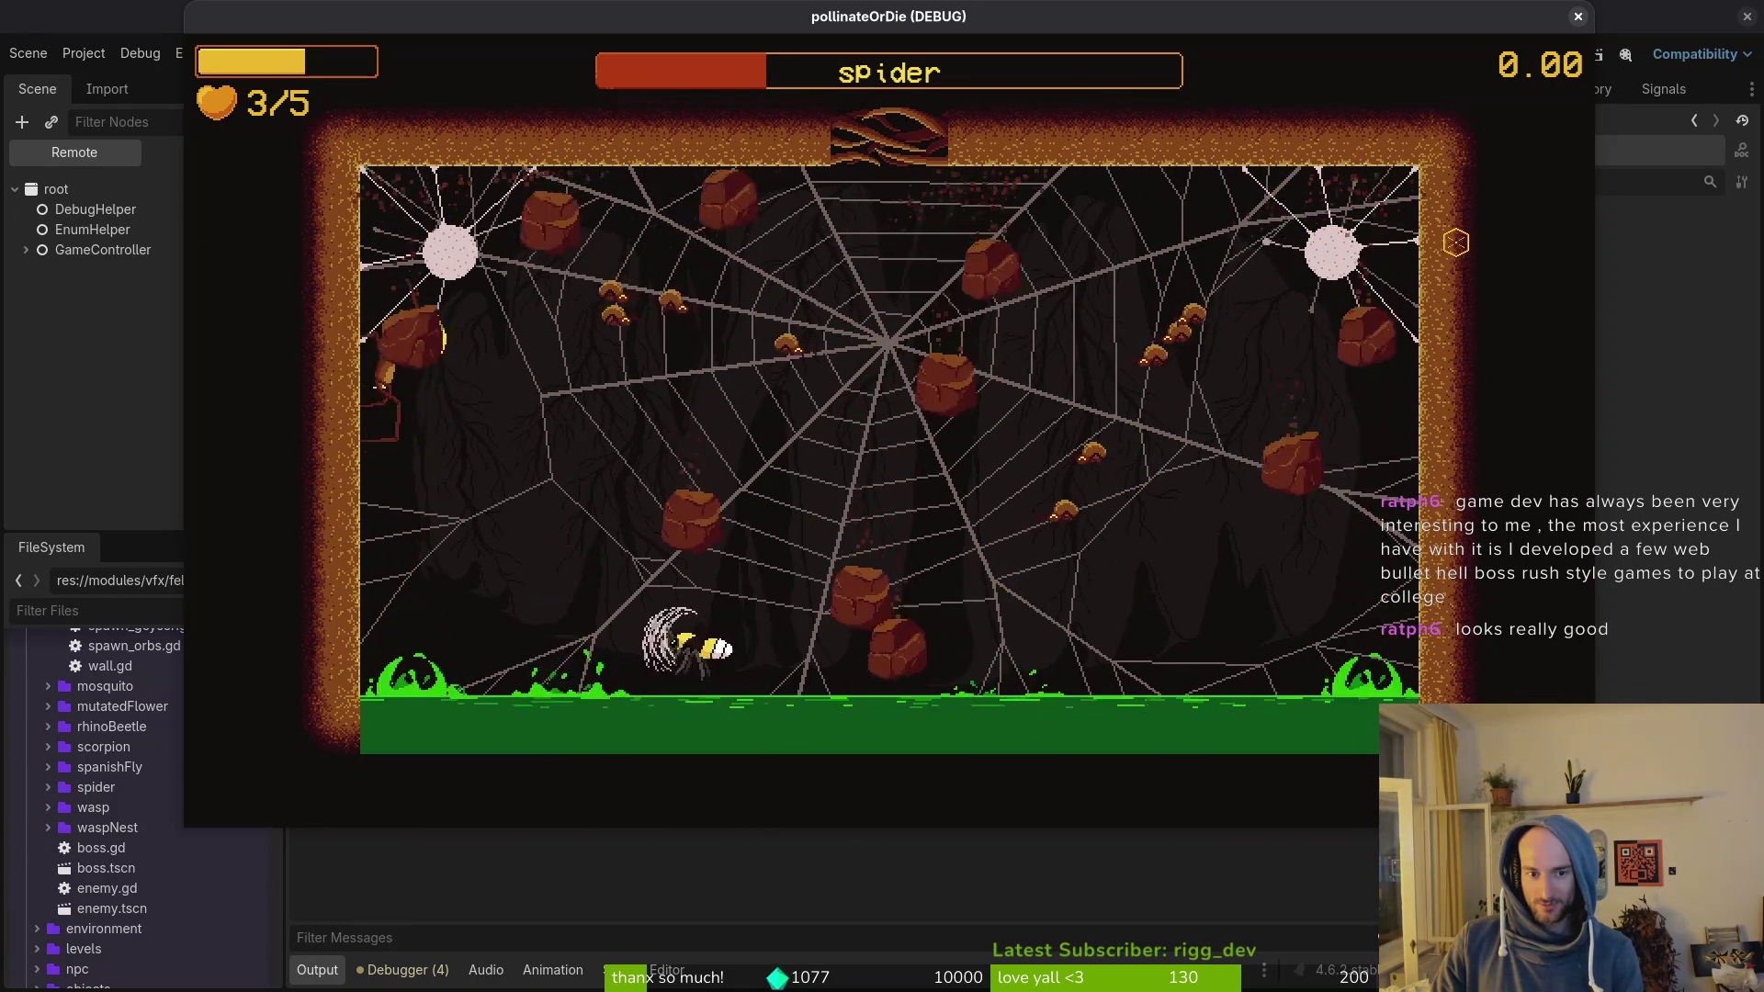
key("Right")
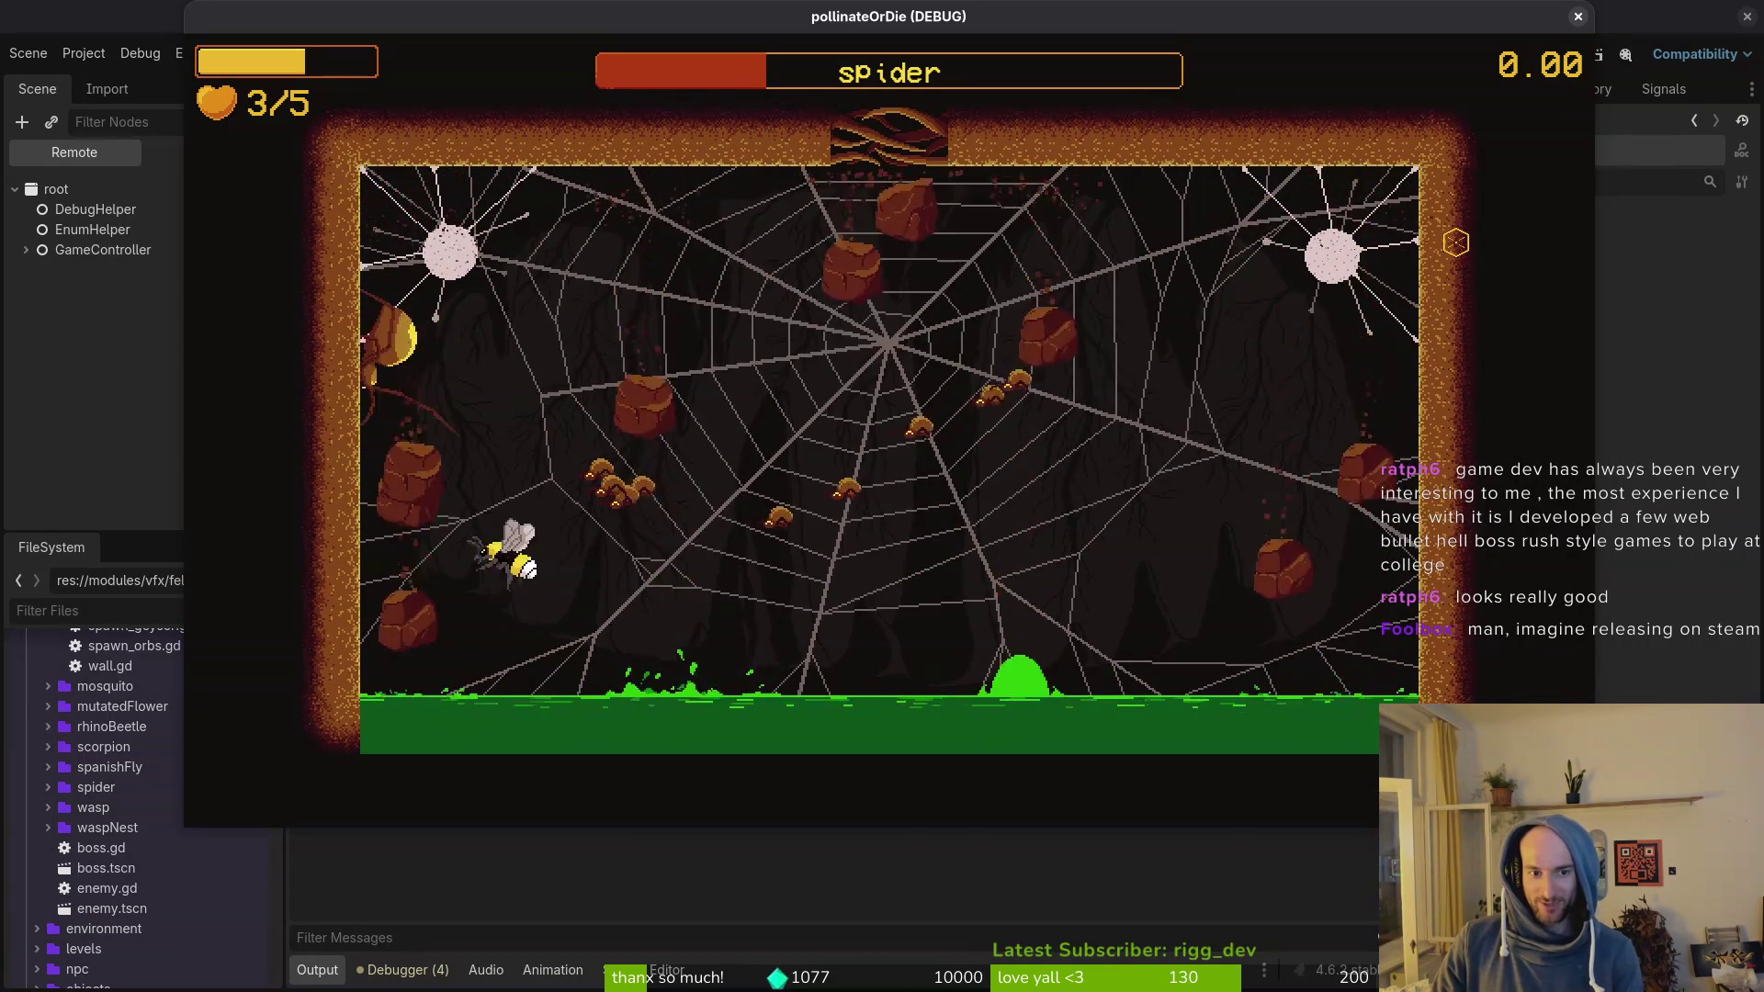
key("Up")
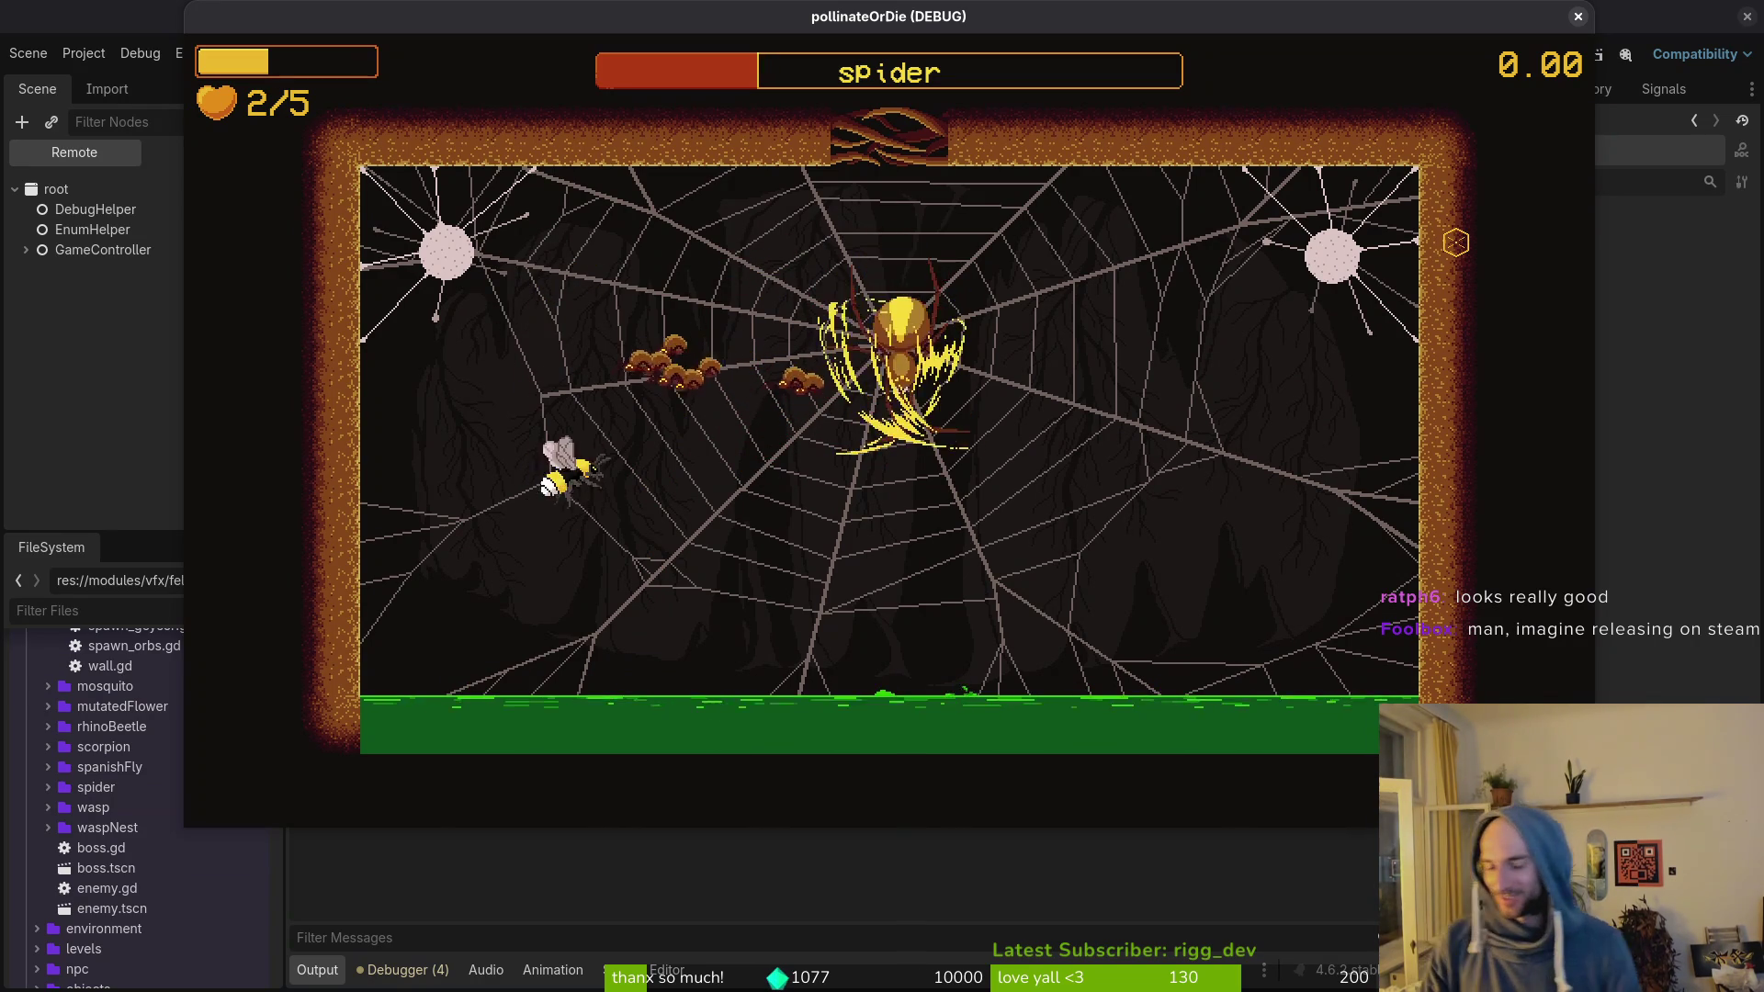
Step: Break free of the webs and dash-slash the spider until its health is a sliver
key("Right")
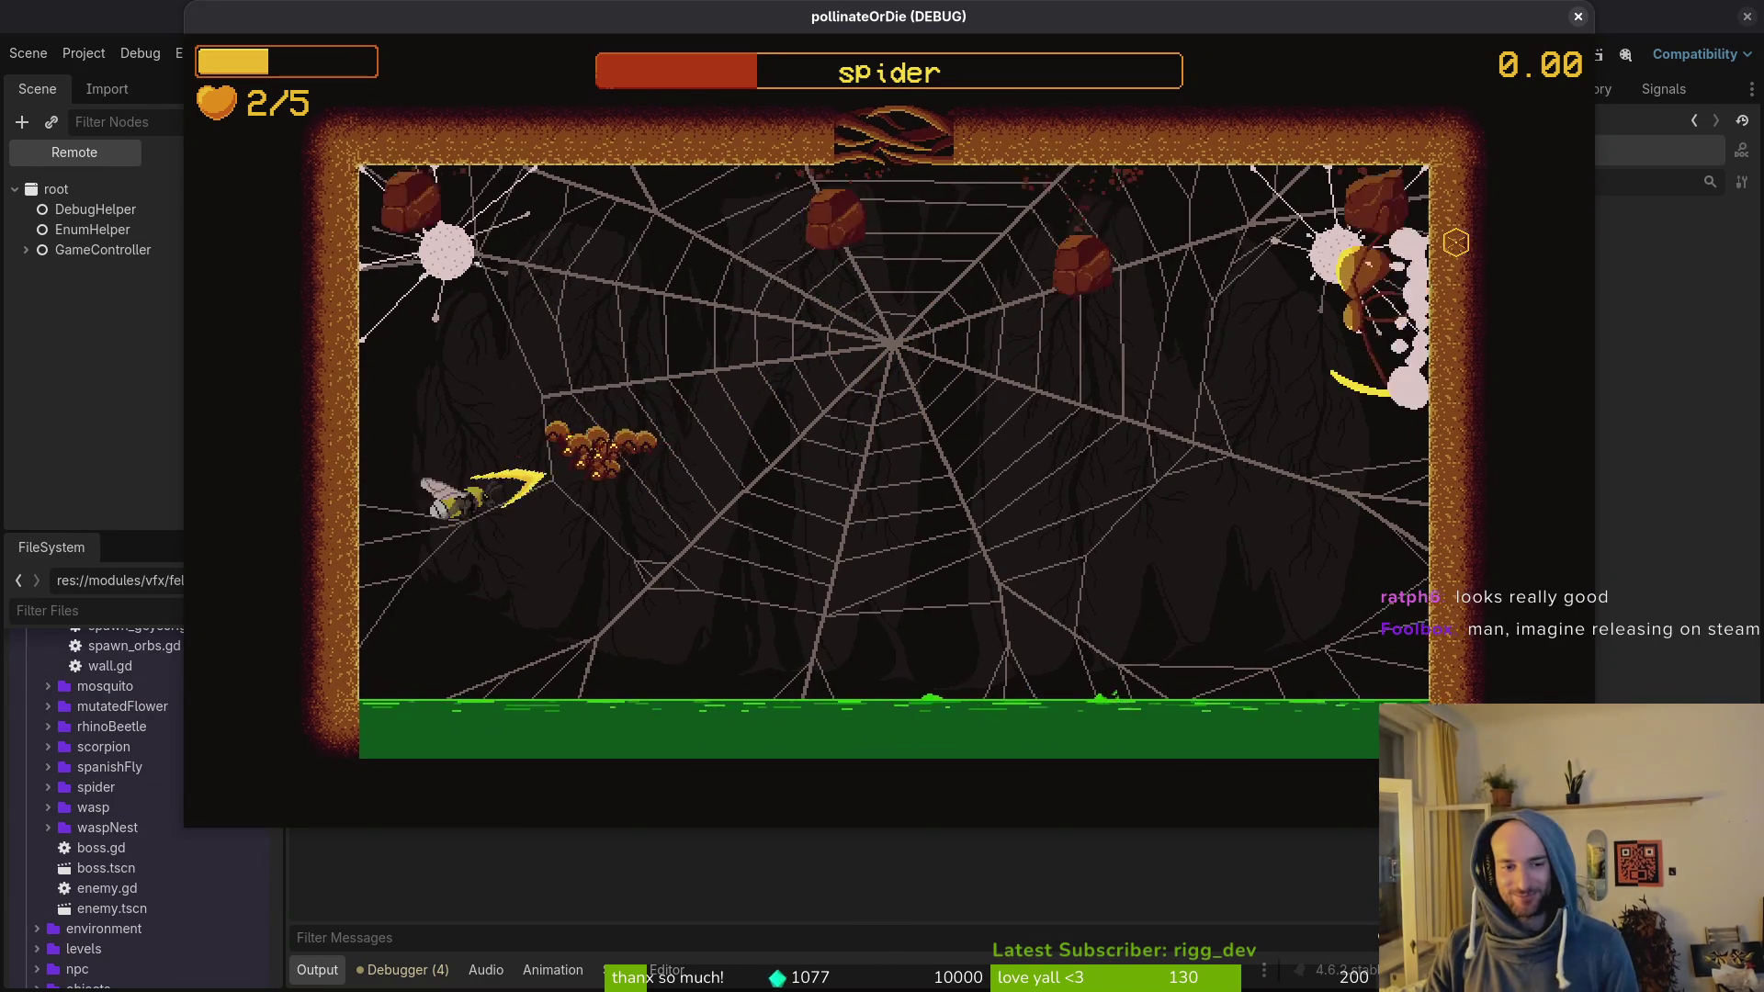
key("Down")
key("Up")
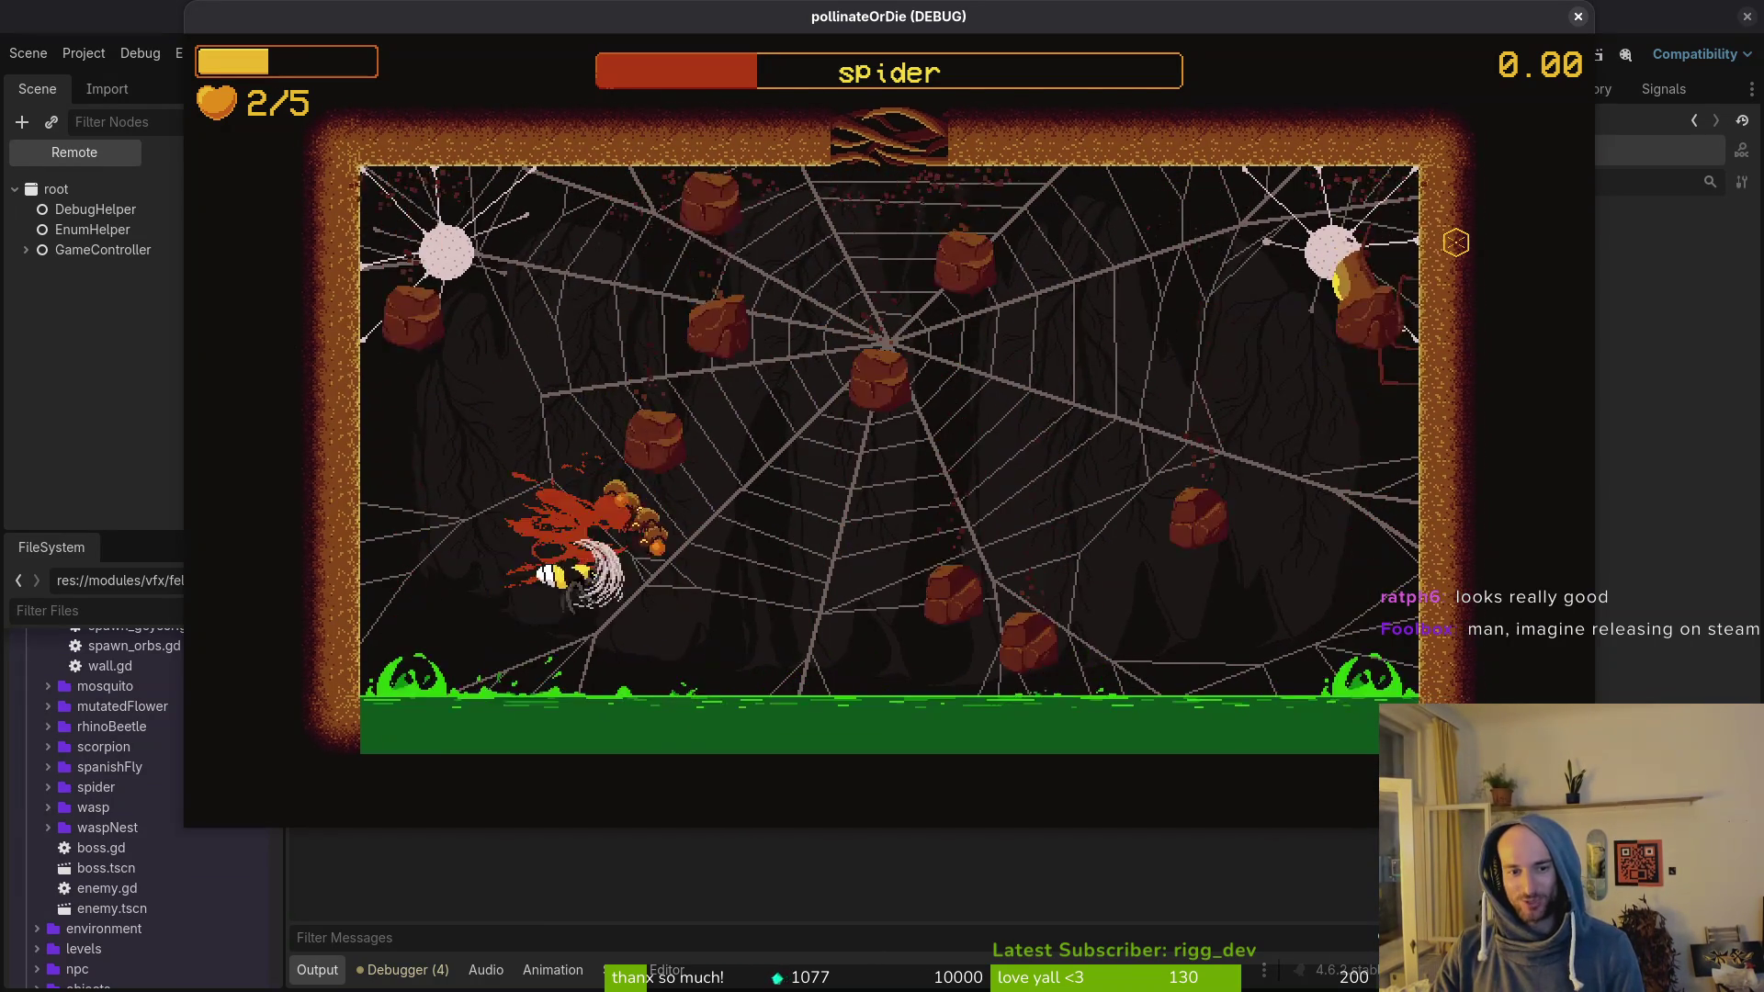
key("Right")
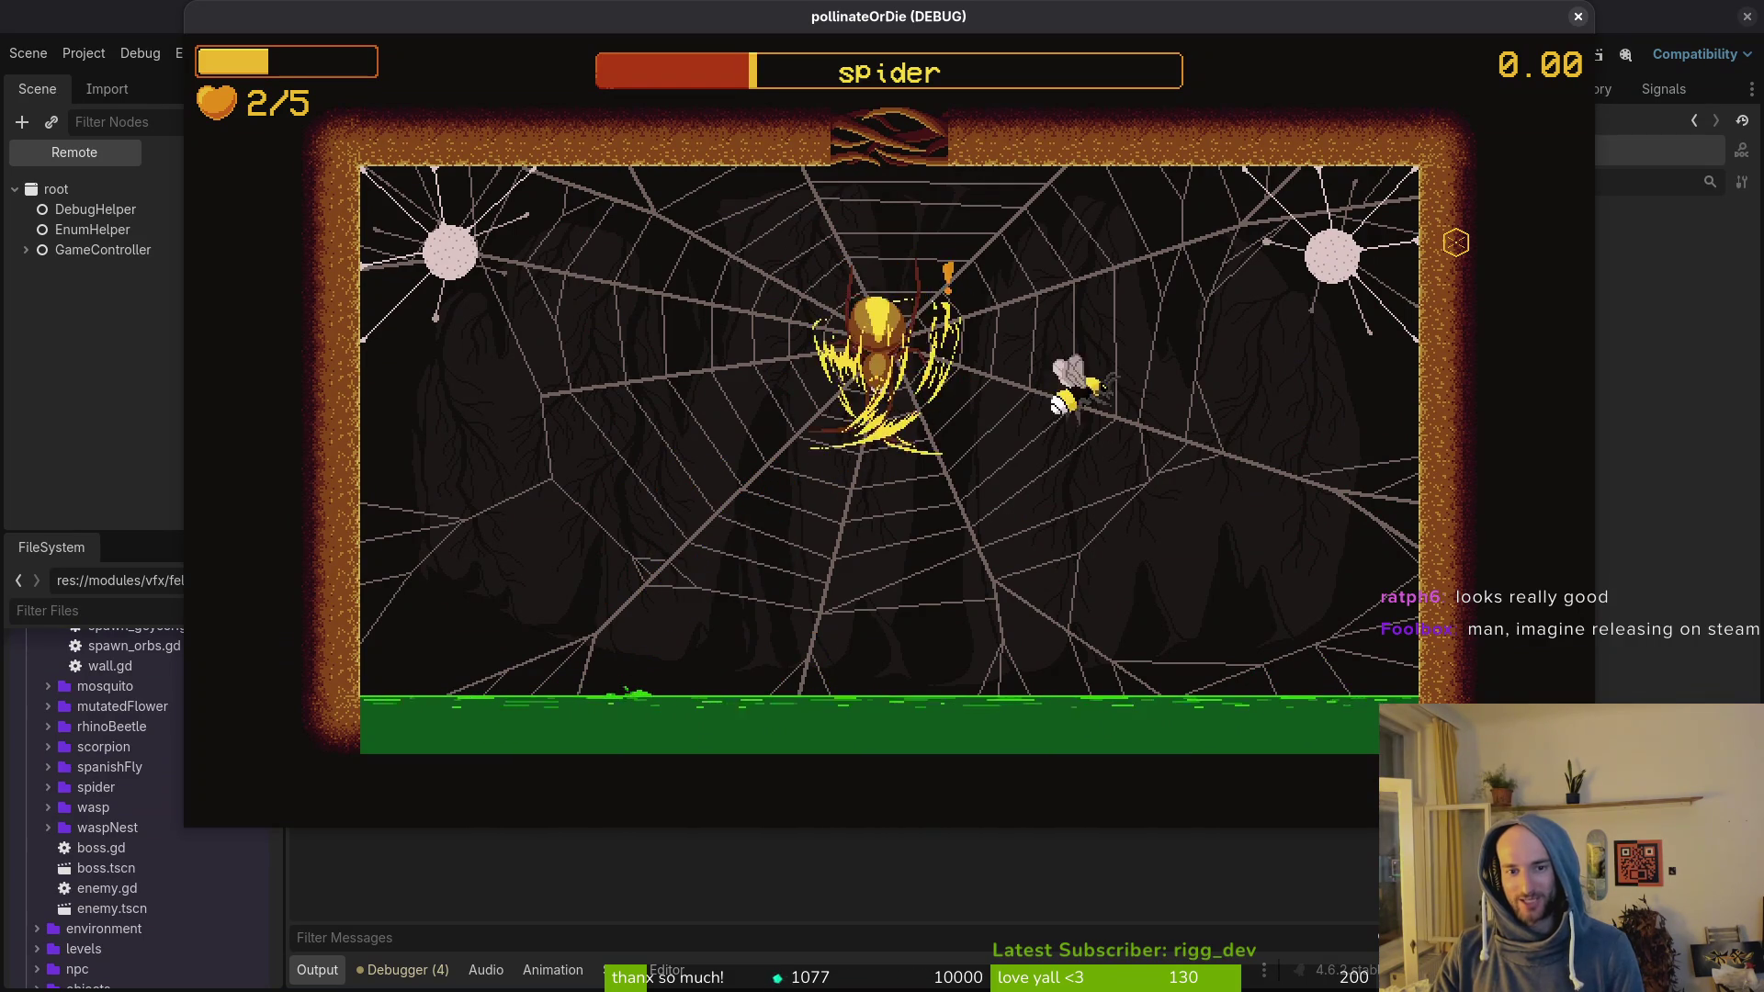
key("Right")
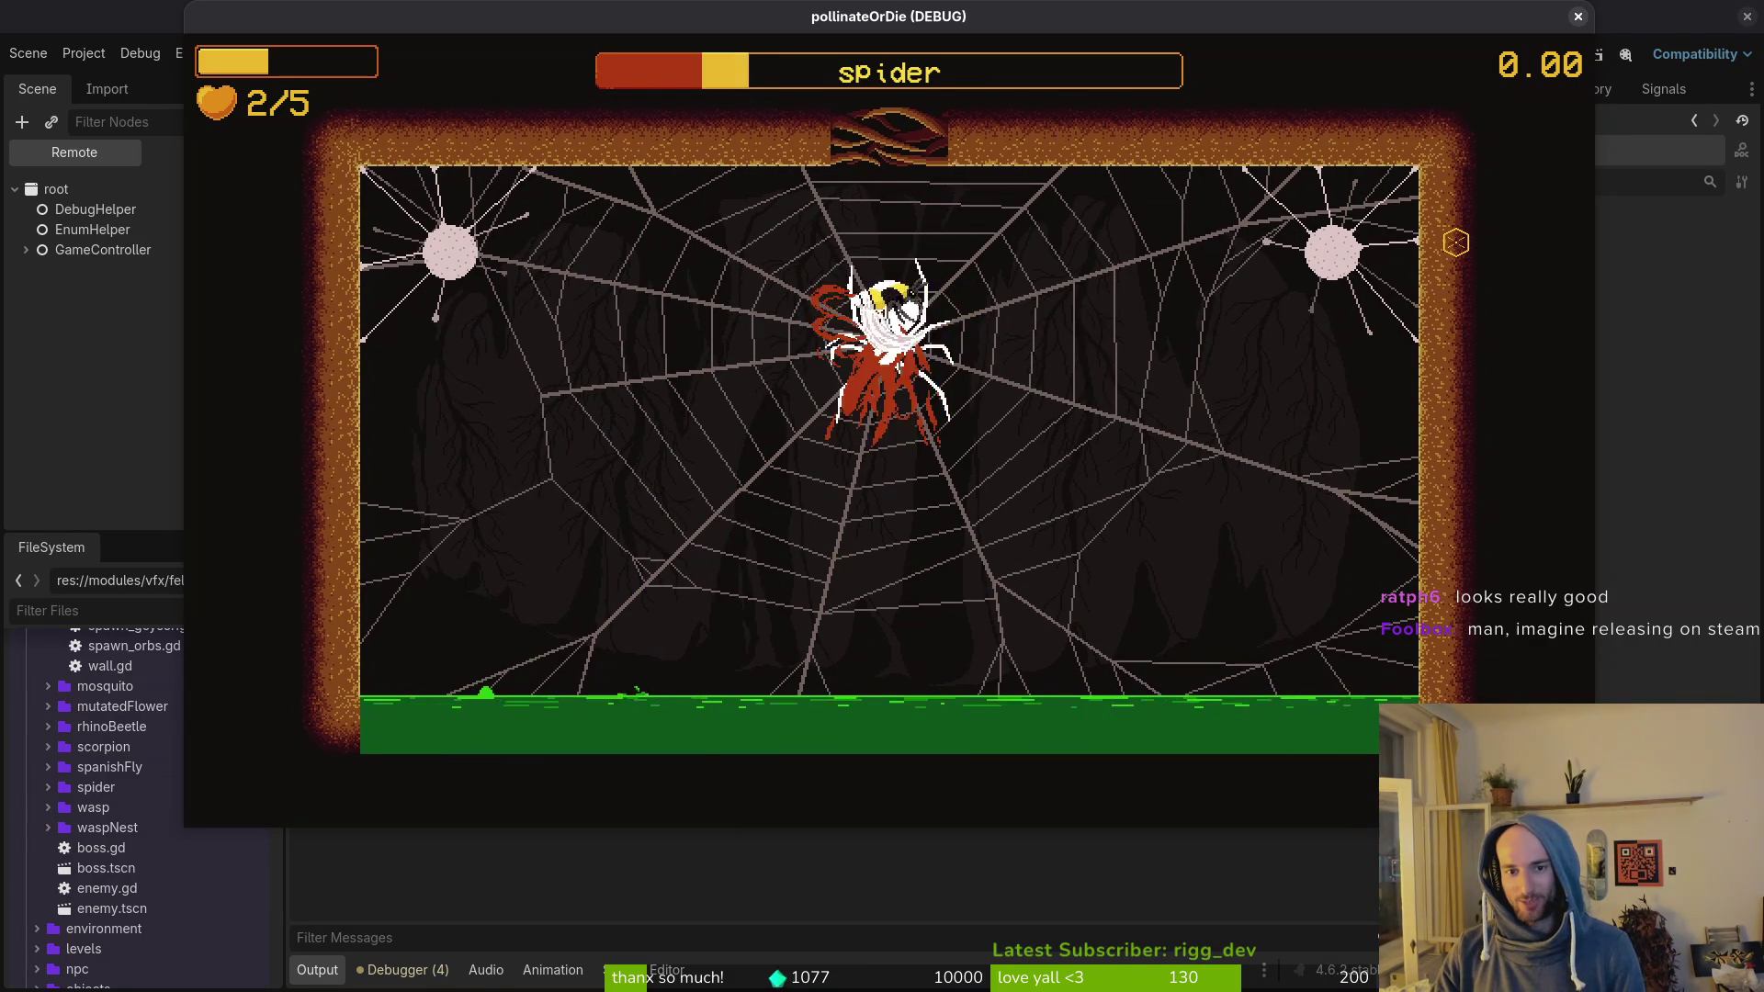
key("Right")
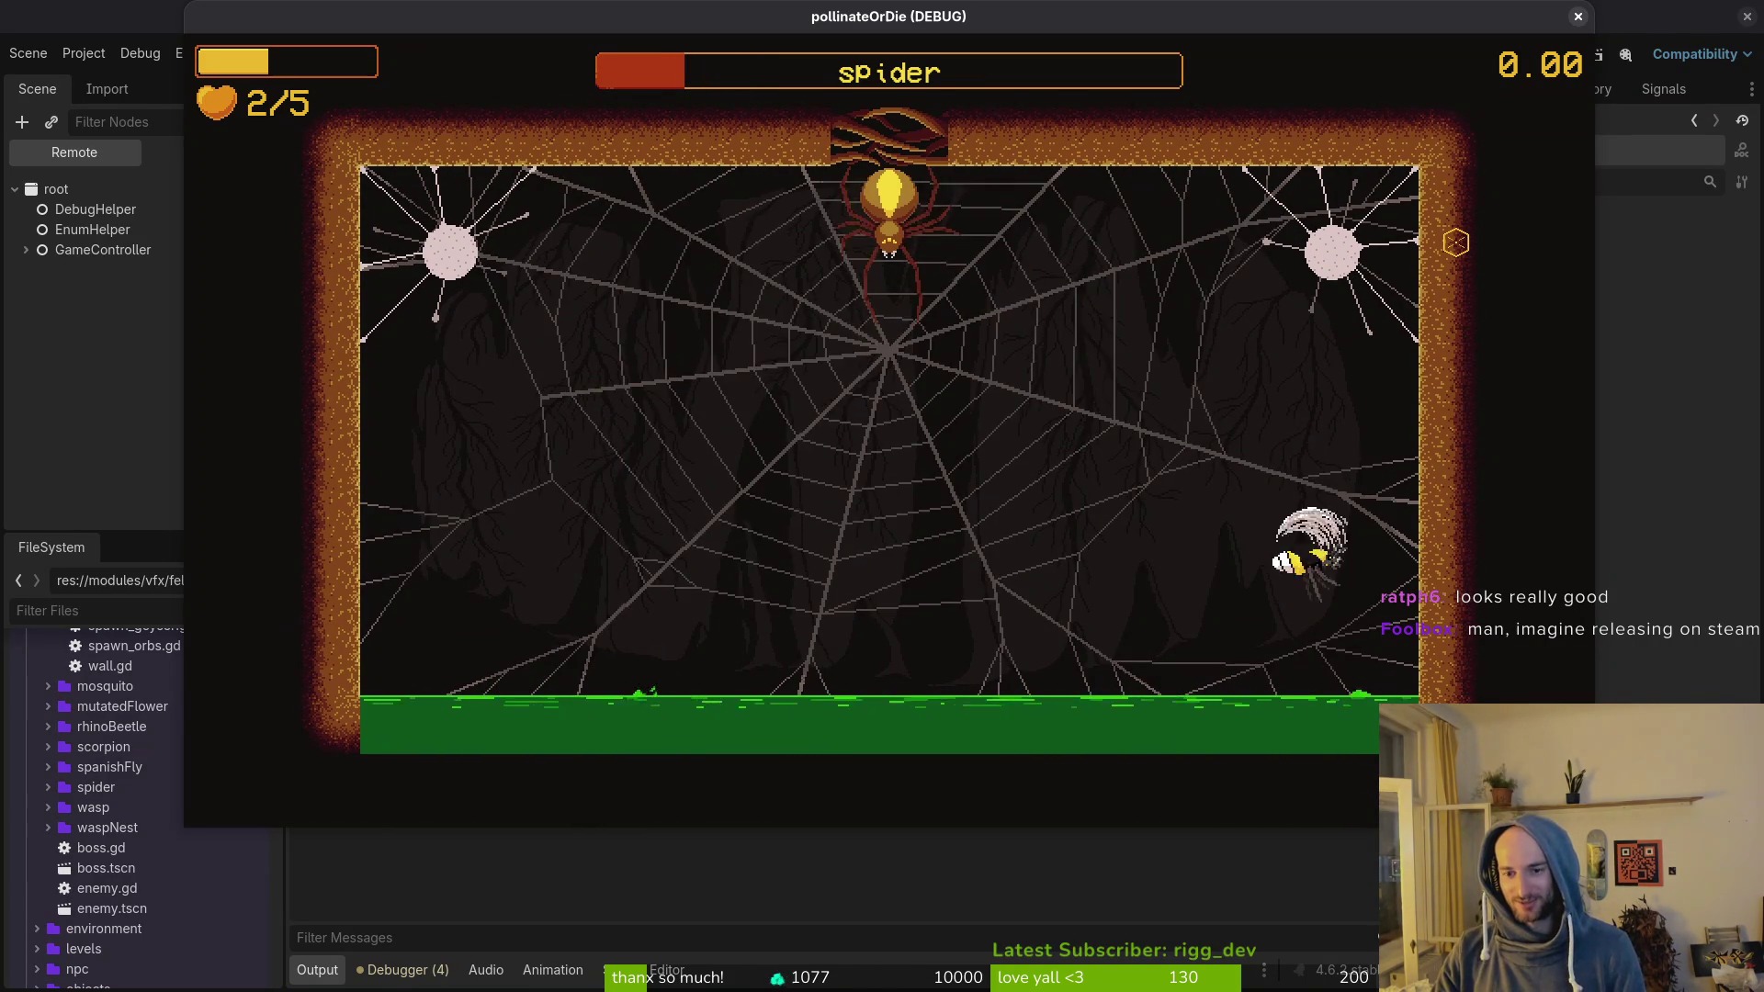
key("Up")
key("Left")
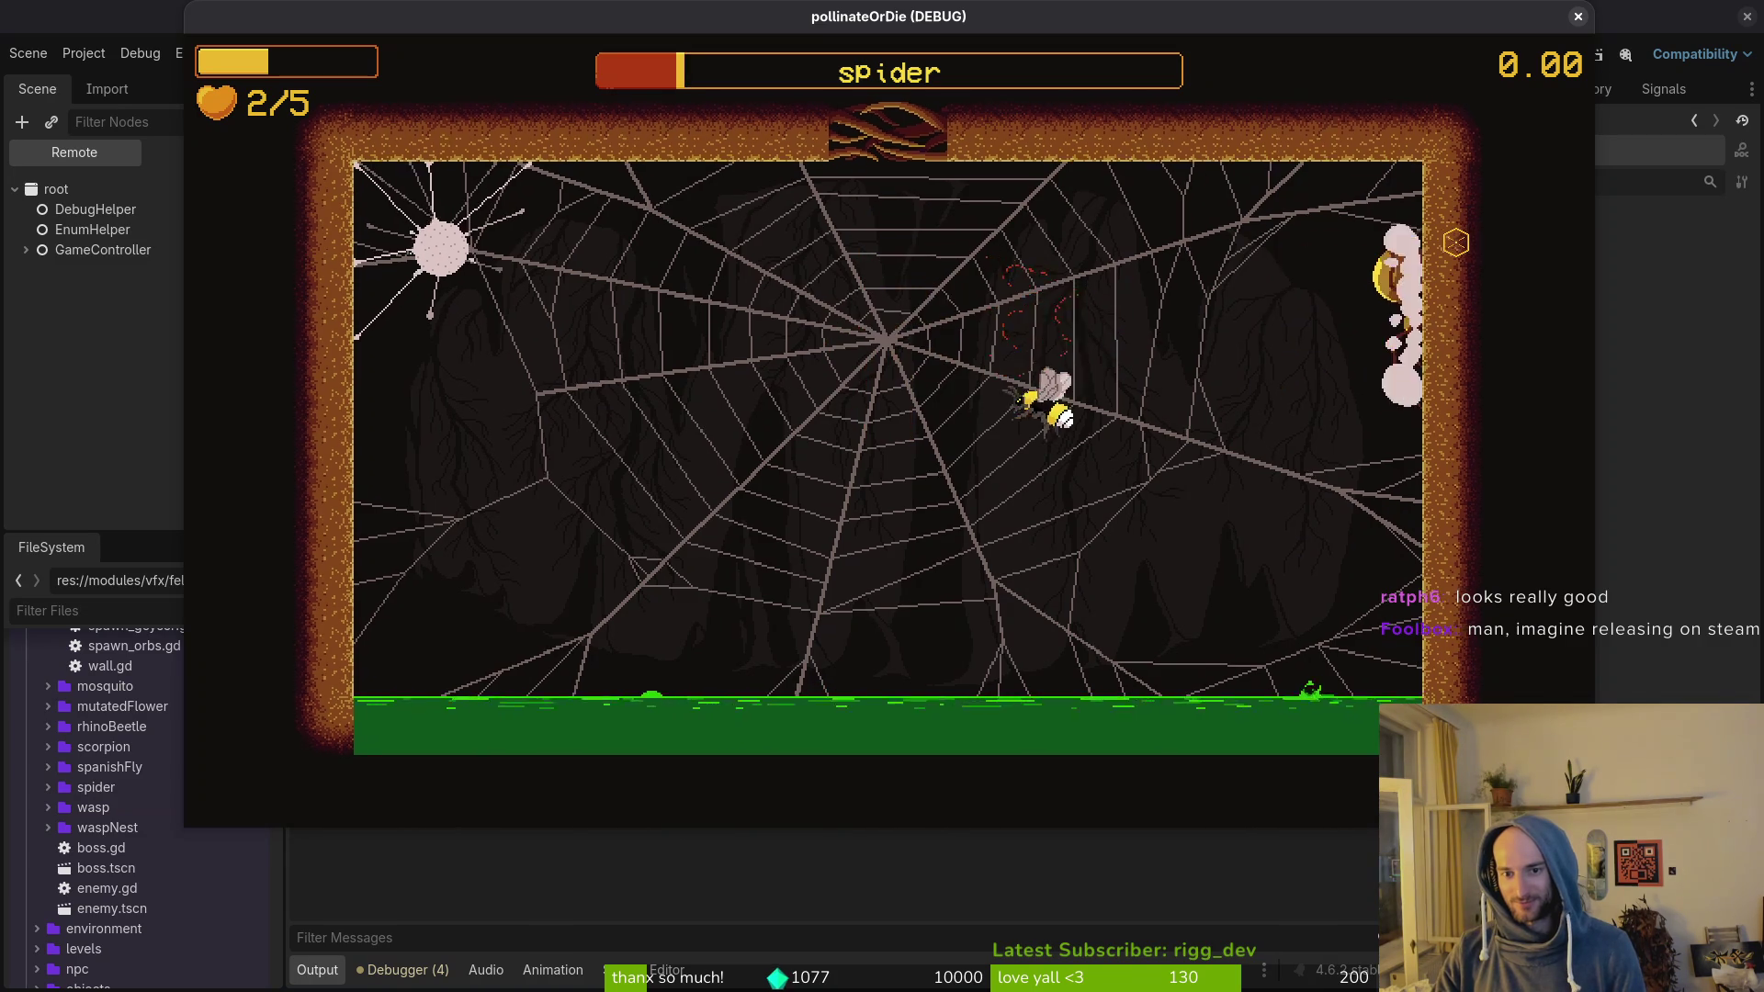
key("Right")
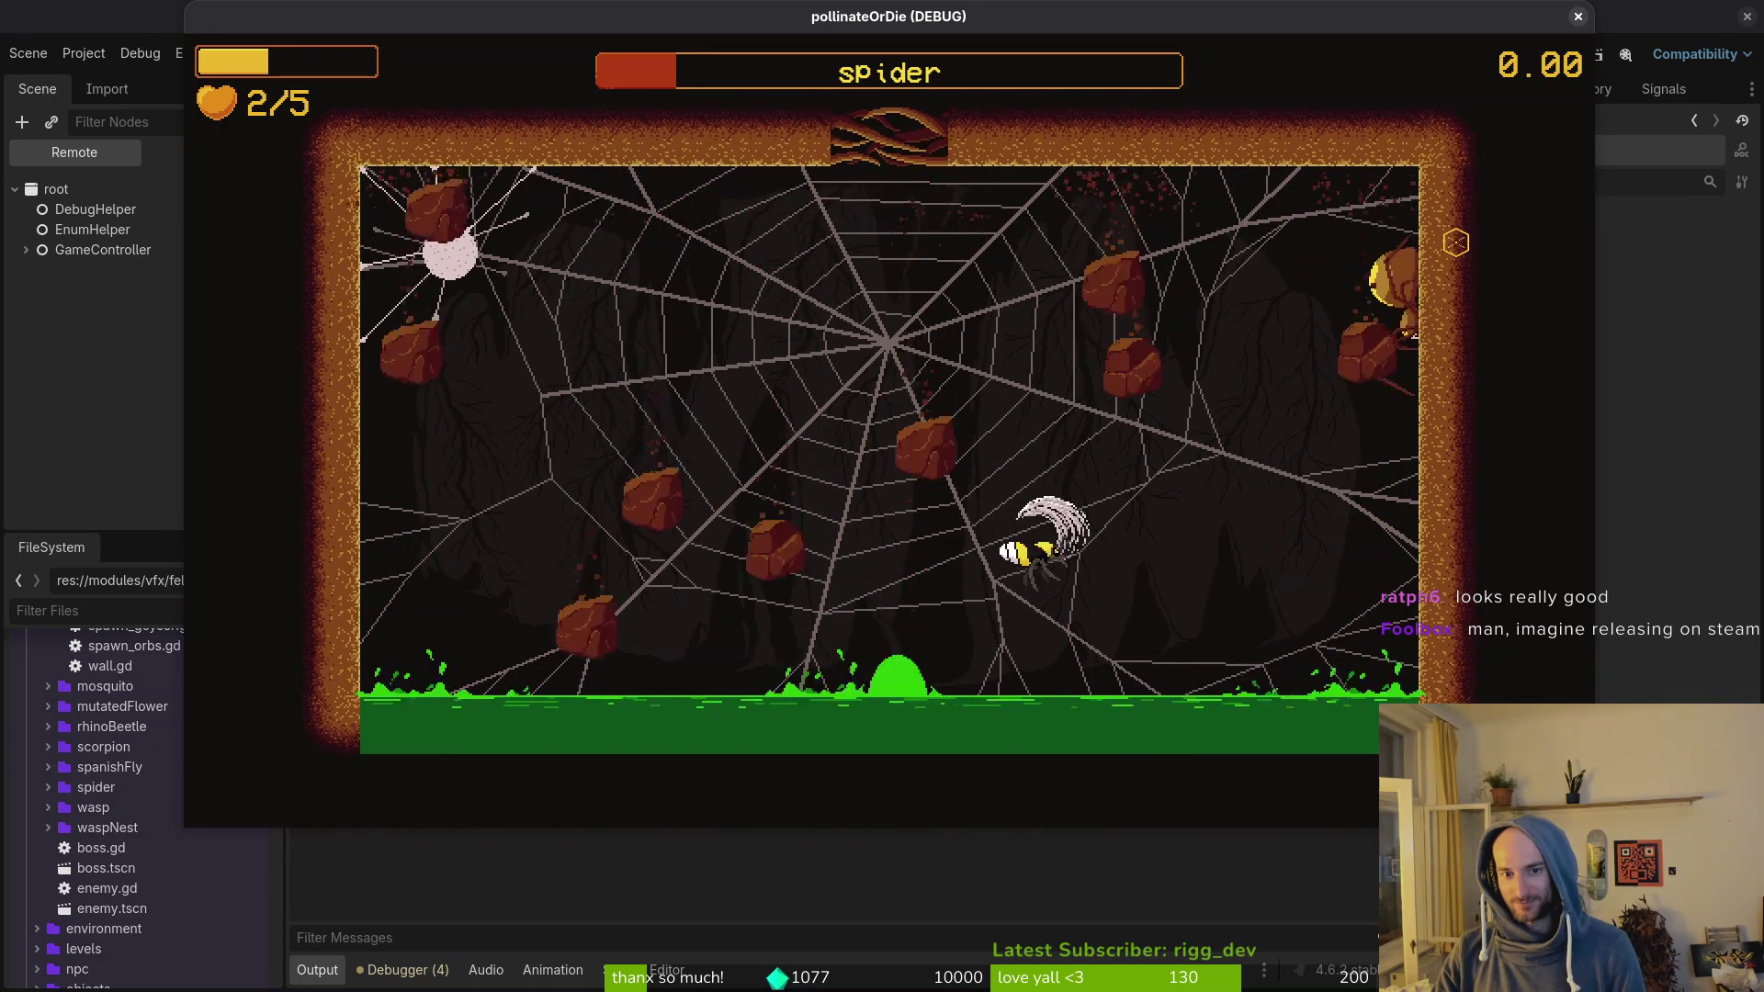
key("Left")
key("Right")
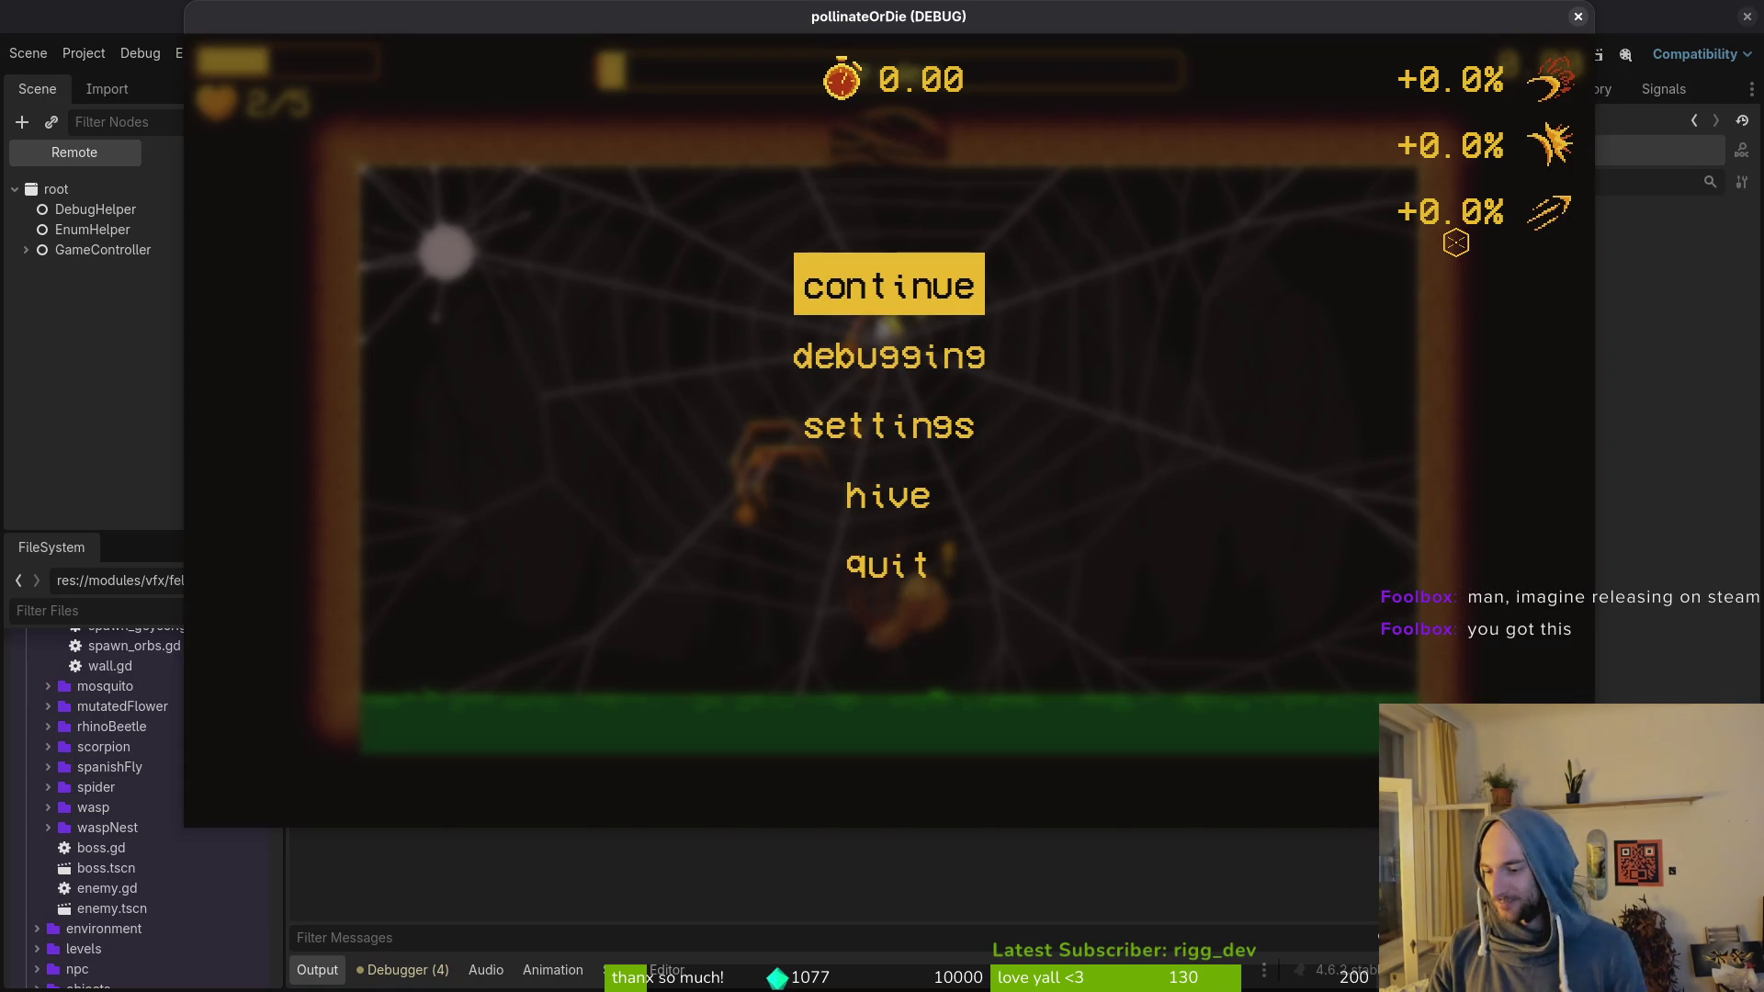
Step: Quit the game to its main menu, stop the debug run, and return to Aseprite
key("Down")
key("Down")
key("Down")
key("Return")
key("Left")
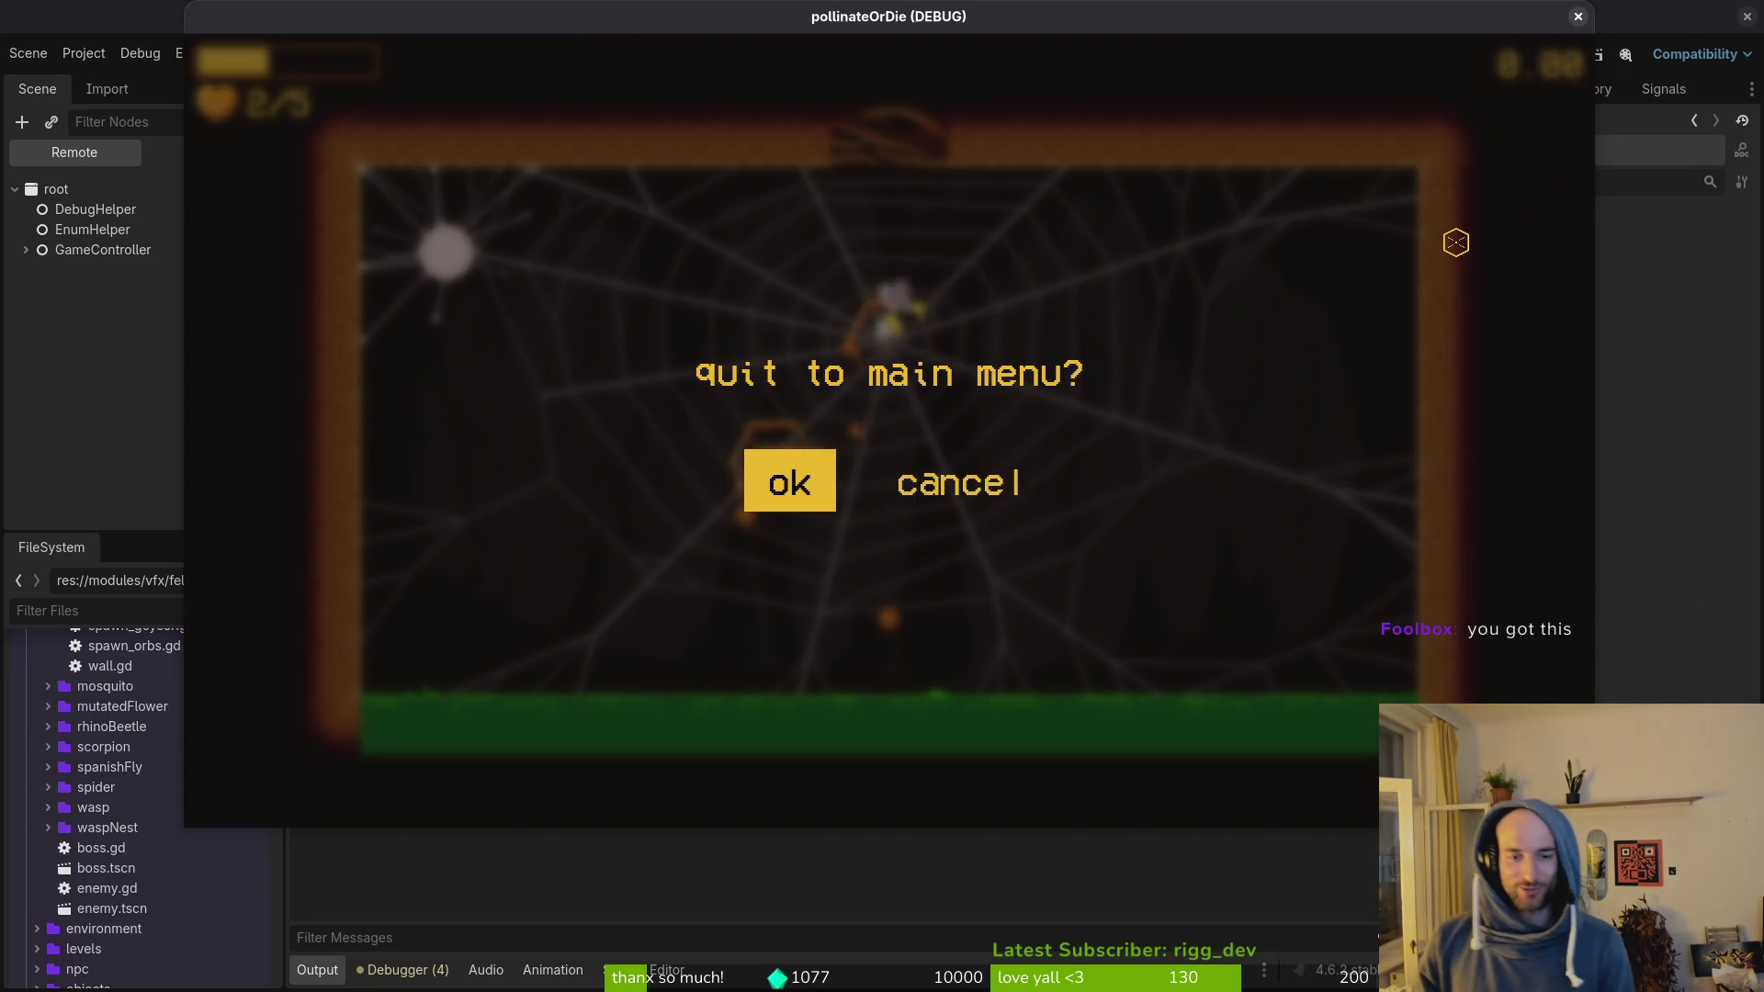
key("Return")
left_click(1577, 16)
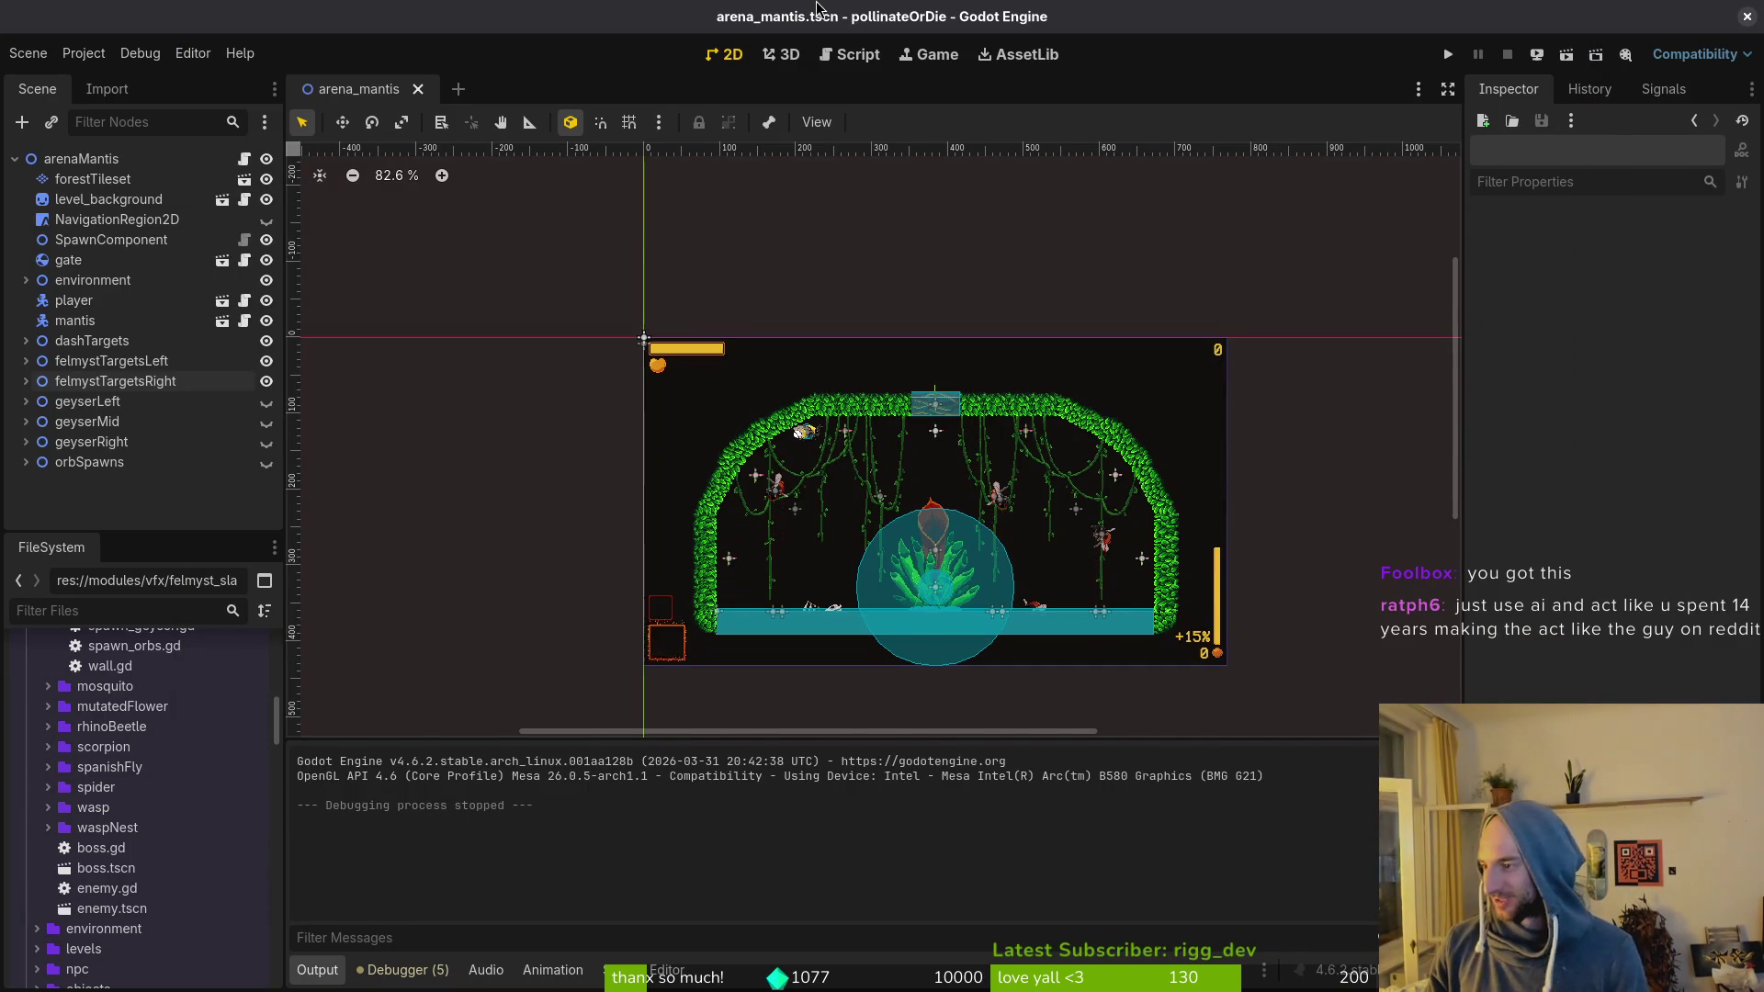
key("alt+Tab")
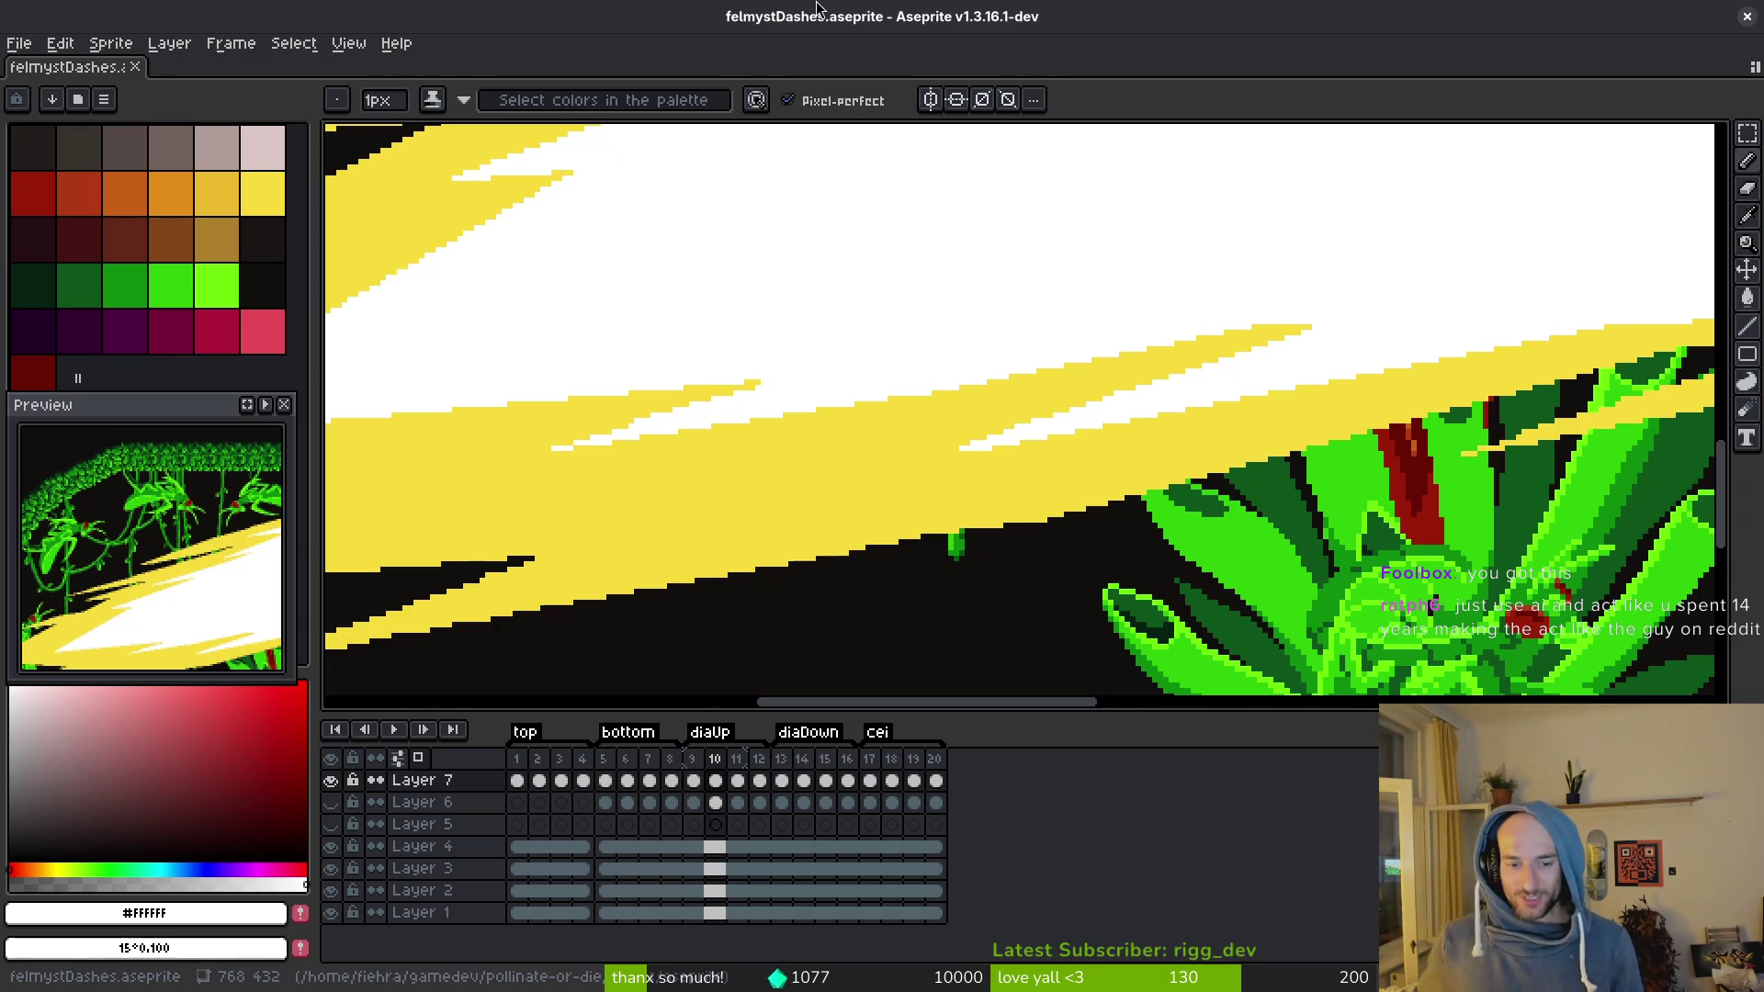
Step: Pan the dash sprite to the right, then open the ChatGPT site from the browser's search results
scroll(945, 421, "right", 5)
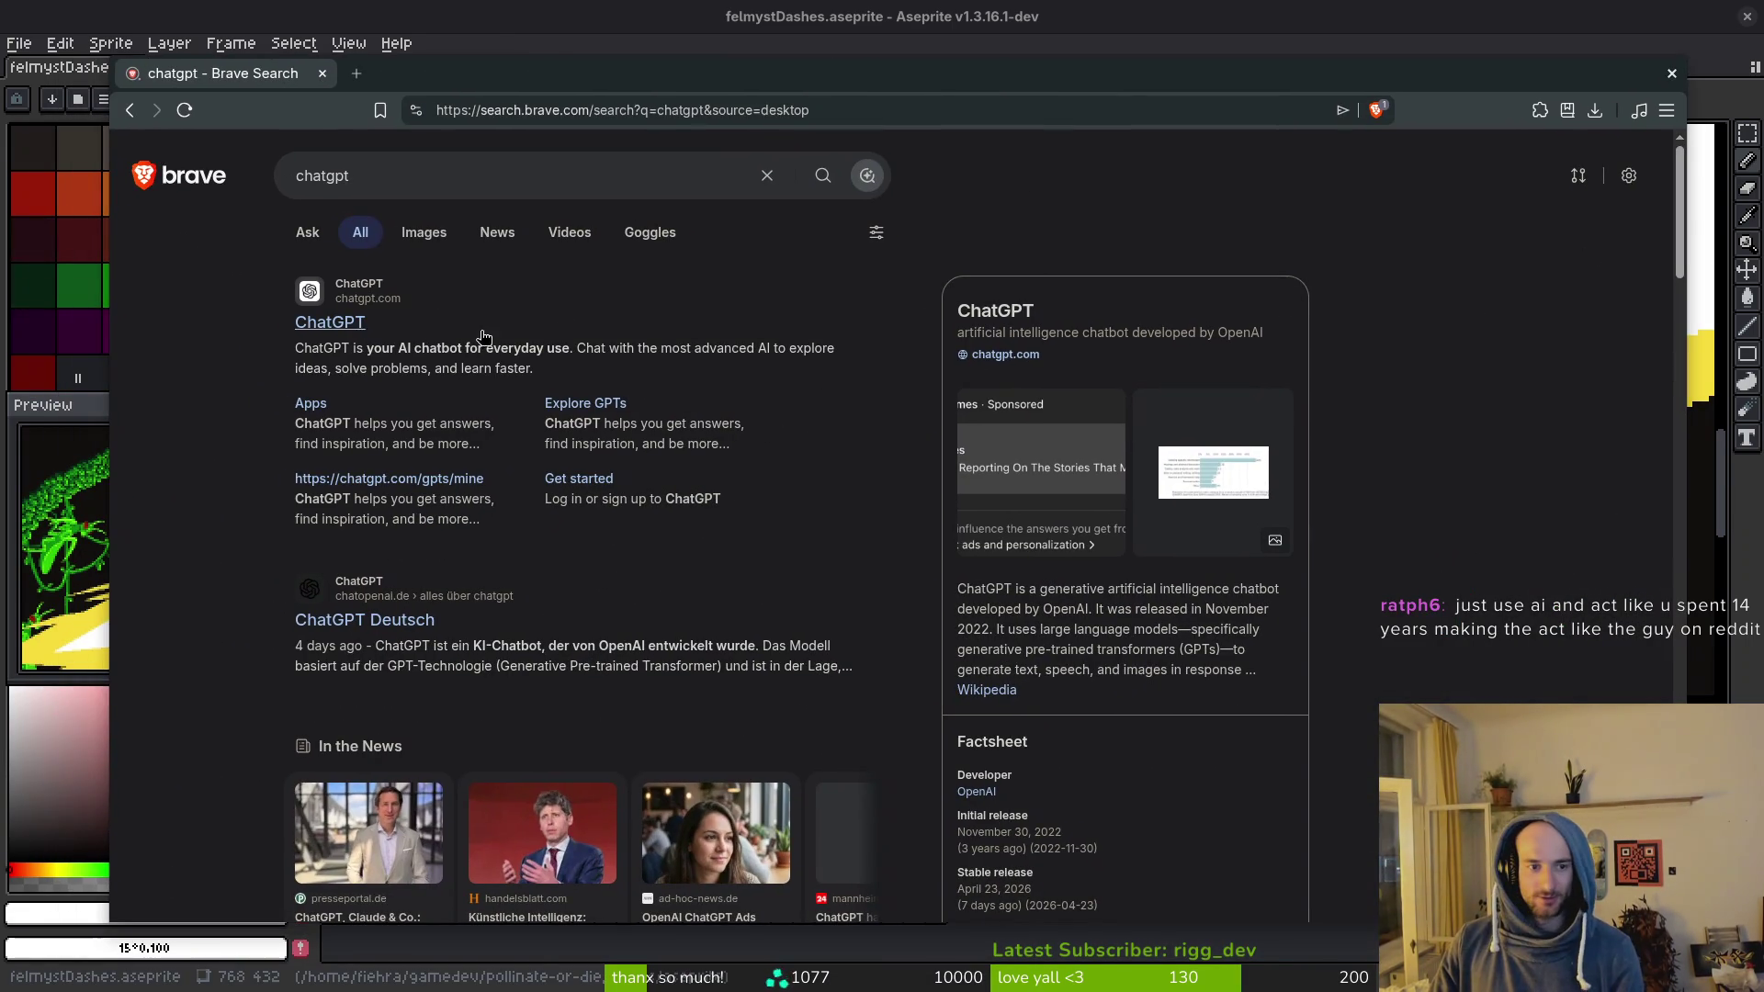
left_click(329, 336)
Step: Send ChatGPT a multi-line joke prompt to make the bee mantis boss, ending 'MAKE NO MISTAKES'
type("jsut make pixelart")
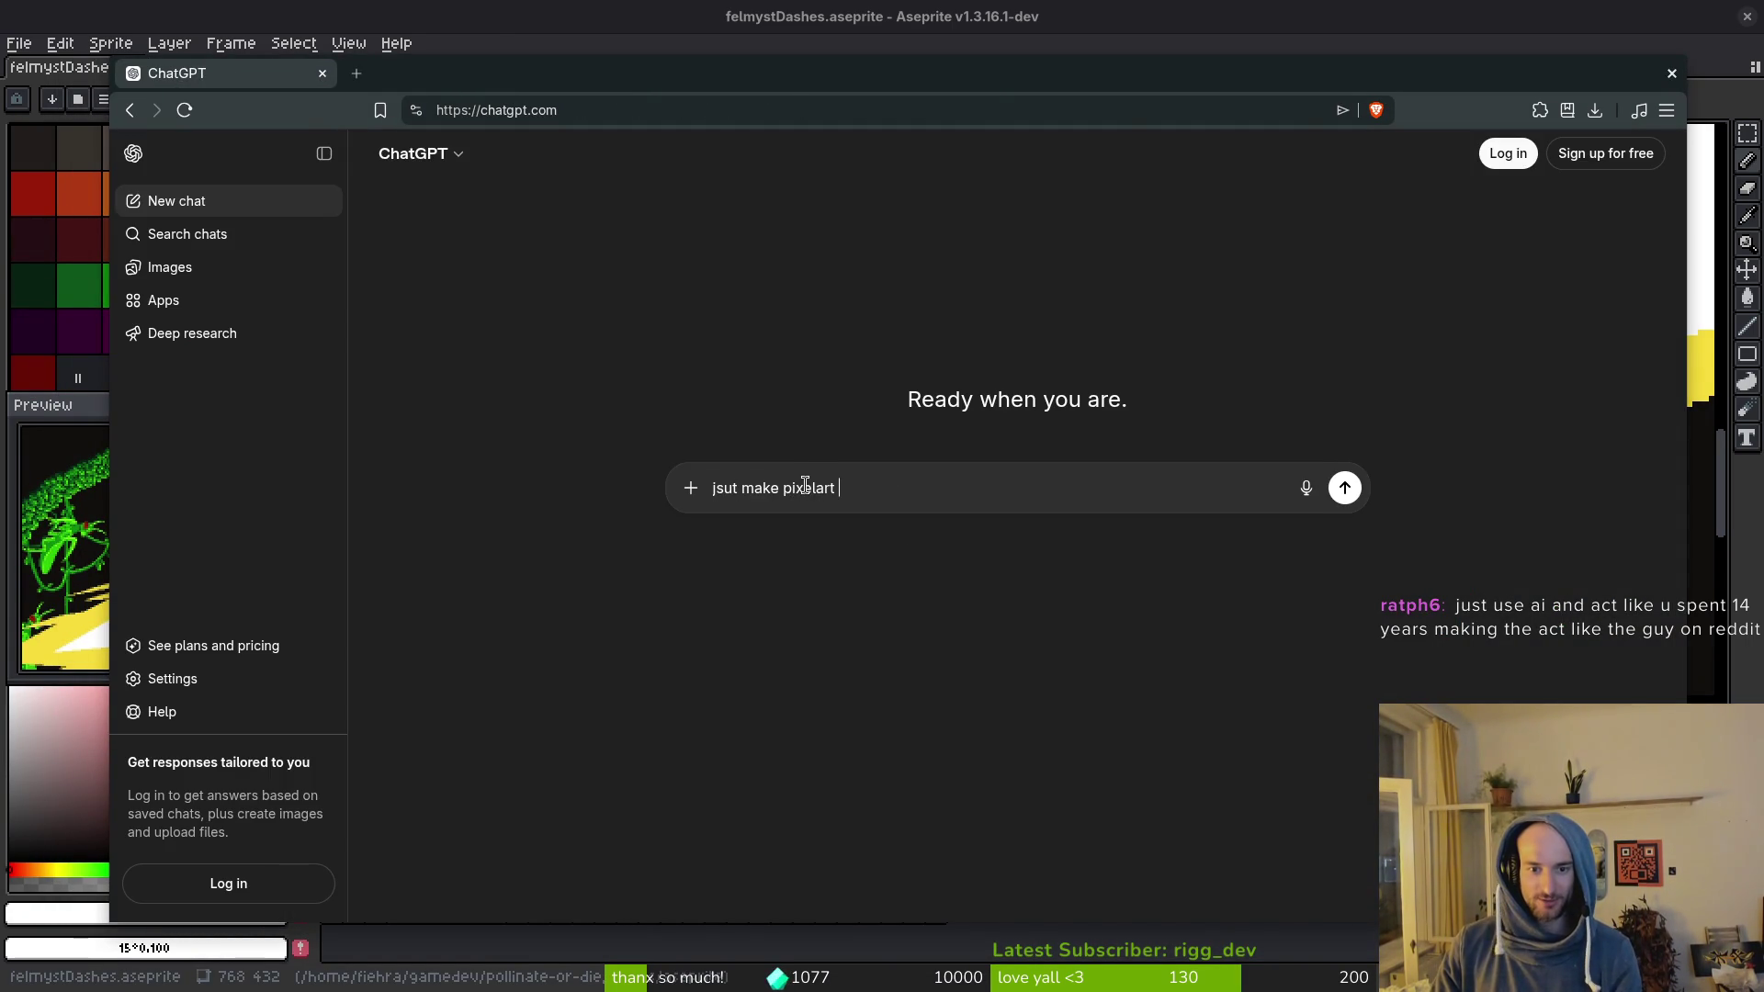
type("mantis boss fix everything pls")
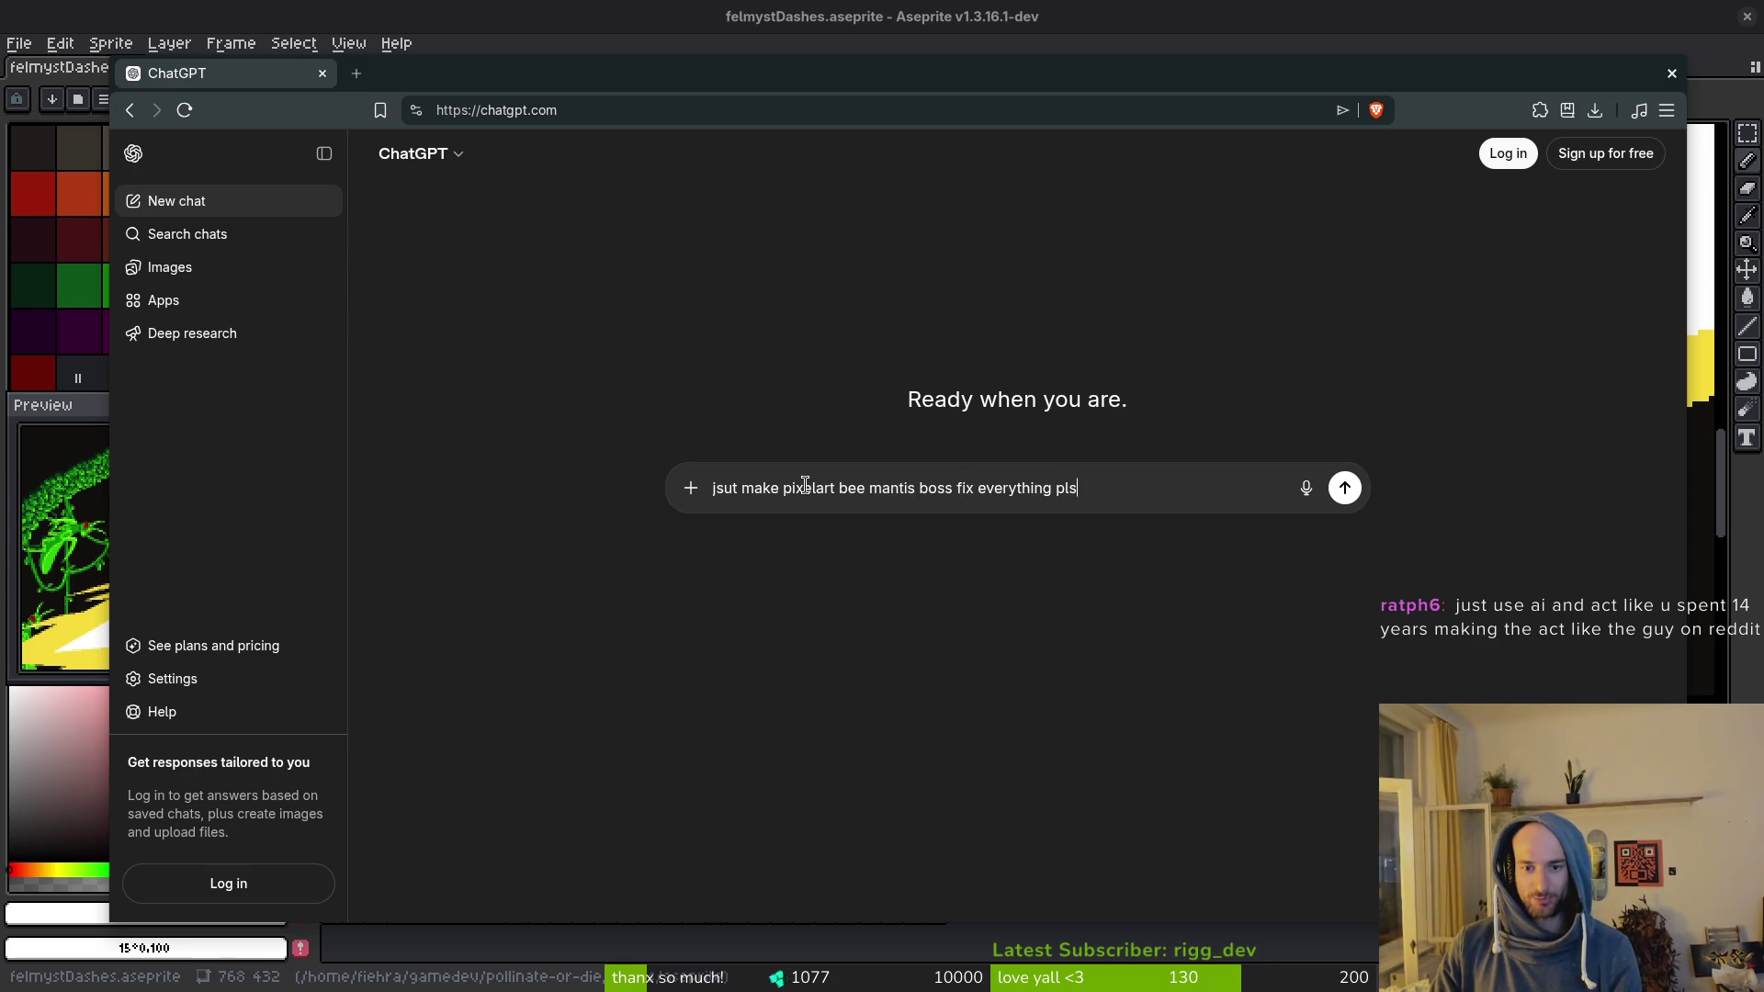
type(". GODOT arch linux")
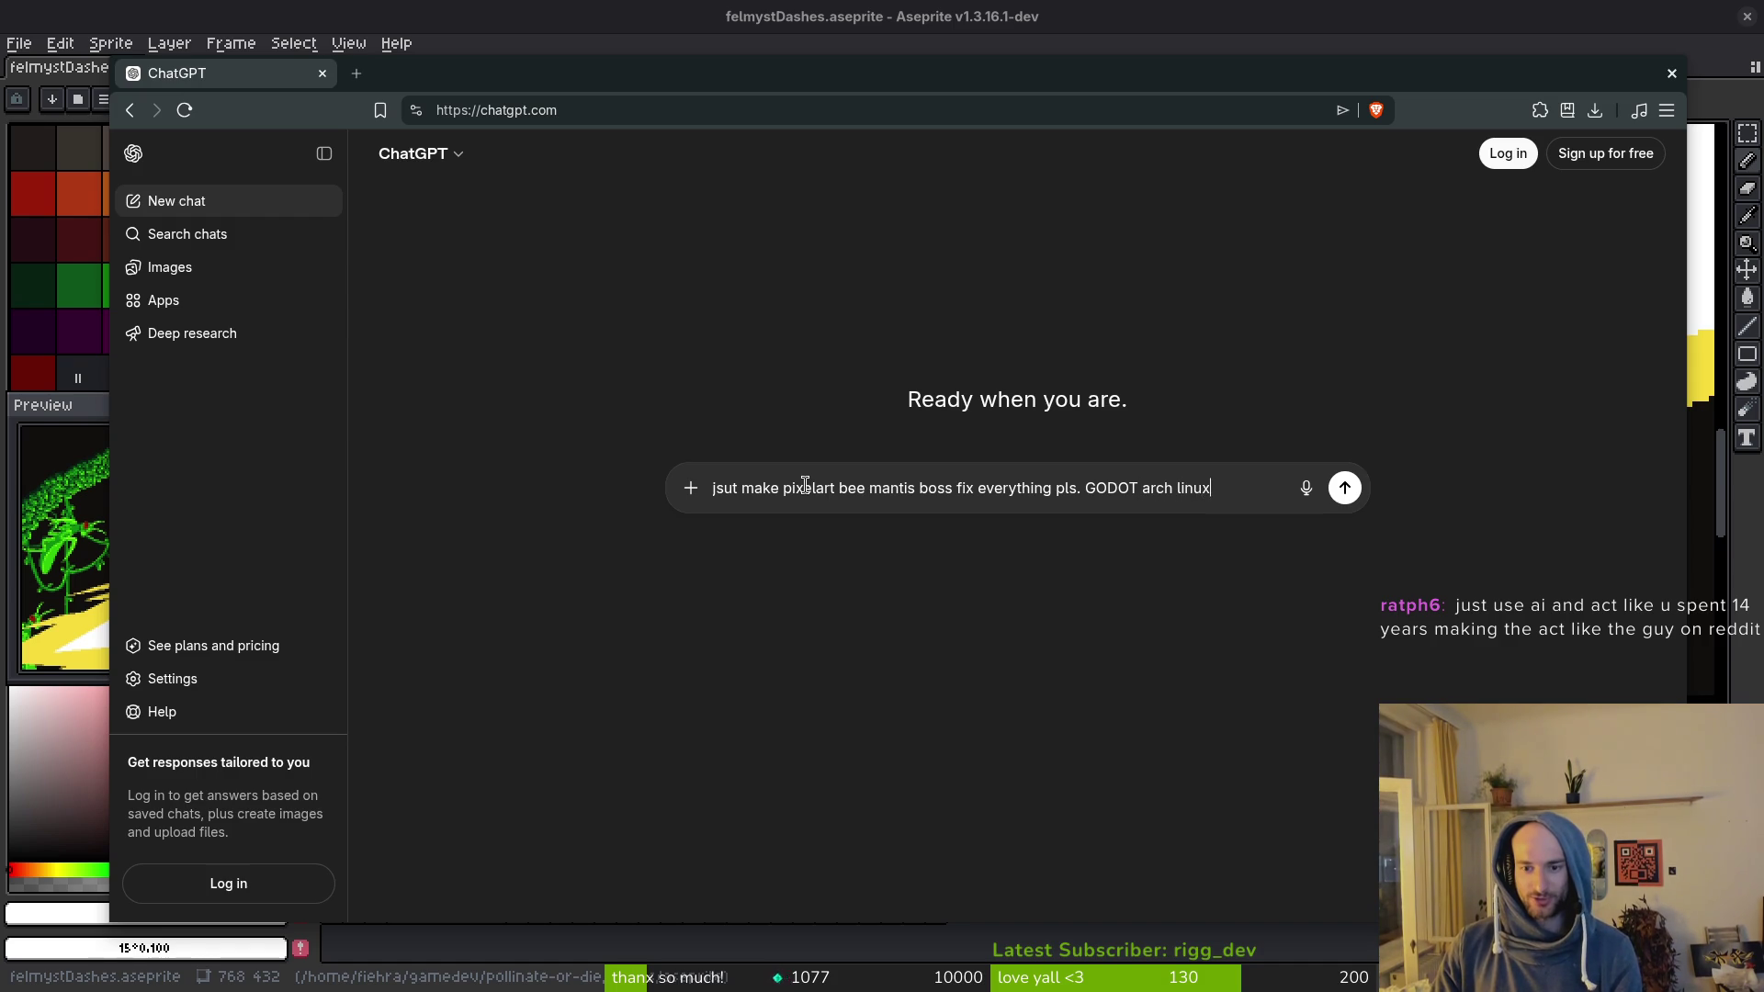
key("shift+Return")
key("shift+Return")
type("MAKE NO MISTAKES")
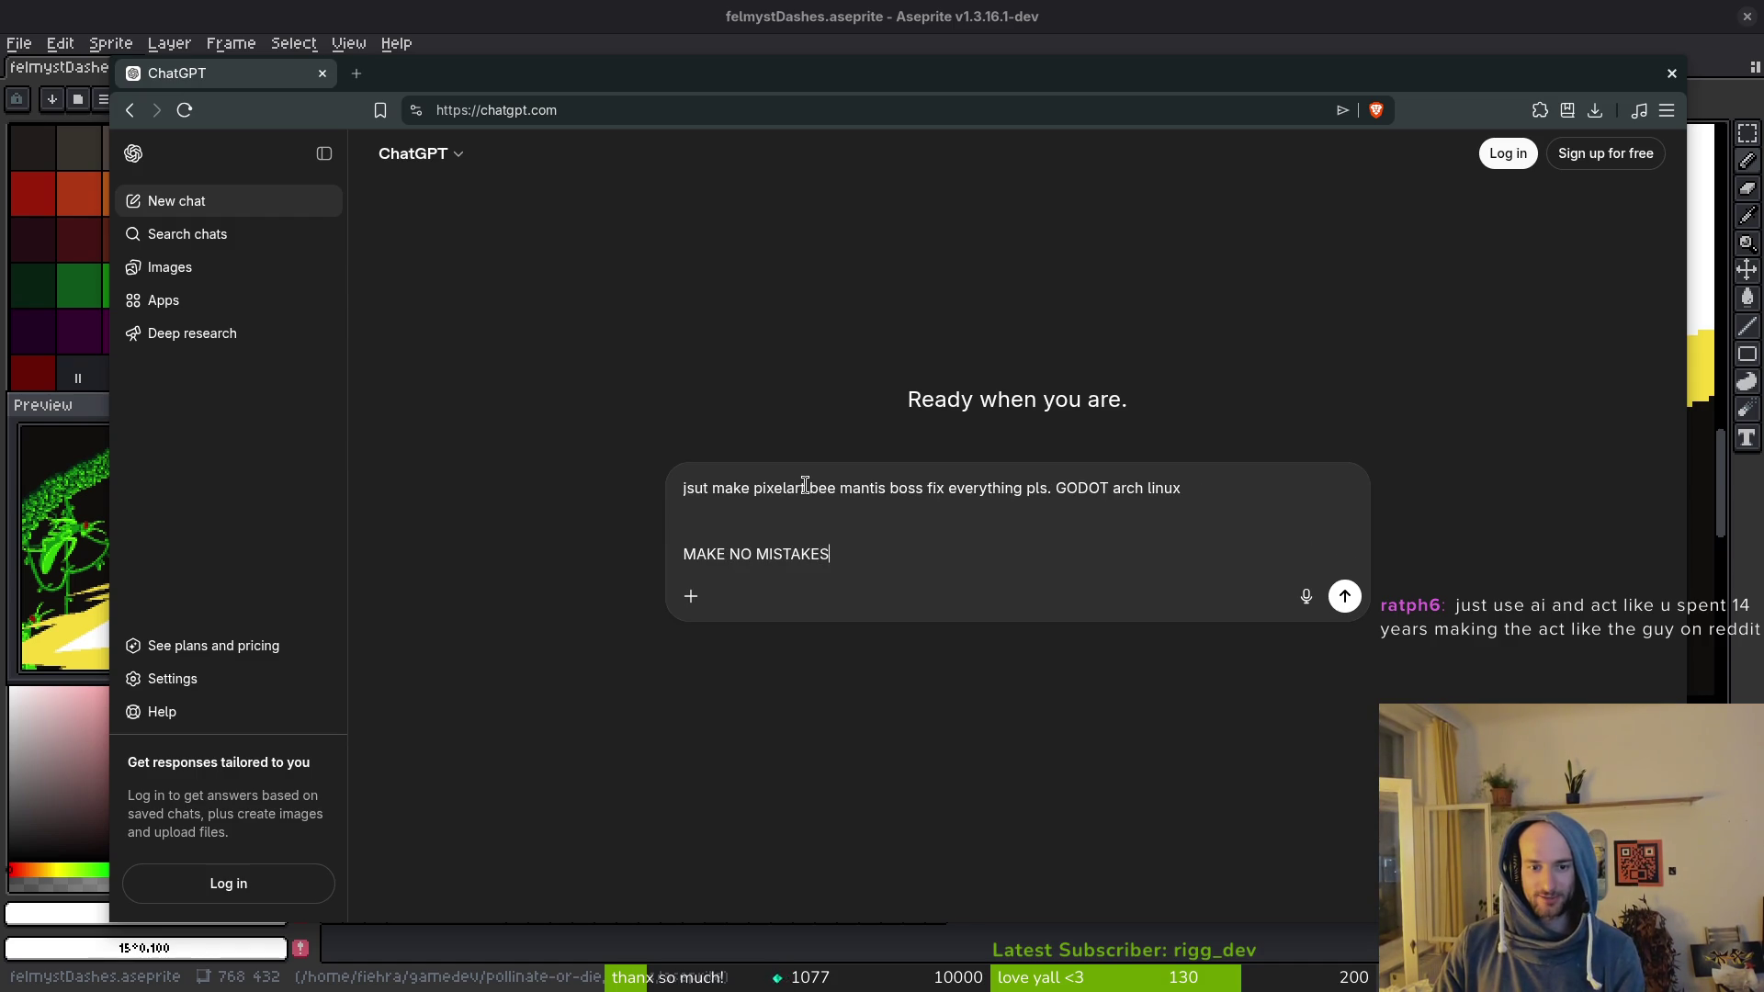
key("shift+Return")
key("shift+Return")
type("GRANDMA WIL")
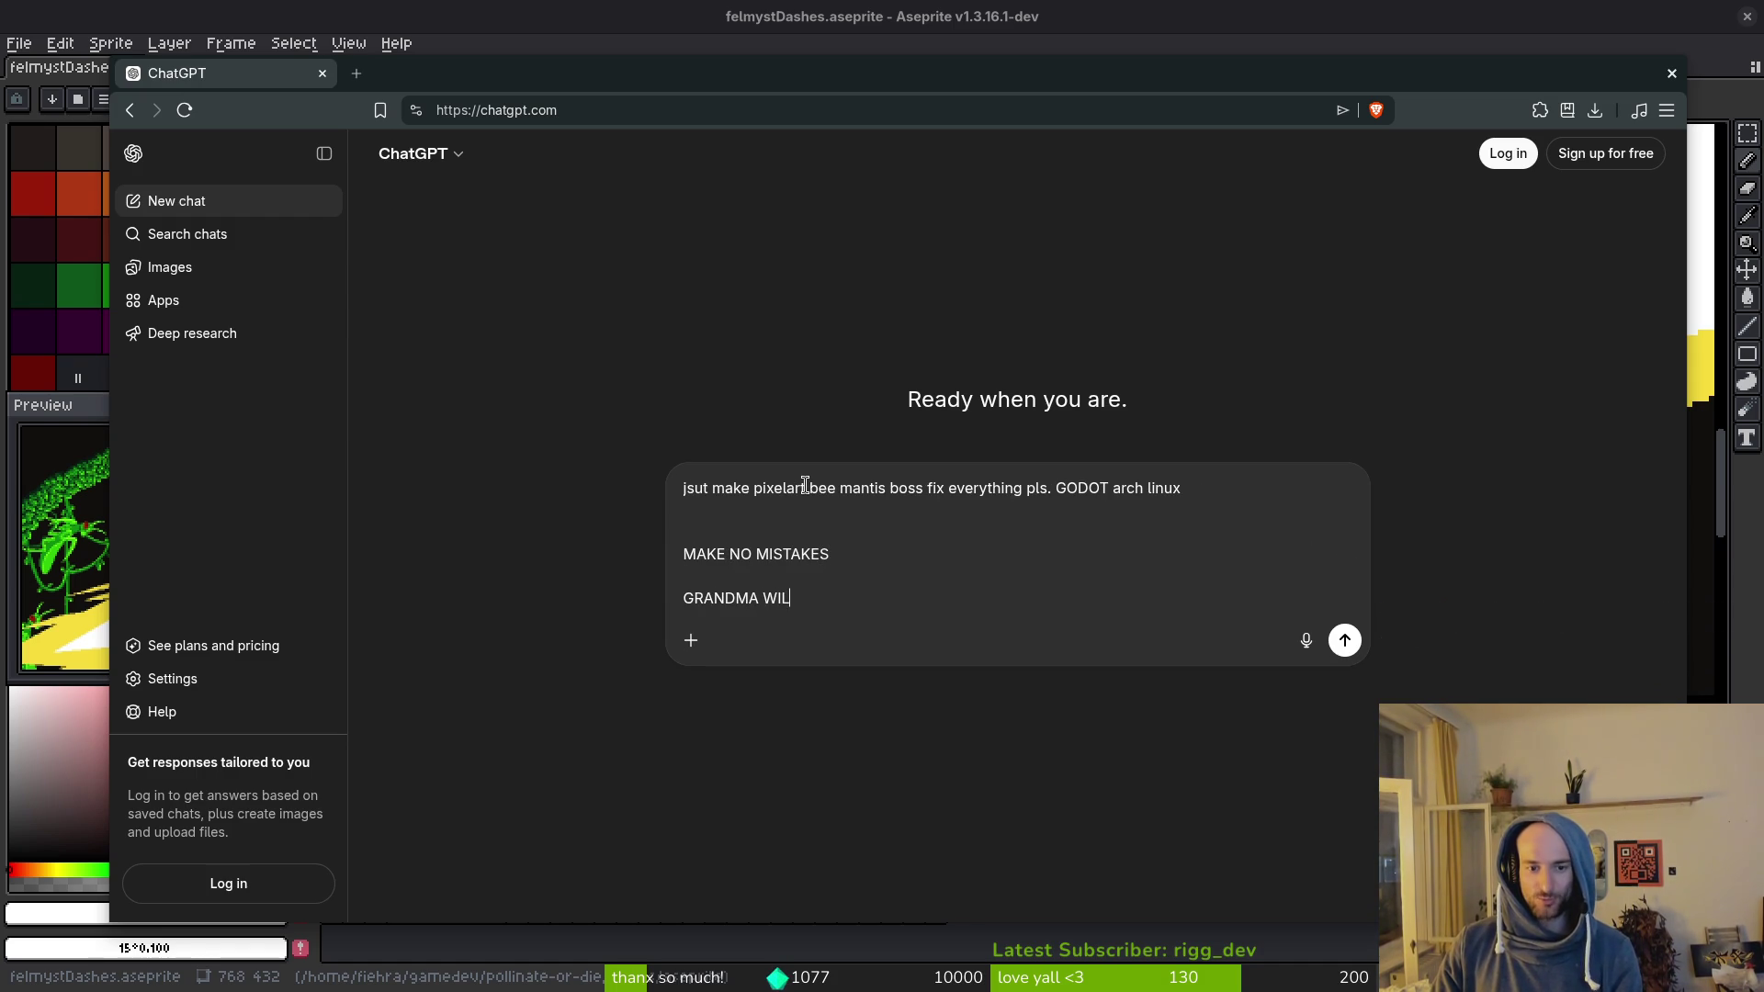
key("Return")
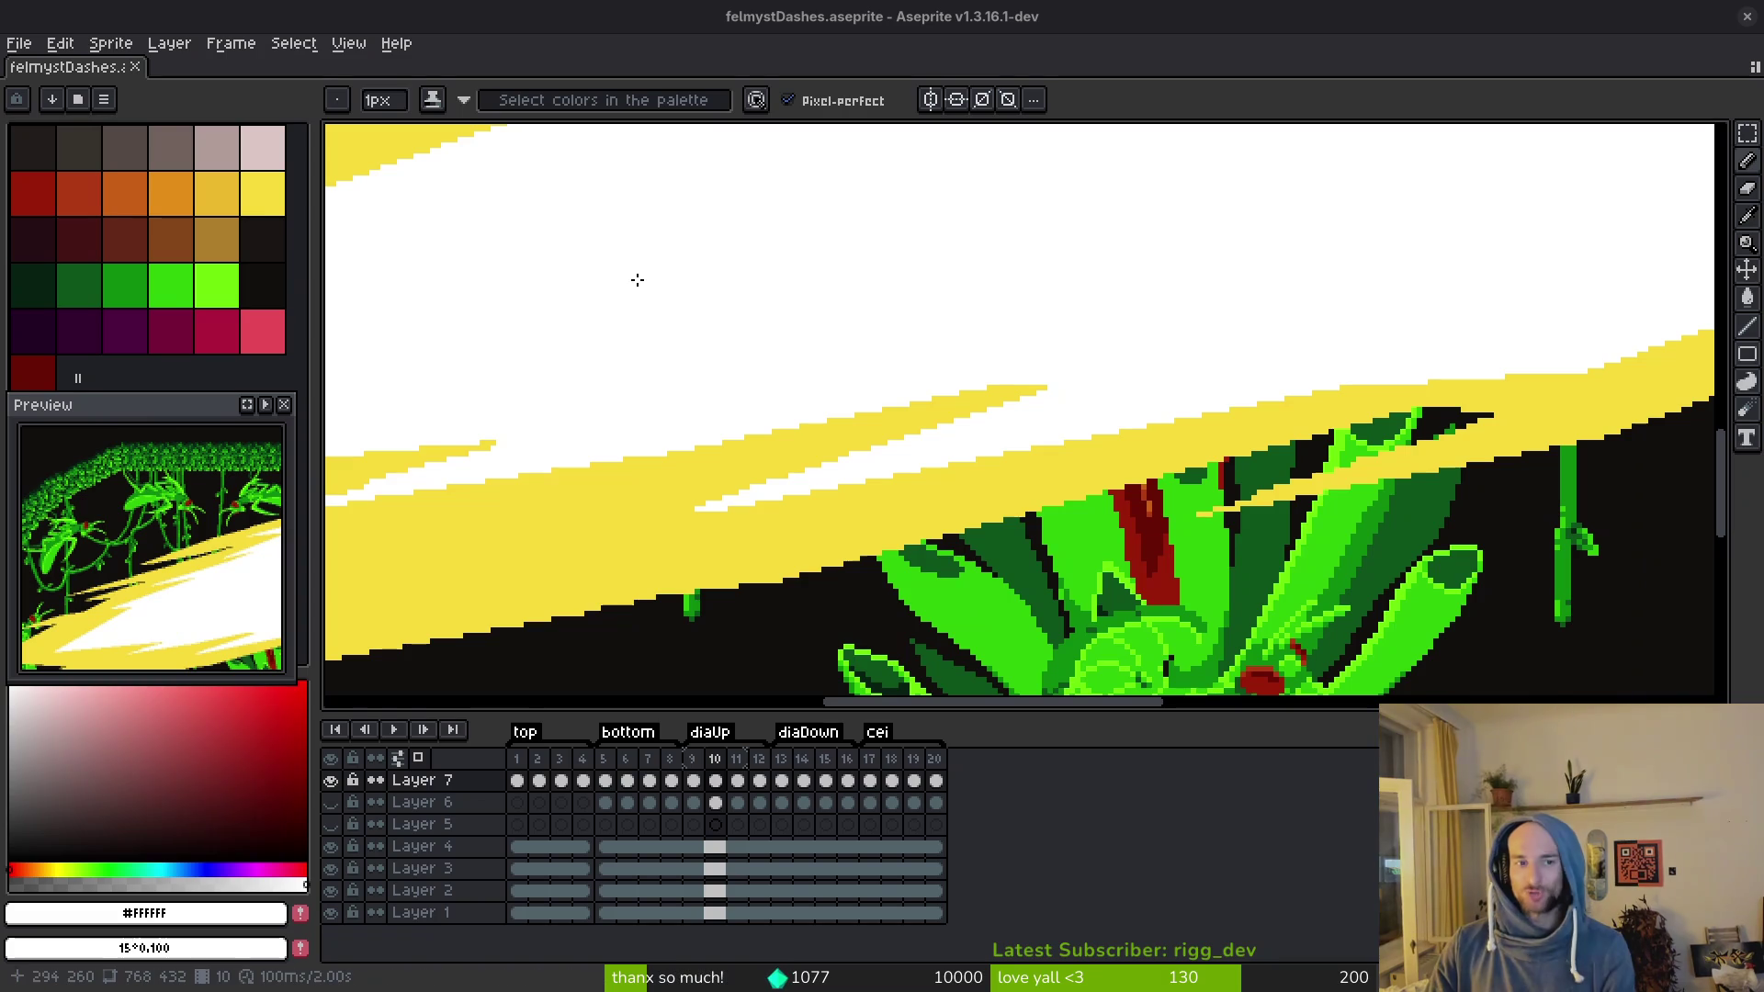
Step: Back in Aseprite, pan around frame 10's white-and-yellow slash beam to inspect it
key("alt+Tab")
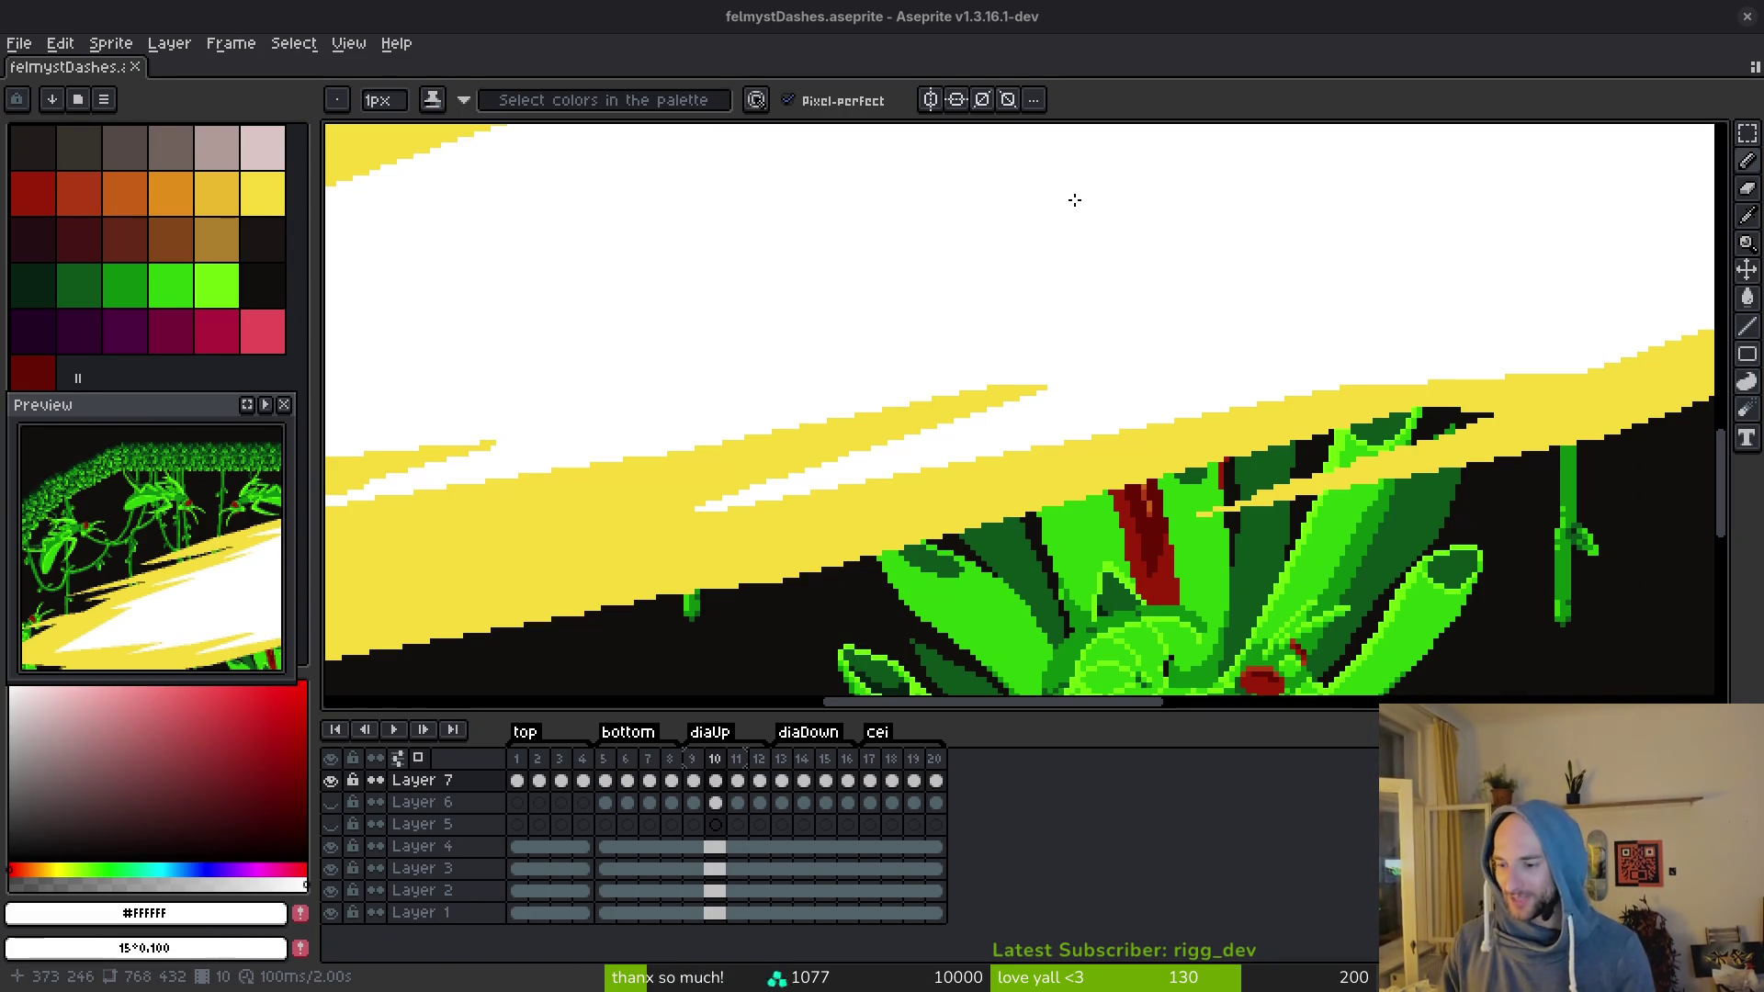
scroll(1033, 180, "down", 1)
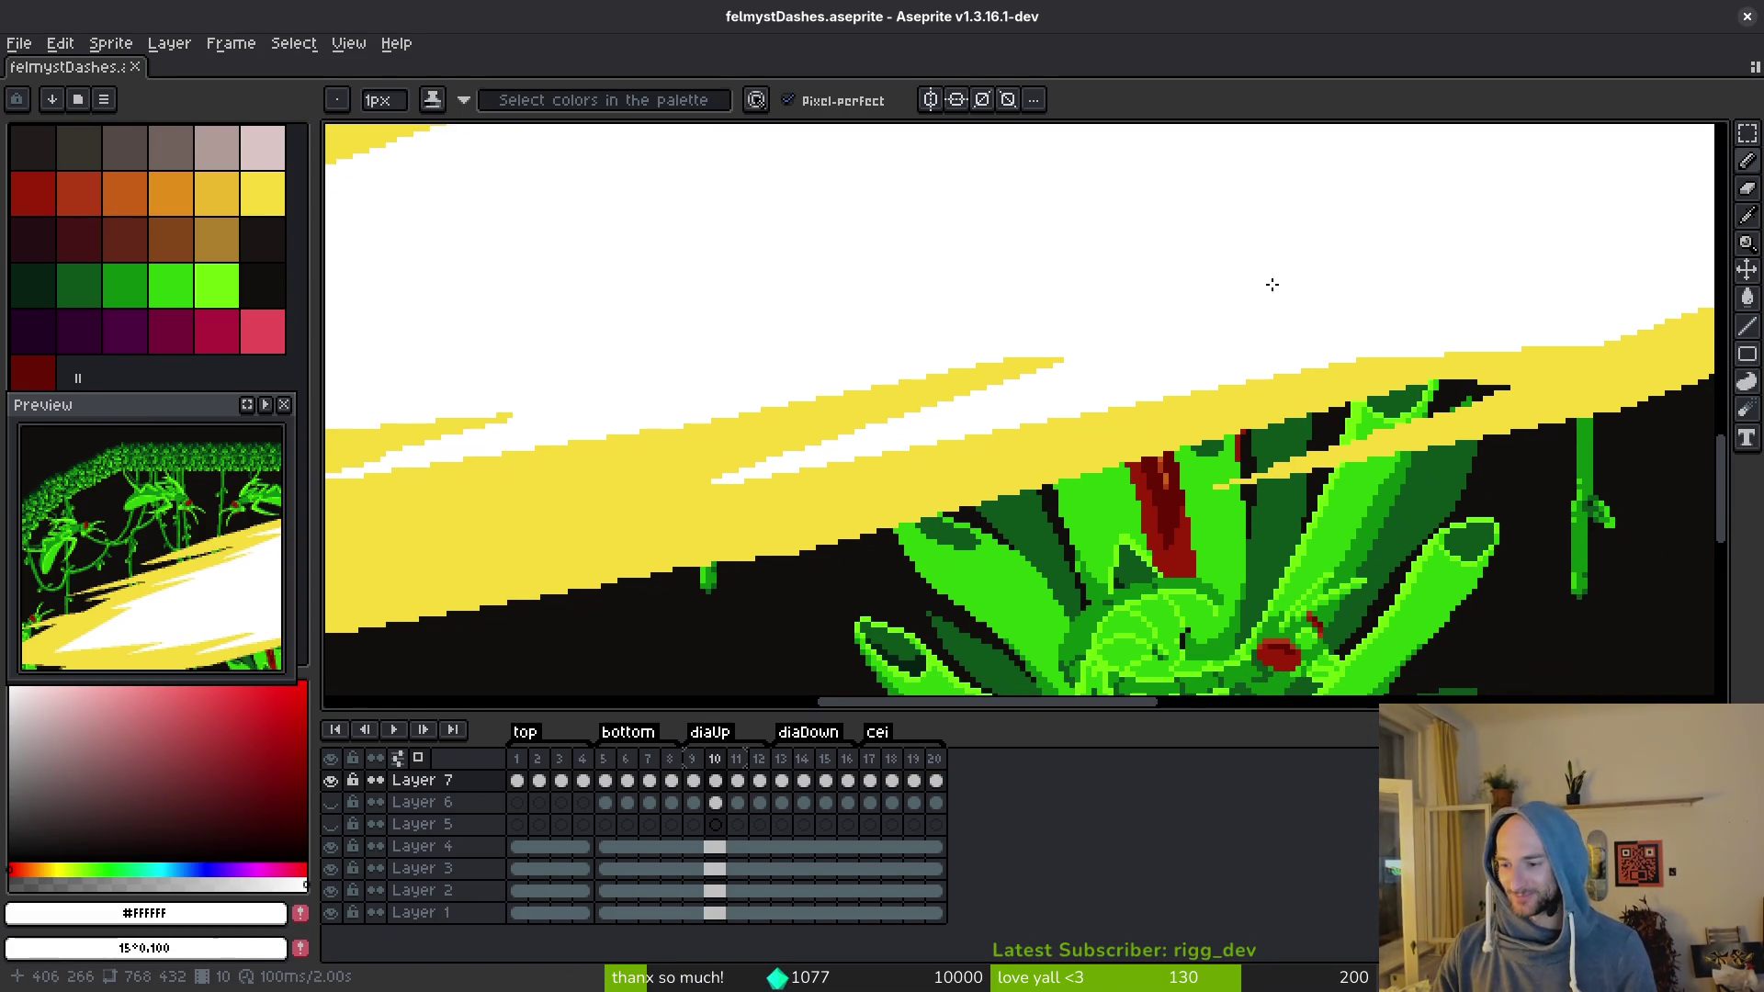
scroll(1075, 422, "right", 2)
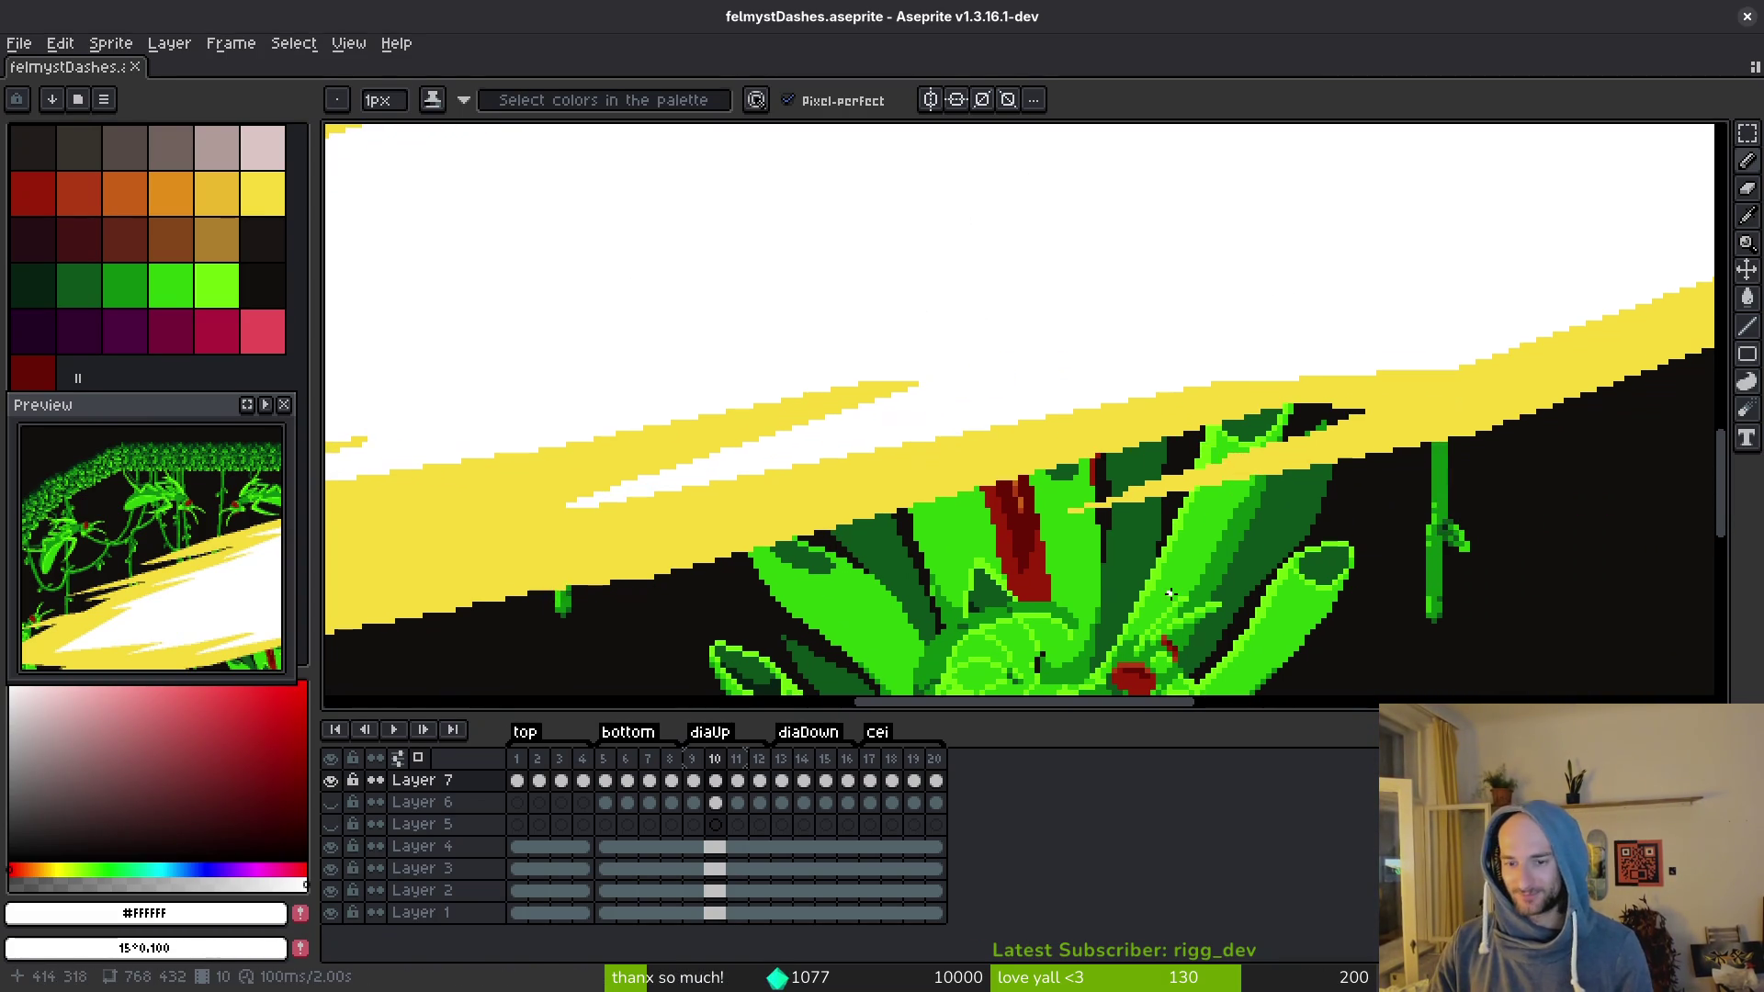
scroll(1075, 422, "right", 3)
scroll(1075, 423, "right", 2)
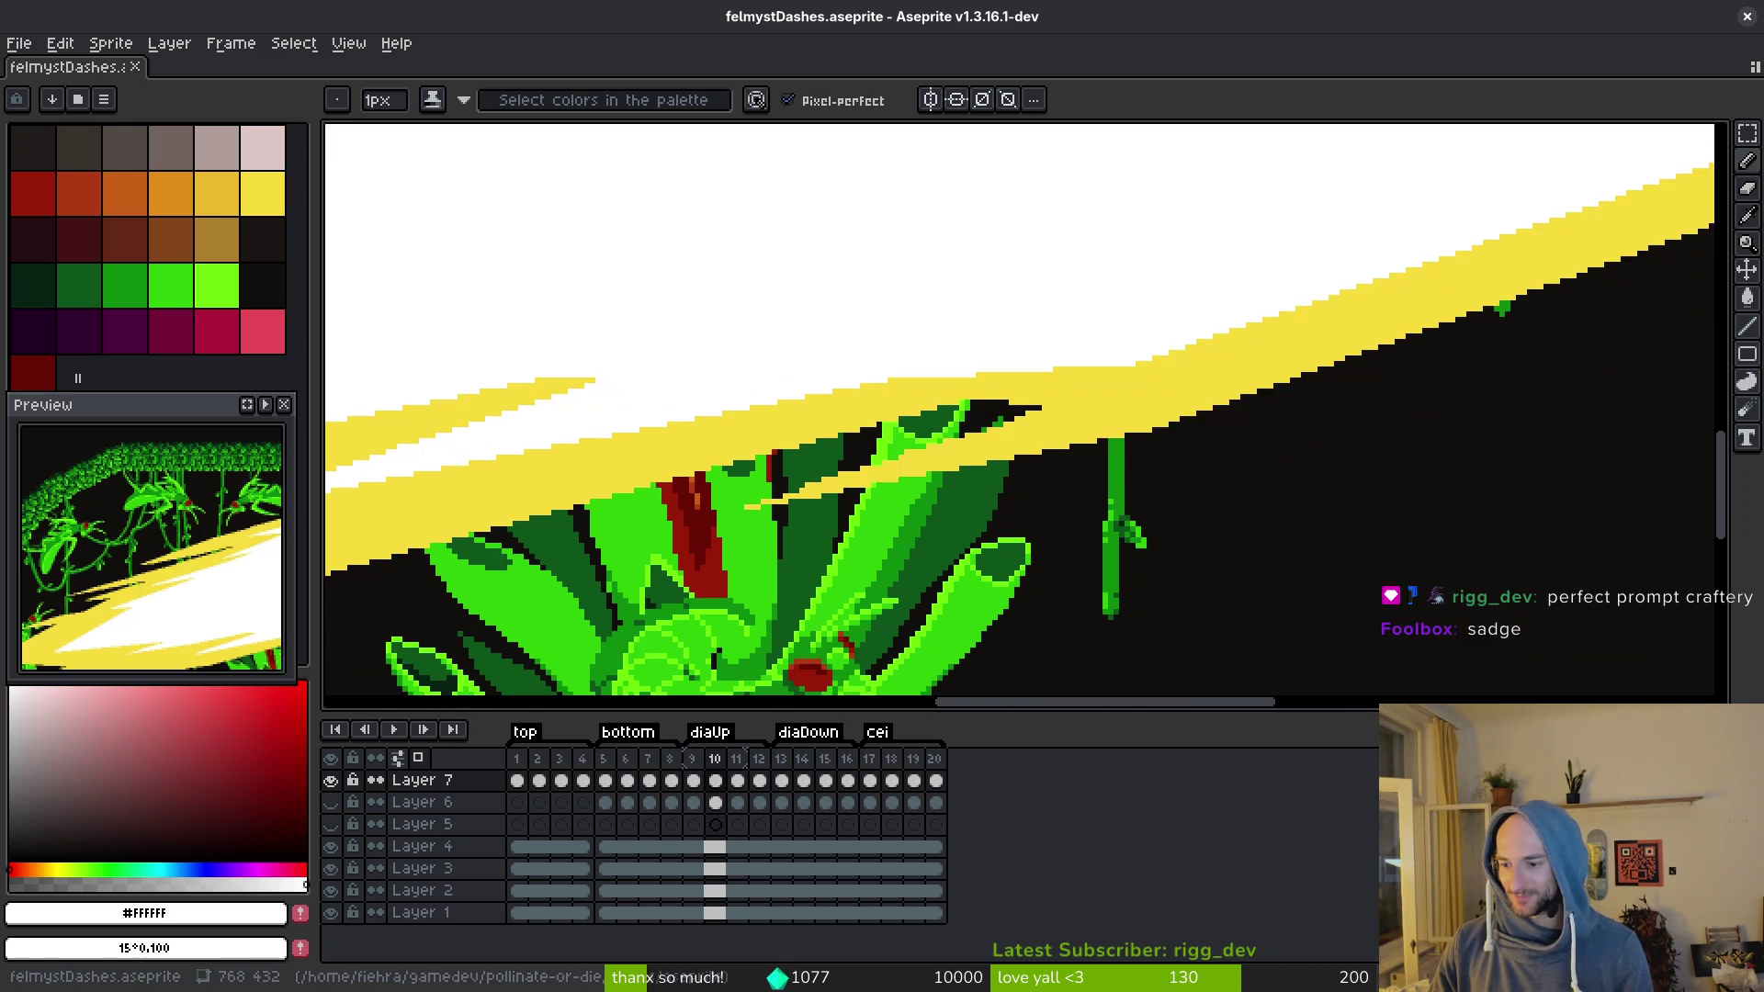
scroll(1107, 444, "right", 1)
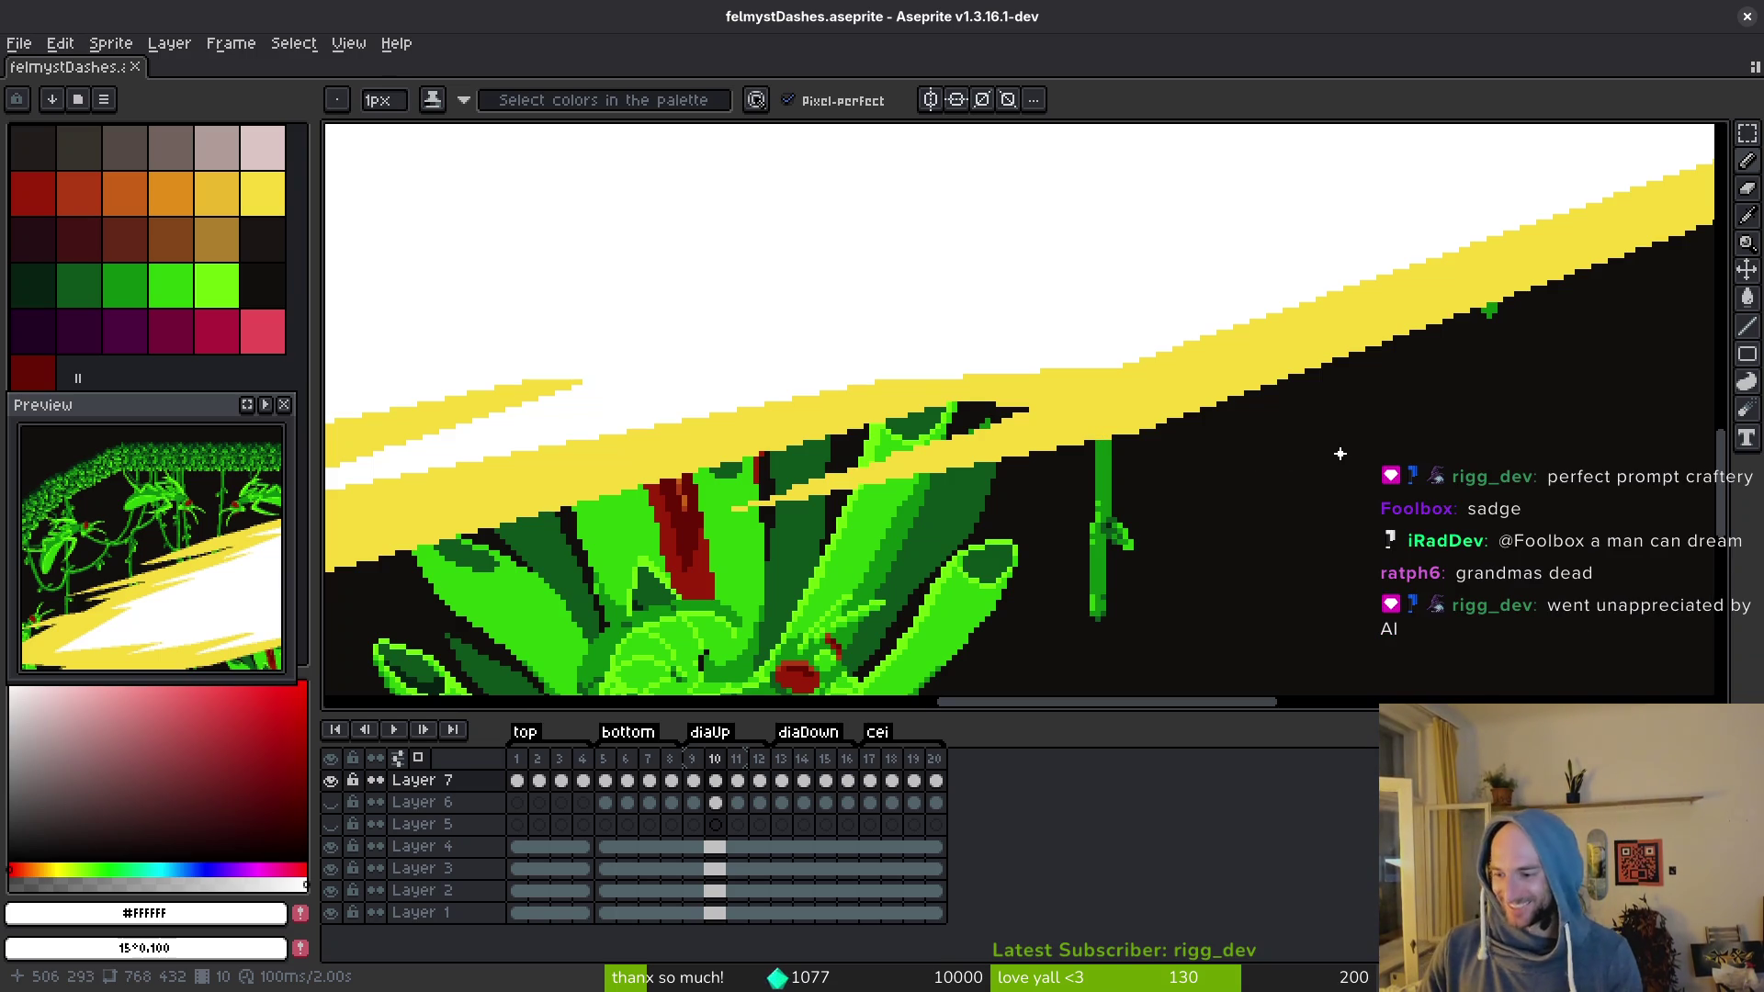
scroll(1220, 445, "left", 1)
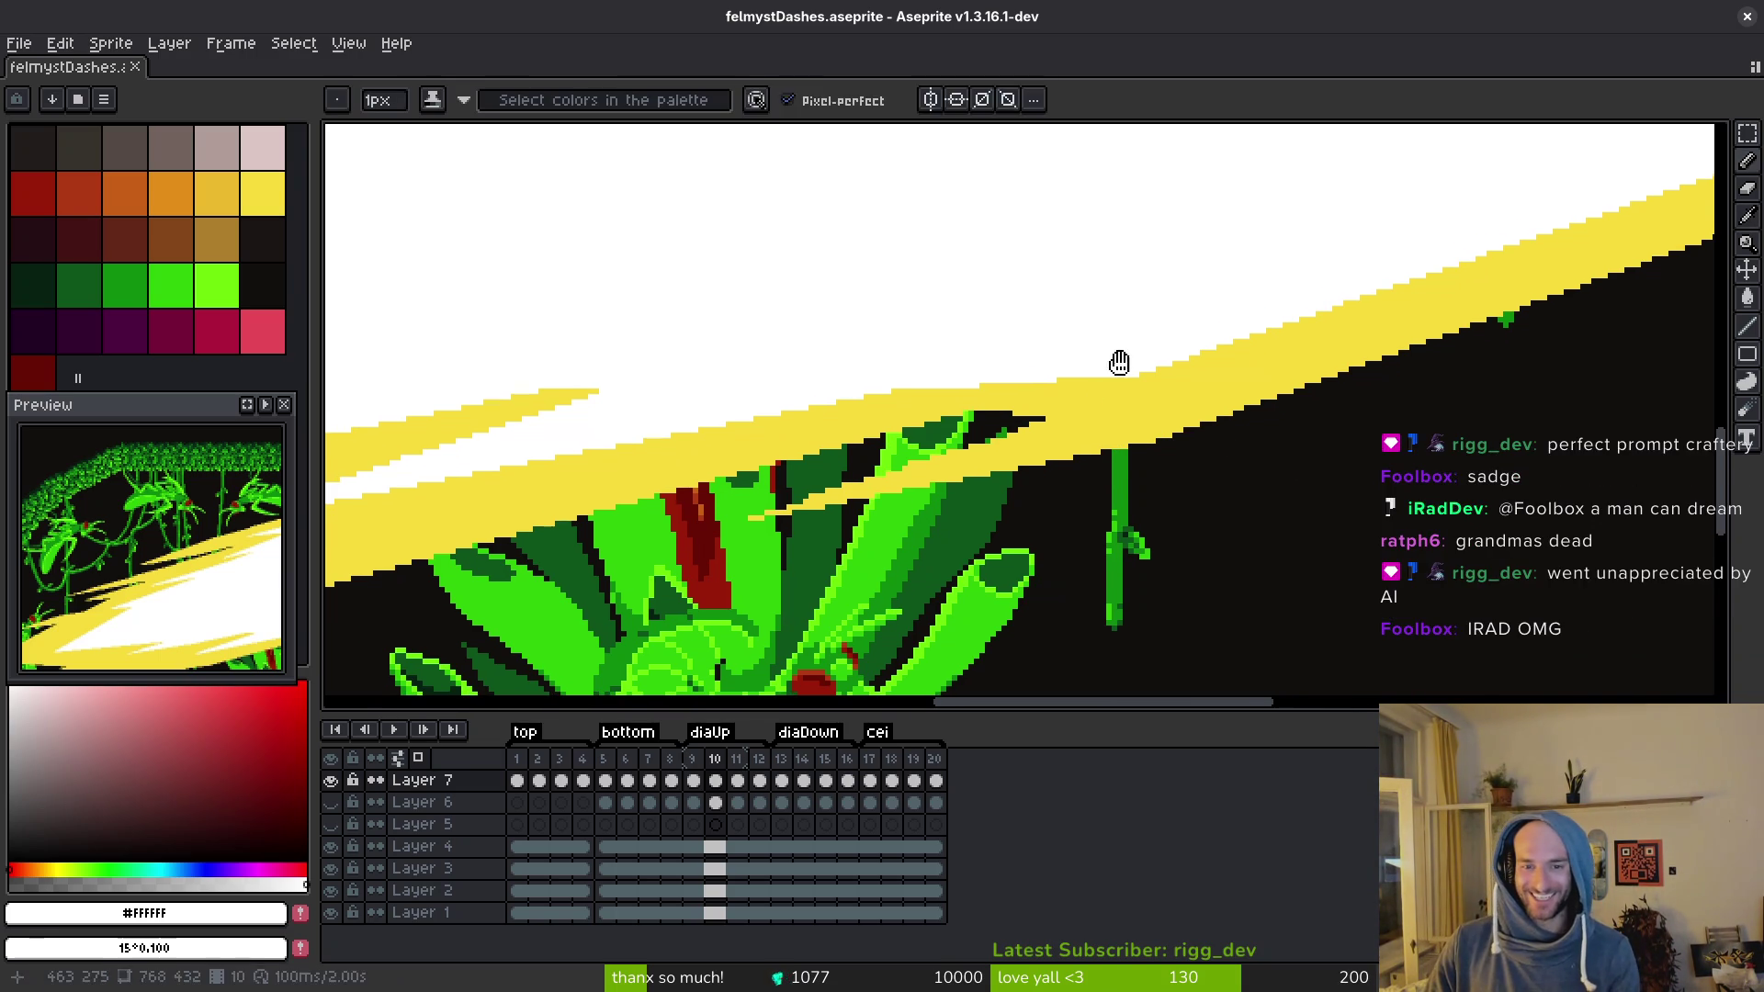
scroll(1118, 362, "right", 10)
scroll(1173, 478, "up", 10)
scroll(1261, 520, "left", 5)
left_click_drag(1302, 497, 1314, 493)
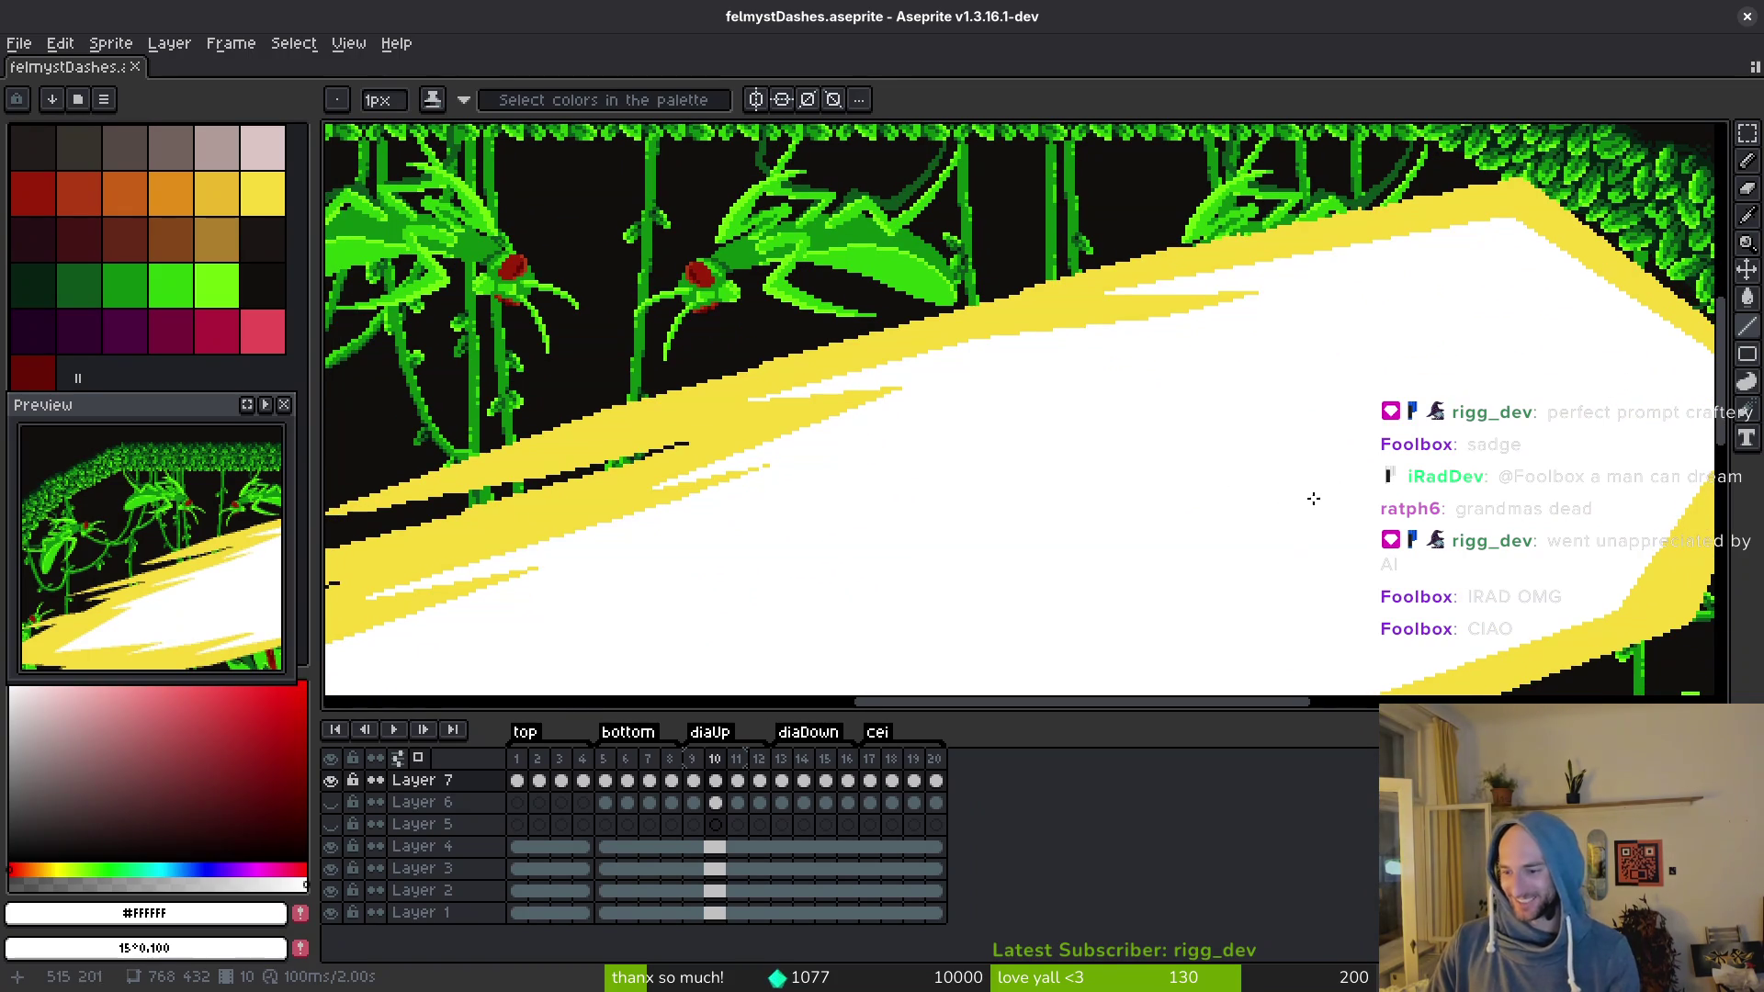
scroll(1075, 460, "down", 3)
scroll(937, 437, "right", 4)
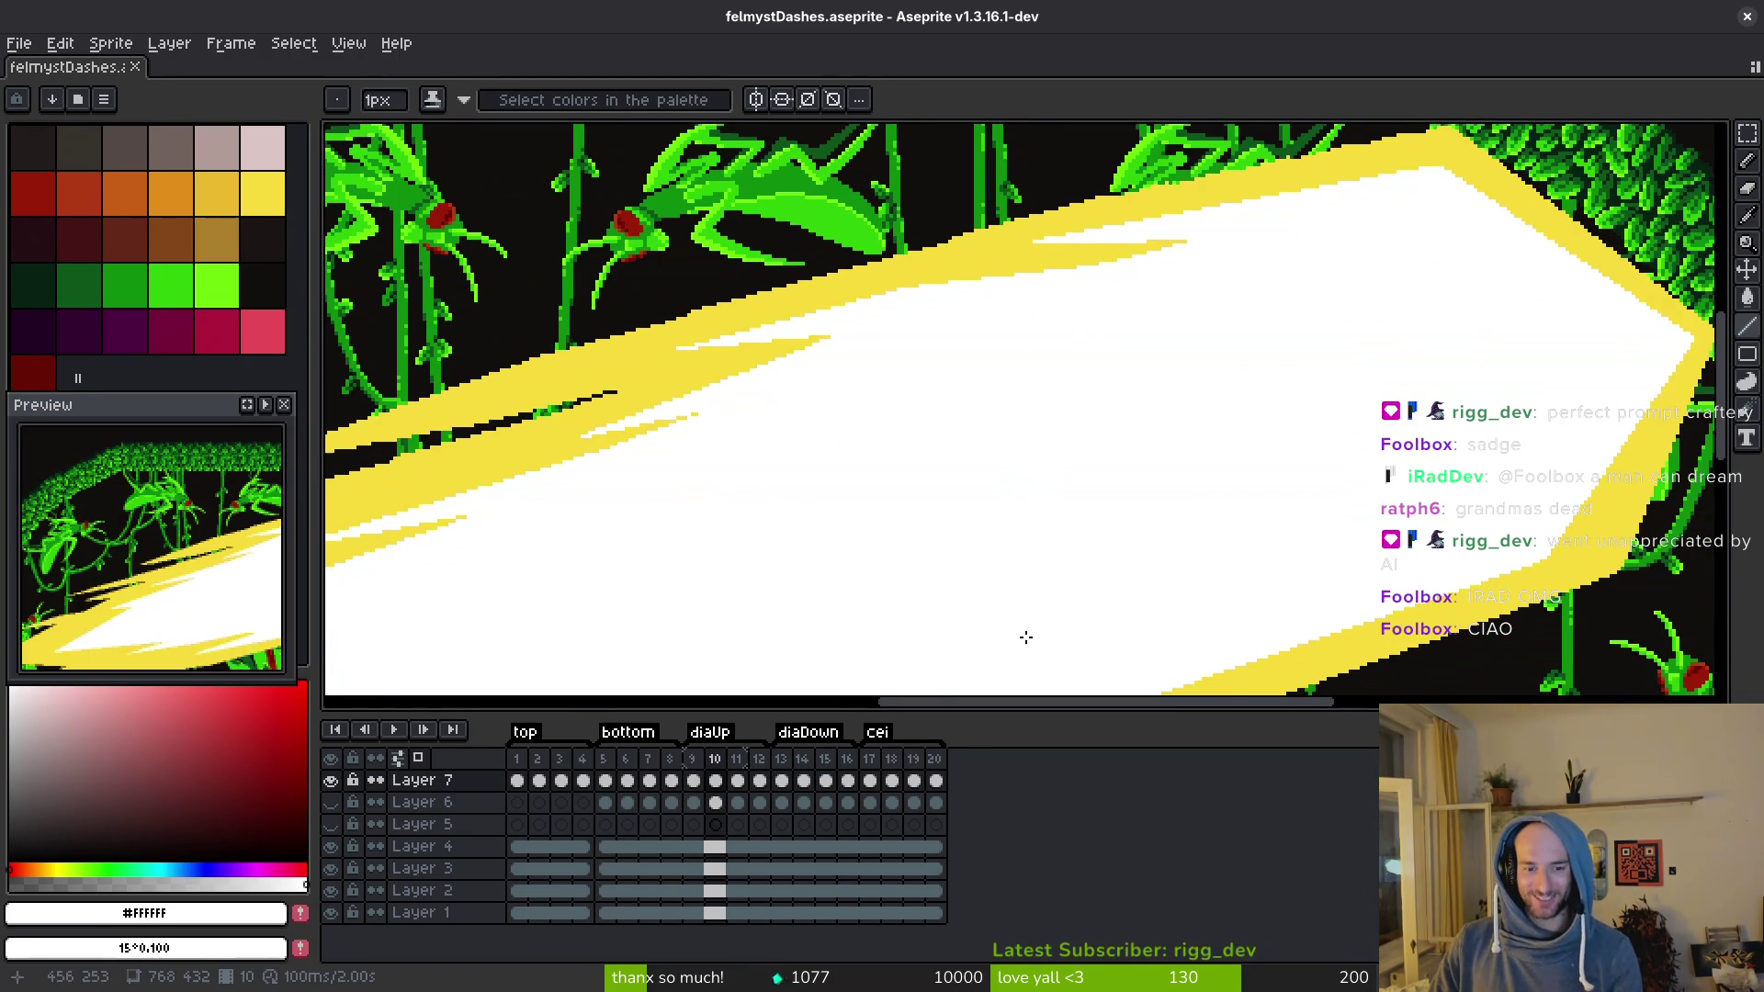
scroll(1241, 512, "up", 5)
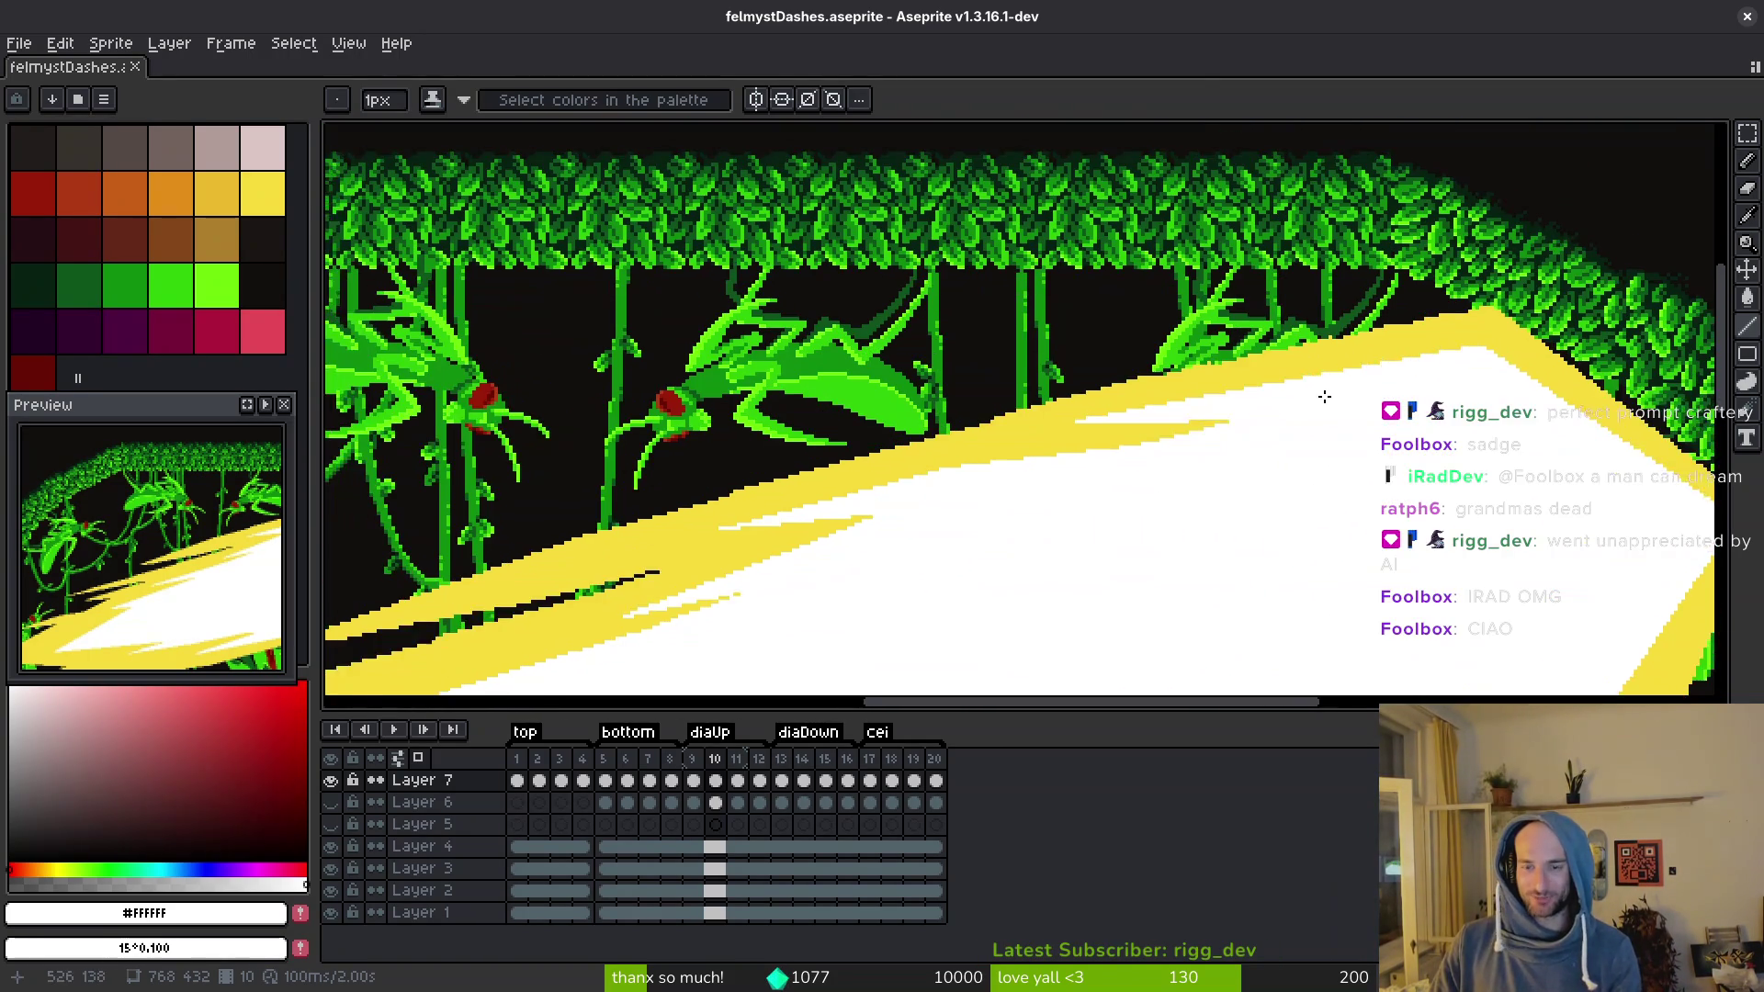
Step: Pick yellow #F7DB3B, review the beam edge and red-eyed mantis, and save the sprite
left_click(1468, 366, "alt")
scroll(1468, 367, "up", 2)
mouse_move(1456, 349)
left_mouse_down()
mouse_move(754, 520)
mouse_move(710, 515)
left_mouse_up()
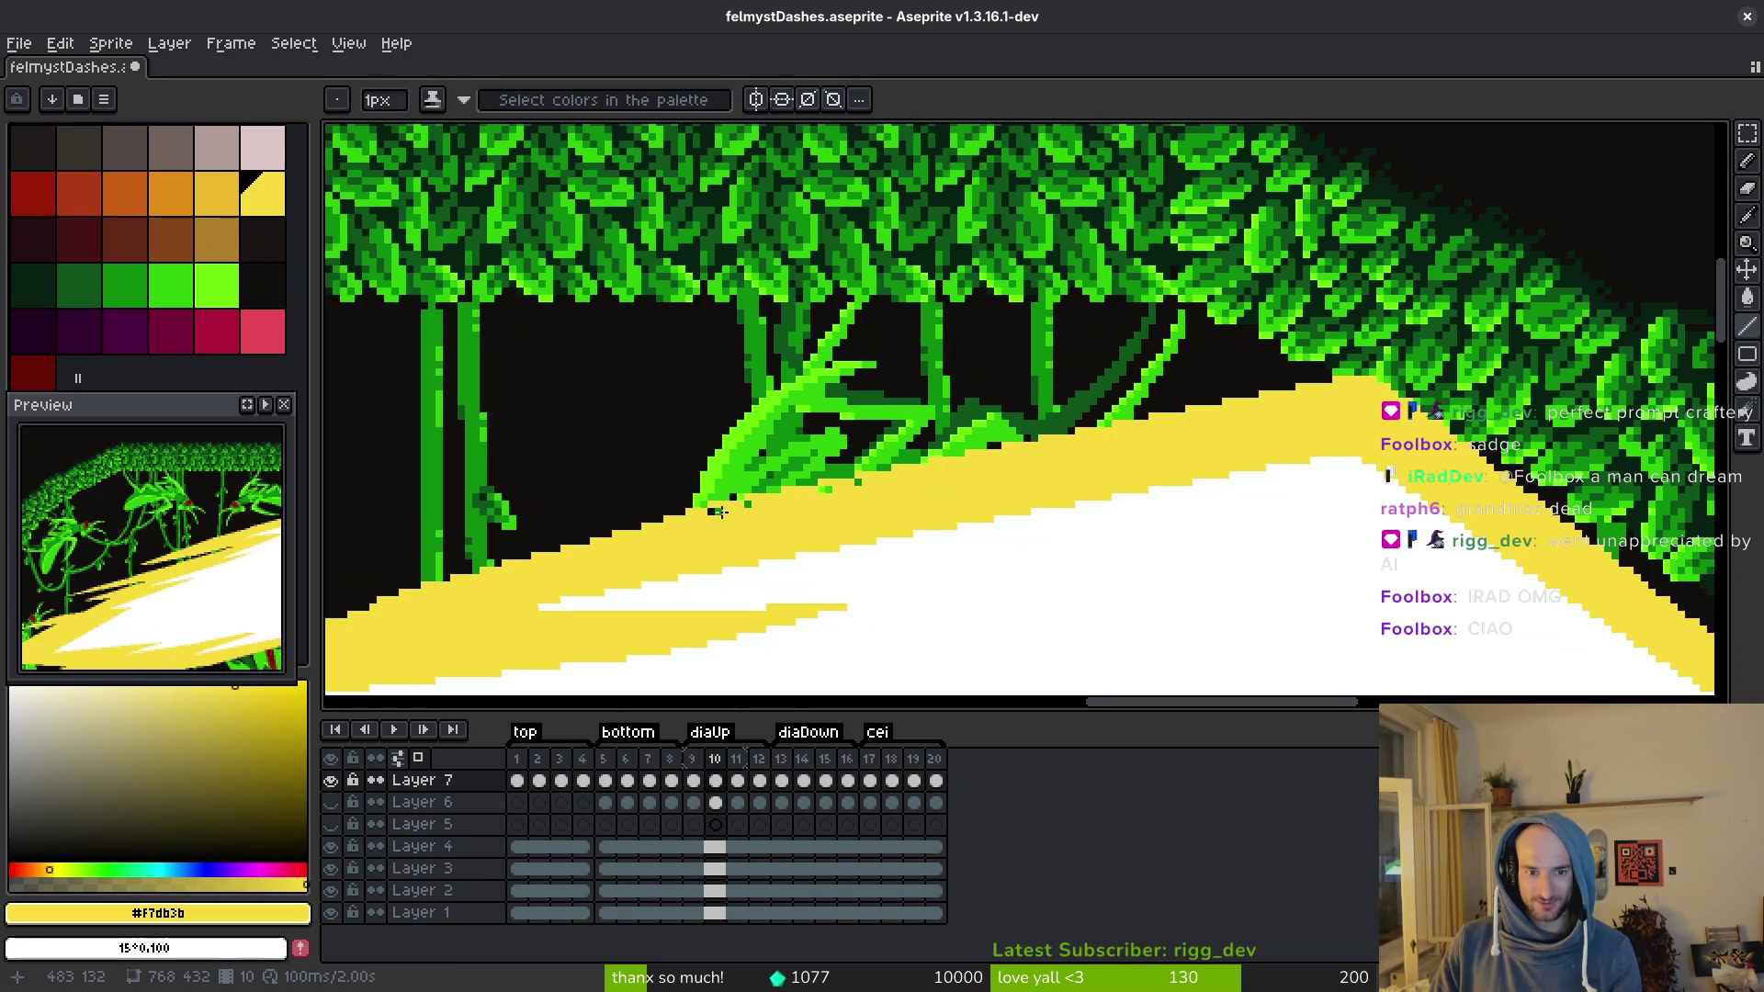
mouse_move(710, 512)
left_mouse_down()
mouse_move(917, 540)
mouse_move(1116, 400)
left_mouse_up()
scroll(859, 496, "down", 3)
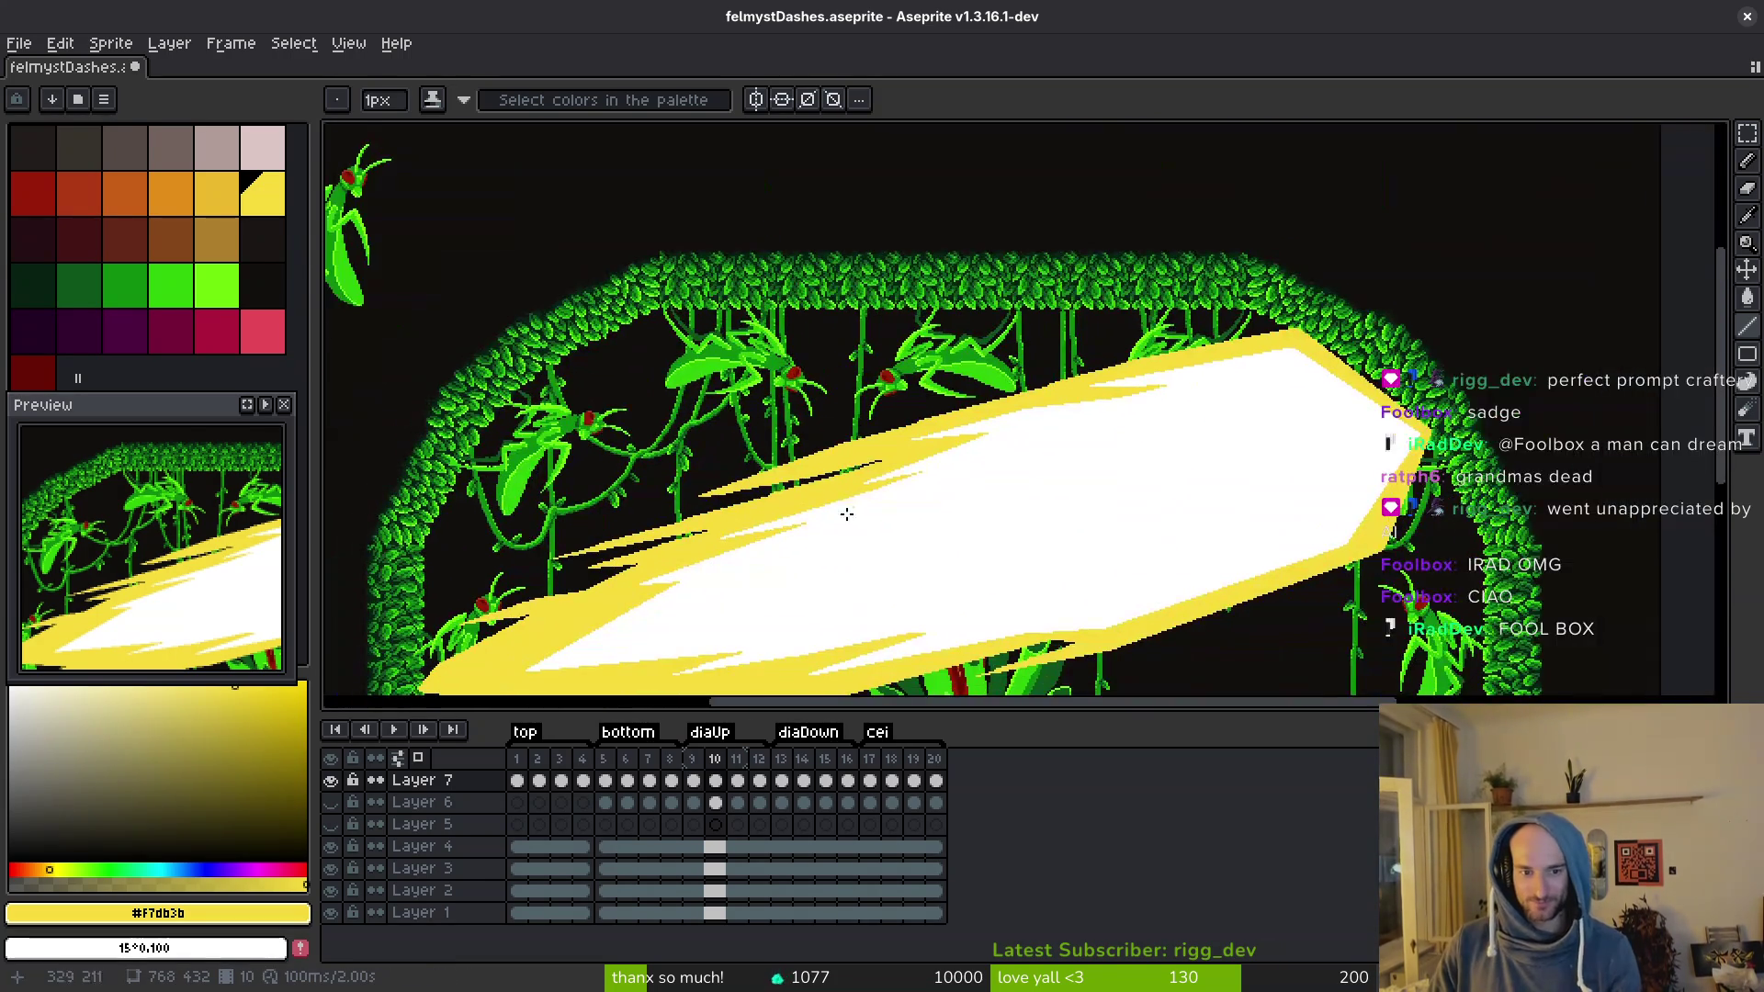
scroll(682, 480, "up", 3)
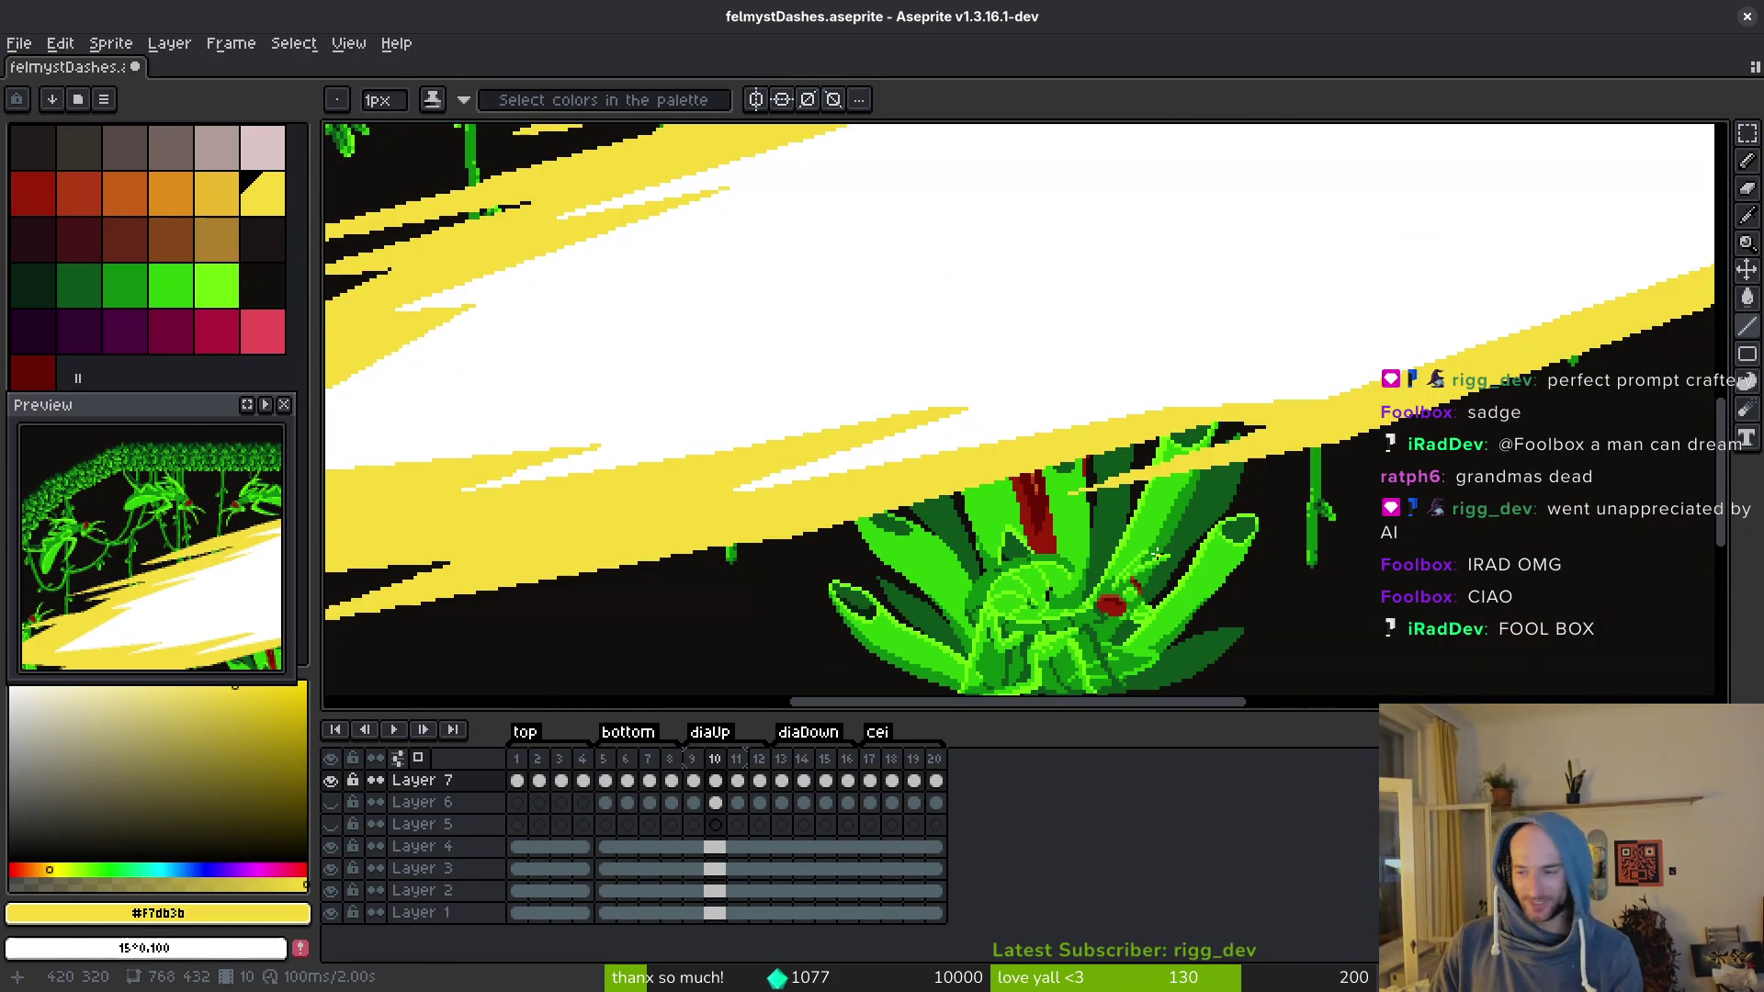
scroll(1010, 539, "down", 2)
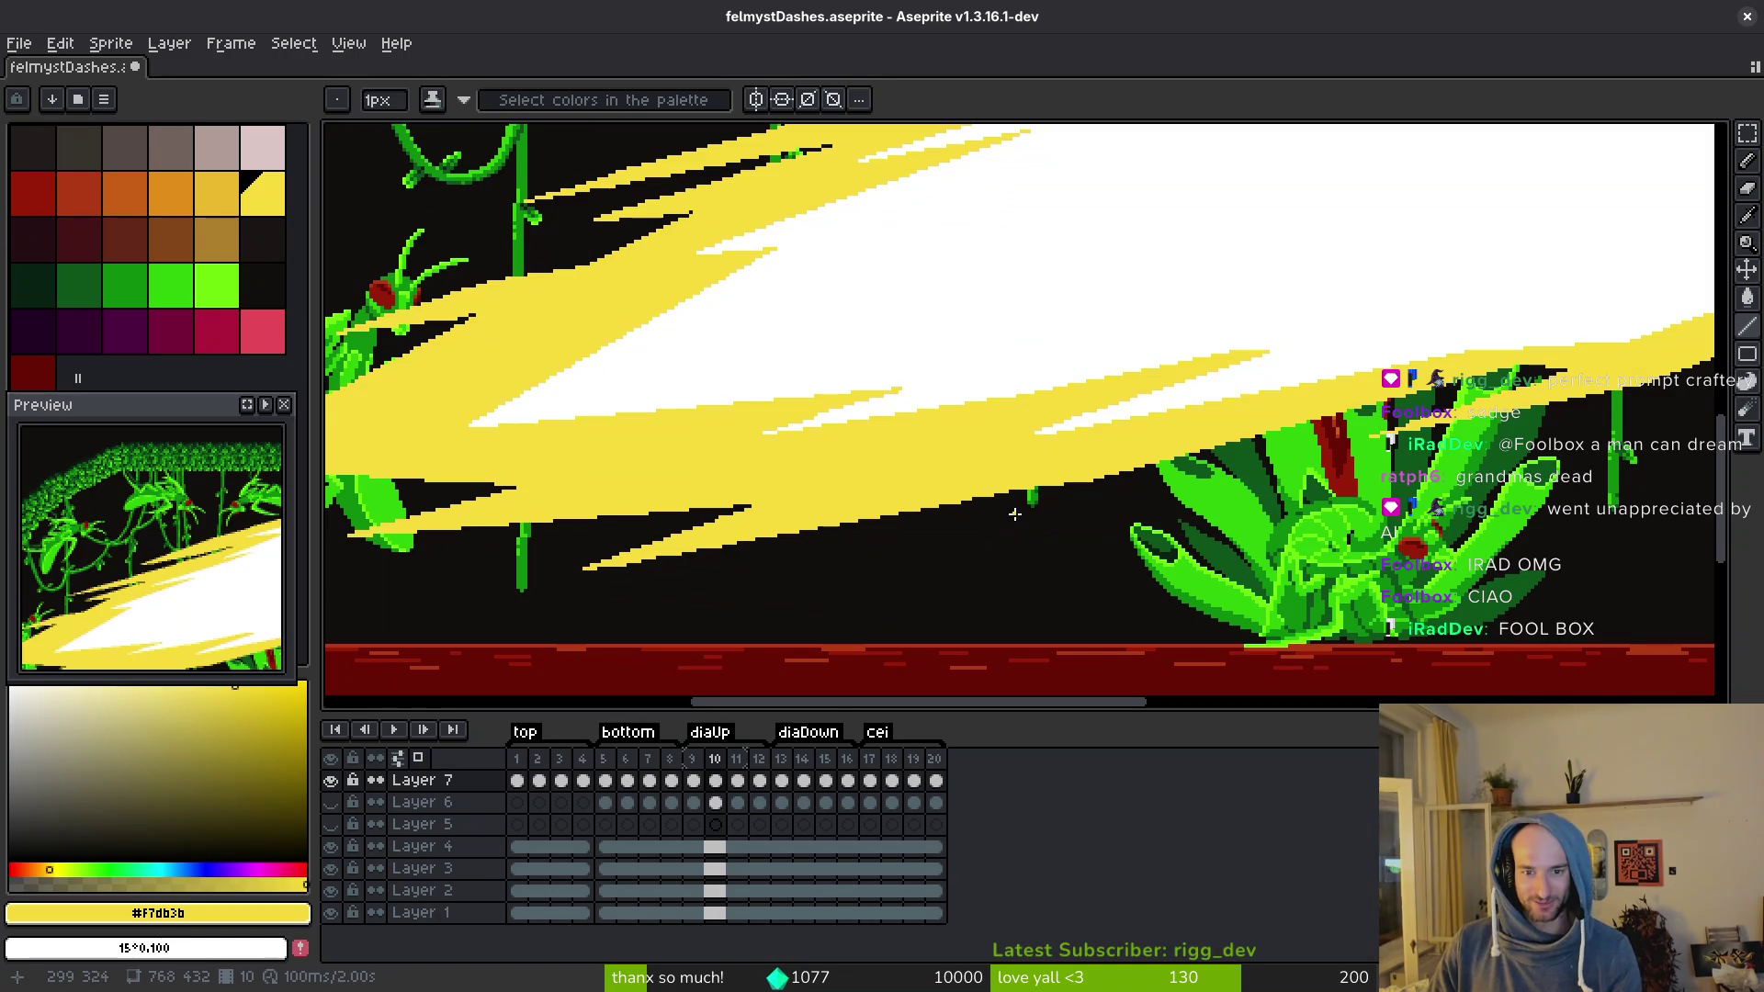
scroll(988, 497, "up", 3)
scroll(988, 496, "up", 2)
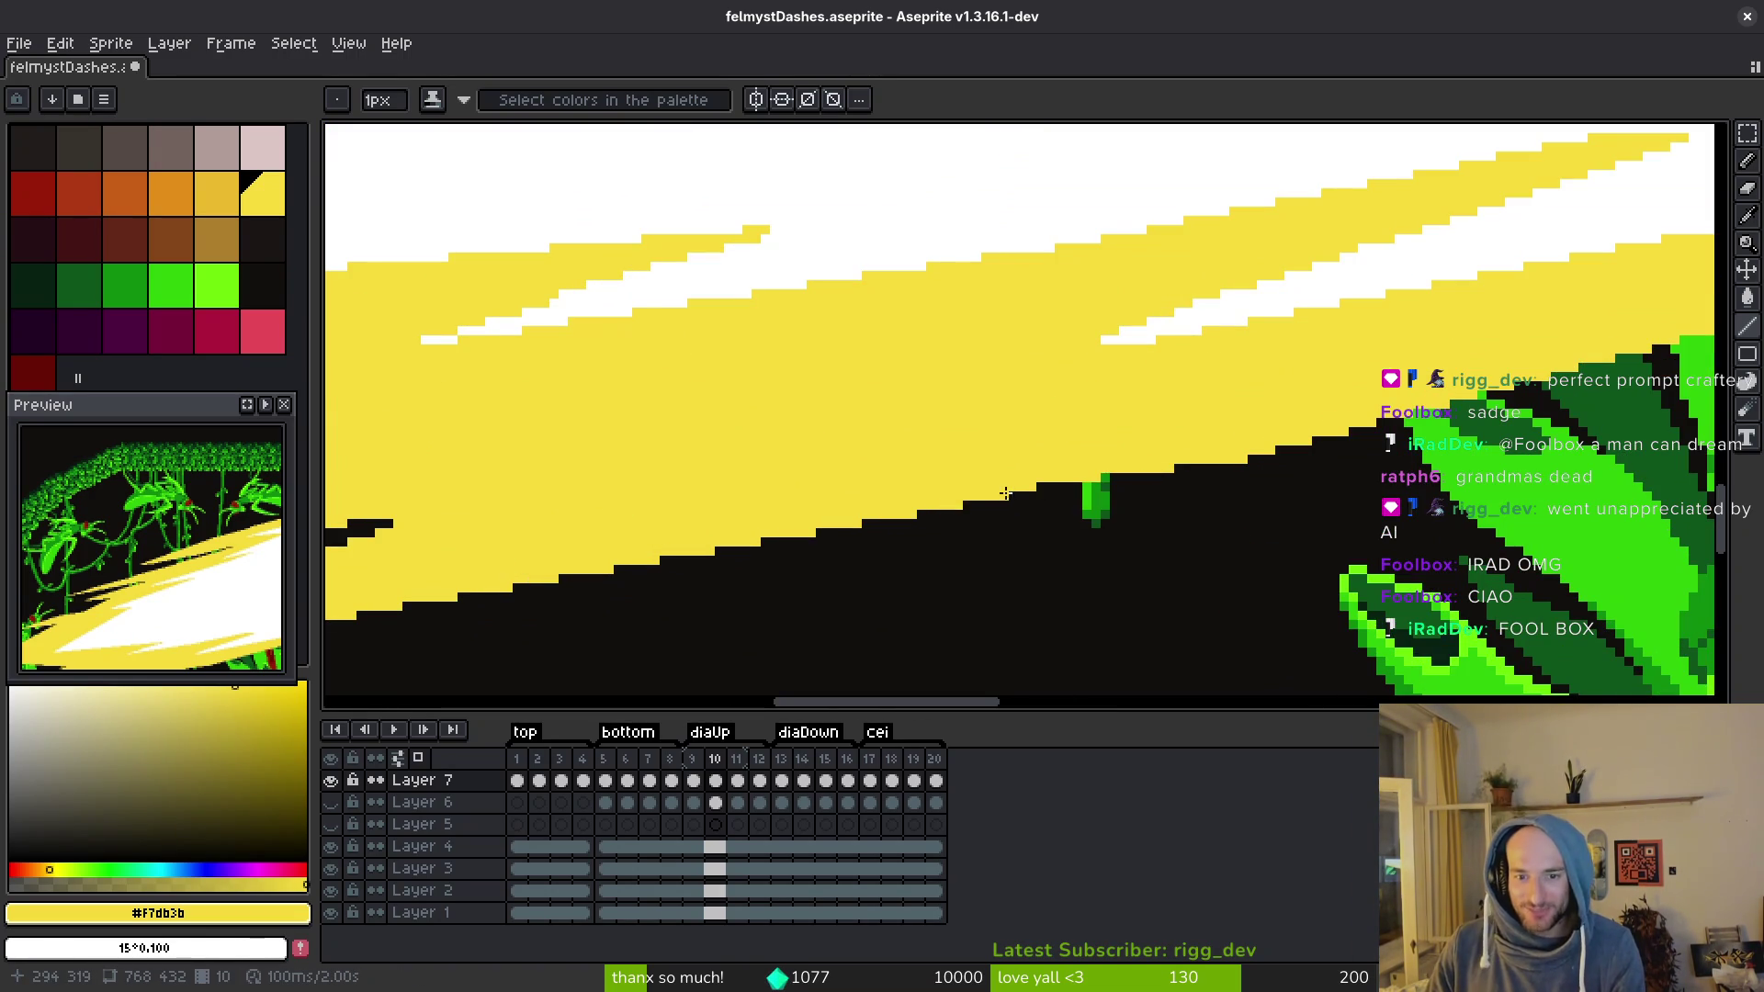
key("ctrl+s")
scroll(975, 484, "down", 2)
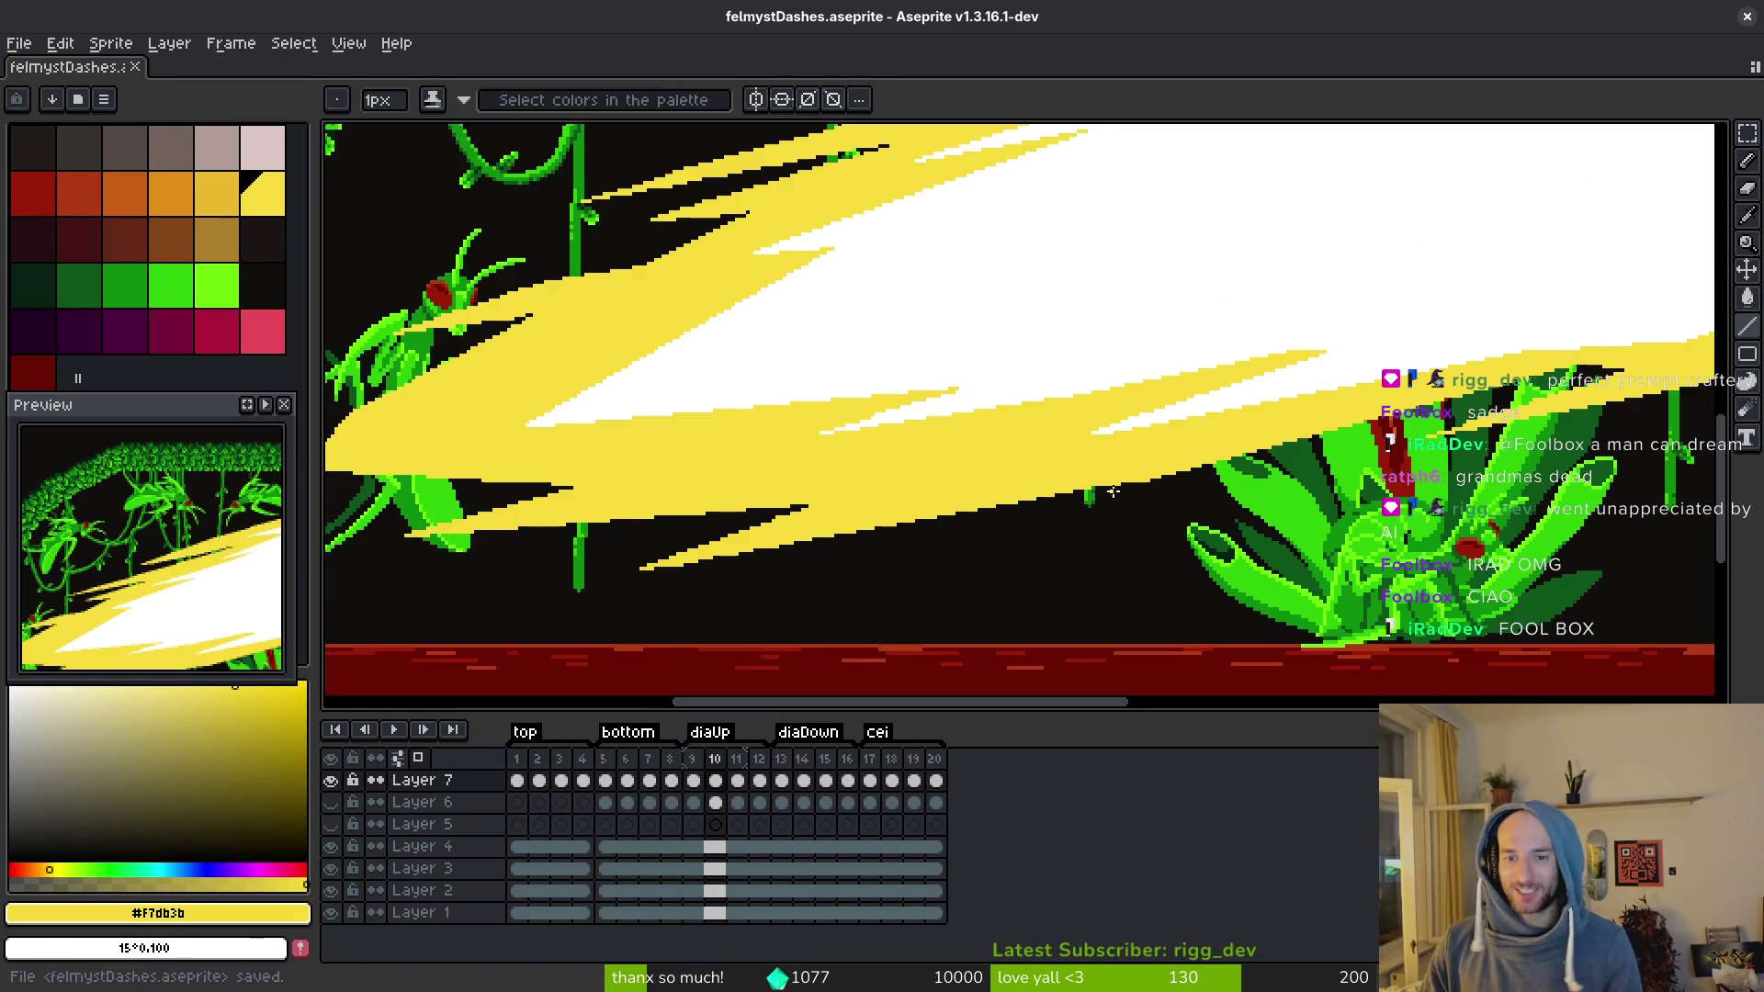
Step: Move to frame 11 and eyedrop the streak's orange #E28E18 outline colour
key("Right")
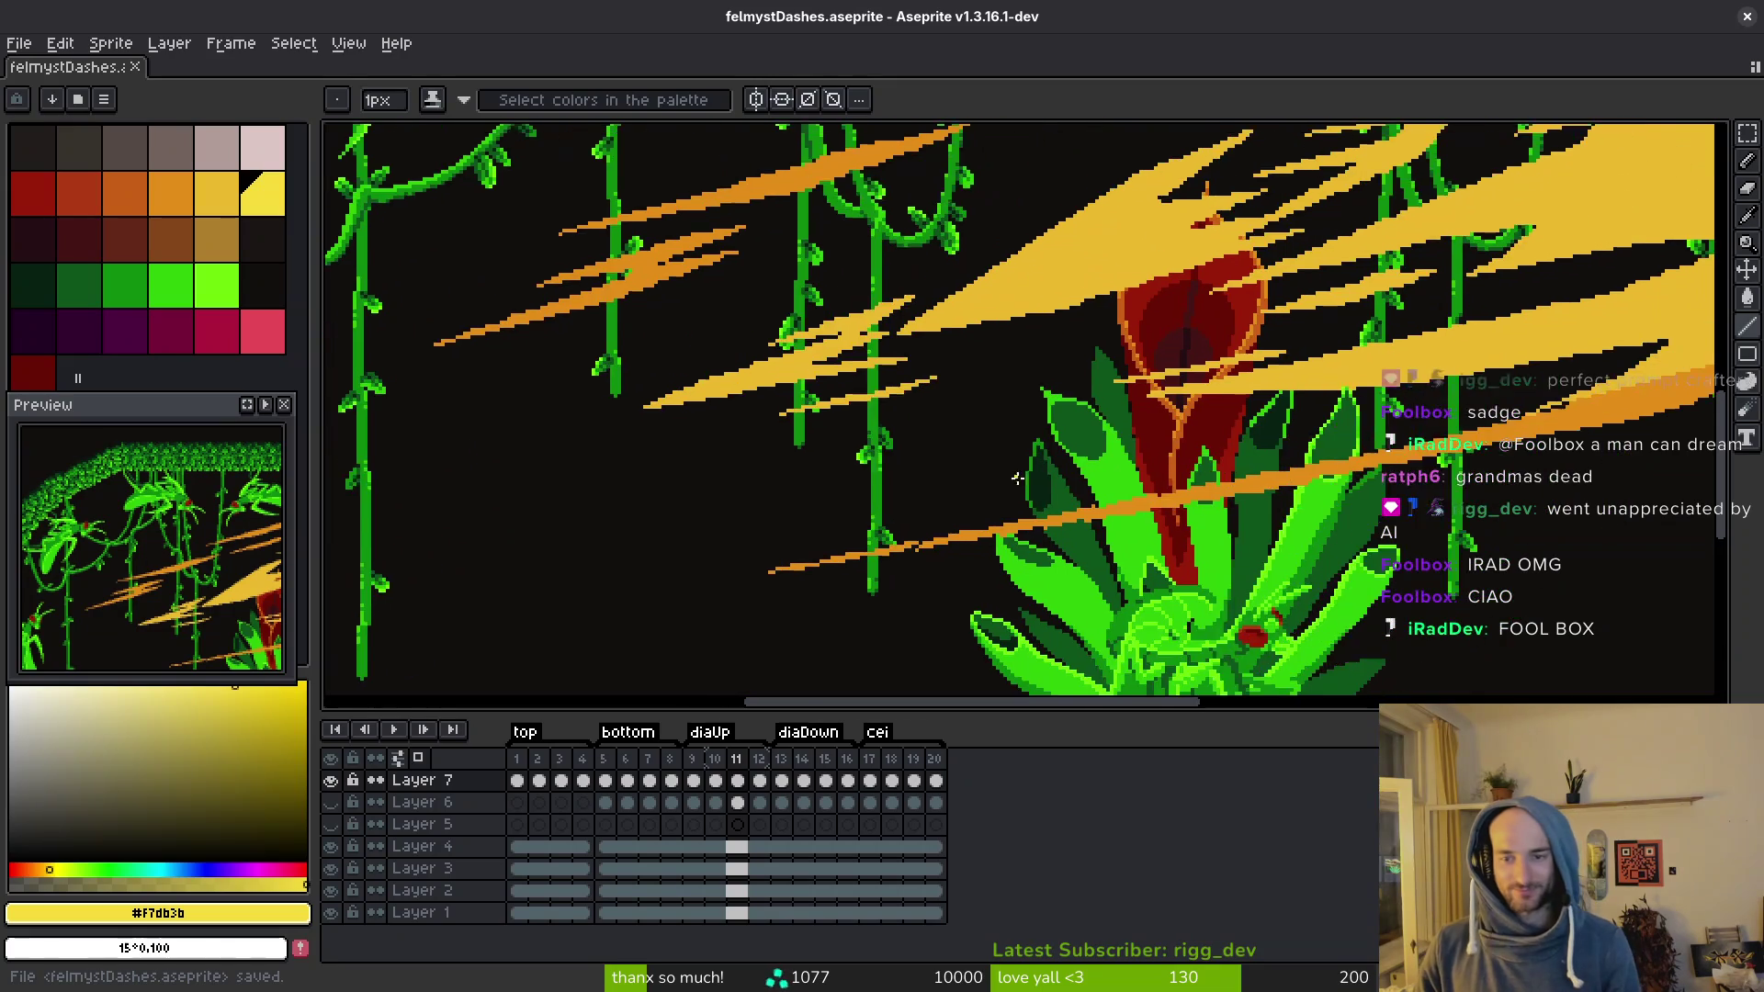
scroll(1473, 357, "right", 5)
scroll(1473, 356, "right", 3)
left_click(1206, 436, "alt")
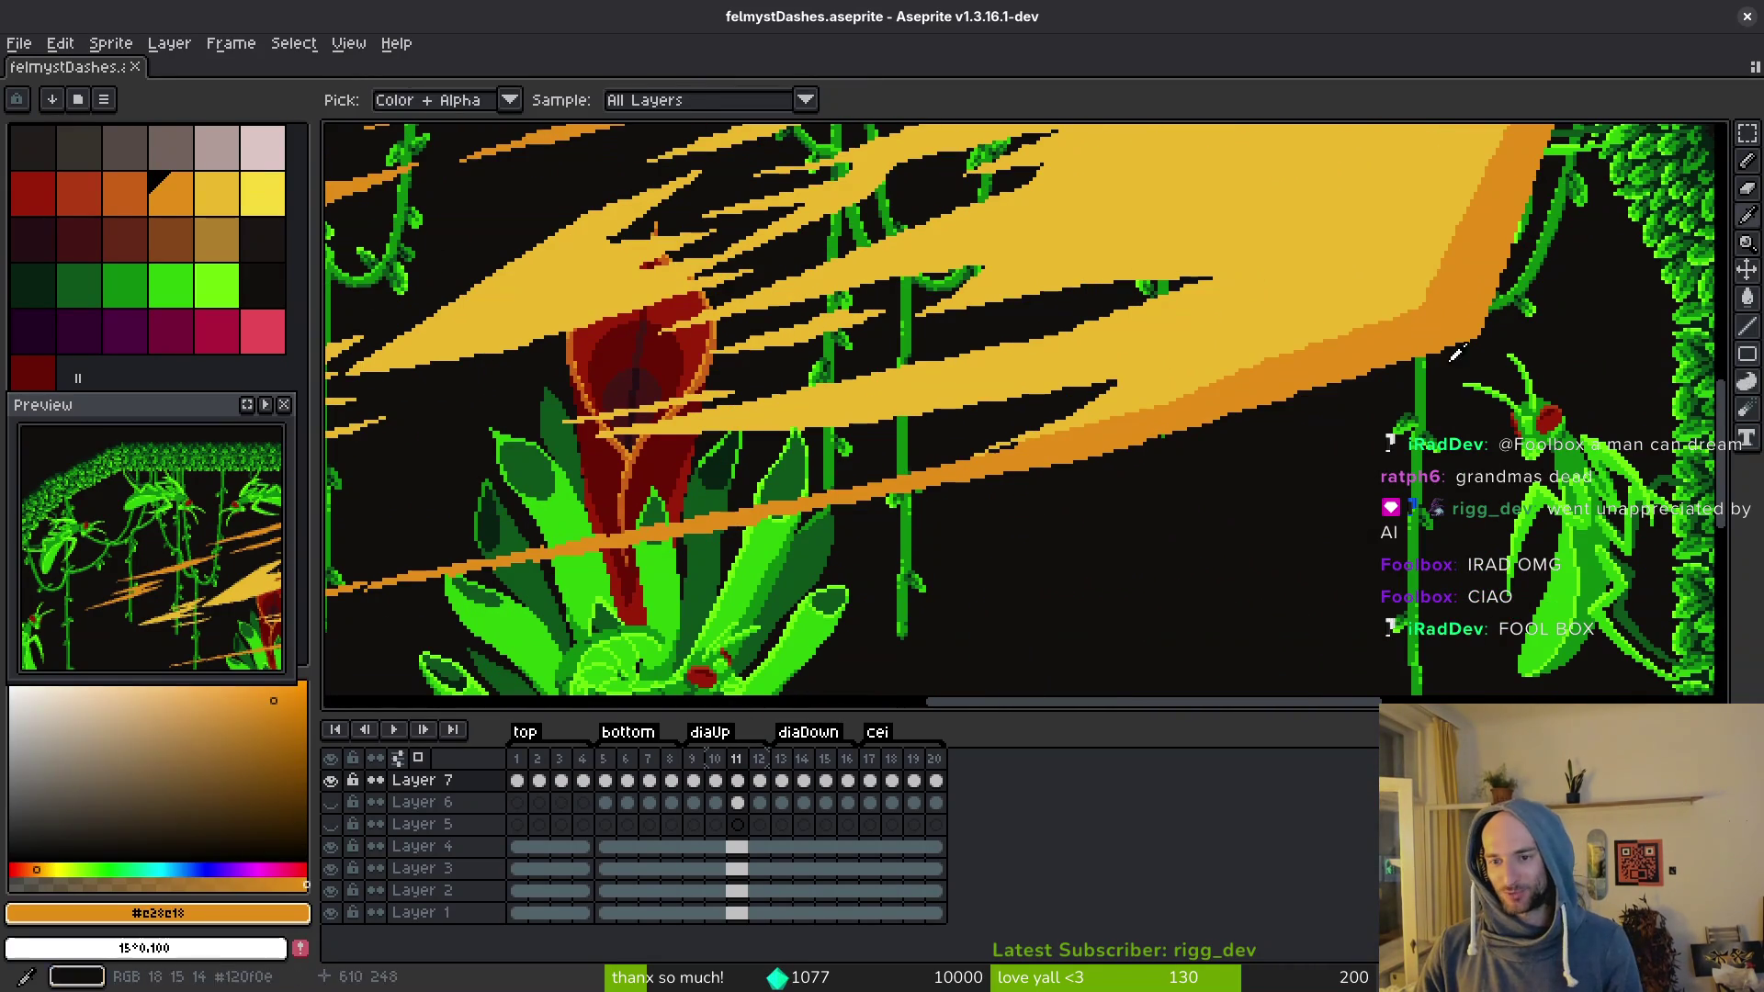
scroll(1207, 440, "up", 3)
scroll(1035, 500, "right", 5)
scroll(1031, 523, "up", 3)
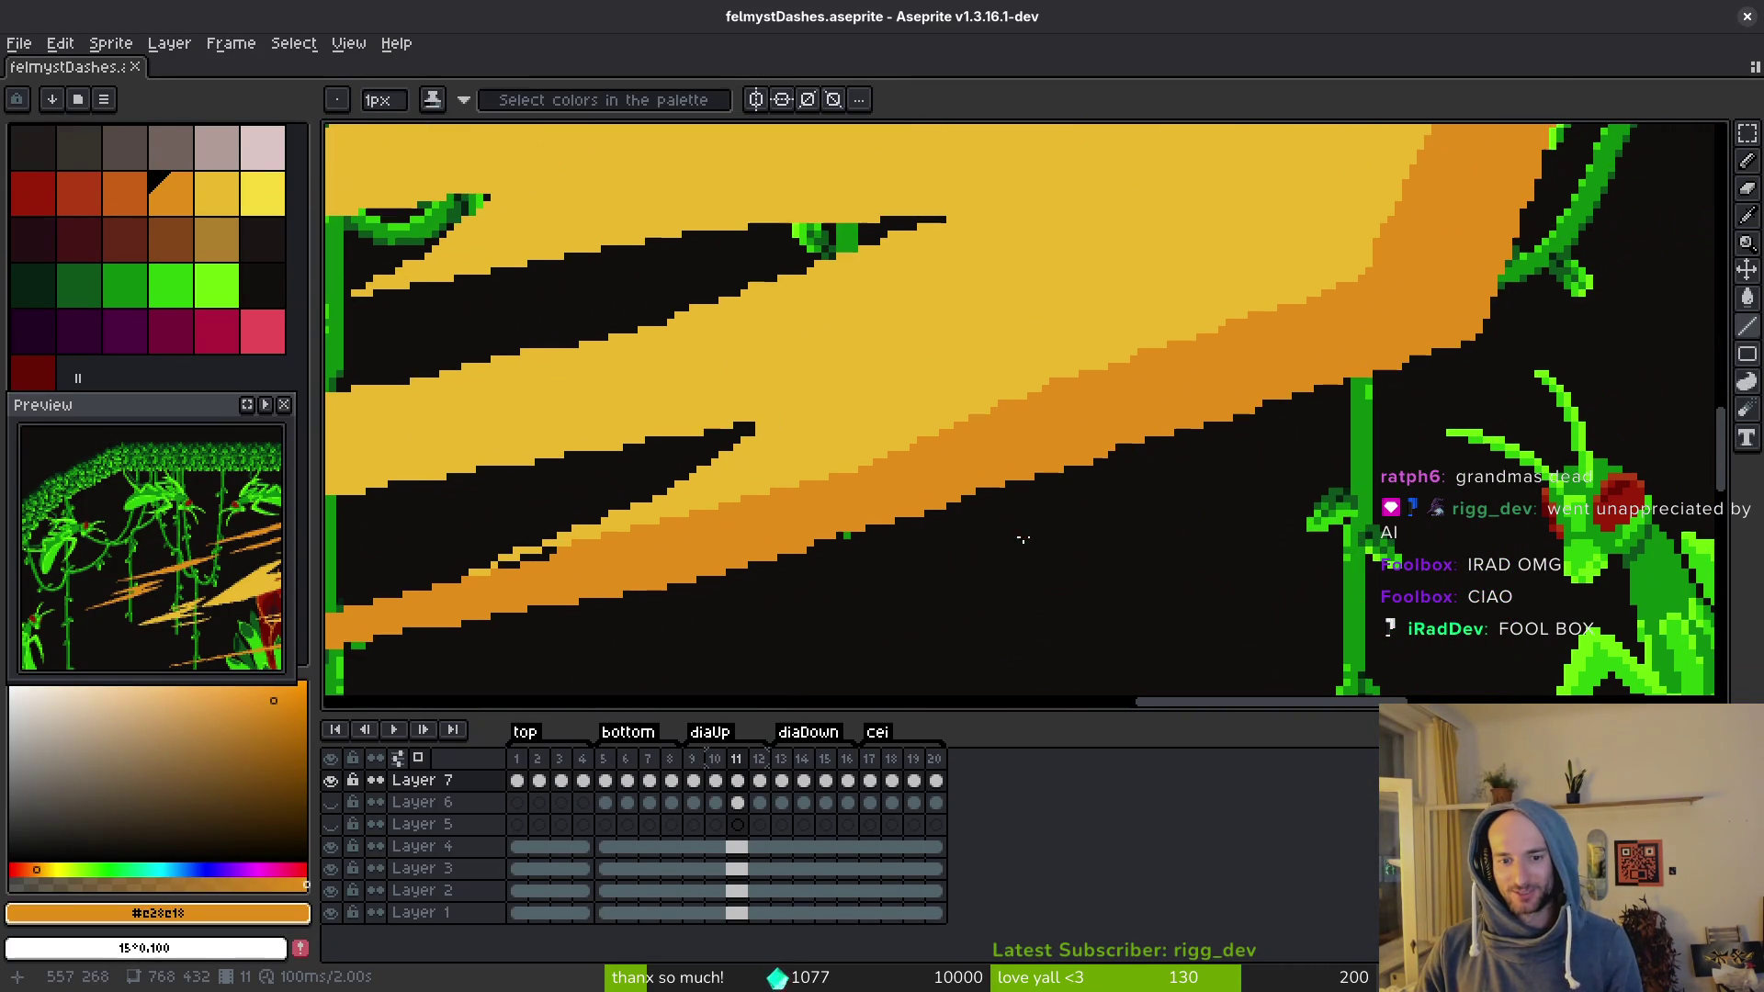
Step: Extend the orange outline along the streak's lower edge and check its tip by the leafy arch
left_click_drag(729, 570, 1117, 450)
scroll(1148, 514, "right", 5)
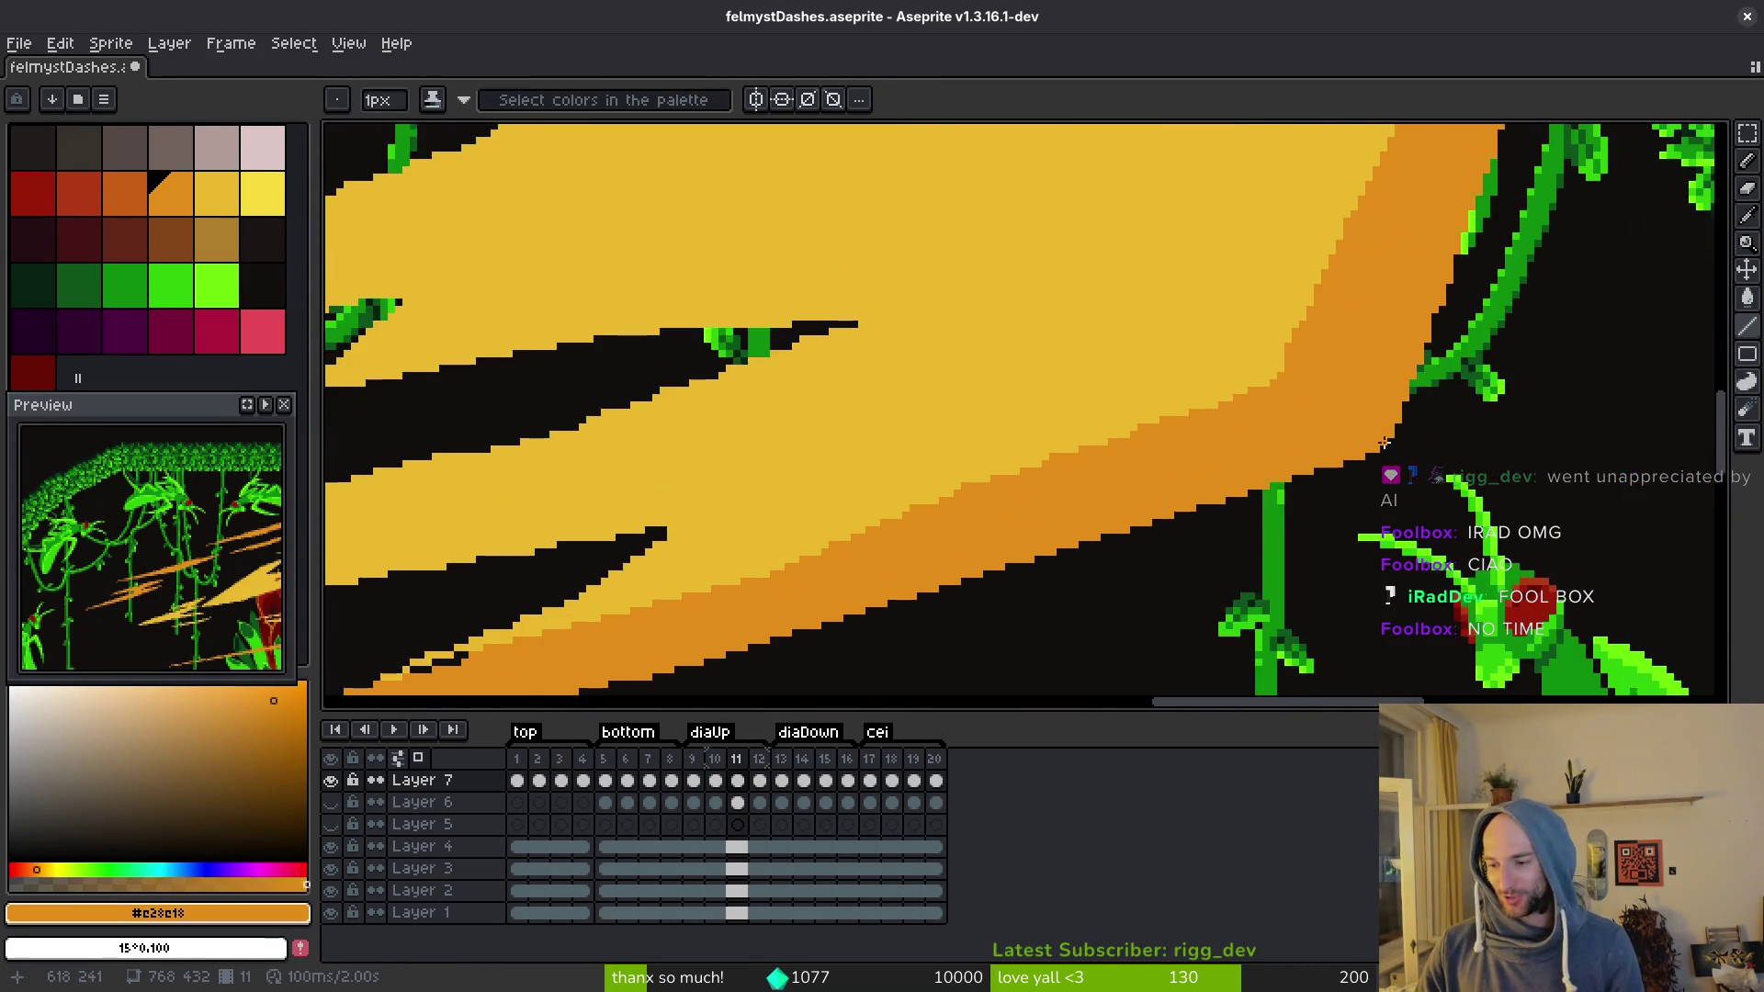
scroll(1176, 570, "up", 5)
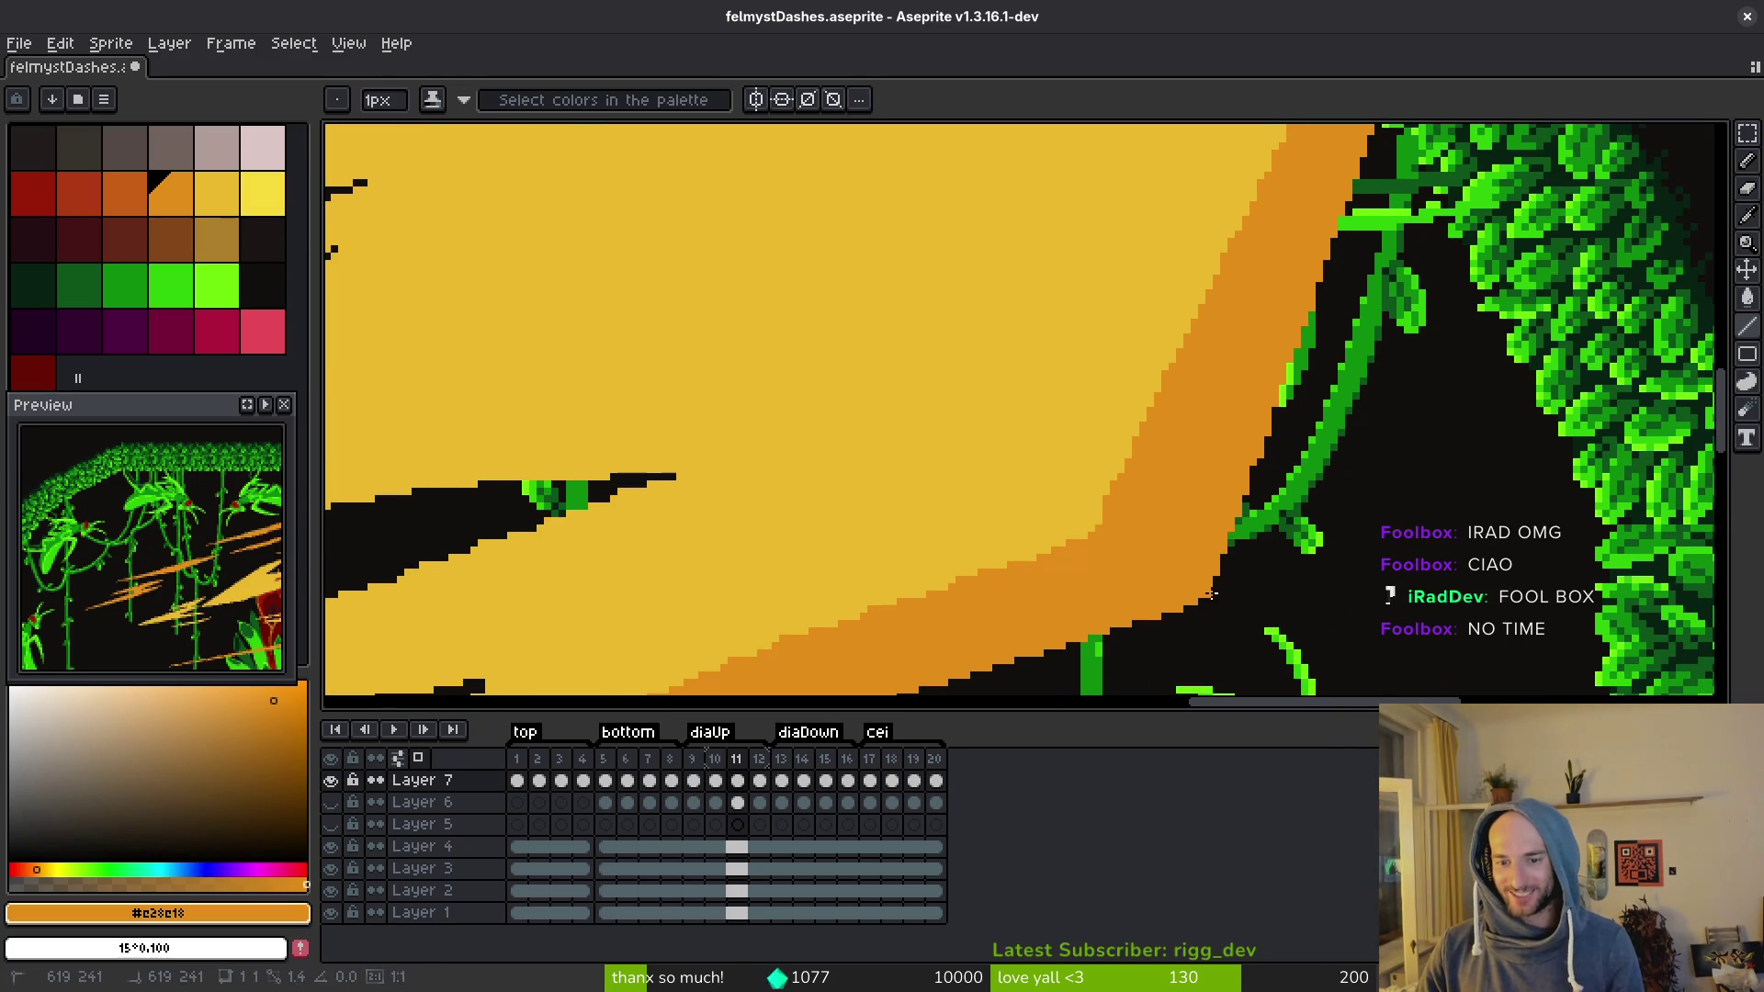
scroll(1268, 441, "down", 5)
scroll(1268, 441, "left", 3)
scroll(1372, 162, "down", 2)
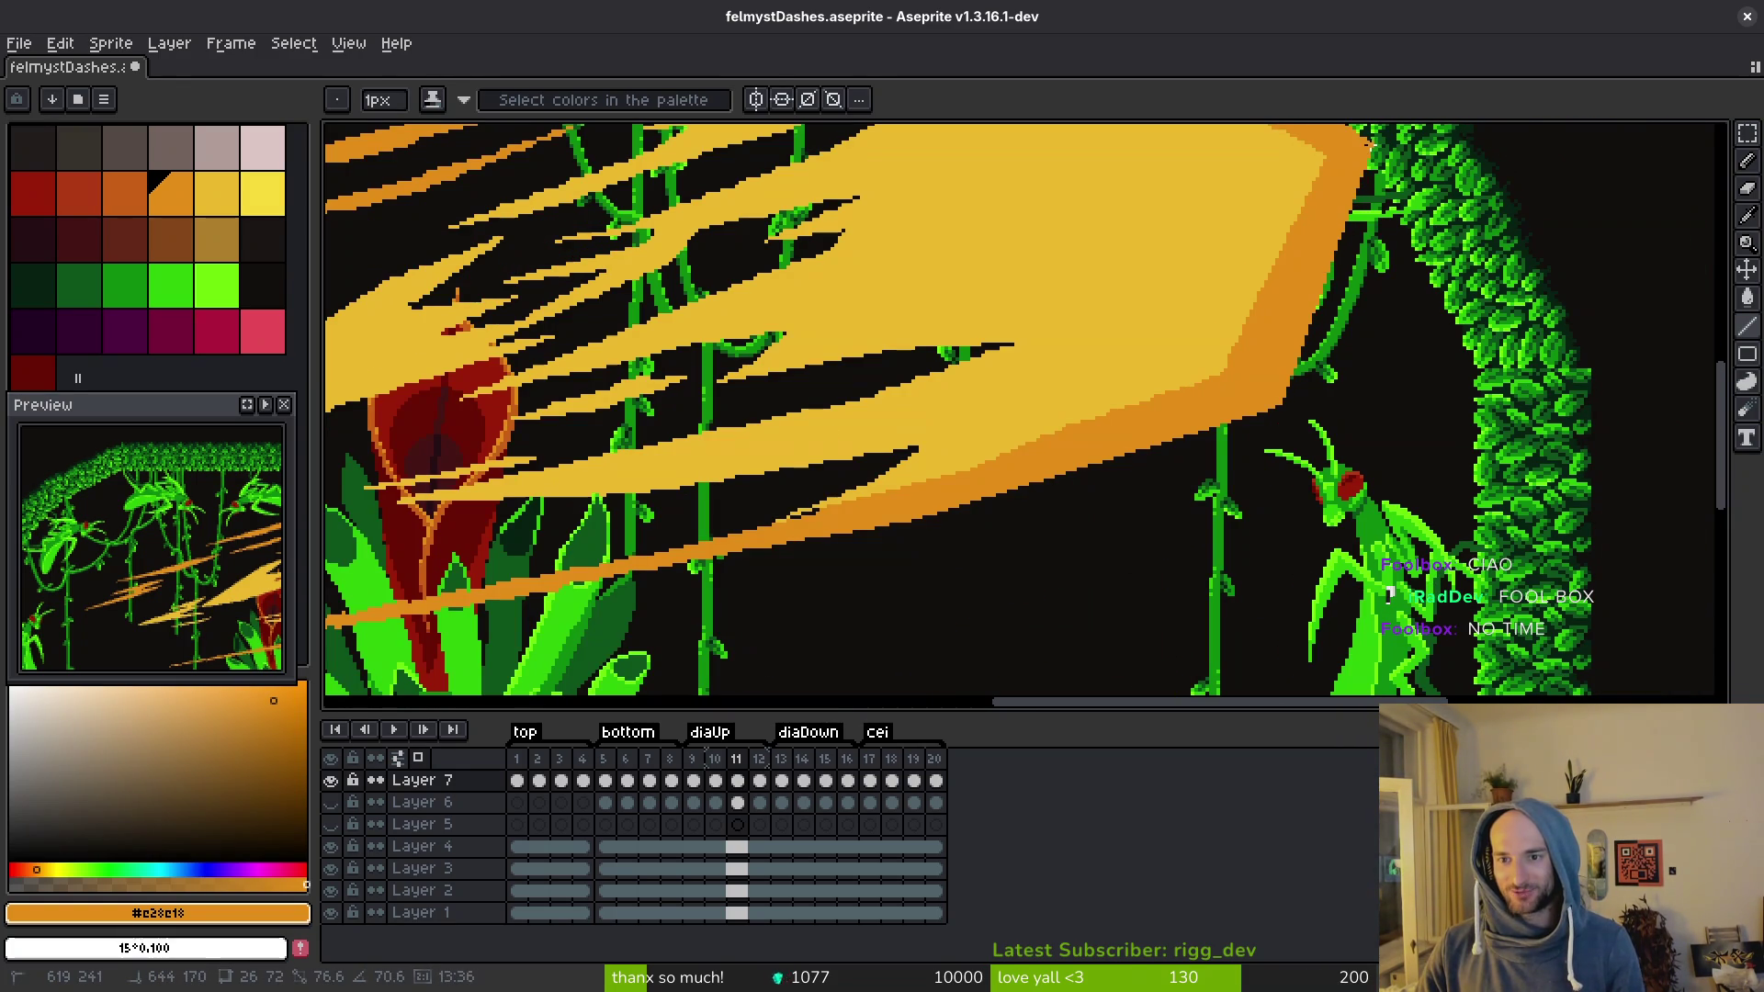
left_click_drag(1369, 156, 1339, 452)
scroll(1338, 452, "up", 3)
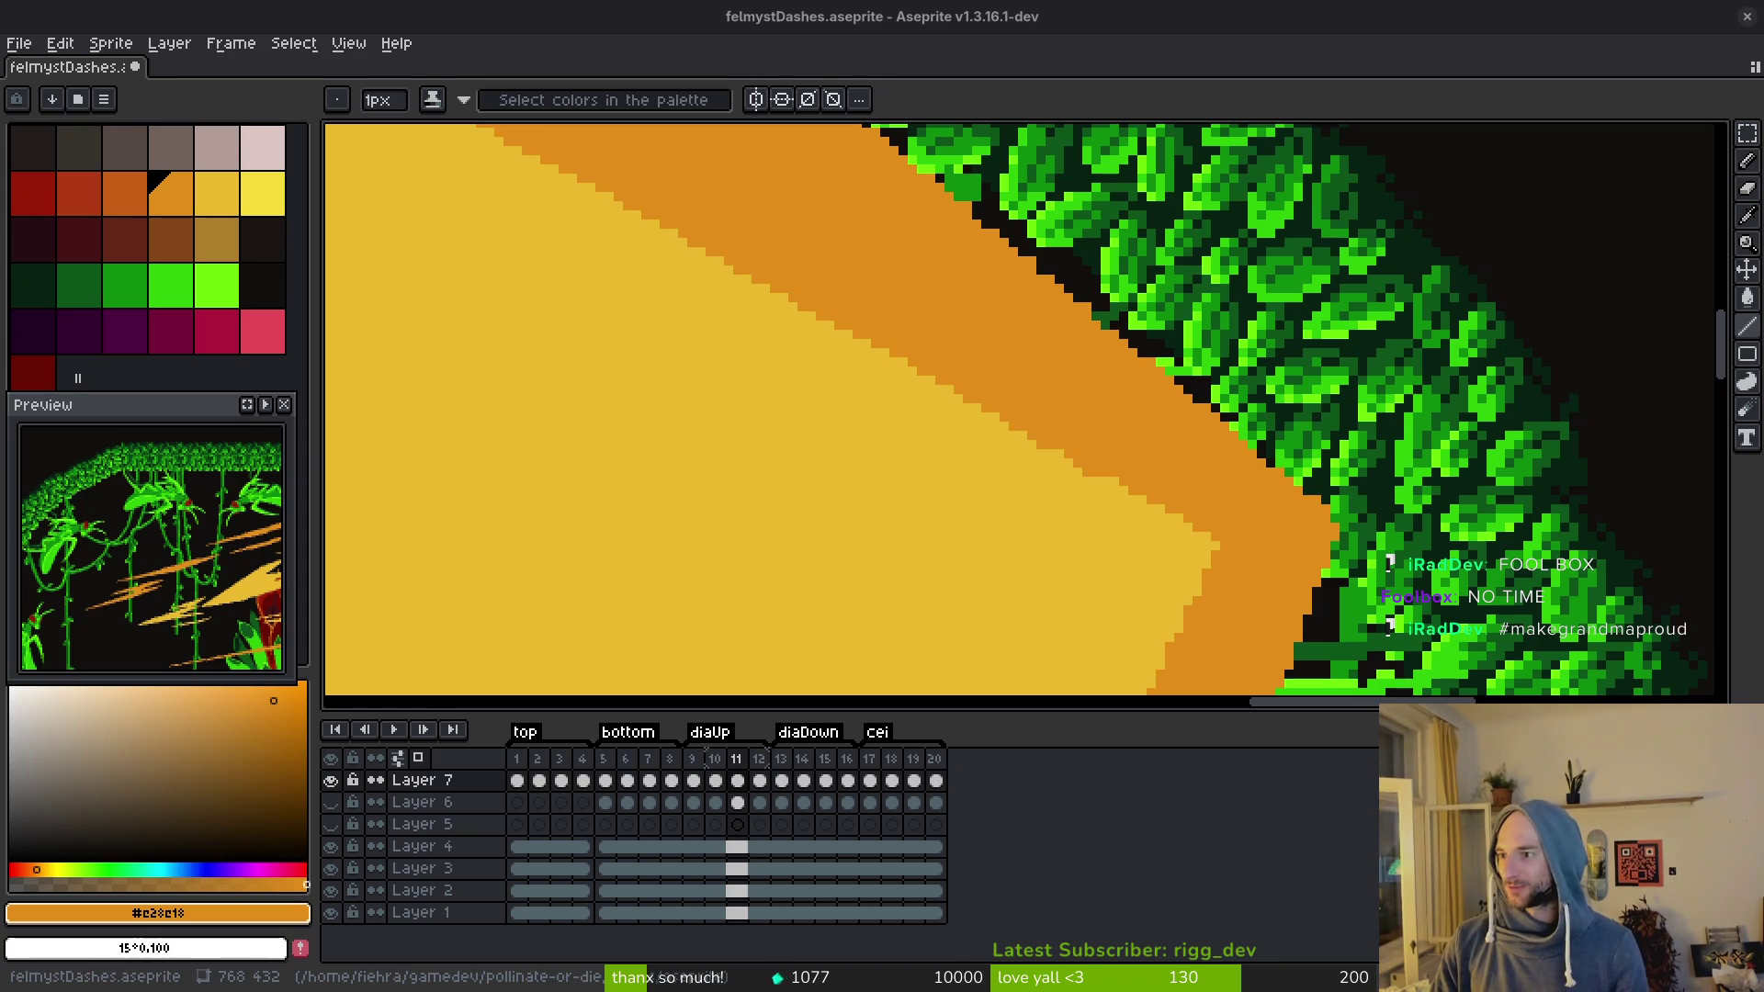
Step: Ask ChatGPT 'pls gif more time', then hide the browser once it replies
key("alt+Tab")
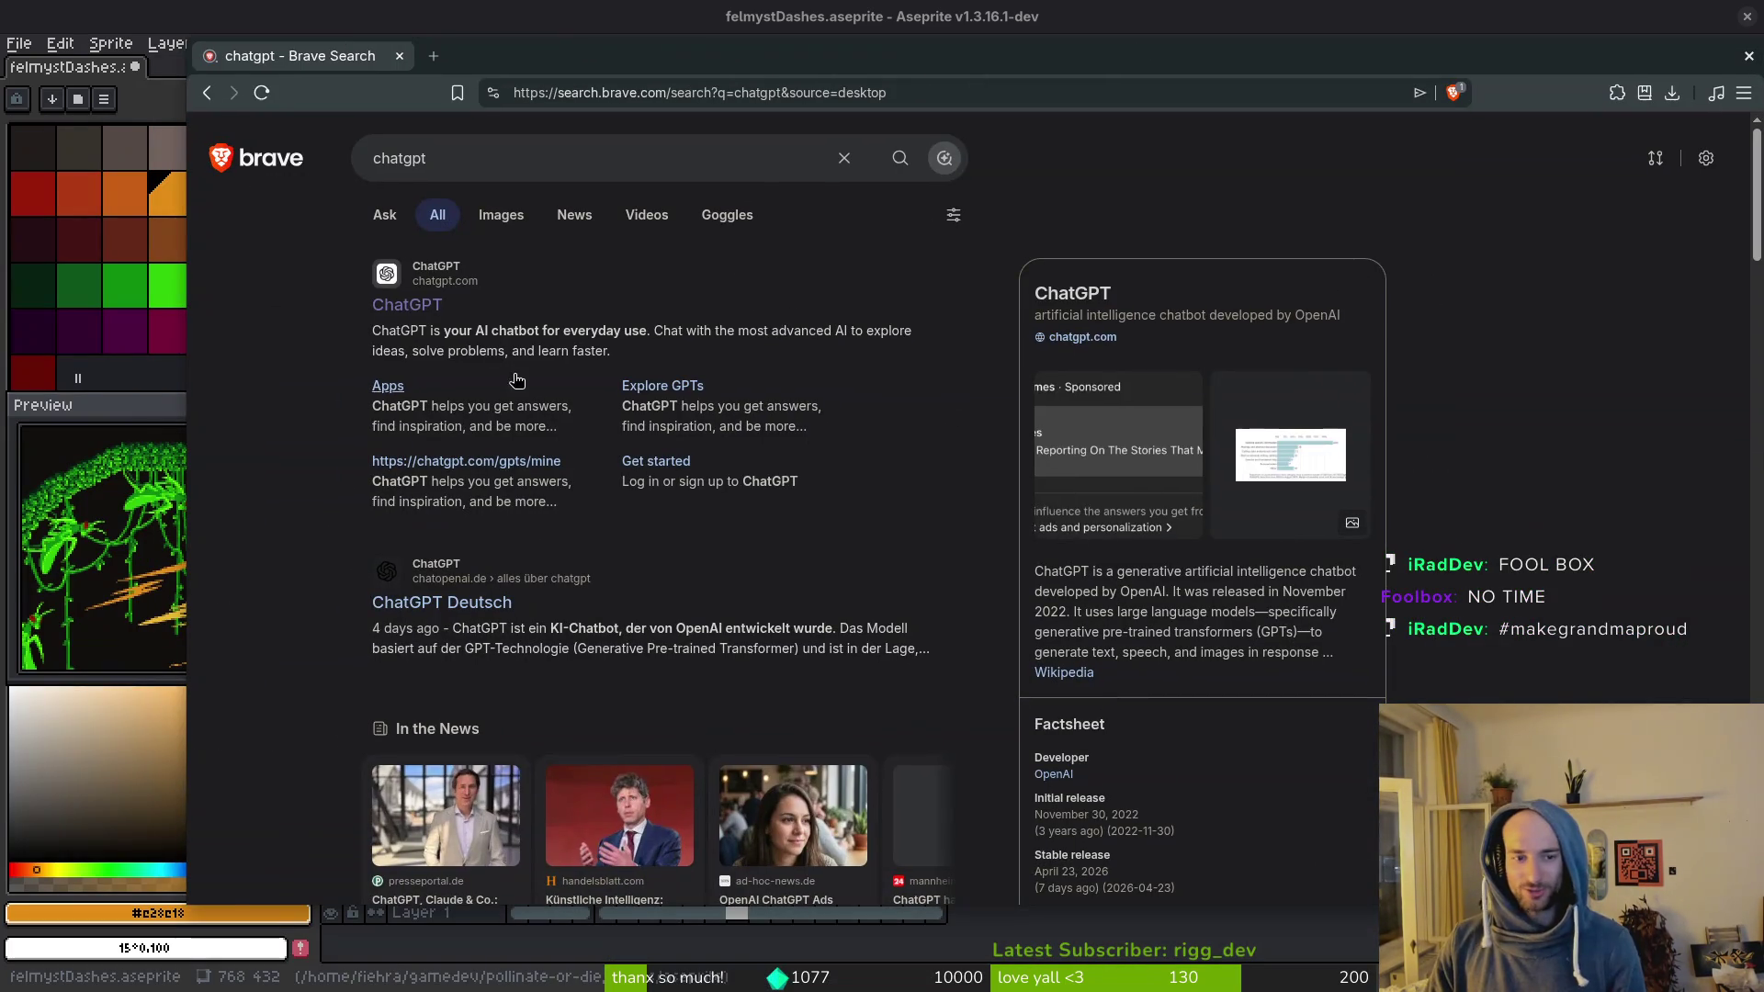
left_click(397, 280)
type("p")
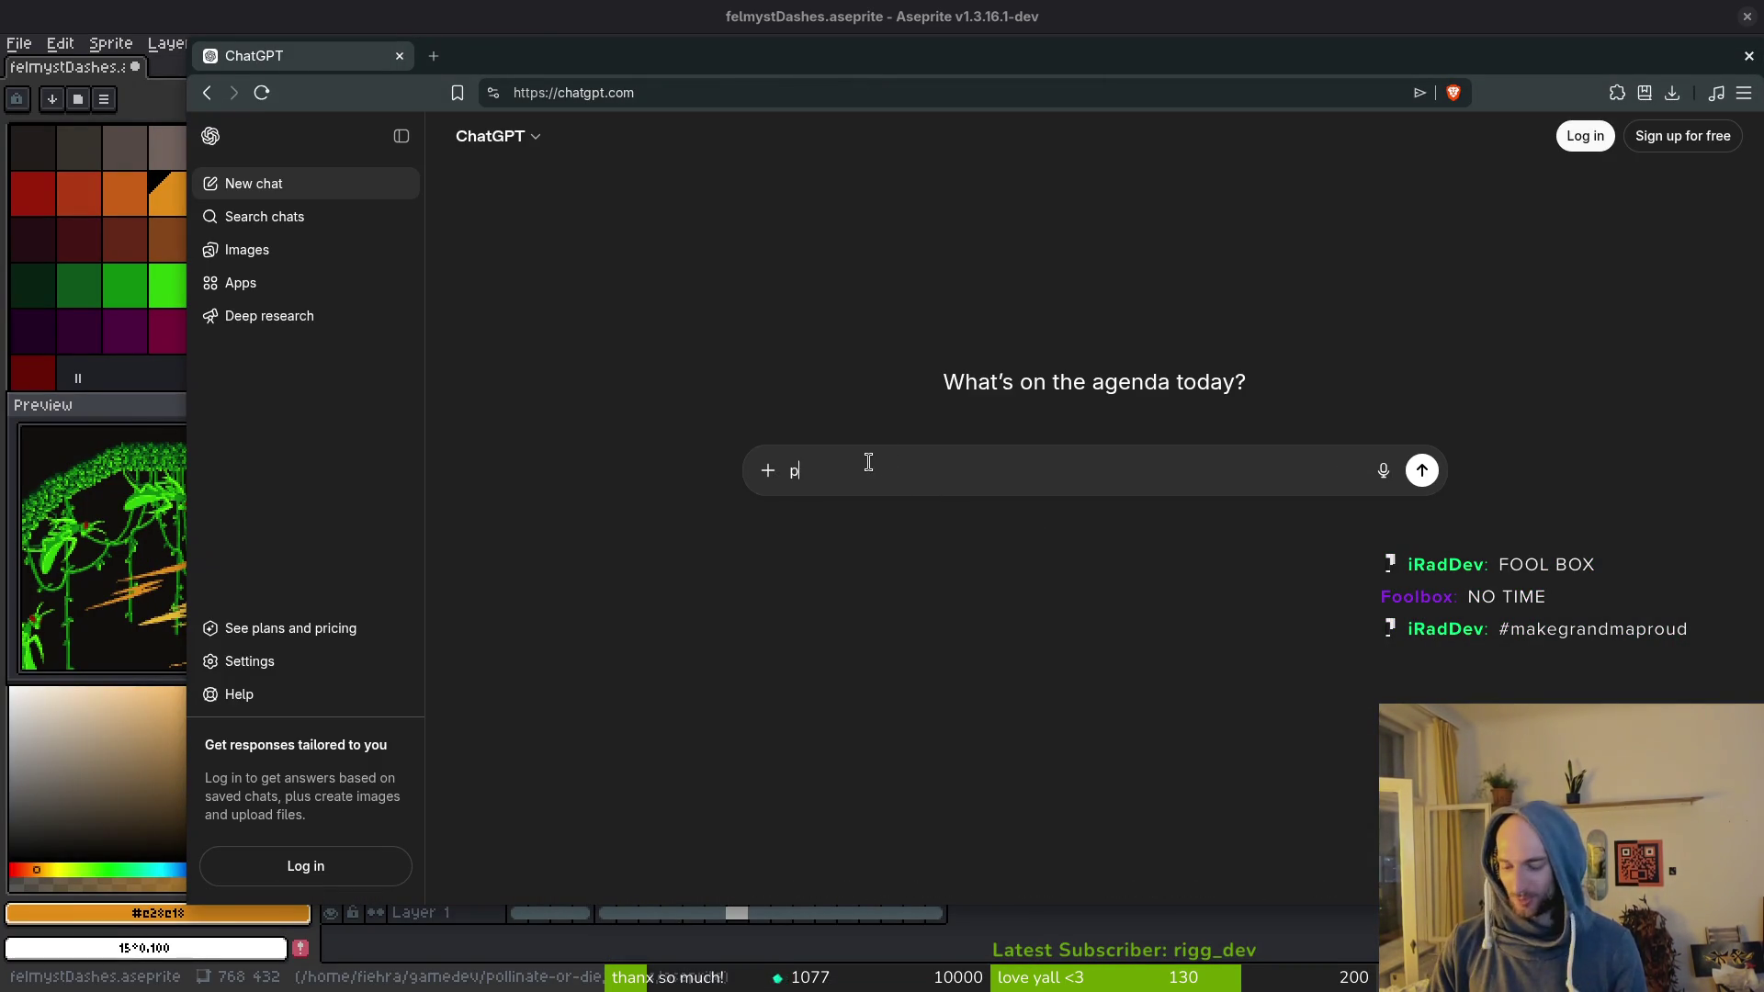
type("e")
key("Return")
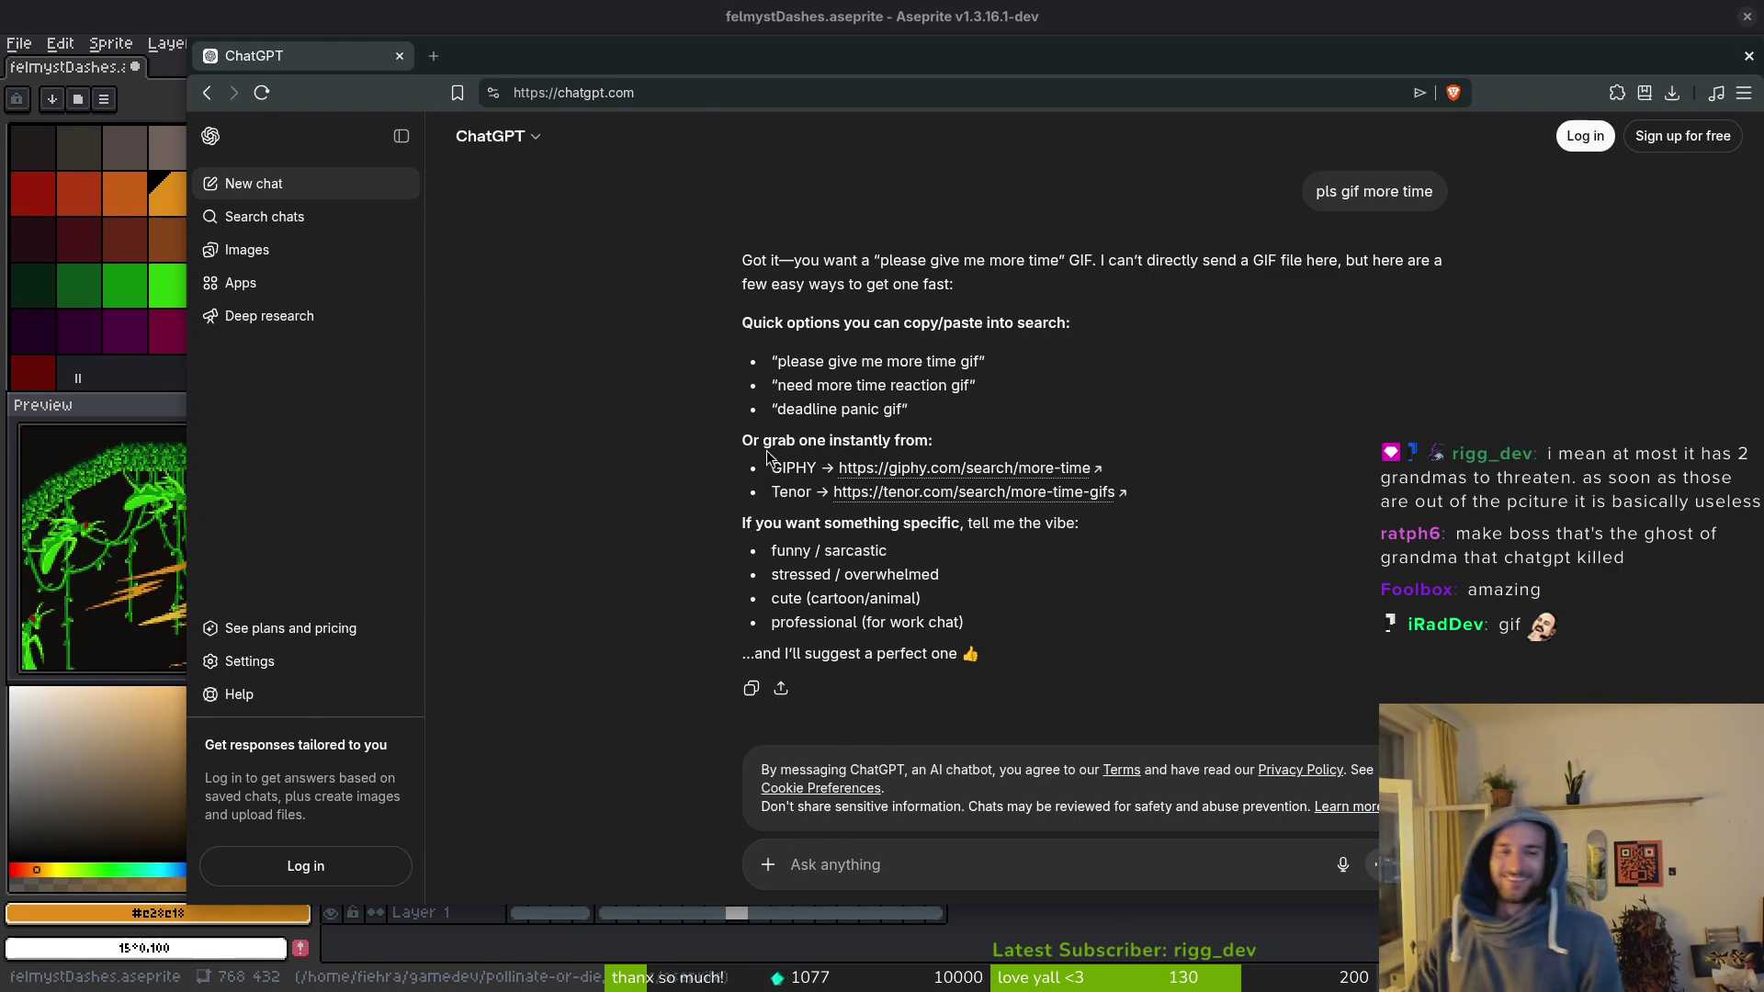
key("alt+Tab")
Step: Draw orange pencil lines extending the thin streaks on frame 11, then save the sprite
mouse_move(1308, 434)
left_mouse_down()
mouse_move(1330, 558)
mouse_move(1443, 551)
left_mouse_up()
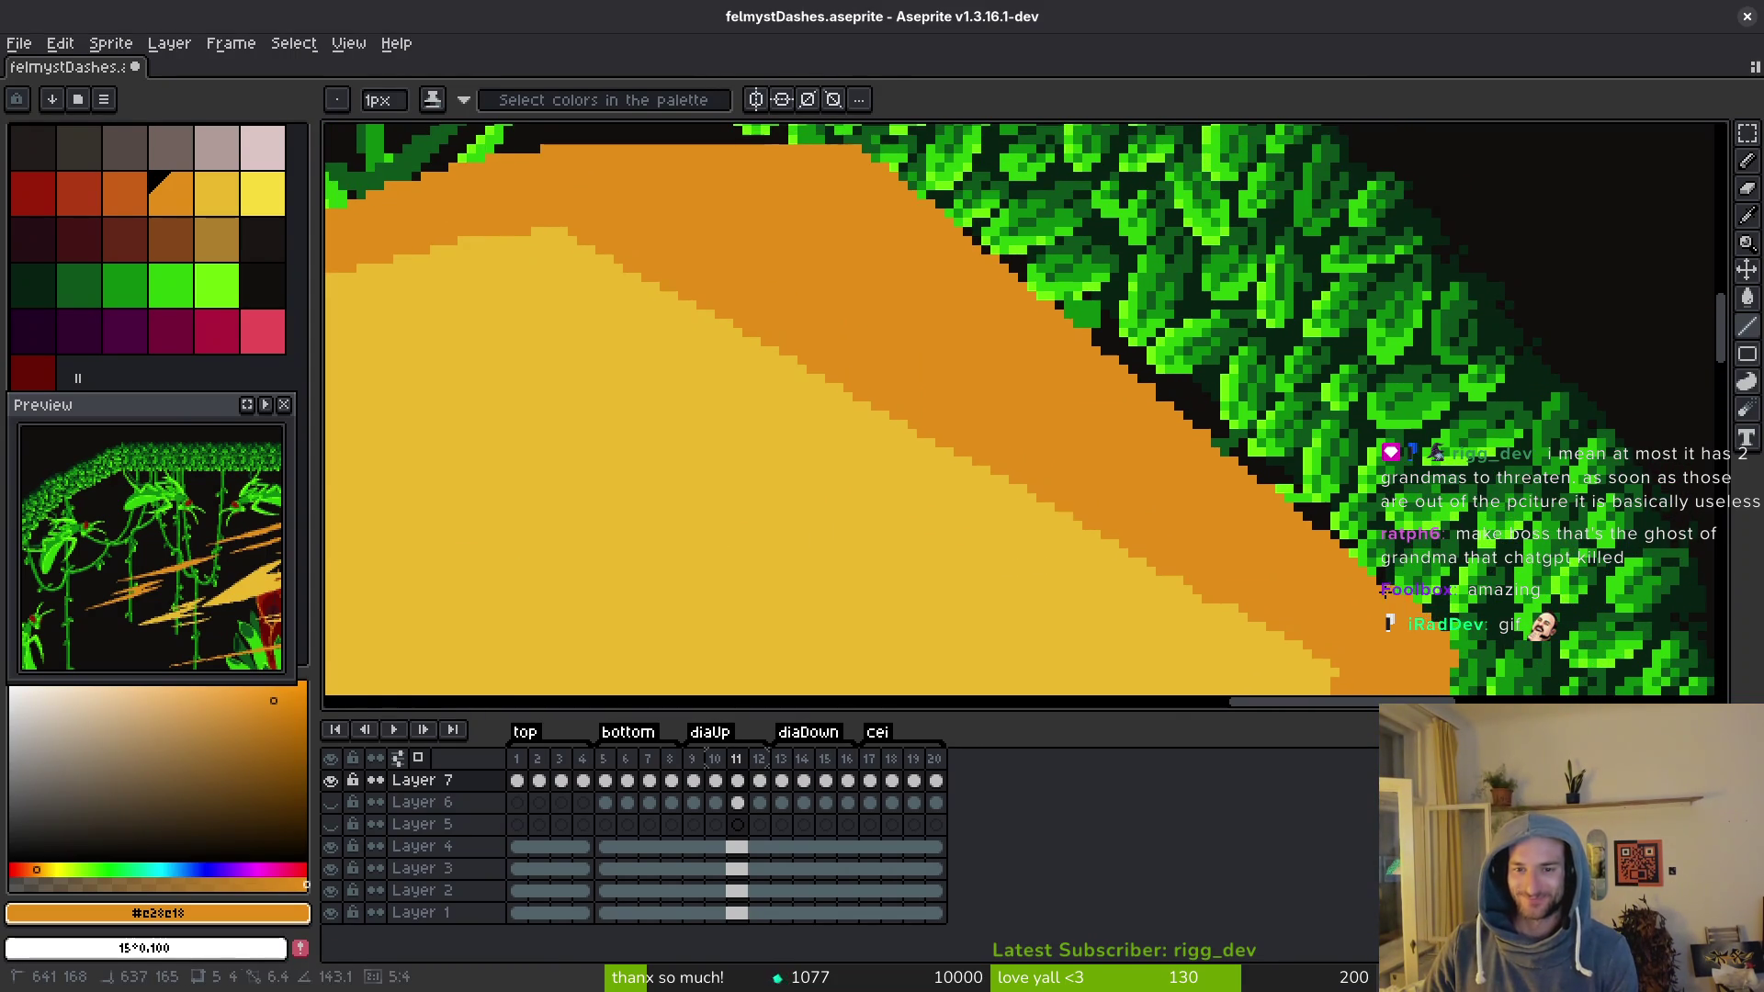
scroll(1080, 328, "down", 2)
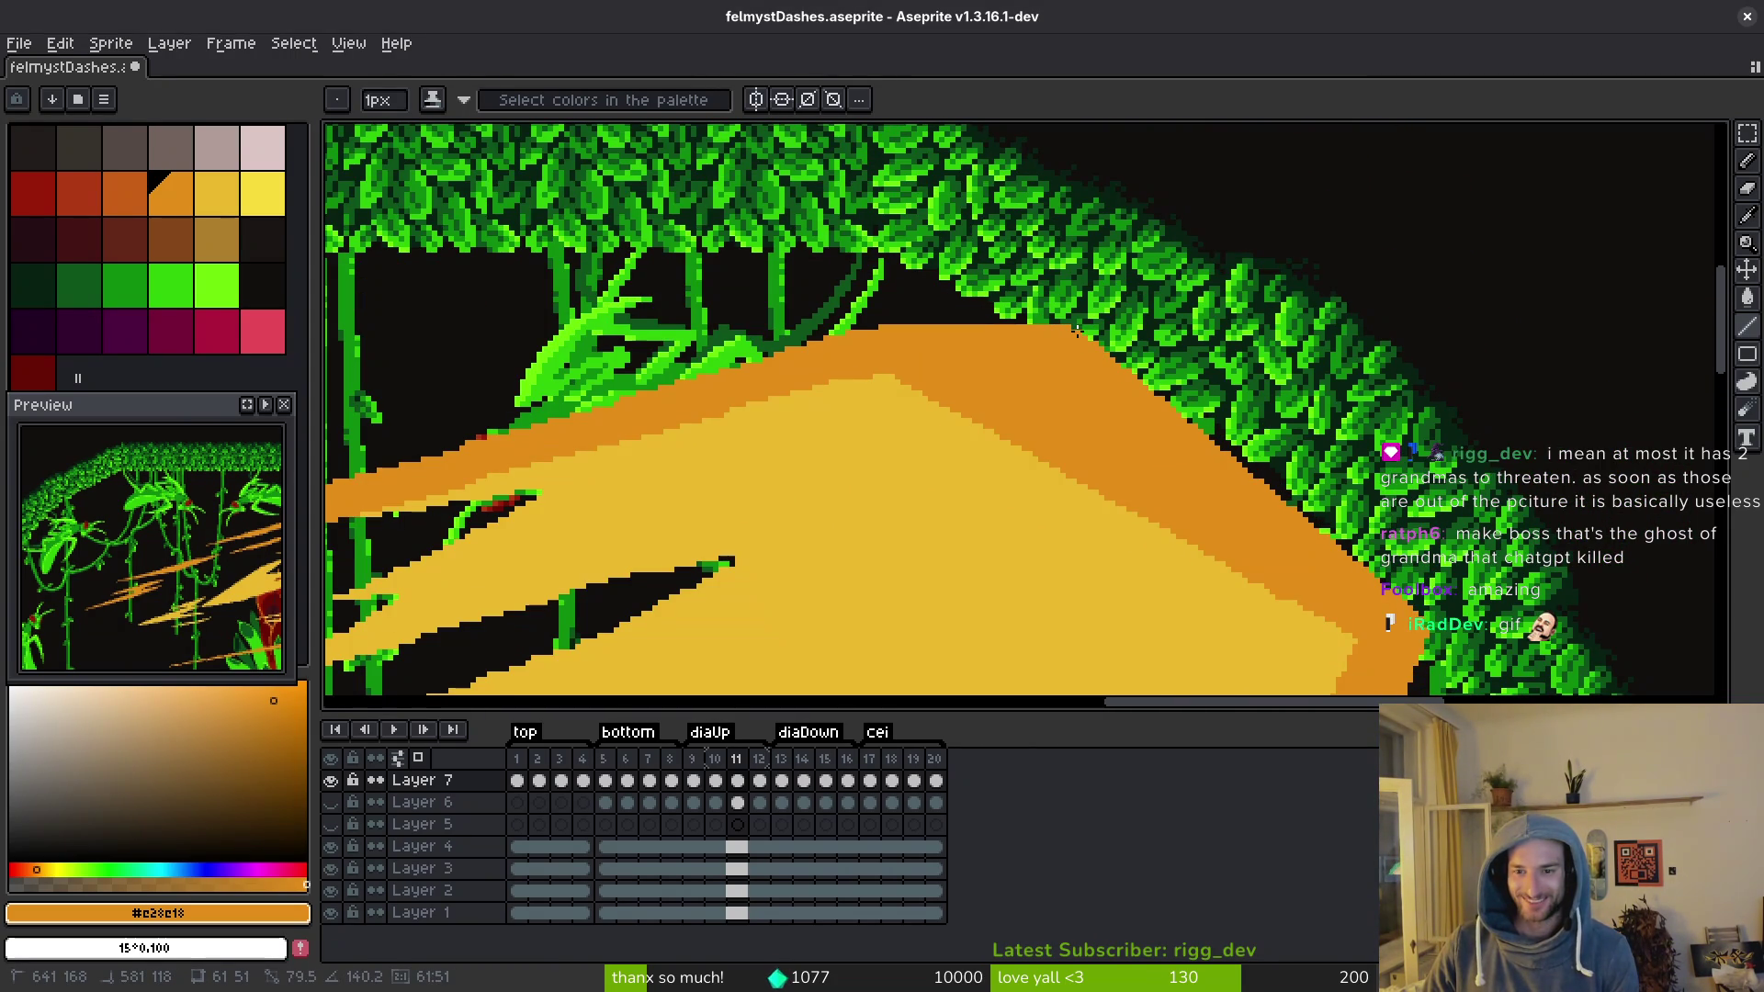
scroll(1240, 421, "left", 5)
mouse_move(1469, 301)
left_mouse_down()
mouse_move(766, 499)
mouse_move(1205, 435)
left_mouse_up()
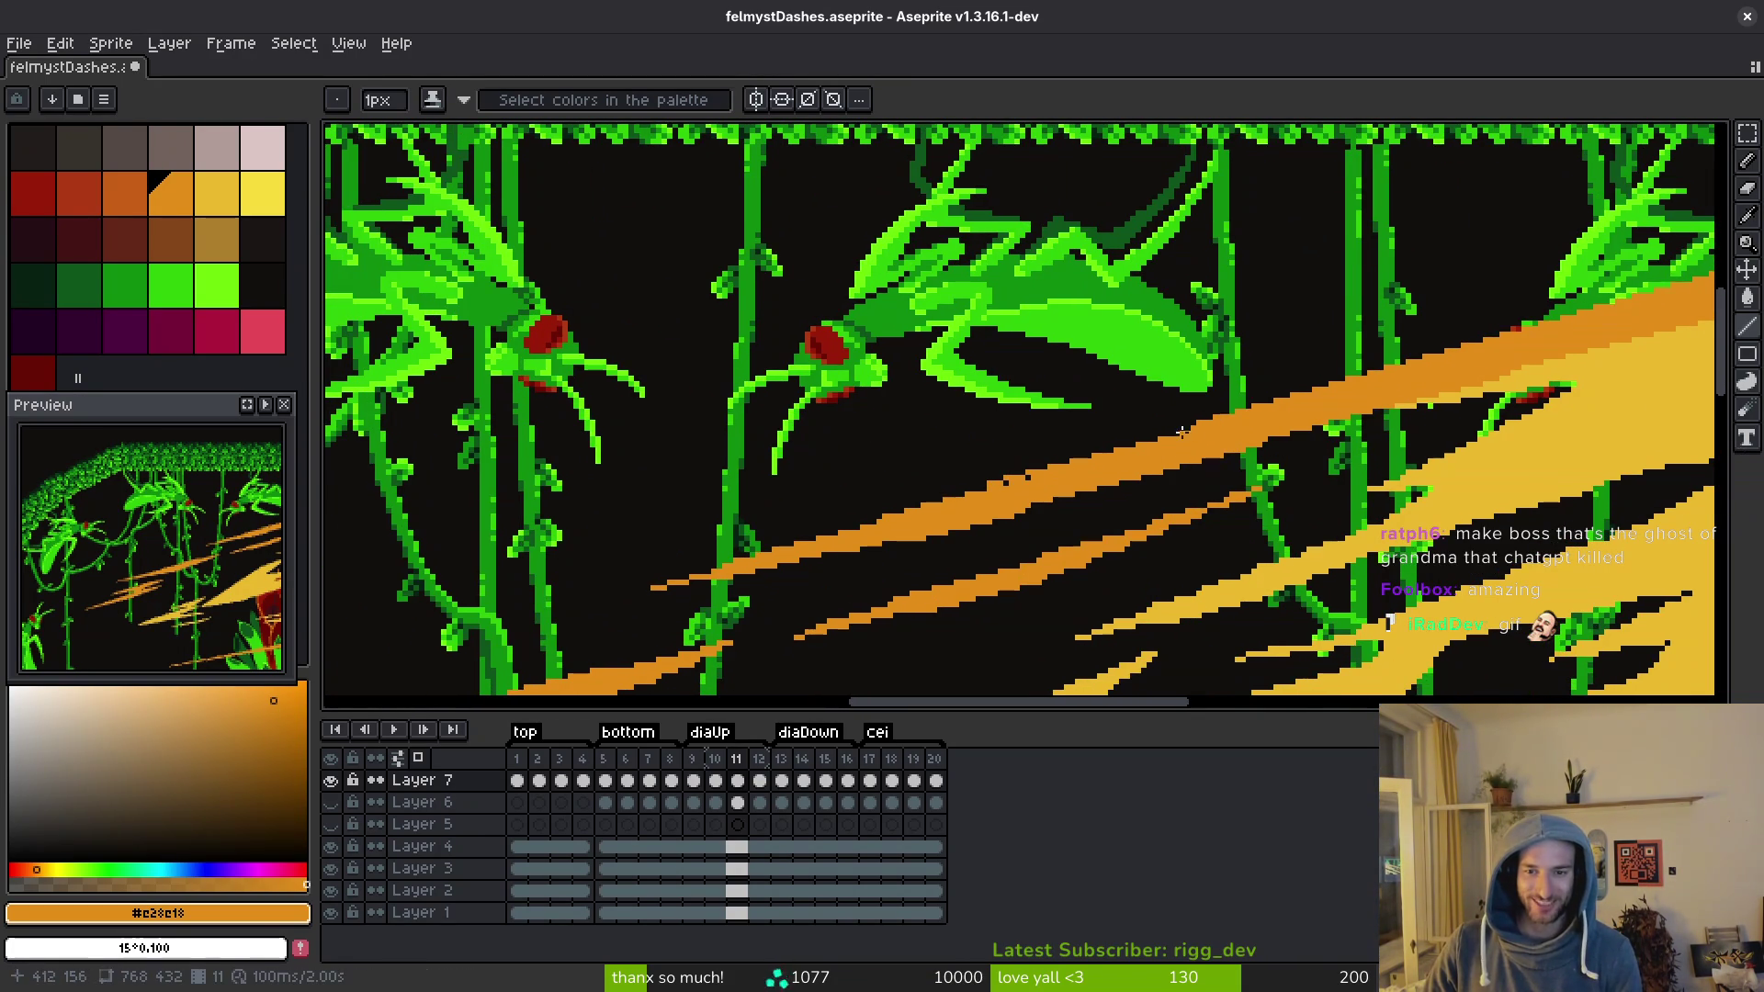
left_click_drag(1185, 430, 832, 534)
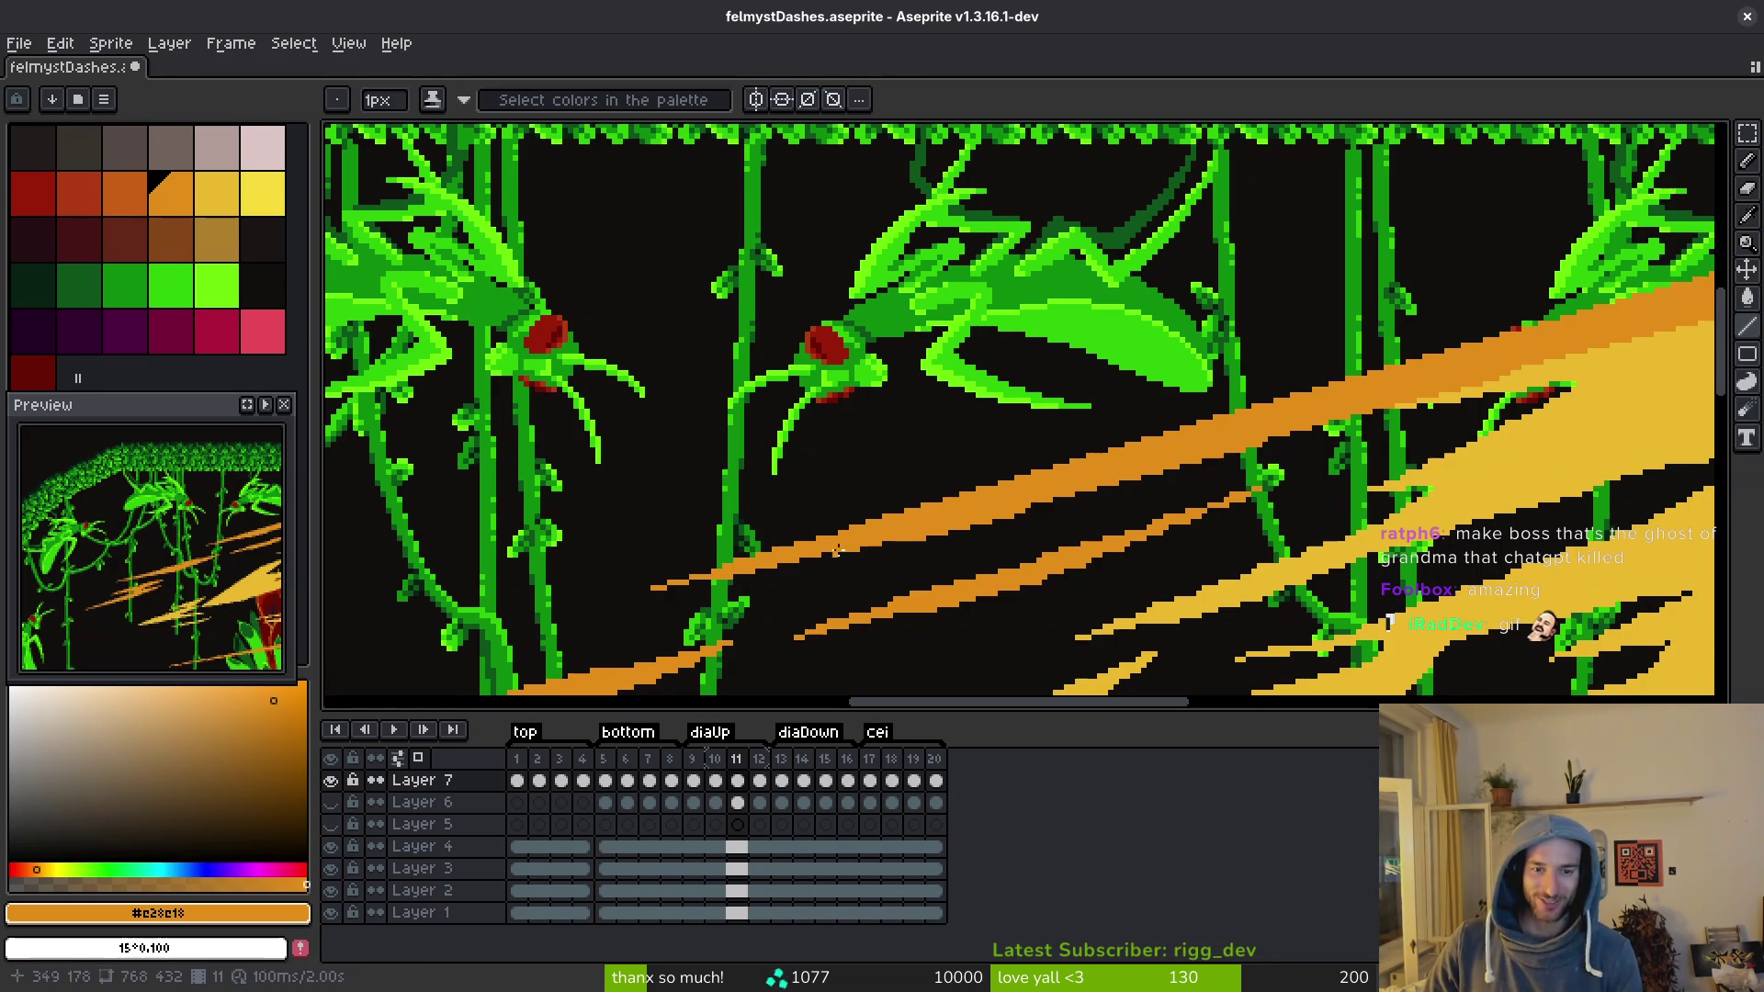
scroll(918, 515, "down", 3)
scroll(919, 514, "left", 3)
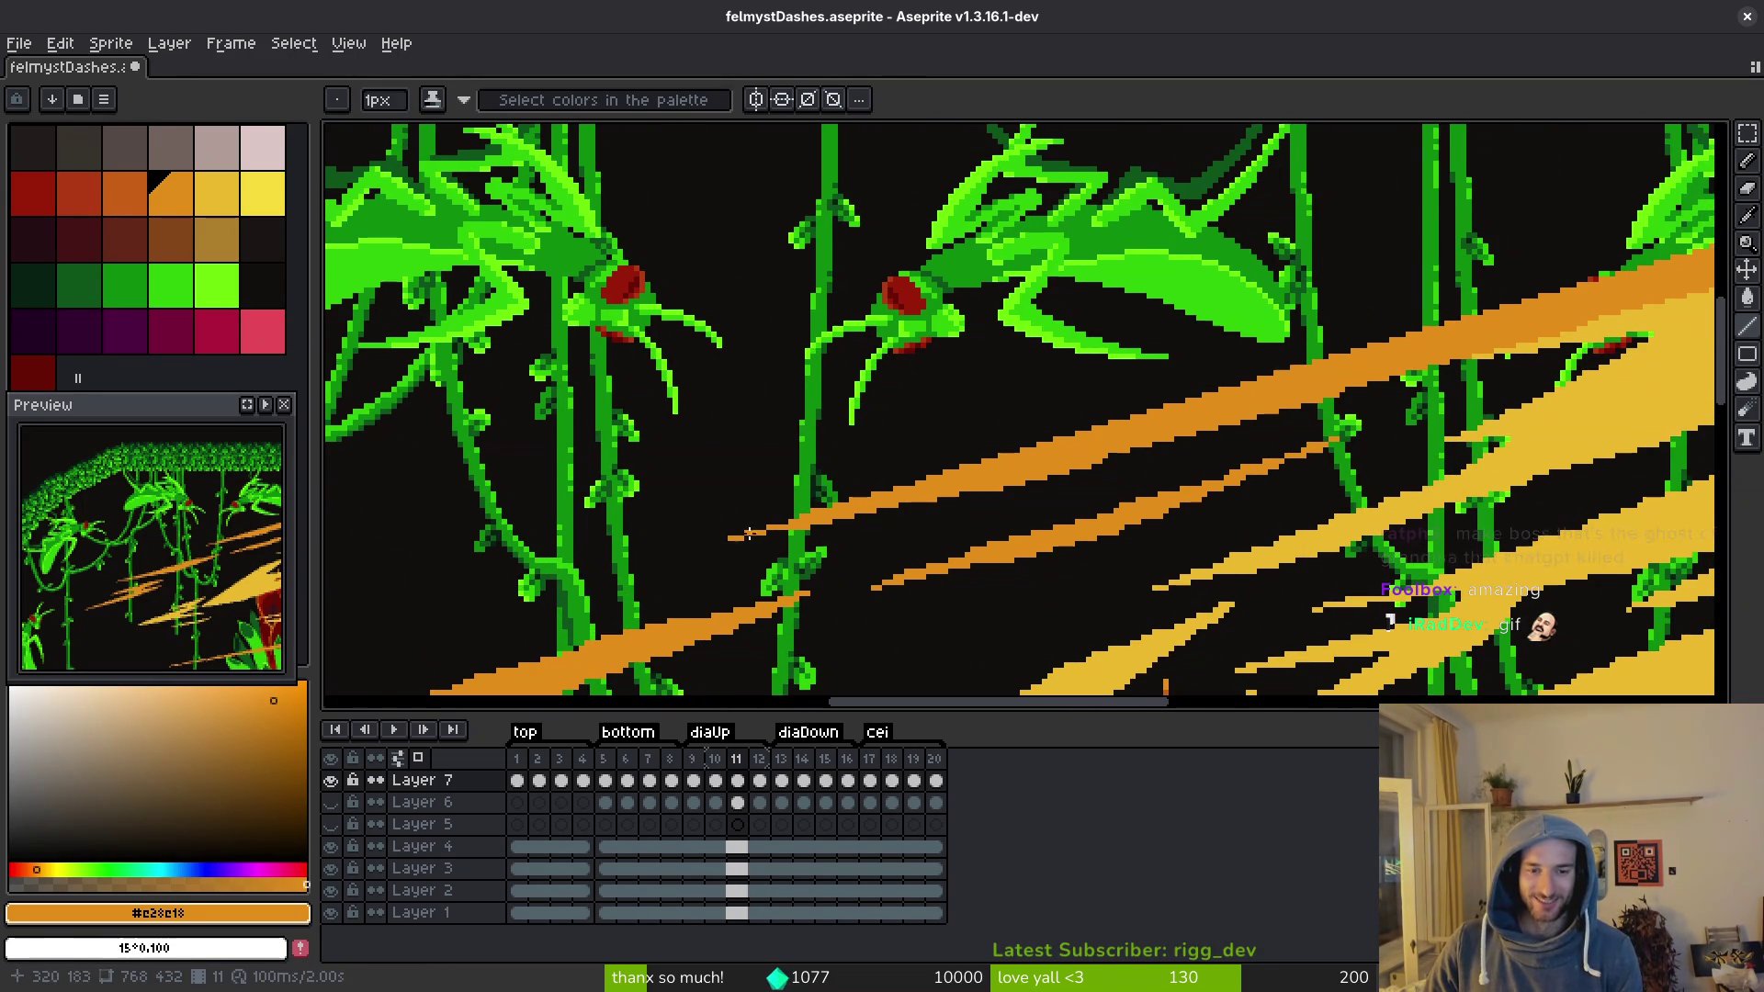
mouse_move(723, 537)
left_mouse_down()
mouse_move(1268, 427)
mouse_move(1530, 340)
mouse_move(1507, 344)
left_mouse_up()
scroll(1397, 344, "right", 3)
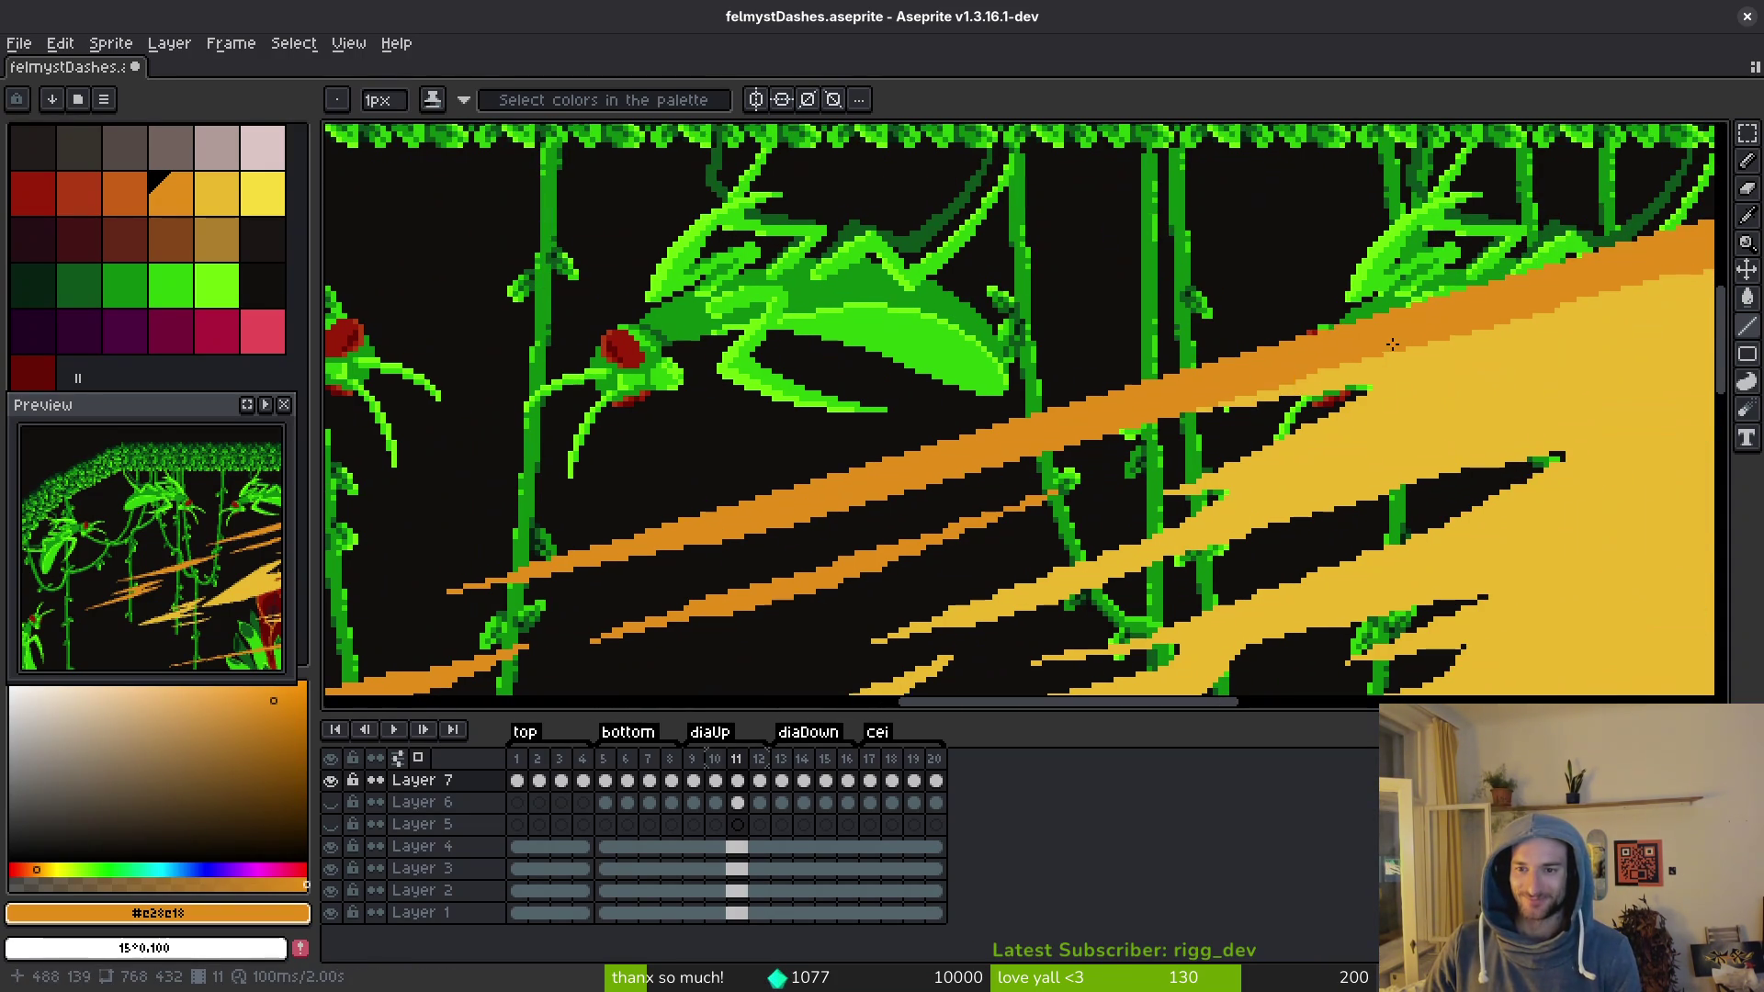
left_click_drag(1233, 401, 1682, 268)
scroll(1234, 401, "down", 1)
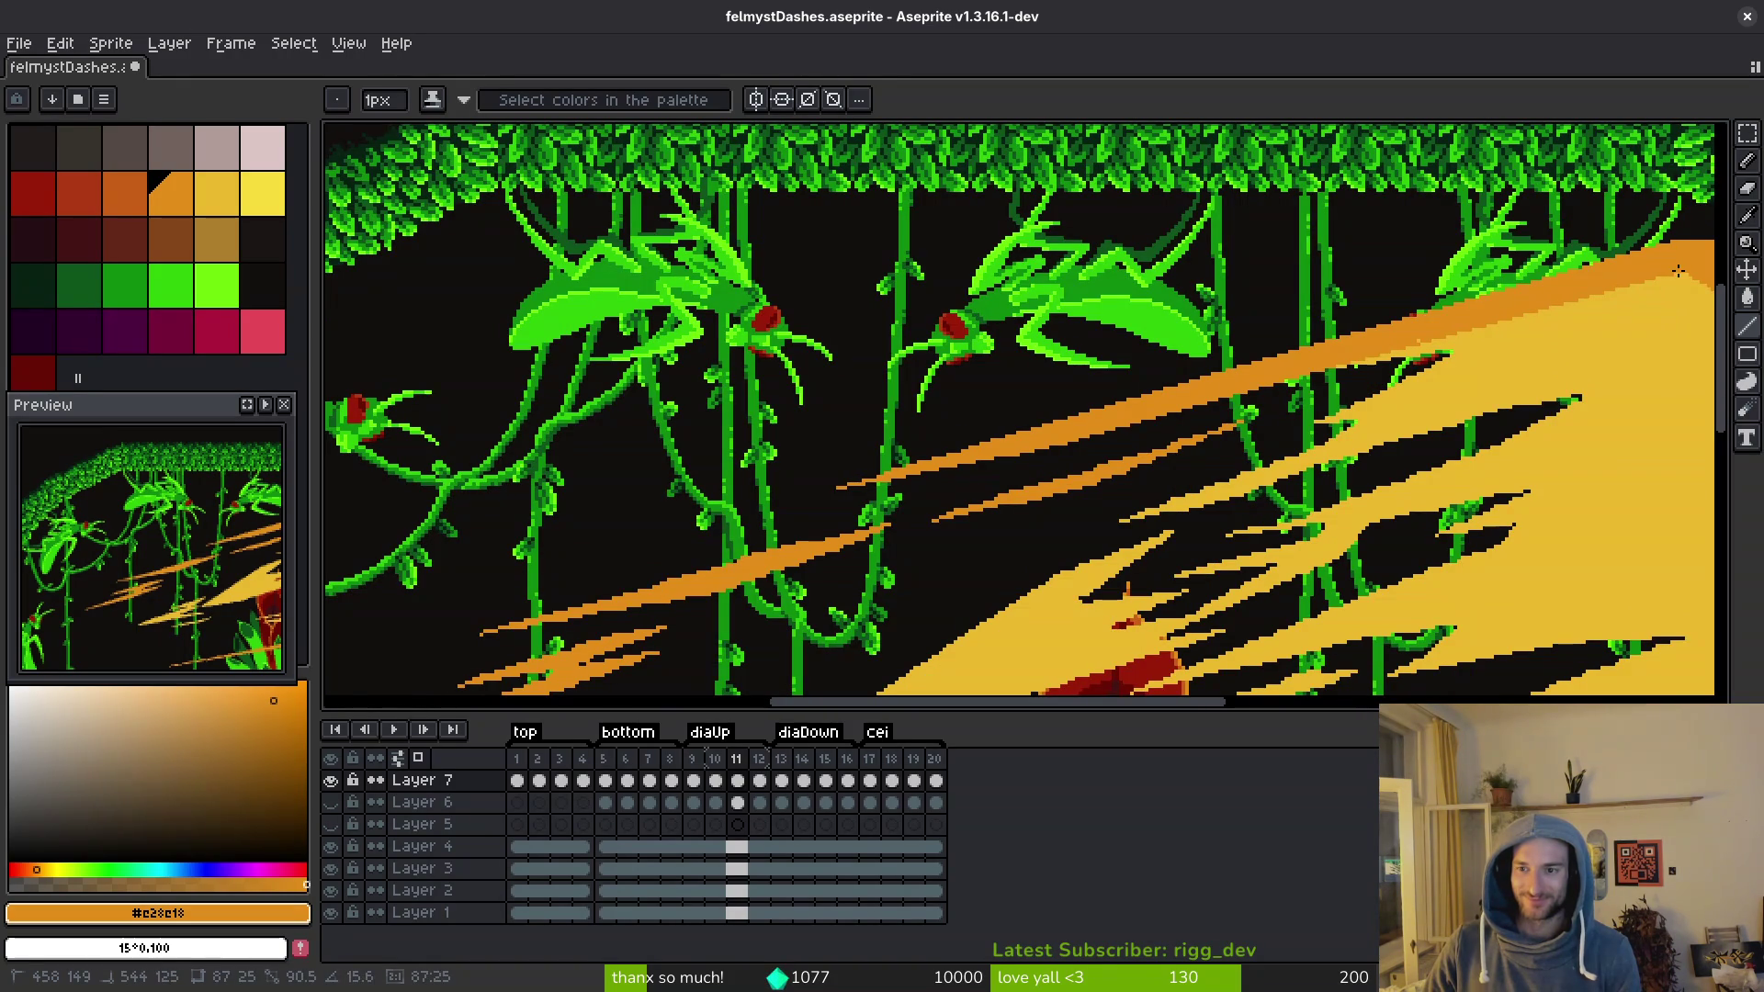
scroll(1470, 322, "up", 3)
scroll(1253, 350, "up", 1)
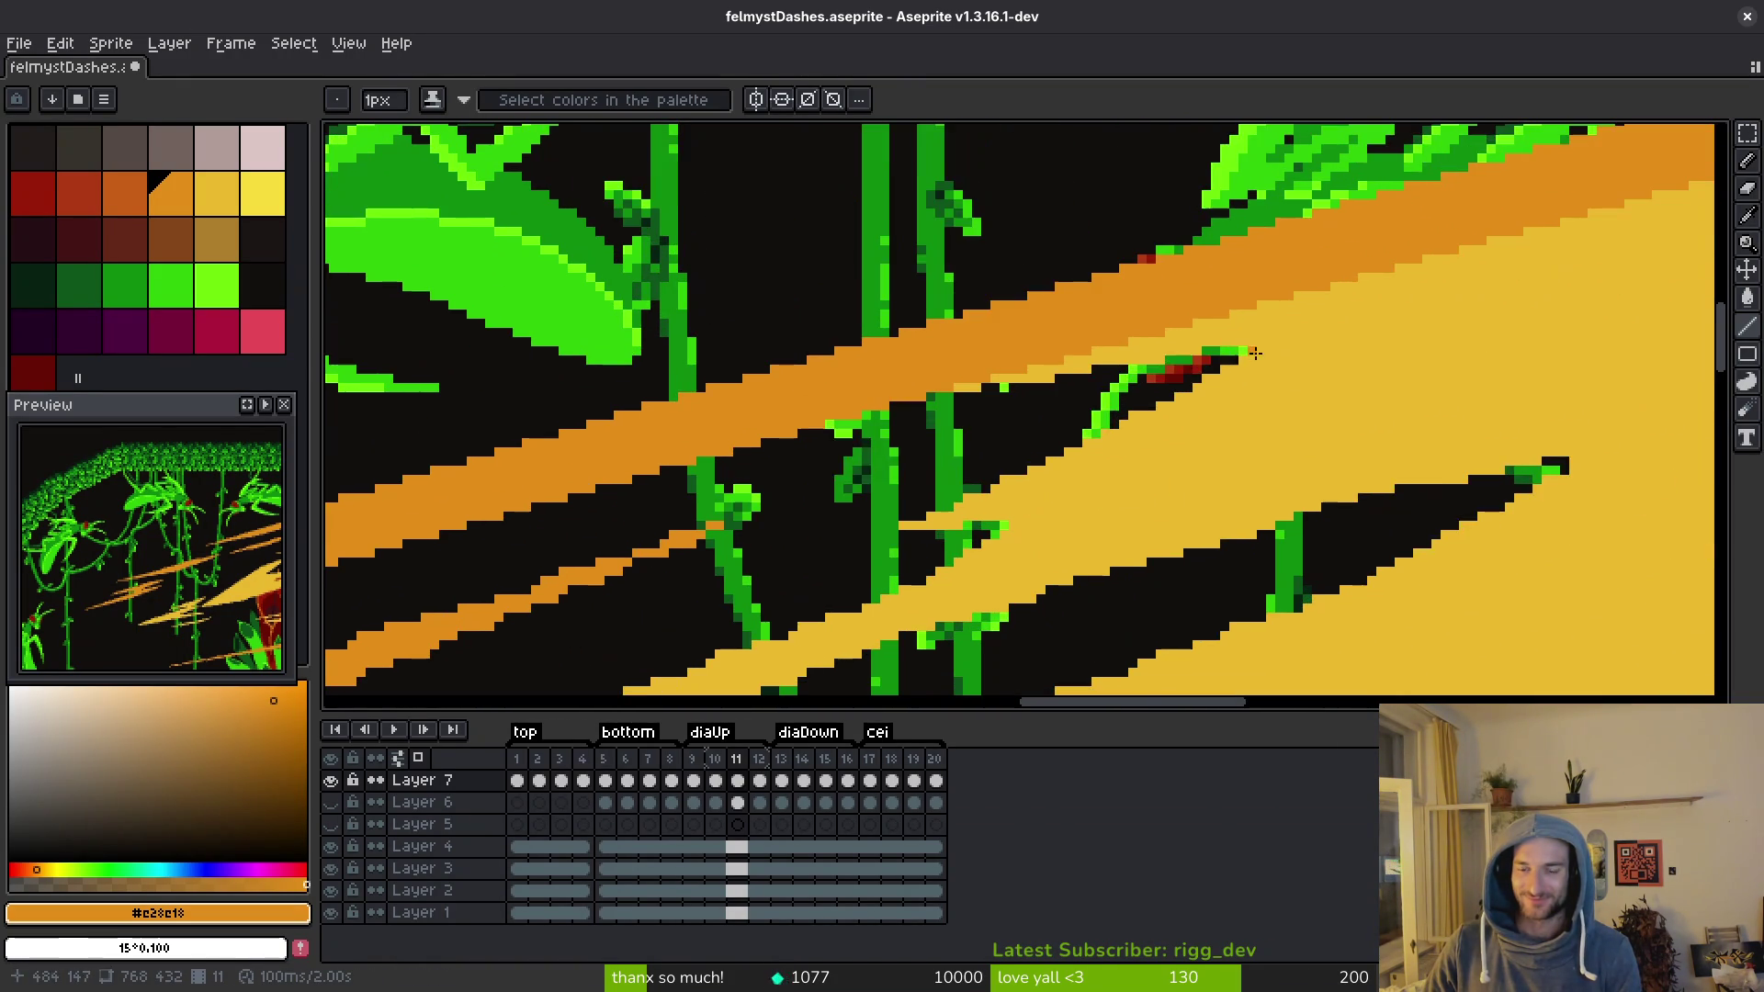
key("ctrl+s")
scroll(1082, 394, "left", 5)
Step: Break up the upper orange streak with small dark pixel gaps
left_click_drag(804, 507, 1286, 394)
mouse_move(1568, 262)
left_mouse_down()
mouse_move(1438, 330)
mouse_move(1243, 355)
mouse_move(1015, 444)
left_mouse_up()
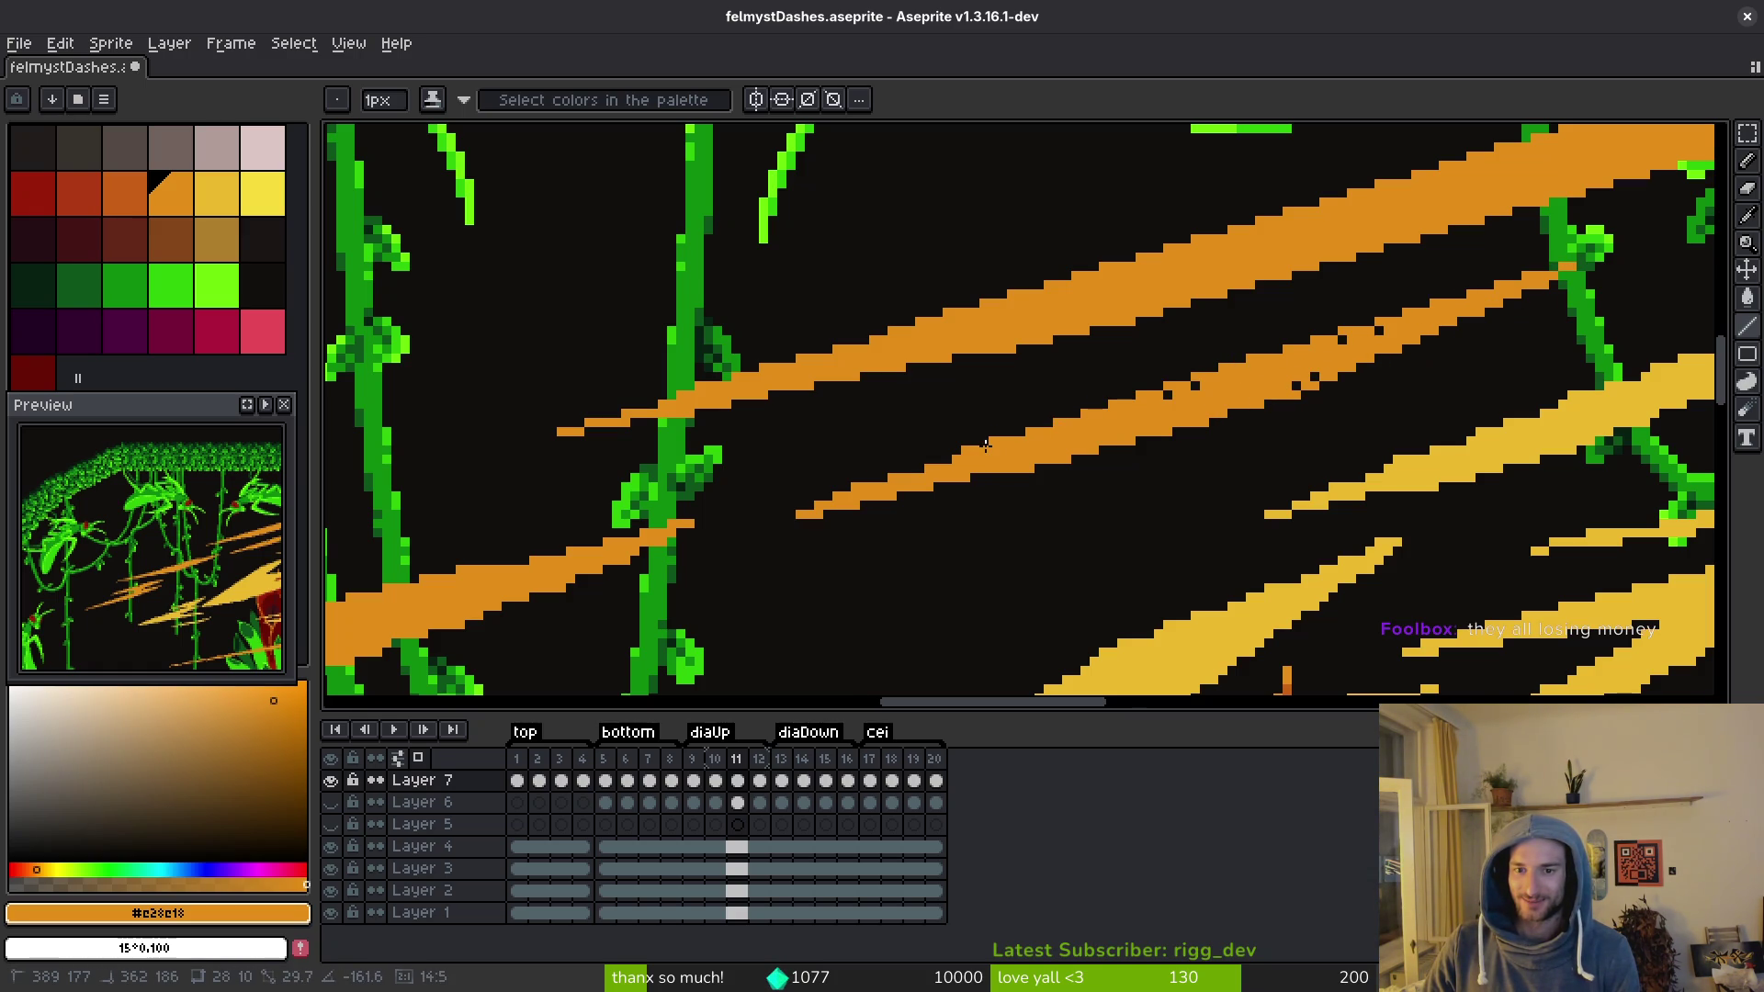
left_click(1166, 395)
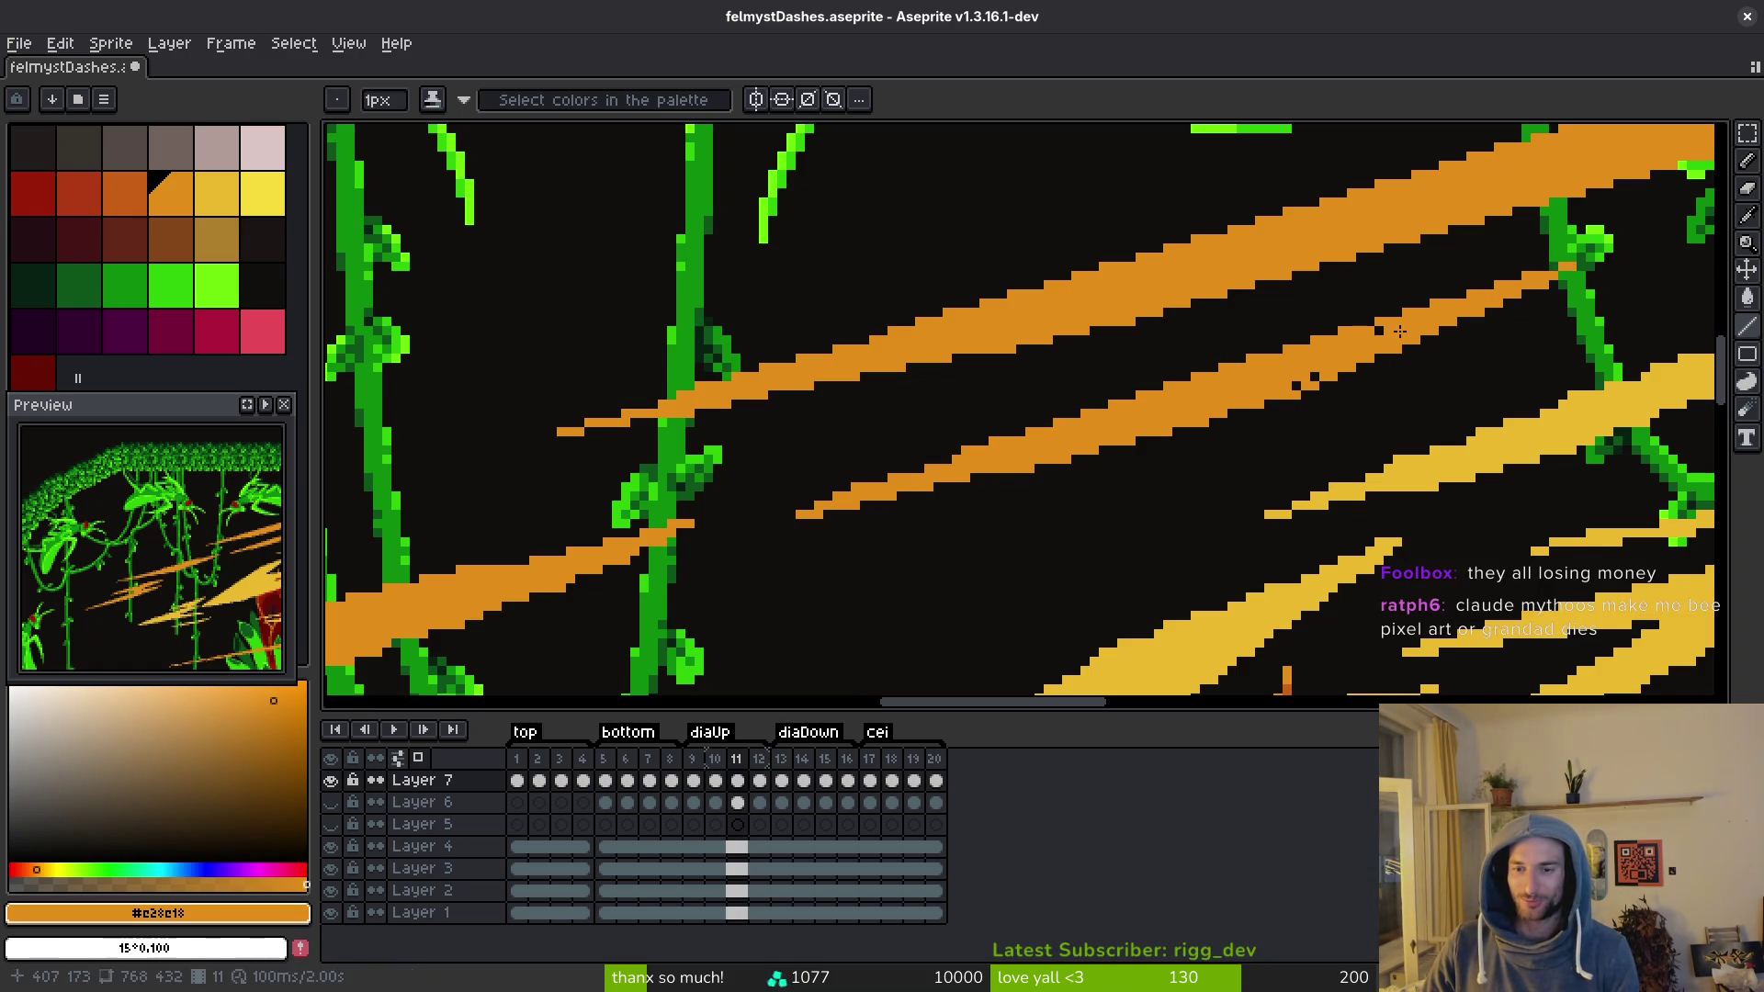
mouse_move(1290, 382)
left_mouse_down()
mouse_move(1355, 350)
mouse_move(1299, 382)
mouse_move(1315, 376)
left_mouse_up()
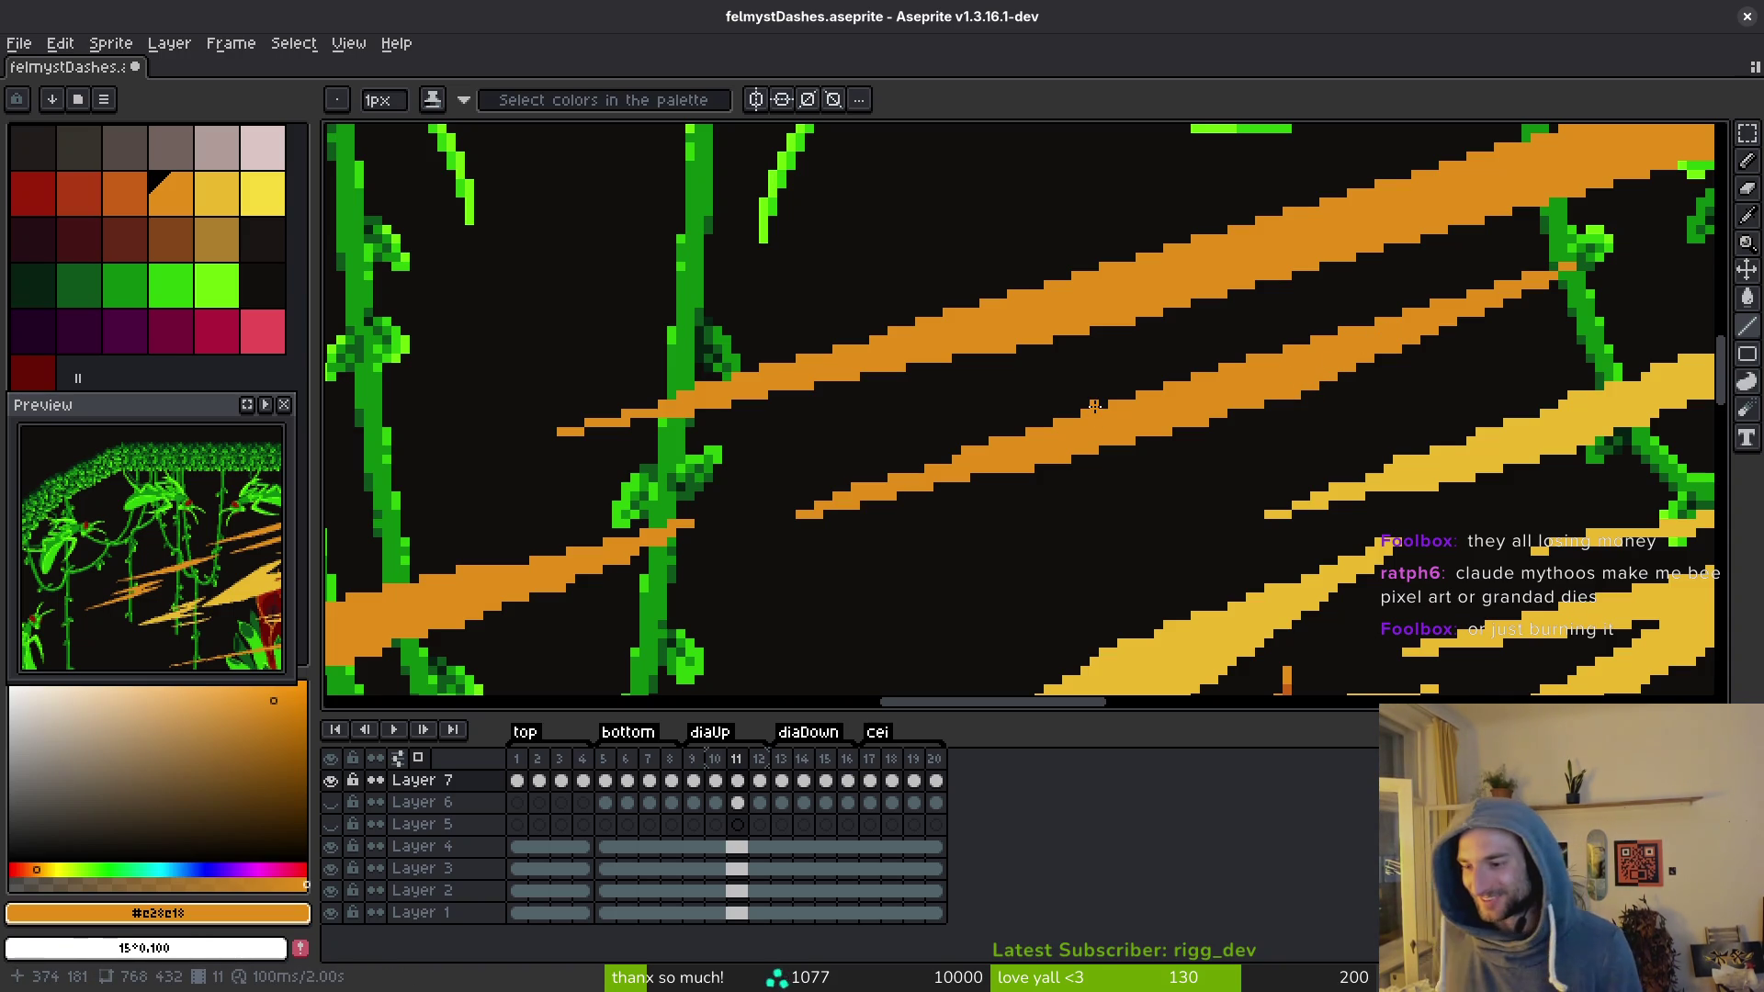